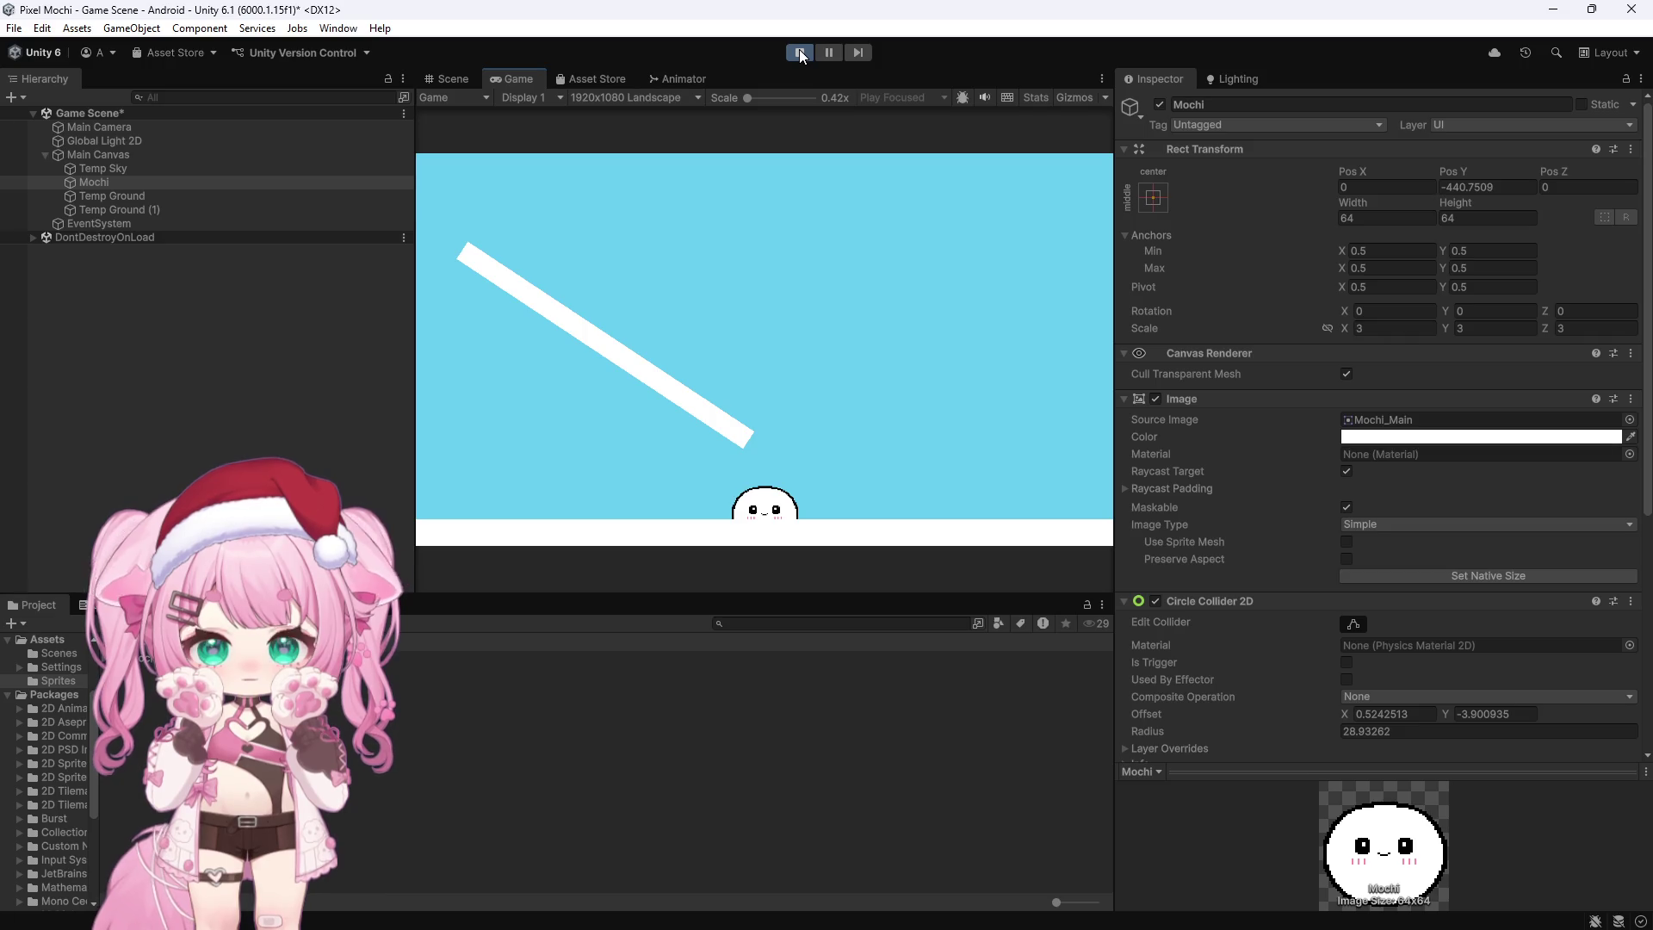
Step: Stop the running play test
left_click(799, 49)
scroll(832, 276, "down", 3)
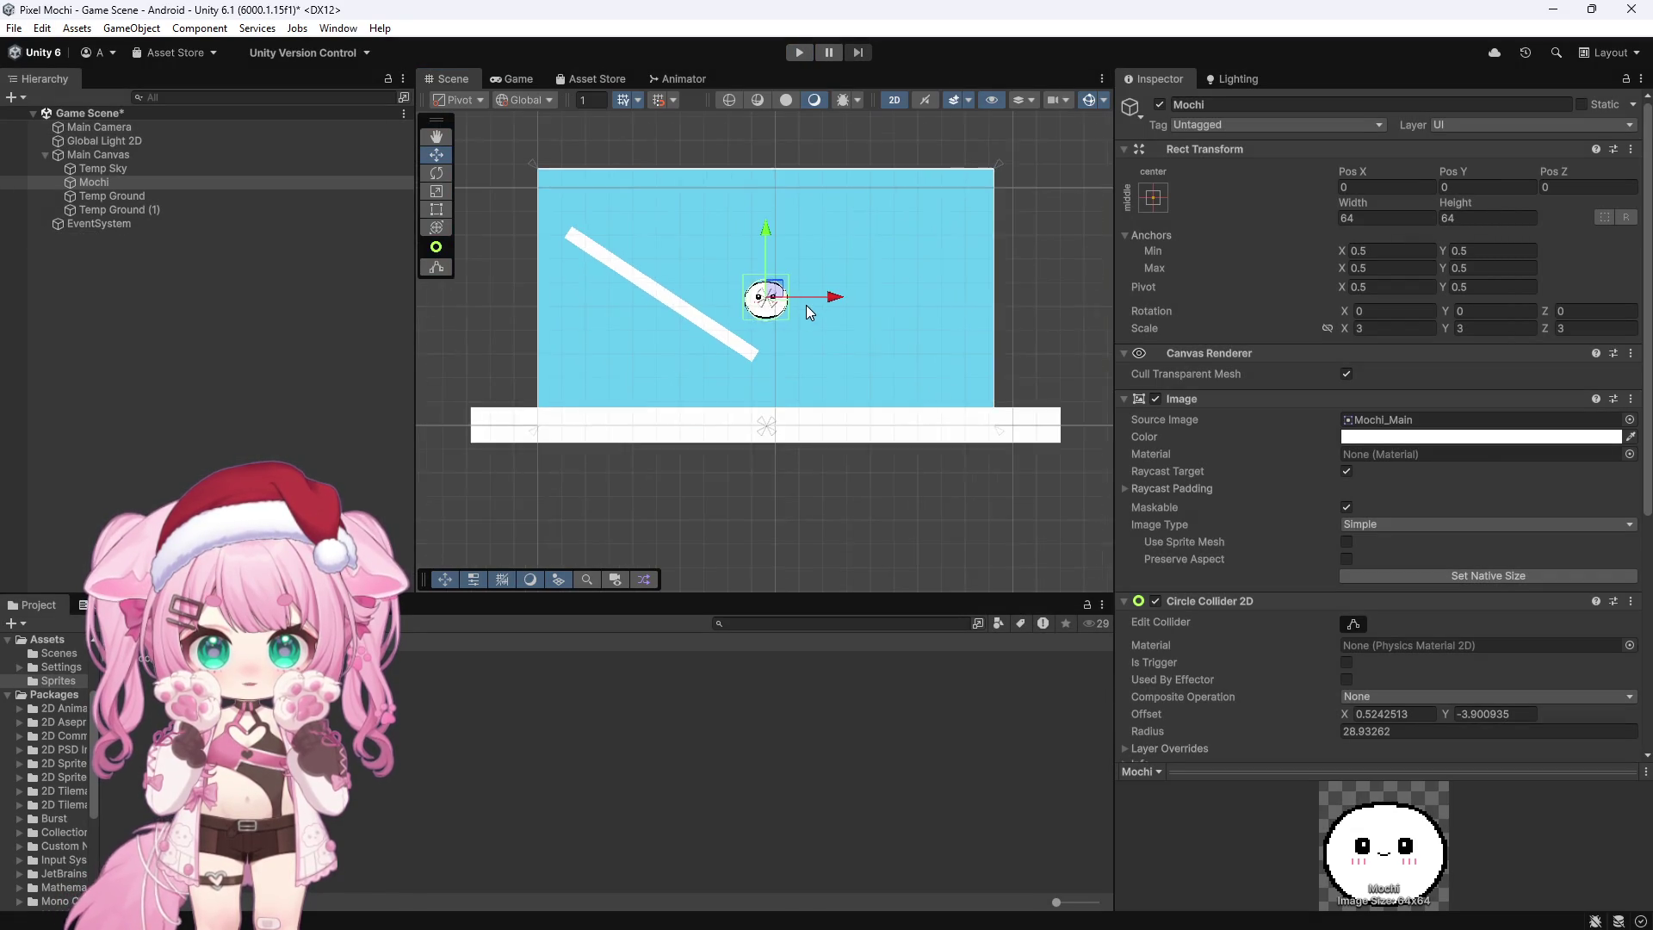
scroll(694, 262, "up", 3)
scroll(909, 281, "down", 2)
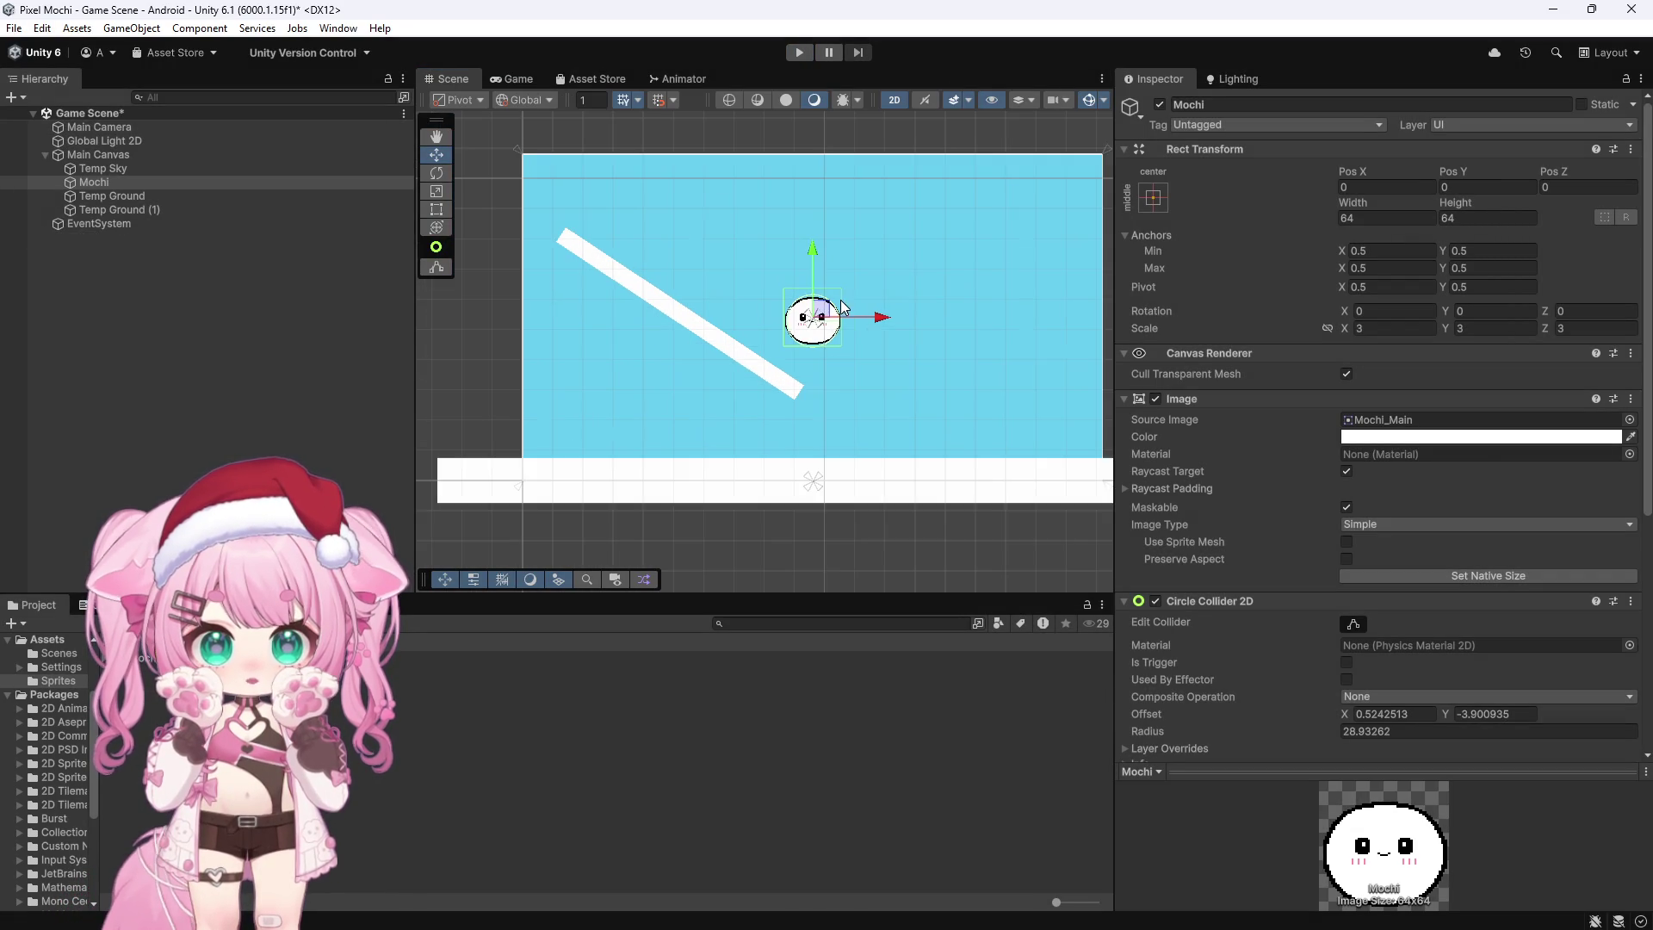
scroll(748, 279, "up", 3)
Step: Delete the Mochi object from the scene
left_click(295, 321)
left_click(100, 182)
key("Delete")
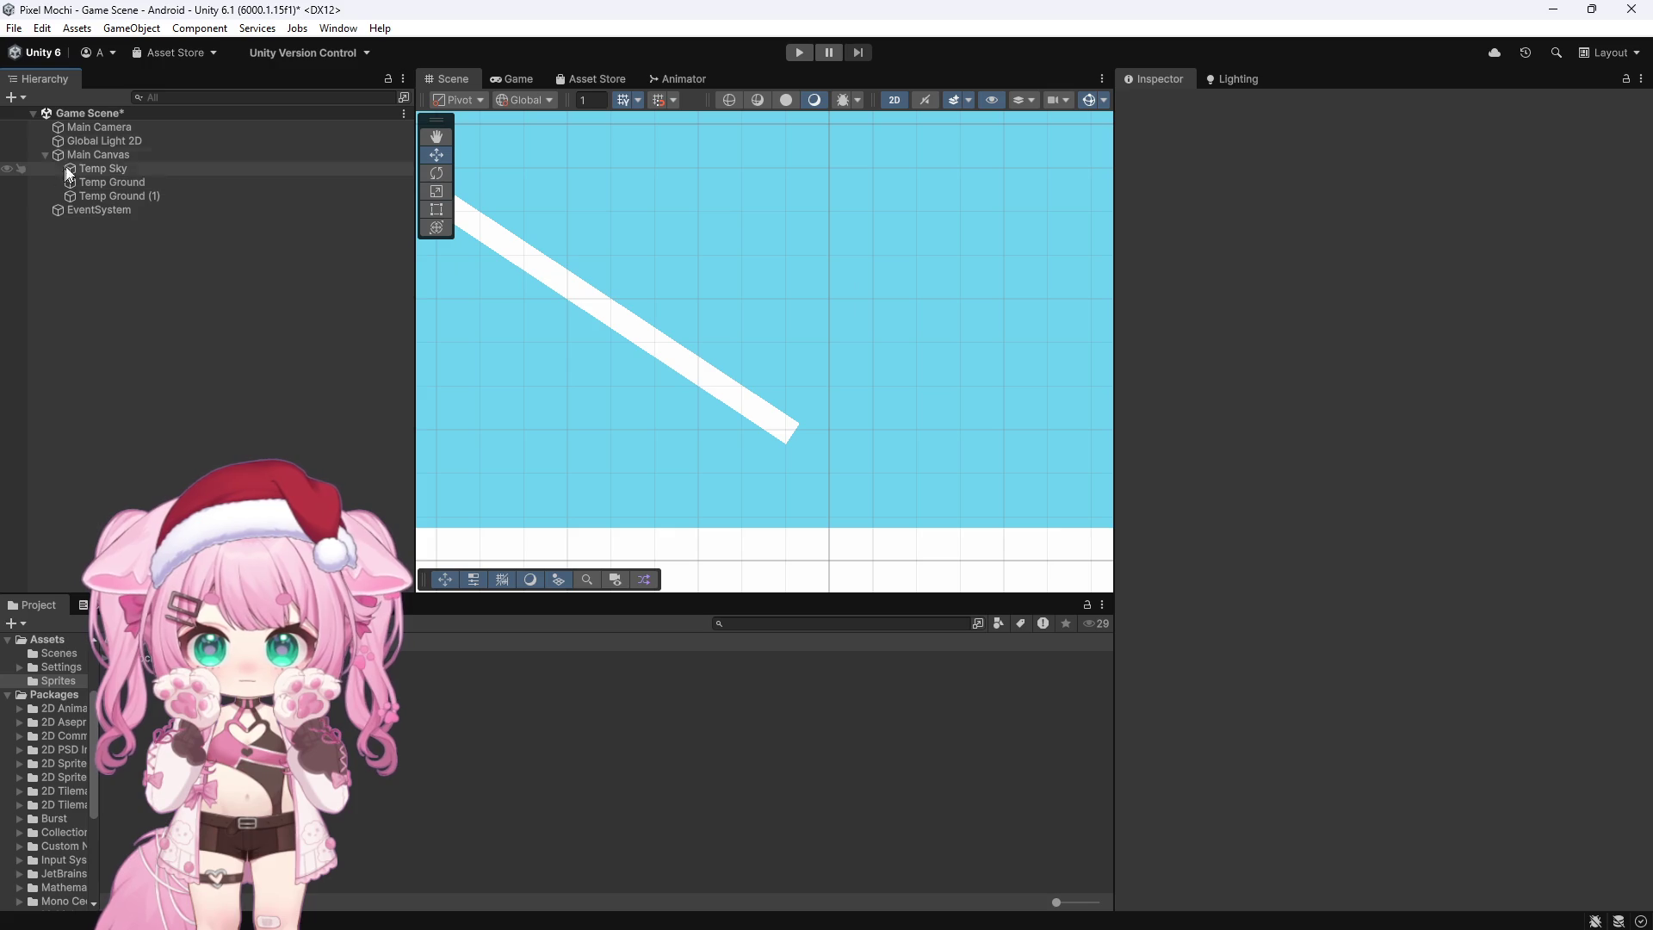
Step: Add a UI > Image child under Main Canvas in the Hierarchy
left_click(107, 155)
right_click(124, 161)
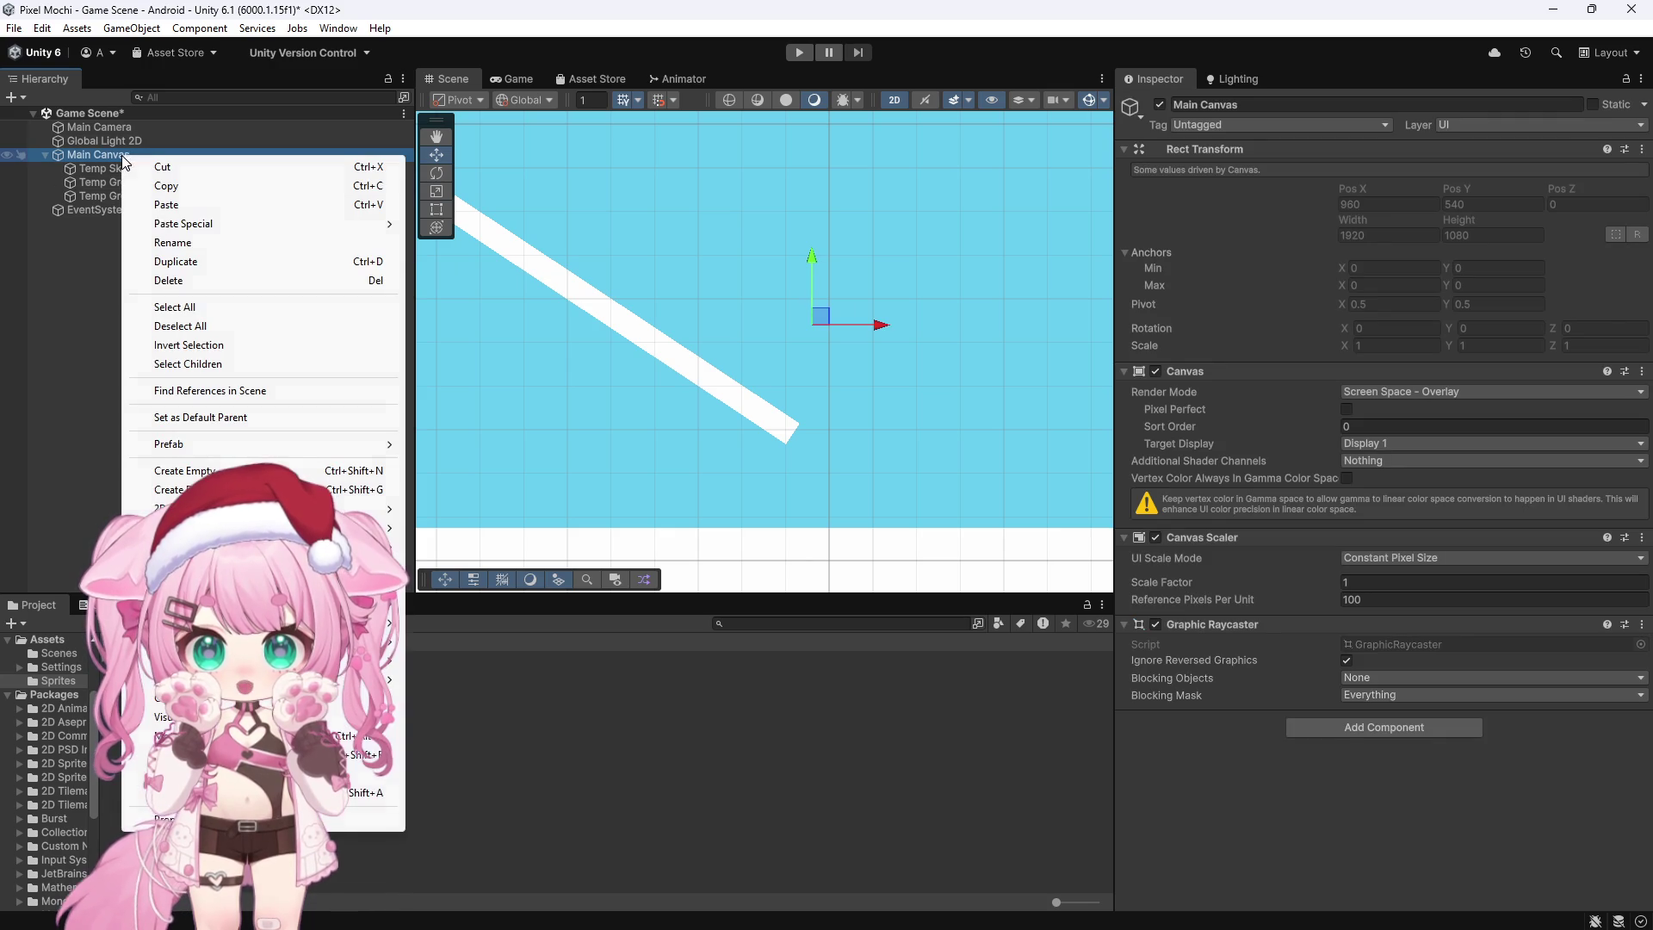
mouse_move(344, 621)
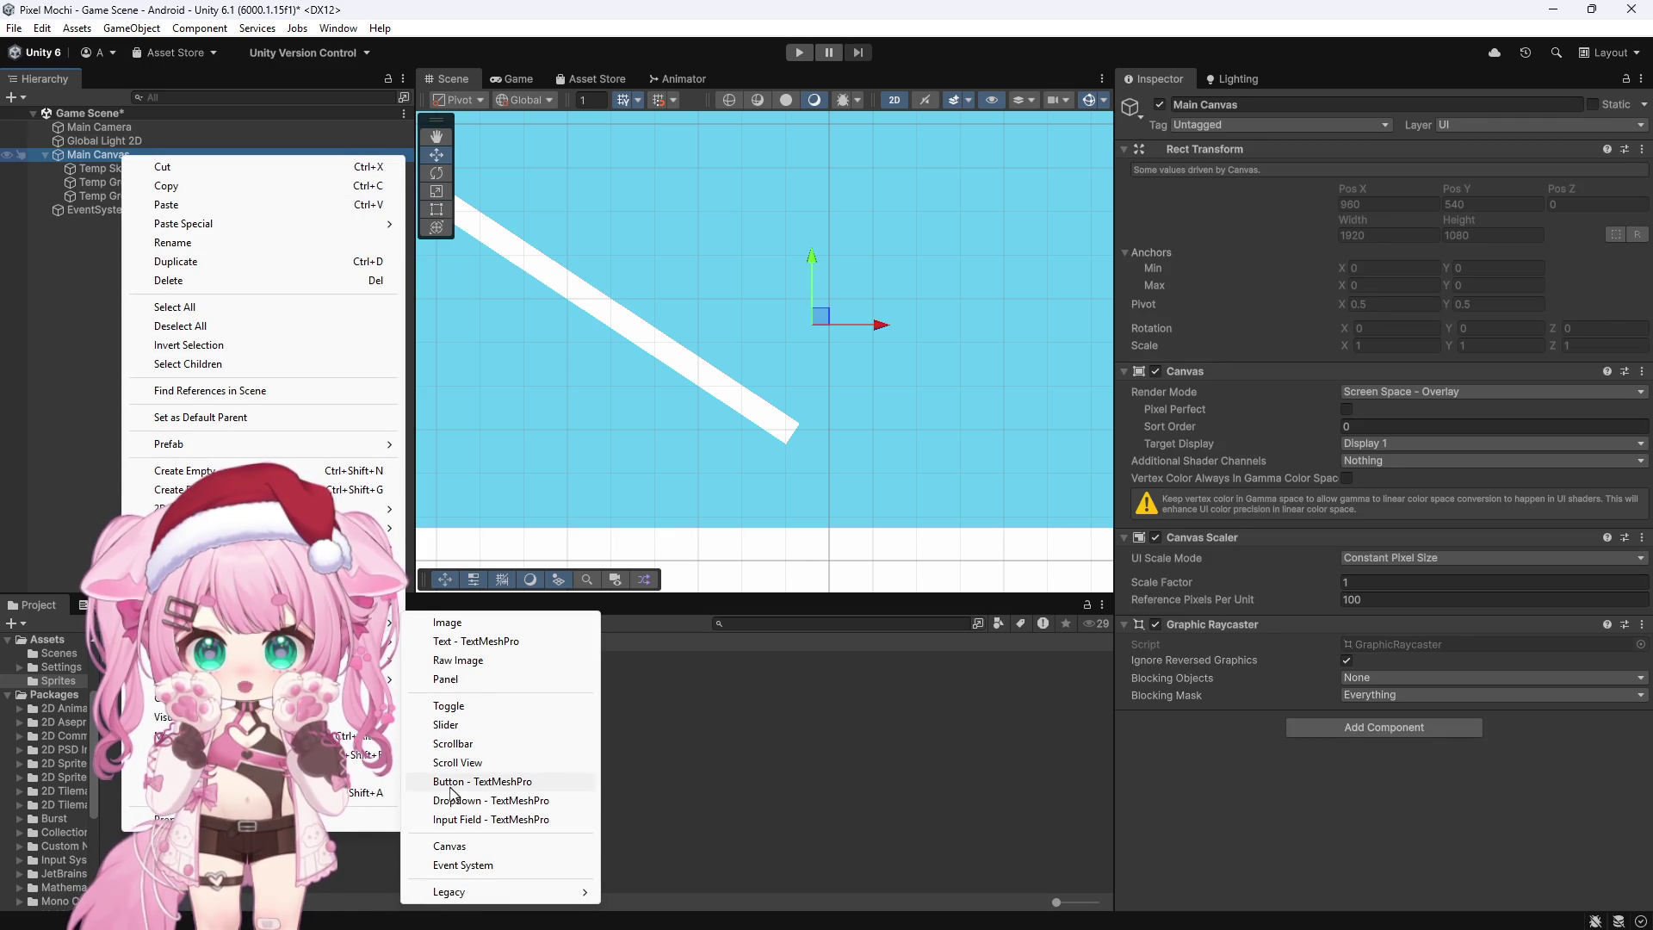
left_click(461, 624)
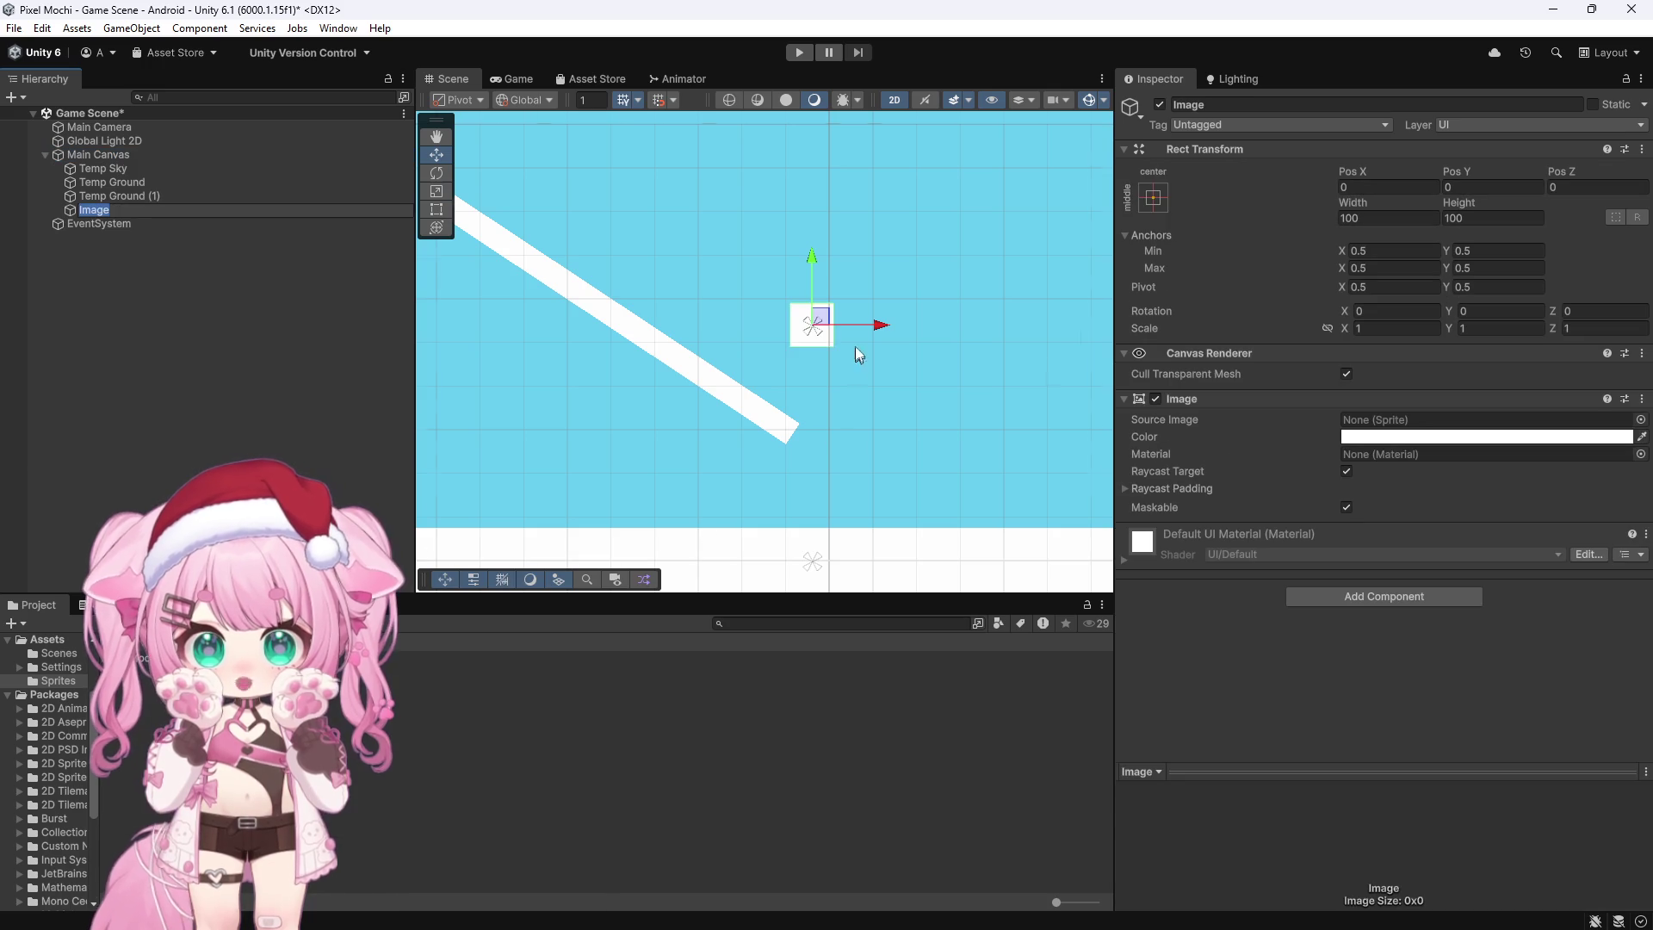
Step: Rename the new image to Cube
scroll(854, 344, "up", 5)
left_click(1239, 105)
type("Cube")
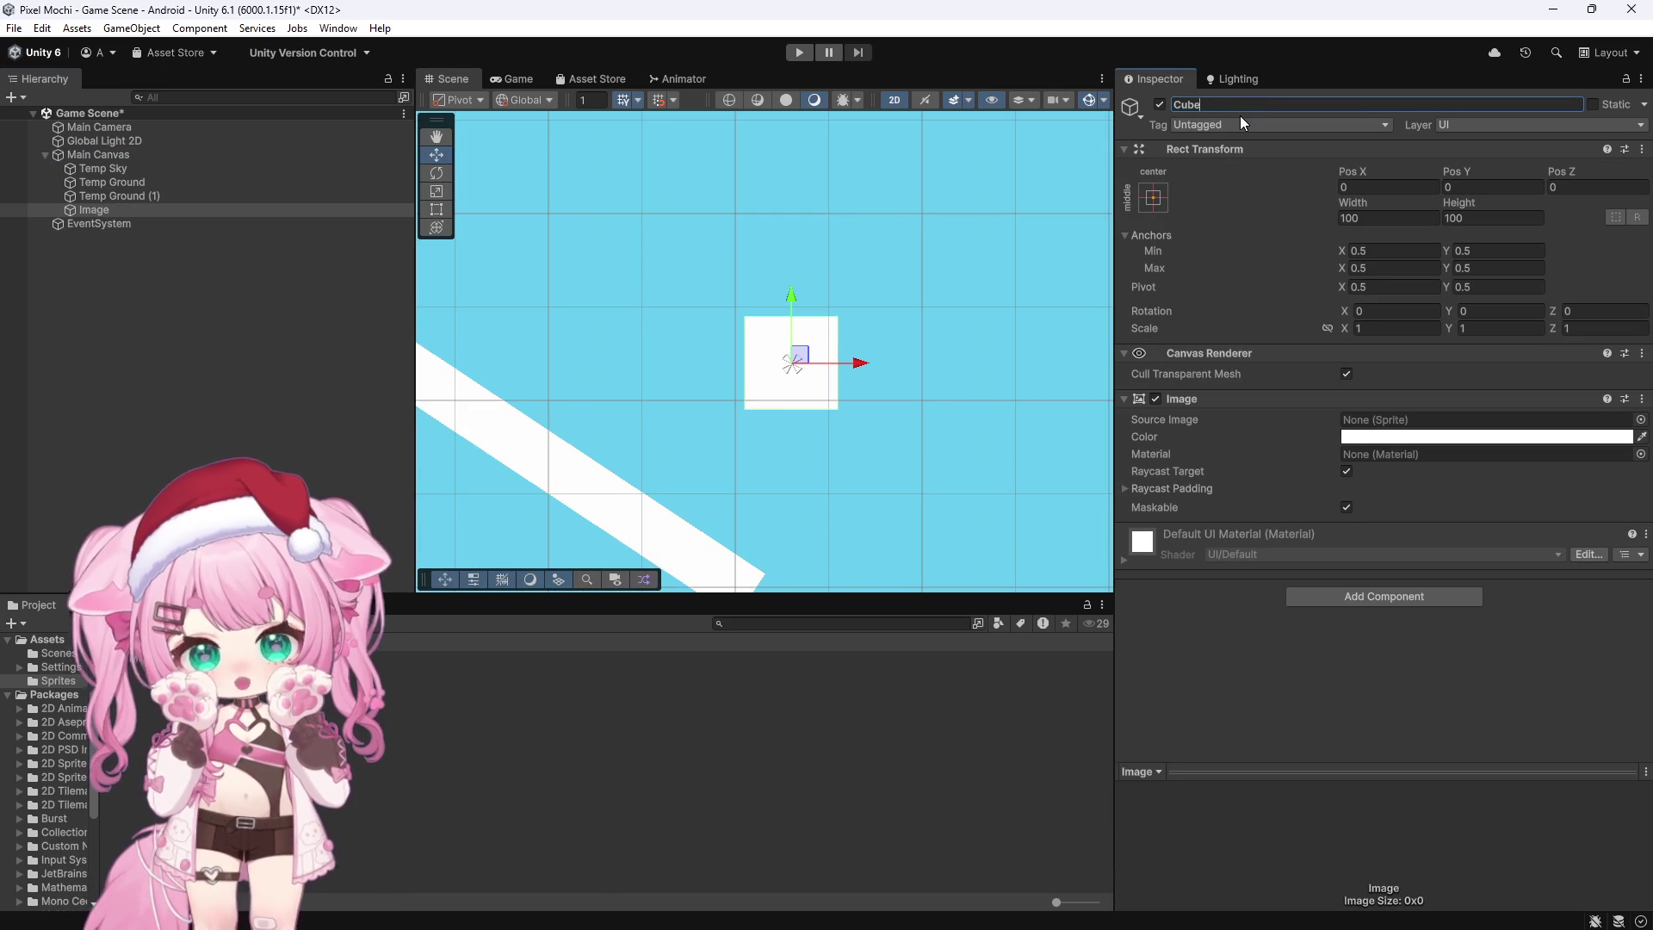
key("Return")
Step: Size Cube to 200×200 and raise it above the ramp to Pos Y 241
scroll(855, 235, "down", 5)
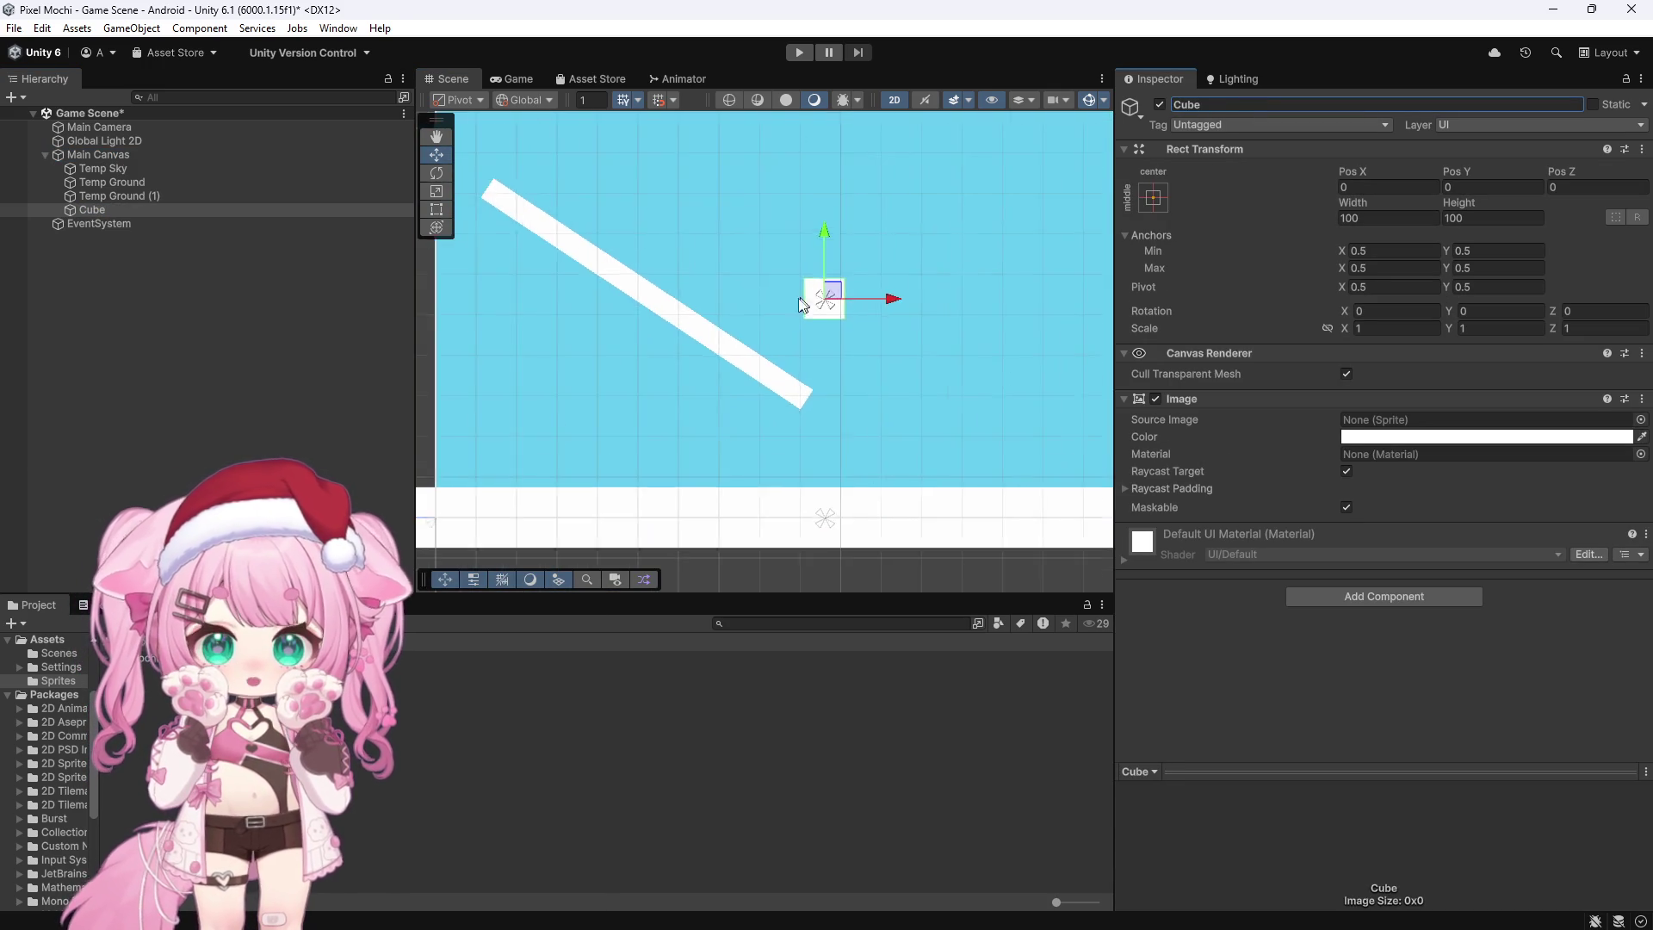
left_click(1375, 217)
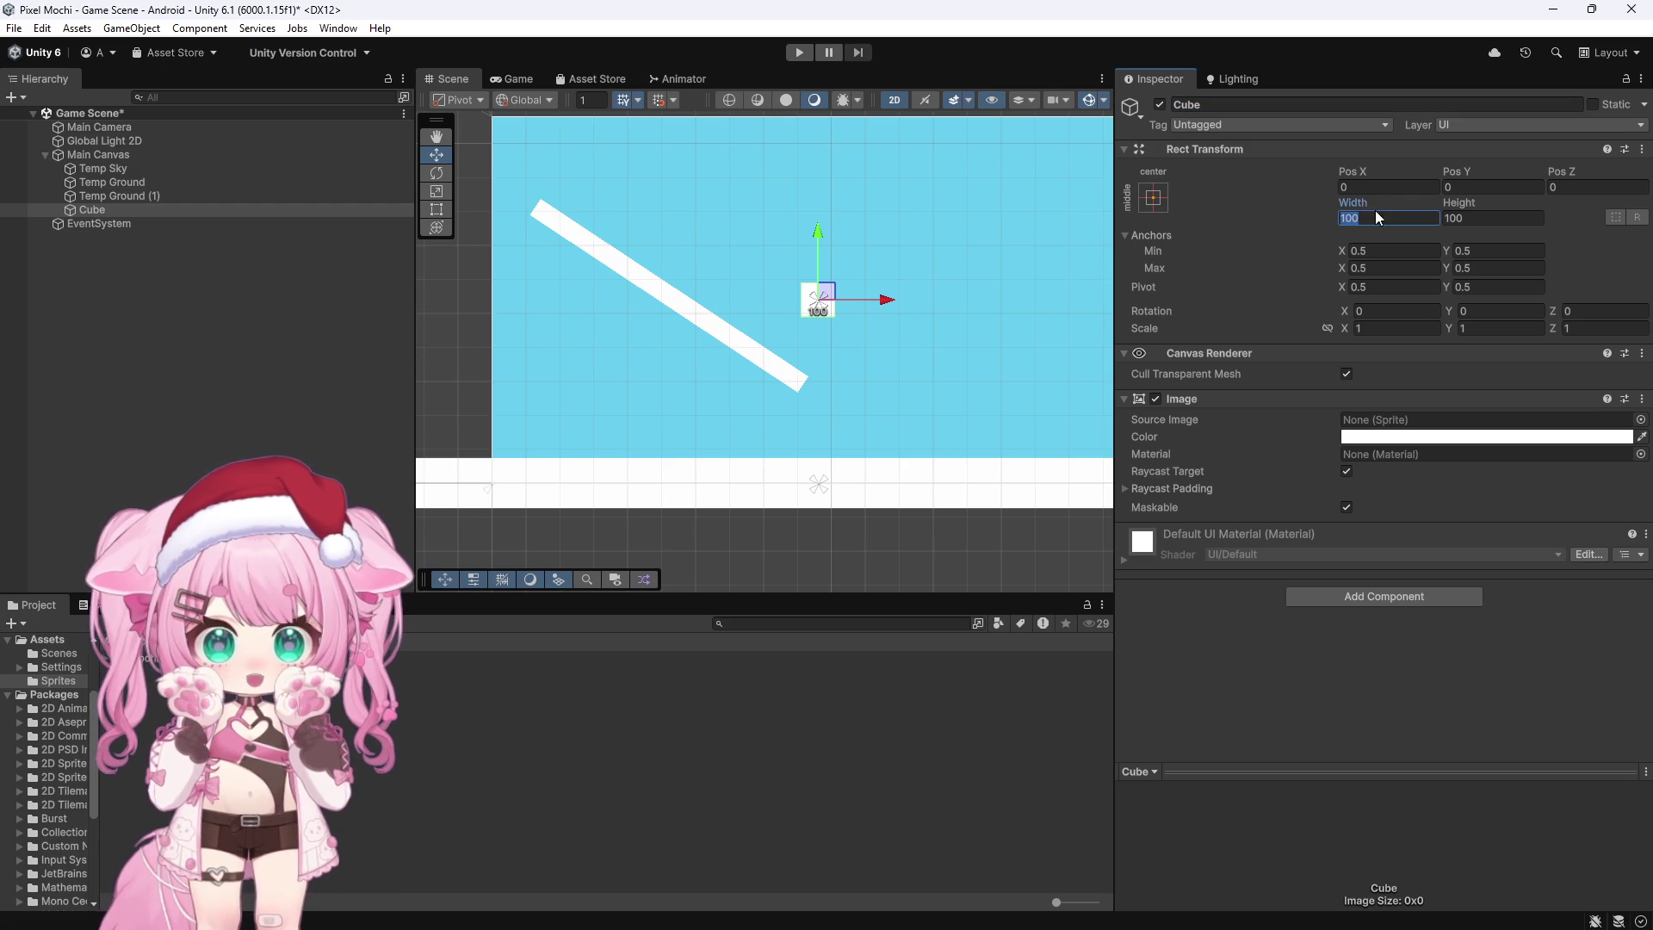
type("300")
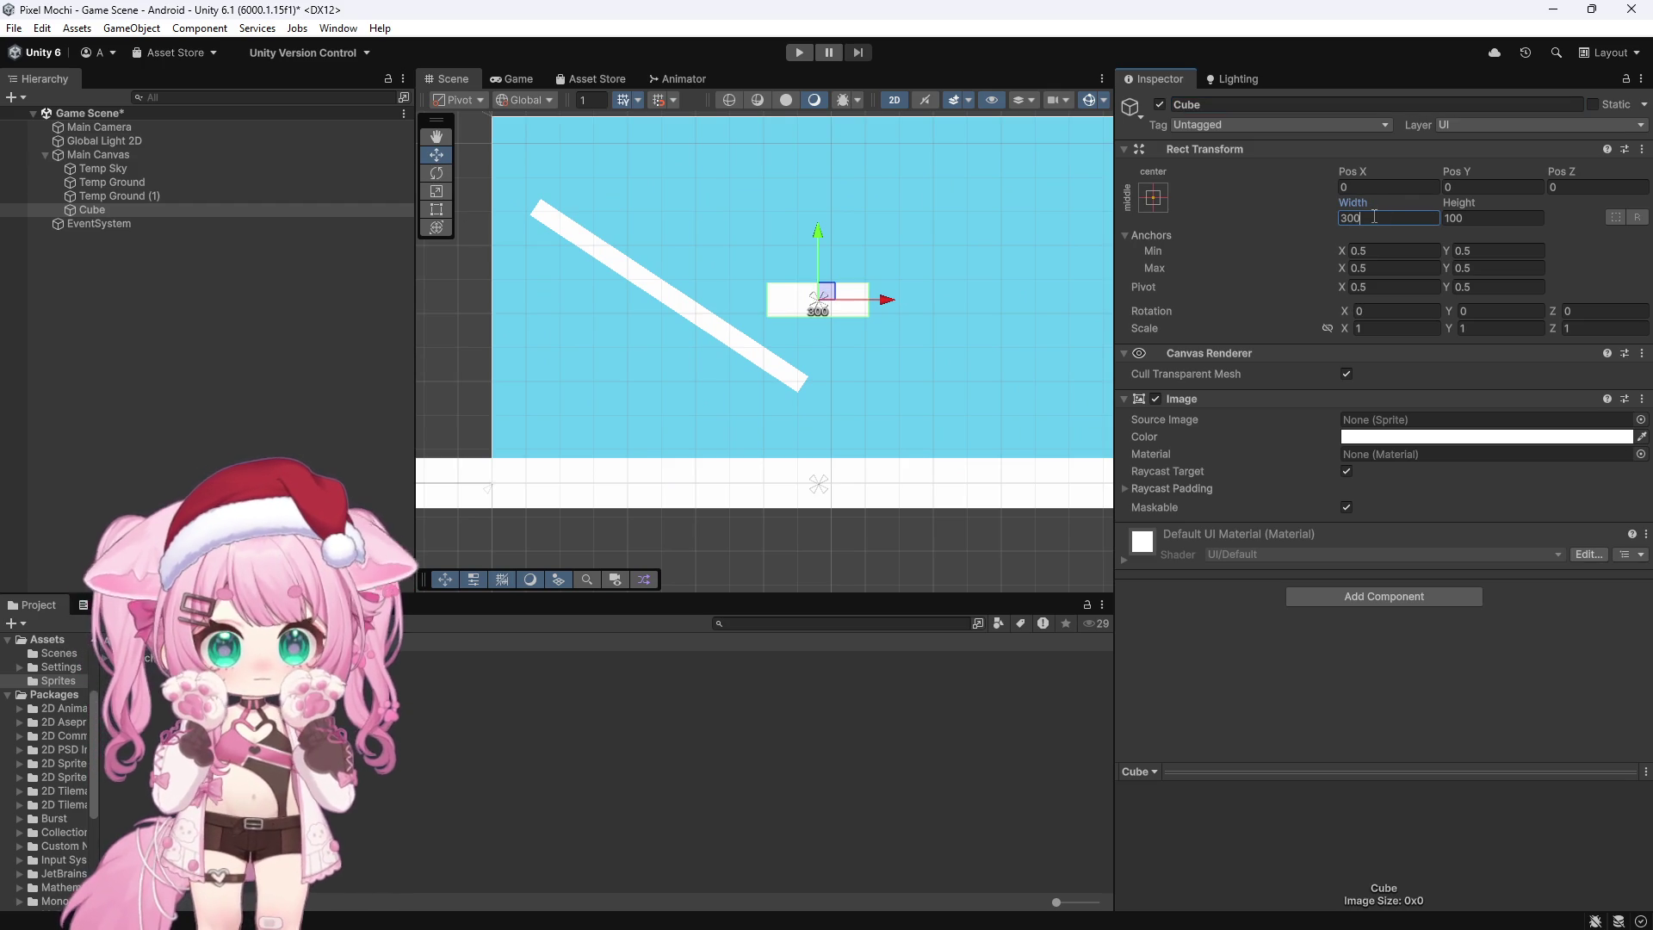
key("Tab")
left_click(1340, 218)
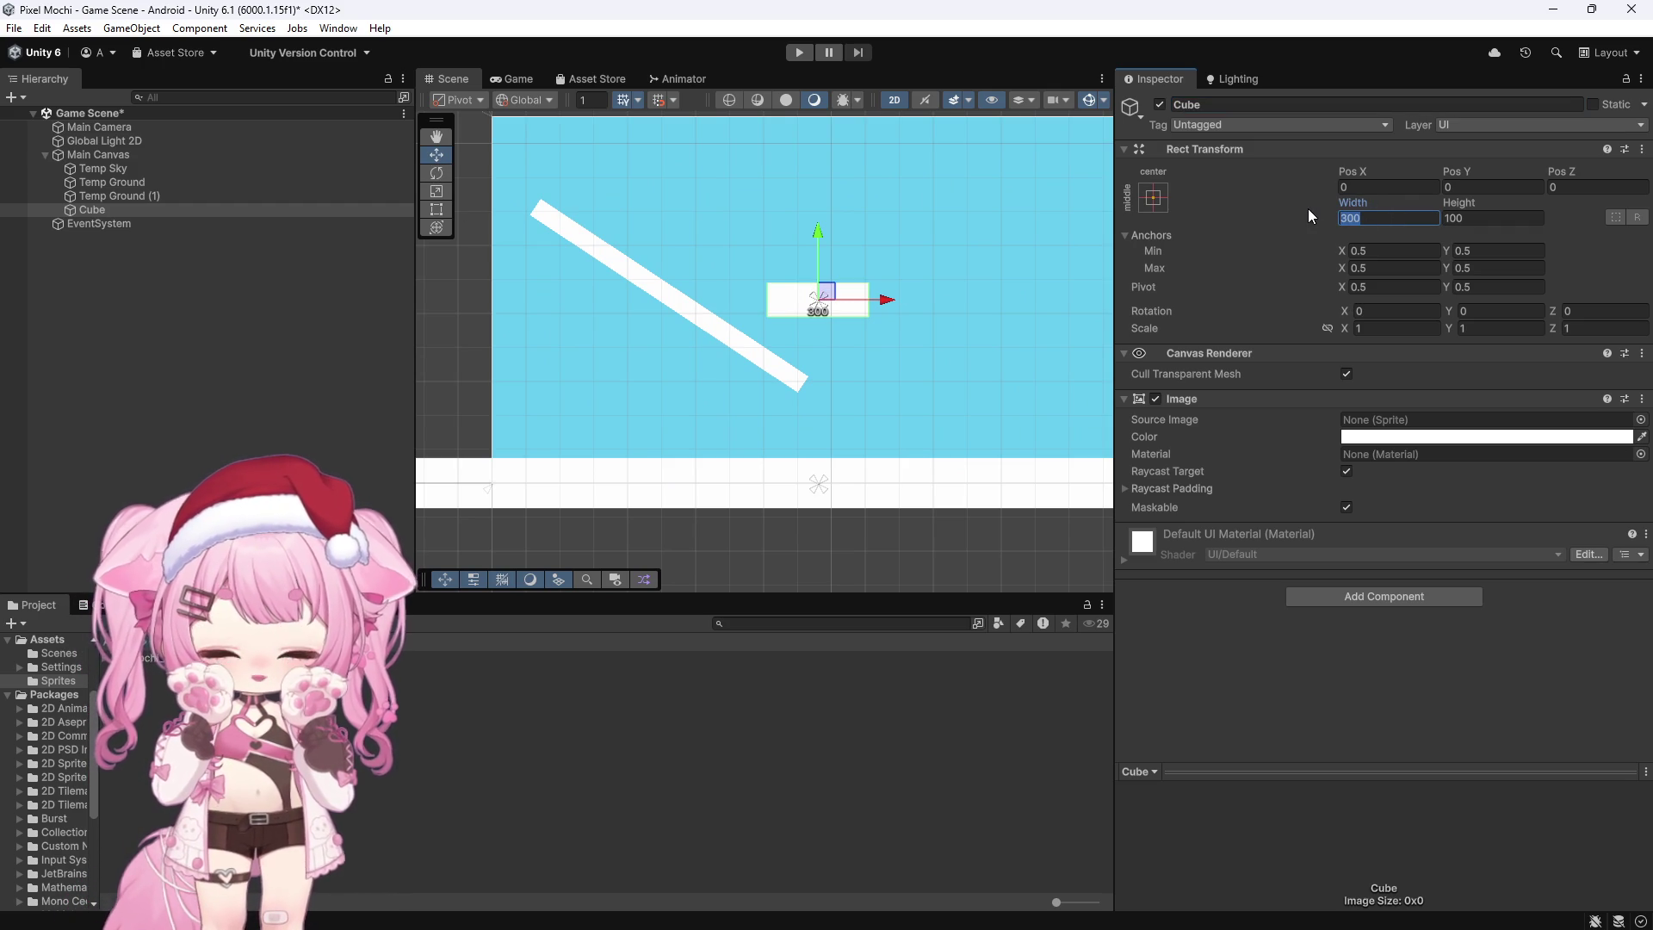
type("200")
left_click(1488, 217)
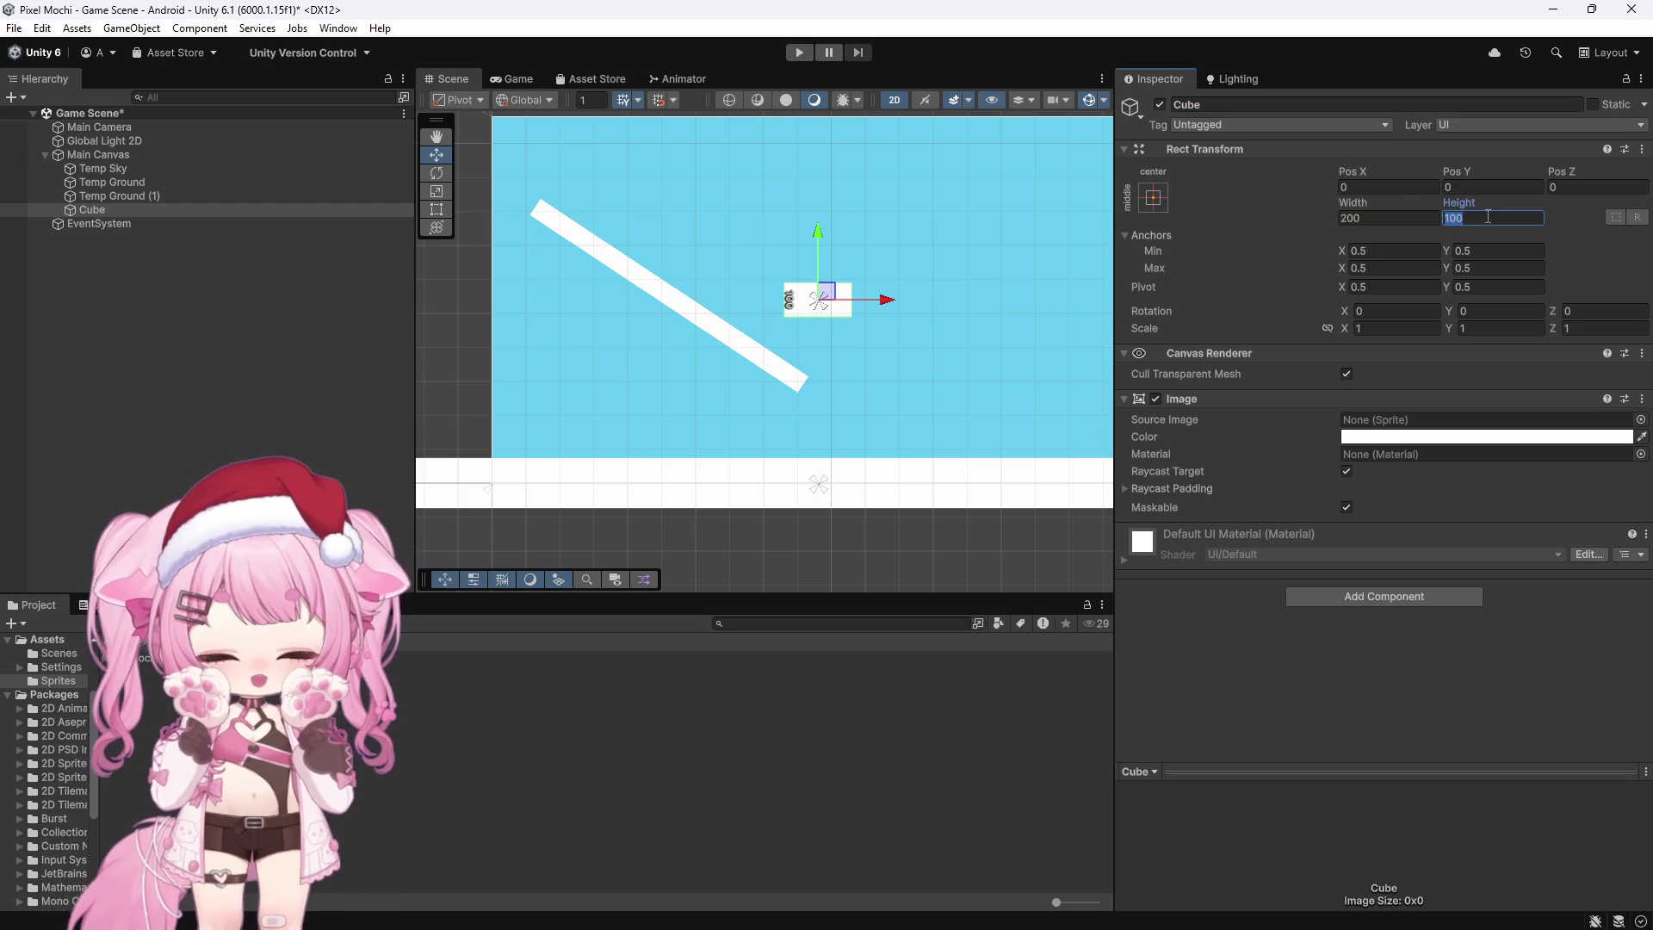
type("200")
left_click_drag(816, 229, 835, 156)
left_click(1336, 597)
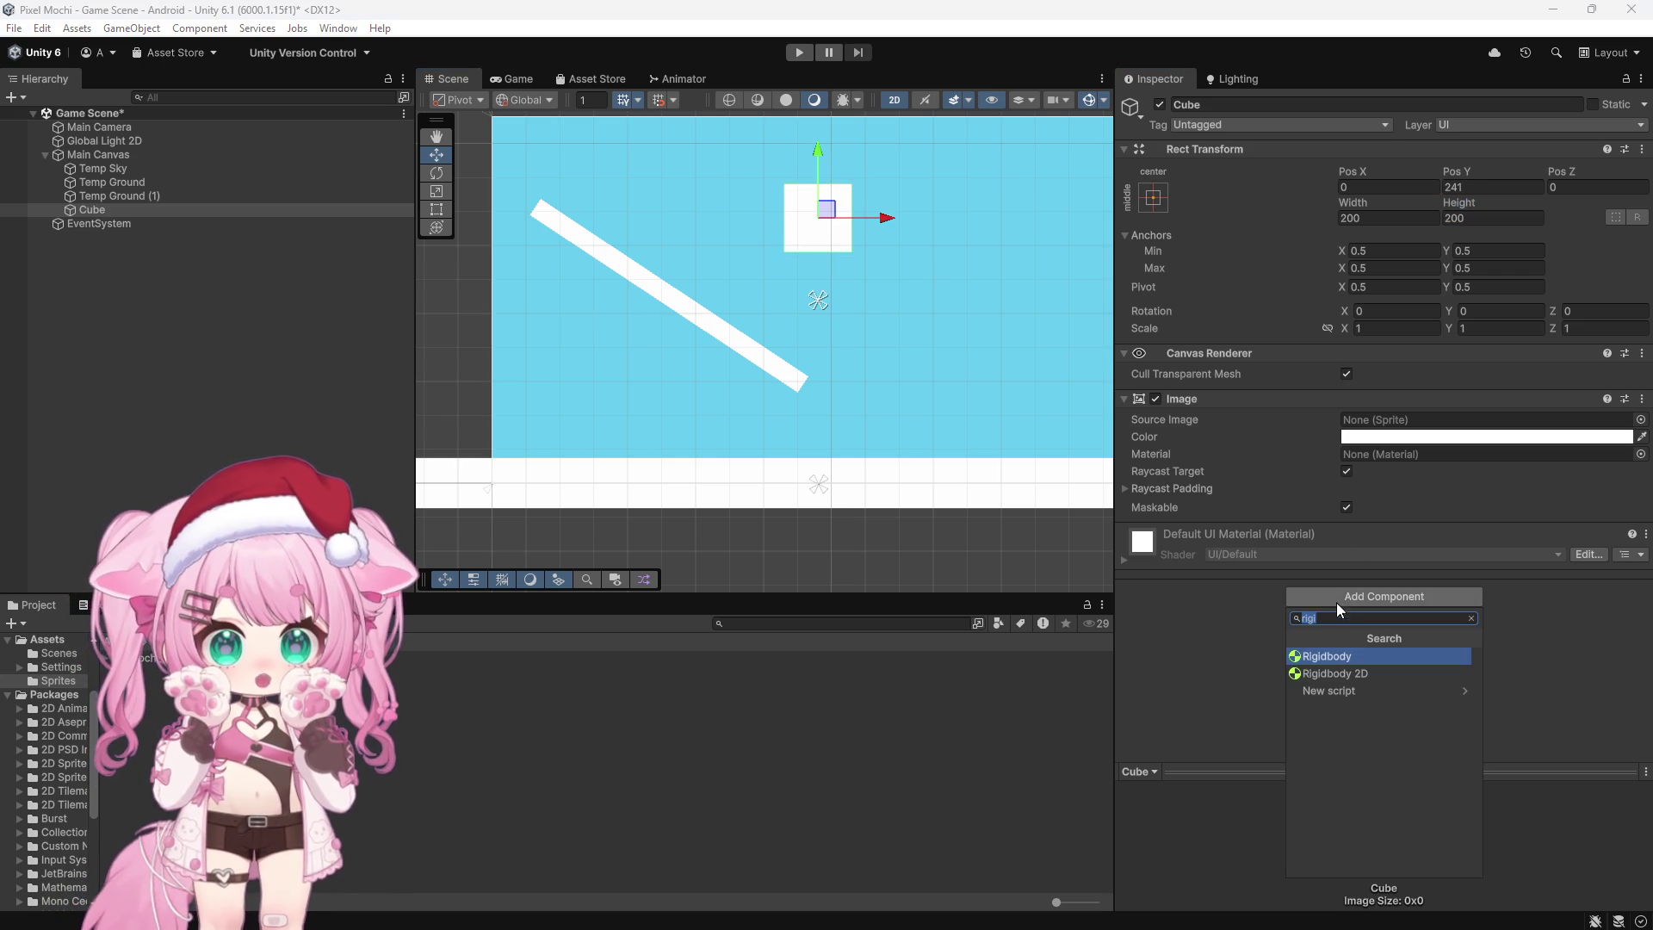
Step: Add a Box Collider 2D to the Cube
type("box")
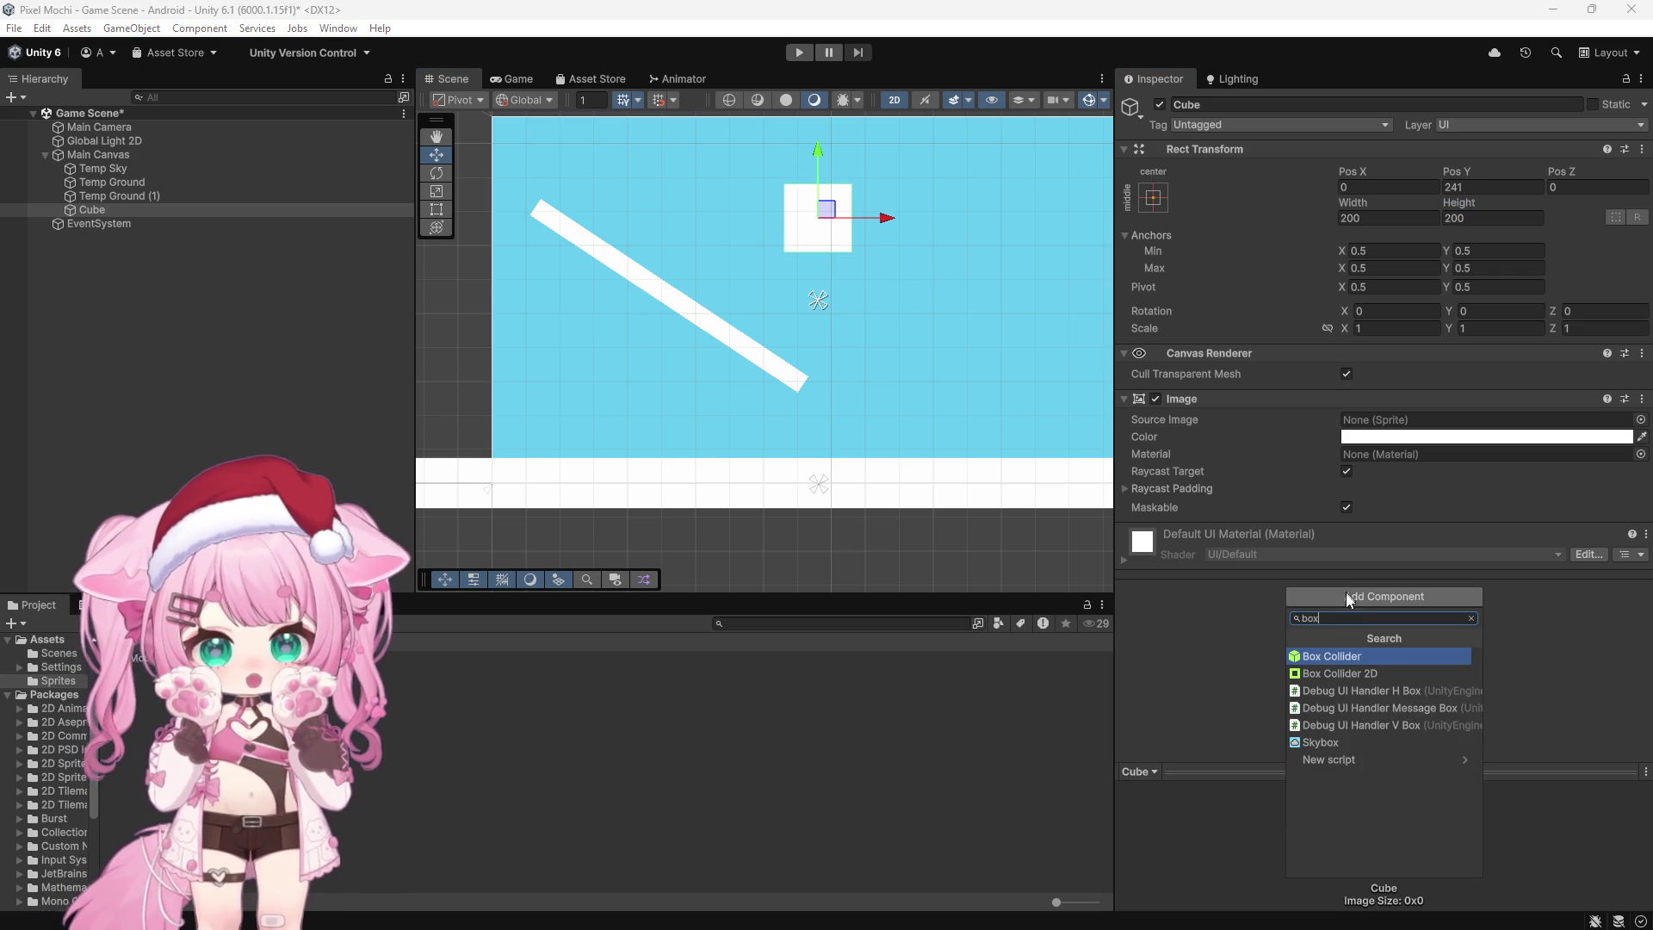
left_click(1334, 673)
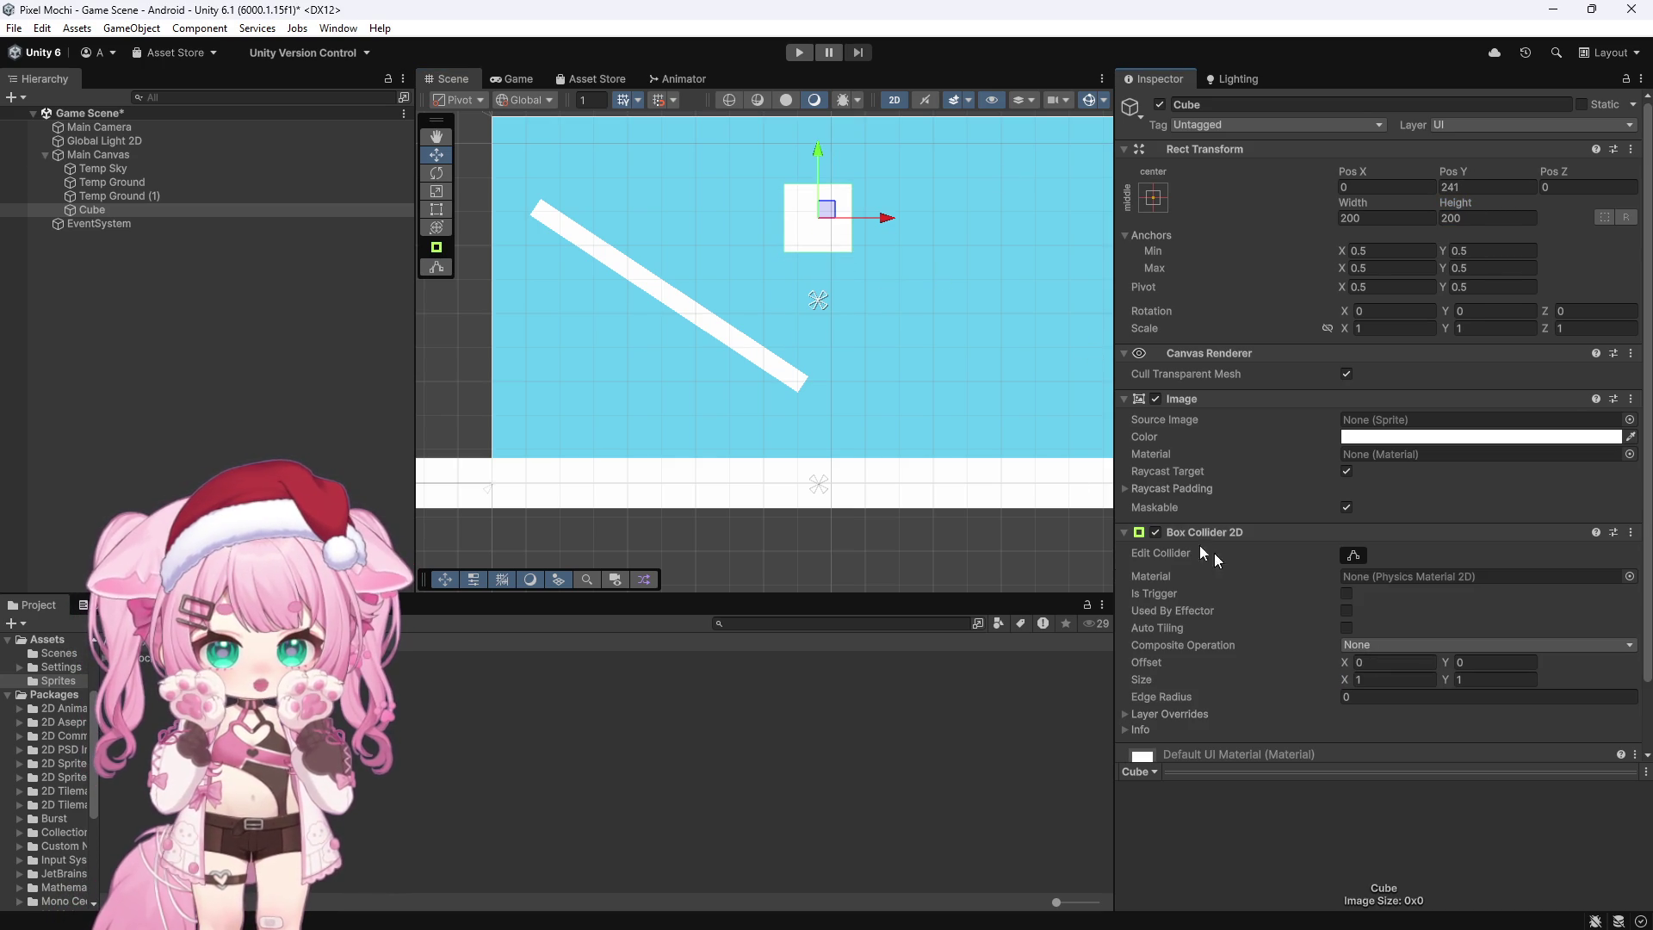
scroll(848, 298, "up", 5)
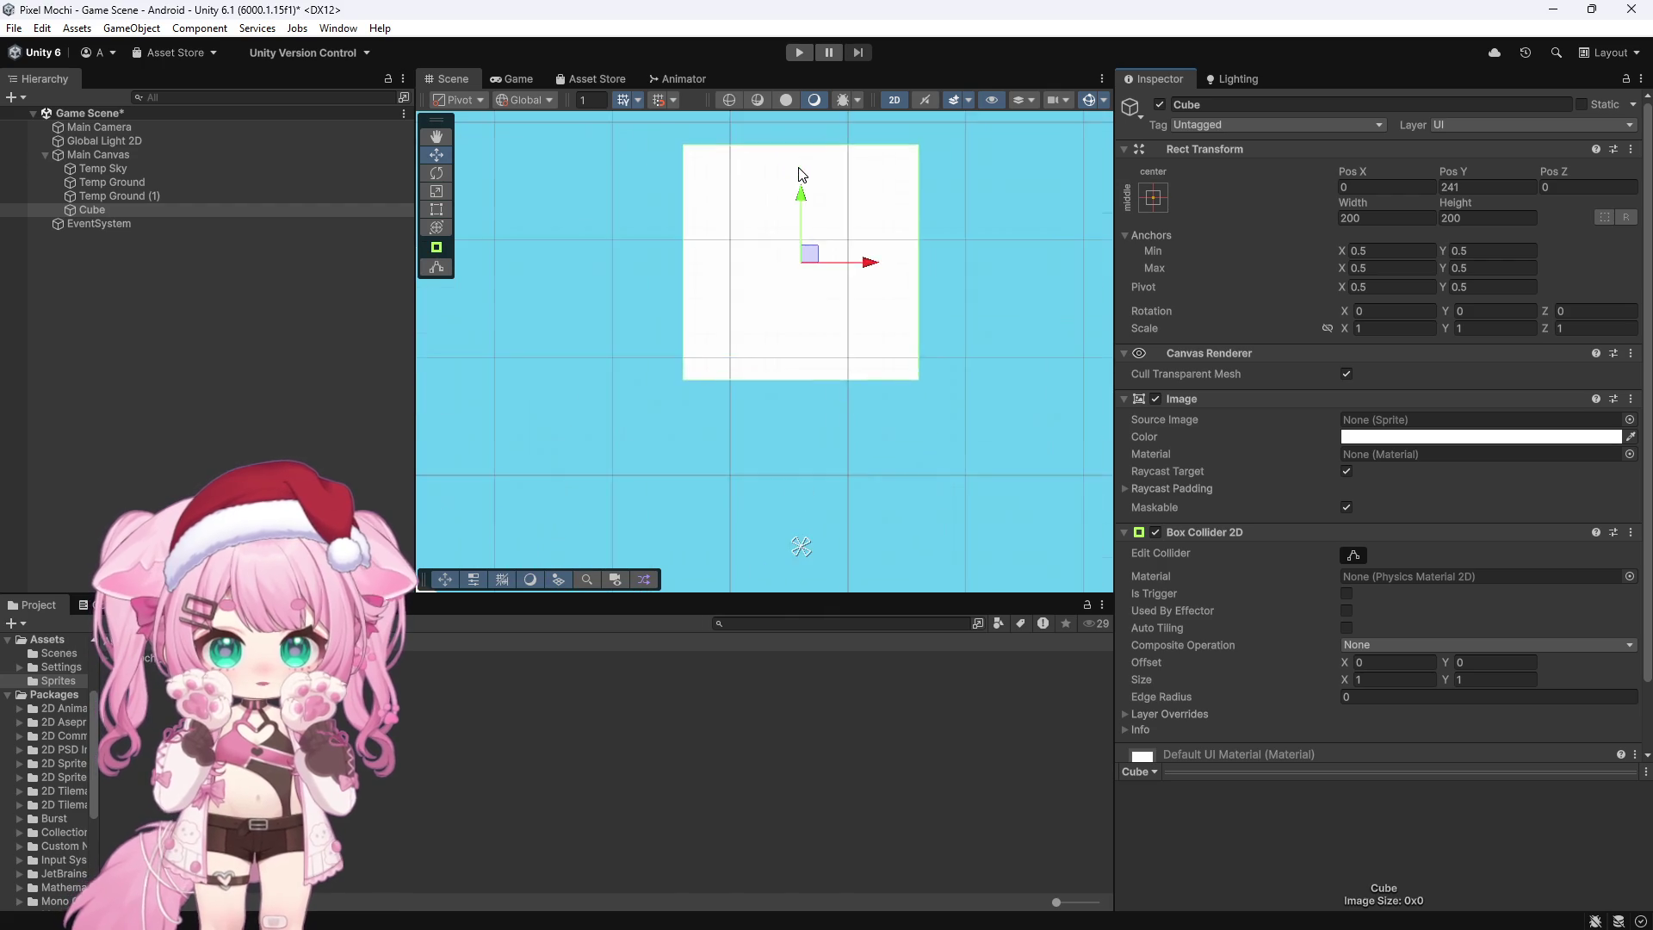
scroll(799, 172, "up", 2)
scroll(799, 175, "down", 4)
scroll(800, 178, "down", 1)
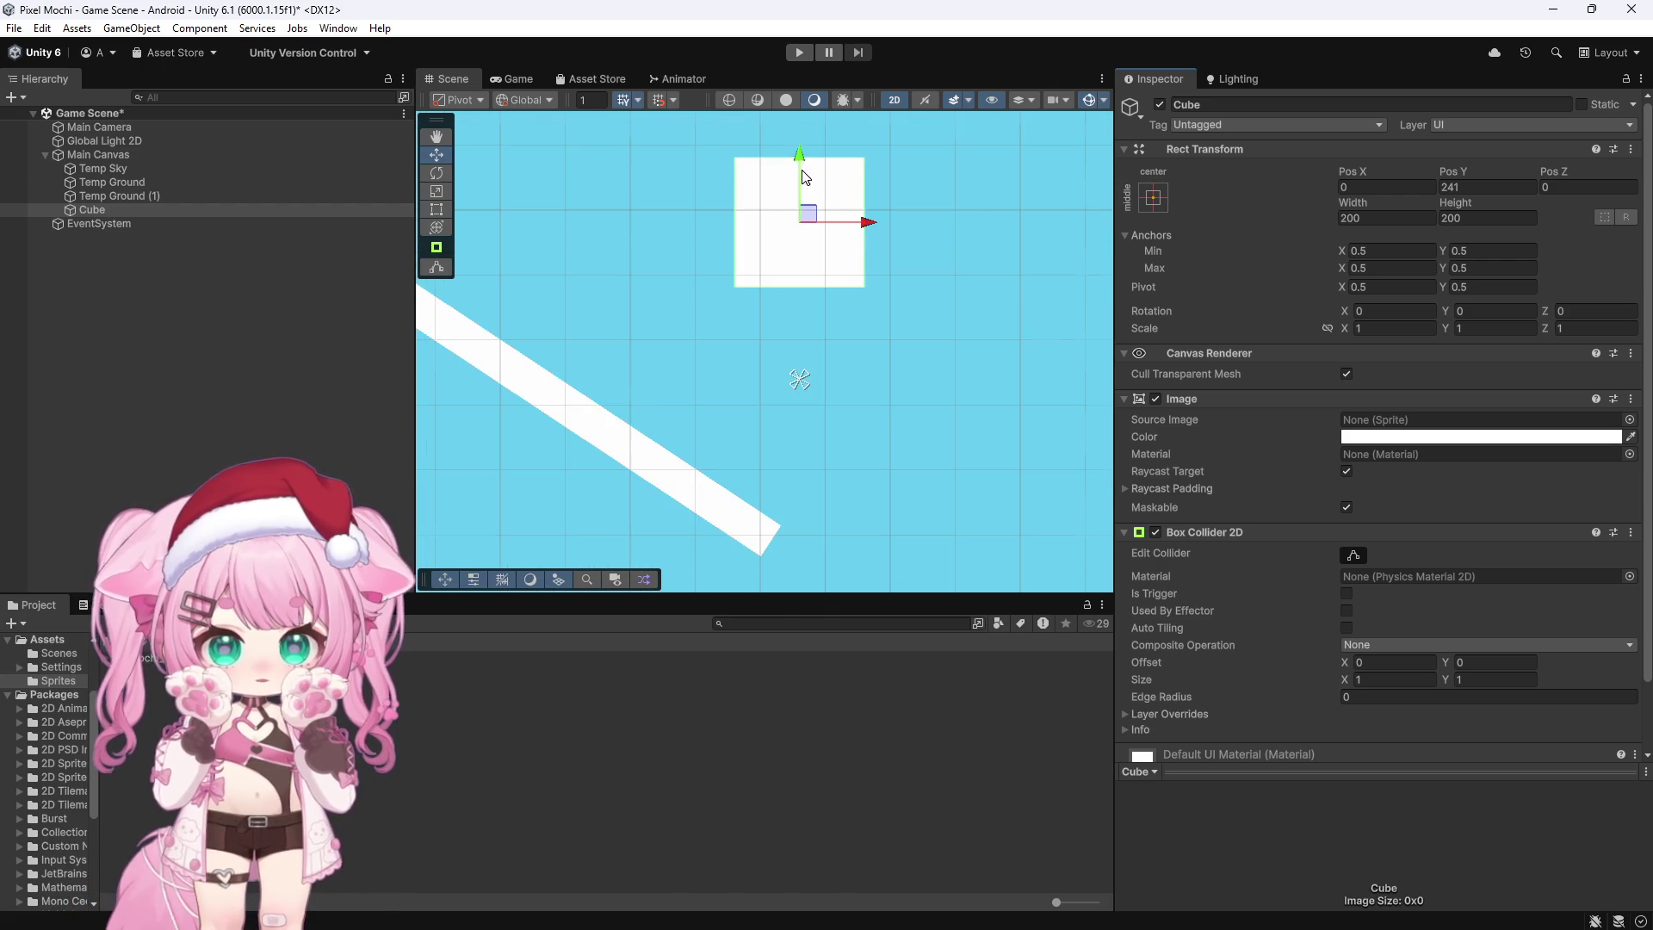
Step: Change the Temp Sky image colour to dark teal, then reselect Cube
left_click(96, 169)
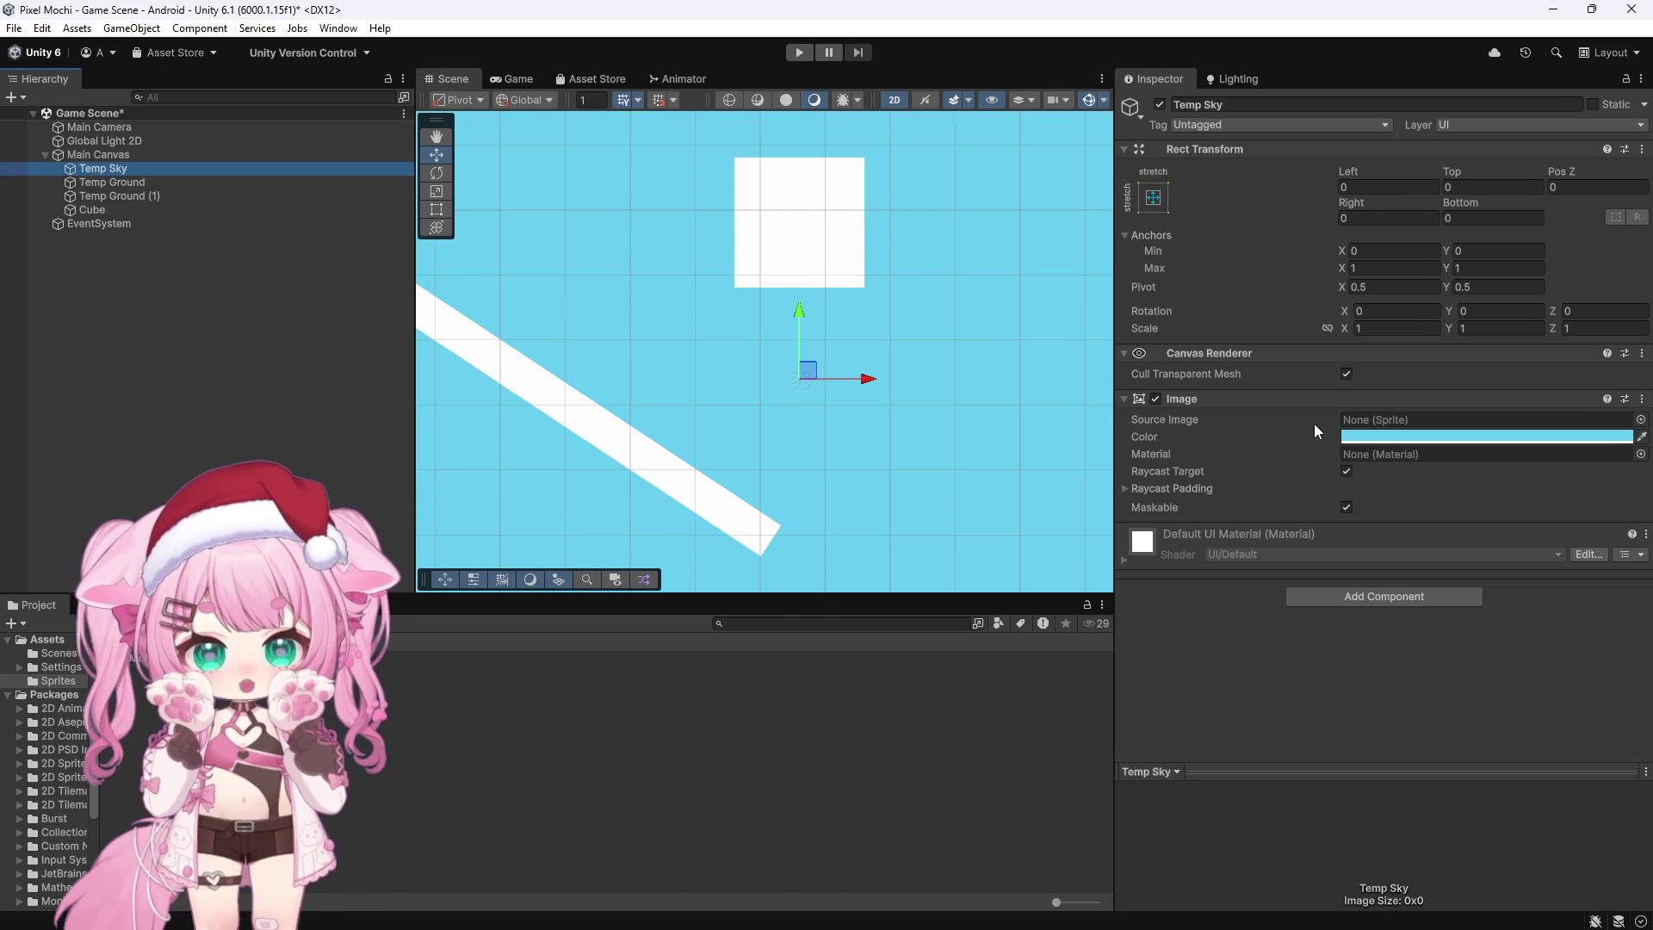
left_click(1401, 441)
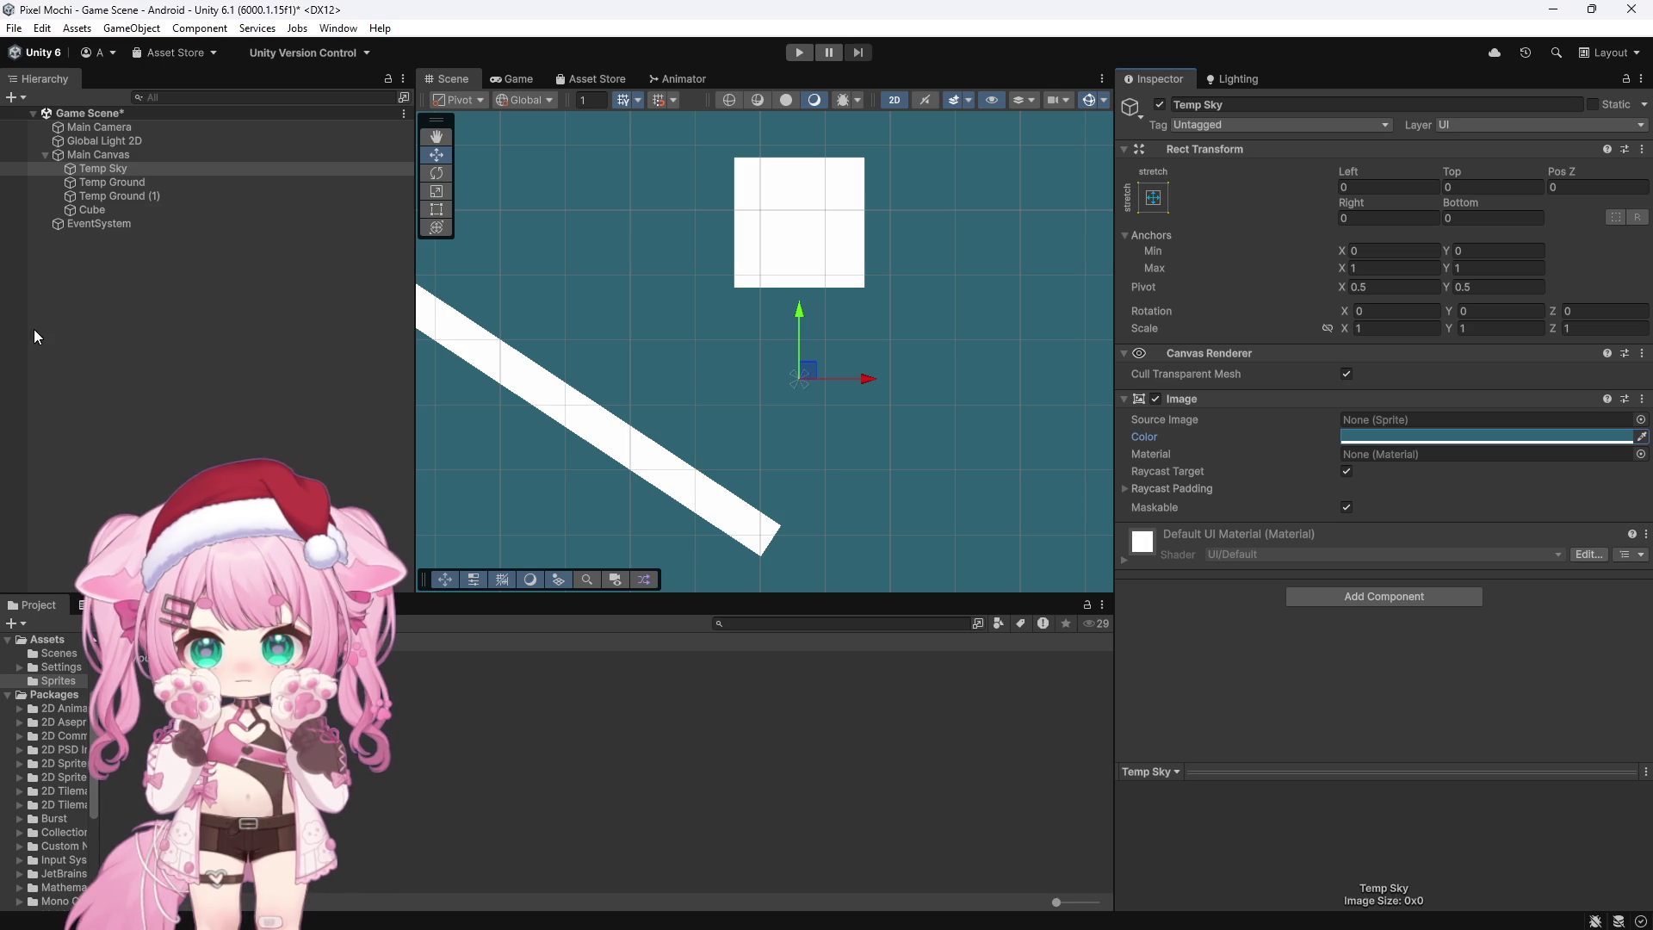
left_click(105, 210)
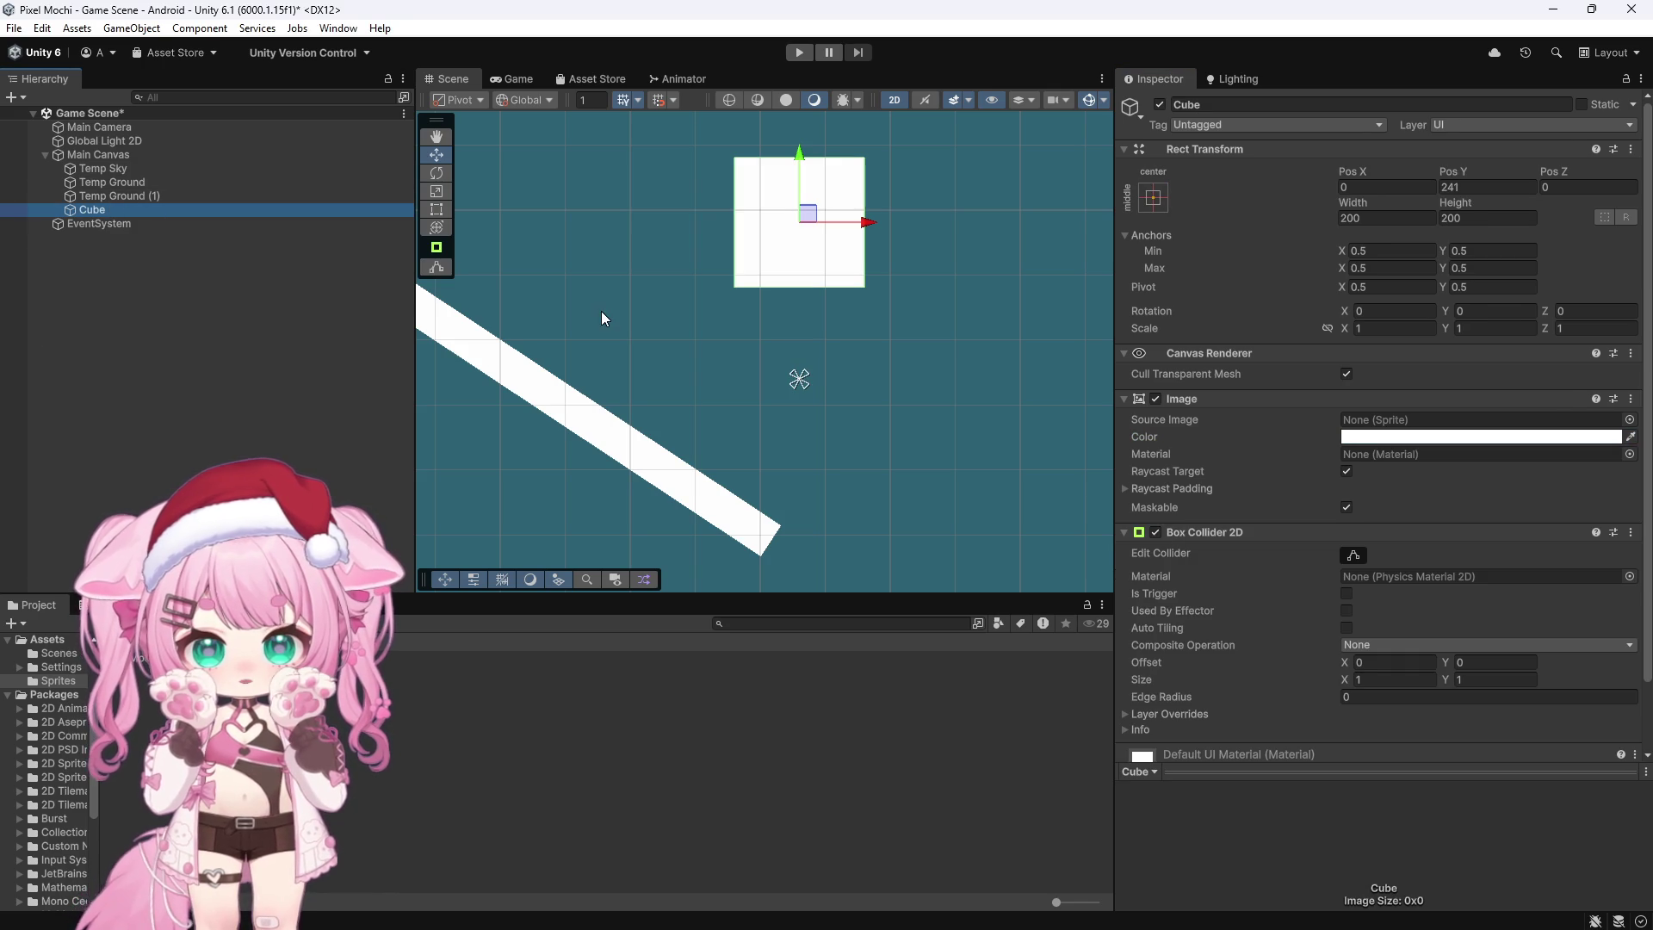
scroll(600, 311, "down", 5)
scroll(1236, 520, "down", 3)
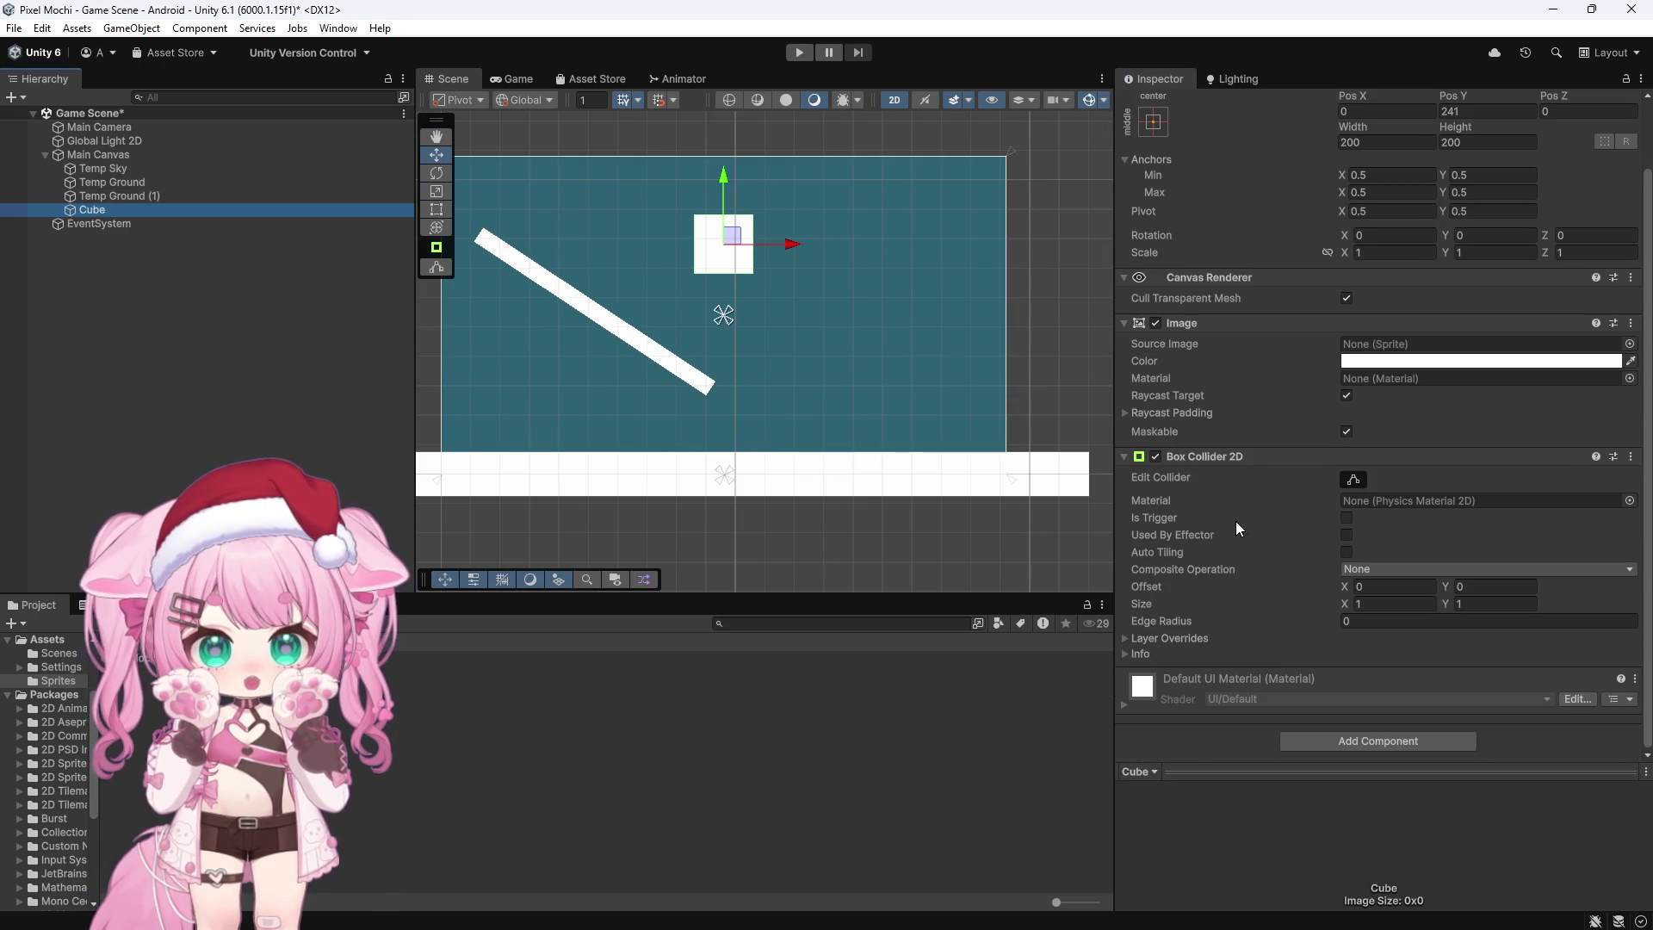
Step: Add a Rigidbody 2D component to the Cube
left_click(1322, 740)
type("rigidbody")
left_click(1340, 685)
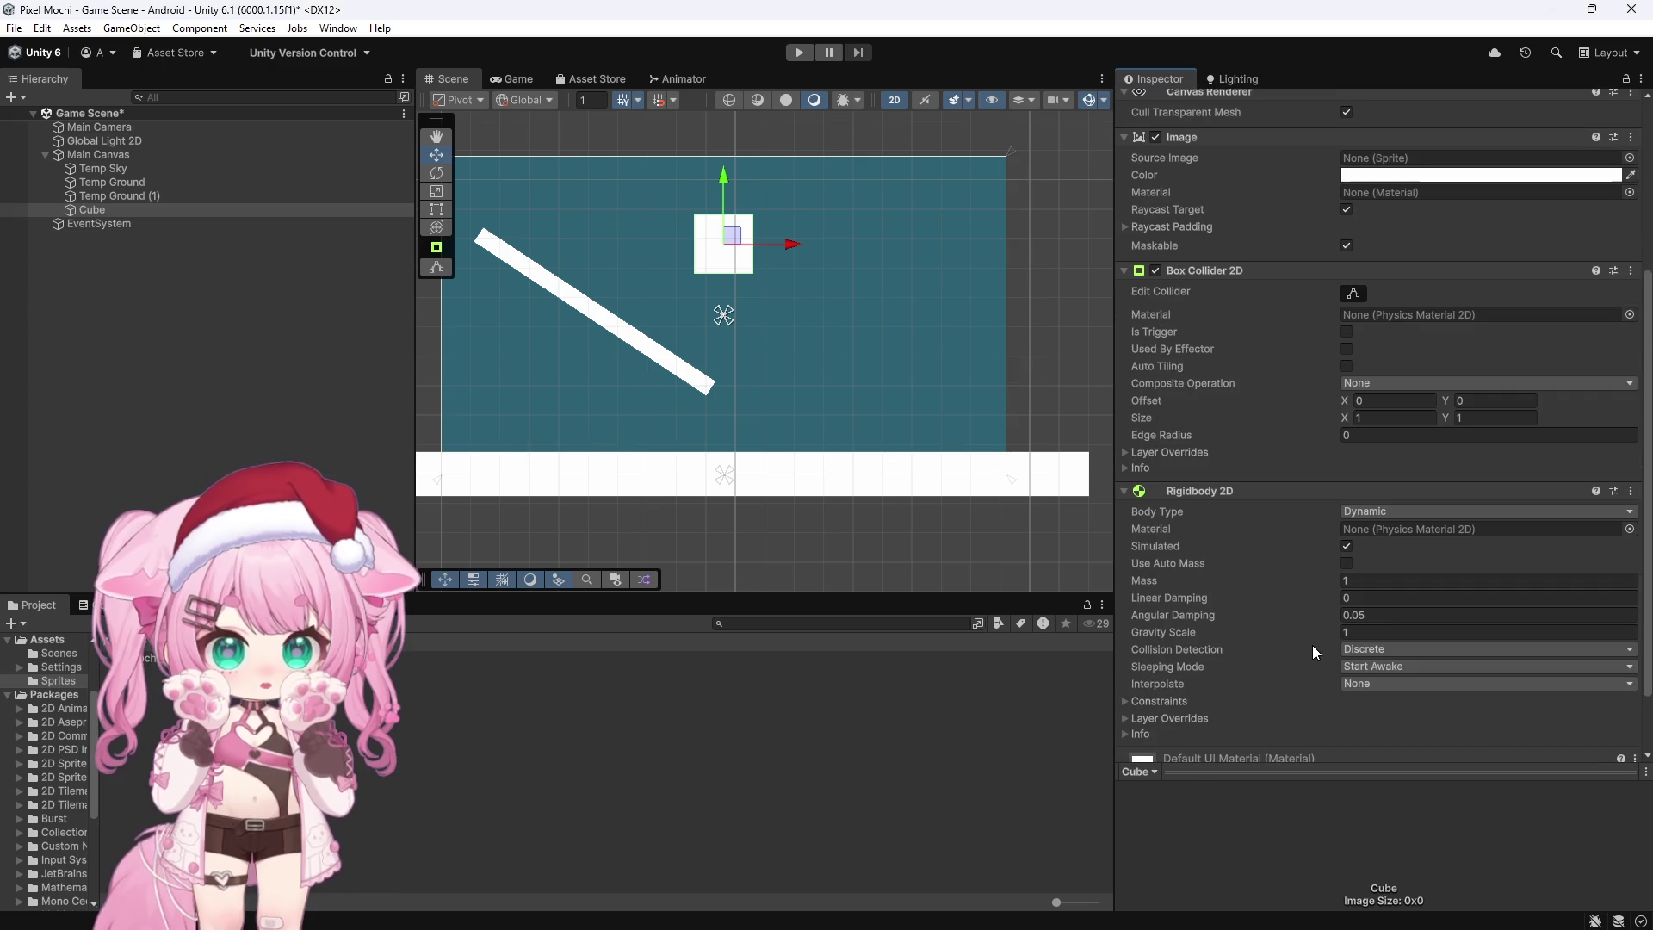
Step: Start a play test to watch the Cube fall past the ramp
scroll(1299, 642, "down", 2)
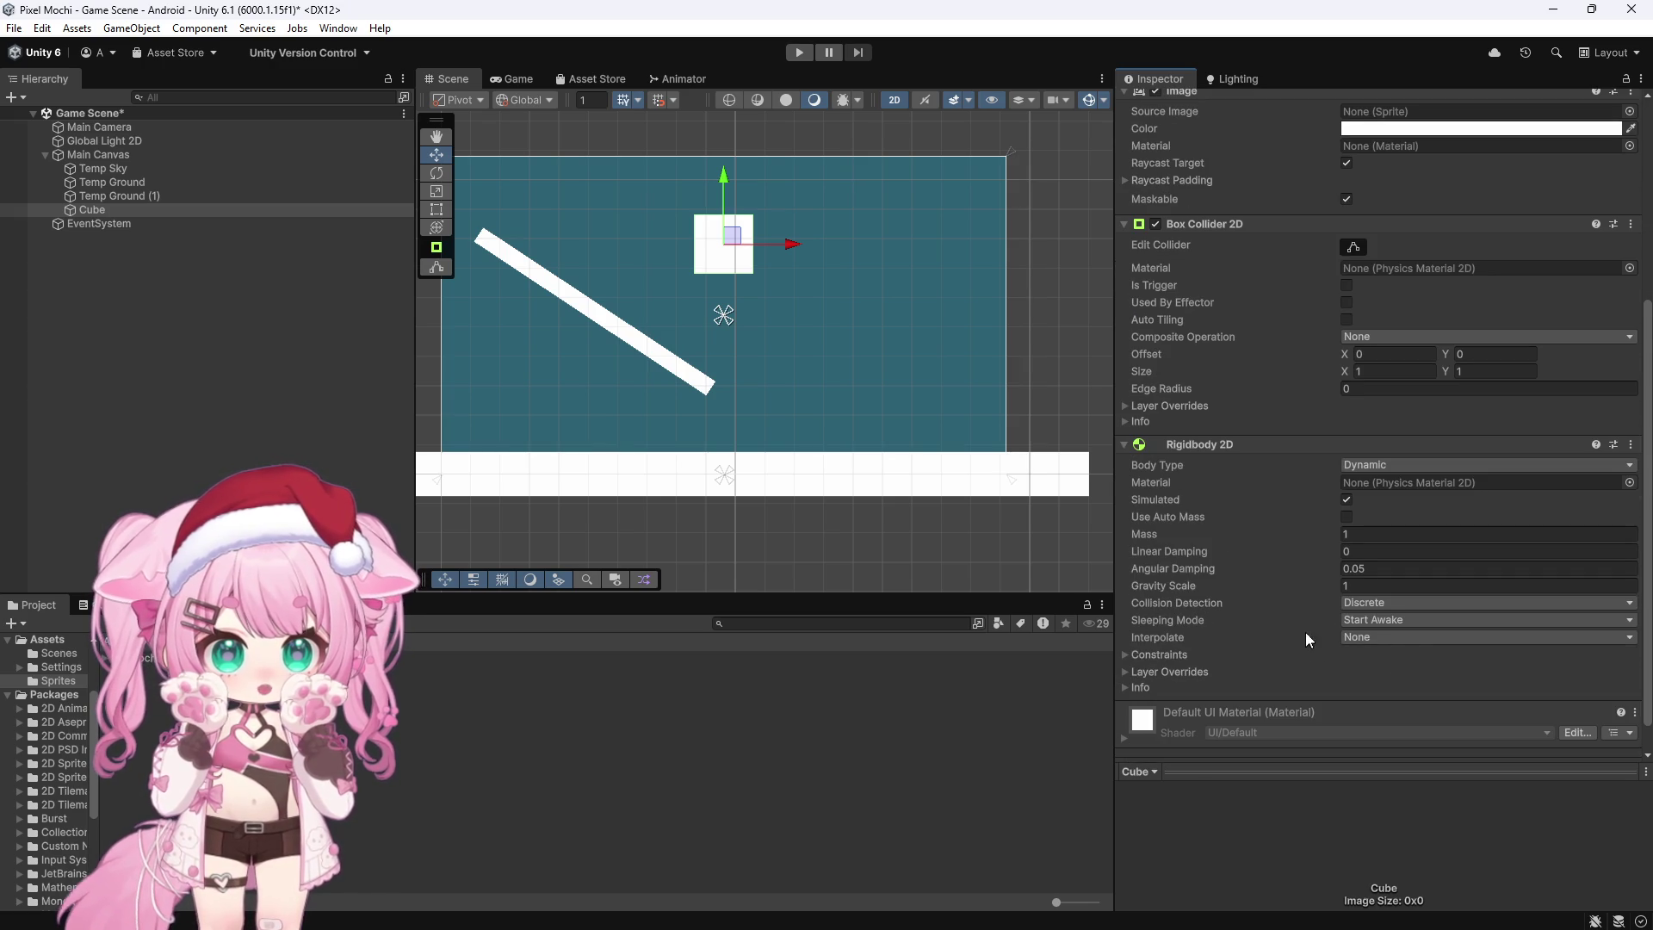
scroll(582, 321, "up", 2)
scroll(695, 334, "down", 3)
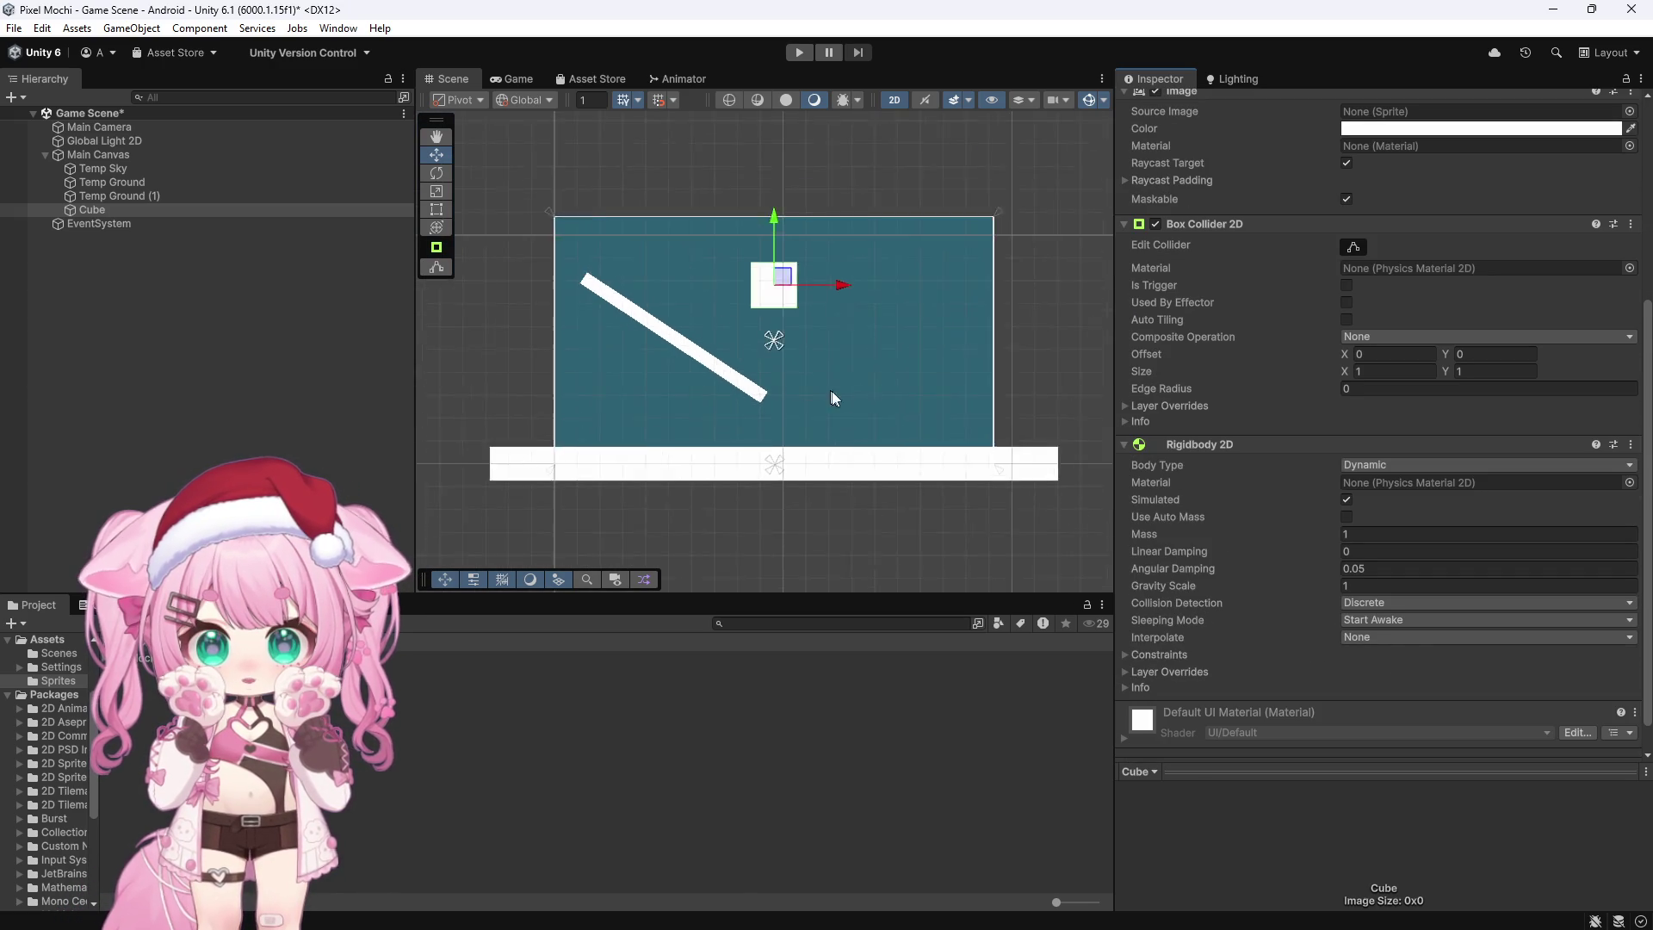
scroll(834, 413, "down", 1)
scroll(682, 276, "up", 5)
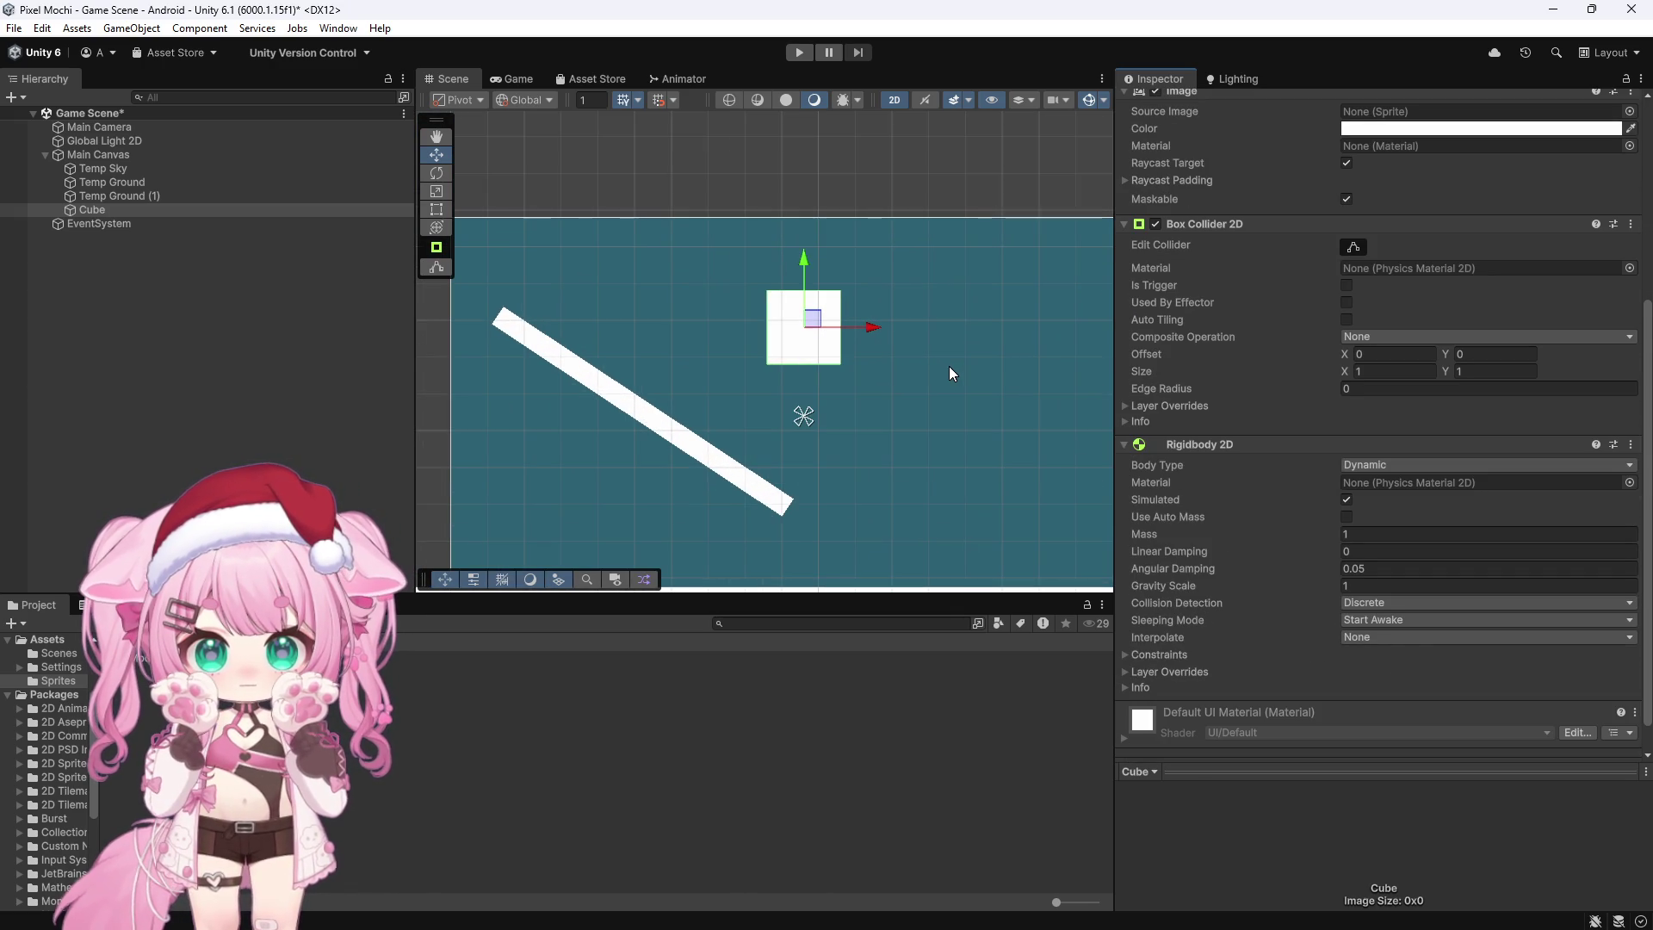
scroll(943, 358, "down", 1)
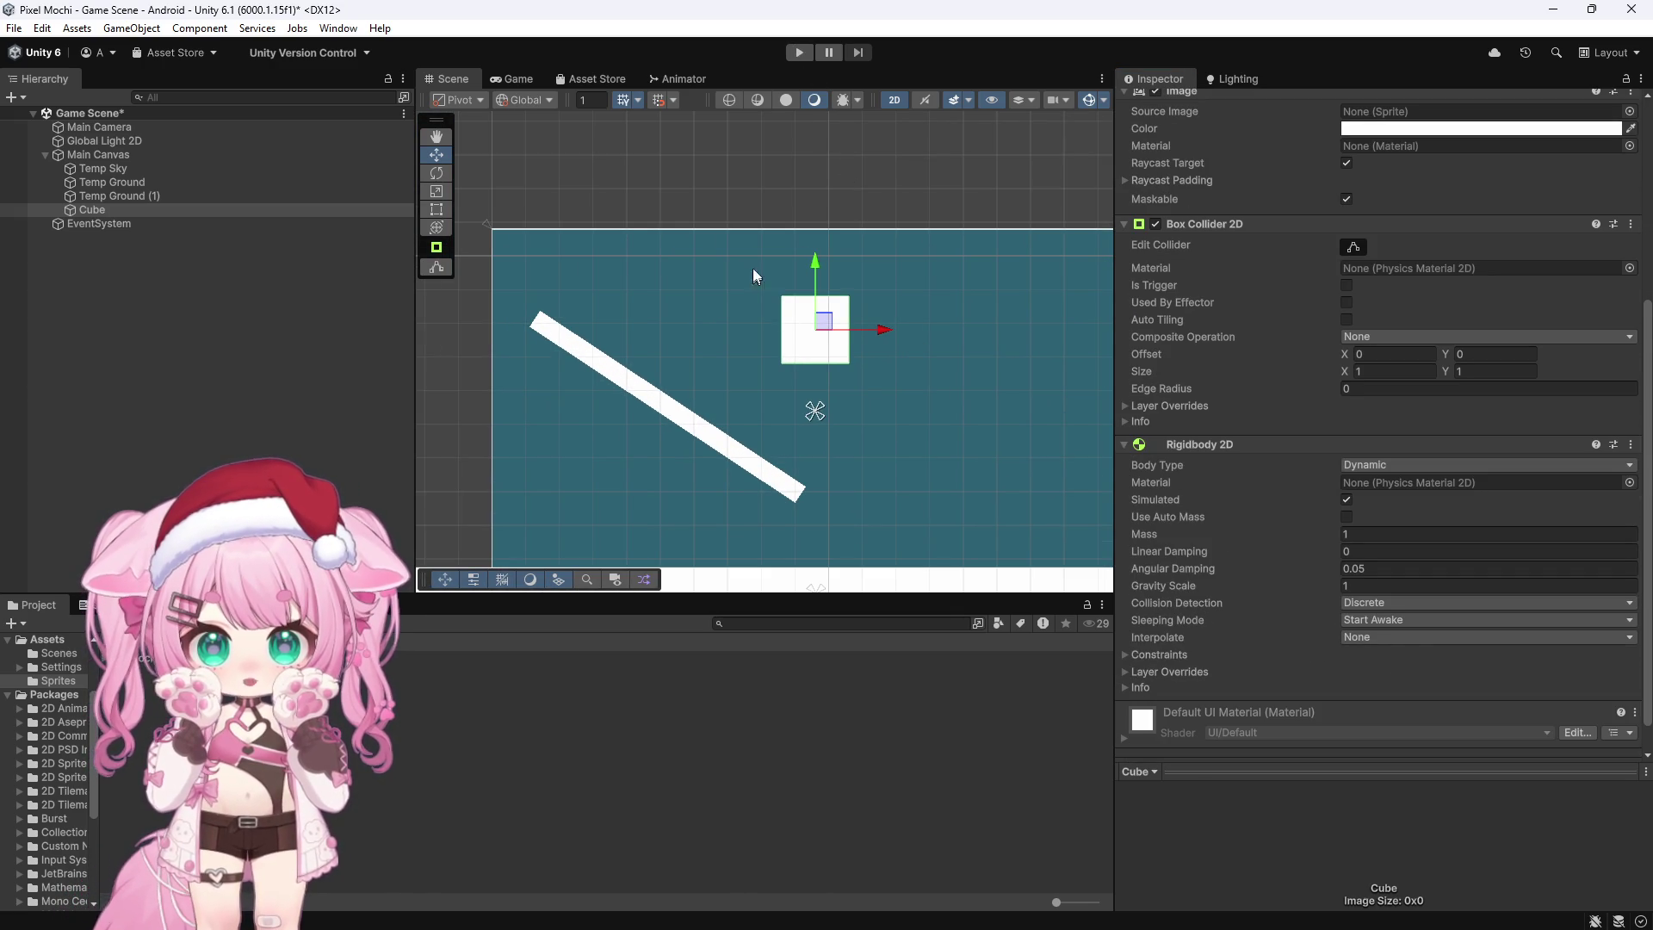
left_click(792, 52)
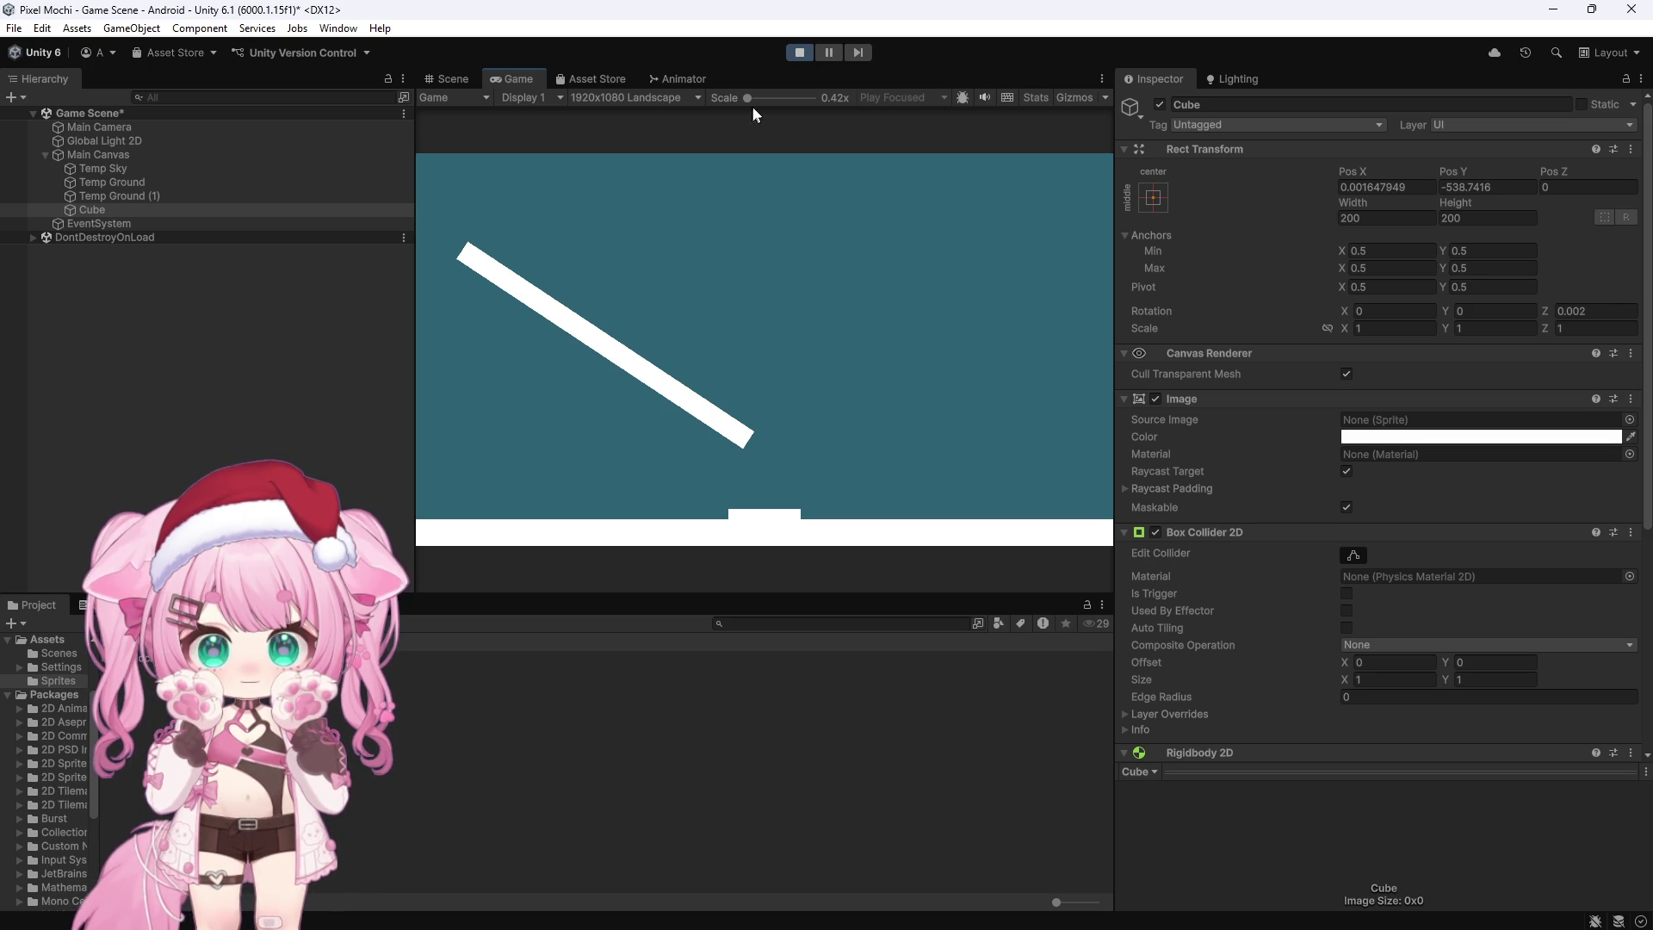
Step: Stop the play test and bring forward Chrome with the softbody physics tutorial
left_click(797, 52)
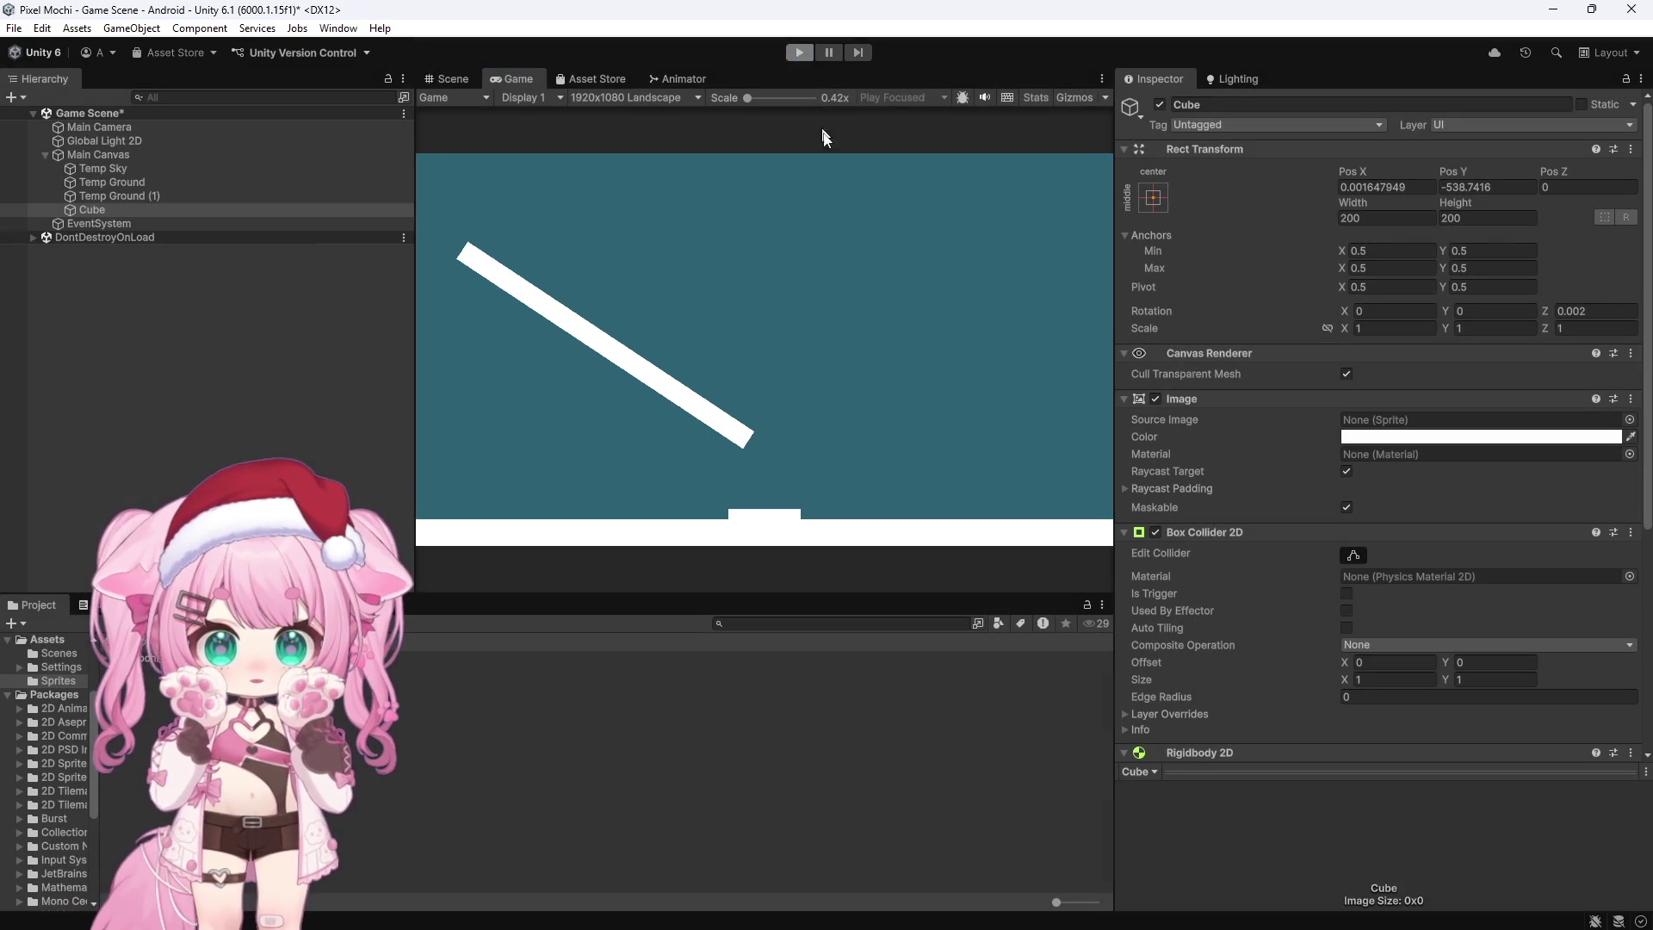
scroll(580, 302, "down", 5)
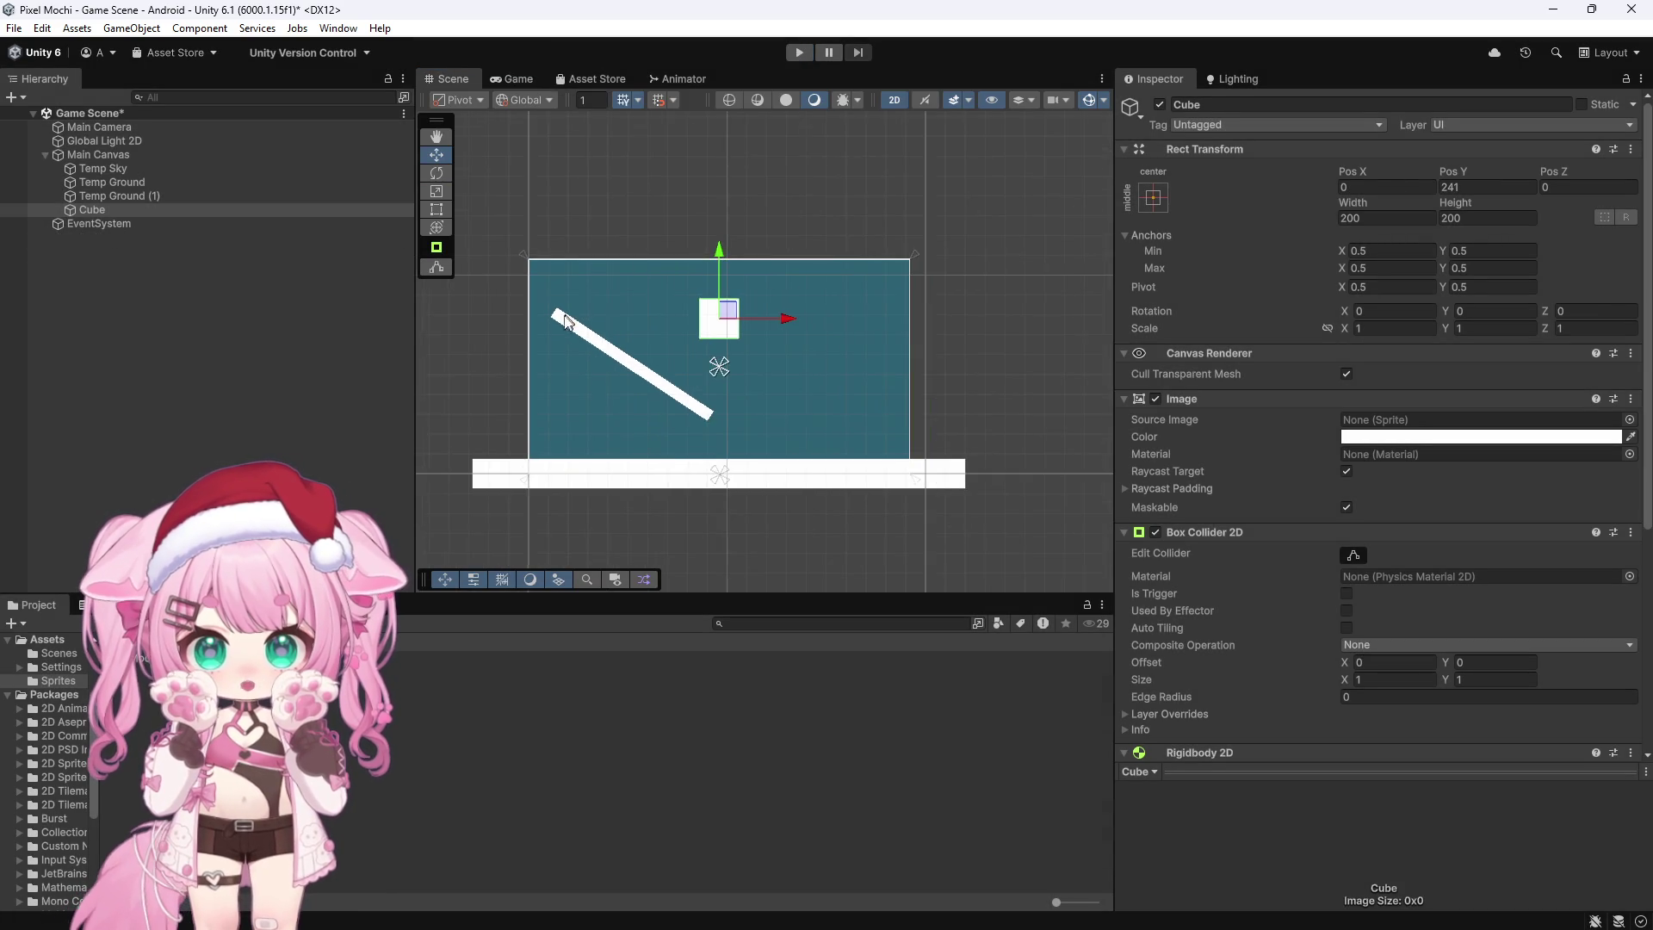
scroll(513, 346, "up", 2)
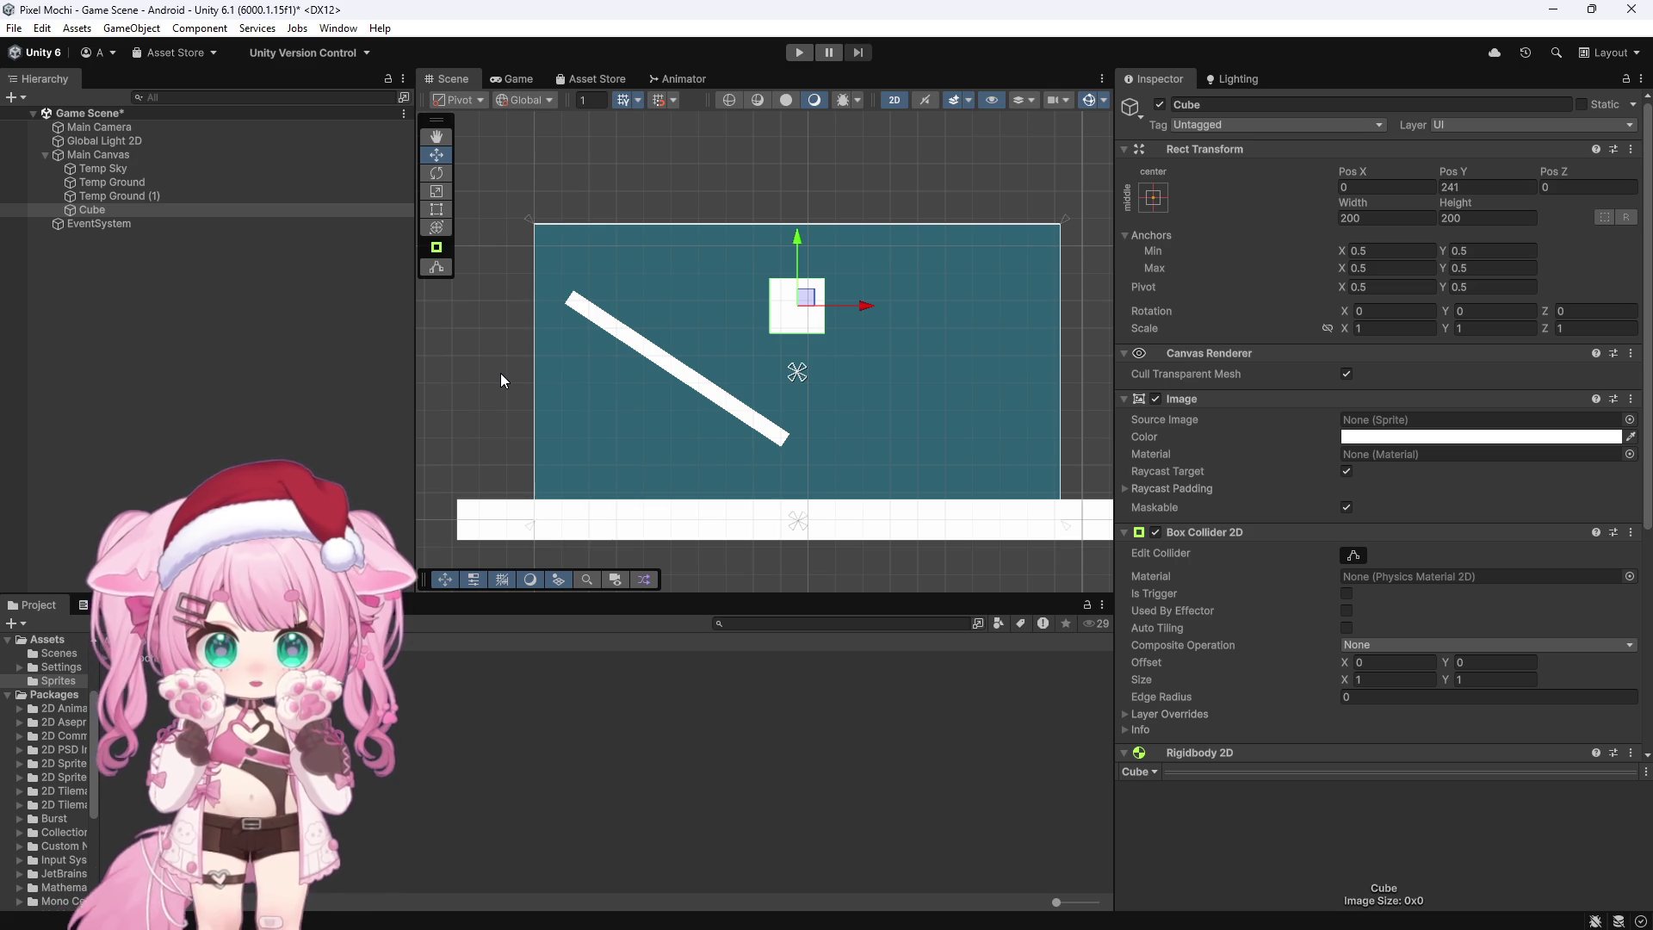
scroll(727, 396, "down", 1)
scroll(764, 412, "up", 1)
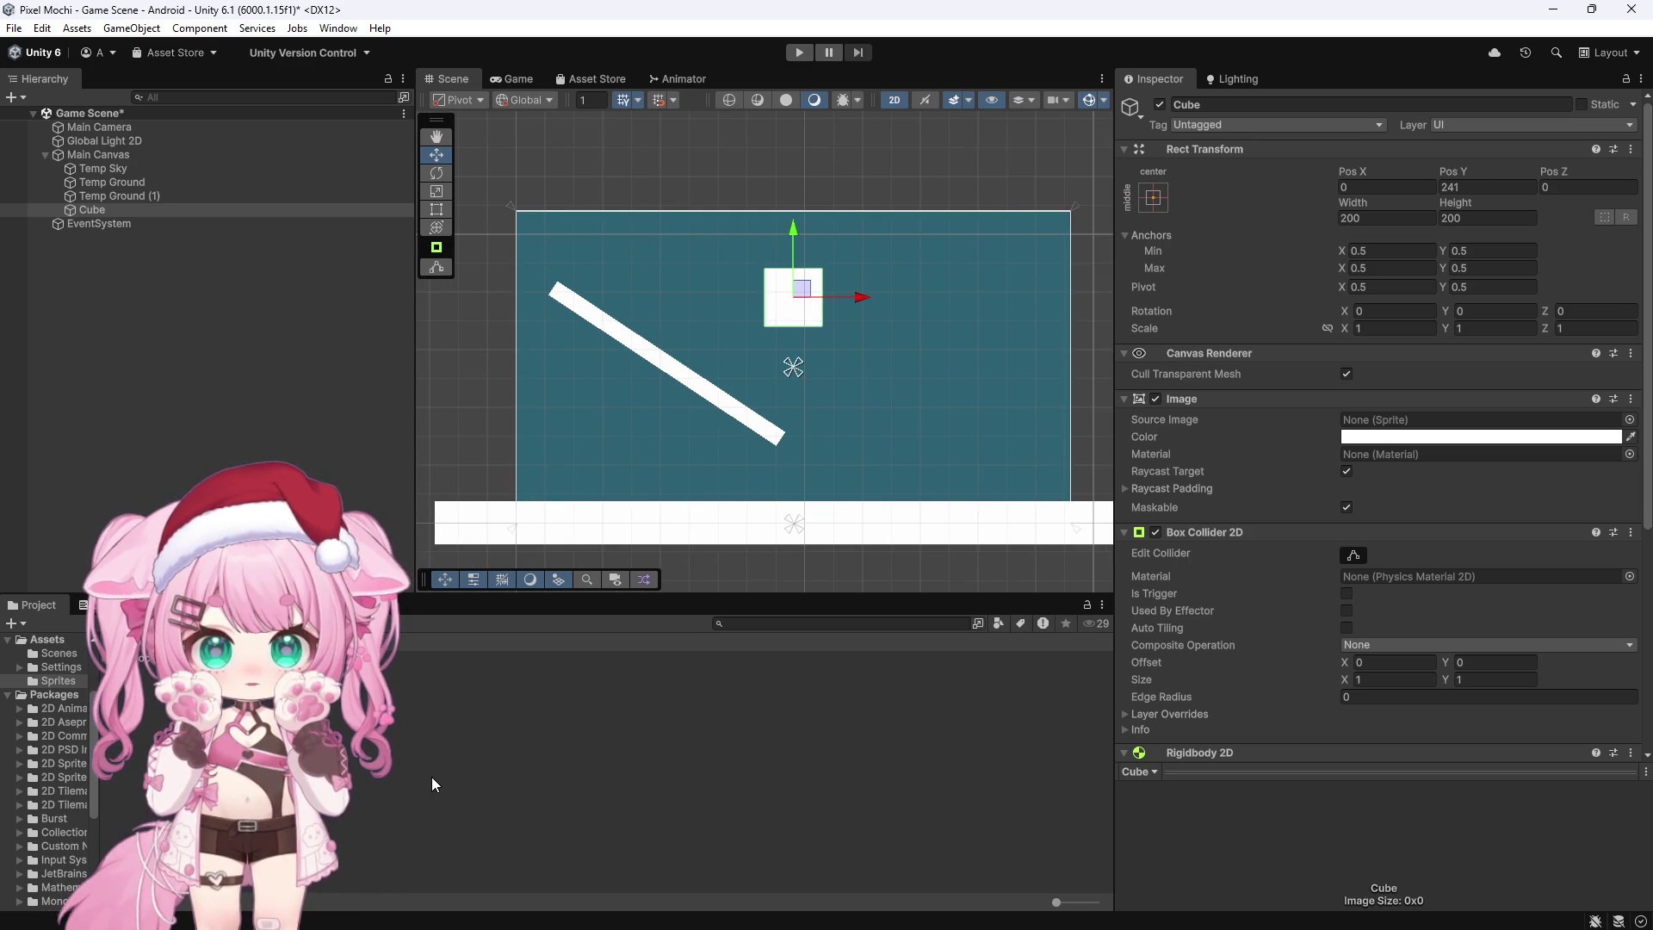
mouse_move(373, 921)
left_click(434, 813)
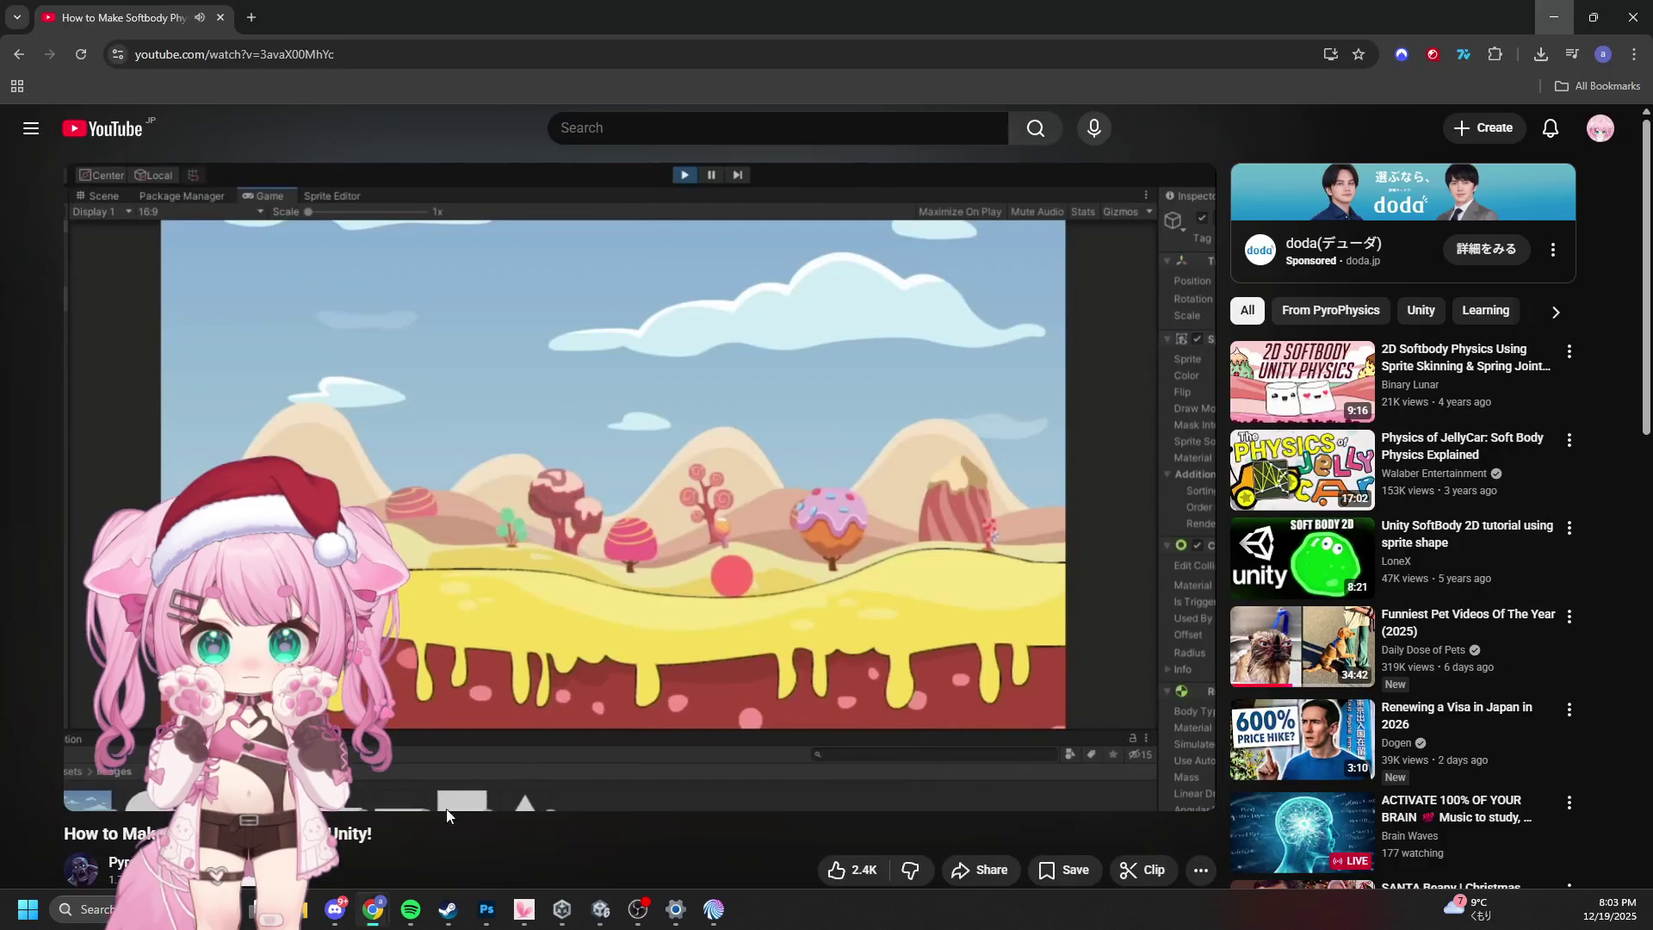
left_click(252, 17)
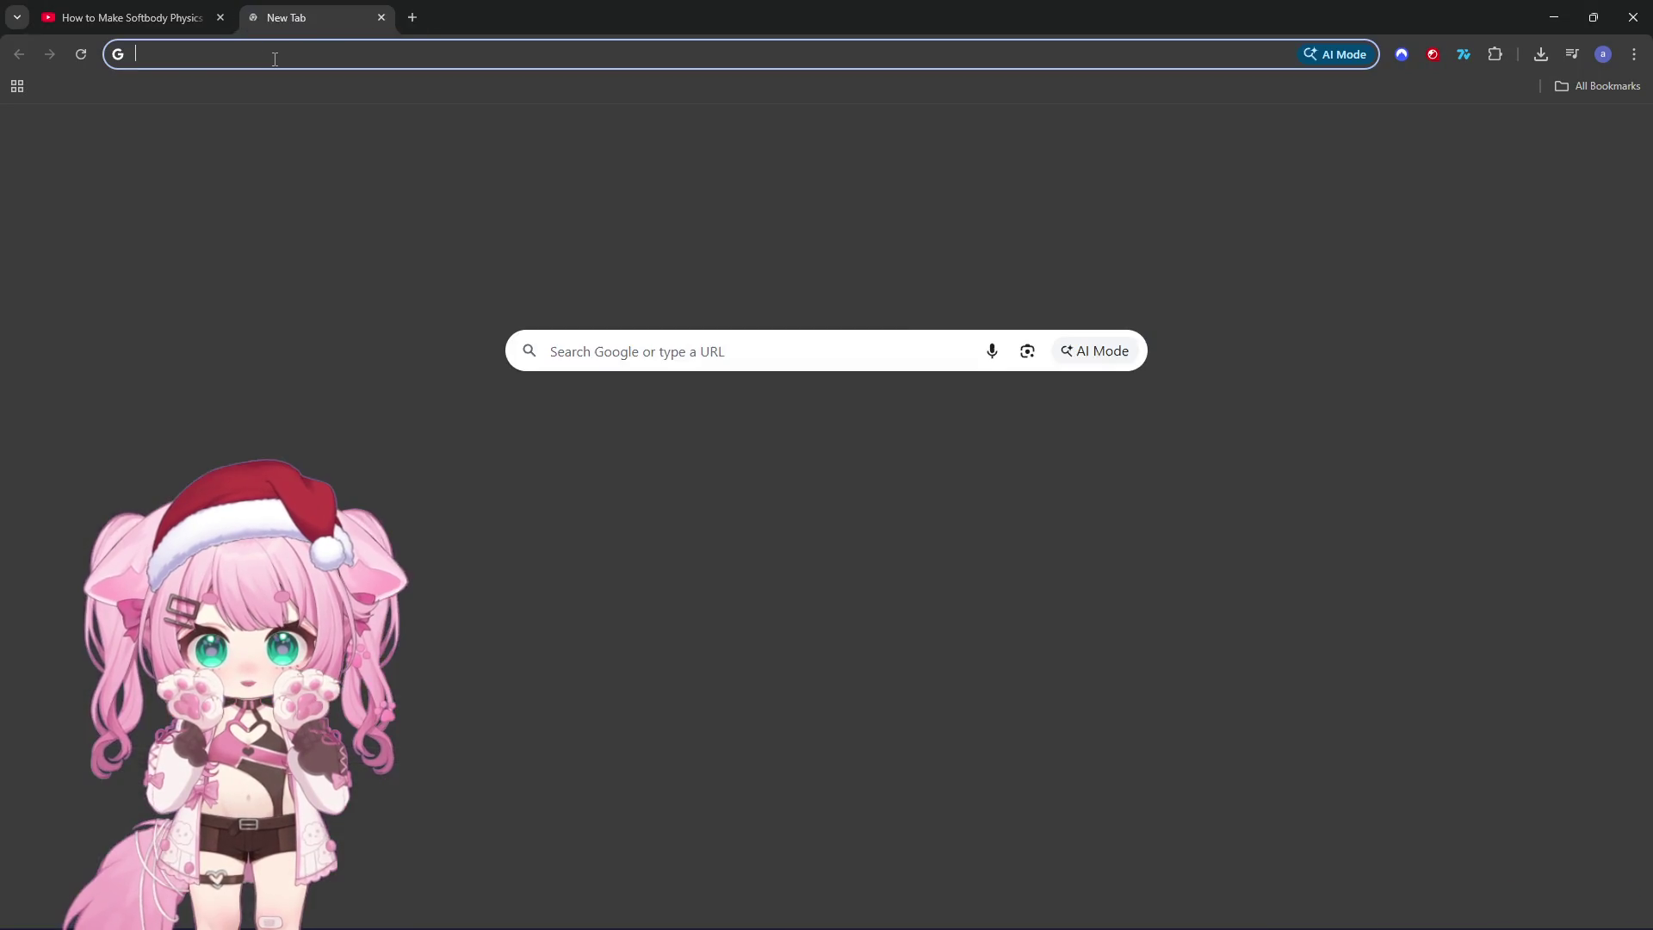
key("ctrl+w")
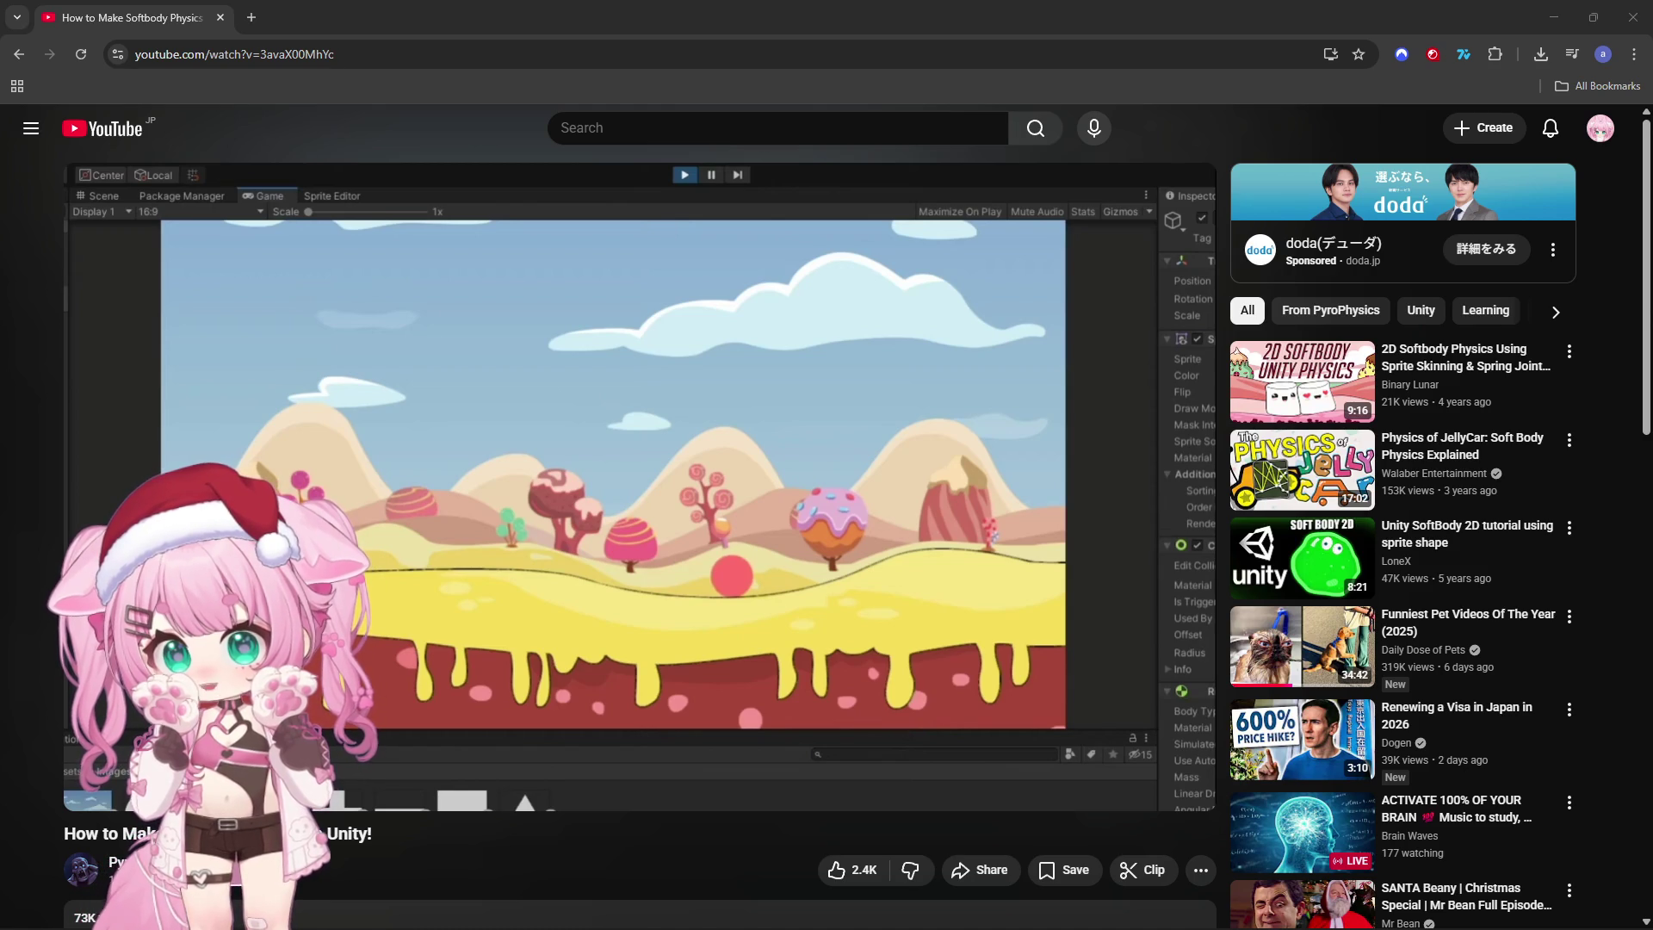
mouse_move(0, 259)
left_mouse_down()
mouse_move(0, 244)
mouse_move(481, 74)
mouse_move(423, 74)
mouse_move(400, 14)
mouse_move(411, 26)
left_mouse_up()
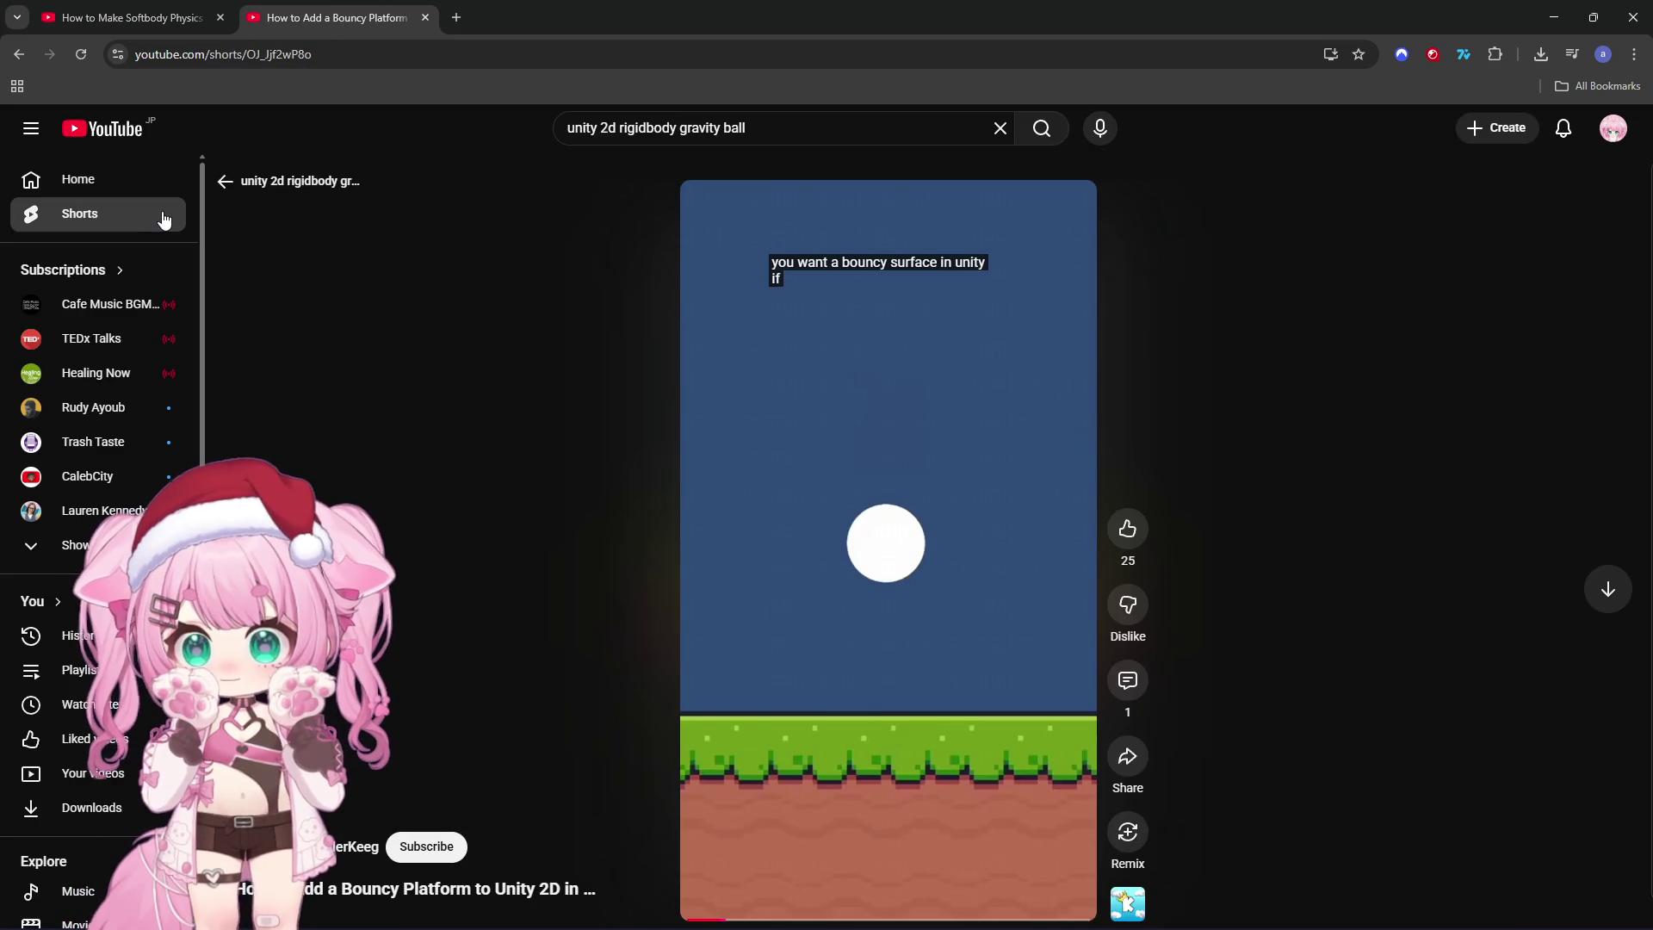
Step: Replay the bouncy platform Short, then search 'unity 2d rigidbody gravity ball'
left_click(923, 472)
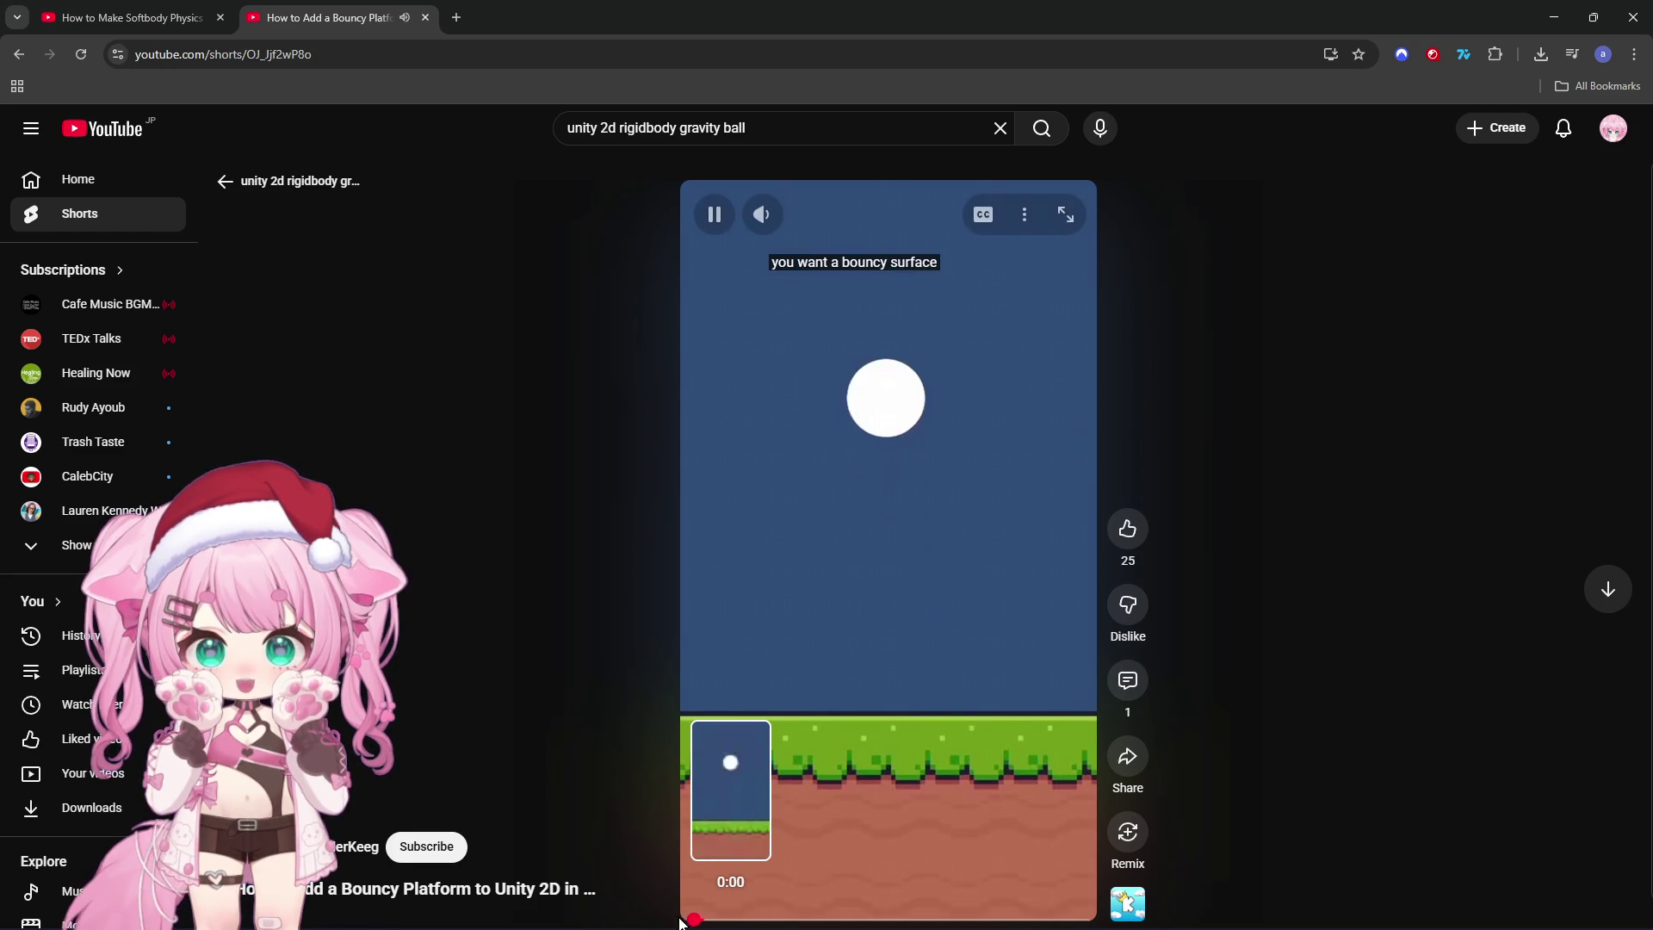
left_click(700, 921)
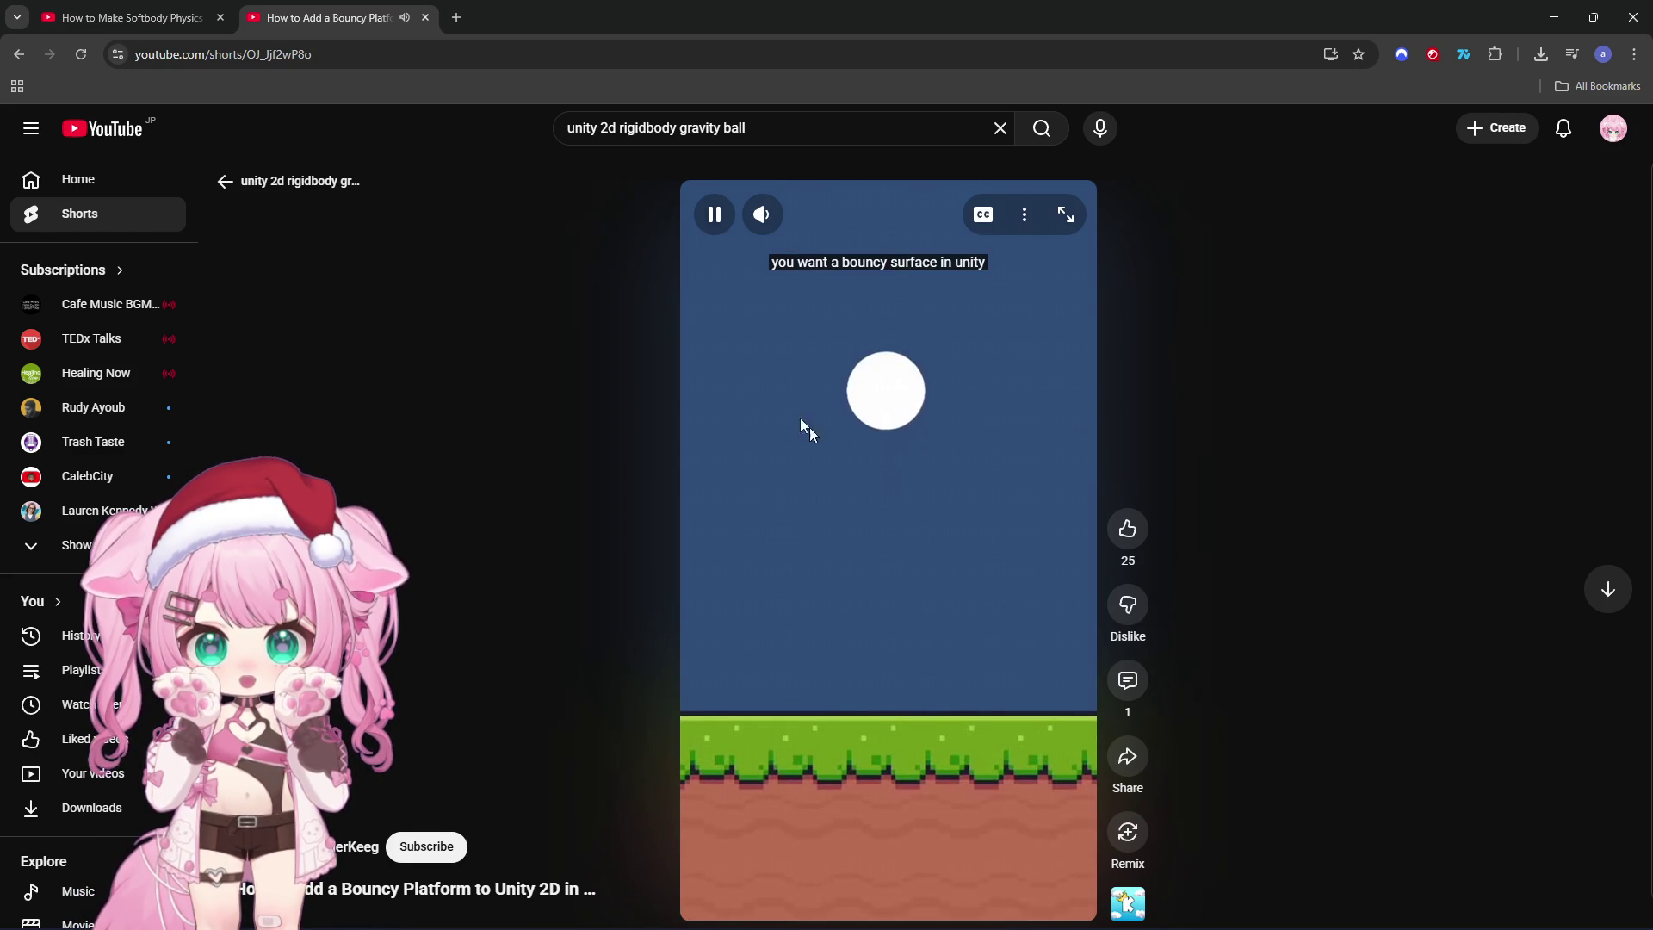
left_click(799, 126)
key("Return")
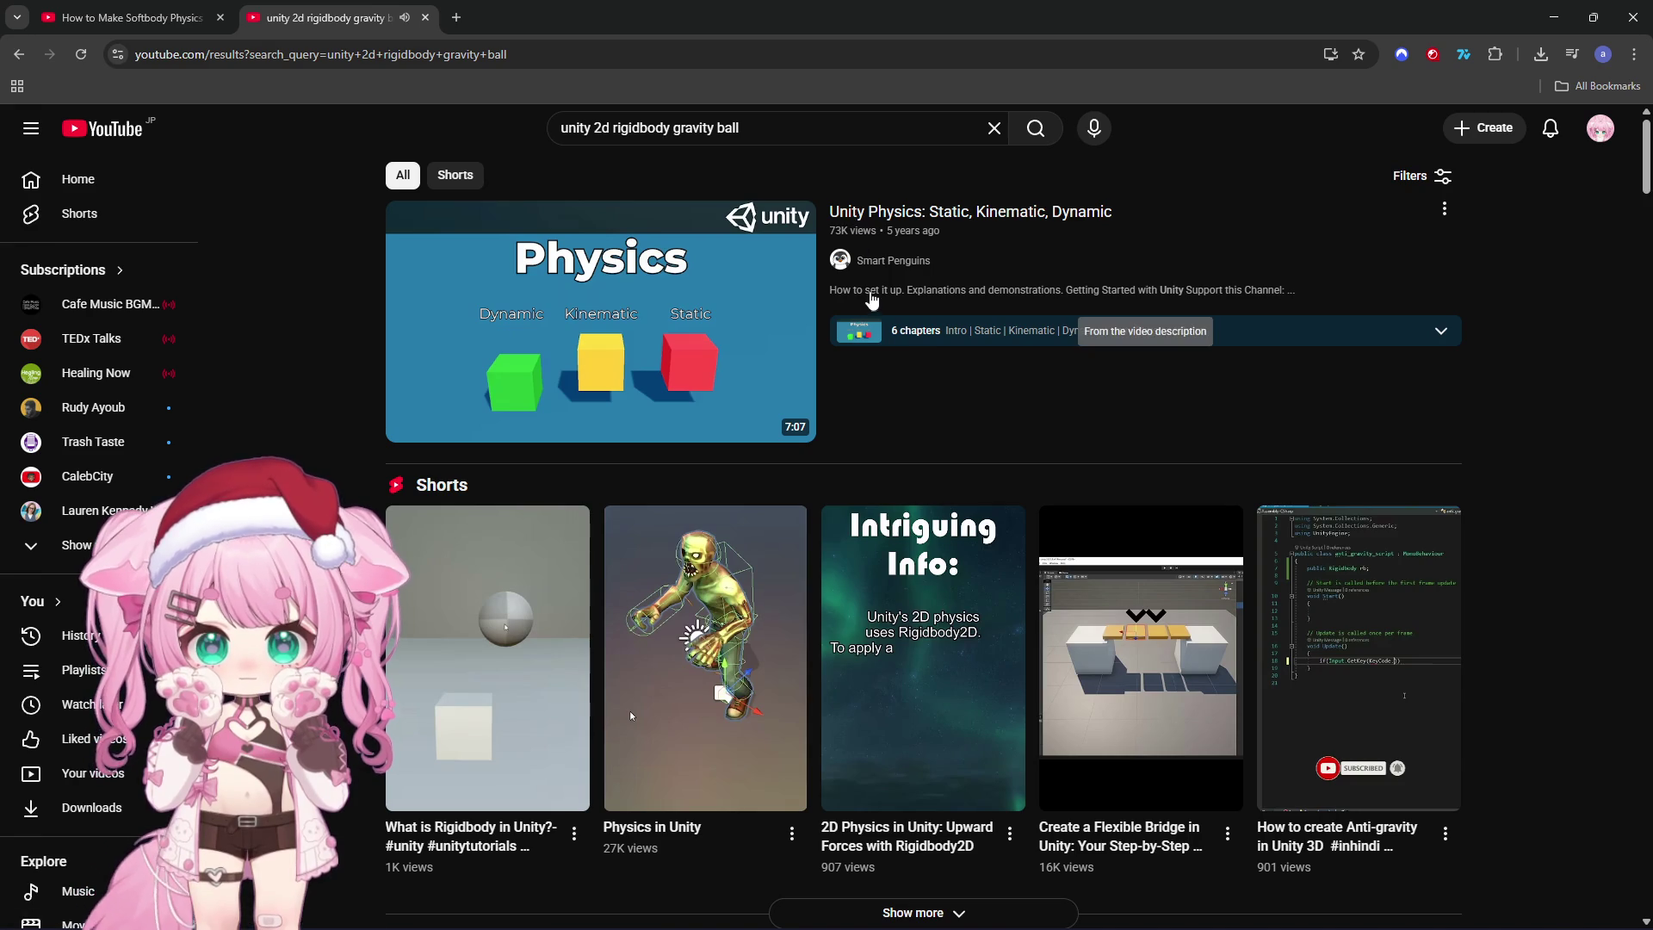
Step: Change the YouTube search to 'unity 2d gravity' and run it
scroll(906, 297, "down", 5)
scroll(906, 297, "up", 4)
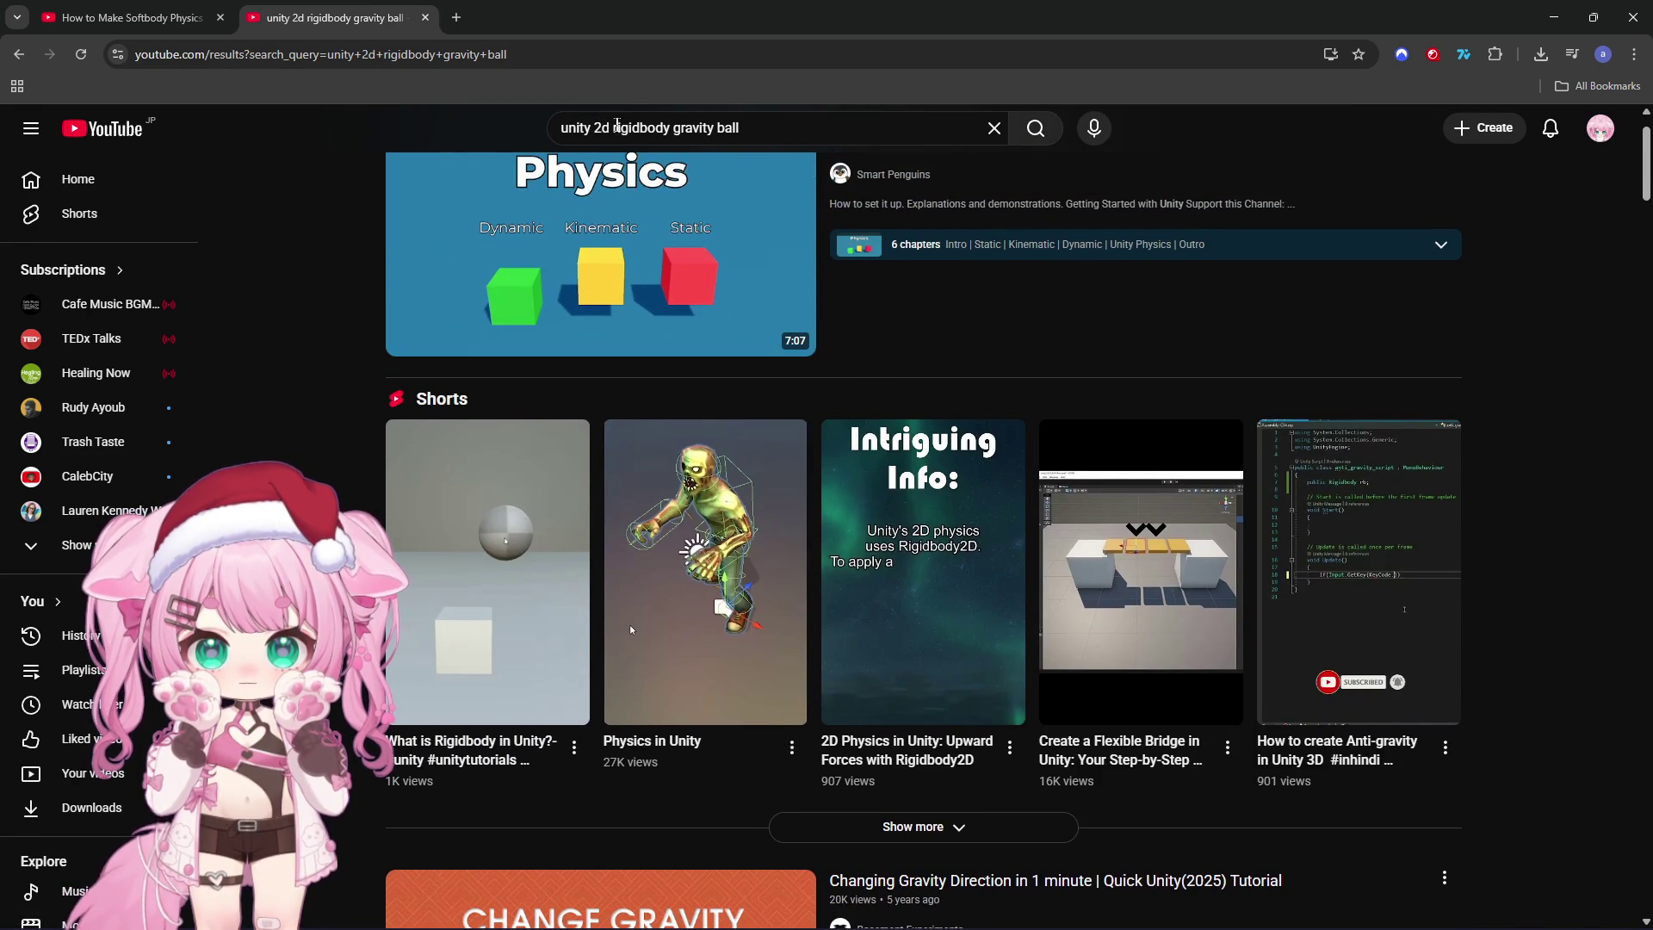
left_click_drag(613, 128, 762, 122)
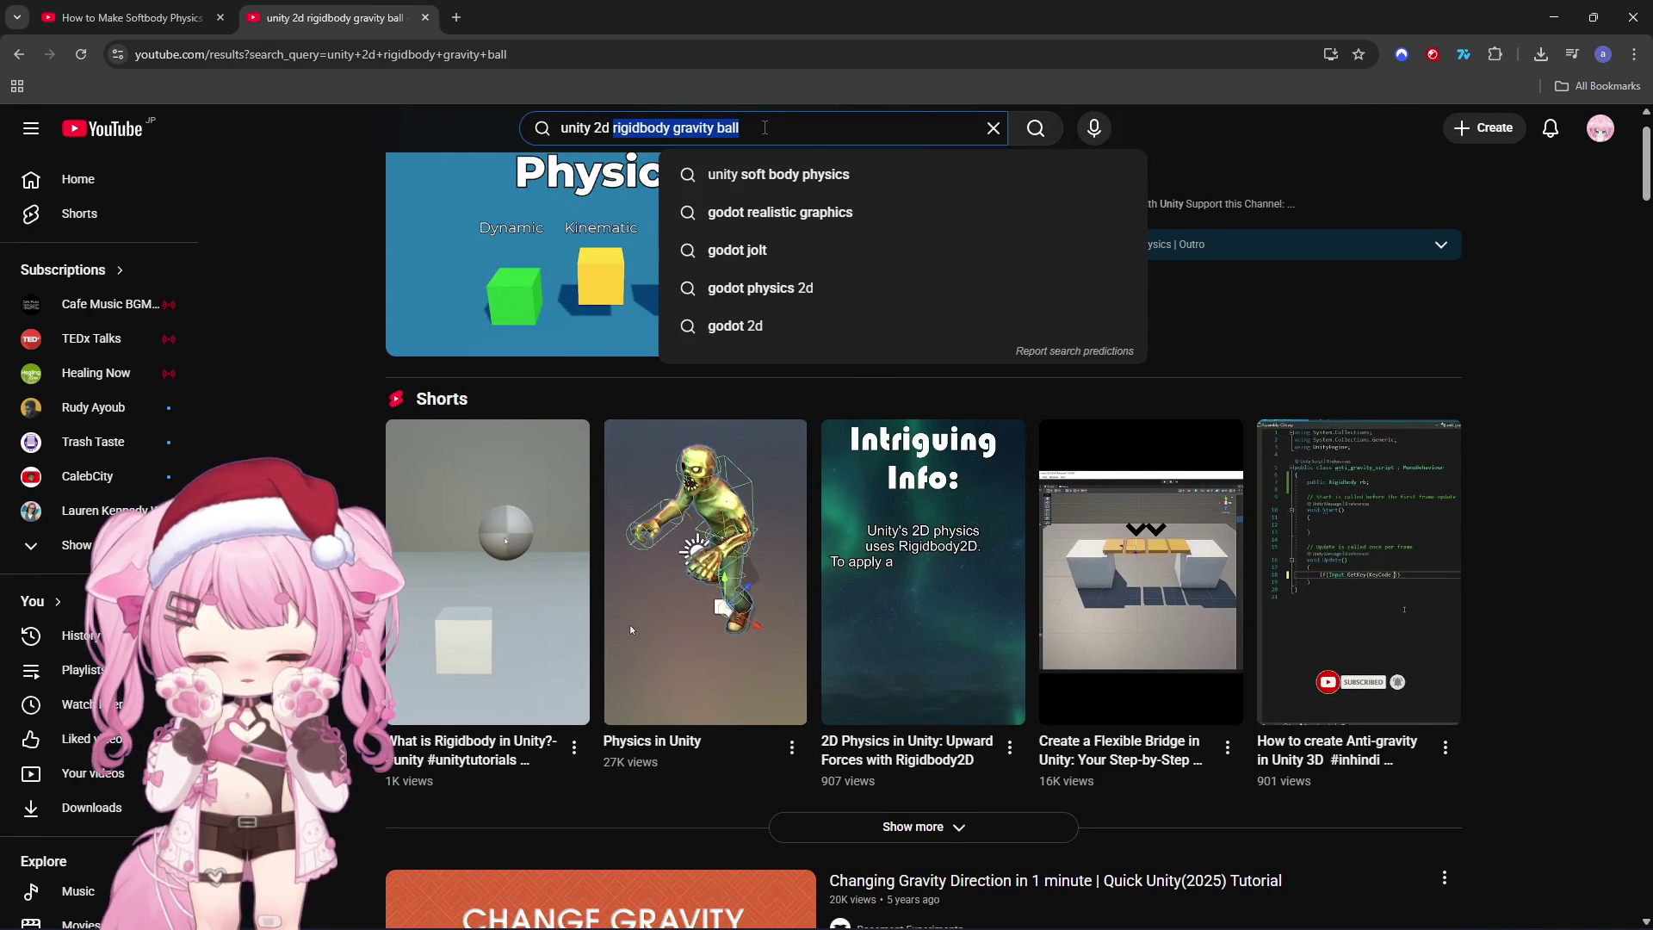
type("gravity")
key("Return")
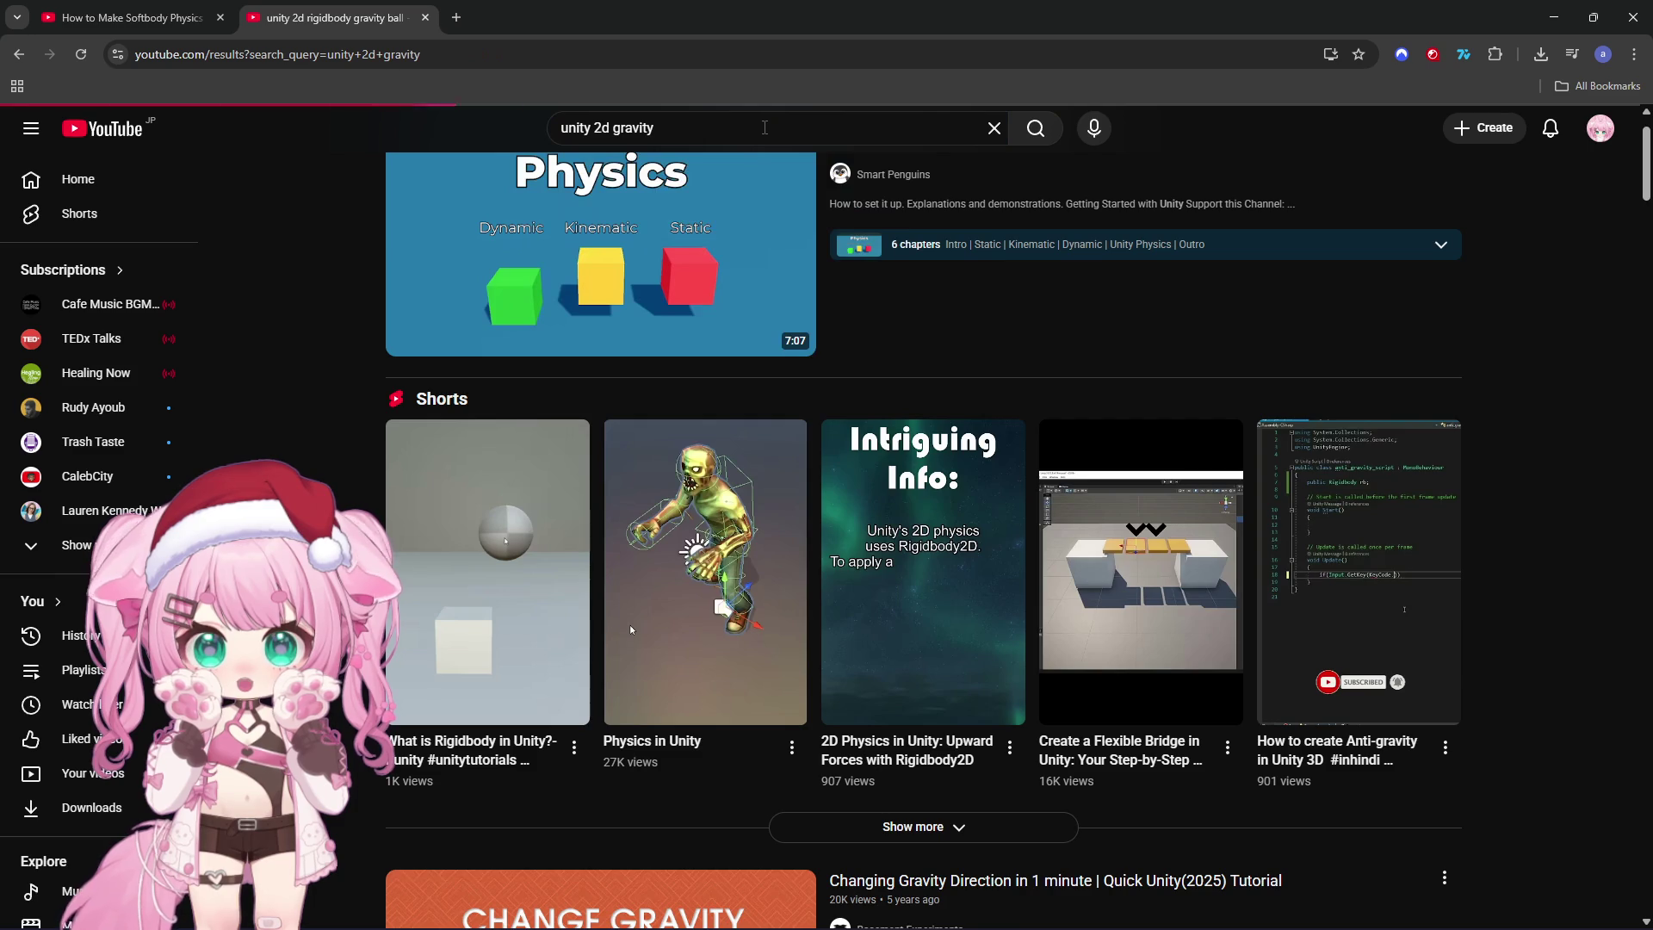
Step: Open and watch the 'Gravity Control - Unity Tutorial' video, then pause it
scroll(893, 236, "down", 7)
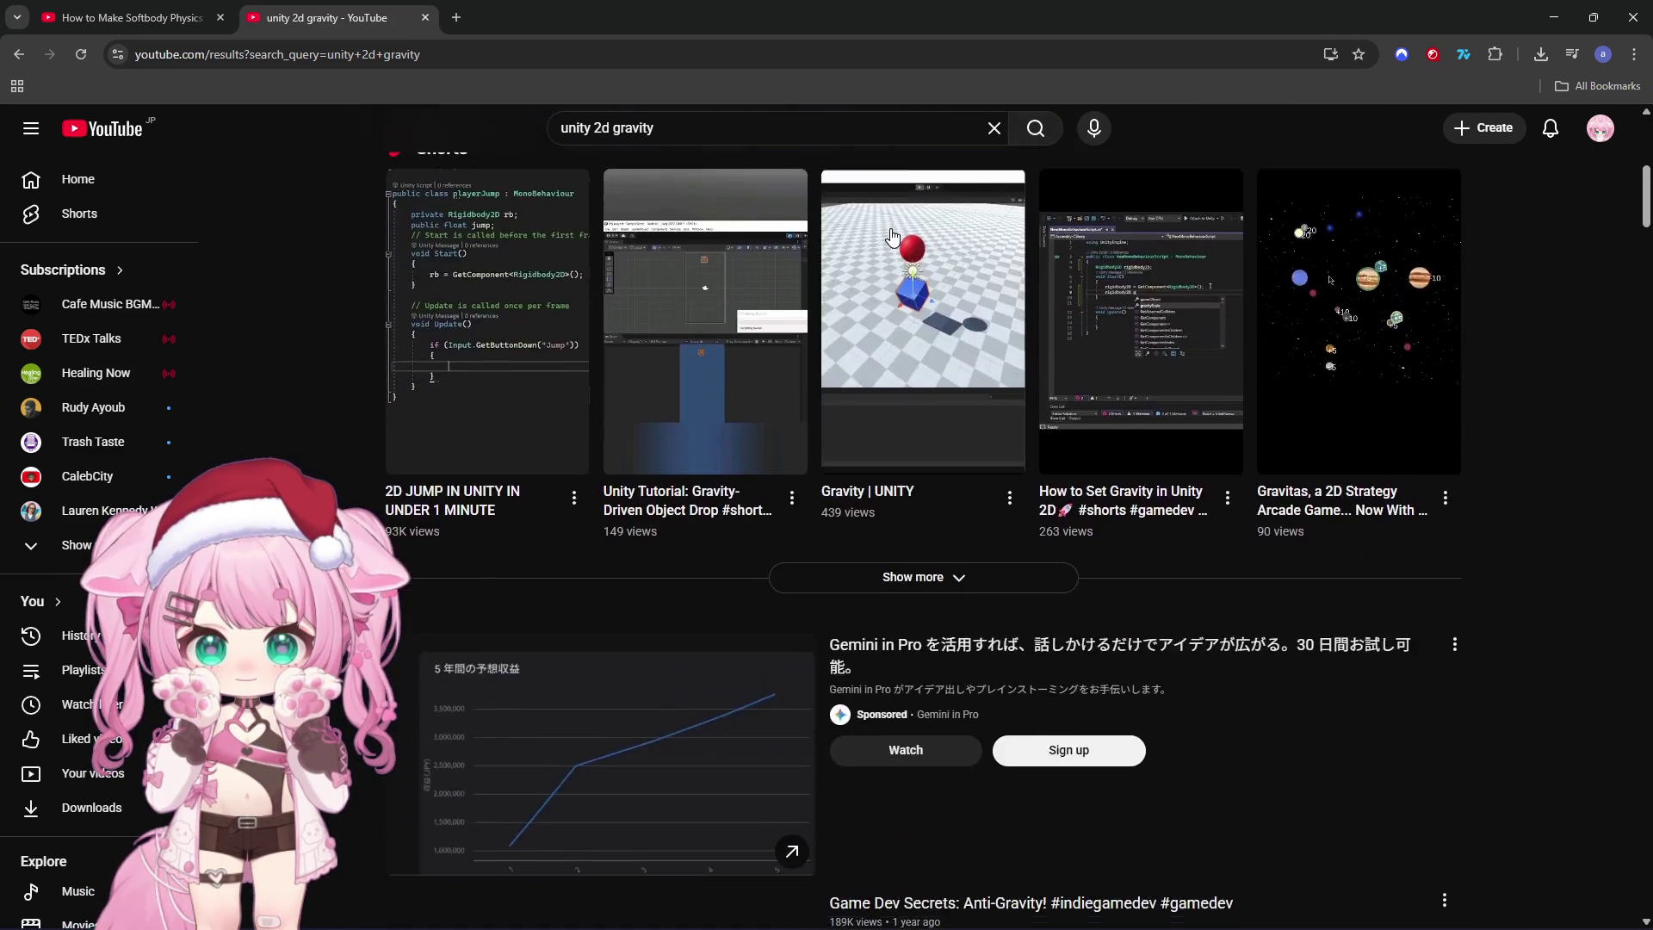
scroll(893, 236, "down", 11)
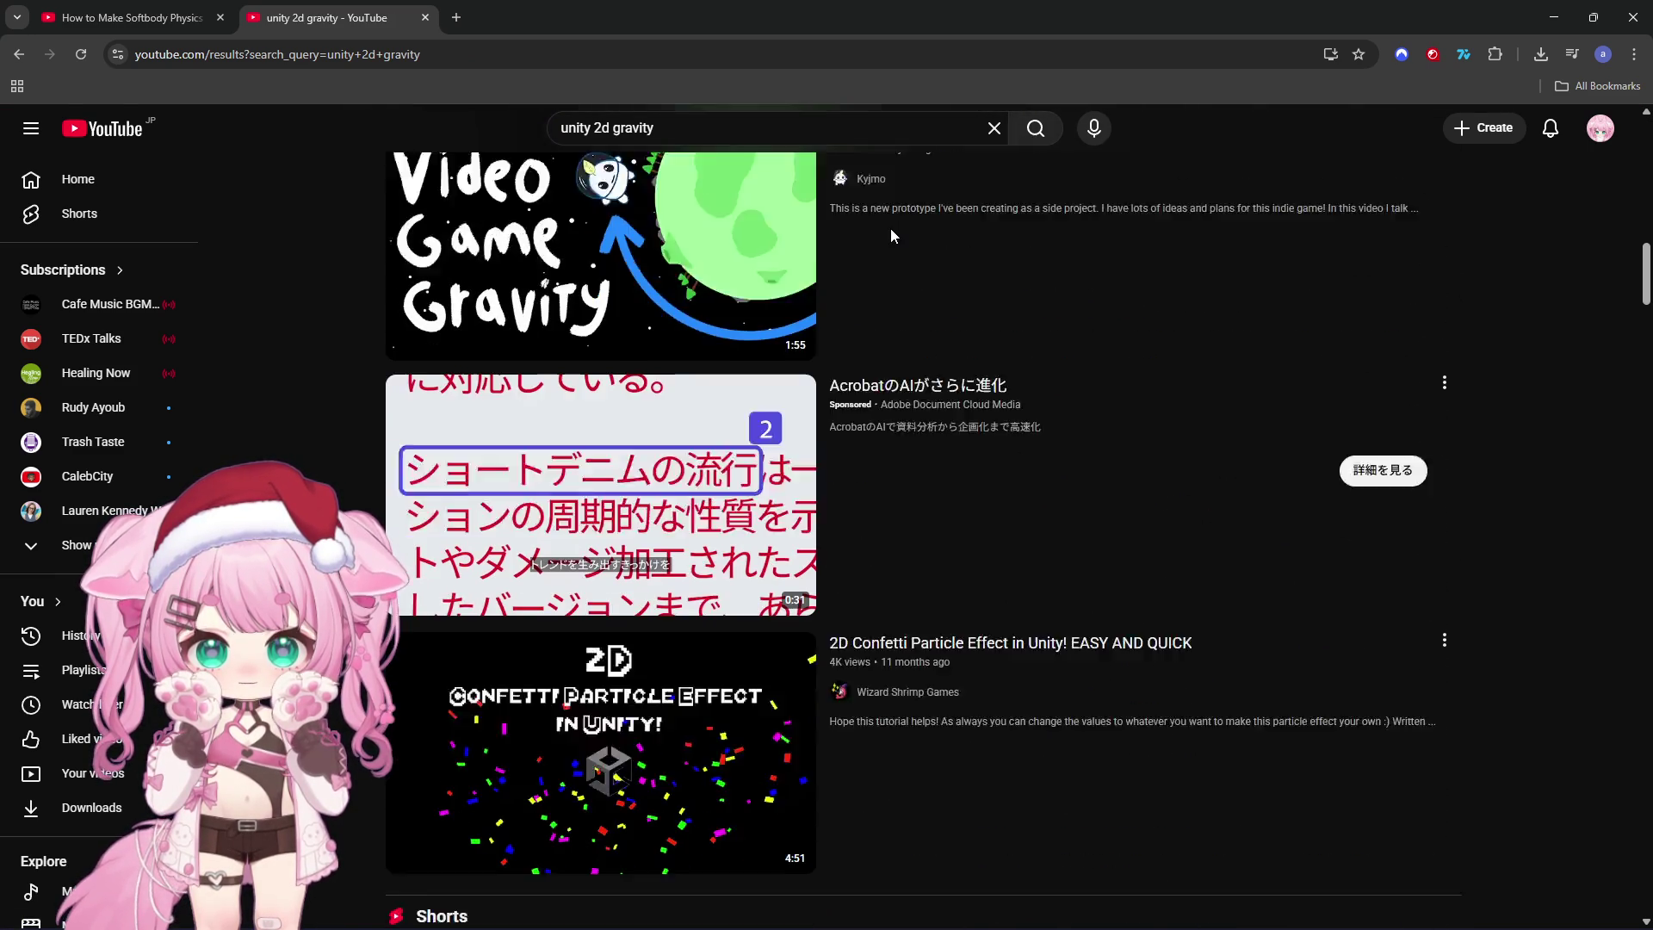
scroll(892, 237, "down", 7)
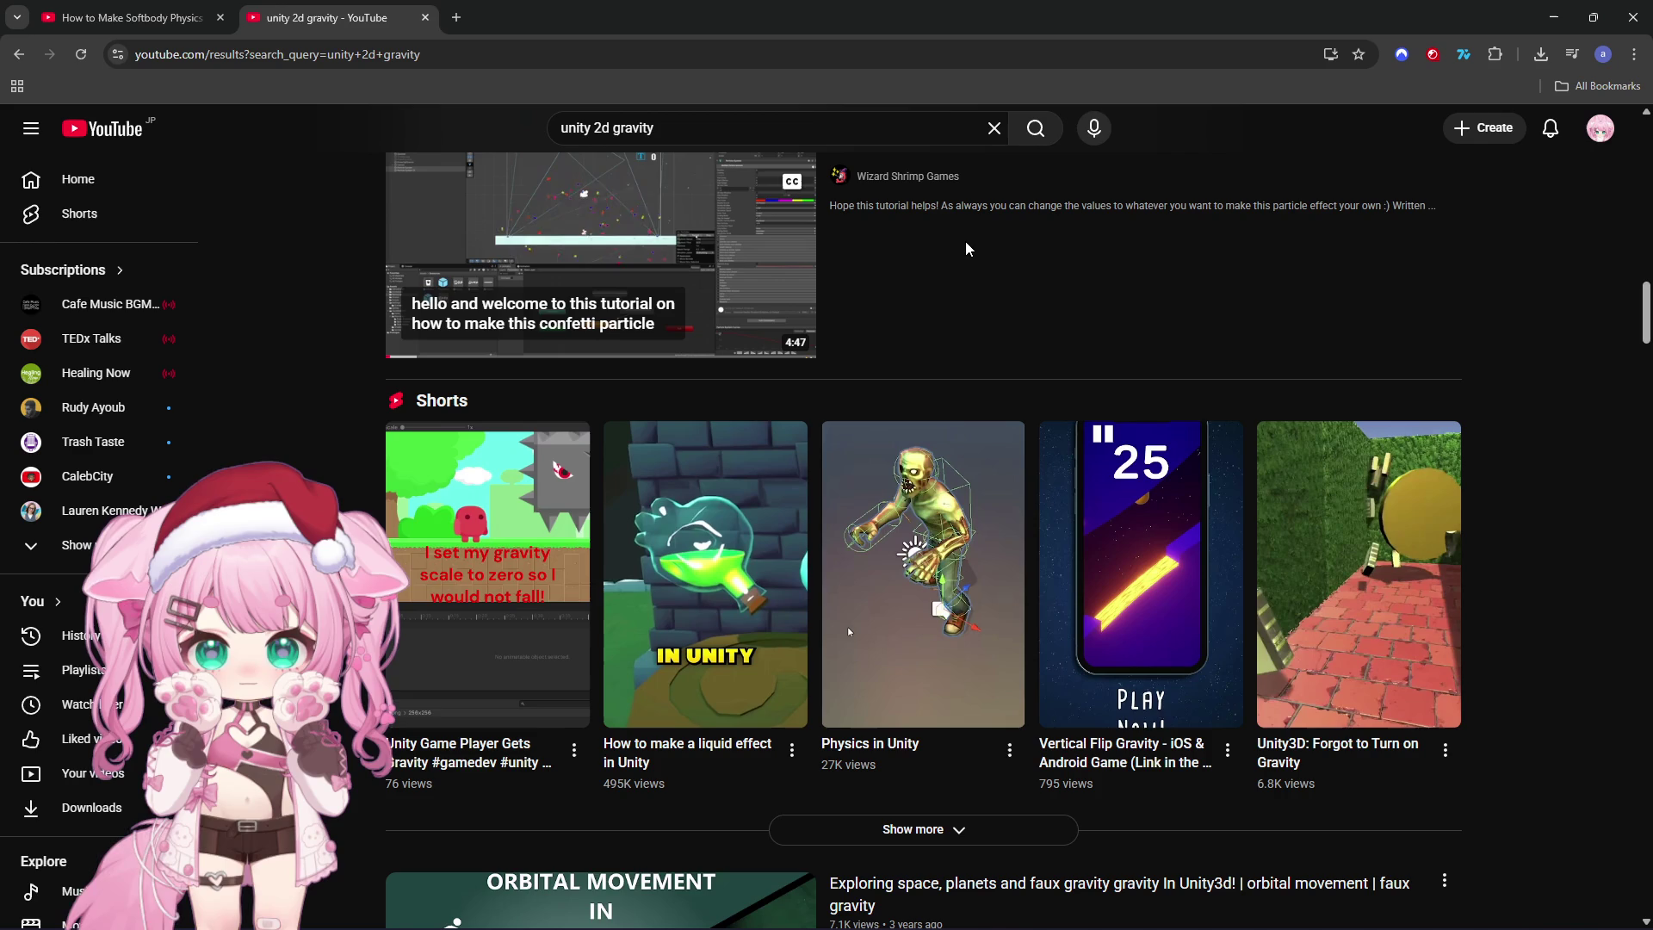
scroll(965, 249, "down", 6)
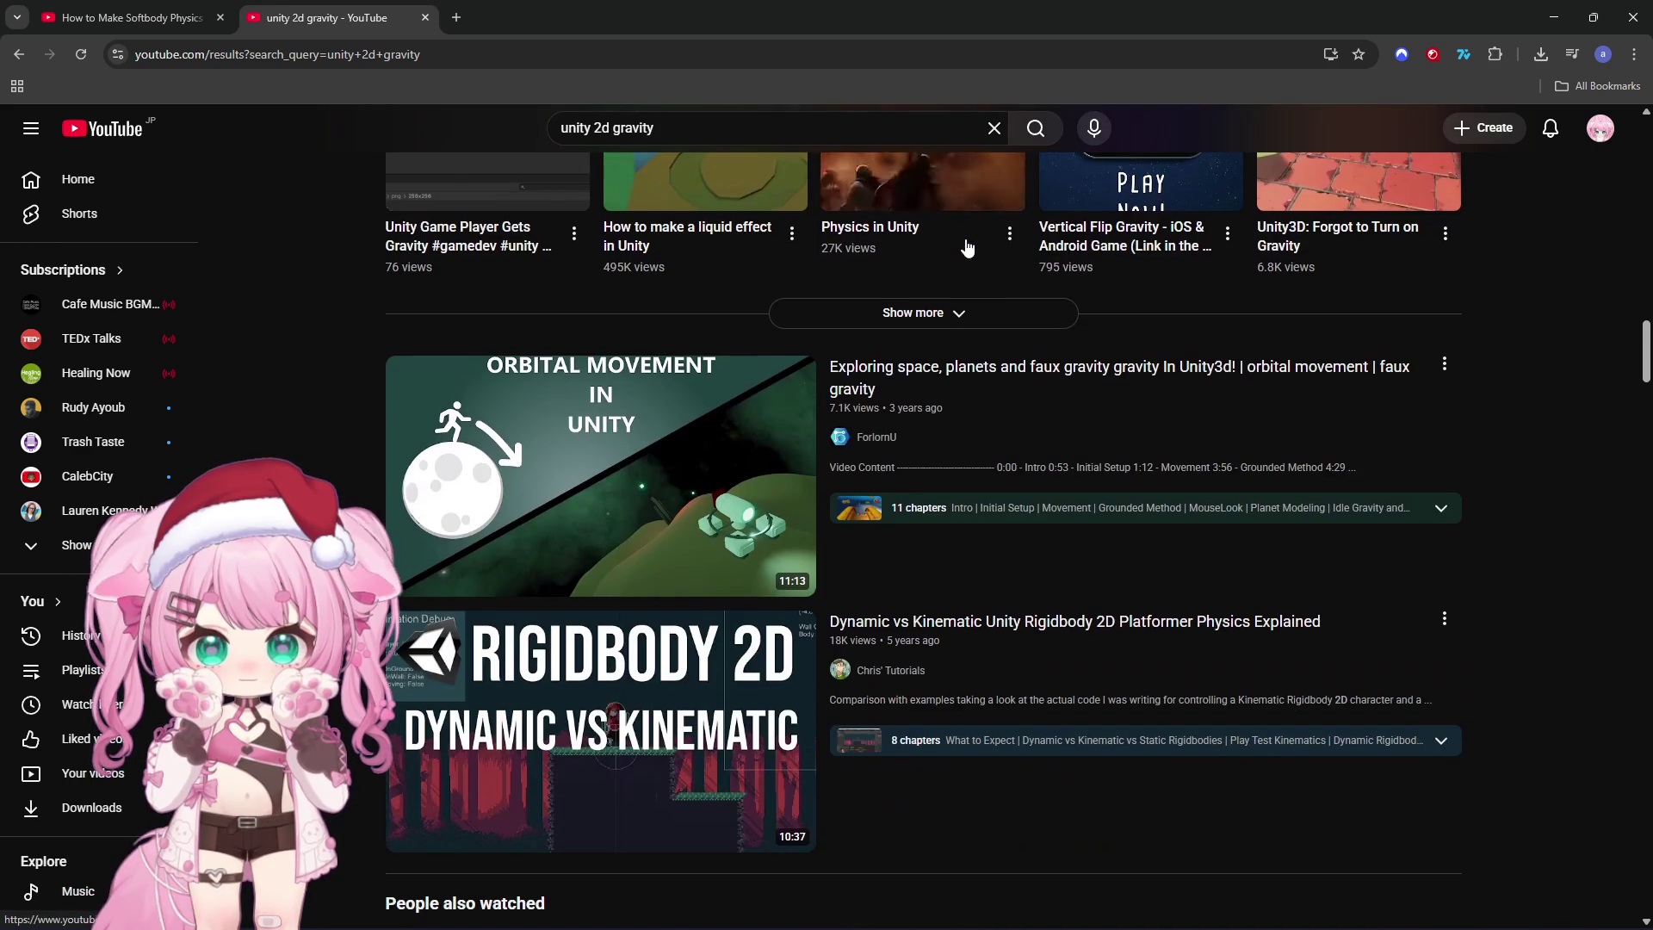
scroll(966, 249, "down", 7)
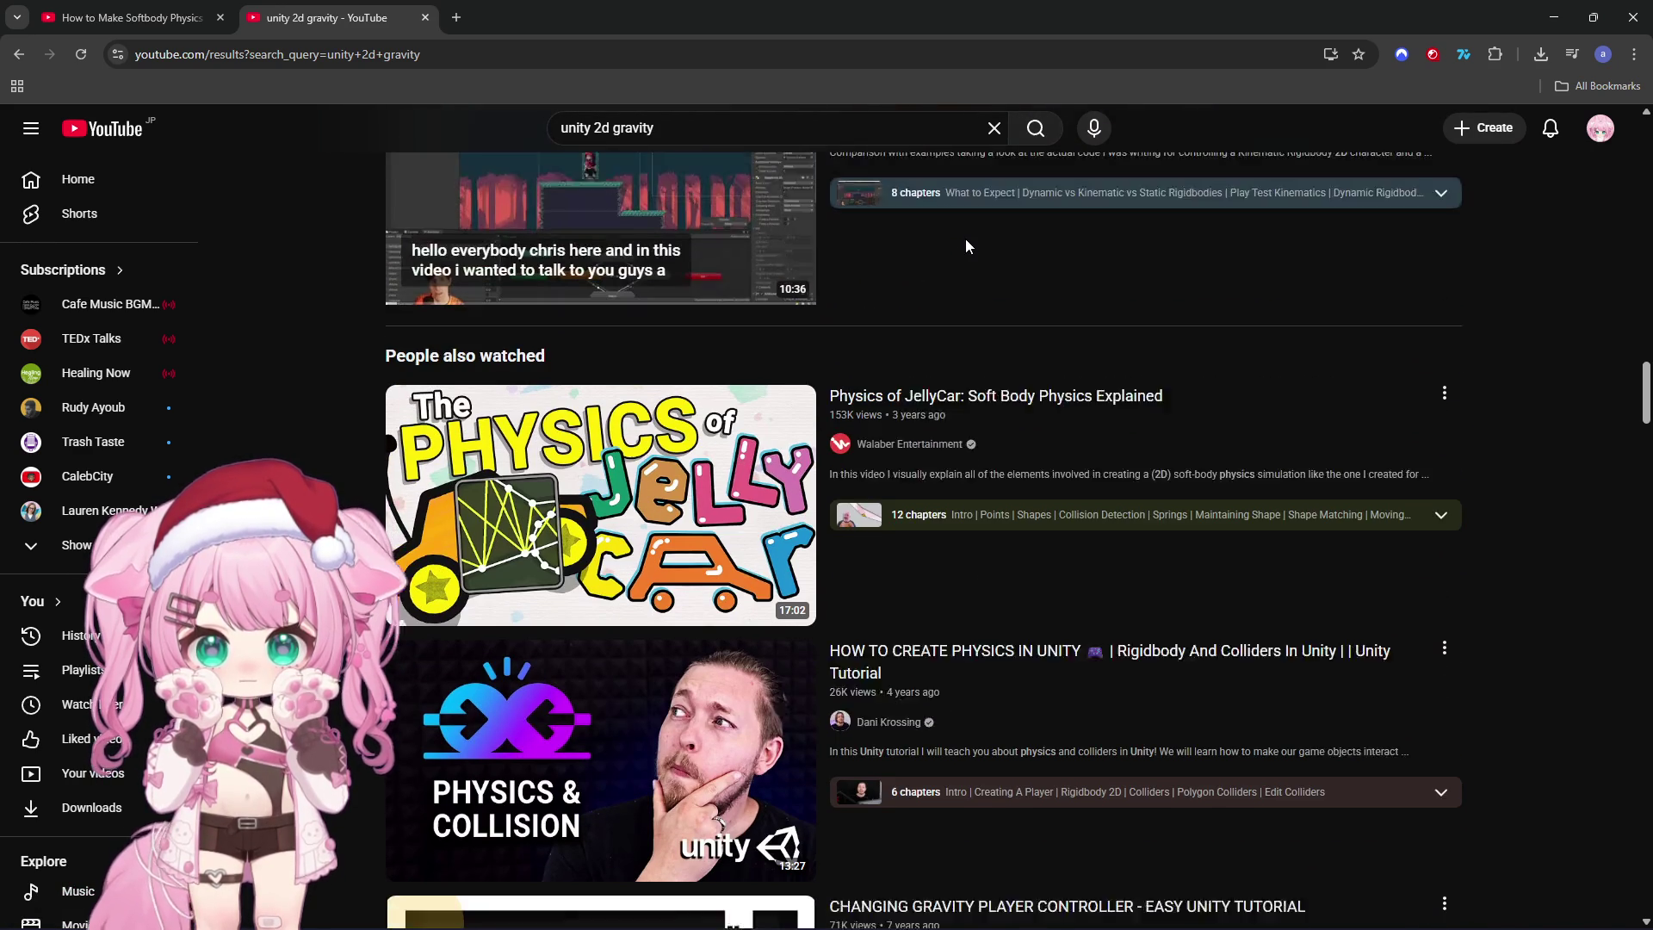
scroll(966, 247, "down", 8)
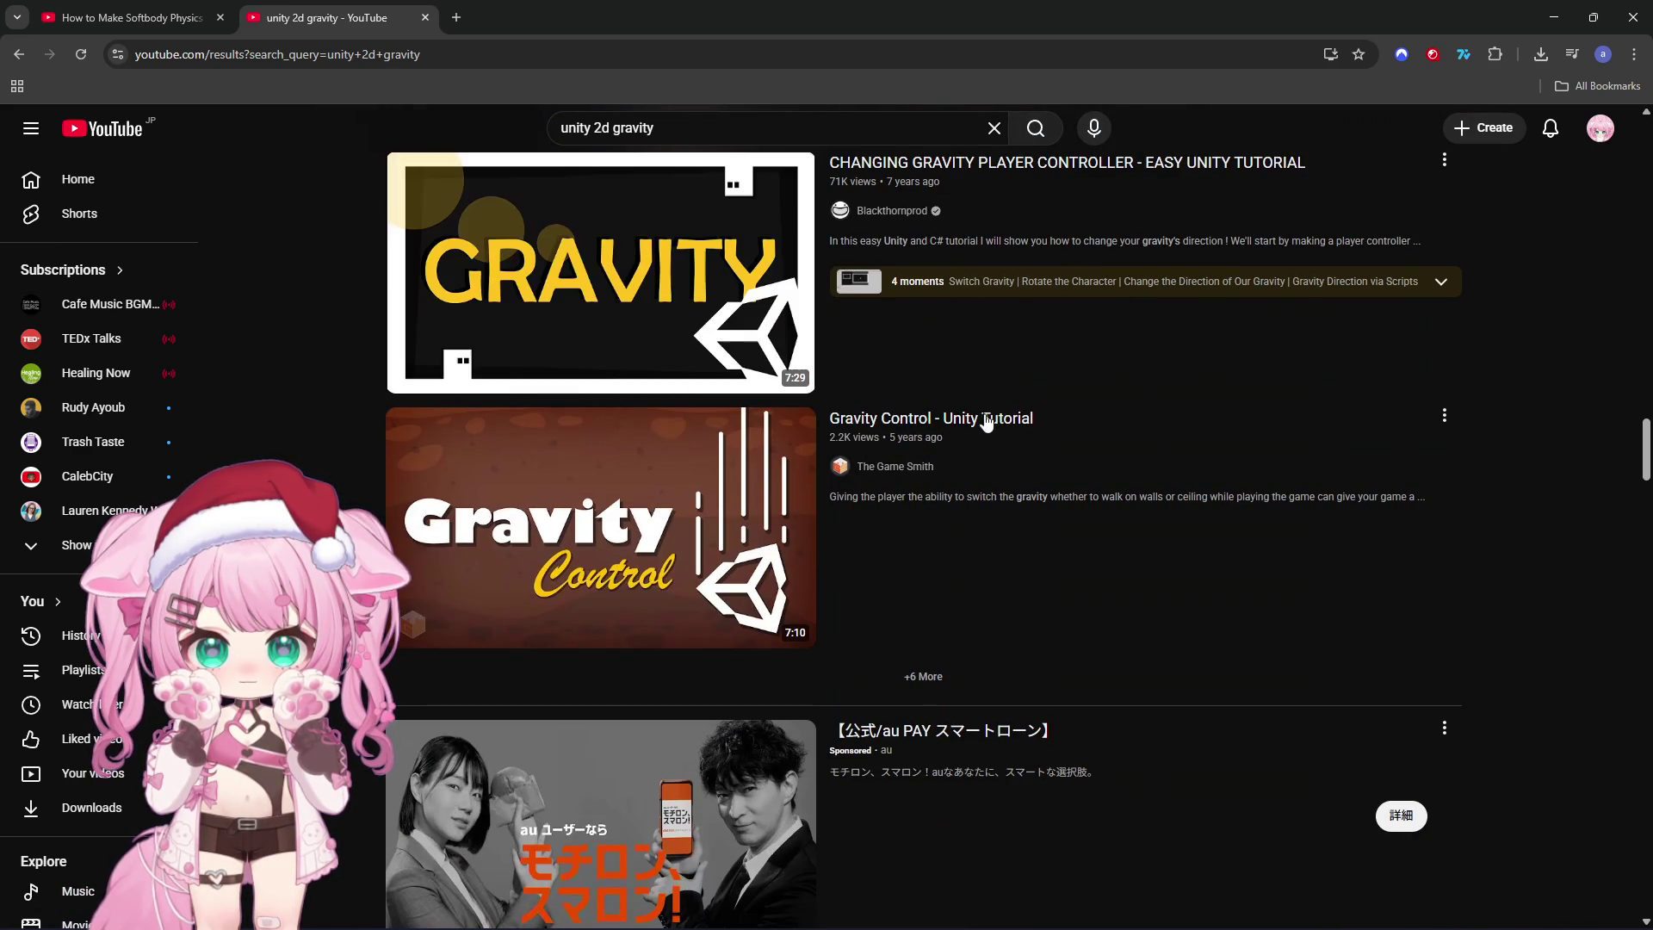
mouse_move(995, 426)
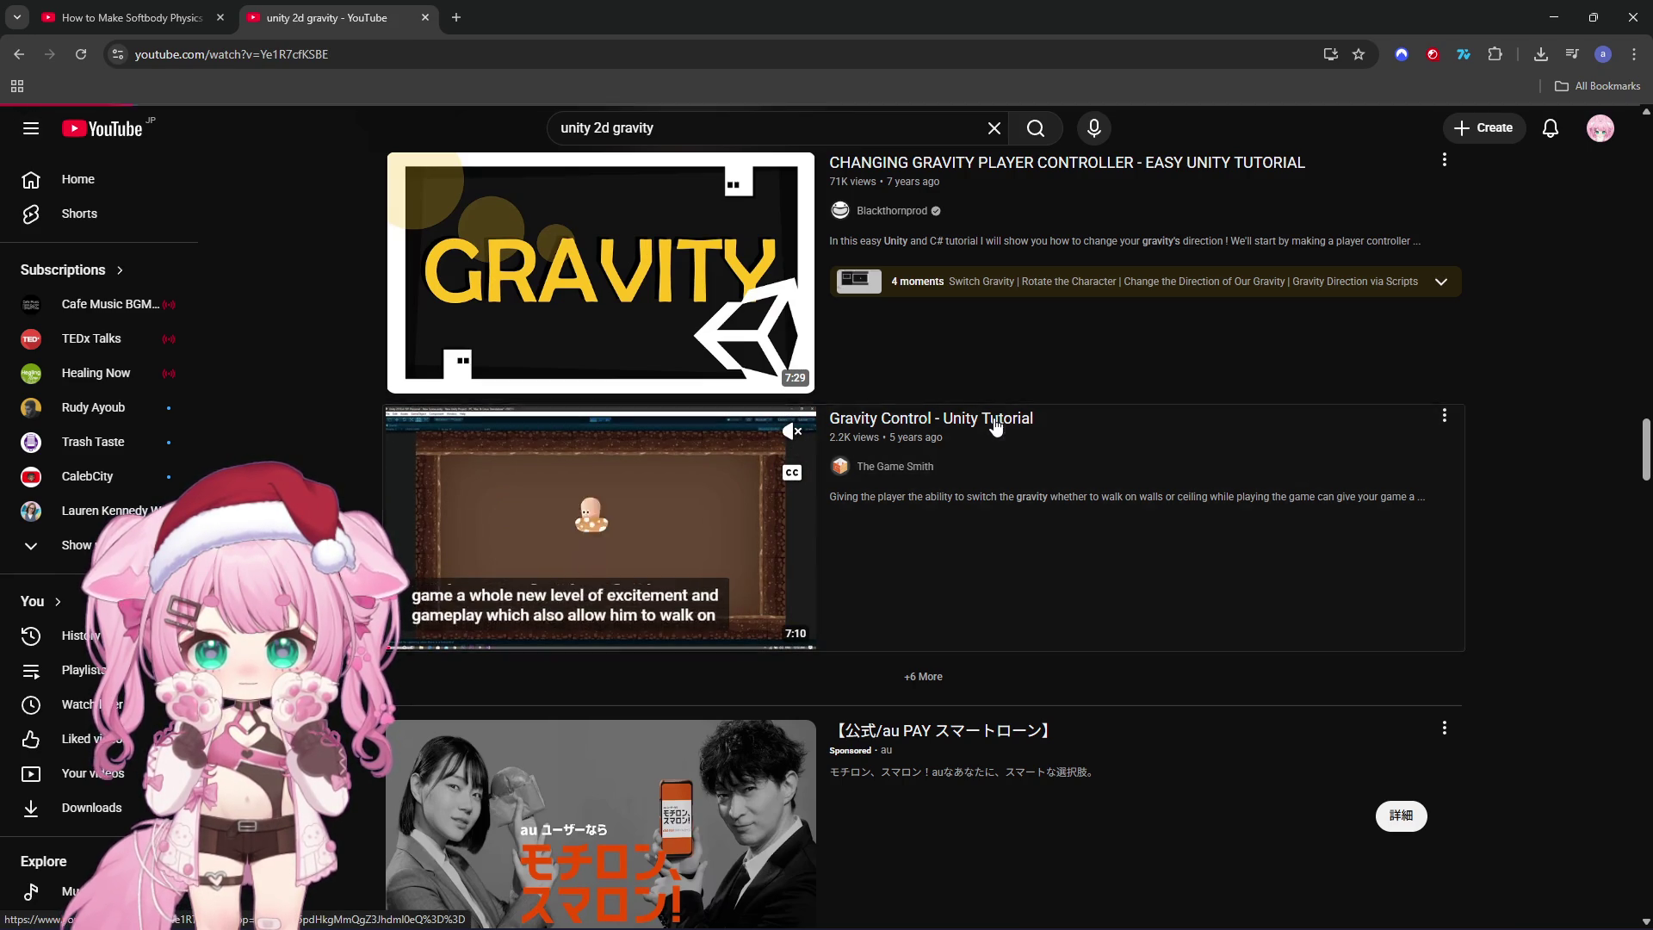
left_click(996, 426)
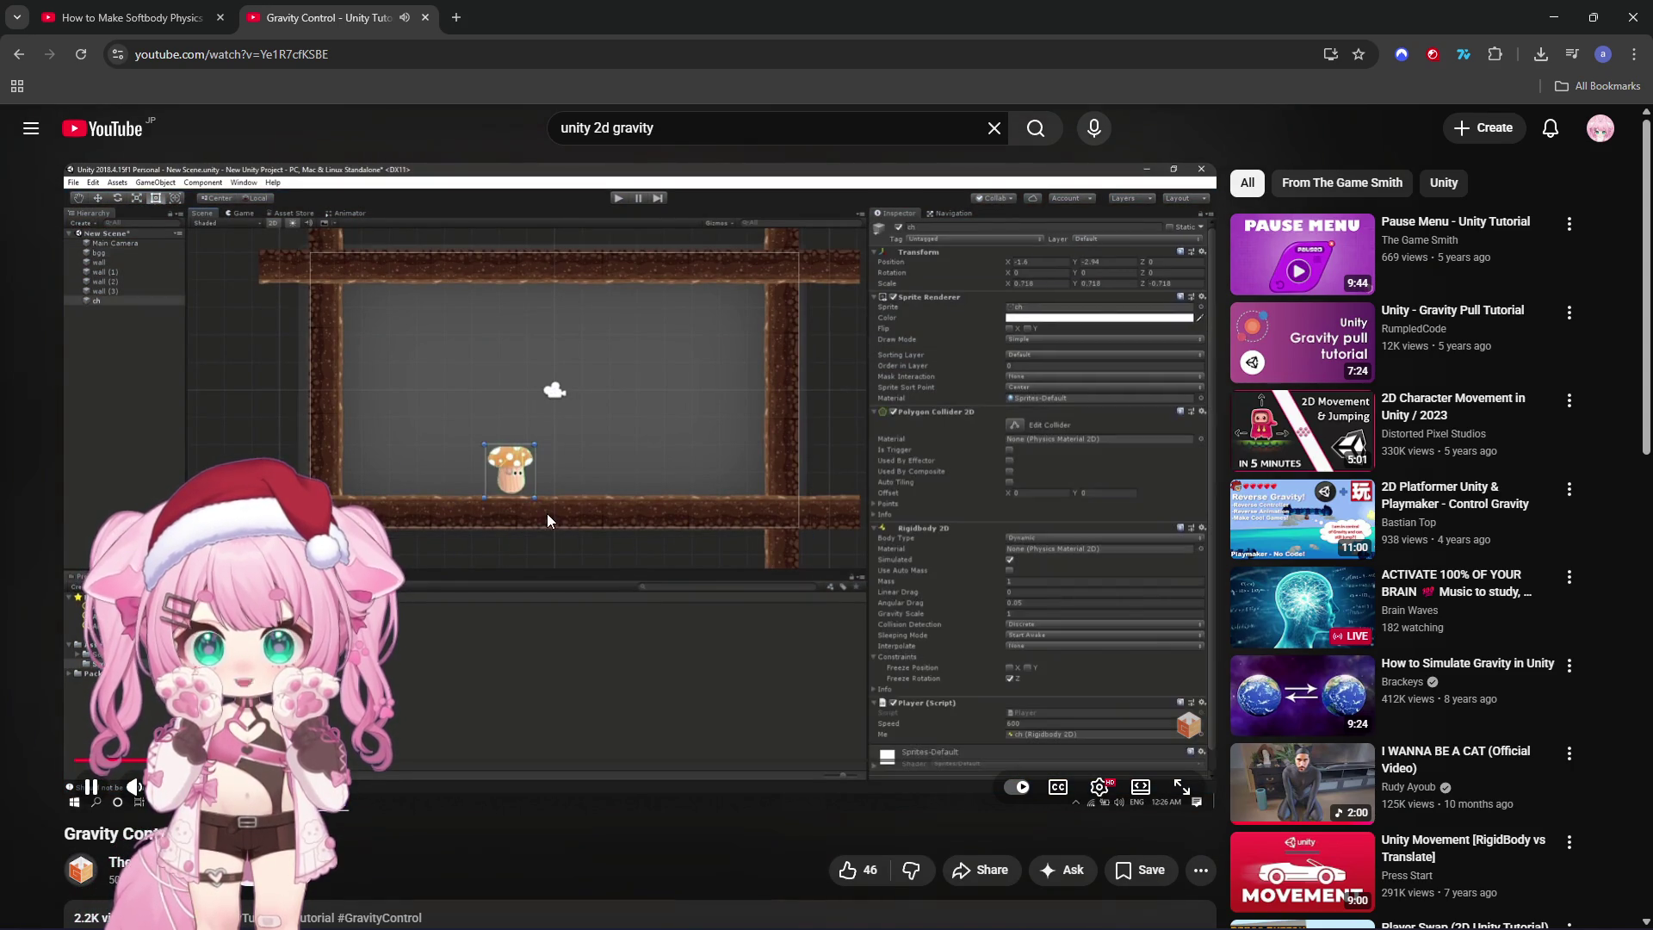
left_click(573, 473)
Step: Switch back to Unity and zoom the Scene view
key("alt+Tab")
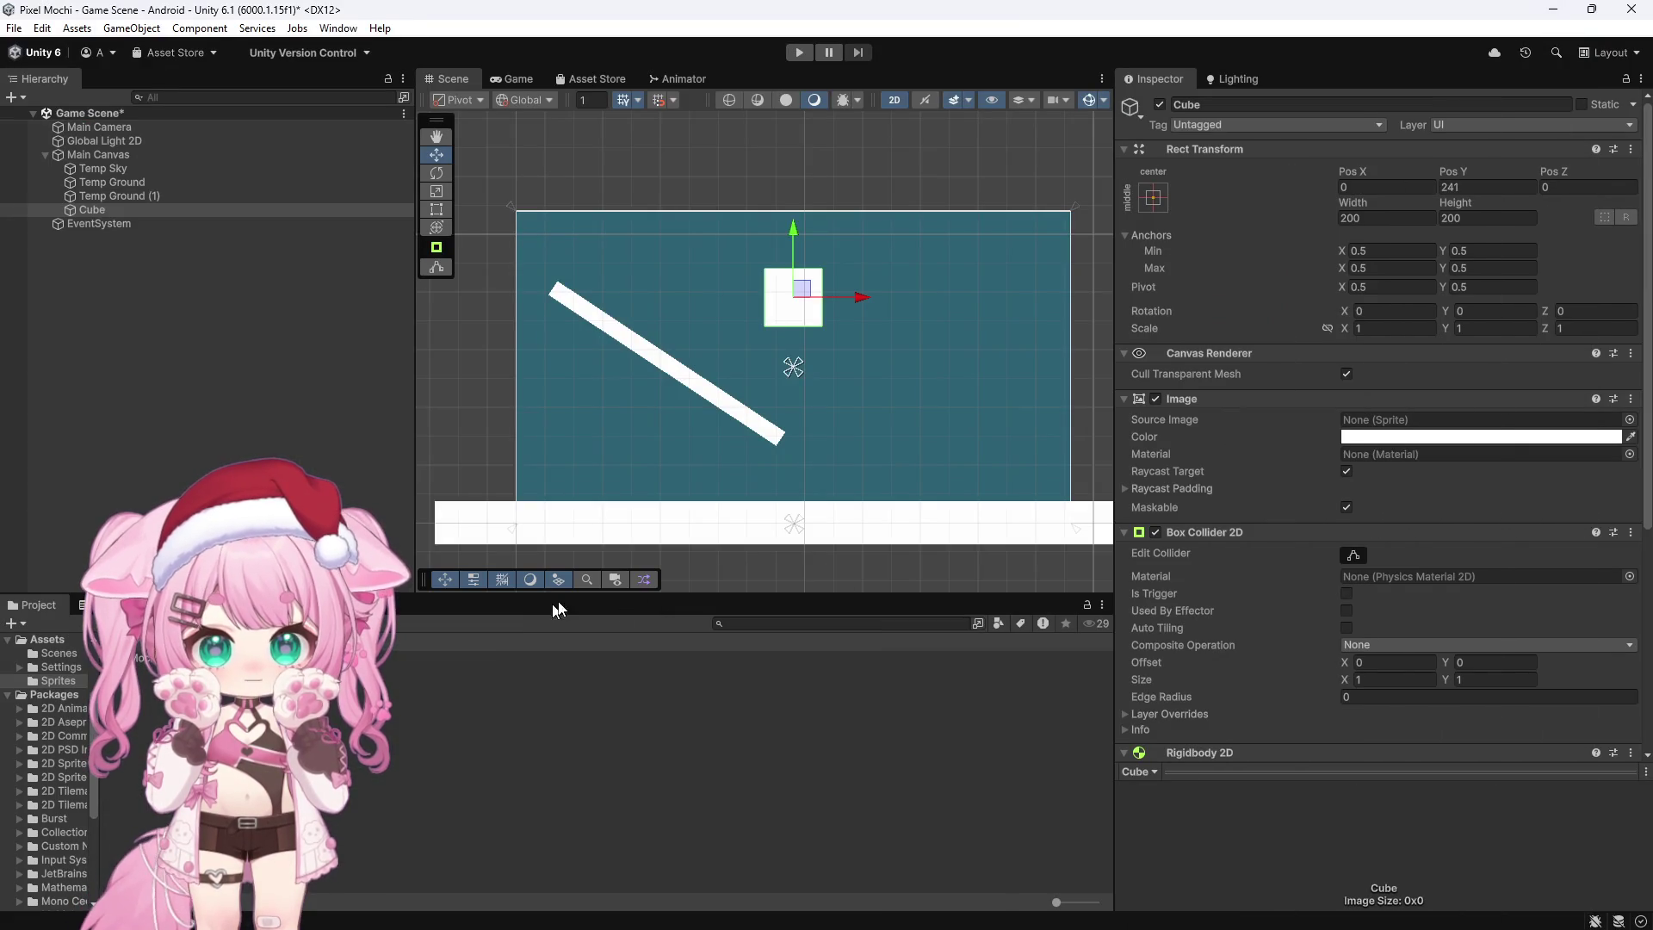
scroll(735, 369, "up", 1)
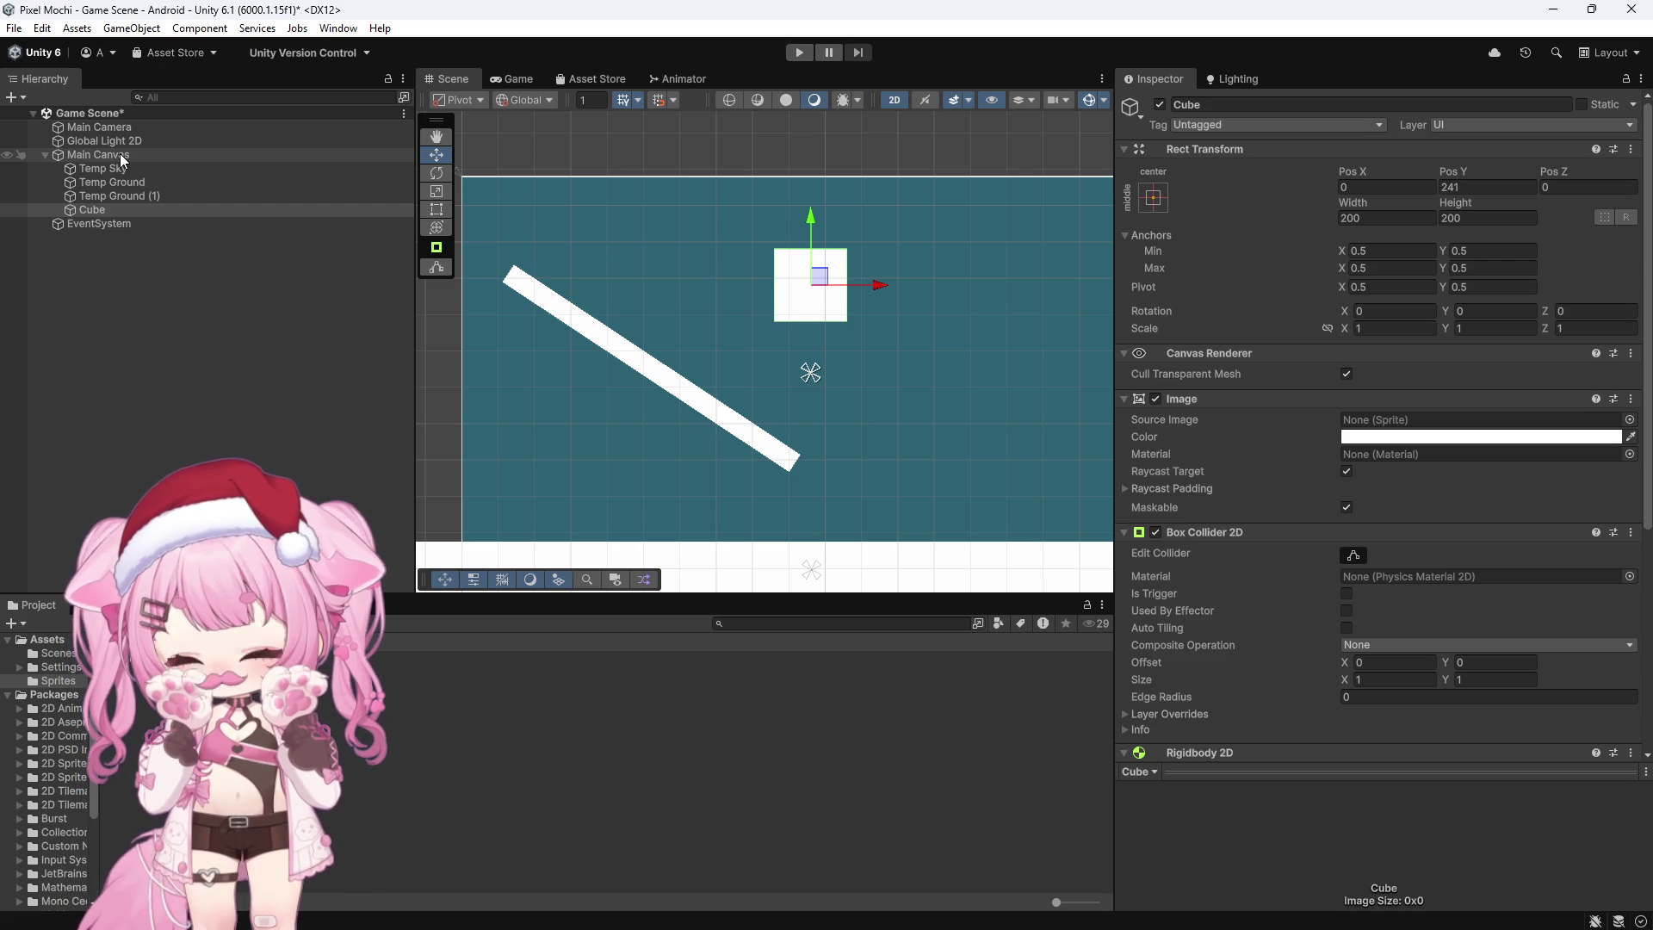
left_click(126, 248)
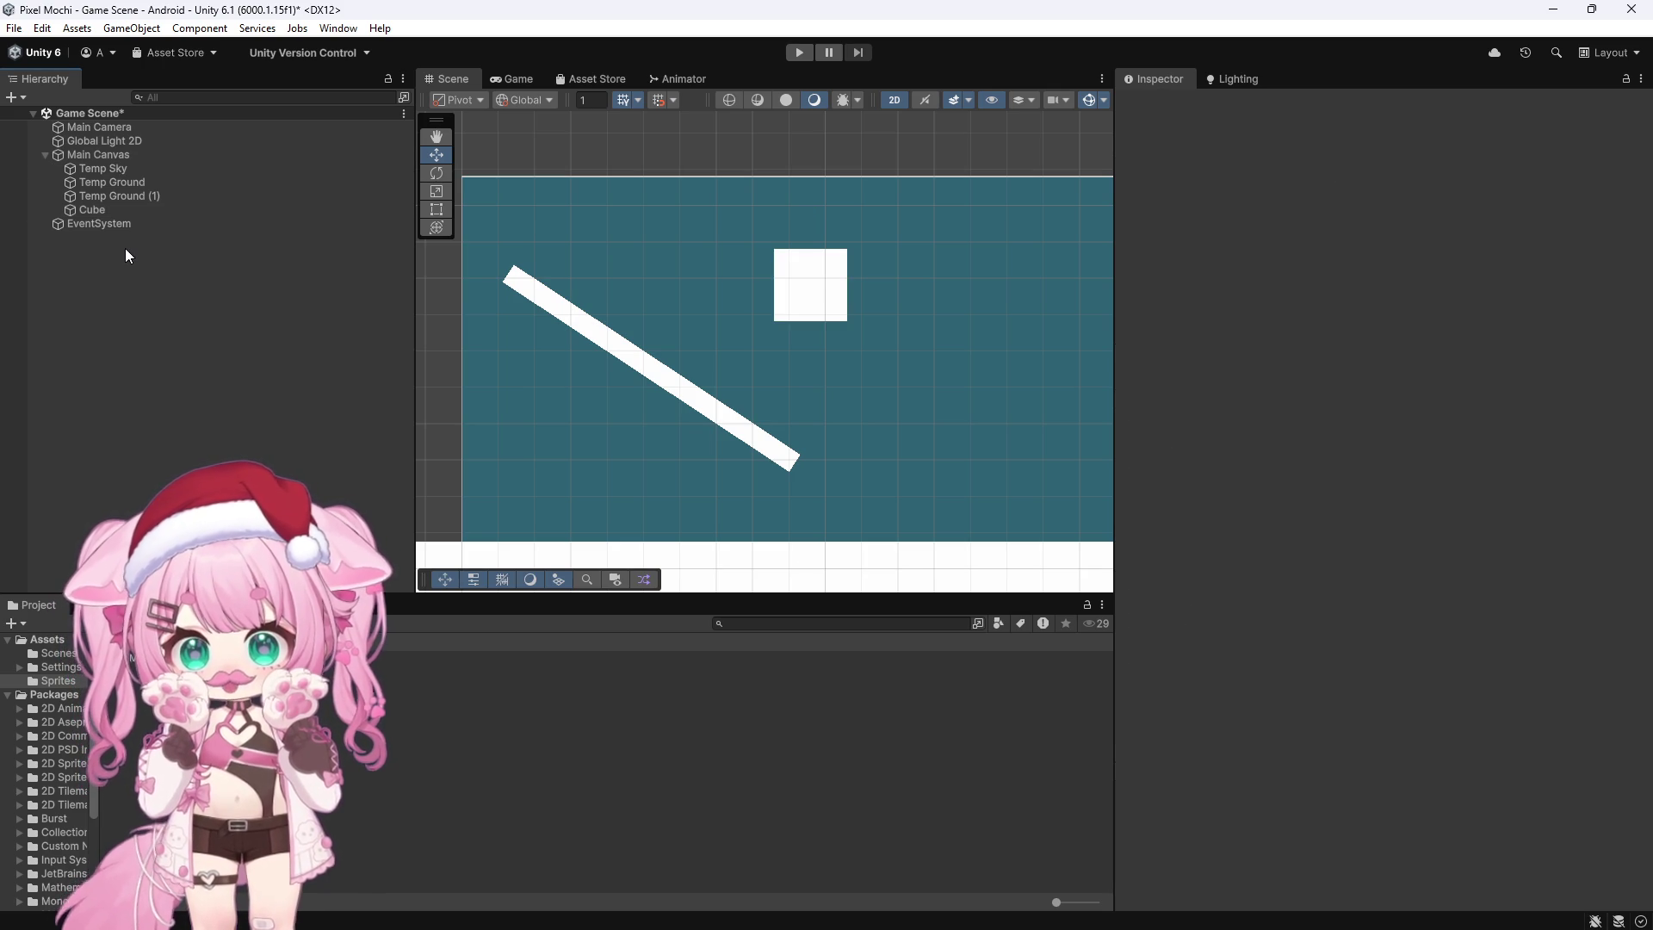
scroll(573, 266, "down", 4)
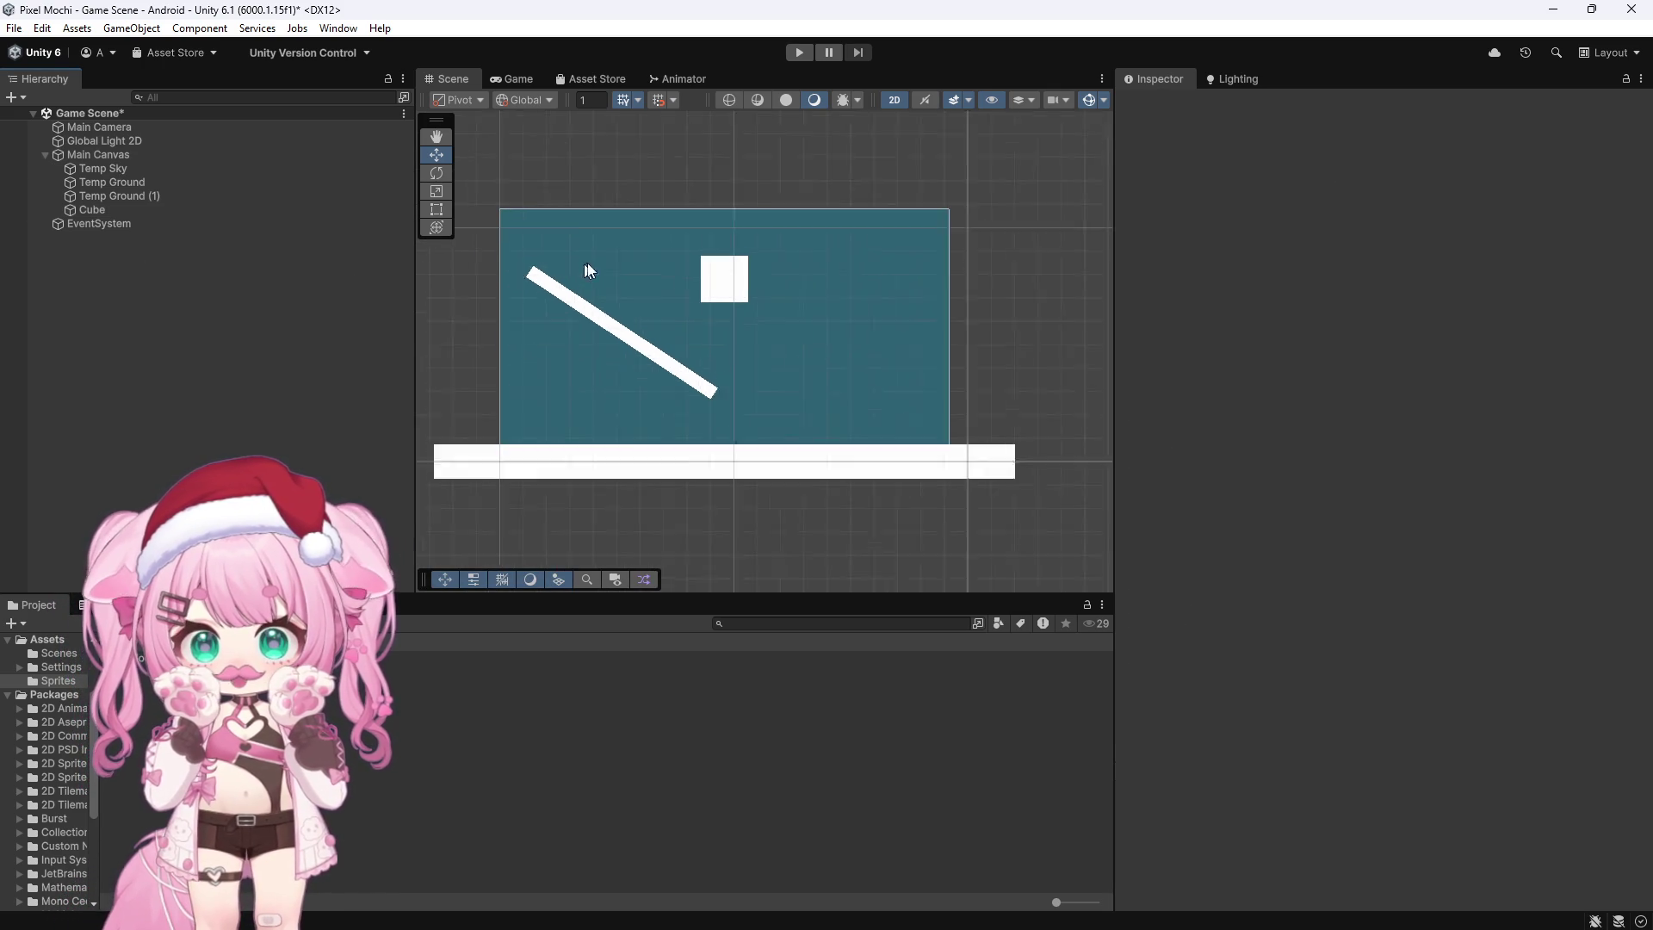
scroll(513, 277, "up", 5)
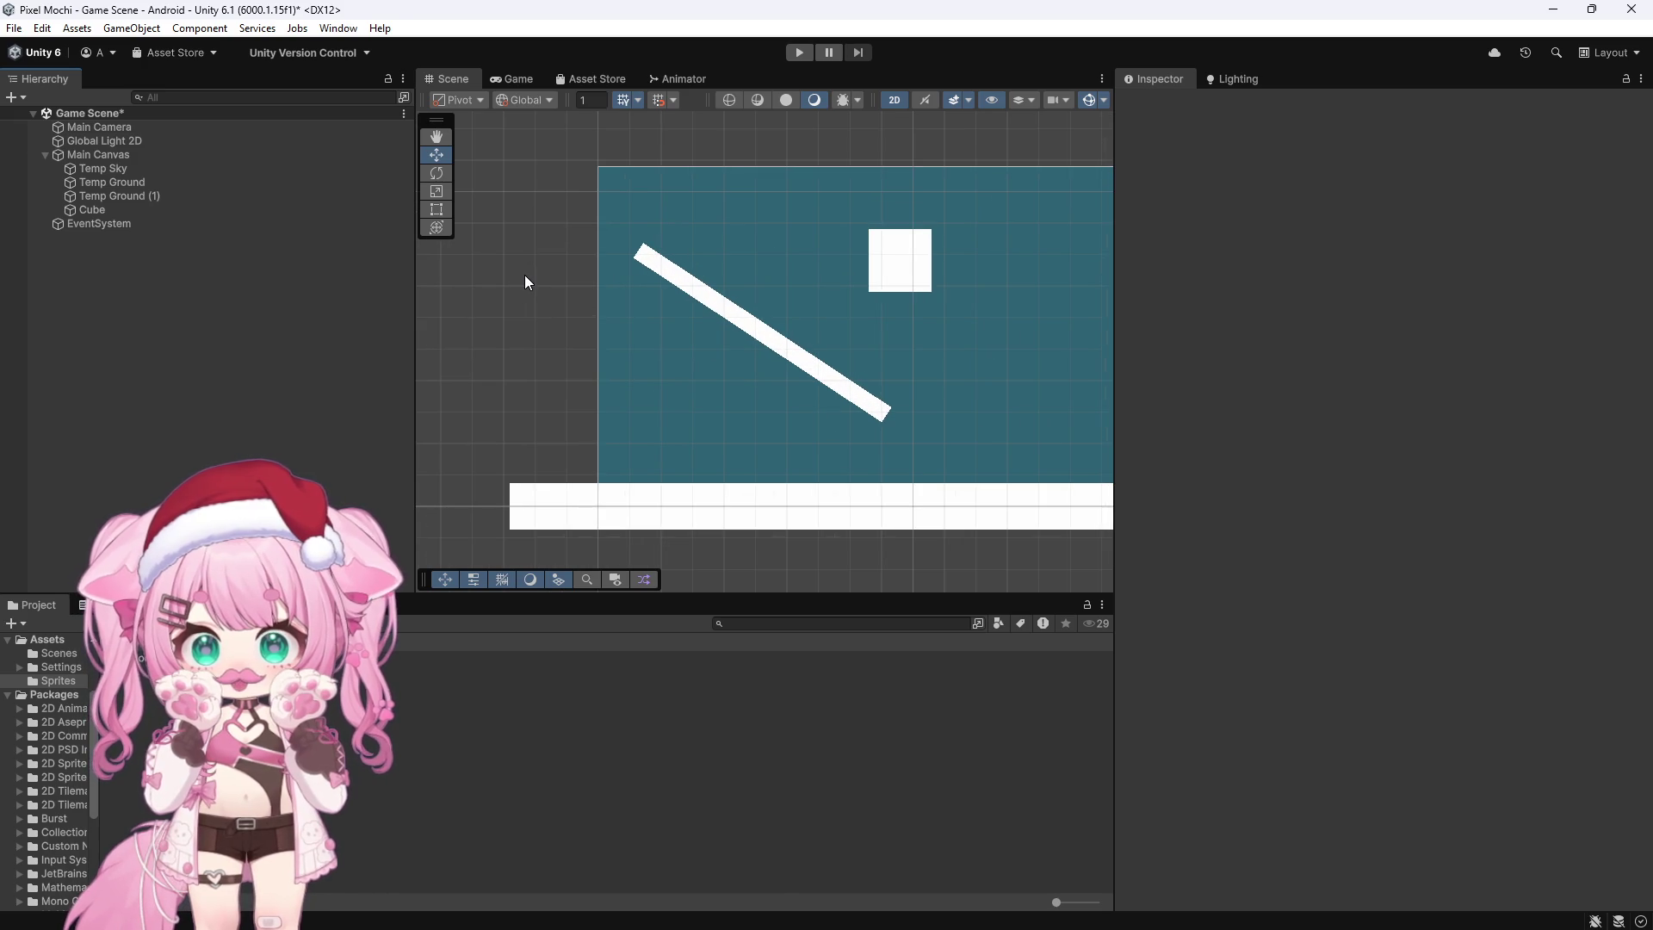
key("Right")
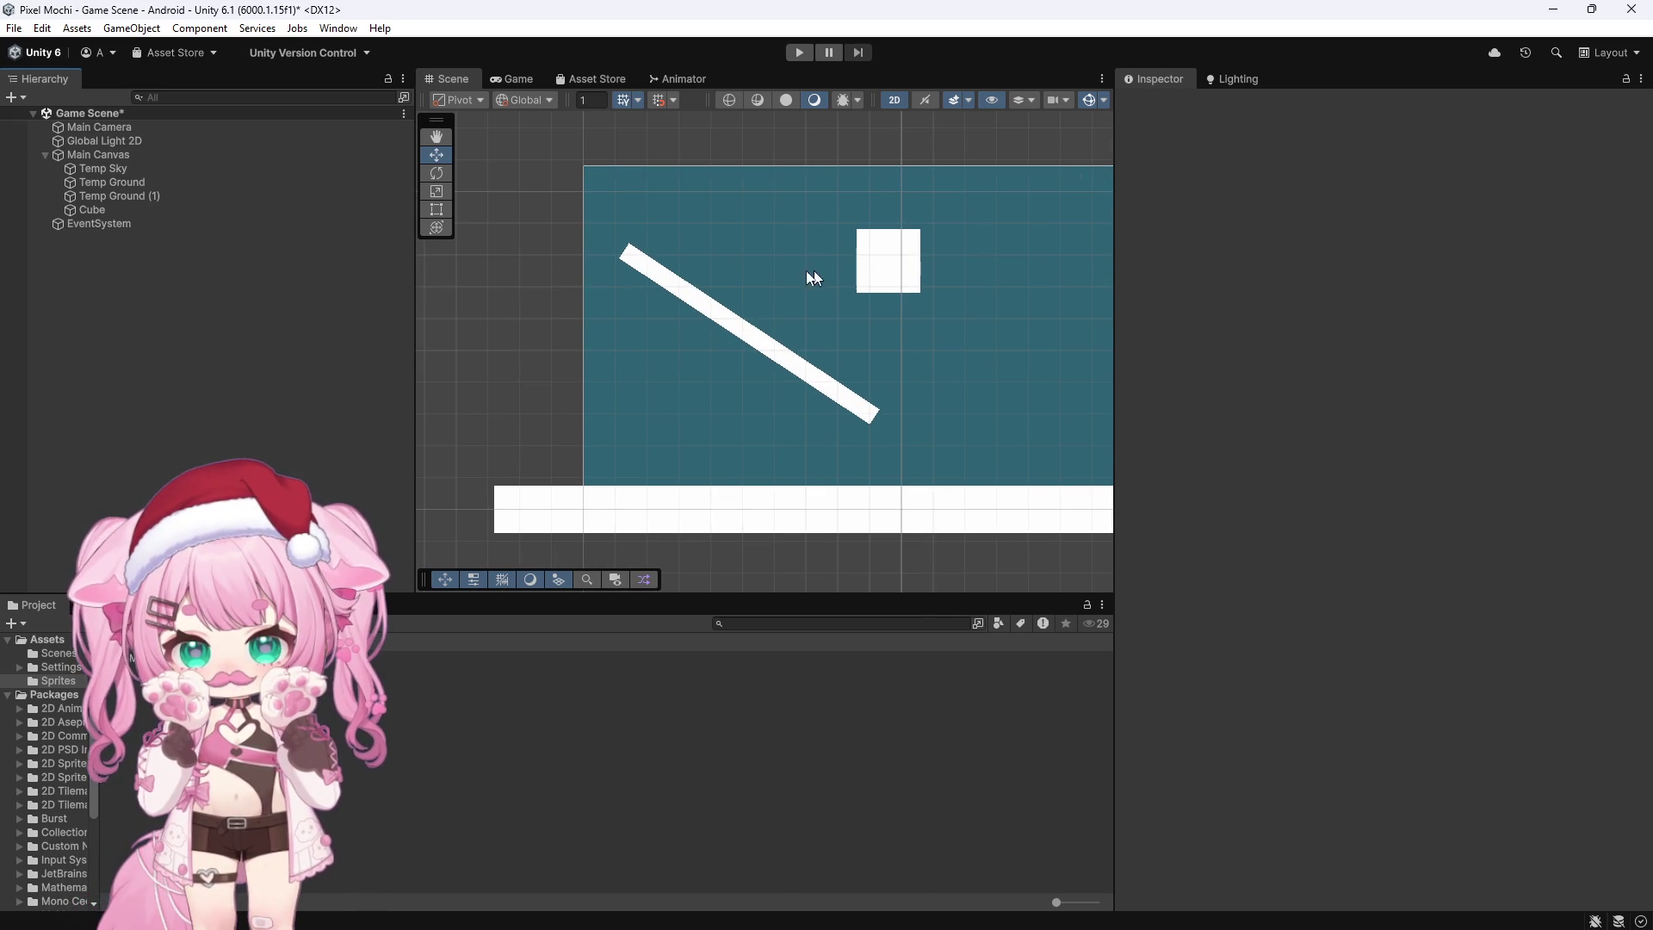
Step: Inspect the Cube, Temp Ground (1) and Temp Sky objects' components
left_click(98, 212)
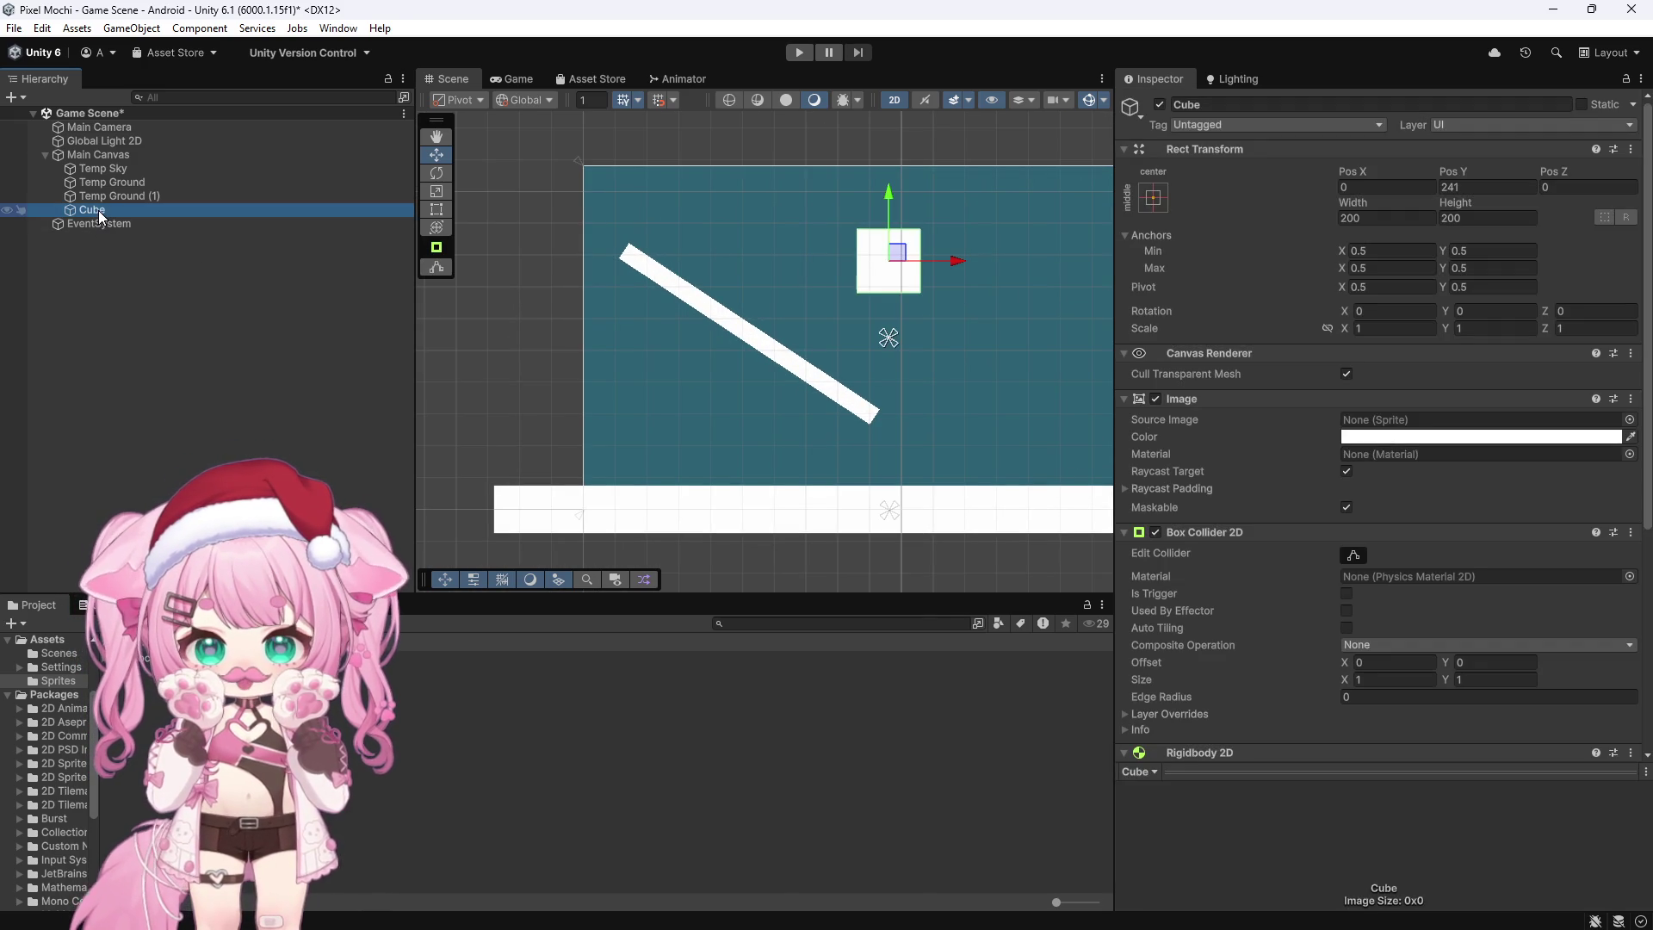
left_click(112, 196)
left_click(106, 170)
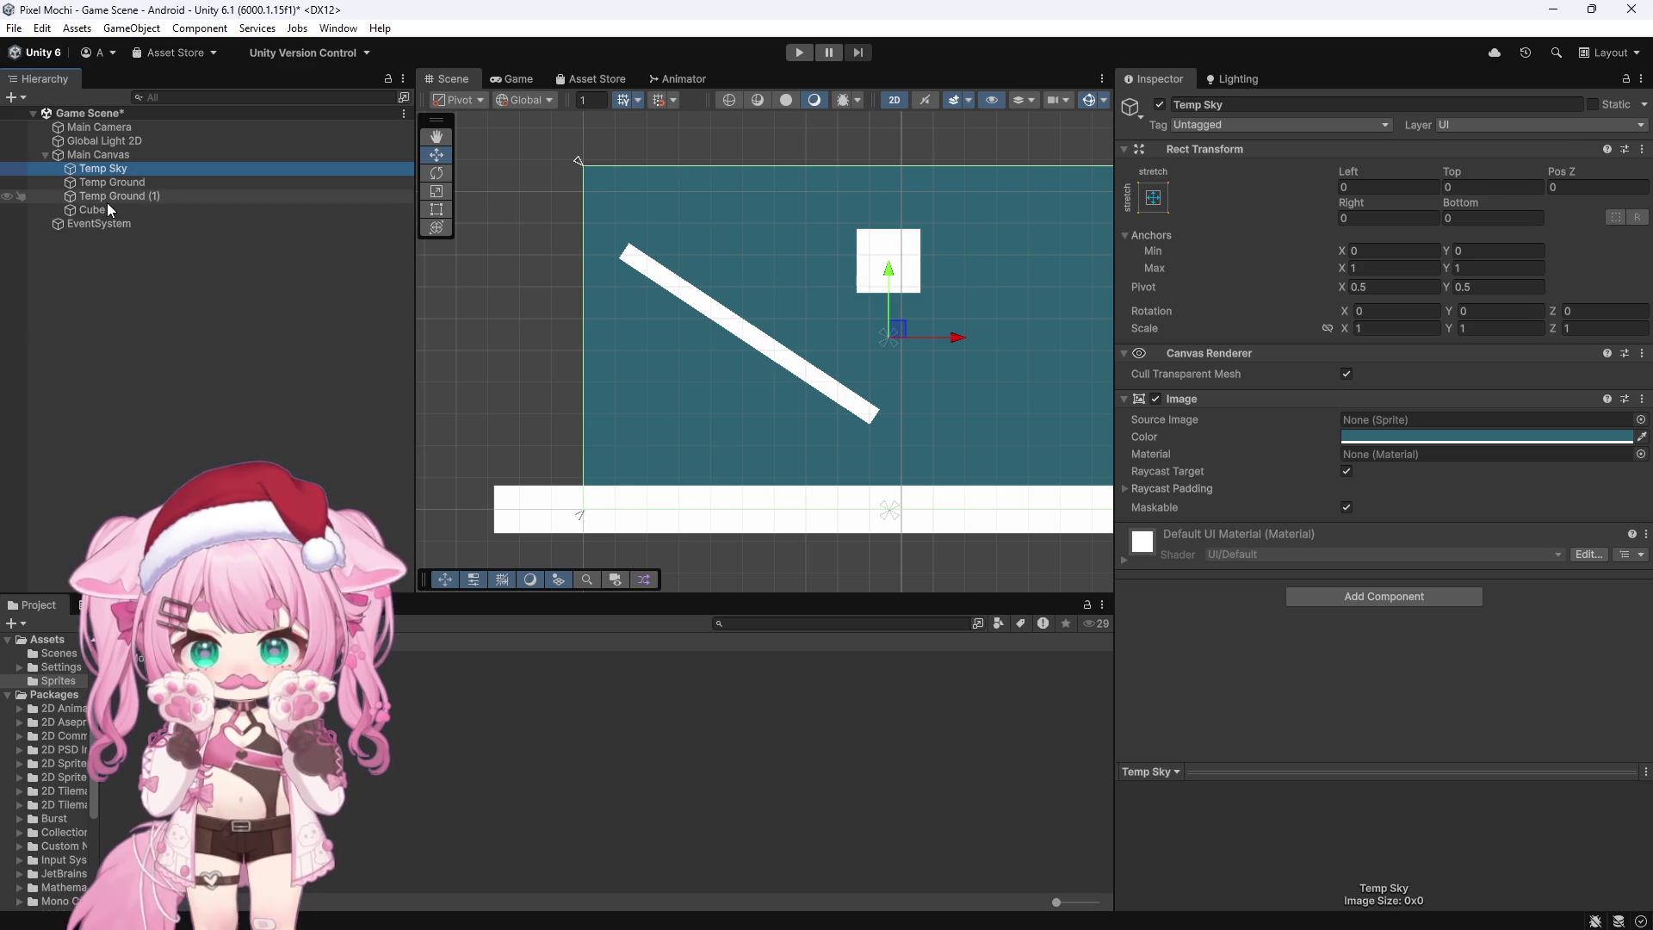
left_click(107, 197)
left_click(107, 210)
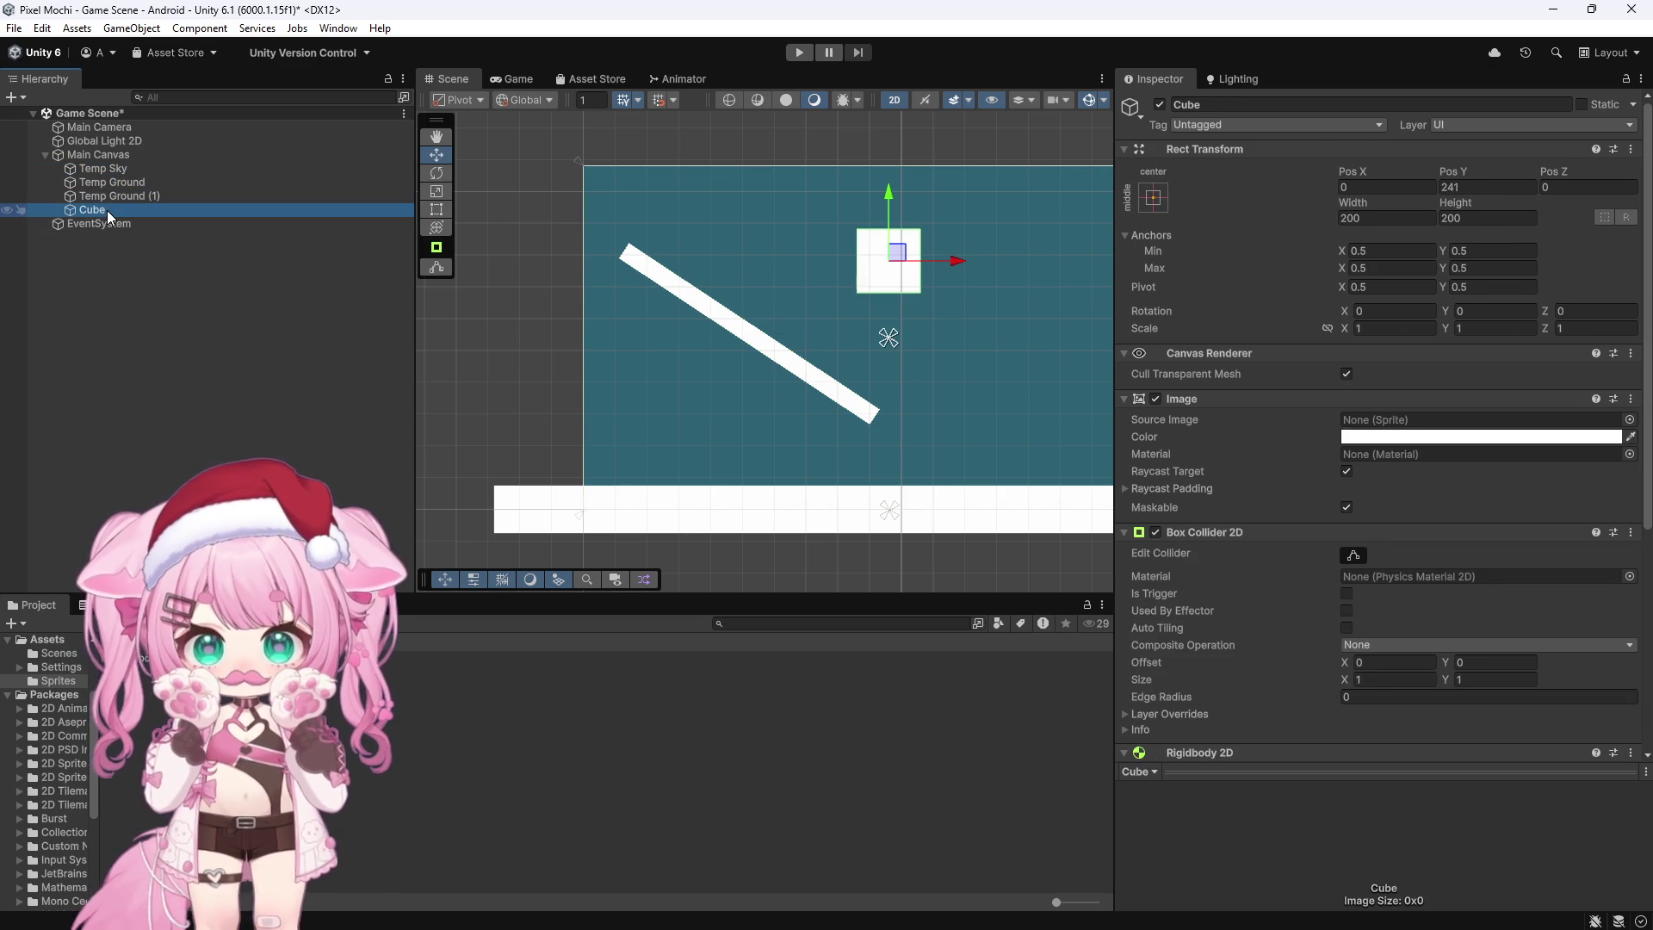
Step: Delete the Cube, Temp Ground (1) and Temp Ground objects
key("Delete")
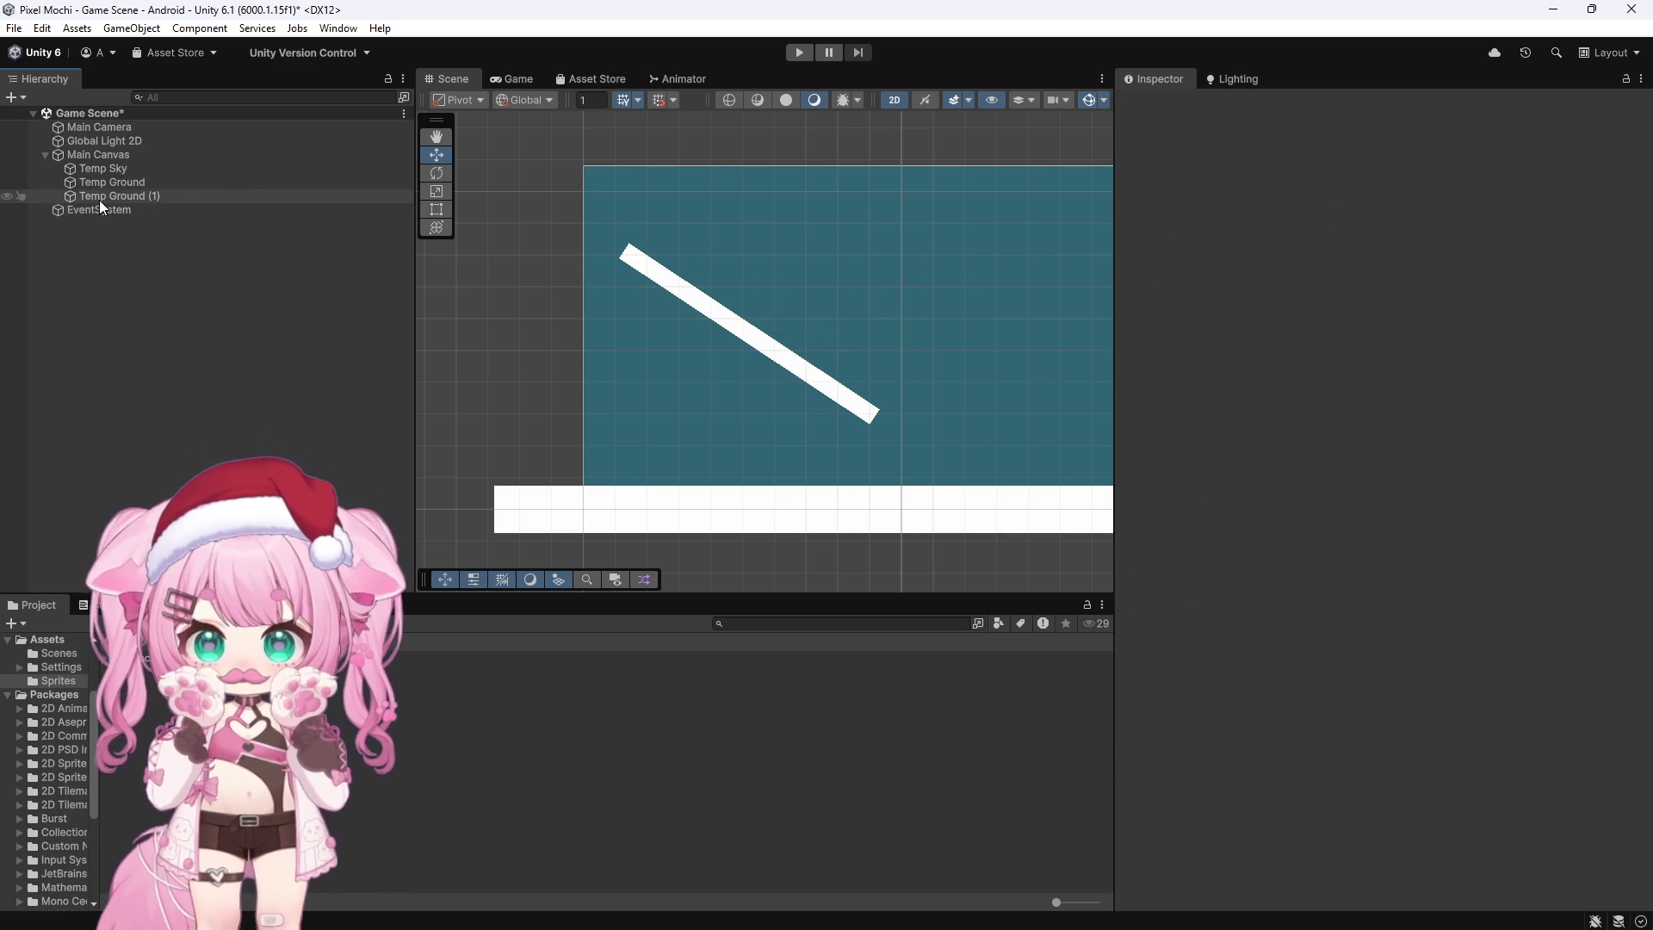
left_click(106, 198)
key("Delete")
left_click(112, 185)
key("Delete")
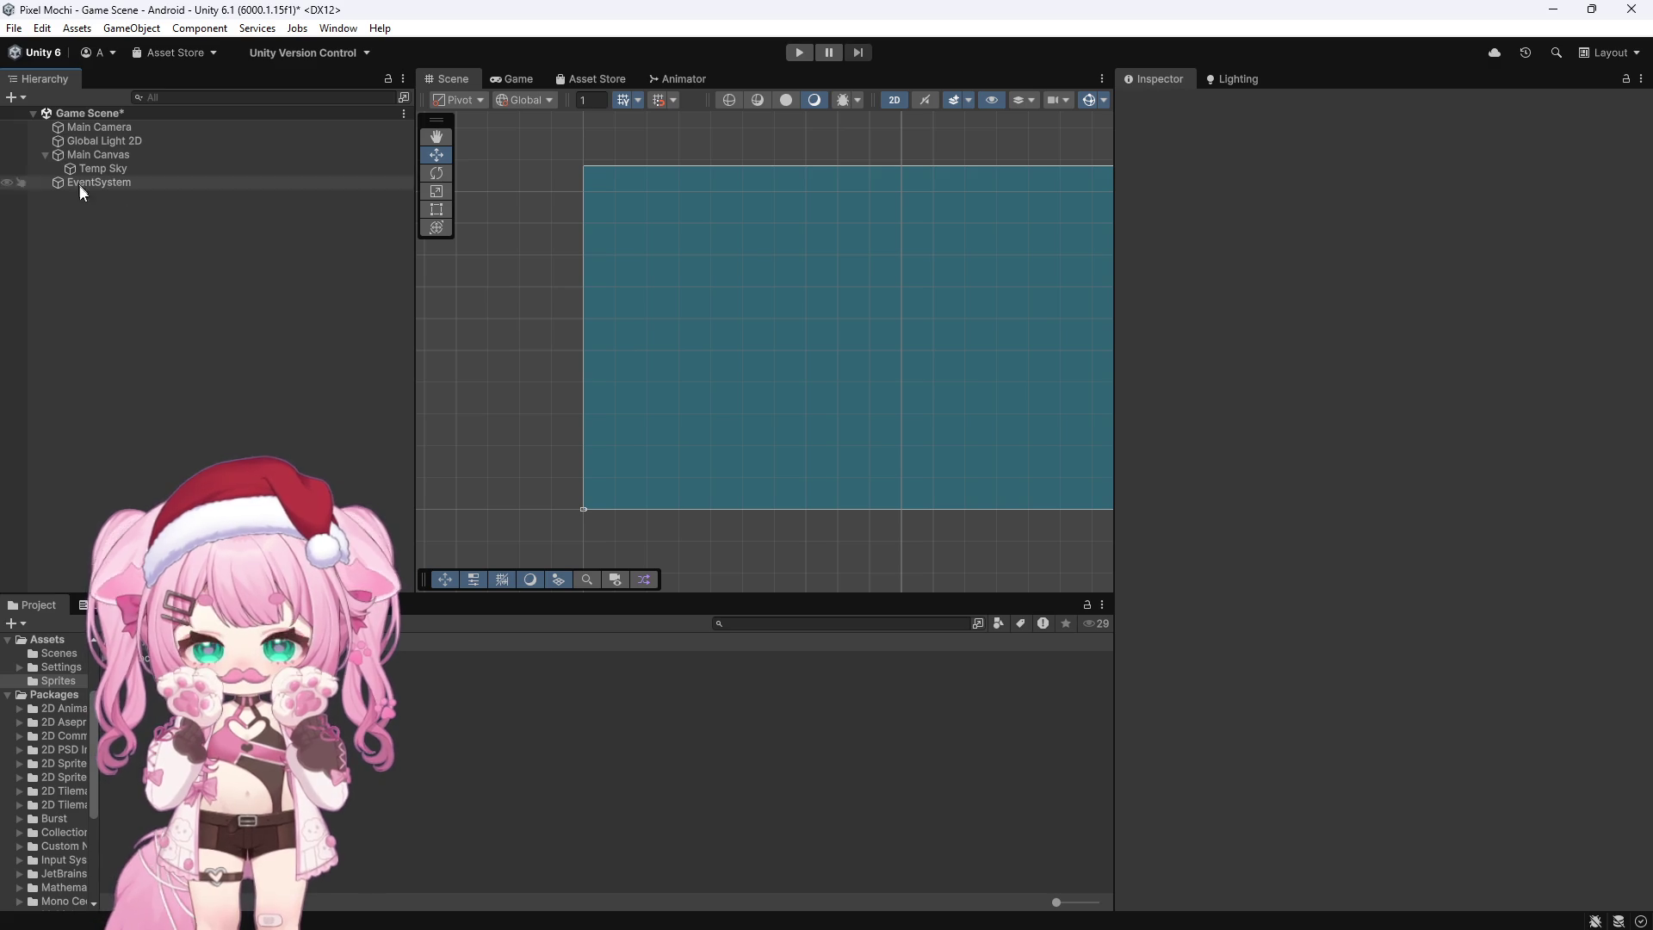
Step: Create an empty GameObject at the Hierarchy root
right_click(76, 277)
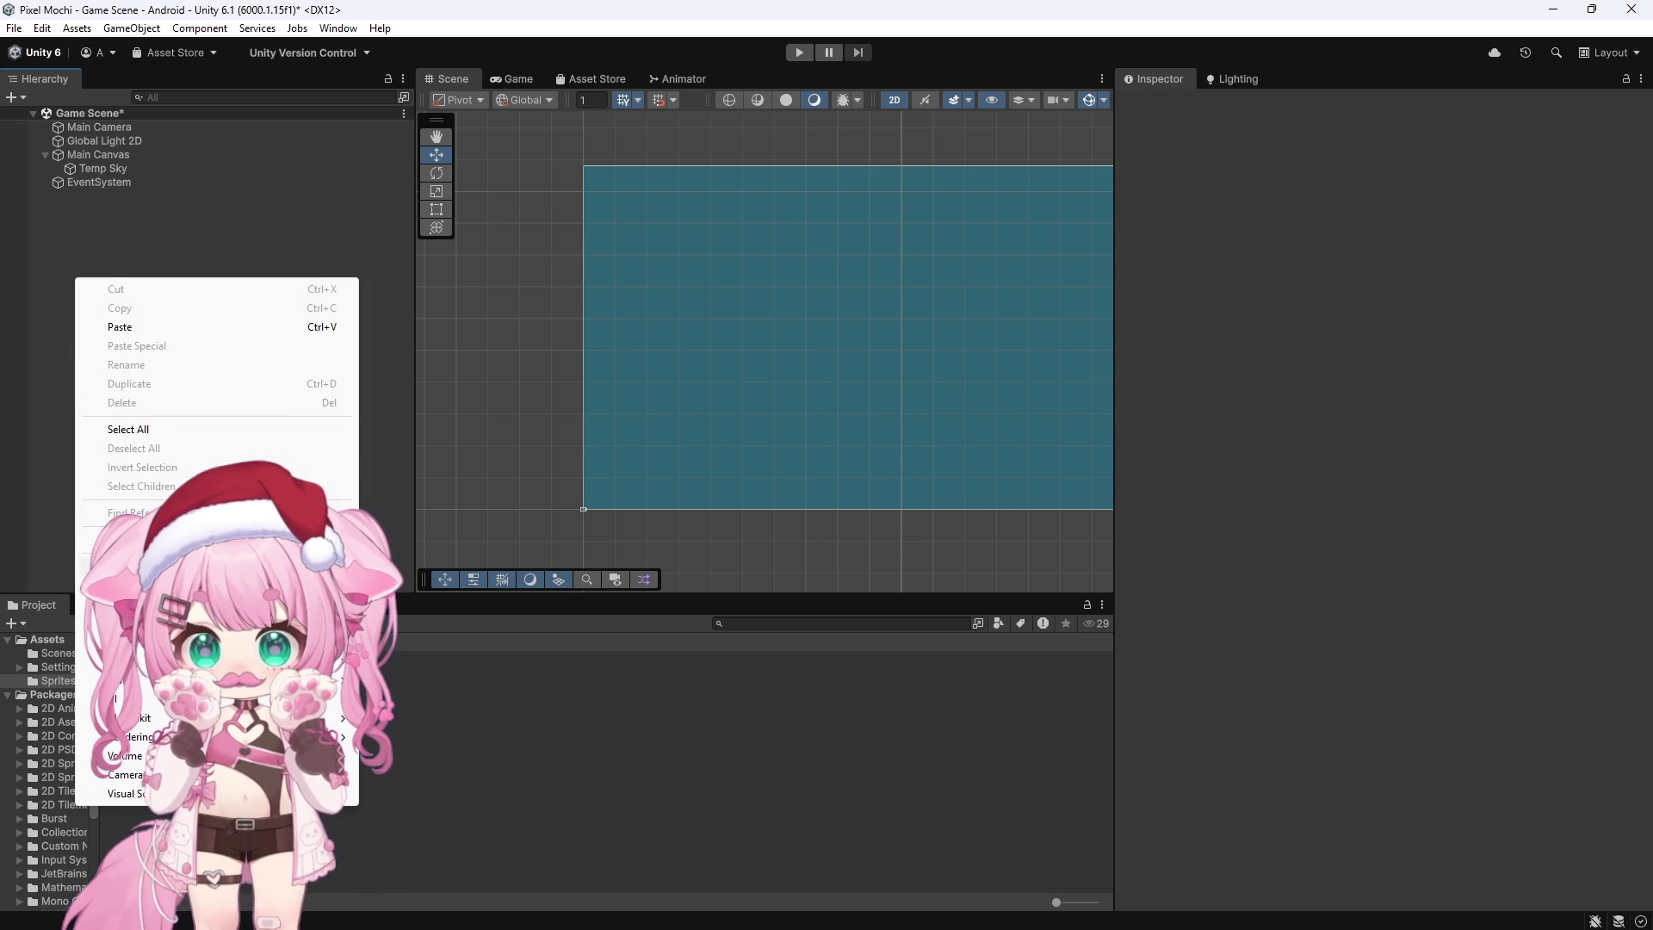
left_click(129, 538)
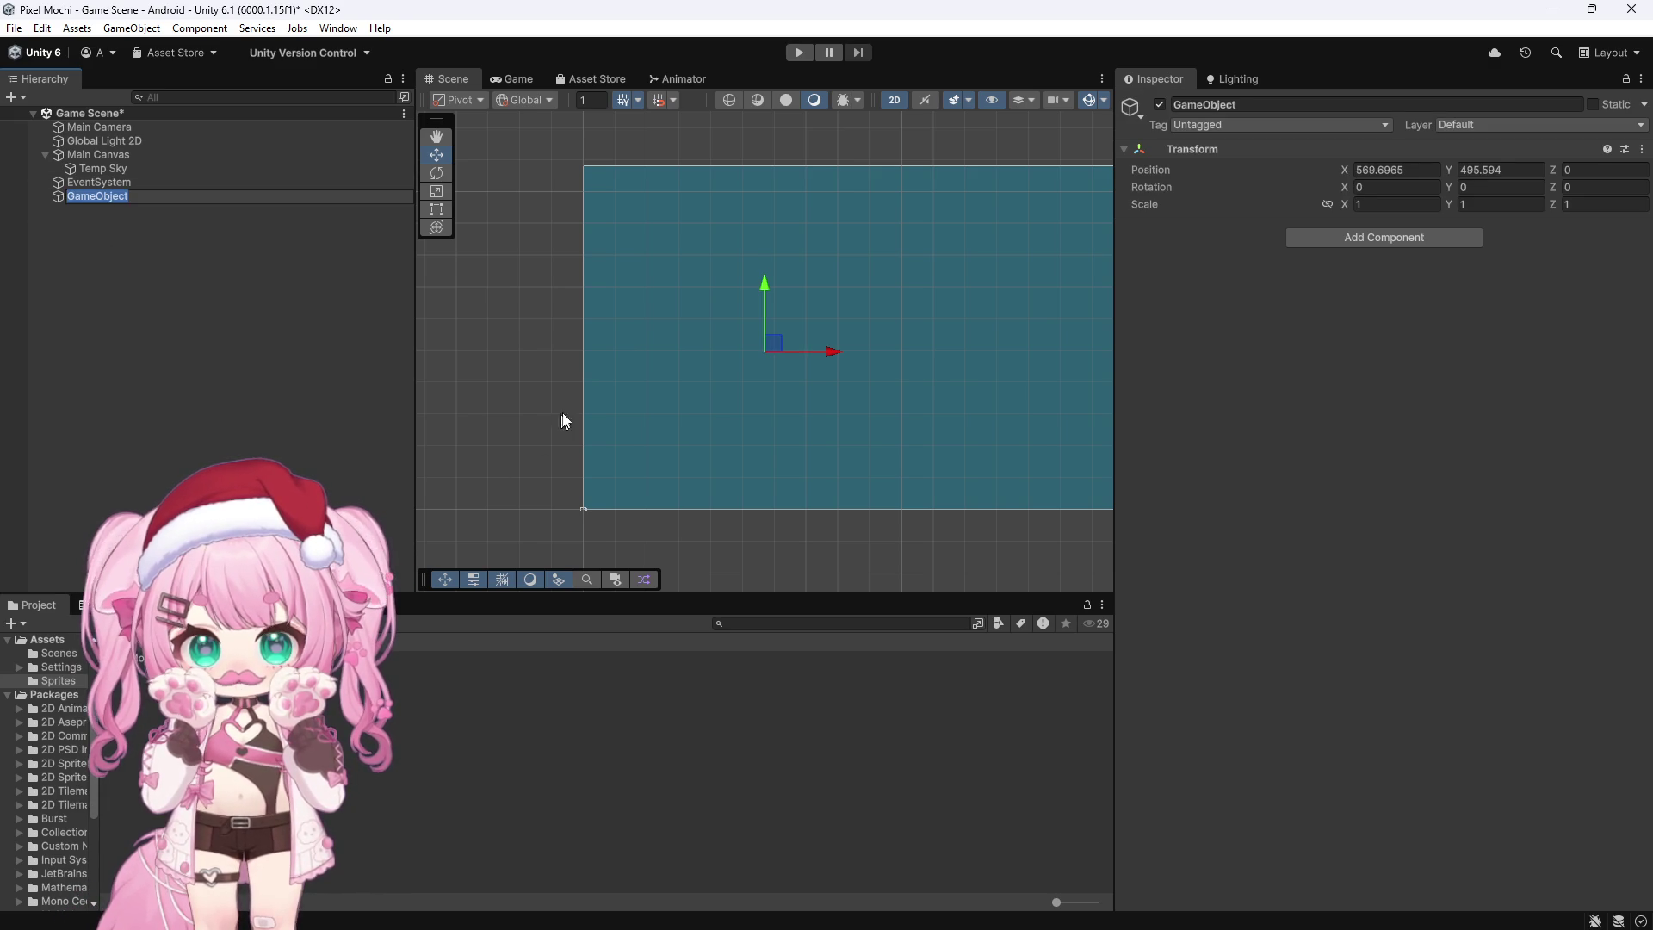
left_click(165, 313)
Step: Add a UI Image with Canvas under GameObject, then undo it with Ctrl+Z
right_click(81, 197)
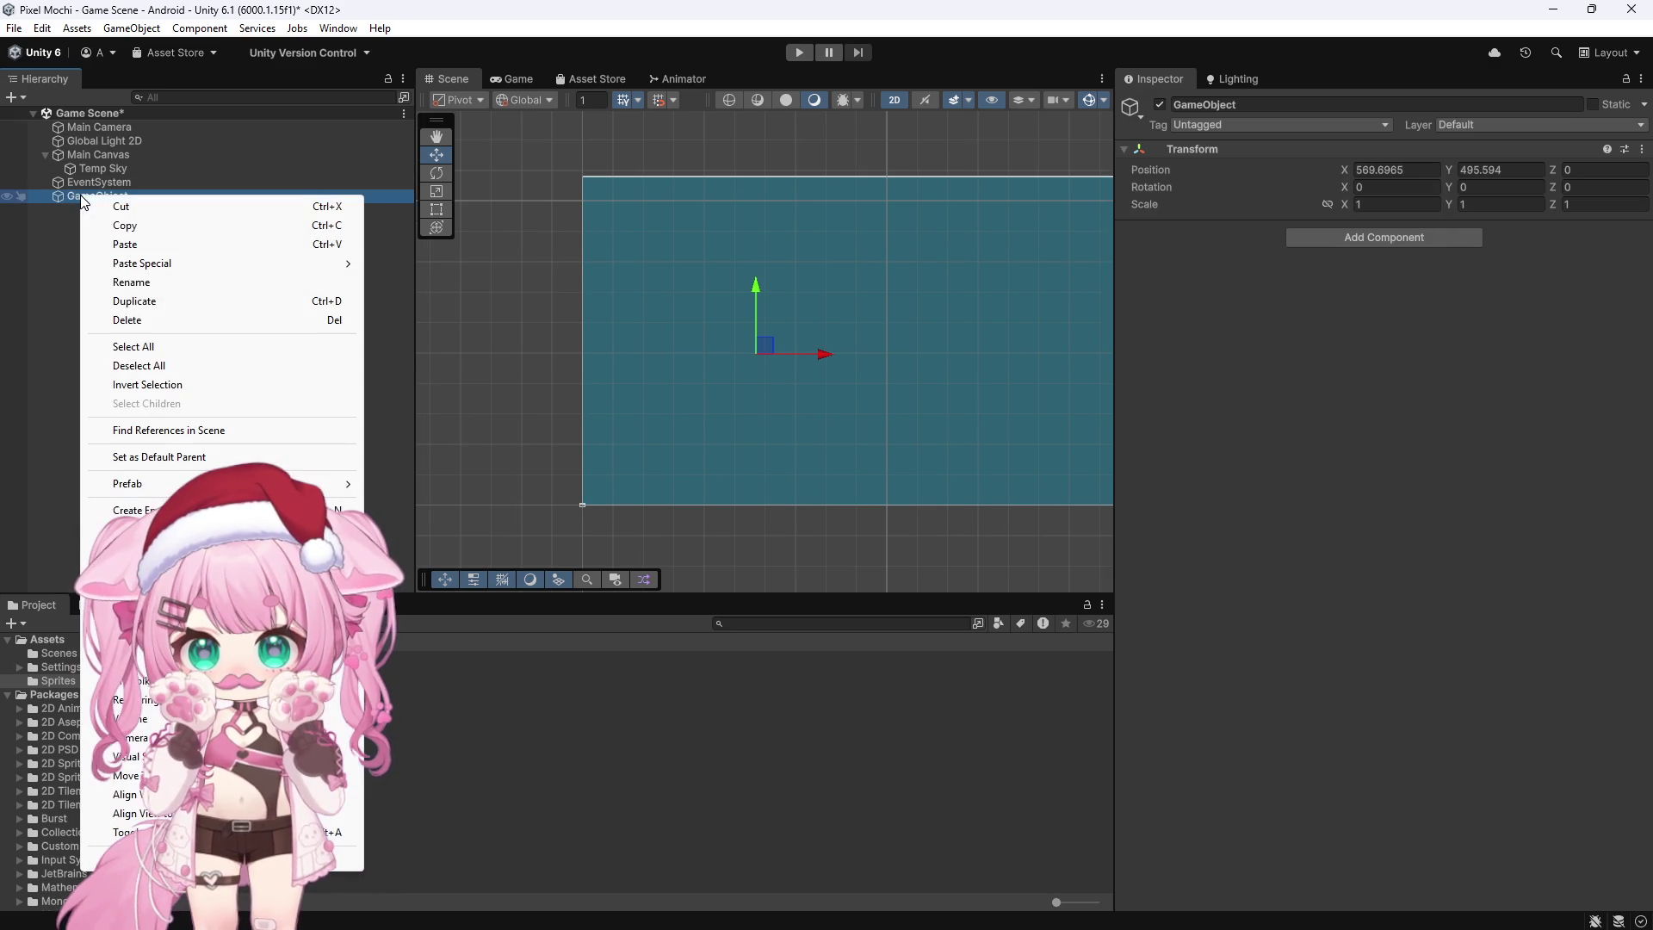
mouse_move(215, 661)
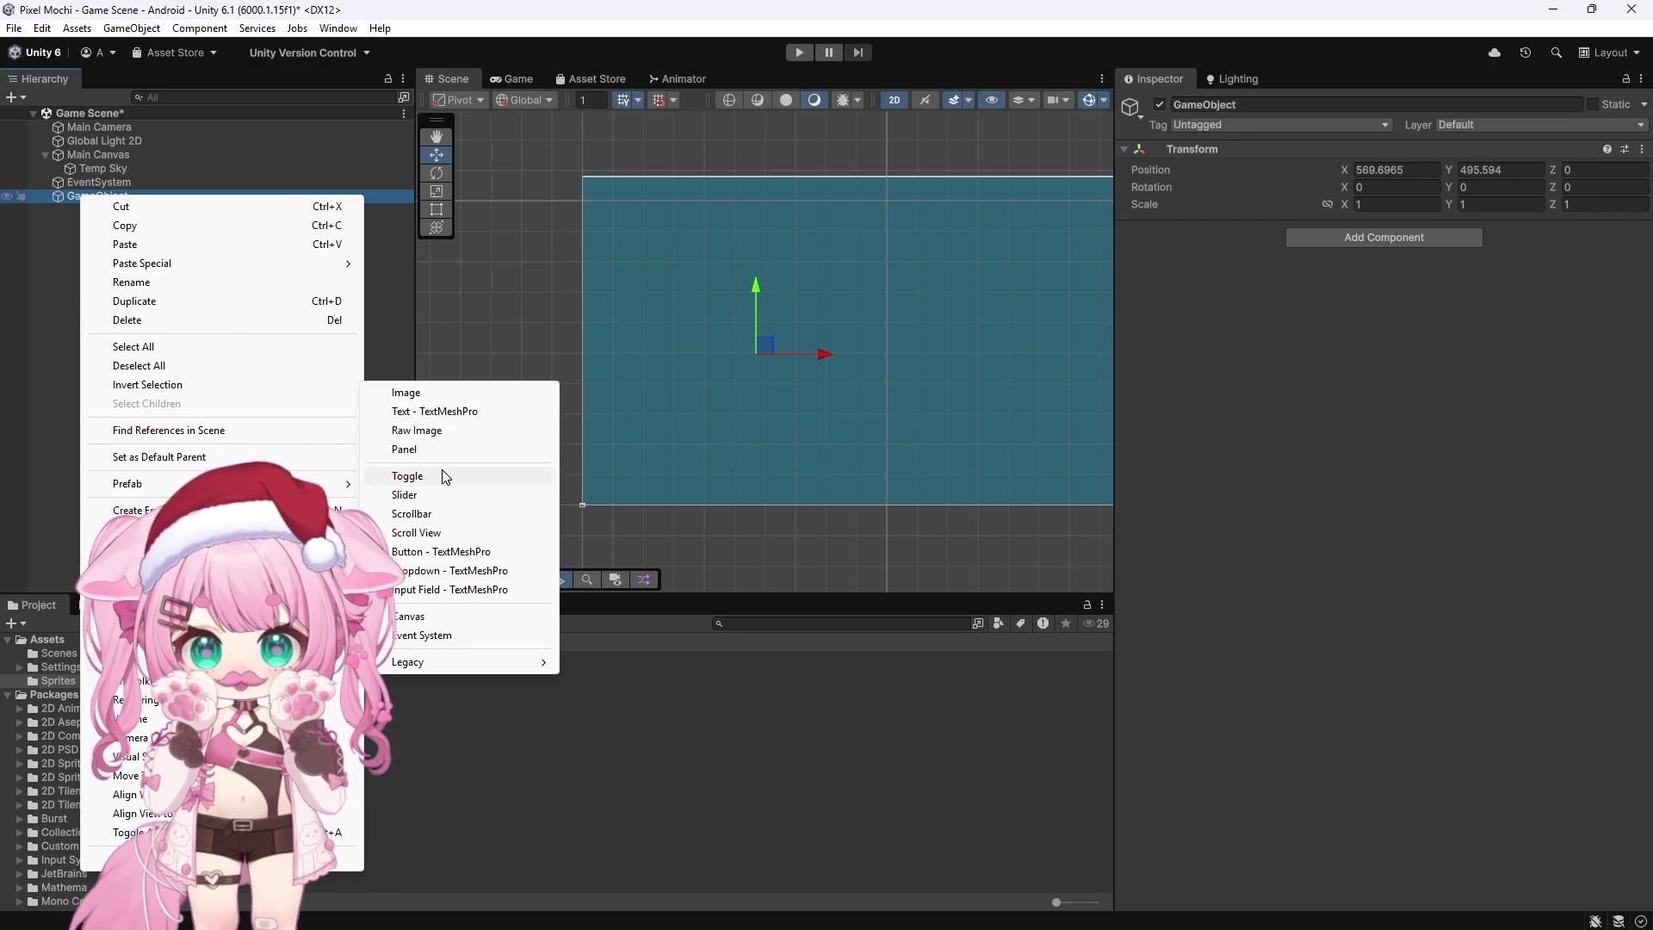
left_click(422, 395)
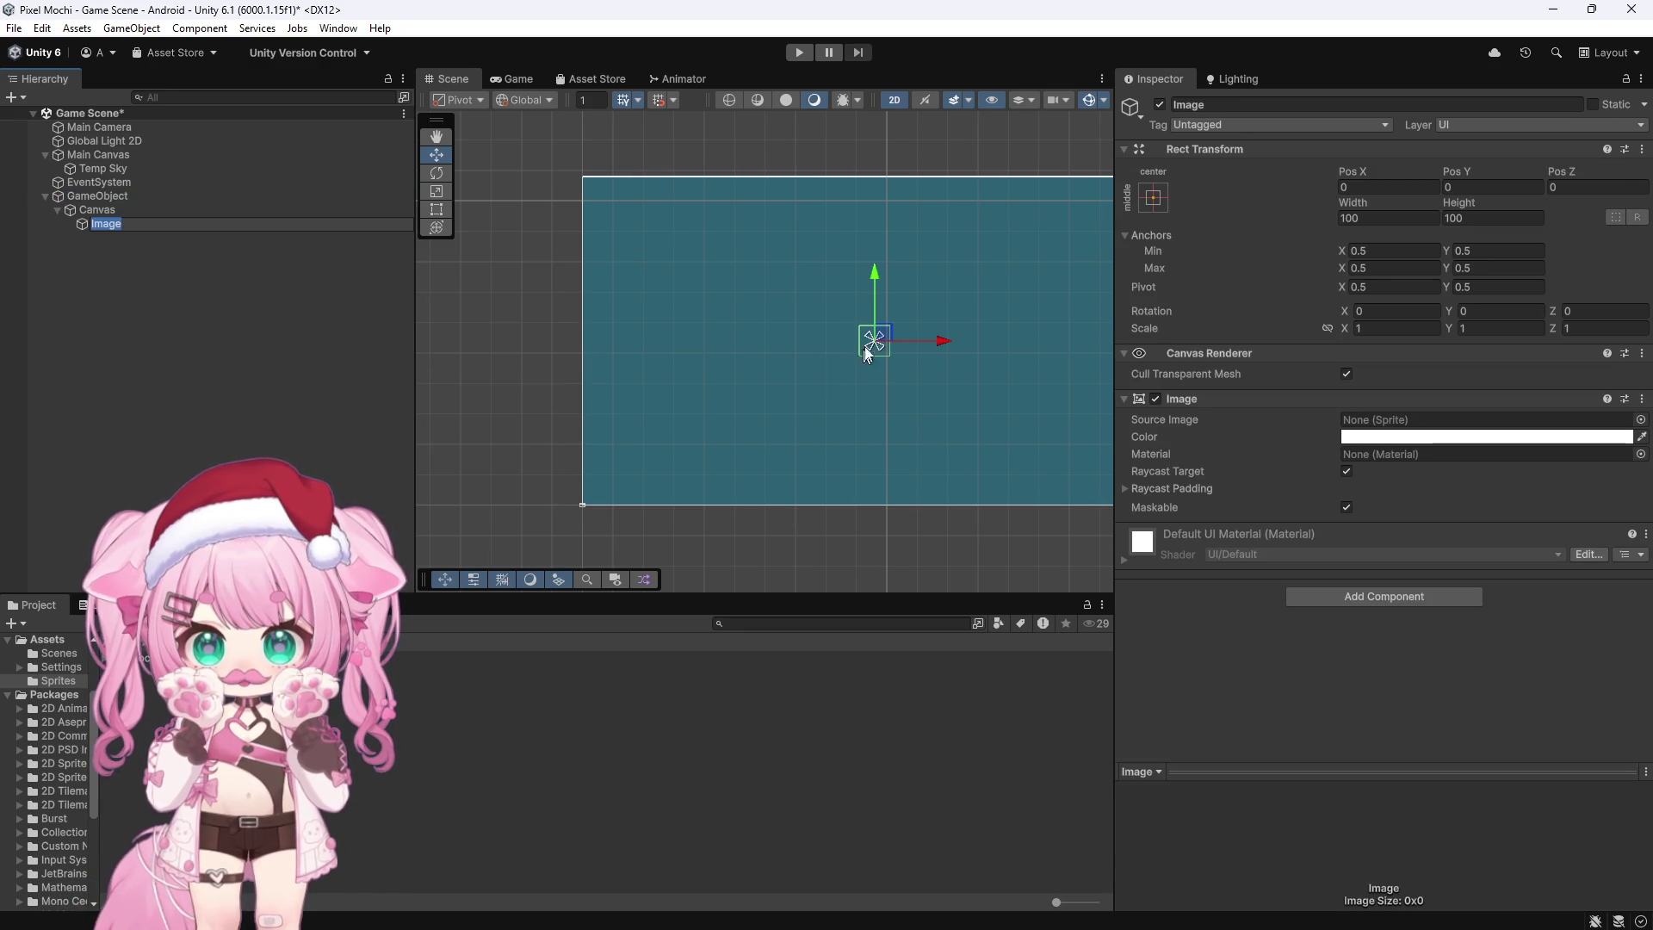
key("Return")
key("ctrl+z")
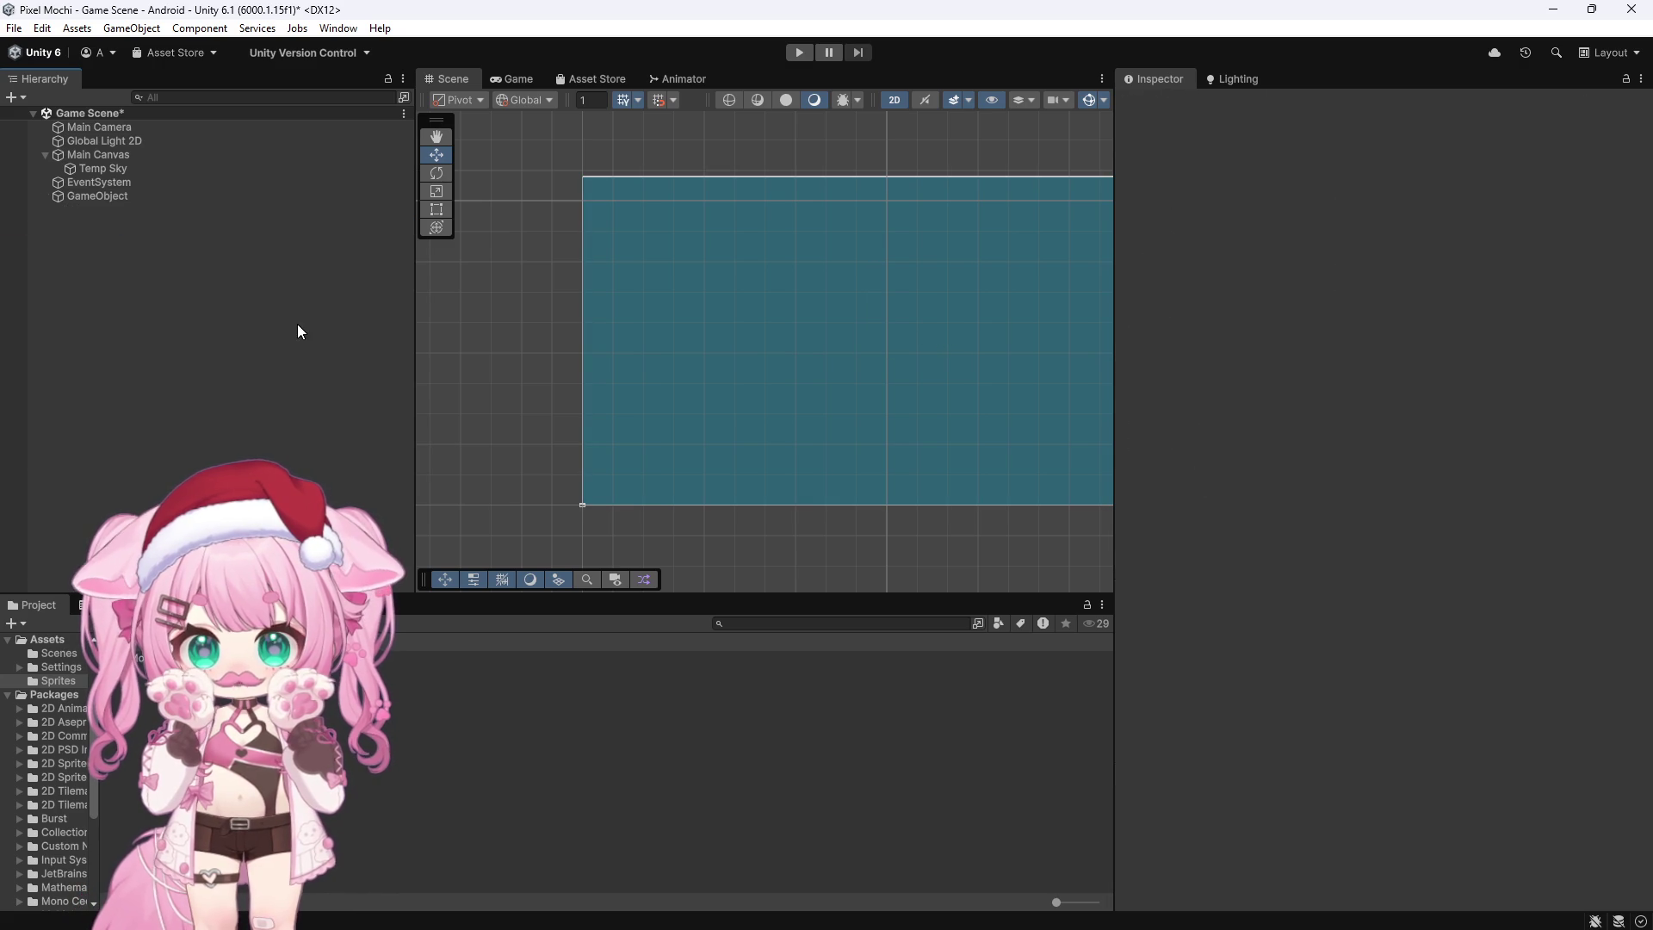
left_click(112, 169)
Step: Set Main Canvas's Canvas Scaler to Scale With Screen Size, reference 1080×1920, match 0.5
left_click(99, 155)
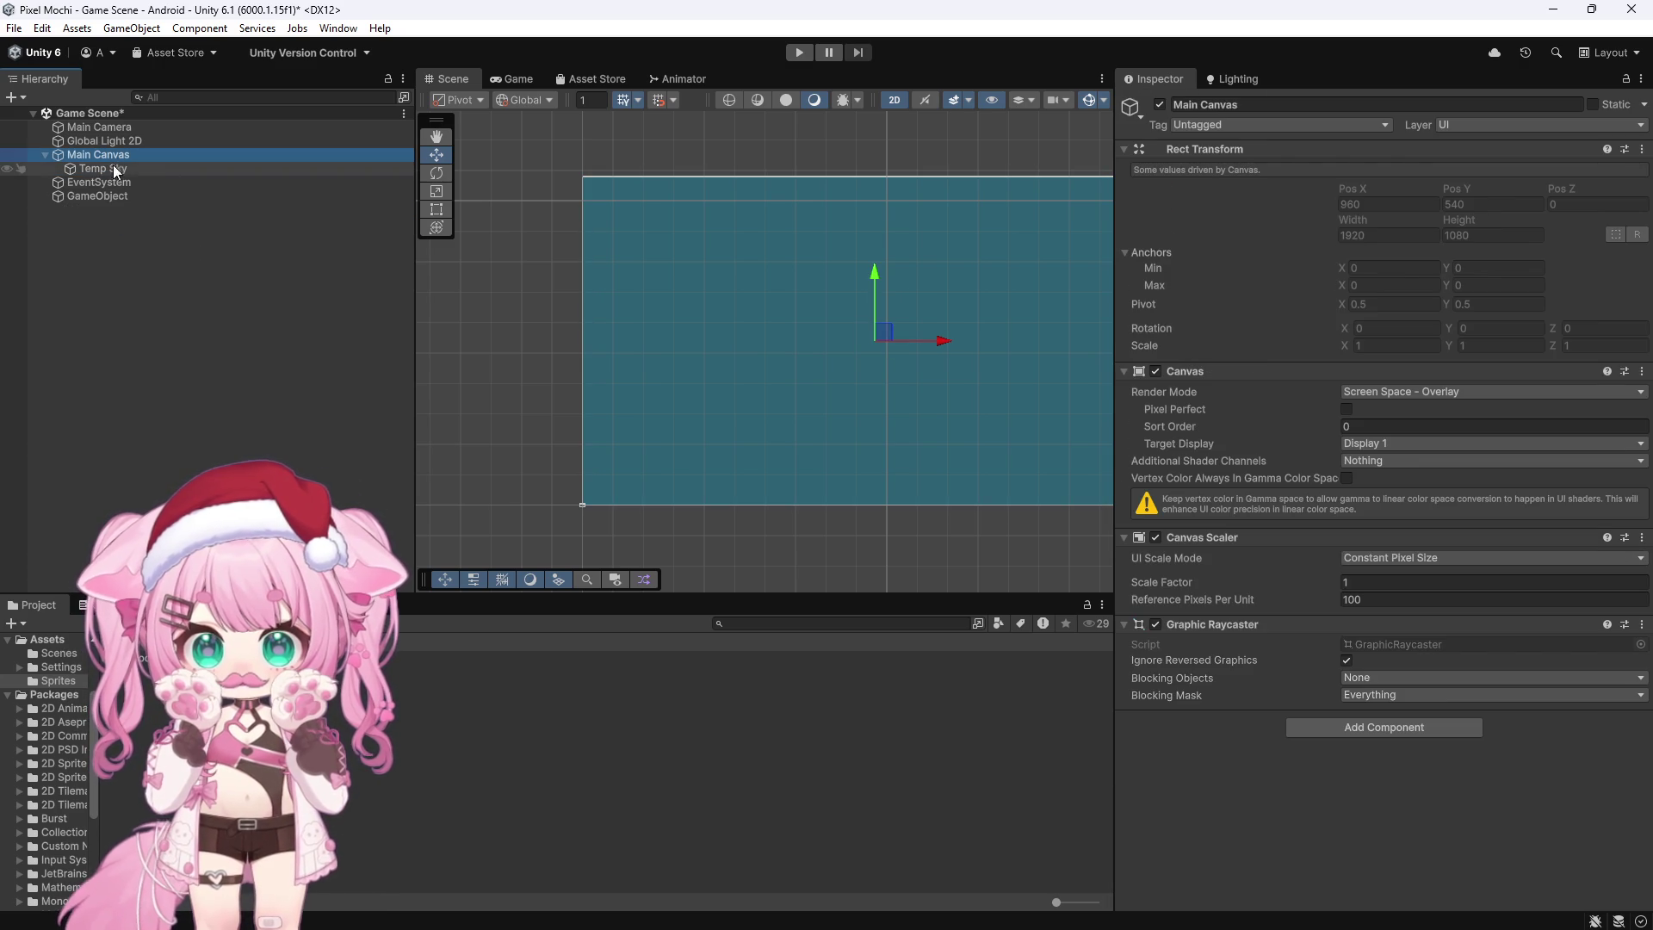
scroll(647, 359, "down", 3)
scroll(913, 341, "up", 4)
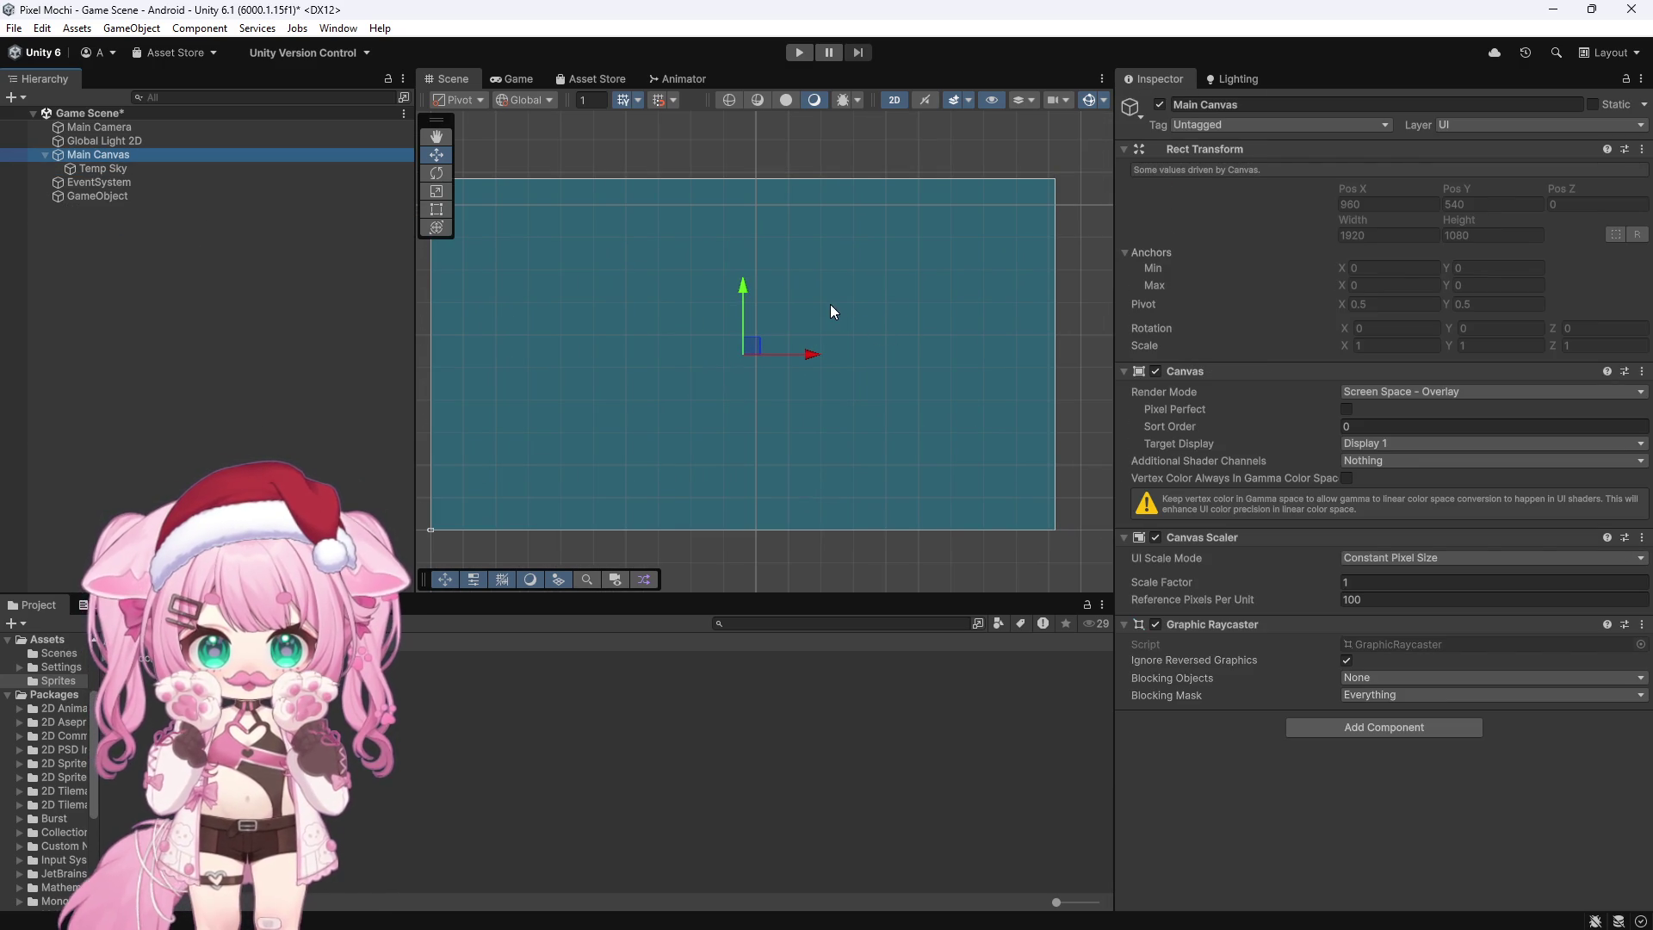
left_click(1390, 558)
left_click(1386, 596)
left_click(1406, 583)
type("1")
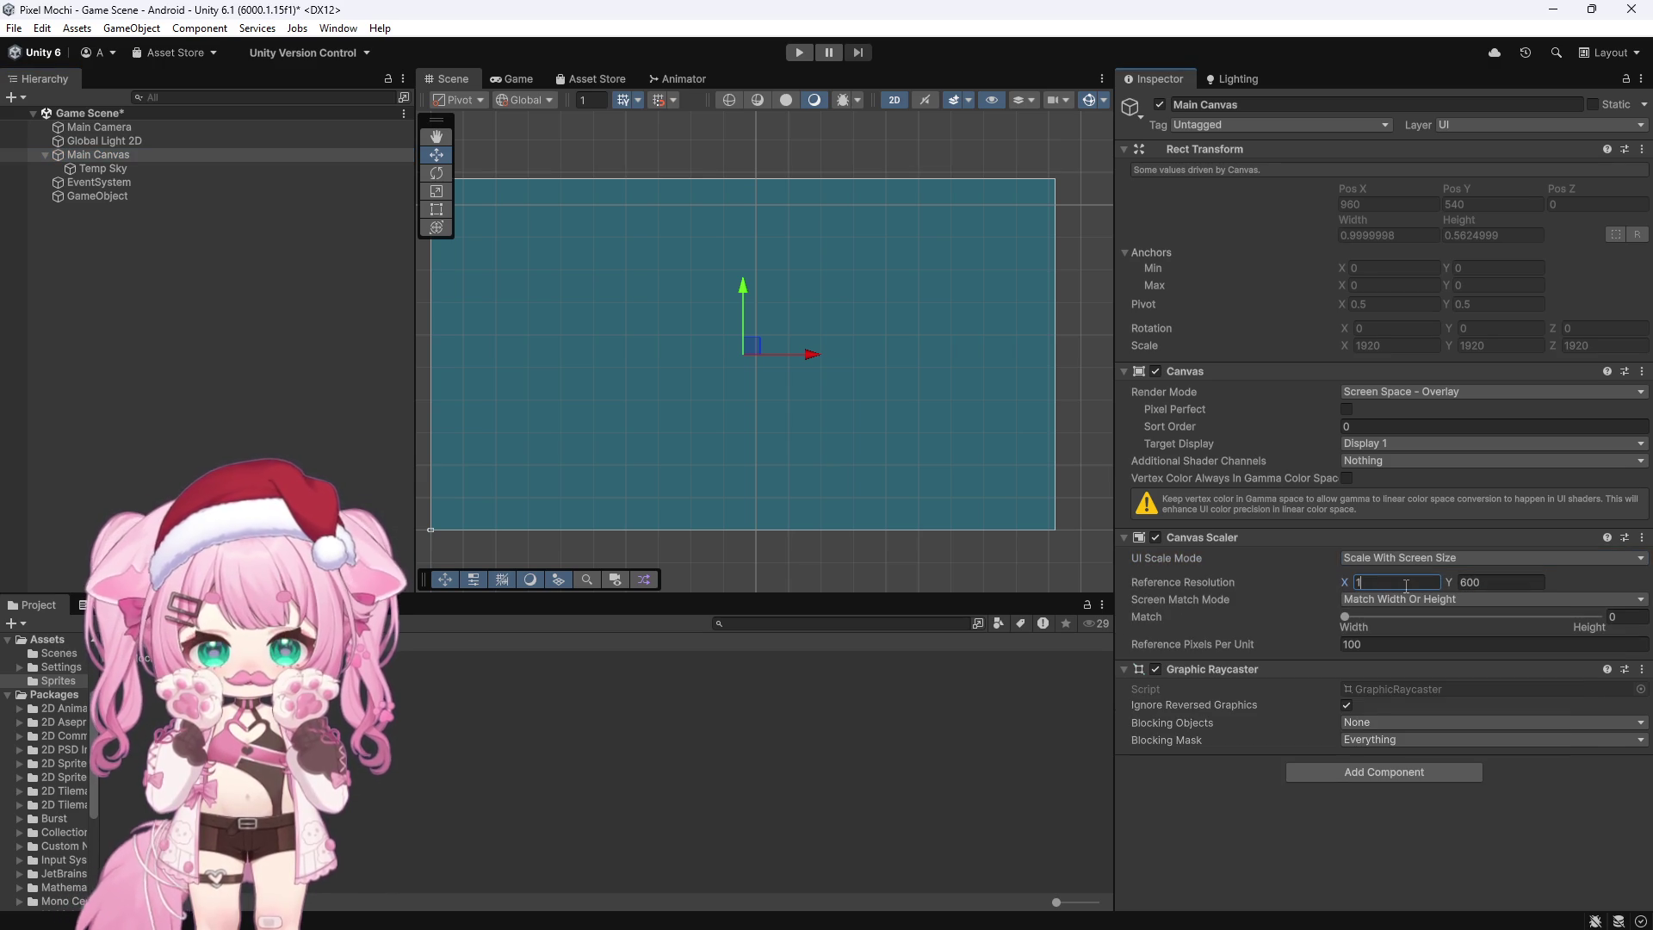
type("080")
left_click(1480, 583)
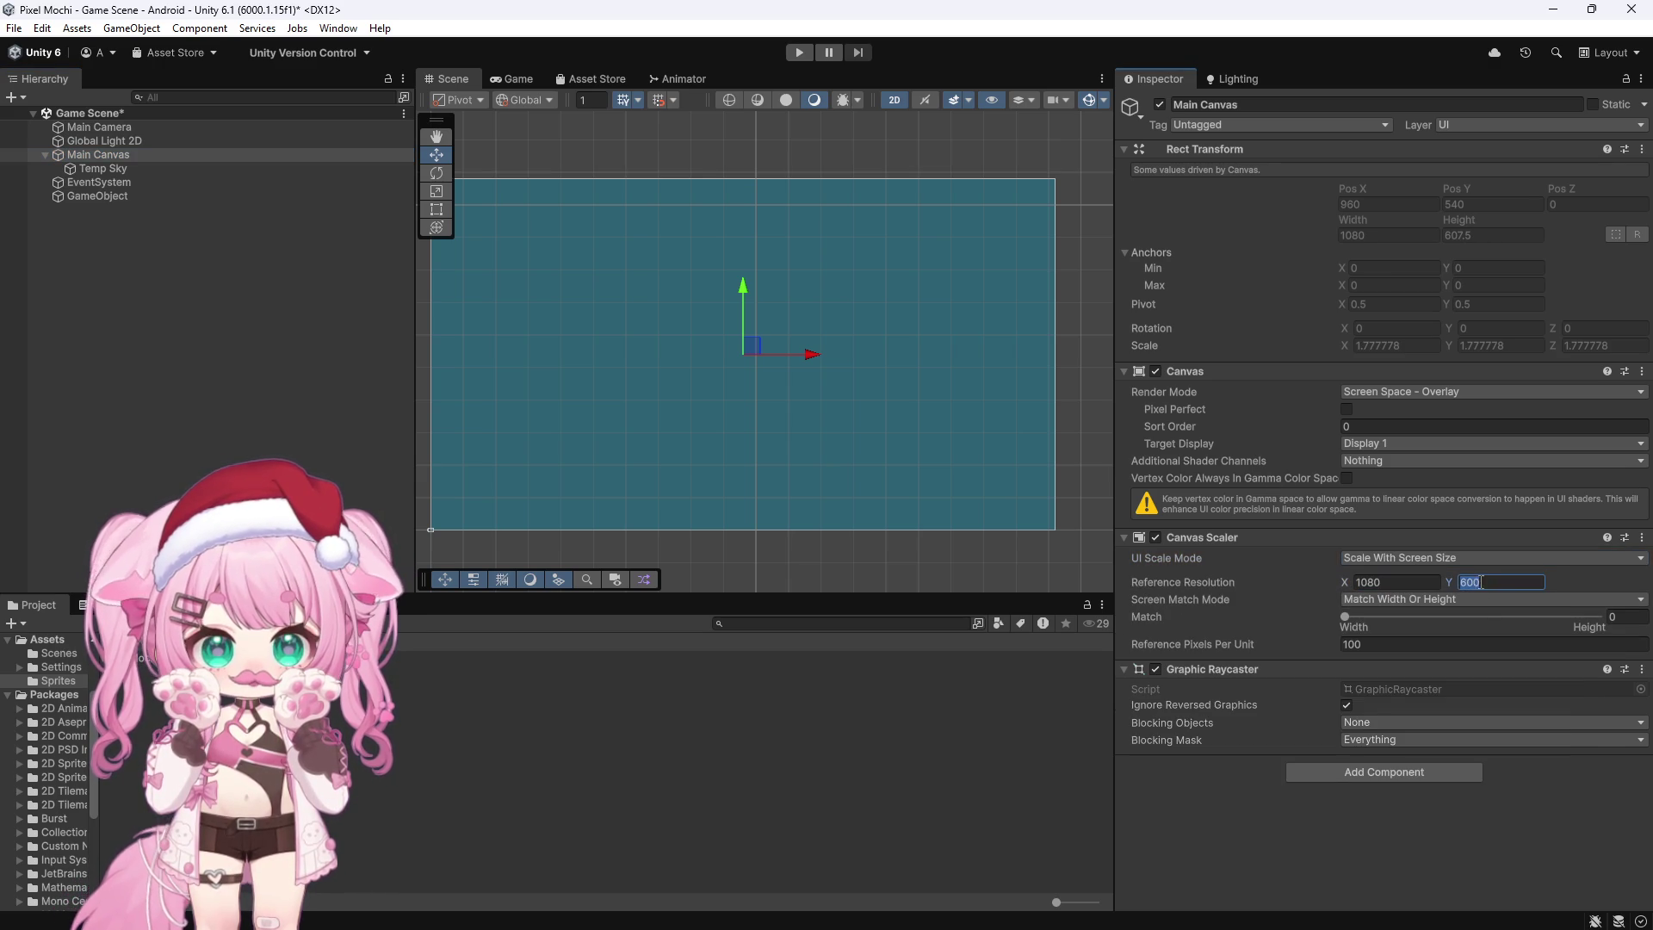
type("1920")
left_click(1618, 621)
type(".5")
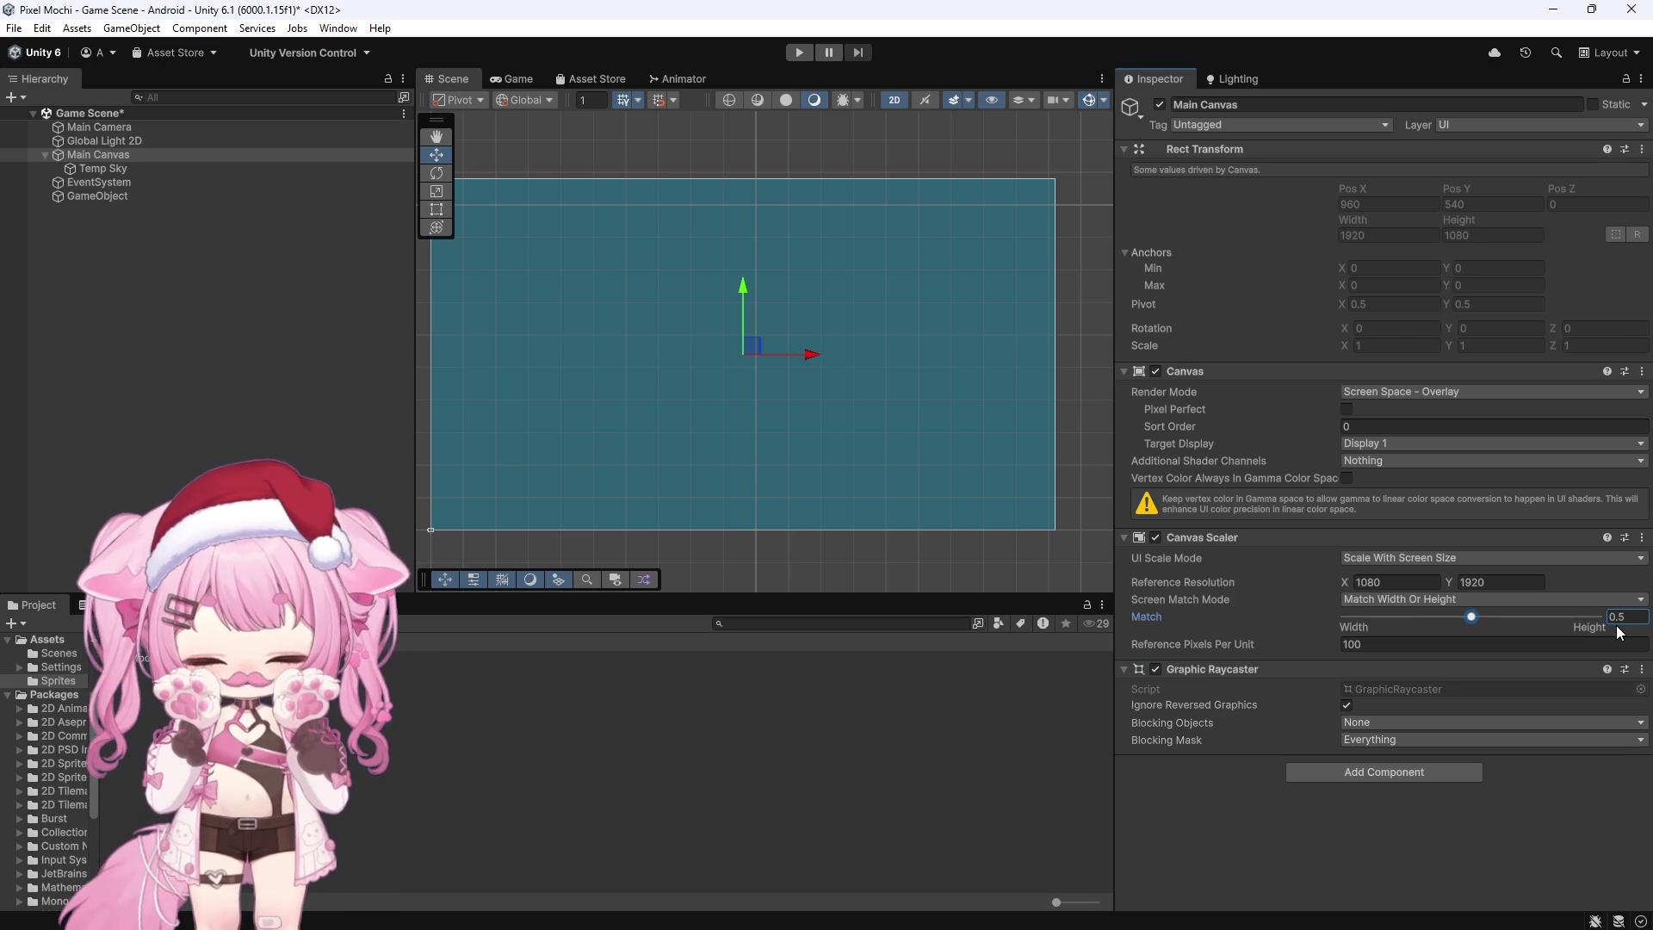
scroll(898, 386, "down", 2)
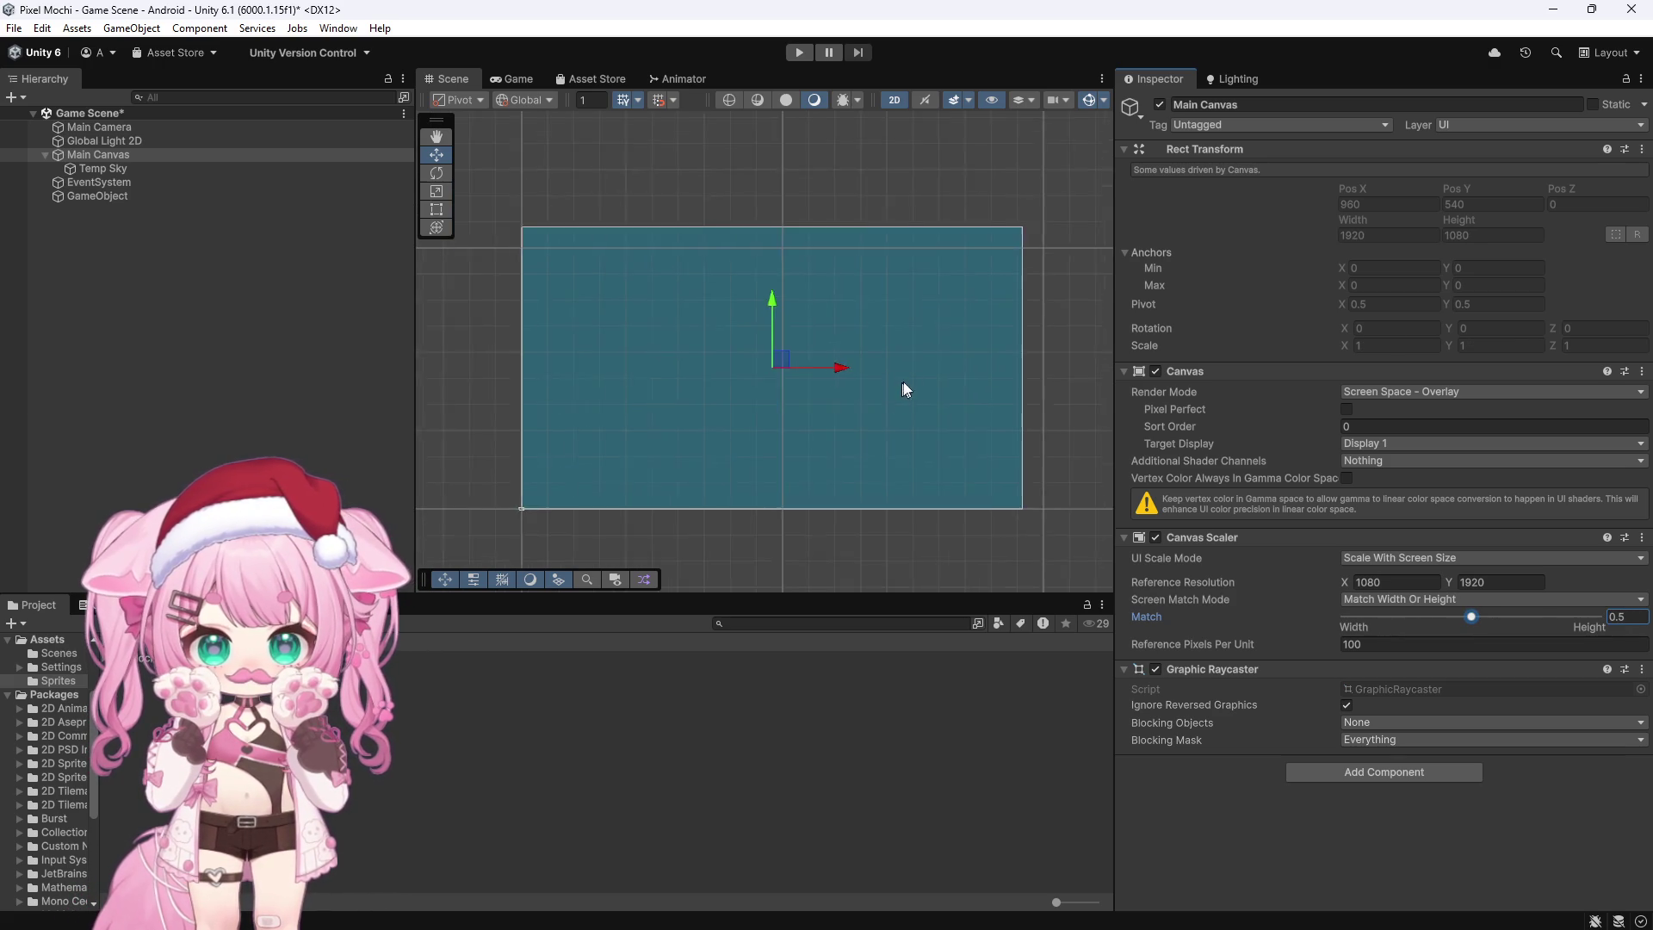
scroll(931, 410, "up", 1)
Step: Add a UI Image under Main Canvas and drag it lower on the canvas
right_click(105, 158)
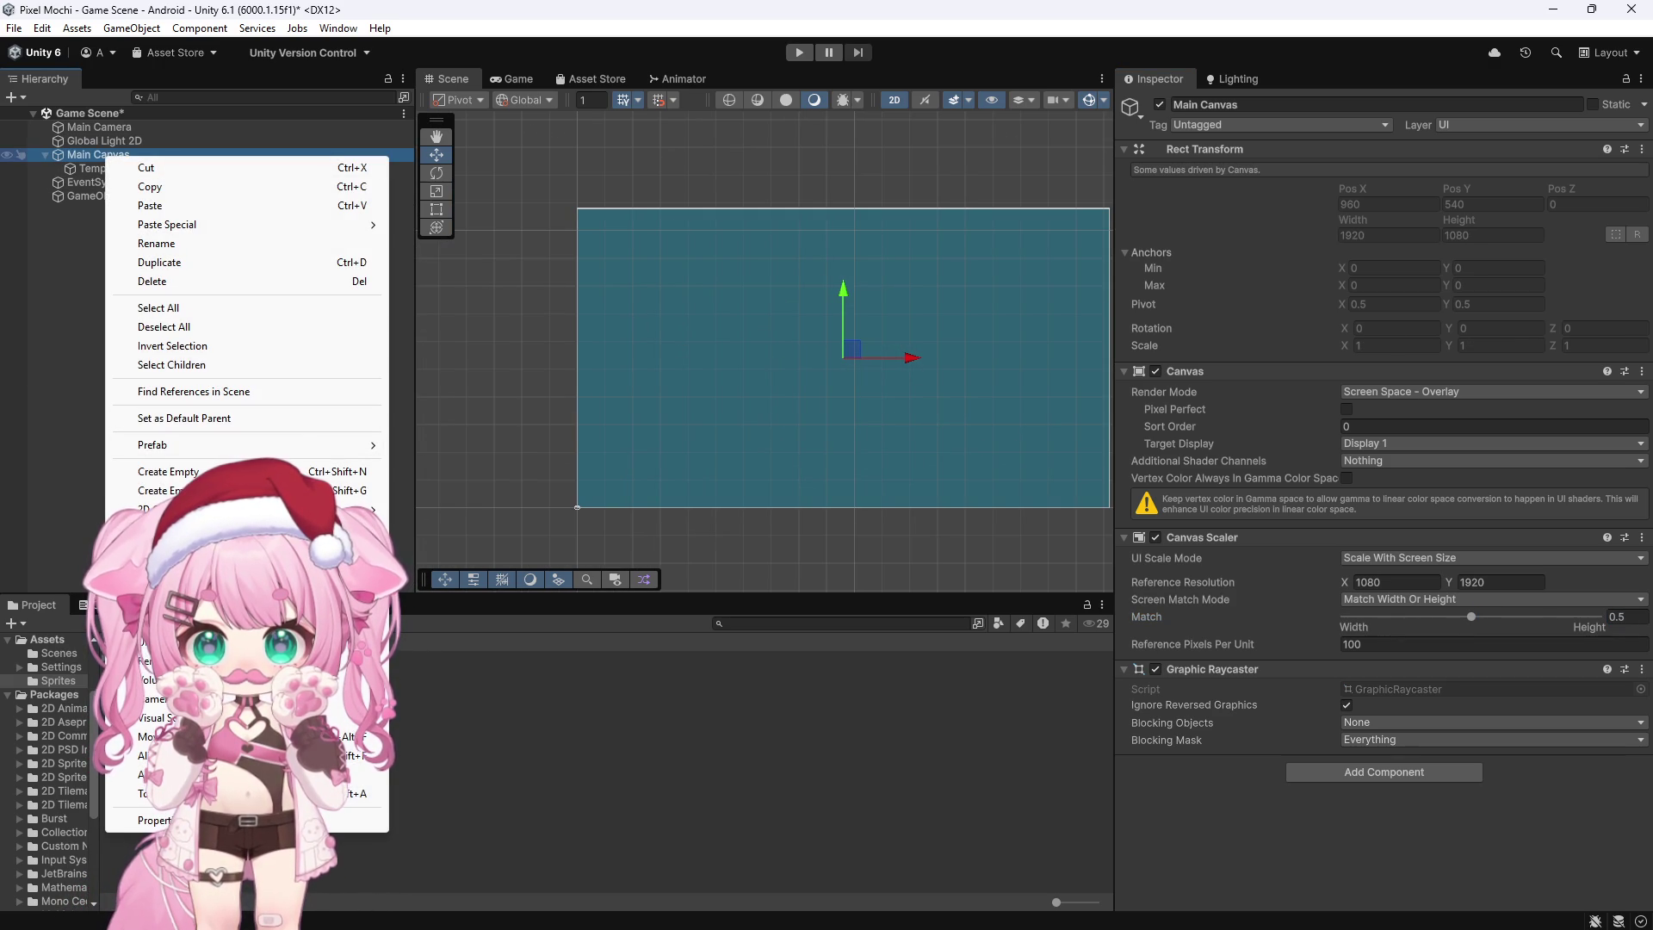
mouse_move(215, 622)
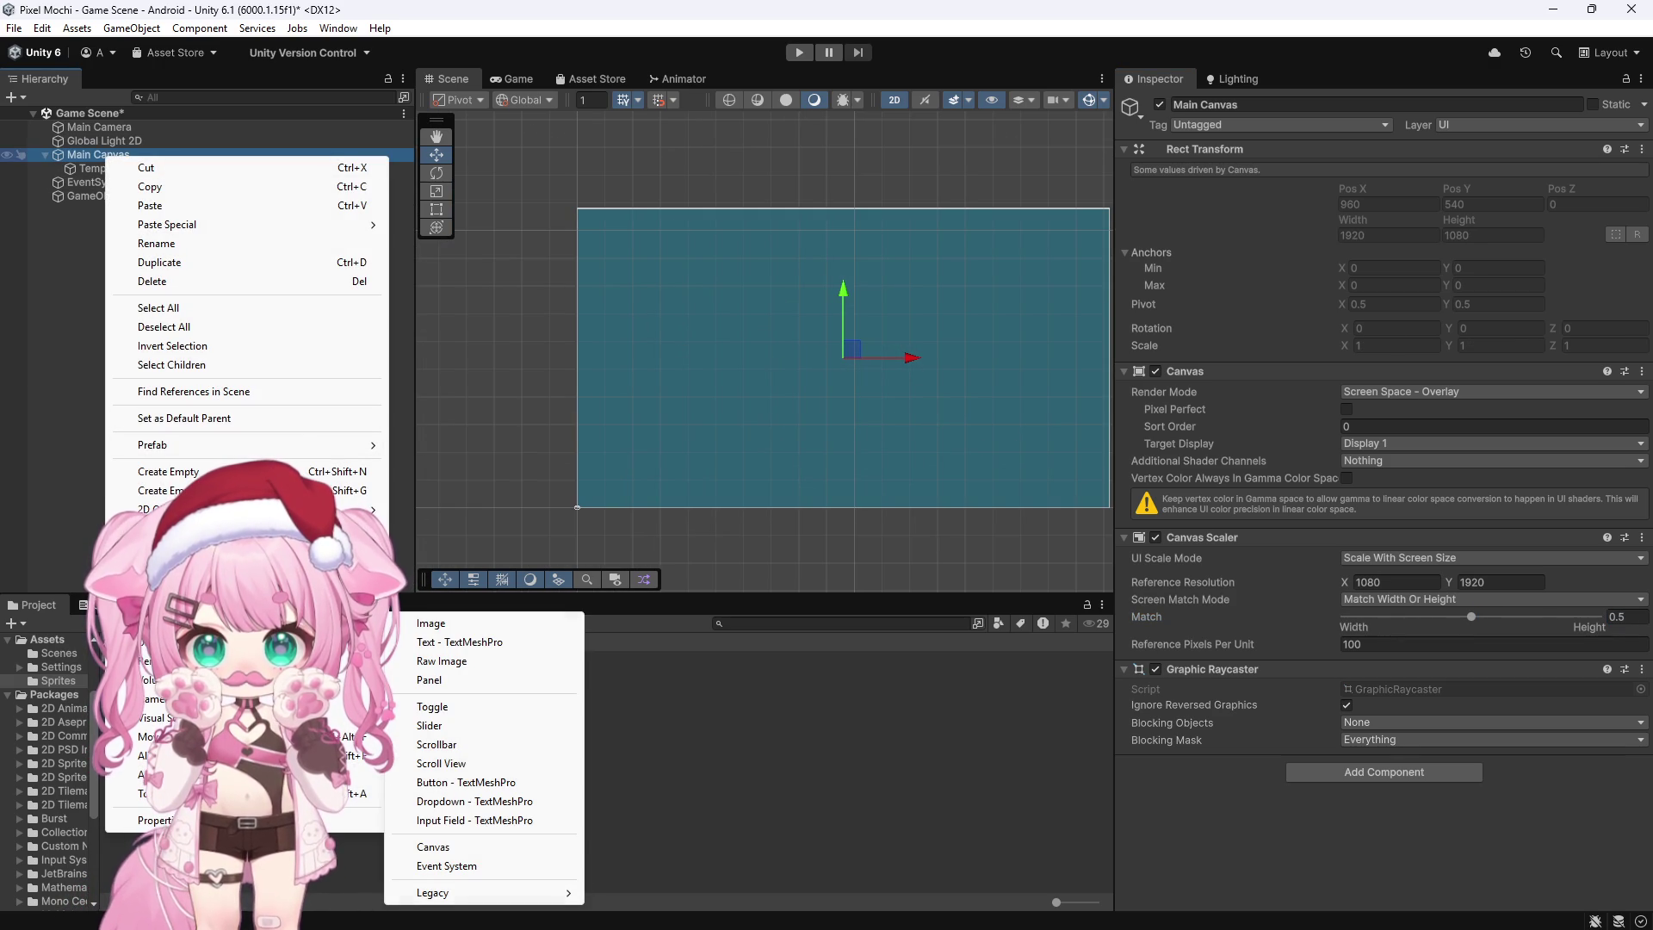
left_click(456, 628)
mouse_move(843, 291)
left_mouse_down()
mouse_move(852, 430)
mouse_move(852, 401)
left_mouse_up()
Step: Size the image to width 1920 and height 200
left_click(1376, 217)
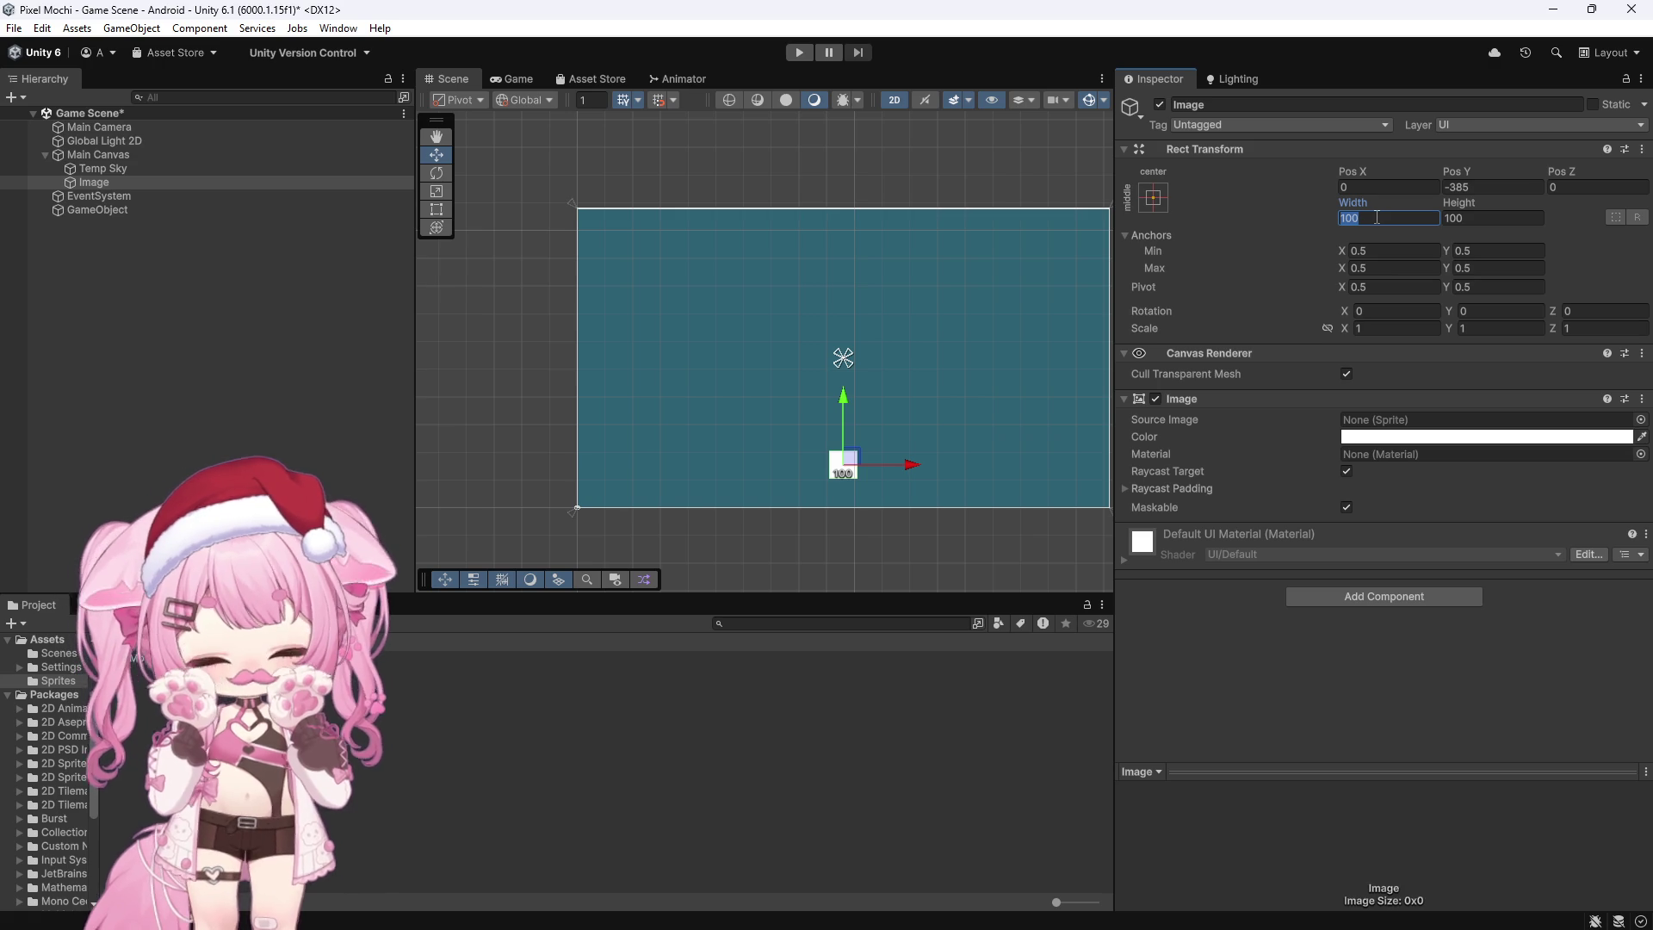
type("500")
key("BackSpace")
key("BackSpace")
key("BackSpace")
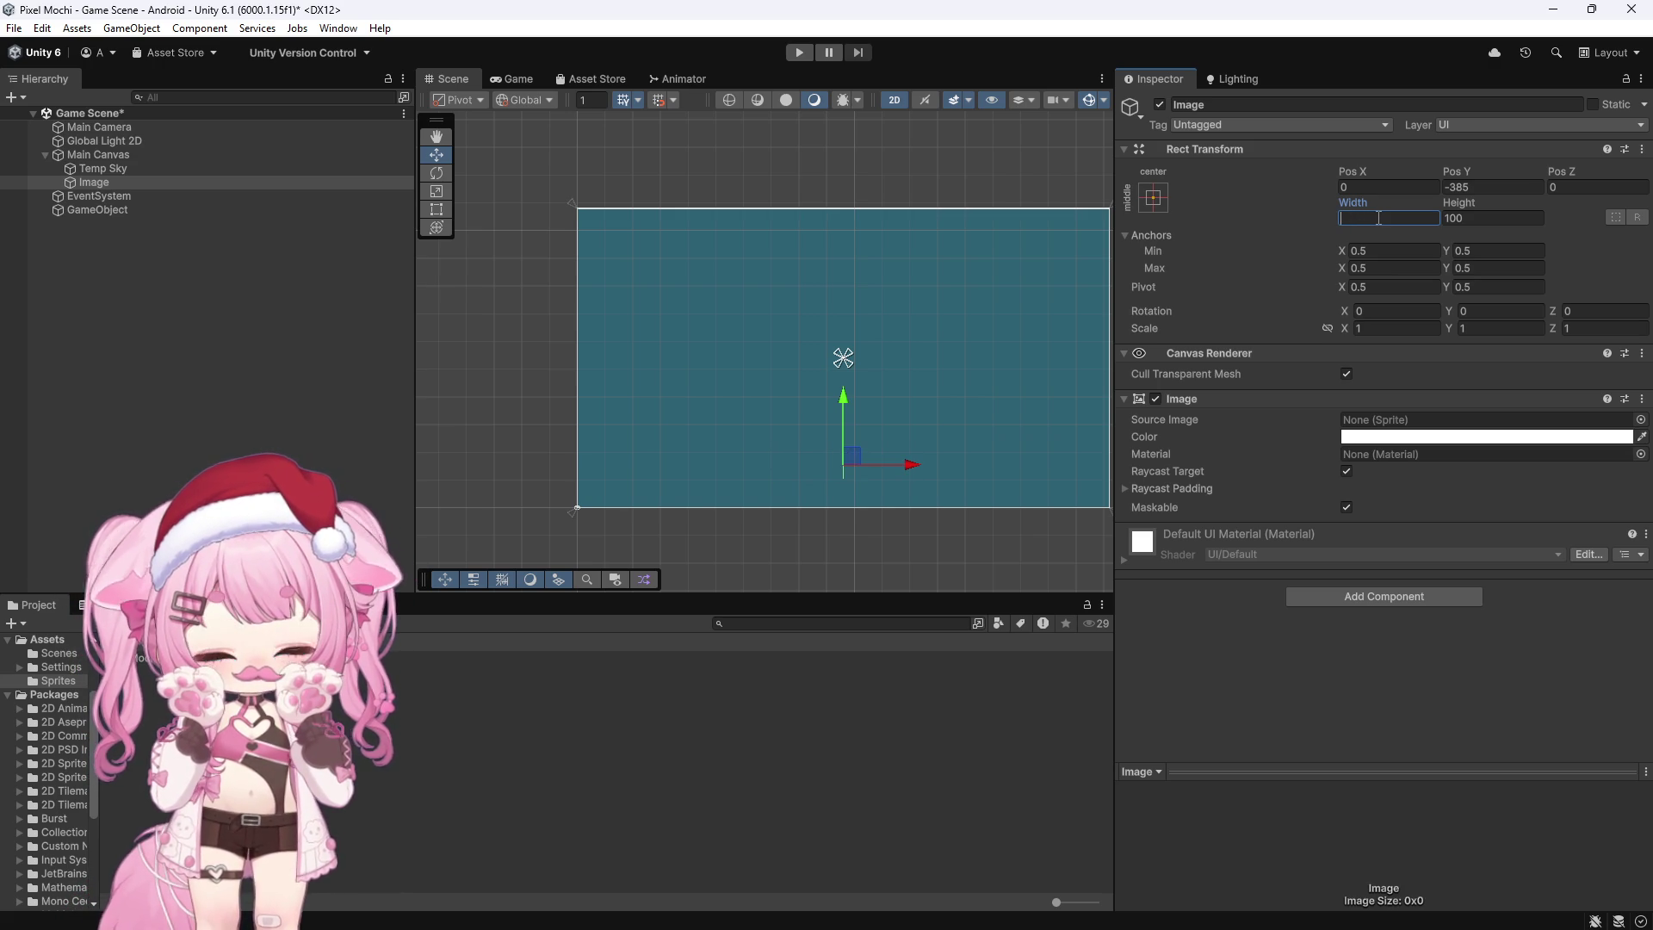
type("1000")
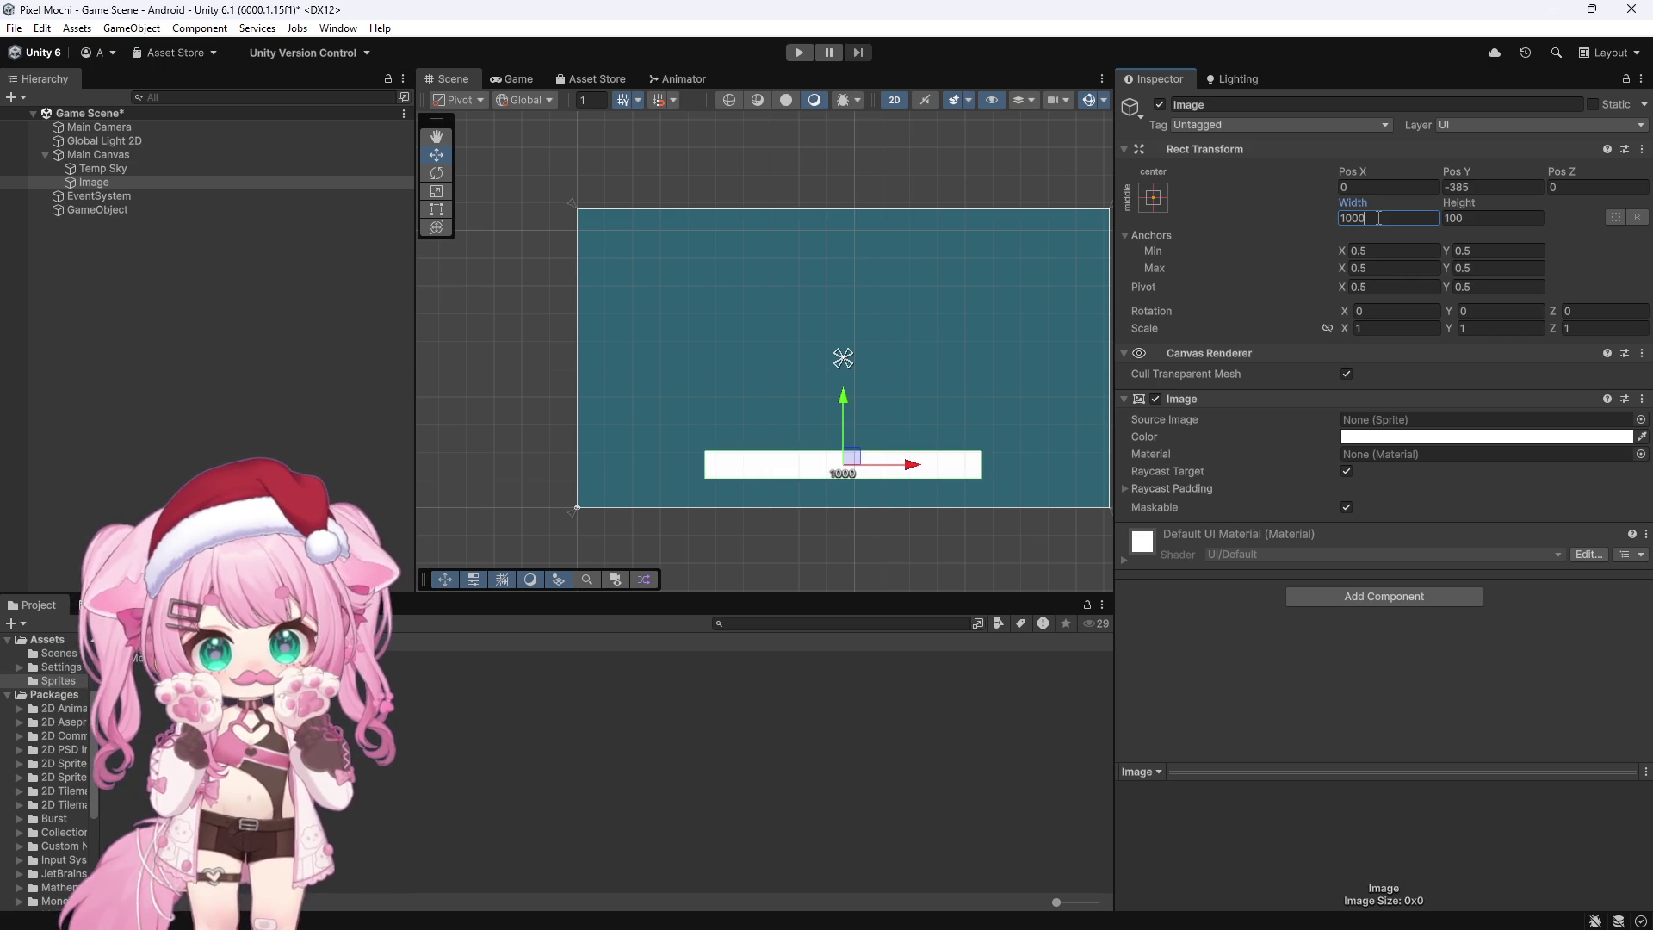
key("BackSpace")
key("BackSpace")
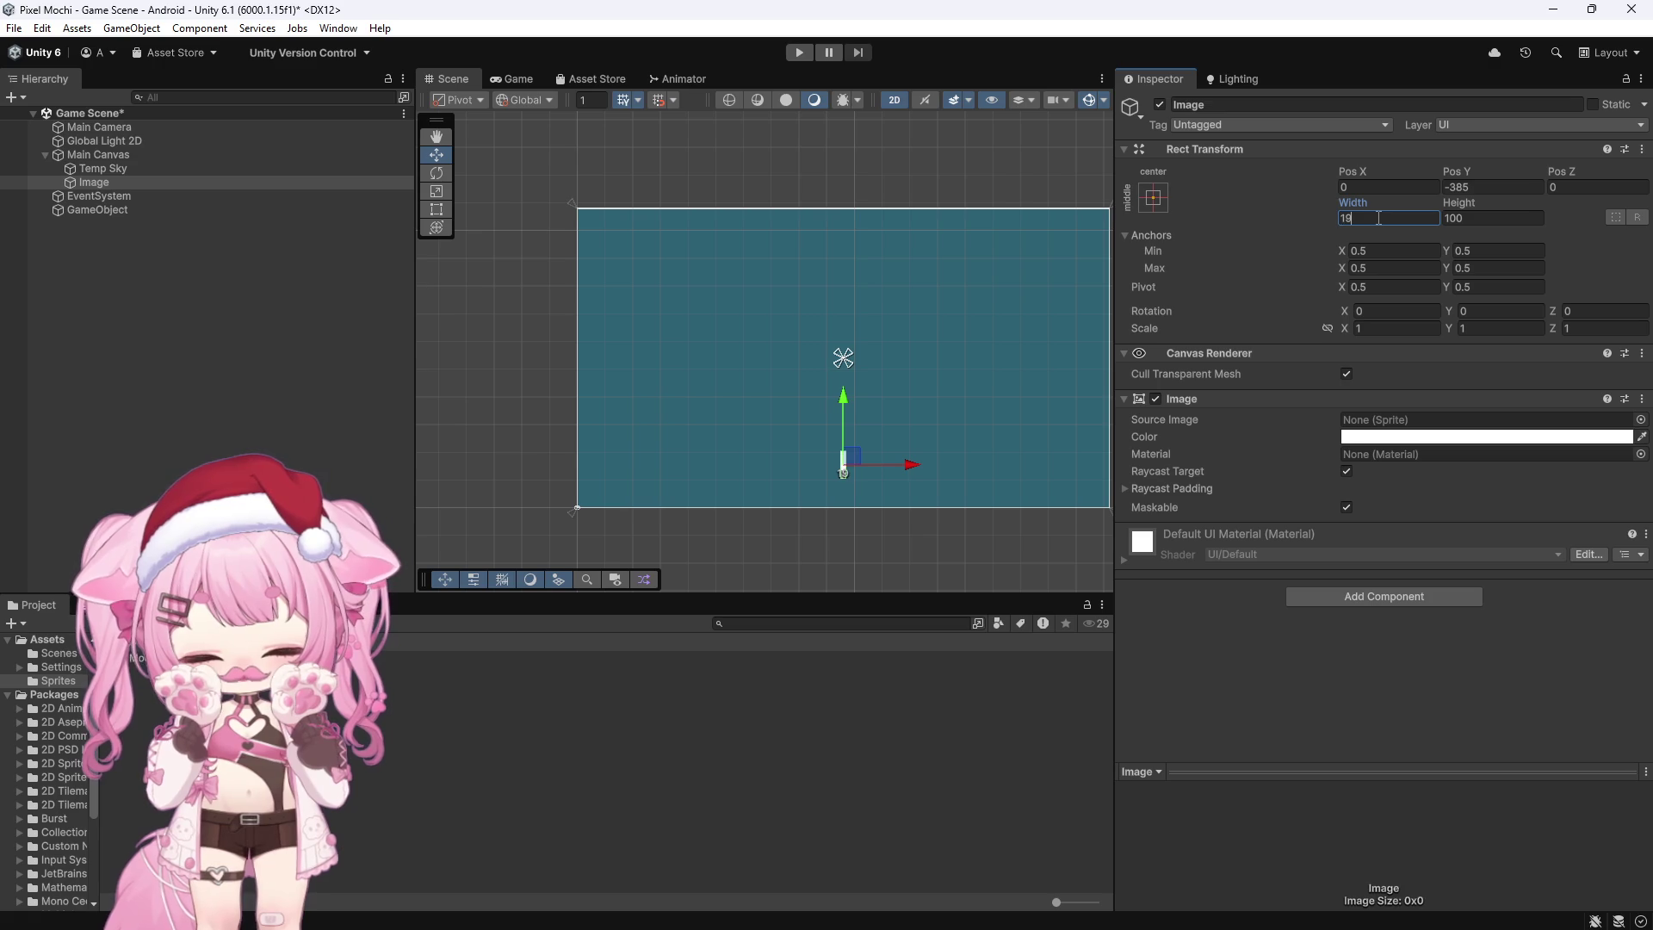
type("20")
left_click(1467, 220)
type("2000")
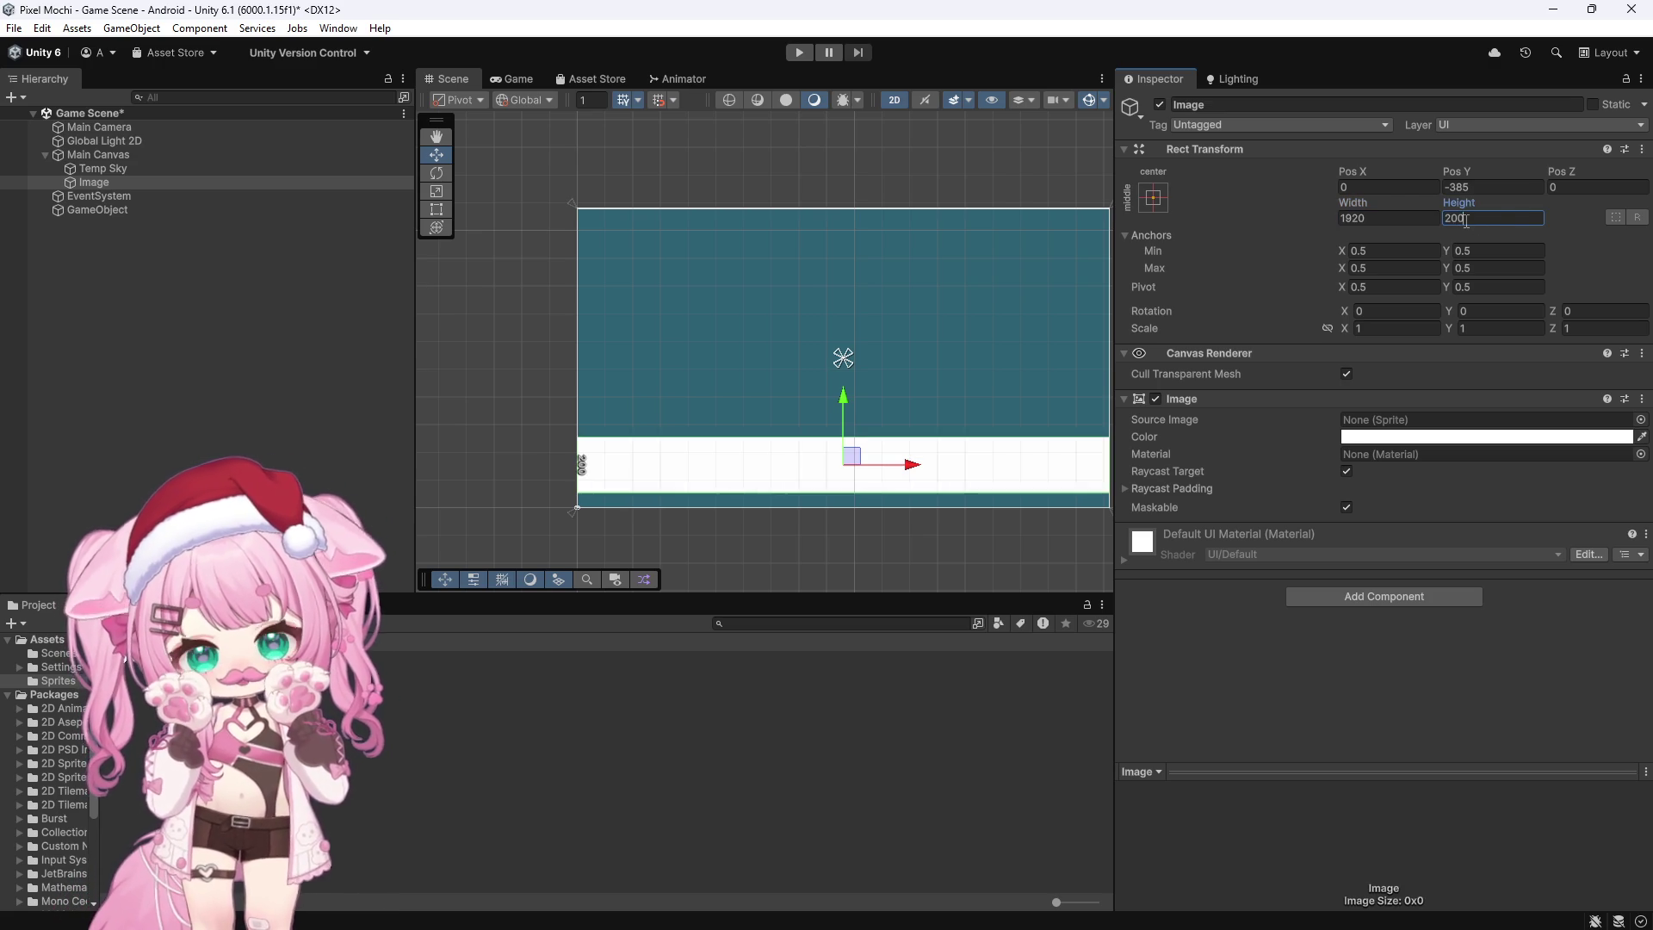
key("BackSpace")
key("BackSpace")
key("BackSpace")
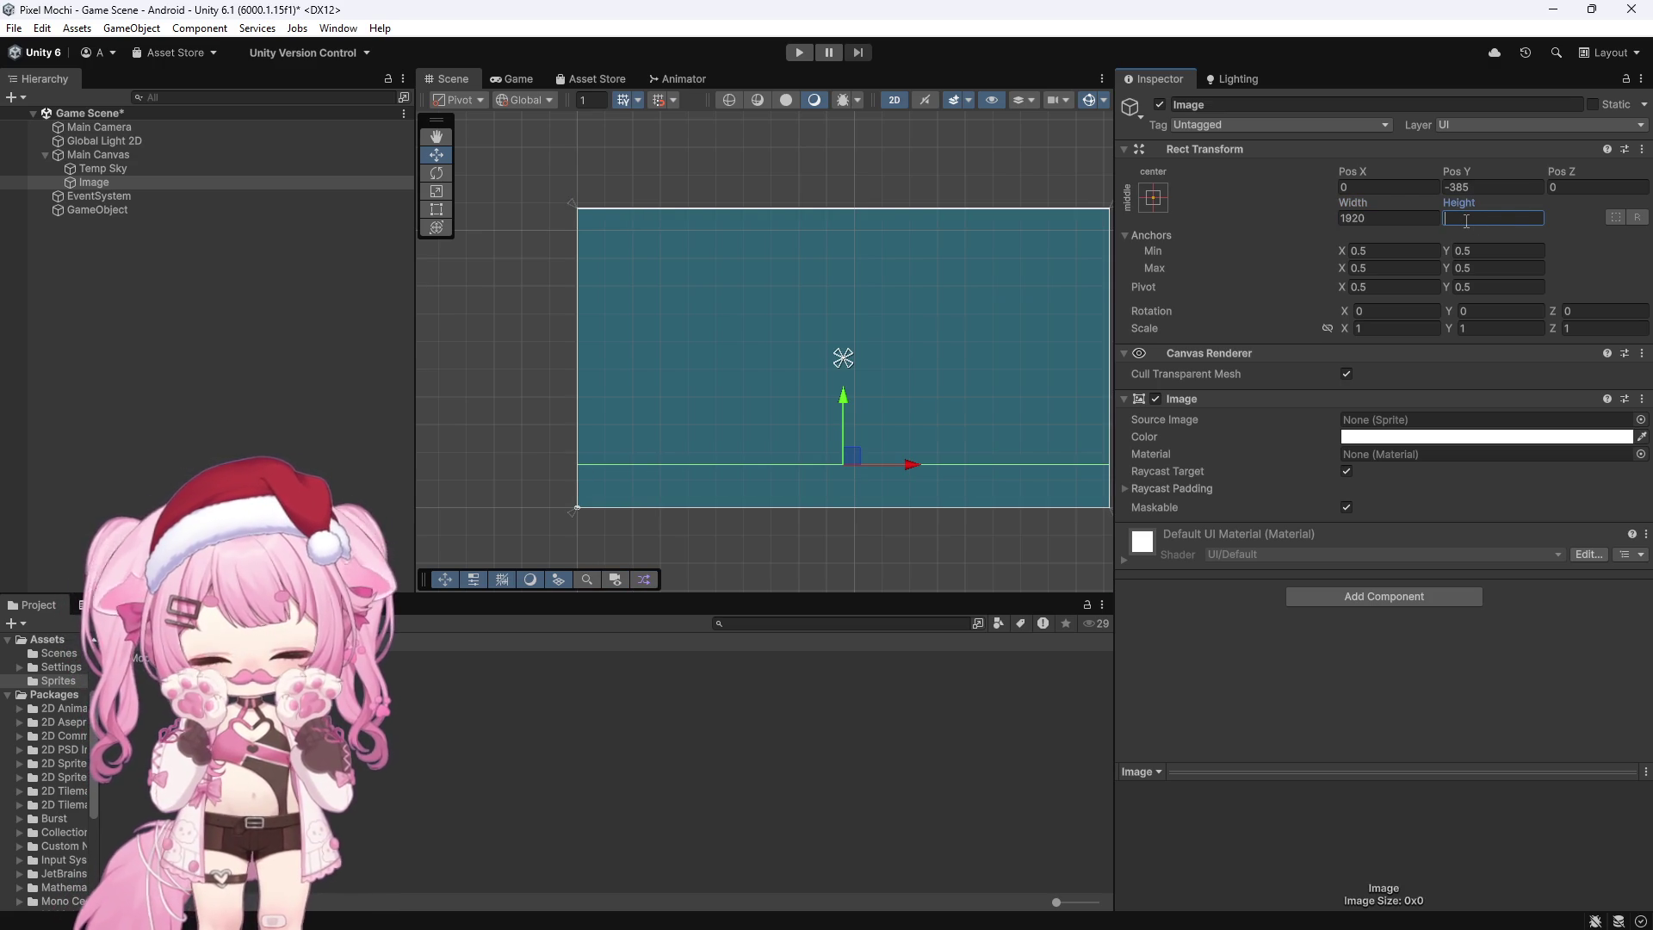
type("200")
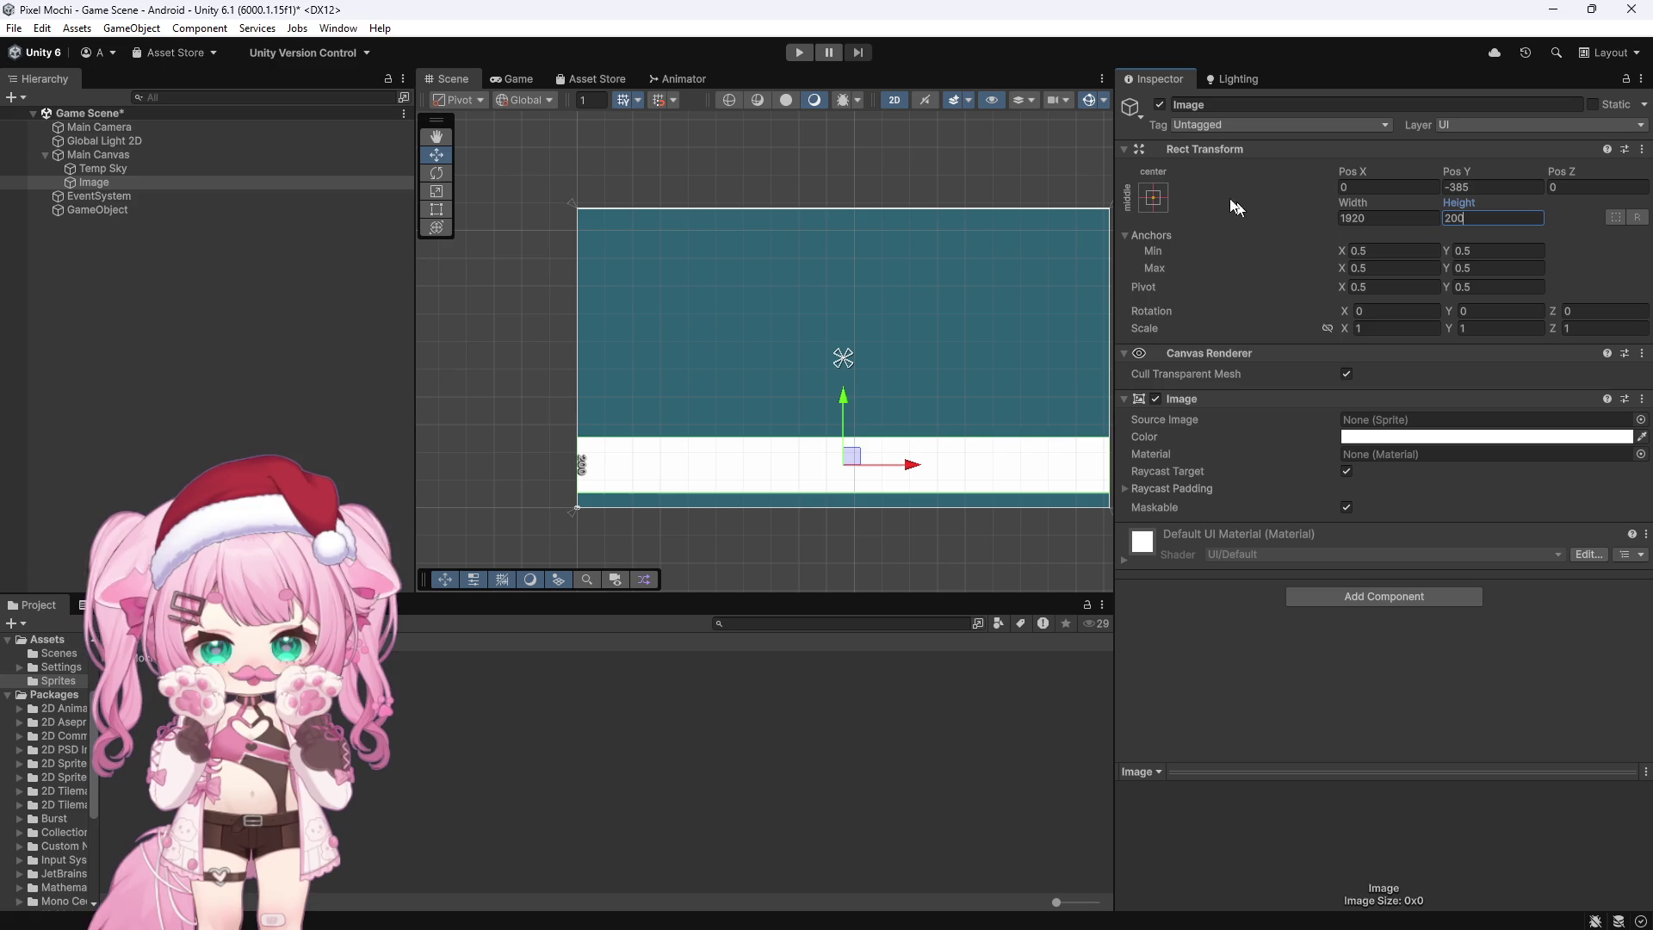
Step: Anchor the image to bottom-center with Pos Y 0
left_click(1153, 197)
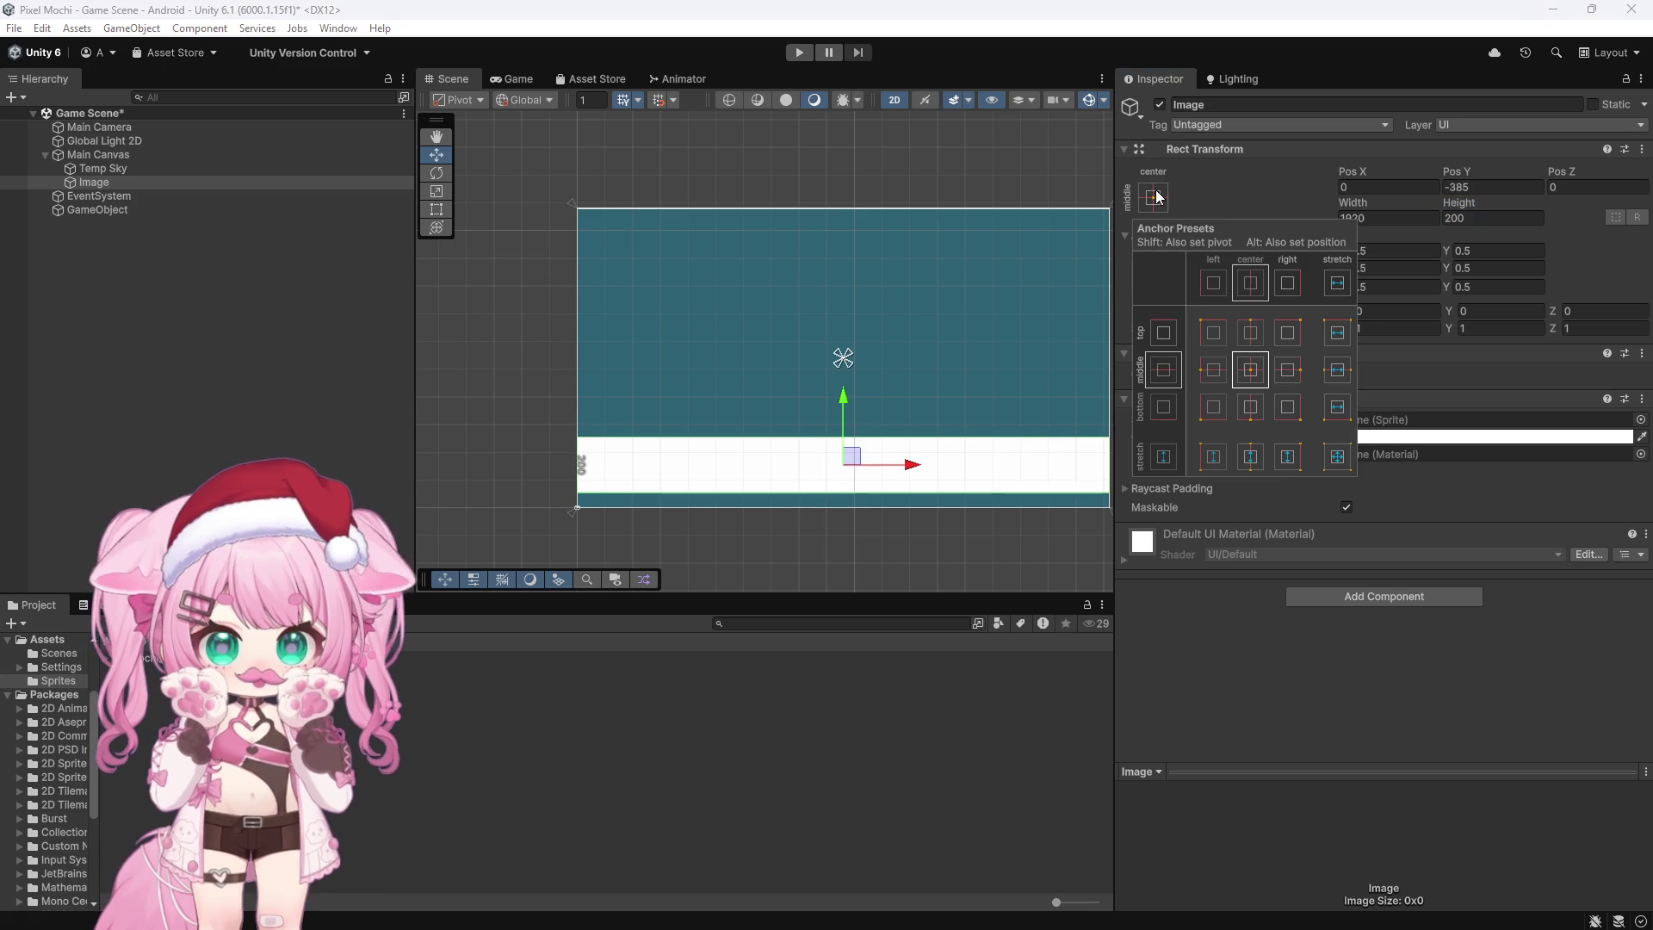
left_click(1250, 406)
left_click(1476, 183)
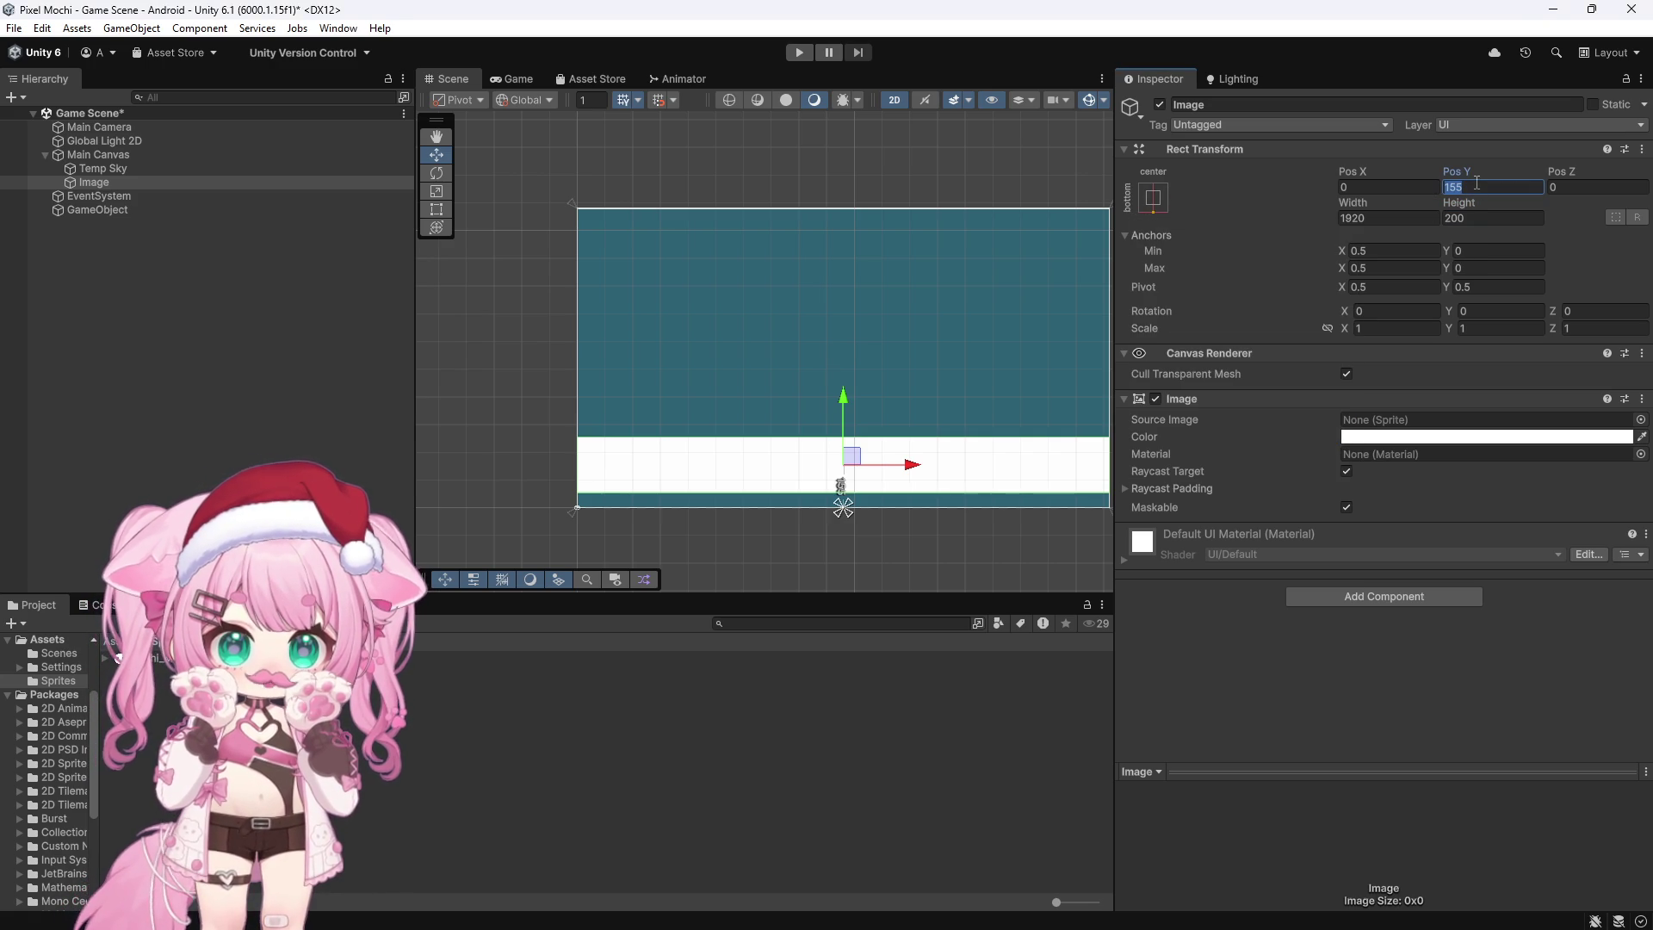
type("0")
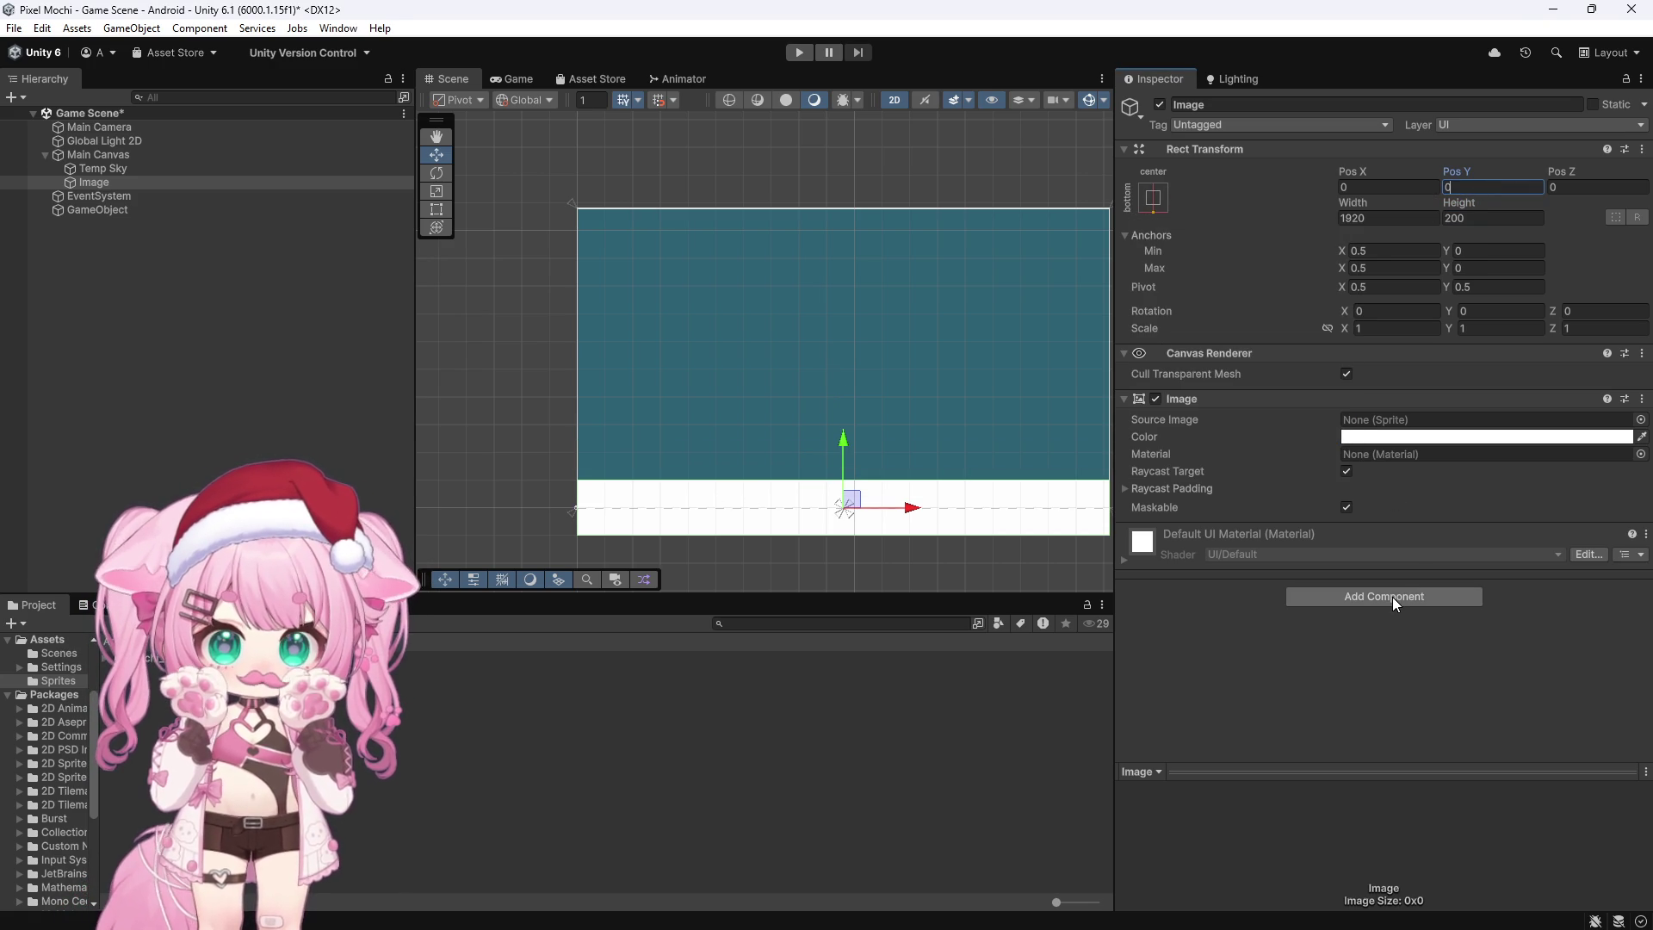
Step: Add a Box Collider 2D to the image and rename it Ground
left_click(1392, 596)
type("box")
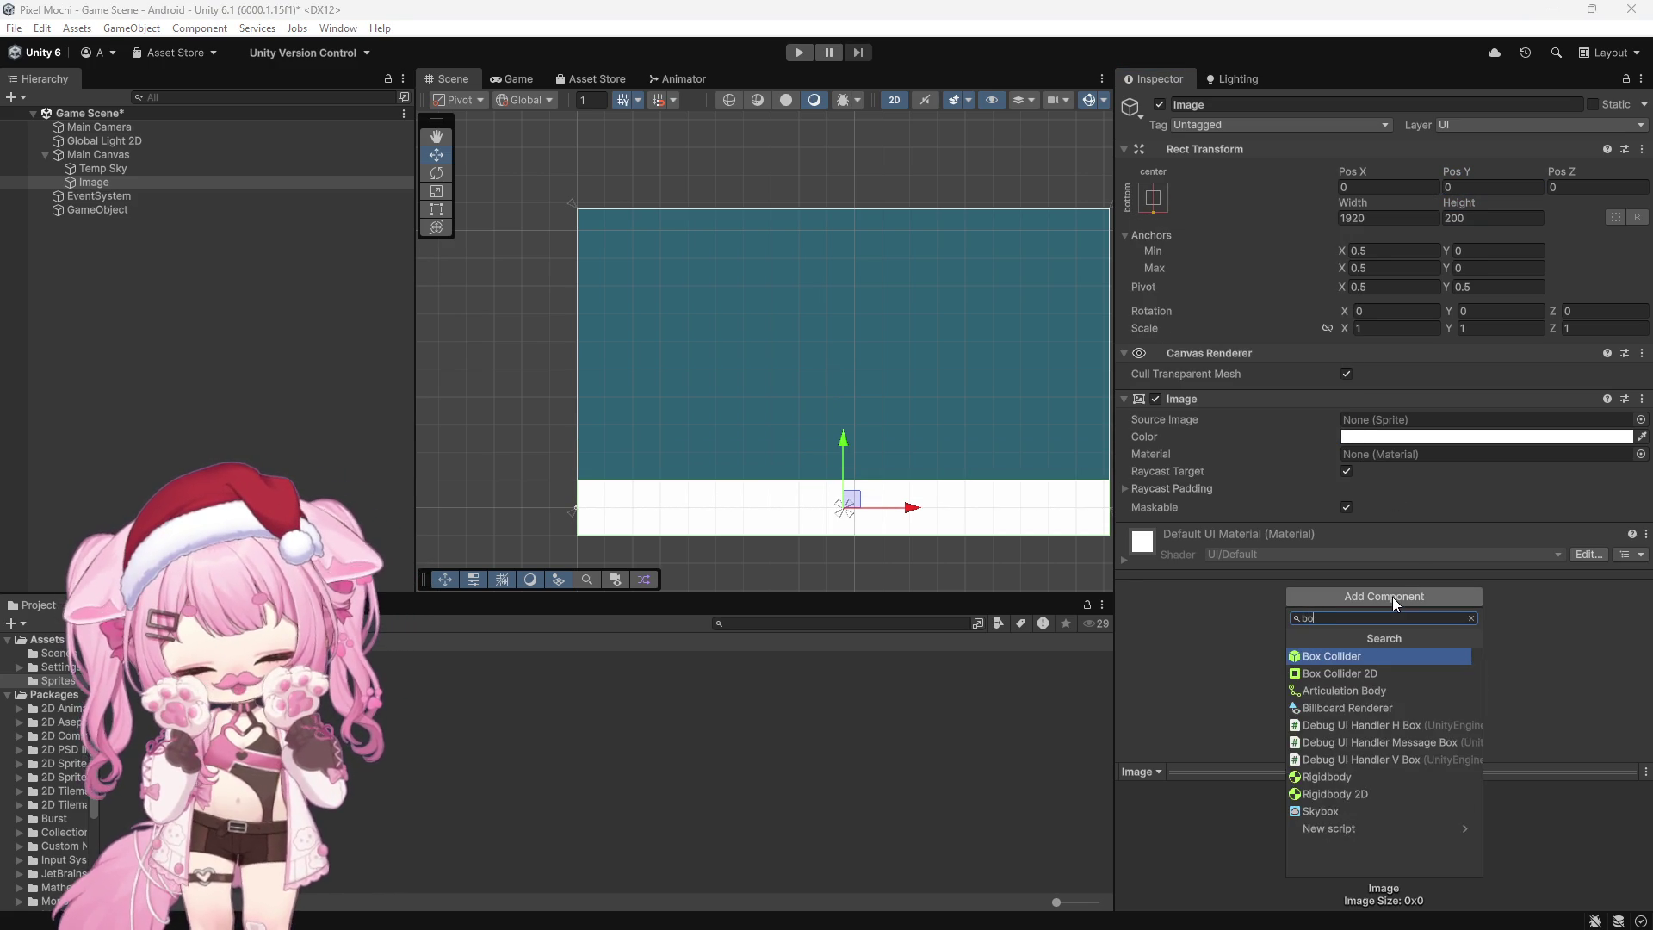
left_click(1356, 673)
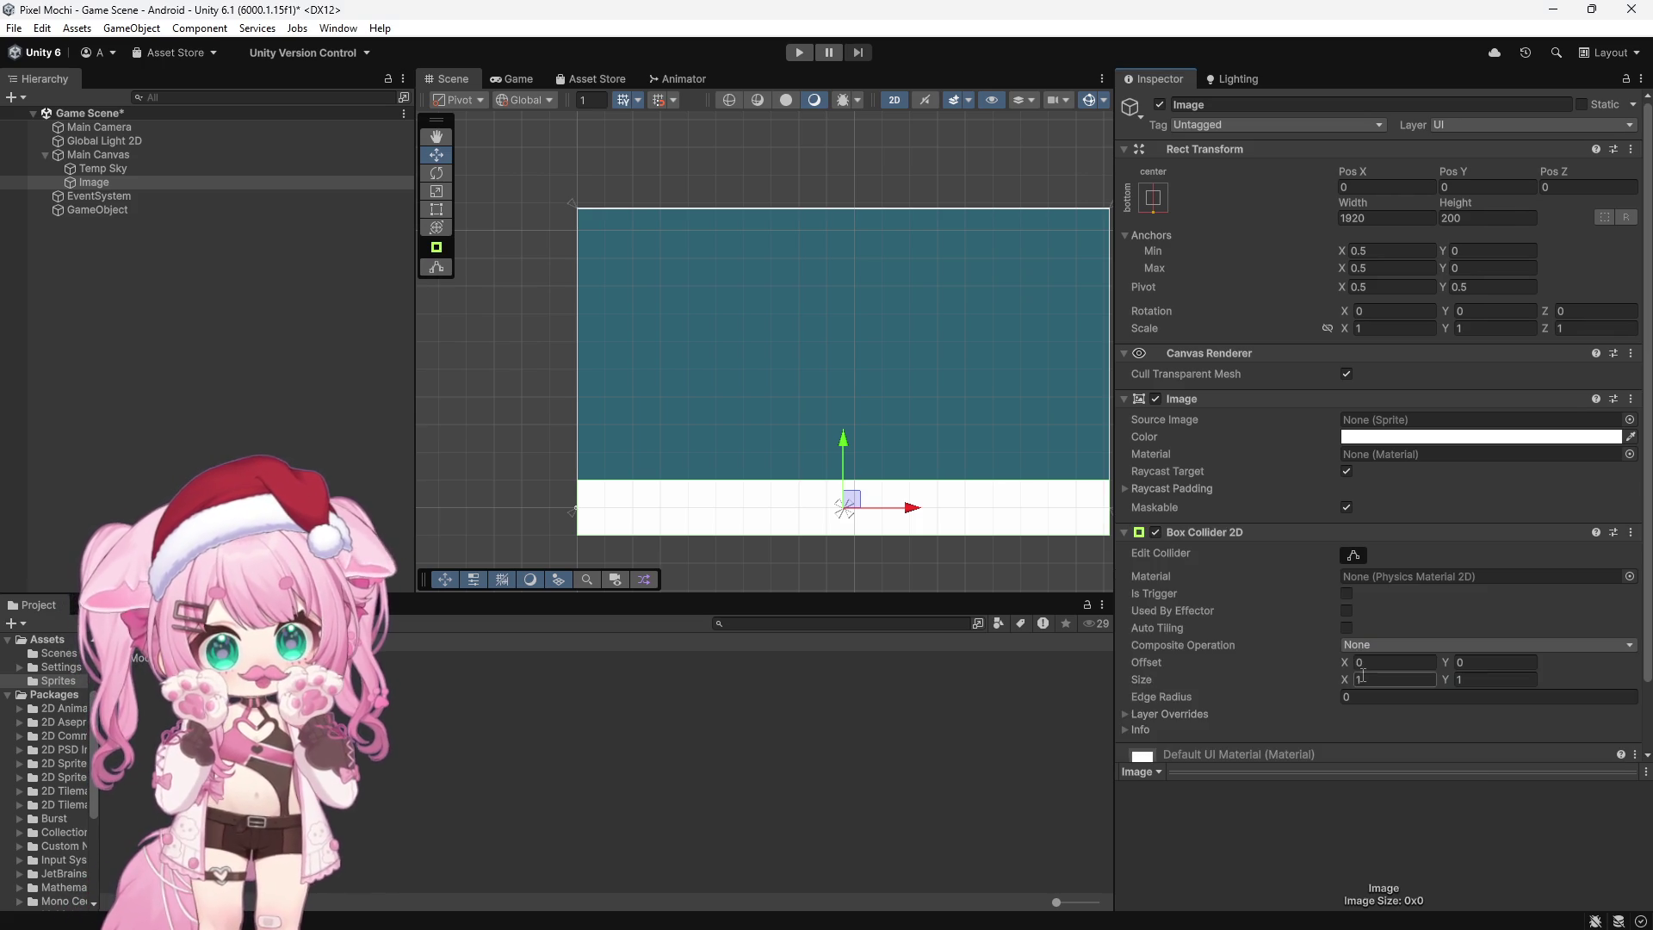
scroll(666, 394, "down", 2)
scroll(926, 399, "up", 2)
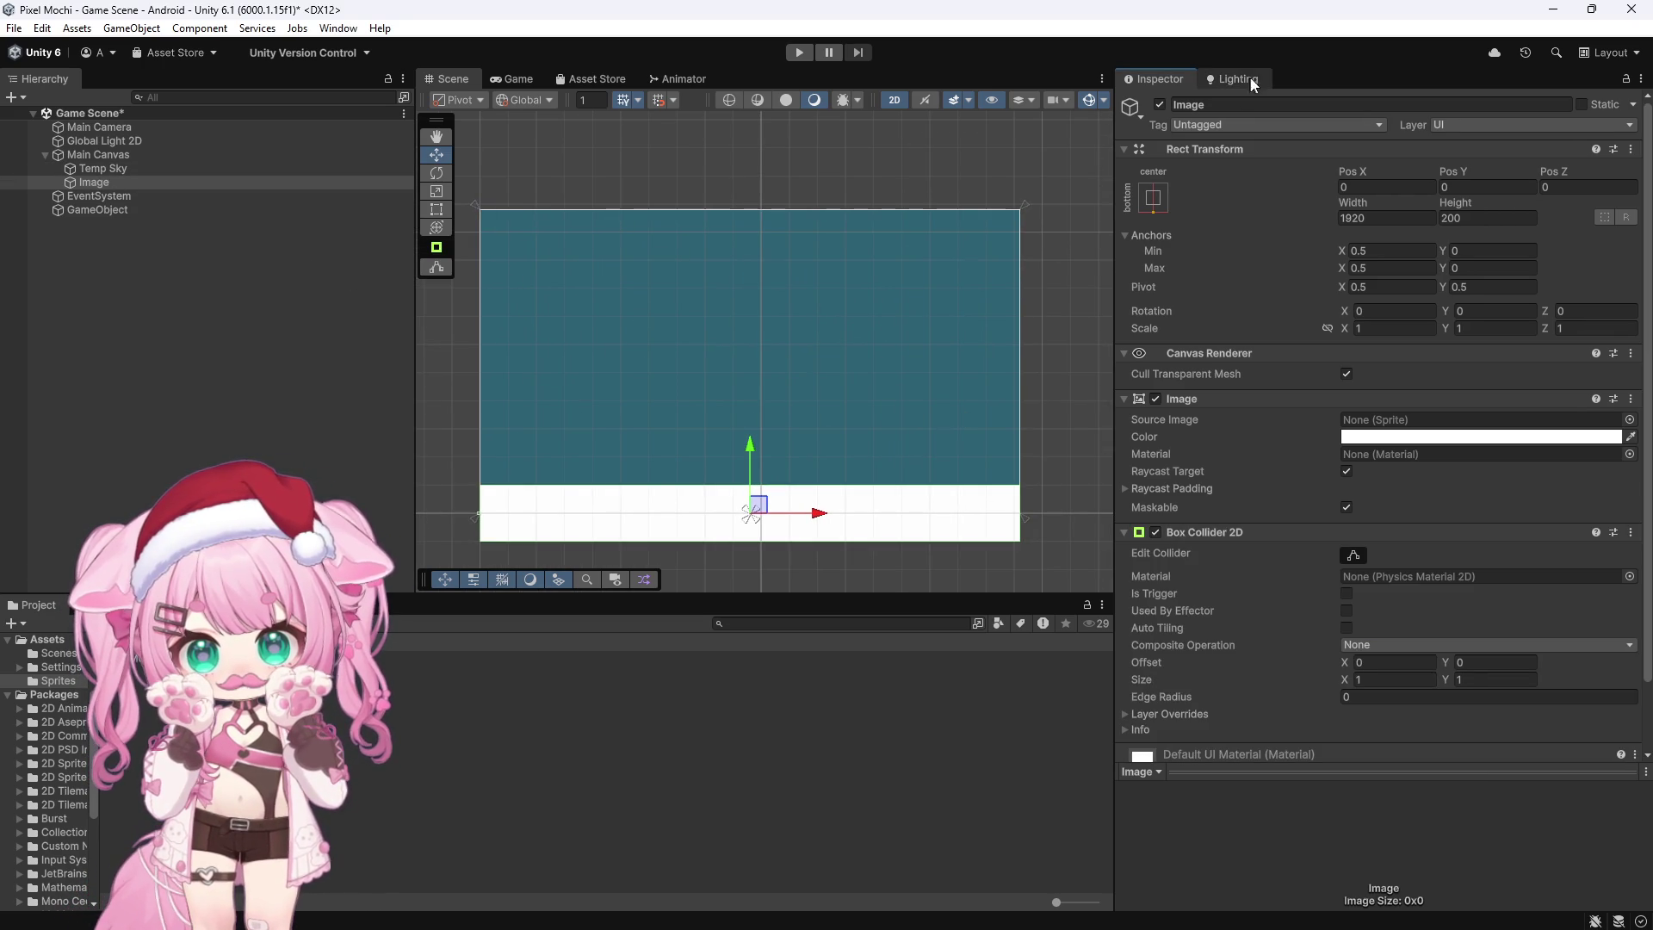
left_click(1248, 104)
type("Gr")
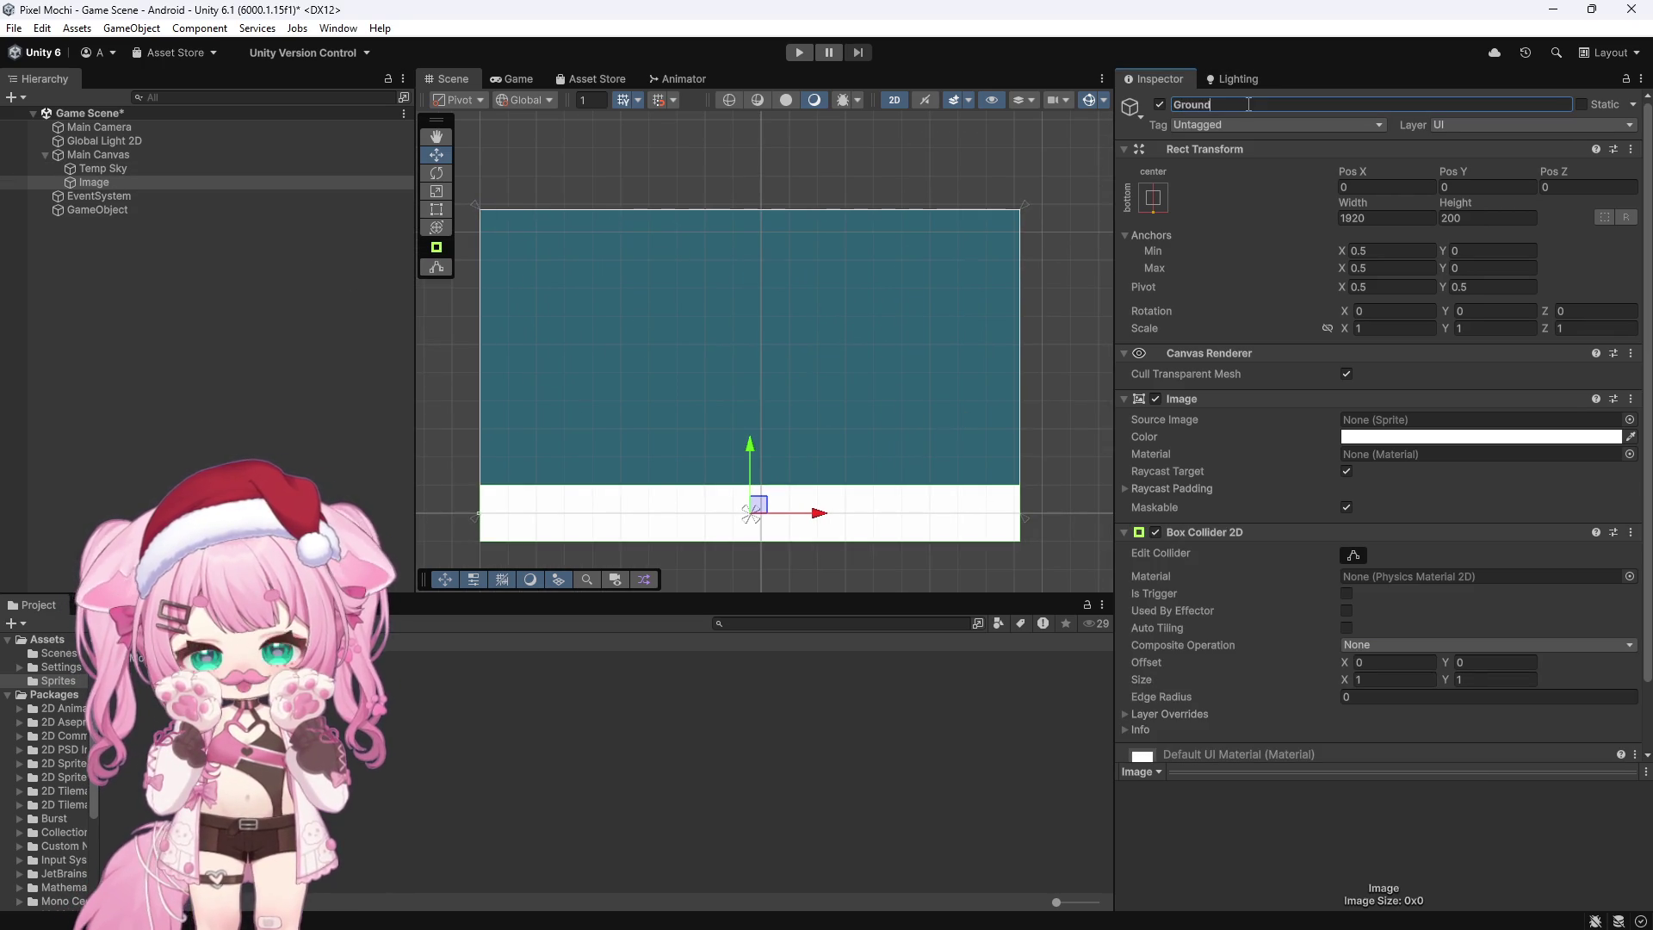
type("ound")
key("Return")
Step: Add another UI Image under Main Canvas and name it Box
right_click(106, 150)
mouse_move(258, 615)
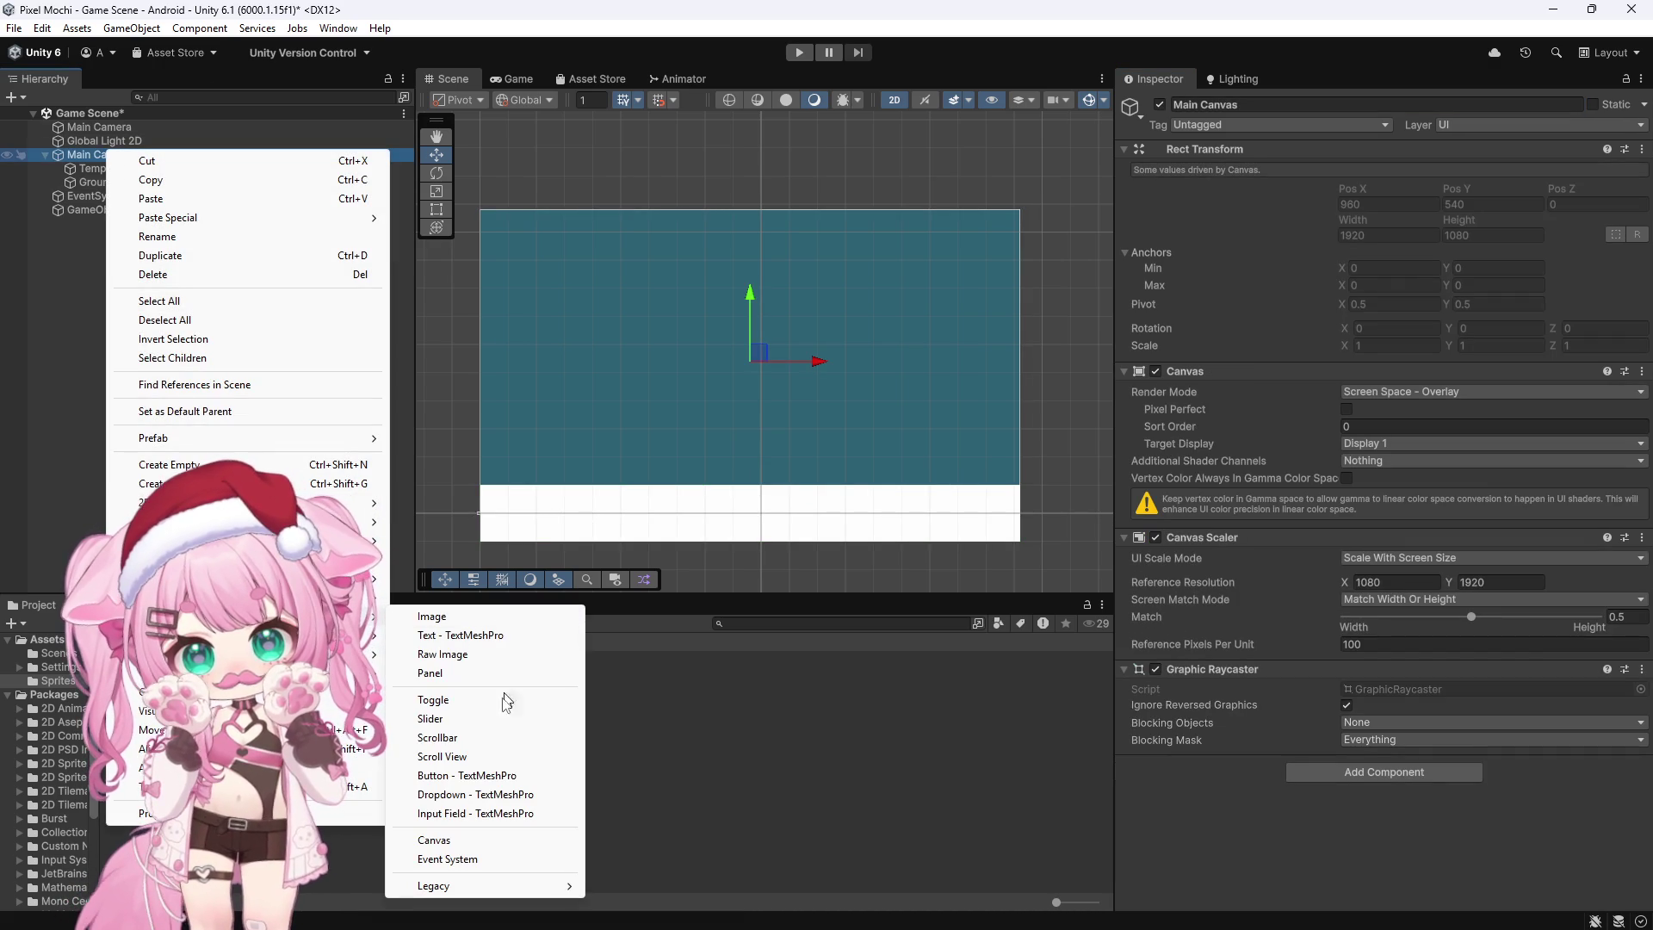
left_click(432, 616)
left_click(1277, 104)
type("Box")
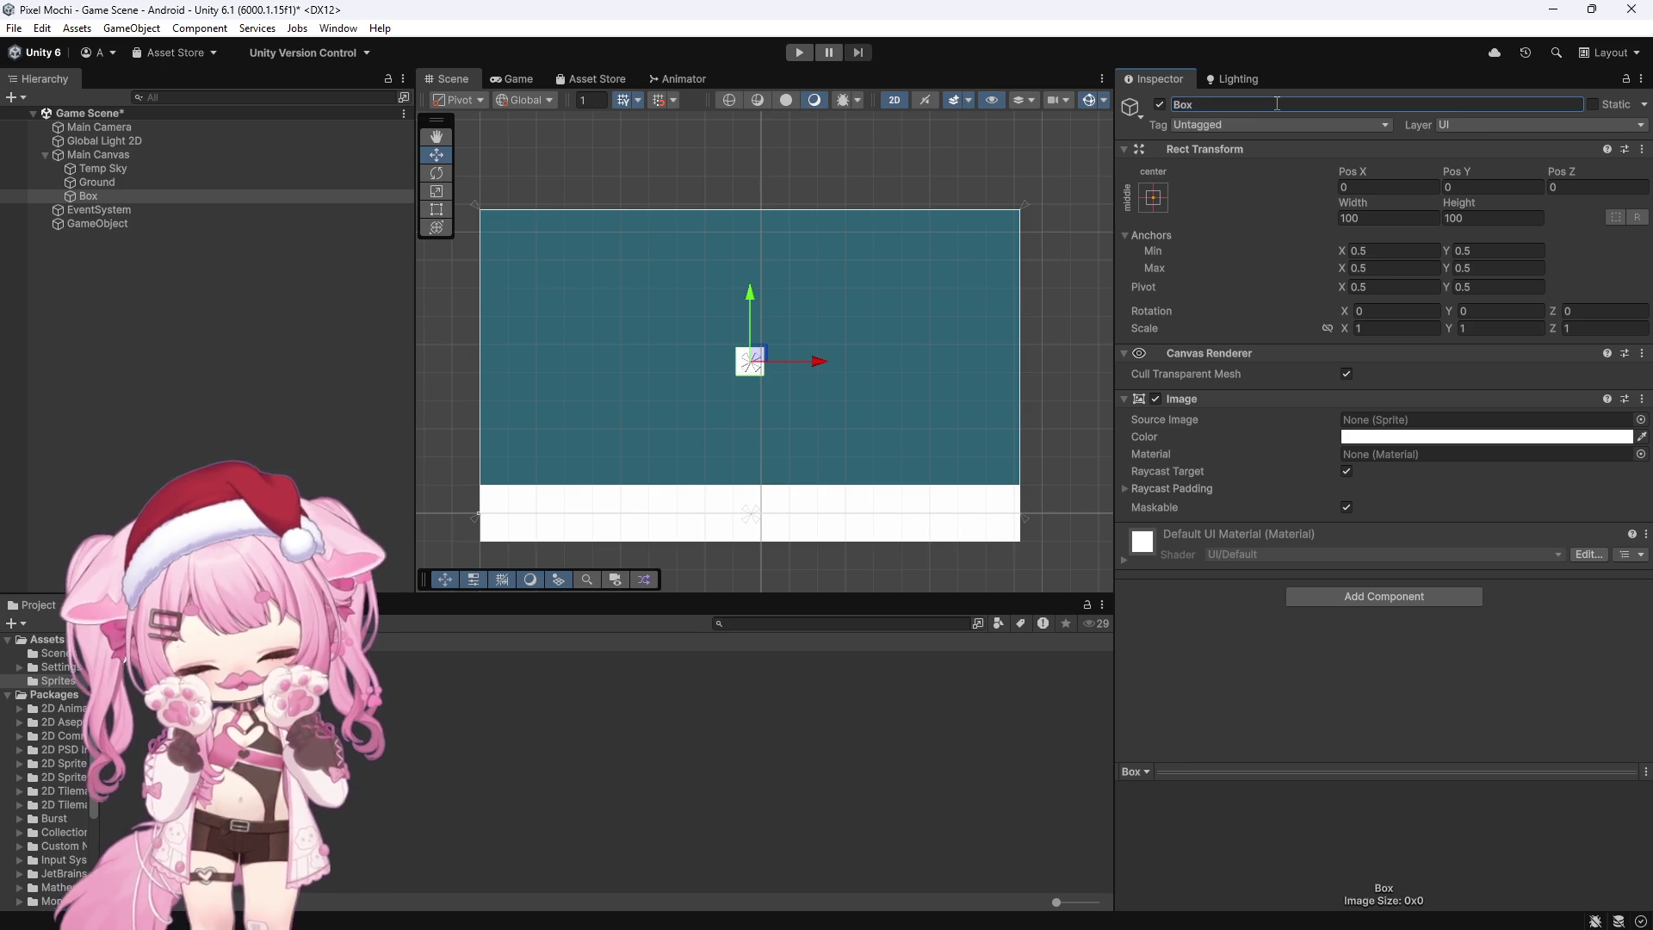
Step: Give Box a Box Collider 2D and a Rigidbody 2D, then start Play mode
left_click(1310, 596)
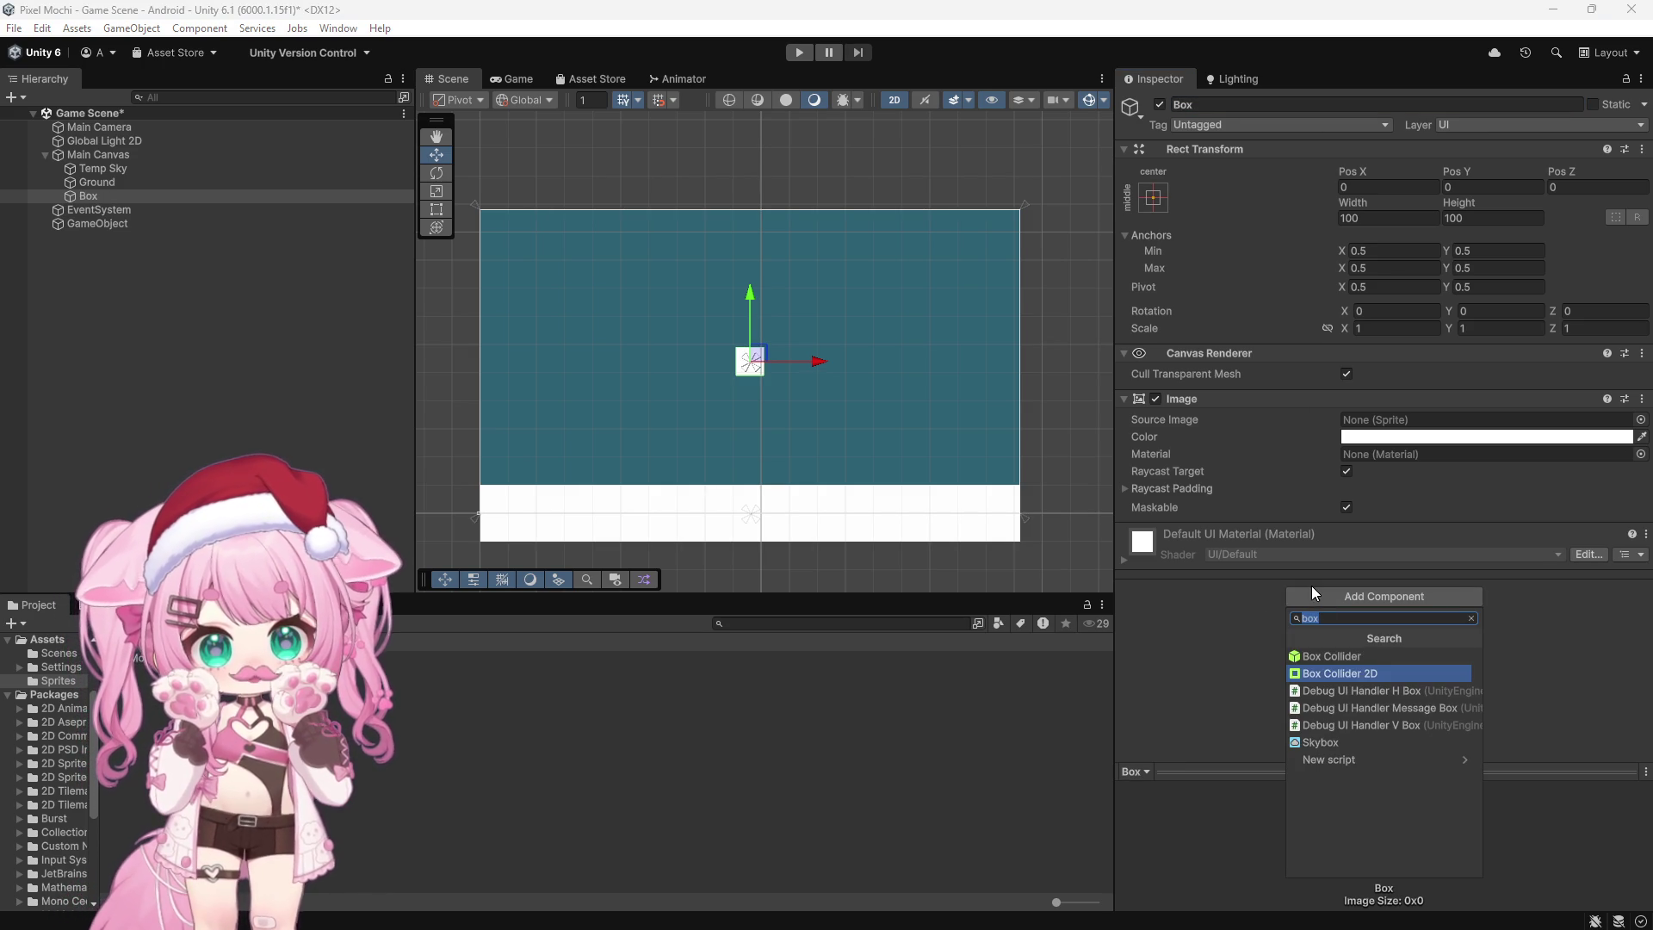
left_click(1346, 674)
scroll(1378, 601, "down", 2)
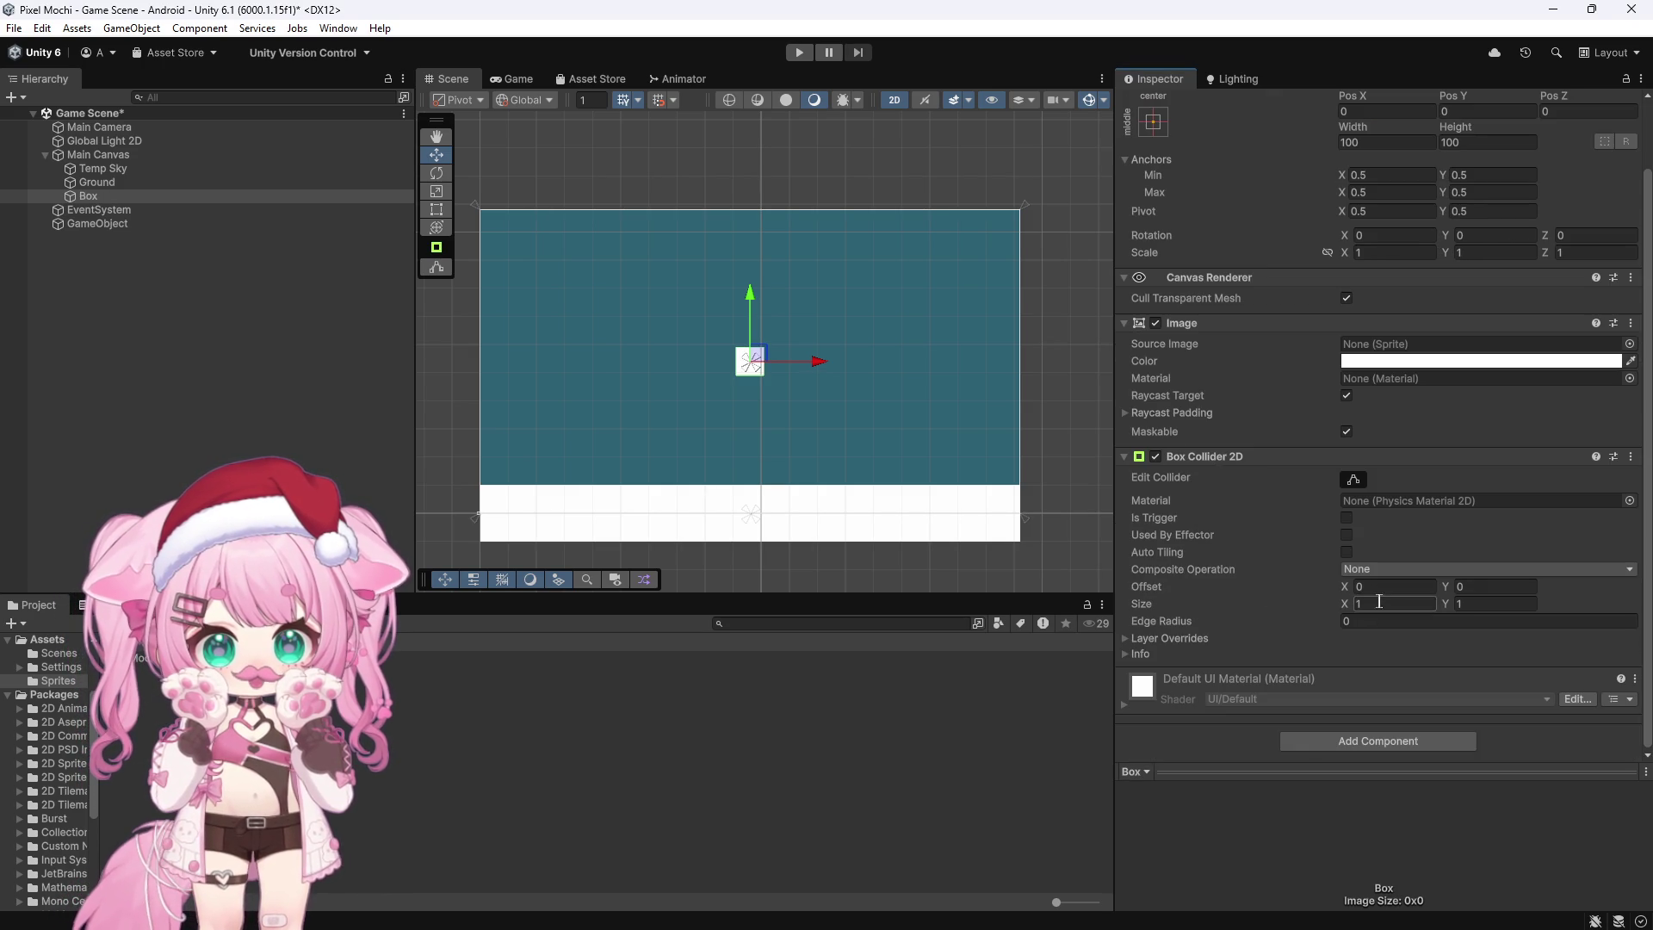
left_click(1347, 740)
type("rigid")
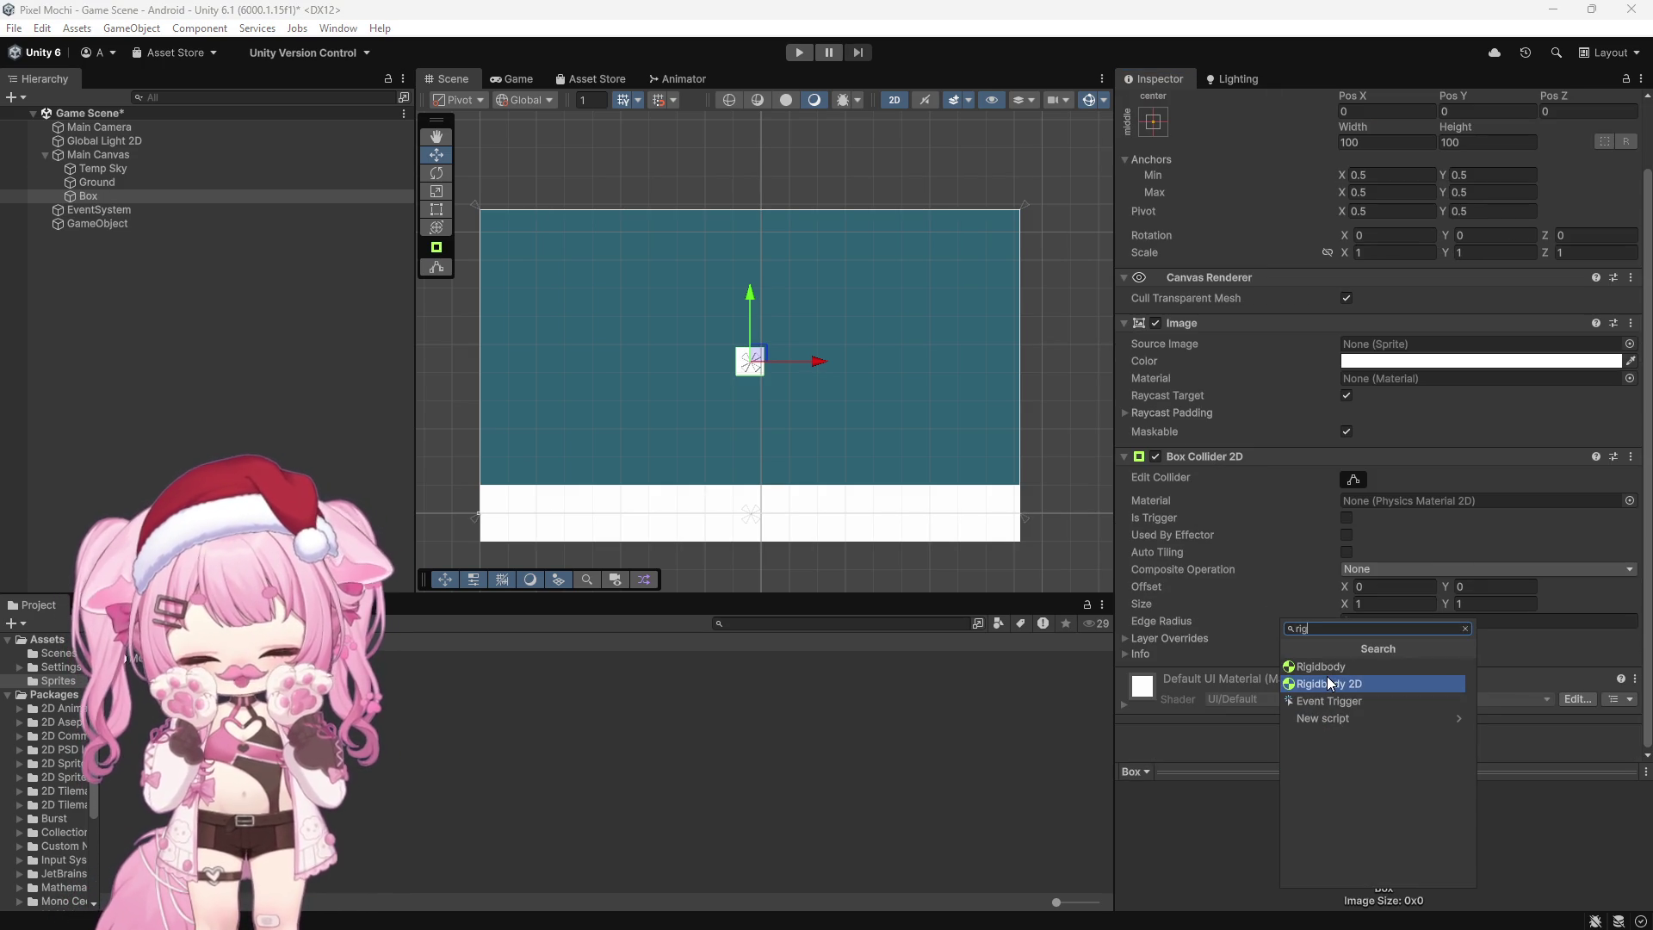
left_click(1349, 684)
left_click(799, 52)
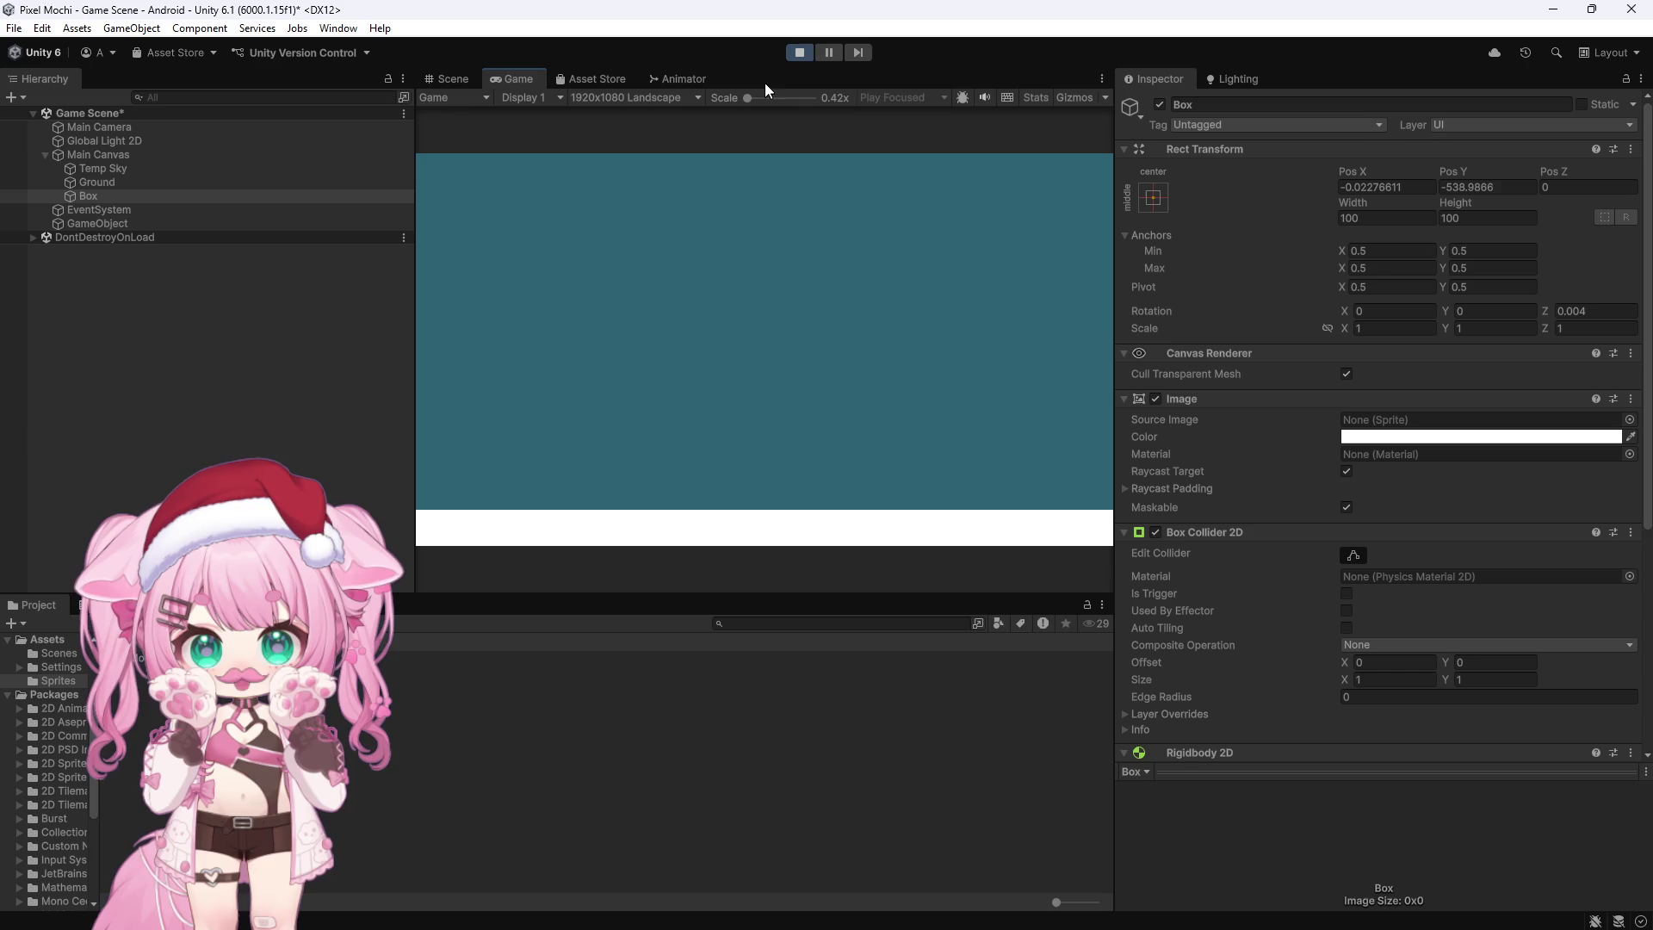
Step: Stop Play mode so the Box returns to Pos X 0, Pos Y 0 above Ground
left_click(801, 52)
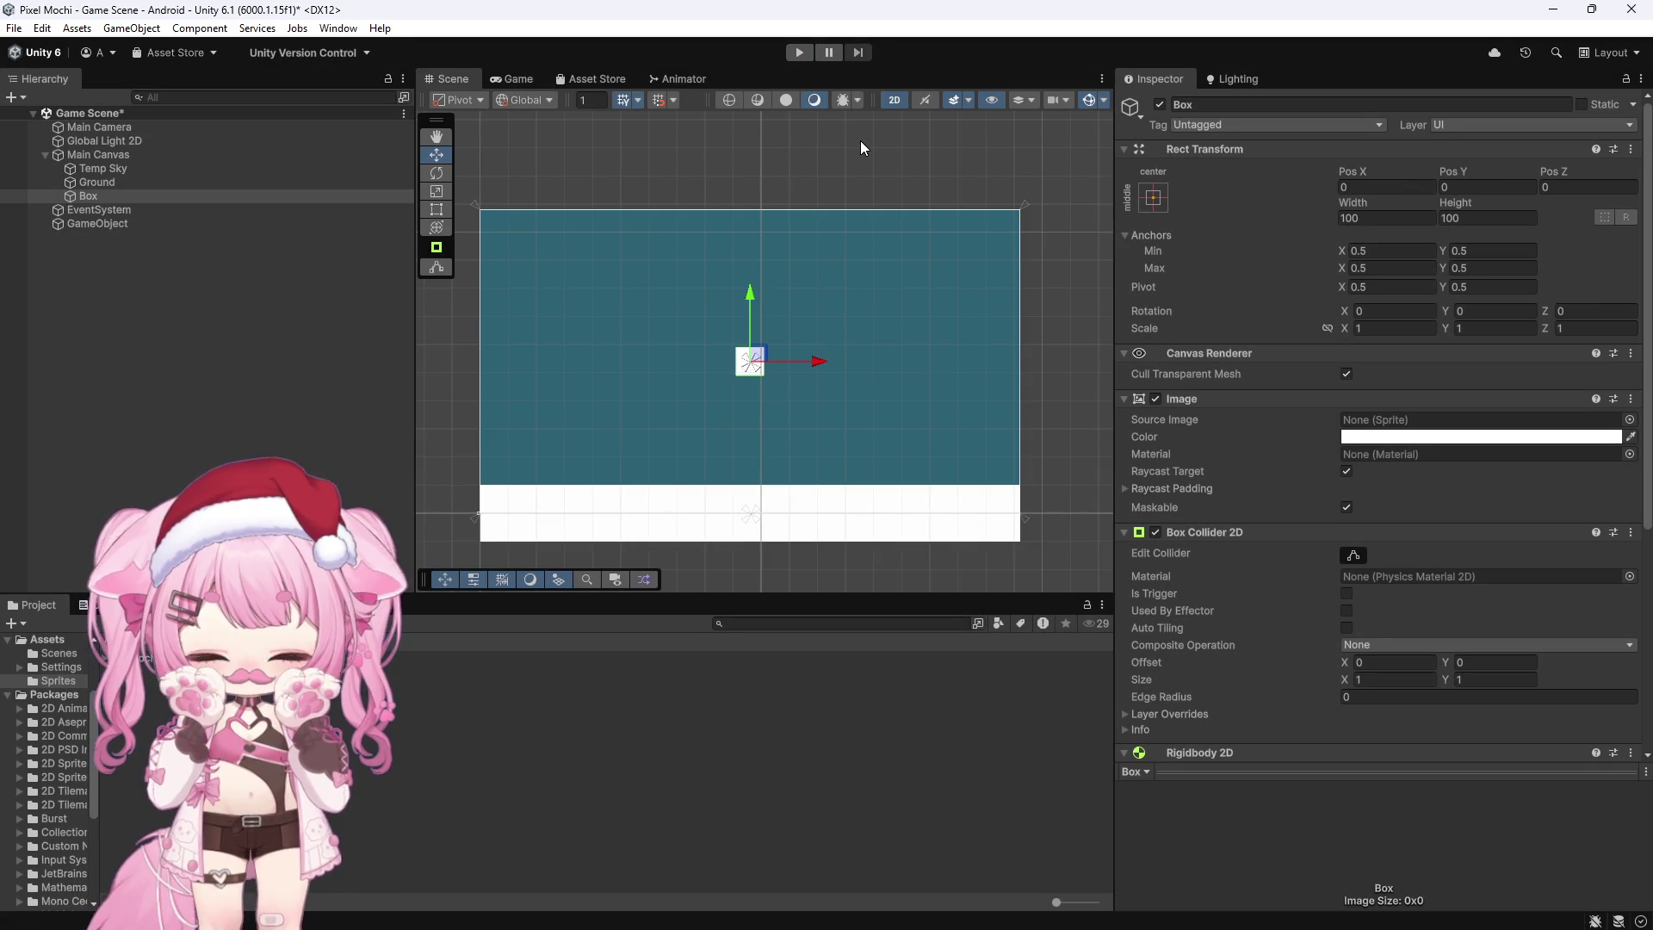
scroll(1229, 426, "down", 7)
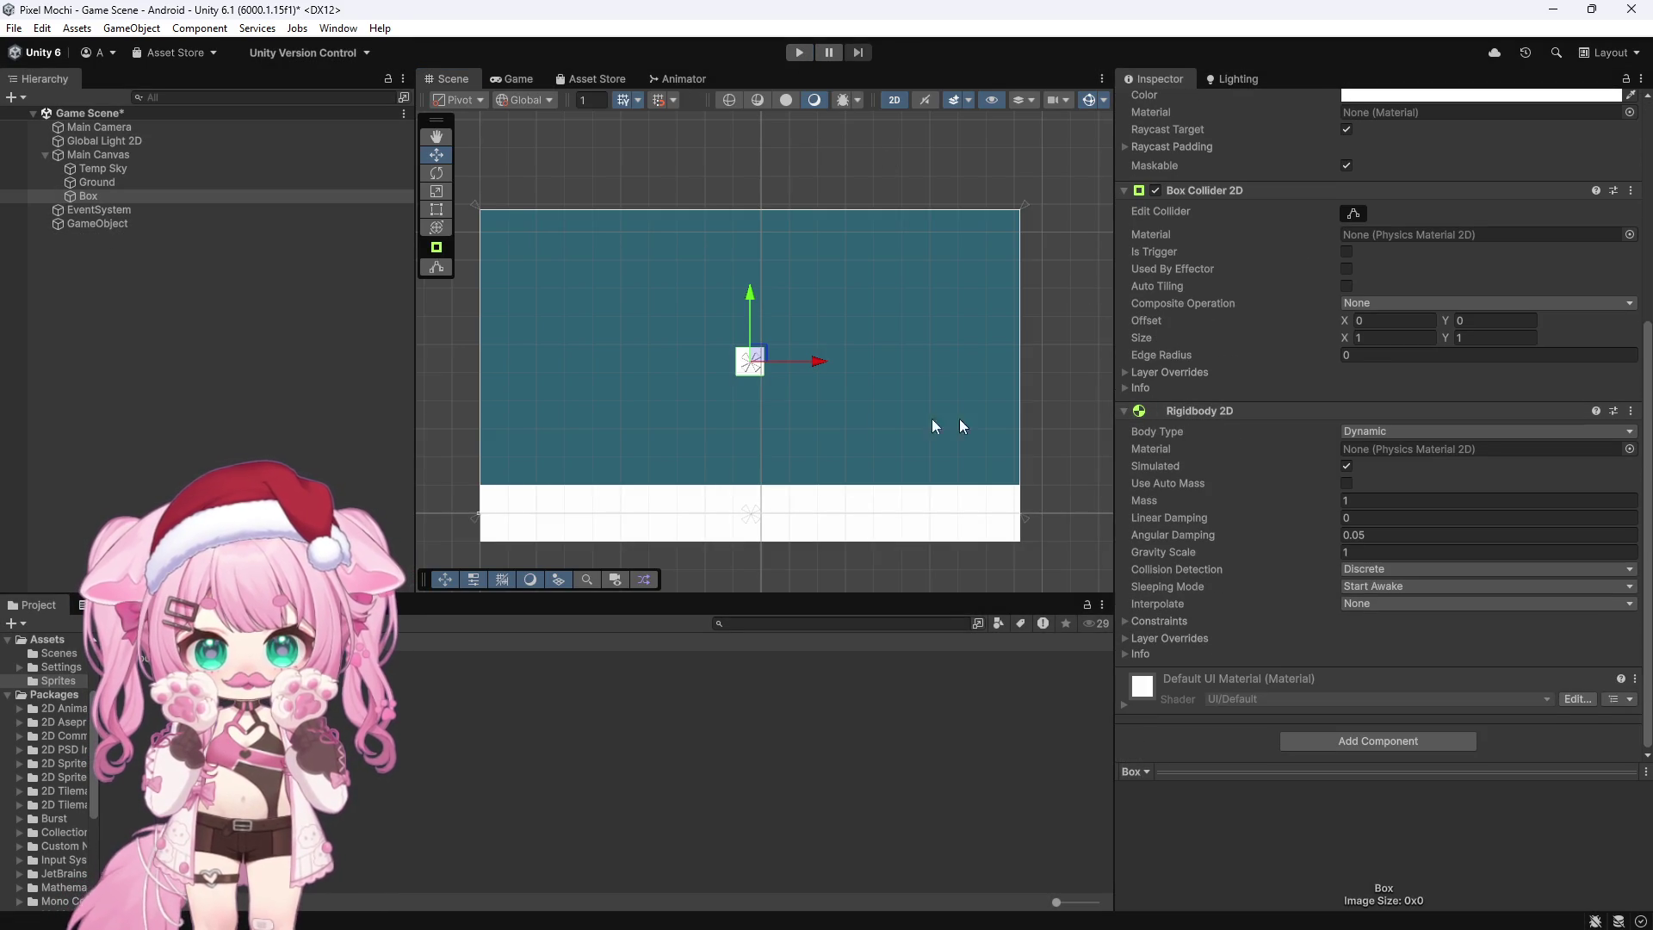
Step: Select Ground and open its Image colour picker to tint it brown
left_click(122, 179)
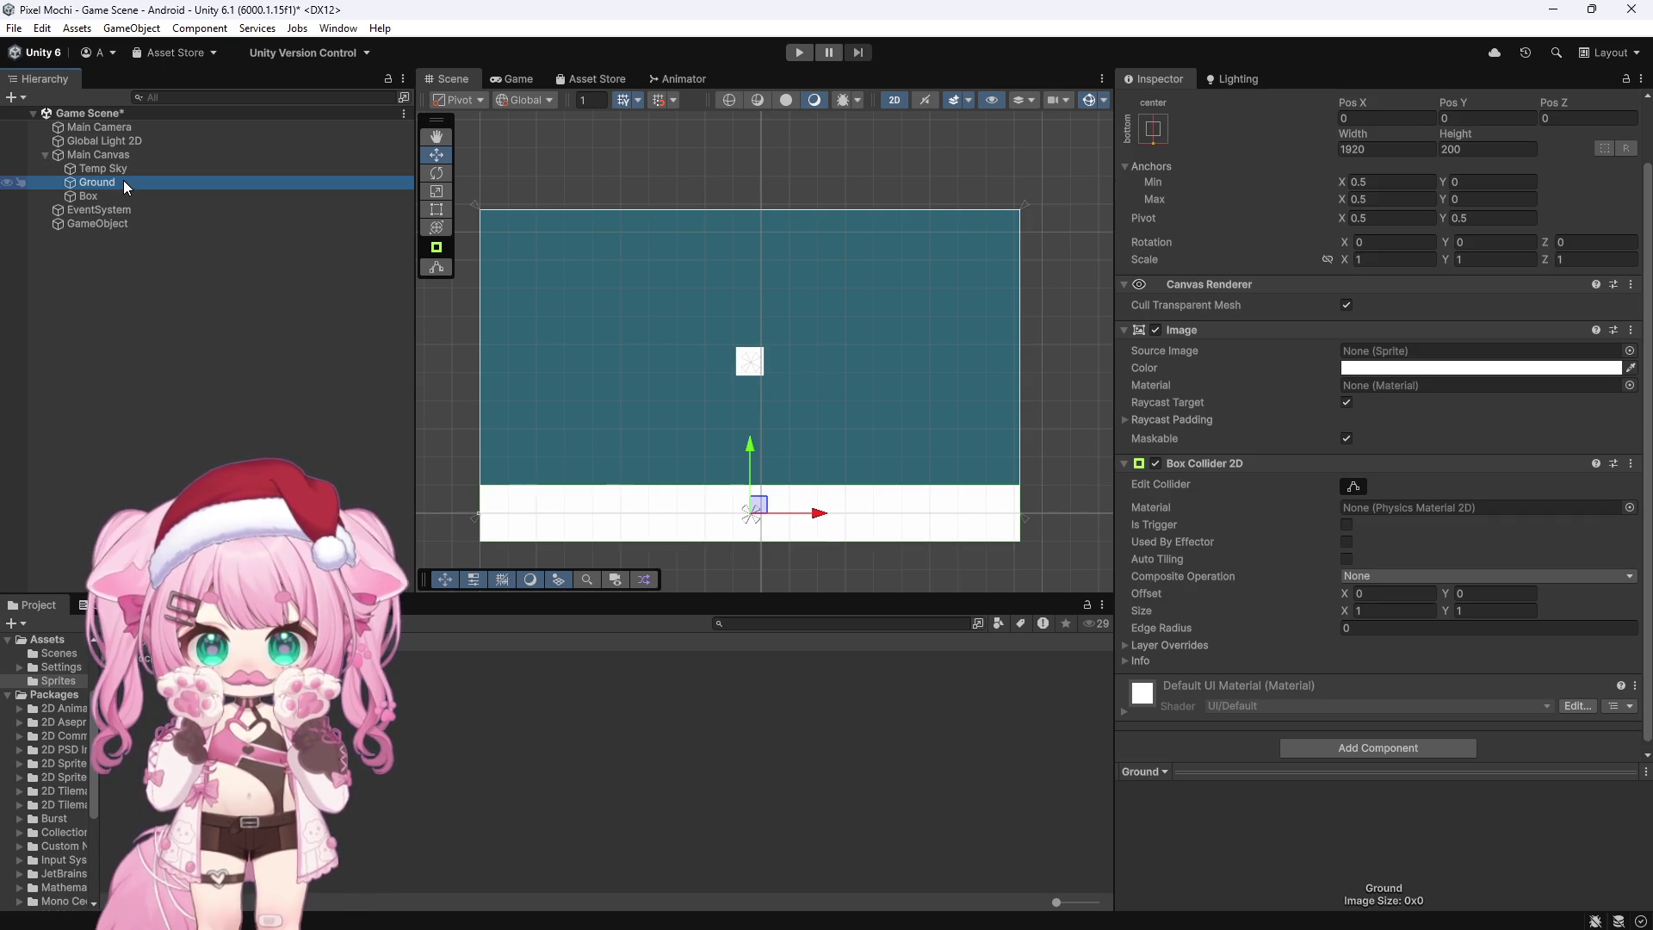
left_click(1402, 370)
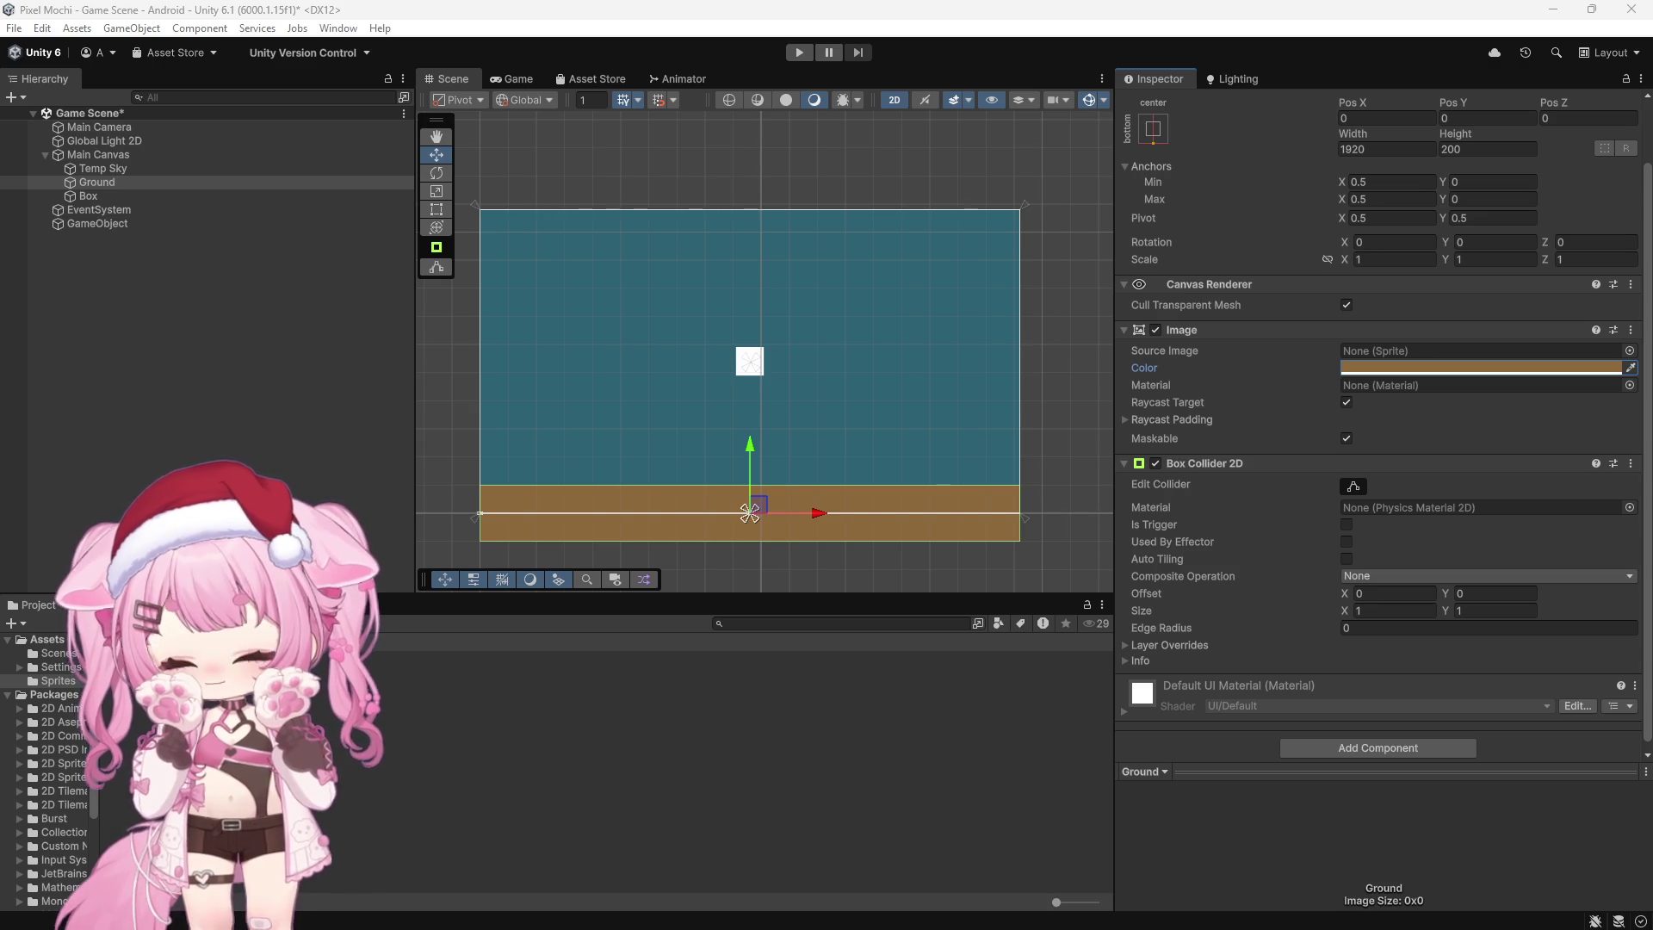
left_click(107, 194)
scroll(1412, 655, "down", 2)
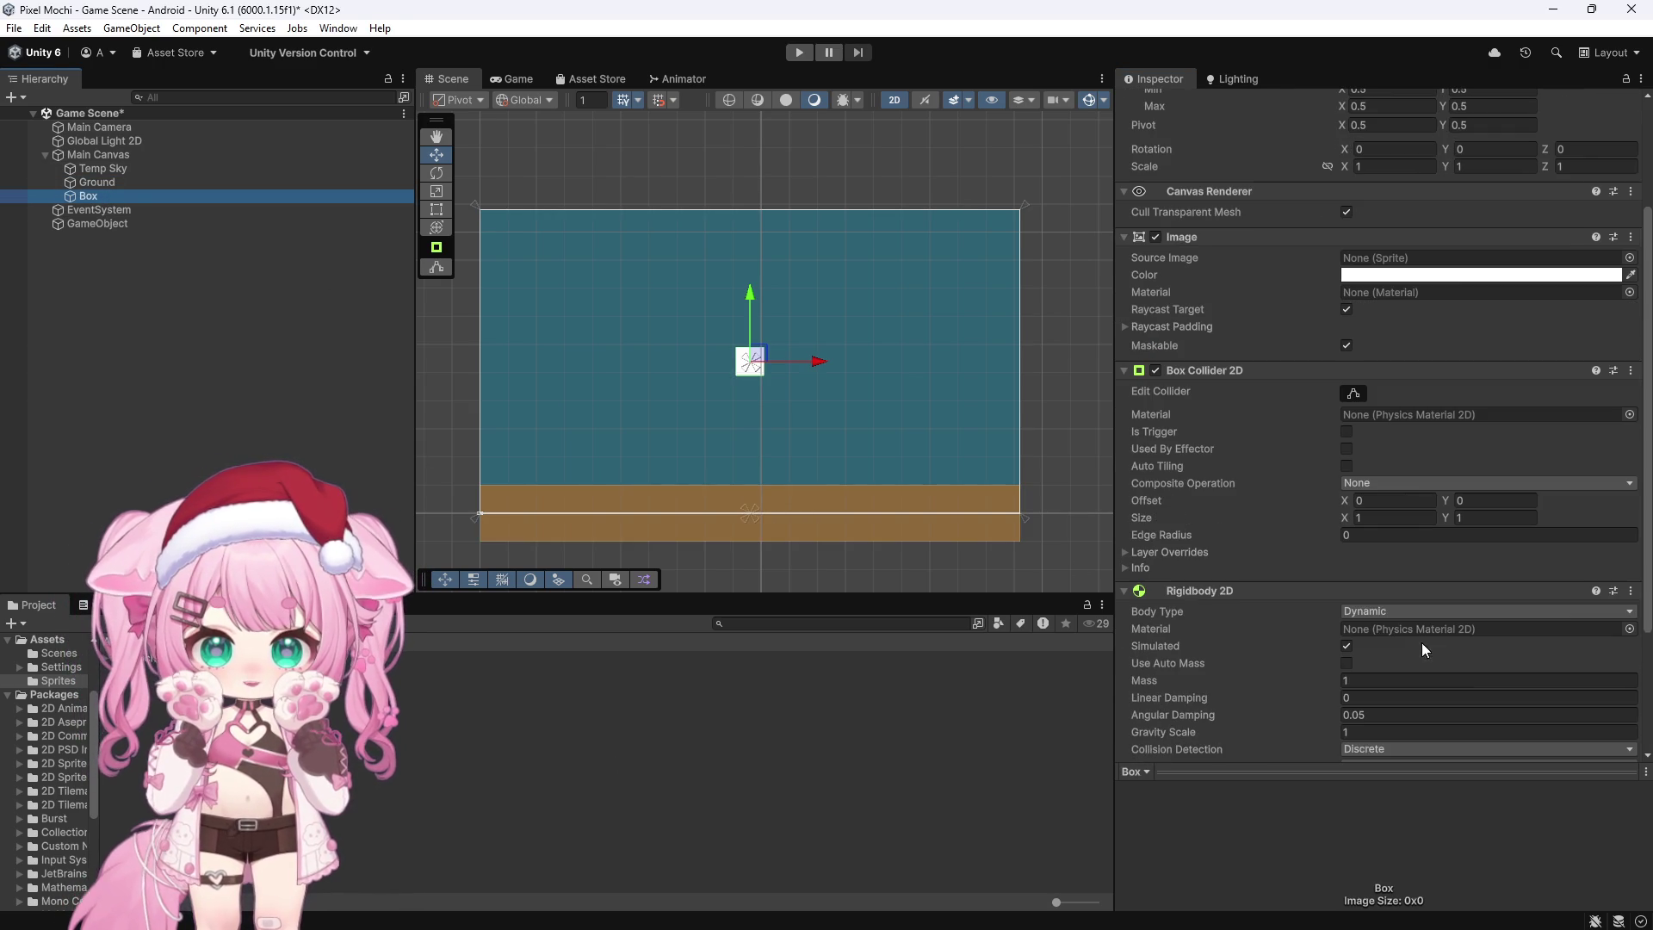
left_click(1368, 610)
left_click(1387, 672)
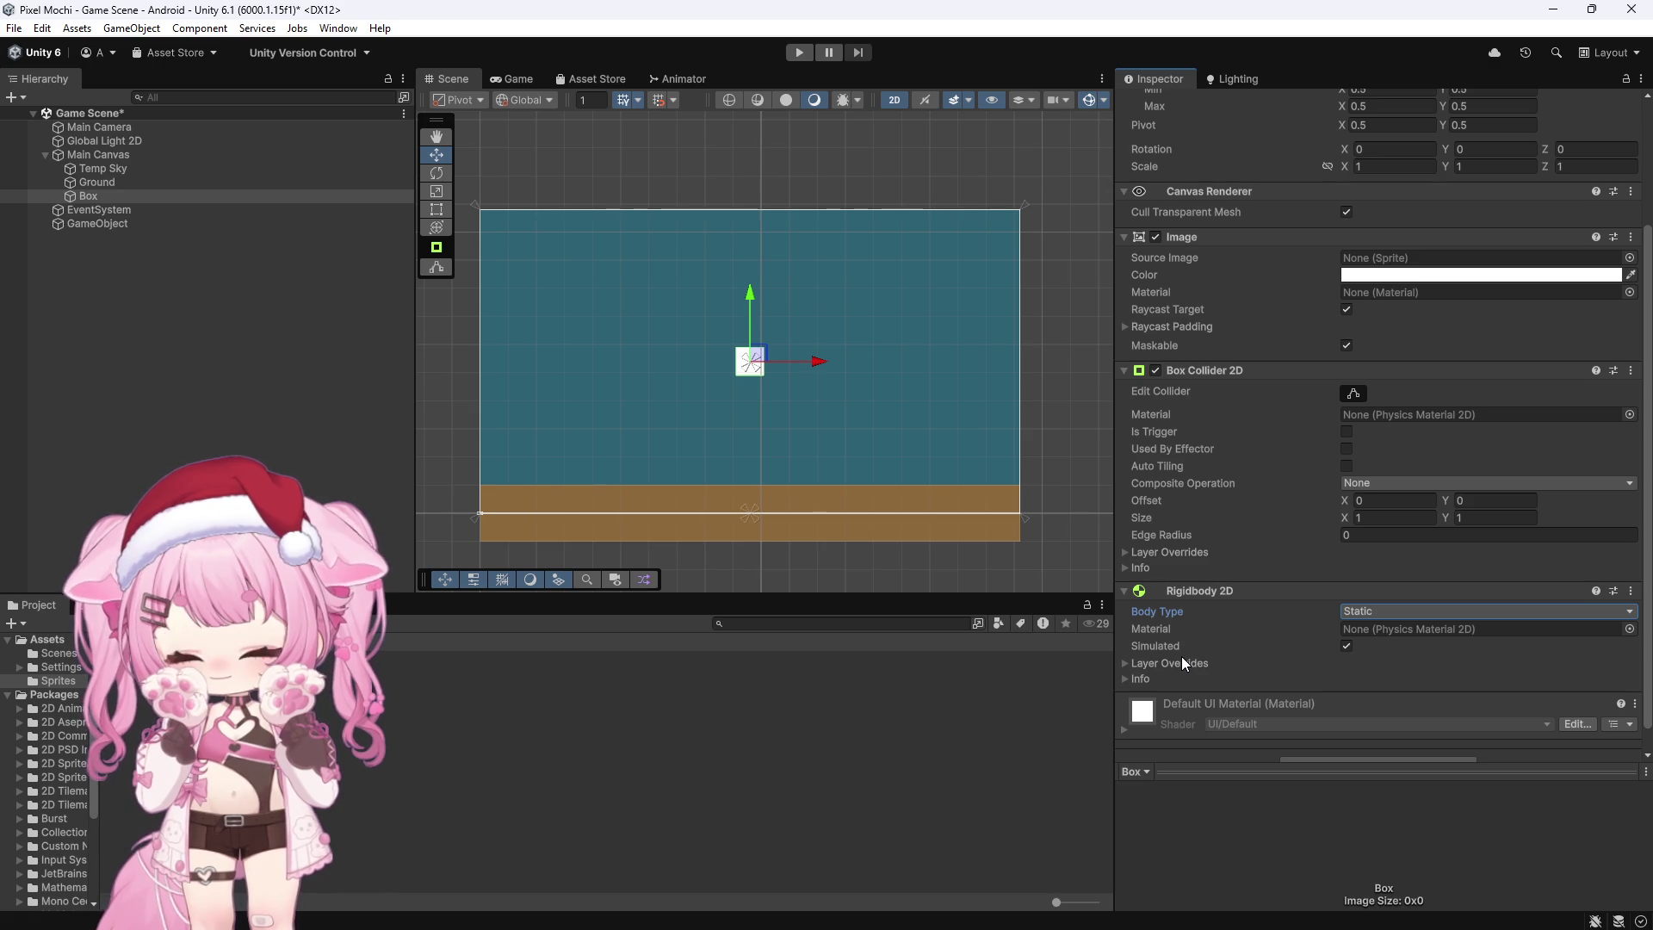
left_click(1386, 611)
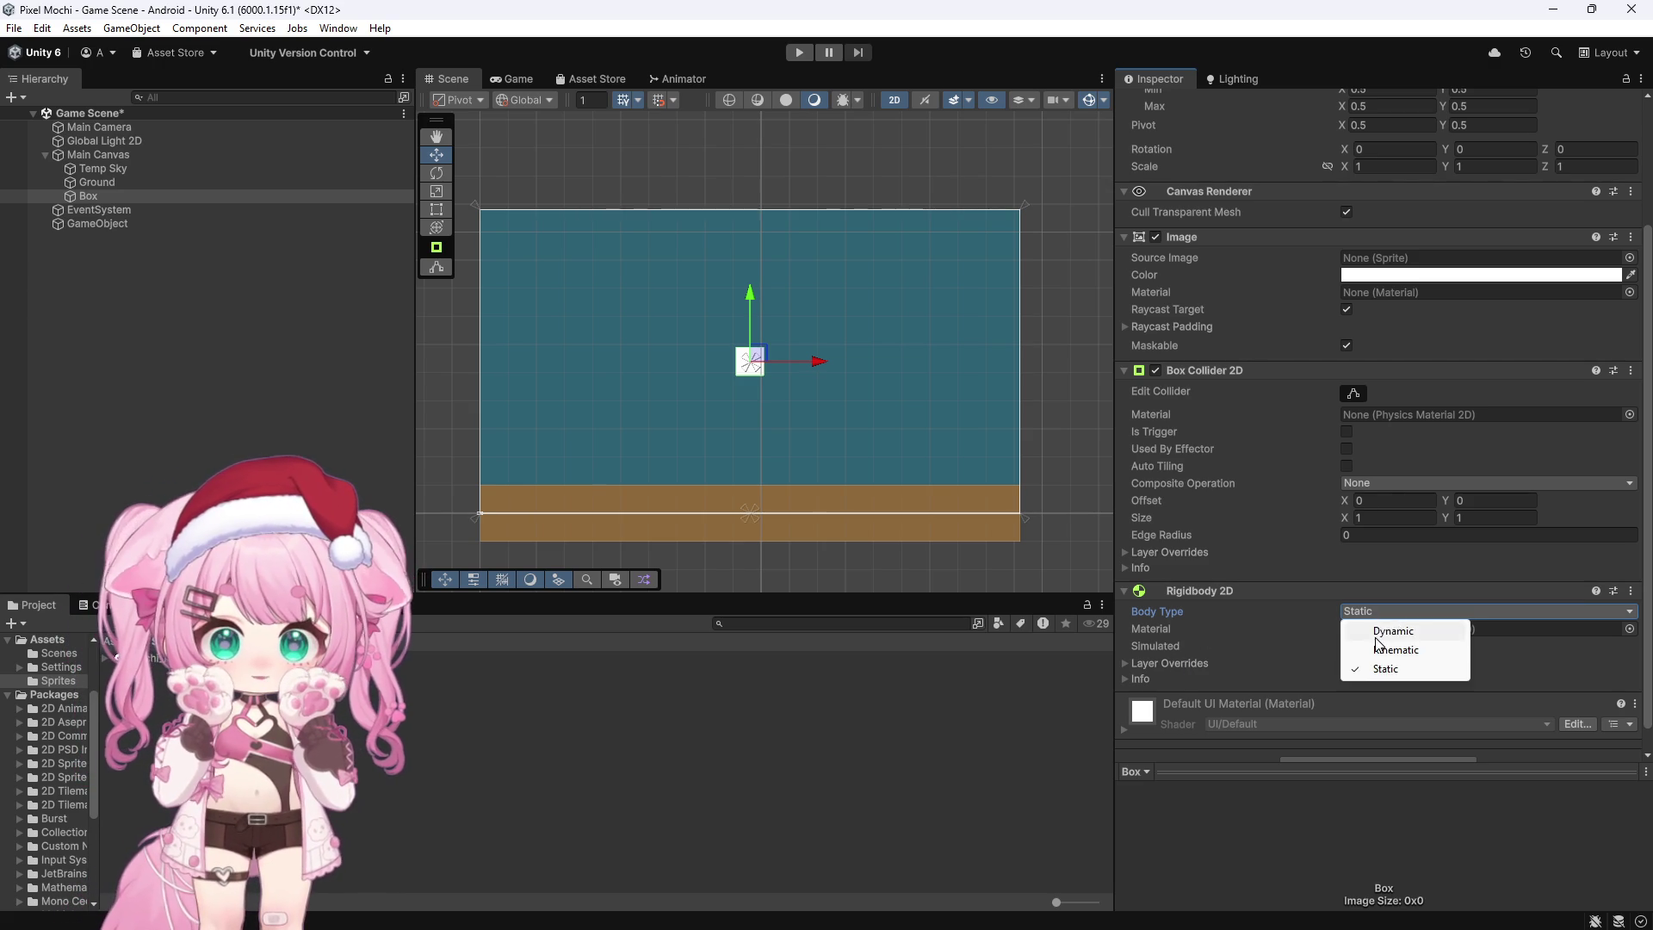
left_click(1364, 629)
scroll(1180, 640, "down", 3)
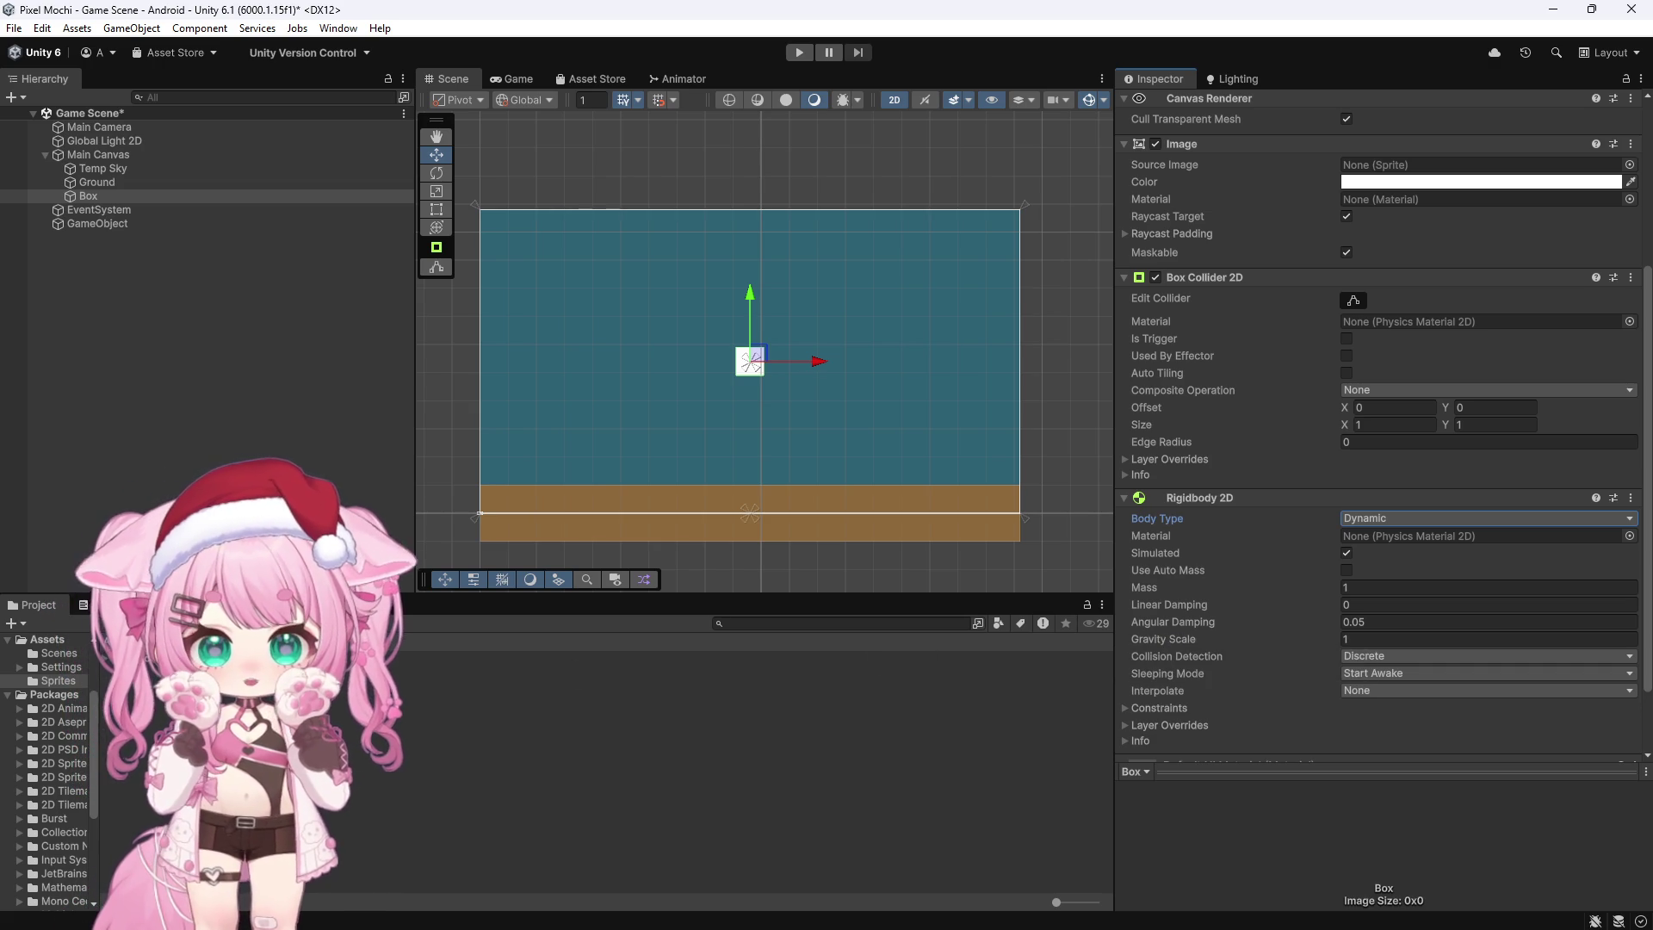
left_click(90, 183)
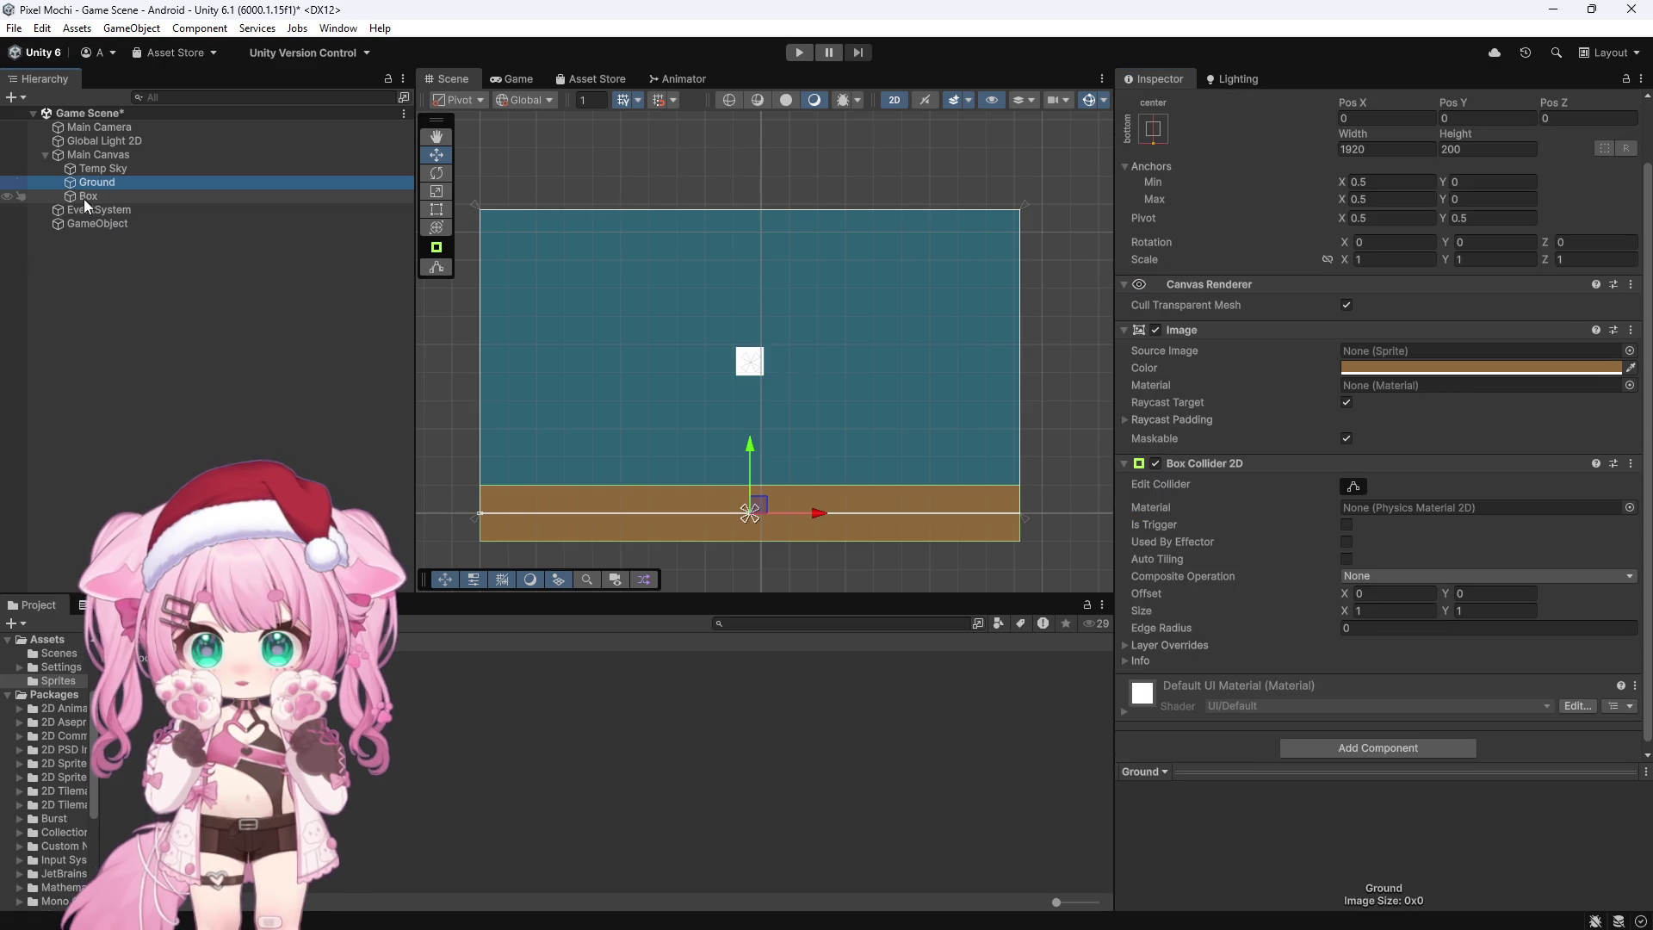
left_click(82, 197)
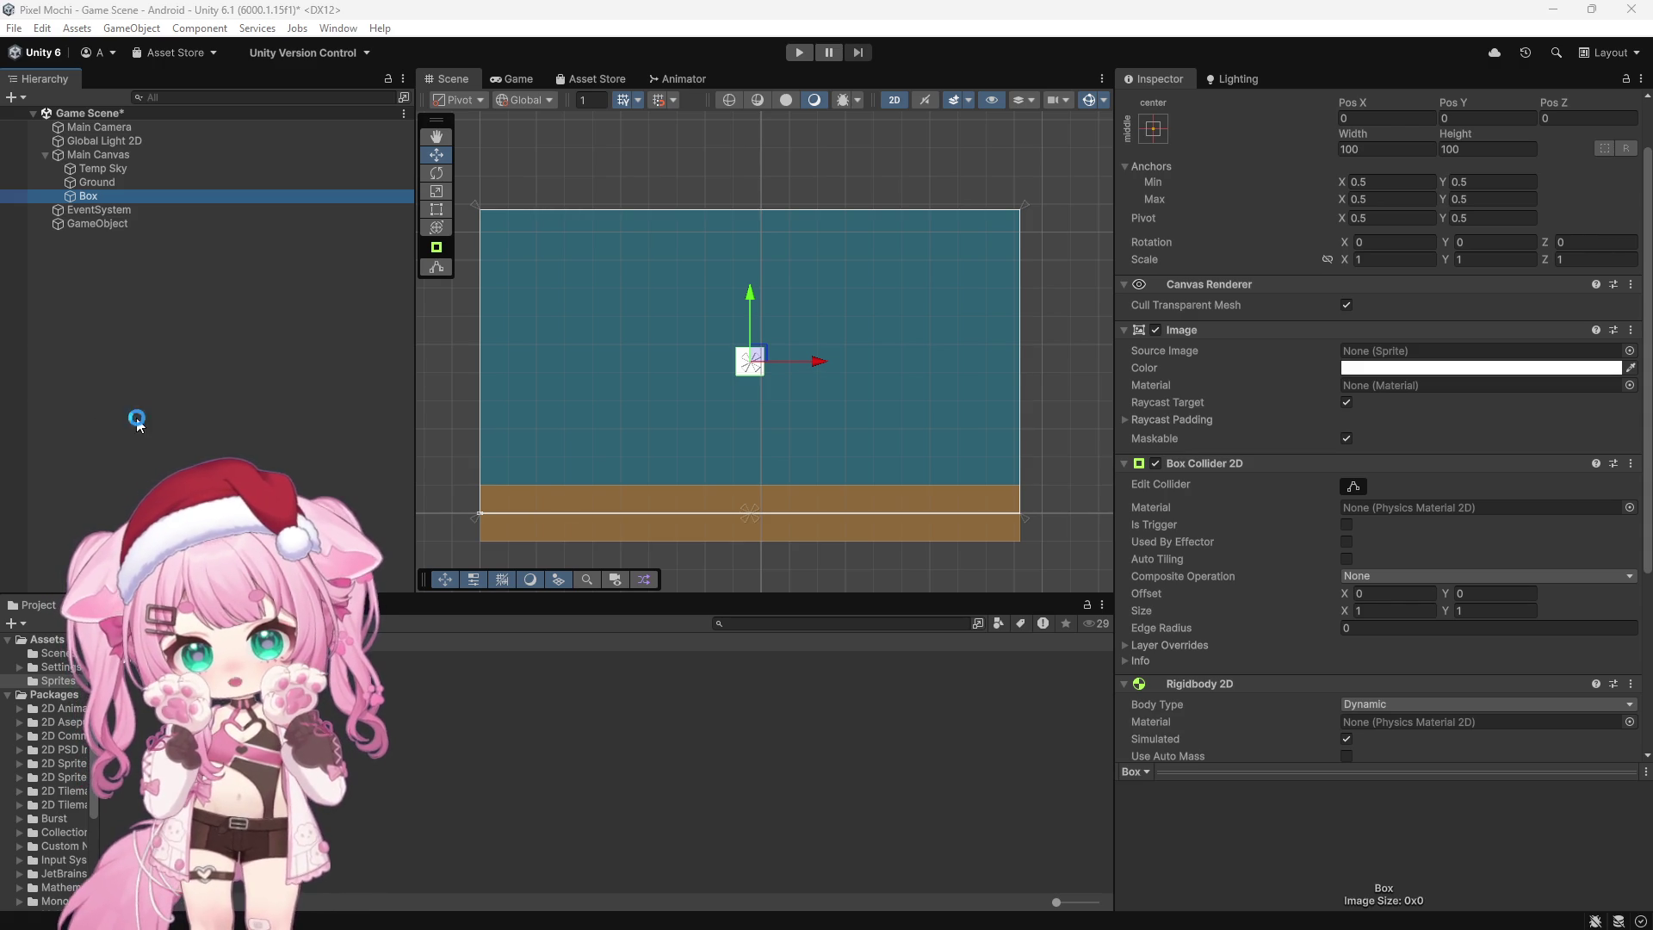
Step: Select the Box and Ground objects and delete them
left_click(85, 194, "ctrl")
left_click(89, 195)
left_click(95, 193, "ctrl")
left_click(94, 181)
key("Delete")
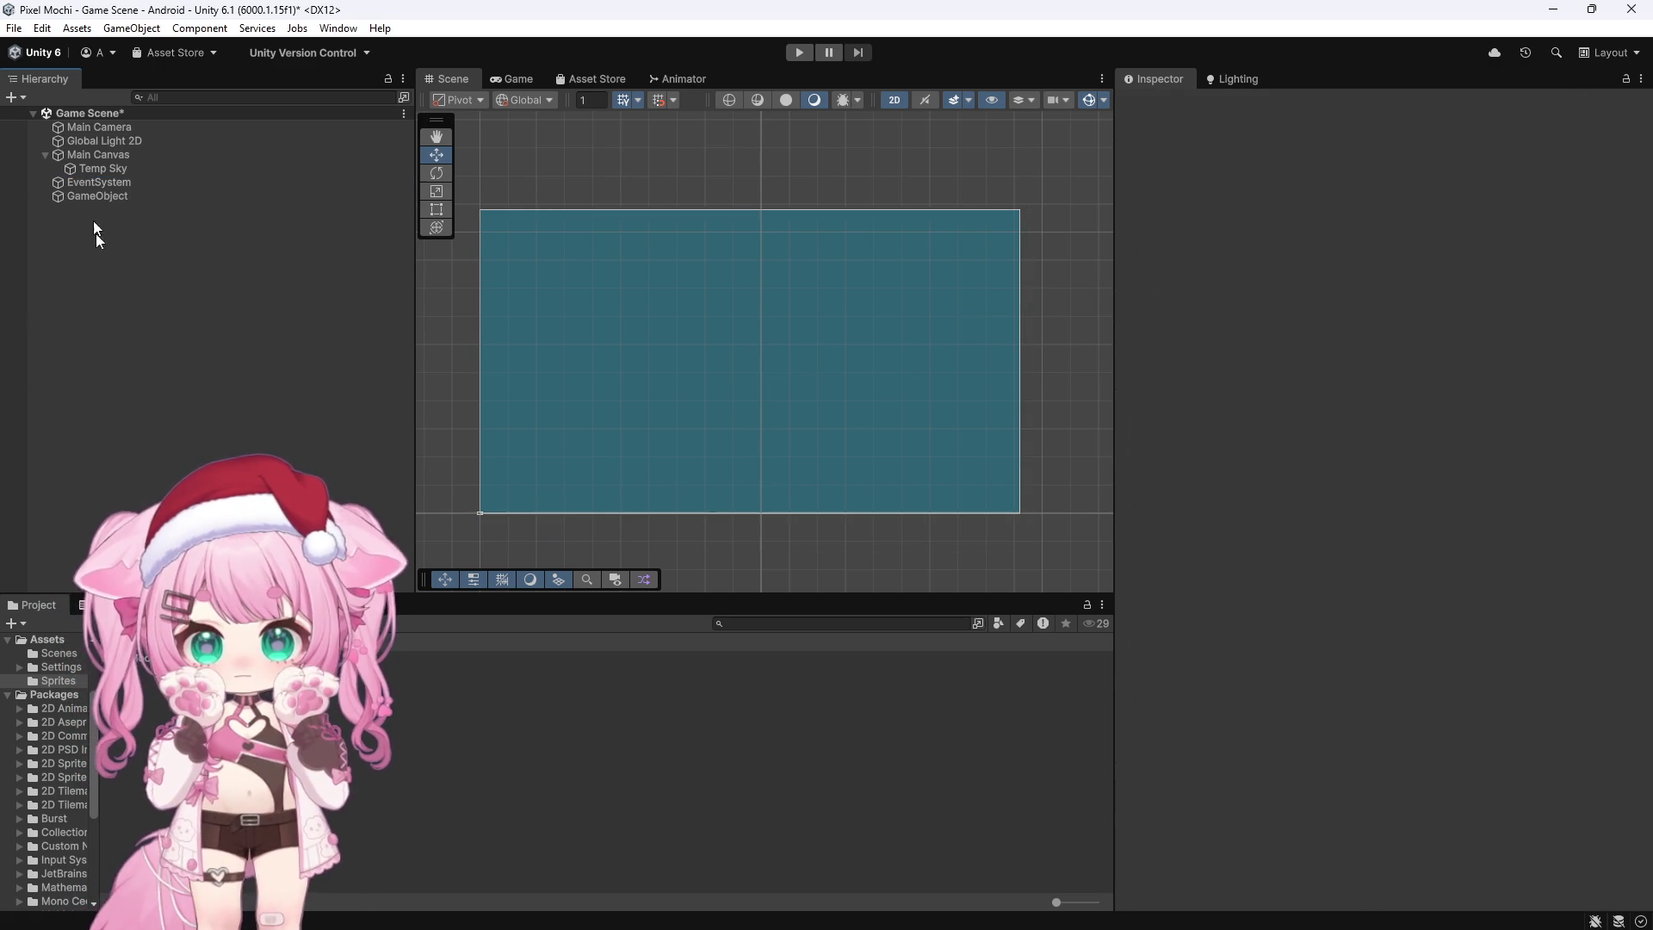
left_click(95, 182)
key("Delete")
Step: Create a 2D > Sprites > Square object from the Hierarchy menu
right_click(69, 315)
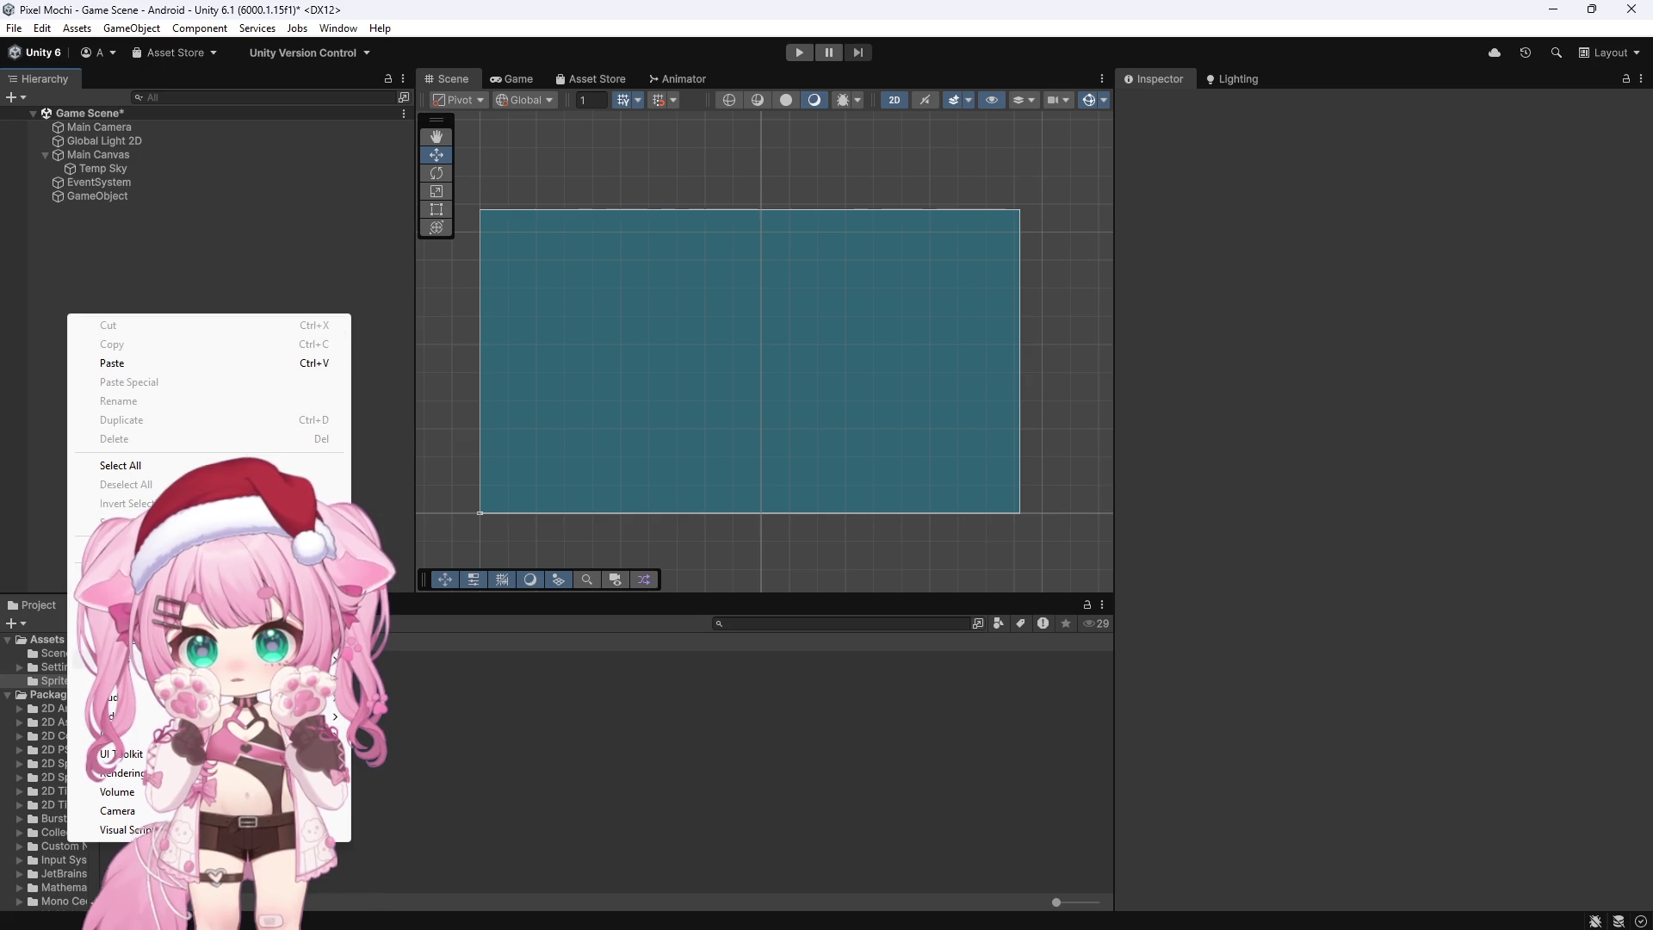
mouse_move(172, 640)
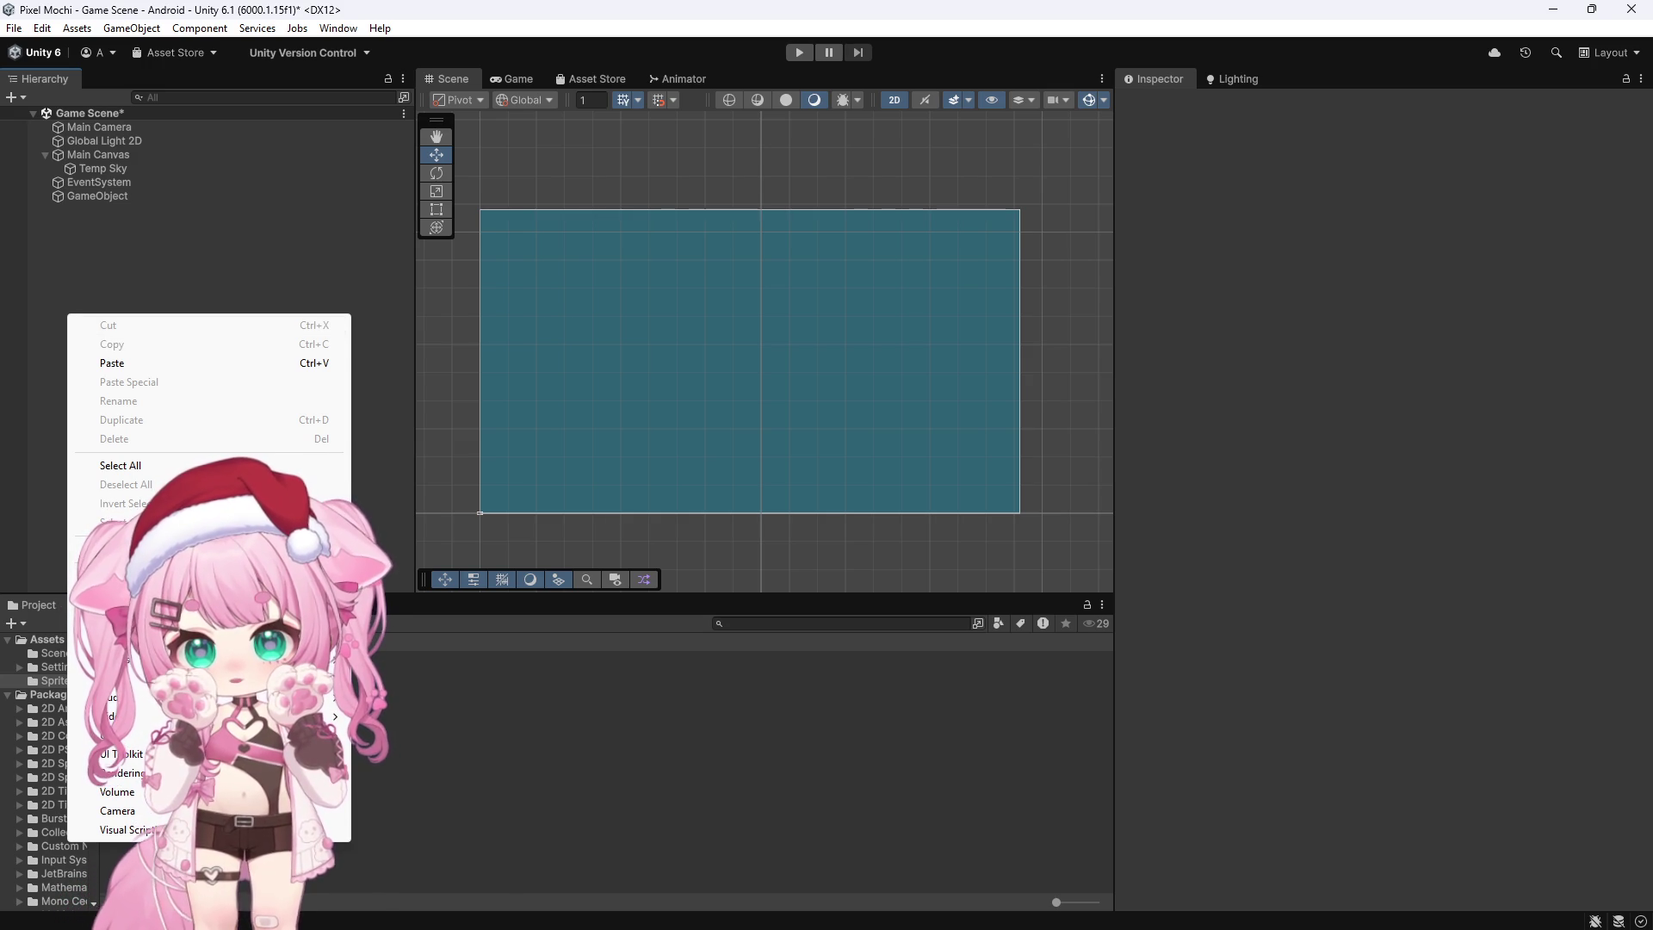
key("Escape")
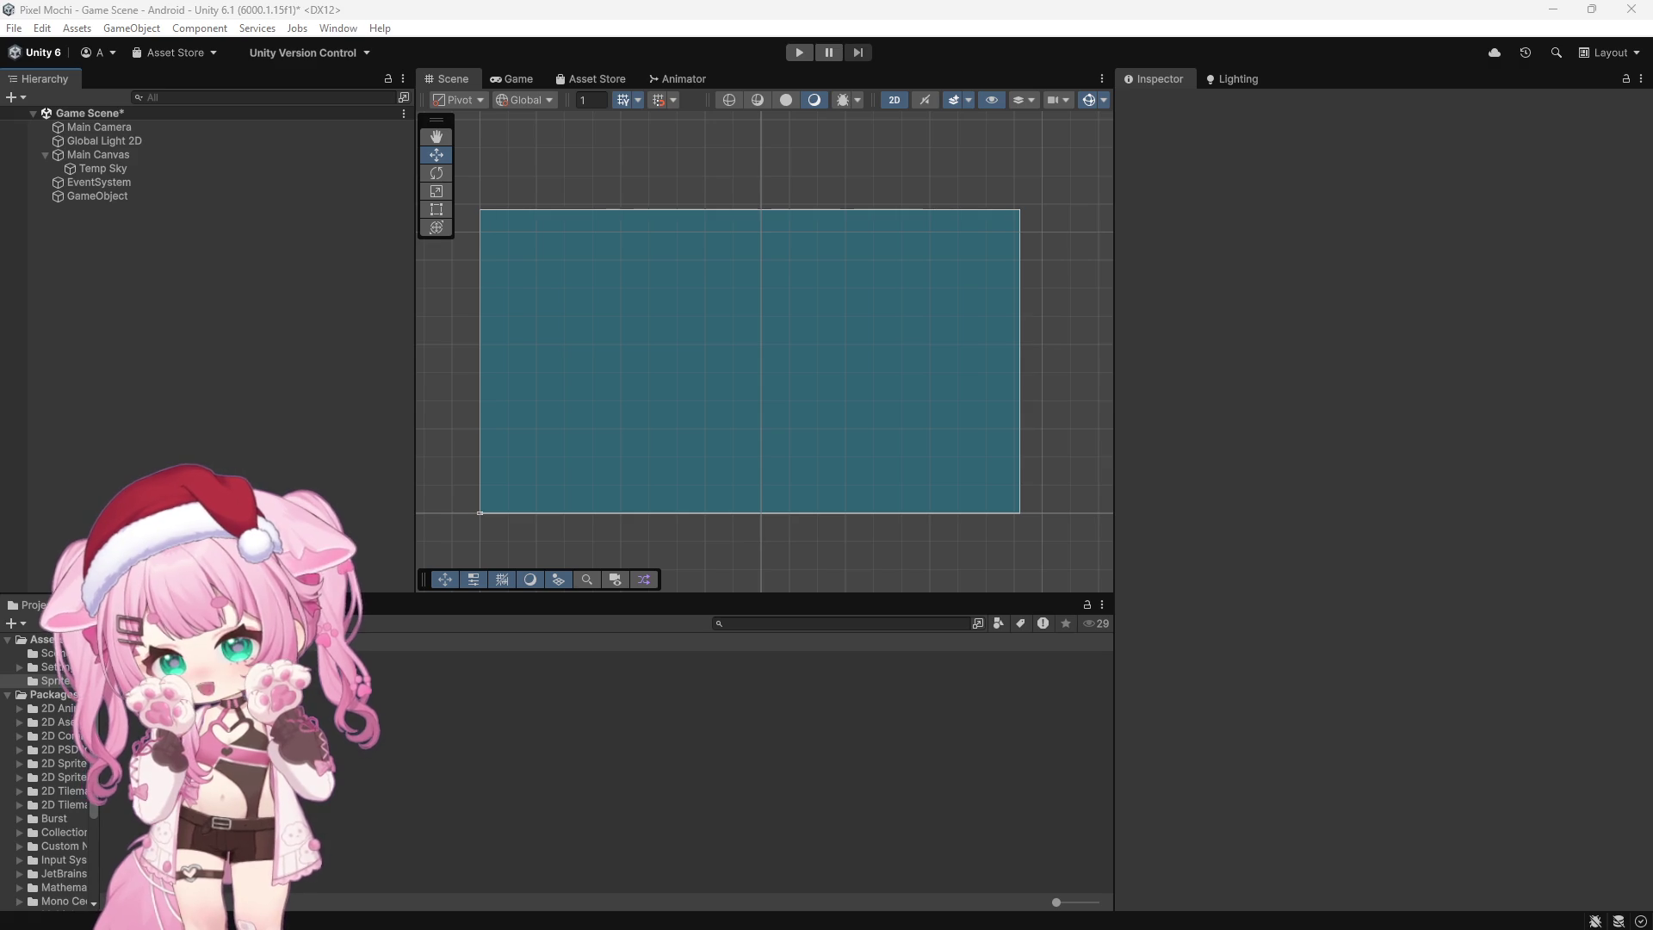
right_click(139, 297)
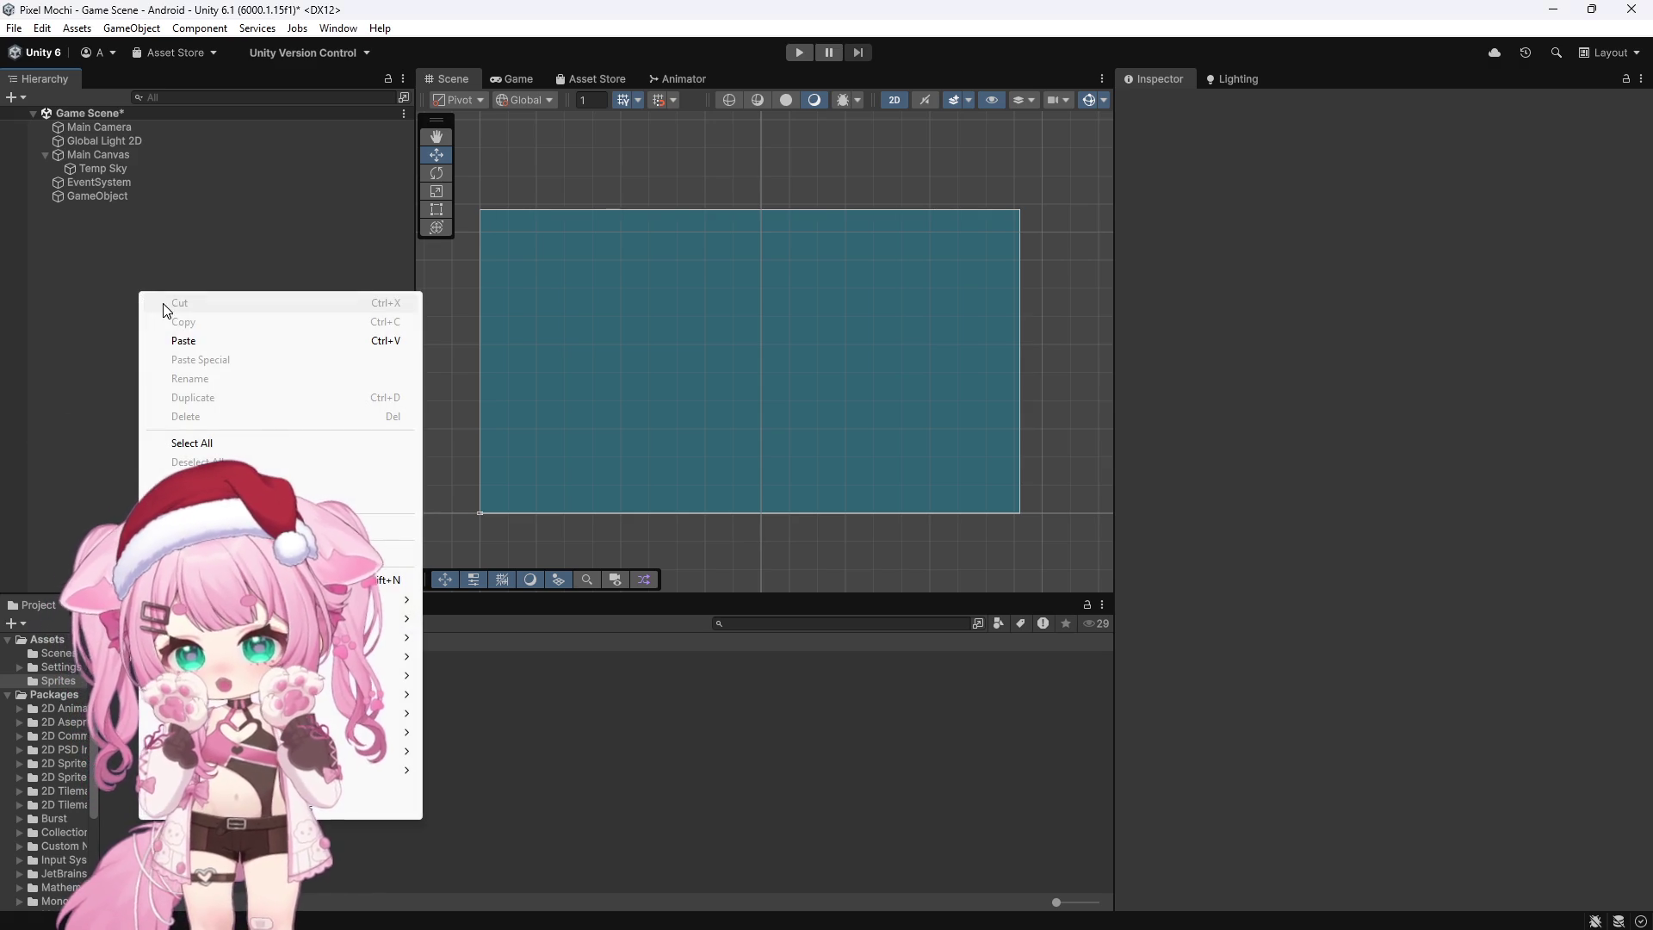
mouse_move(378, 599)
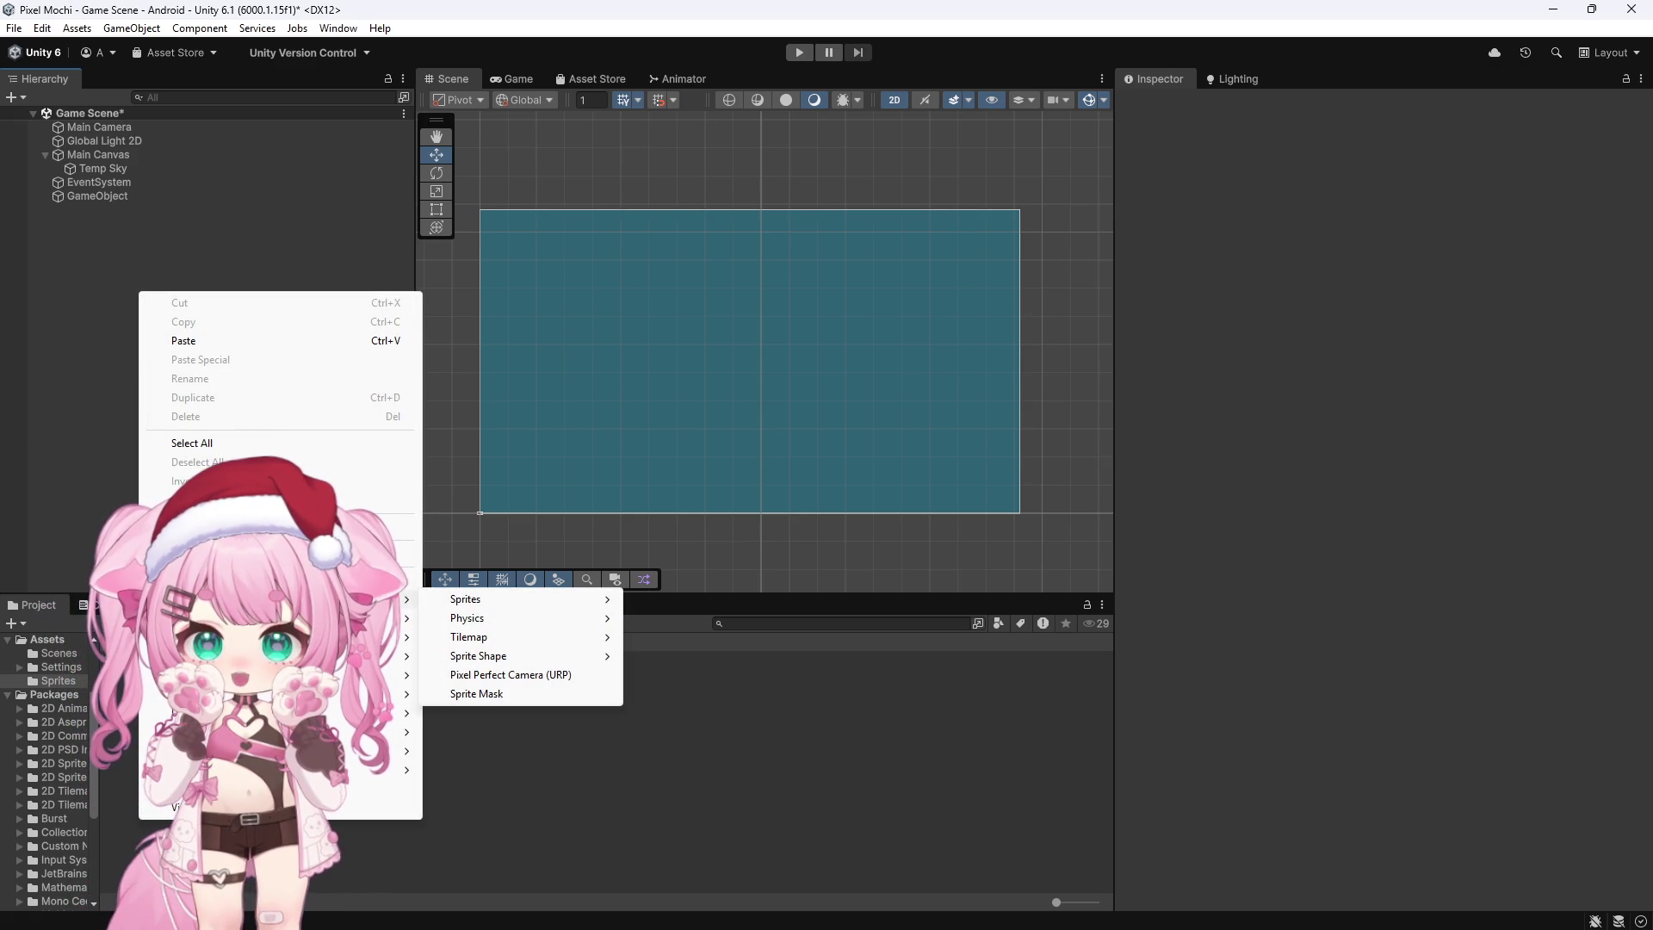
mouse_move(479, 601)
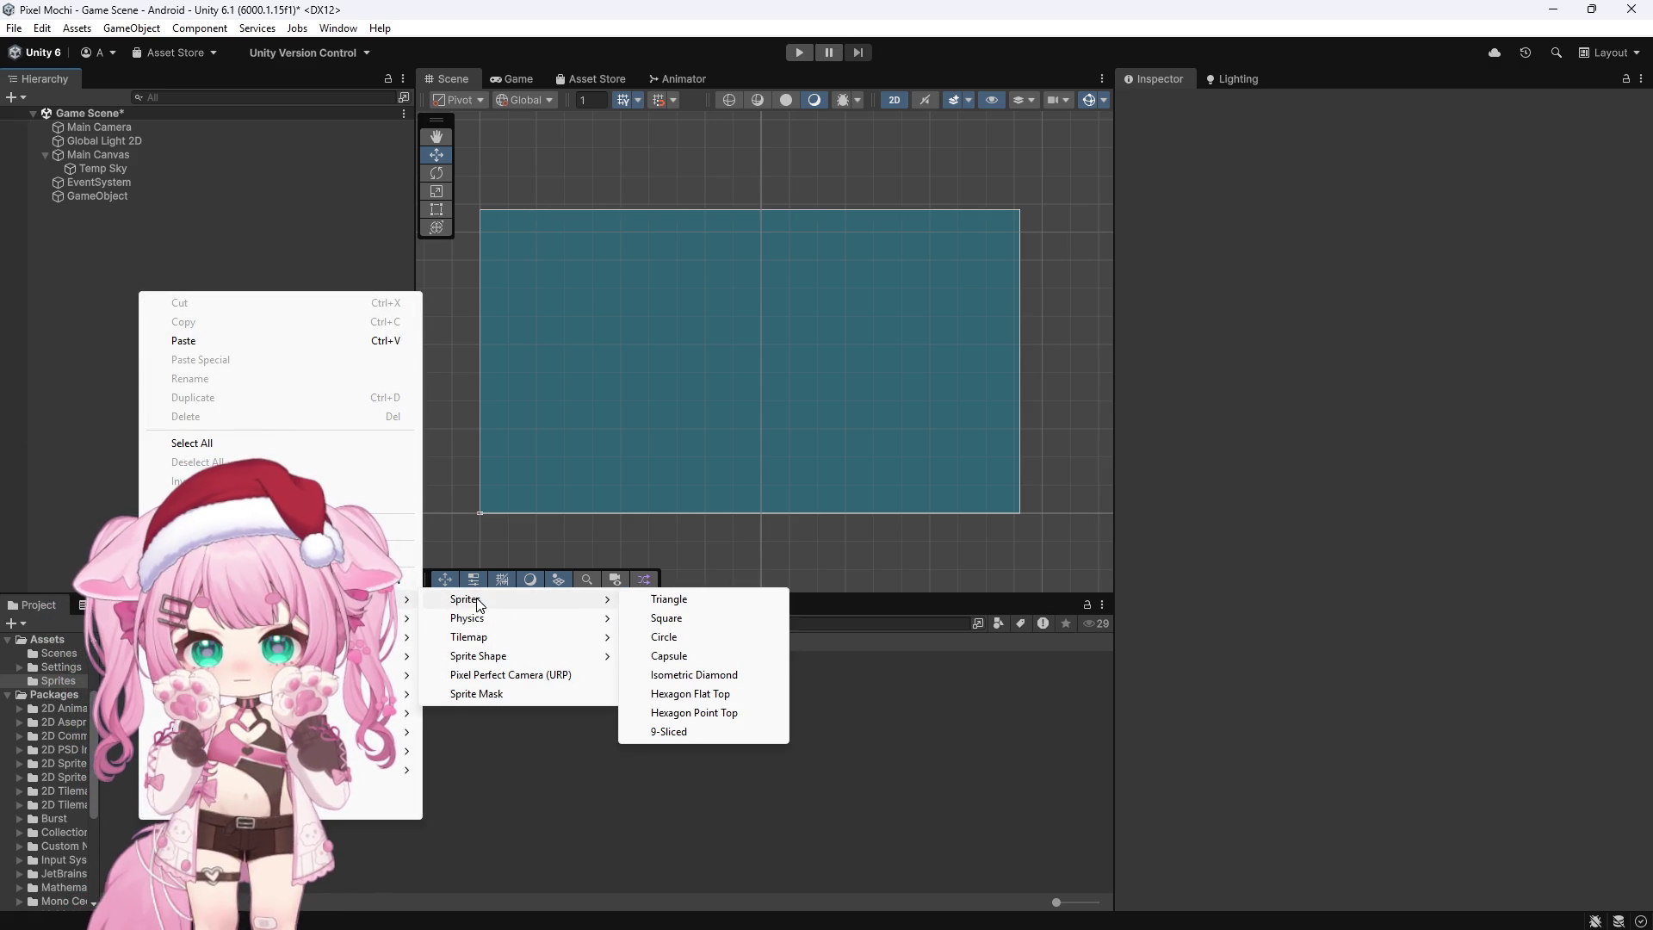
left_click(680, 617)
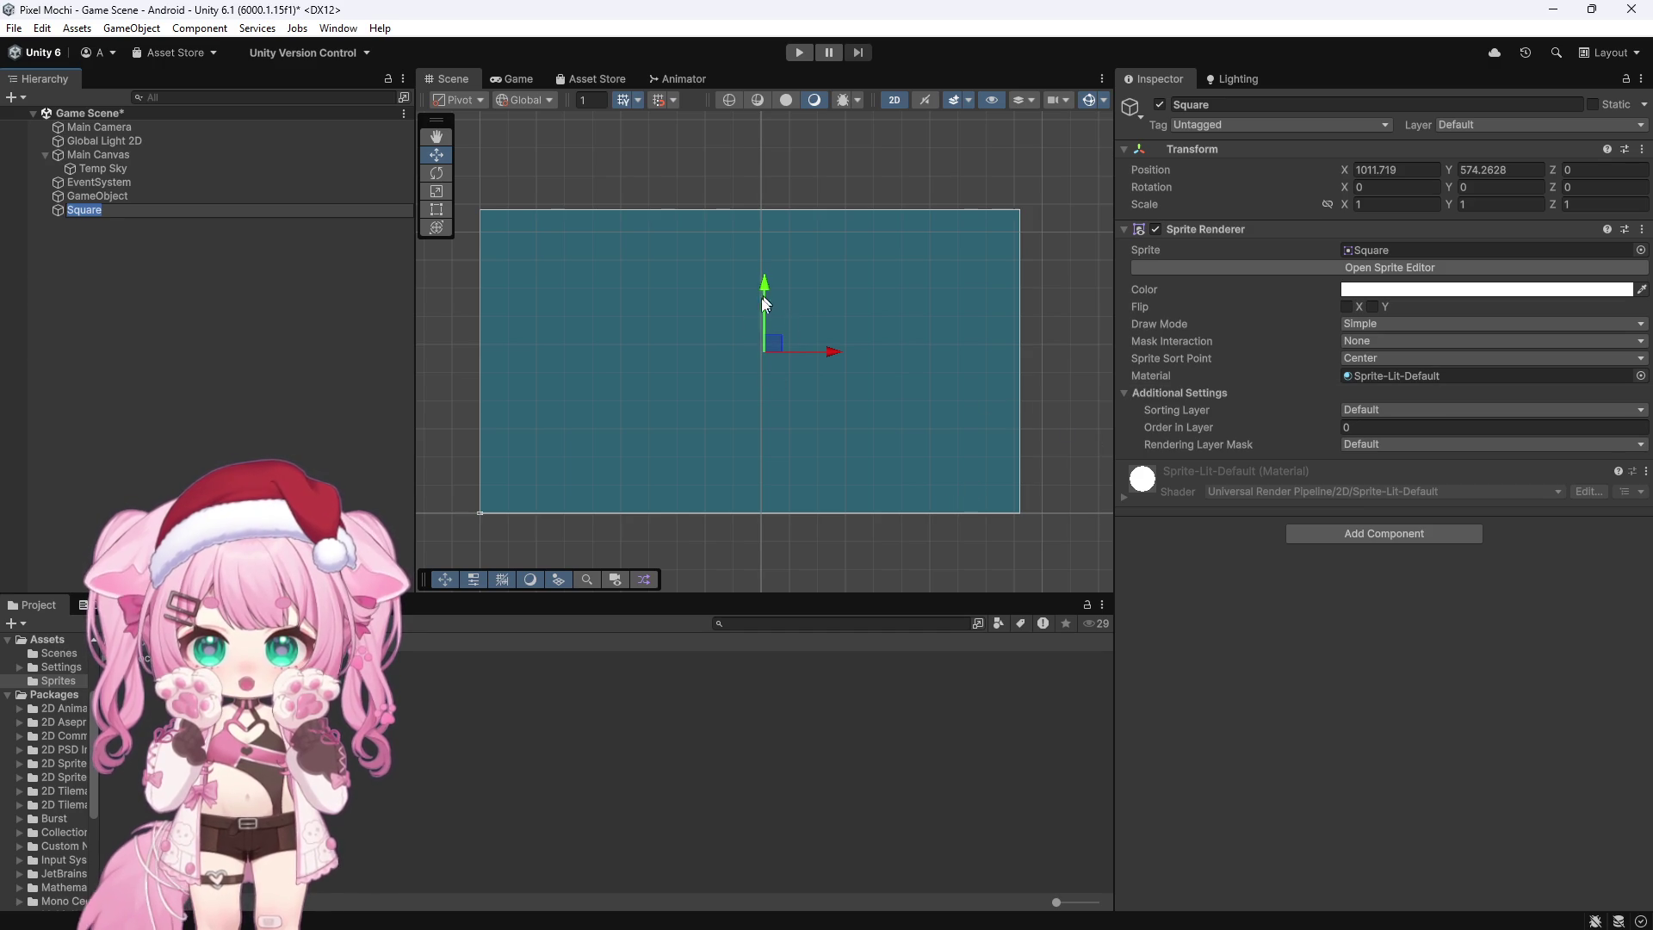
Step: Drag the Square lower in the scene and set its X scale to 200
left_click_drag(768, 281, 784, 394)
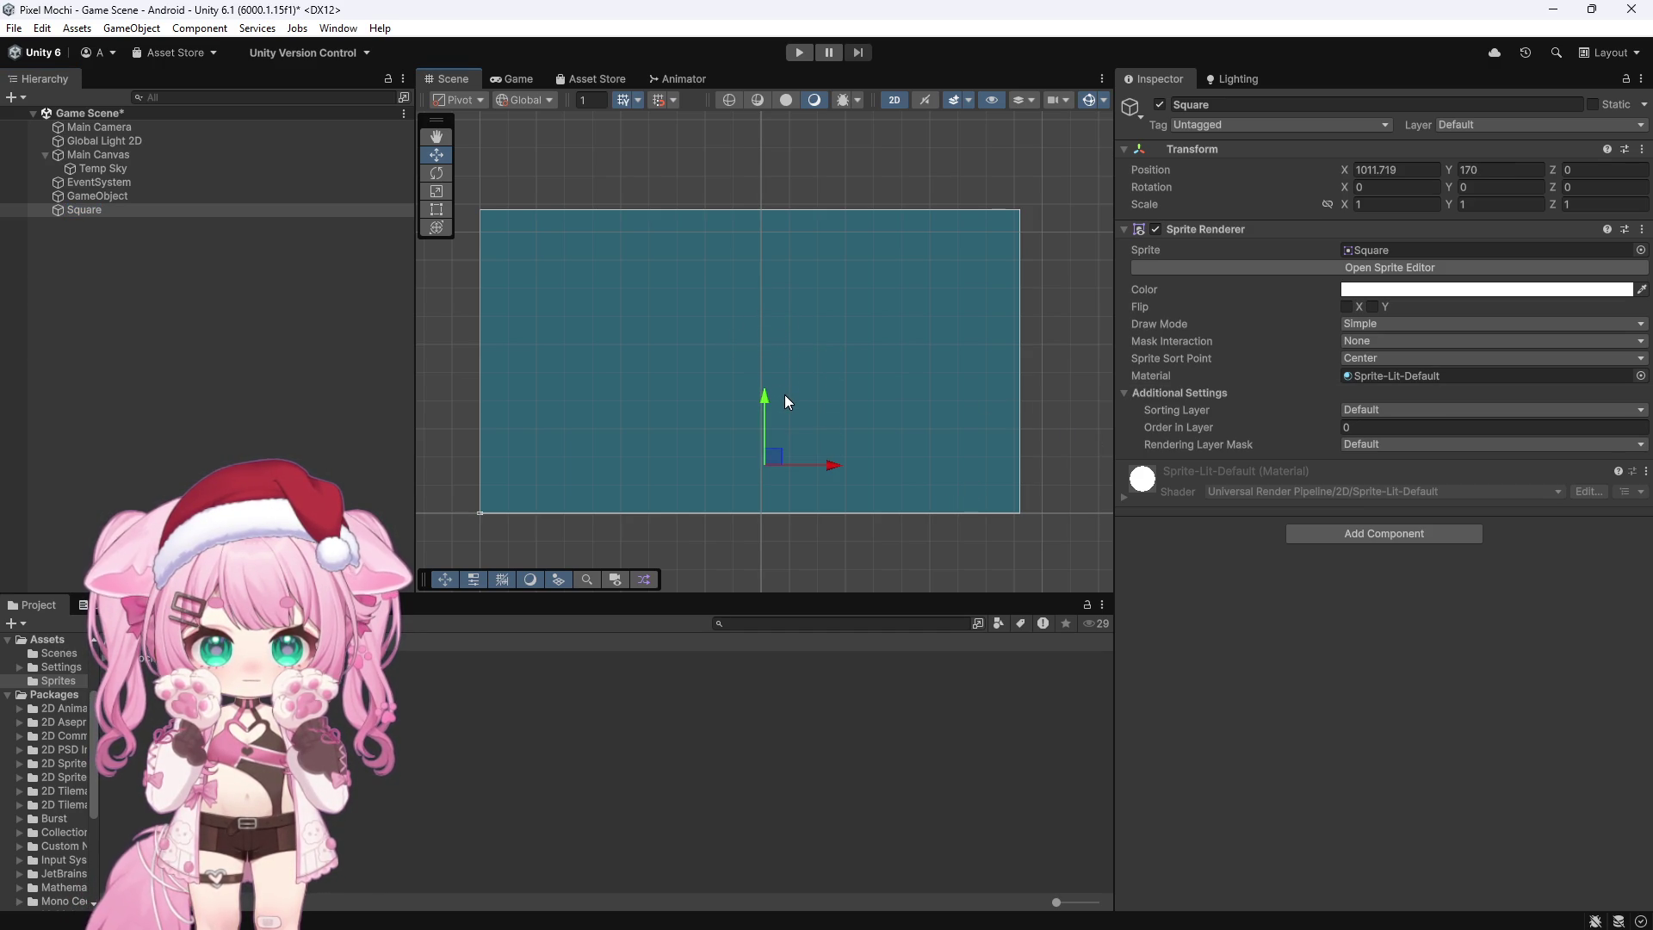
scroll(736, 463, "up", 3)
scroll(706, 452, "down", 2)
scroll(930, 387, "down", 1)
left_click(1398, 207)
type("200")
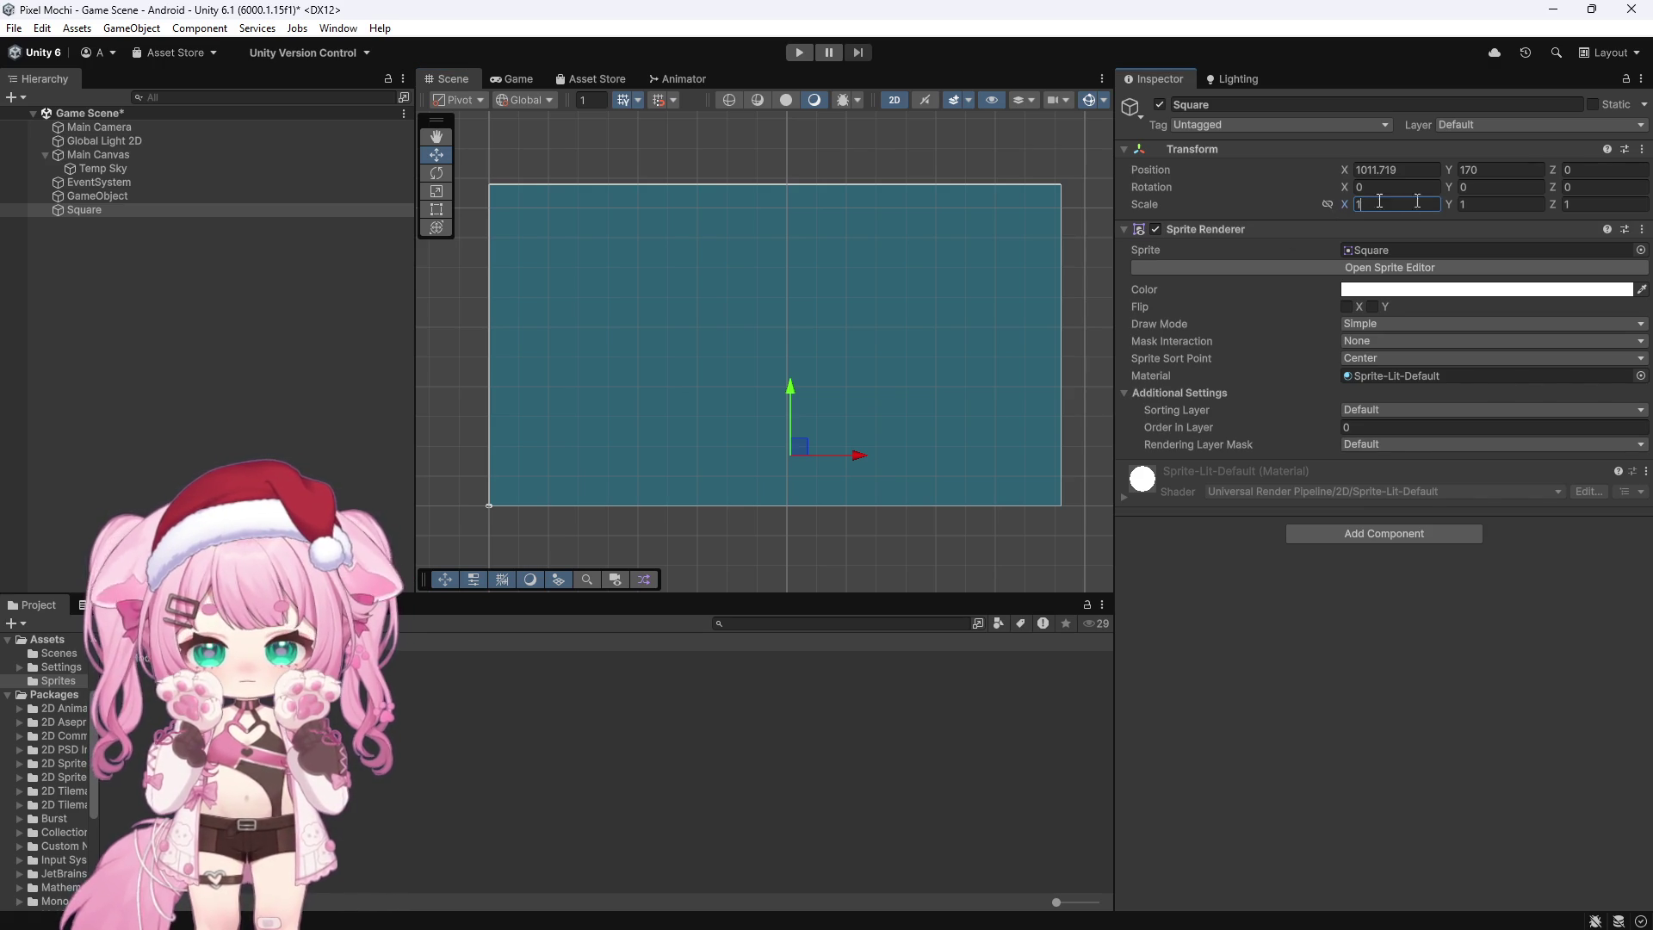
Step: Deactivate Main Canvas to hide the Temp Sky
left_click(226, 315)
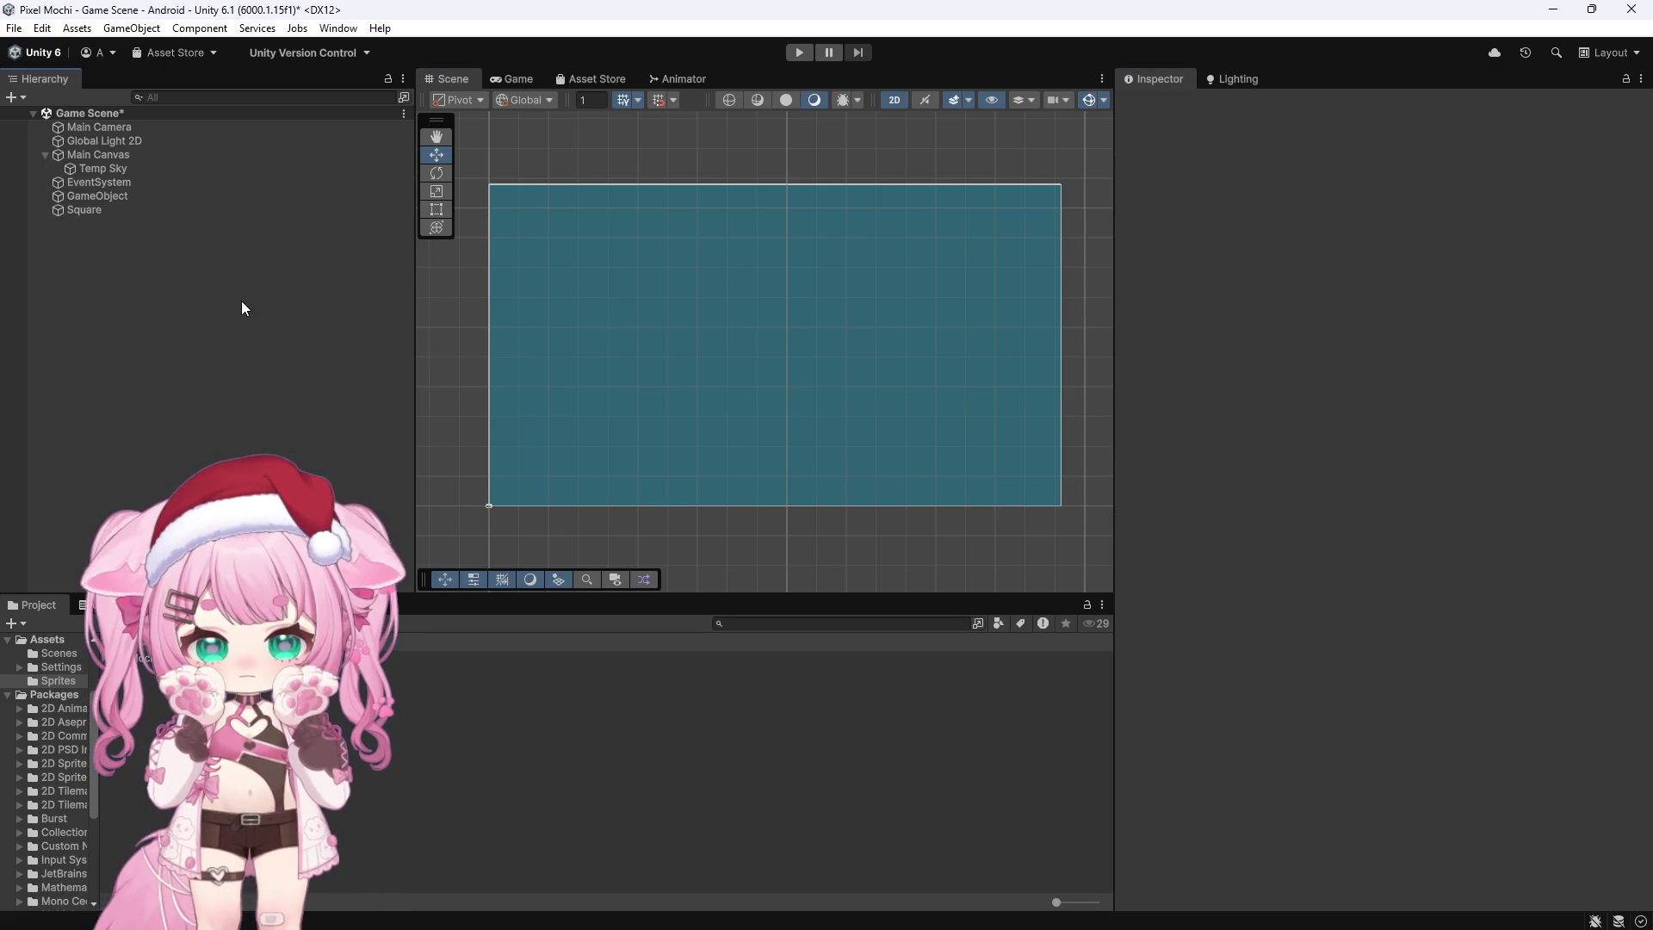
left_click(107, 210)
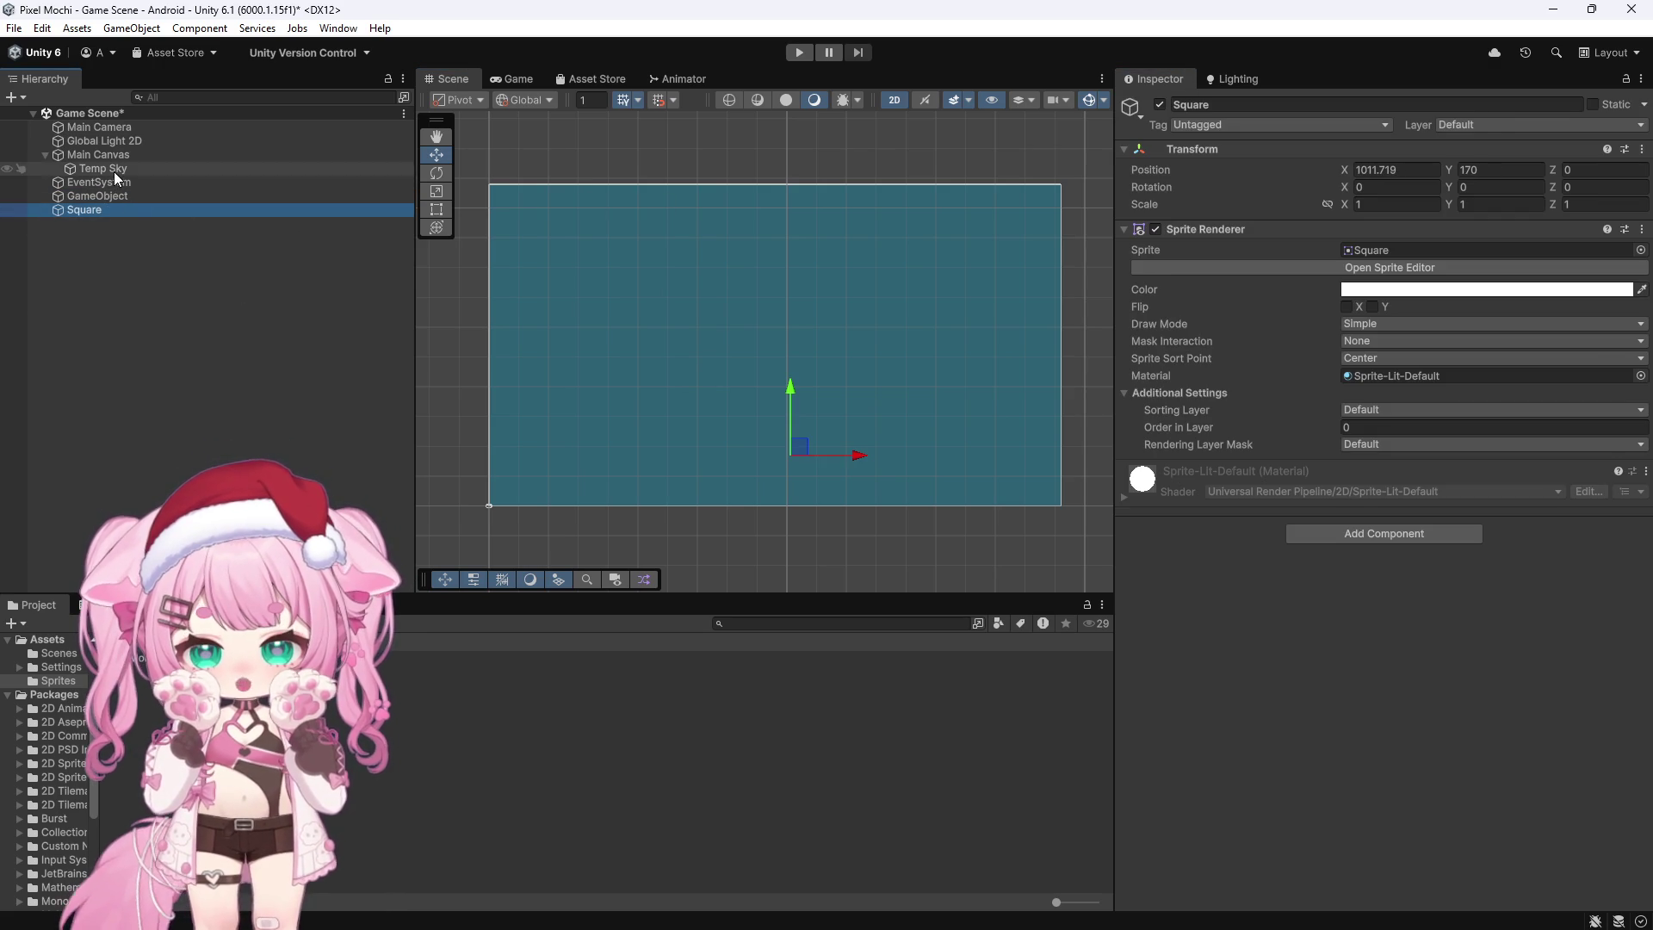
left_click(114, 172)
left_click(112, 156)
left_click(1159, 104)
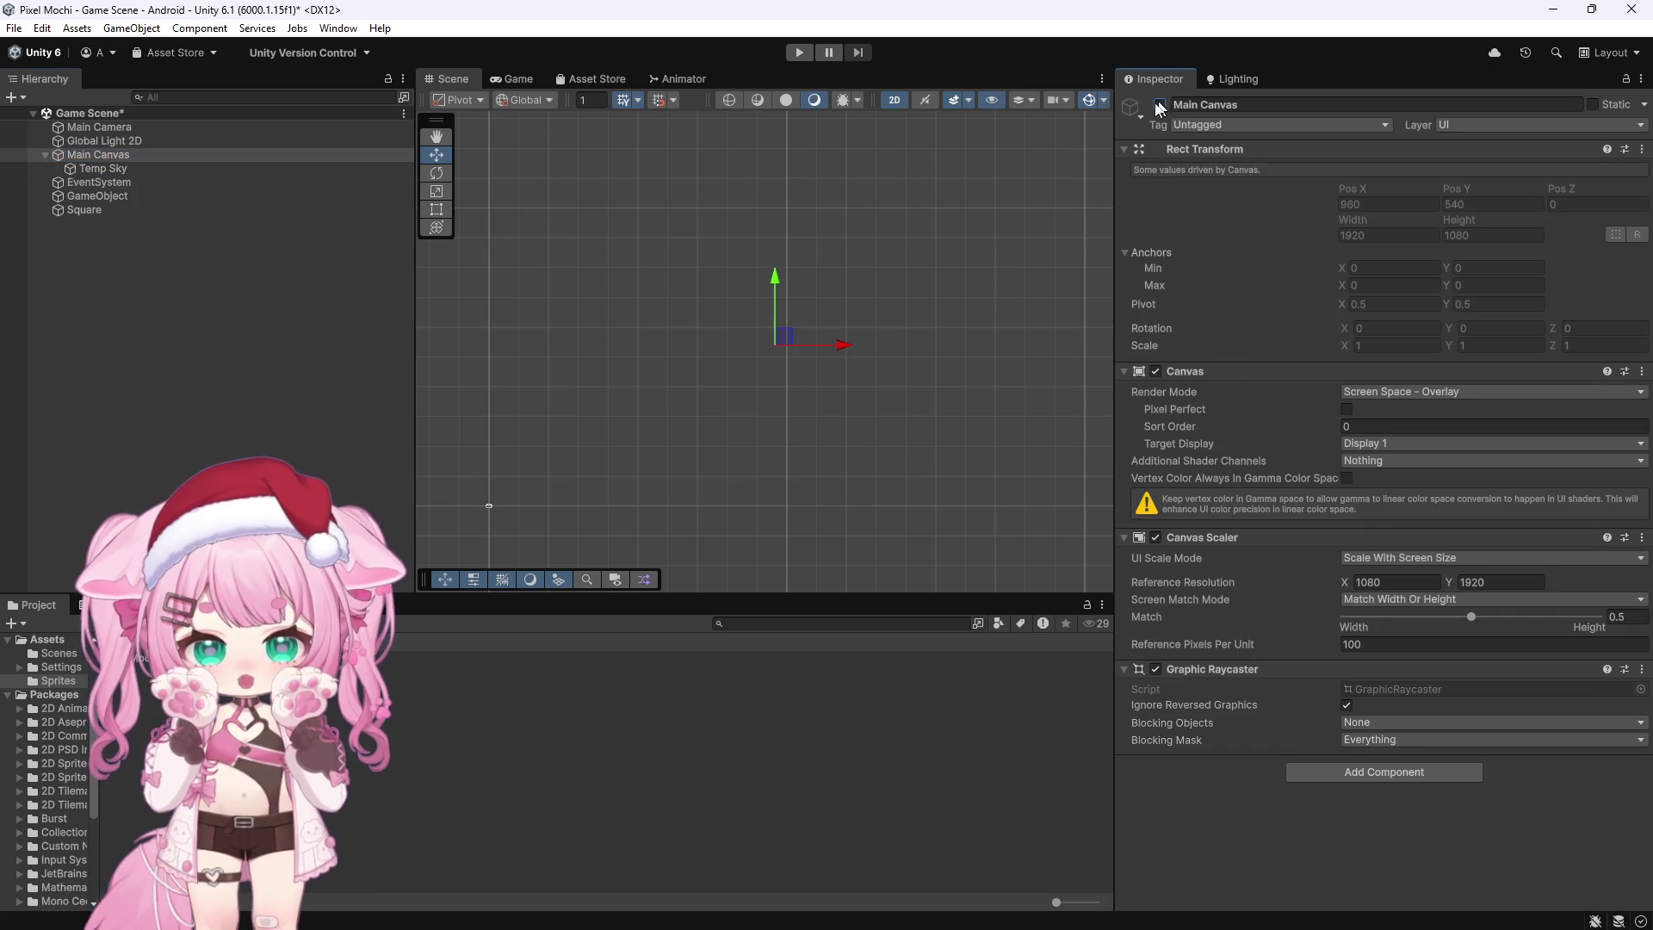
Step: Reselect the Square, frame it, and zoom out in the Scene view
left_click(94, 209)
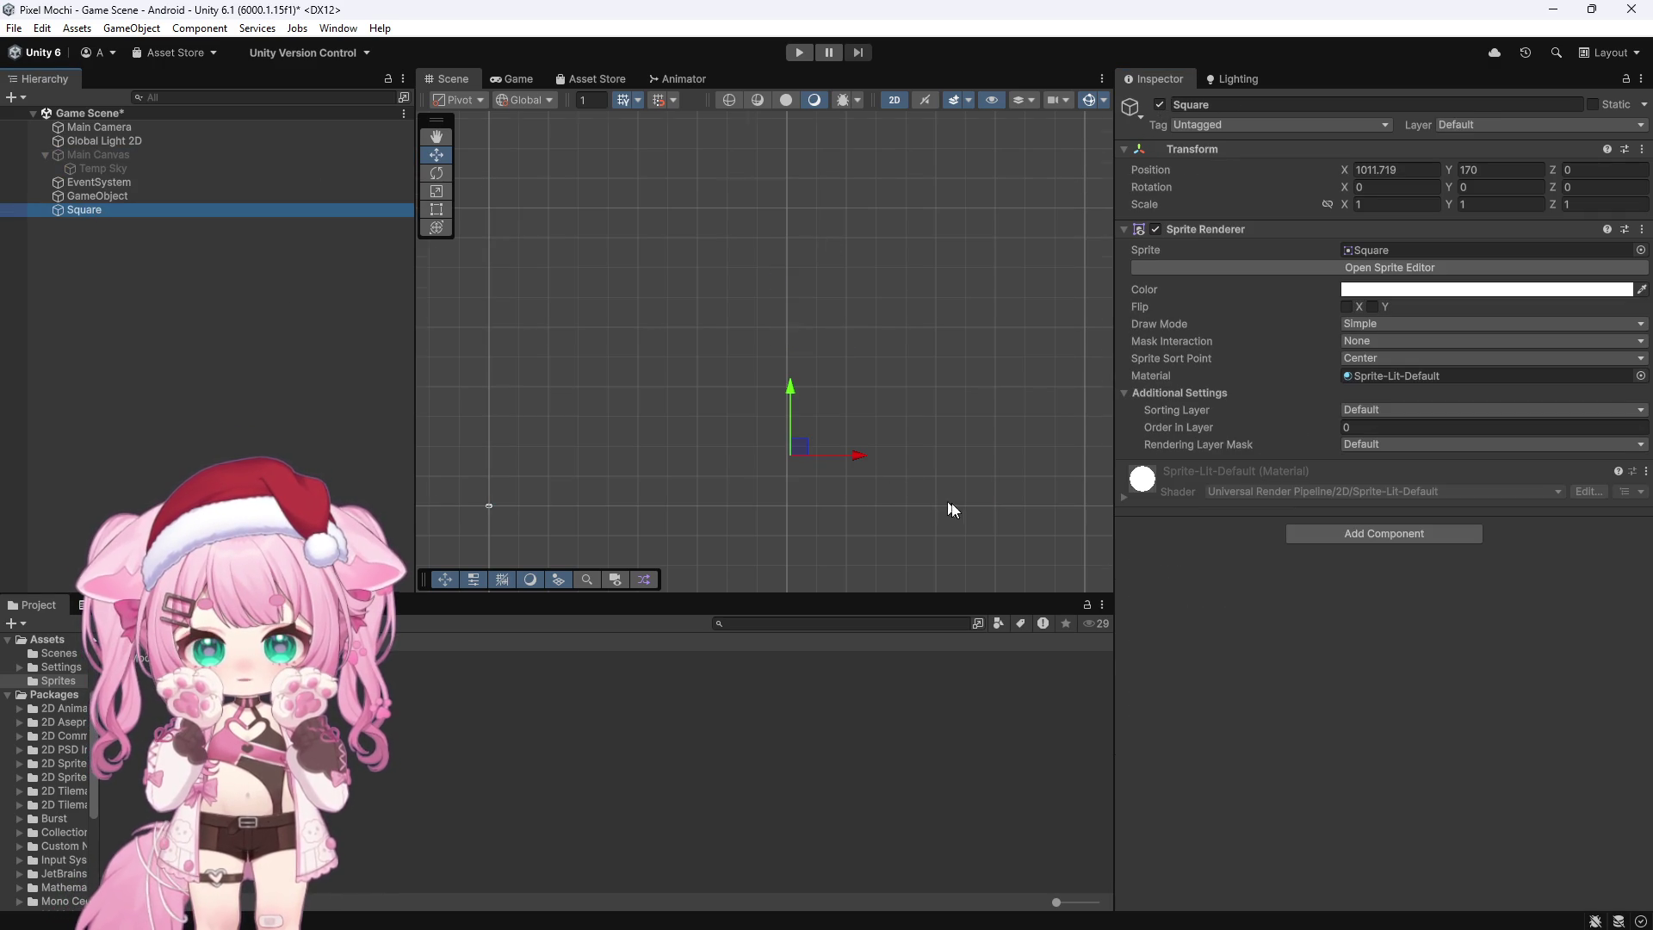
key("f")
scroll(783, 466, "down", 10)
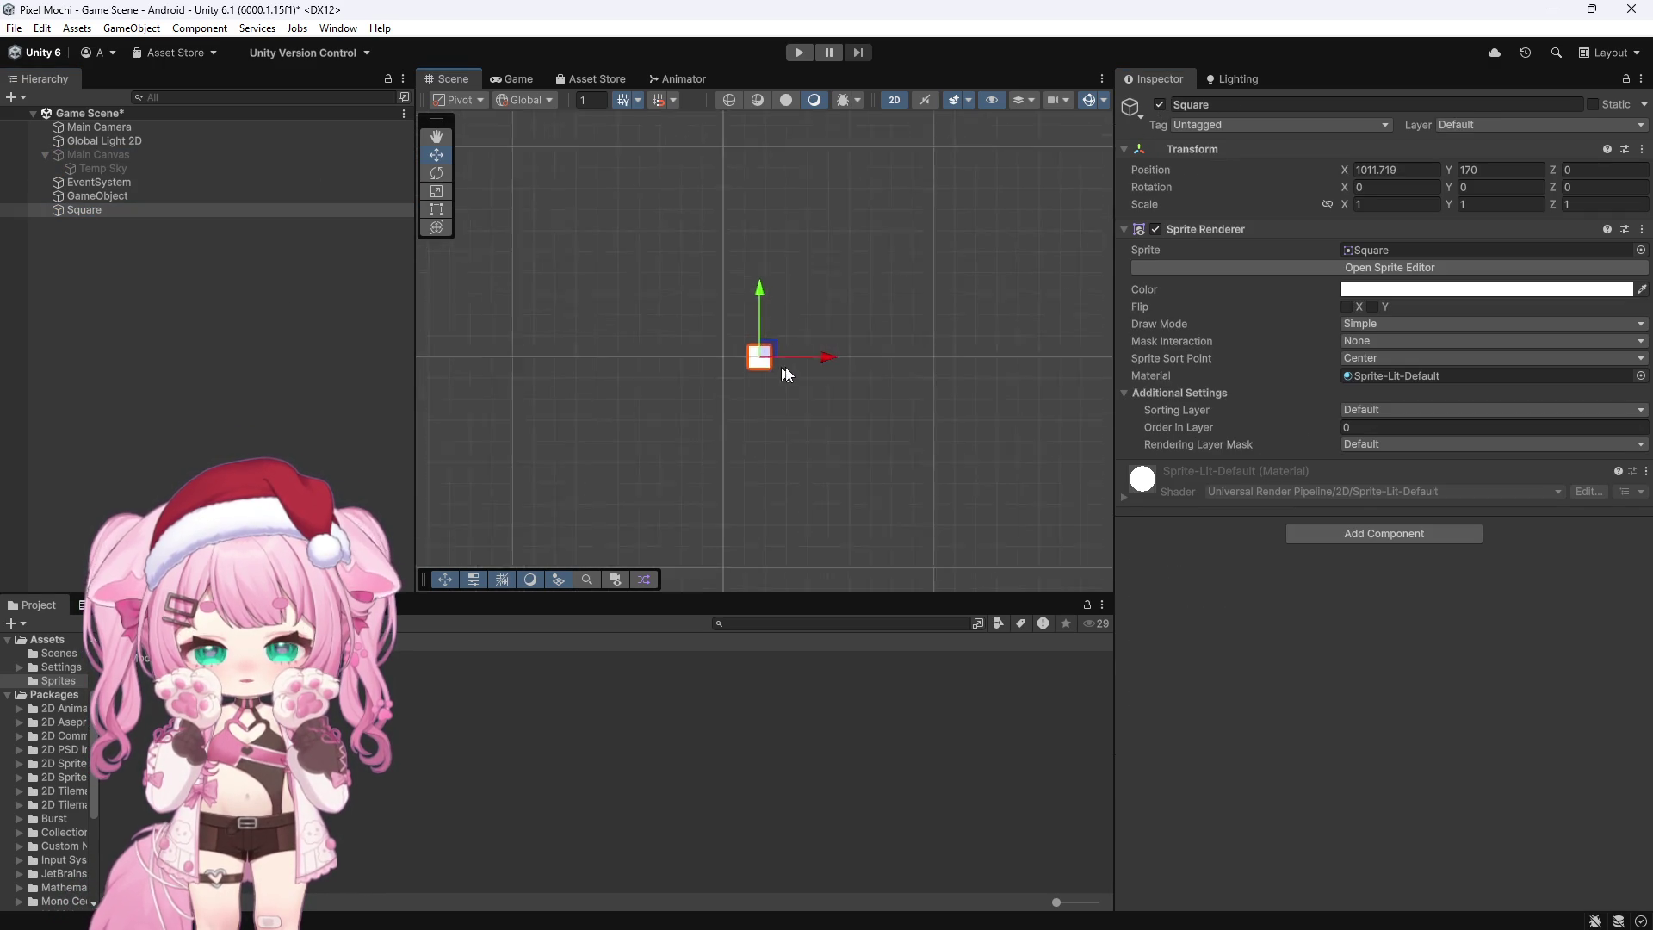
scroll(777, 372, "down", 5)
scroll(819, 396, "down", 8)
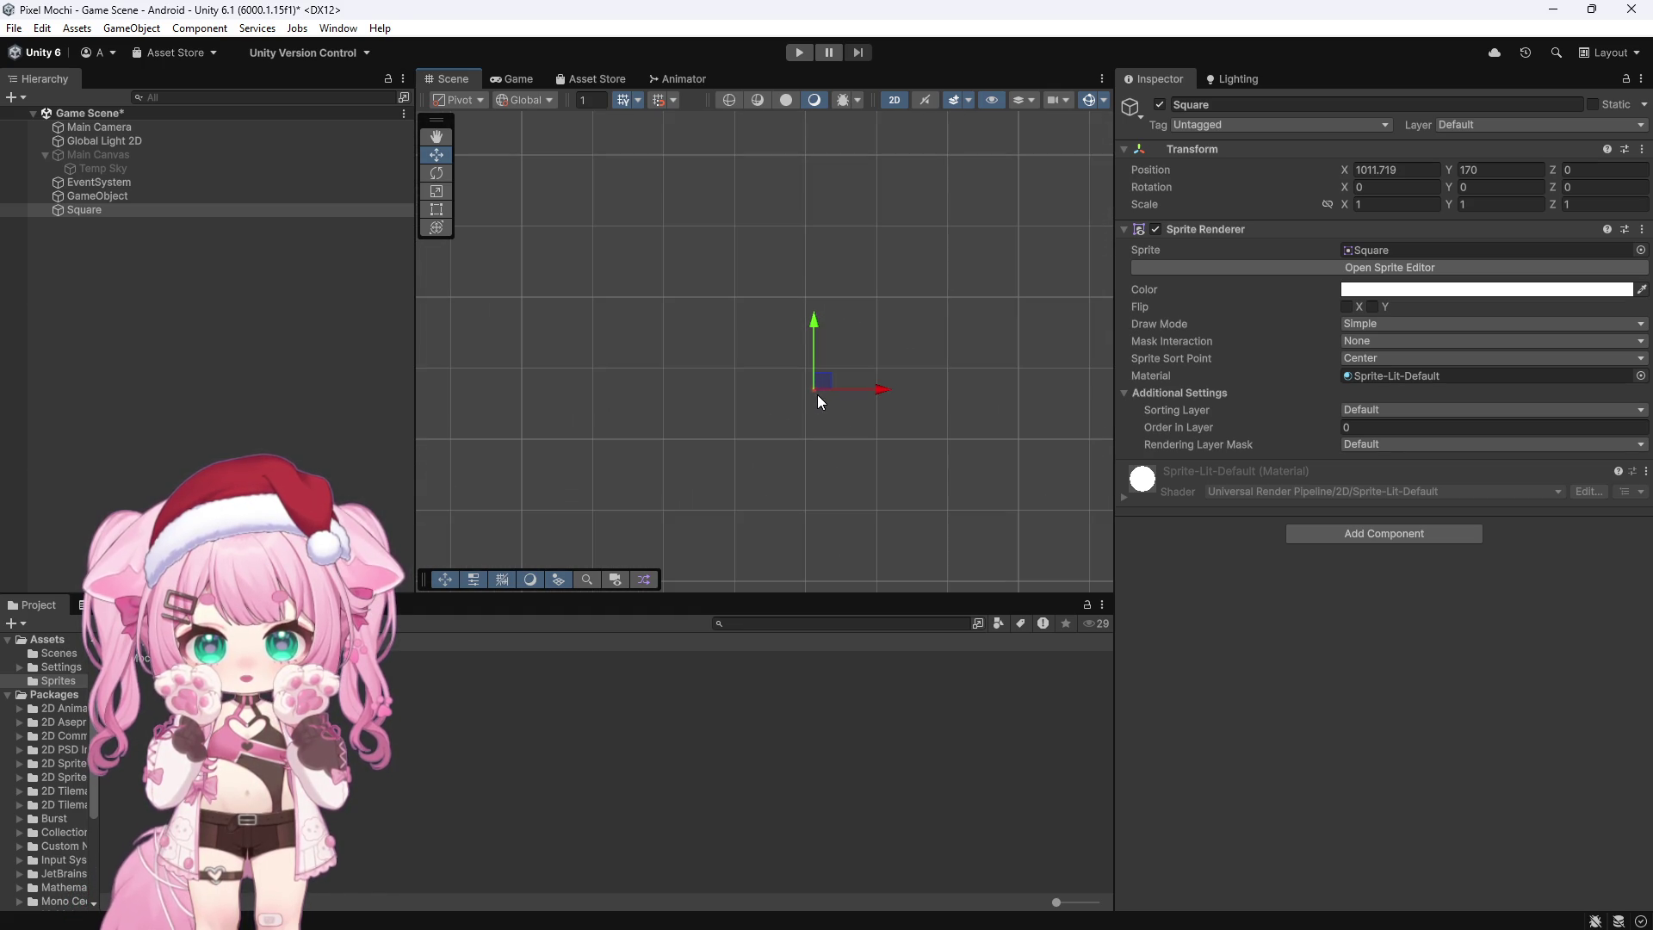
scroll(818, 396, "down", 5)
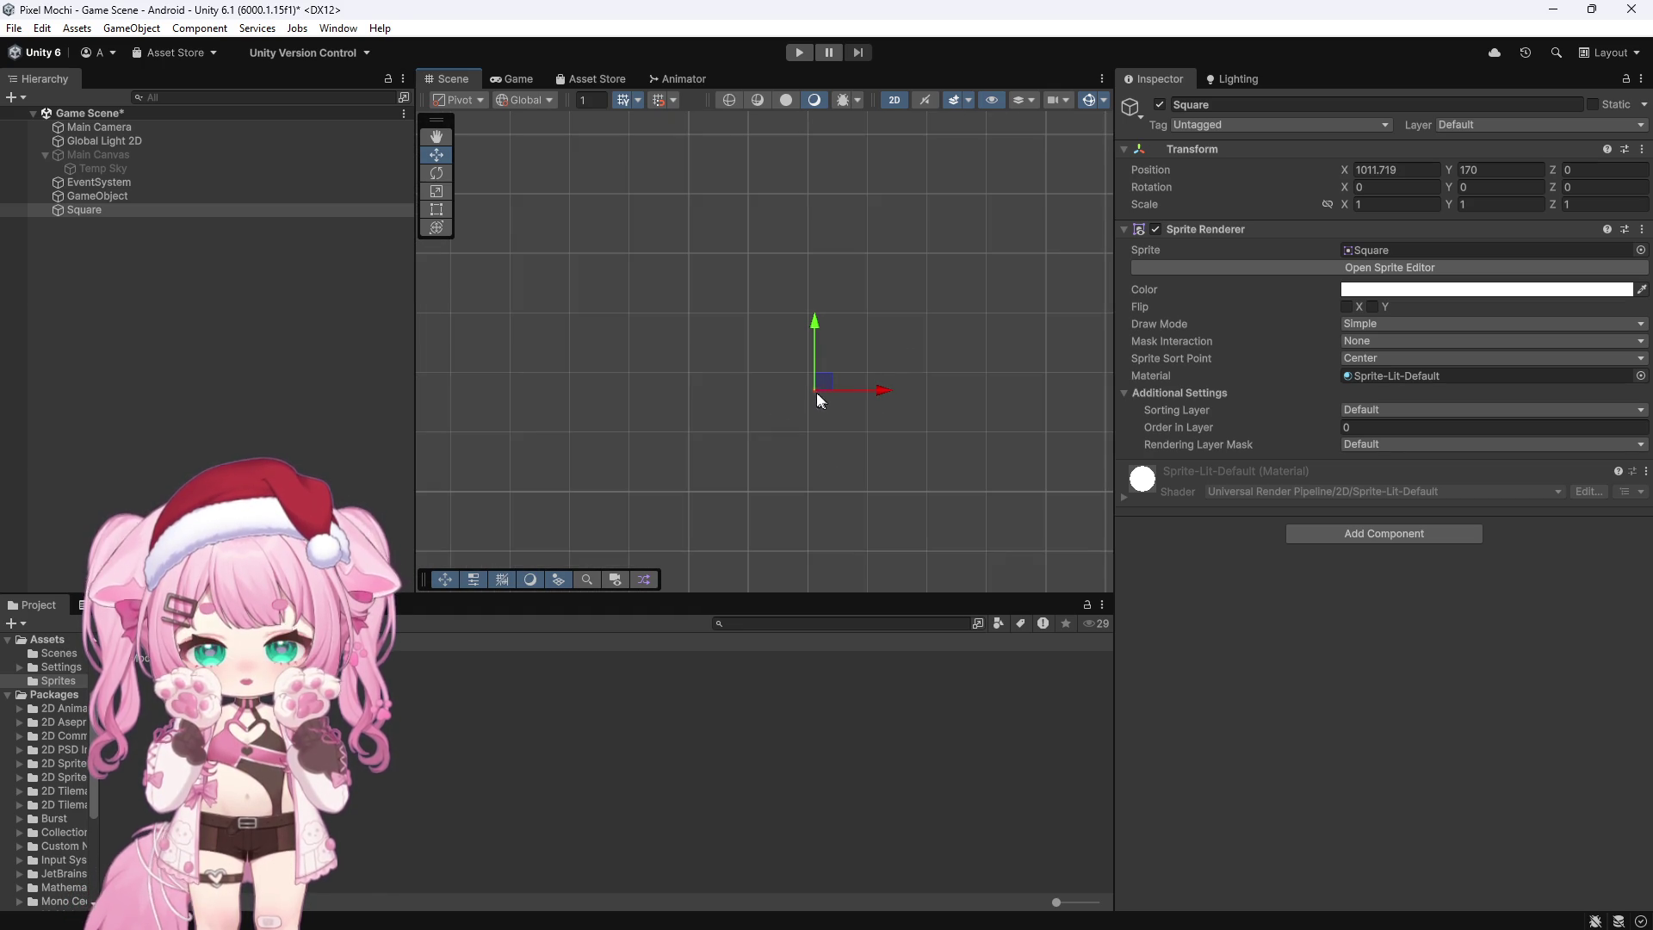
Step: Reset the Square's position to the origin and frame it in the Scene view
left_click(515, 80)
left_click(445, 79)
scroll(852, 401, "up", 5)
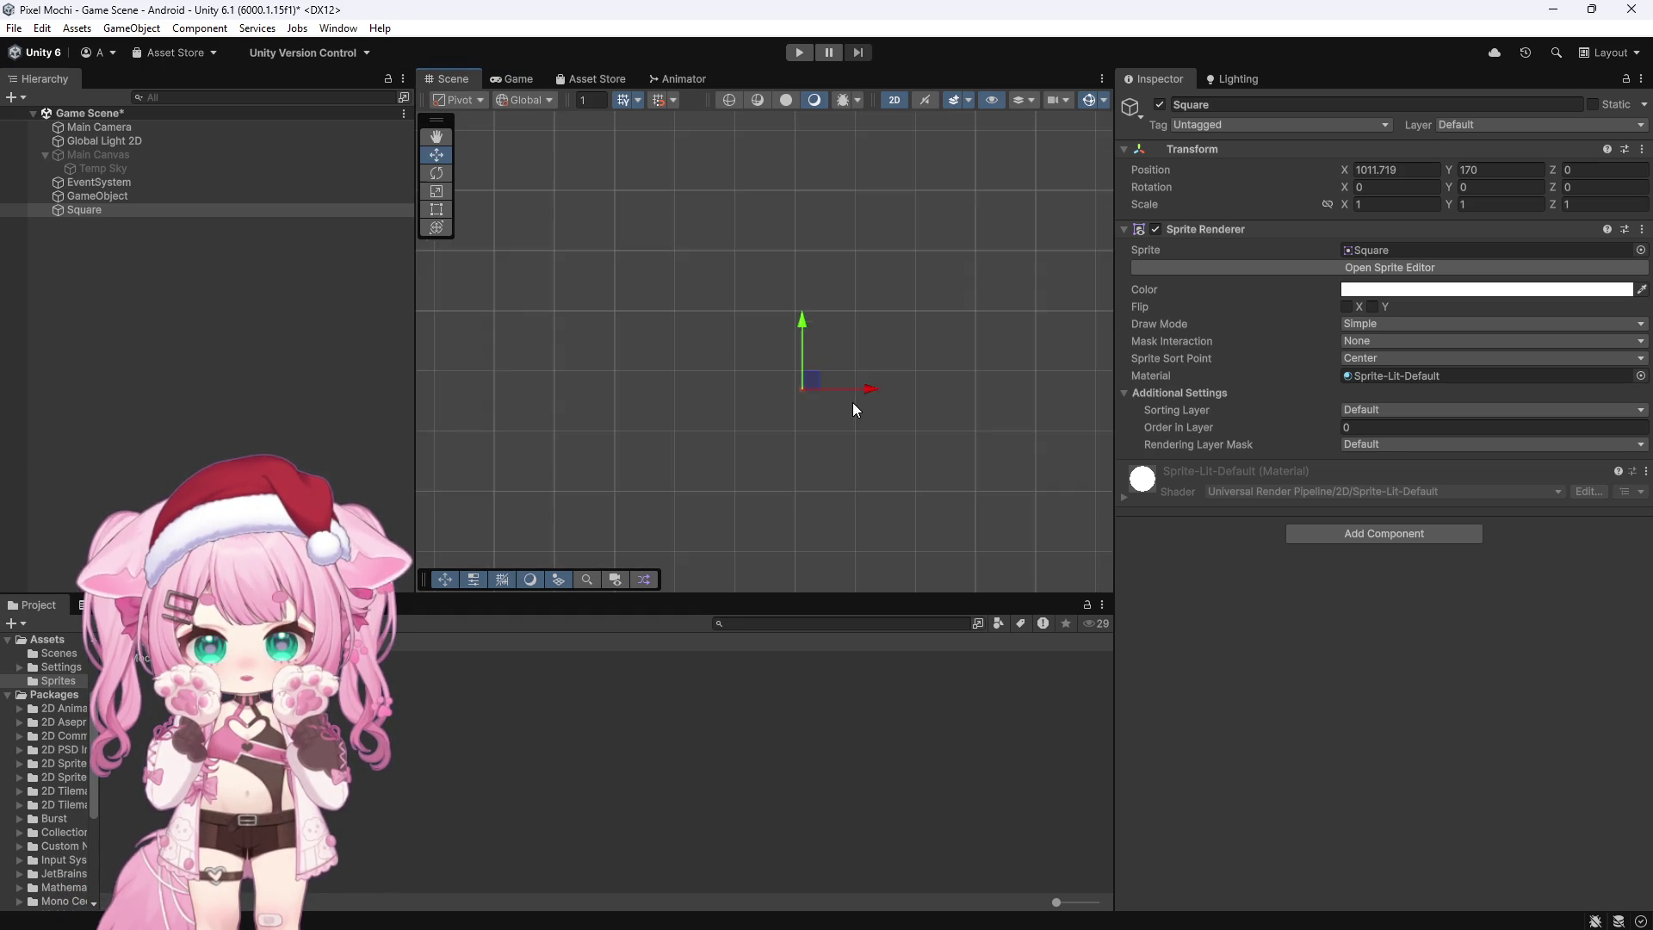
scroll(802, 375, "up", 4)
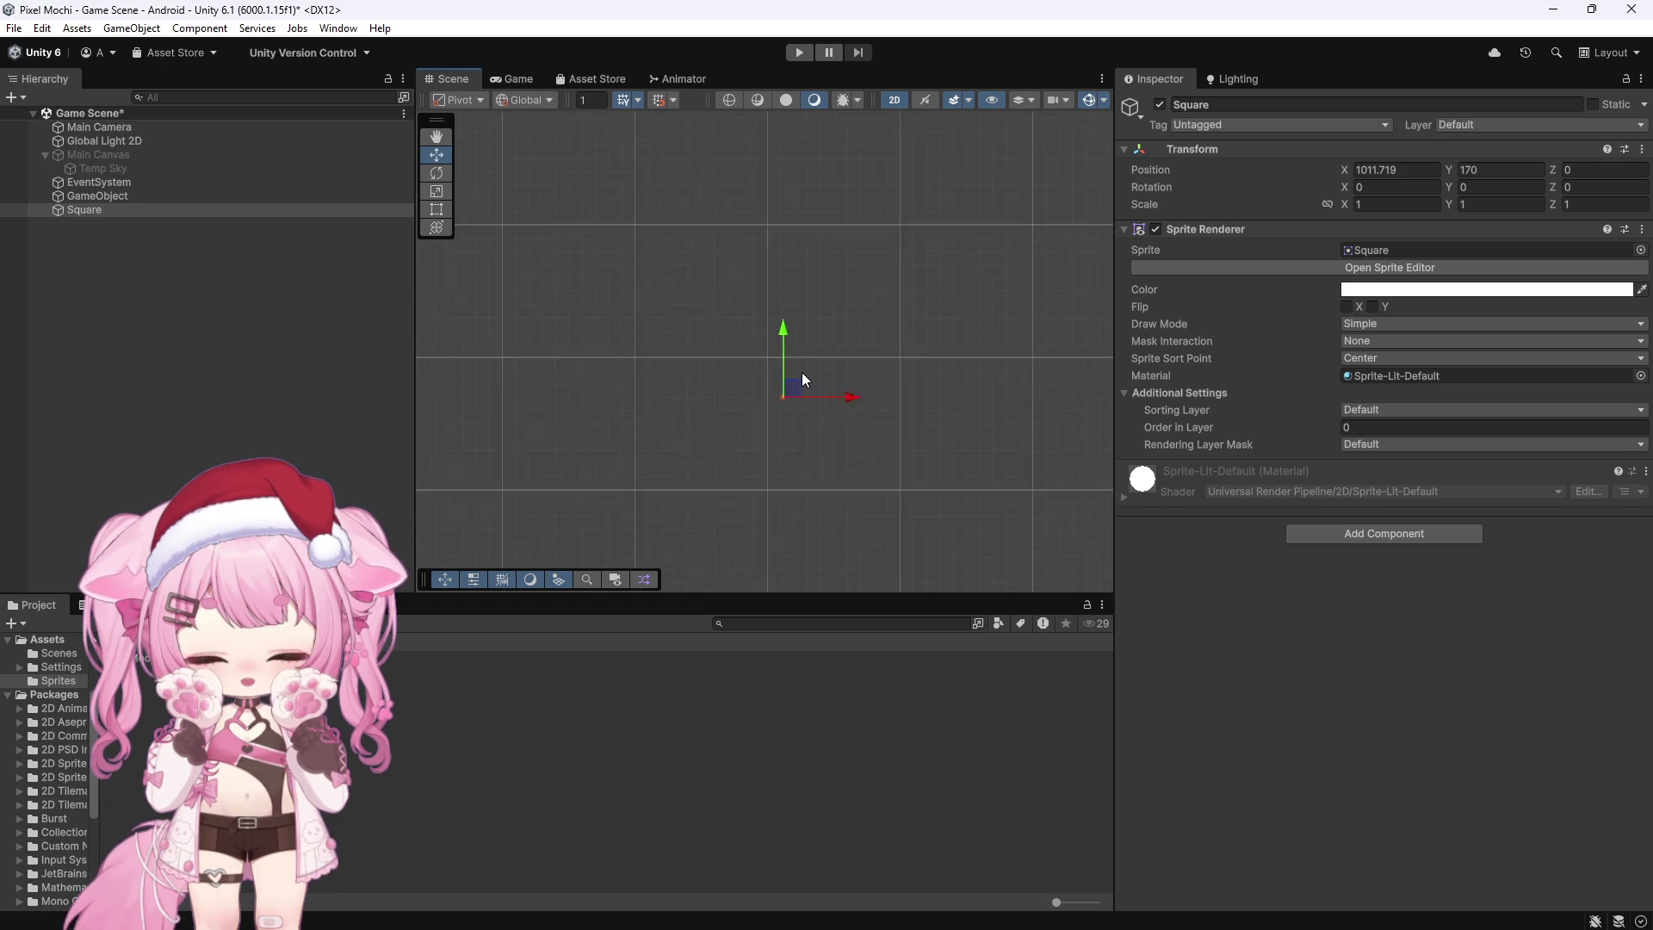
scroll(802, 375, "up", 3)
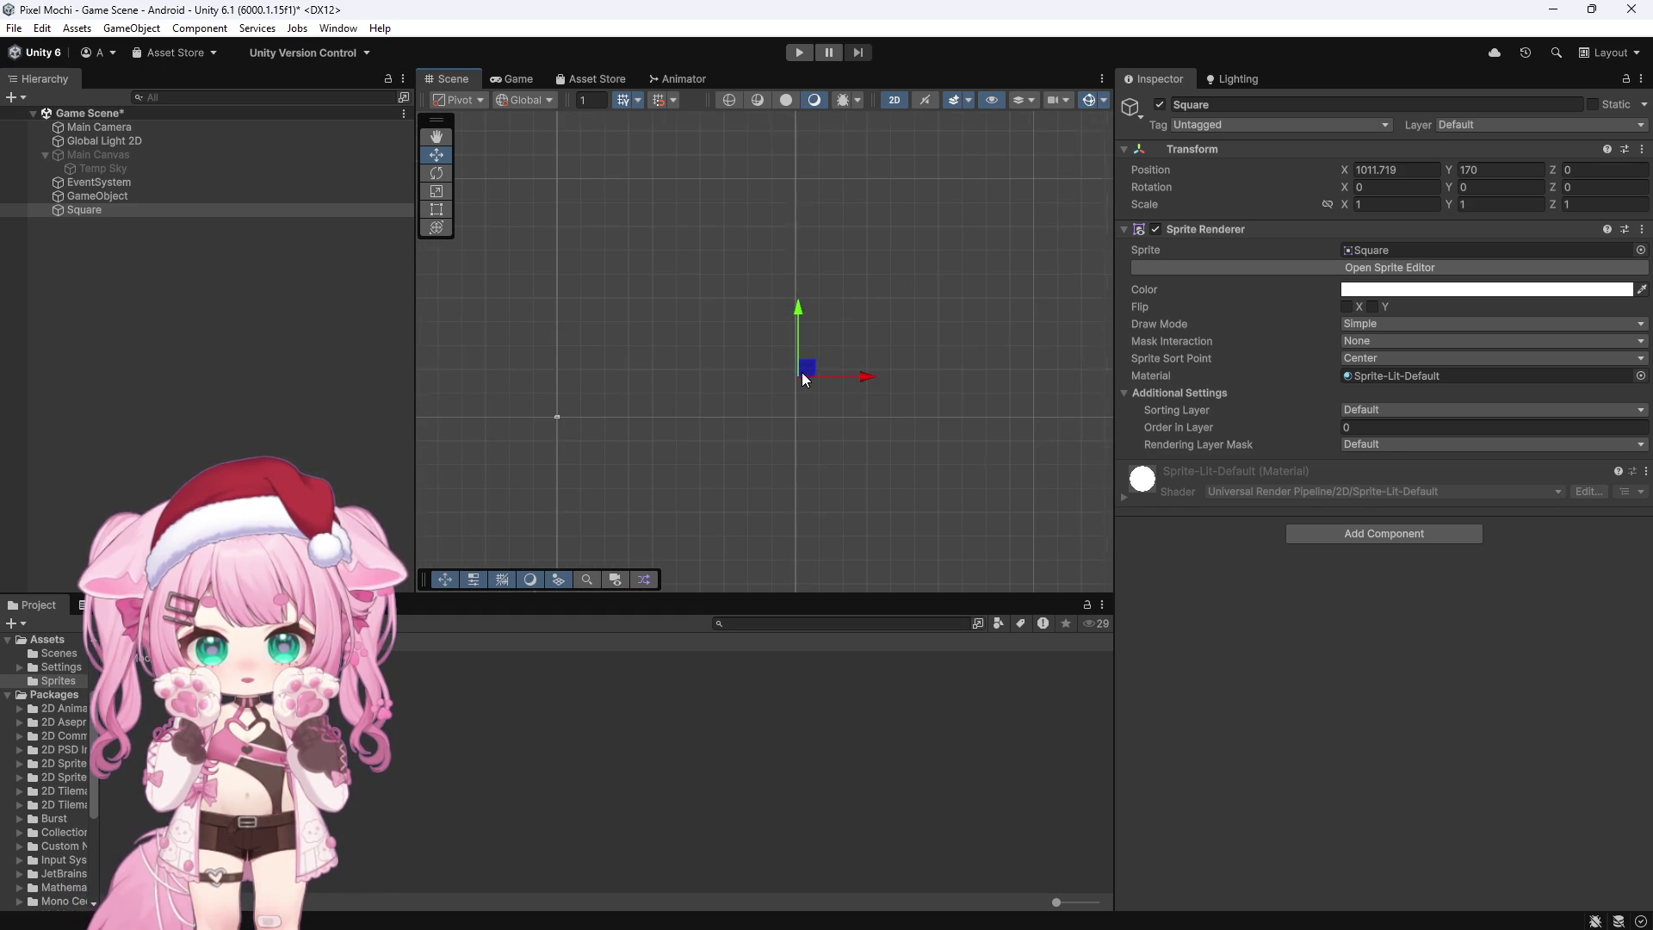
left_click(1407, 172)
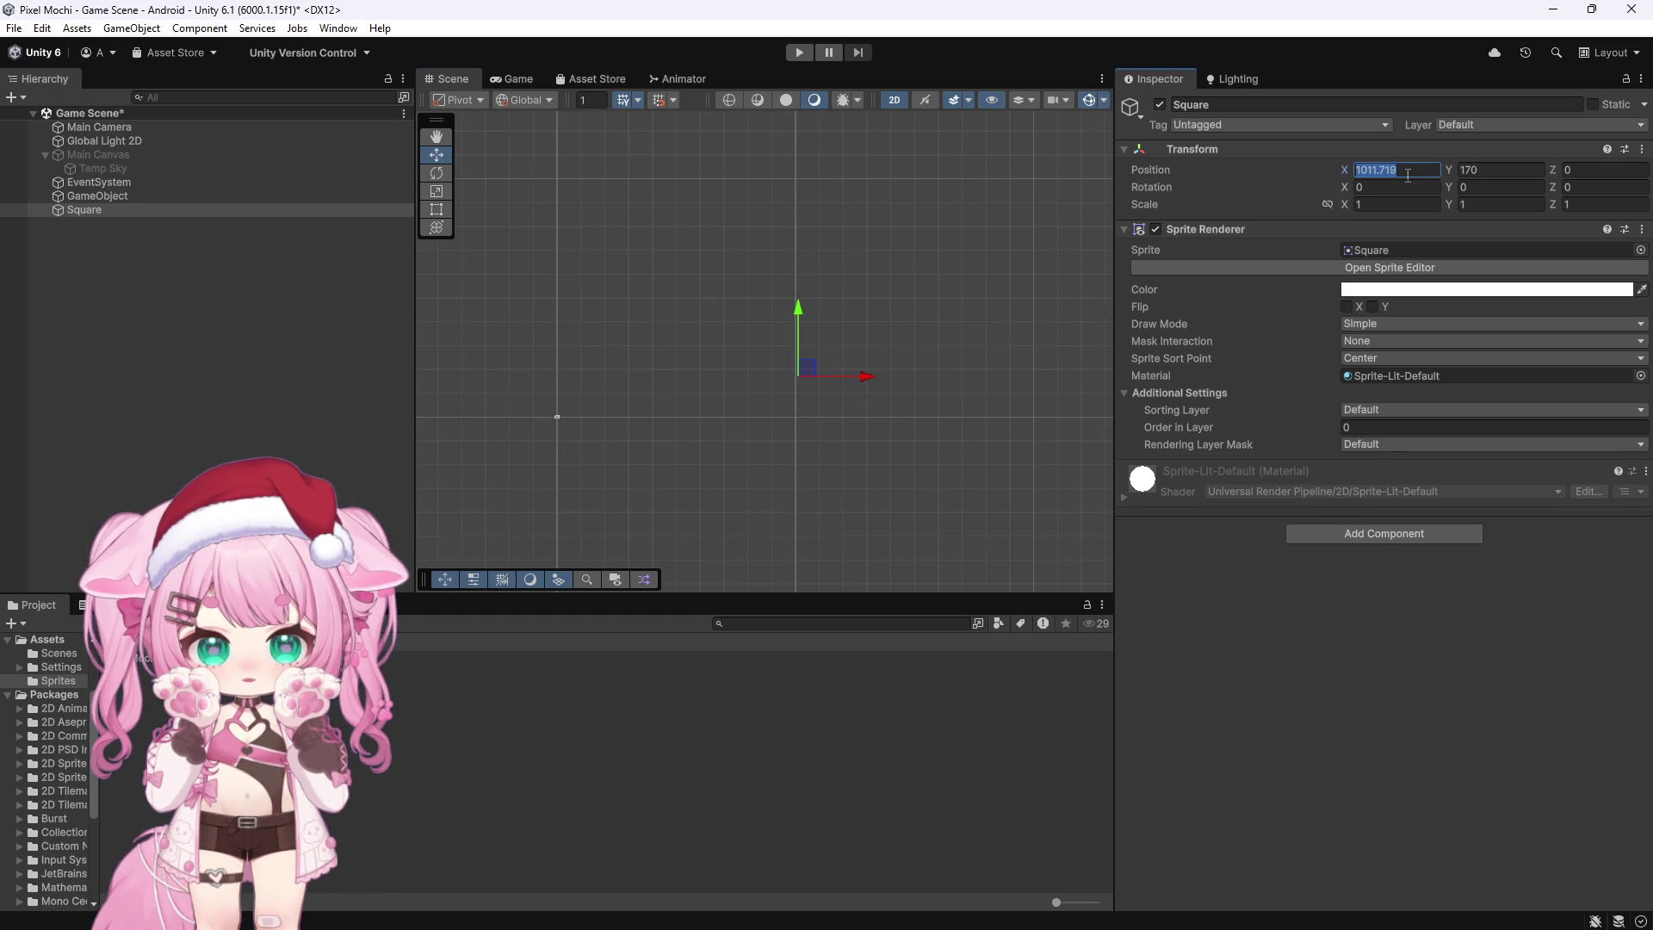
left_click(1642, 149)
left_click(1502, 163)
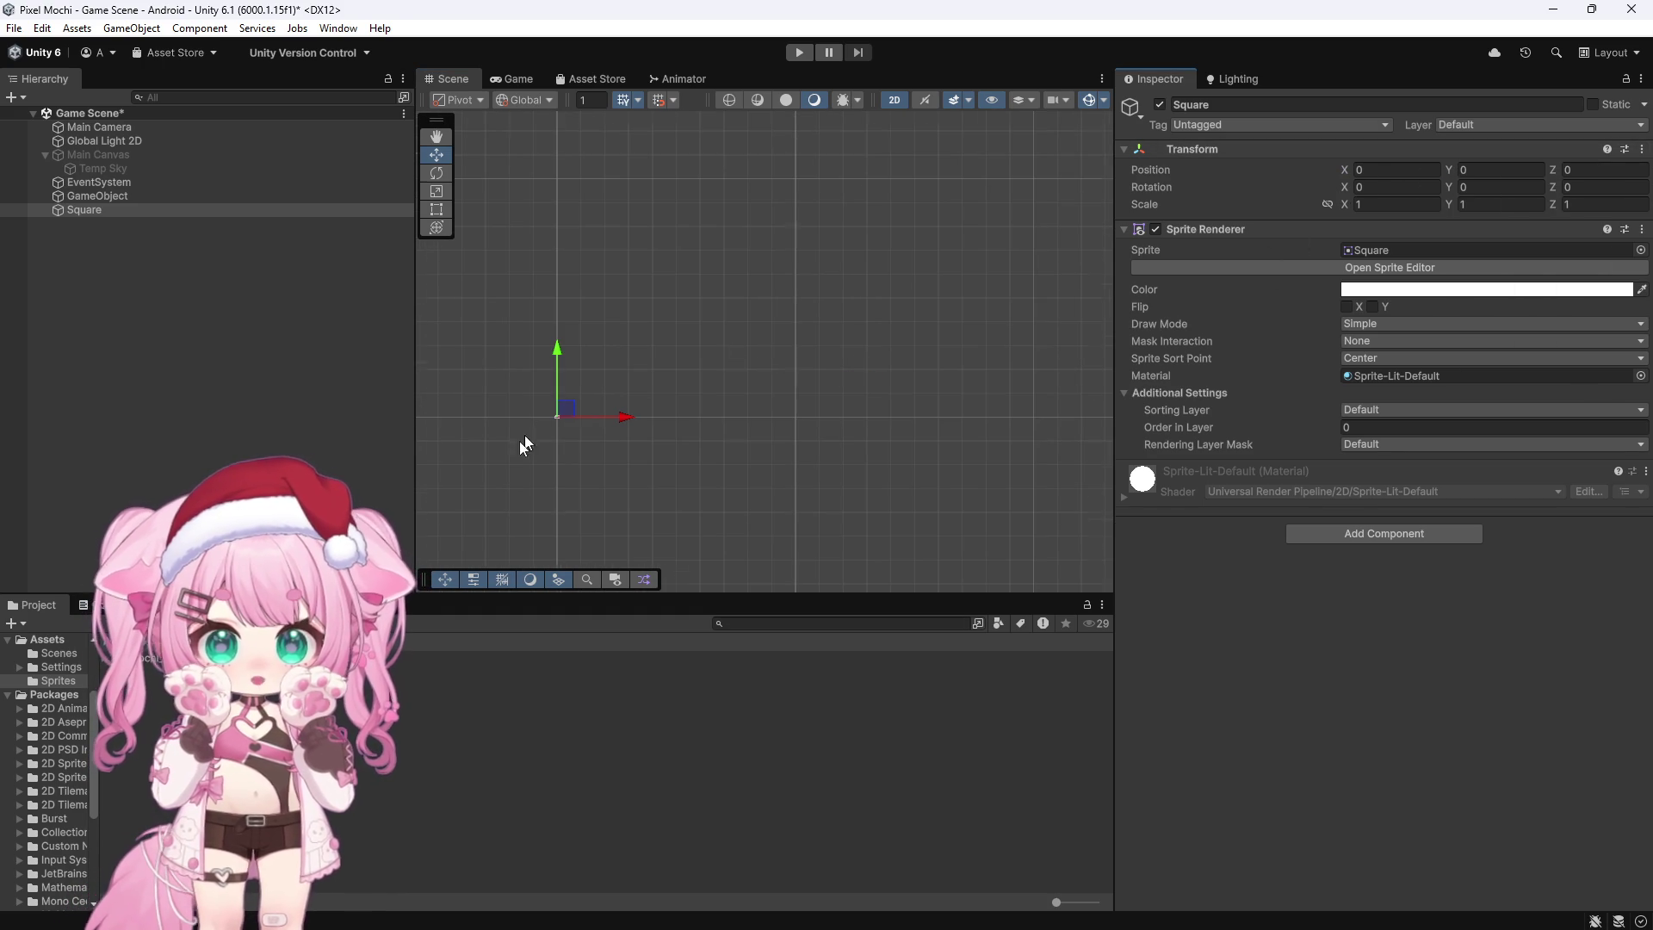
scroll(533, 430, "up", 3)
key("f")
scroll(731, 374, "down", 10)
scroll(707, 379, "down", 2)
Step: Stretch the Square wide with the Scale tool and move it below the origin
left_click(436, 191)
mouse_move(779, 370)
left_mouse_down()
mouse_move(1140, 369)
mouse_move(1233, 350)
left_mouse_up()
scroll(608, 234, "down", 3)
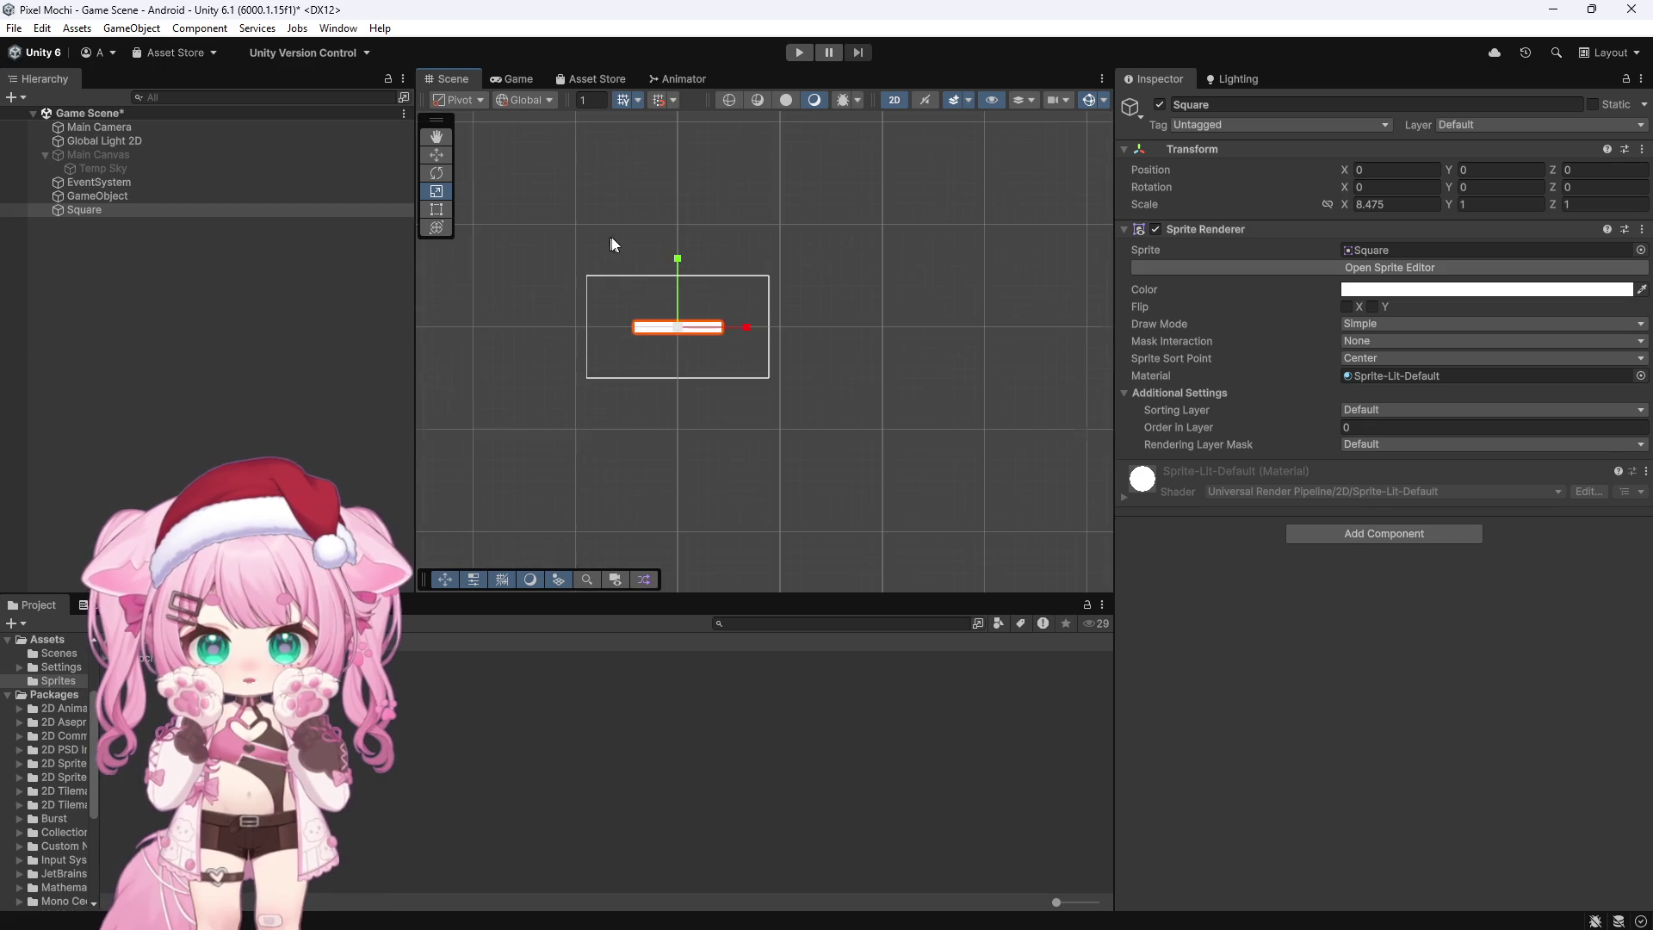
left_click_drag(756, 324, 995, 328)
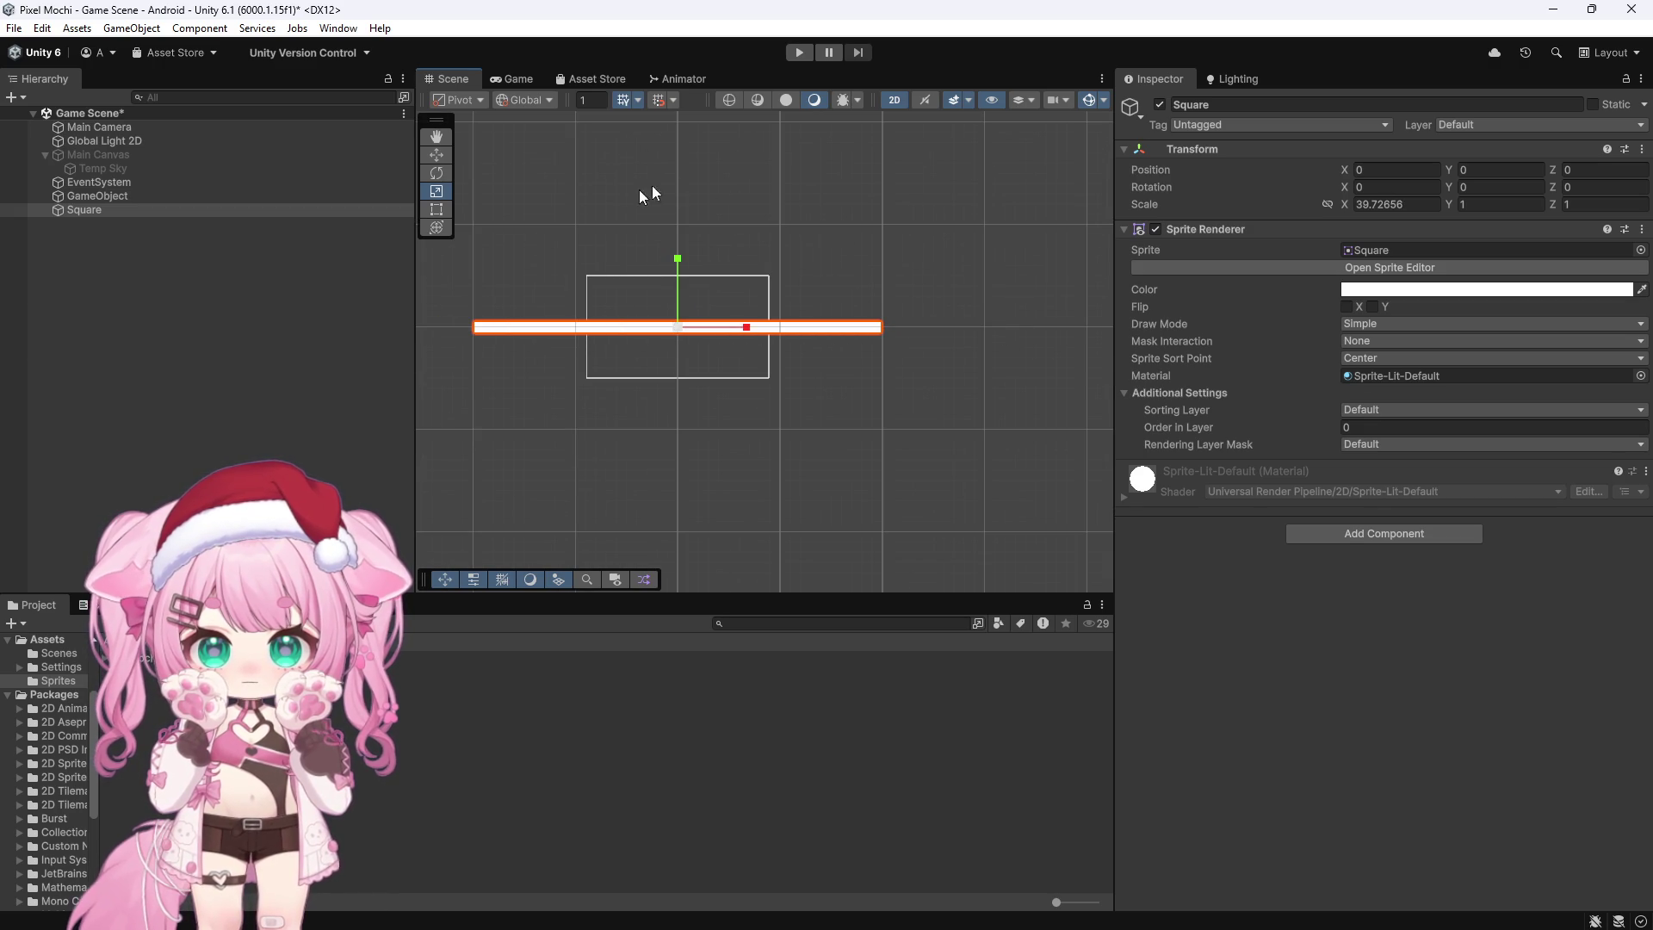
scroll(586, 353, "up", 2)
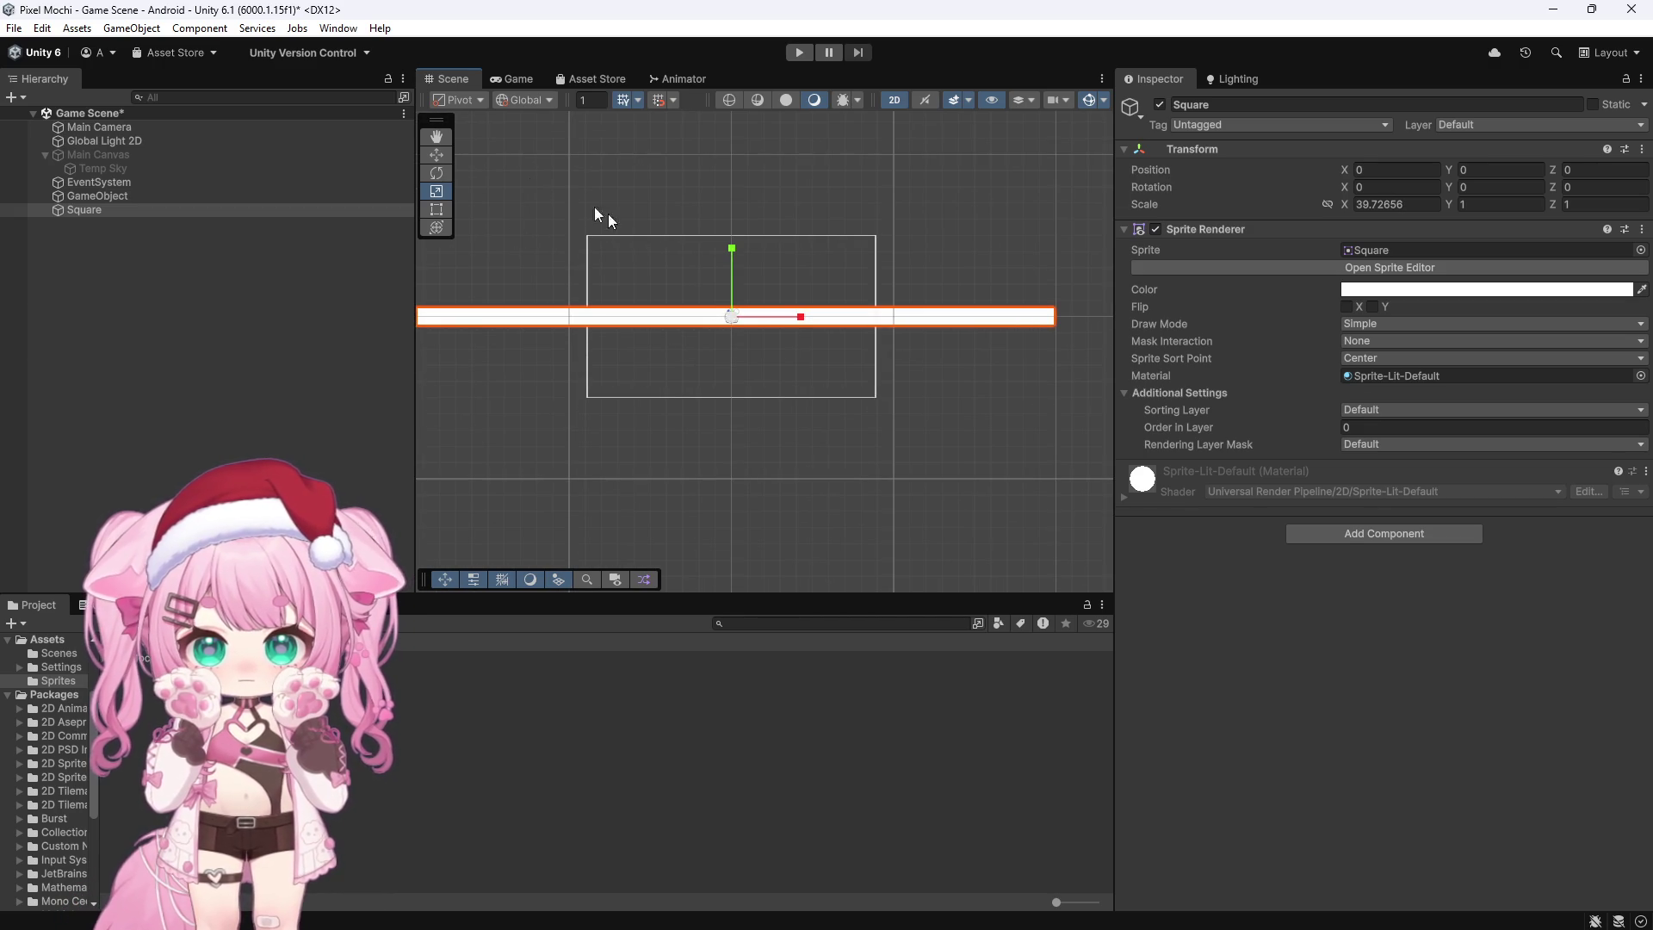
left_click(437, 155)
mouse_move(747, 240)
left_mouse_down()
mouse_move(752, 322)
mouse_move(765, 313)
left_mouse_up()
Step: Set the Square's Scale to X 40, Y 5
left_click(1393, 204)
type("40")
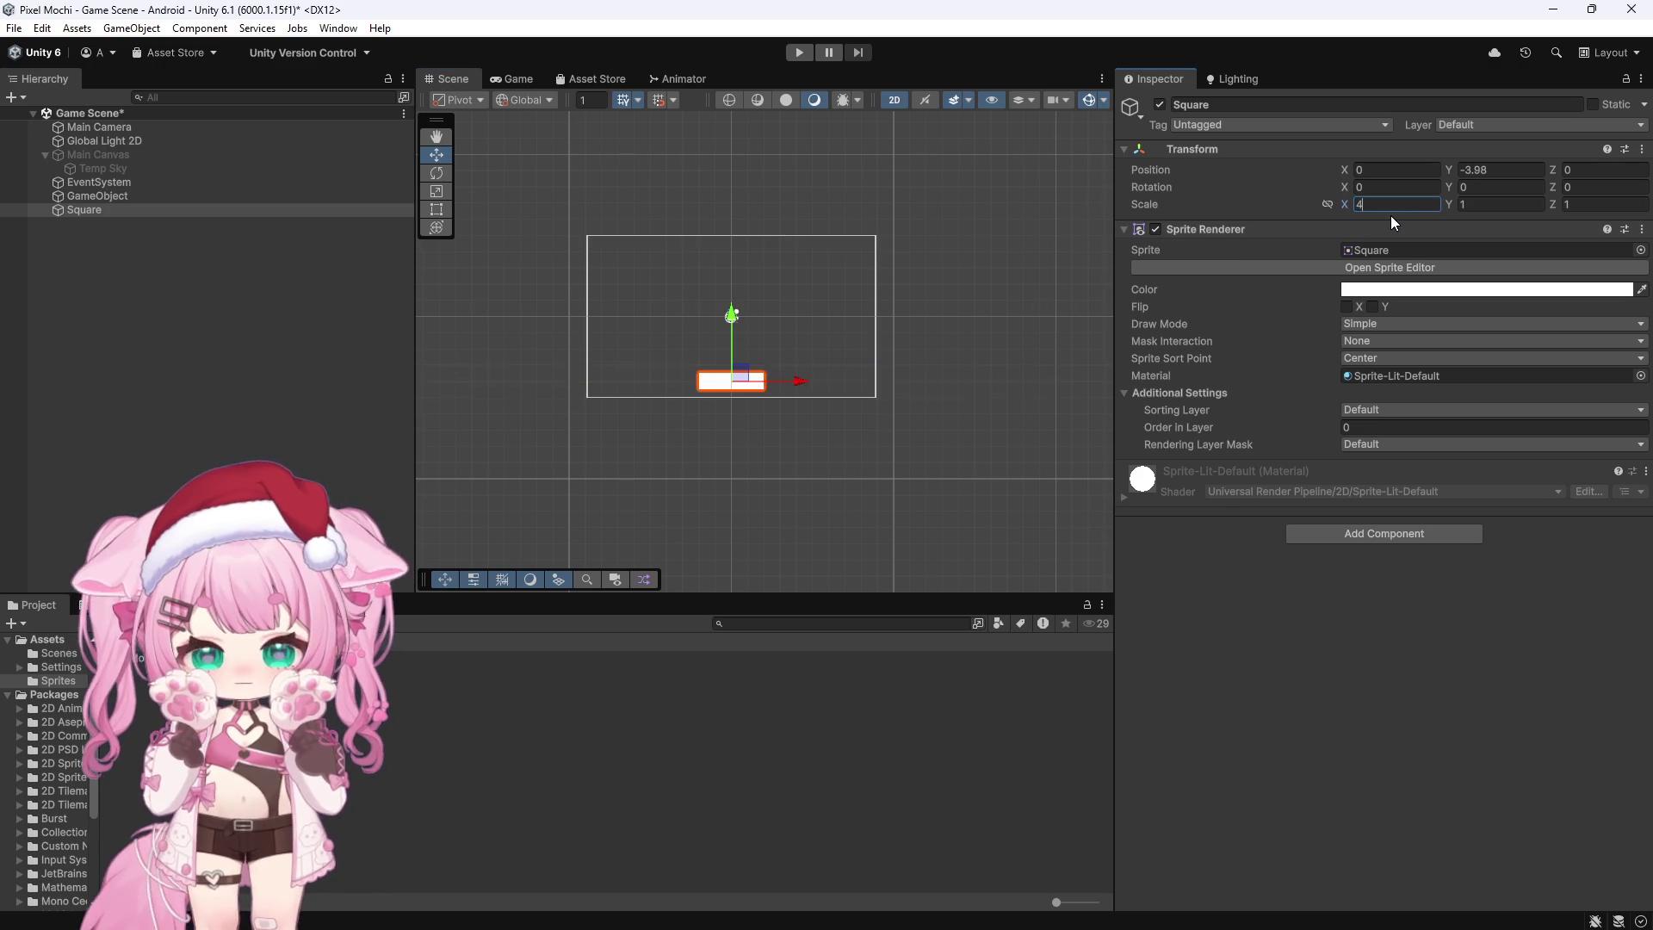
left_click(1469, 206)
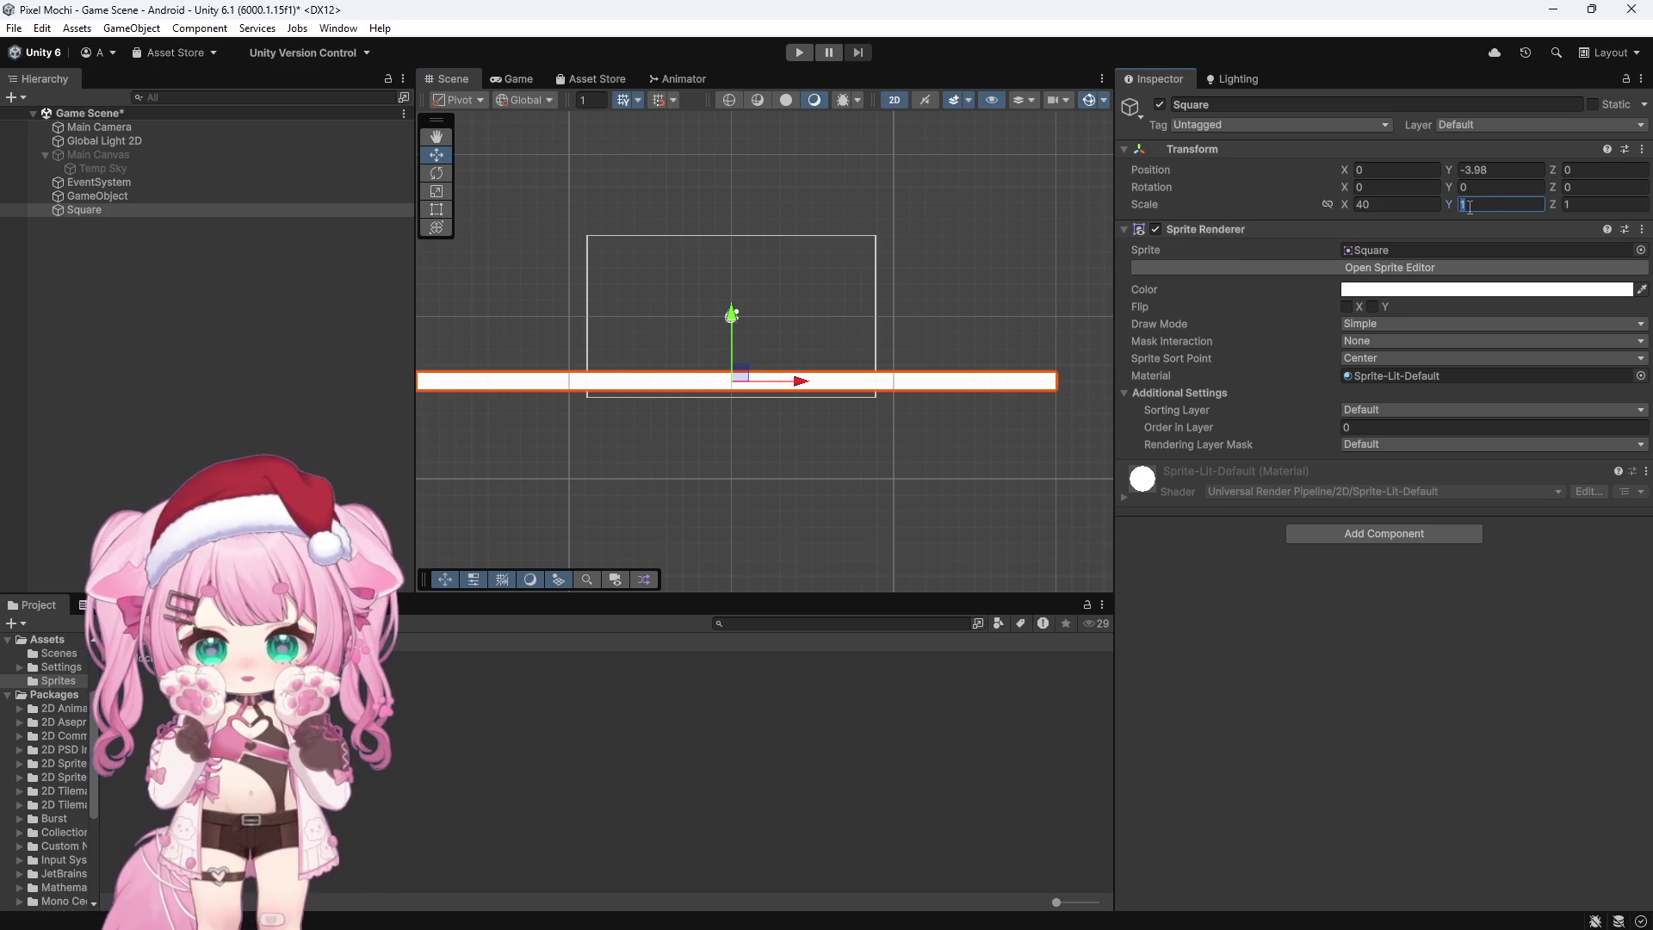
type("10")
key("BackSpace")
key("BackSpace")
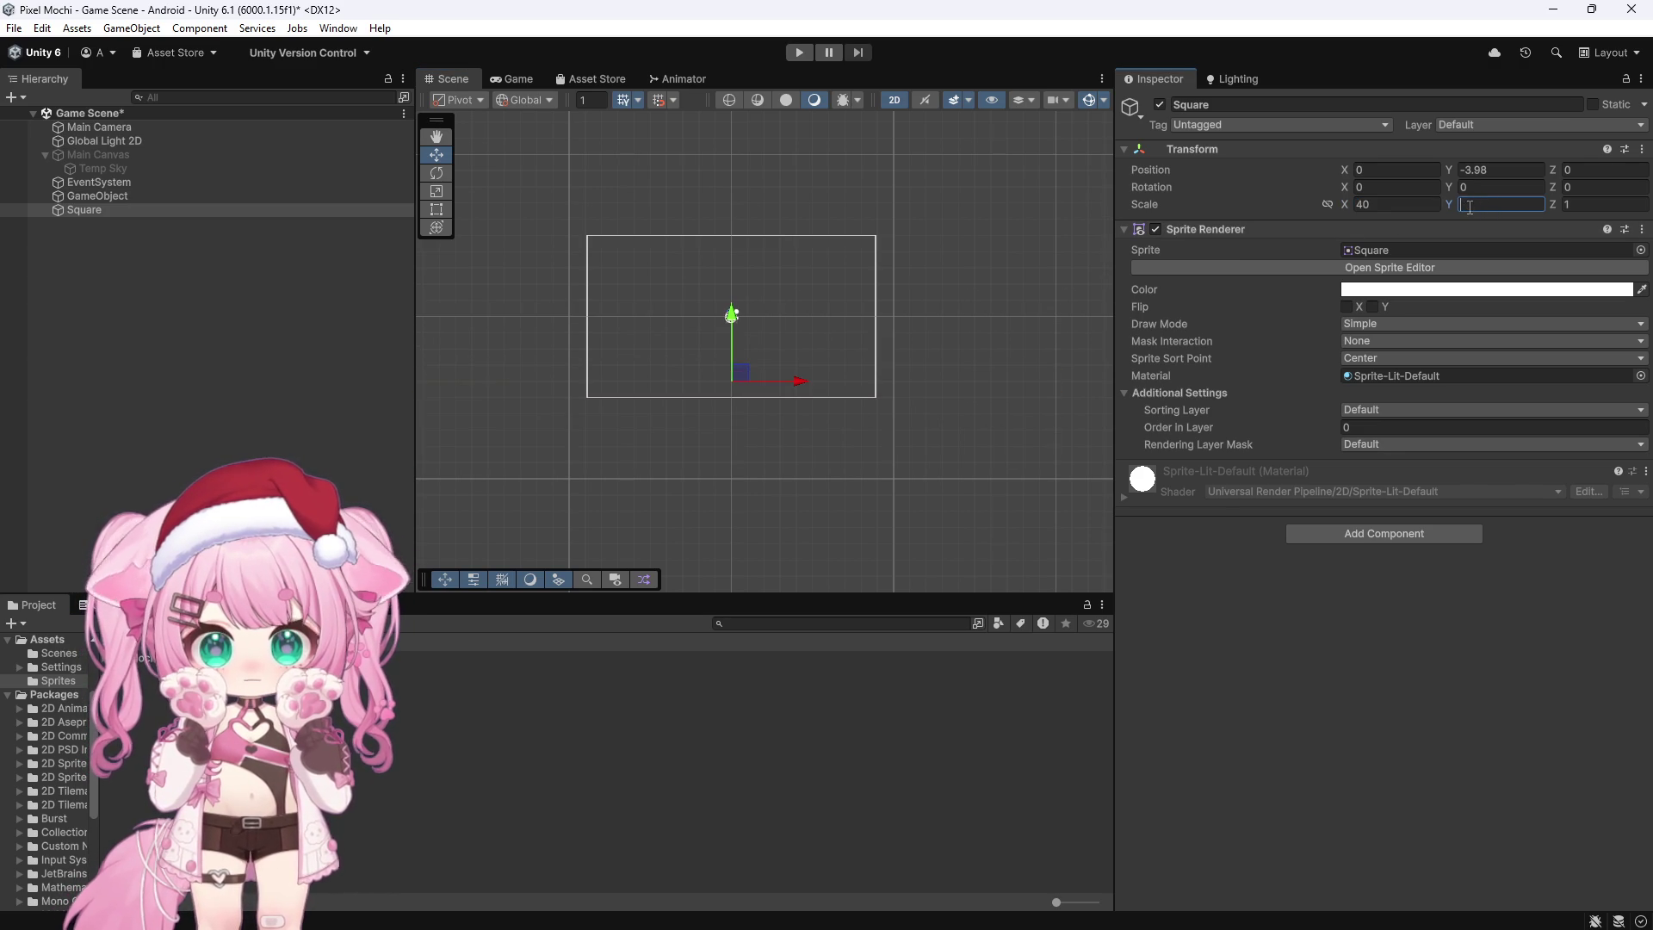
type("5")
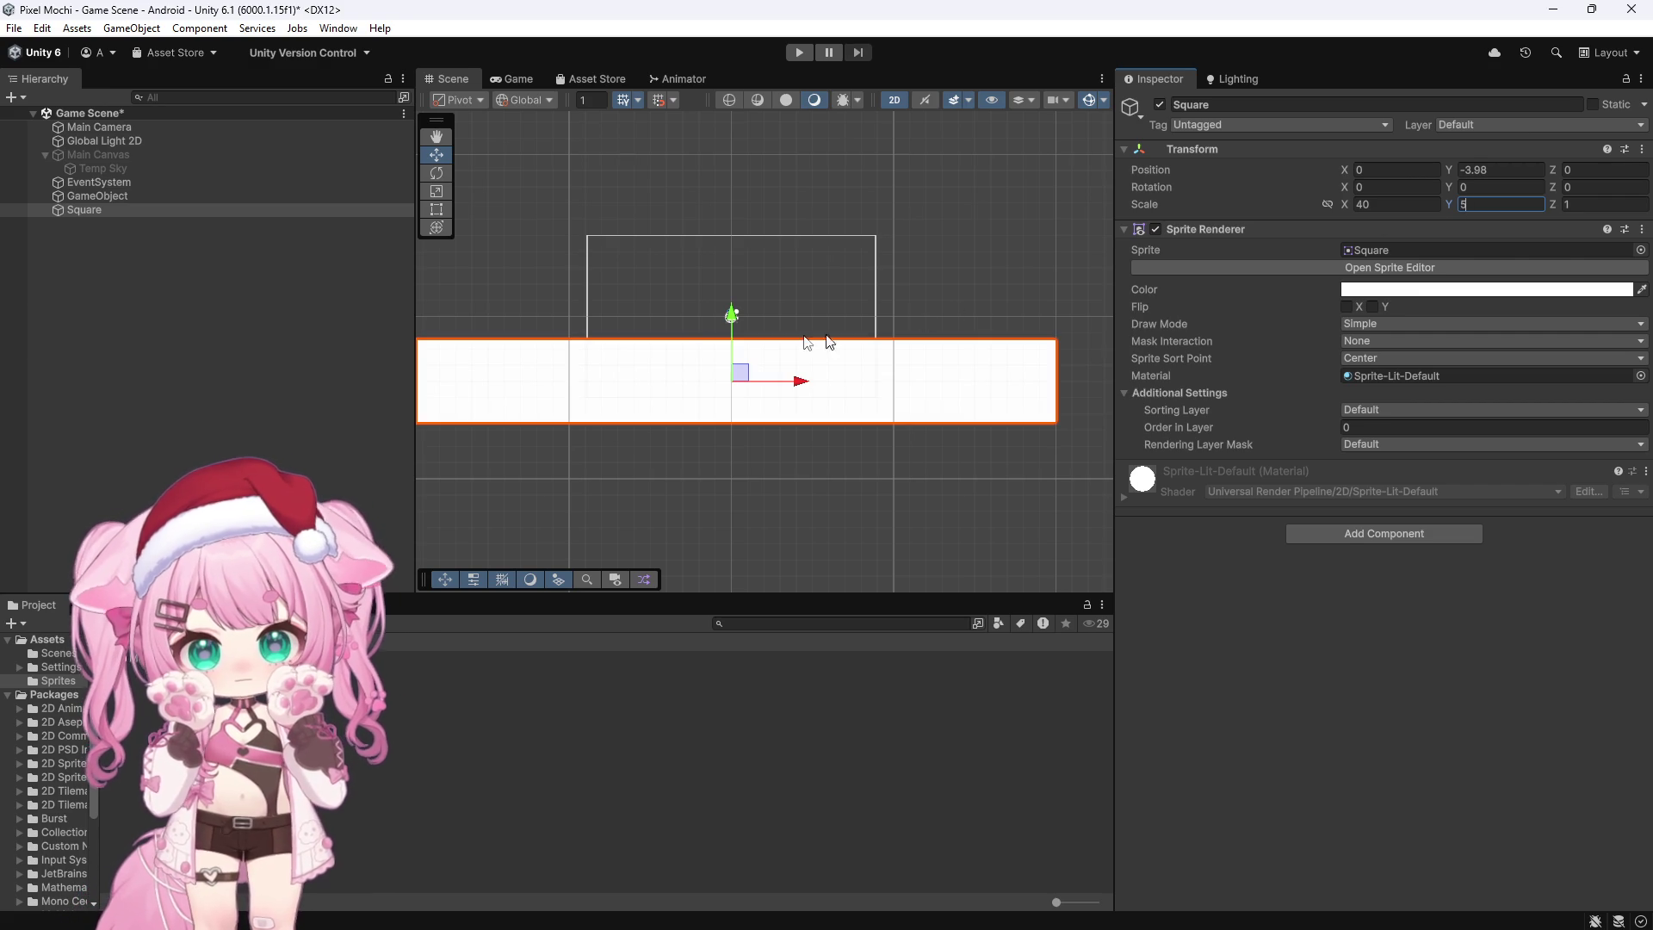
Step: Lower the strip beneath the camera frame to about Y -5.36
left_click_drag(733, 320, 751, 340)
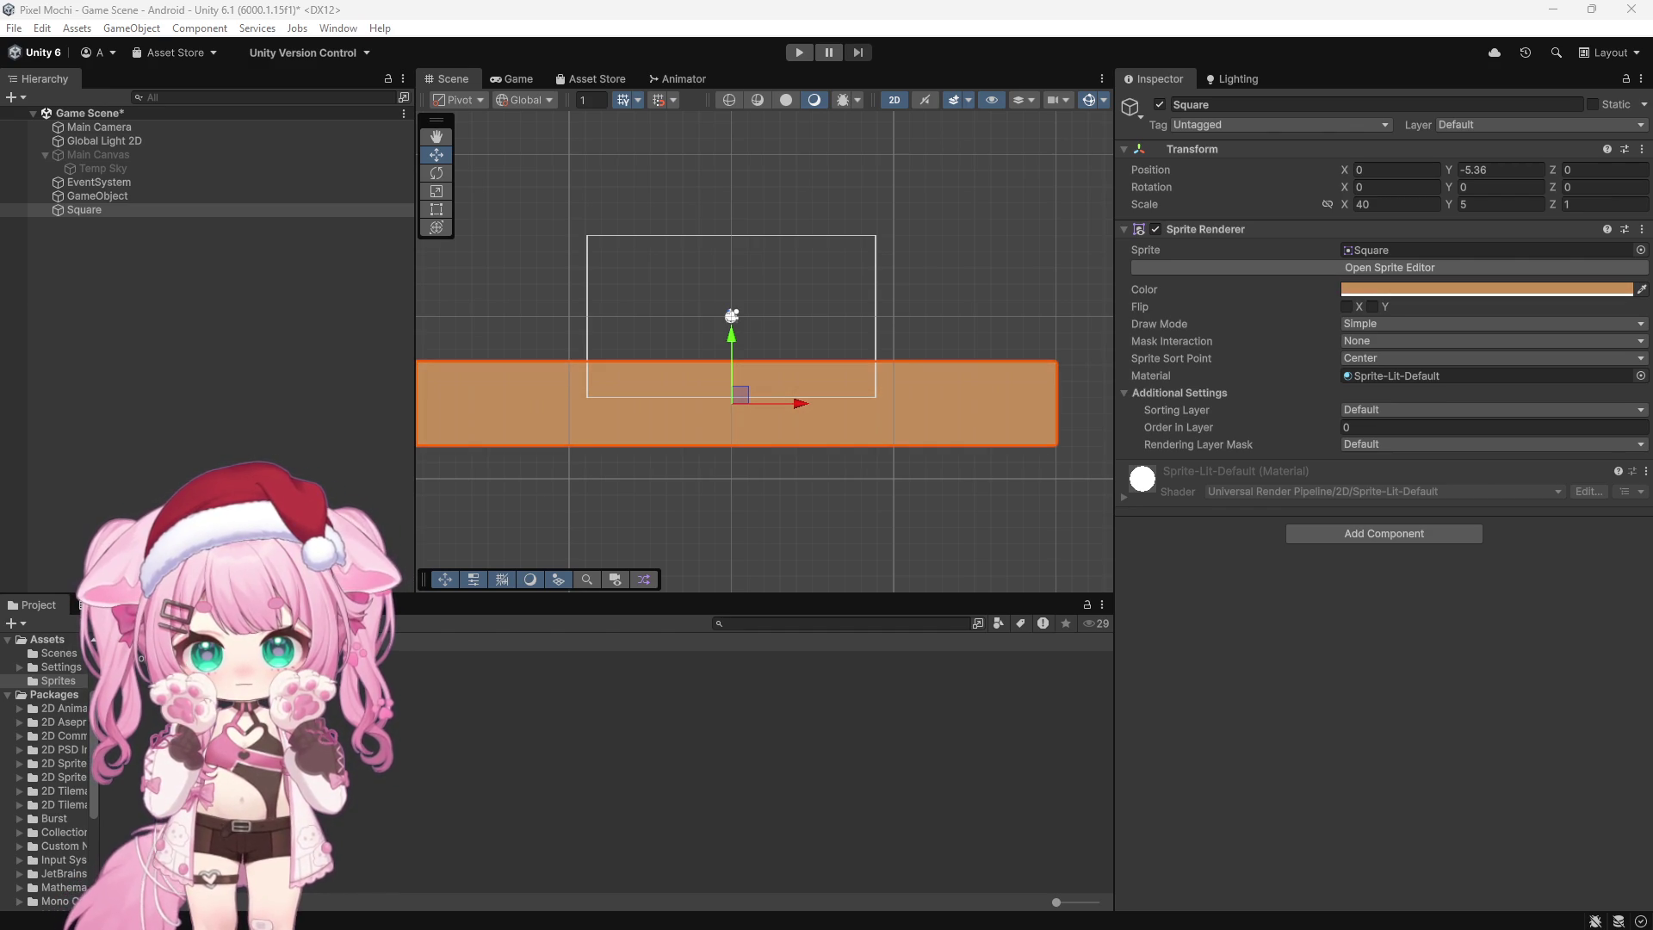
left_click(498, 324)
scroll(498, 324, "up", 3)
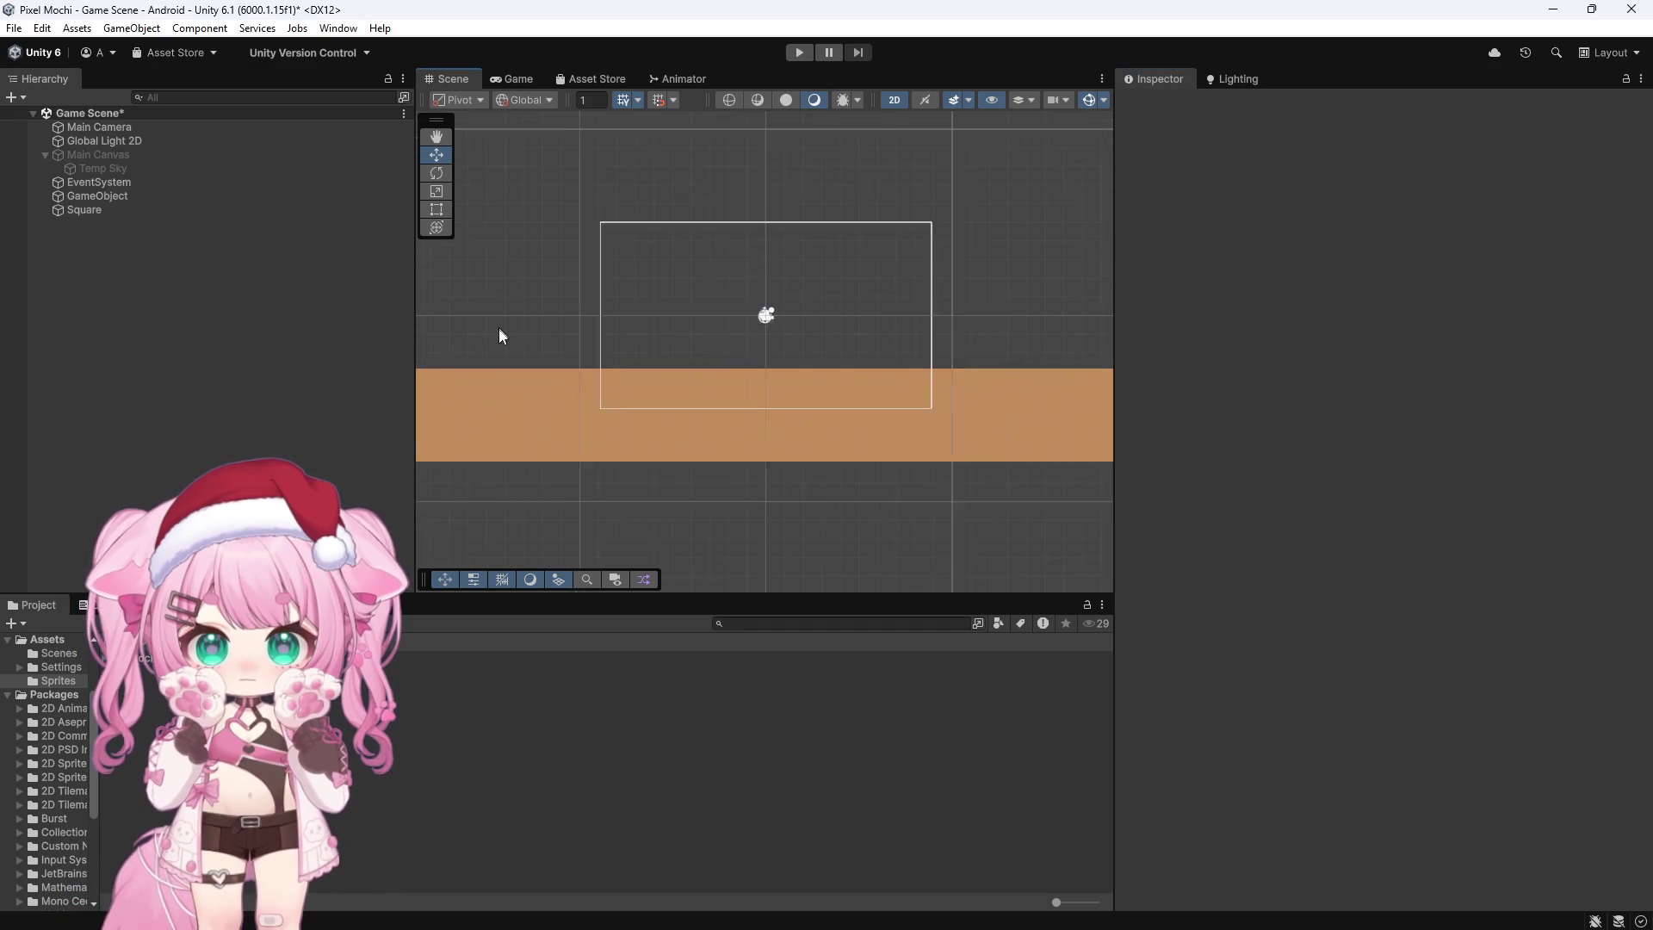
Step: Rename the Square to Ground
left_click(76, 210)
left_click(1247, 104)
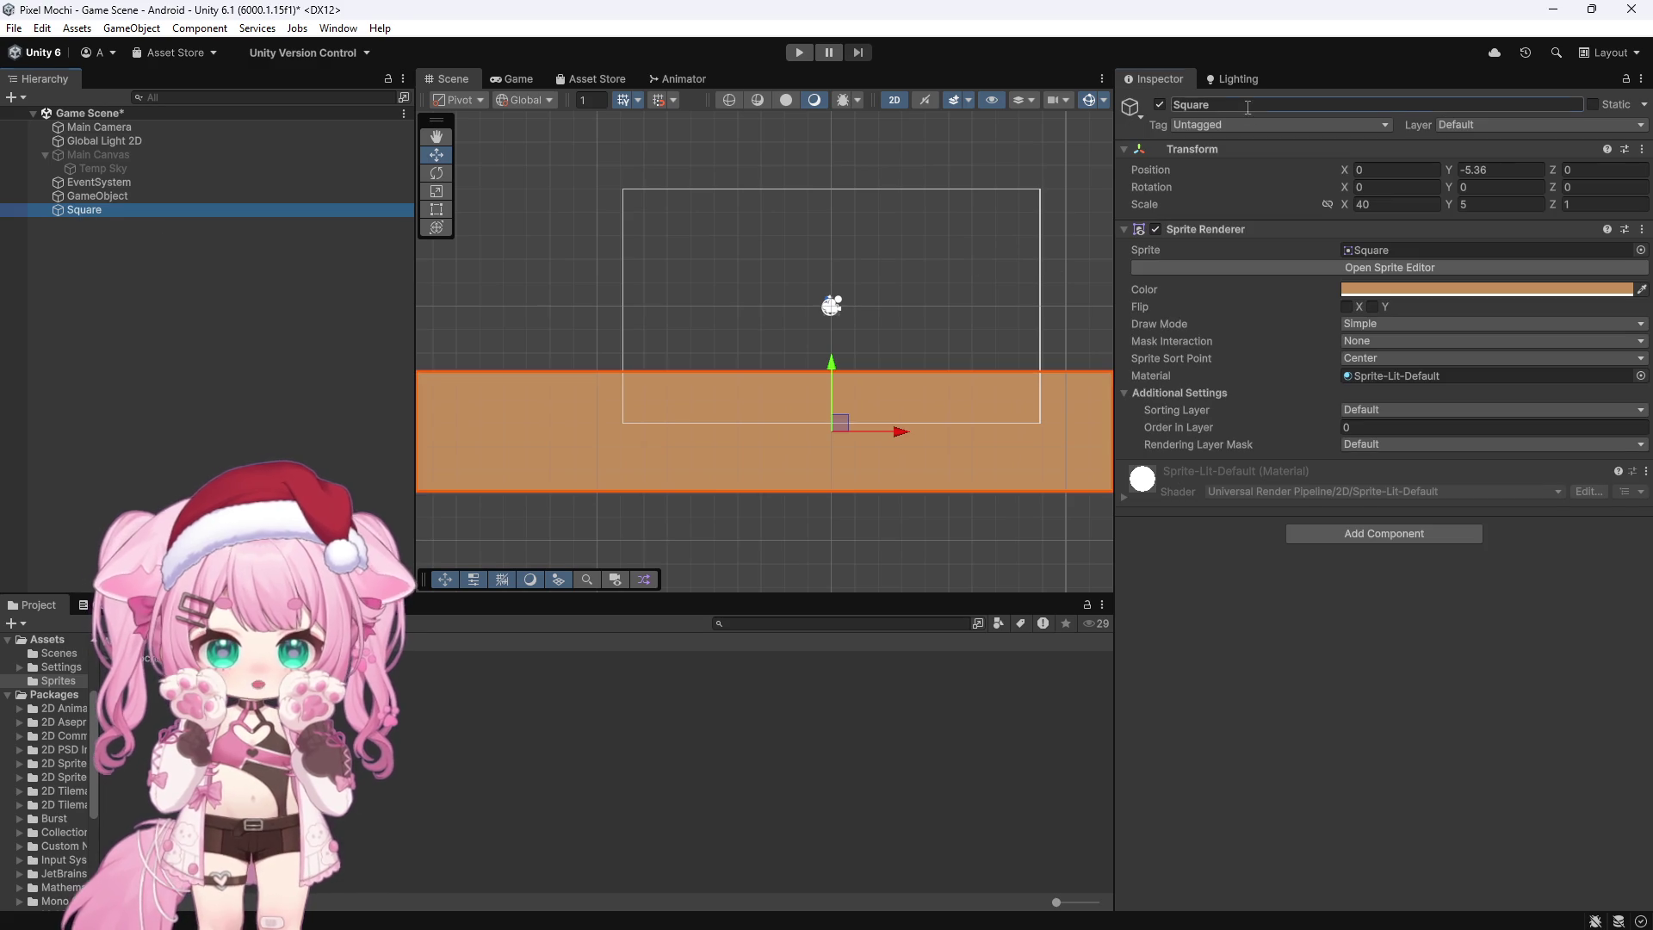
type("Ground")
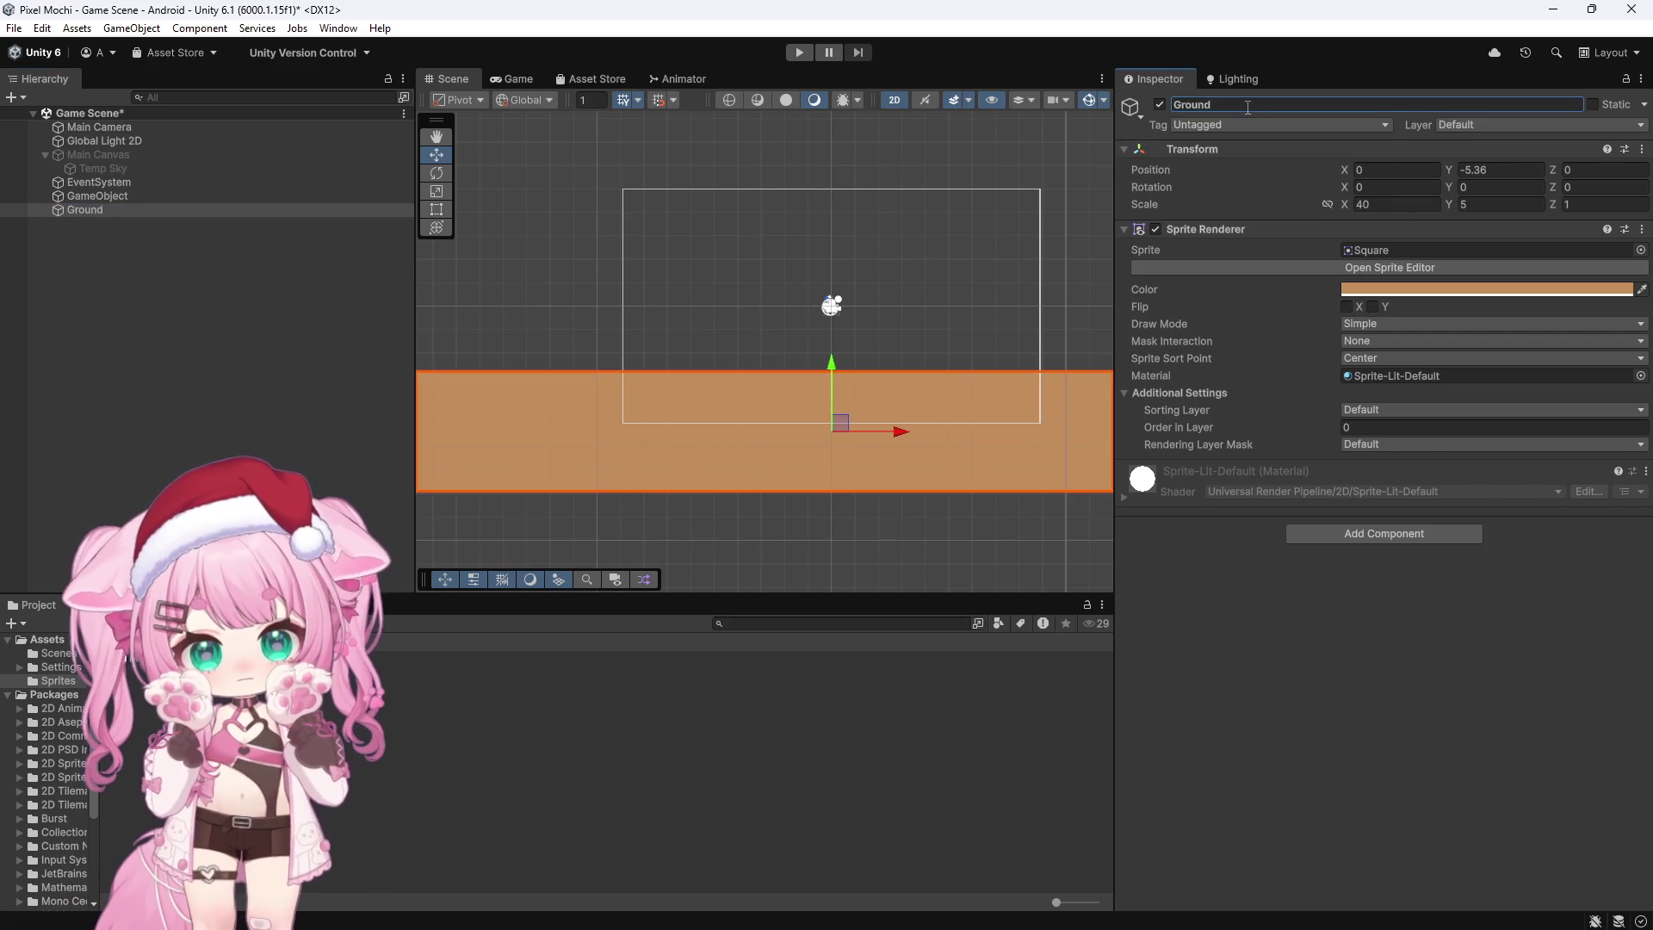
Step: Add a Box Collider 2D to Ground and view it in the Game view
left_click(1305, 532)
type("rig")
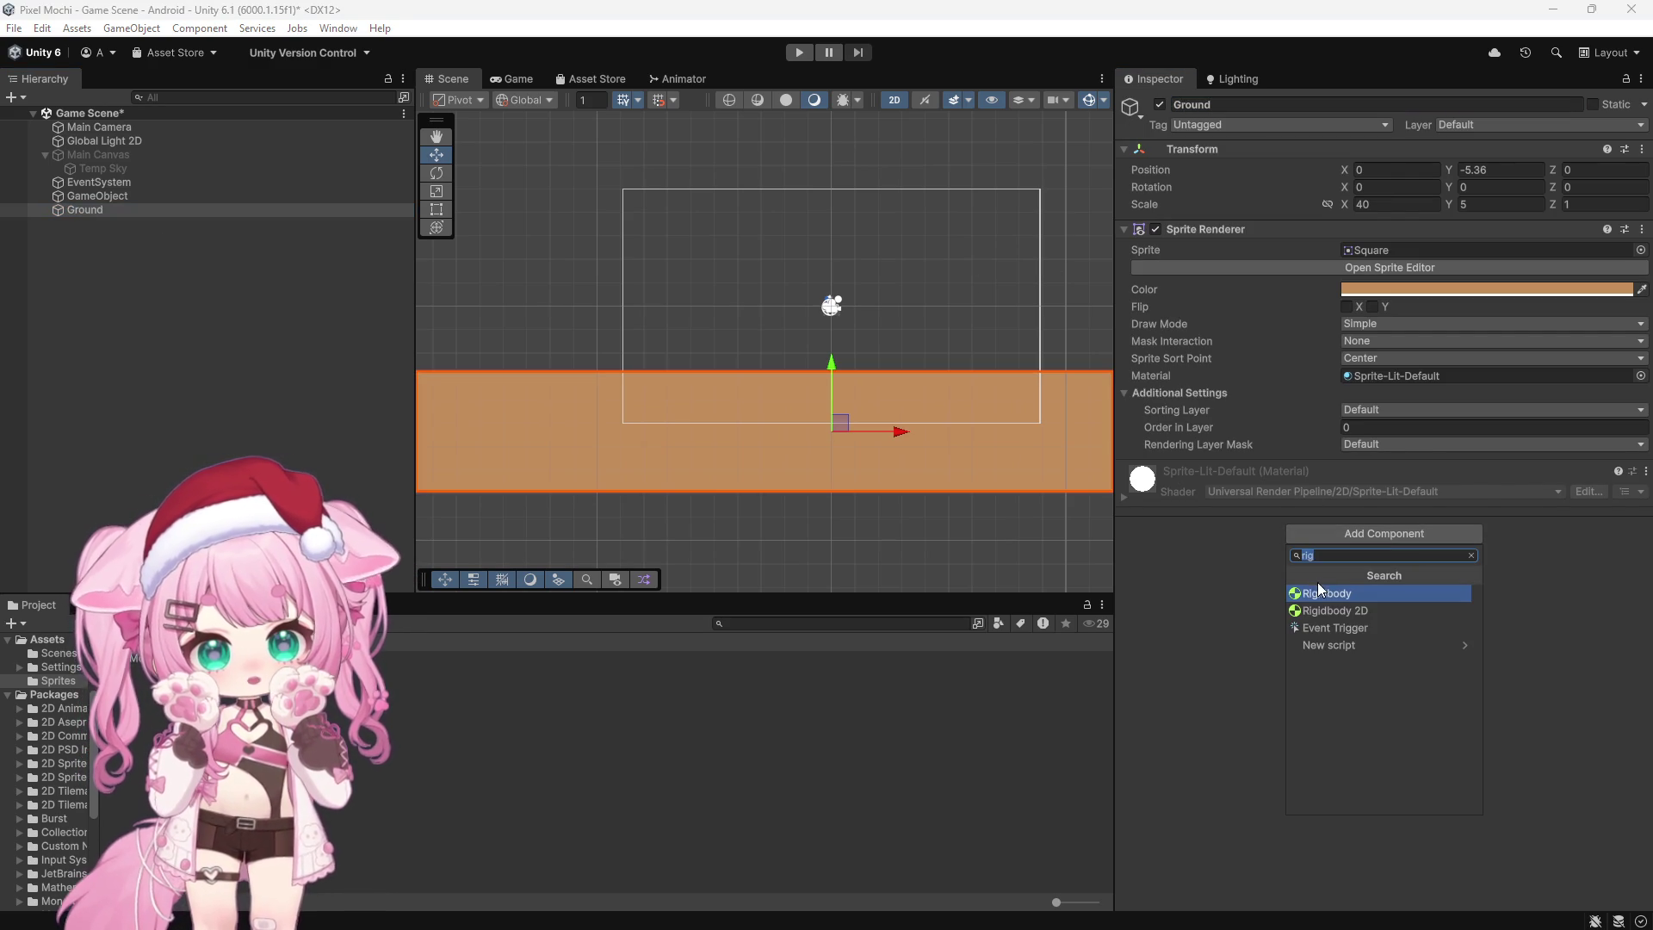
type("rigi")
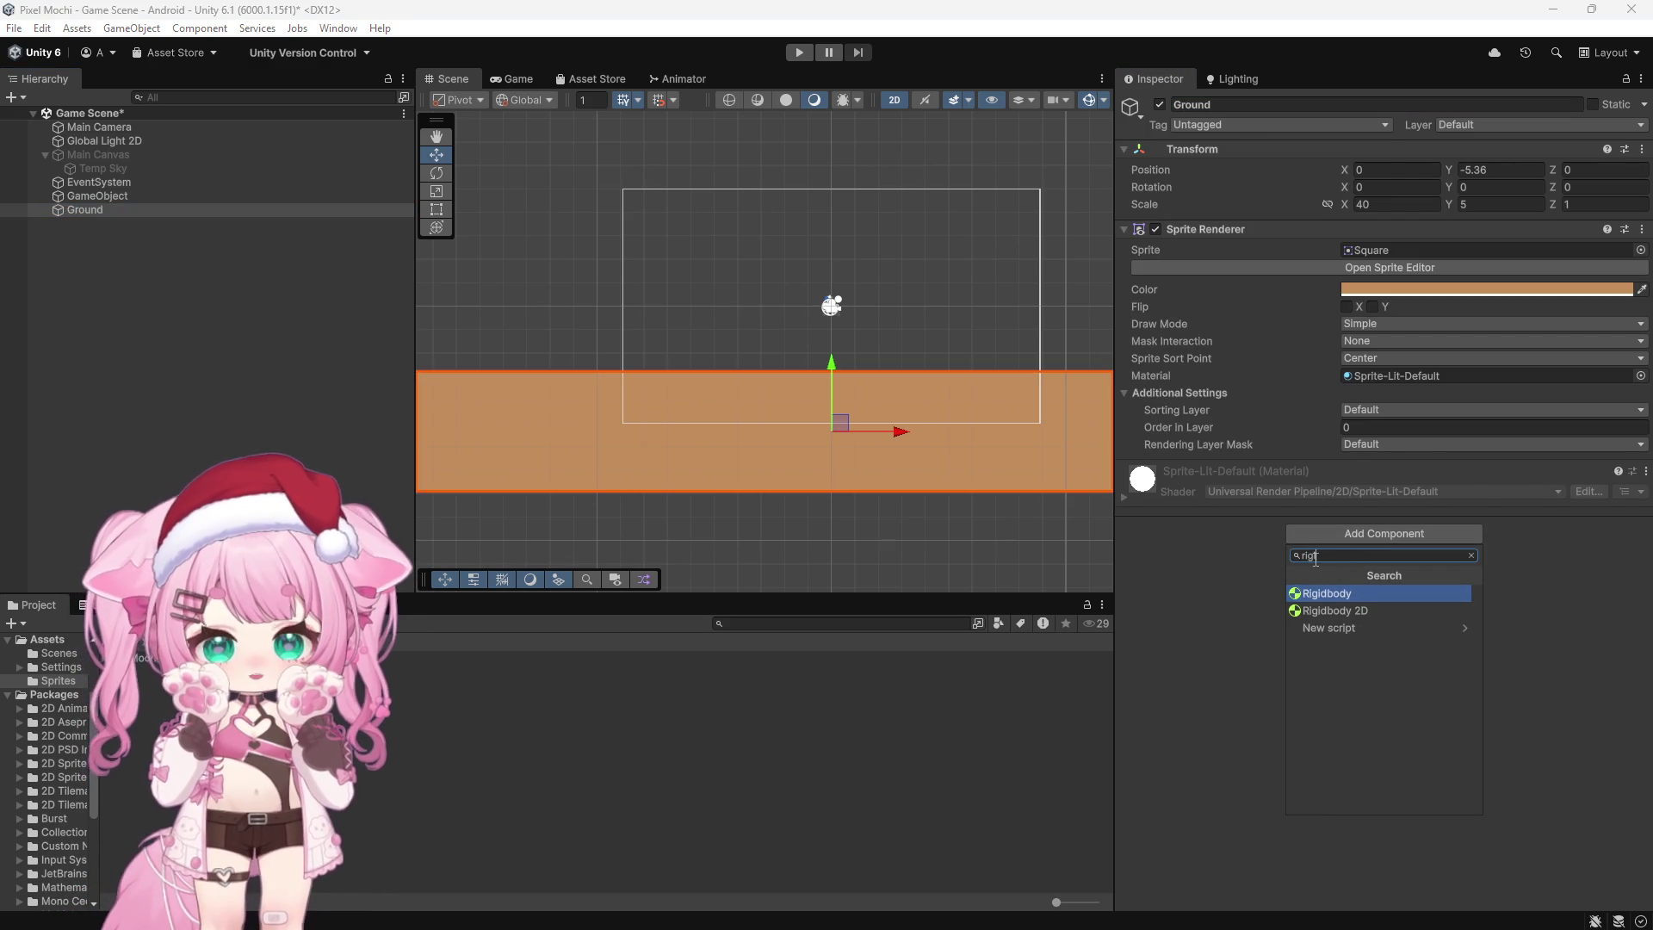
key("BackSpace")
key("BackSpace")
key("BackSpace")
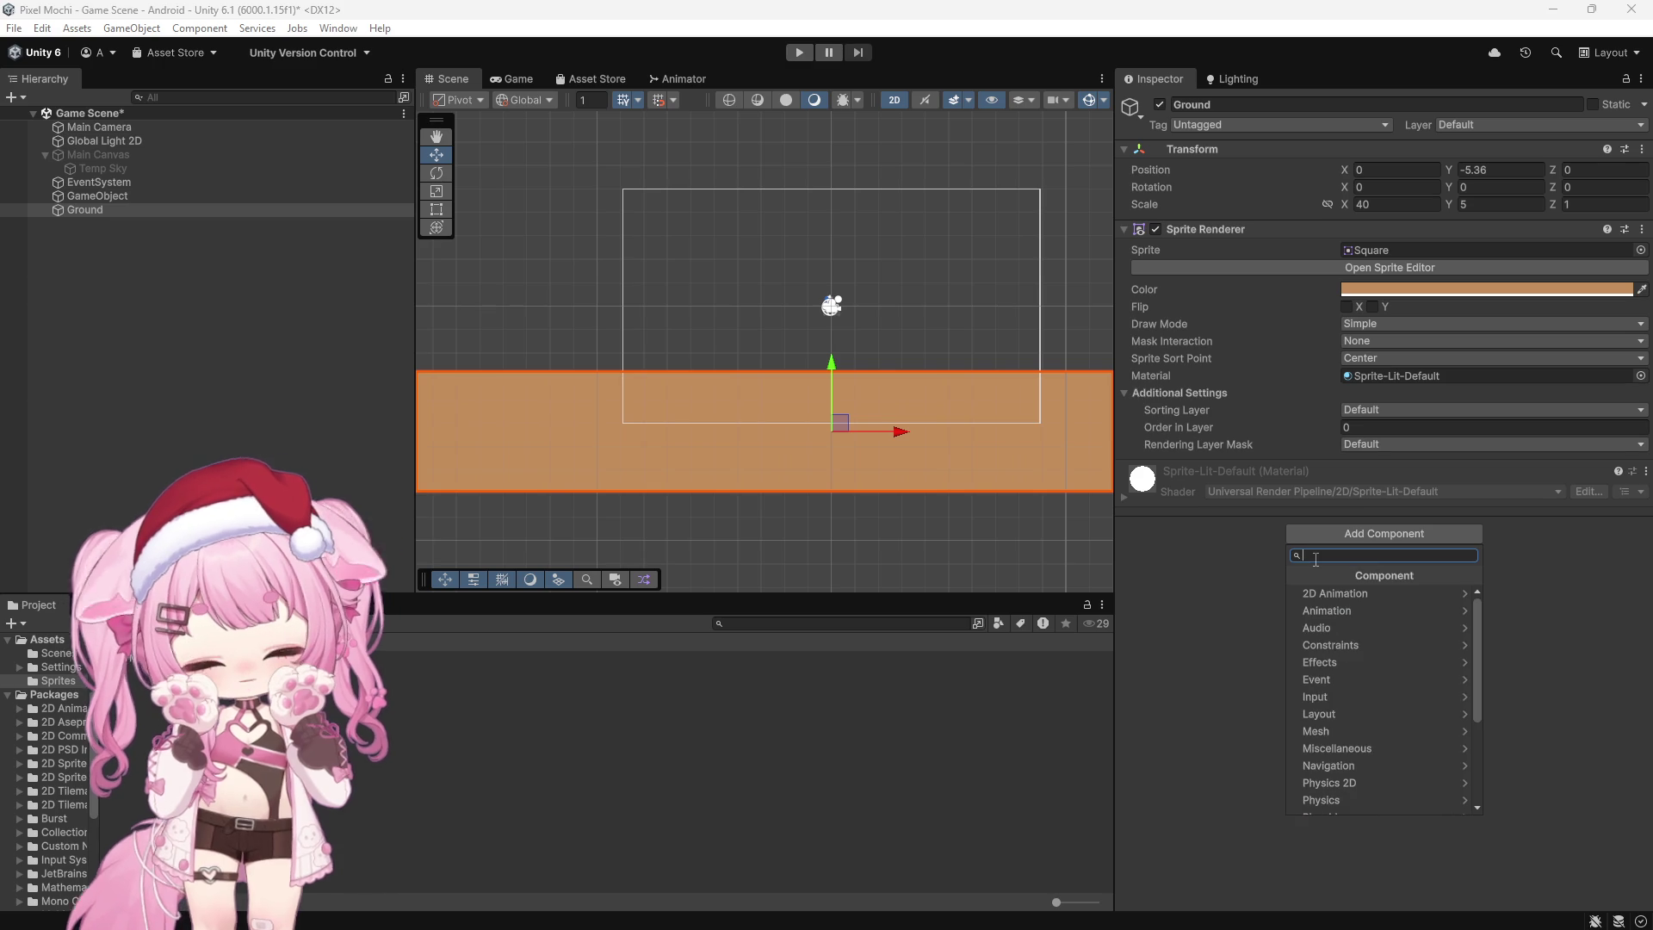
type("box")
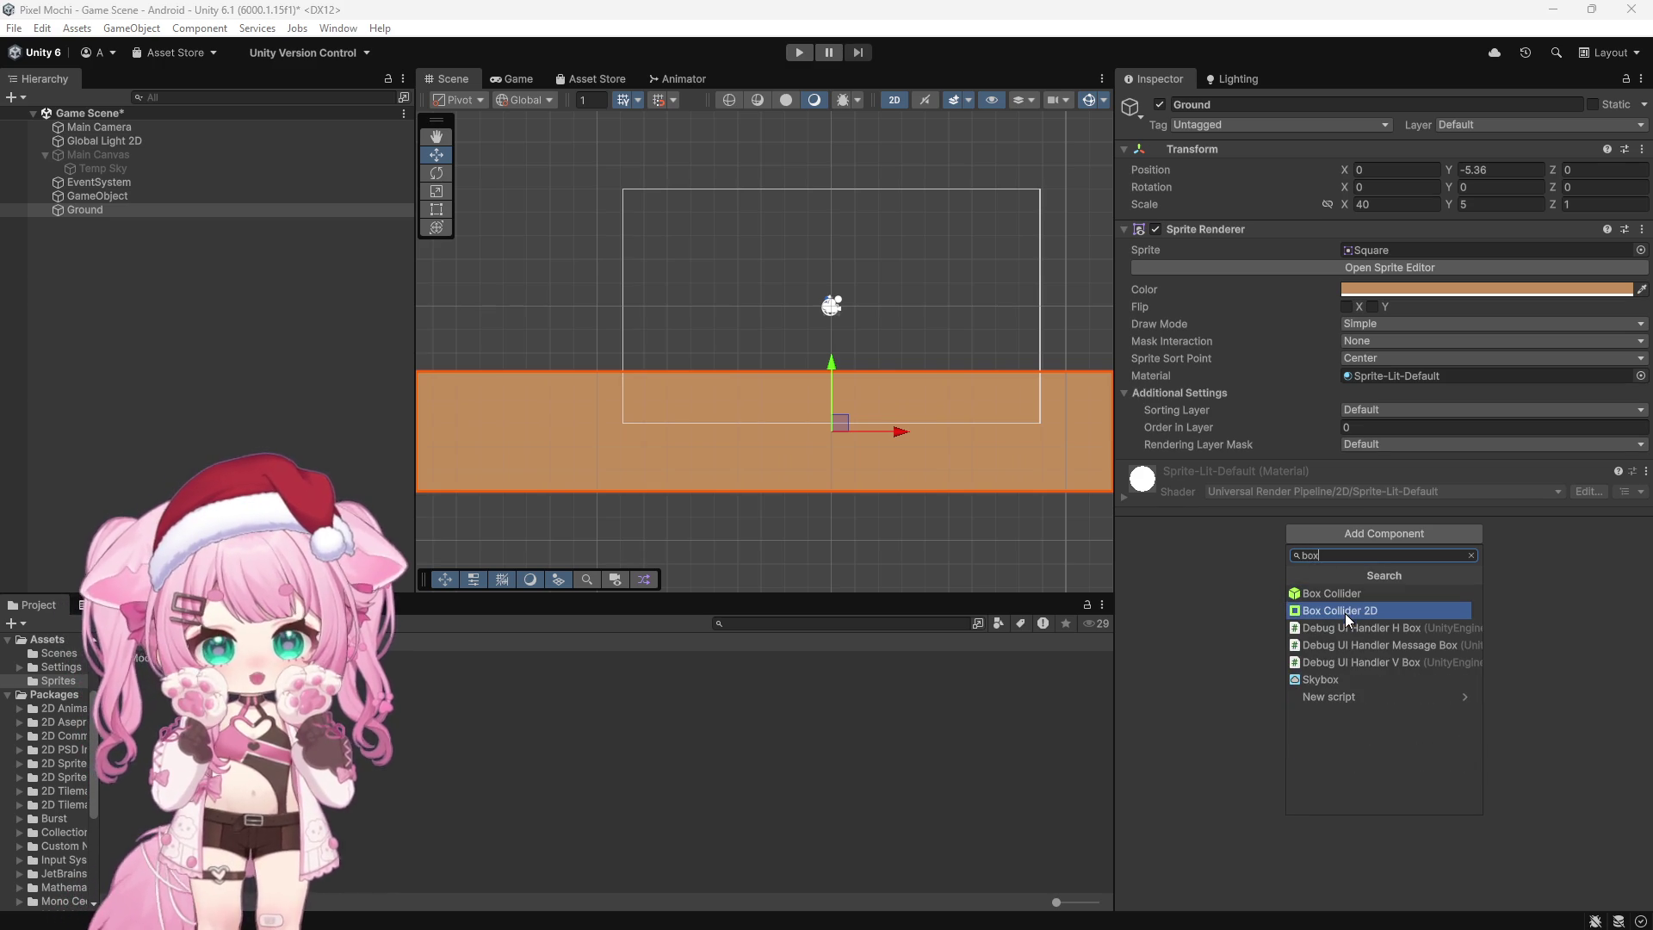
left_click(1347, 611)
scroll(736, 297, "down", 1)
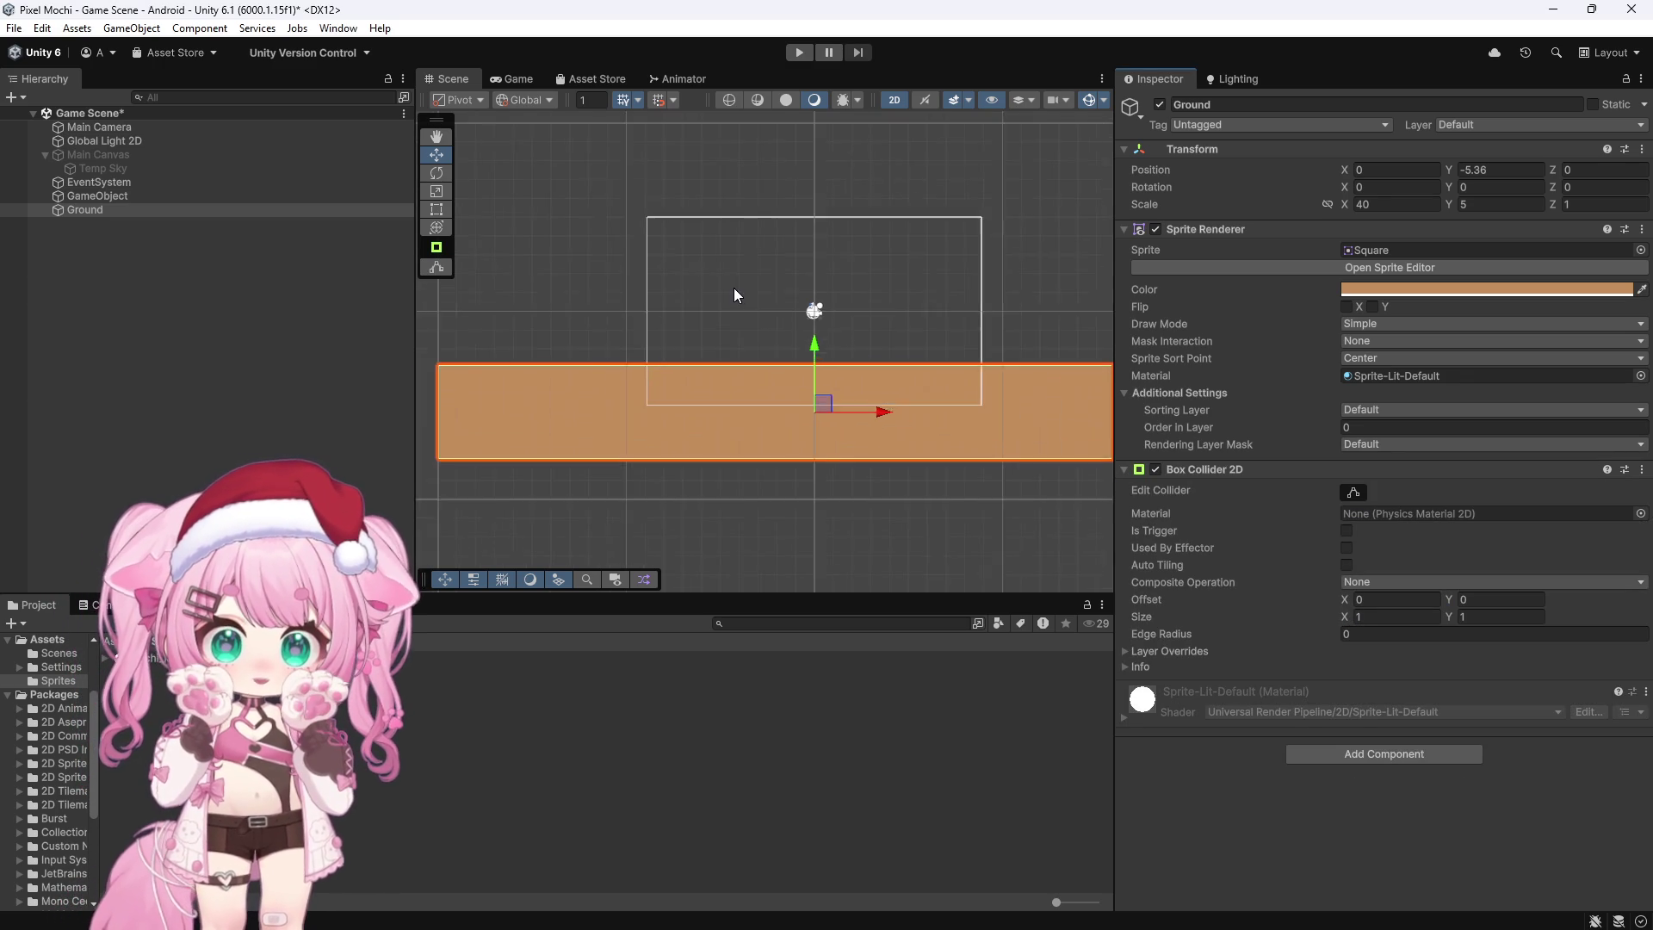
left_click(812, 473)
scroll(785, 336, "up", 3)
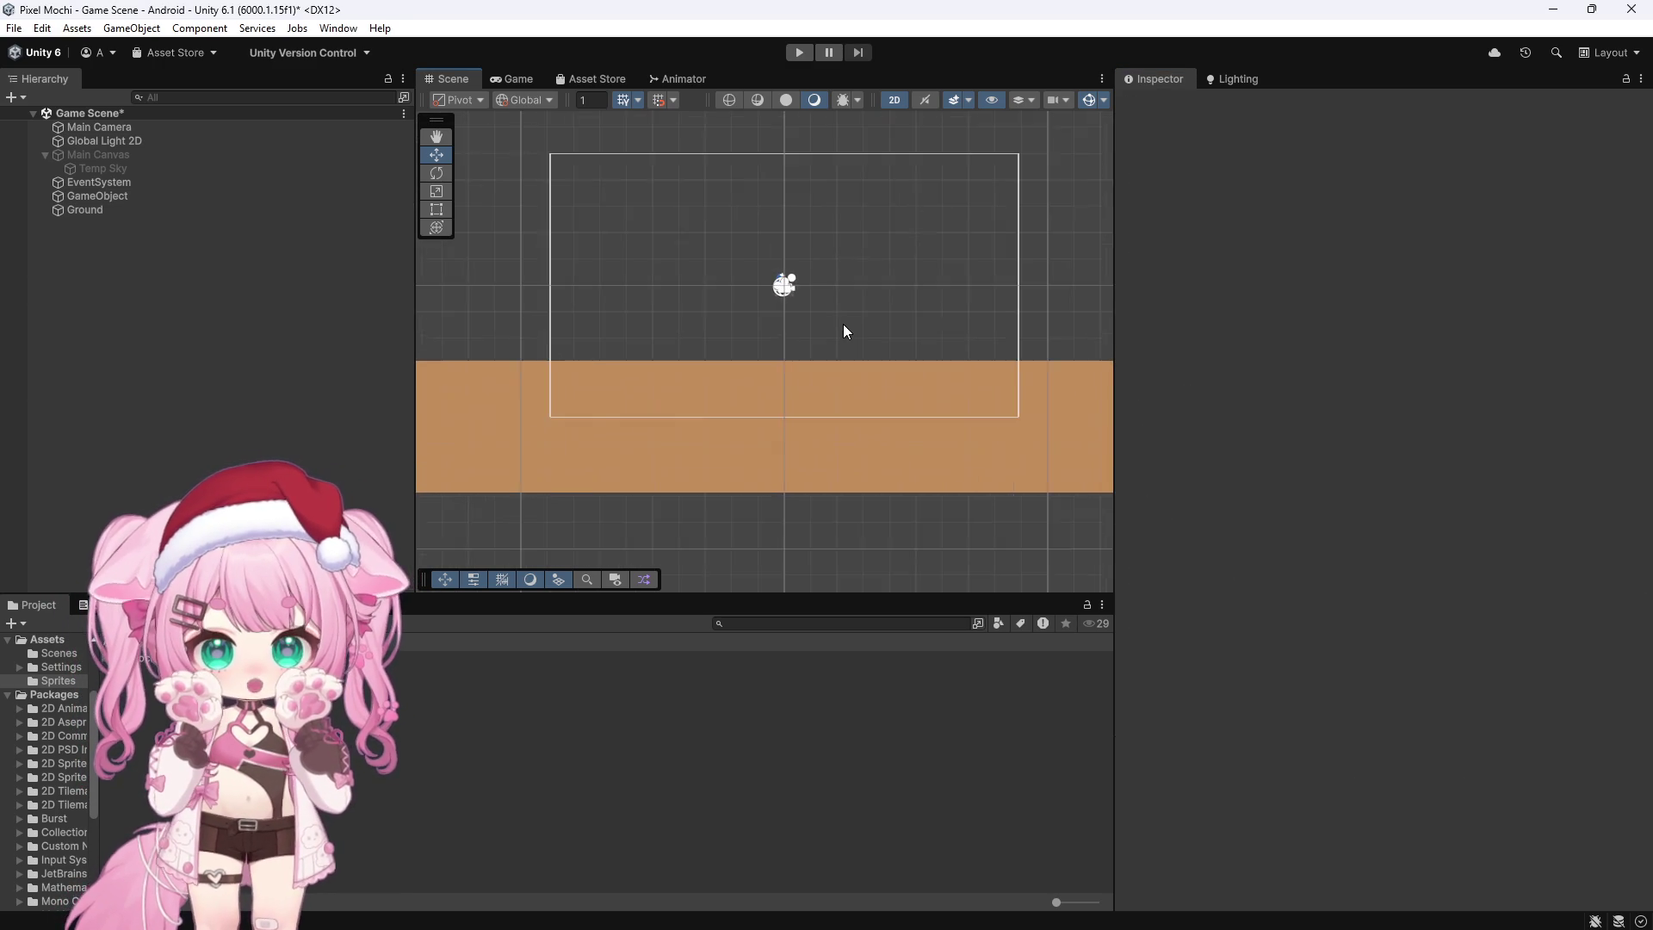
left_click(521, 80)
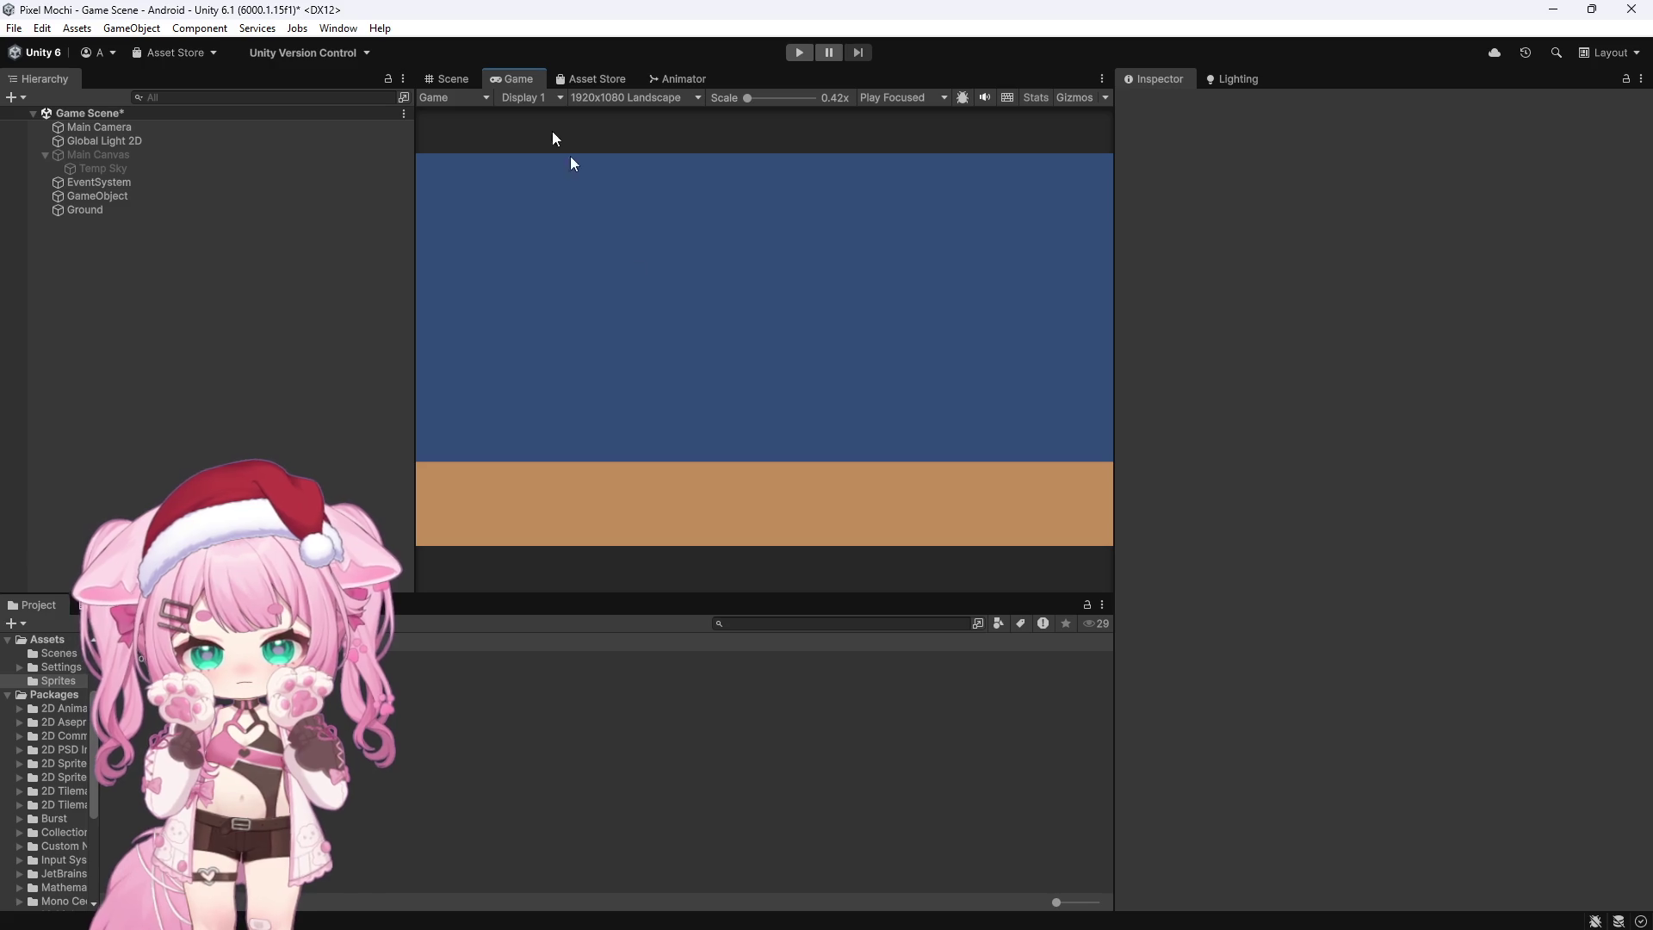
Step: Delete Main Canvas with its Temp Sky child, keeping Ground in the scene
left_click(444, 79)
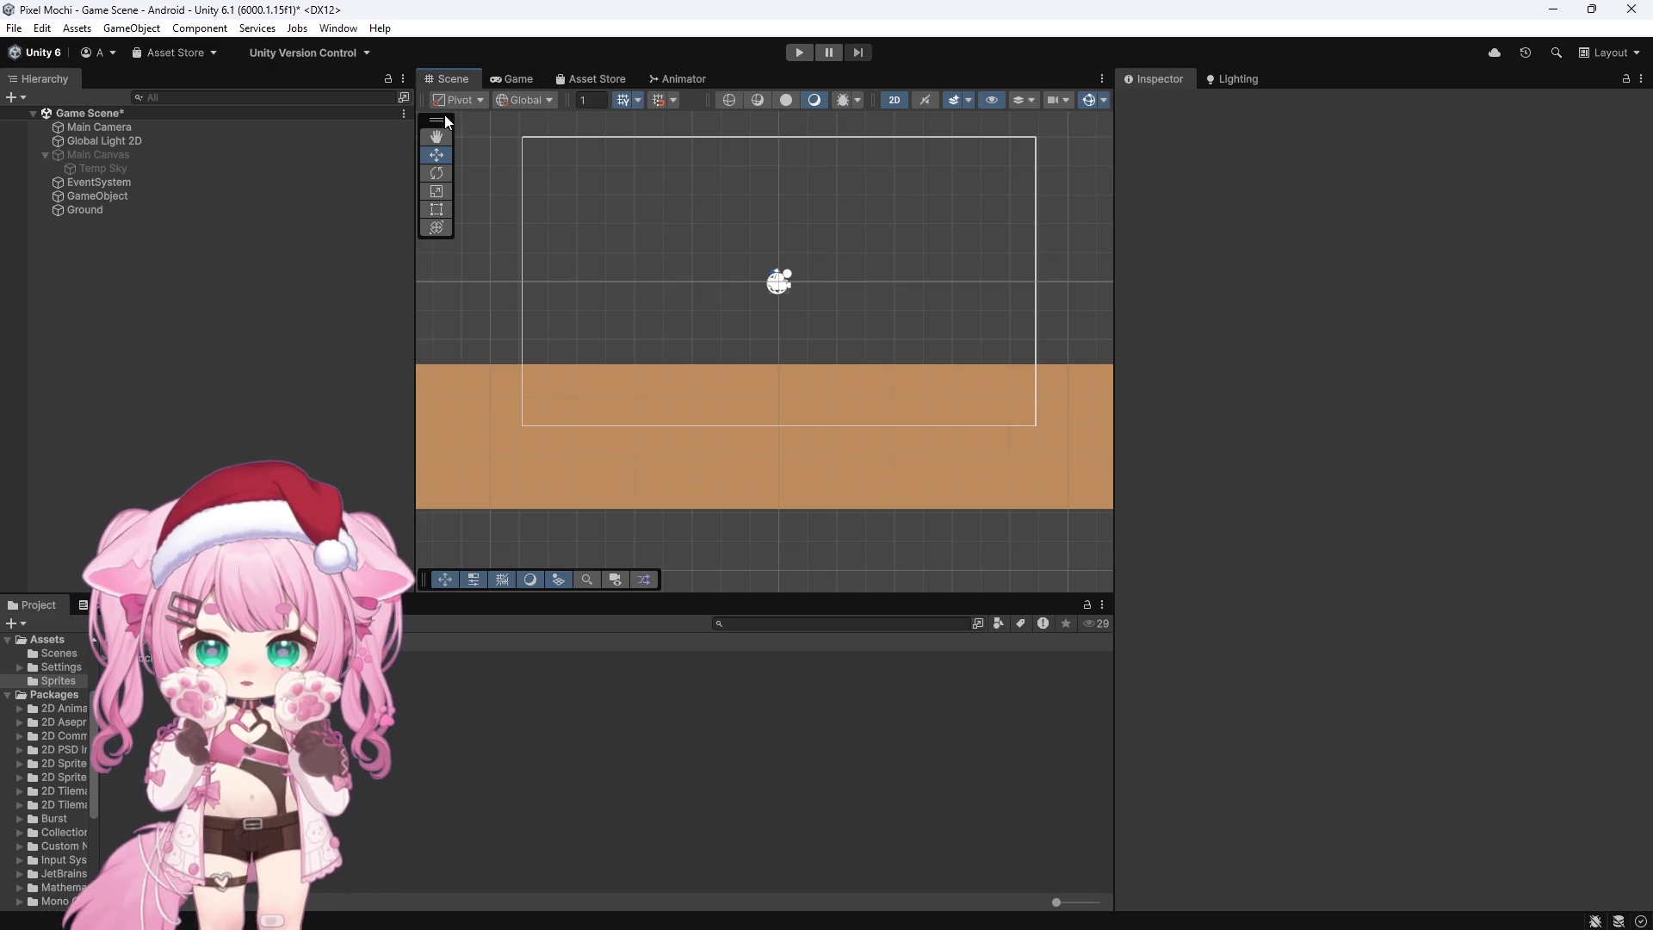
left_click(110, 156)
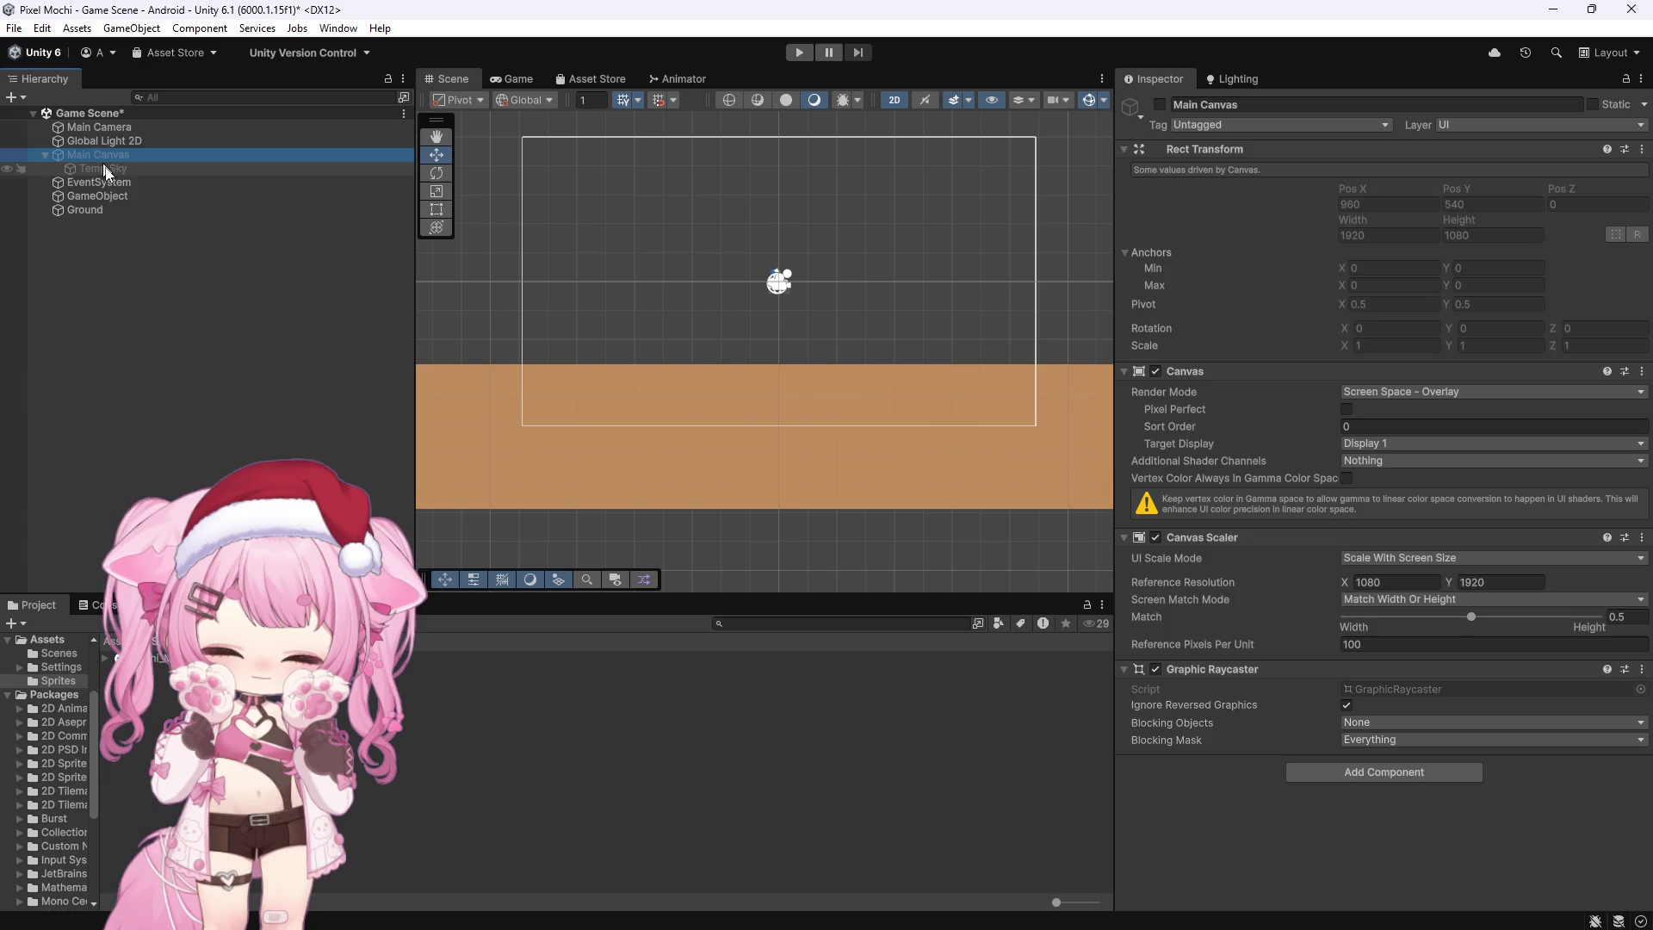
key("Delete")
key("ctrl+z")
key("Delete")
left_click(75, 183)
key("Delete")
key("ctrl+z")
Step: Create a new 2D Square sprite and move it up above the ground
right_click(129, 234)
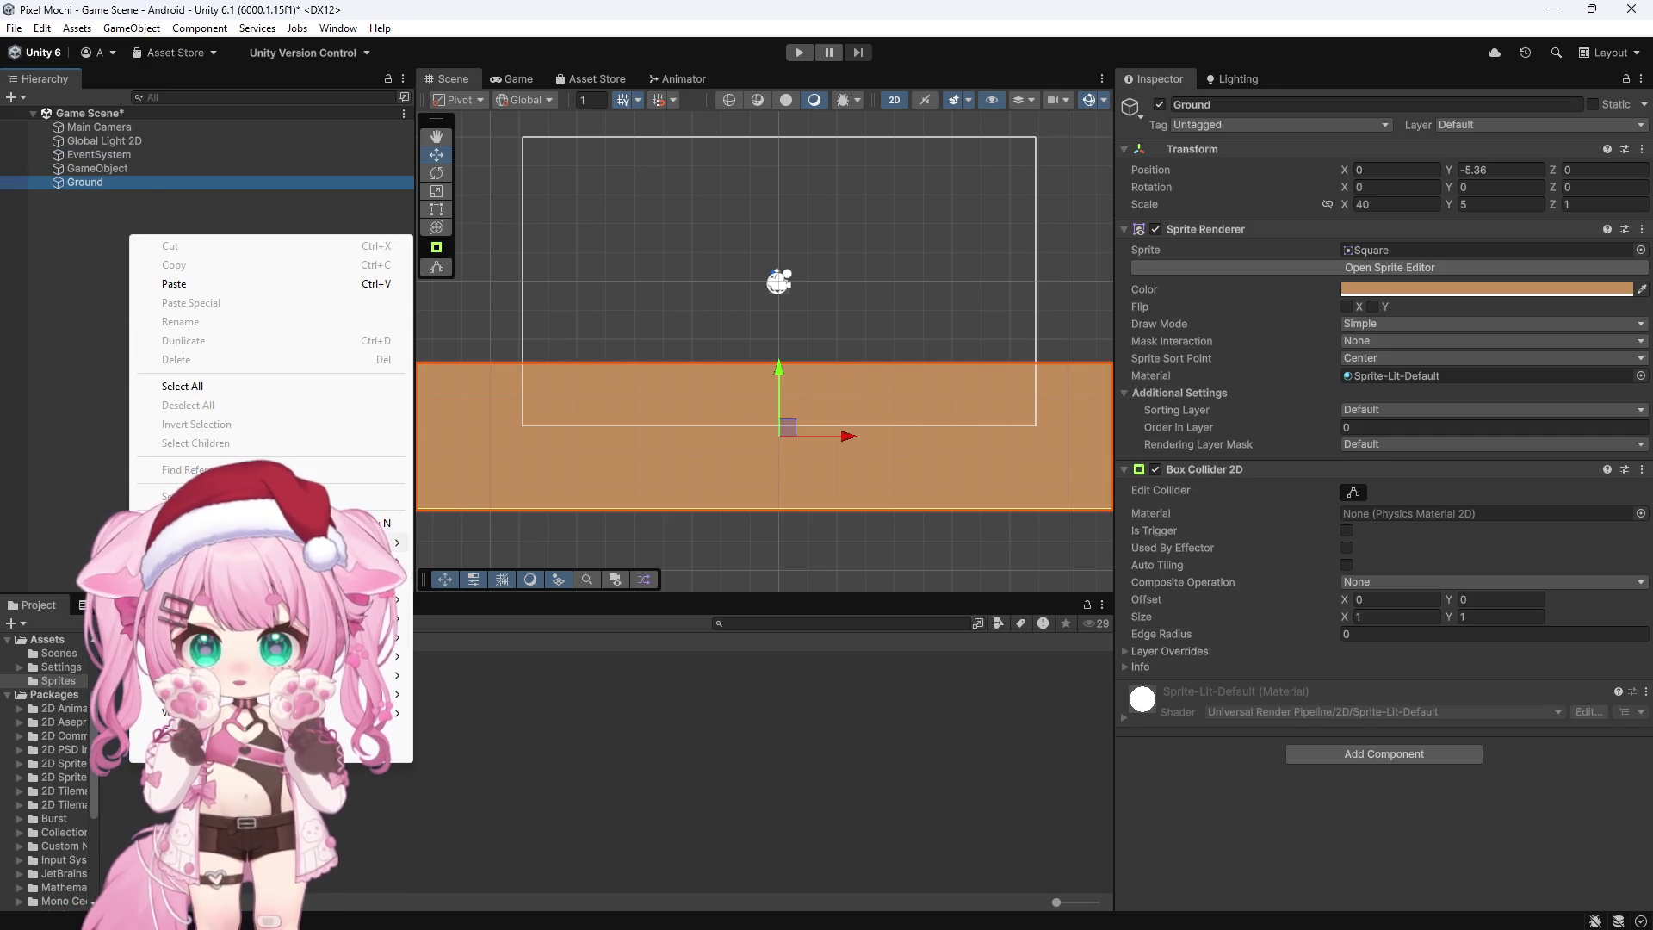
mouse_move(391, 542)
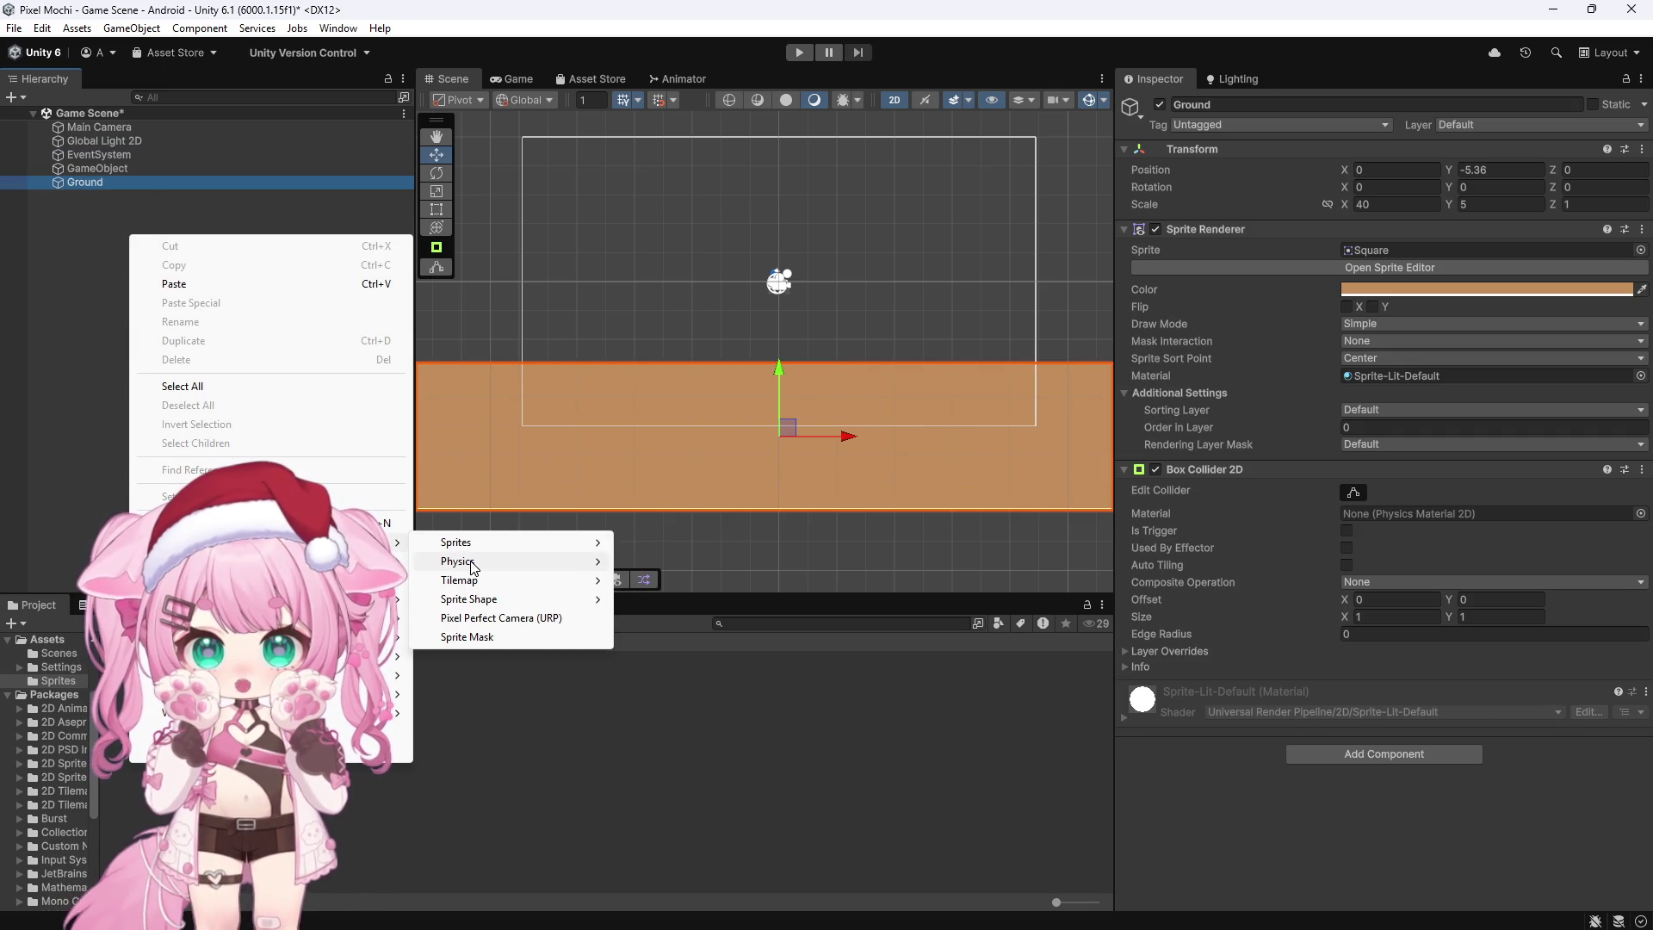
mouse_move(456, 543)
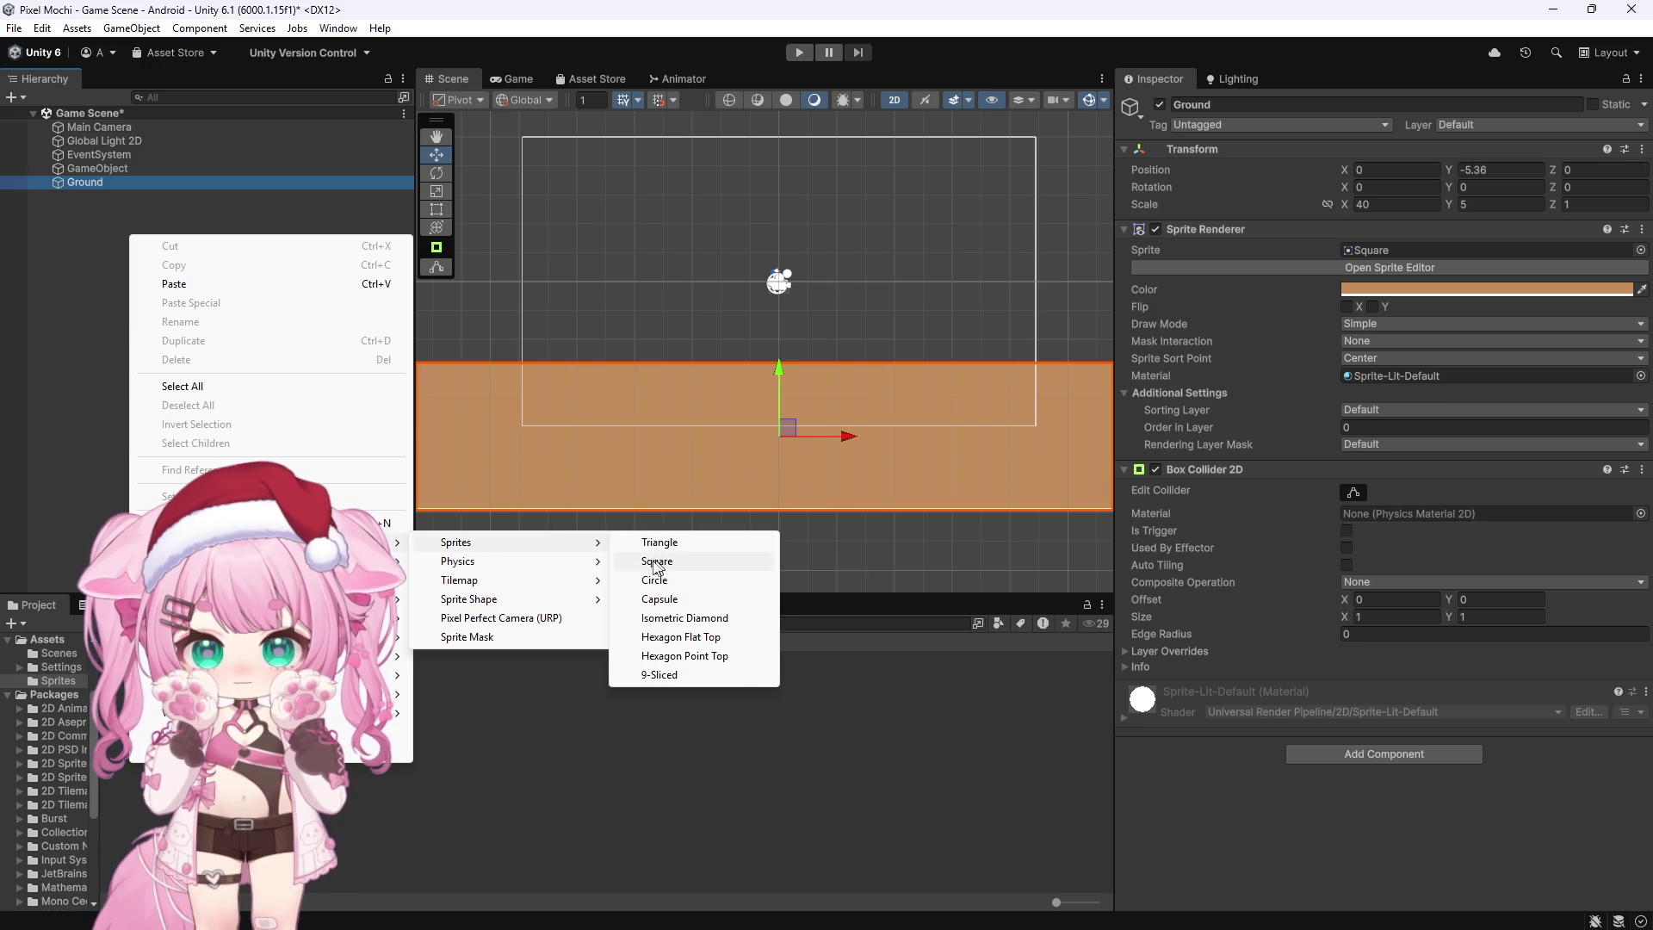
left_click(656, 563)
left_click_drag(764, 314, 779, 193)
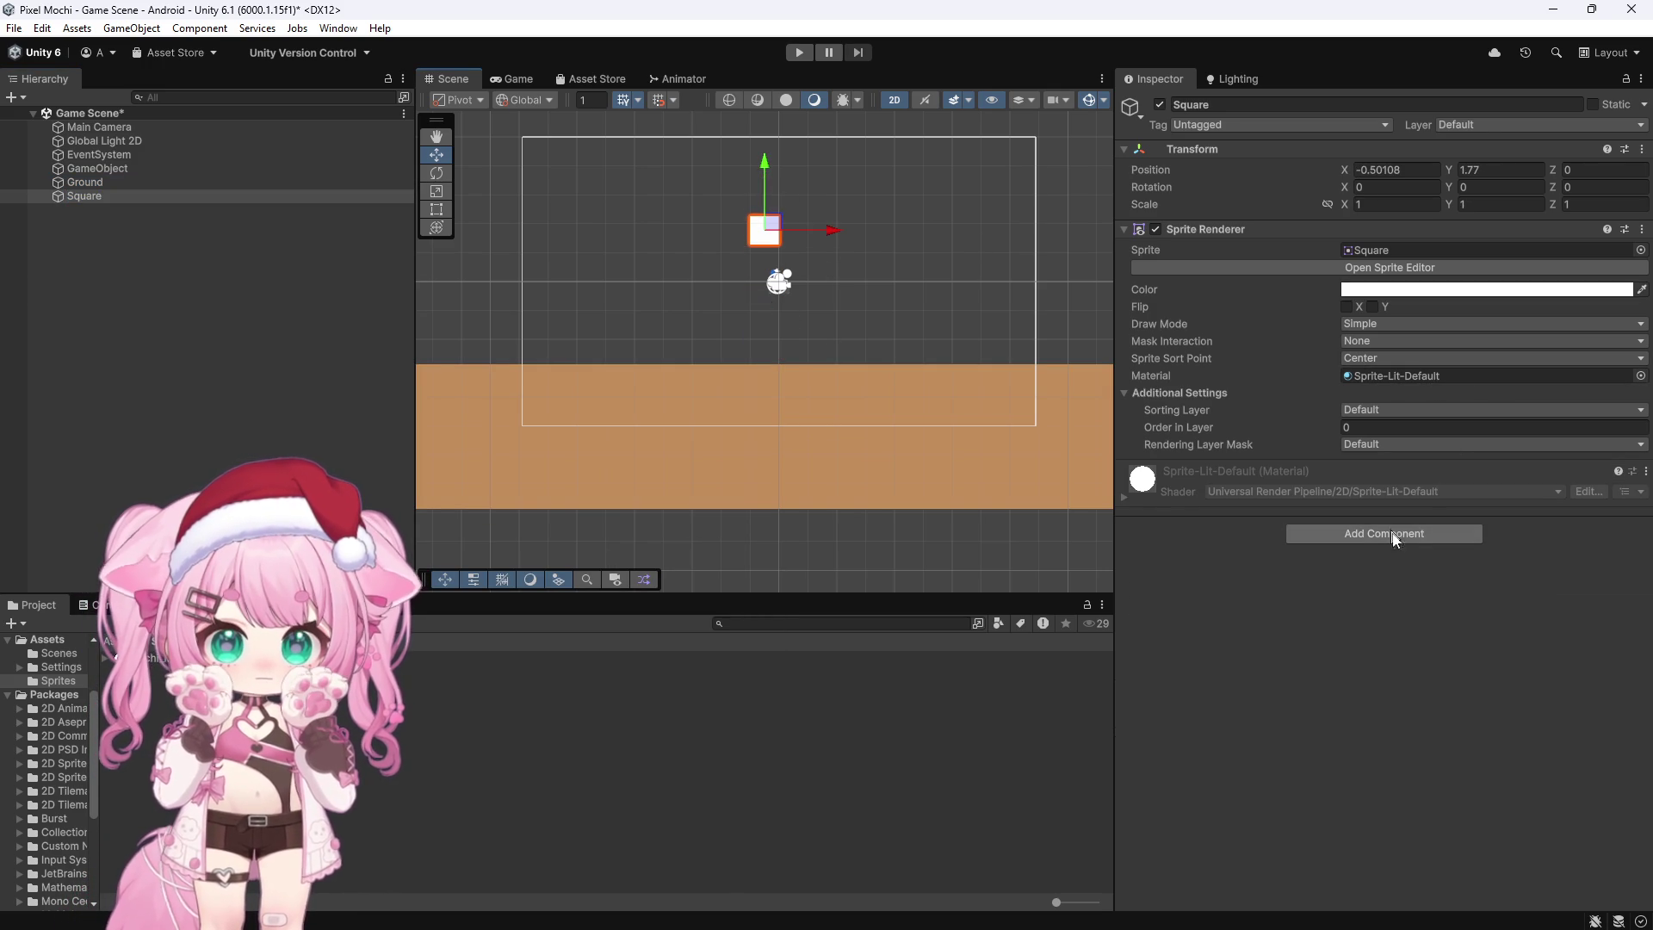
Step: Add a Box Collider 2D and a Rigidbody 2D to the Square
left_click(1415, 534)
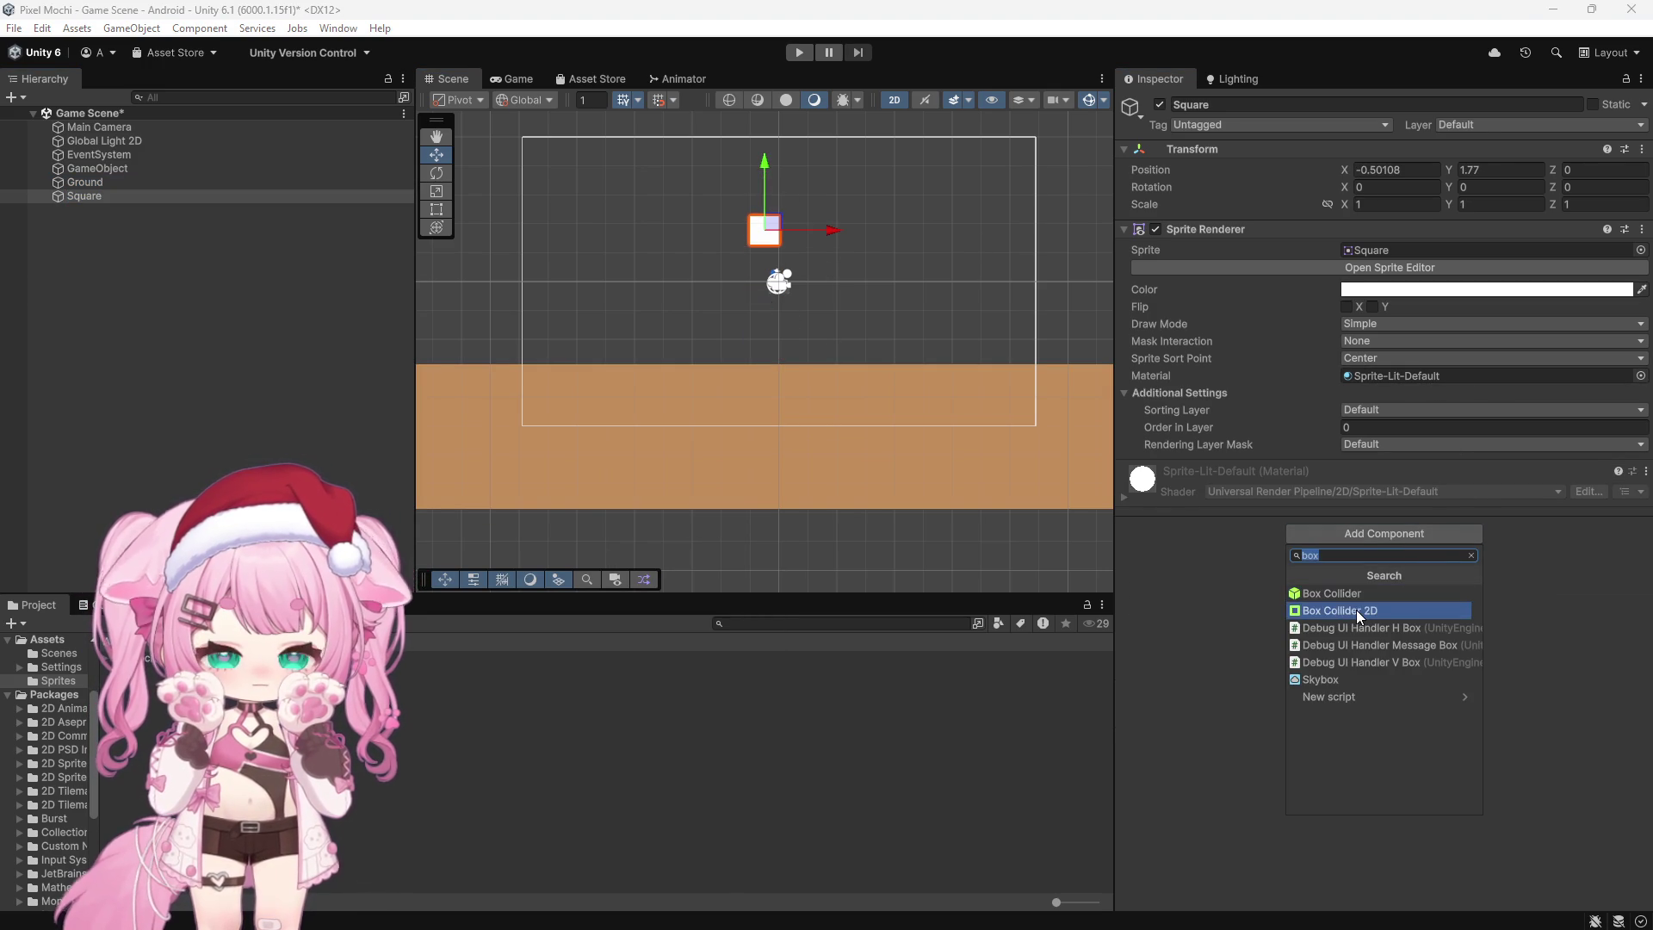
left_click(1355, 609)
left_click(1353, 746)
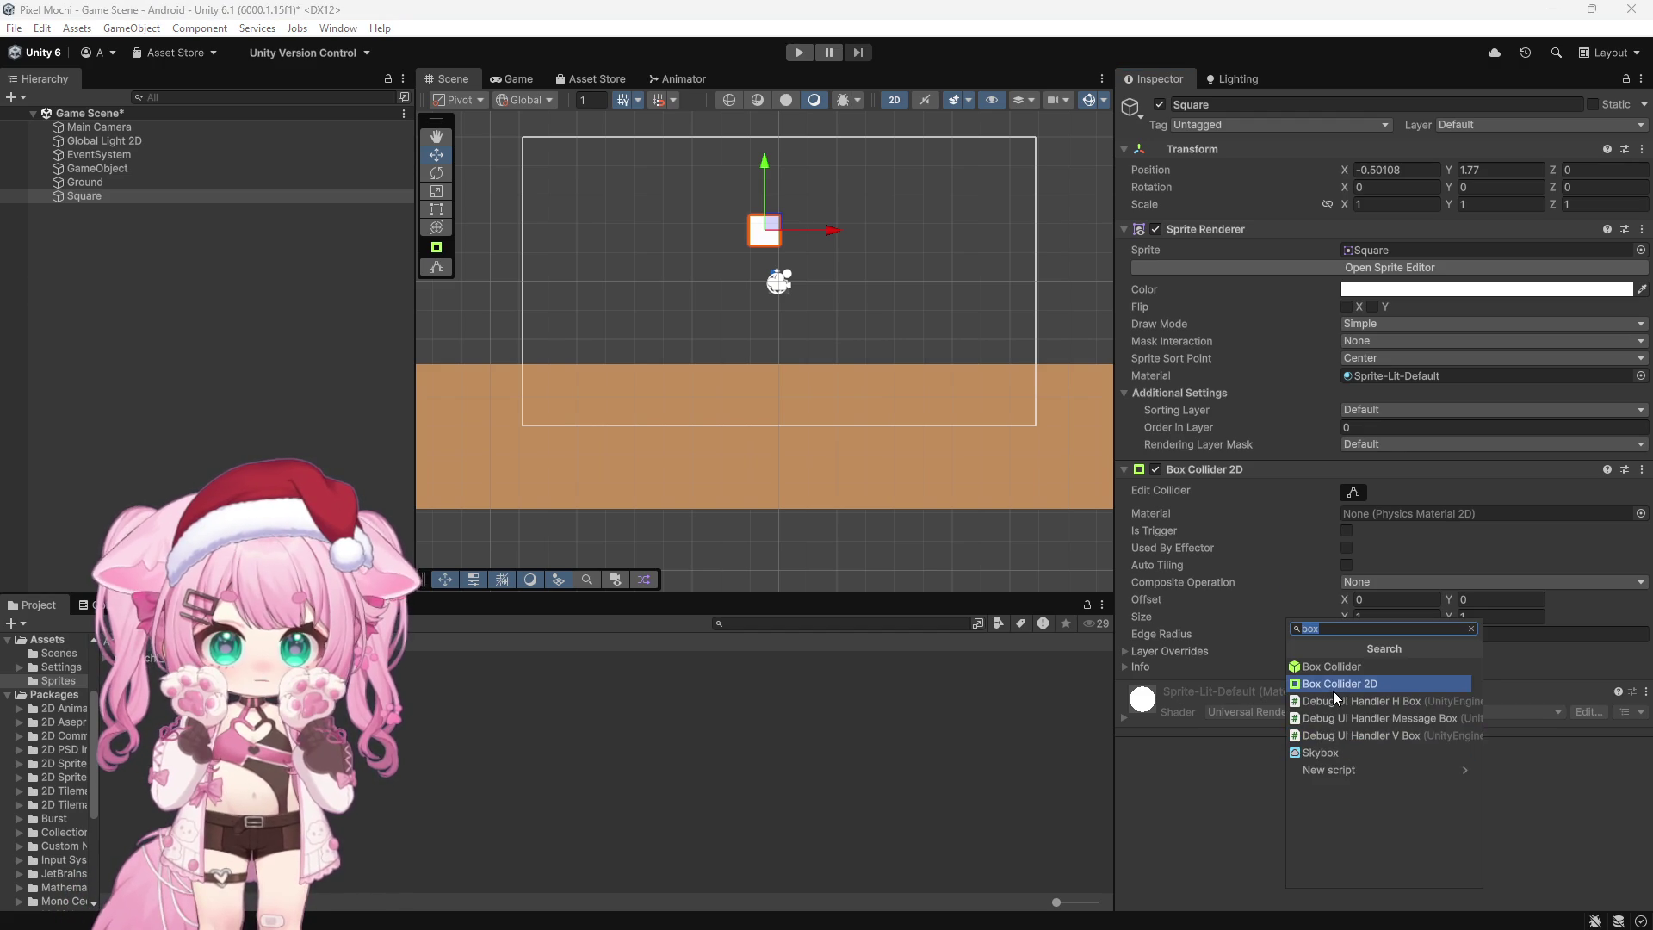
type("rigi")
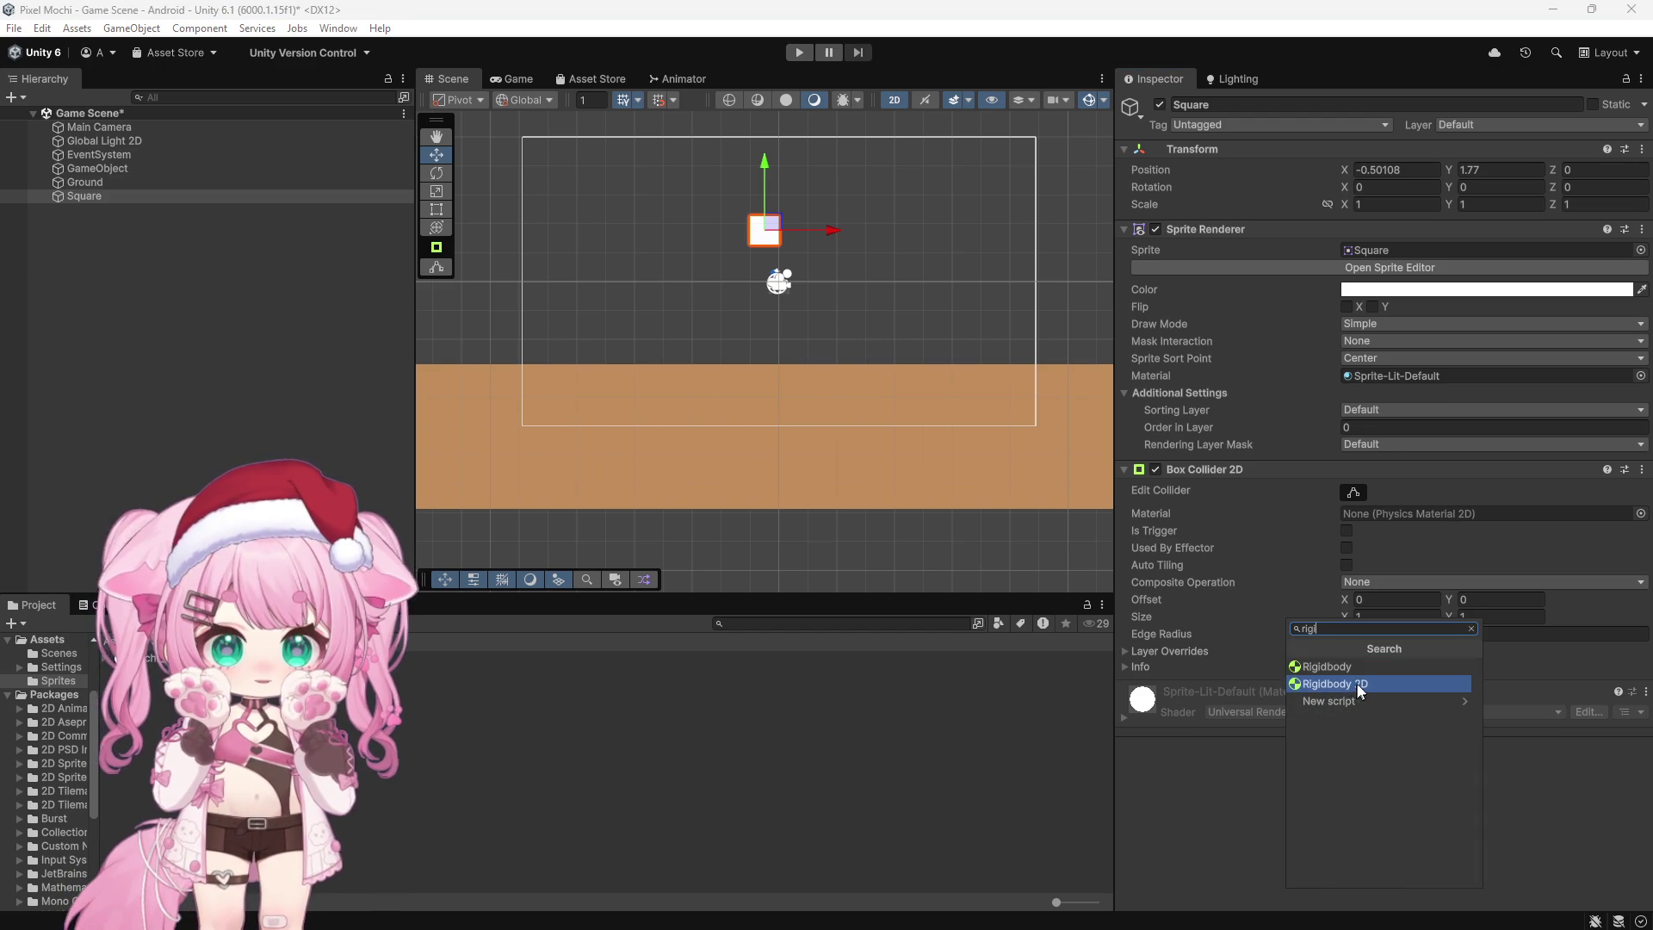
left_click(1334, 687)
scroll(808, 324, "down", 2)
scroll(649, 158, "up", 4)
left_click(99, 127)
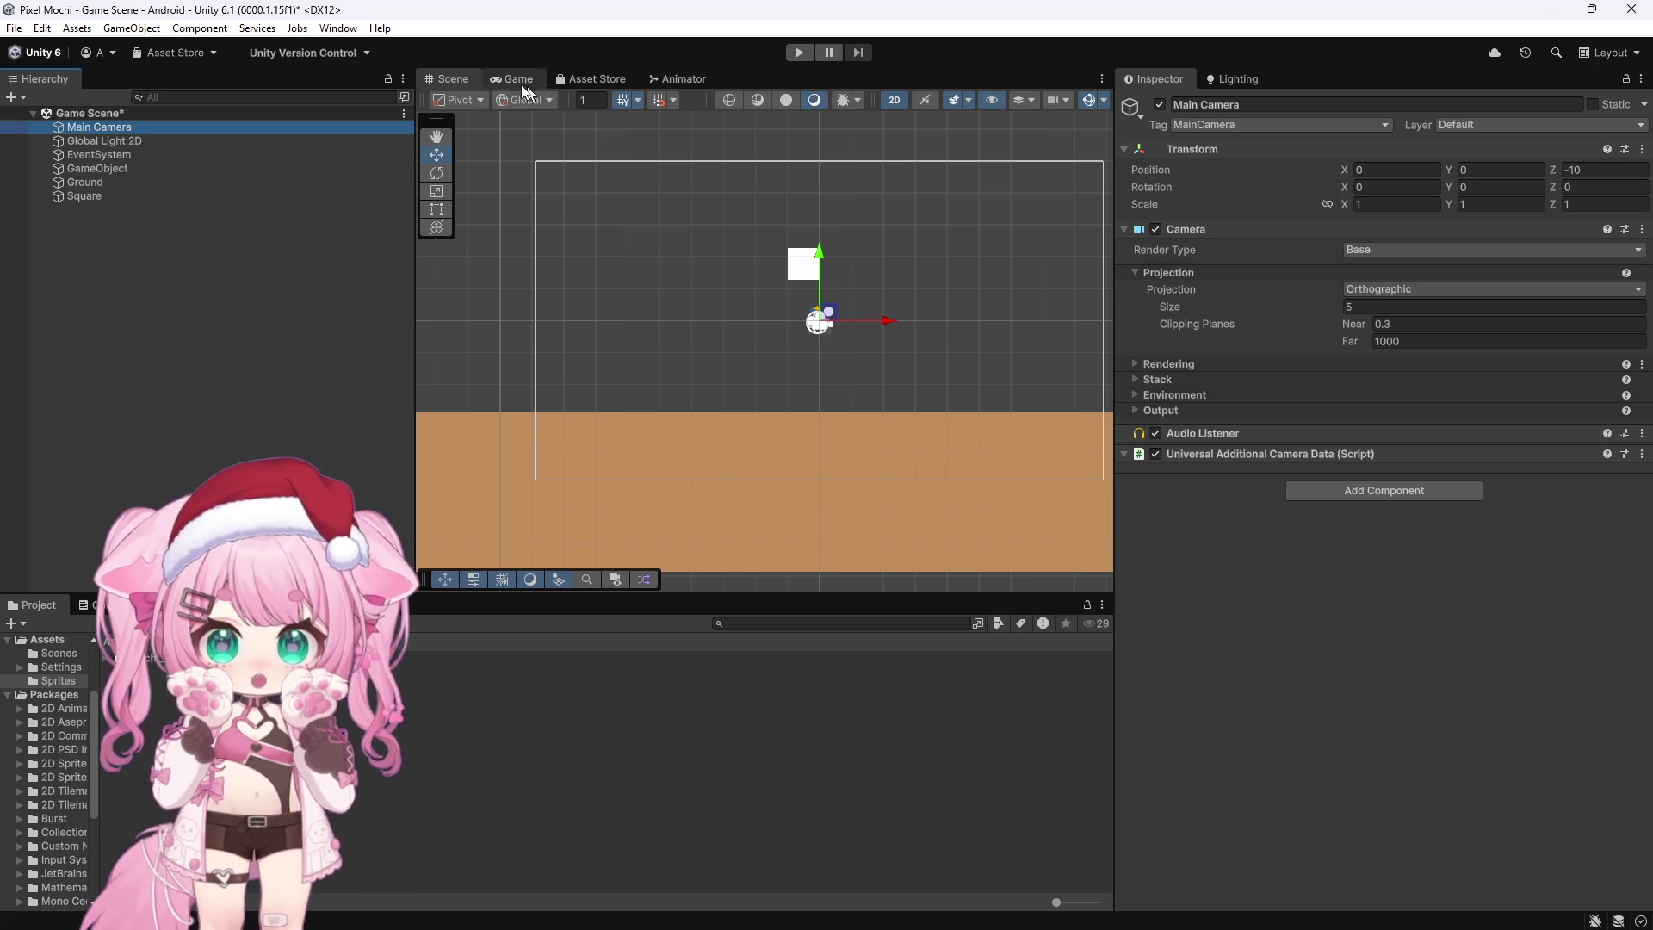
Step: Show the Game view, set the Main Camera background to light blue, and start Play
left_click(516, 78)
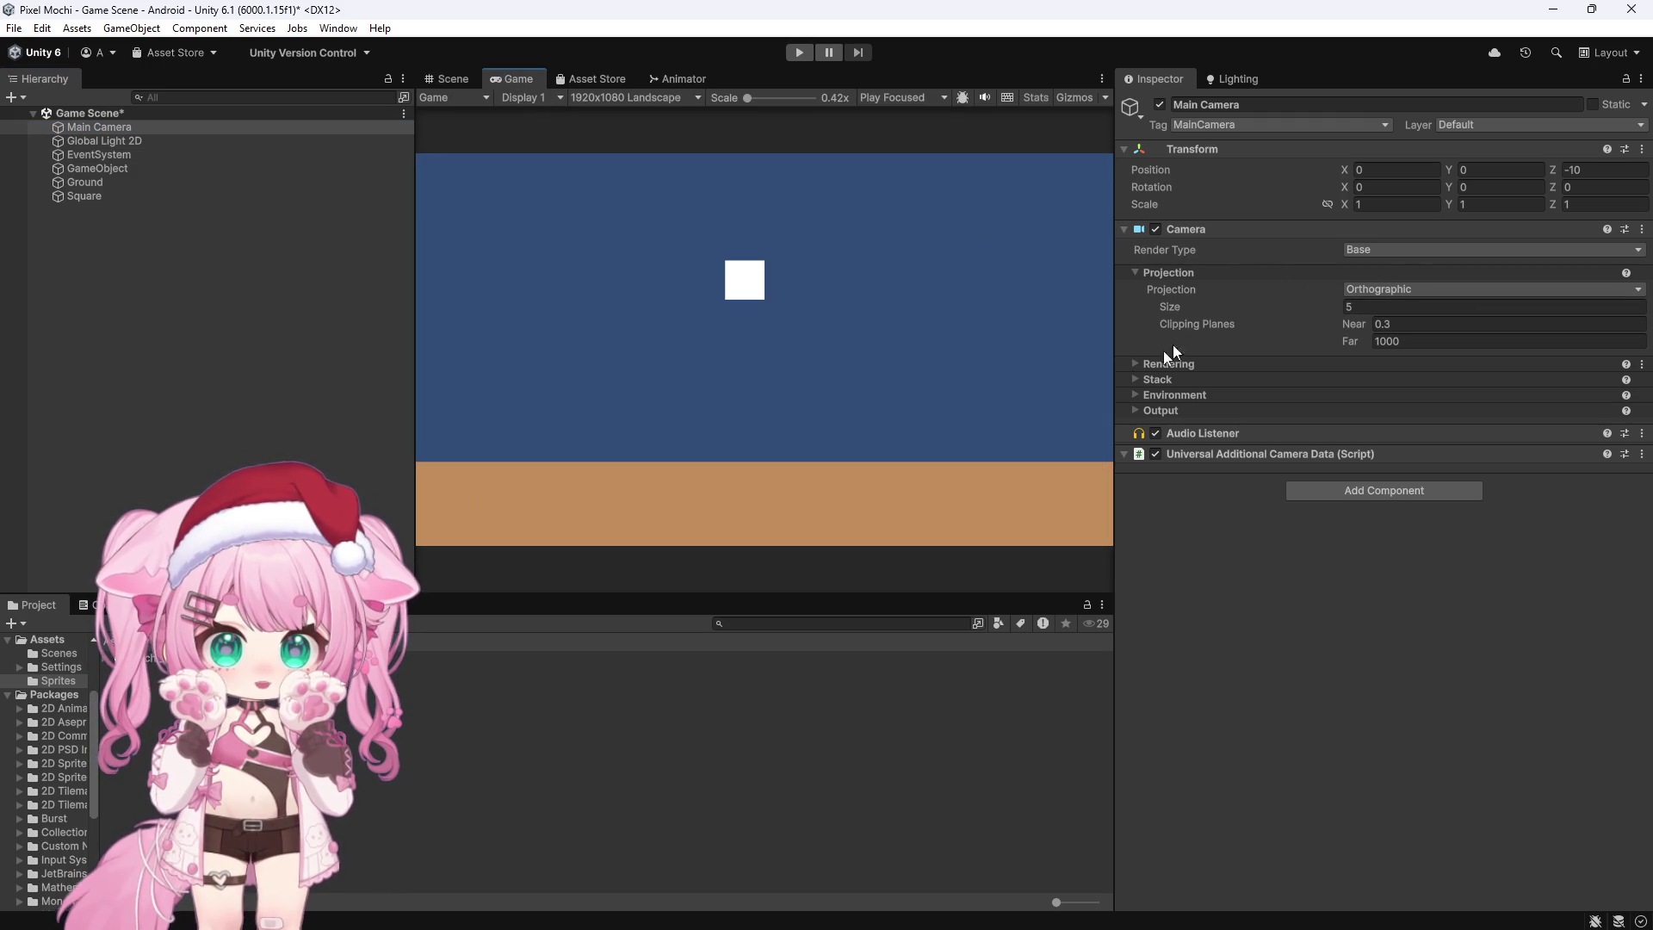
left_click(1132, 364)
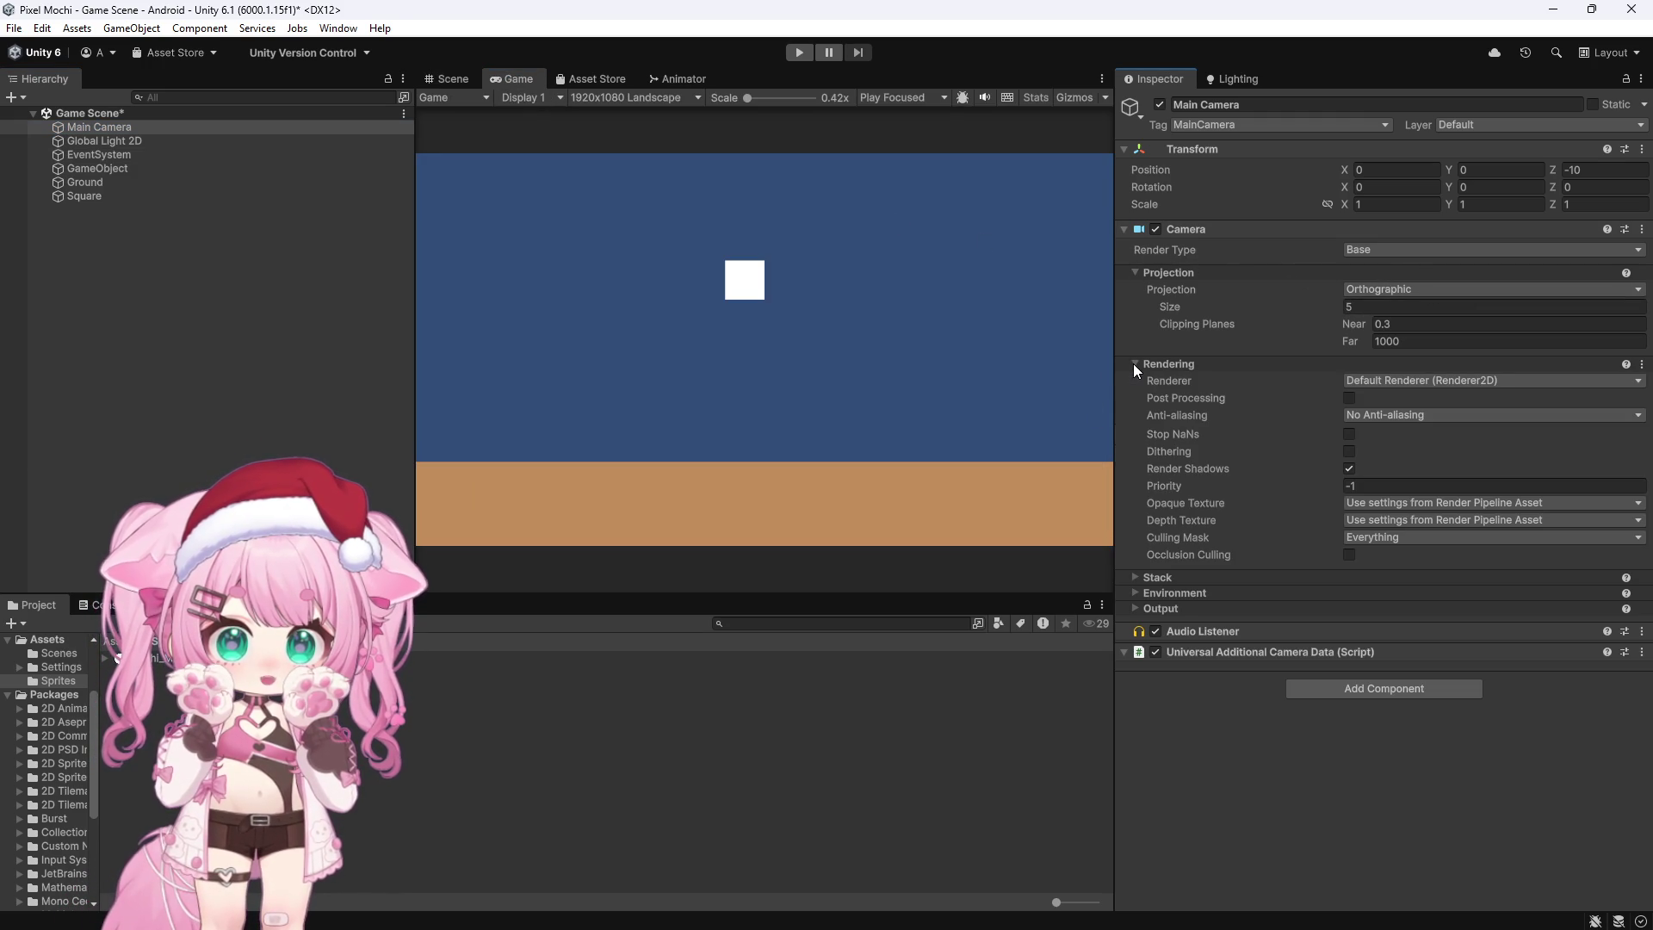
left_click(1135, 578)
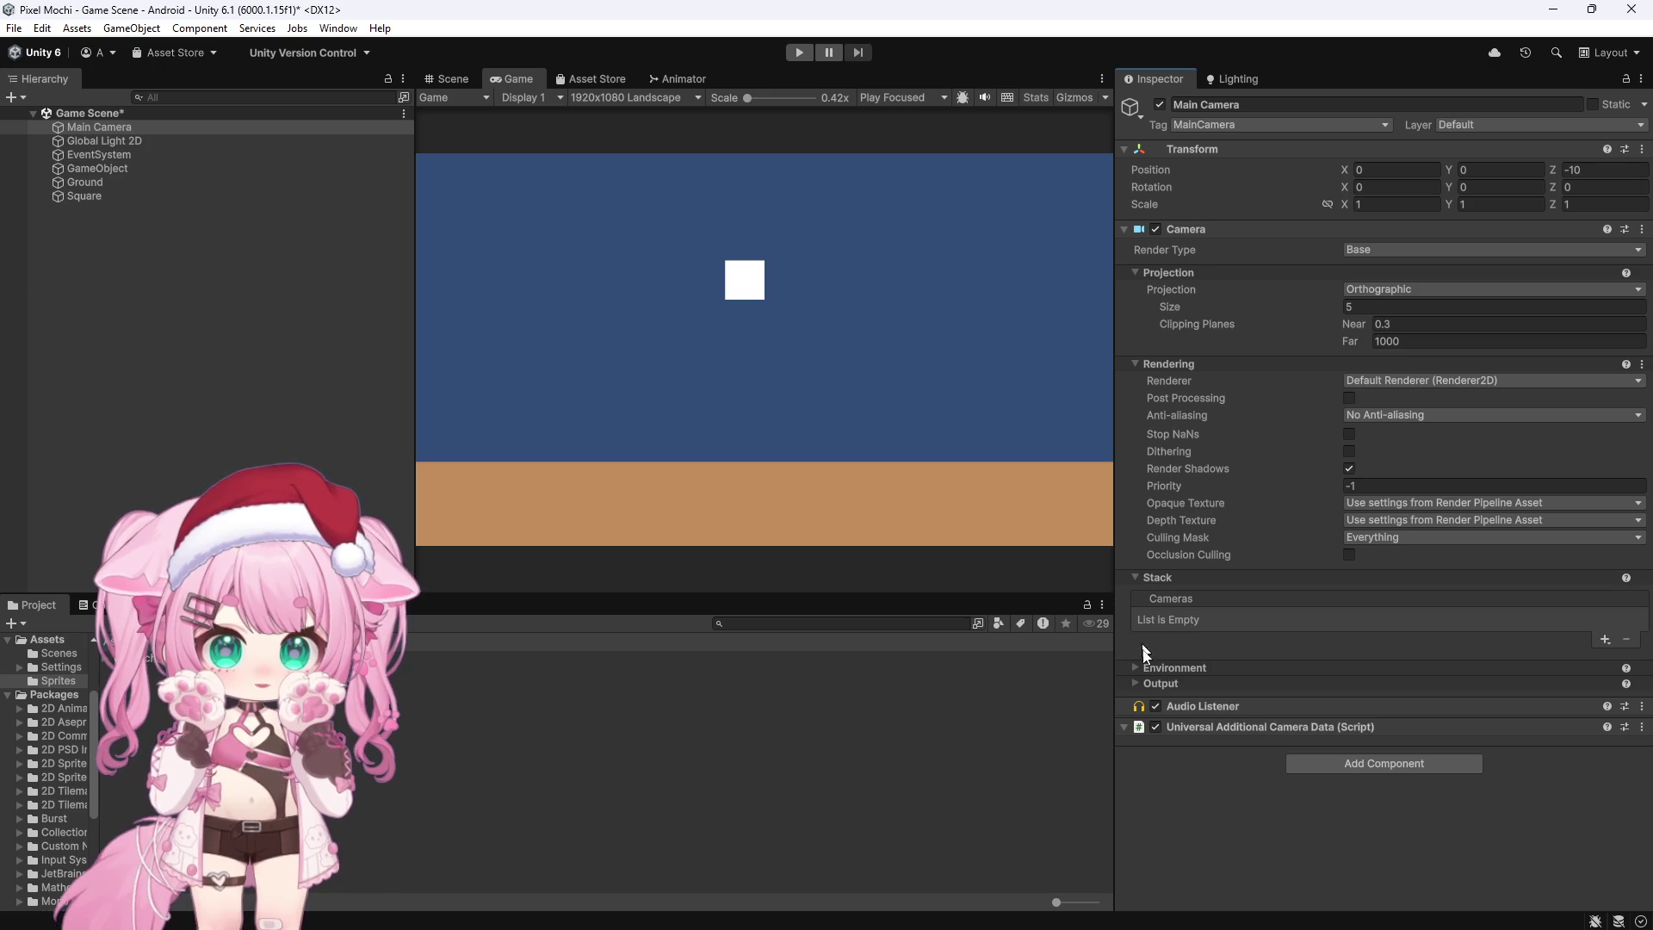
left_click(1136, 669)
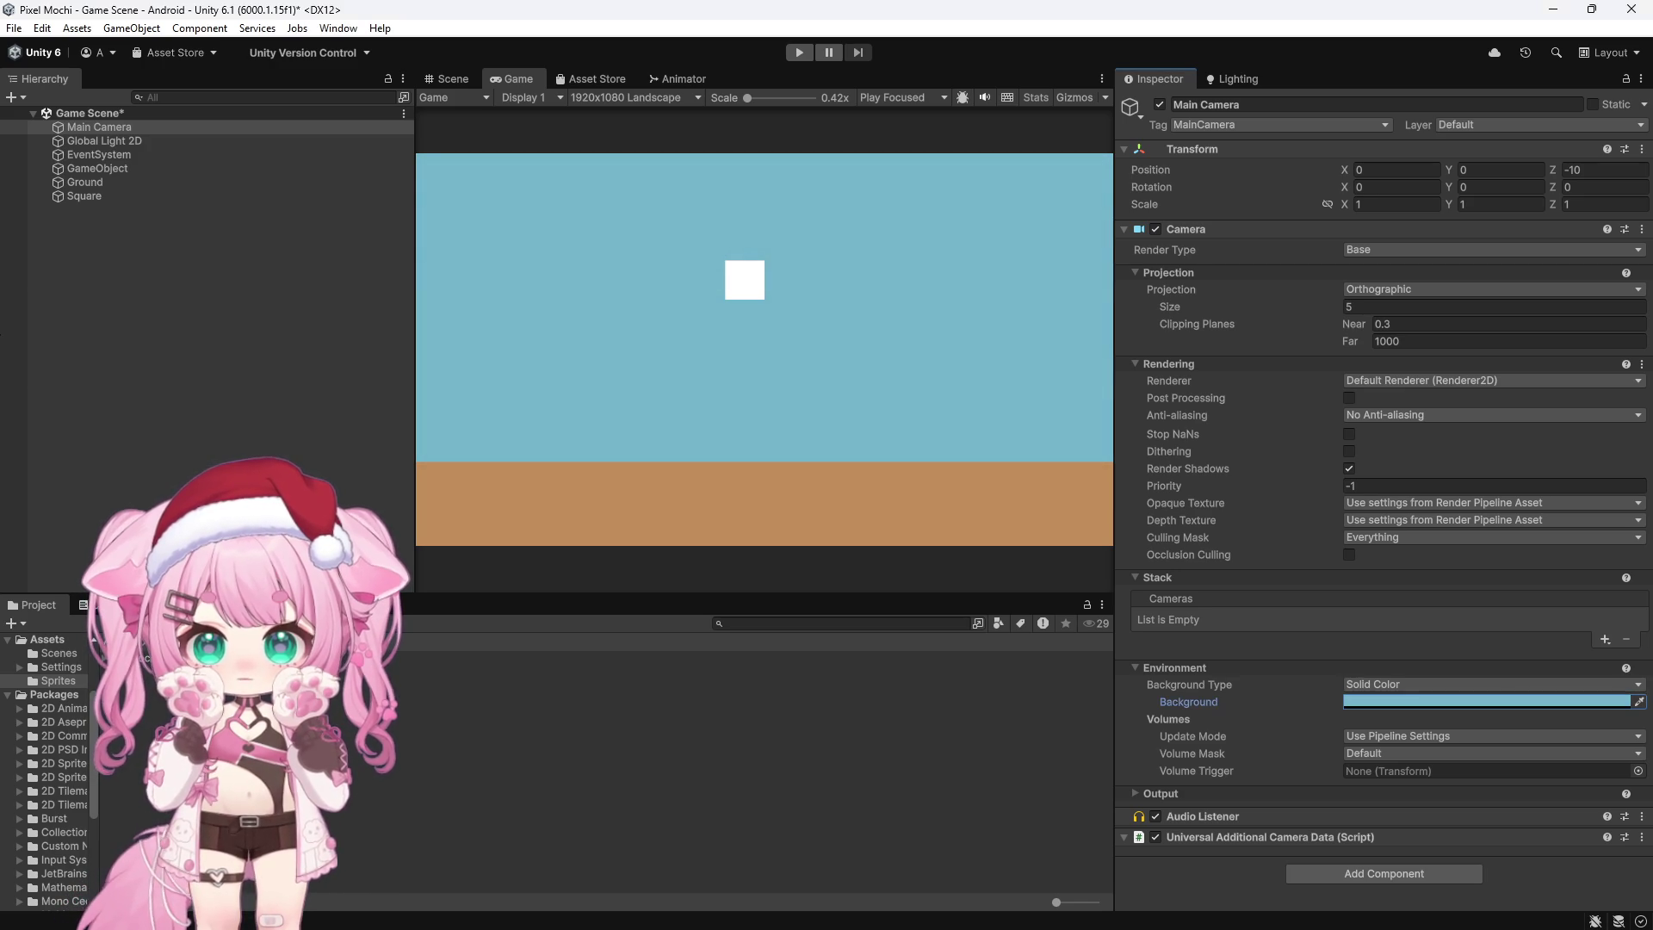
left_click(799, 54)
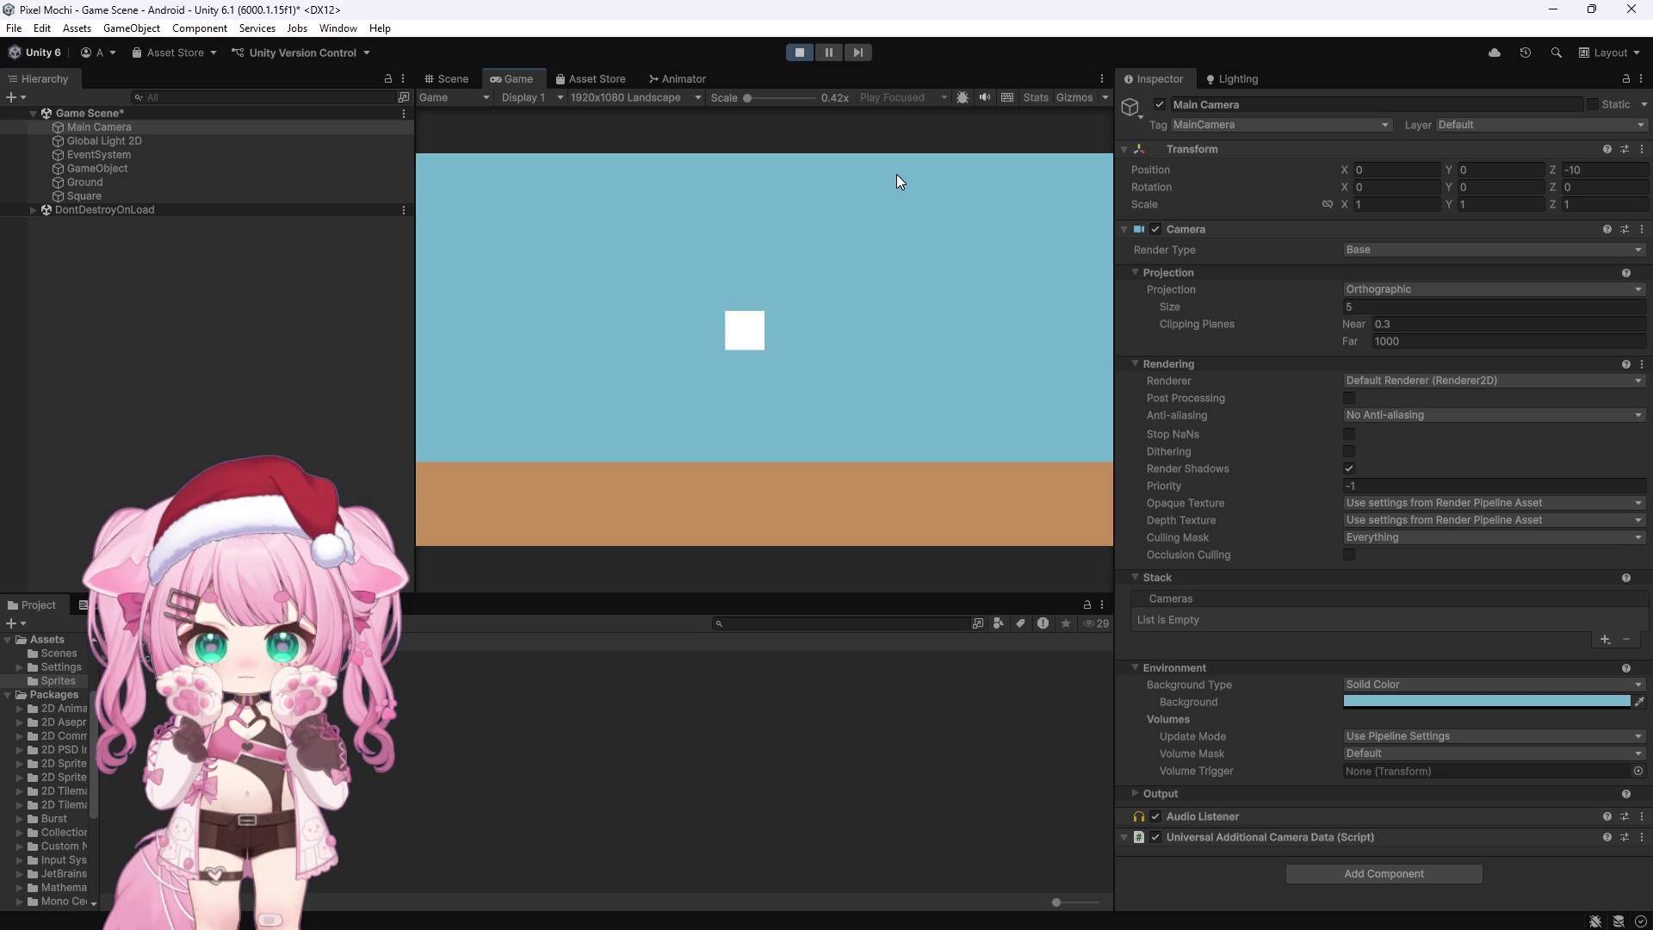
Step: Stop the play test and rename the Square object to Mochi
left_click(799, 52)
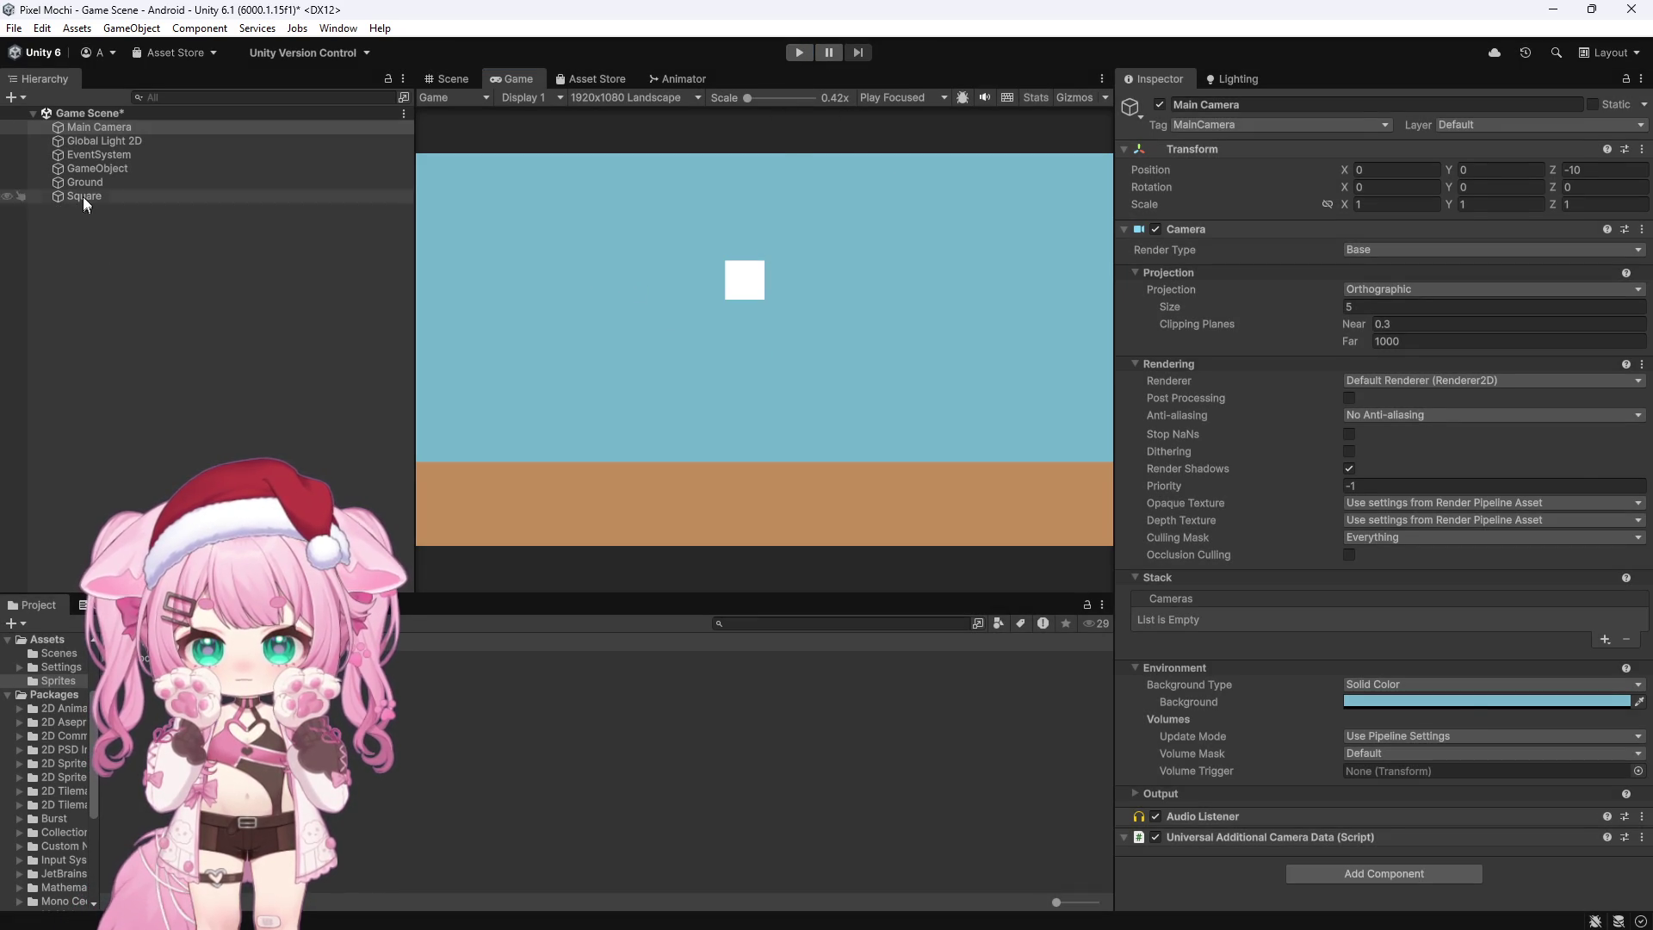
left_click(85, 196)
left_click(1211, 106)
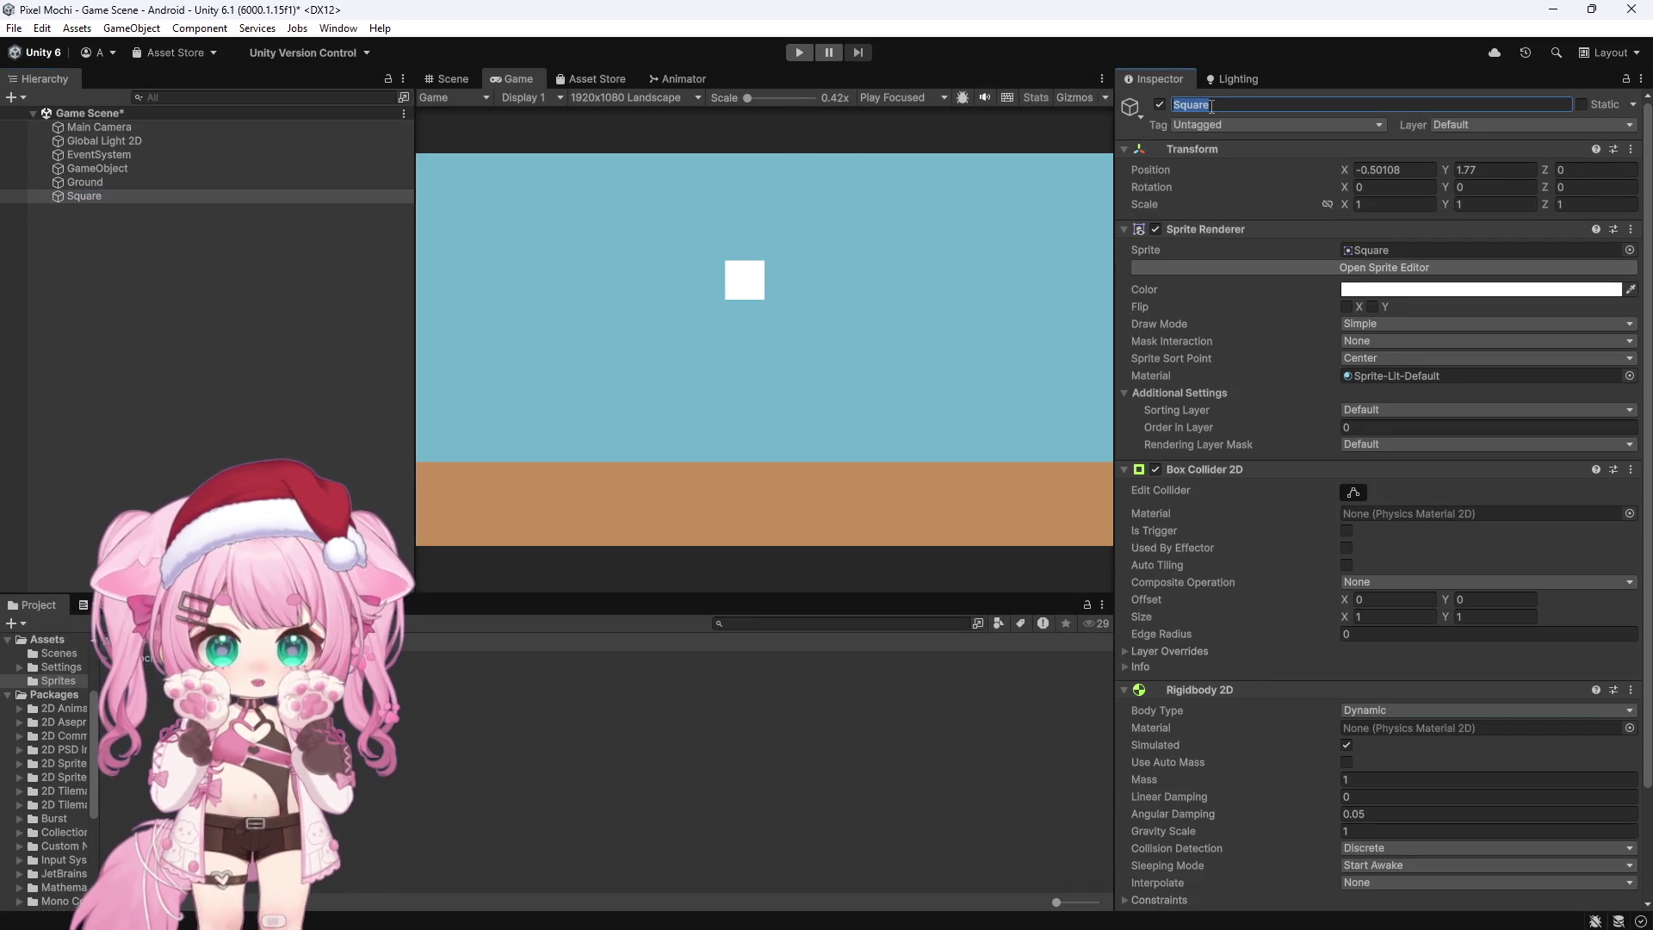
type("Mochi")
key("Return")
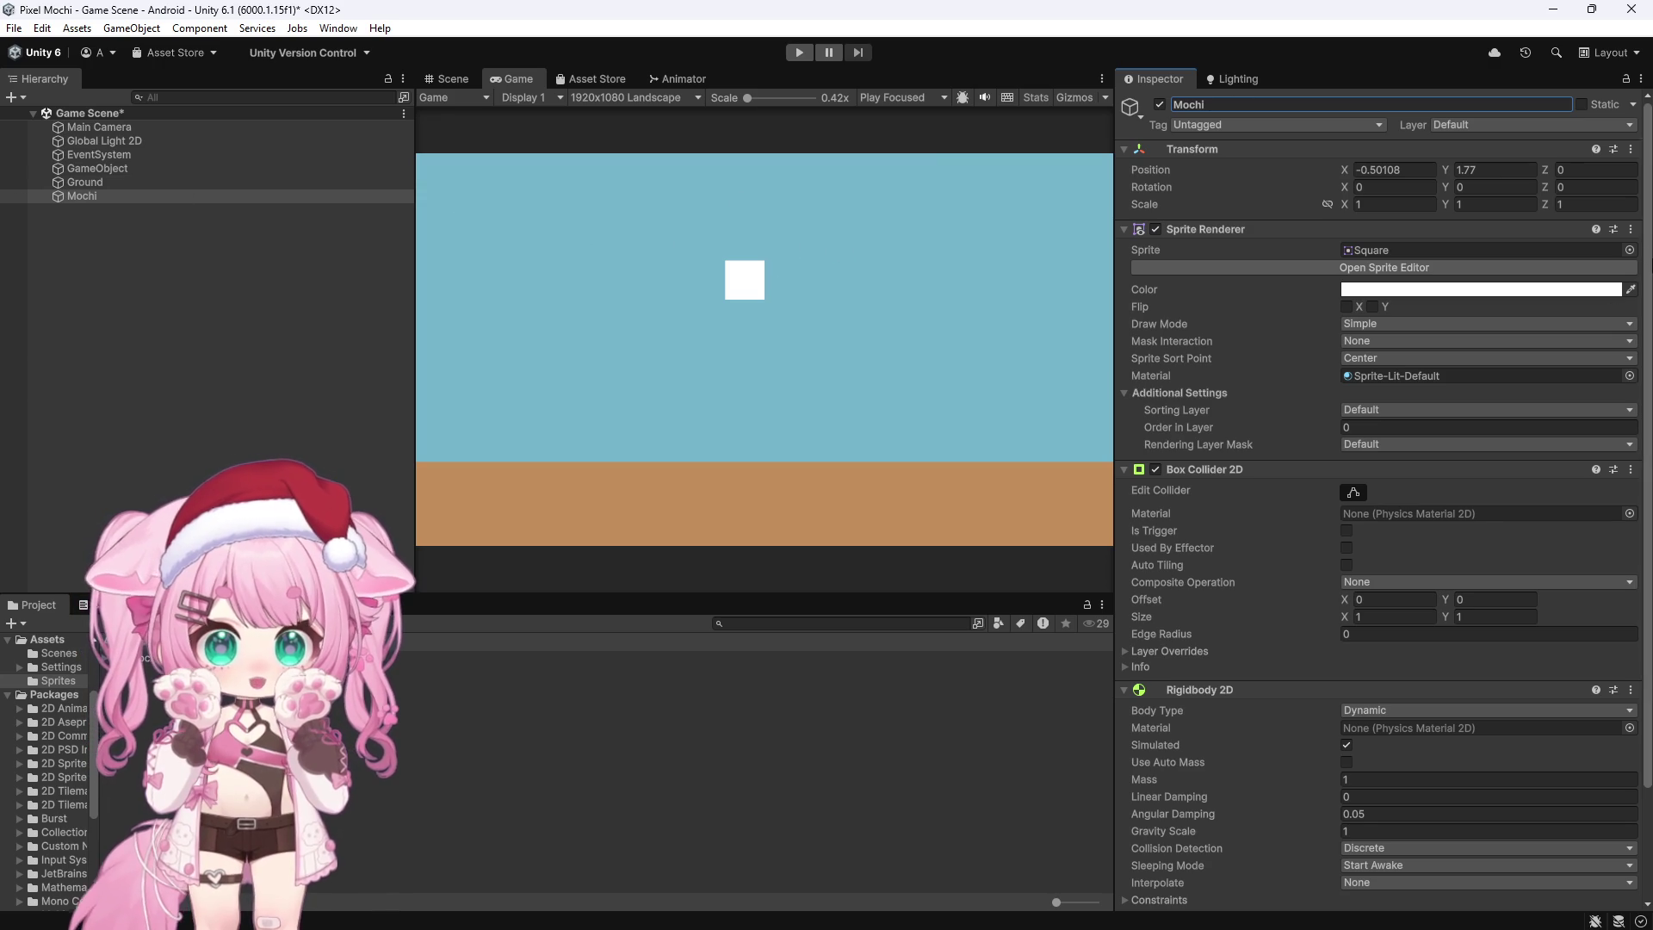
Step: Assign the Mochi_Main sprite to the object
left_click(1630, 249)
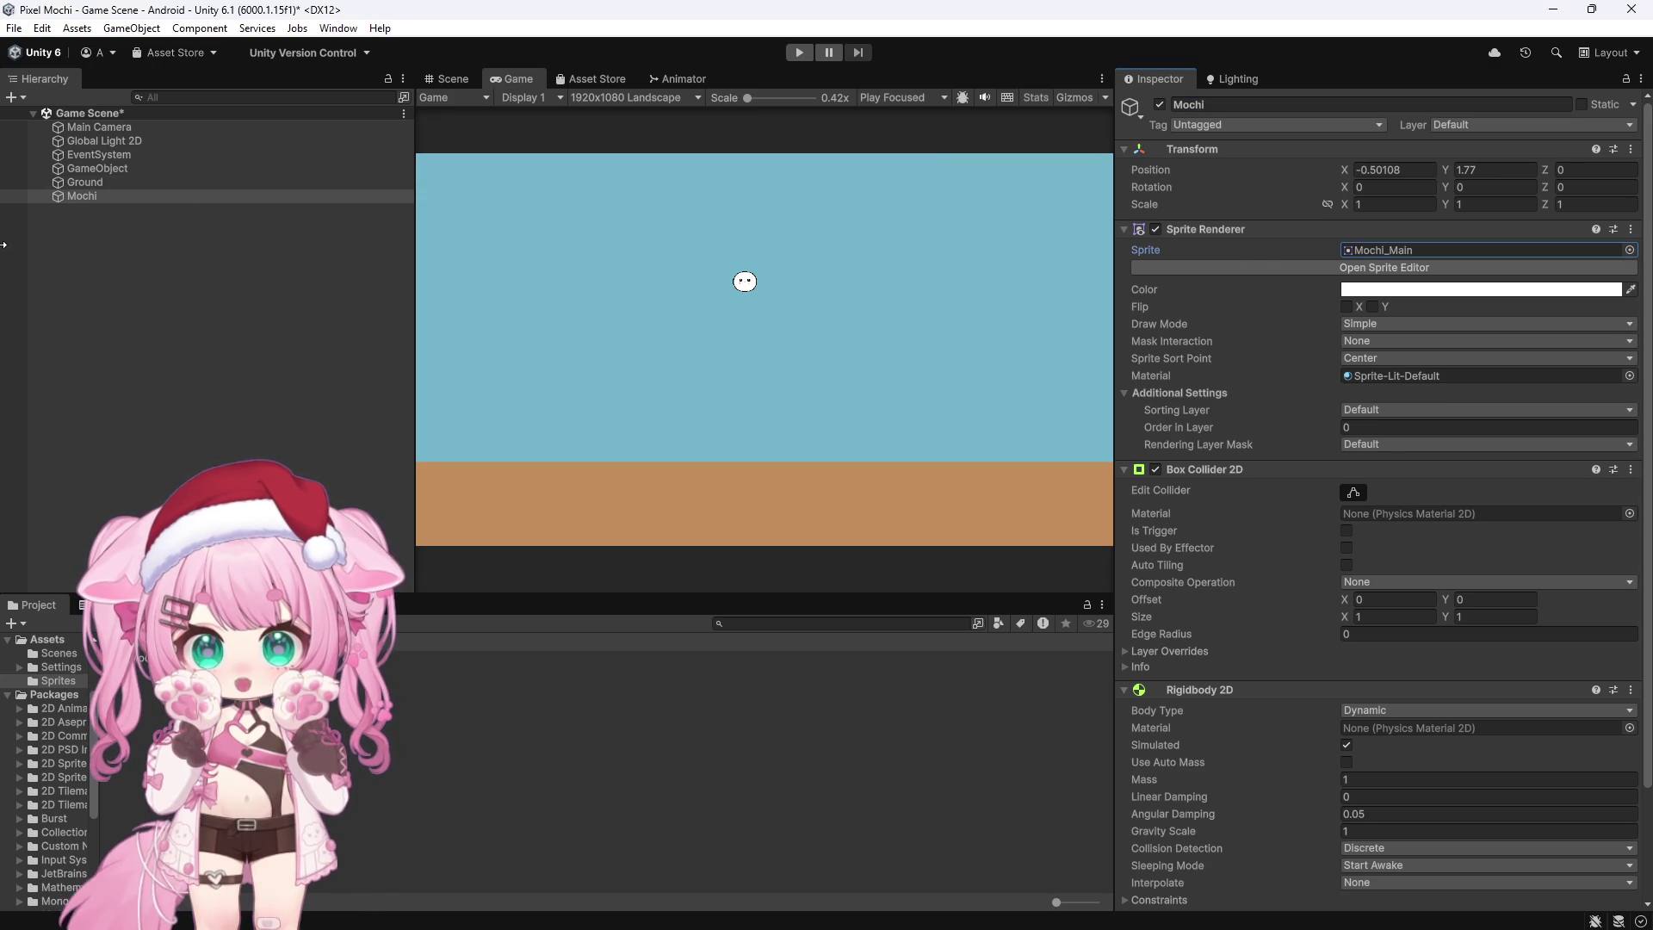
scroll(716, 282, "up", 2)
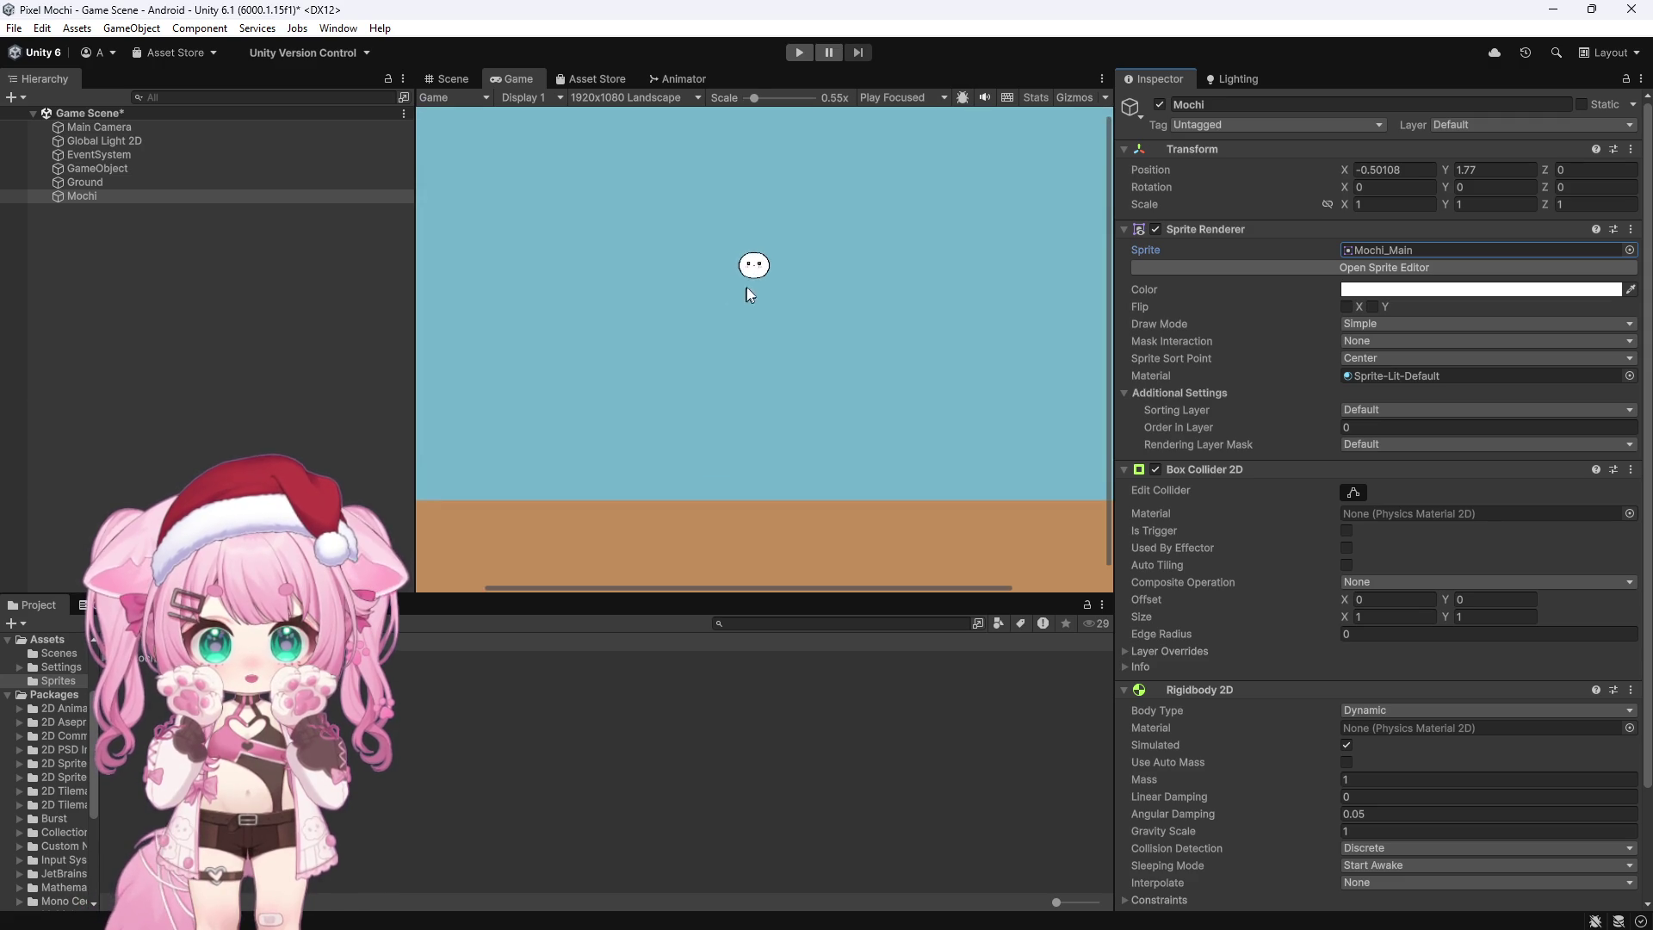
scroll(779, 281, "down", 2)
Step: Set Mochi's scale to 3 on X, Y and Z, then play-test it falling
left_click(1387, 205)
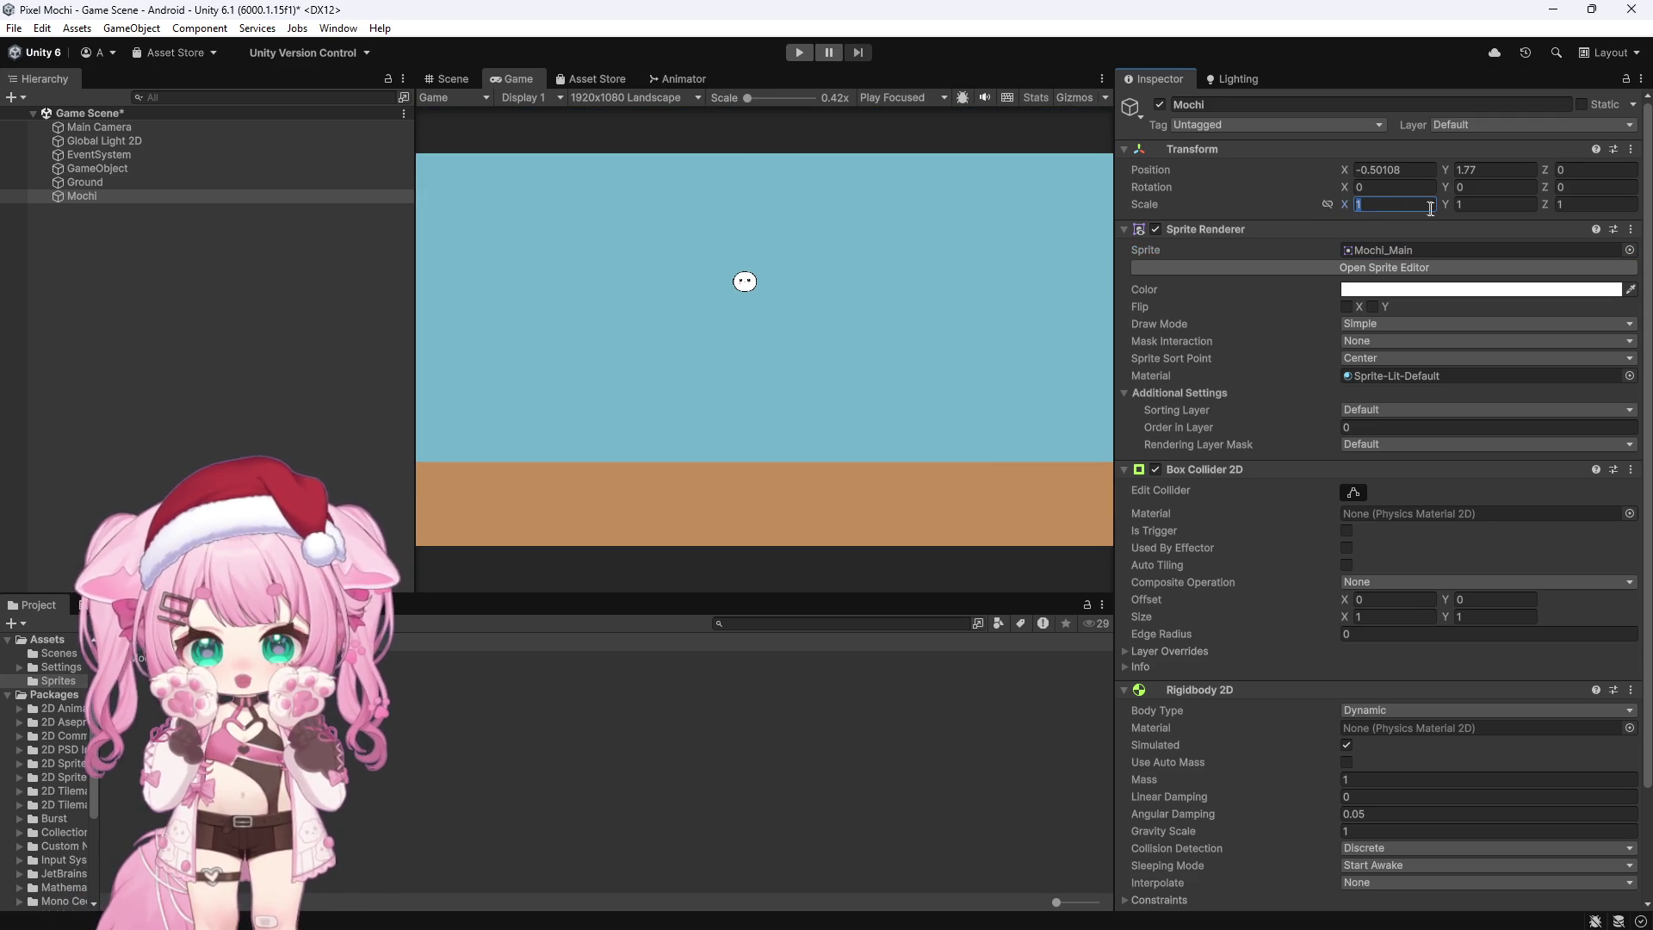
type("5")
key("Tab")
type("5")
key("Return")
left_click(1357, 204)
type("3")
key("Tab")
type("3")
left_click(1586, 204)
type("3")
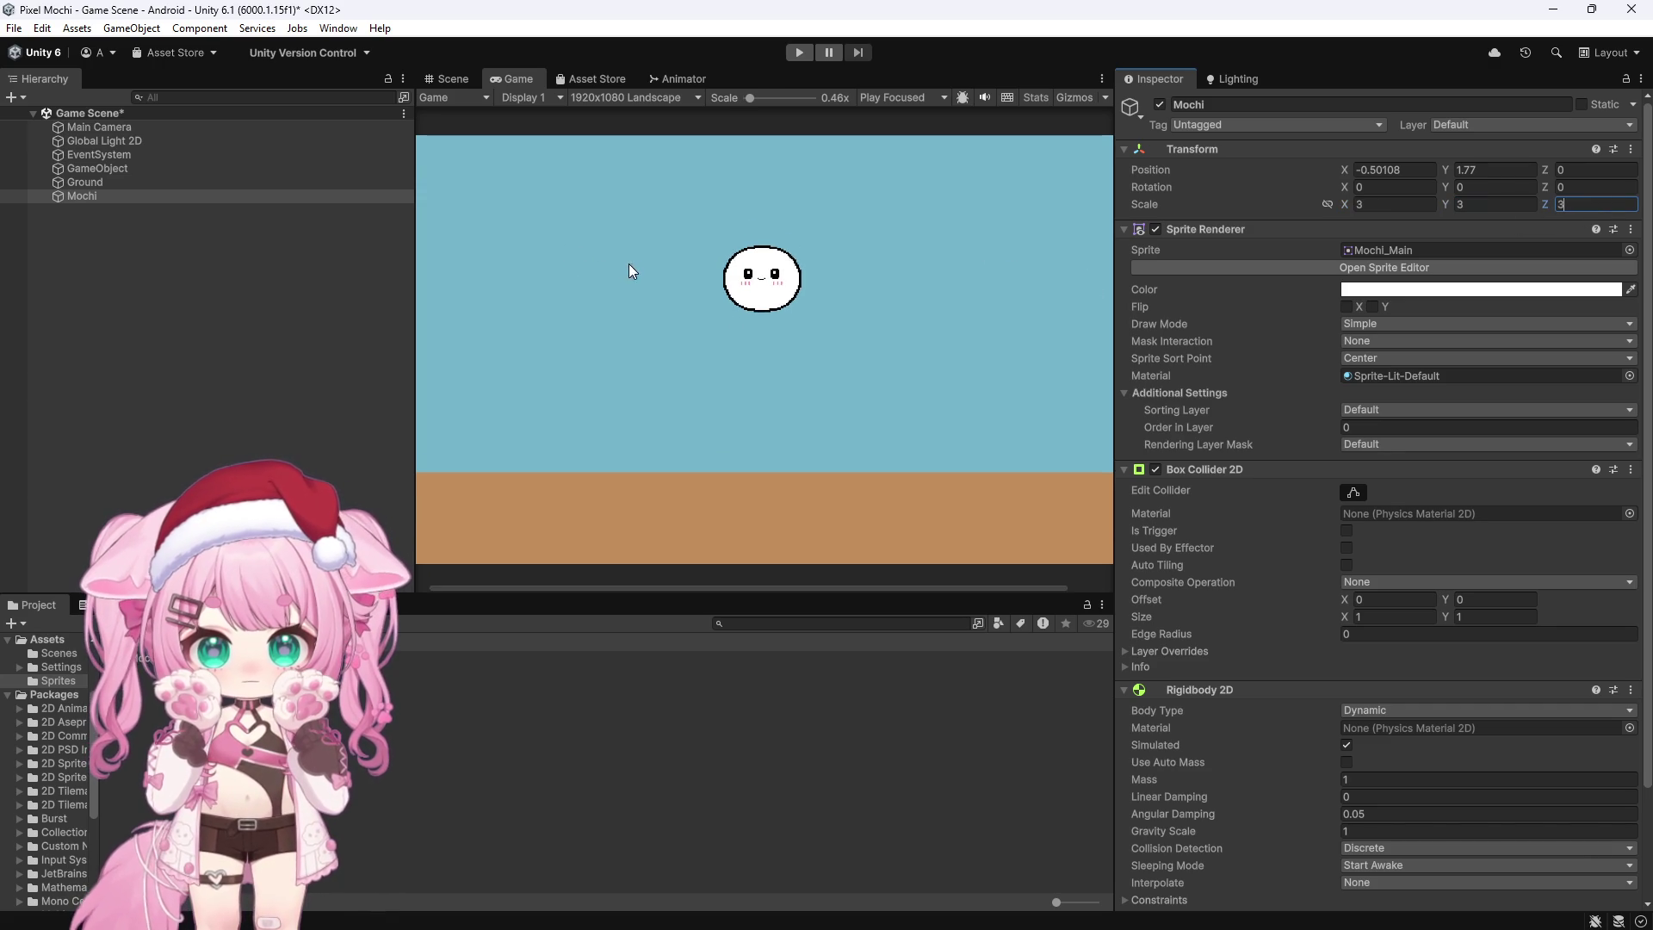
left_click(798, 53)
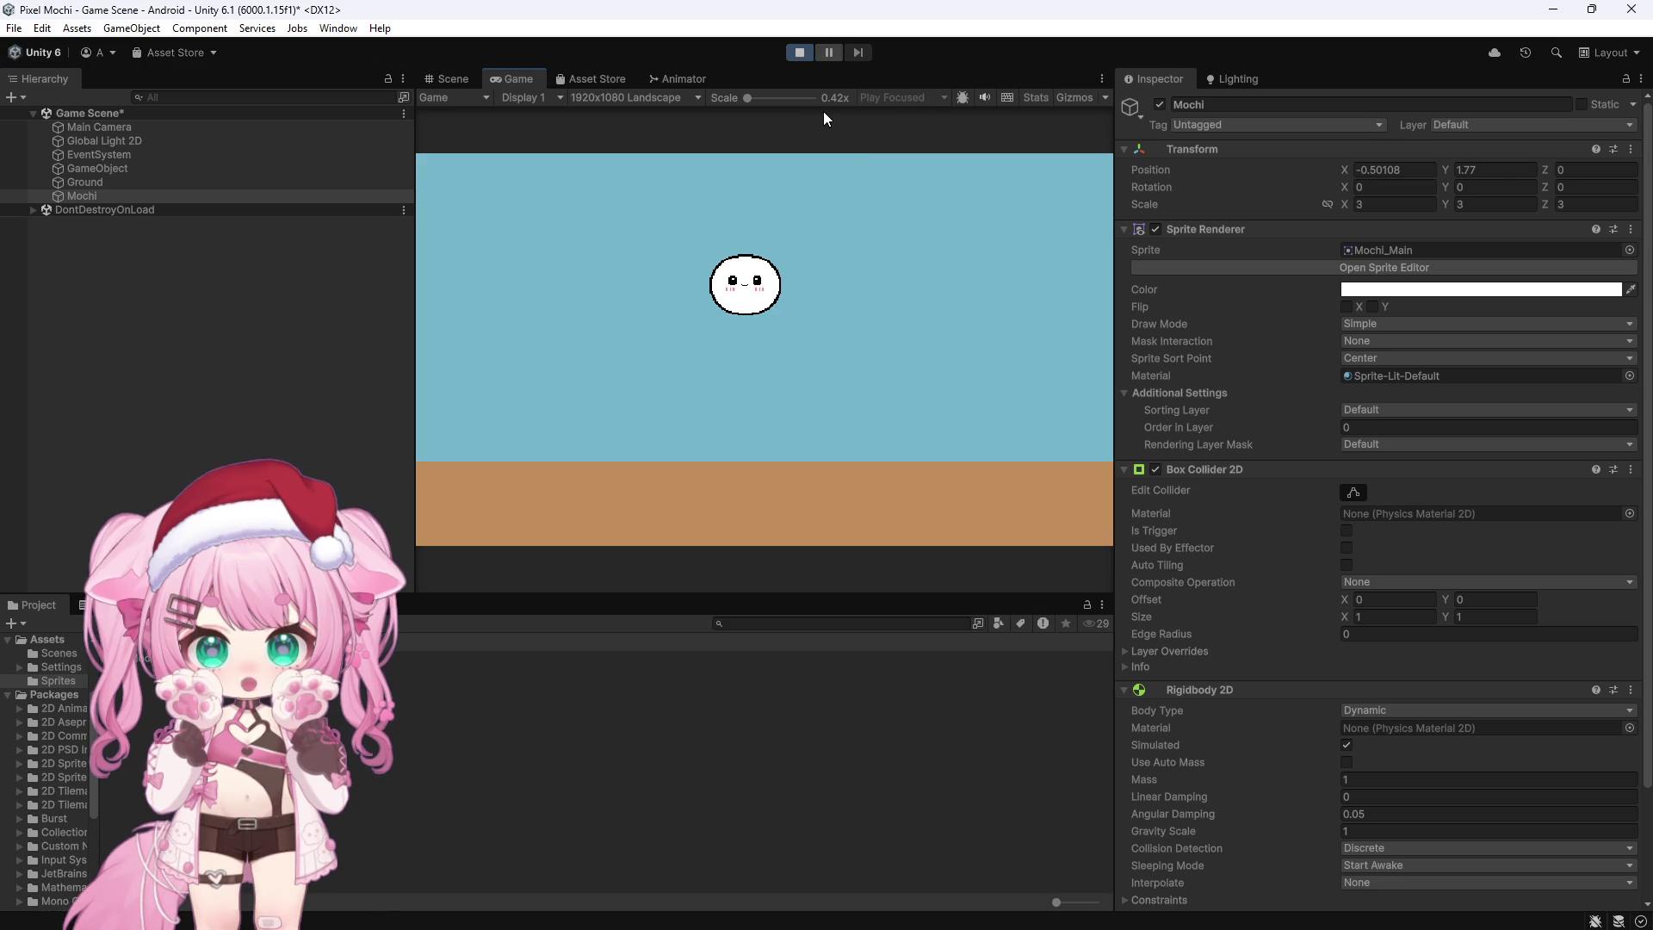
left_click(797, 53)
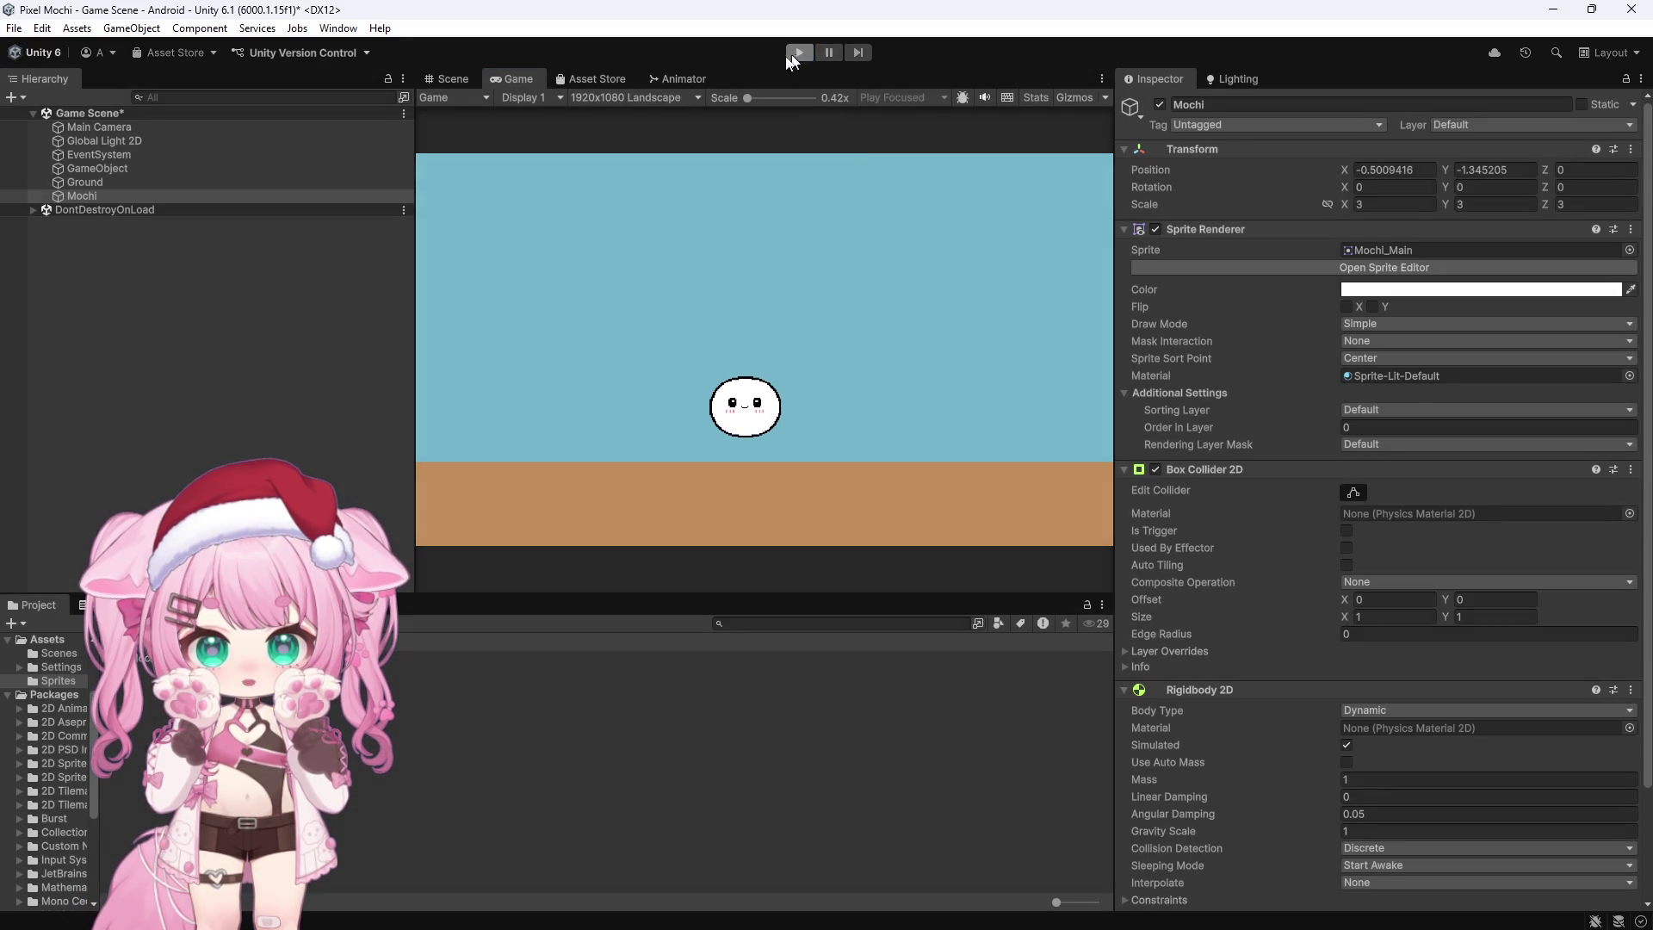
Step: Replace Mochi's Box Collider 2D with a Circle Collider 2D
left_click(83, 196)
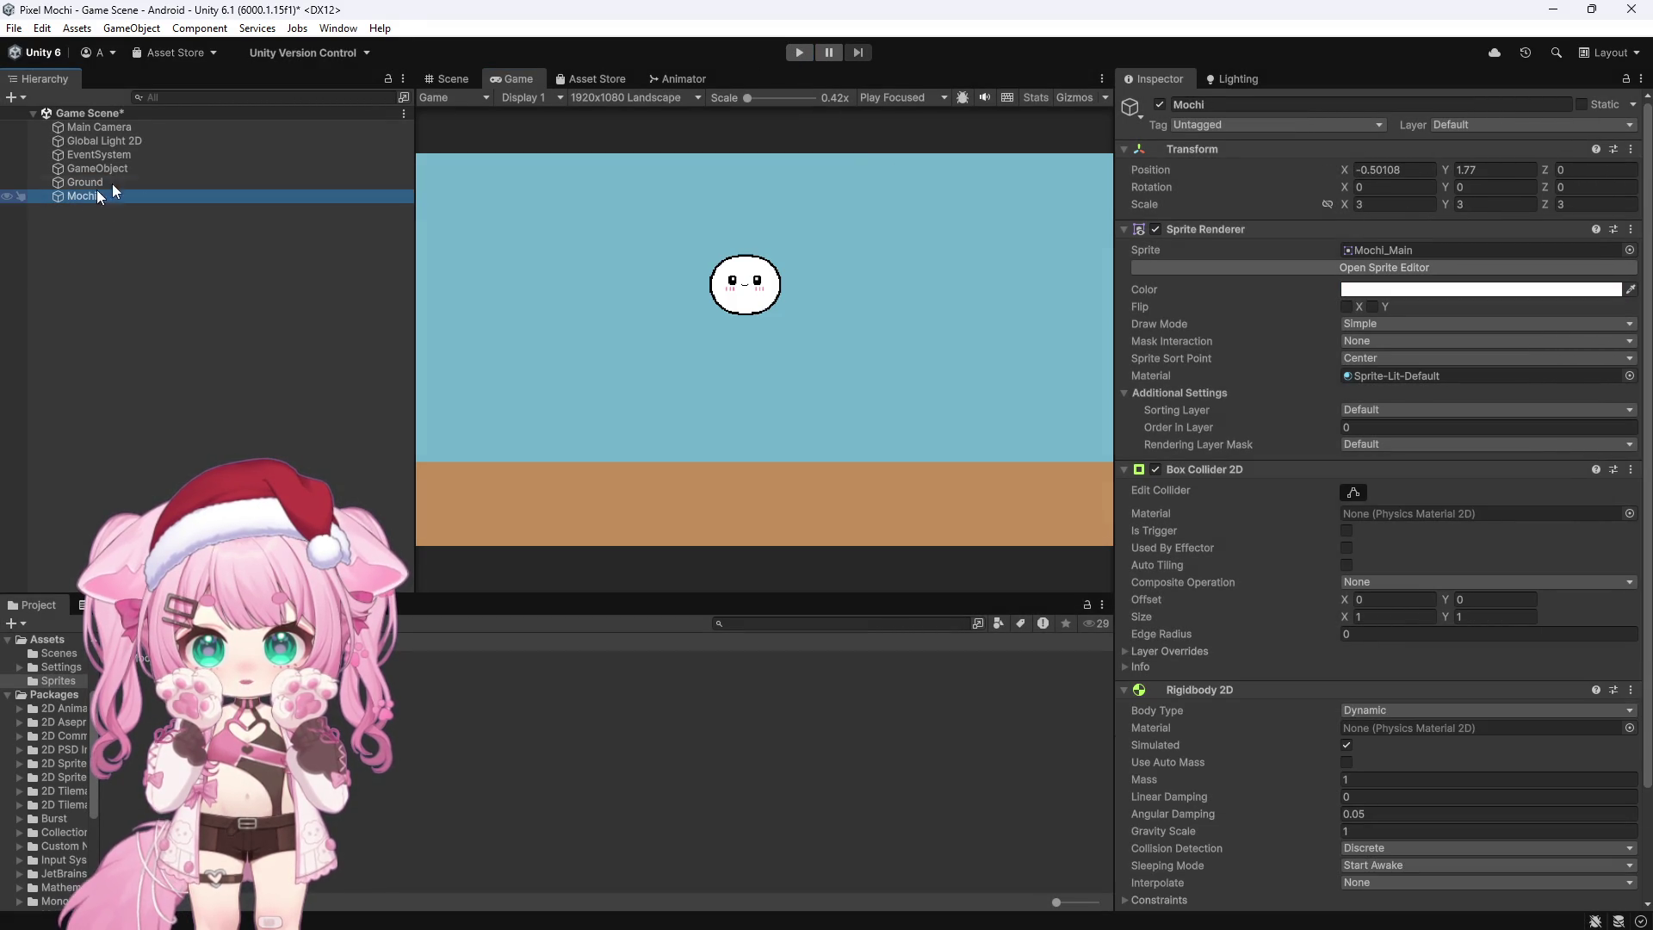
left_click(451, 77)
scroll(893, 212, "up", 3)
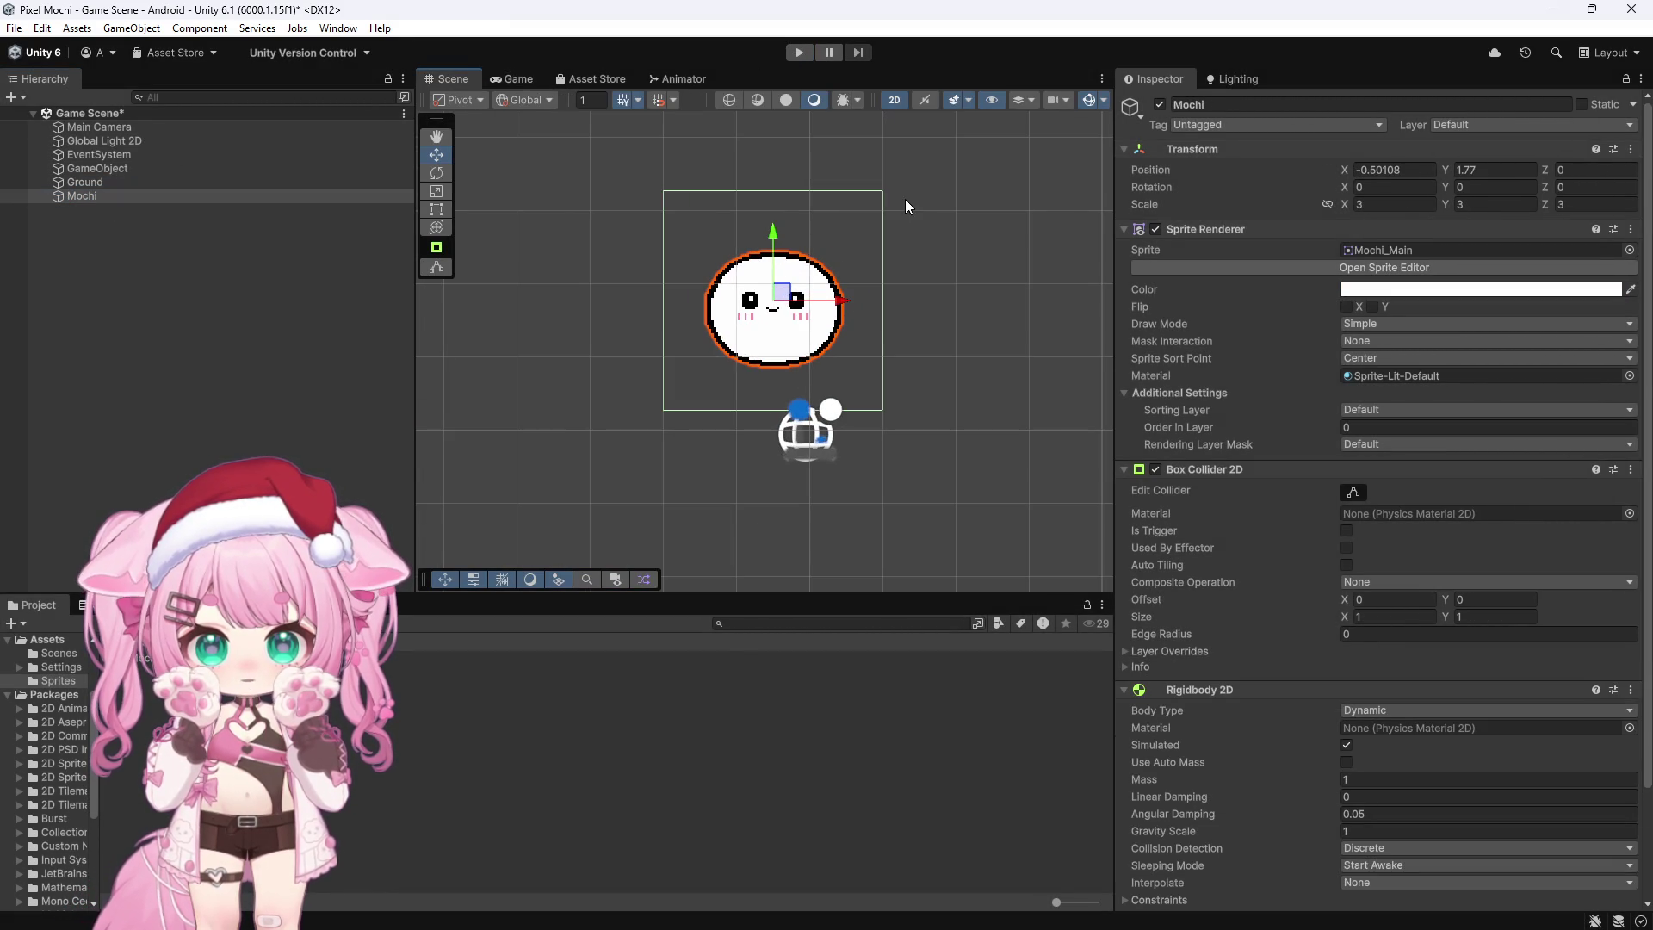
scroll(1189, 452, "down", 3)
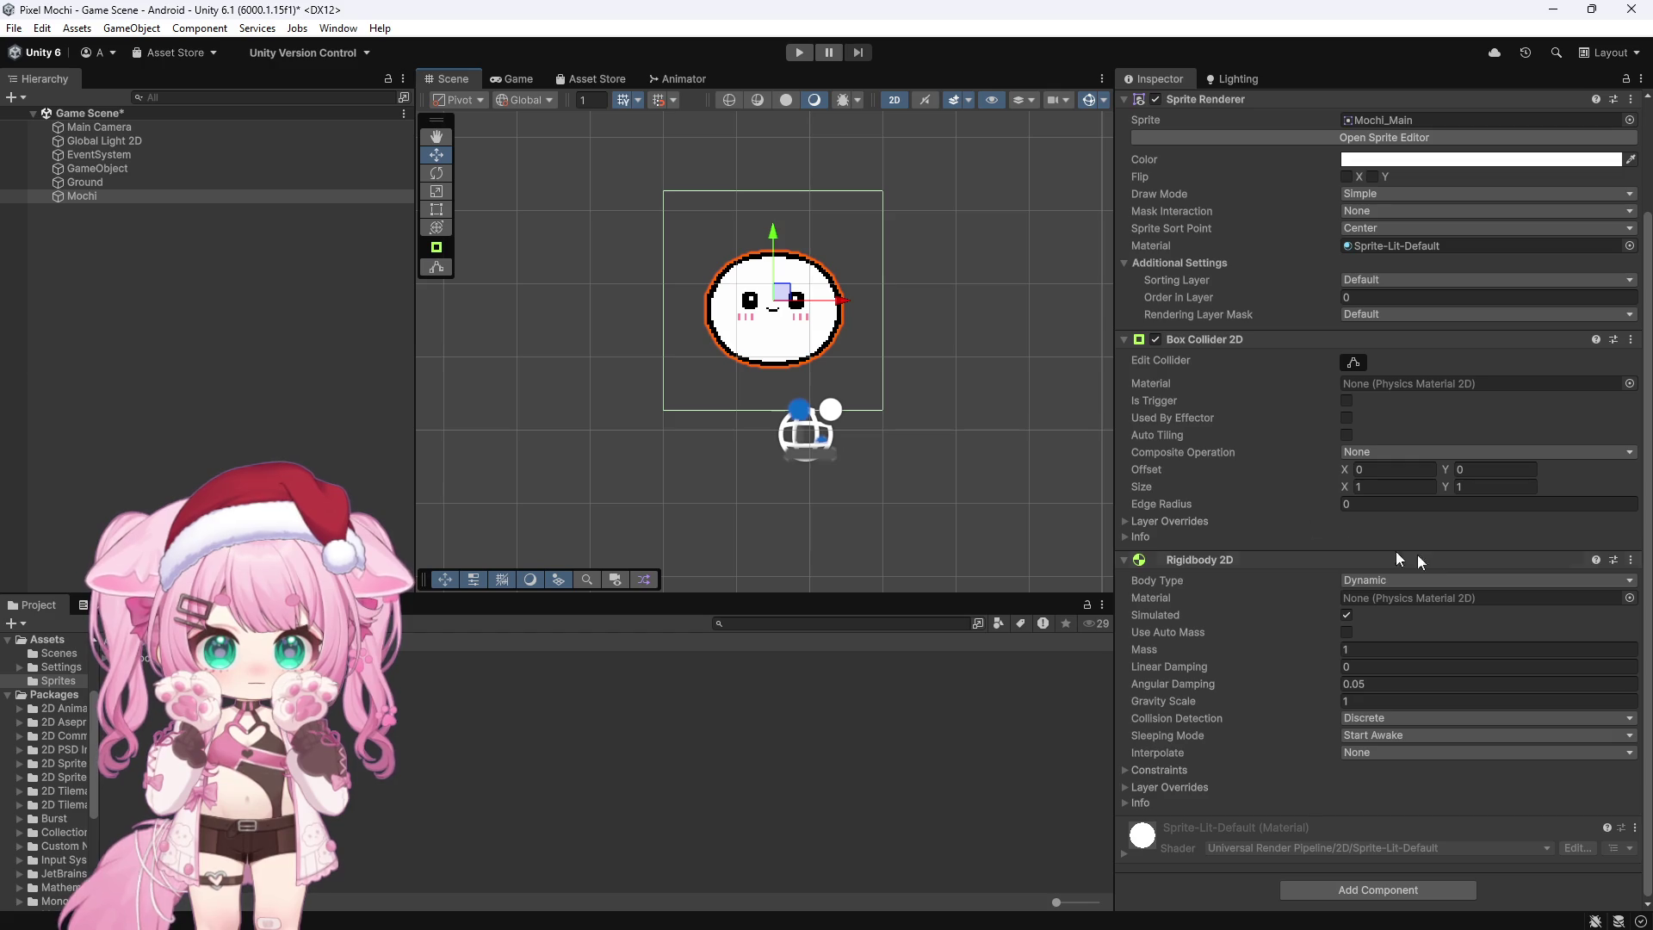
left_click(1630, 340)
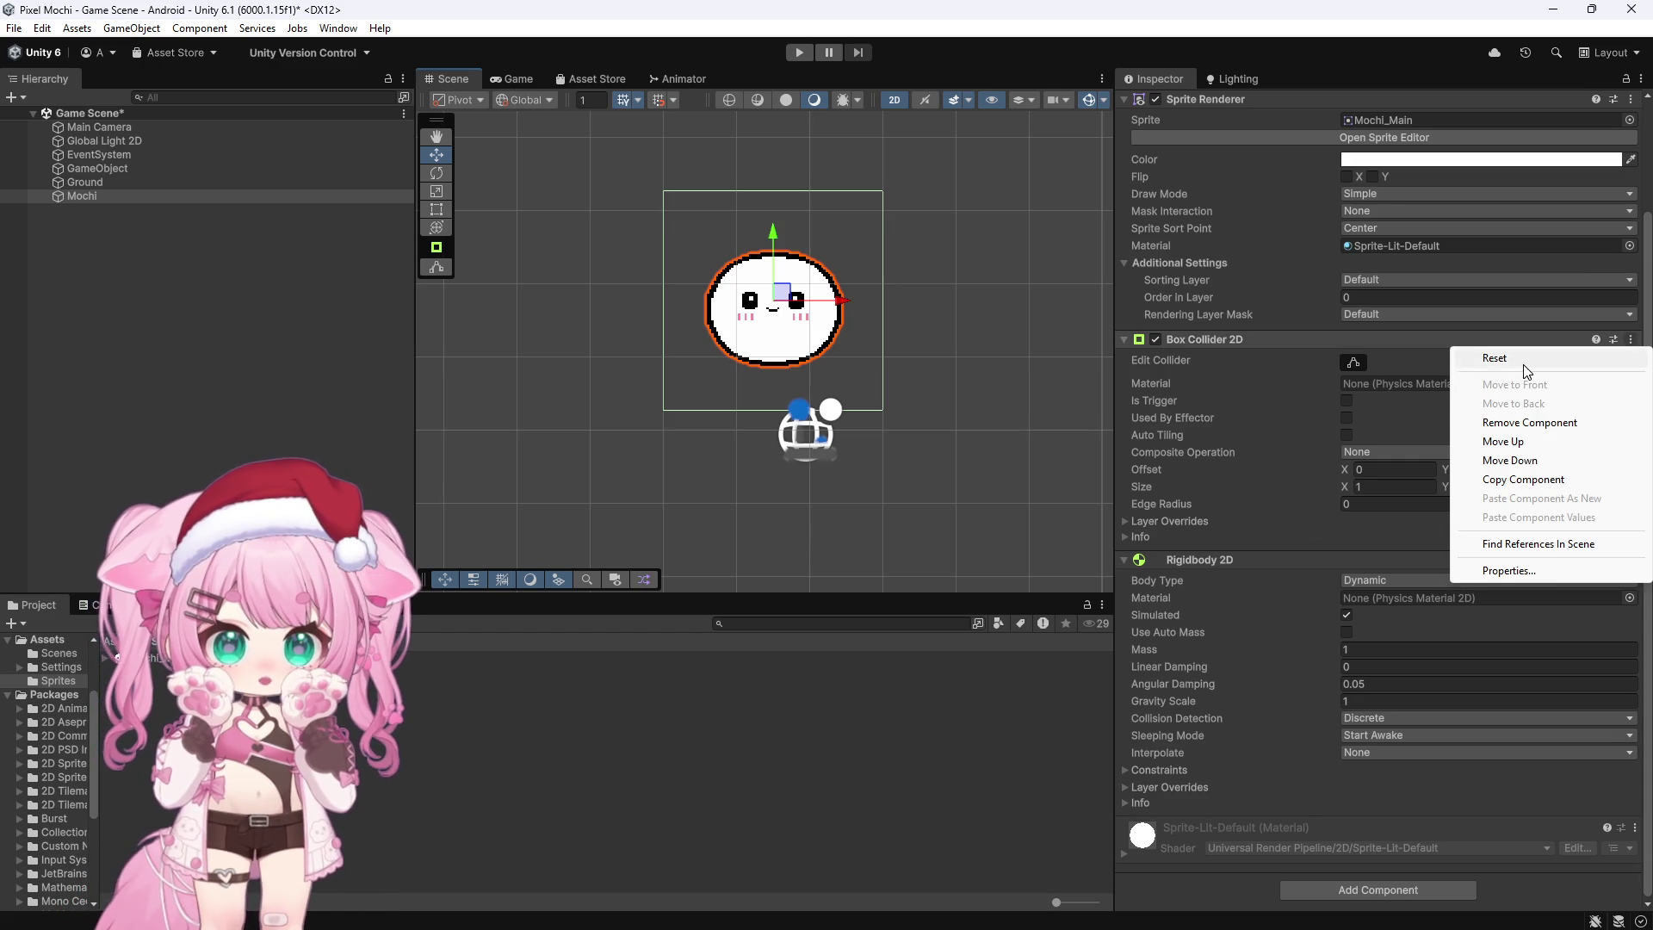
left_click(1525, 423)
left_click(1346, 808)
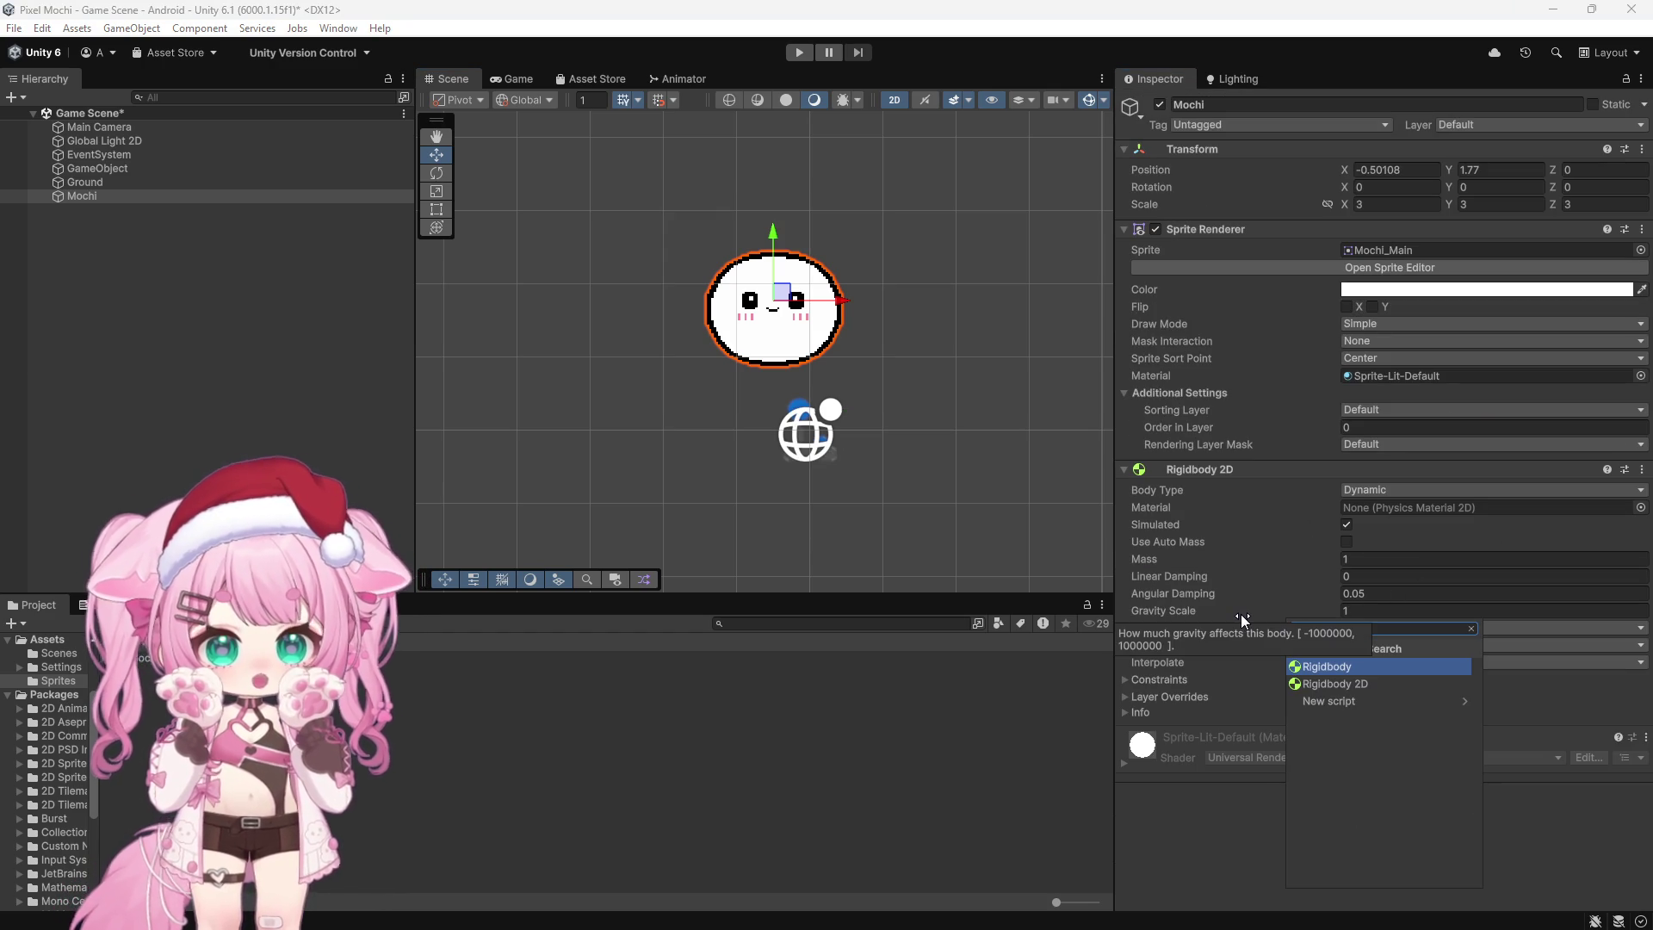
type("circle")
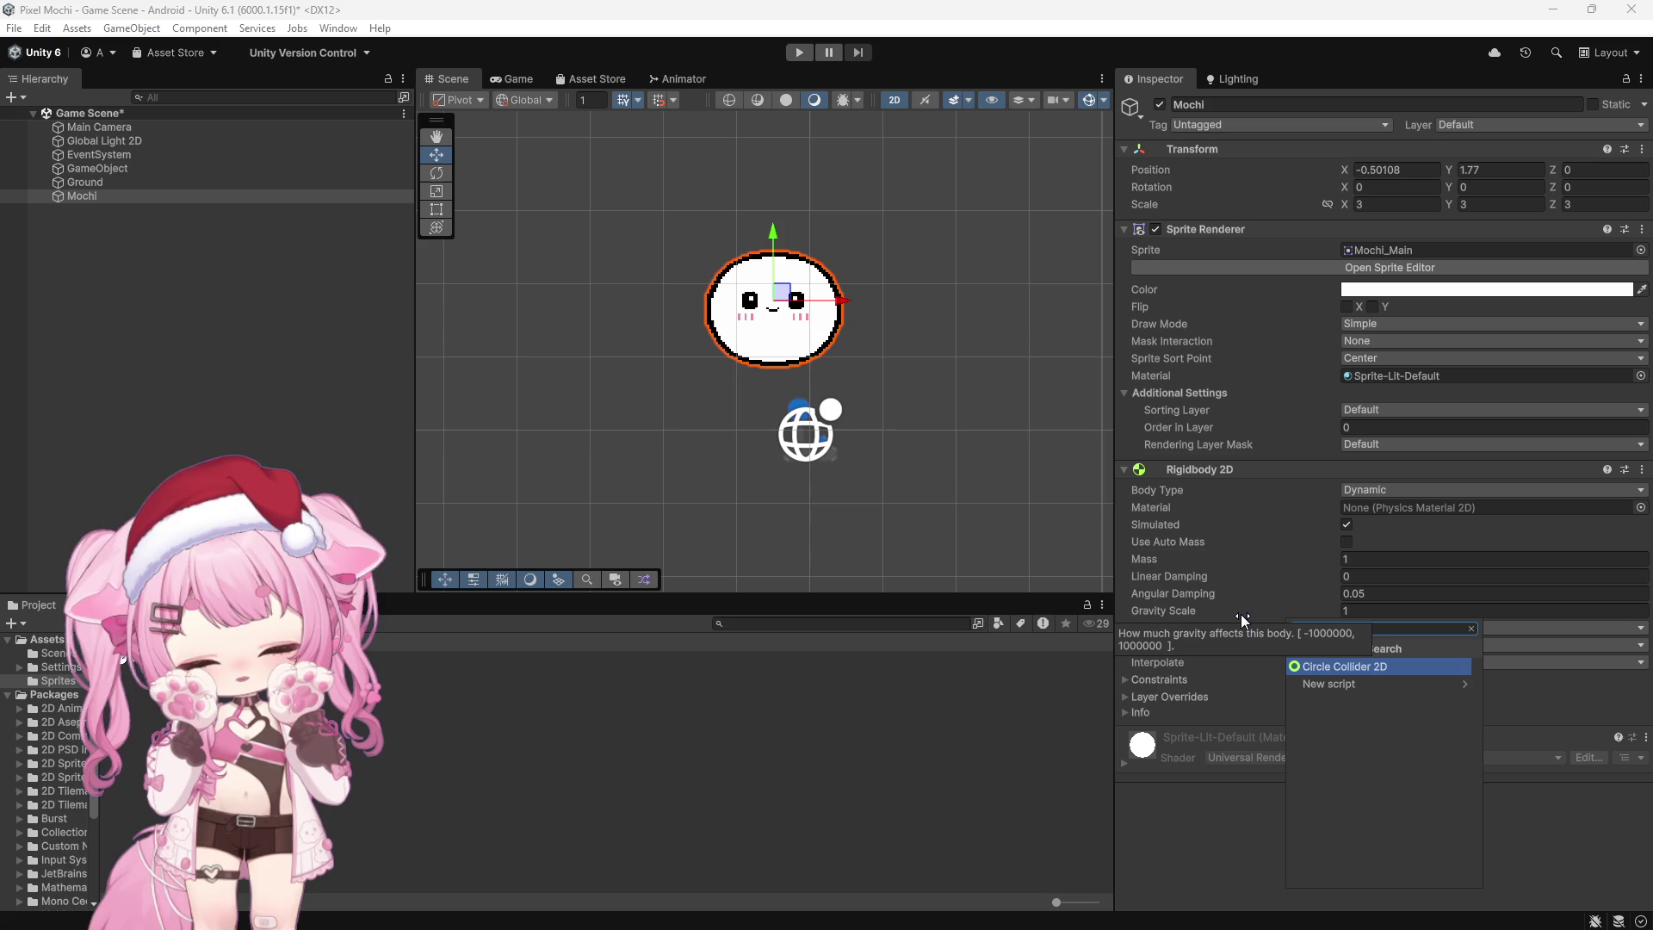
left_click(1348, 667)
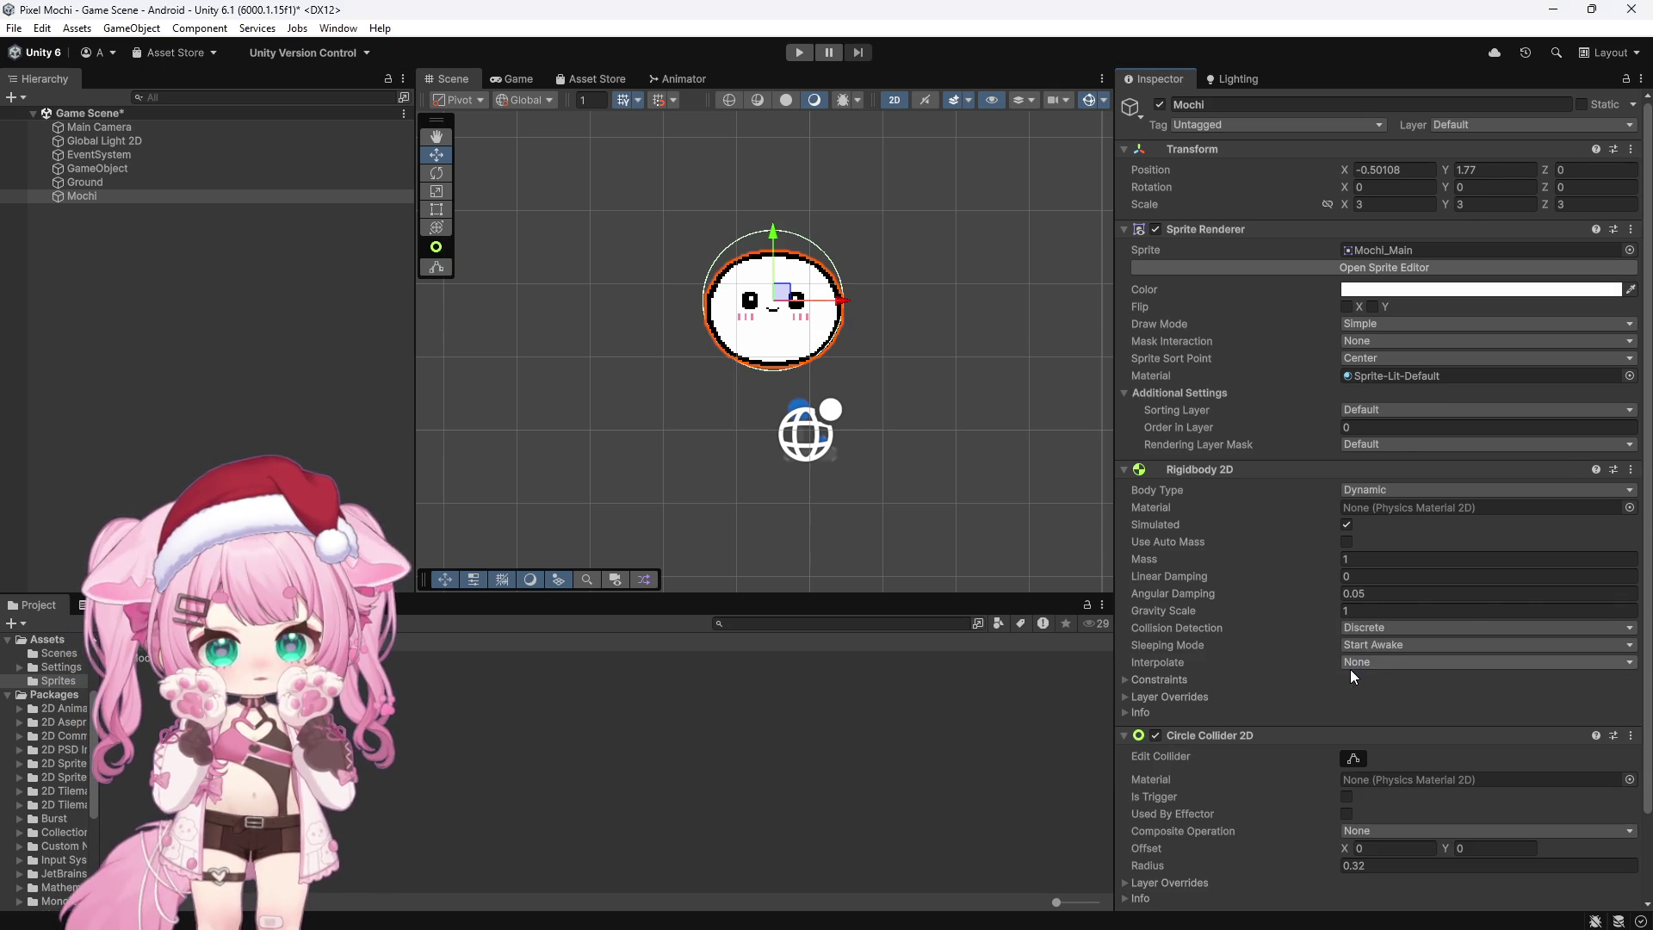
Step: Run and stop a play test with the circle collider
scroll(807, 305, "up", 5)
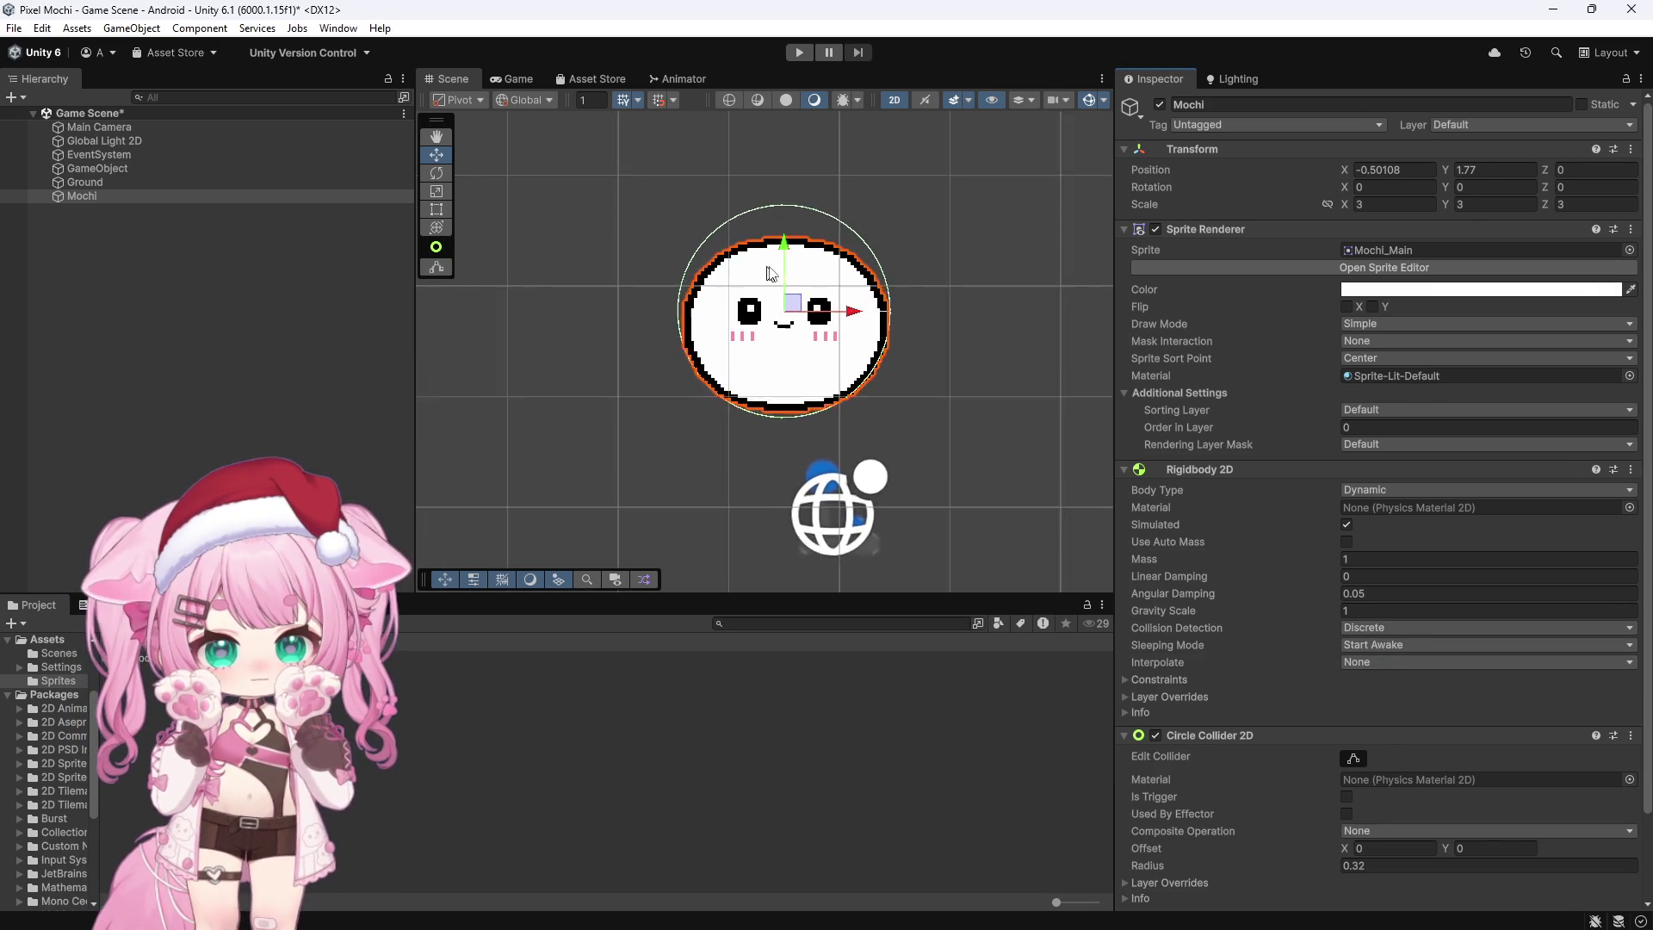
scroll(808, 306, "up", 1)
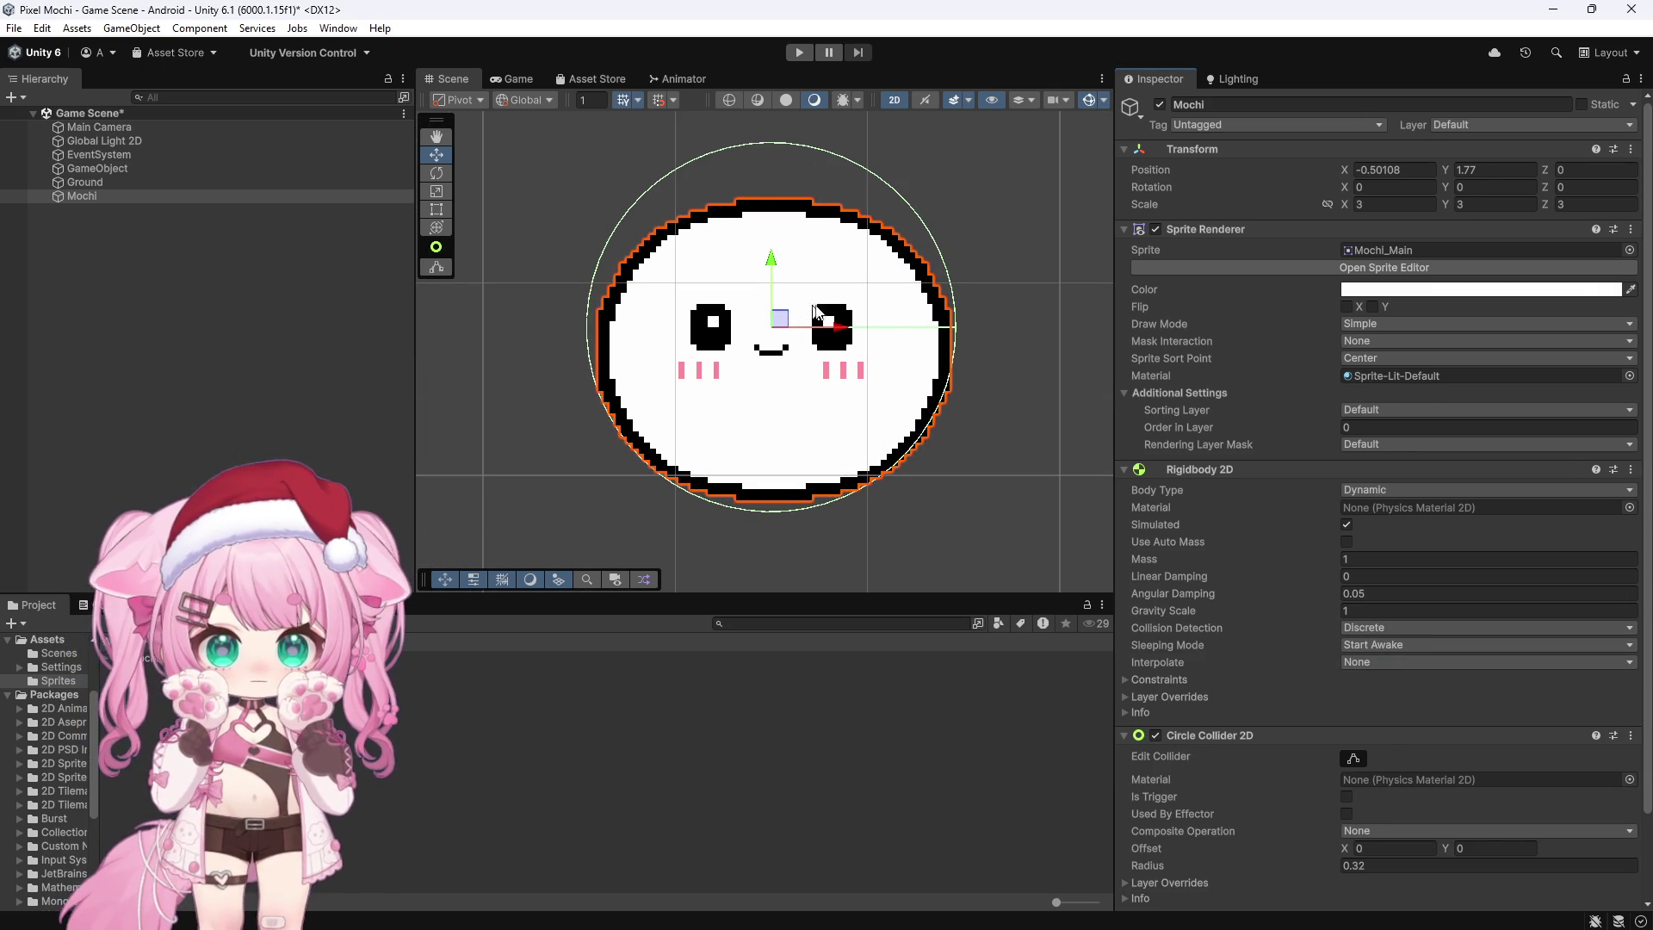
scroll(887, 318, "down", 2)
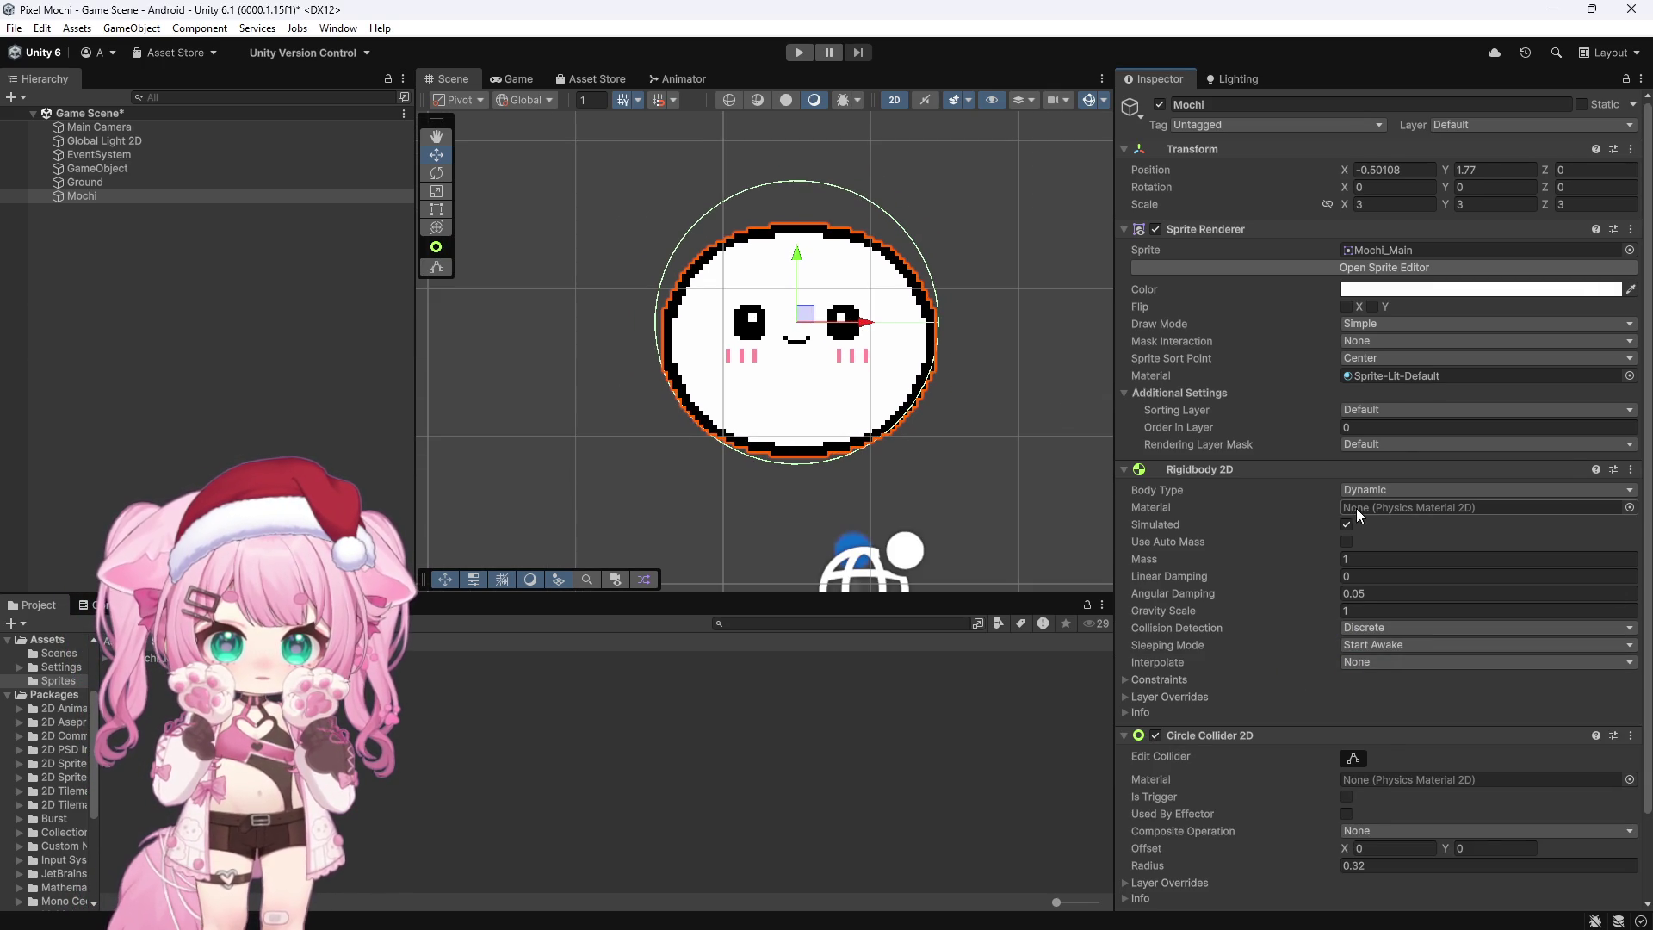
scroll(1356, 508, "down", 3)
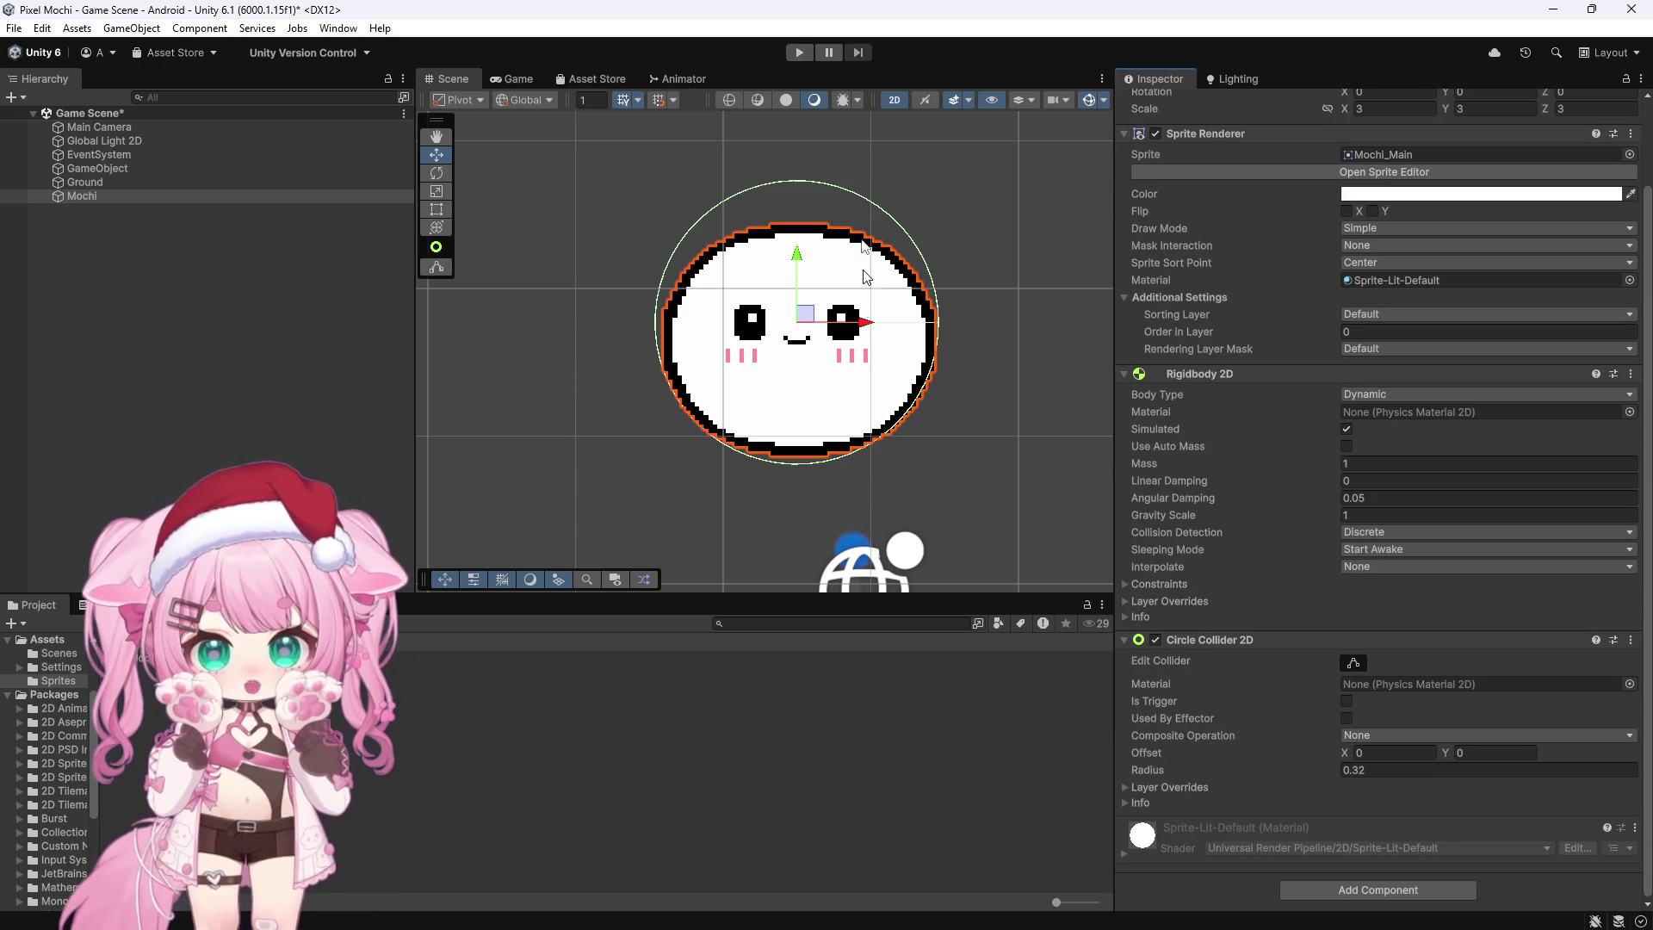
left_click(798, 53)
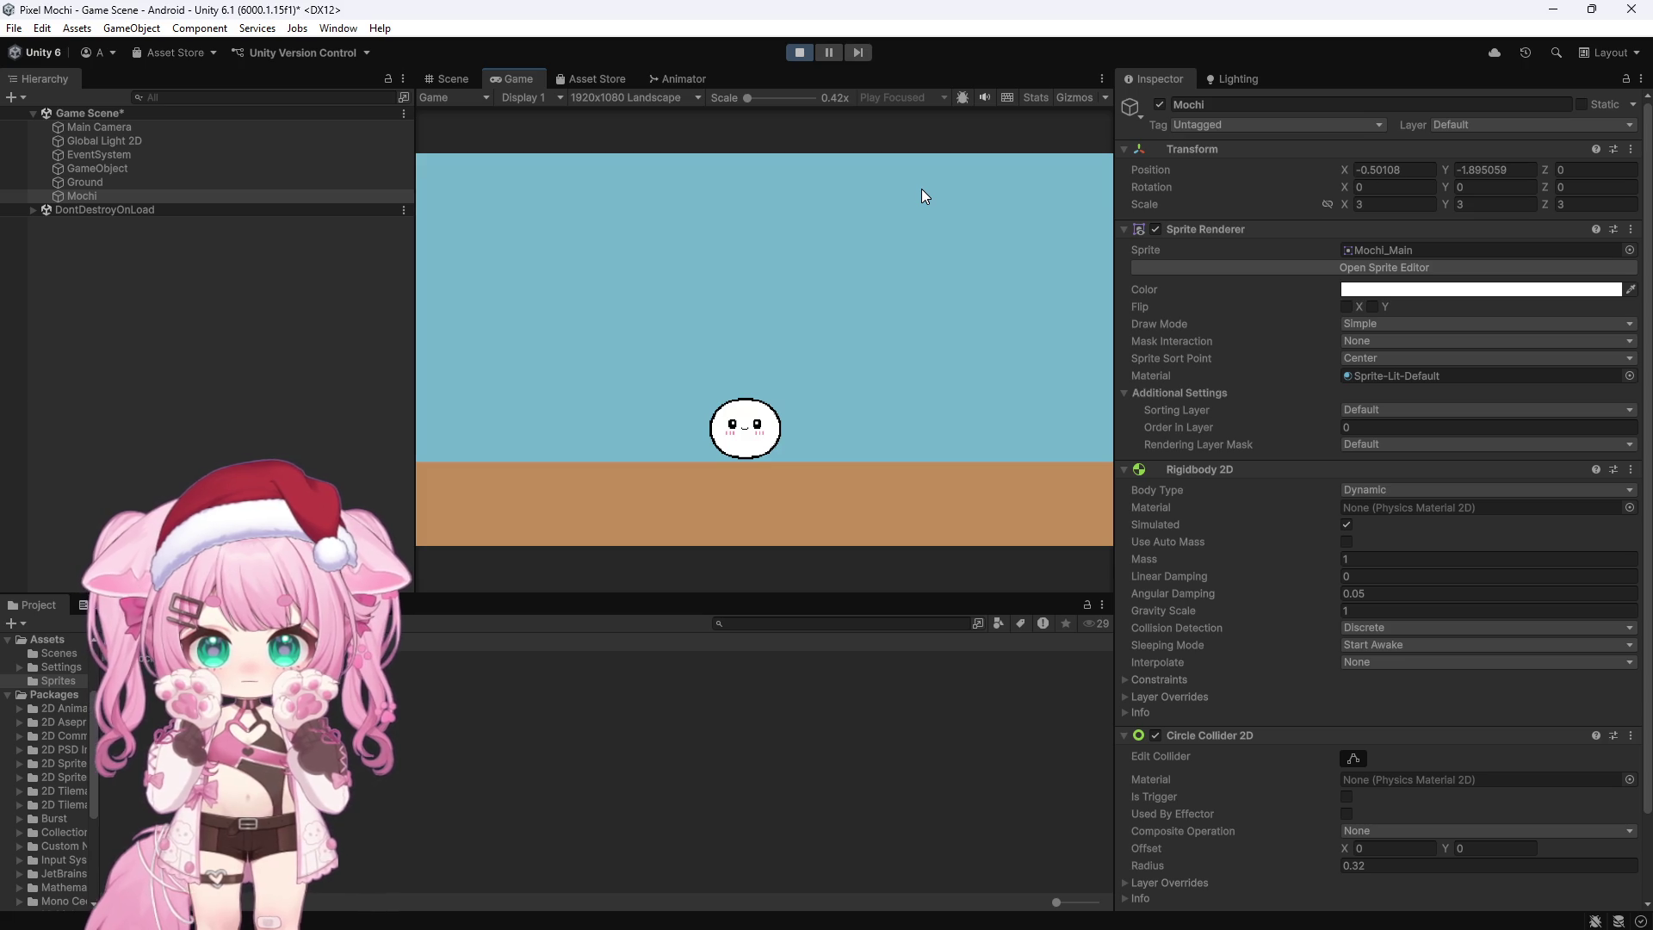
left_click(799, 52)
Step: Try shrinking the circle collider from its bottom edge, then undo the change
scroll(772, 284, "up", 1)
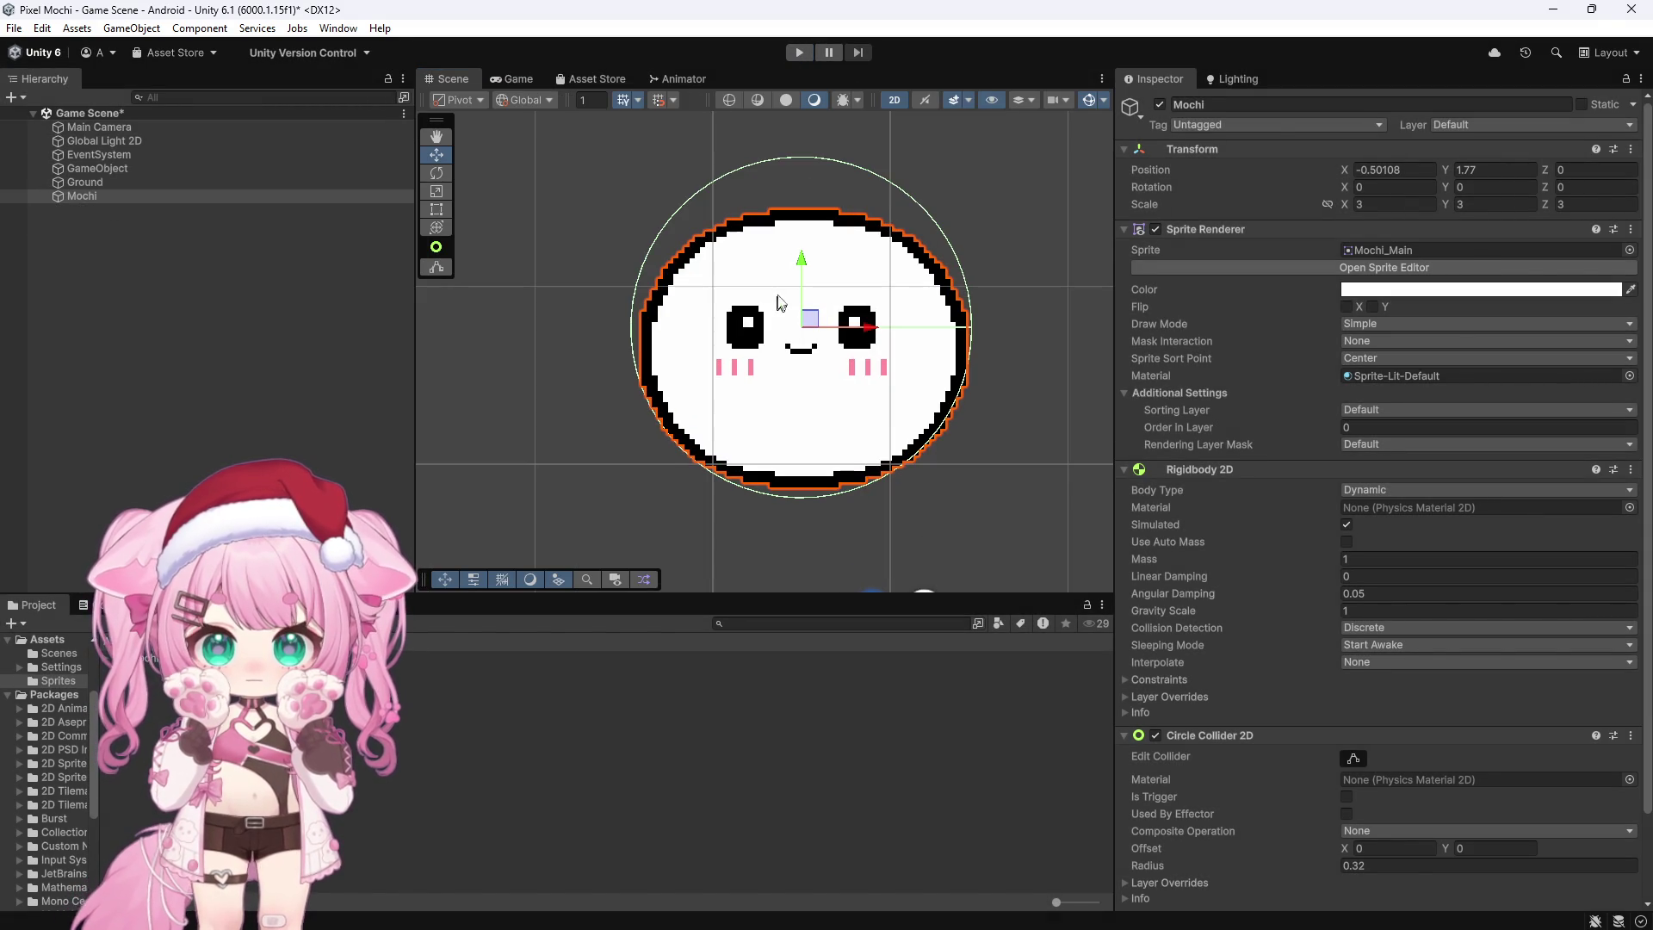
left_click(1352, 758)
left_click_drag(799, 494, 799, 475)
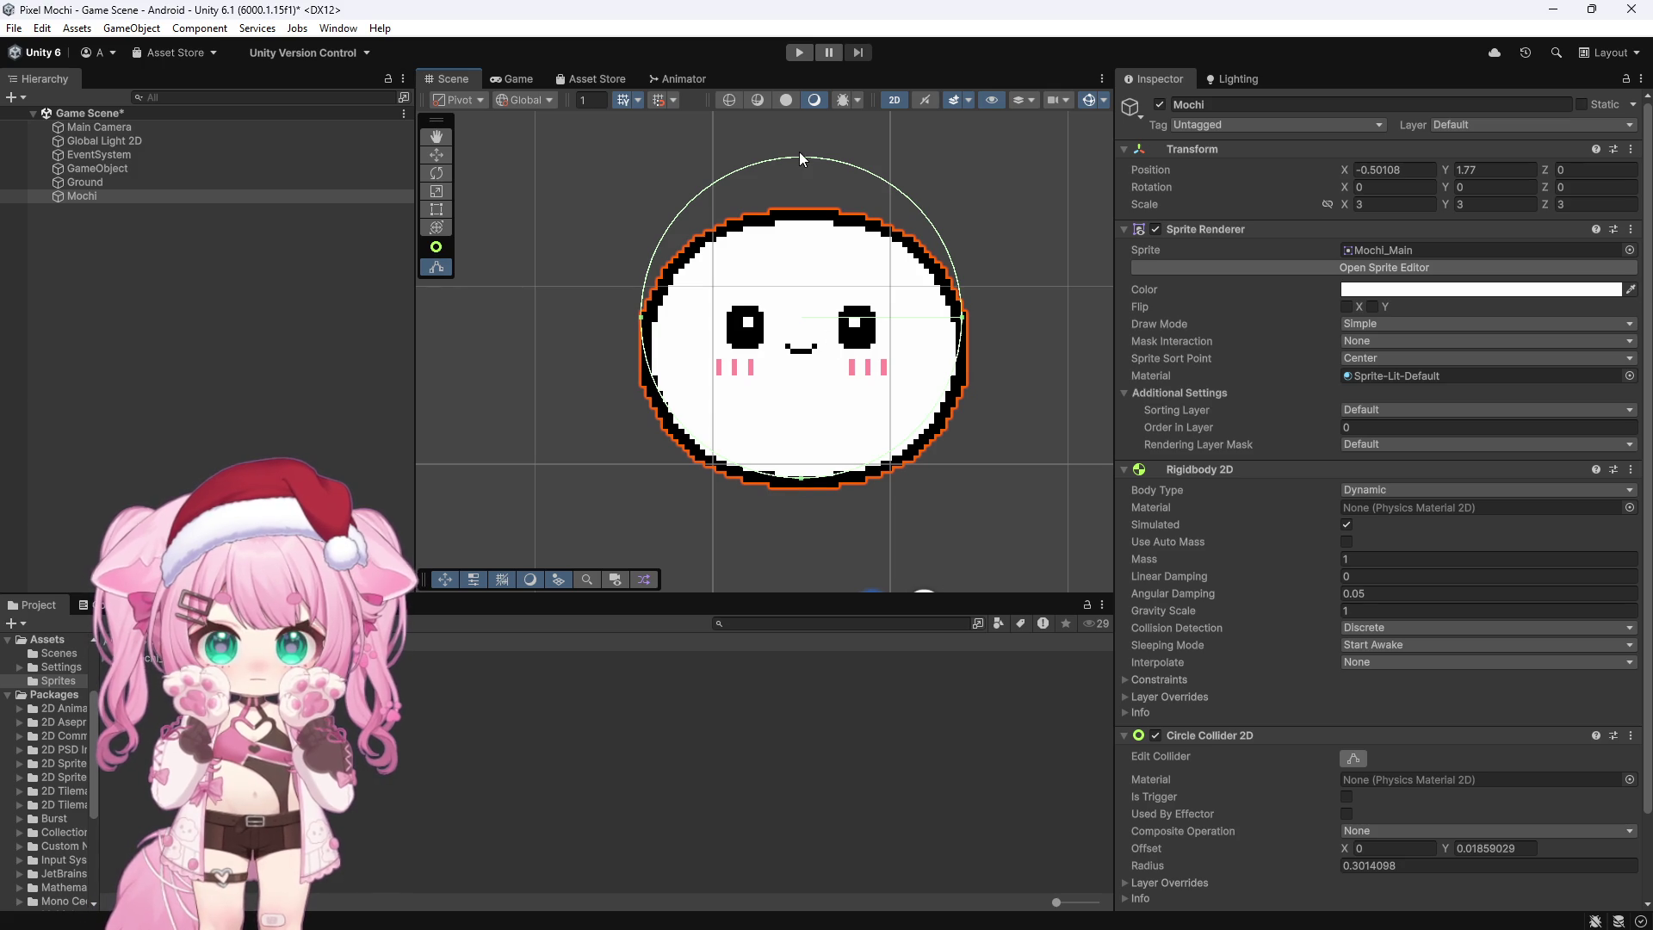
left_click(799, 151)
left_click(895, 267)
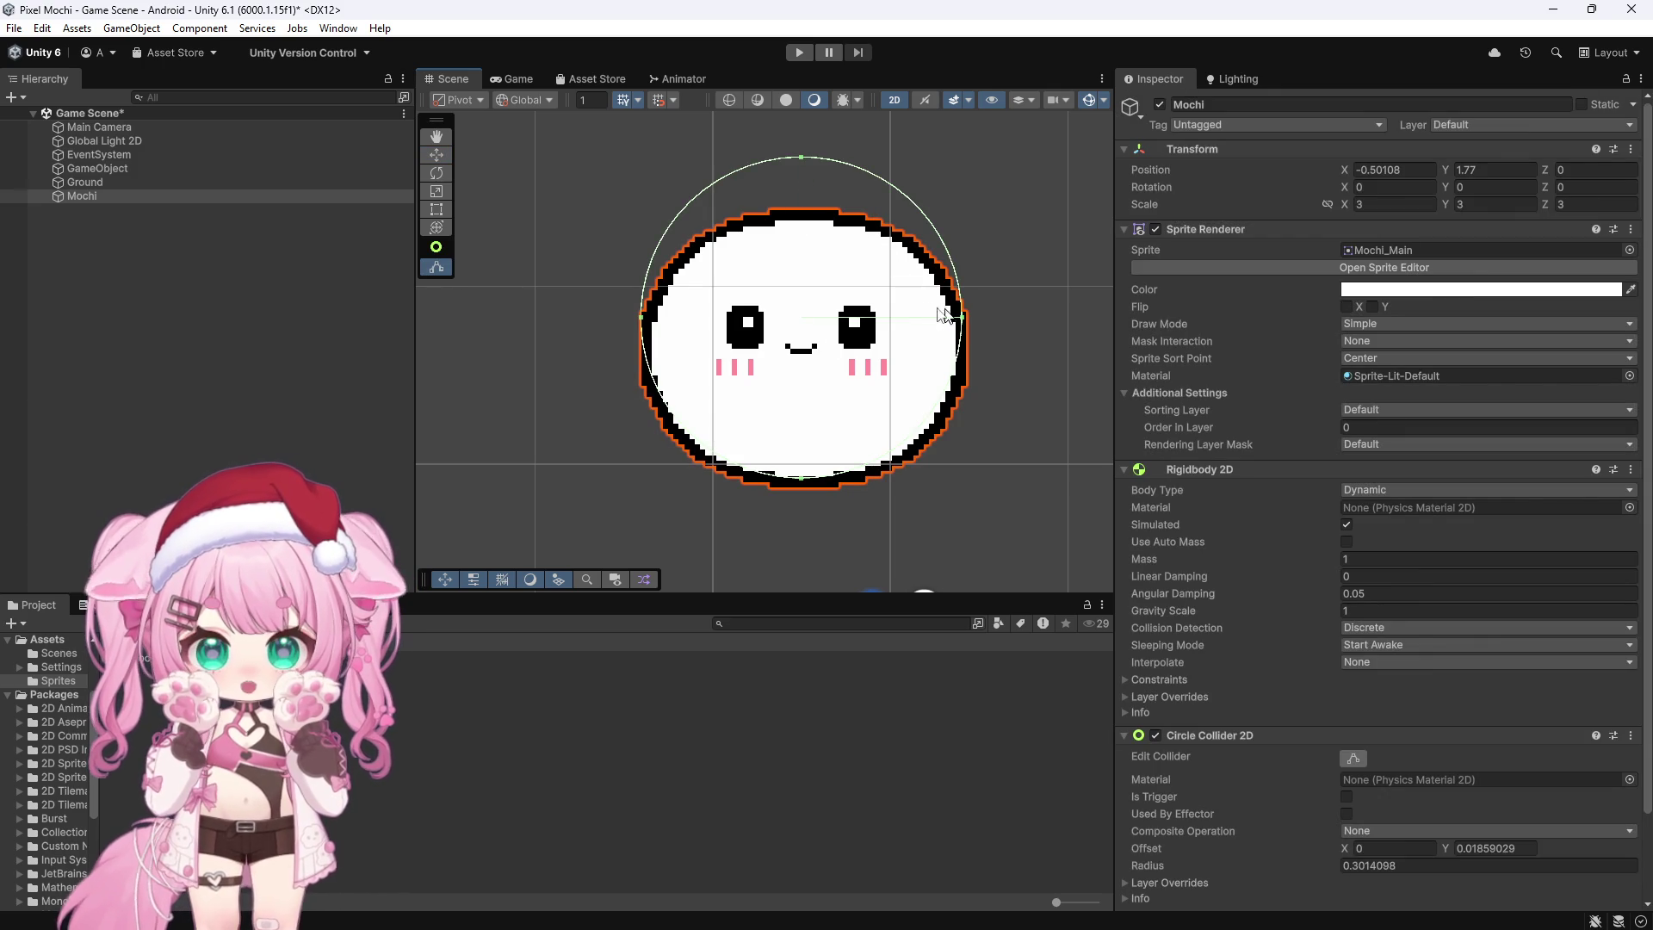
key("ctrl+z")
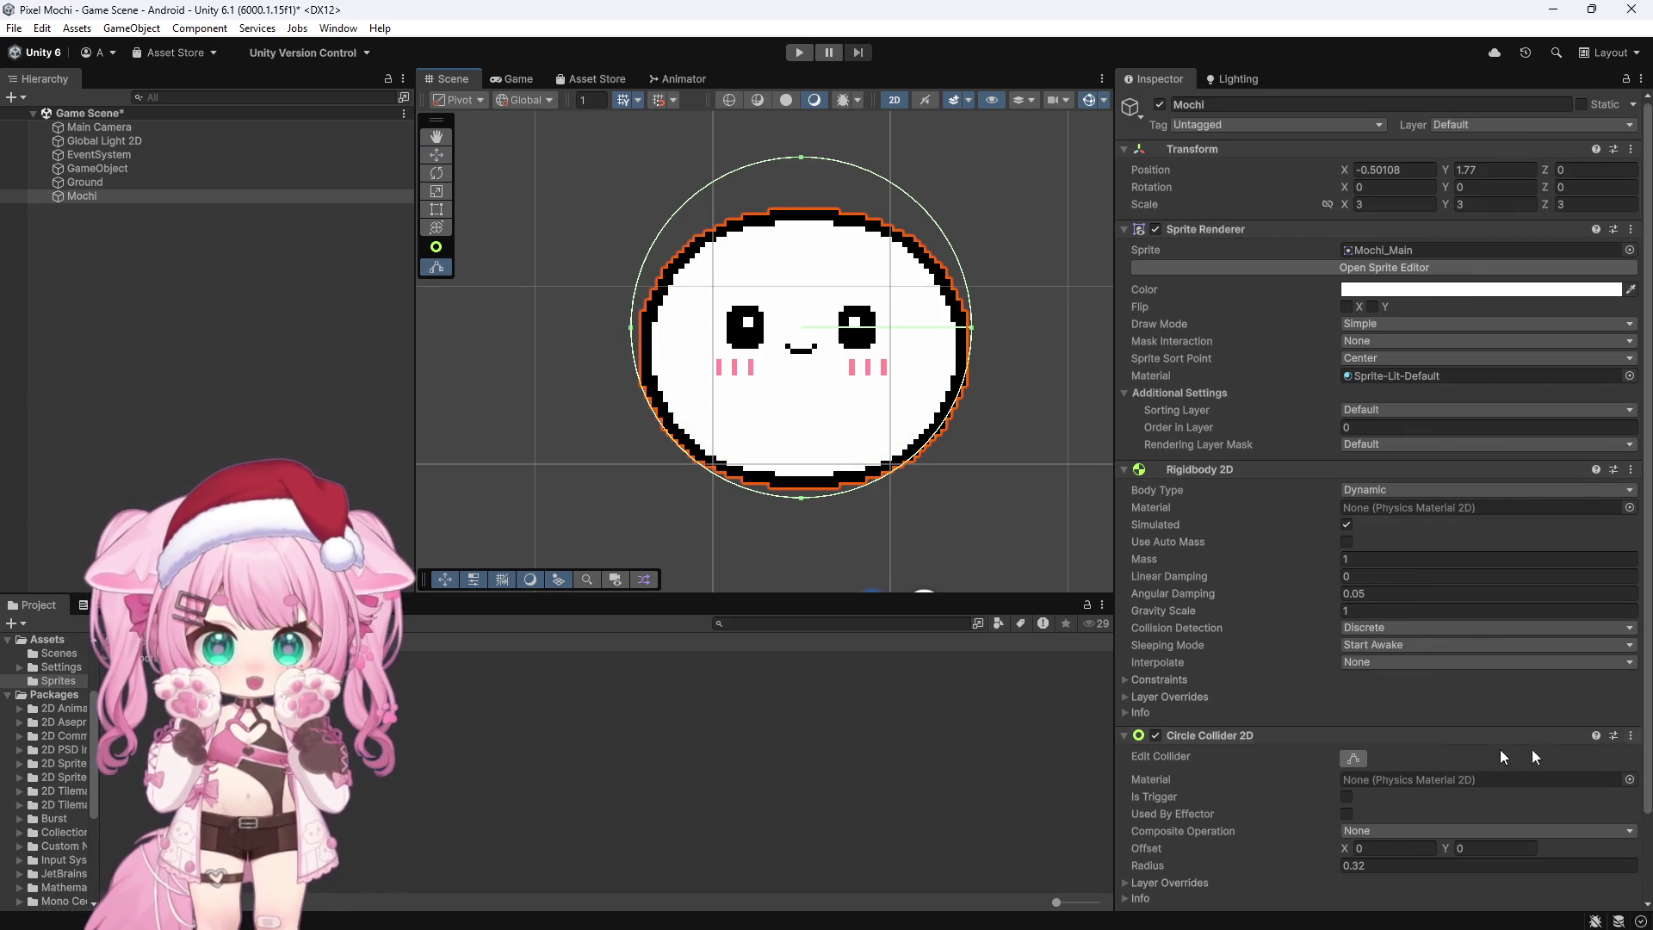
Step: Remove the Circle Collider 2D and add a Capsule Collider 2D to Mochi
left_click(1630, 735)
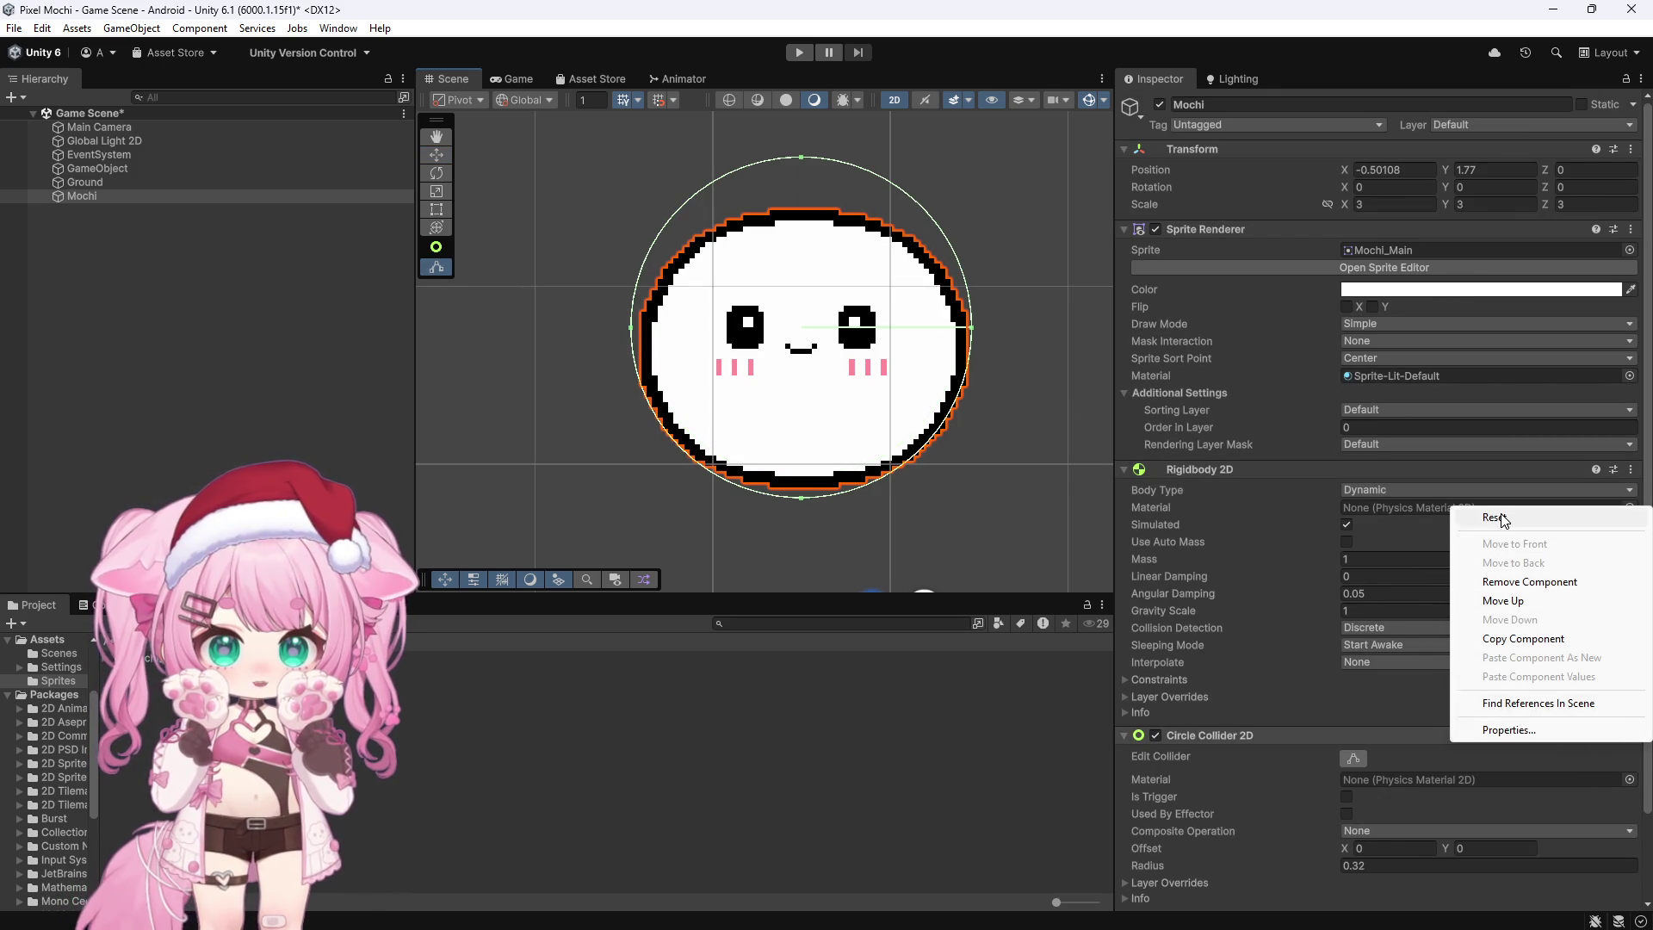
left_click(1528, 582)
left_click(1317, 796)
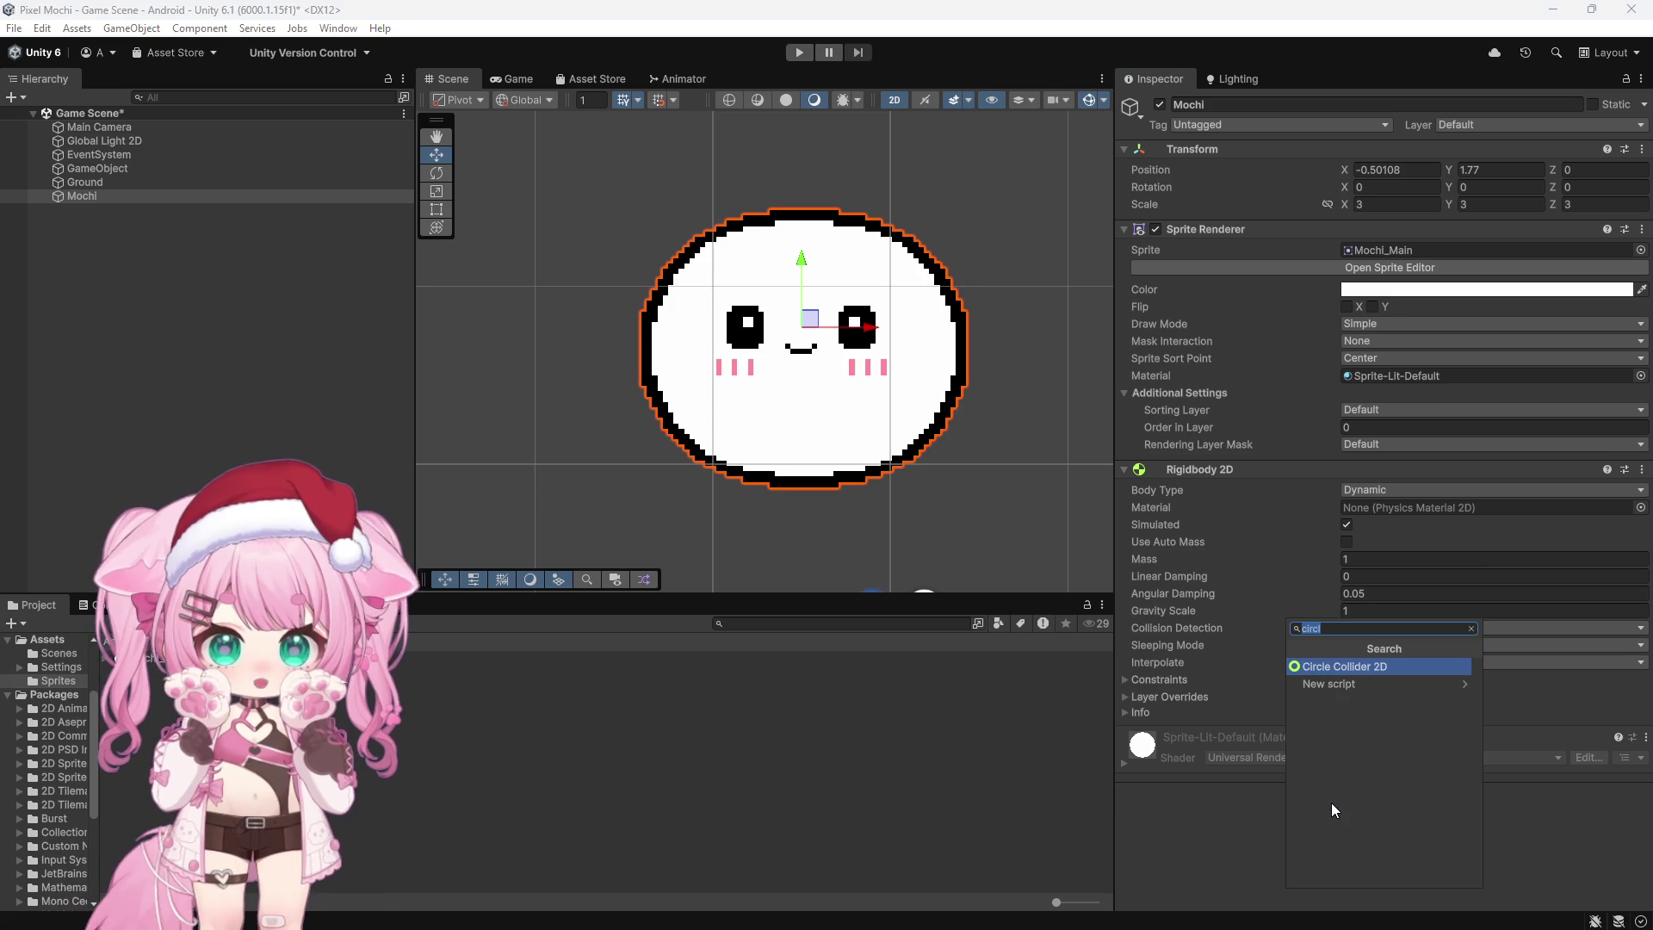
type("capsule")
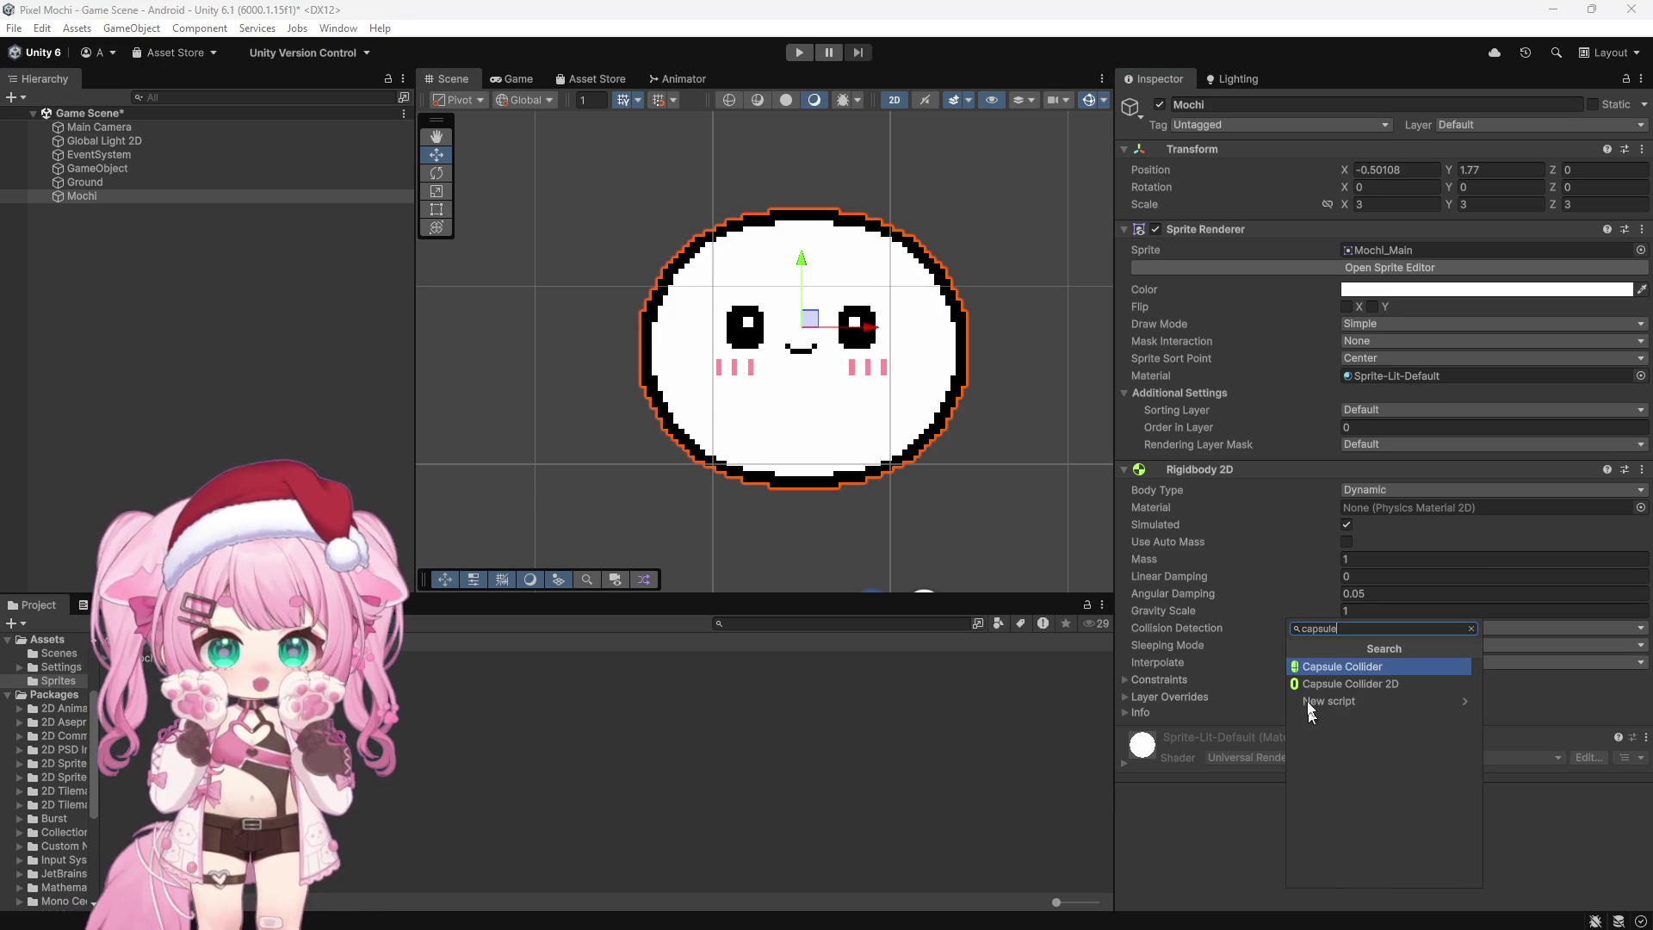
left_click(1353, 683)
Step: Toggle the capsule collider's shape editing mode, undoing a stray edit
left_click(1356, 665)
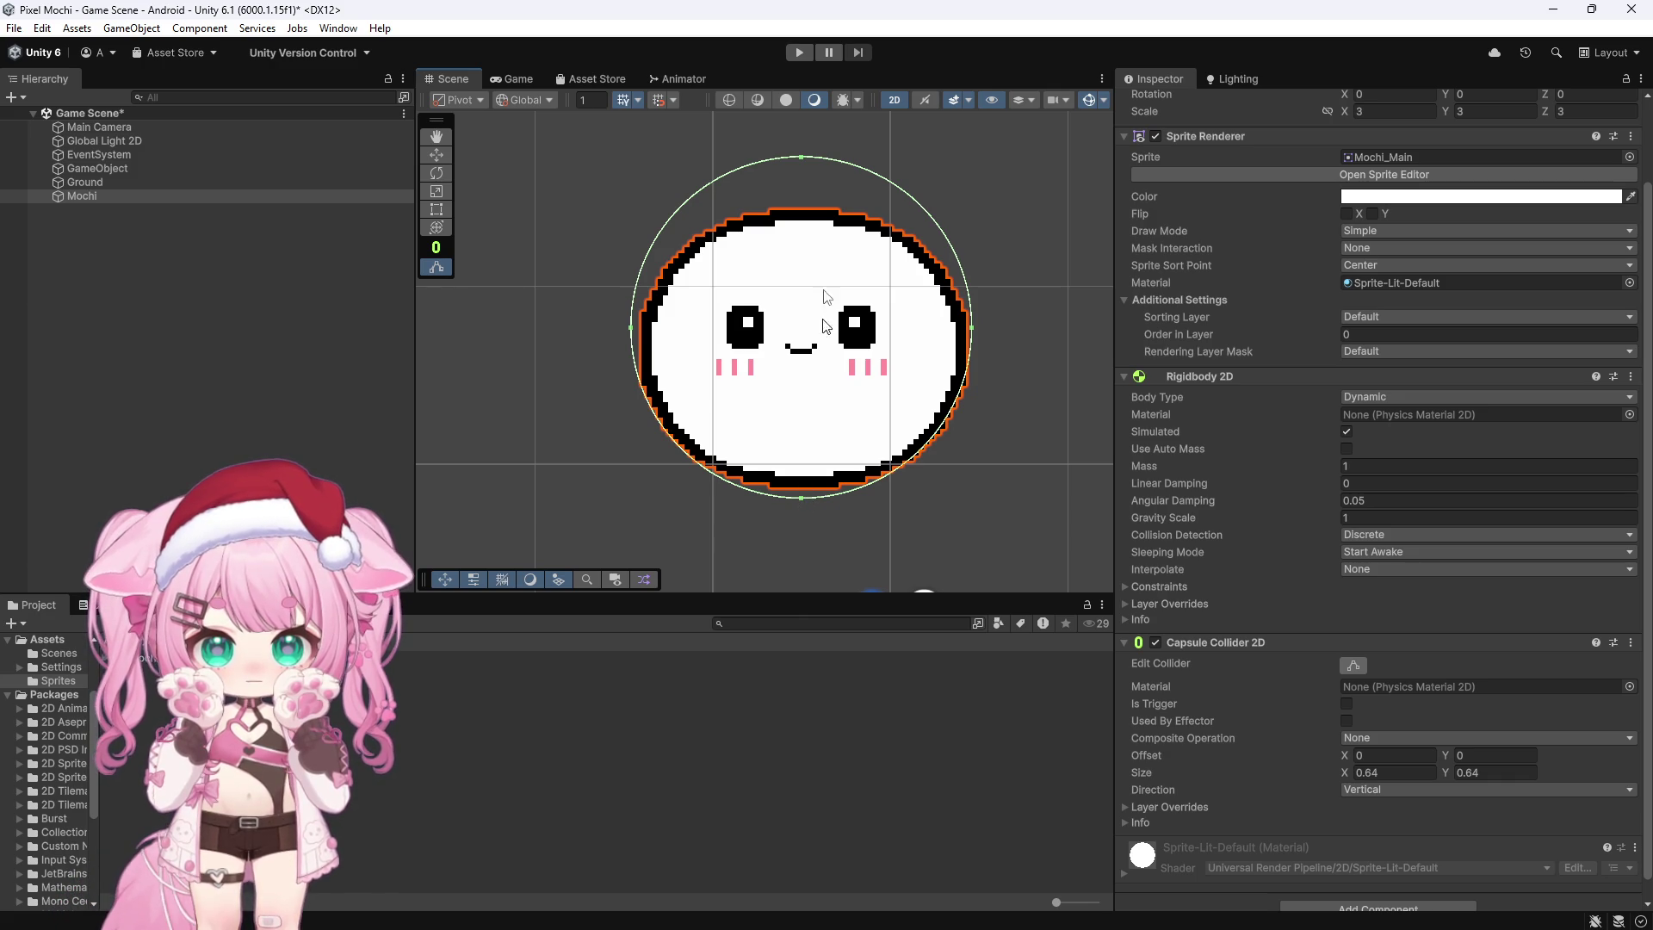
scroll(1291, 533, "down", 1)
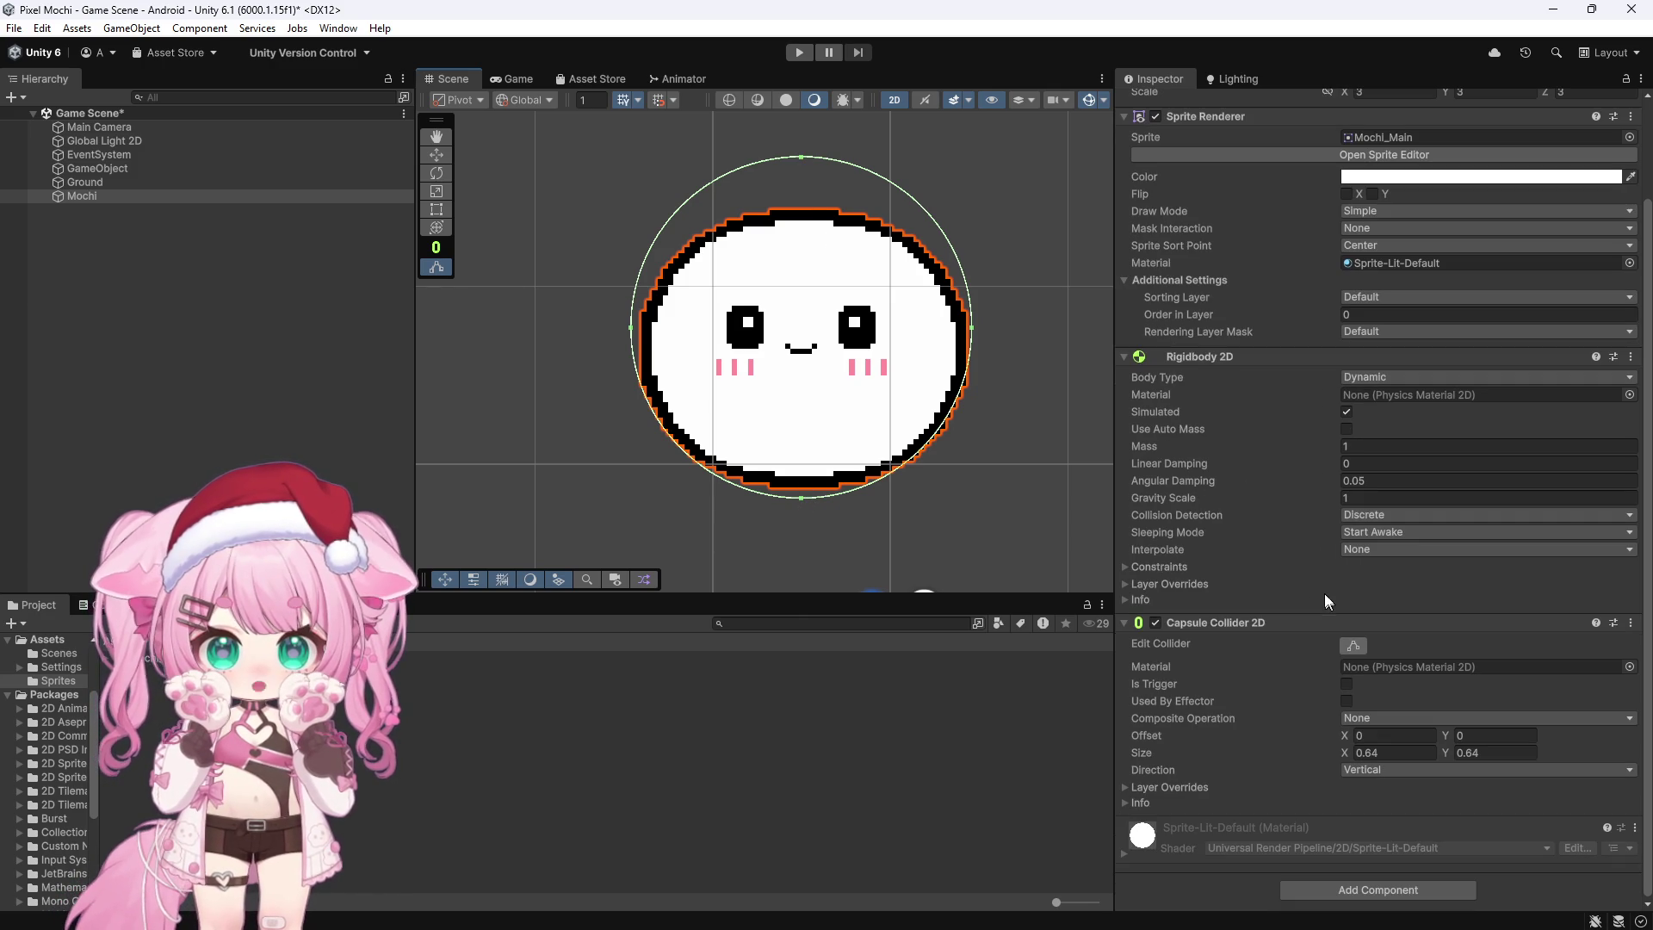
left_click(1353, 645)
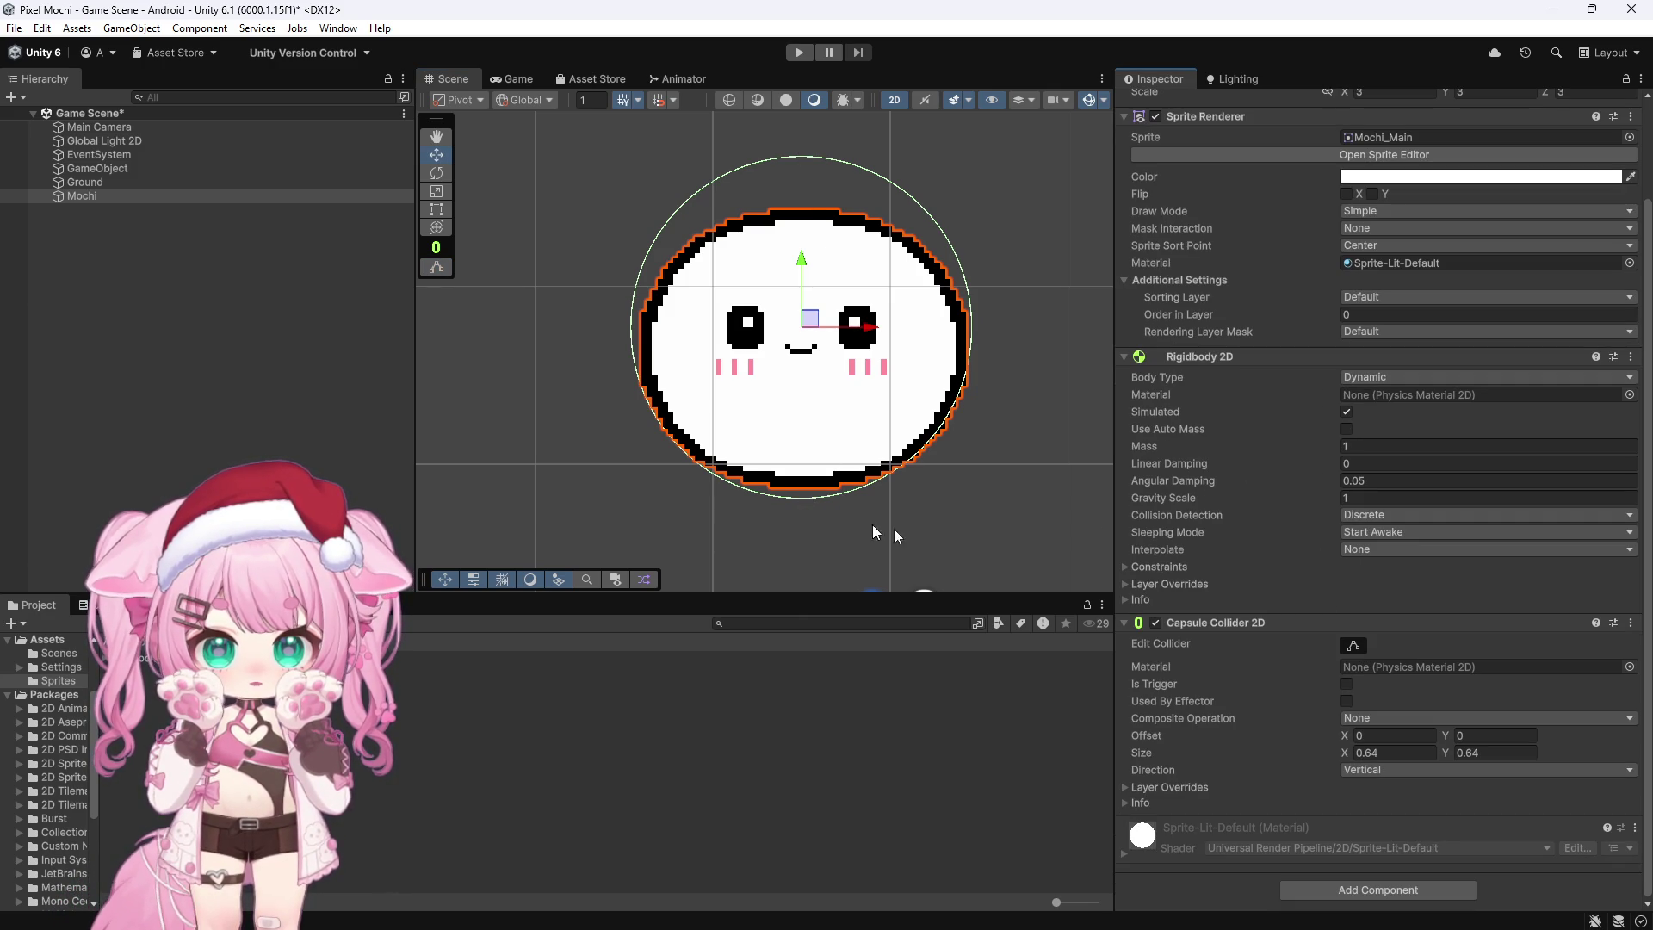
left_click(1353, 646)
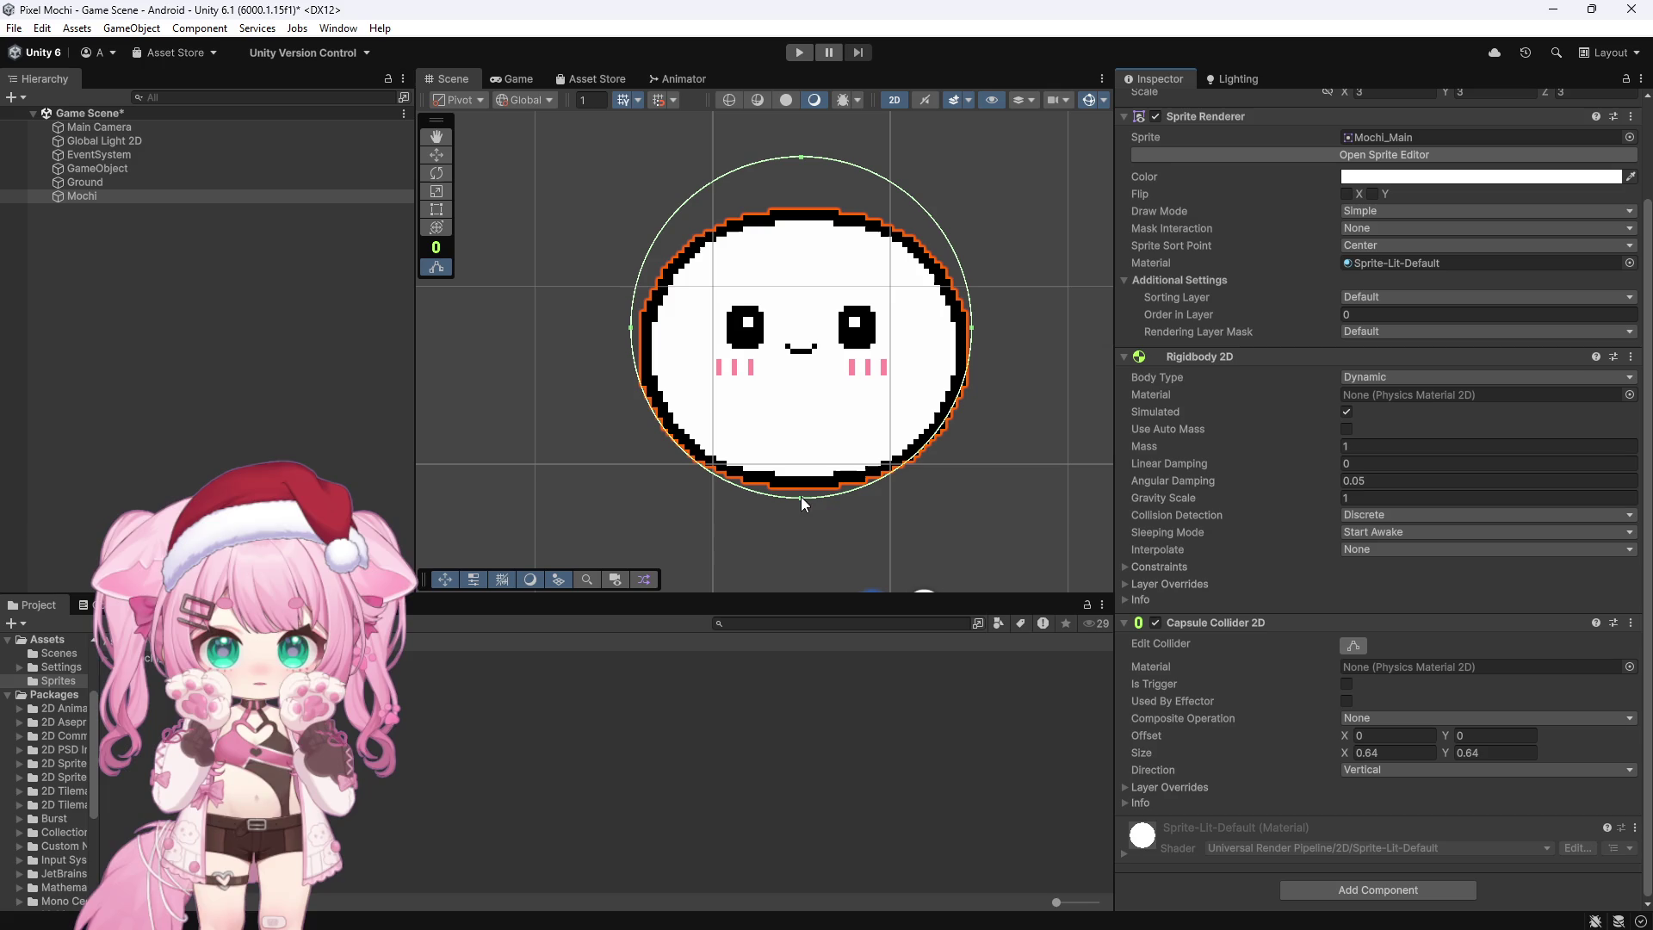
left_click(799, 153)
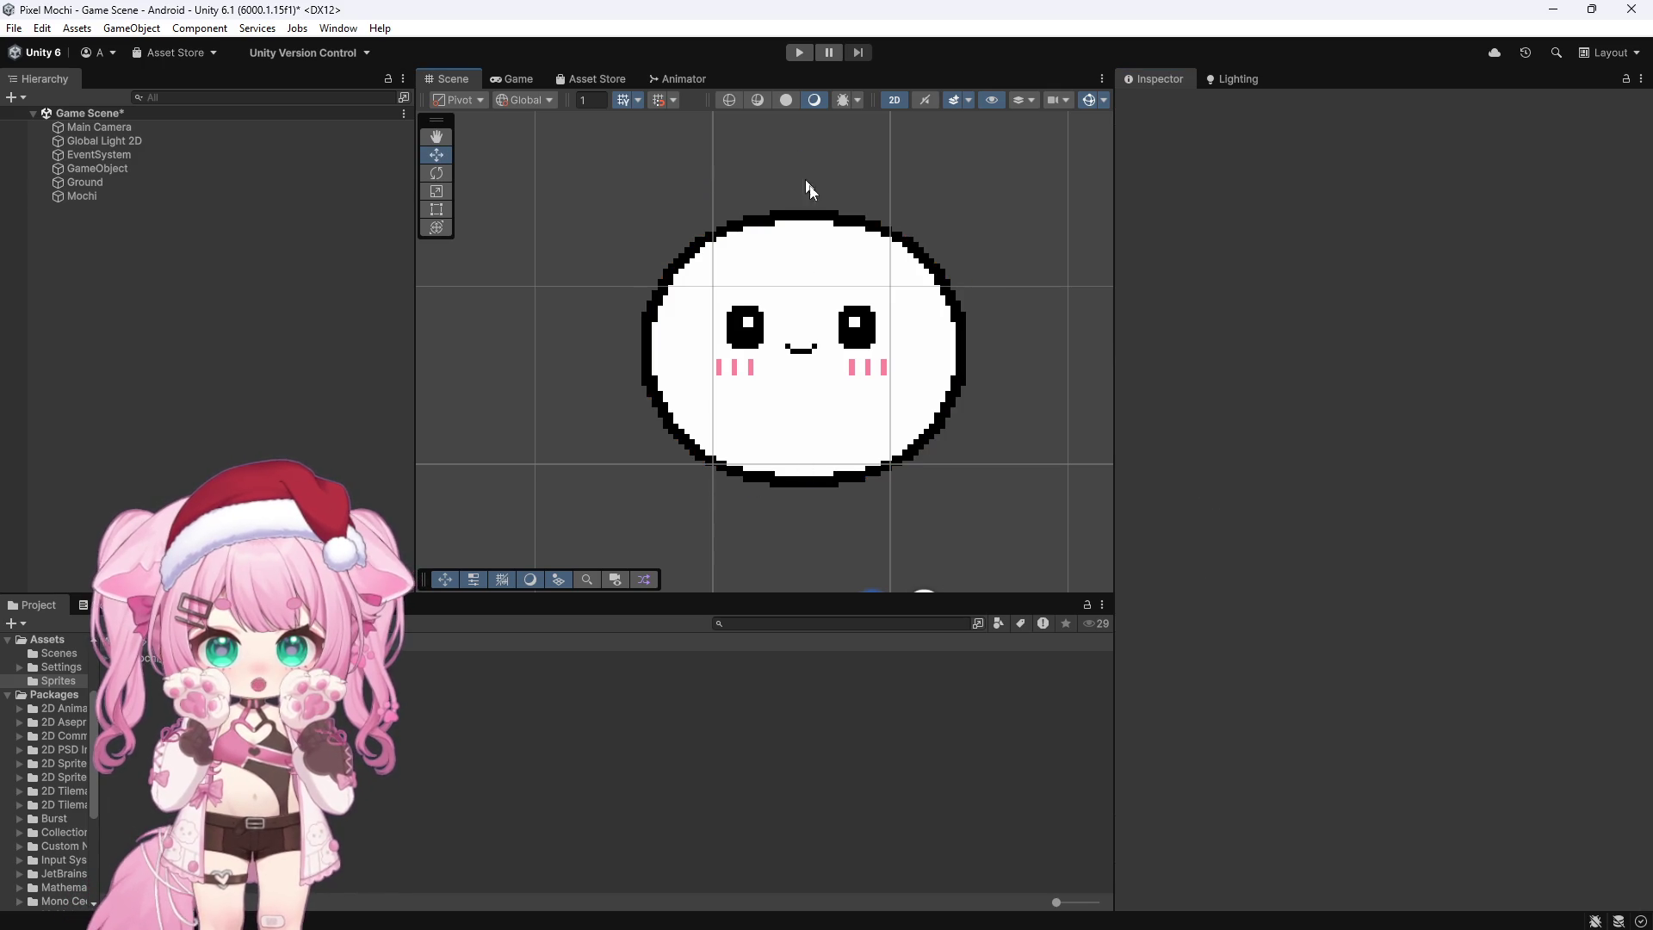
key("ctrl+z")
scroll(1309, 723, "down", 3)
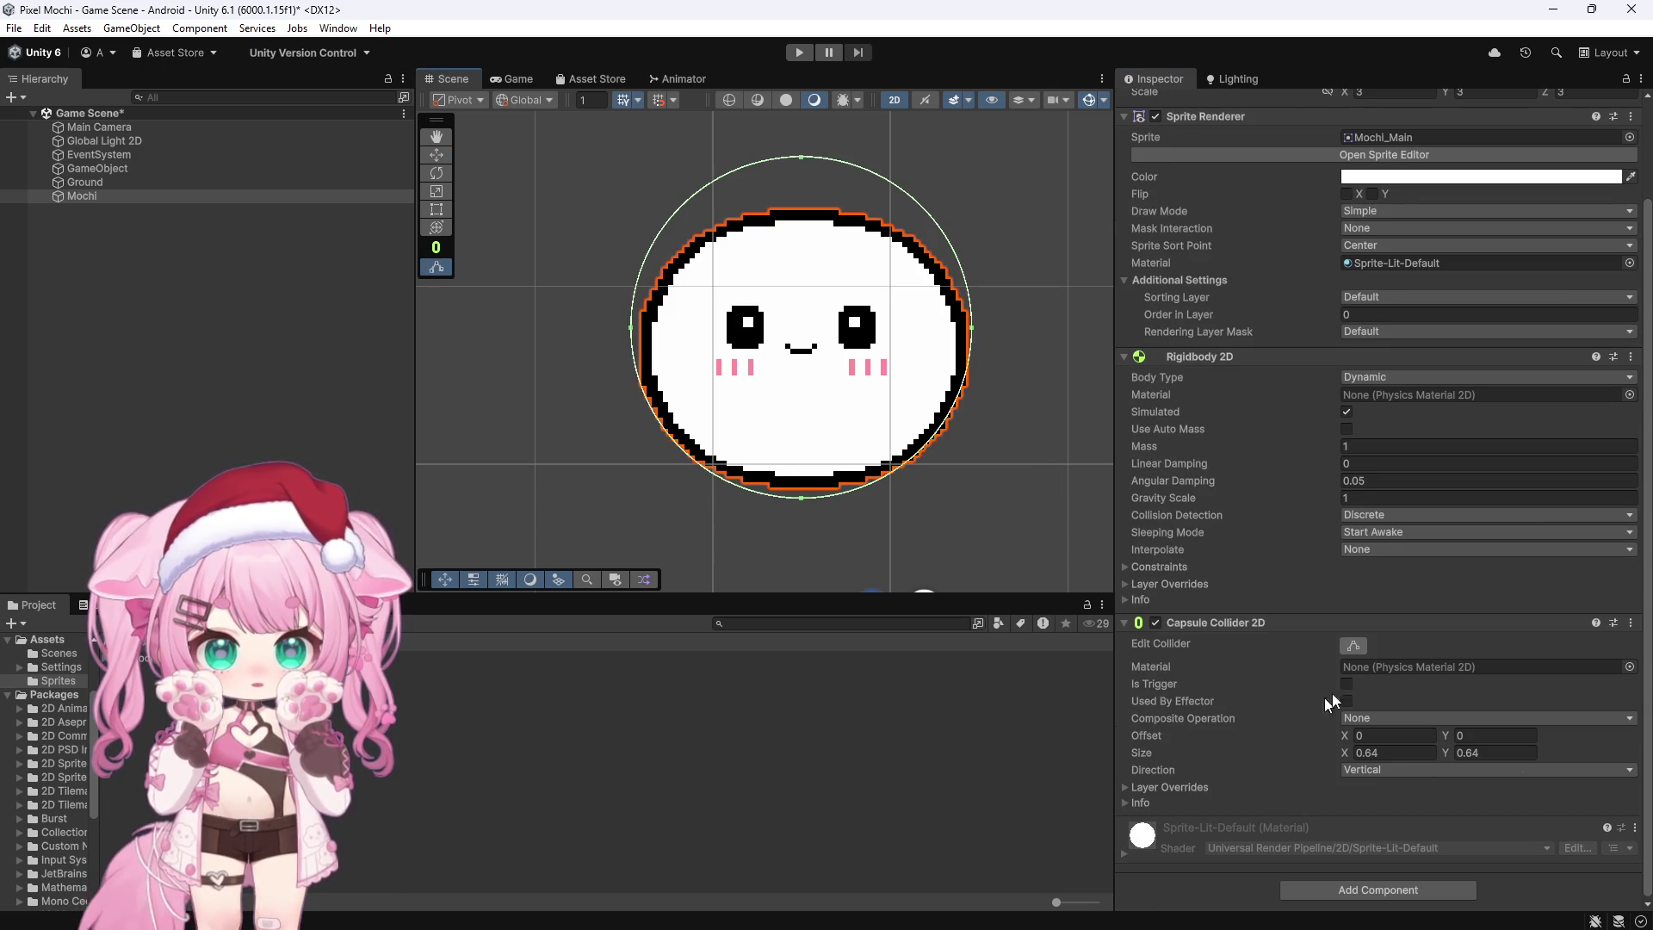
left_click(1356, 646)
left_click(1356, 647)
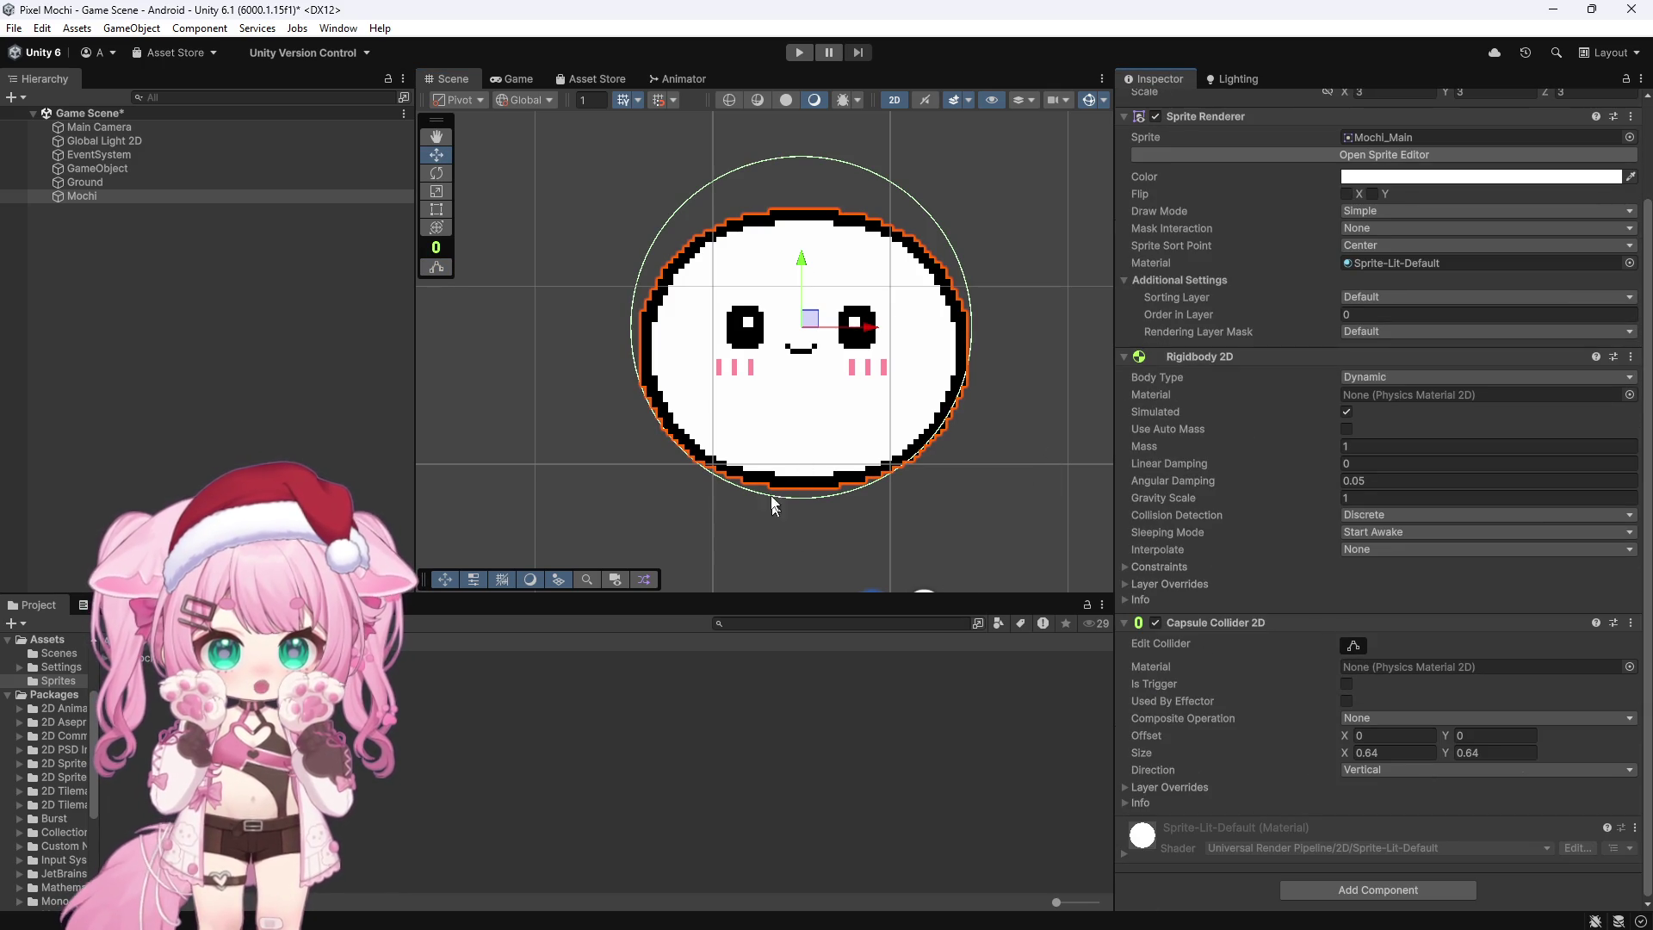
left_click(1360, 645)
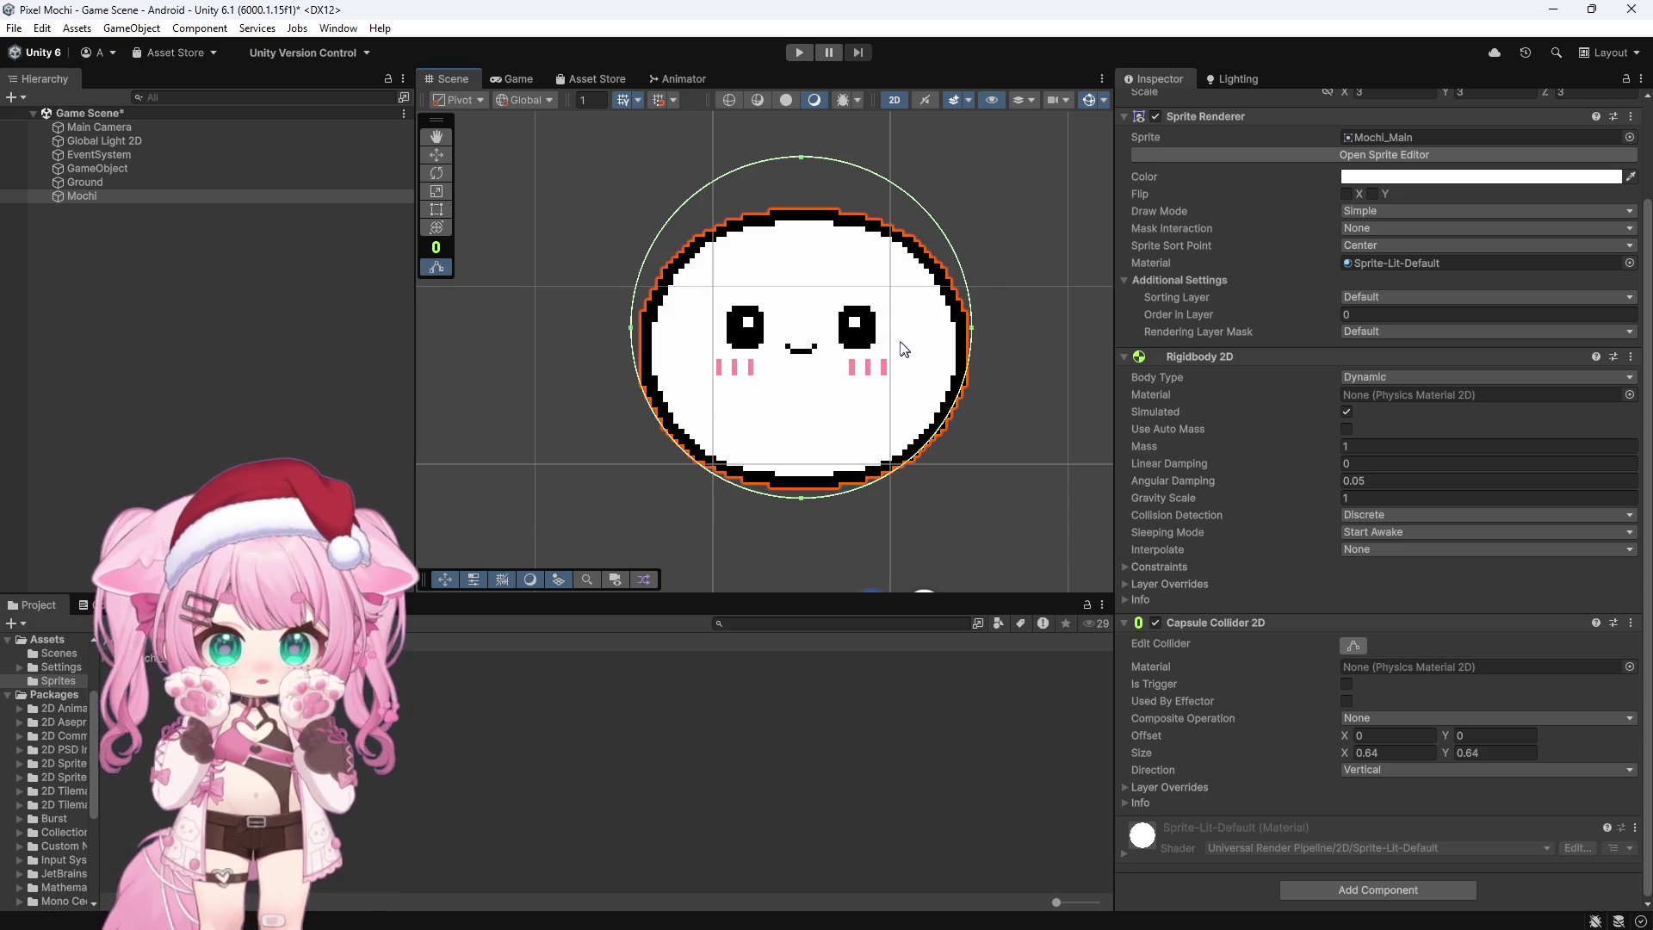
Step: Keep the capsule vertical, size it 0.56 by 0.0001, and start a play test
left_click(1401, 776)
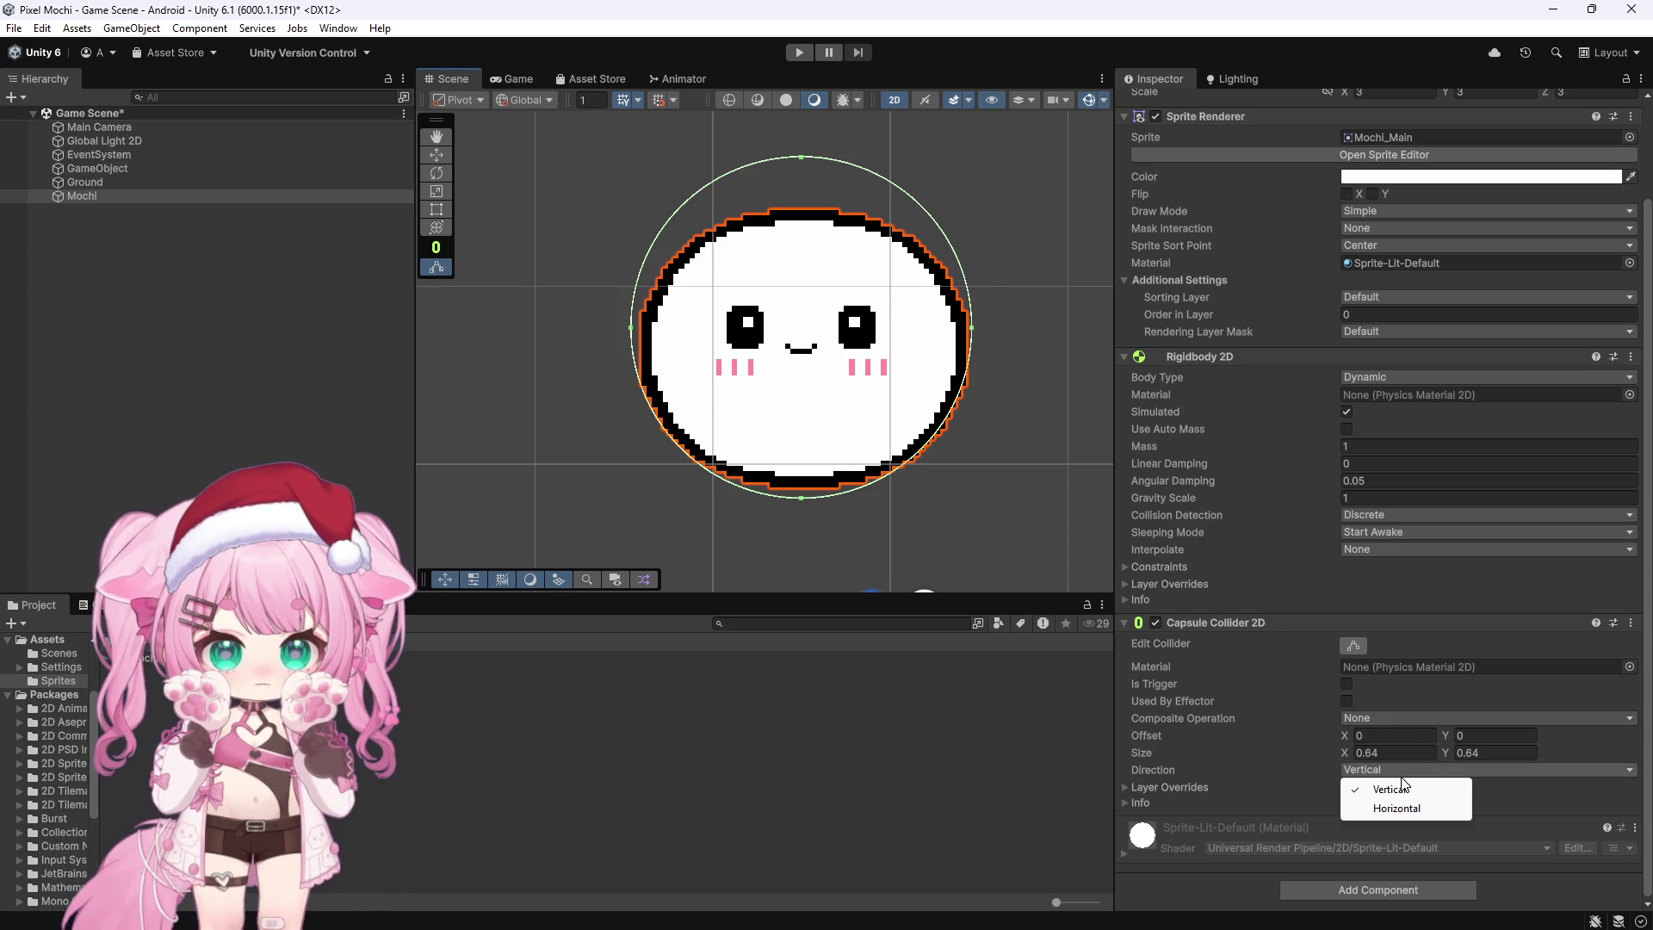
left_click(1510, 808)
mouse_move(1341, 750)
left_mouse_down()
mouse_move(1390, 752)
mouse_move(1344, 737)
left_mouse_up()
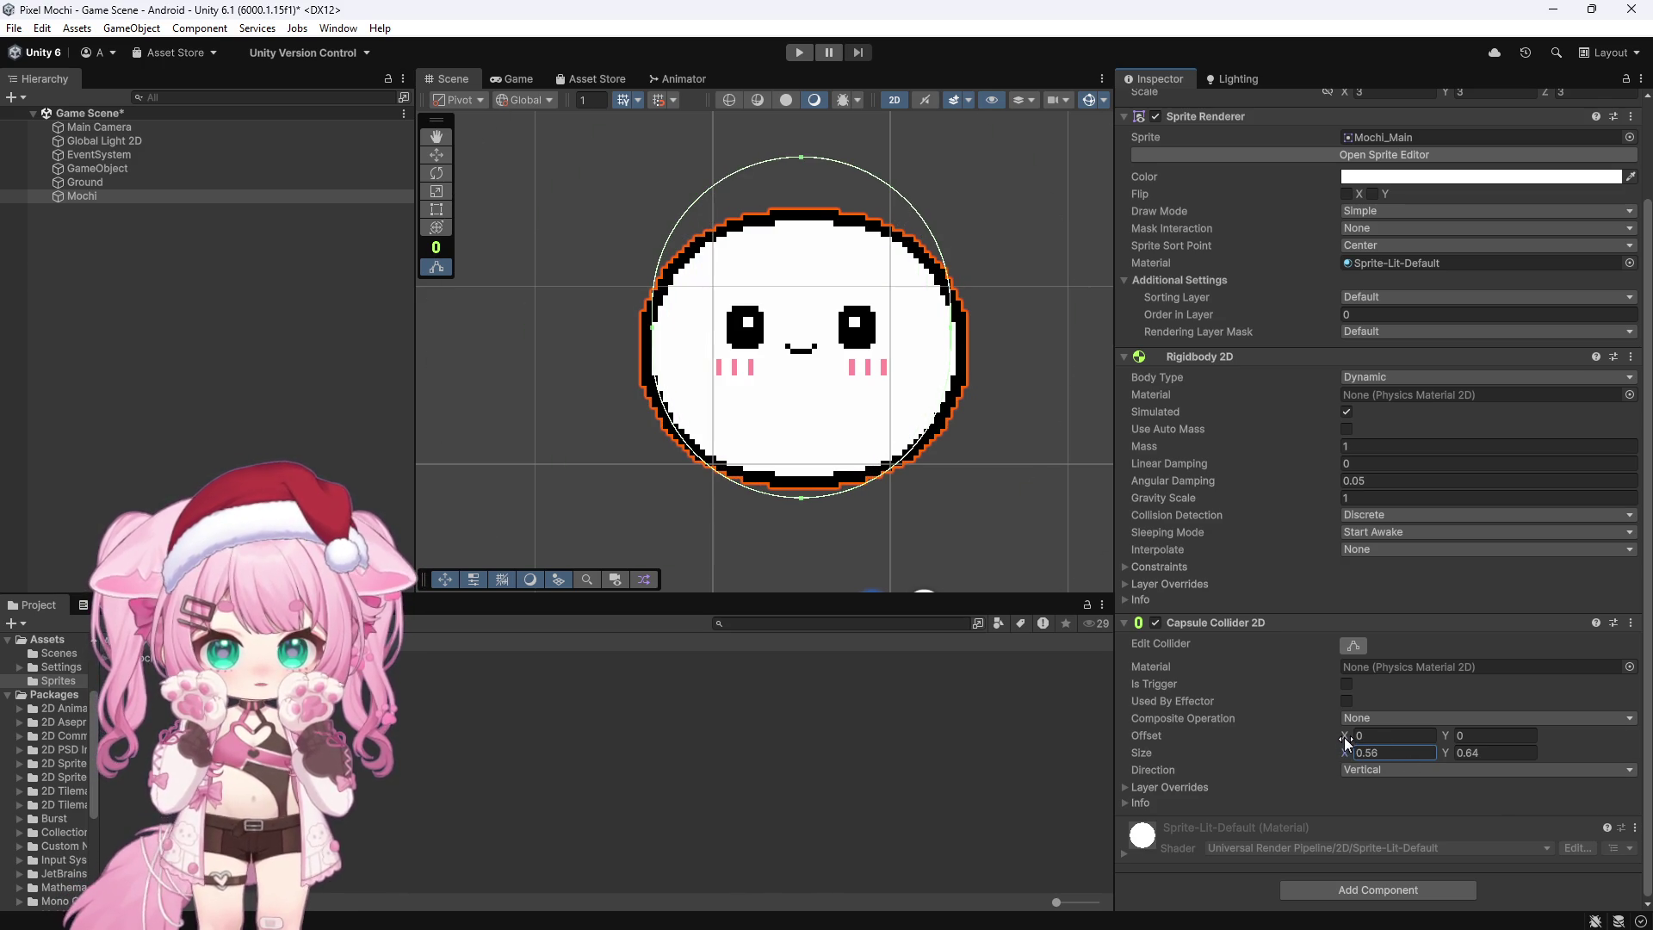
left_click_drag(1446, 751, 1411, 751)
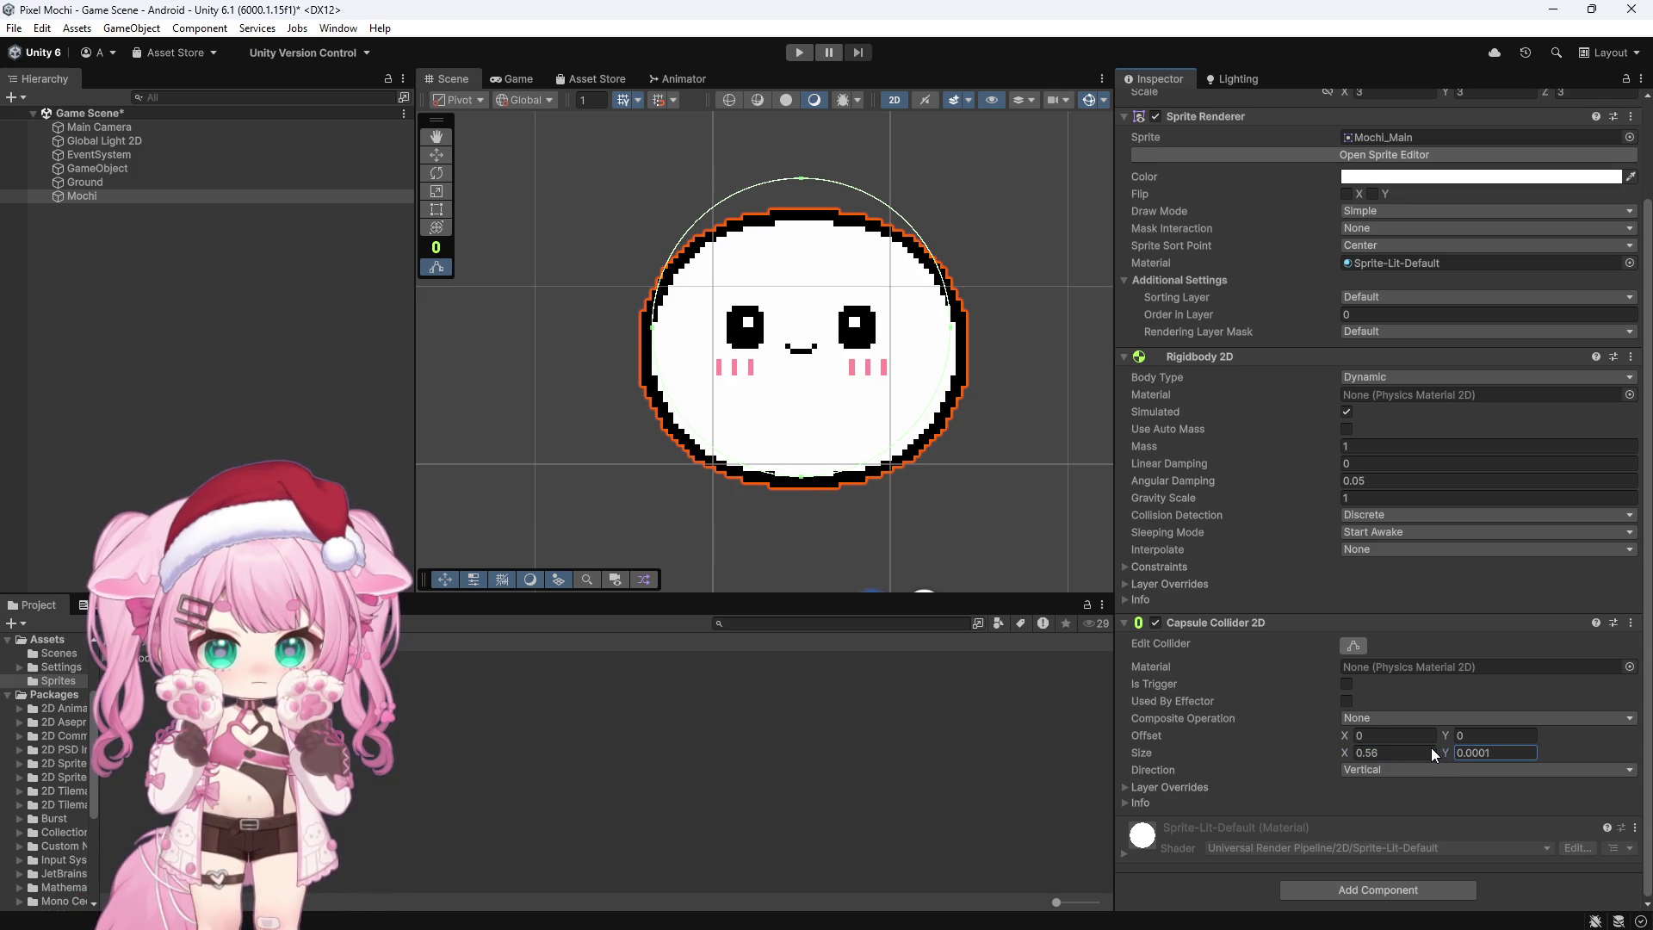
key("Return")
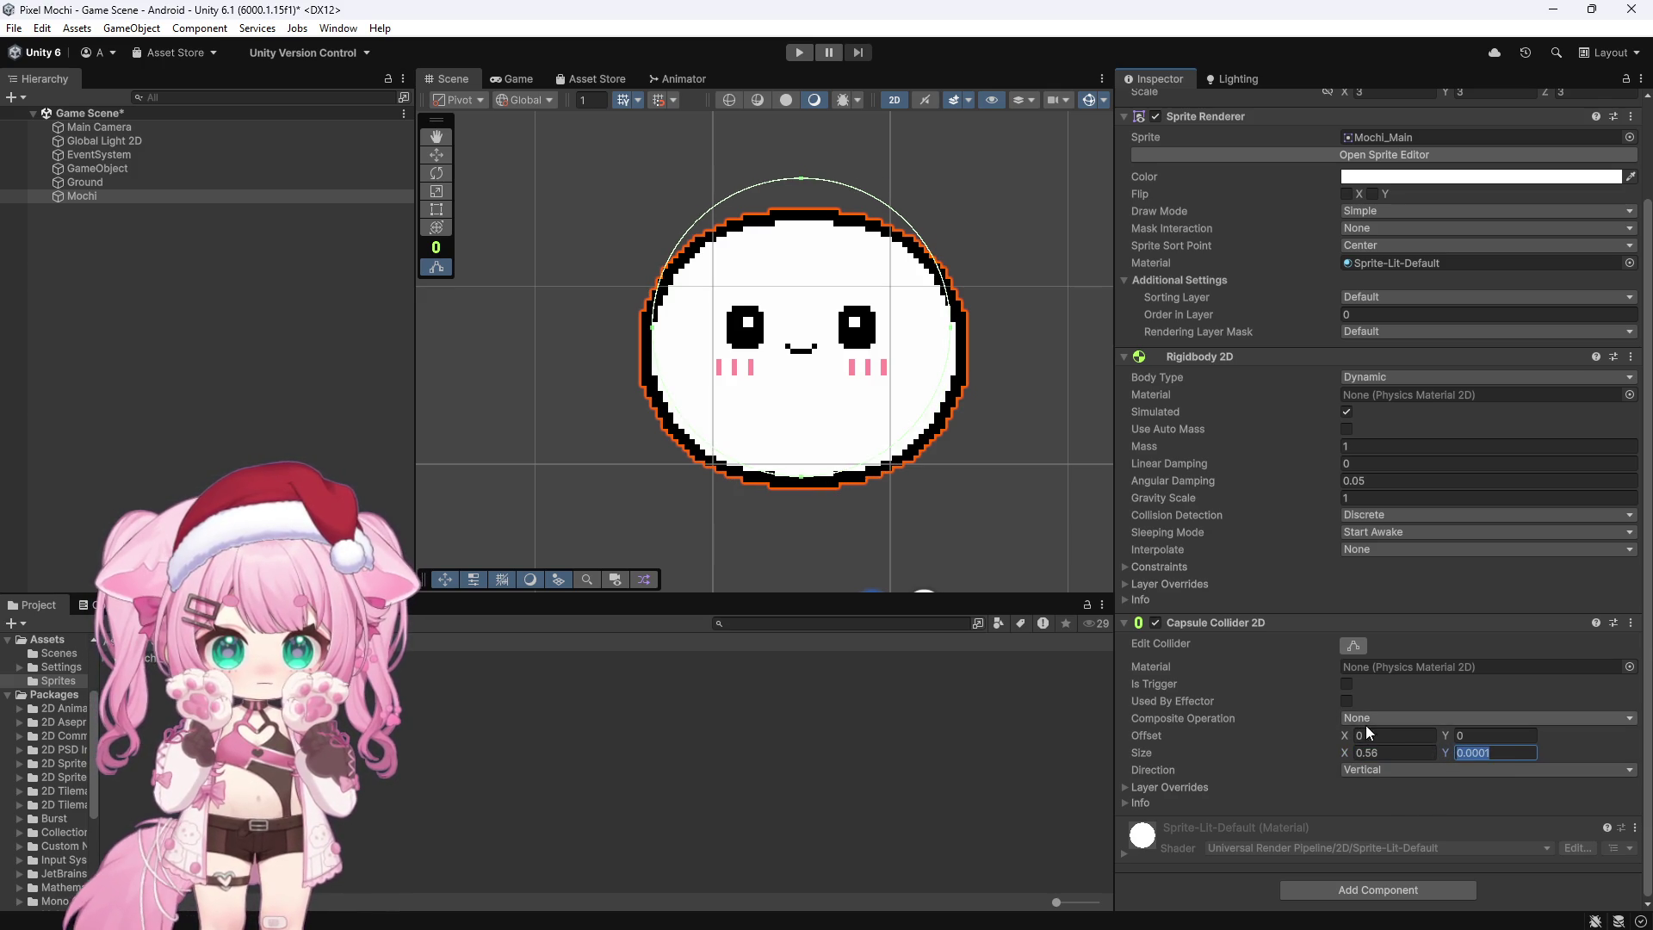
left_click_drag(1344, 730, 1345, 732)
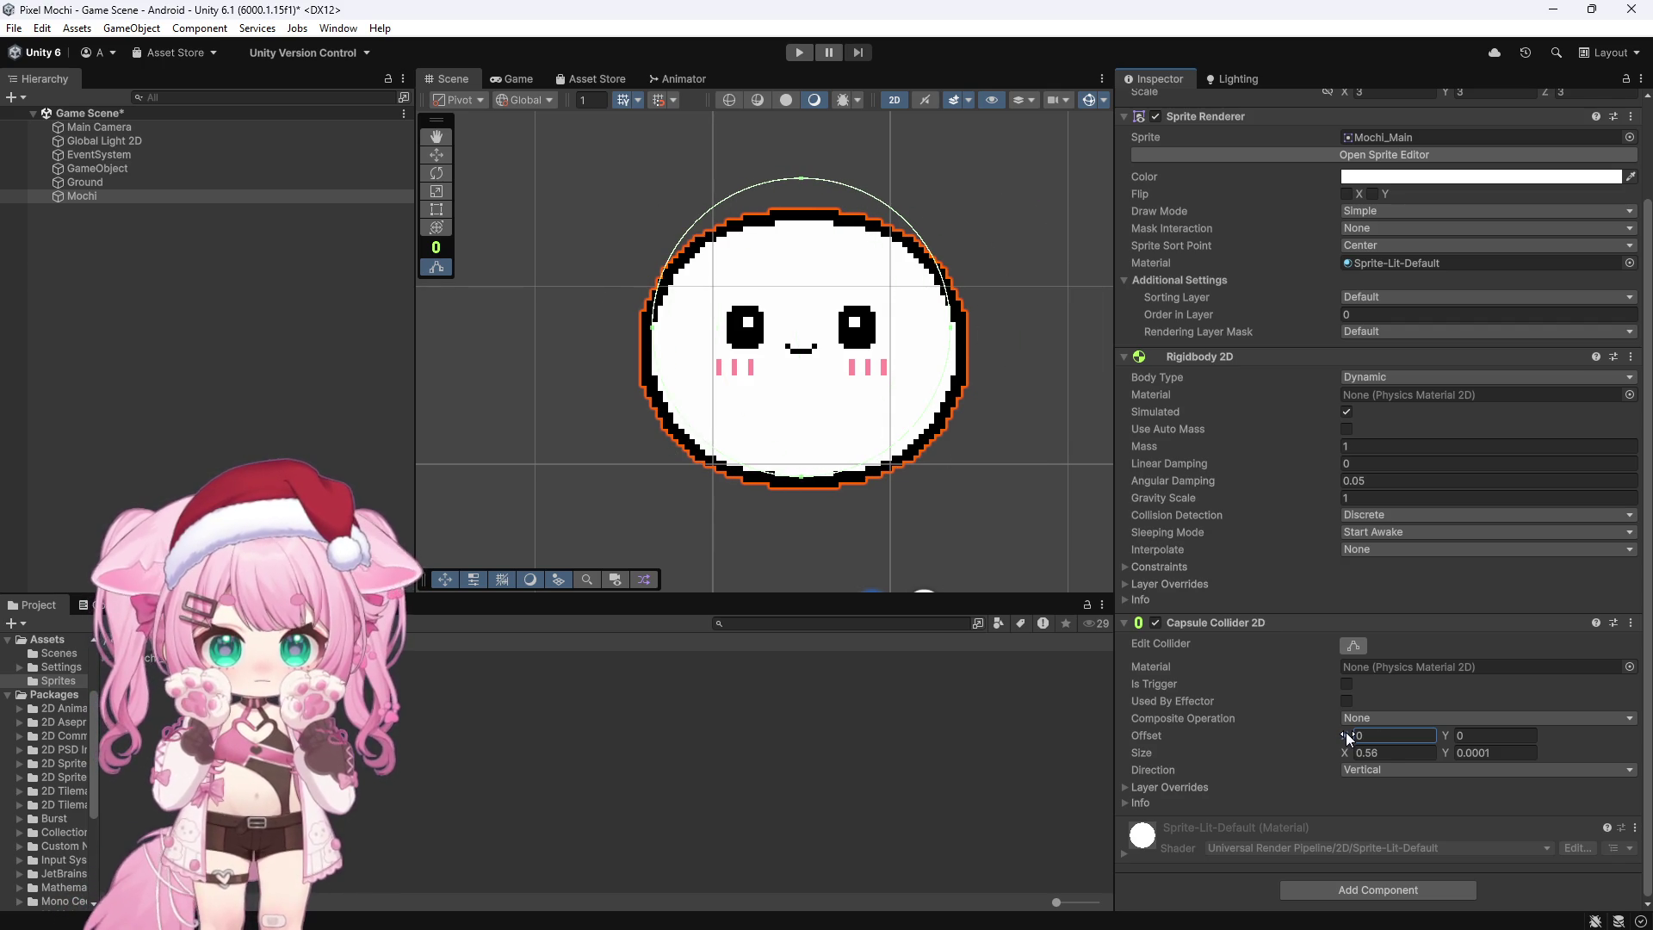
left_click(799, 52)
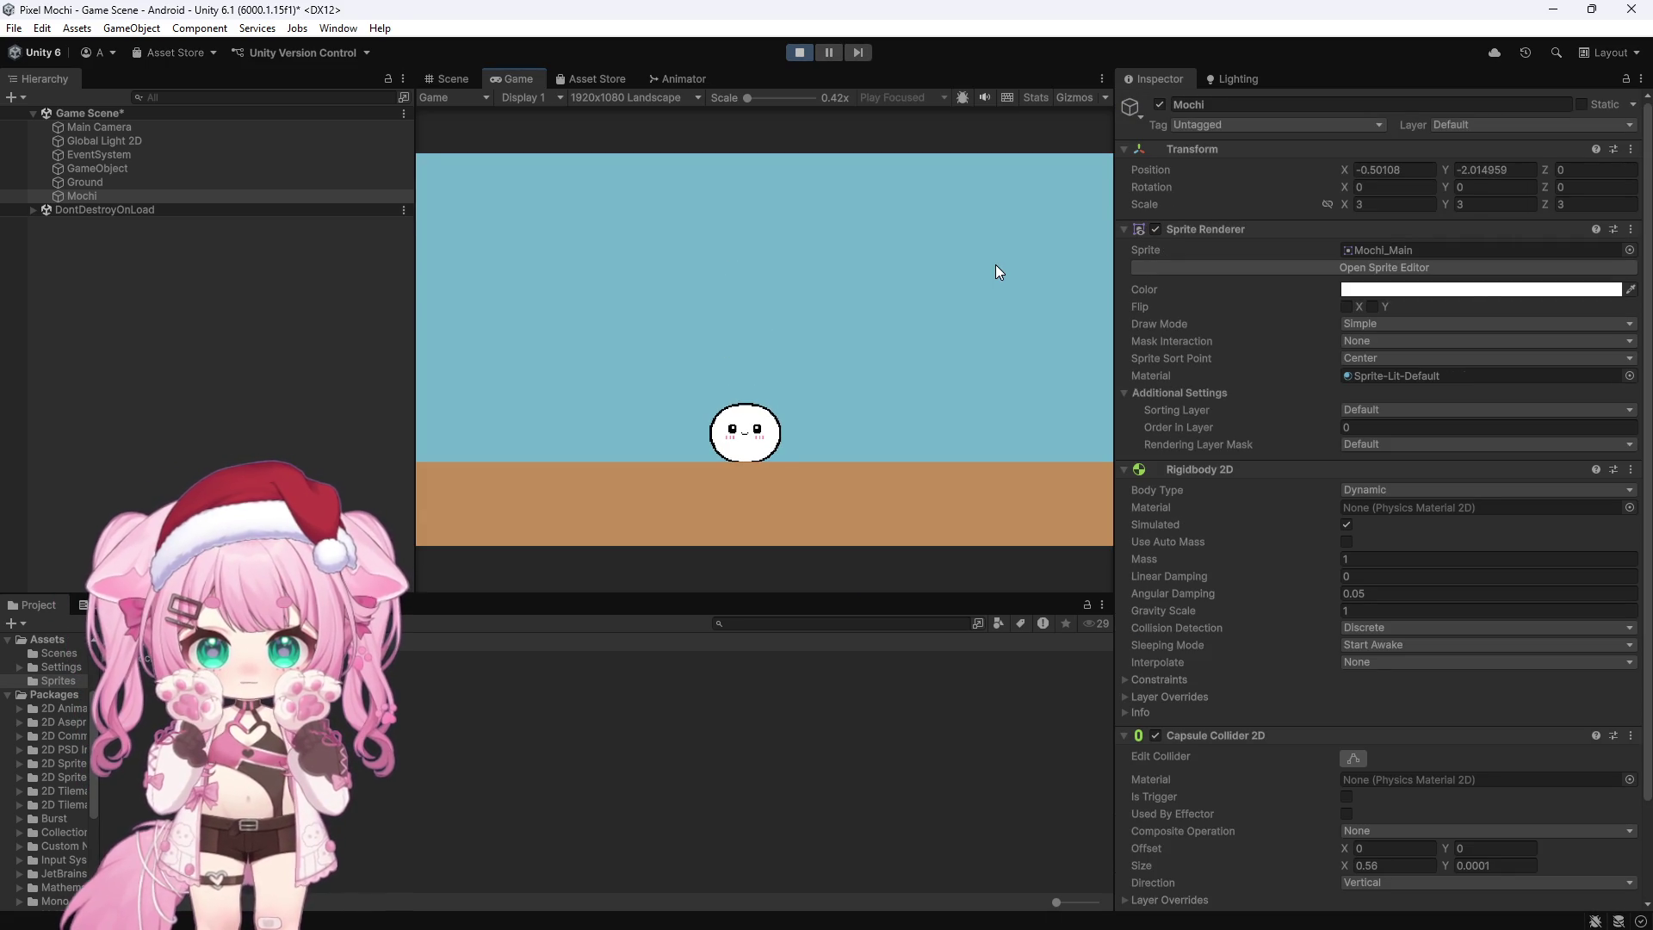
Step: Stop the play test and switch over to the browser
left_click(802, 53)
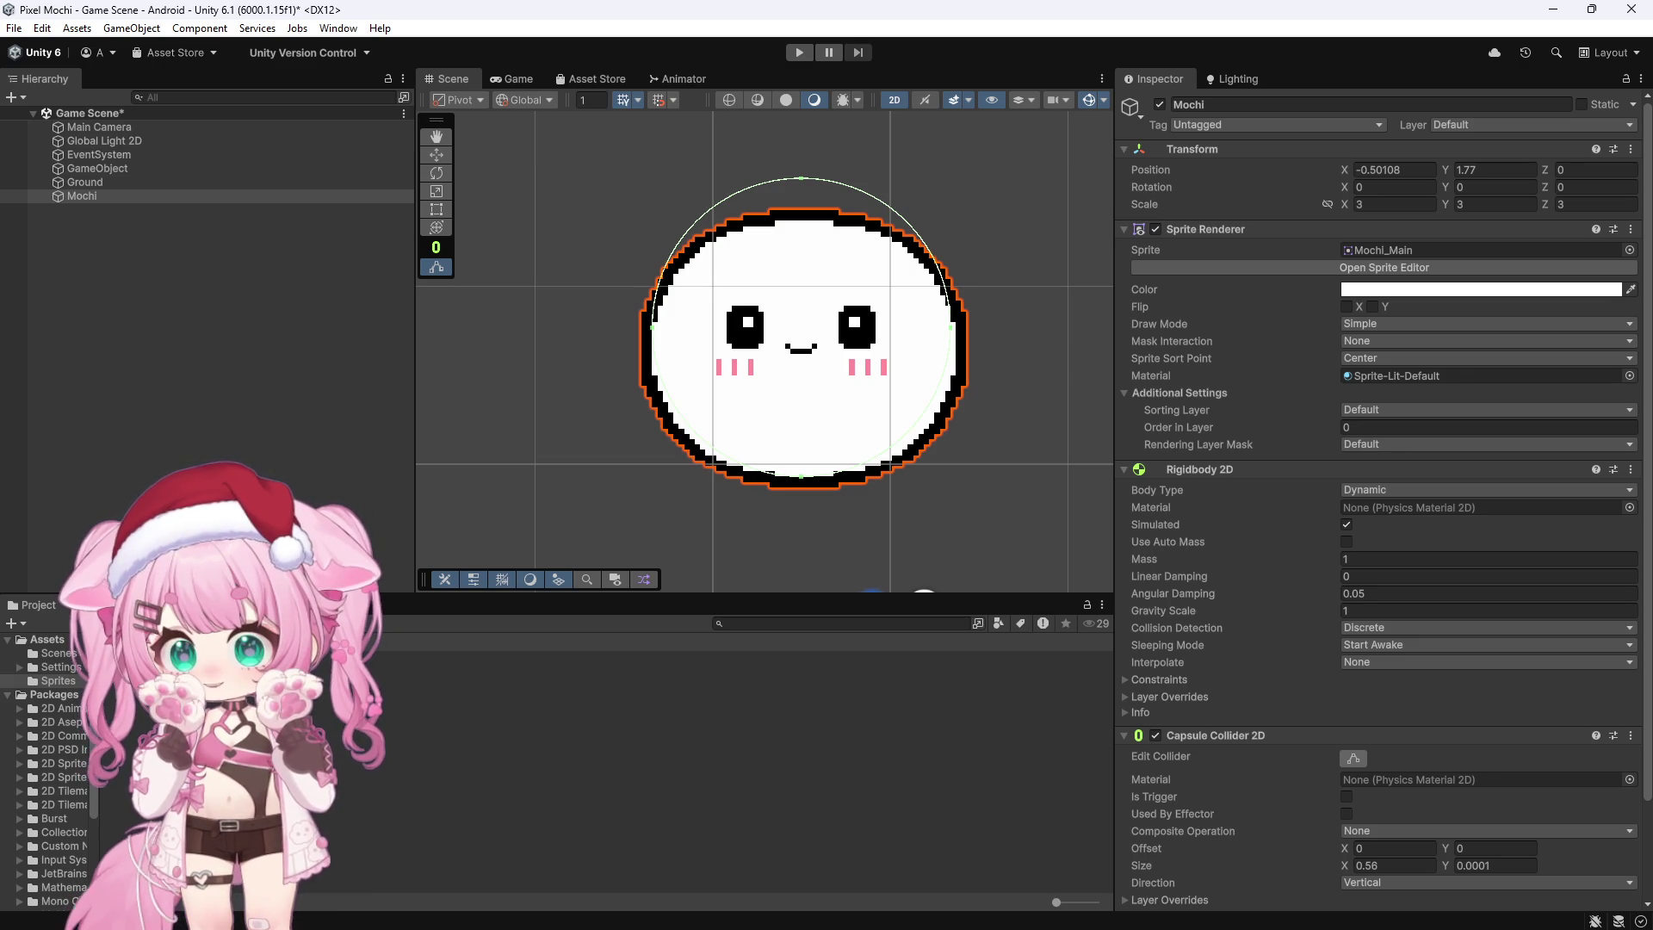
key("alt+Tab")
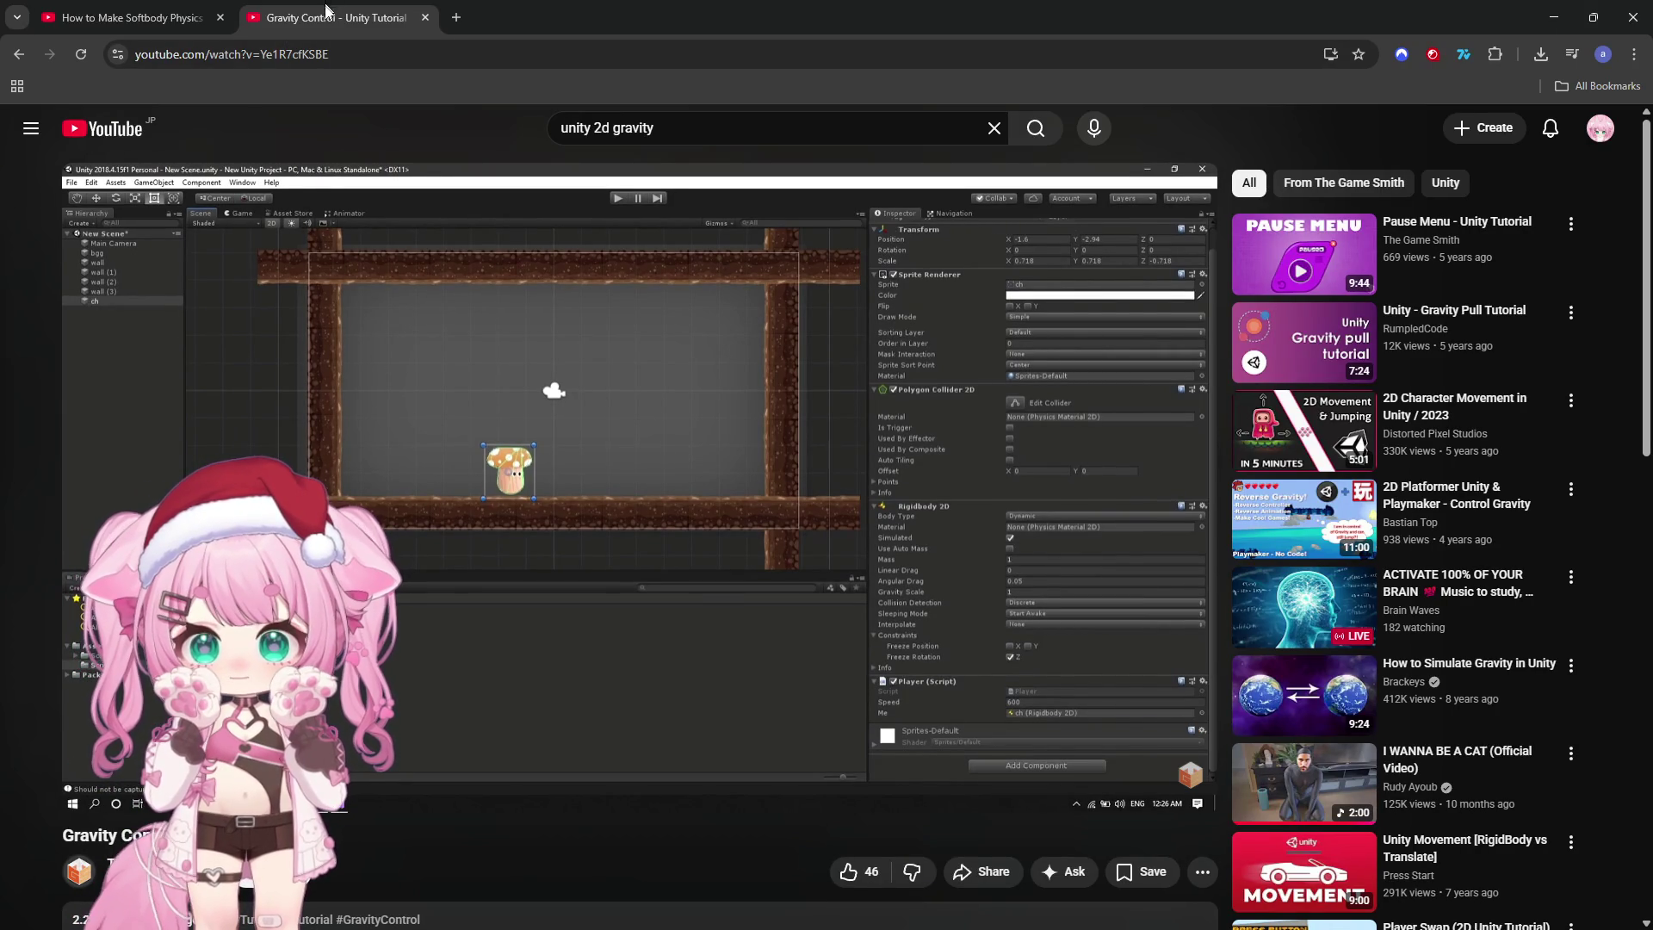
Step: Close the Gravity Control video, then play, rewind and pause the softbody physics tutorial
key("ctrl+w")
left_click(643, 408)
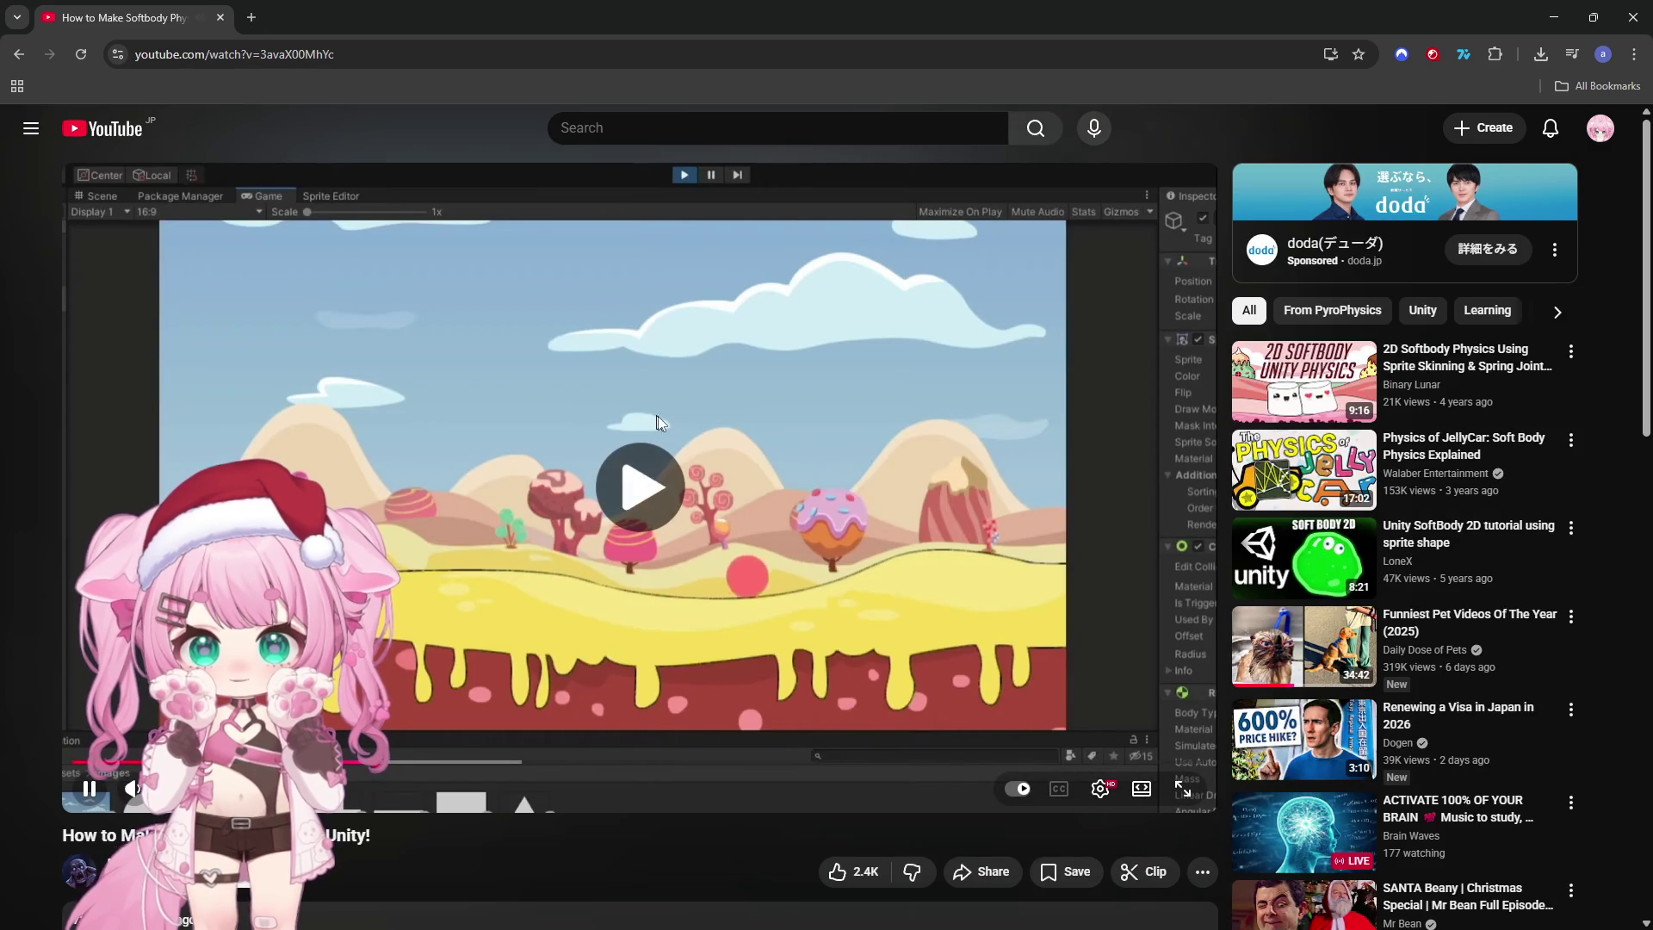
left_click(407, 763)
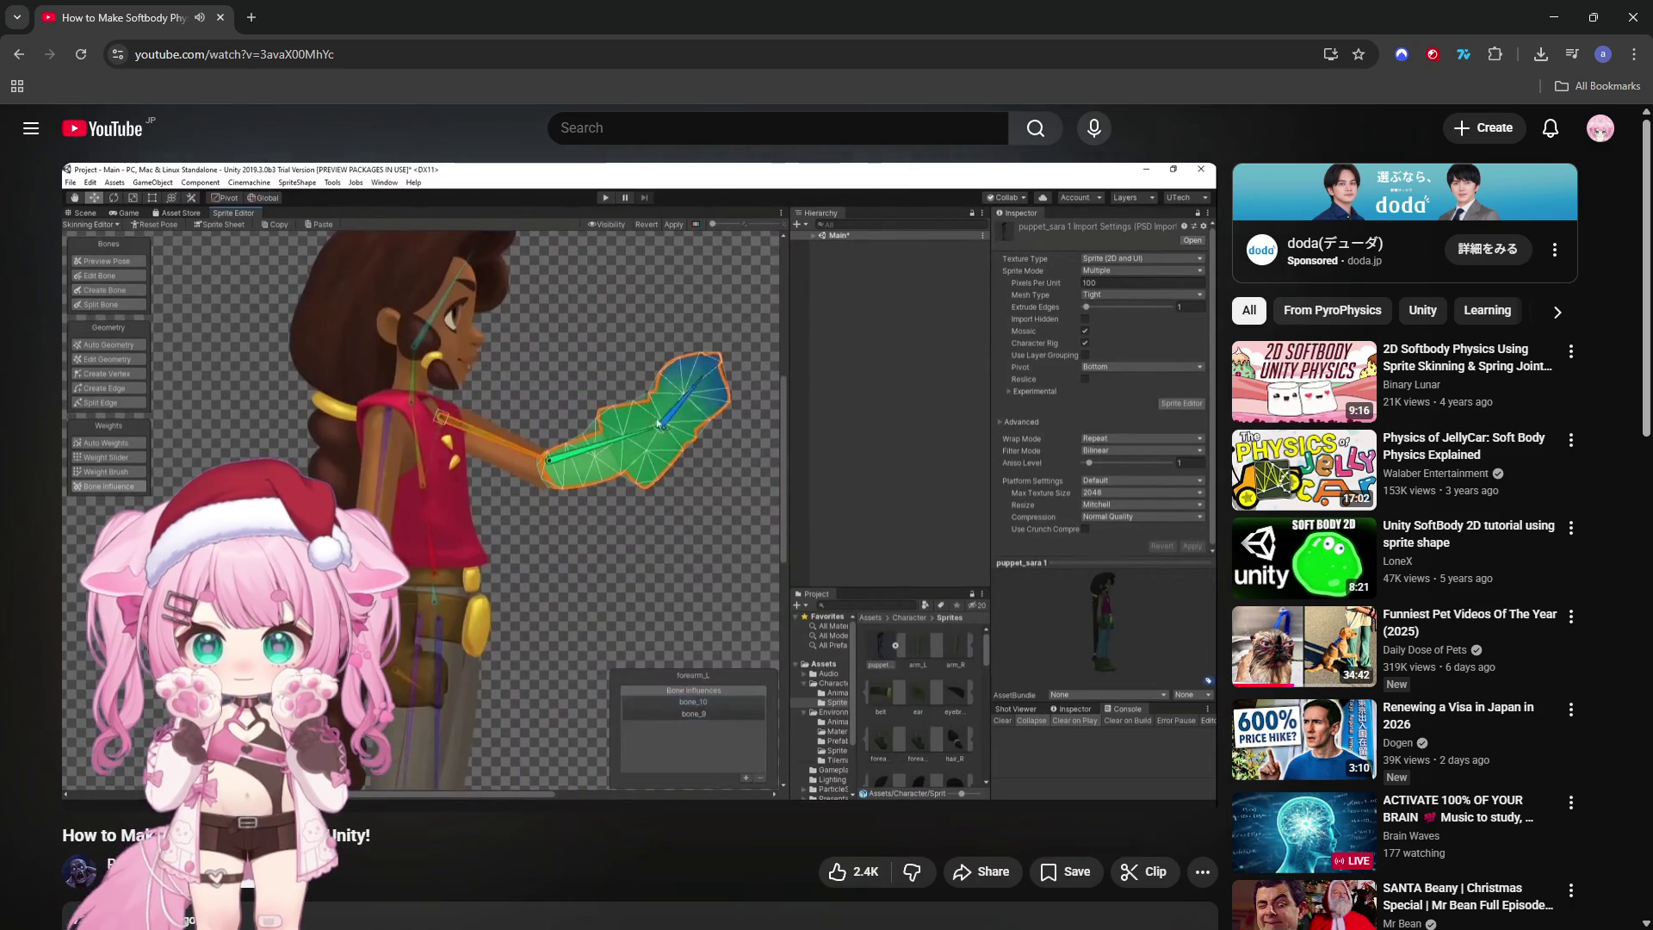
left_click(750, 500)
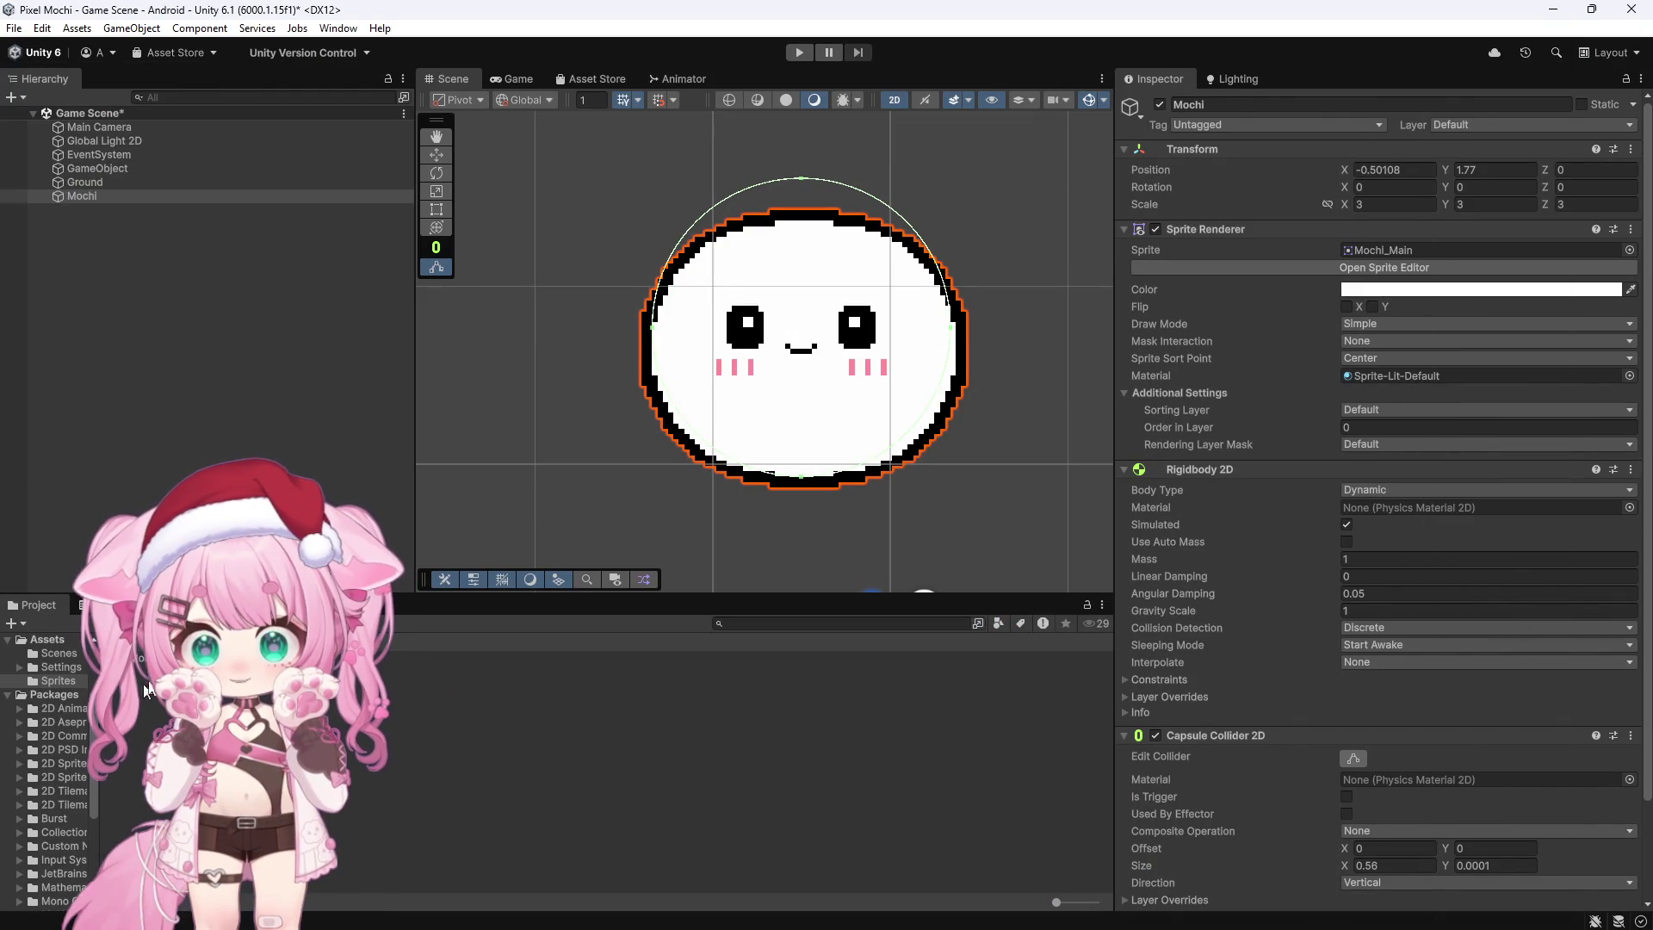
Step: Select the Mochi_Main sprite asset and open it in the Sprite Editor
left_click(142, 657)
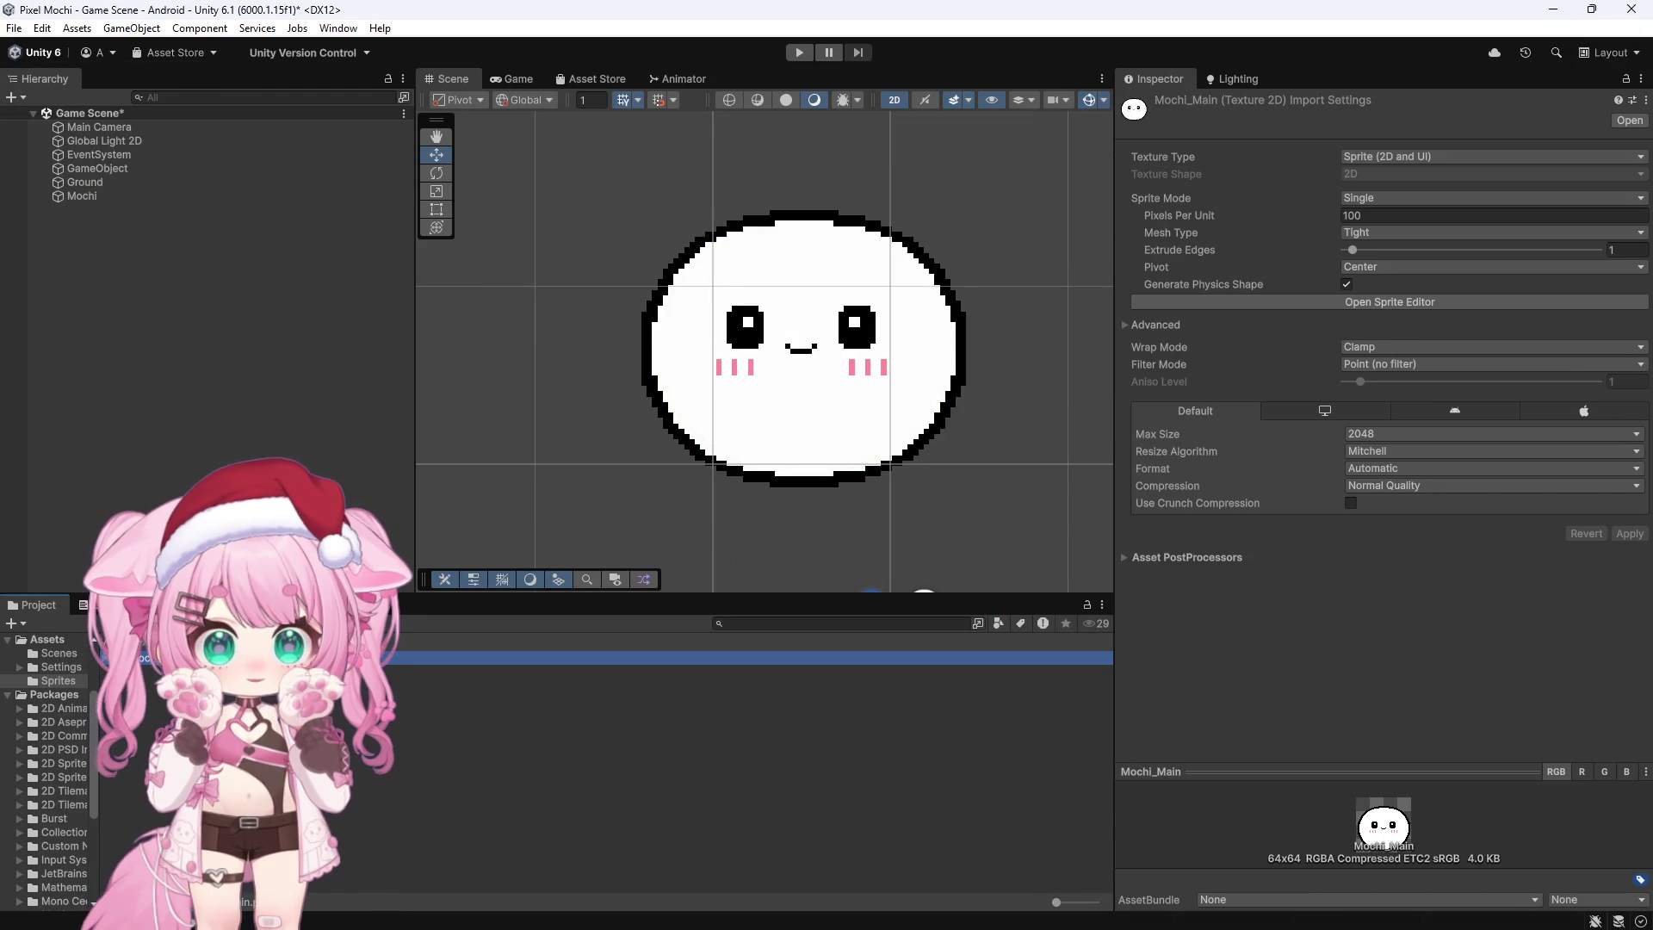
right_click(171, 658)
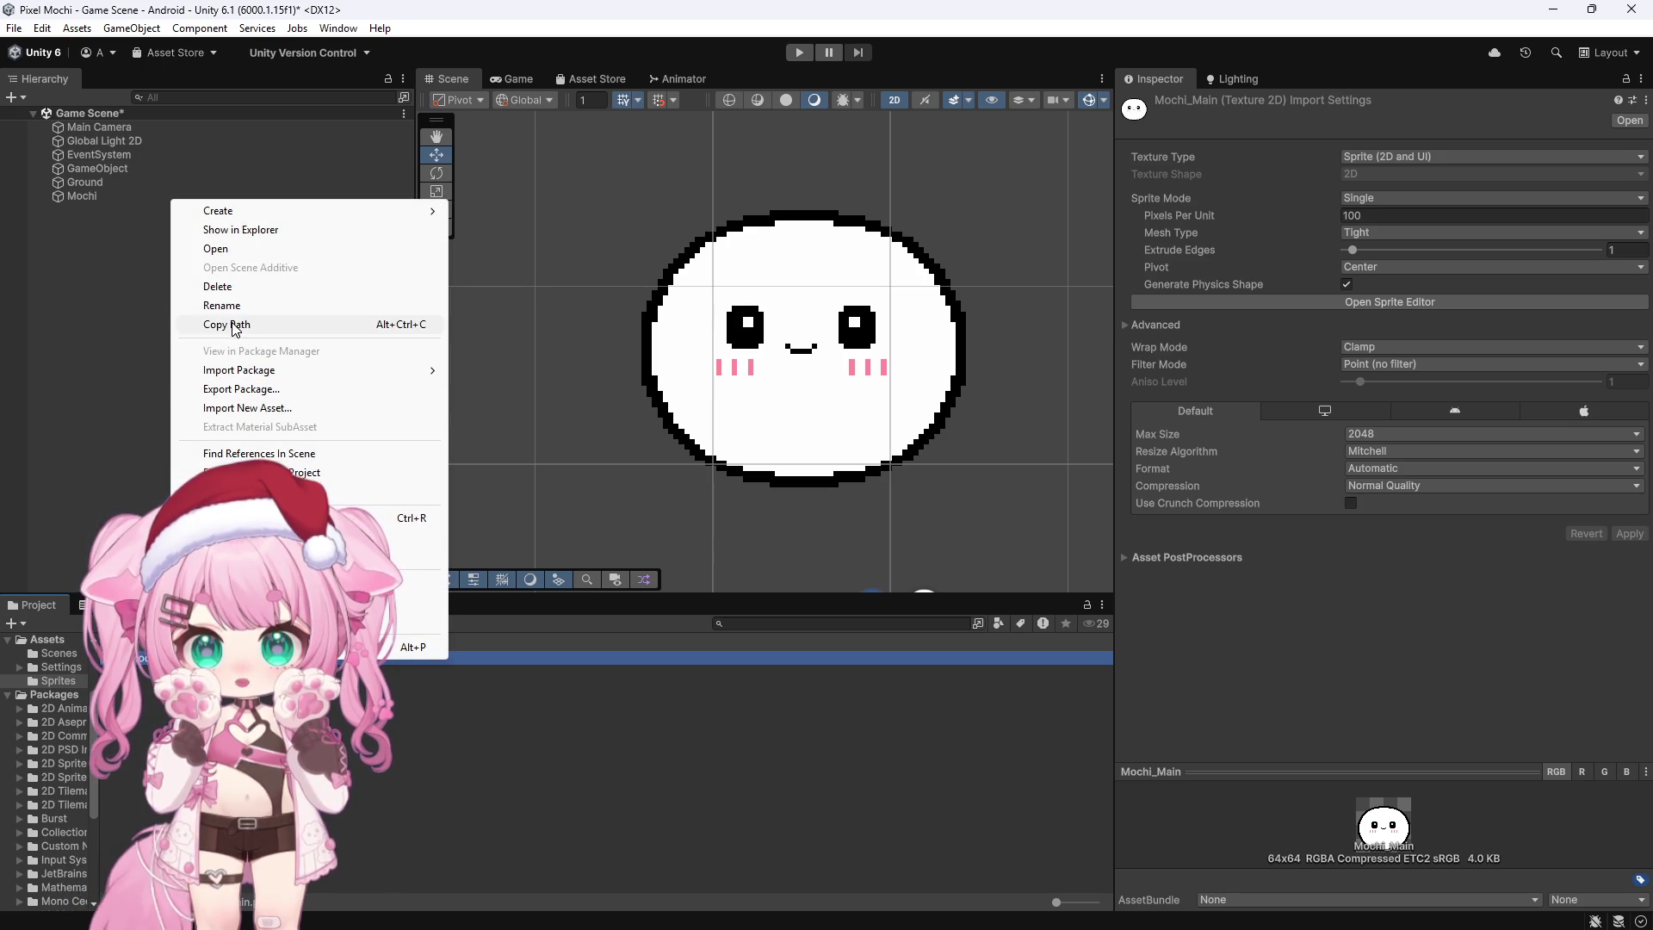
left_click(519, 13)
left_click(338, 27)
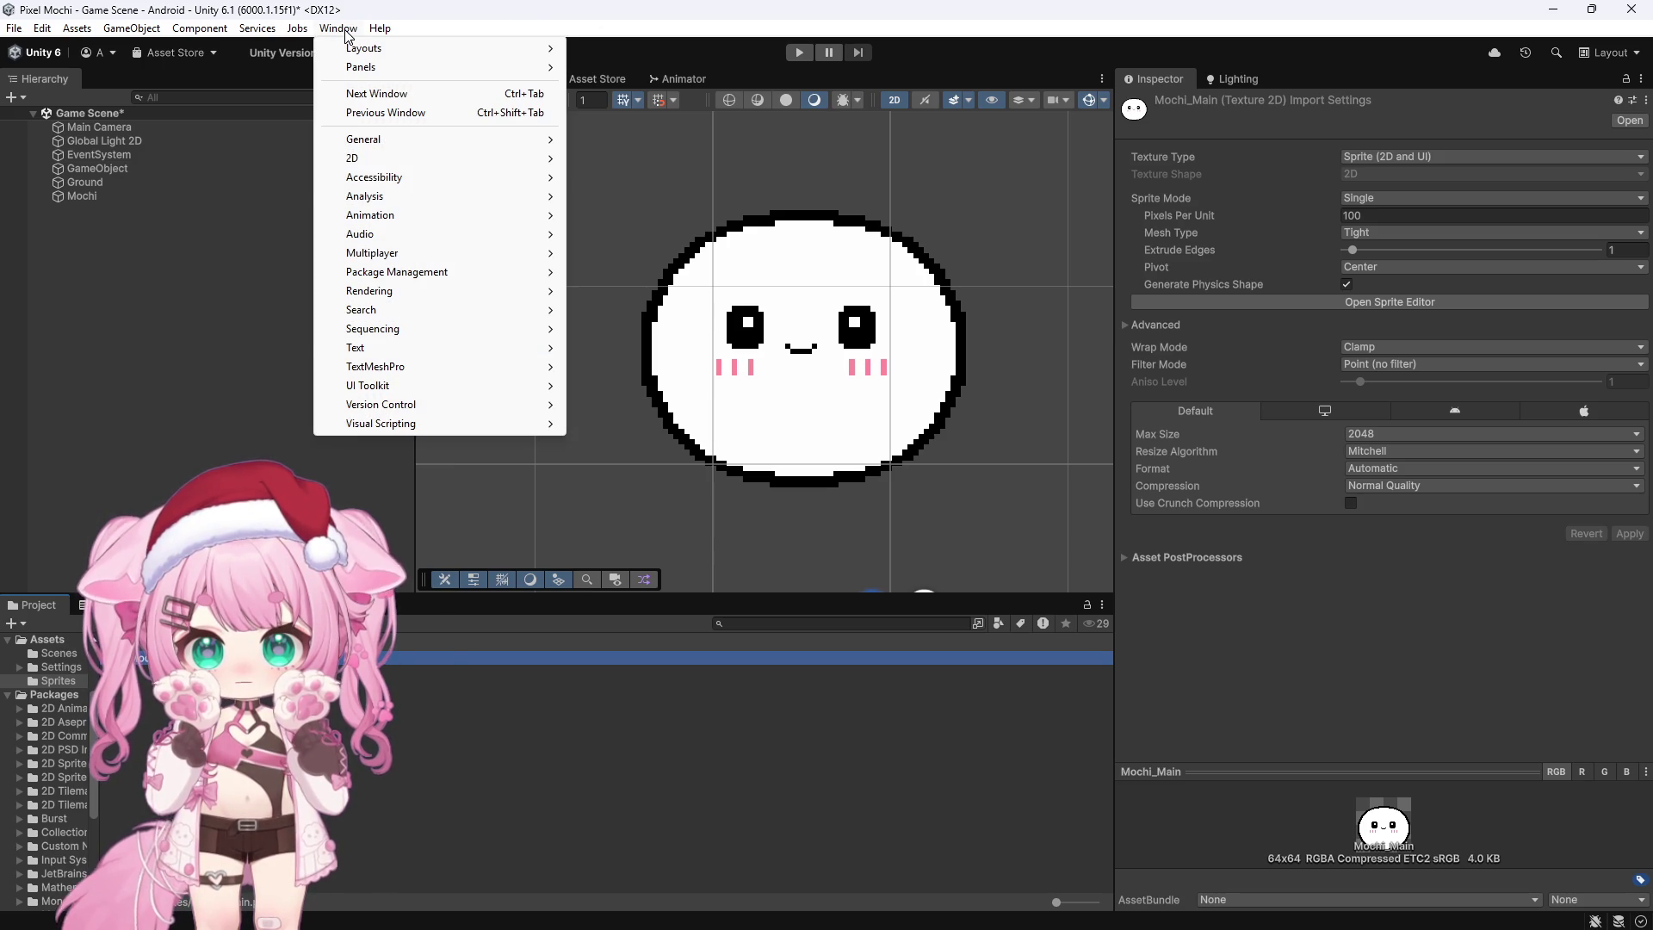
mouse_move(365, 141)
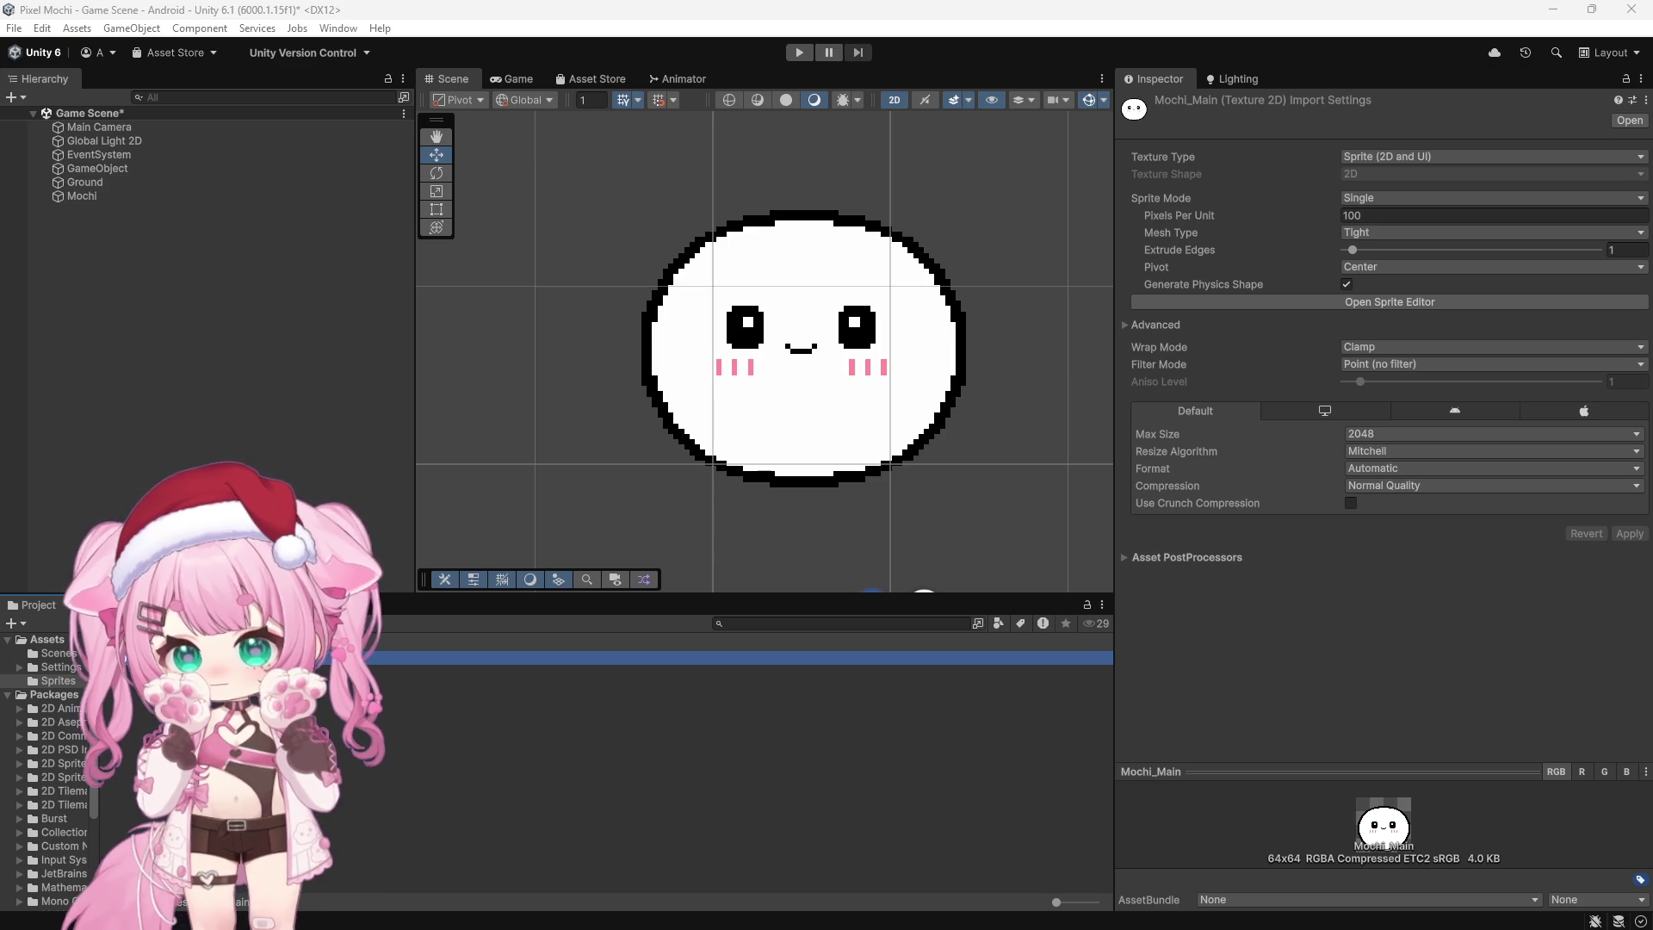
left_click(1429, 306)
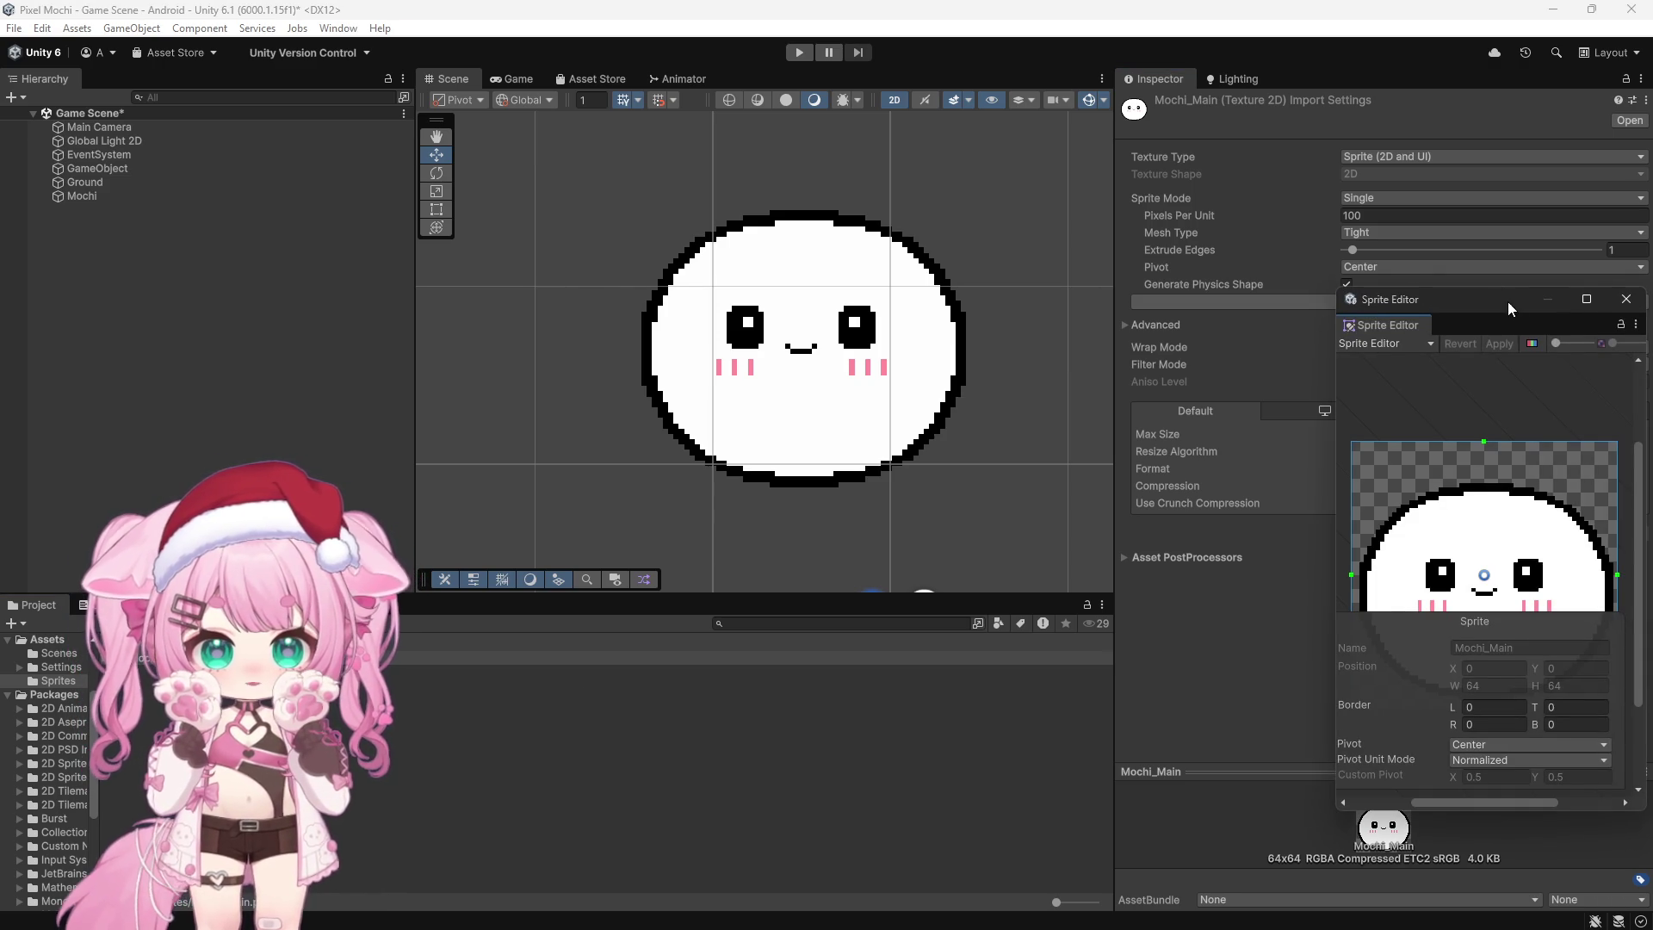
Step: Dock the Sprite Editor into the main workspace and switch to the tutorial video
mouse_move(749, 169)
left_mouse_down()
mouse_move(670, 169)
mouse_move(731, 80)
mouse_move(749, 94)
left_mouse_up()
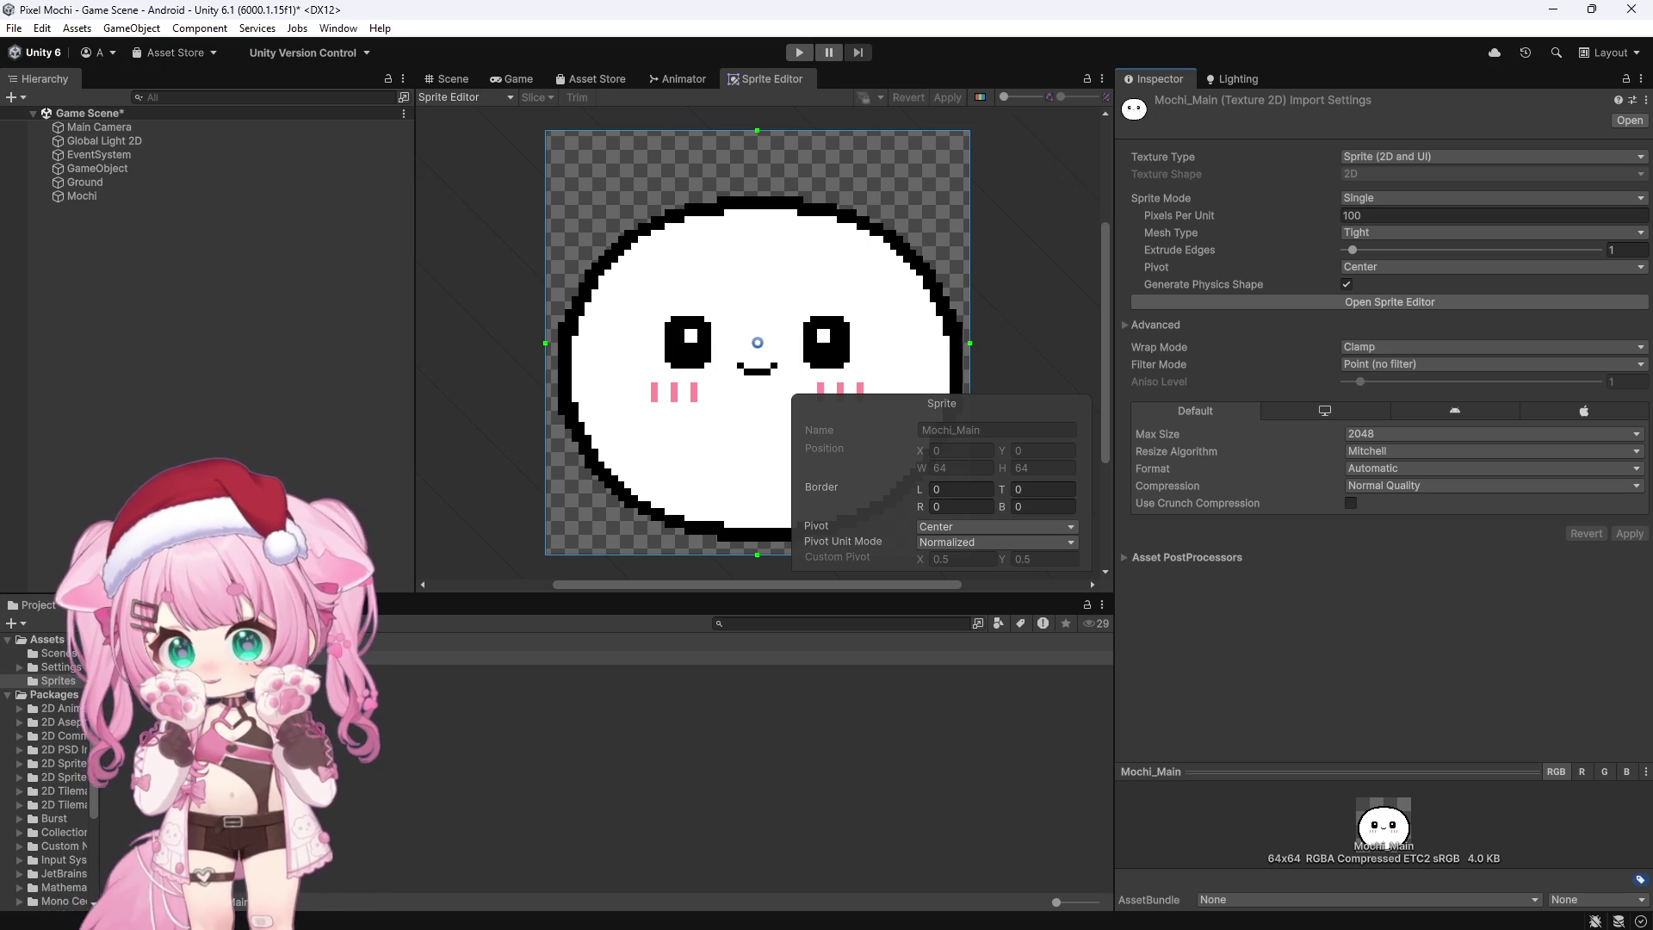
key("alt+Tab")
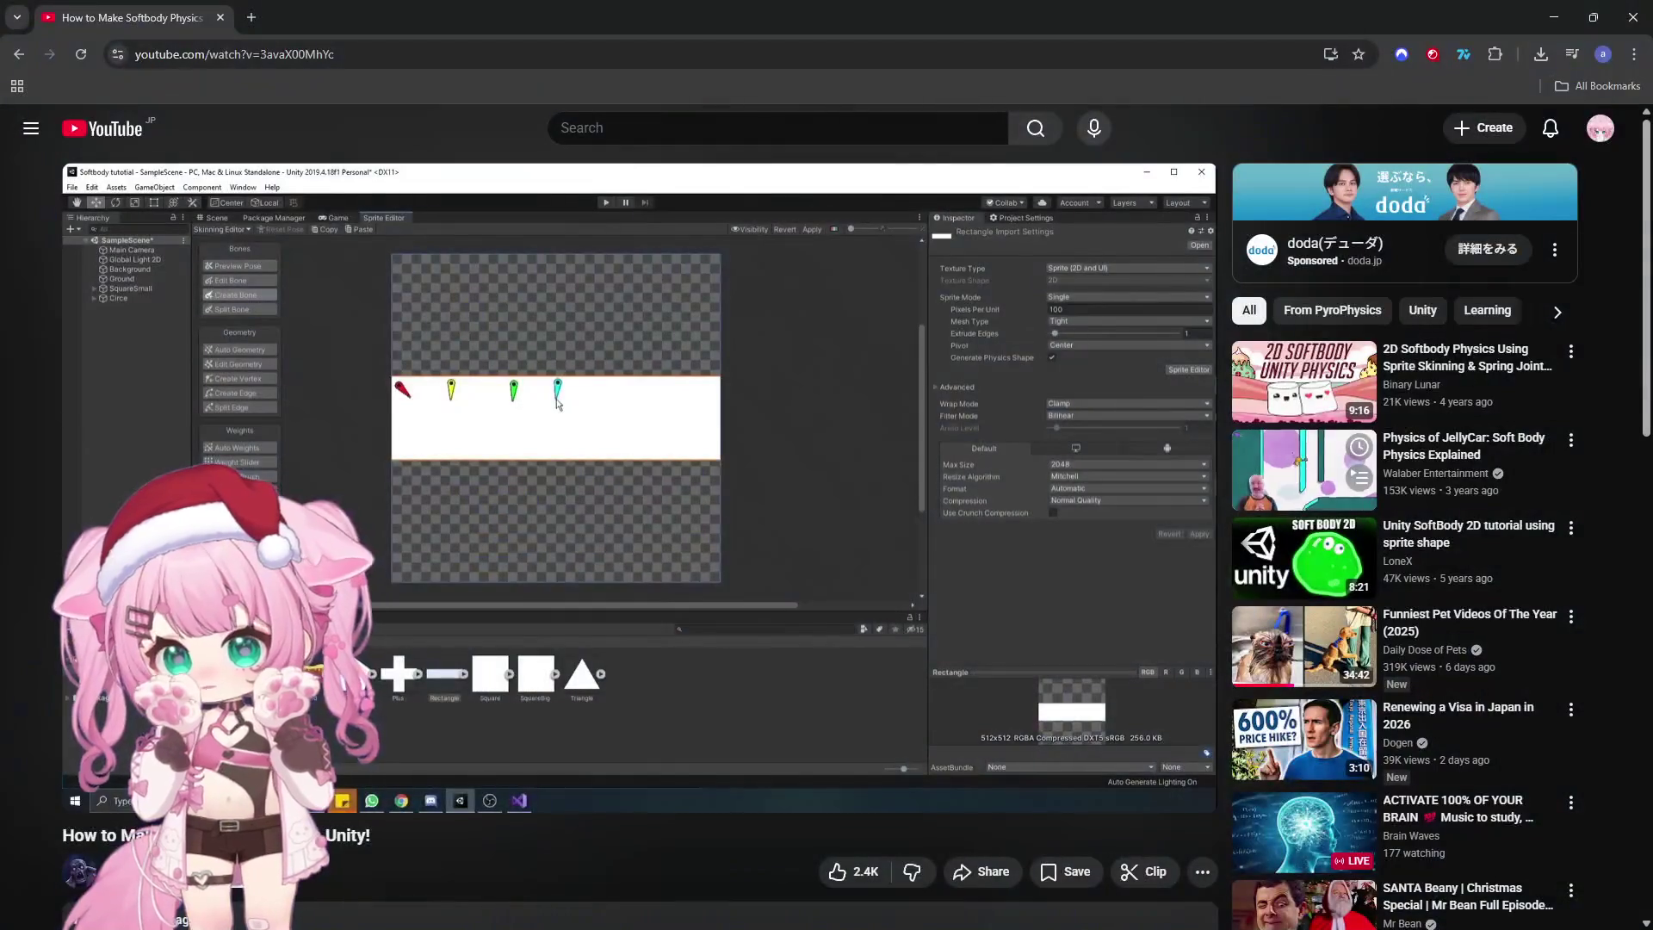
Step: Rewind the tutorial to the bone-placing part, watch and pause it, then minimize the browser
left_click_drag(389, 762, 395, 762)
left_click(661, 531)
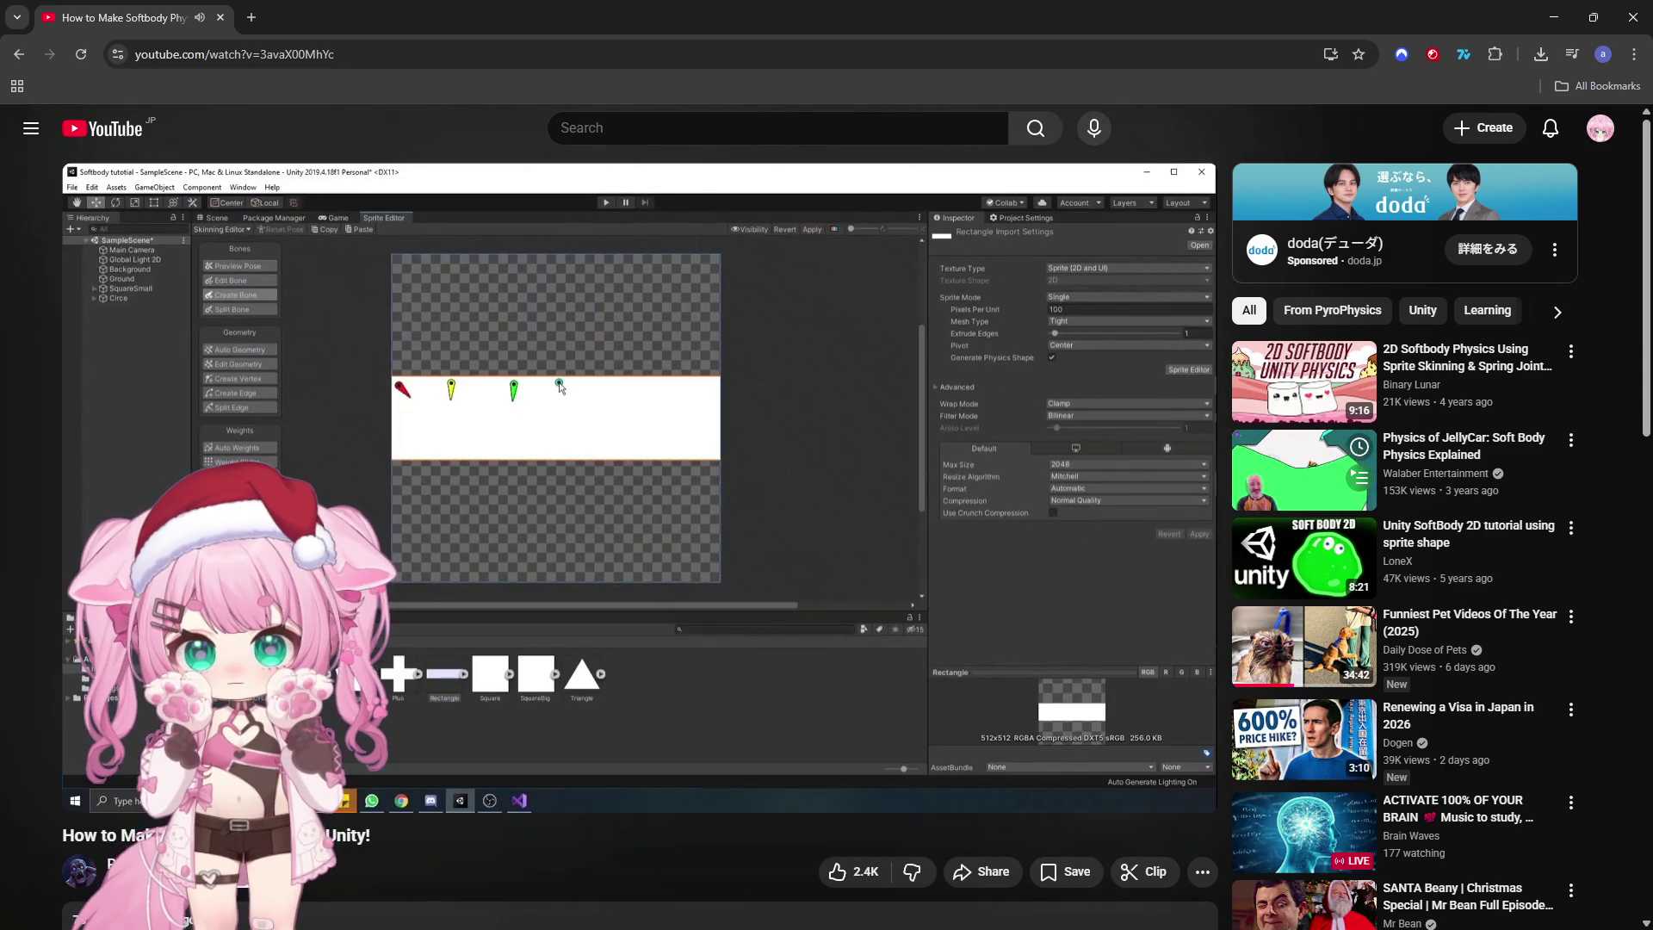
left_click(714, 531)
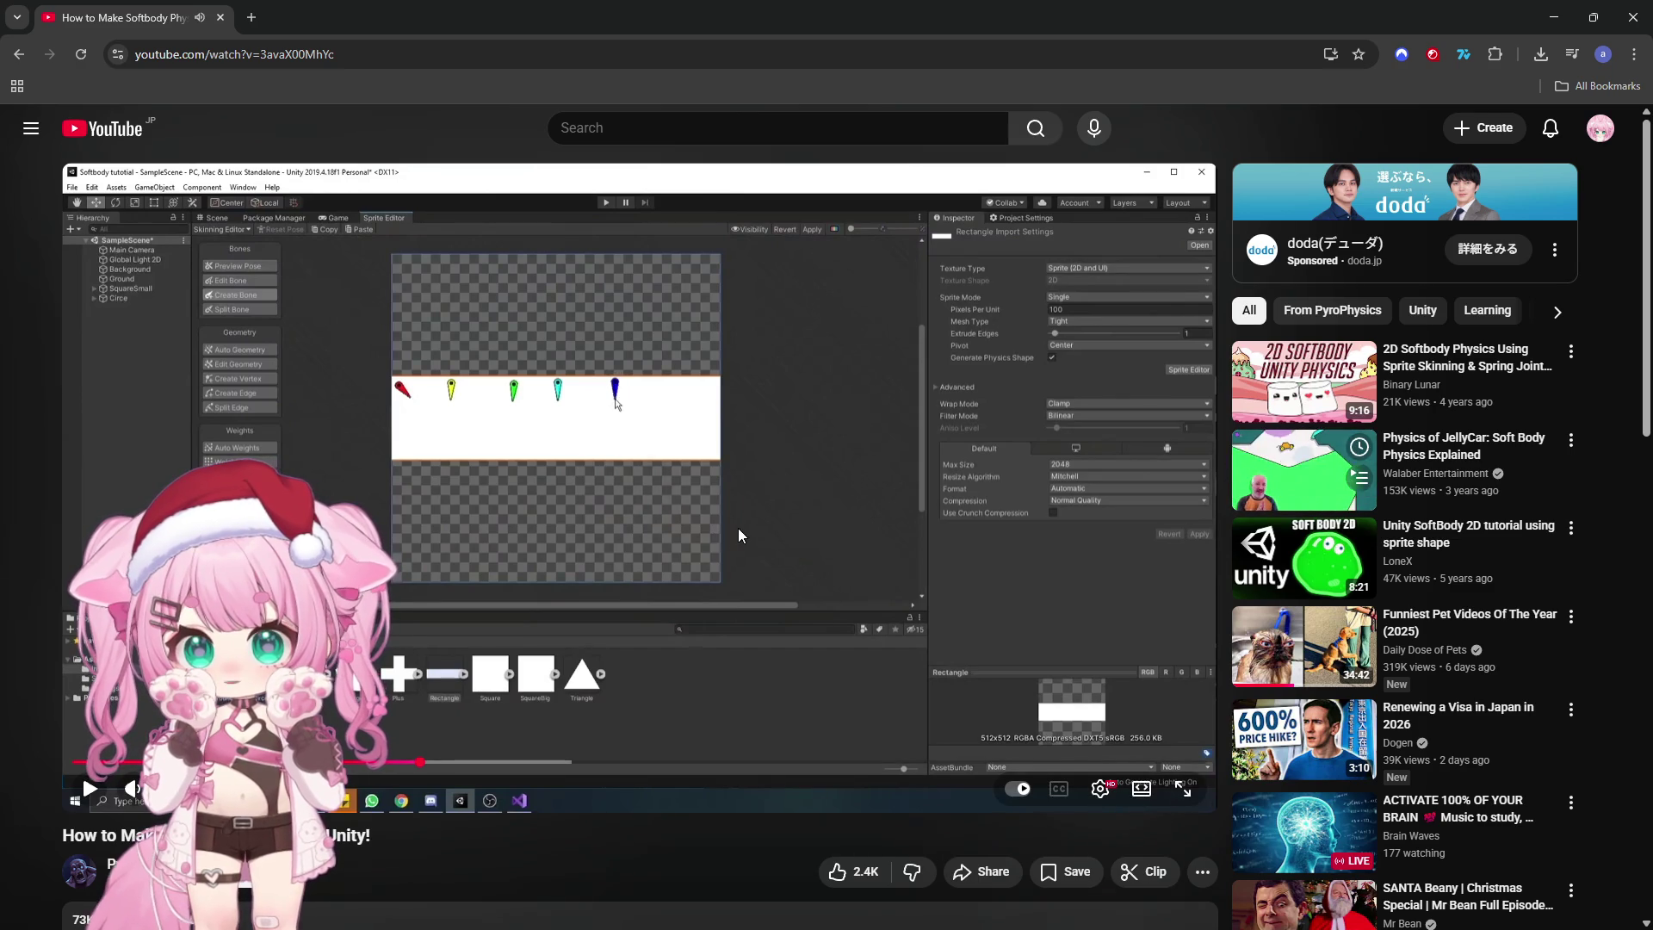
left_click(1553, 19)
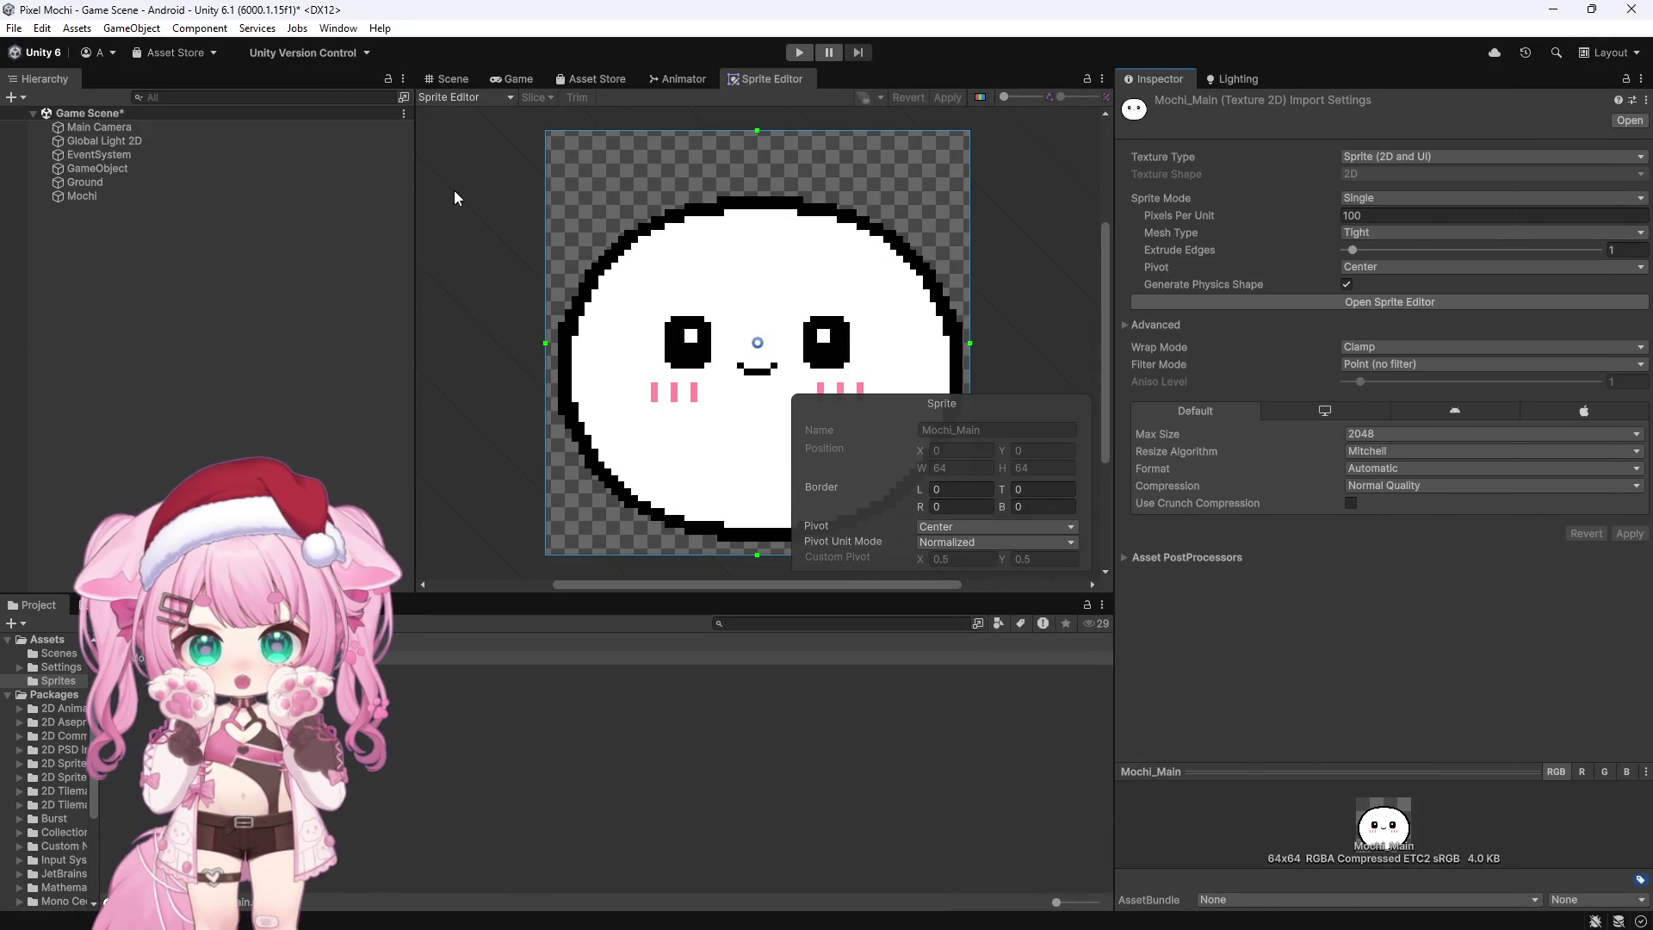
Step: Widen the Sprite Editor so the whole Mochi sprite shows, leave the mode unchanged, and return to Unity
left_click_drag(414, 178, 270, 179)
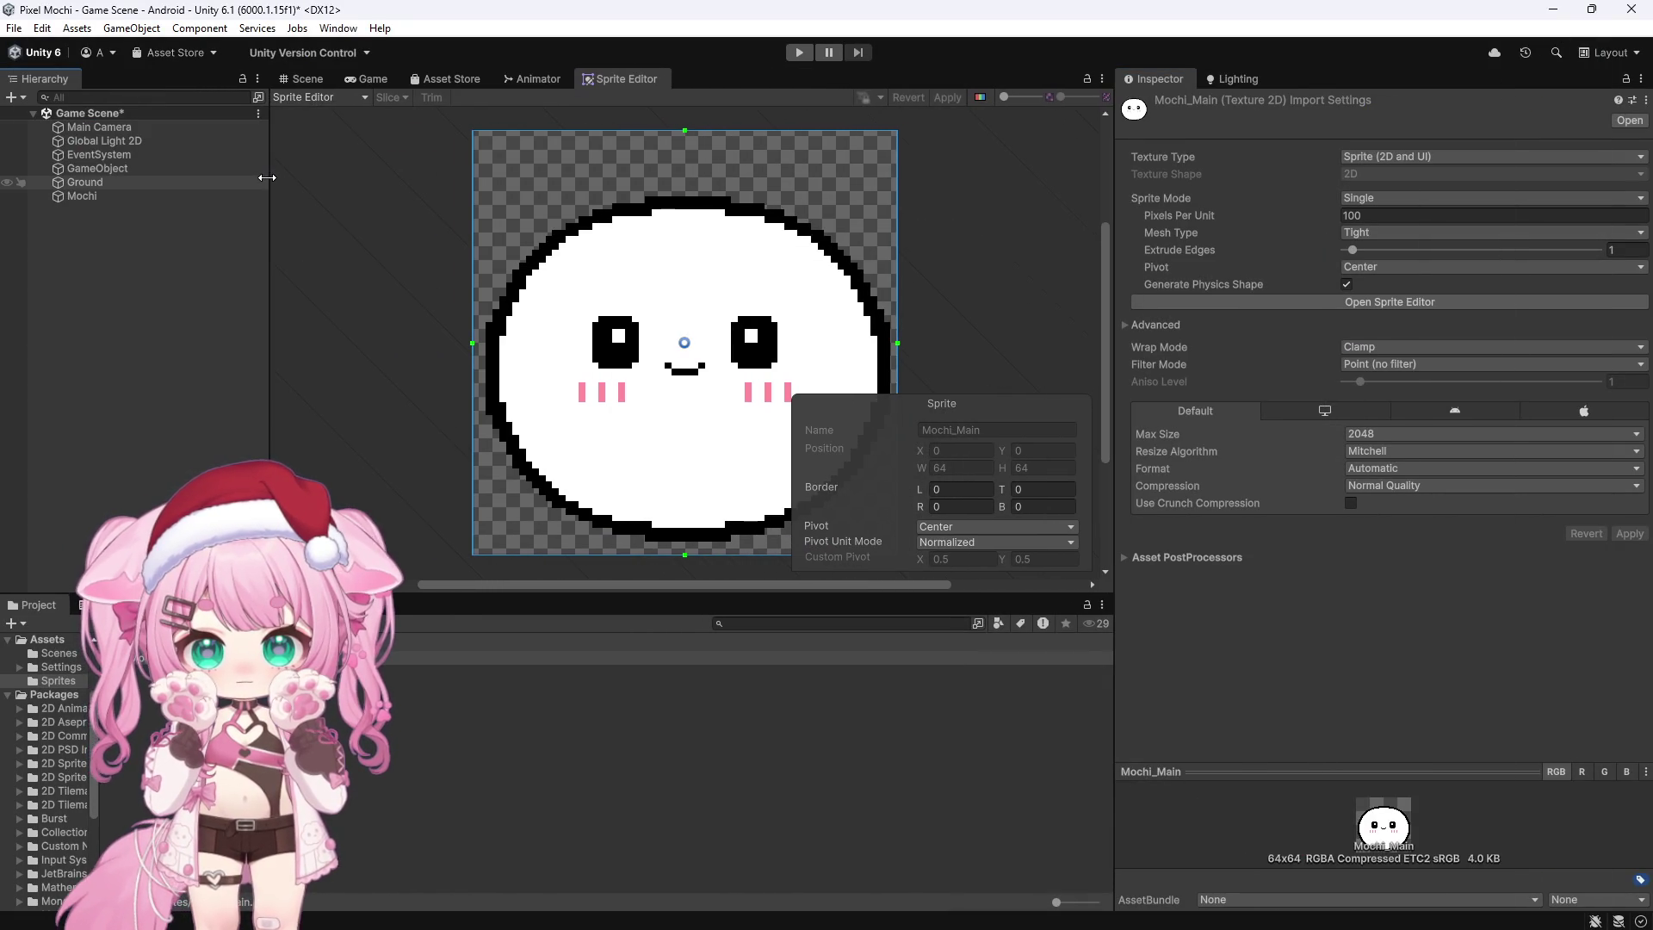
left_click(364, 100)
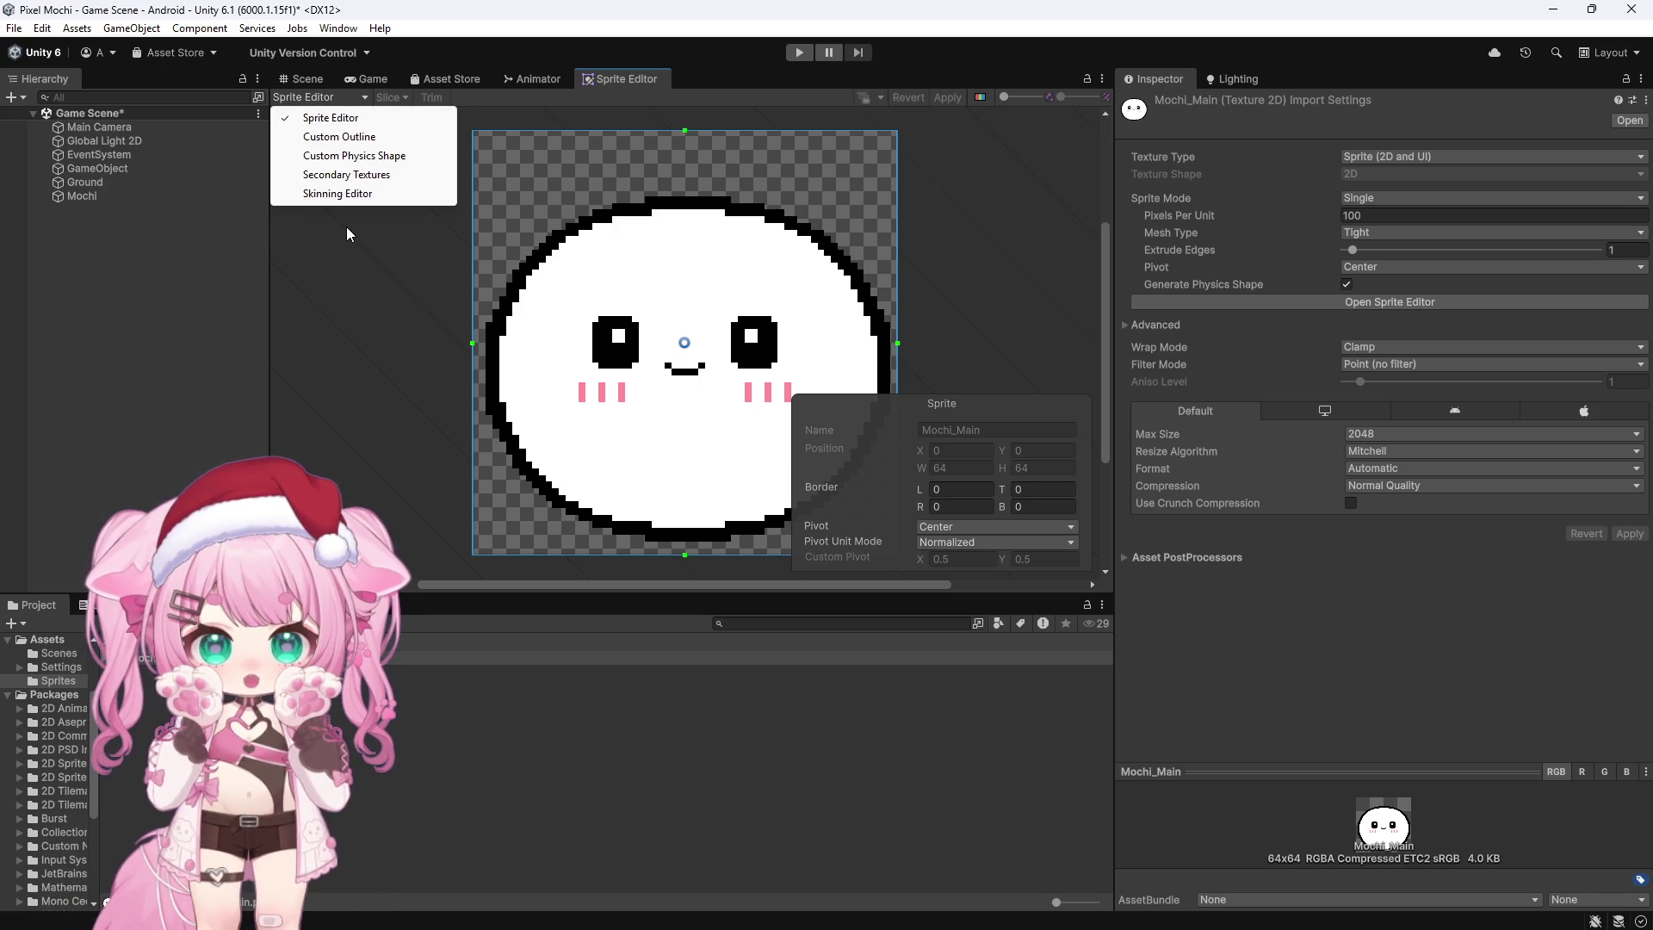
left_click(346, 226)
left_click(348, 97)
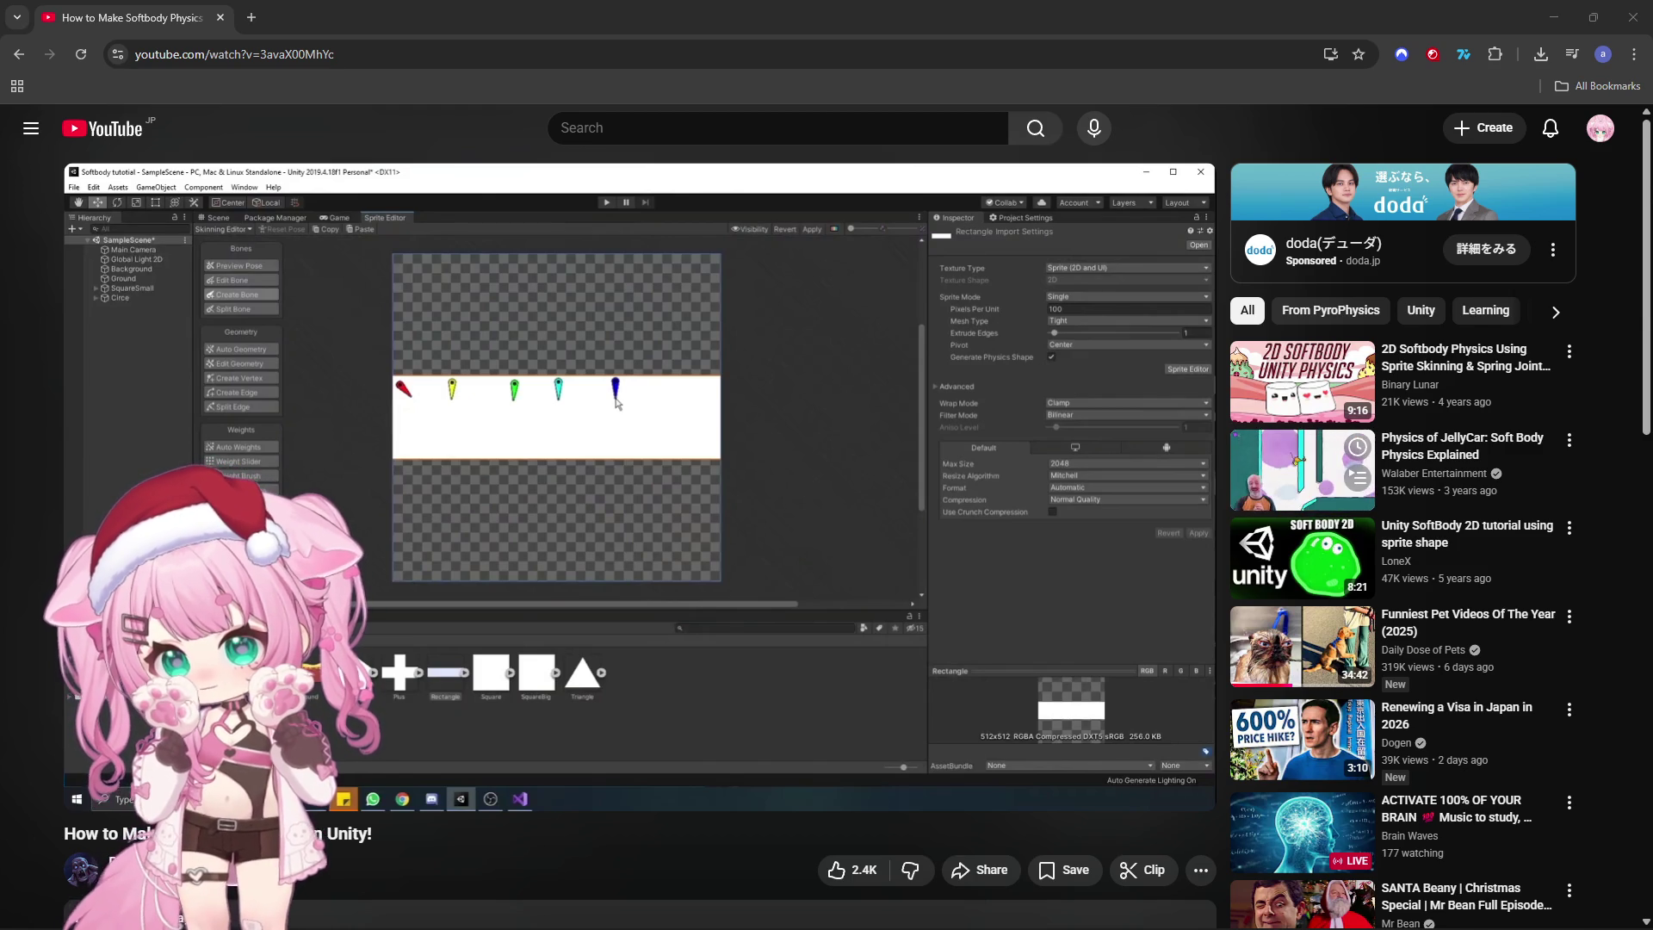
mouse_move(372, 909)
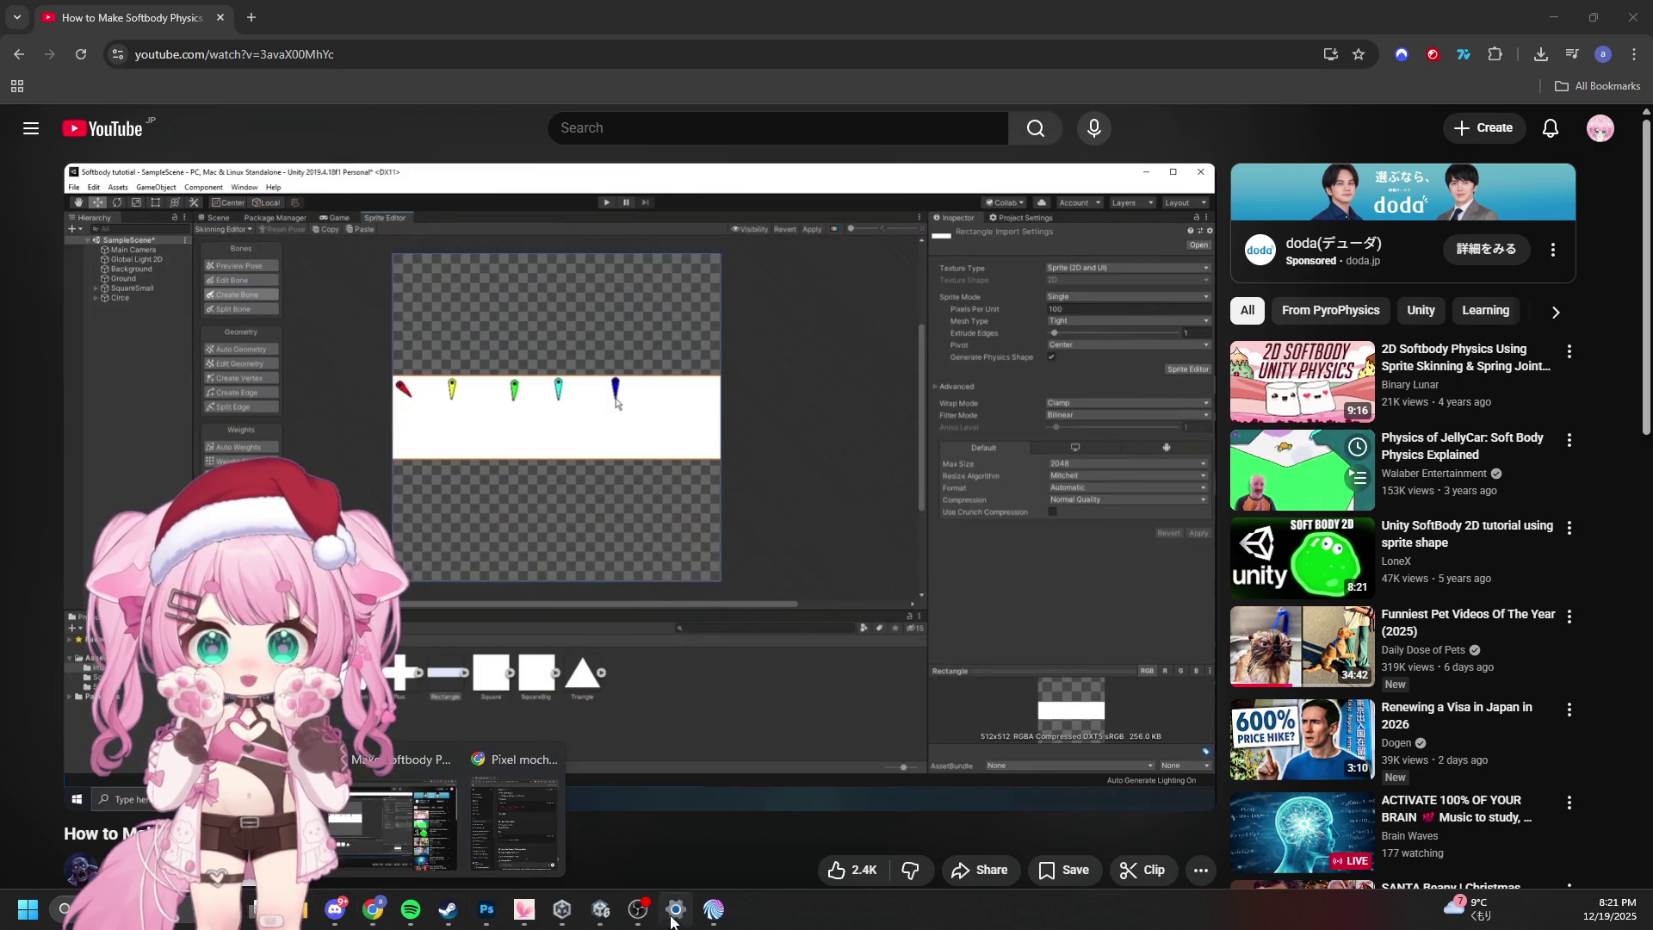
left_click(601, 909)
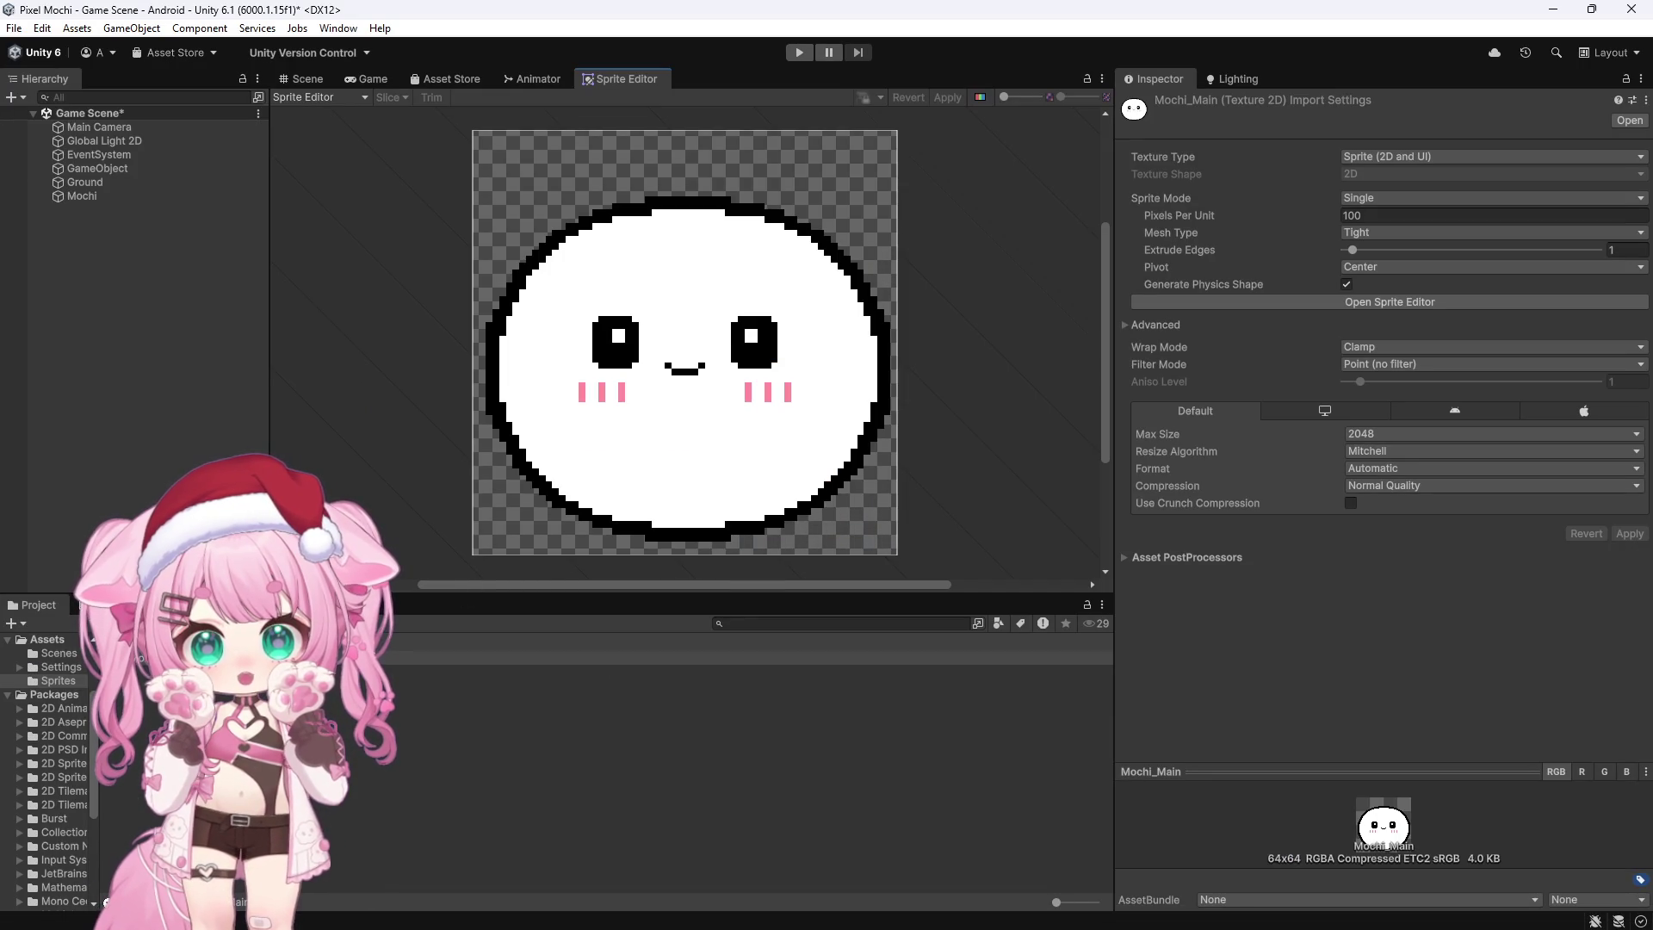
Step: Set Mochi_Main's Sprite Mode to Multiple and apply the import settings
left_click(1372, 199)
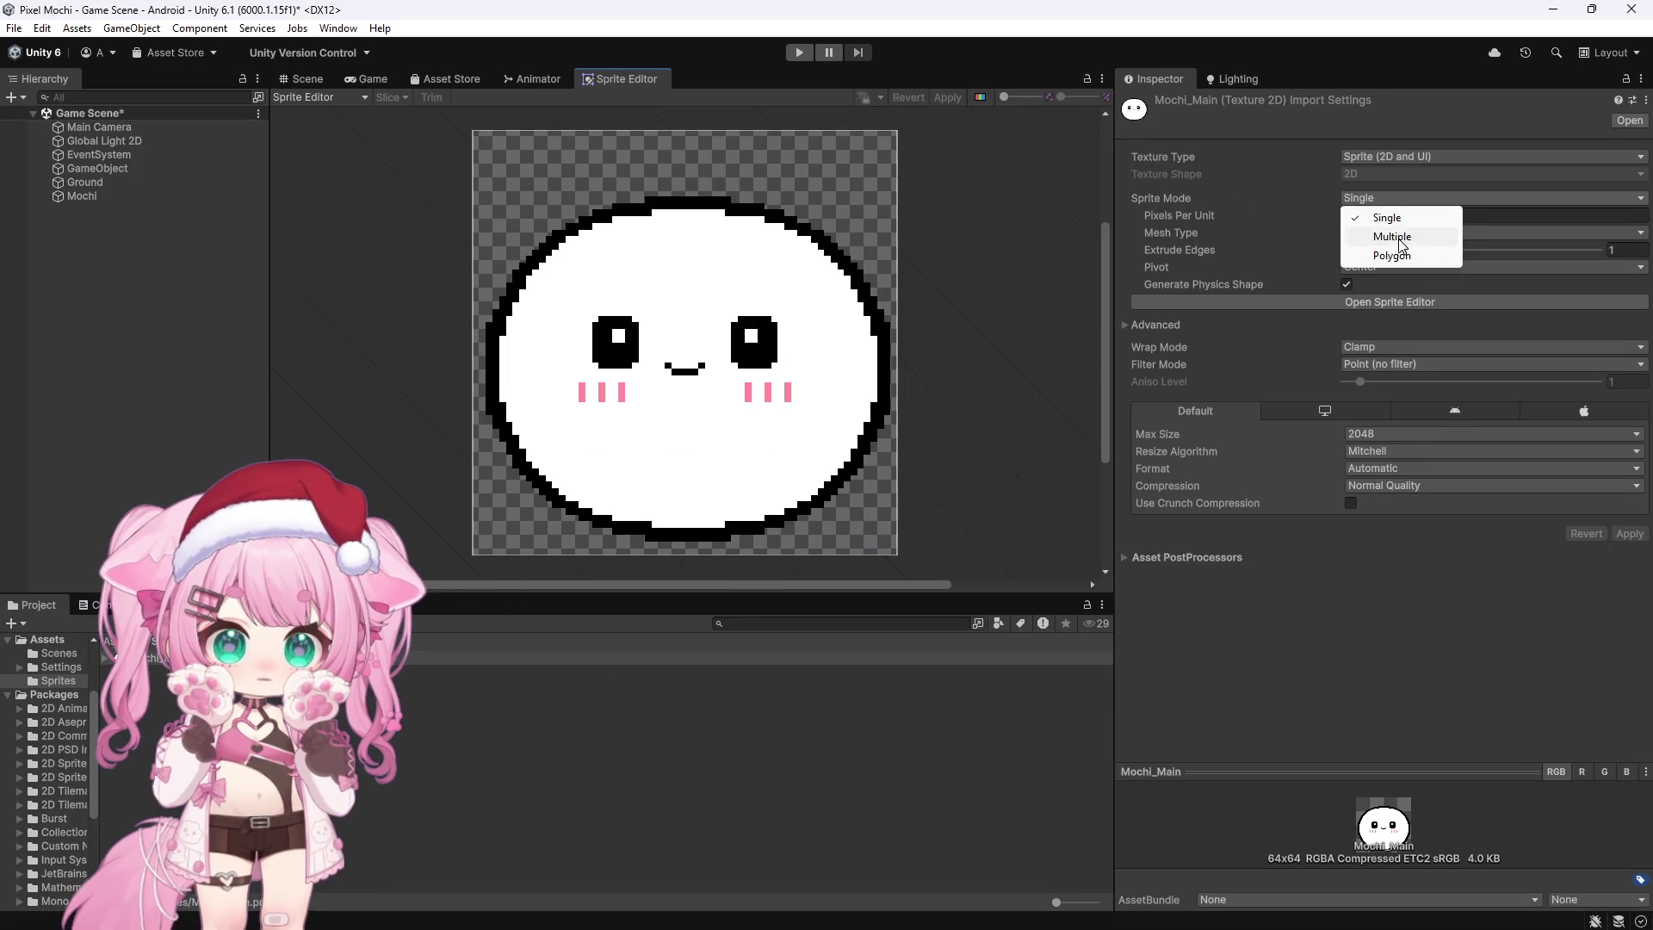
left_click(1403, 246)
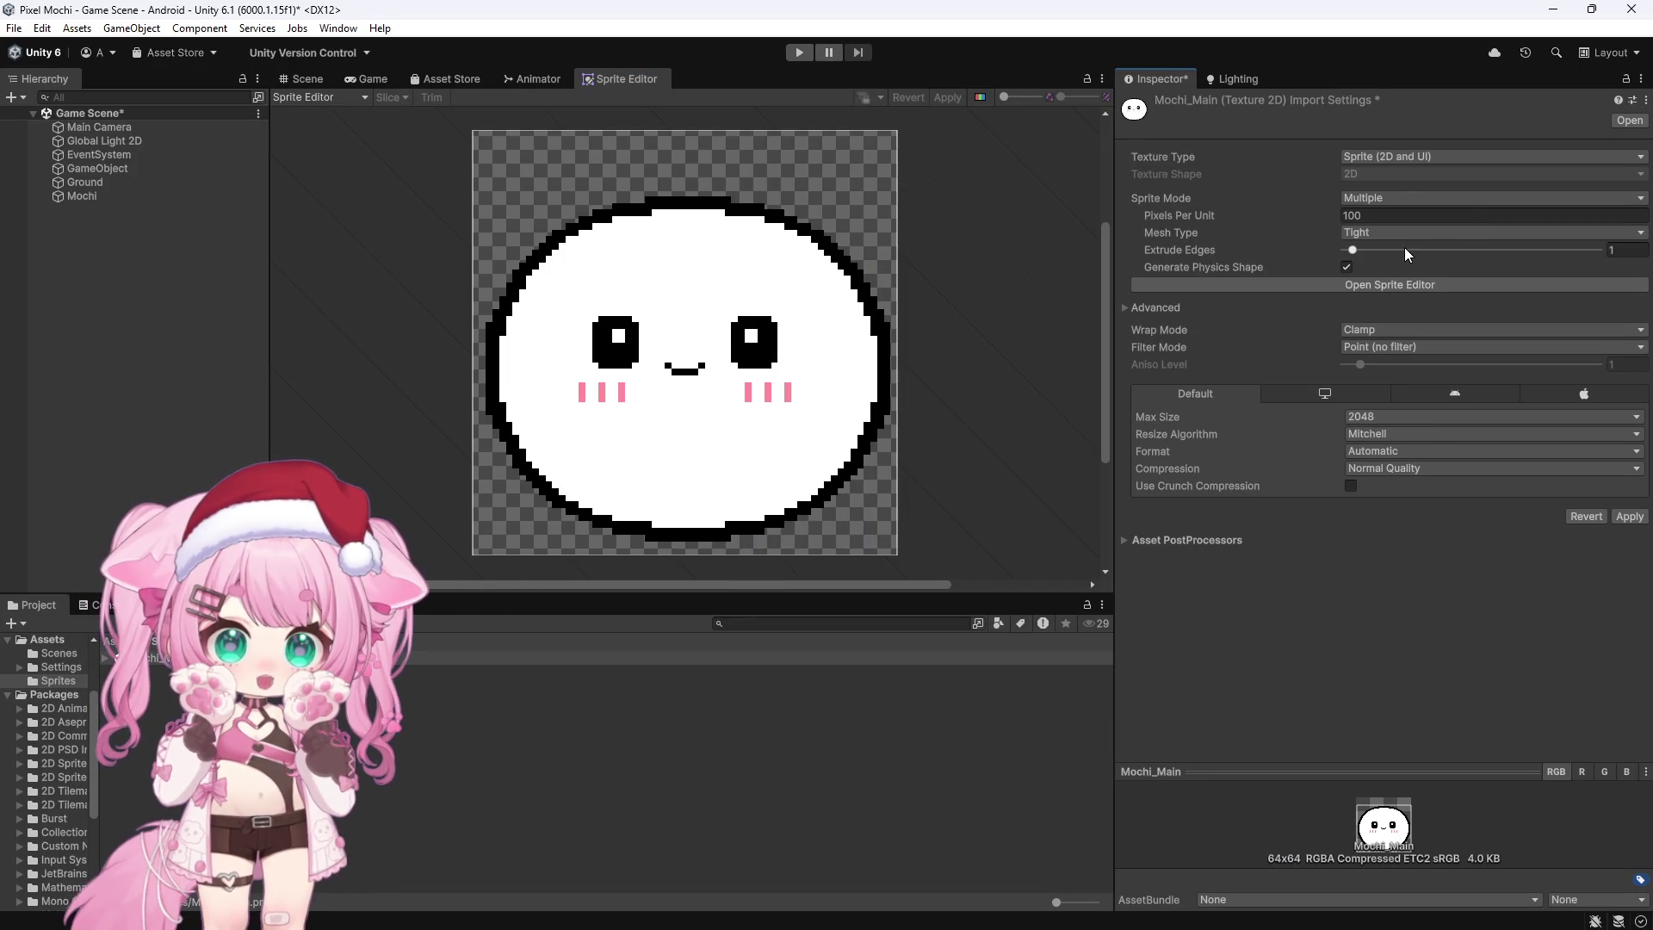
left_click(1629, 517)
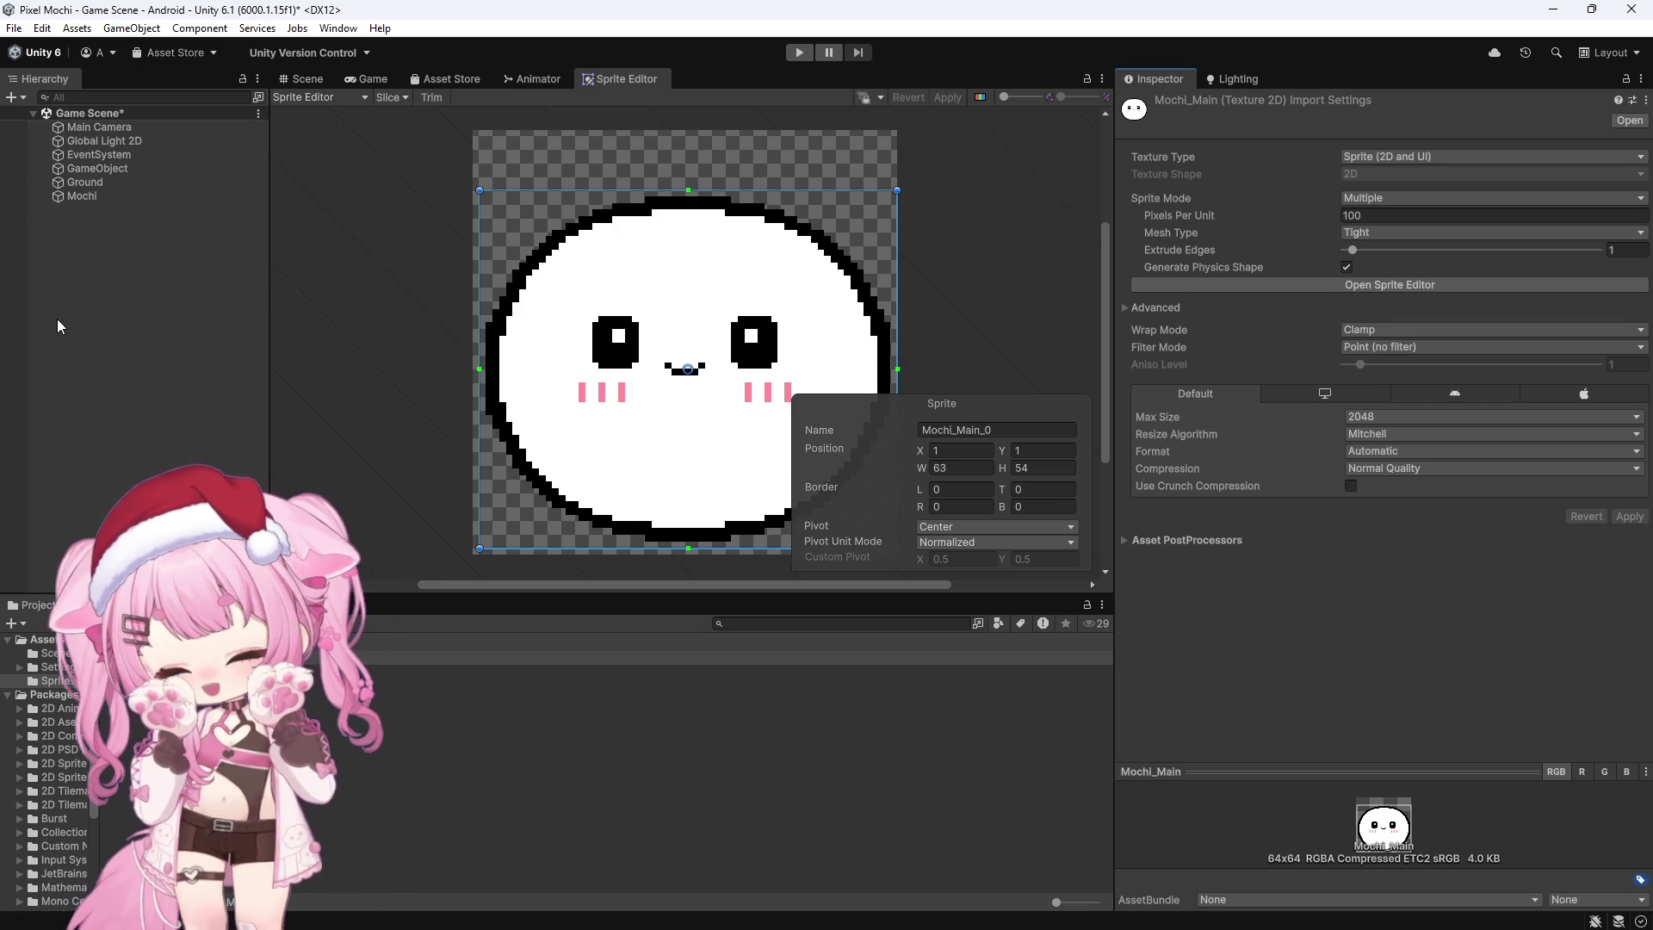
Step: Reopen the Sprite Editor via Window > 2D on the Mochi_Main_0 sprite
left_click(338, 28)
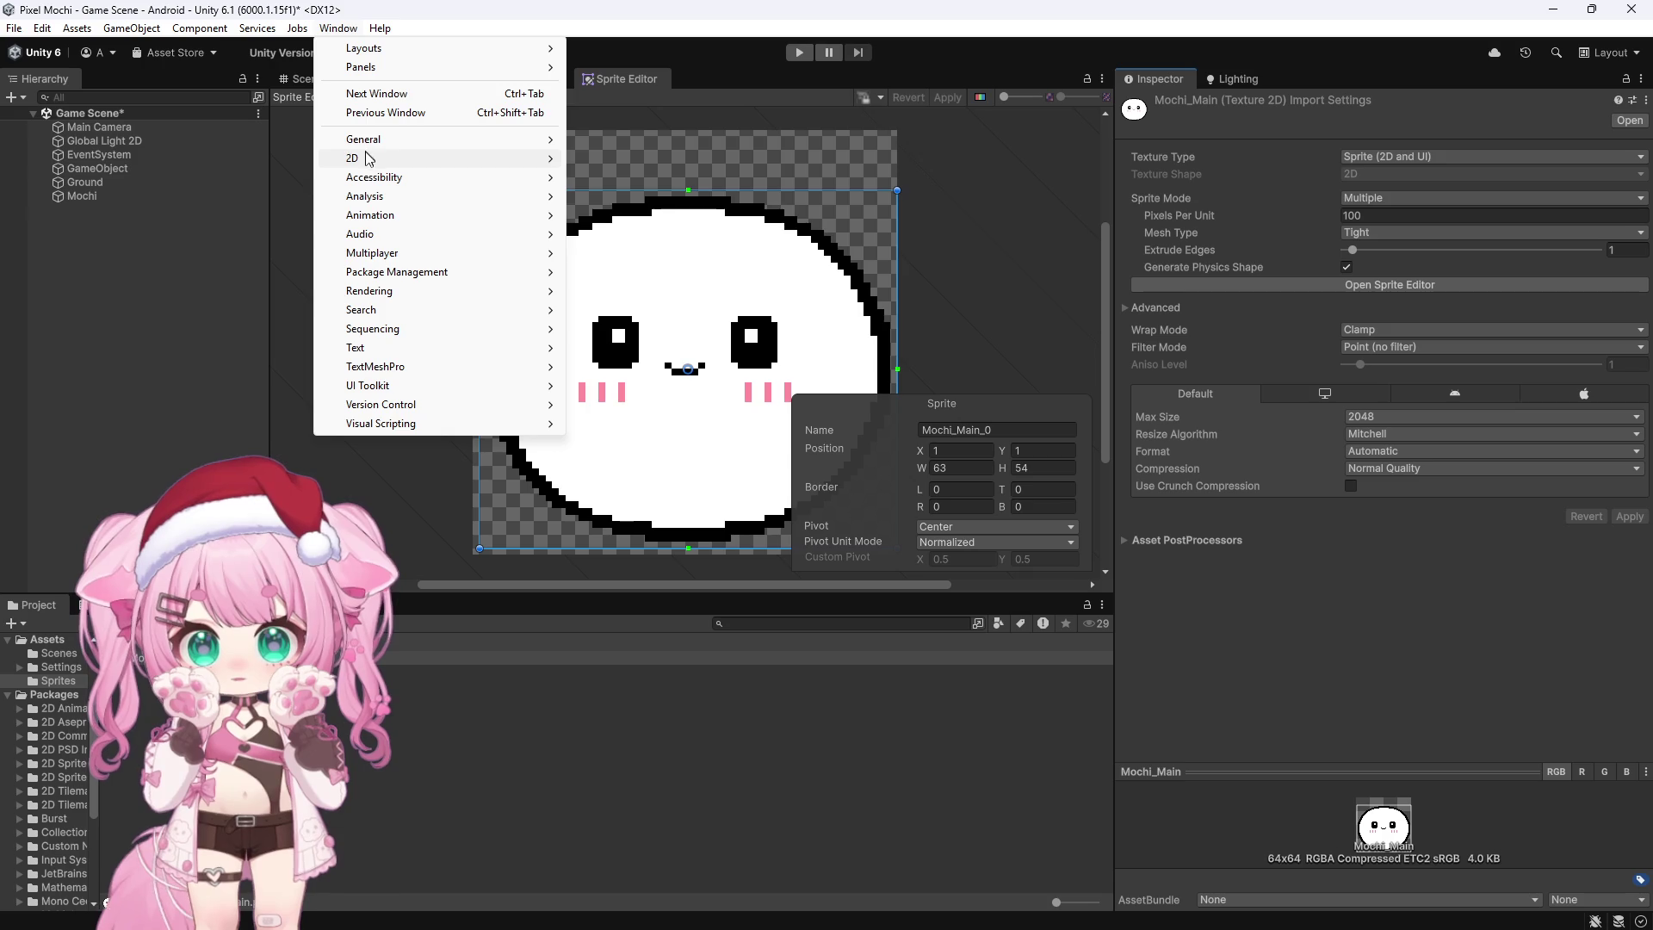
mouse_move(370, 159)
left_click(637, 159)
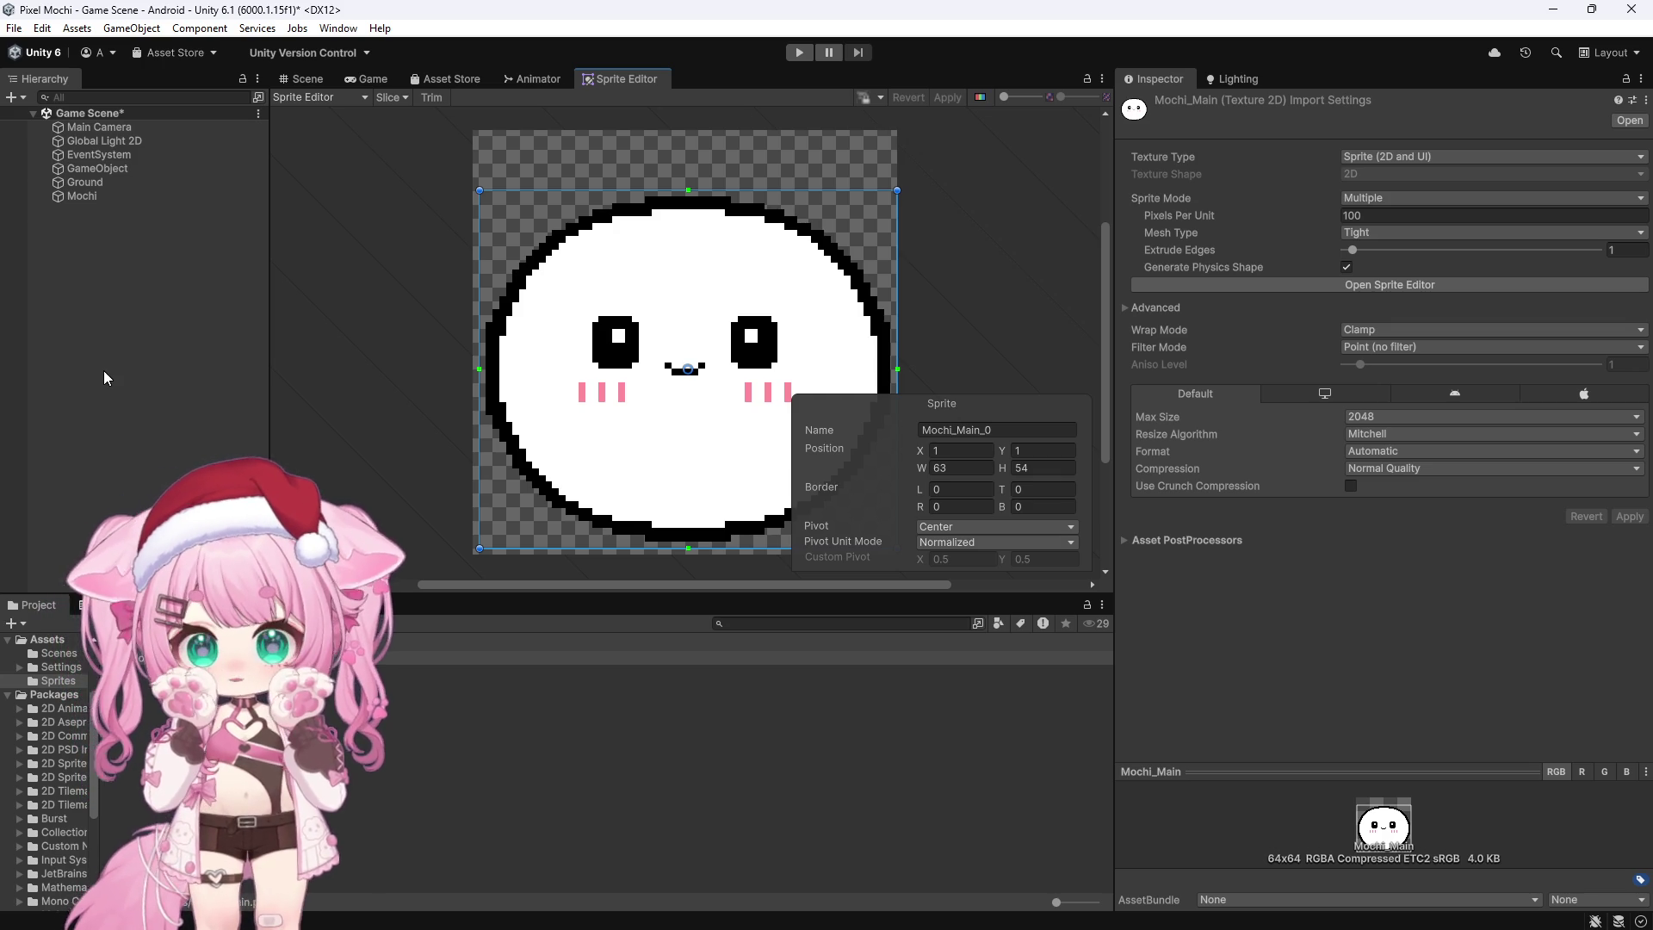
left_click(348, 97)
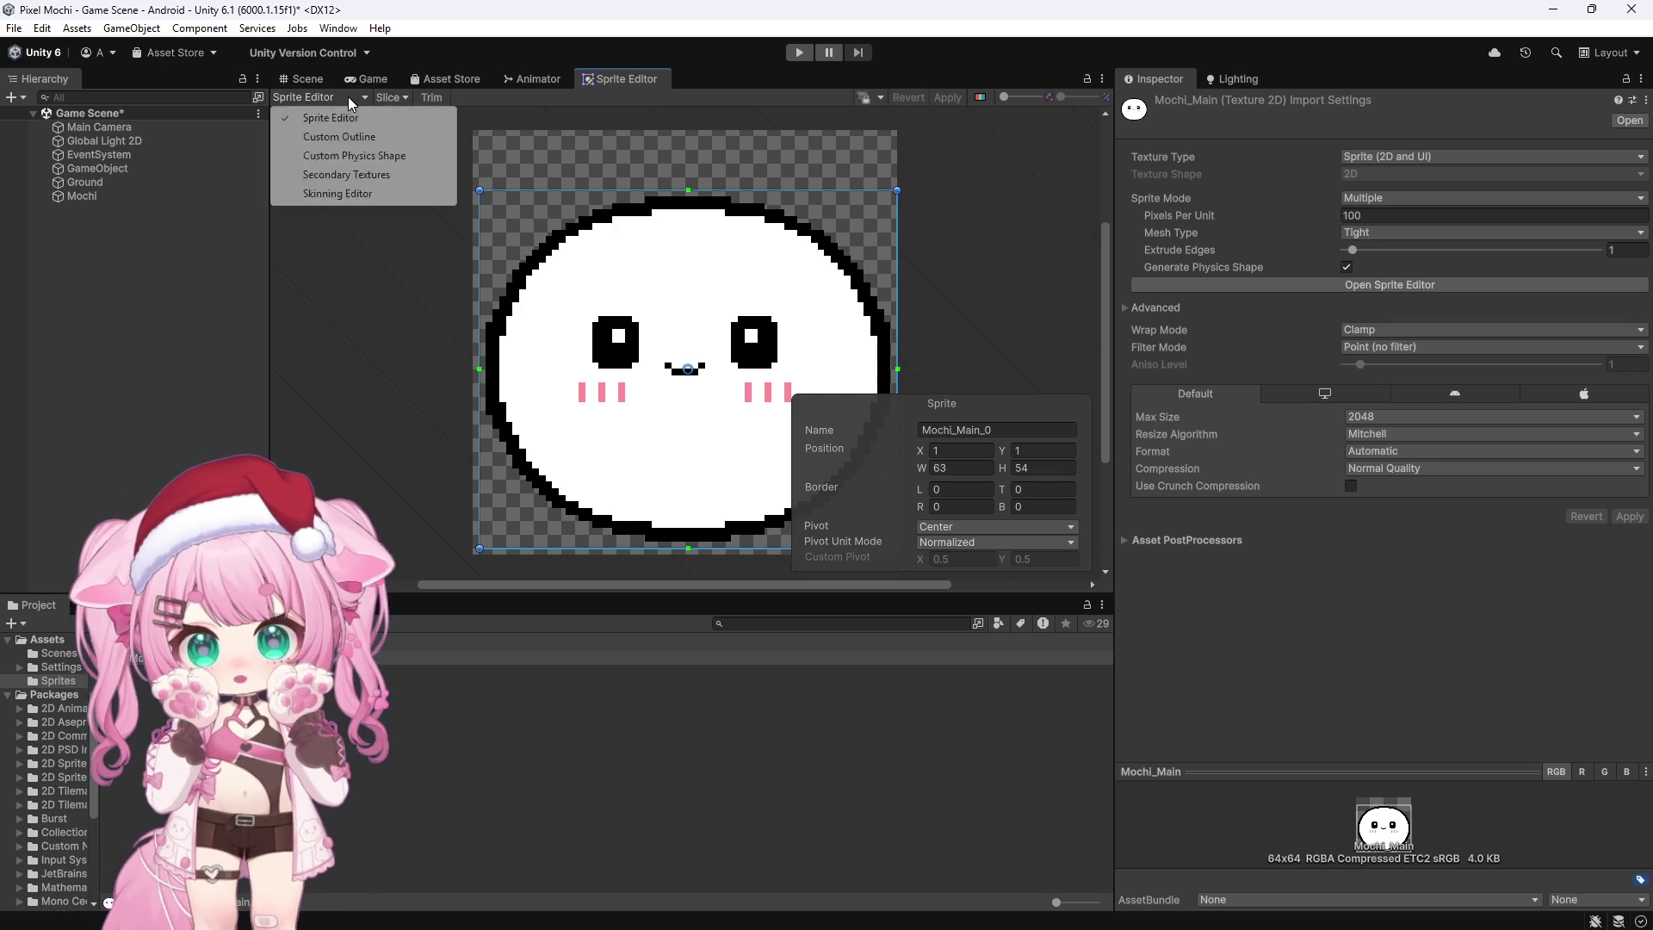
Step: Switch the Sprite Editor to Skinning Editor mode and adjust the canvas zoom
left_click(336, 193)
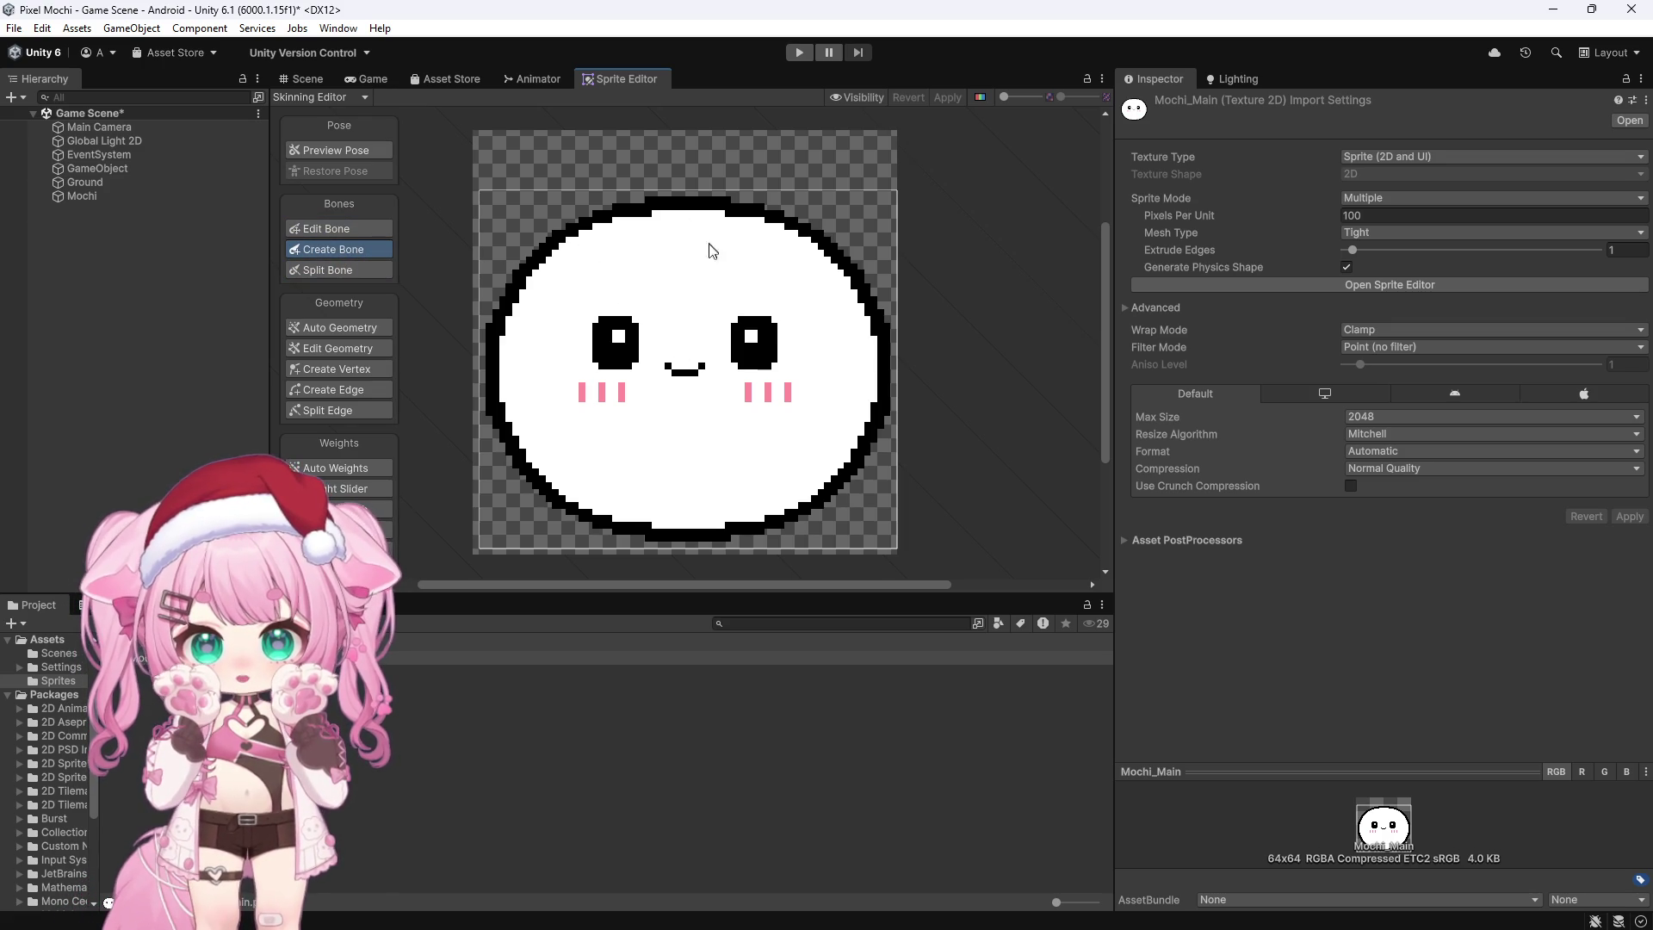
scroll(711, 245, "up", 3)
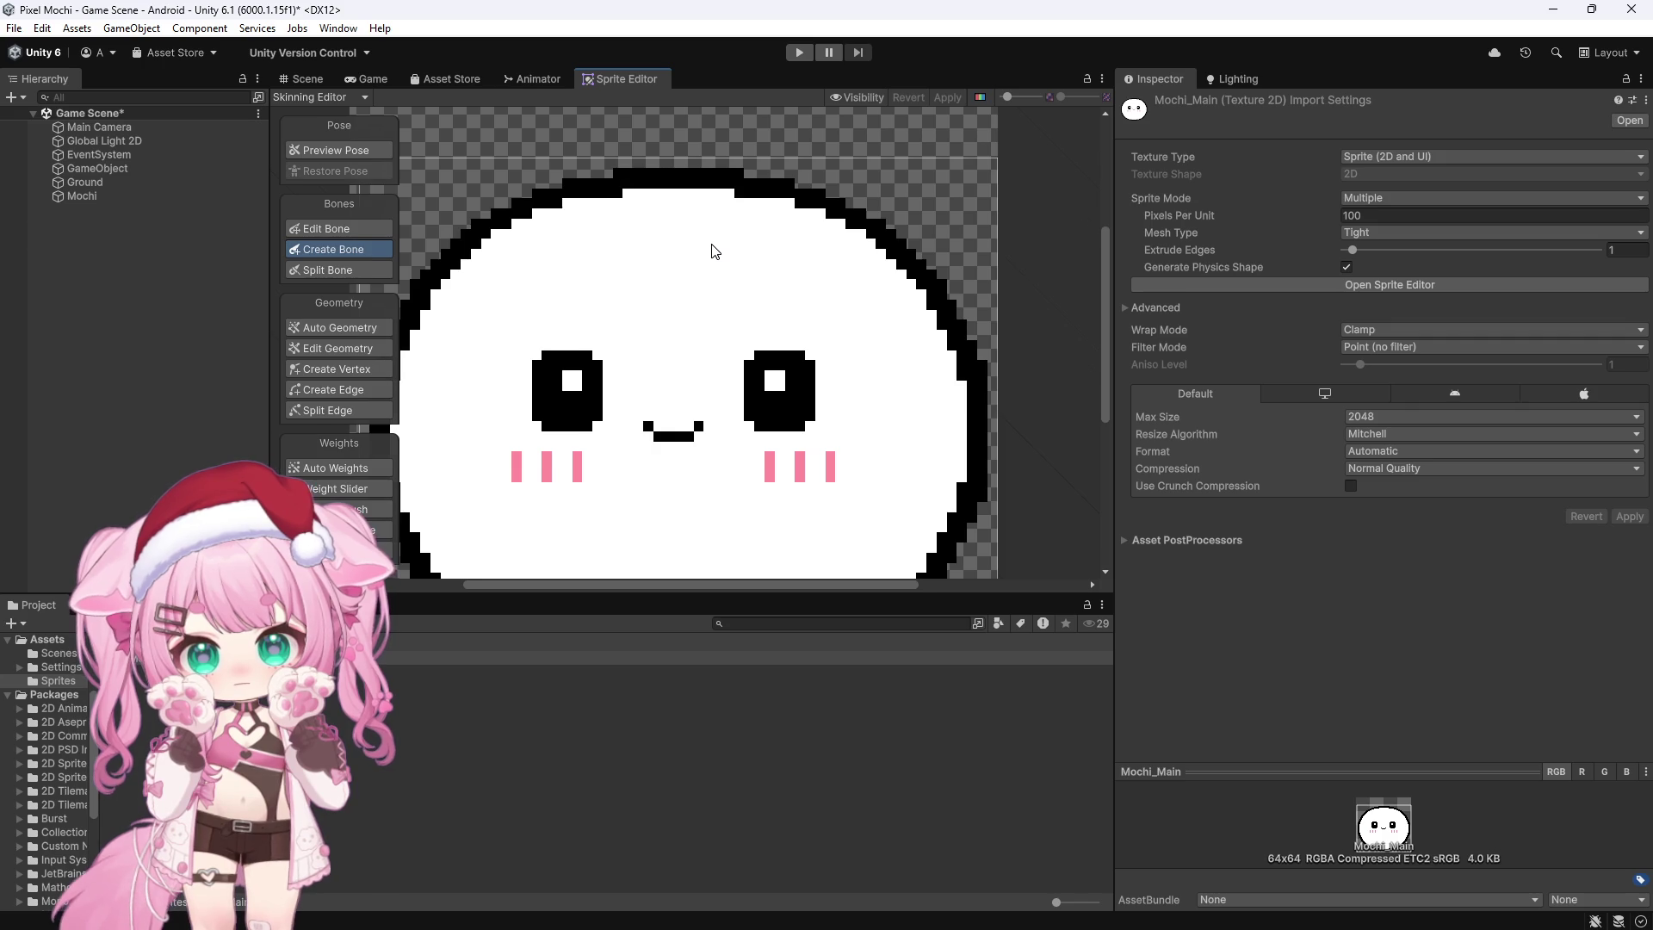
scroll(711, 251, "down", 1)
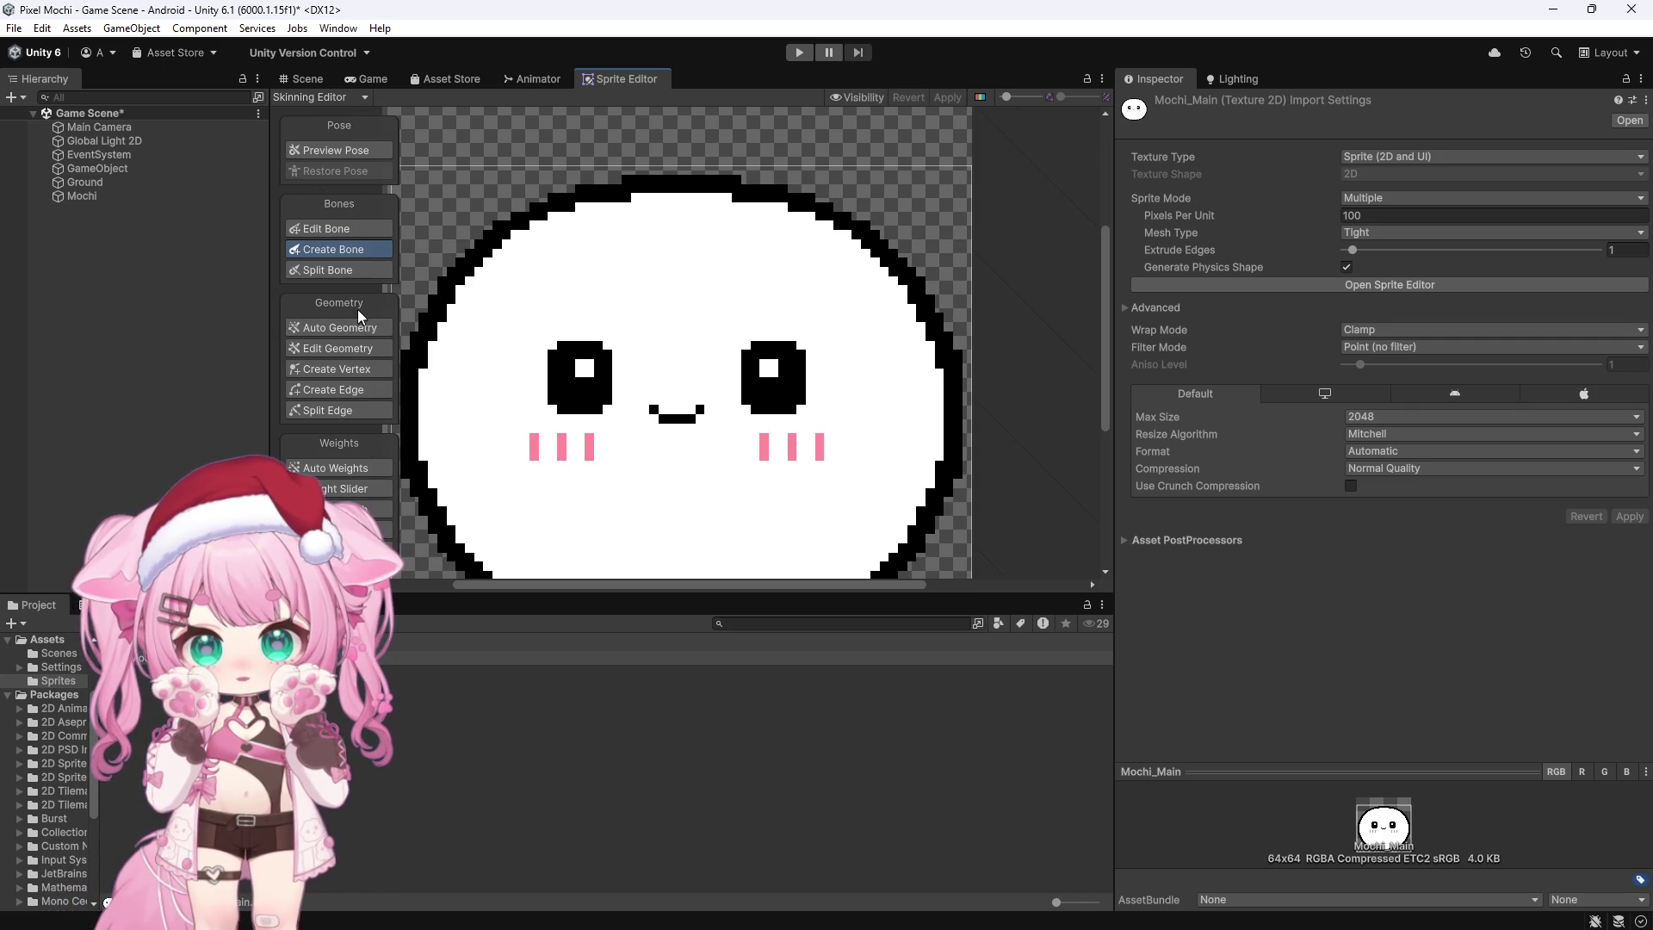
Step: Pick the bone tool and start the first bone near Mochi's top edge
left_click(353, 227)
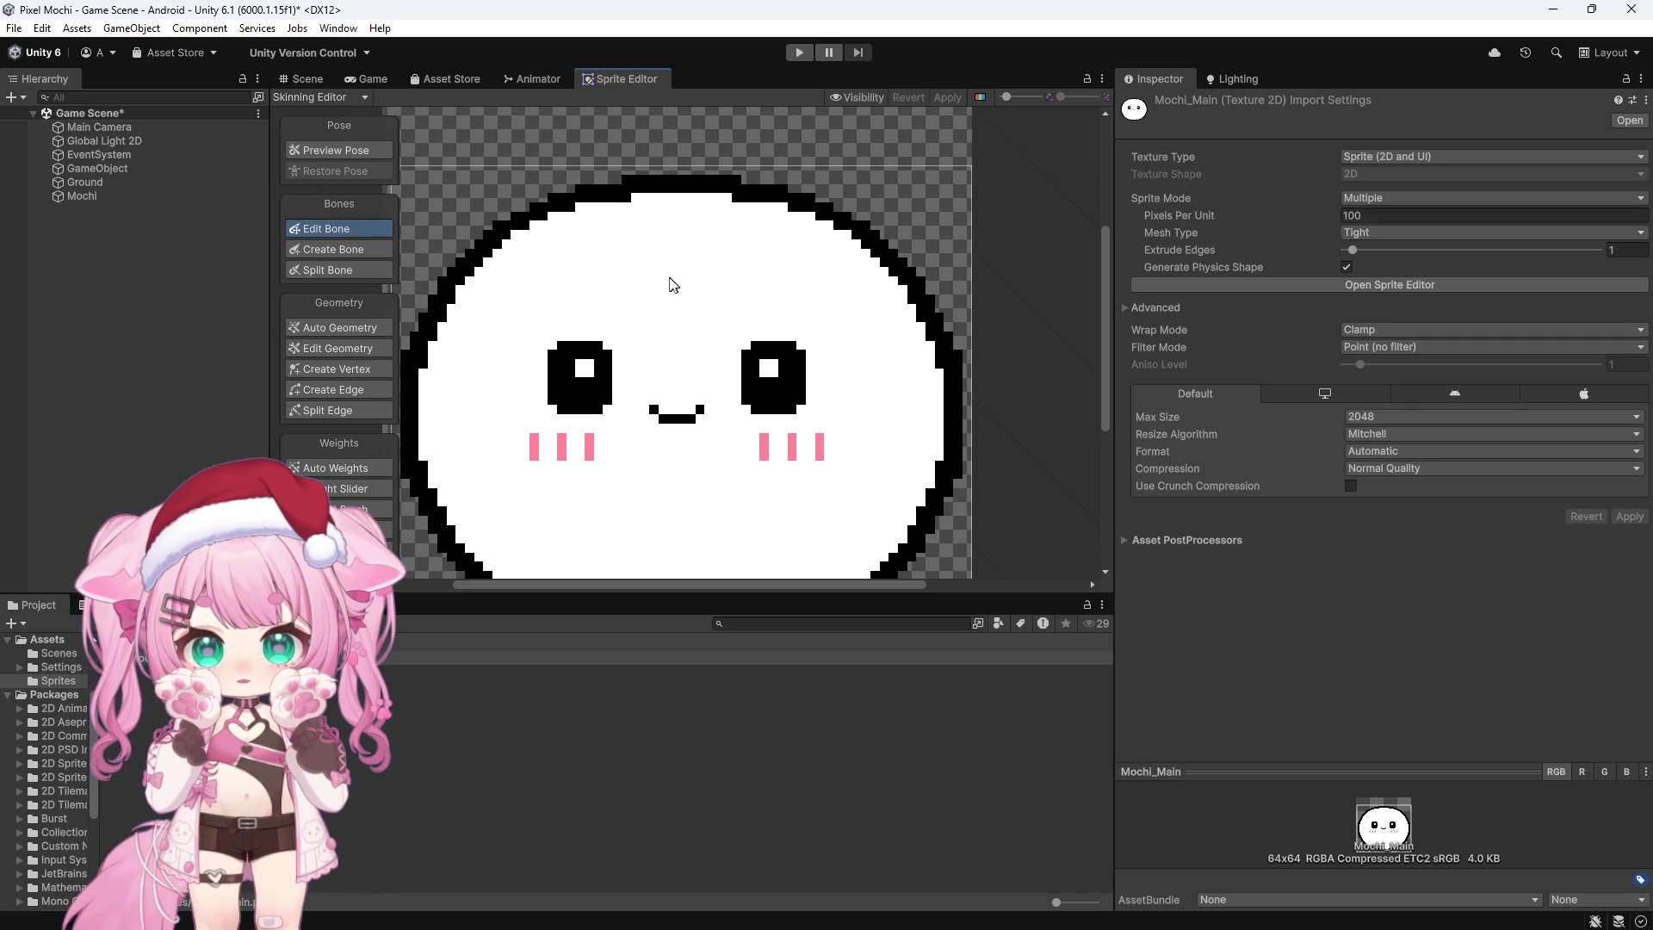
scroll(694, 252, "down", 2)
scroll(691, 255, "up", 4)
scroll(697, 251, "down", 2)
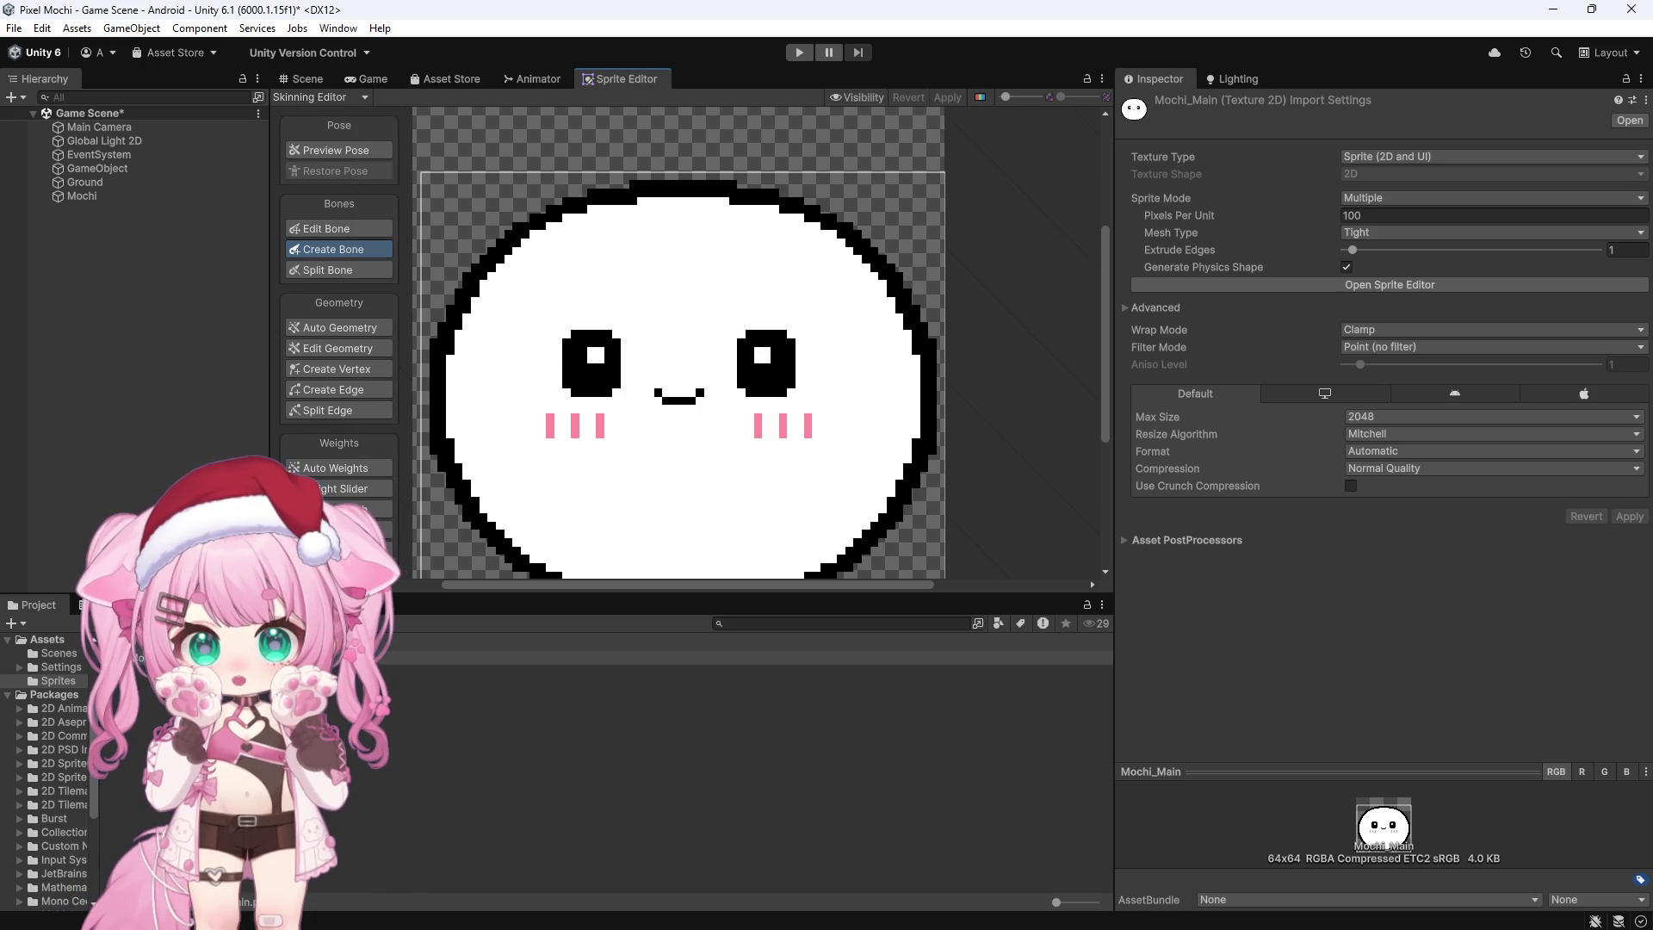
left_click(680, 219)
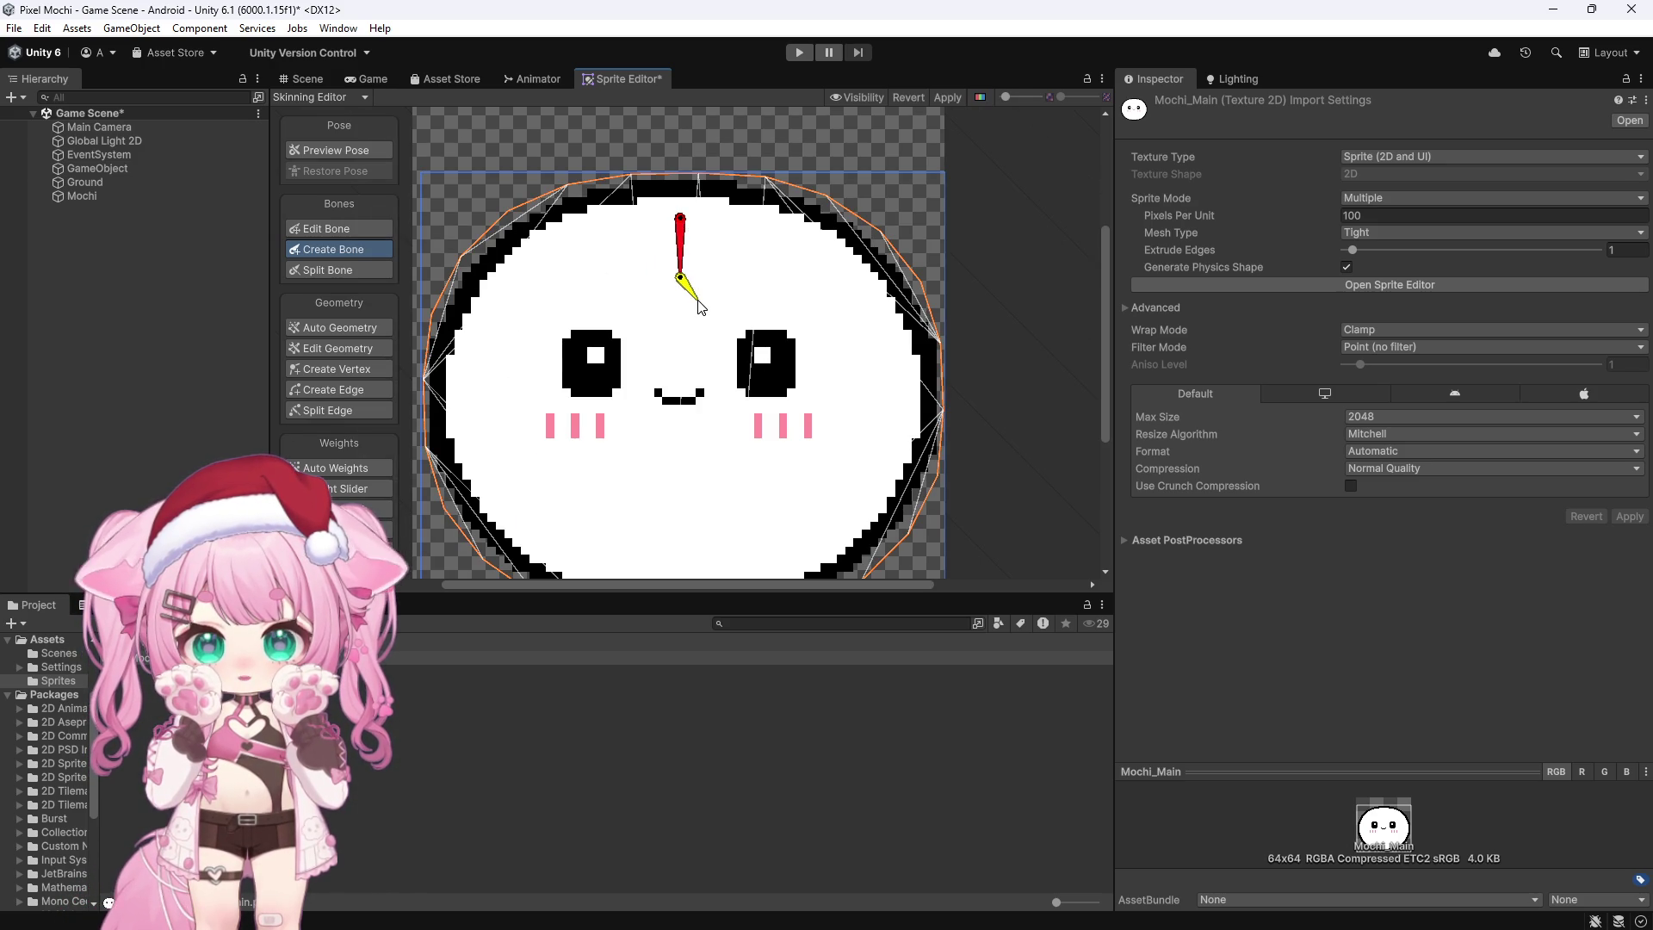
Step: Add a separate lime bone from Mochi's lower right toward the centre, then preview the pose
scroll(732, 297, "down", 2)
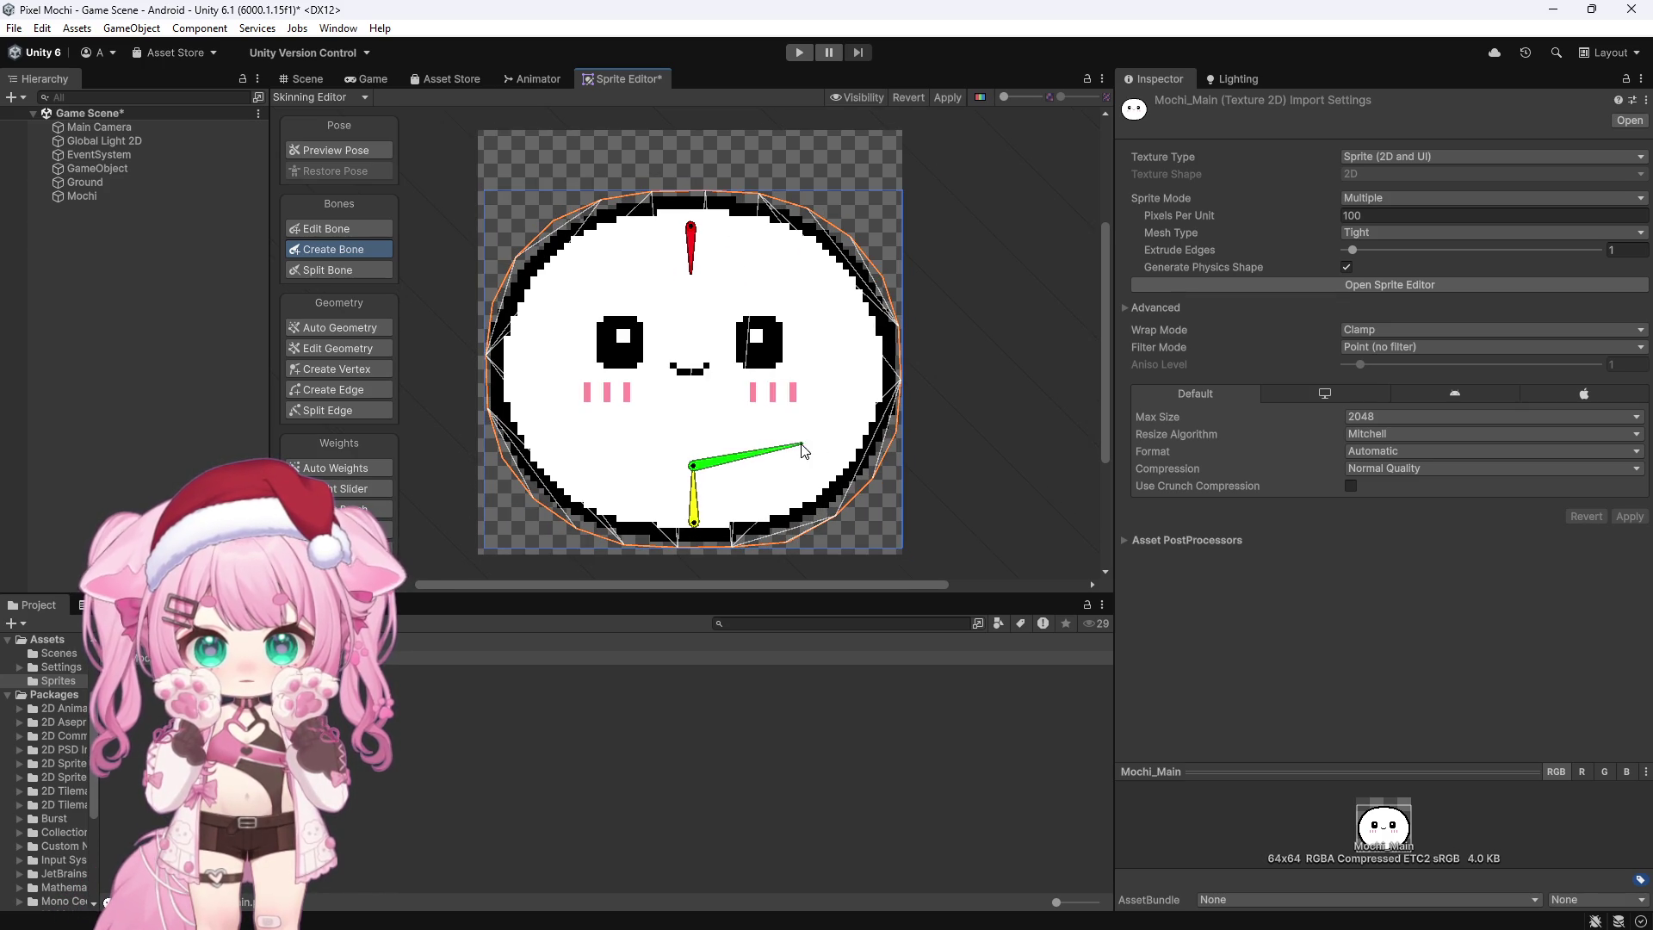
key("Escape")
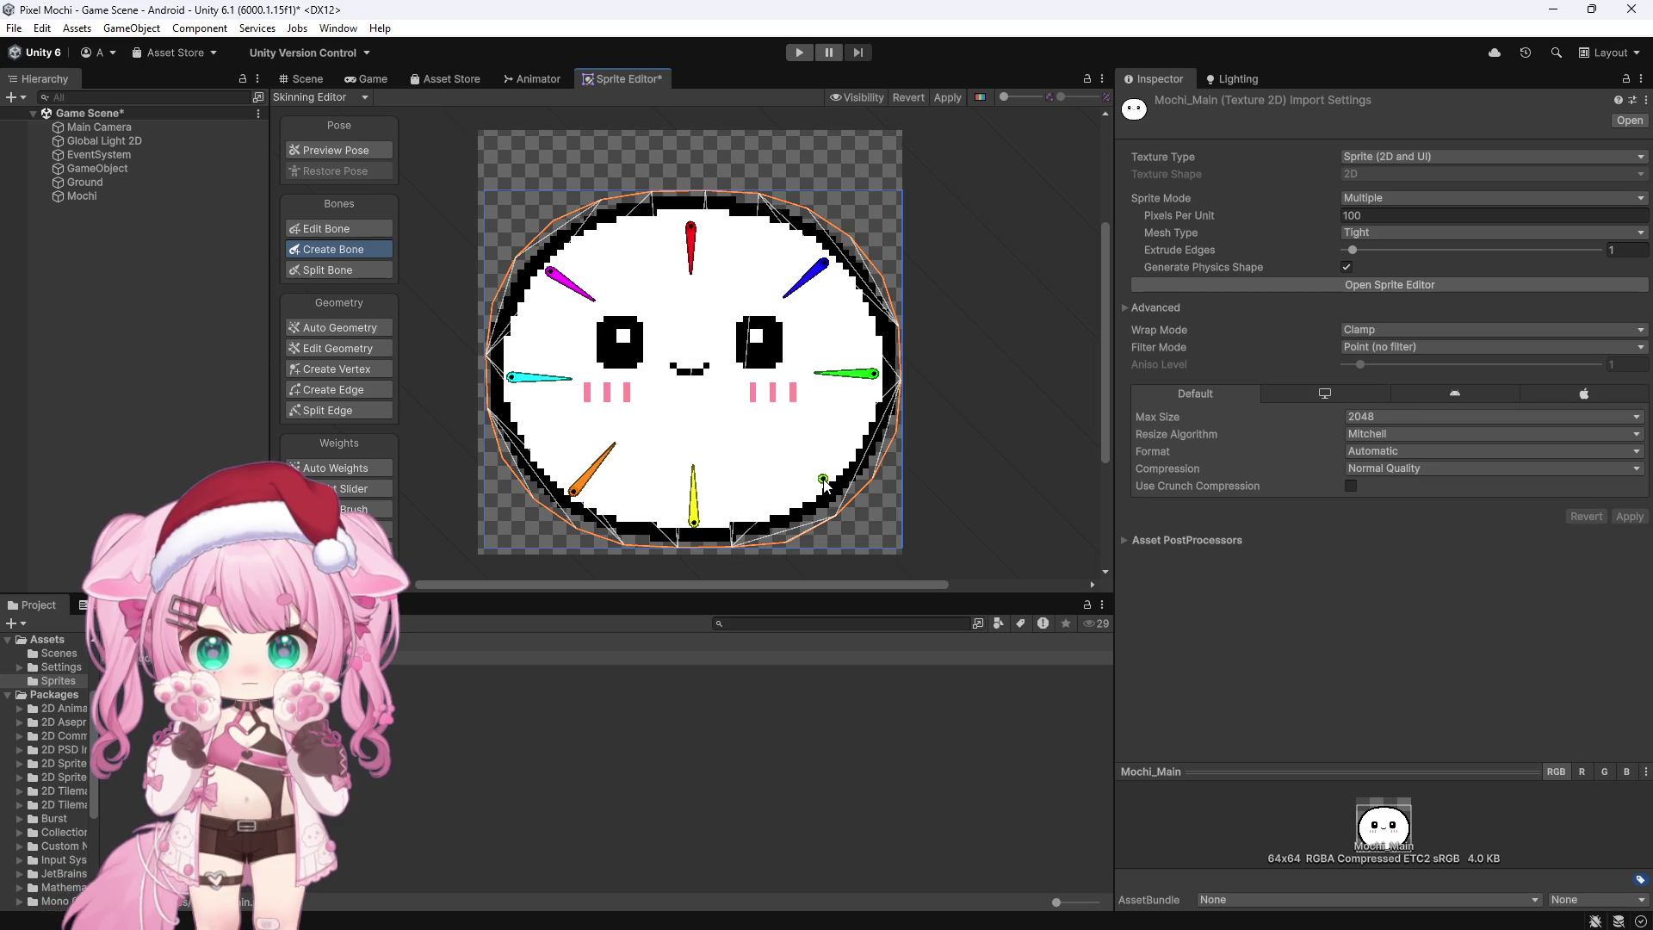
left_click(824, 484)
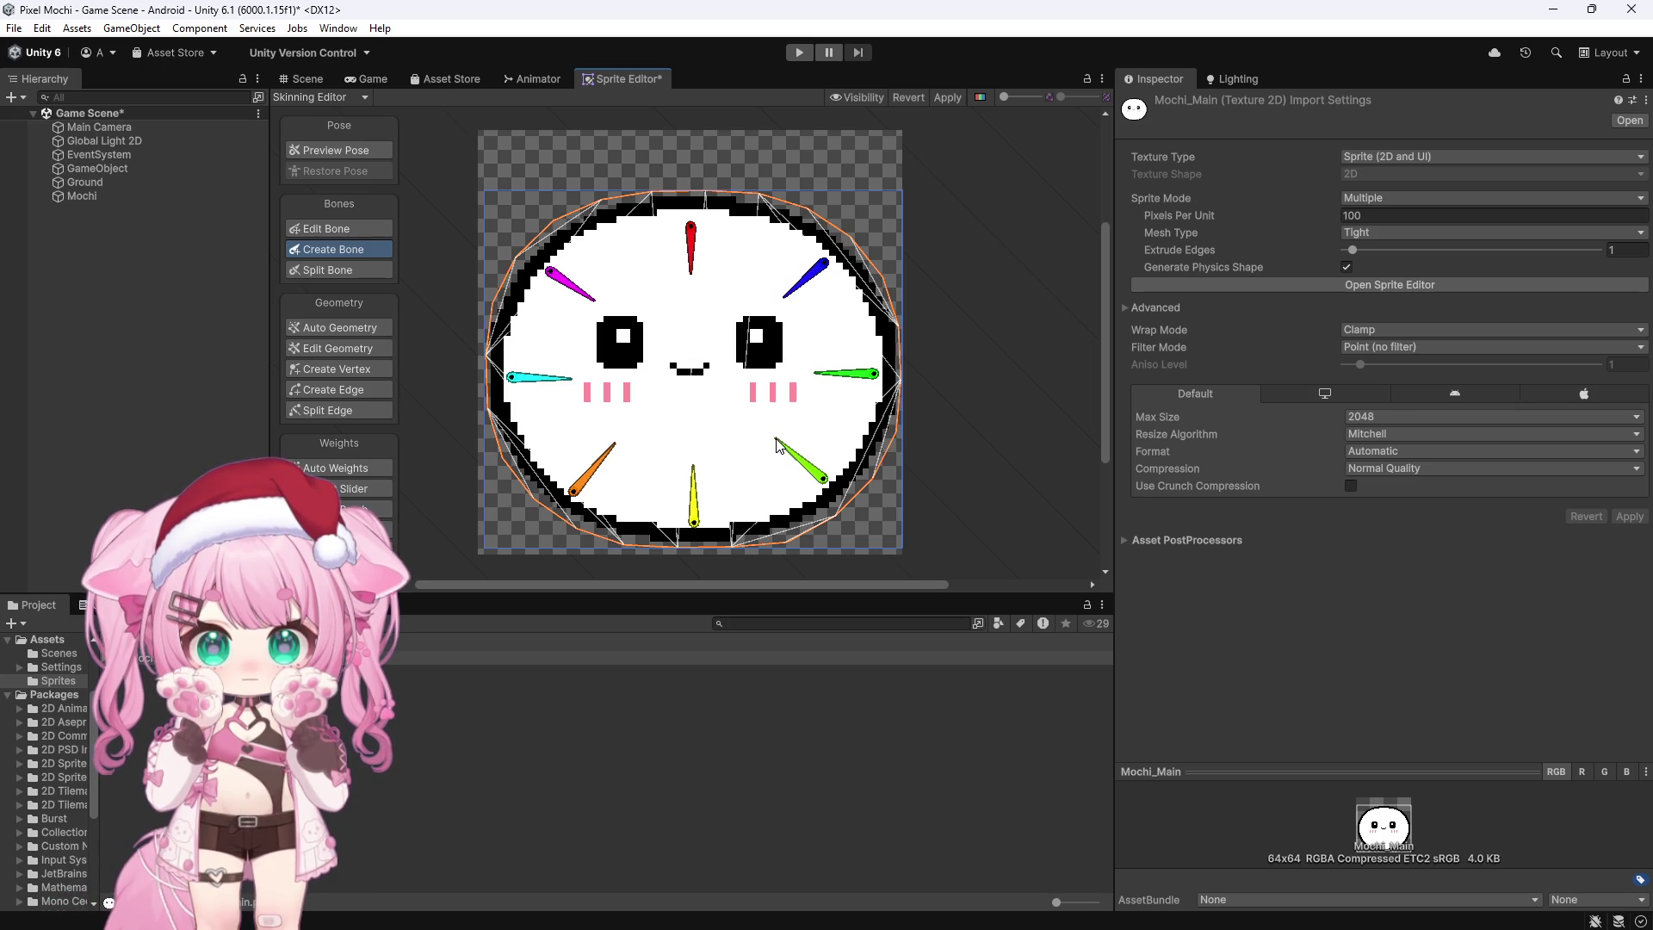
left_click(776, 442)
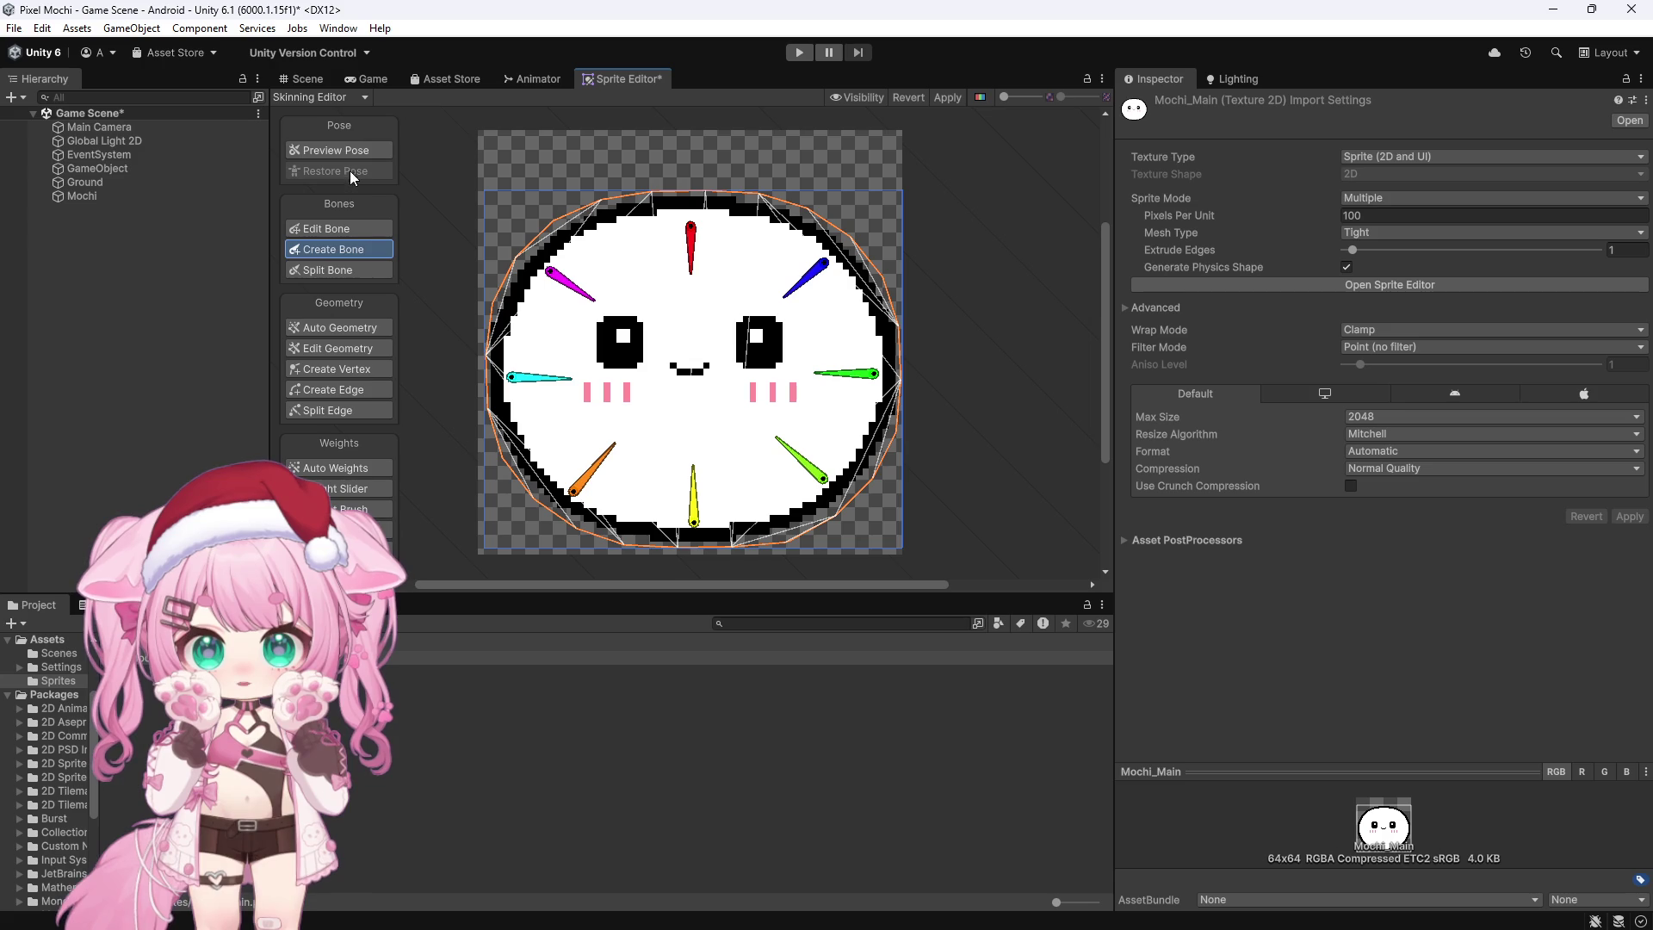
left_click(364, 151)
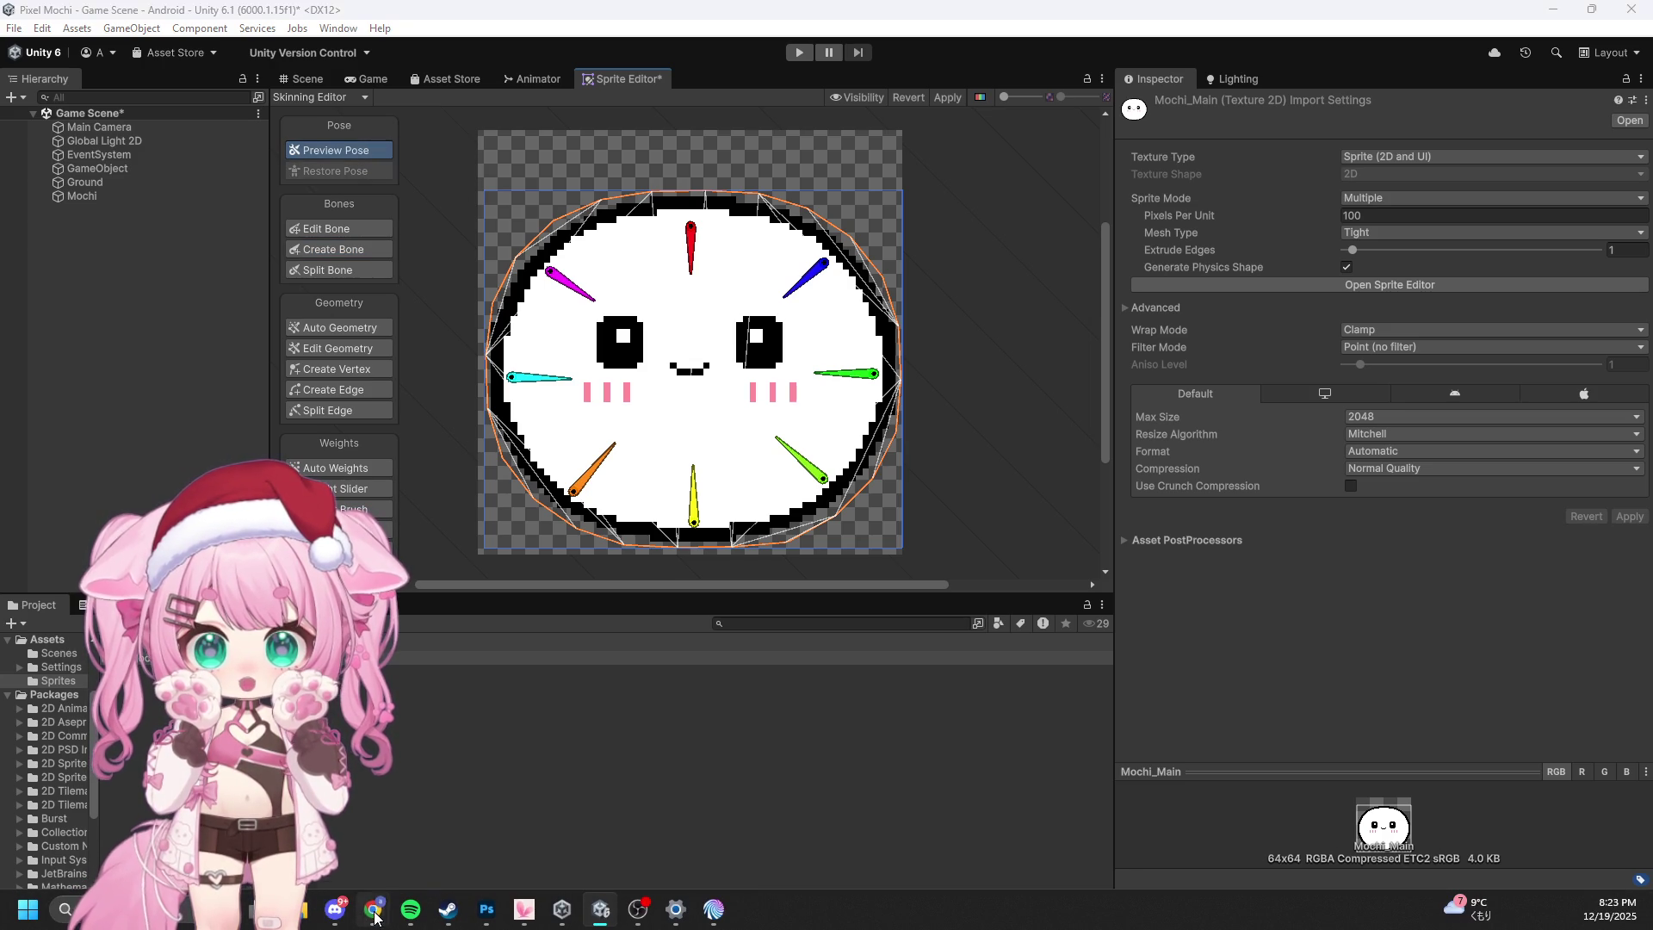
Step: Bring back the tutorial browser window and resume the softbody video
mouse_move(373, 909)
left_click(372, 841)
left_click(520, 415)
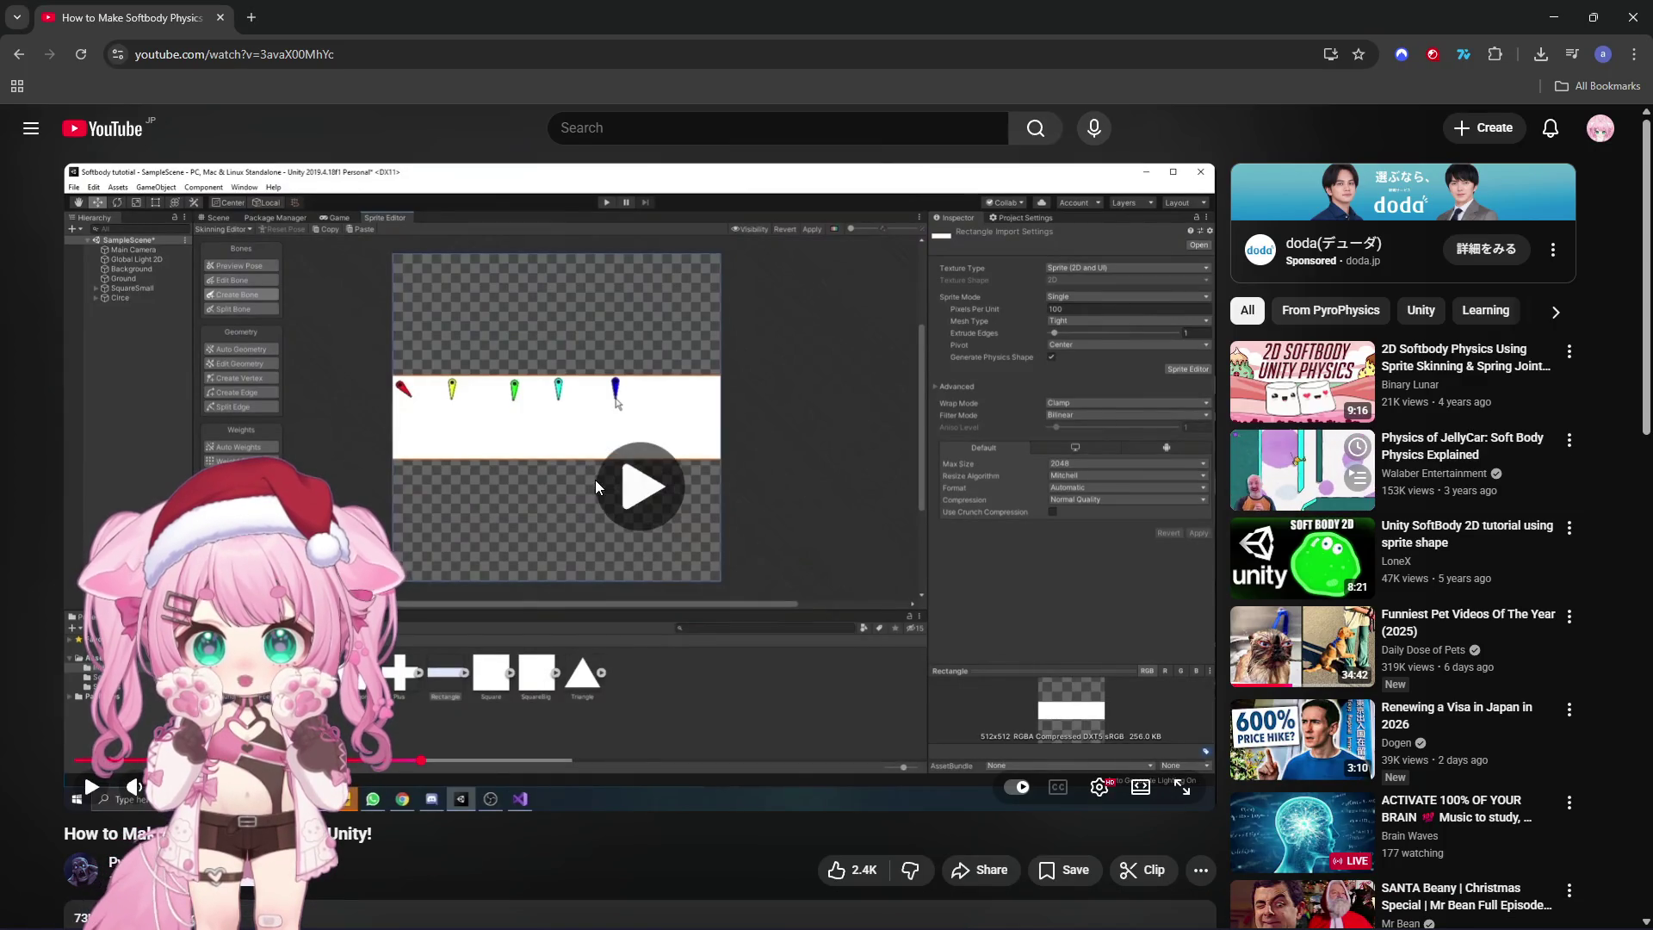
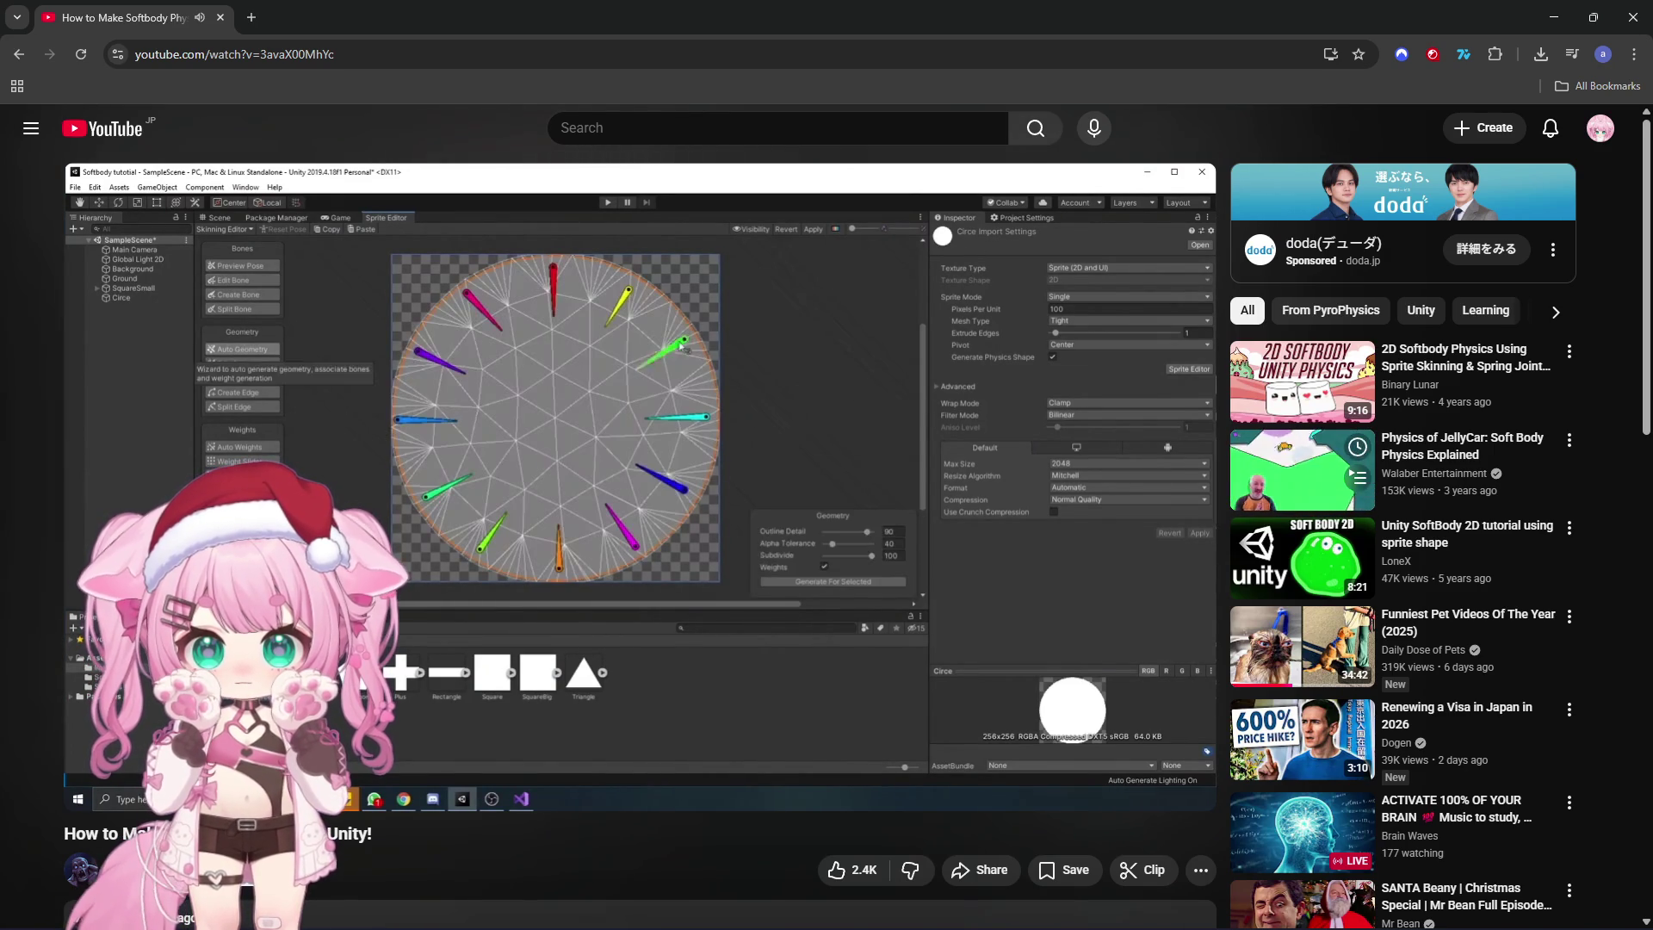
Step: Rewind and replay the tutorial's Auto Geometry mesh generation, pausing on settings and mesh, then return to Unity
left_click(486, 411)
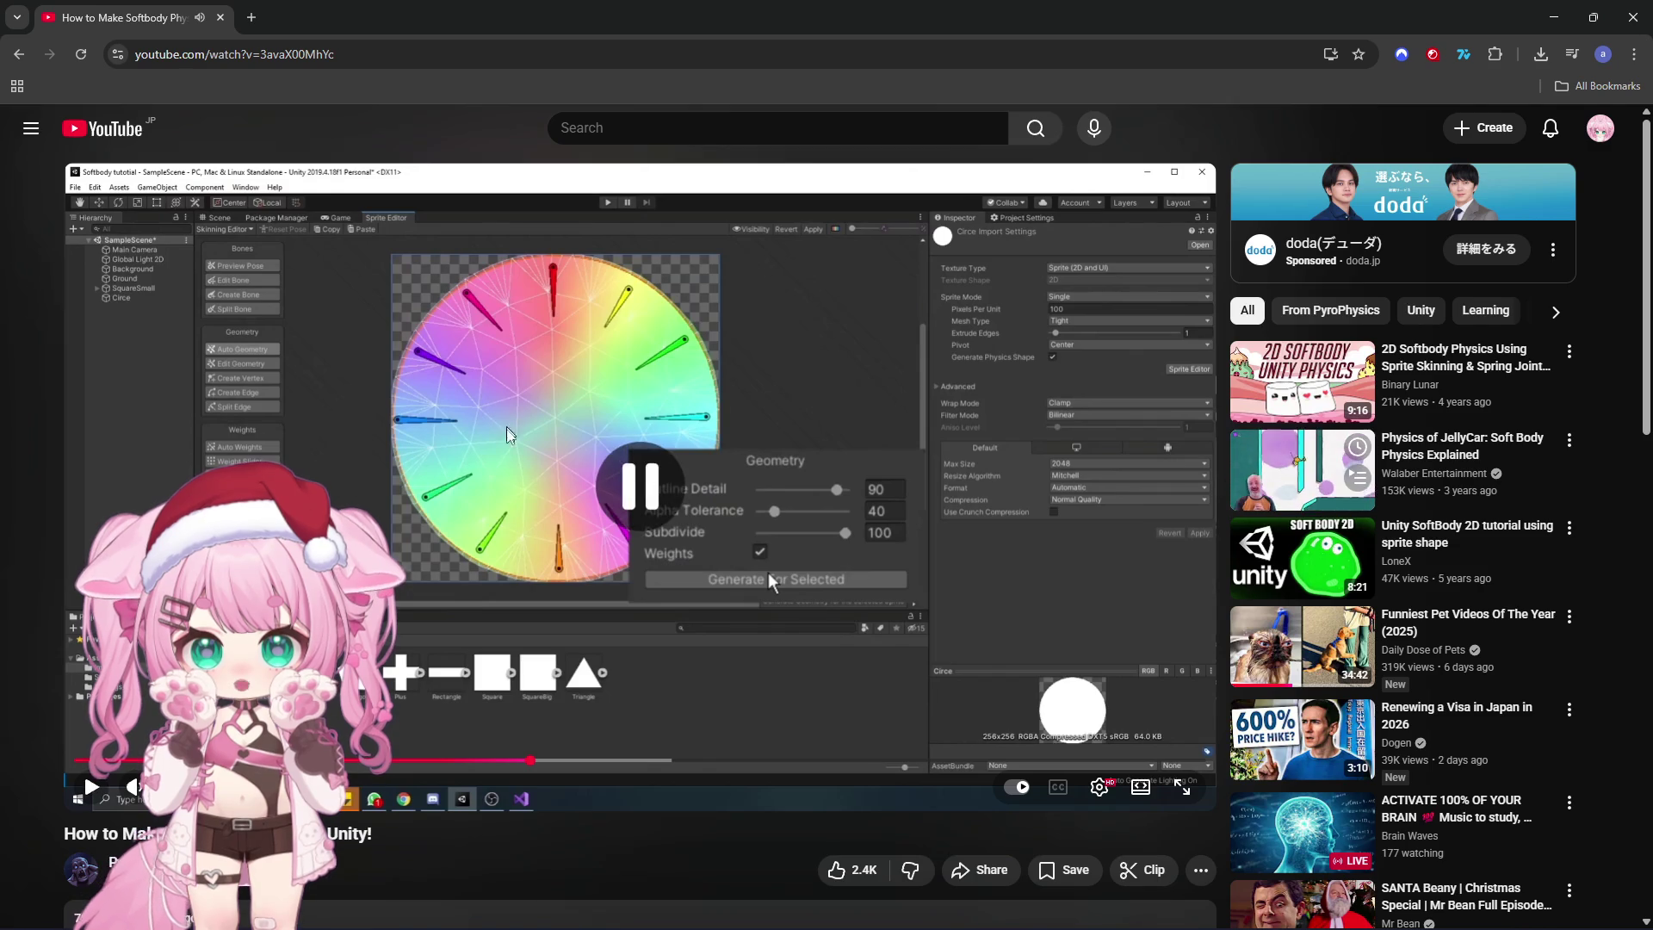
left_click(524, 761)
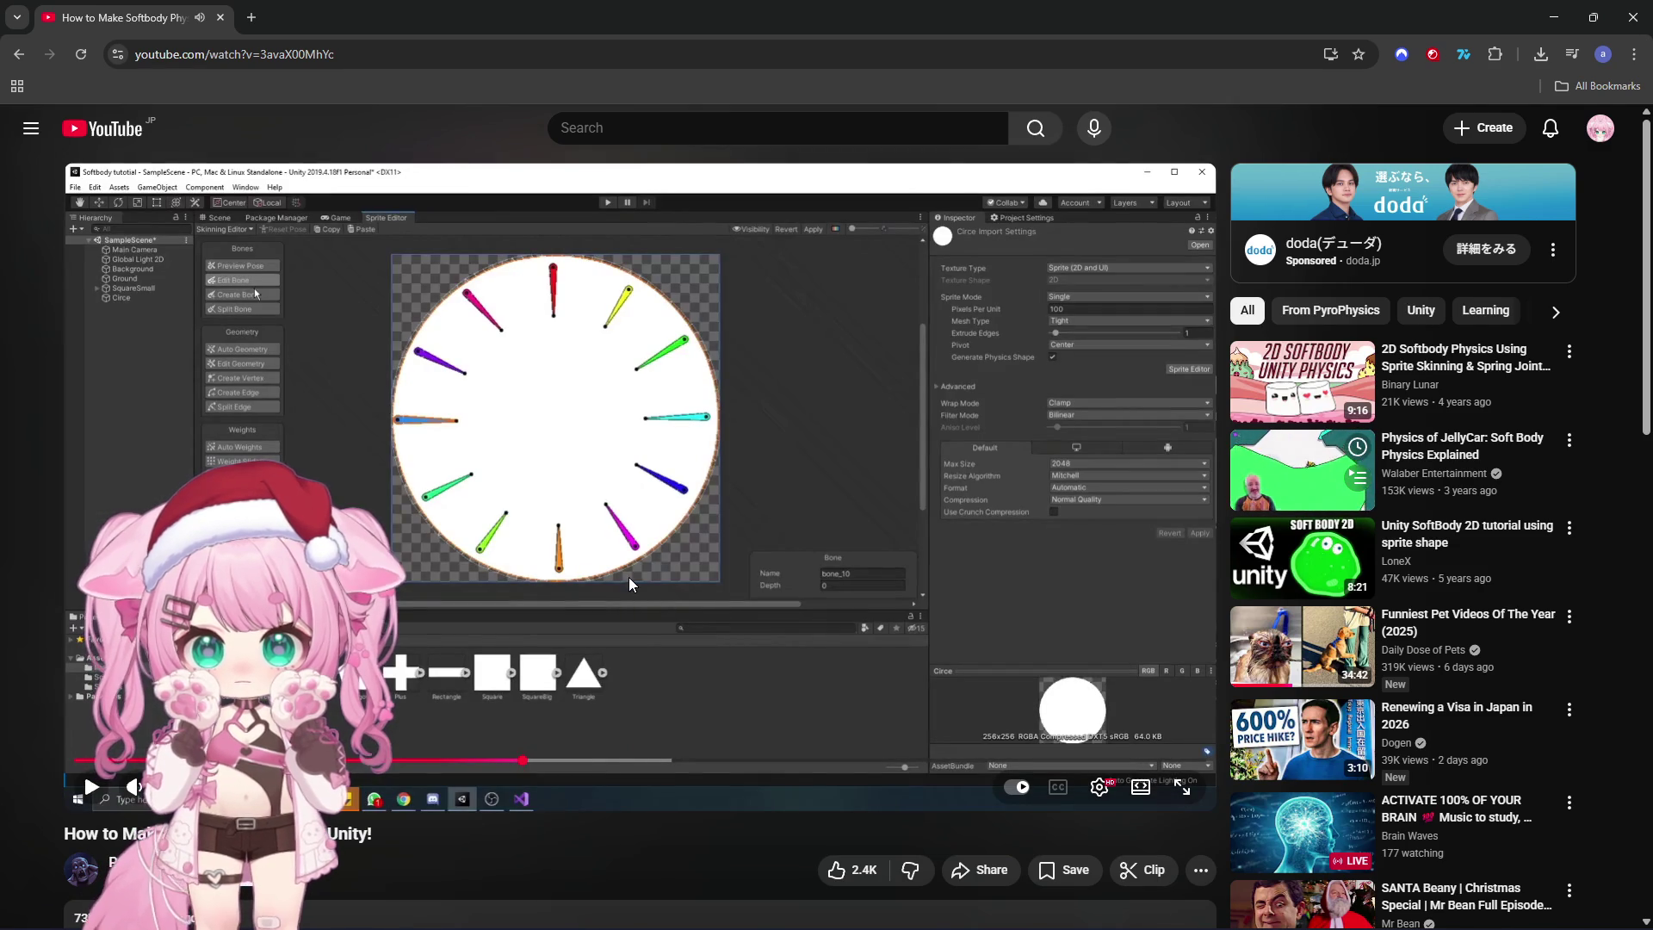
left_click(689, 524)
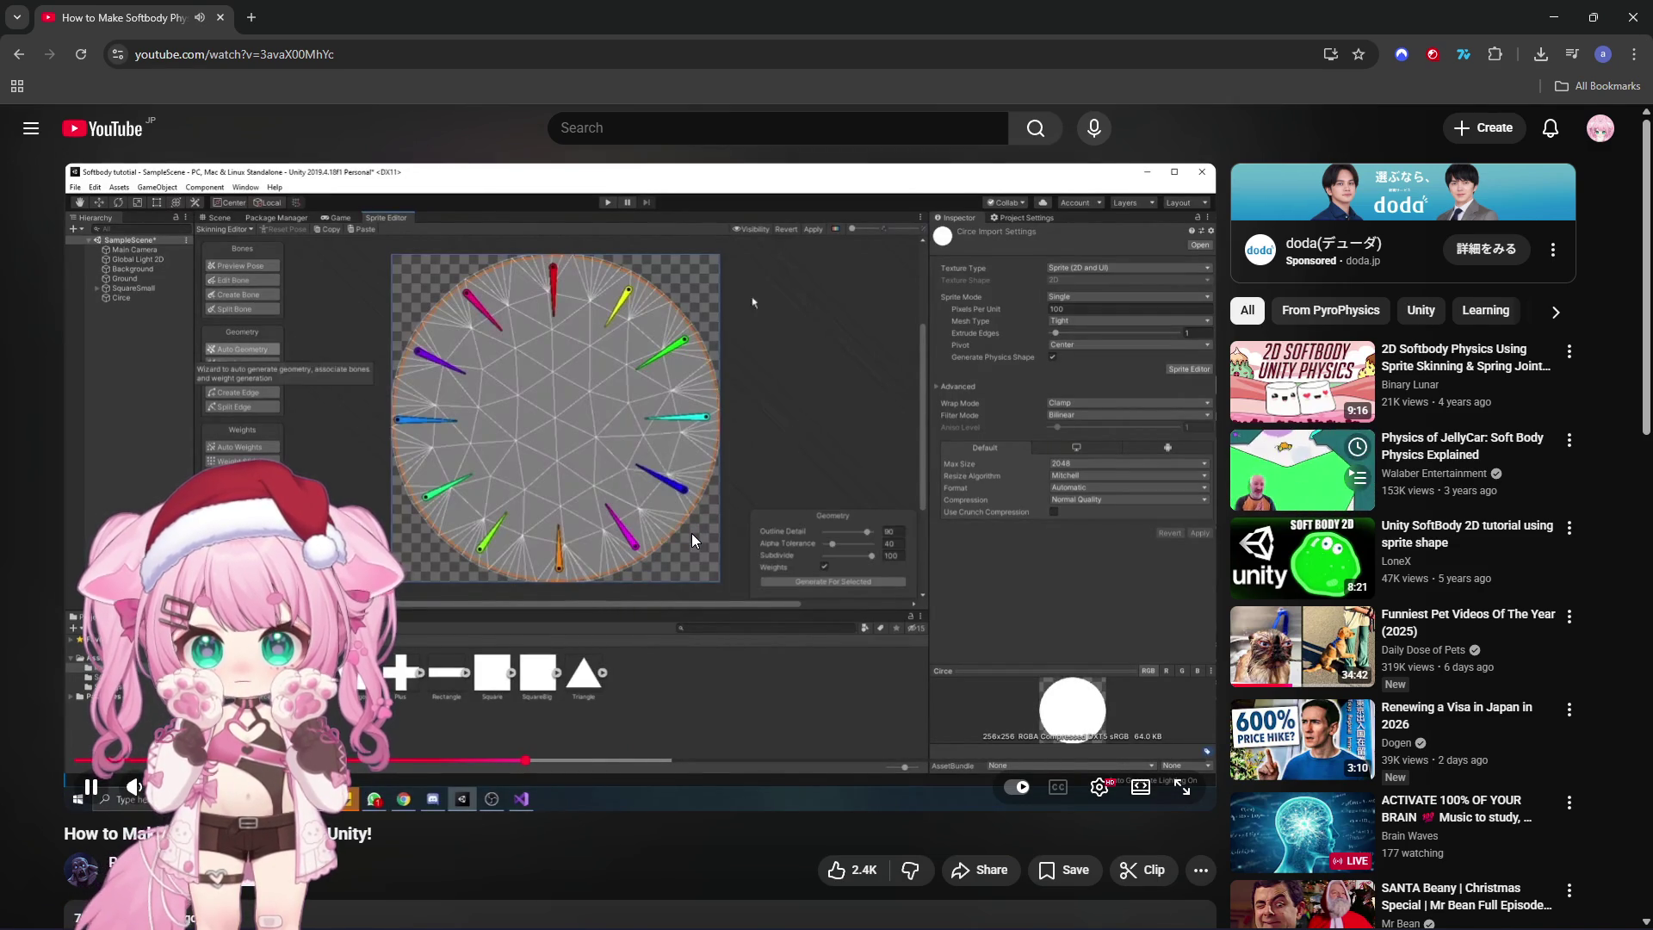
left_click(693, 540)
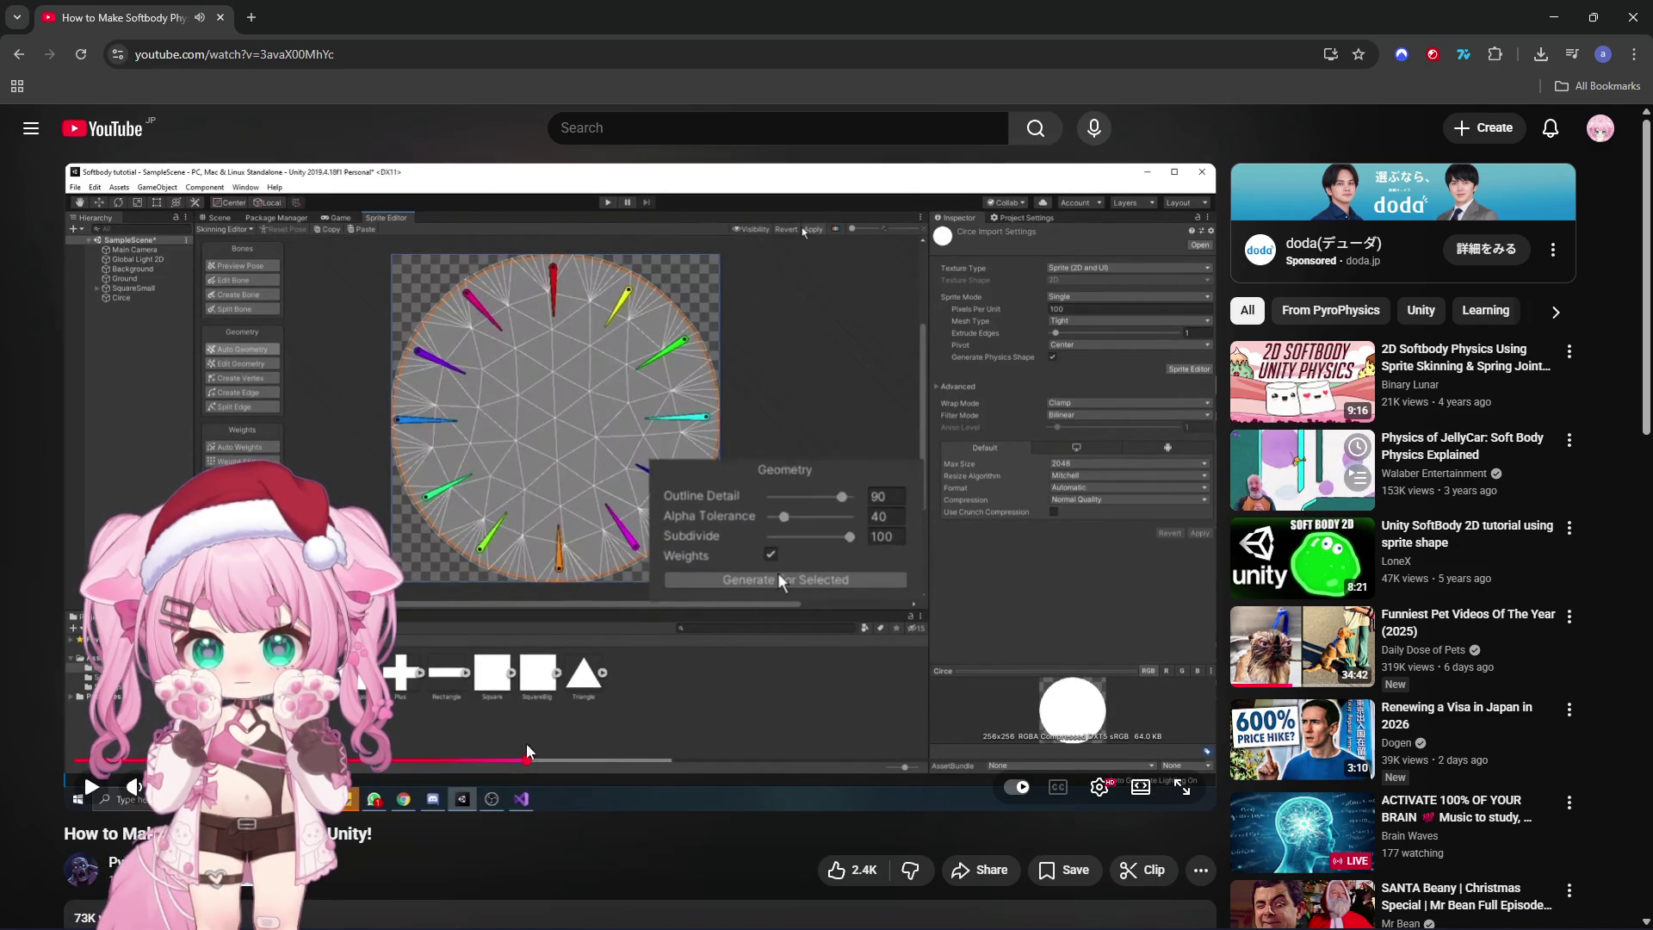
left_click(511, 760)
left_click(637, 519)
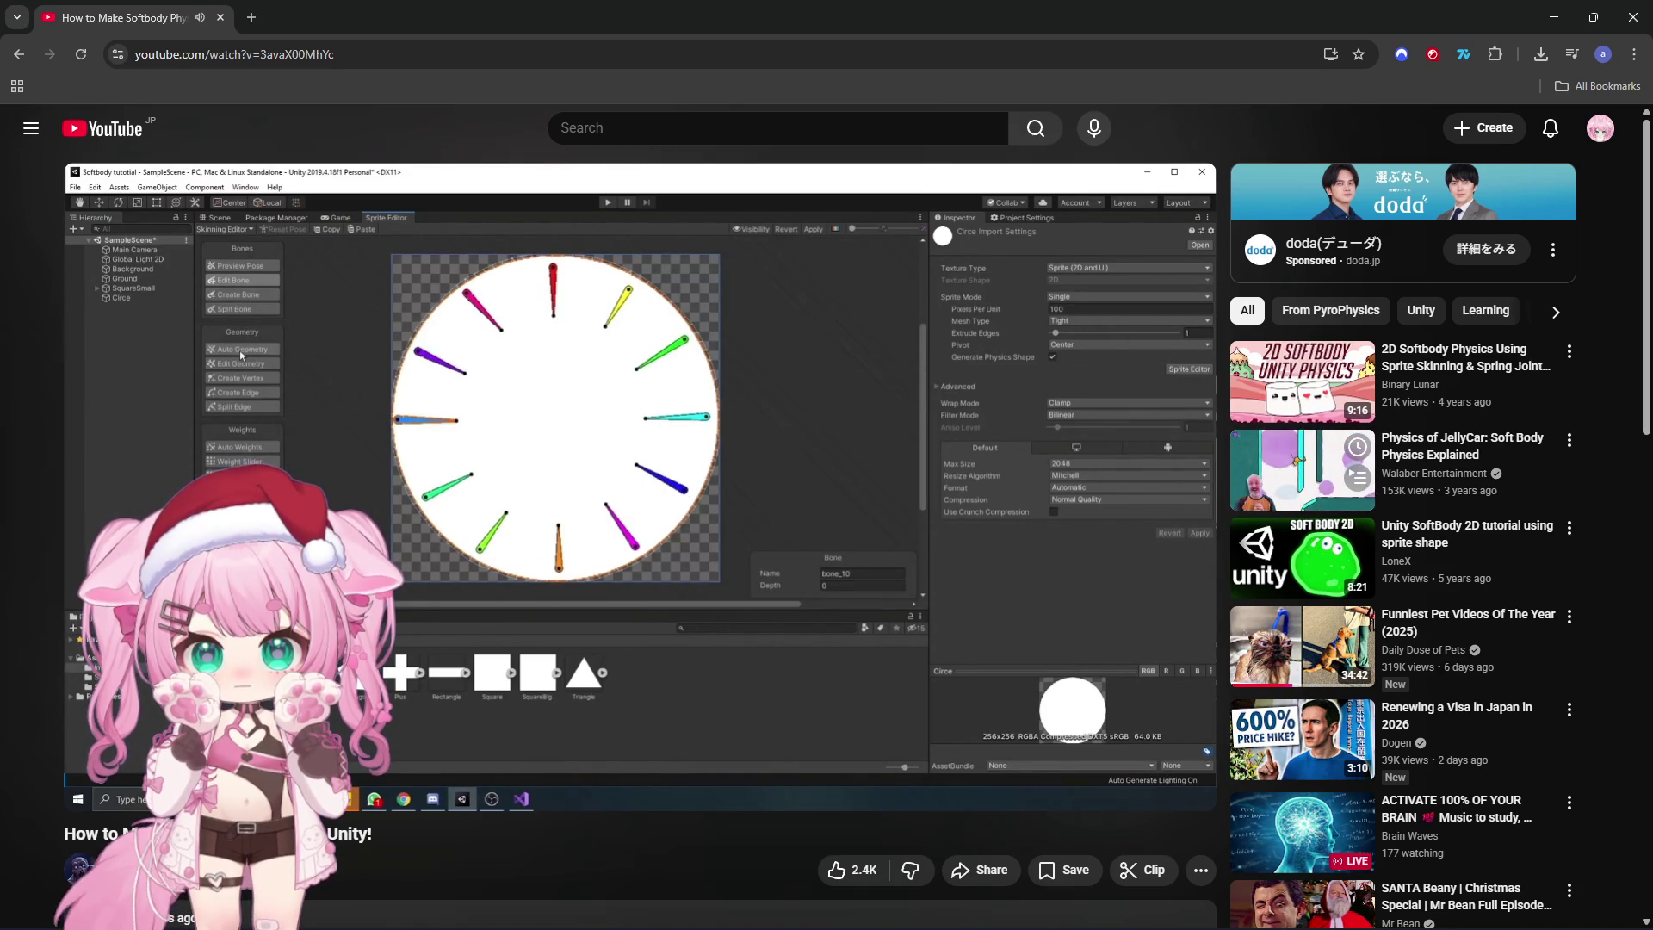
left_click(637, 519)
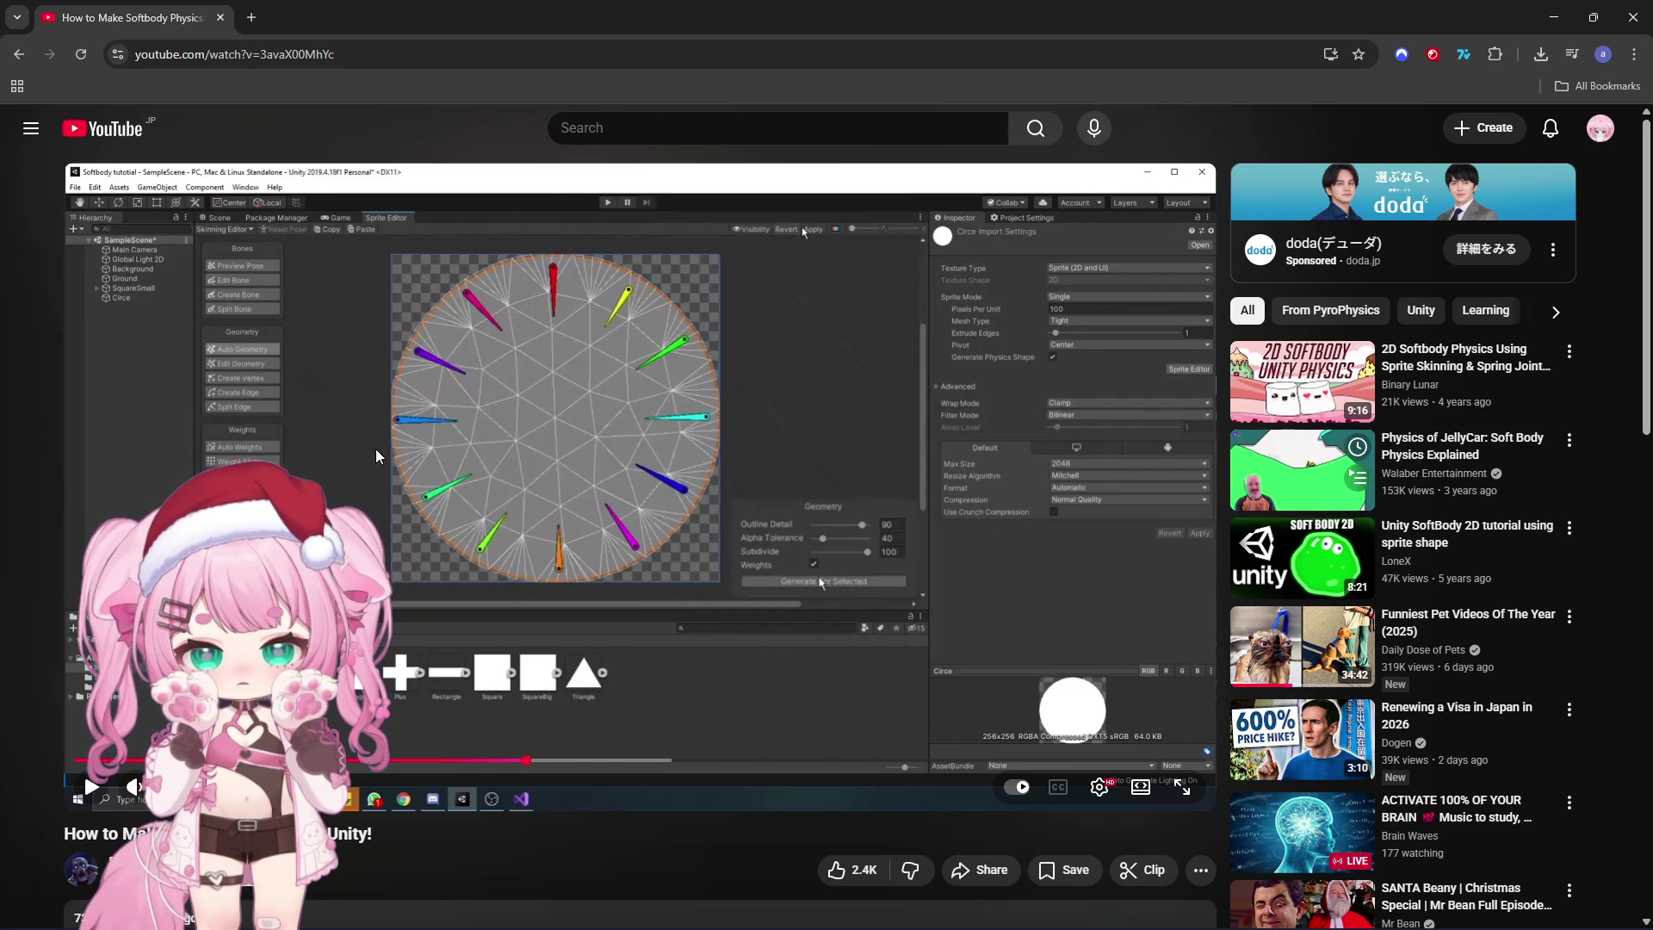
left_click(416, 463)
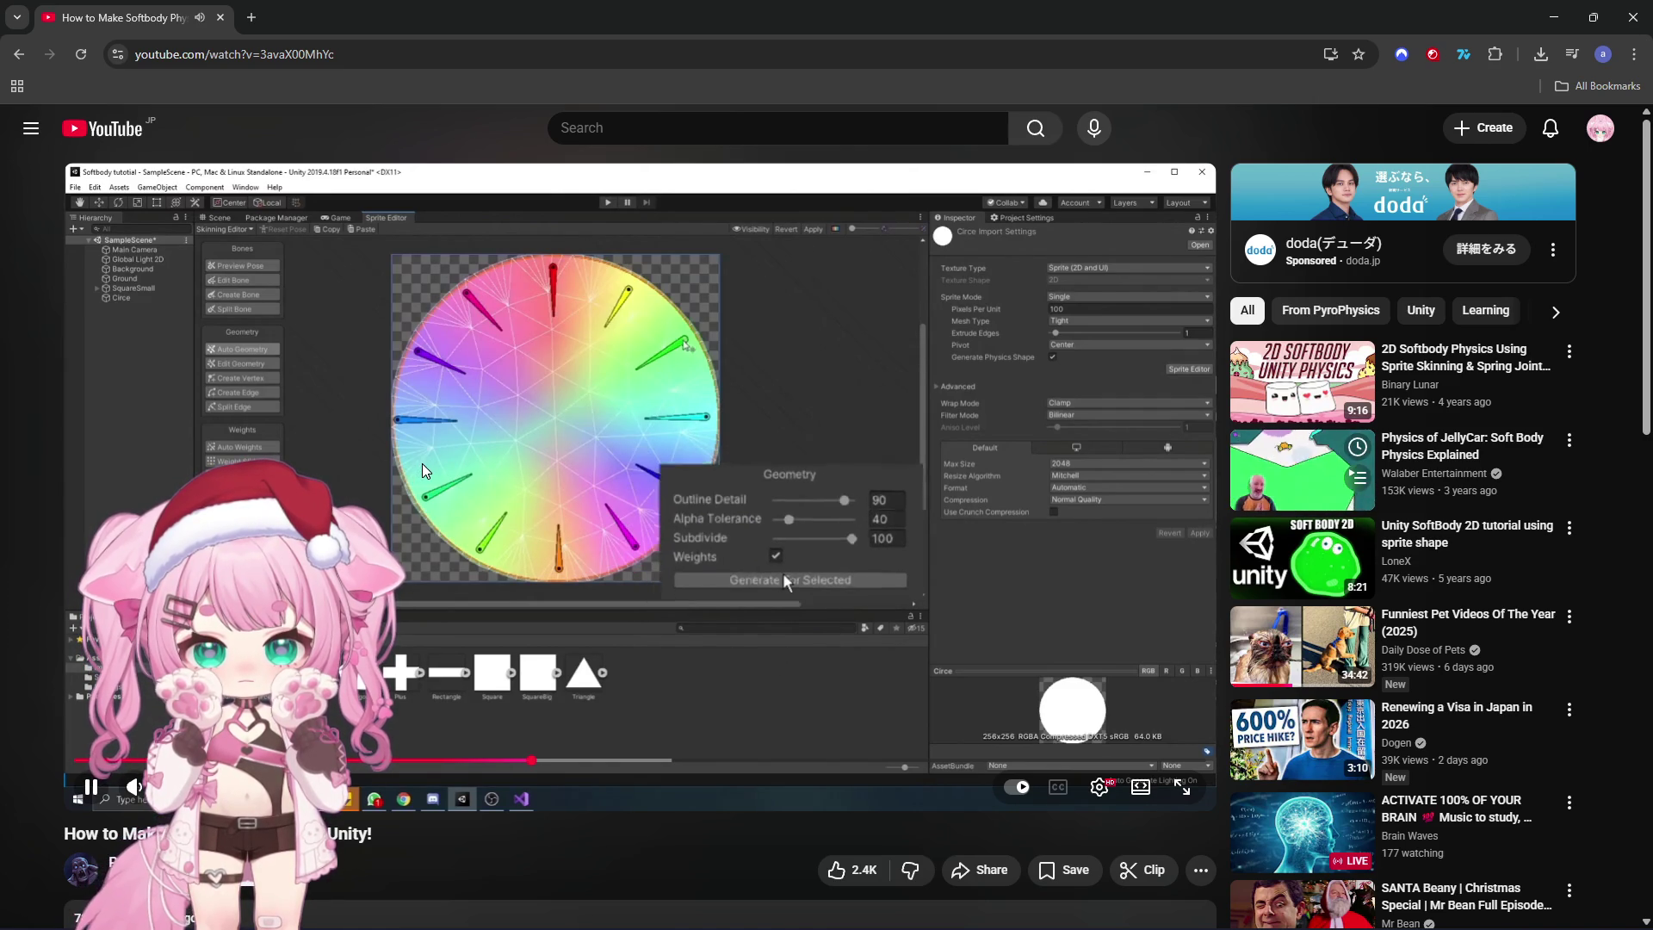
left_click(422, 463)
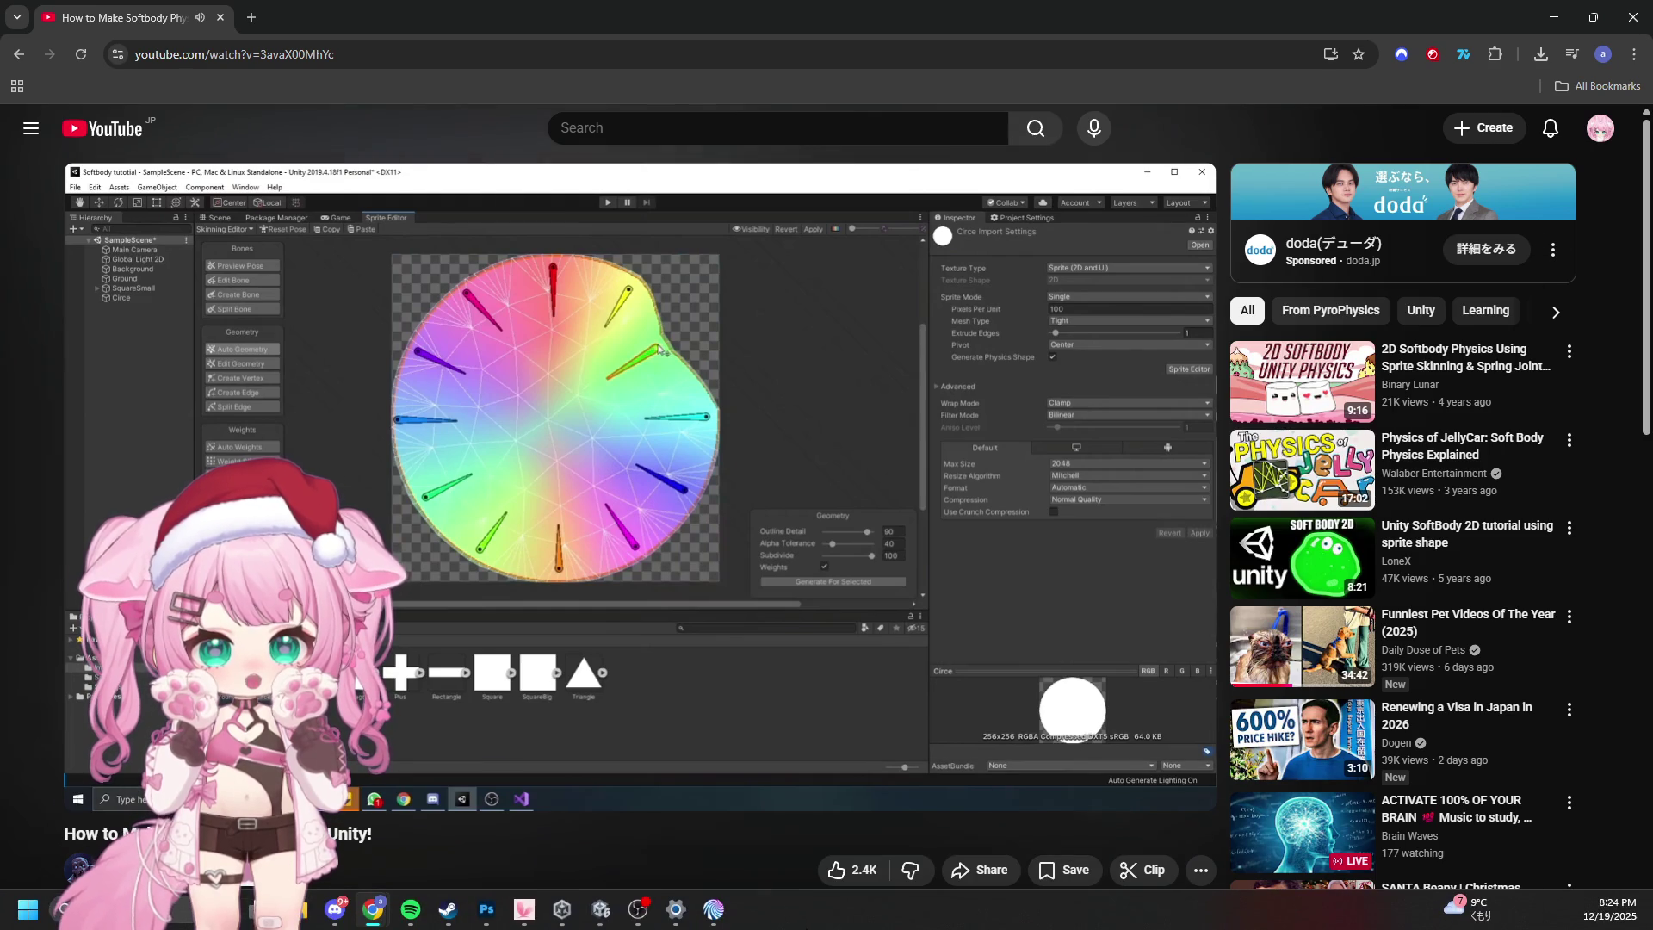
left_click(600, 909)
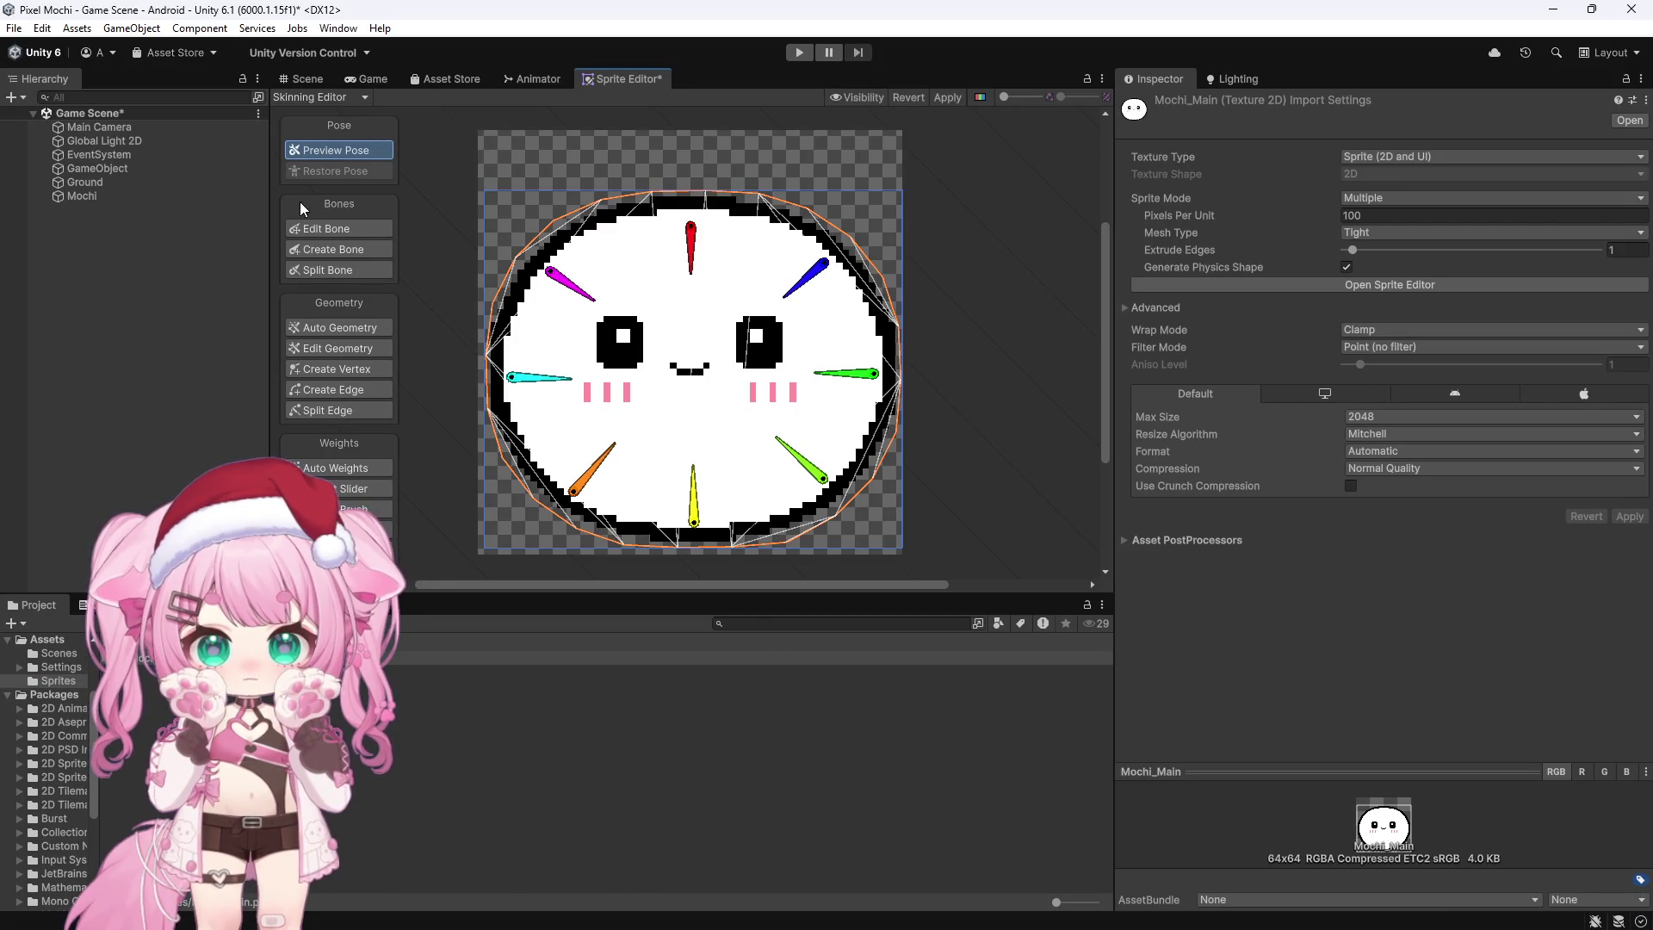
Step: Add bones to form a ring of 16, then auto-generate the weighted mesh and apply
left_click(336, 229)
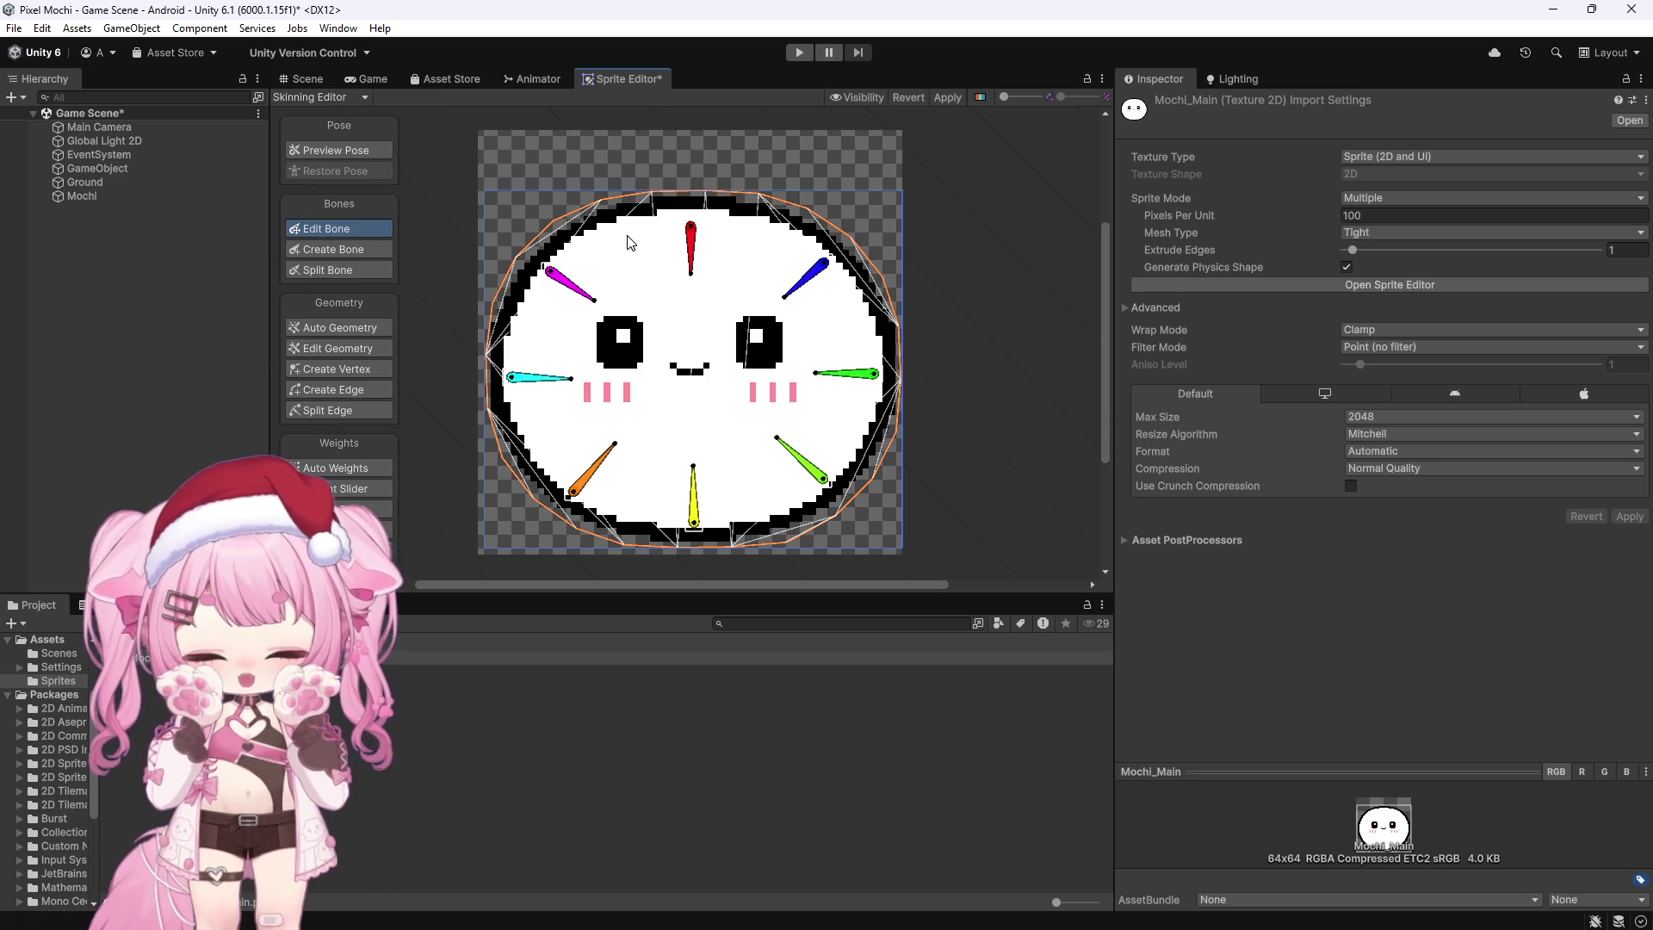
left_click(377, 250)
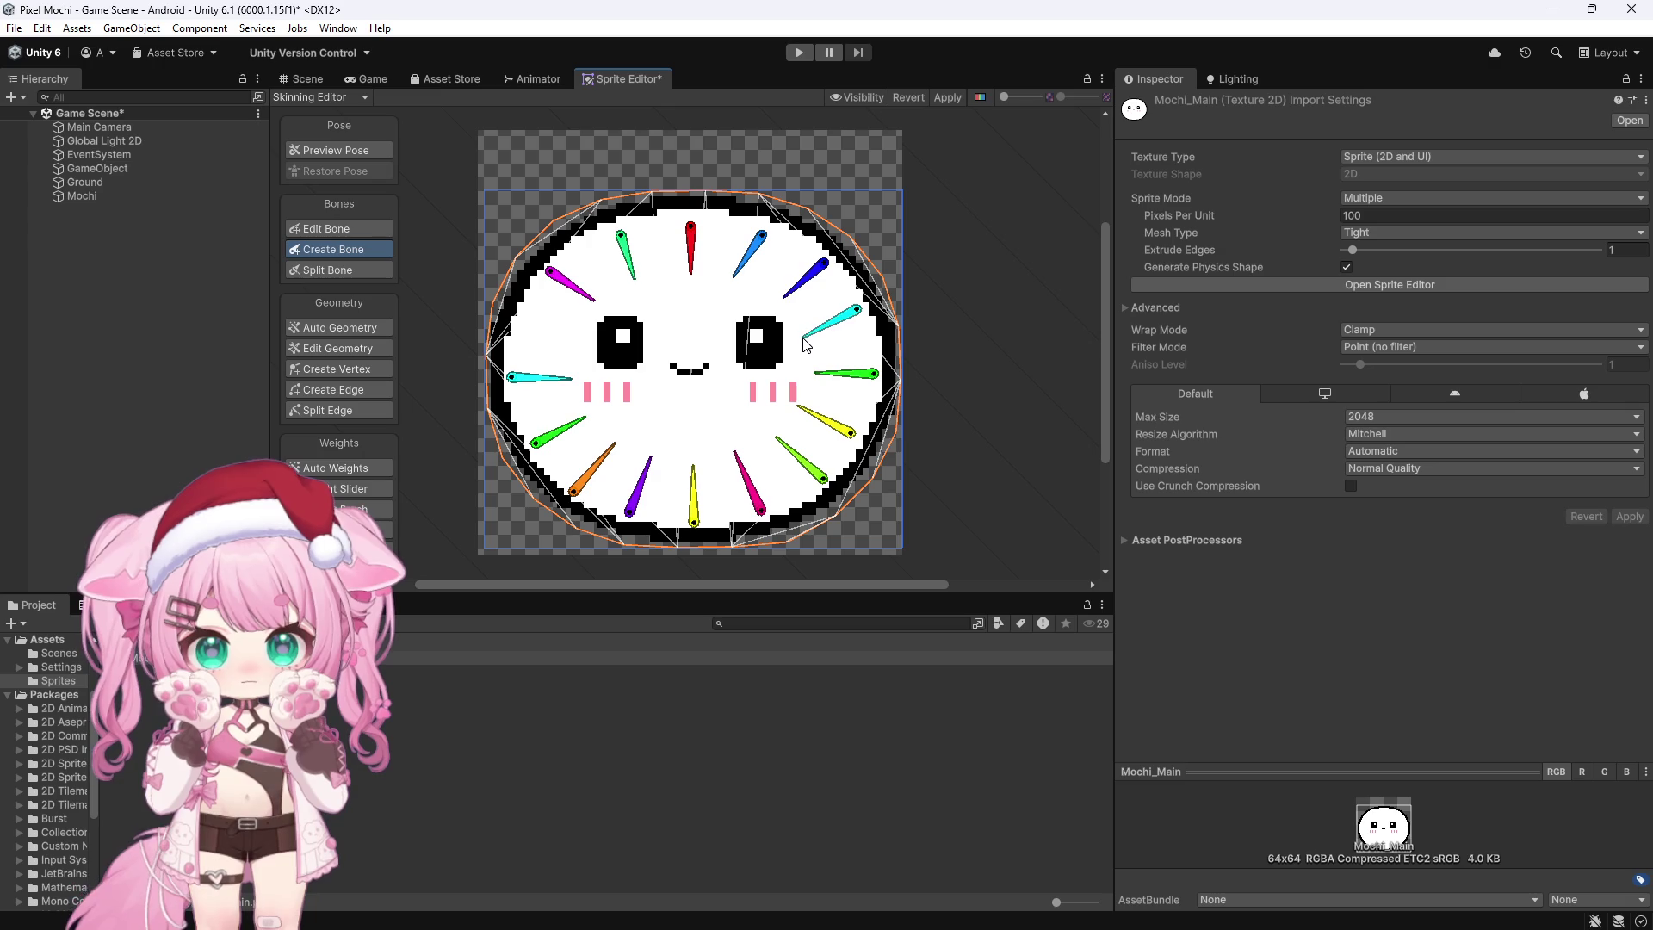
left_click(350, 325)
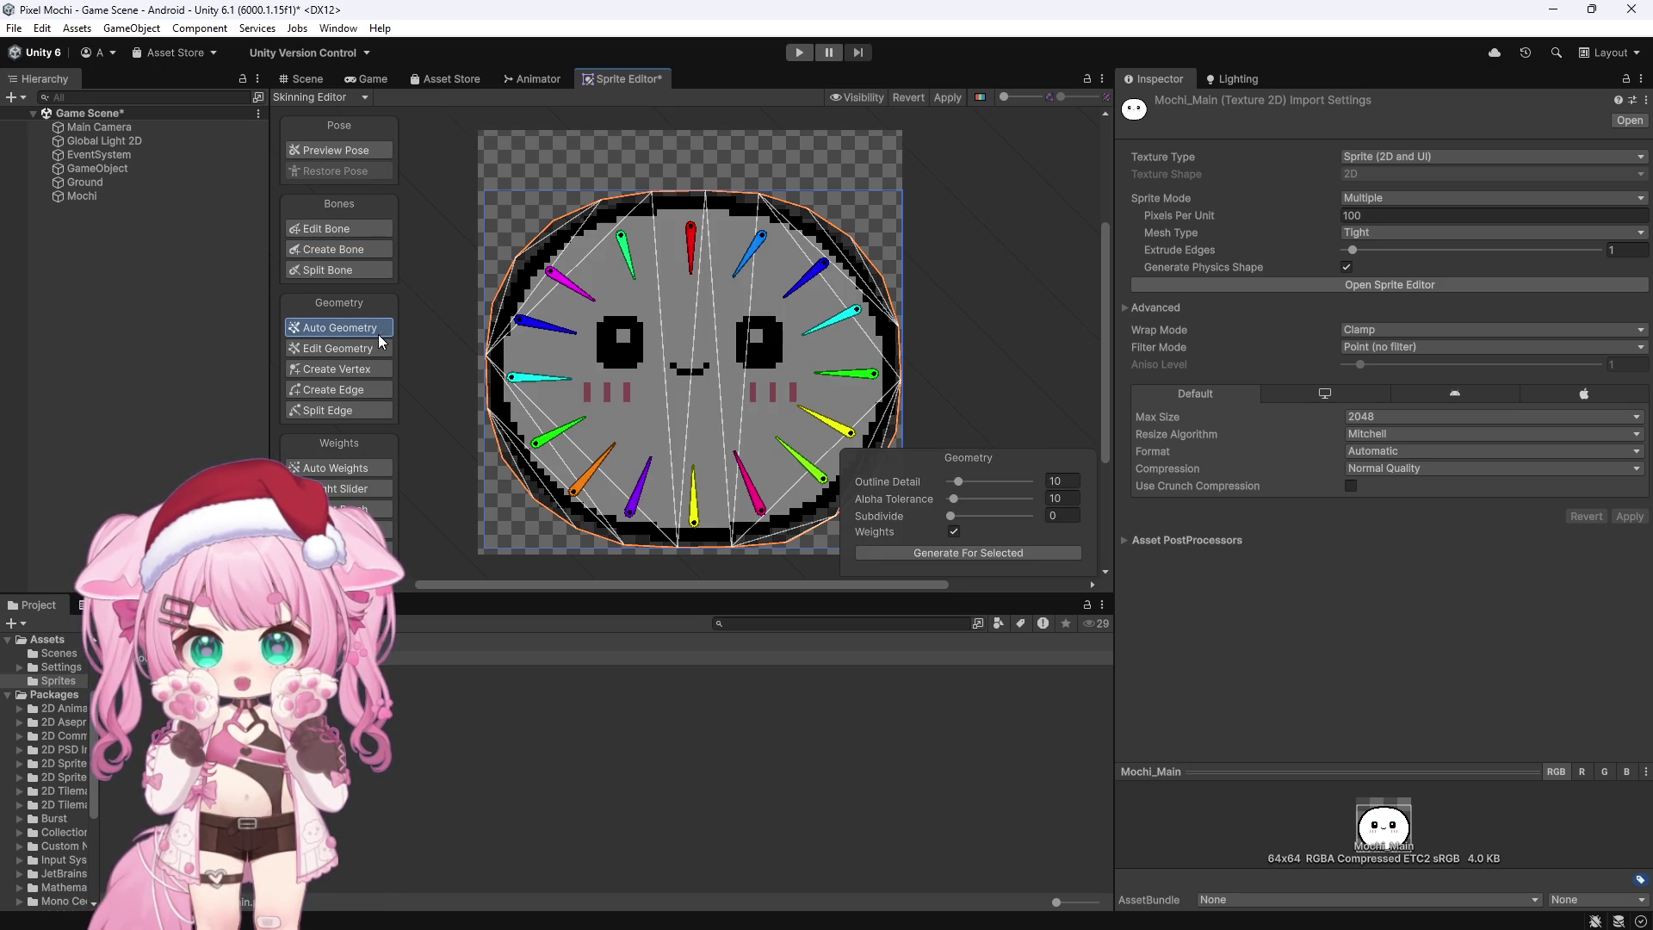
left_click(975, 553)
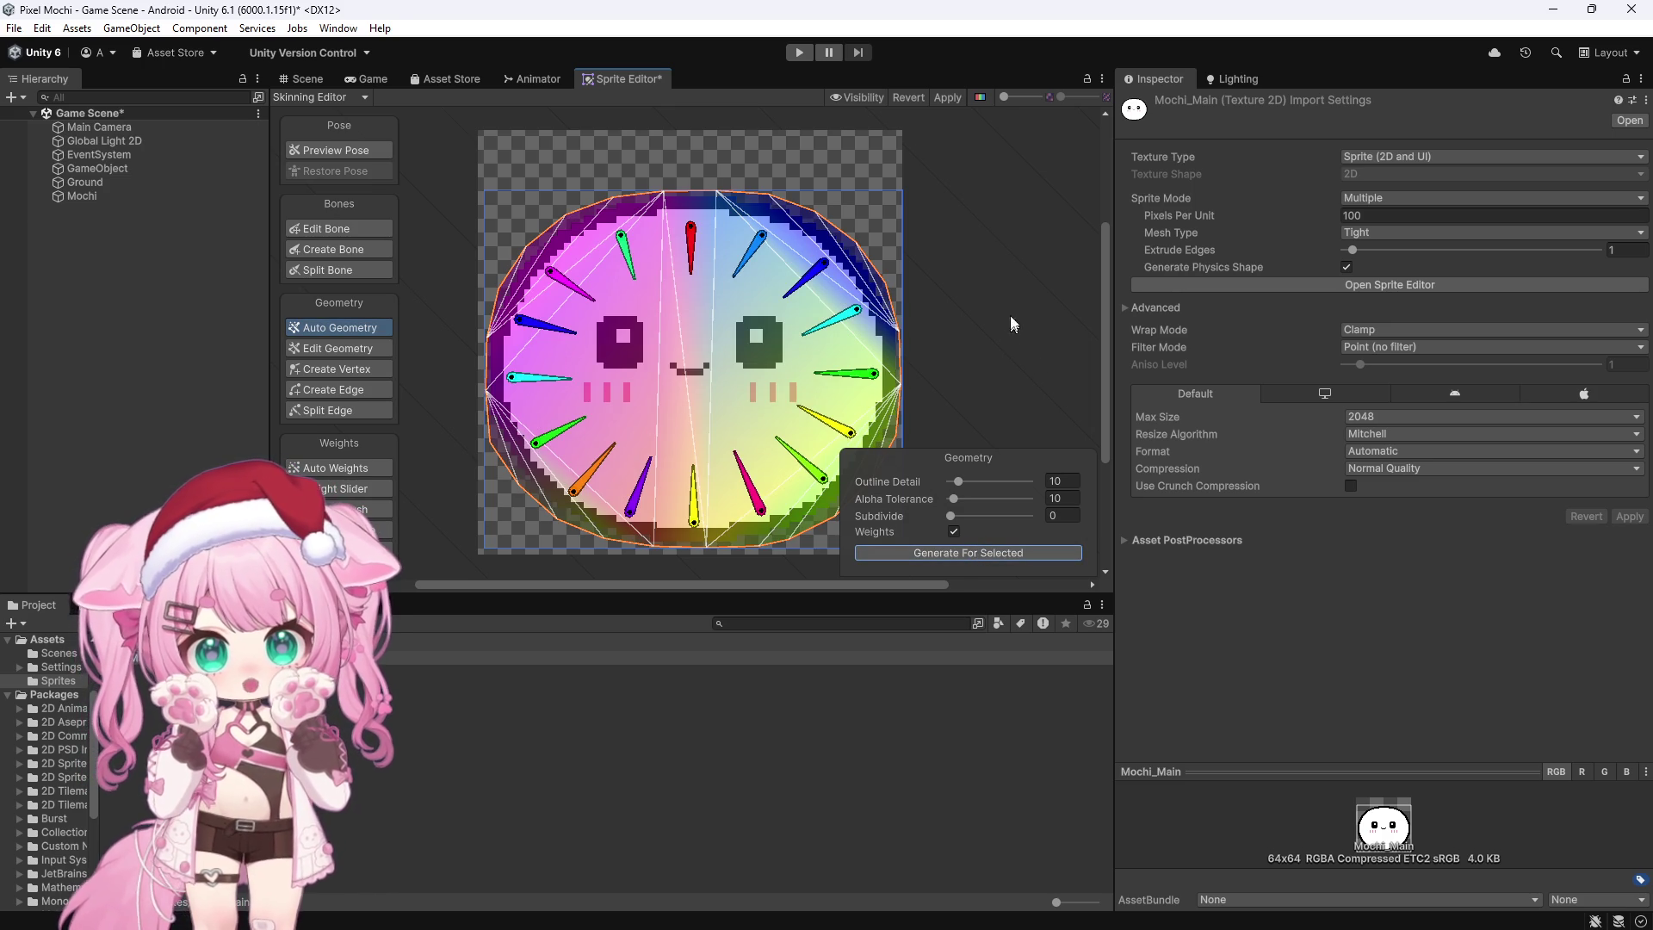
left_click(948, 98)
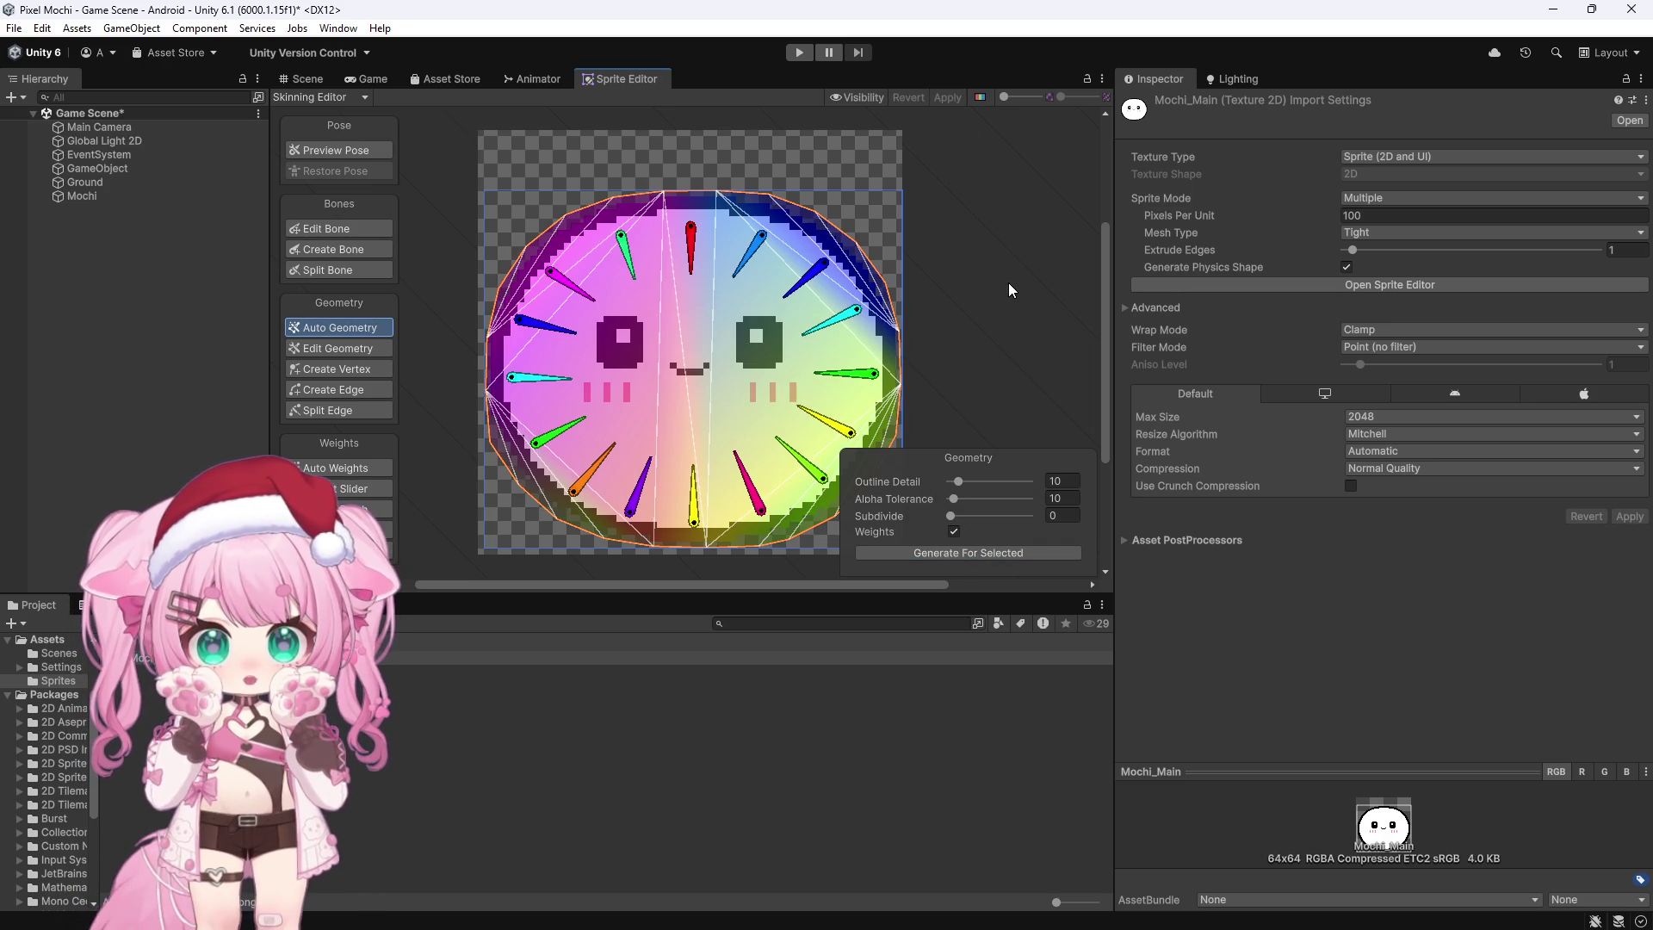
Step: Bring the YouTube tutorial back to the front
mouse_move(506, 911)
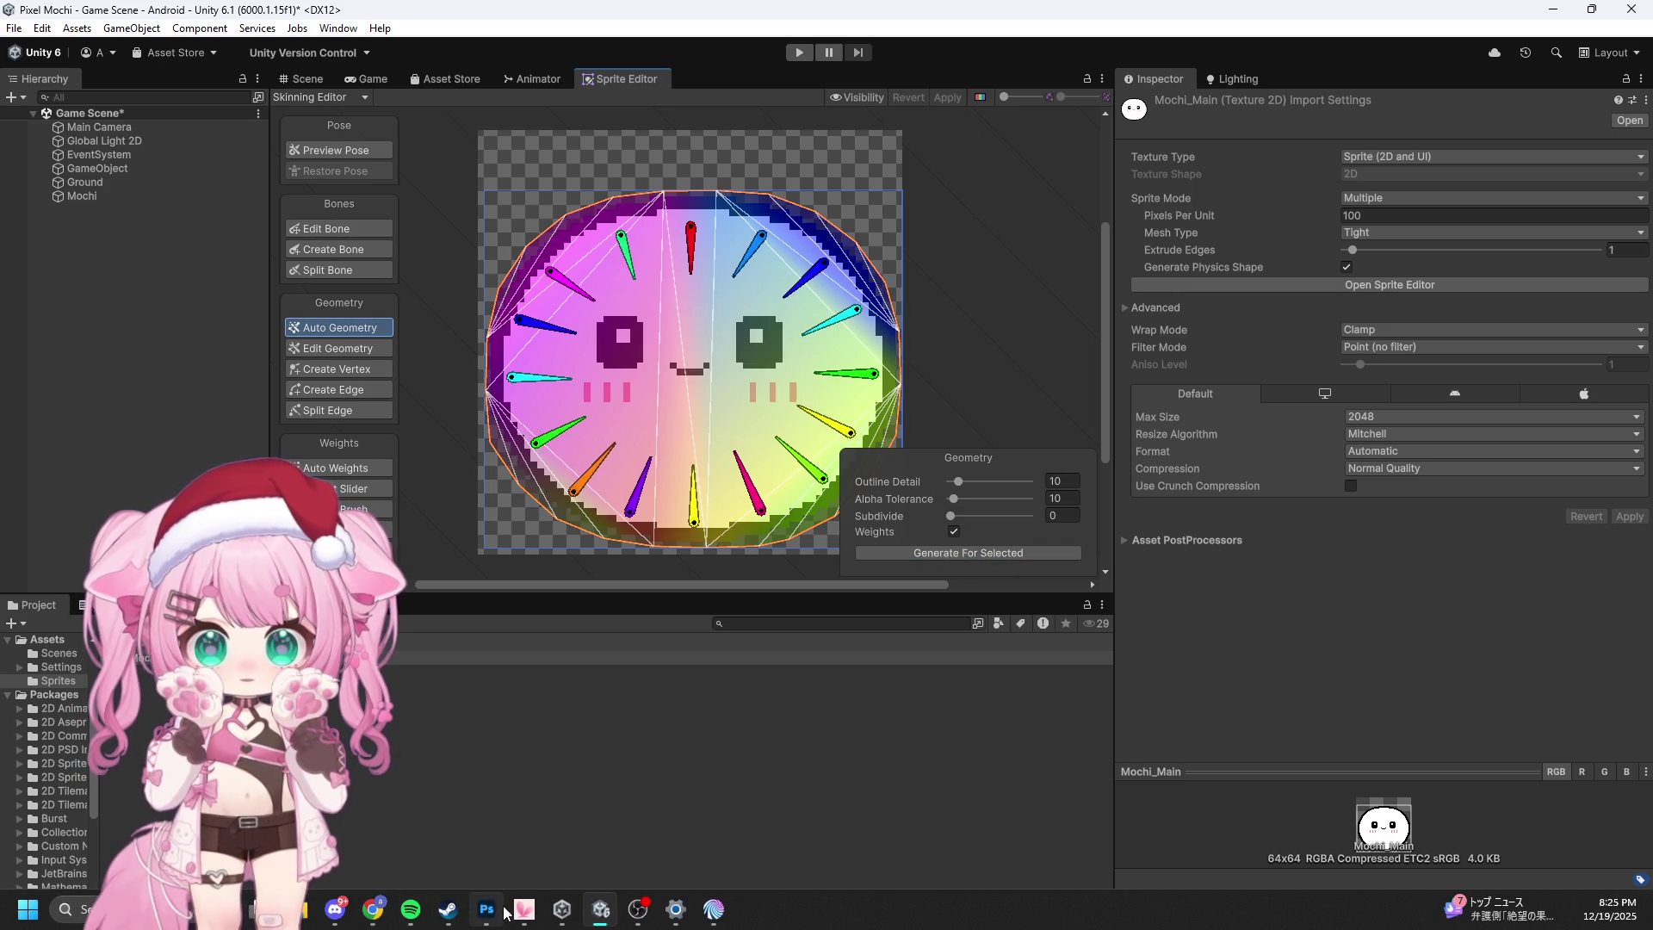
mouse_move(373, 909)
left_click(368, 825)
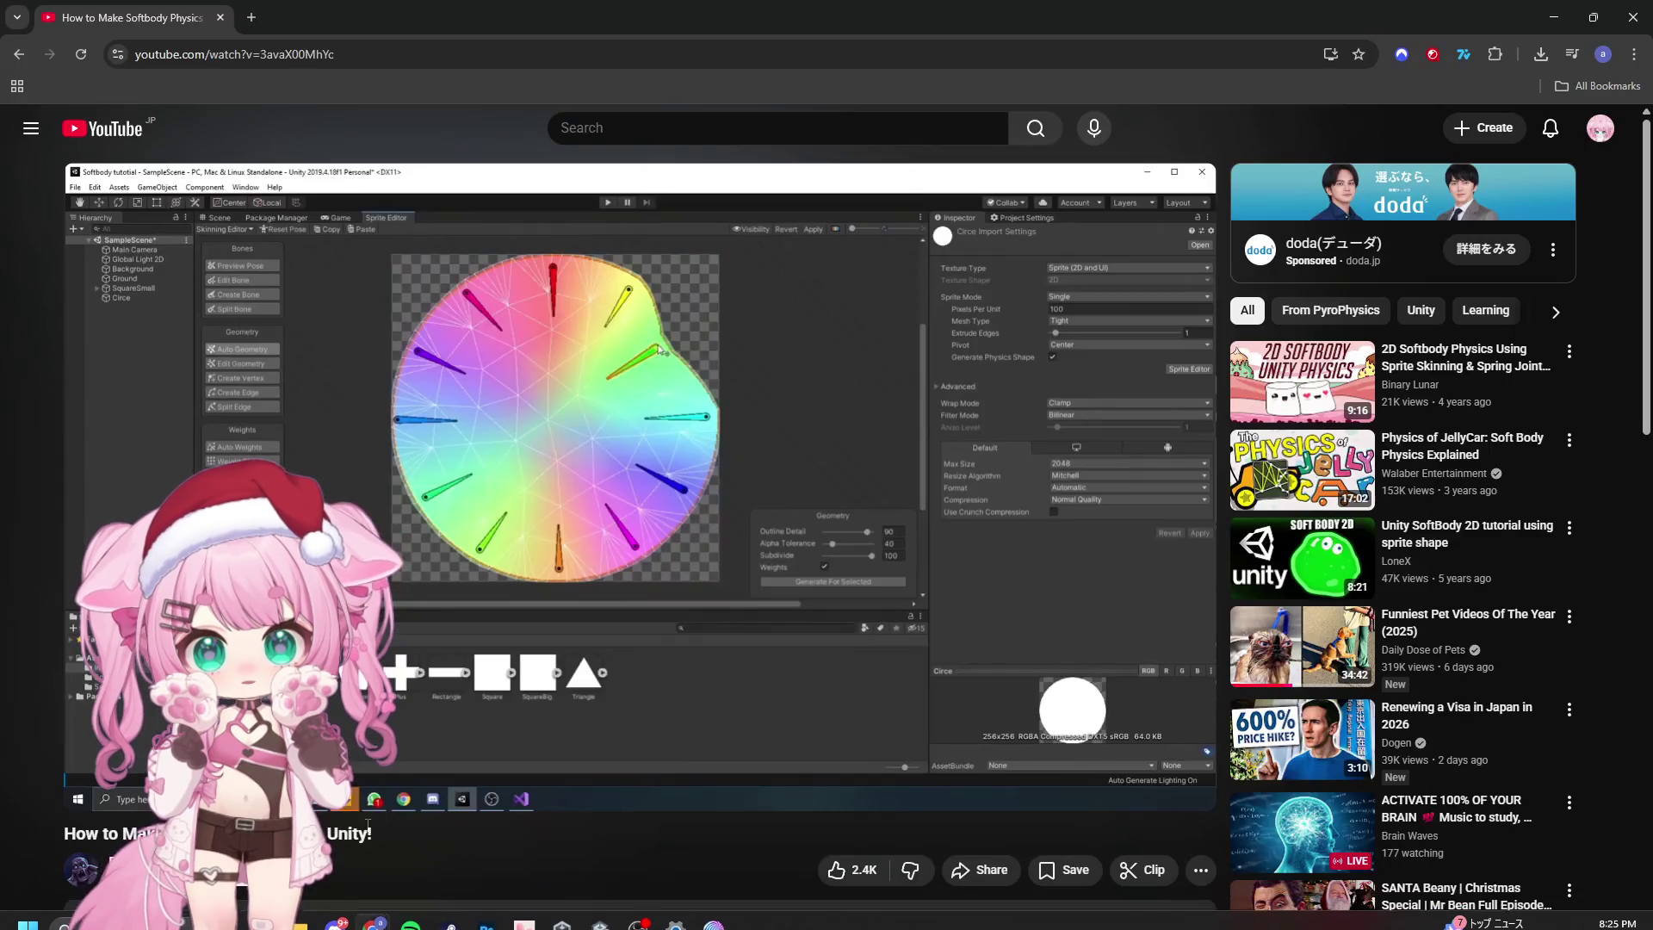
Step: Play the tutorial through scaling the circle to 0.5 and adding Sprite Skin, then return to Unity
left_click(800, 415)
left_click(800, 415)
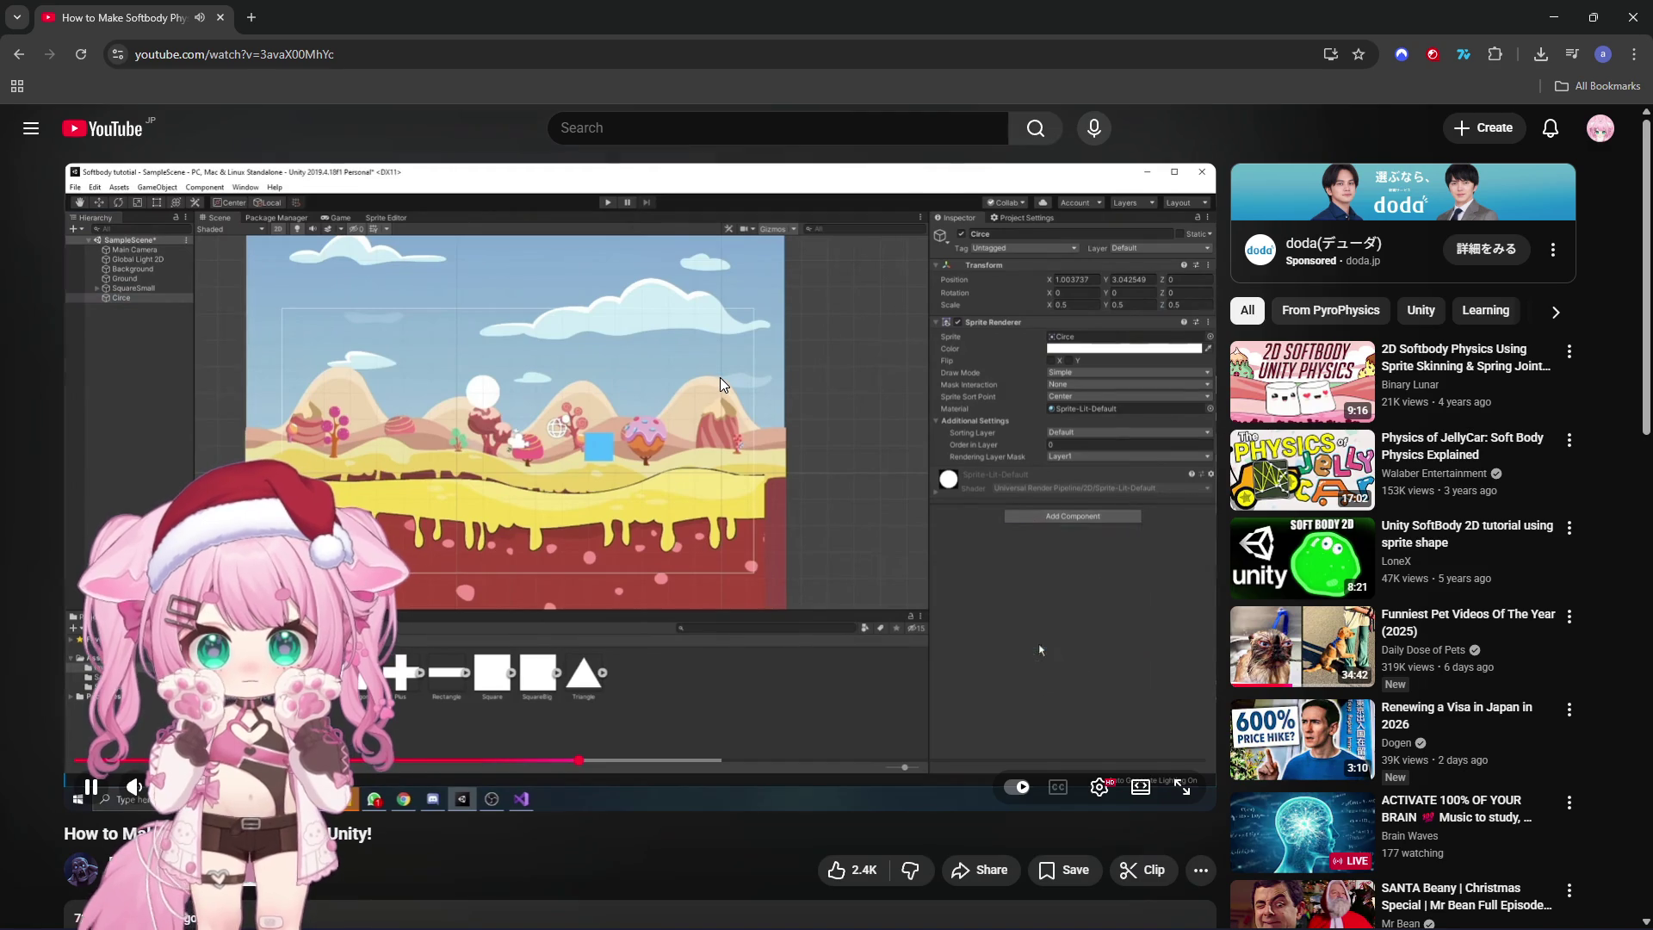
left_click(1024, 618)
key("alt+Tab")
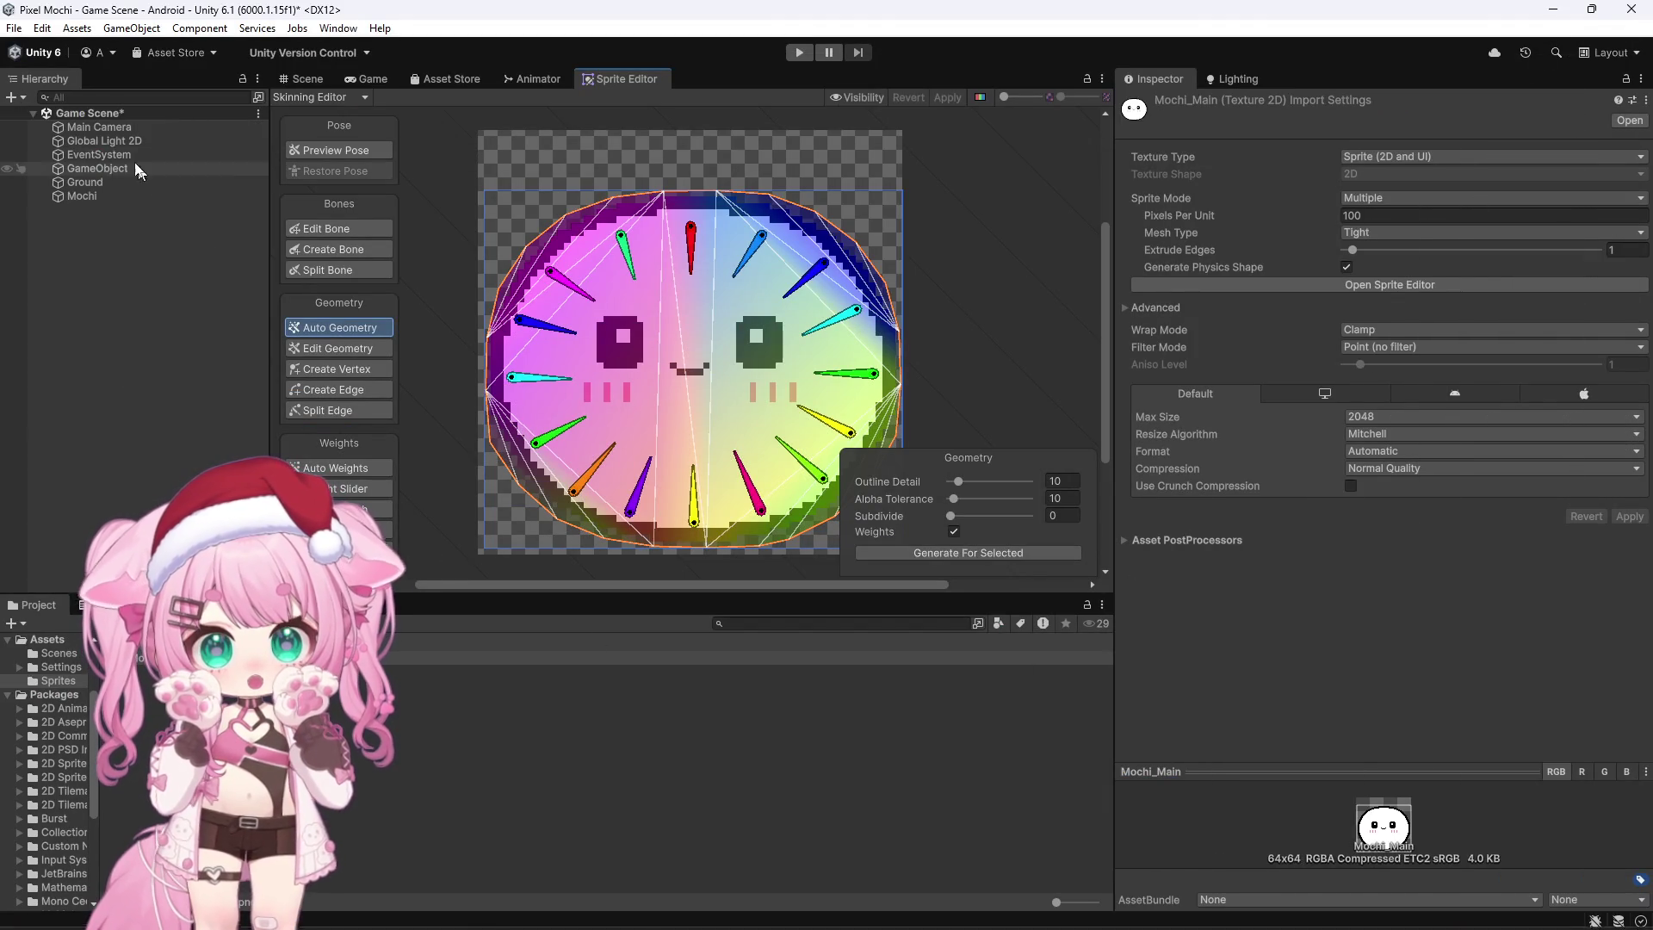
Step: Show the Scene view and select Mochi to inspect its Sprite Skin components
left_click(303, 78)
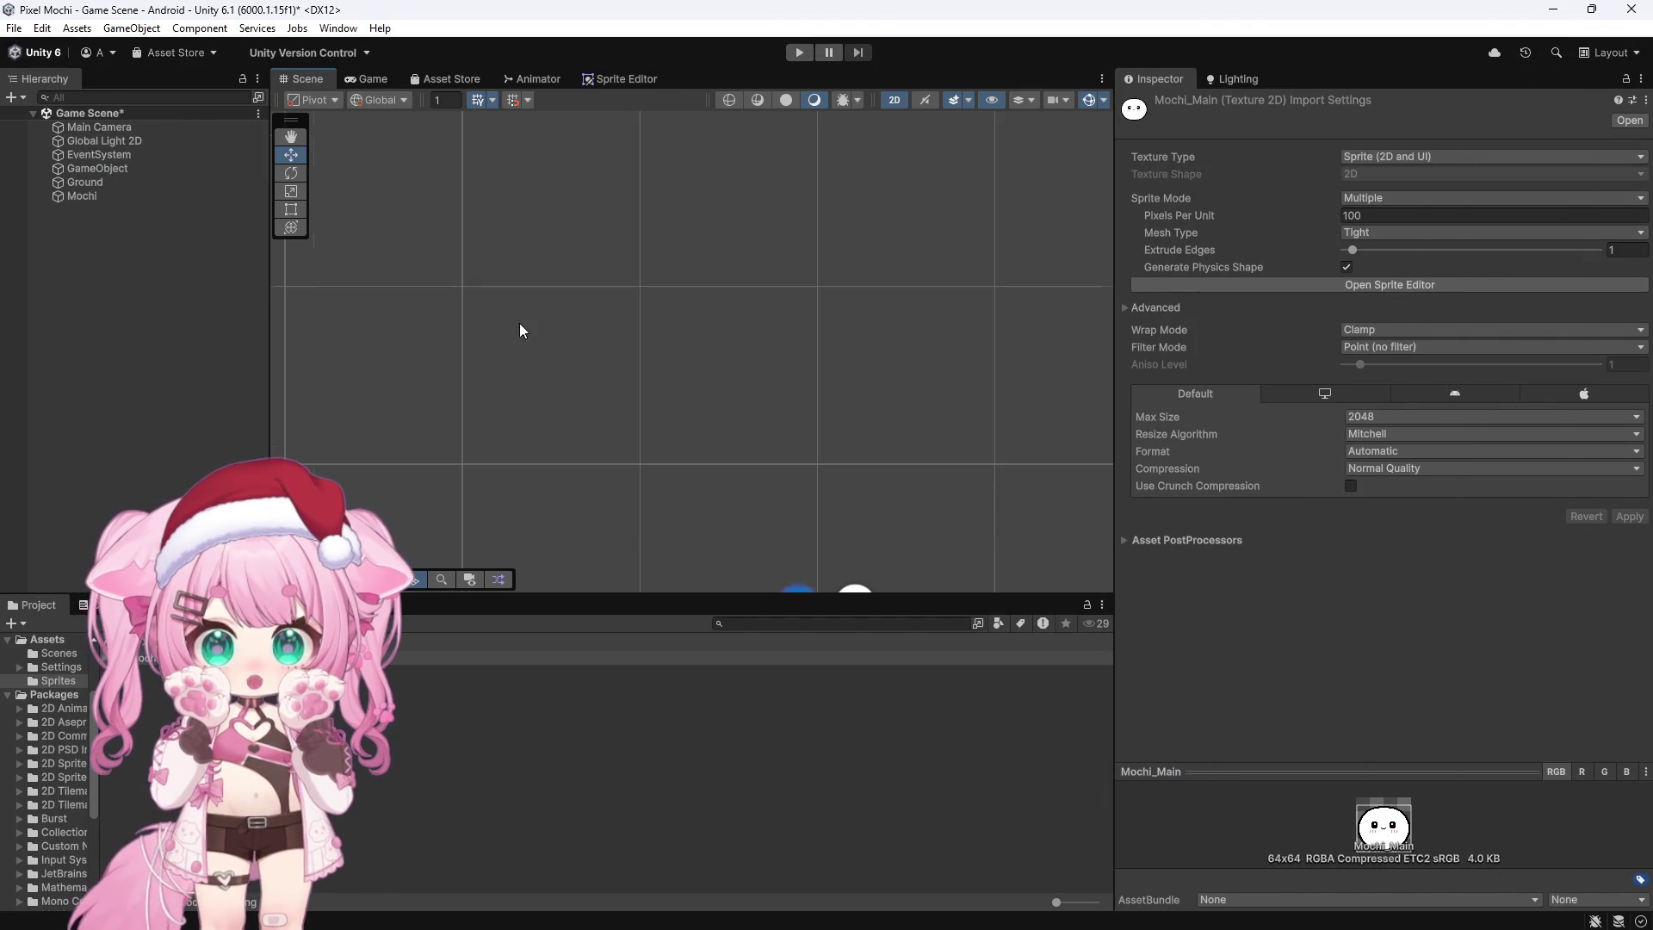
scroll(626, 333, "down", 5)
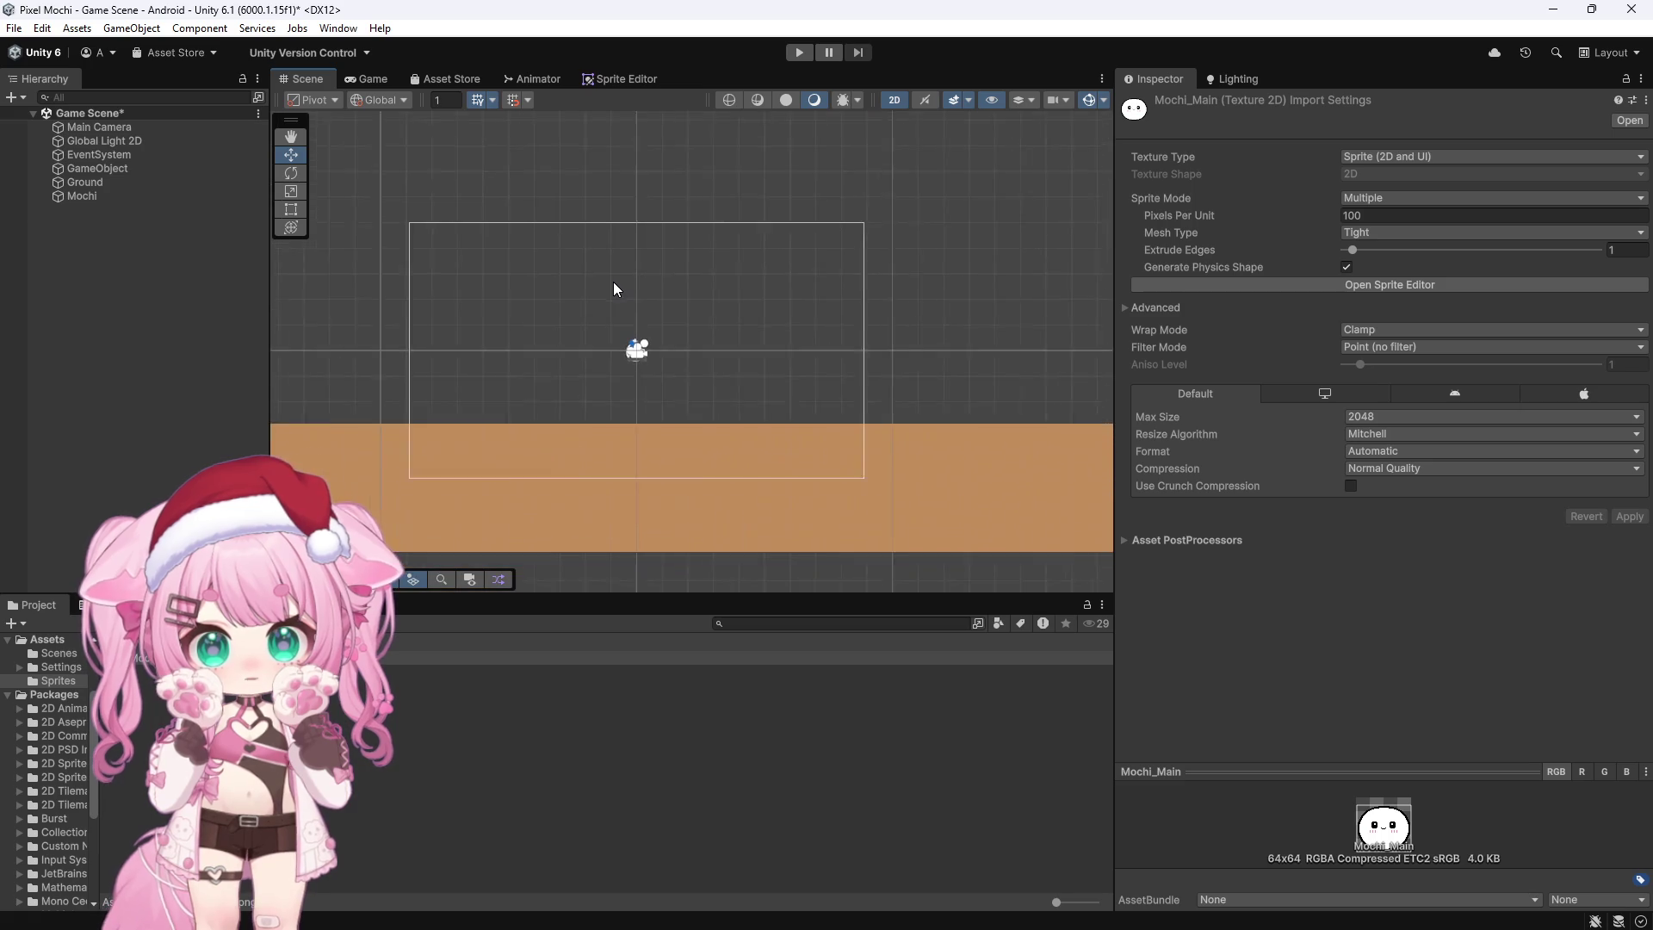
scroll(632, 348, "up", 2)
scroll(633, 336, "up", 5)
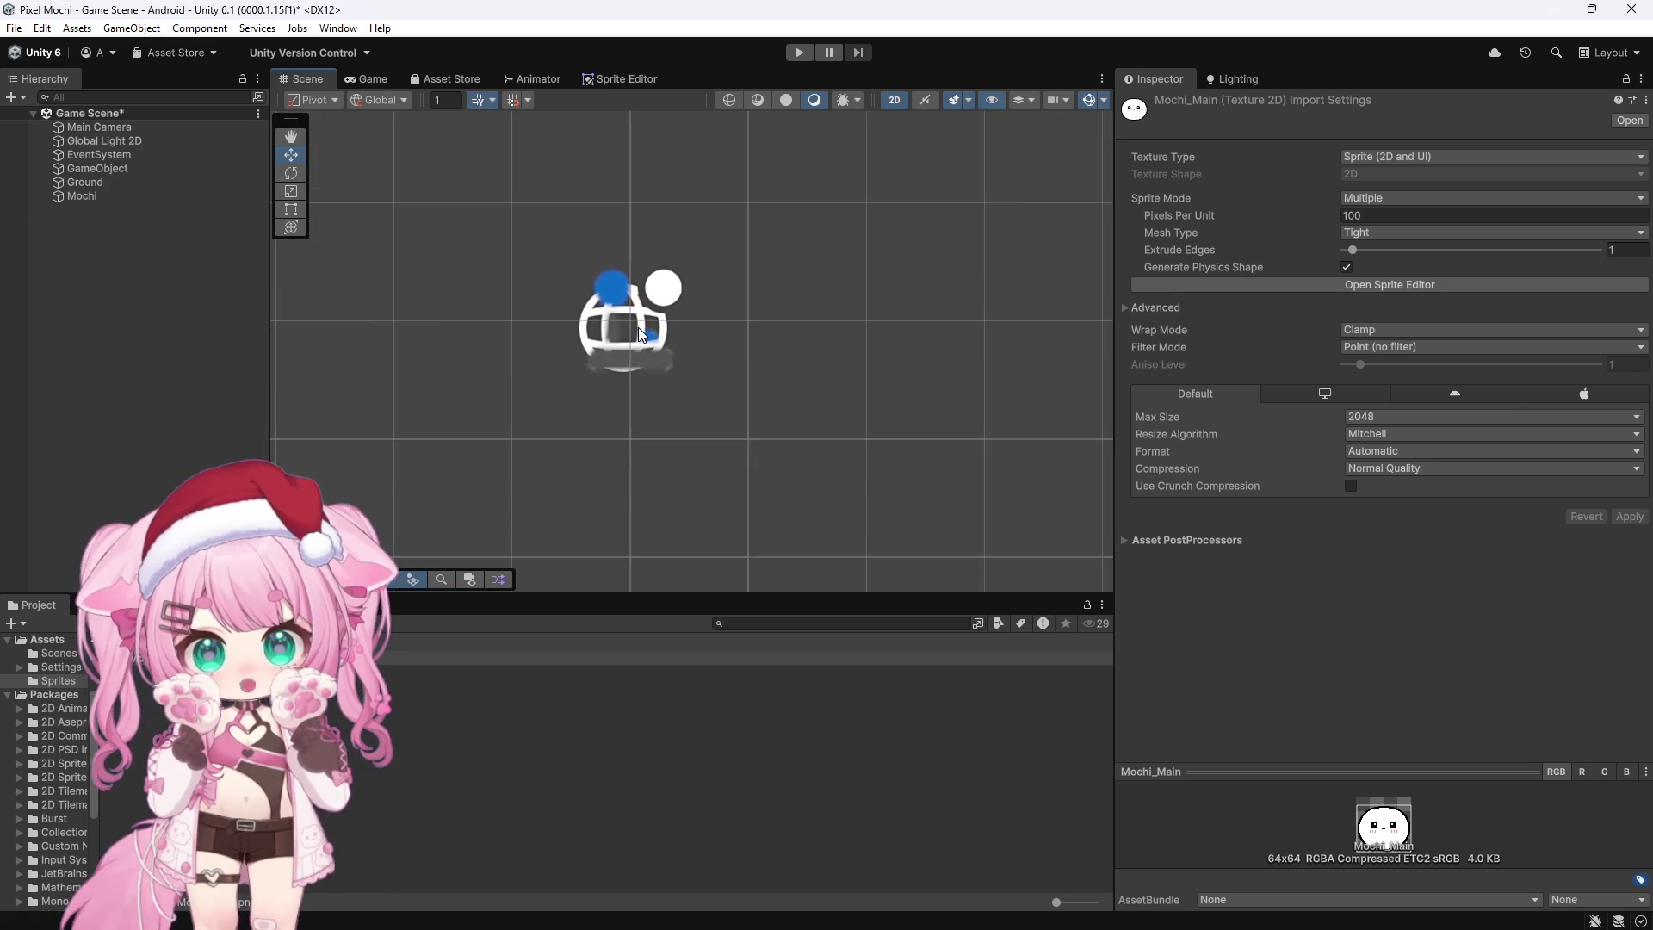
left_click(82, 196)
scroll(771, 387, "down", 3)
scroll(775, 379, "down", 3)
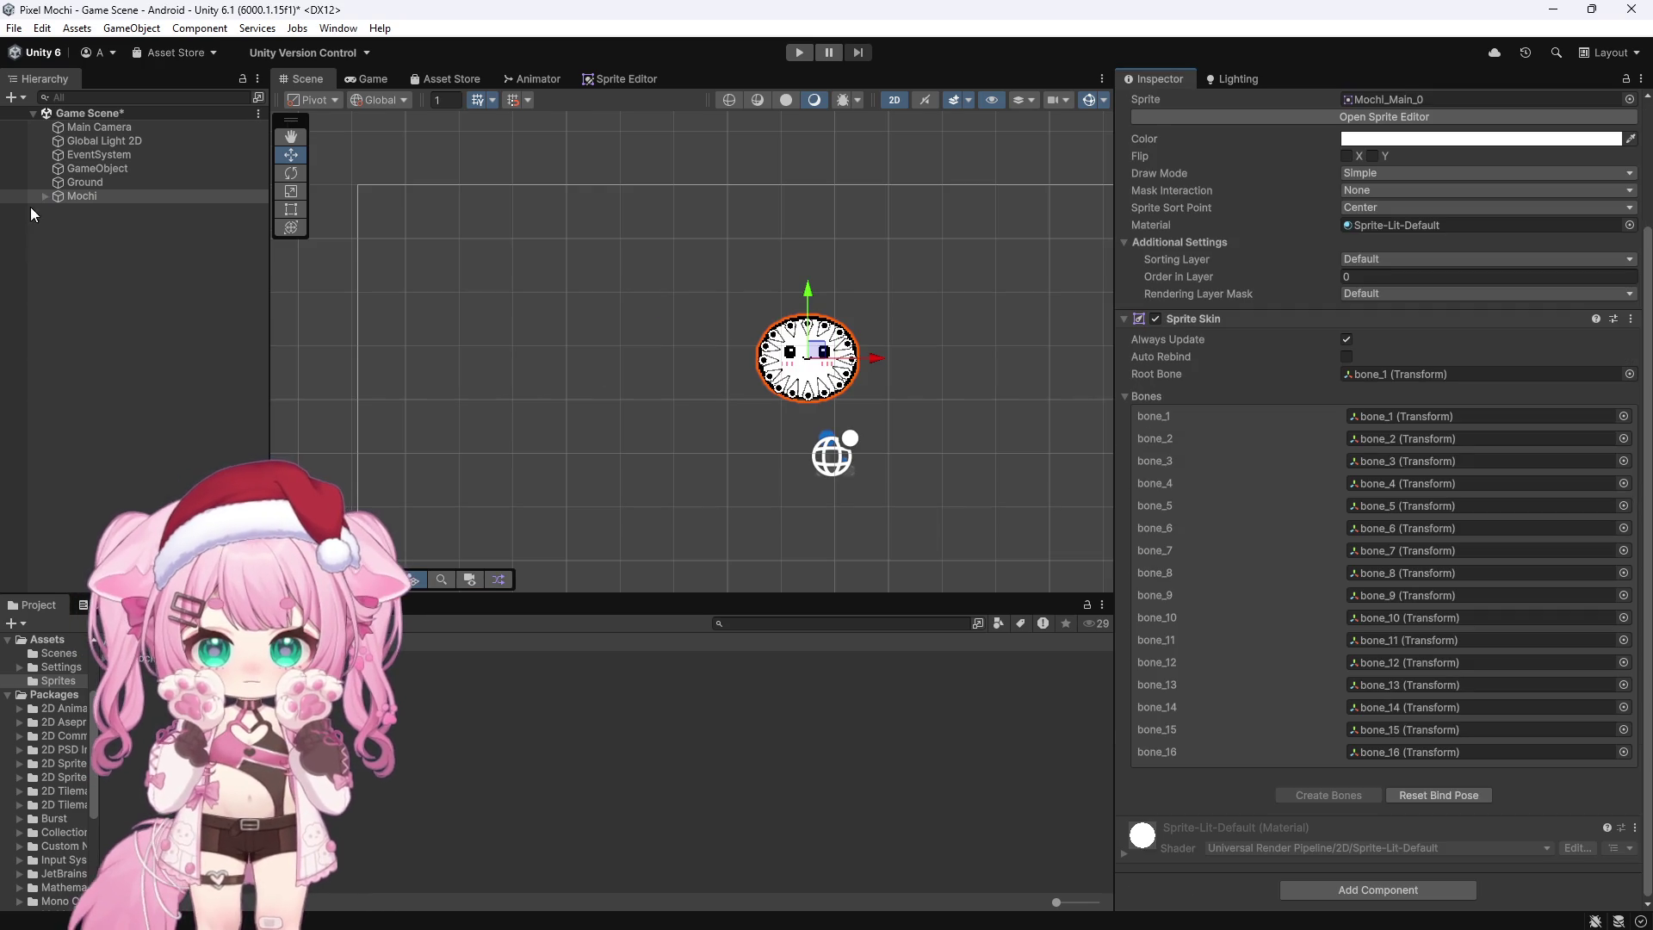
Step: Expand Mochi, select bone_1 through bone_16, and return to the YouTube tutorial
left_click(45, 196)
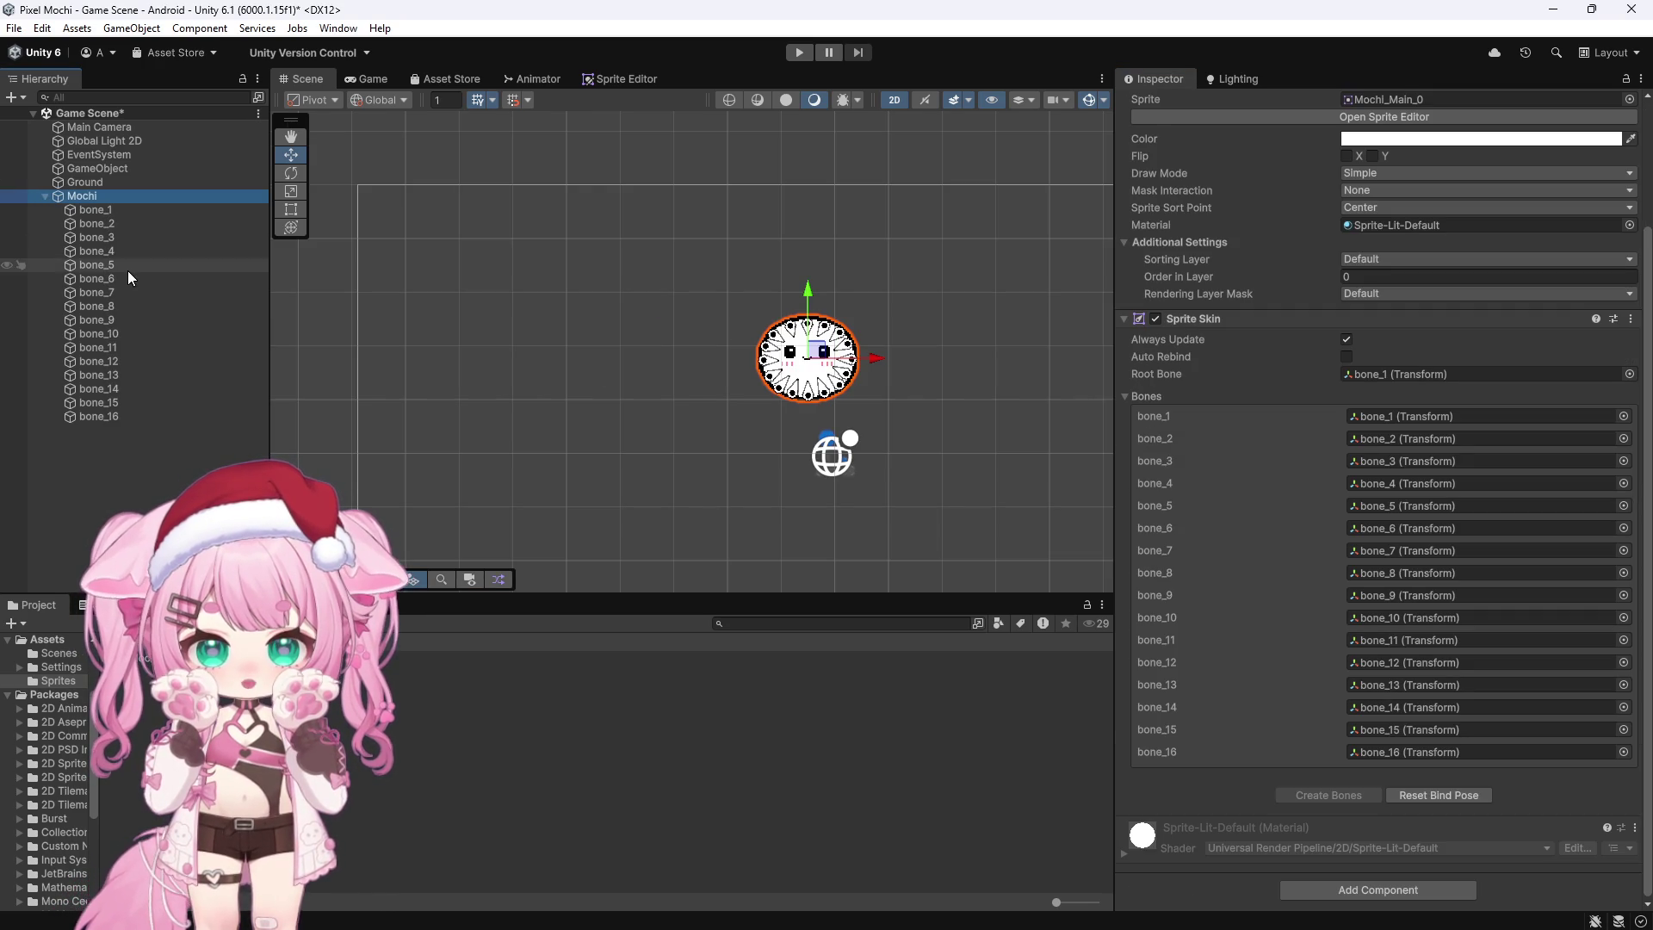
left_click(105, 211)
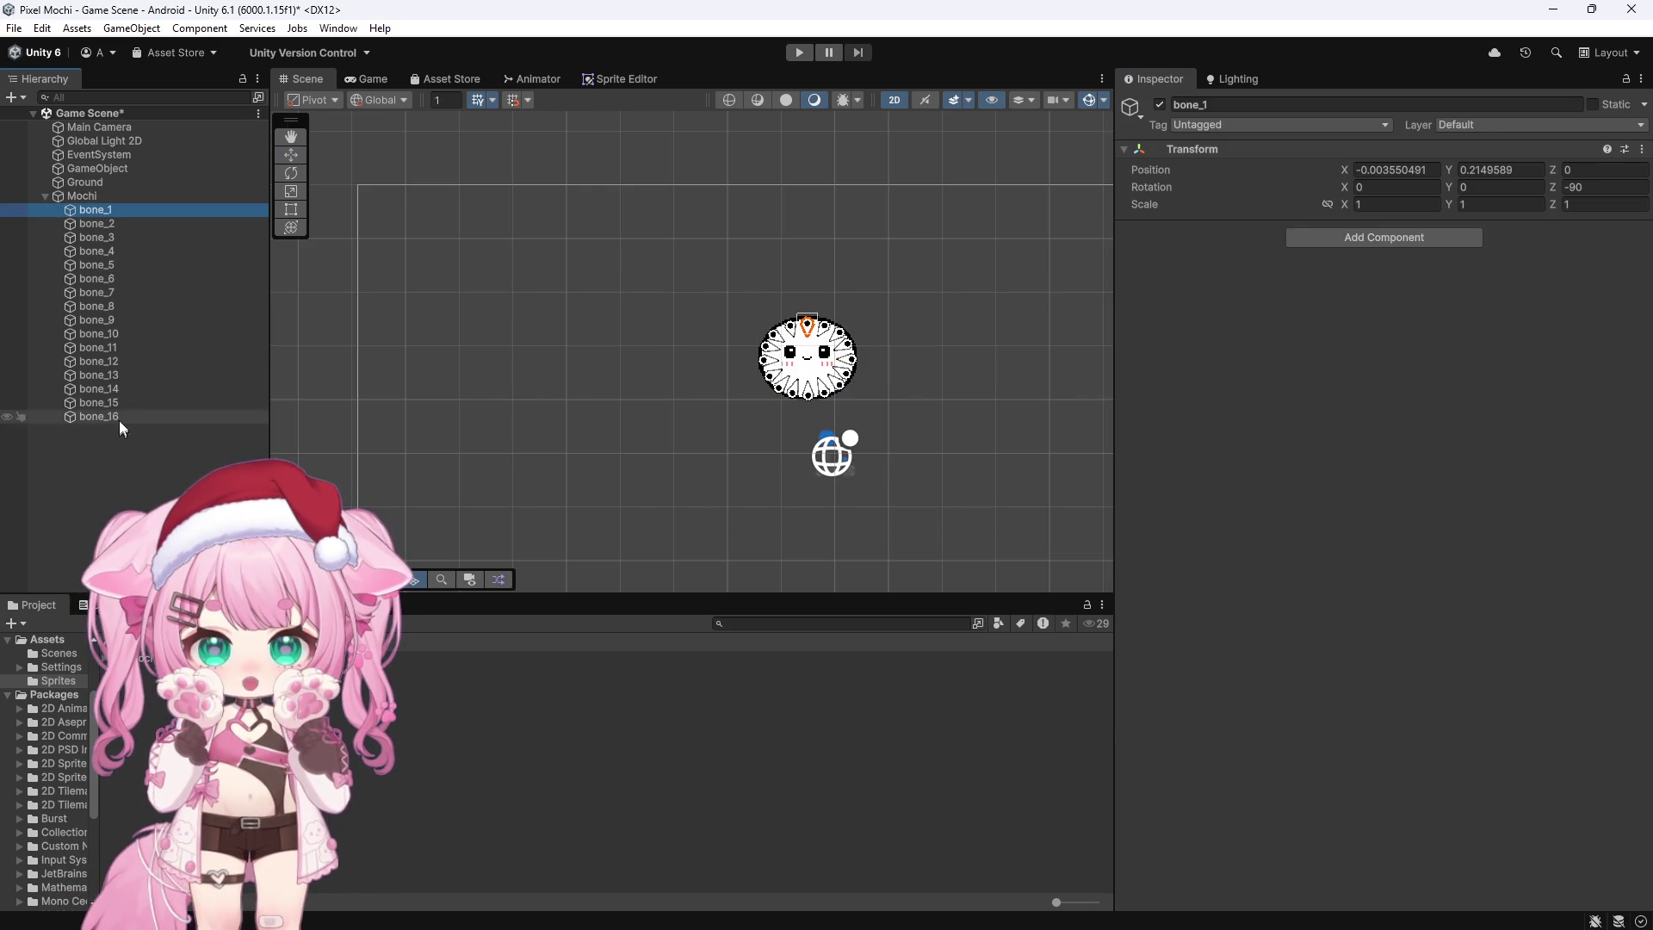
left_click(138, 420, "shift")
mouse_move(430, 912)
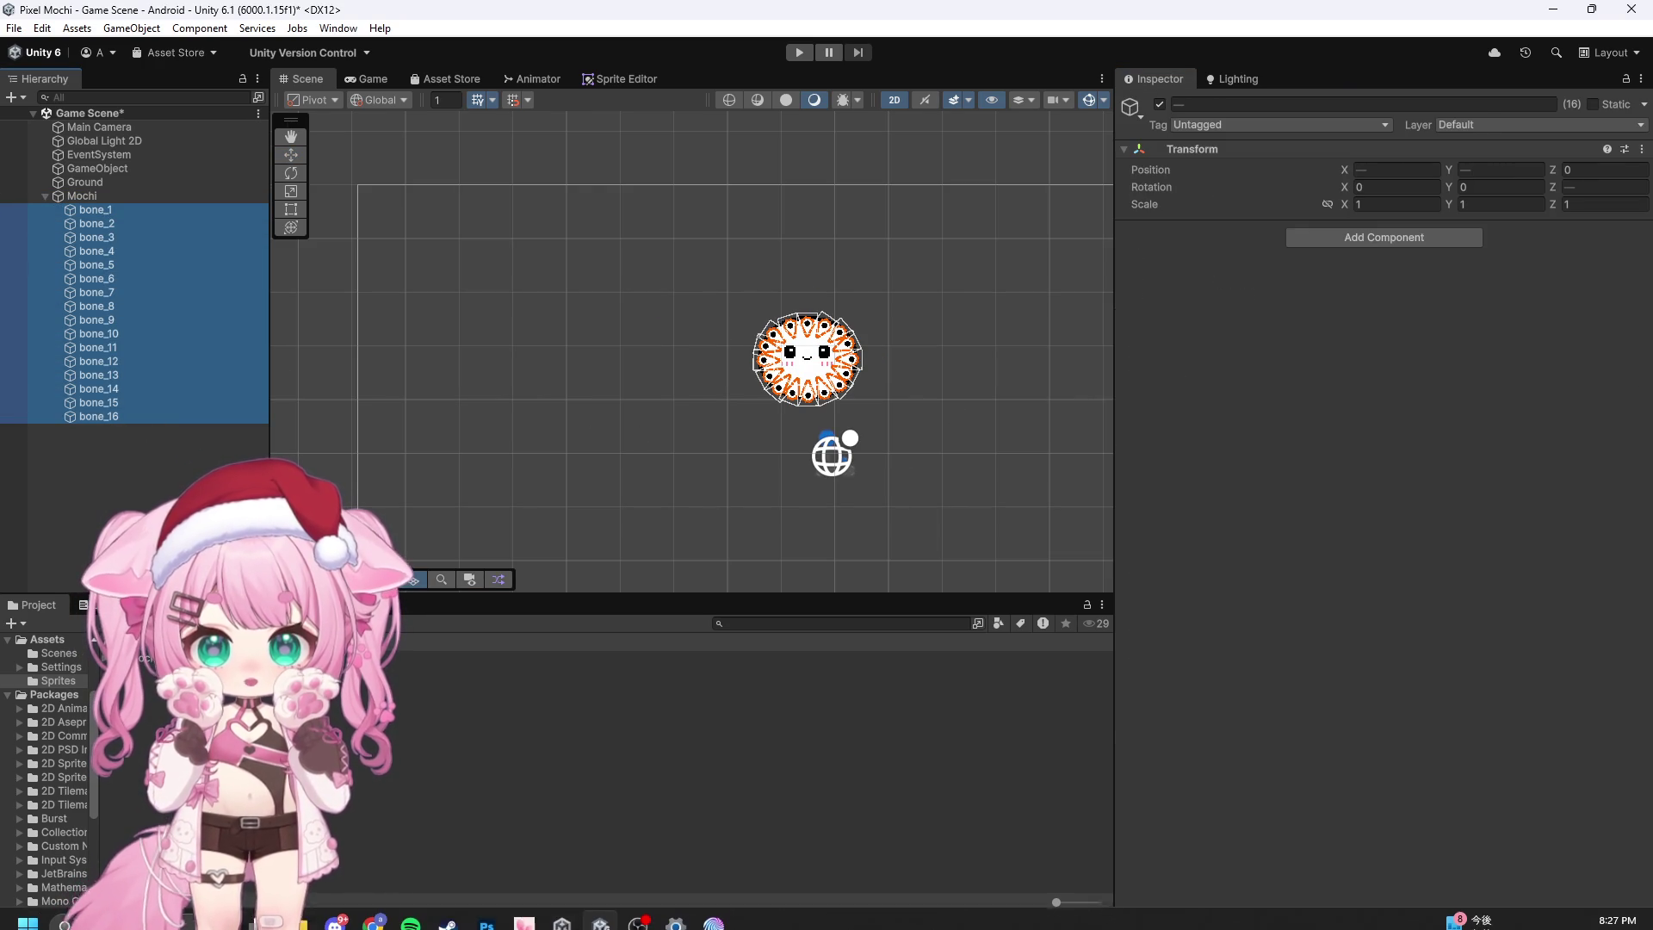
left_click(449, 816)
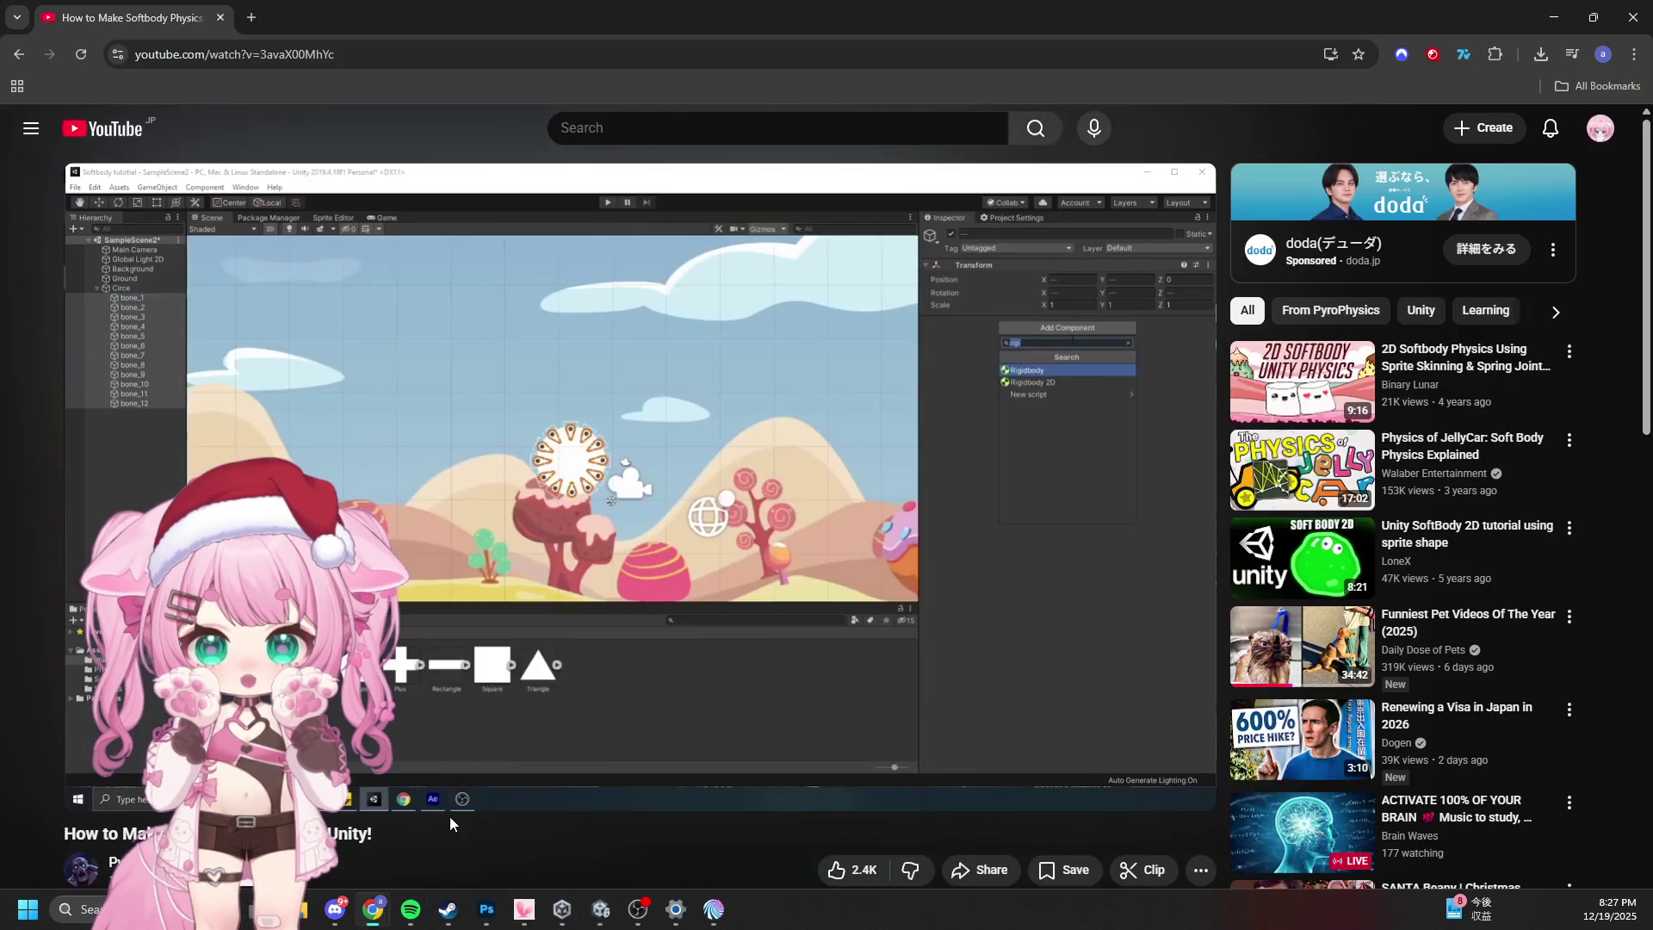
Step: Watch the tutorial add Rigidbody 2D and a 0.26-radius Circle Collider 2D, then minimise Chrome
left_click(772, 550)
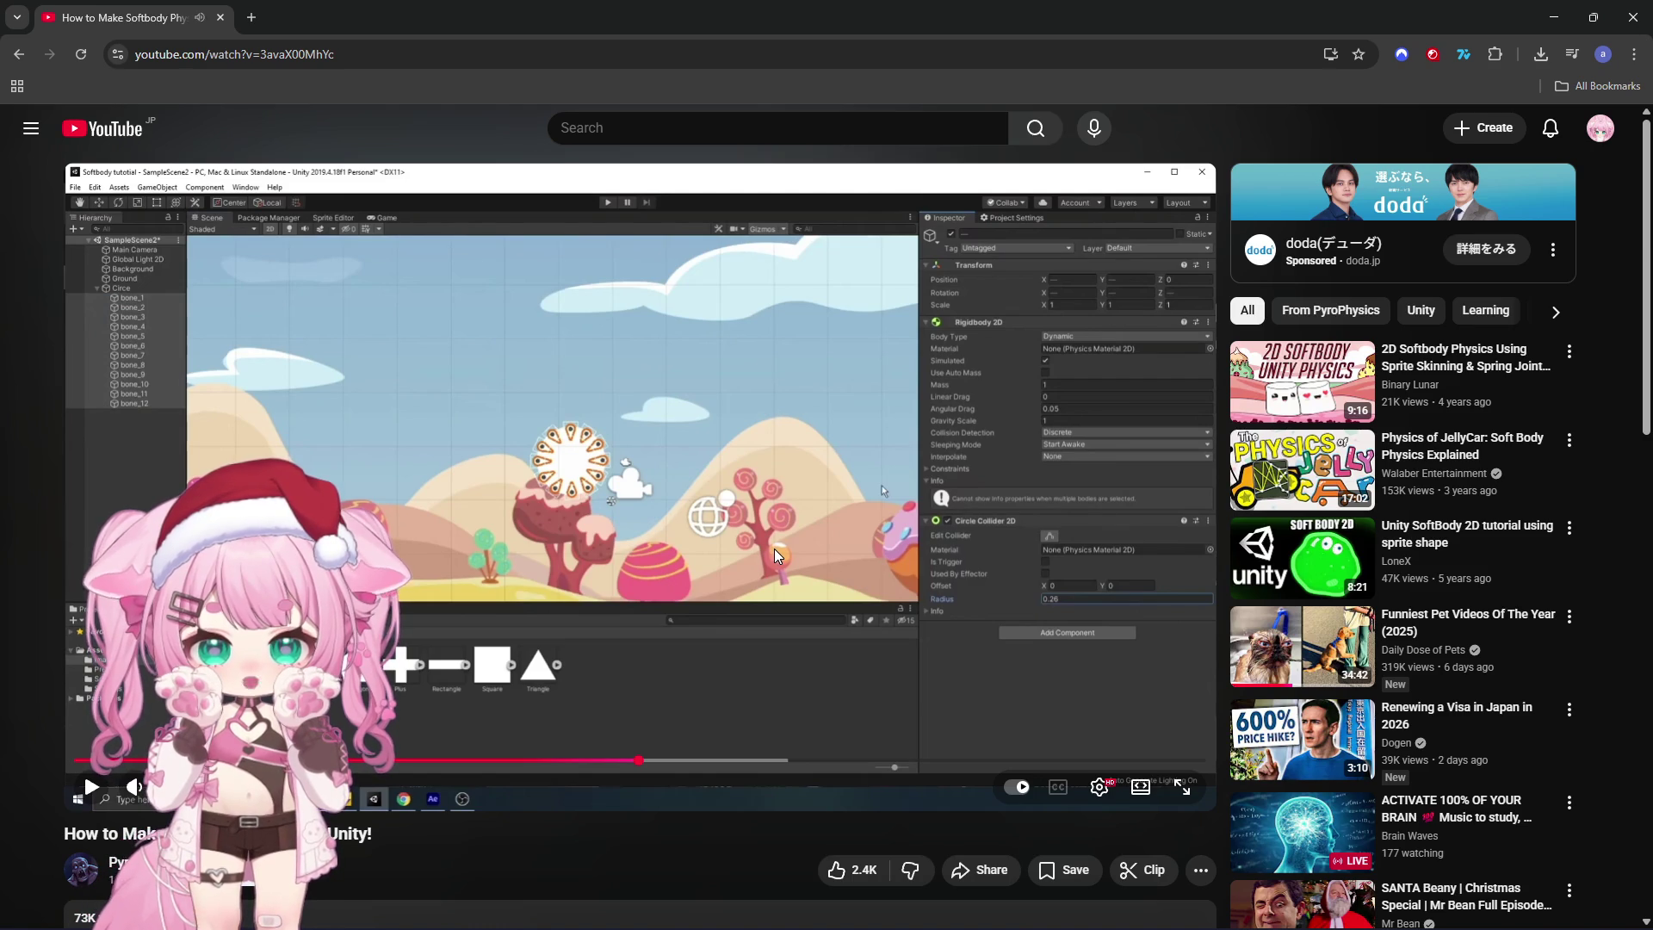
left_click(776, 547)
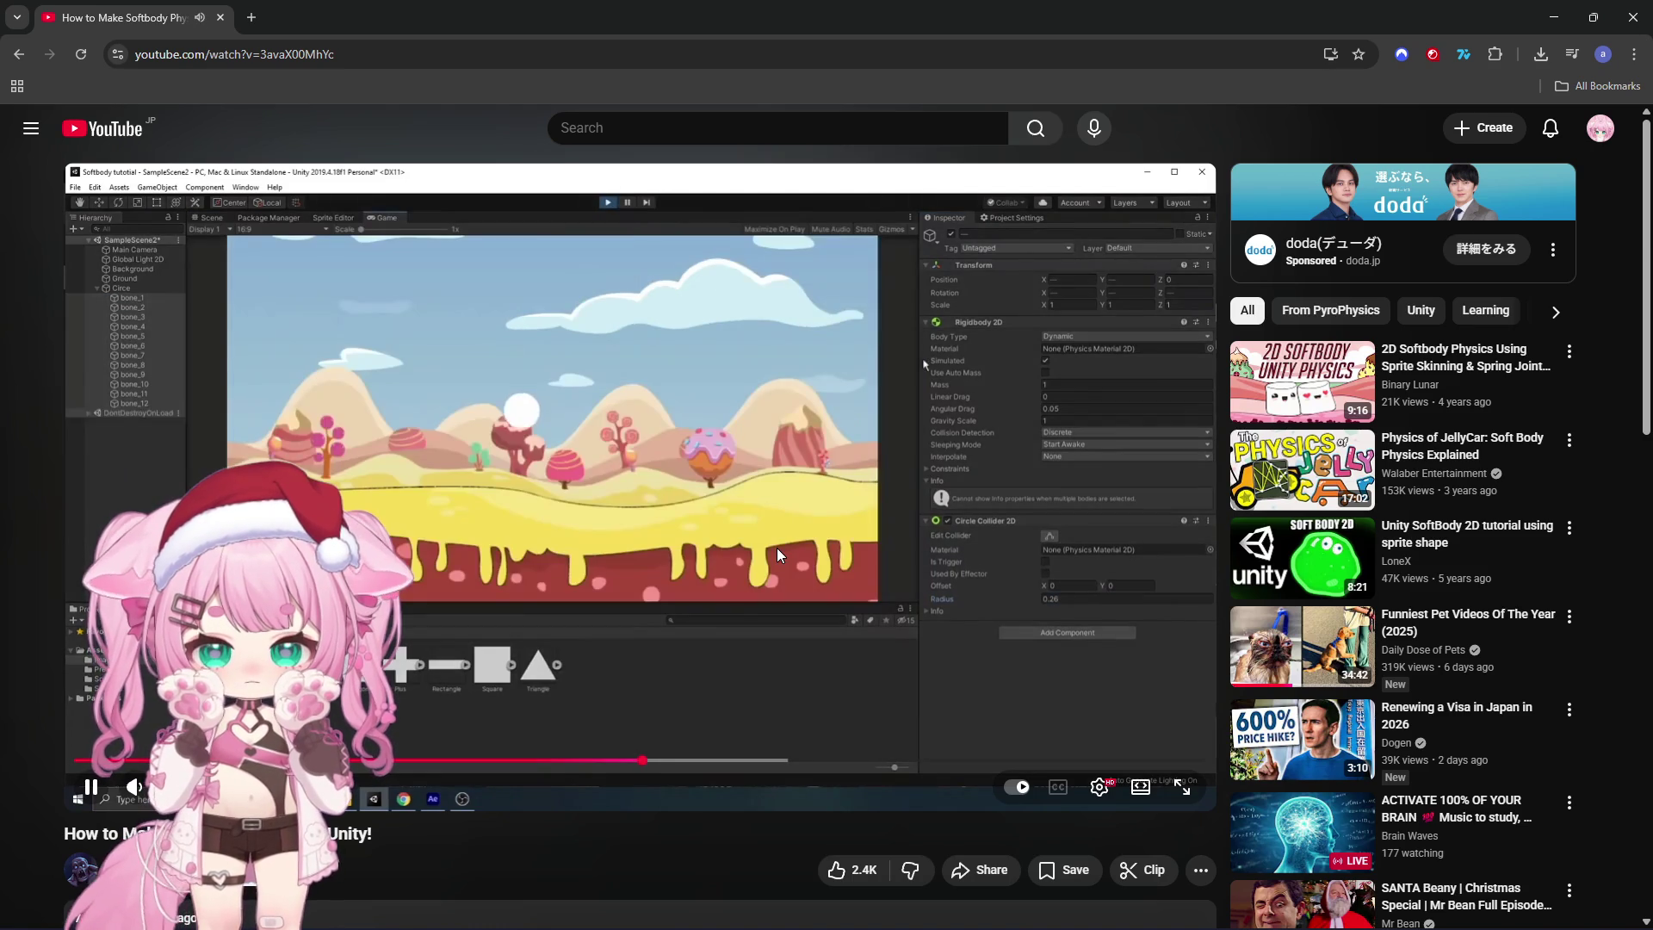
left_click(776, 547)
left_click(1552, 17)
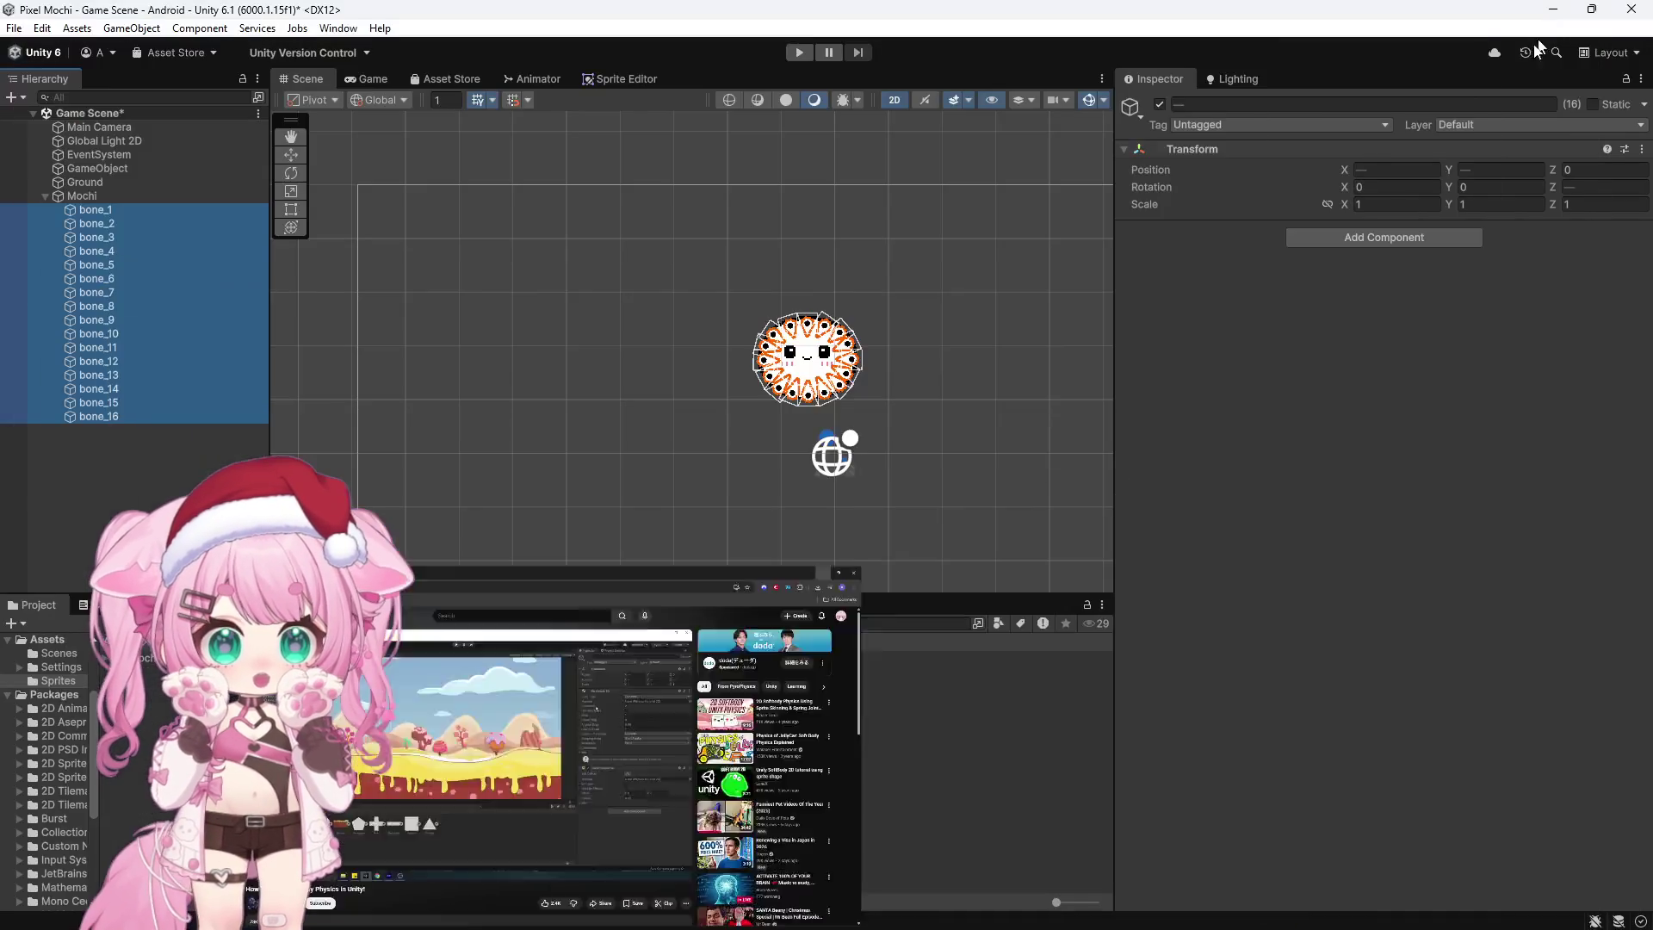
Step: Add a Rigidbody 2D and a Circle Collider 2D to all sixteen bones
left_click(1369, 236)
type("rigi")
left_click(1348, 313)
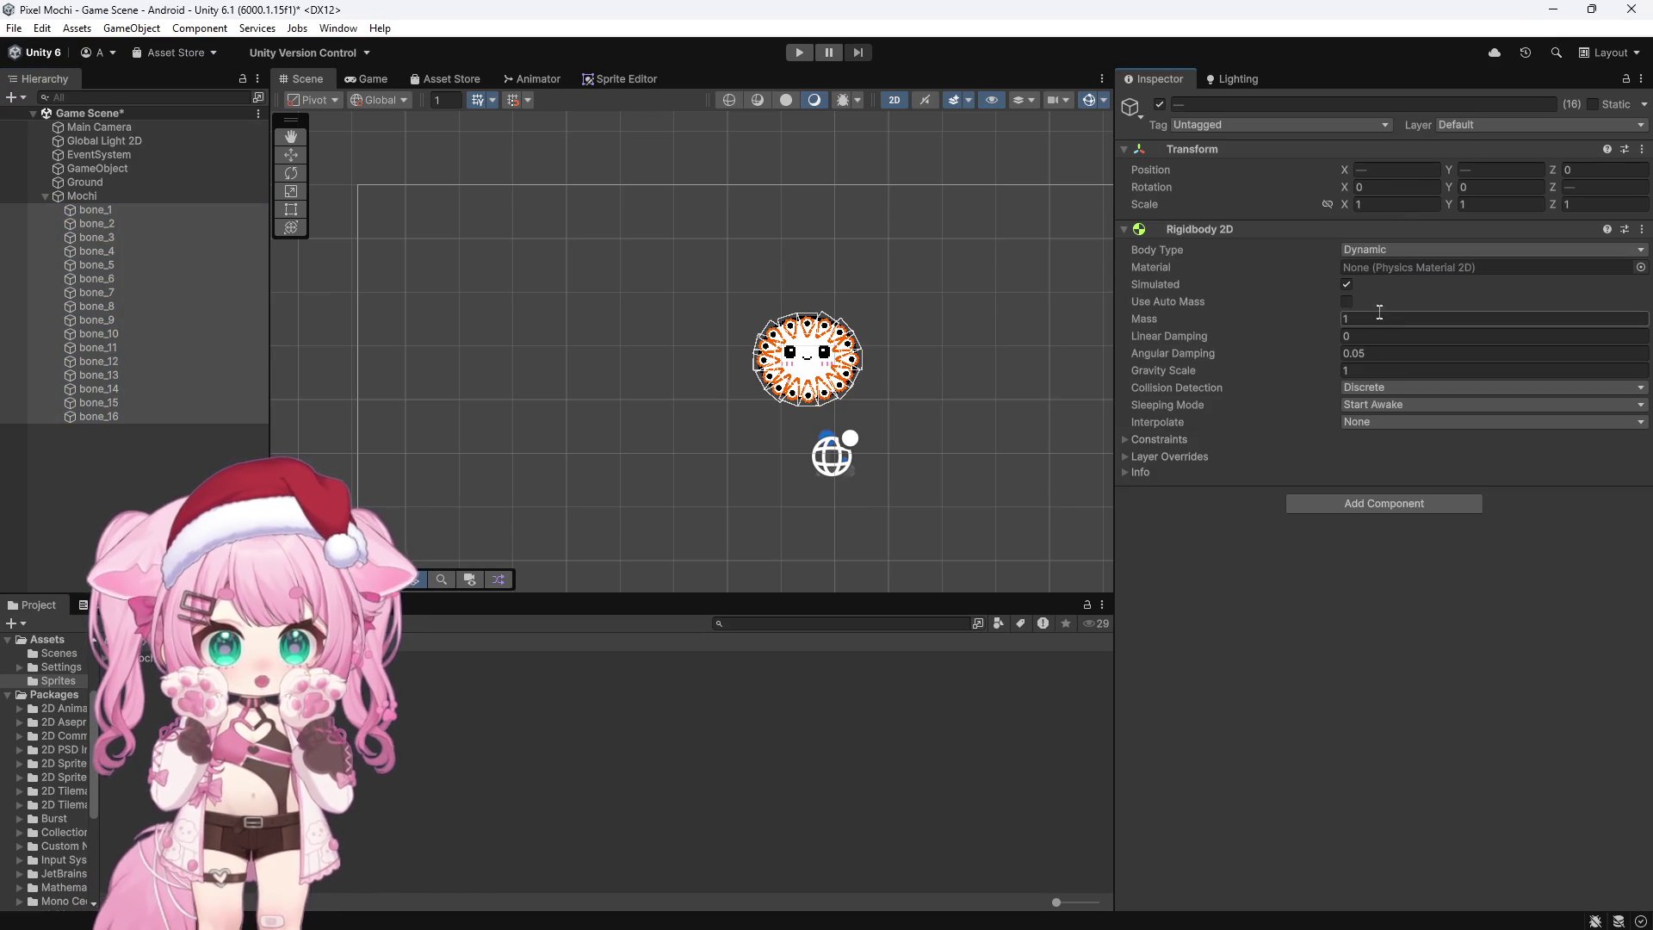
left_click(1371, 503)
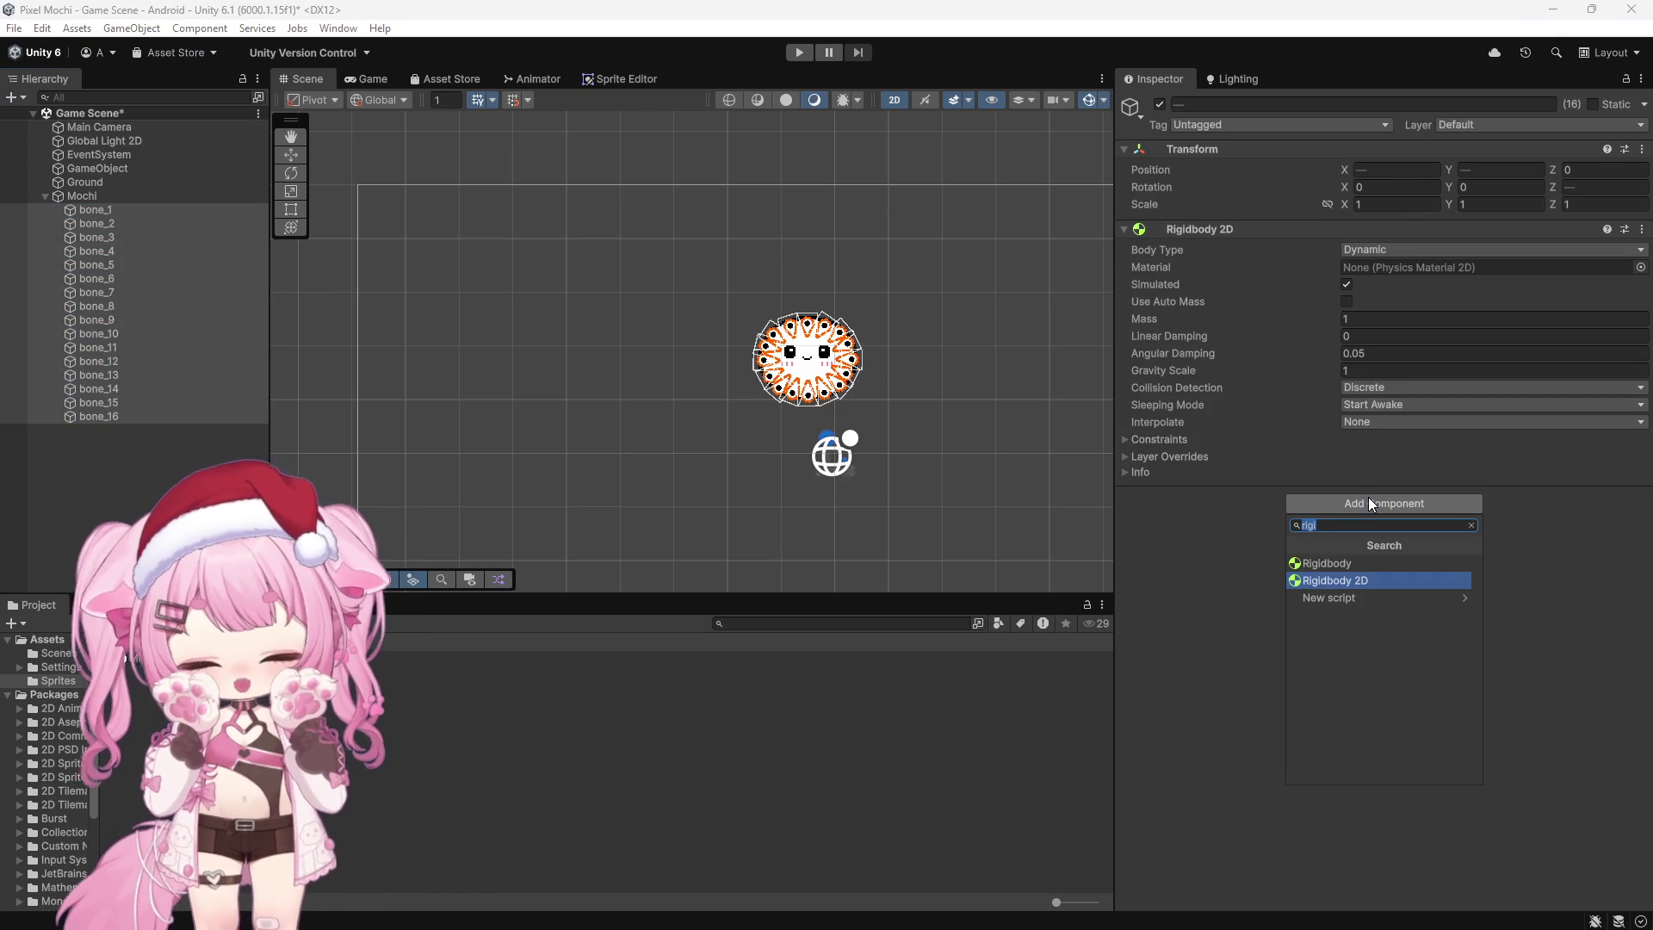
type("circle")
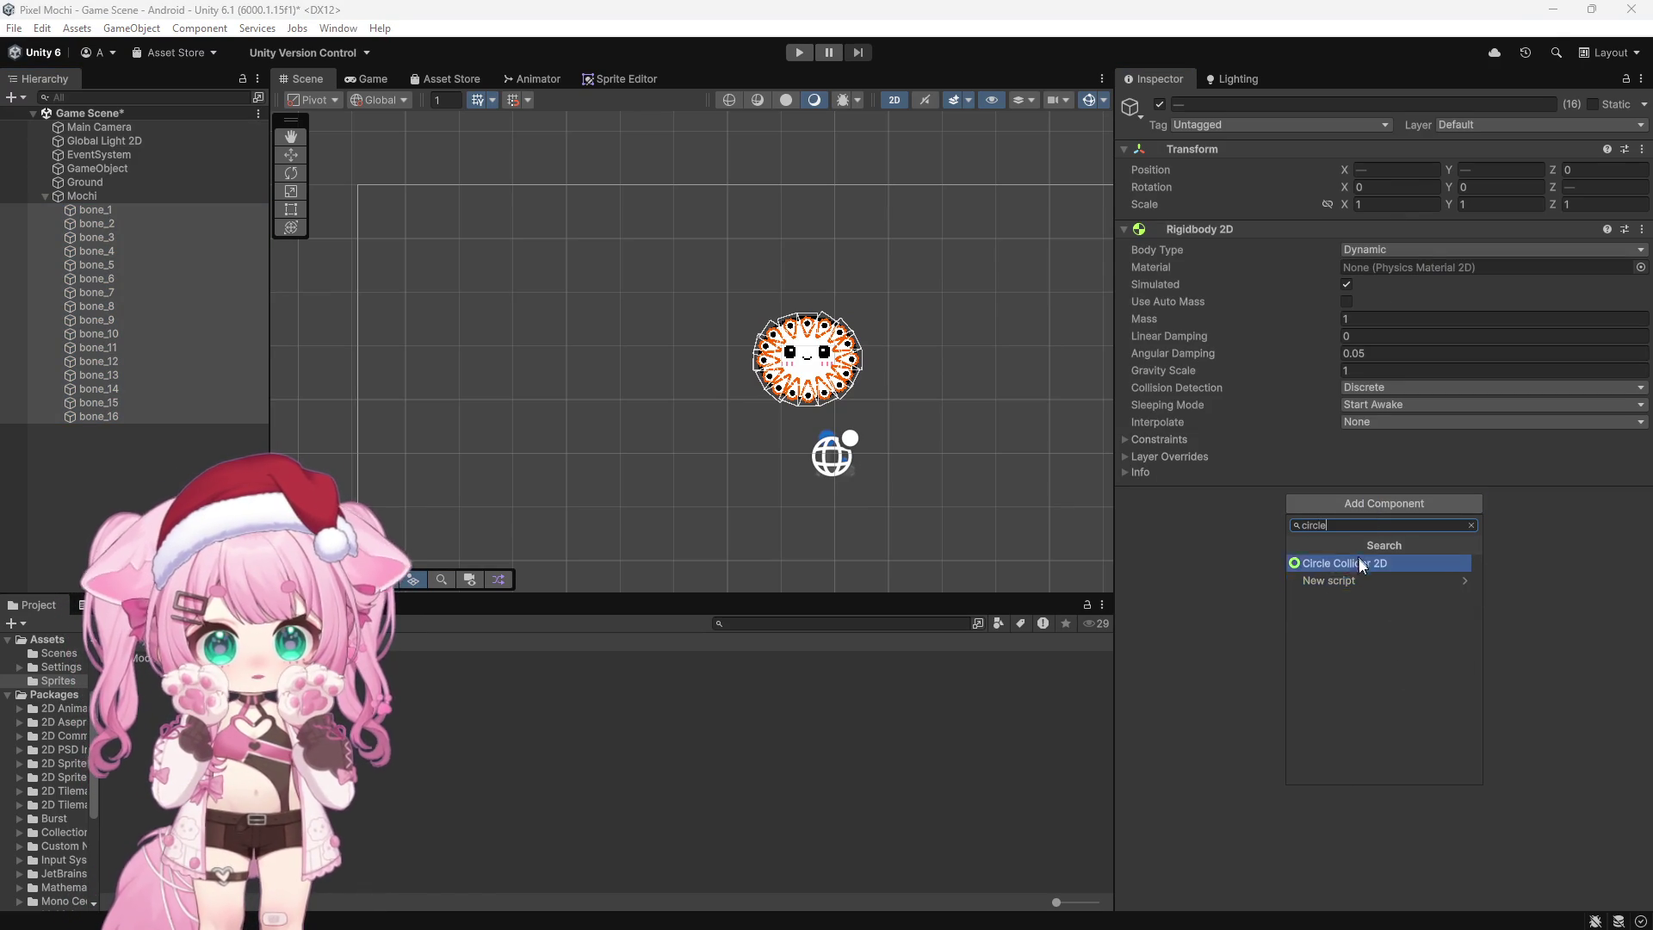
left_click(1360, 564)
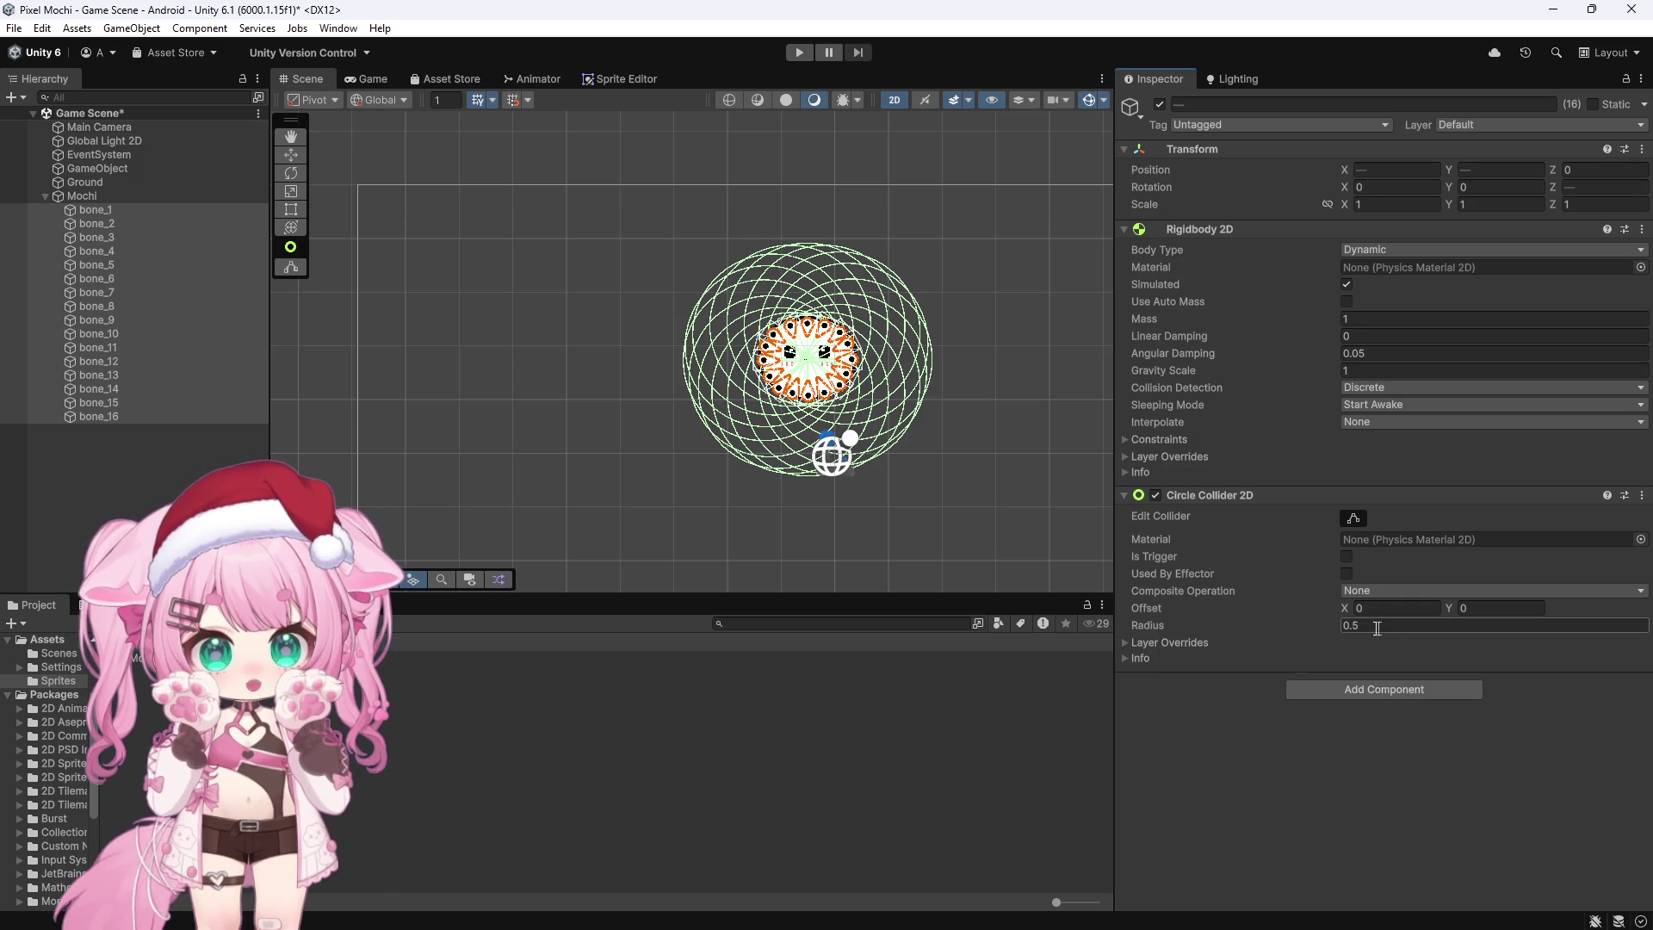
Step: Shrink the bones' Circle Collider 2D radius to 0.03 and deselect them
left_click_drag(1335, 626, 1318, 625)
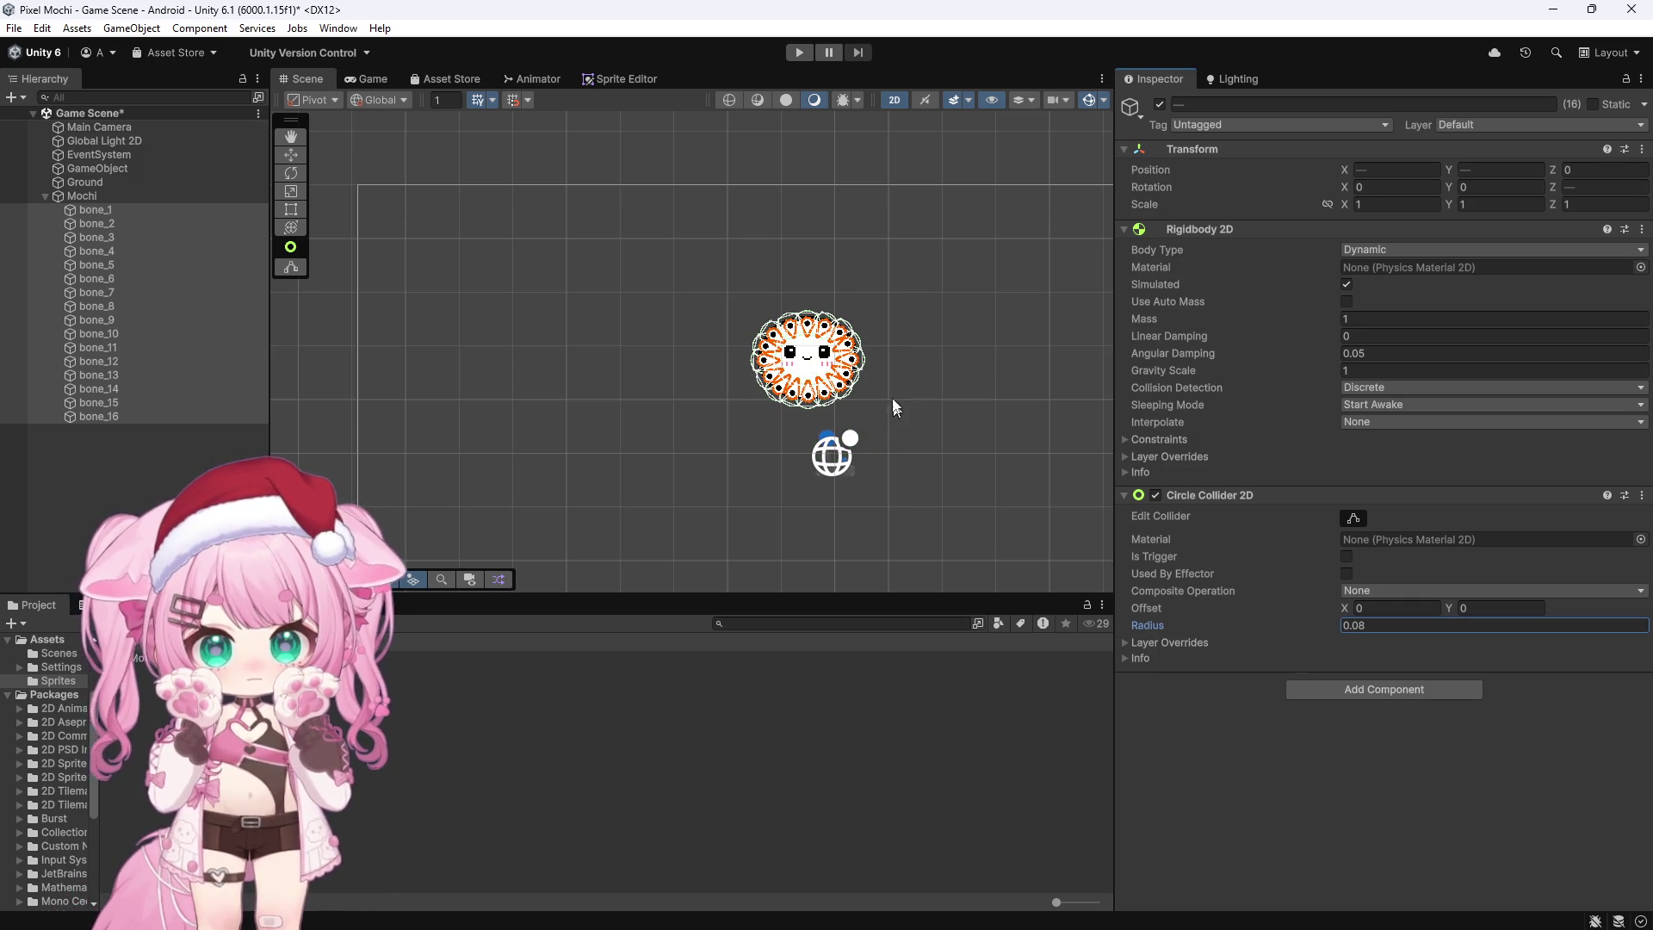
scroll(818, 359, "up", 6)
scroll(818, 360, "up", 3)
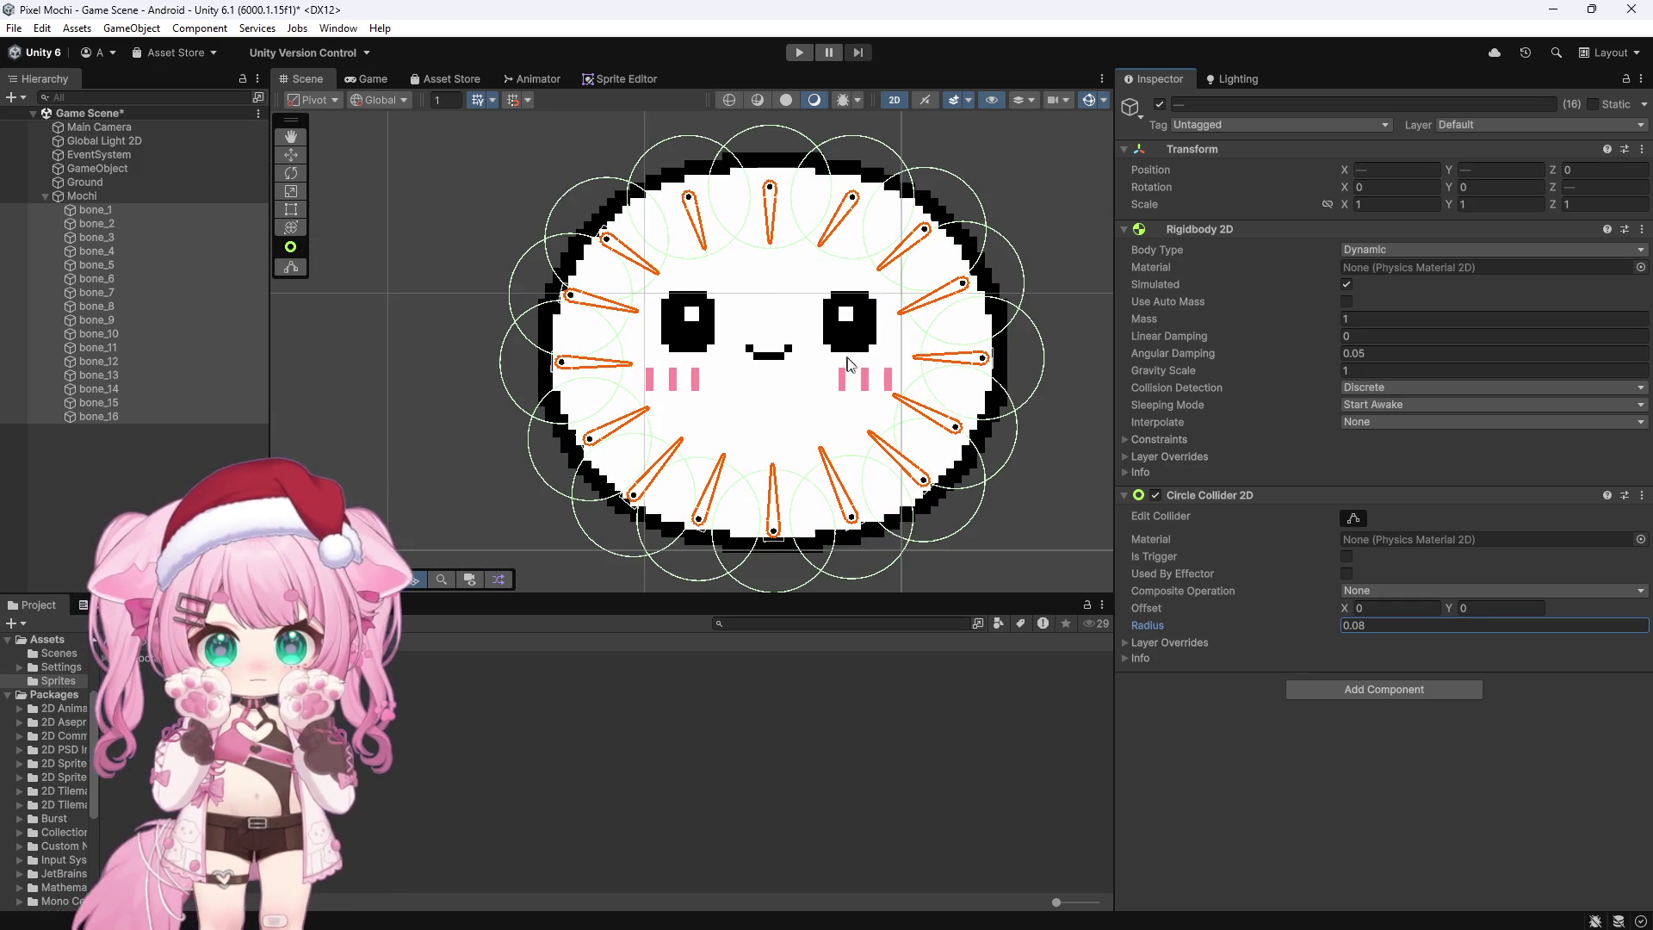
left_click_drag(1332, 623, 1330, 621)
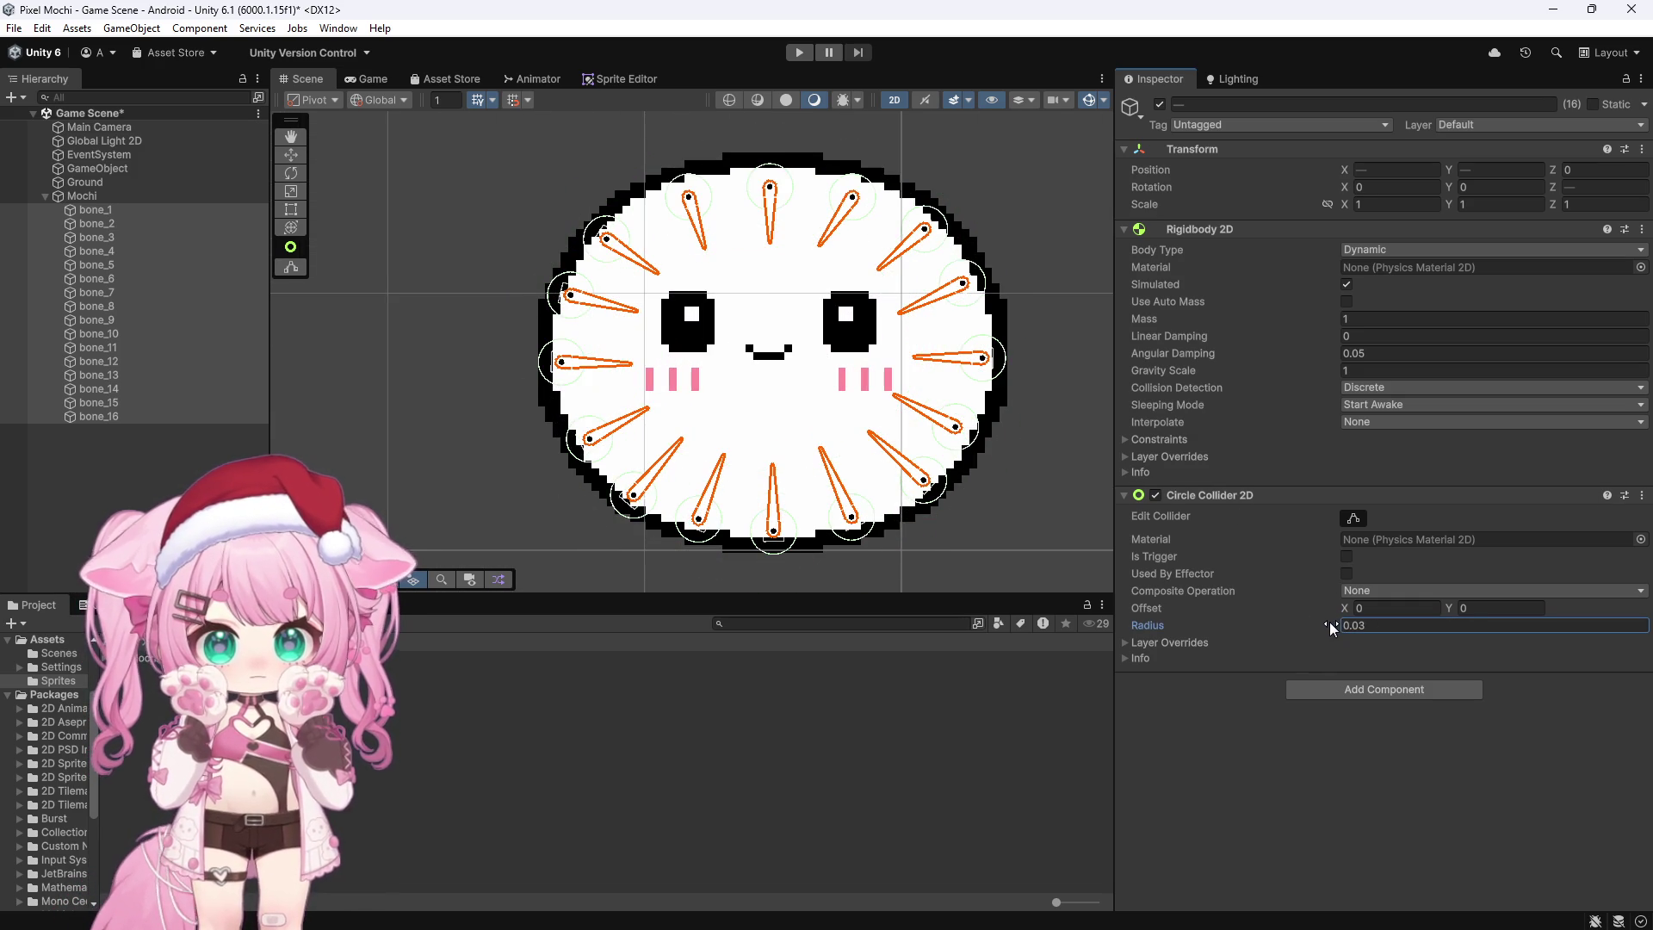
scroll(792, 298, "down", 5)
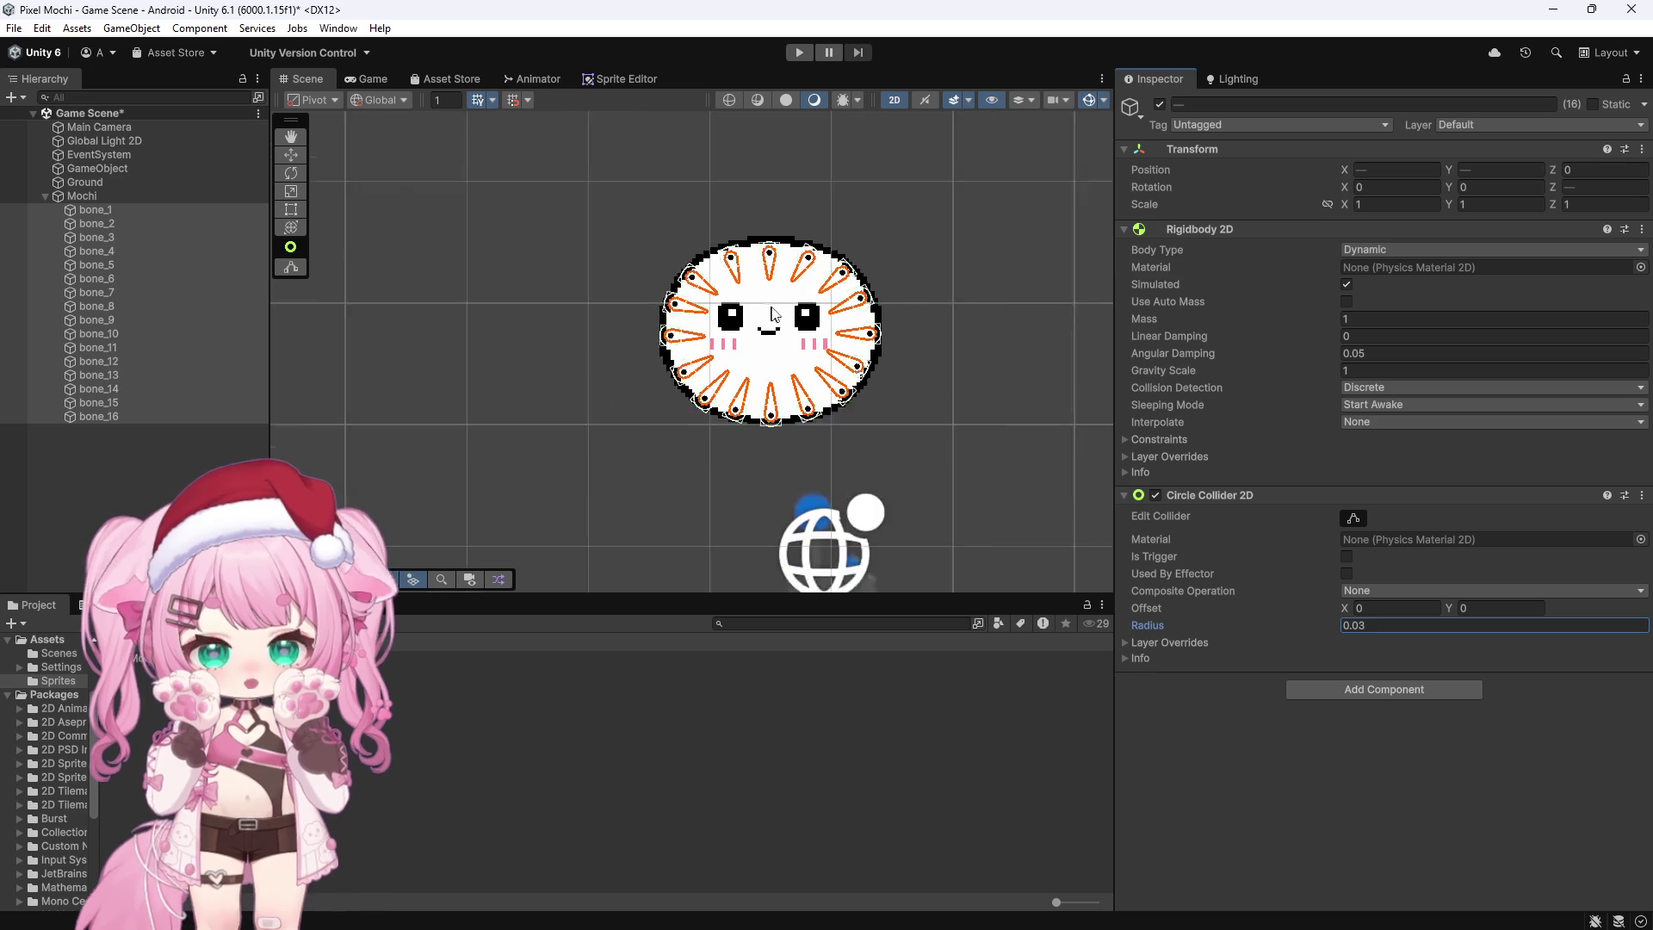
scroll(791, 298, "down", 3)
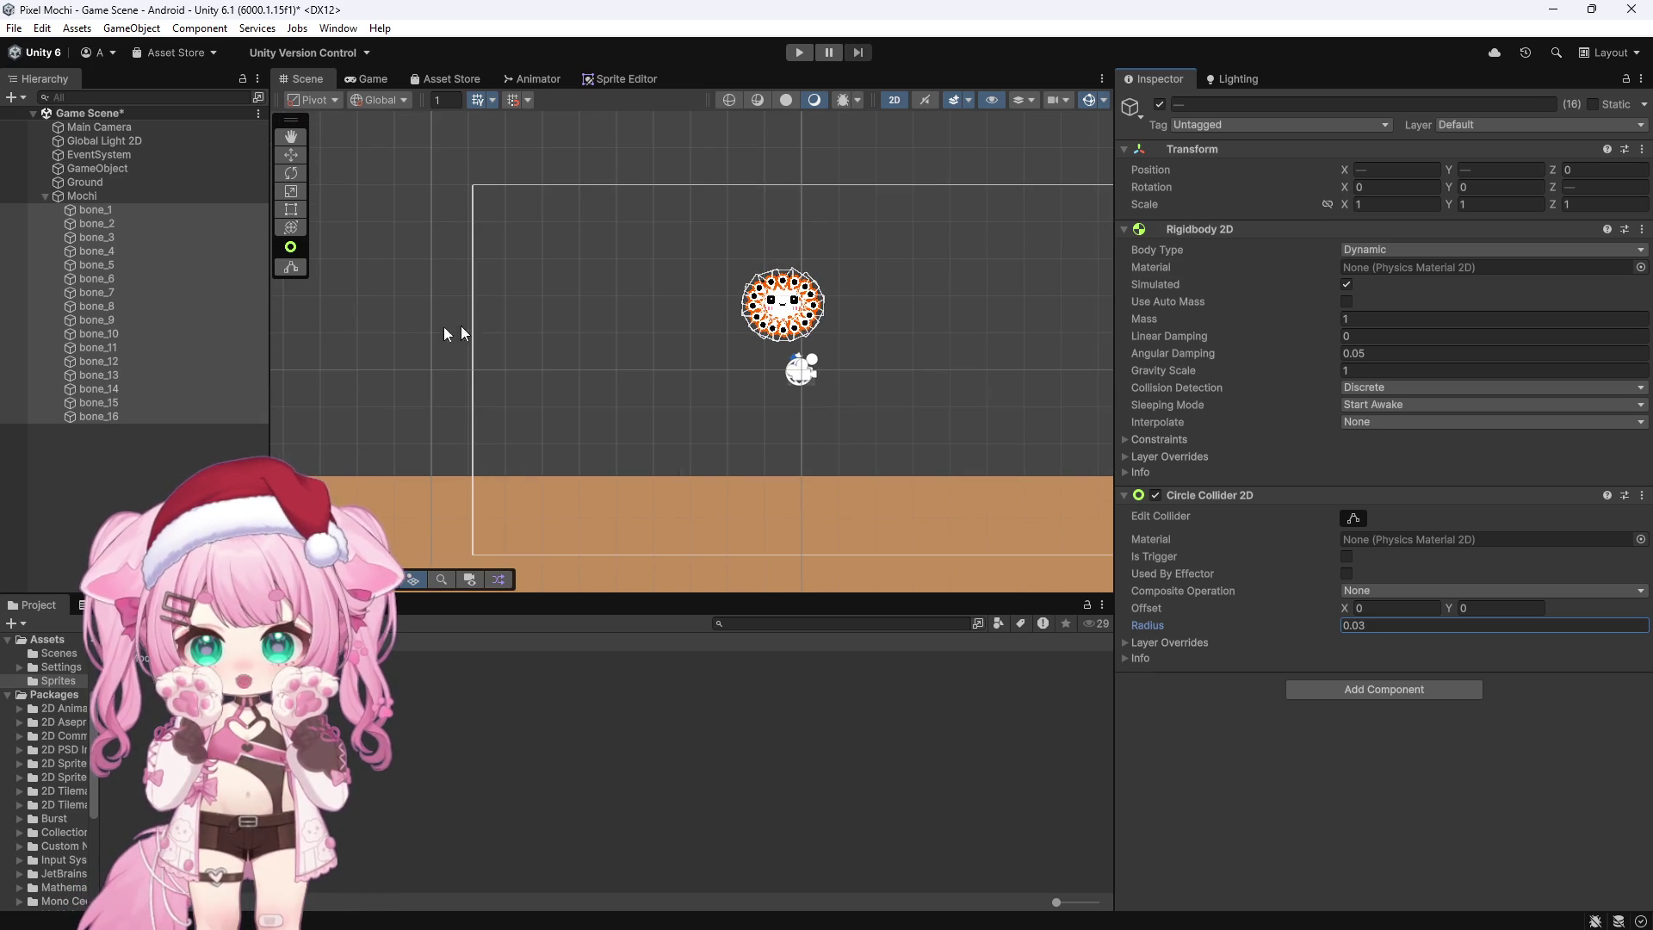
left_click(411, 310)
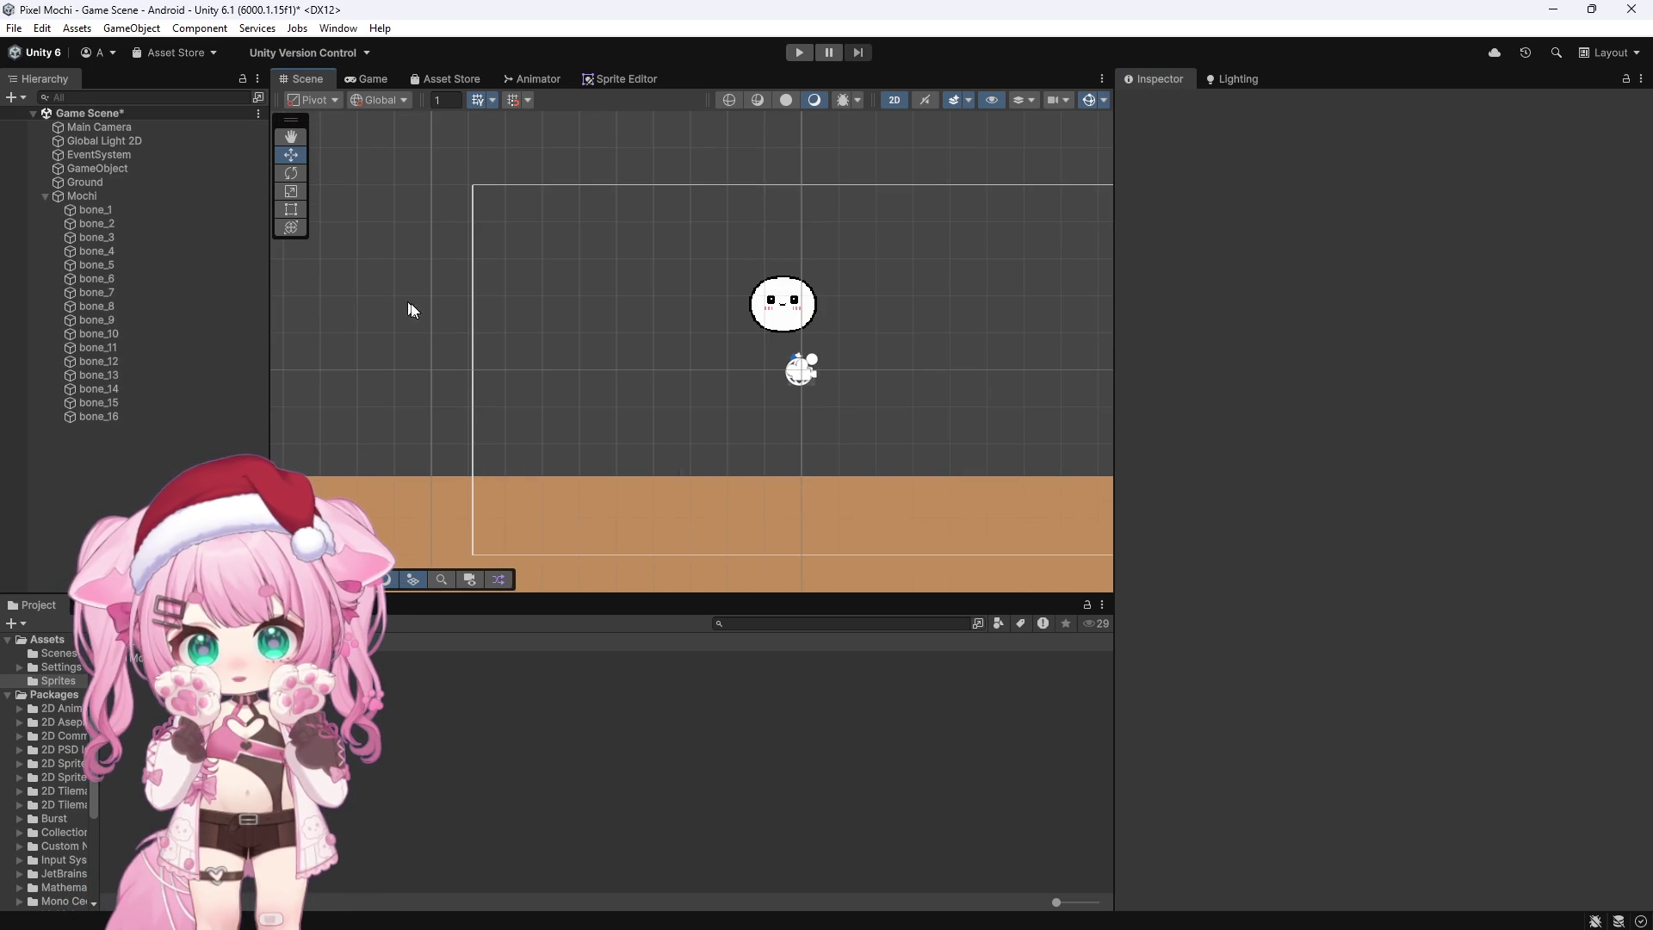
left_click(800, 53)
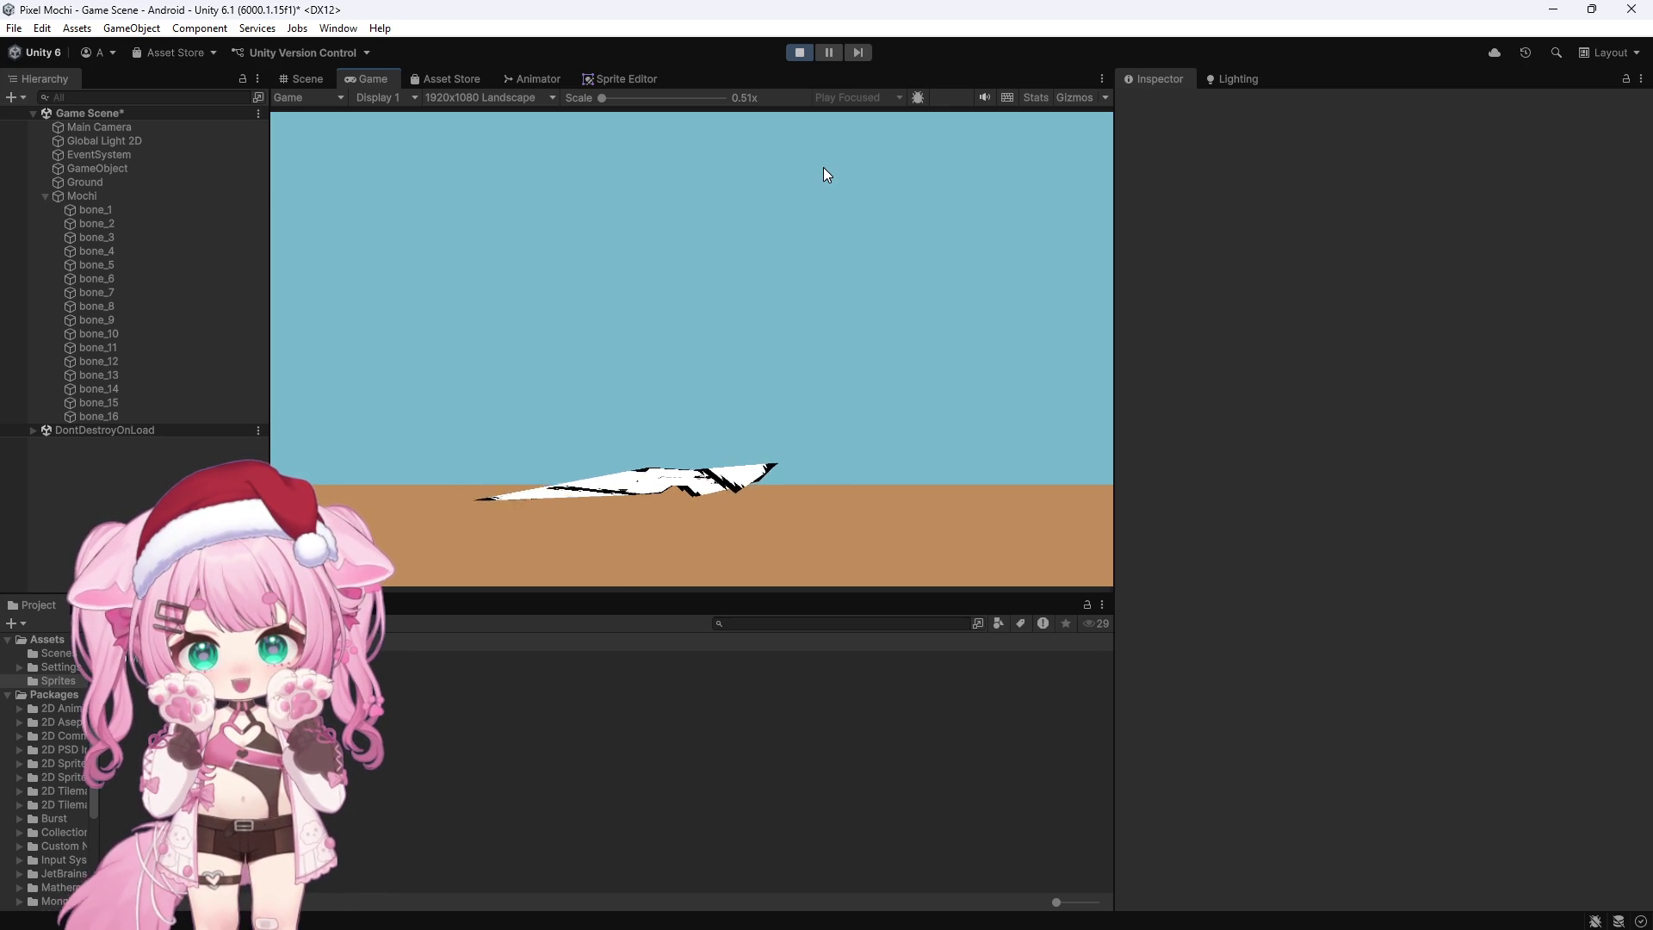
left_click(796, 54)
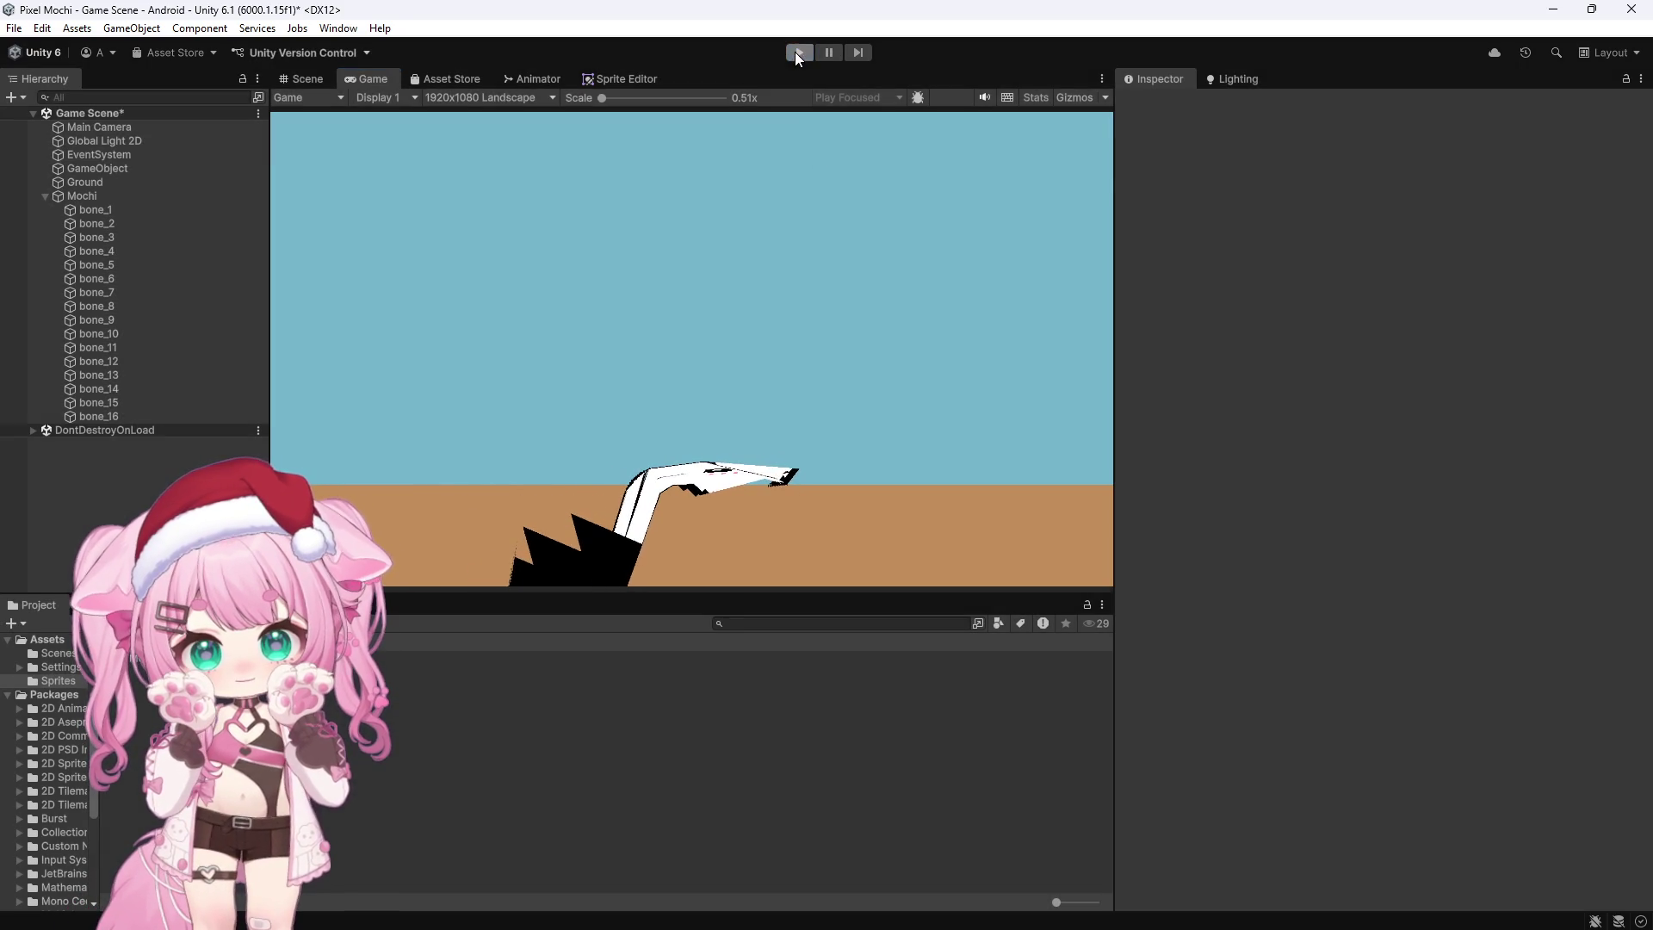
mouse_move(575, 925)
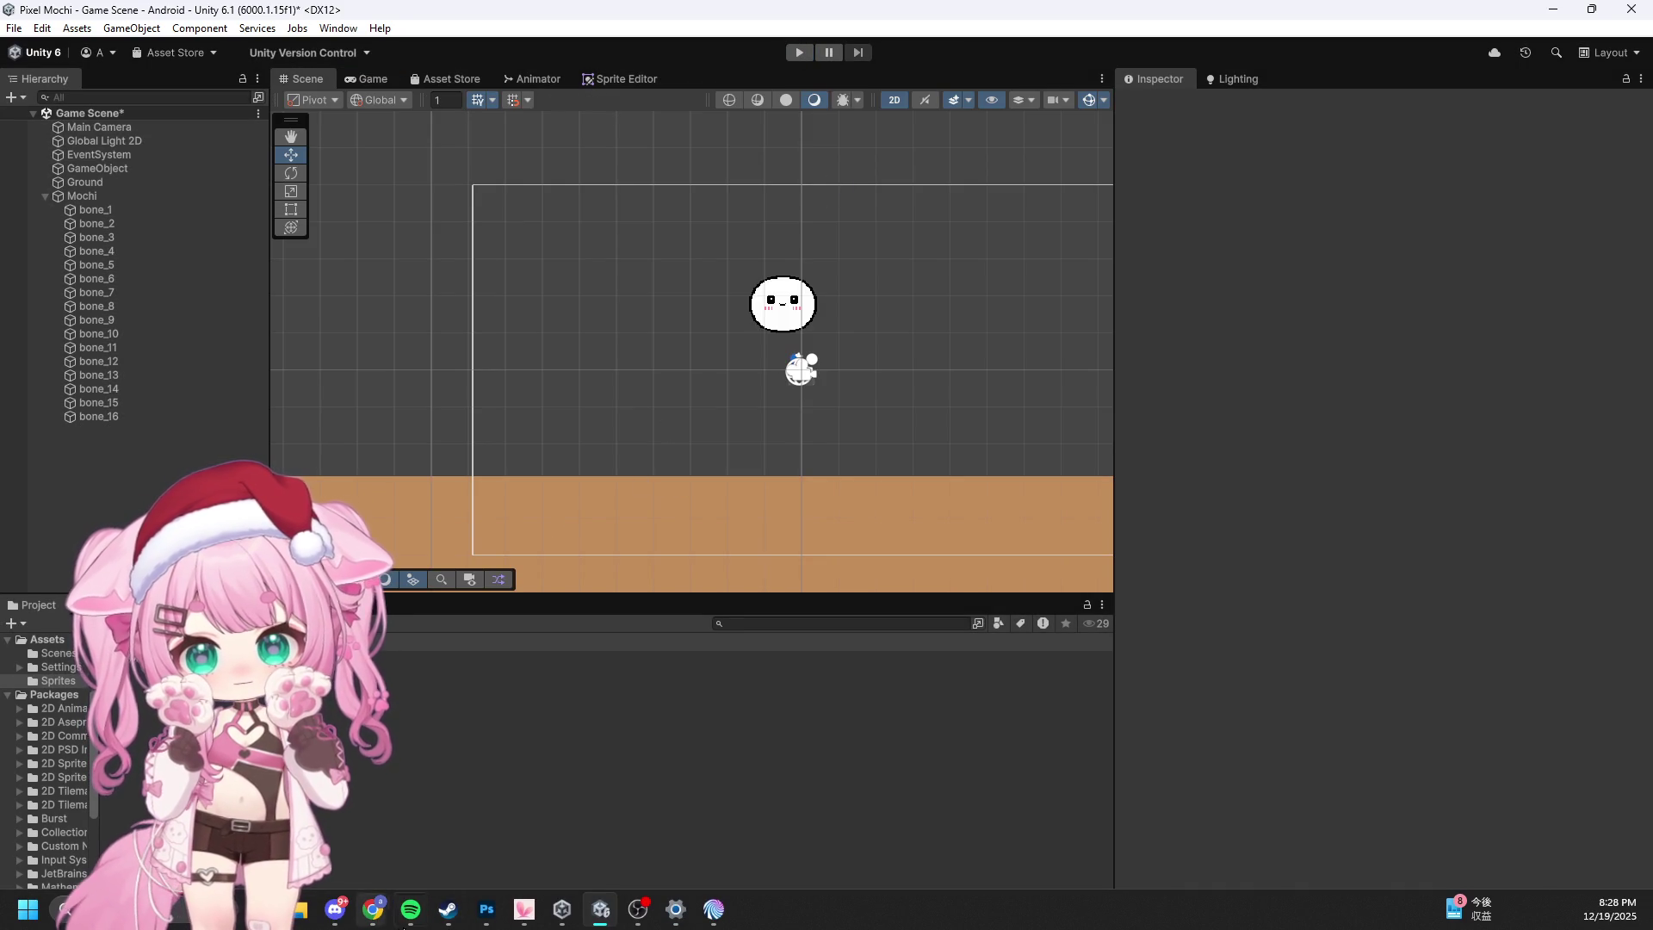
Step: Bring up the tutorial and seek back to the component search step
mouse_move(373, 908)
left_click(447, 766)
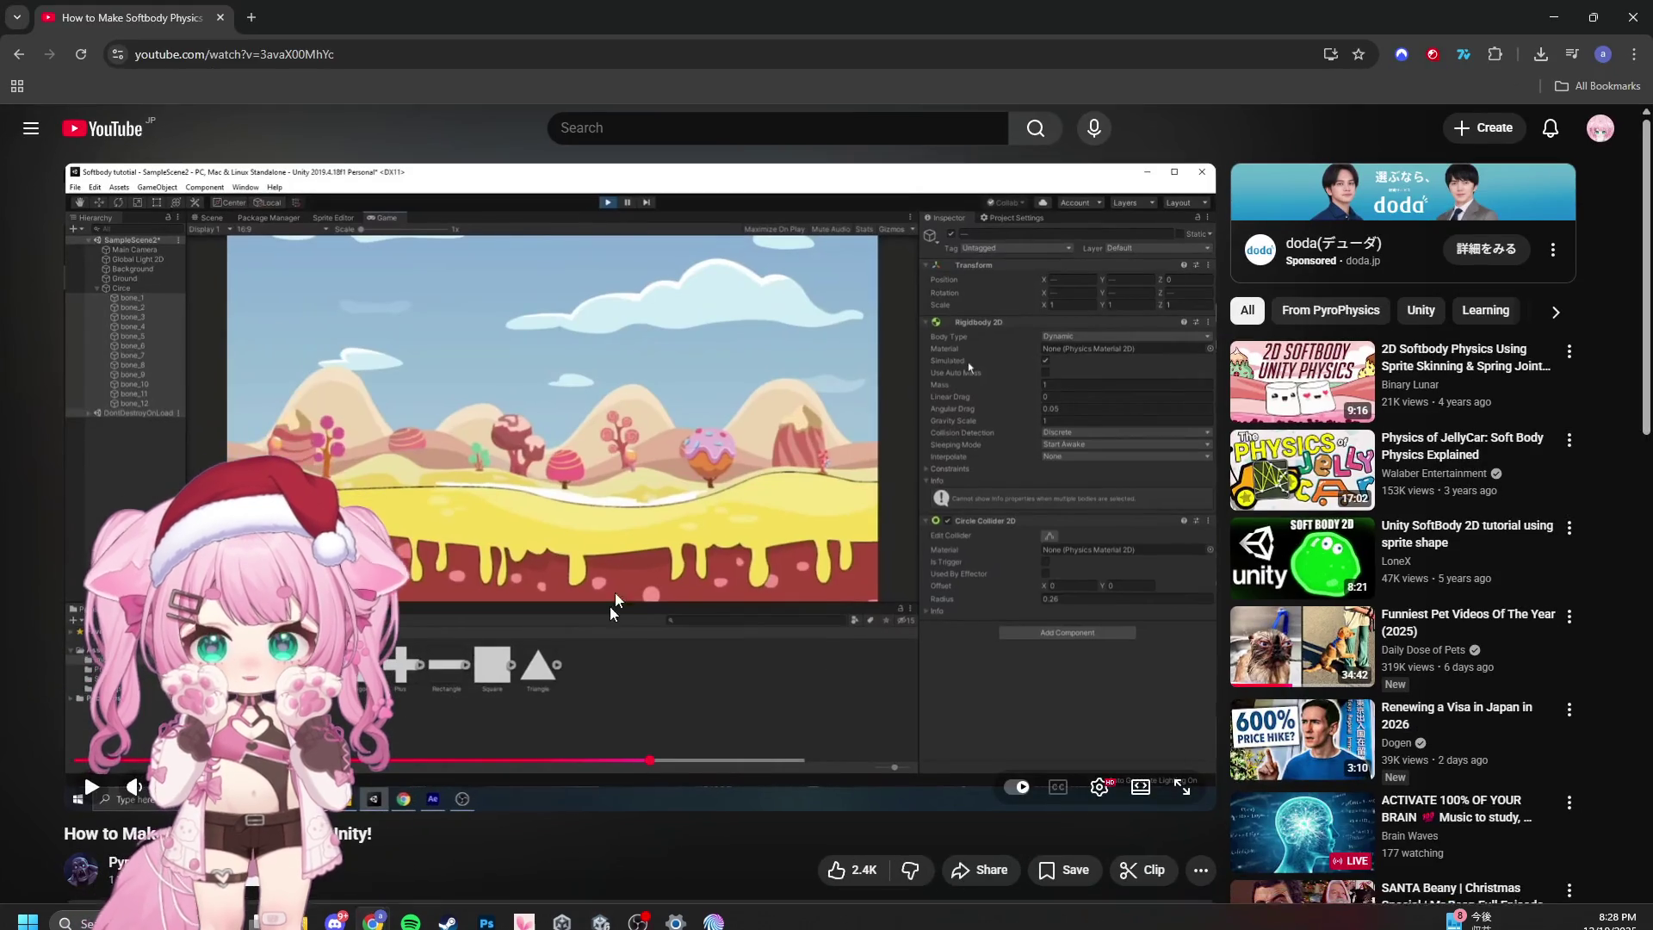
left_click(646, 455)
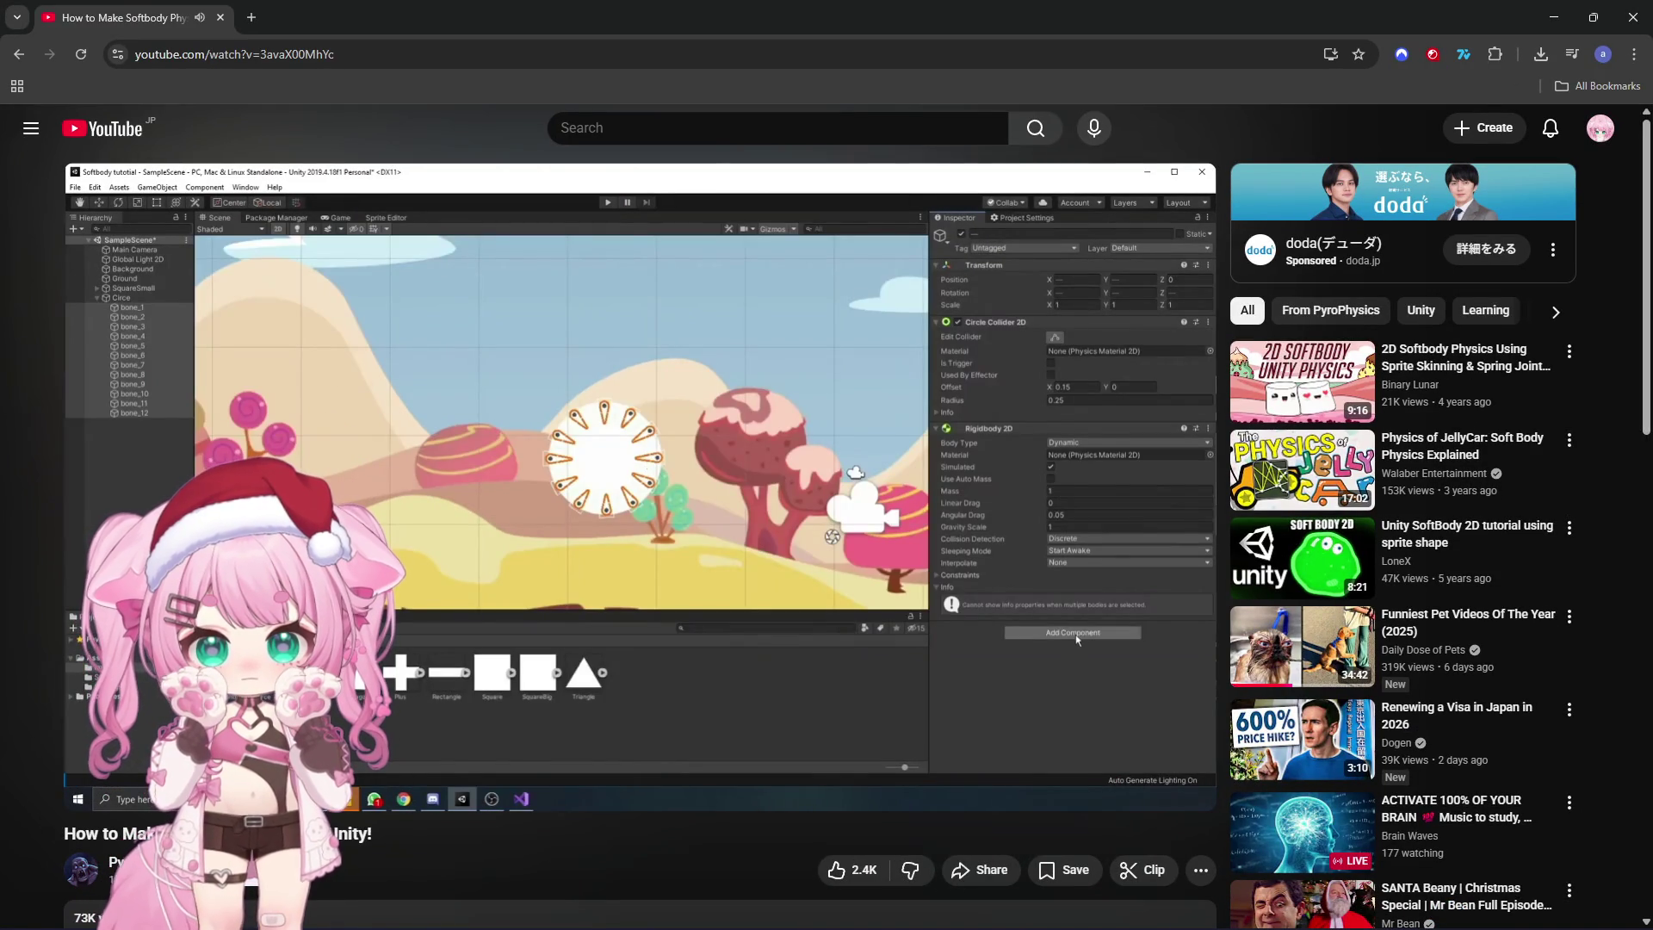
mouse_move(643, 453)
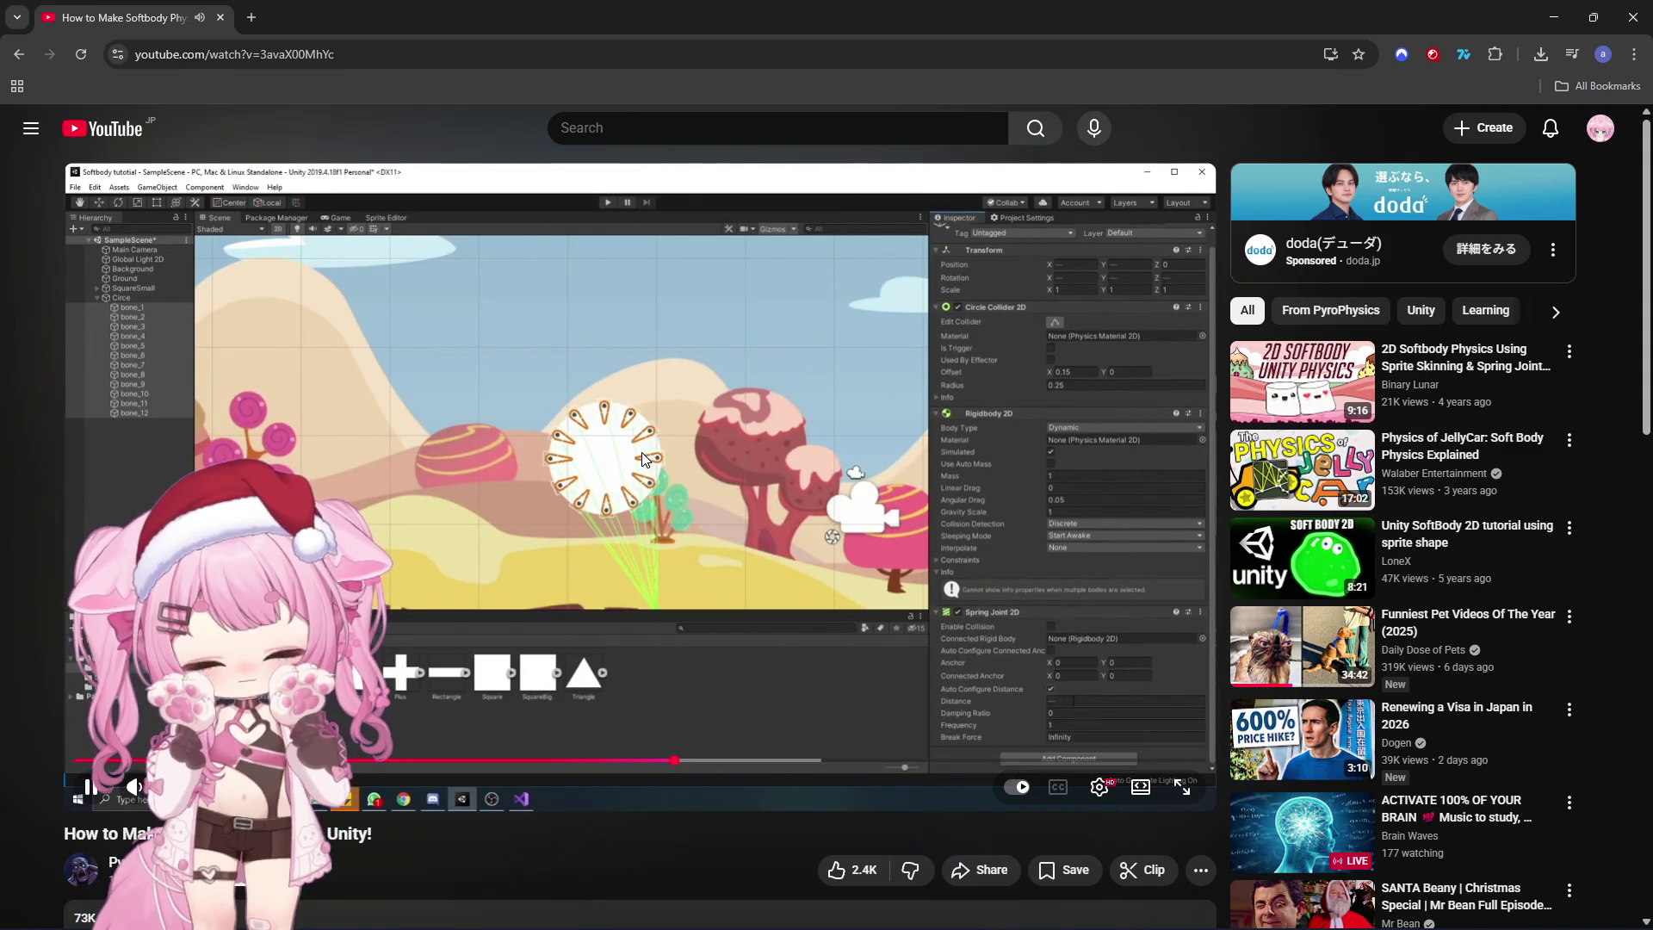
left_click(642, 452)
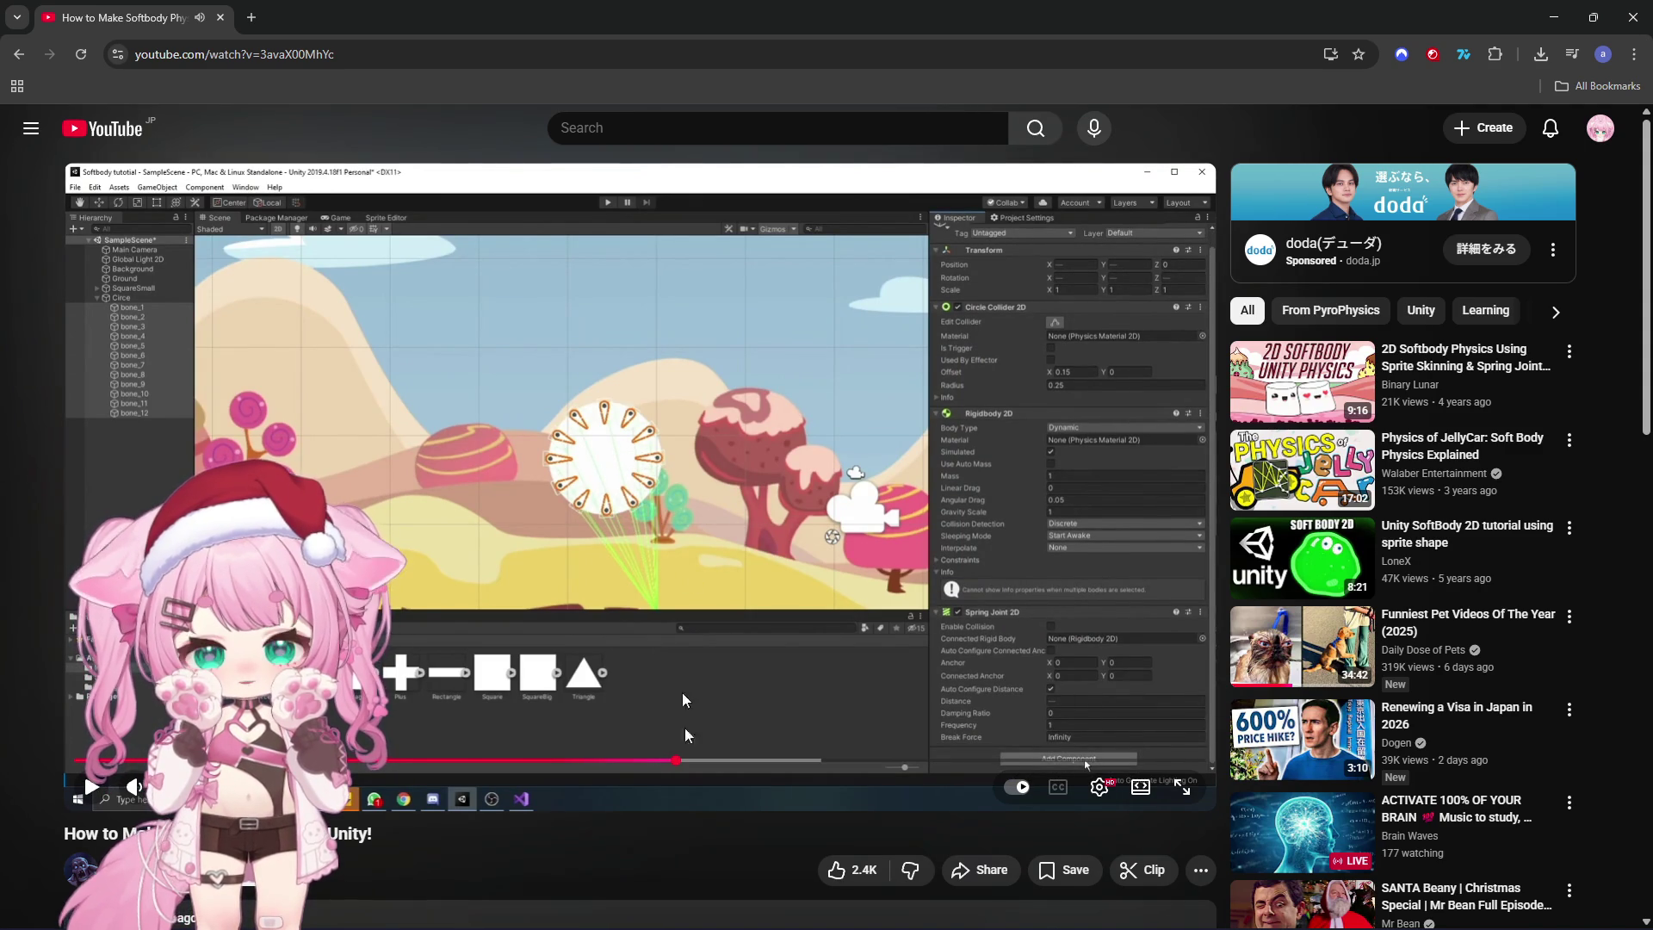
left_click_drag(676, 759, 669, 759)
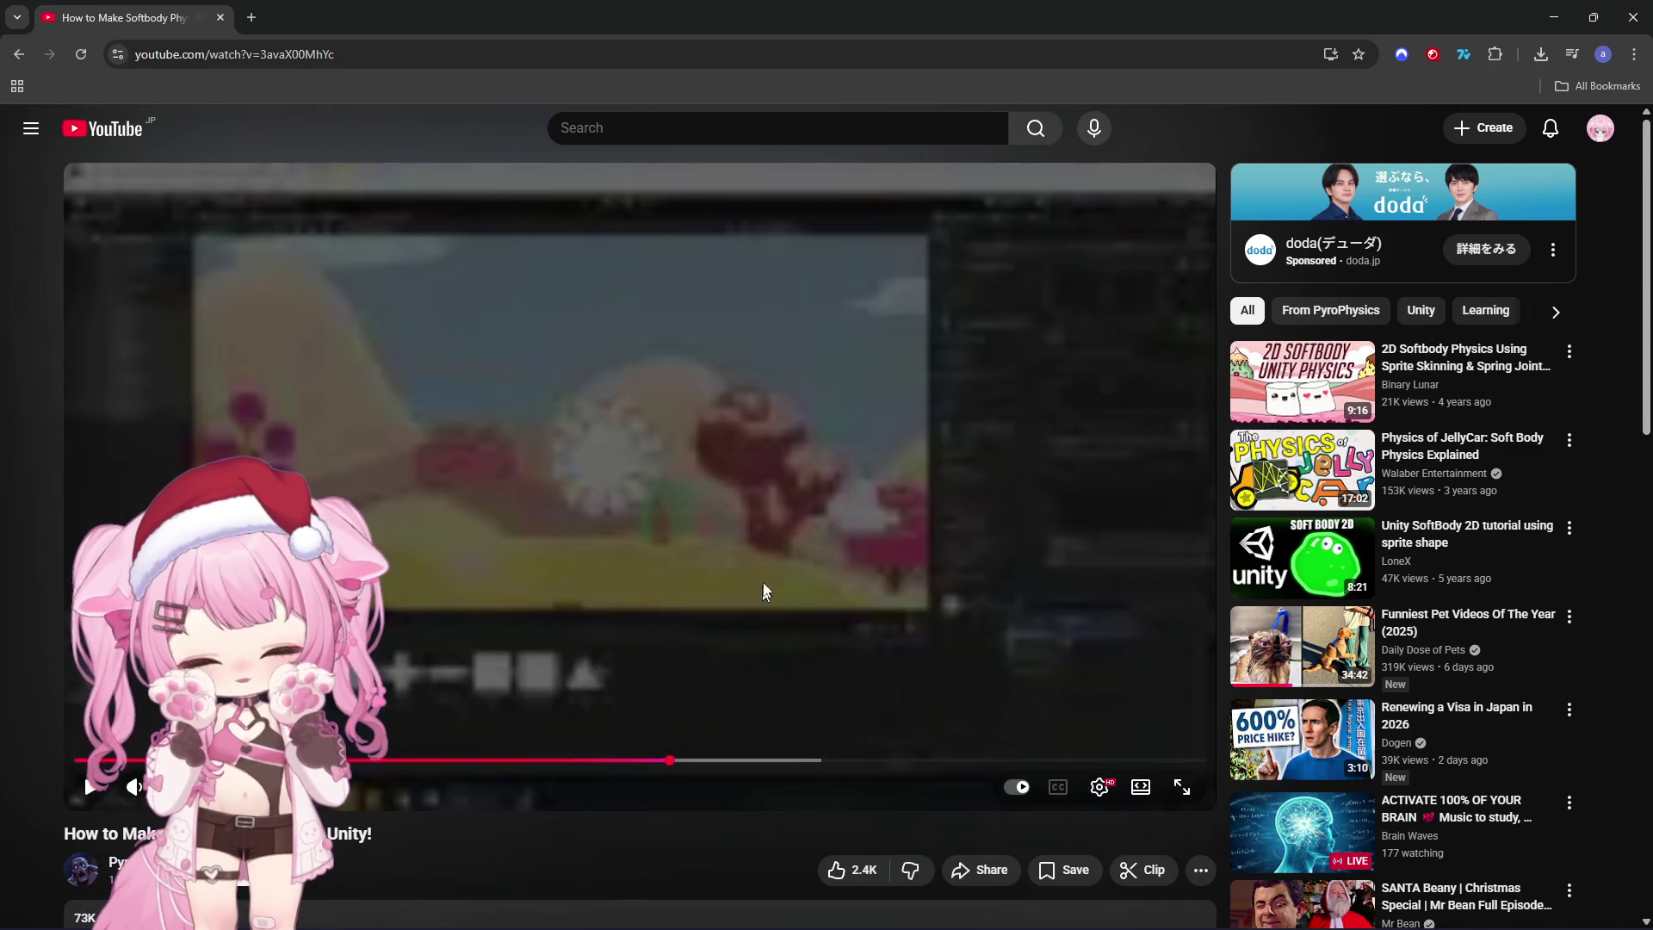
left_click_drag(759, 612, 759, 612)
left_click_drag(635, 775, 659, 762)
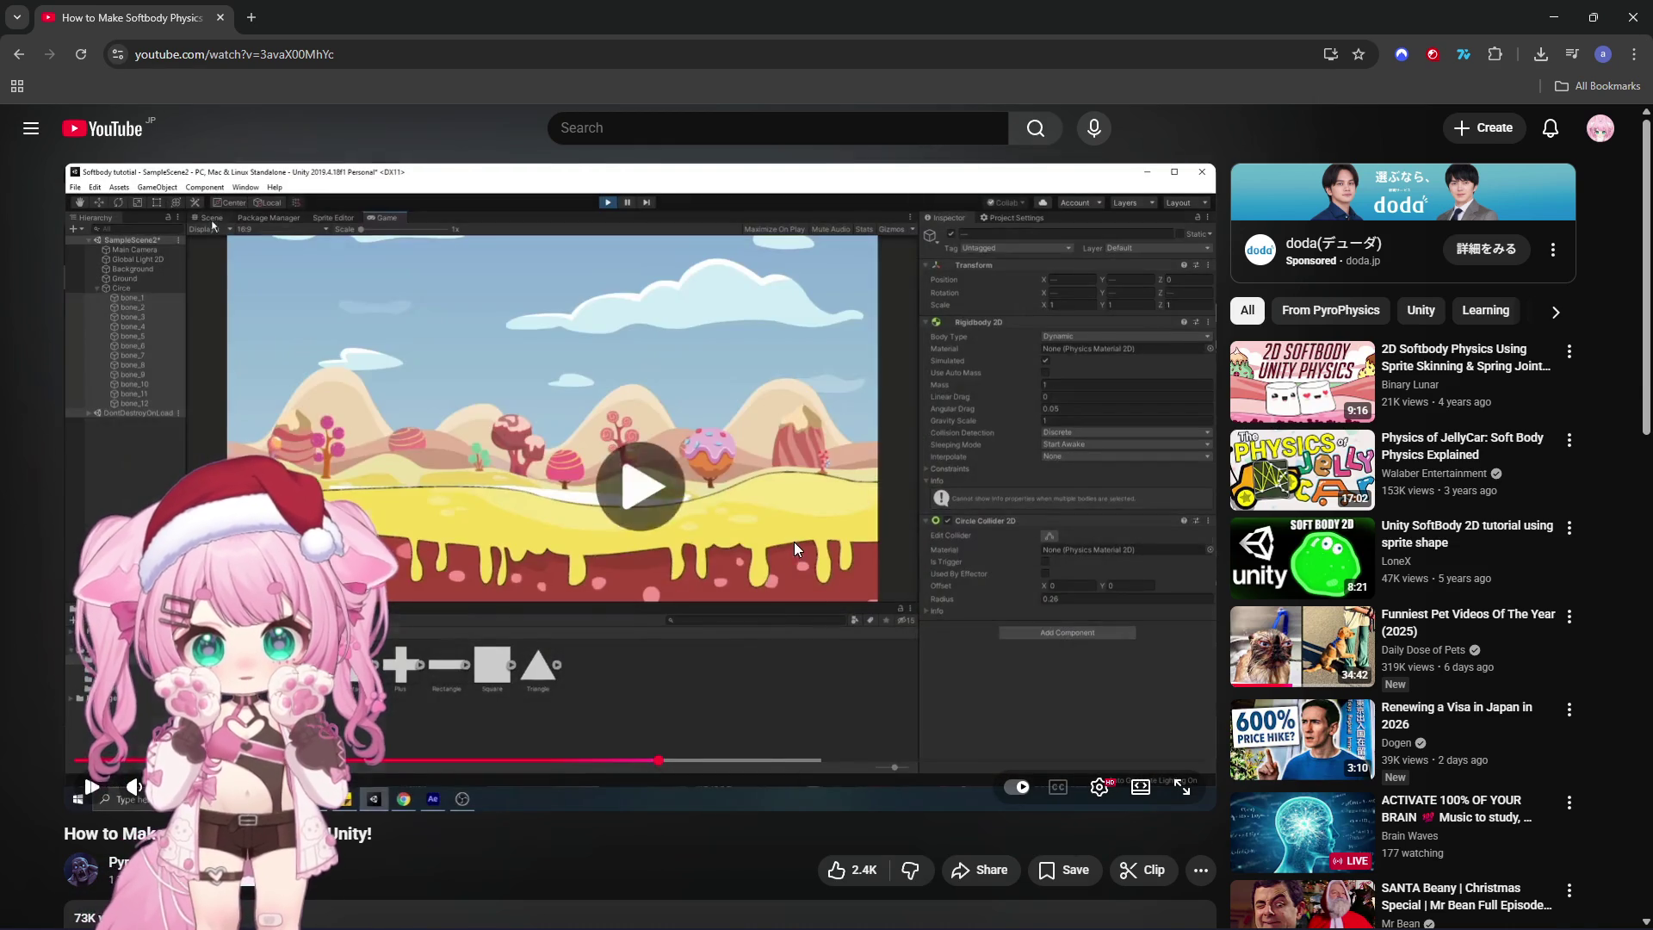
left_click(794, 542)
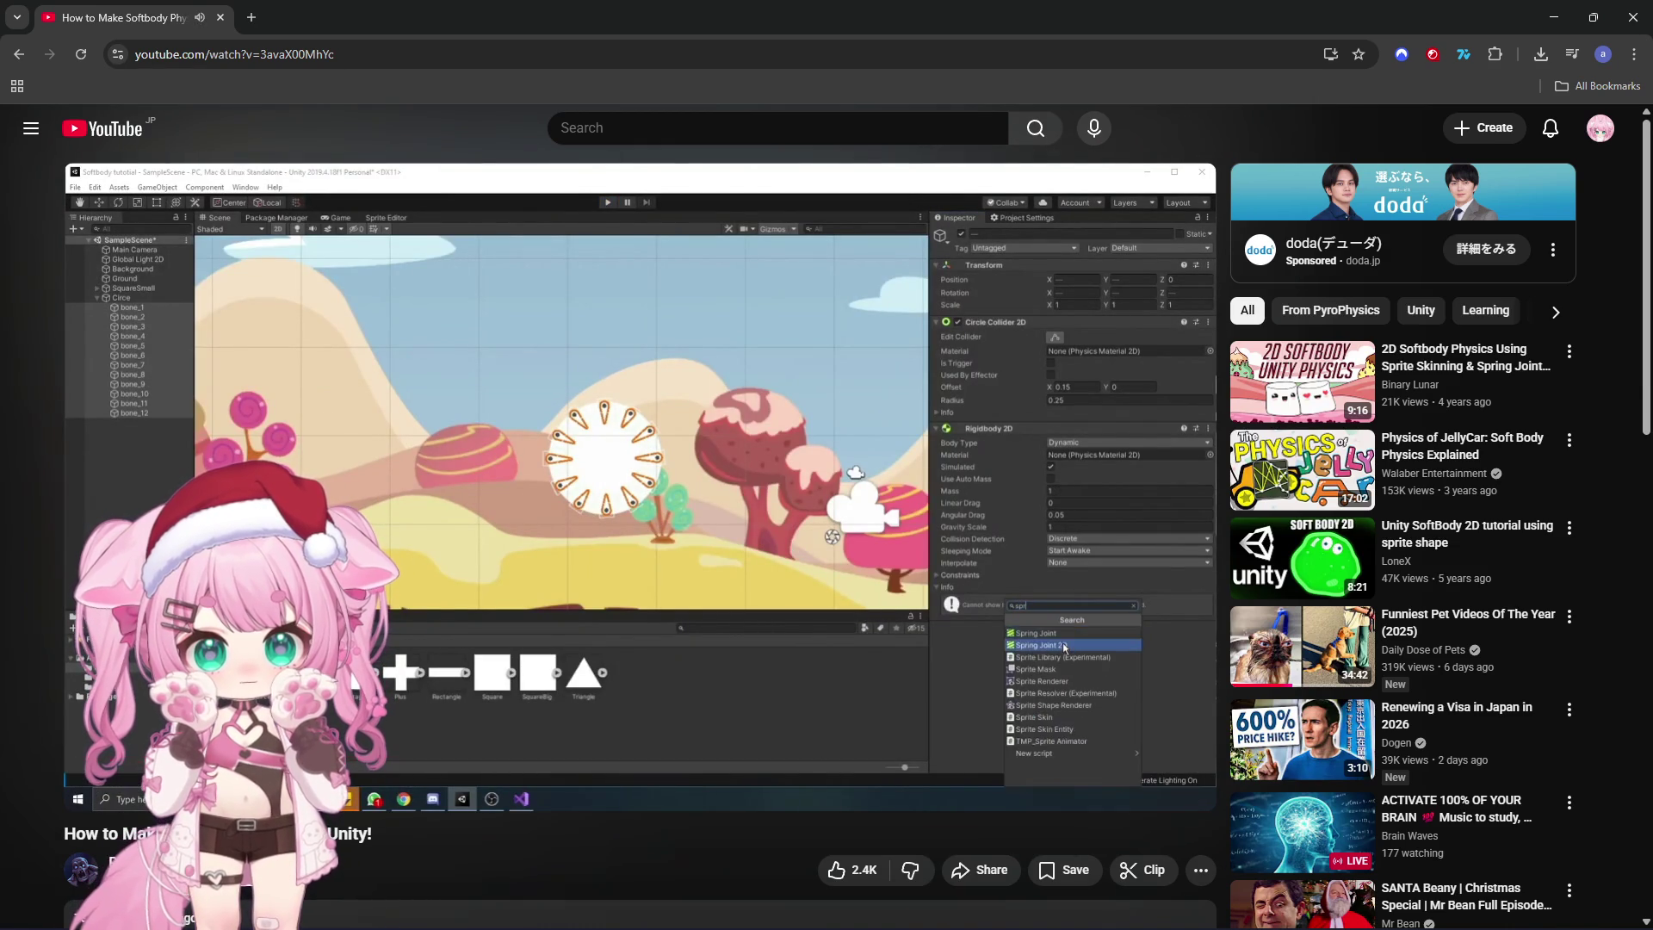
left_click(794, 540)
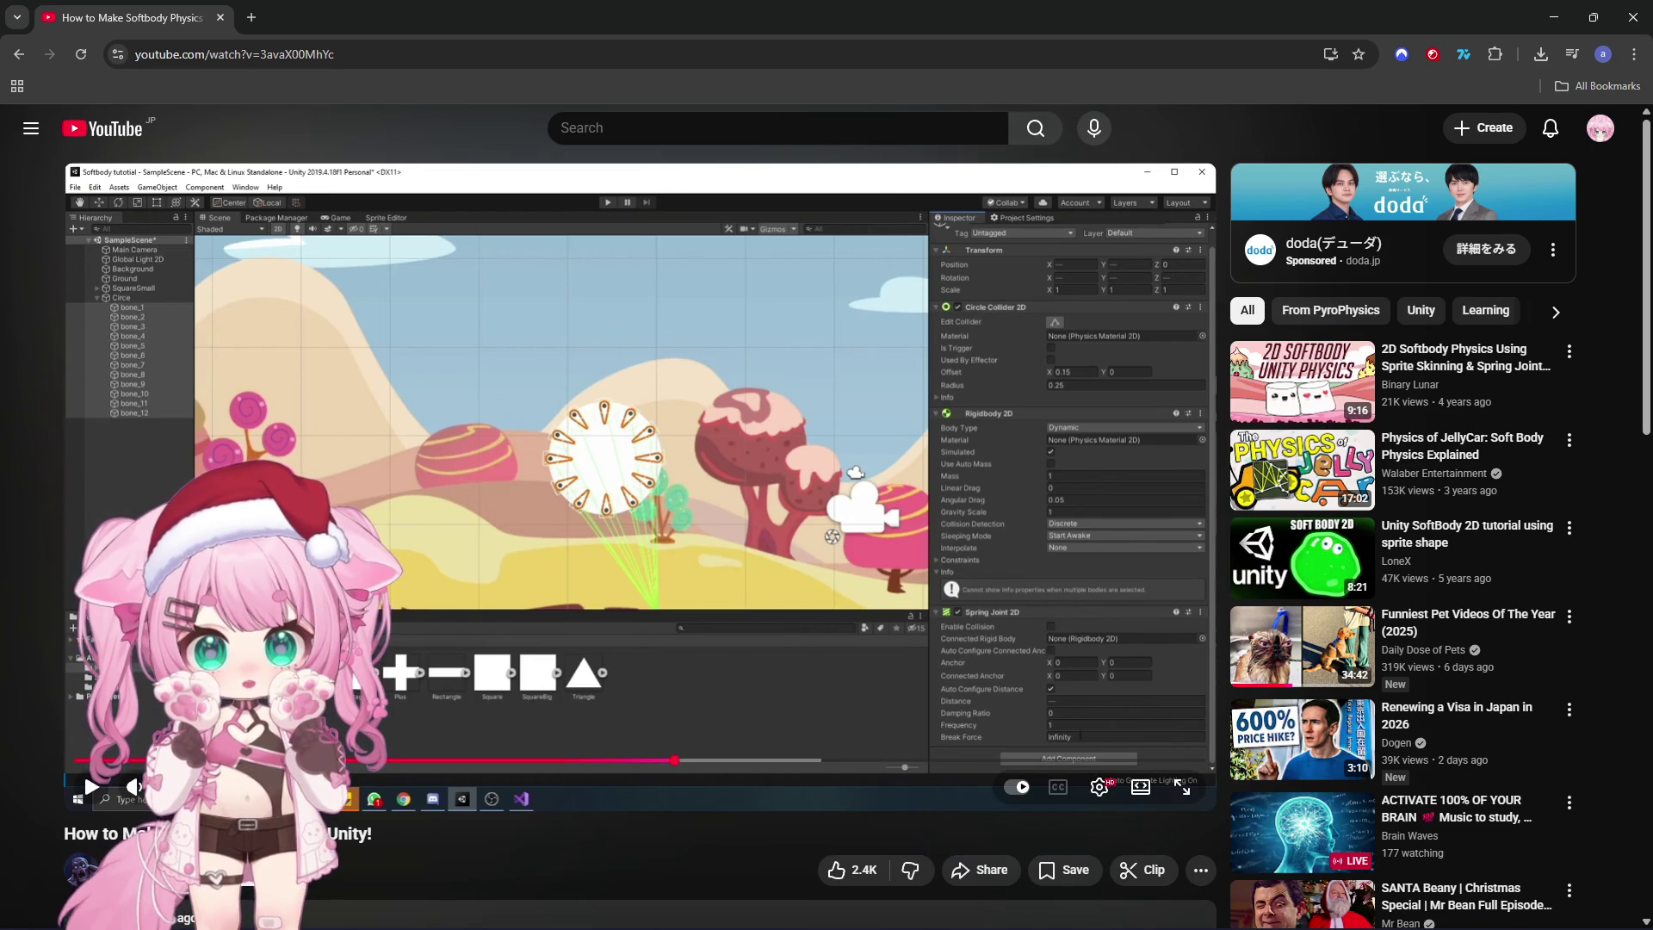
Step: Watch Spring Joint 2D being added, skip to the 3:19 spring settings, then return to Unity
left_click(629, 465)
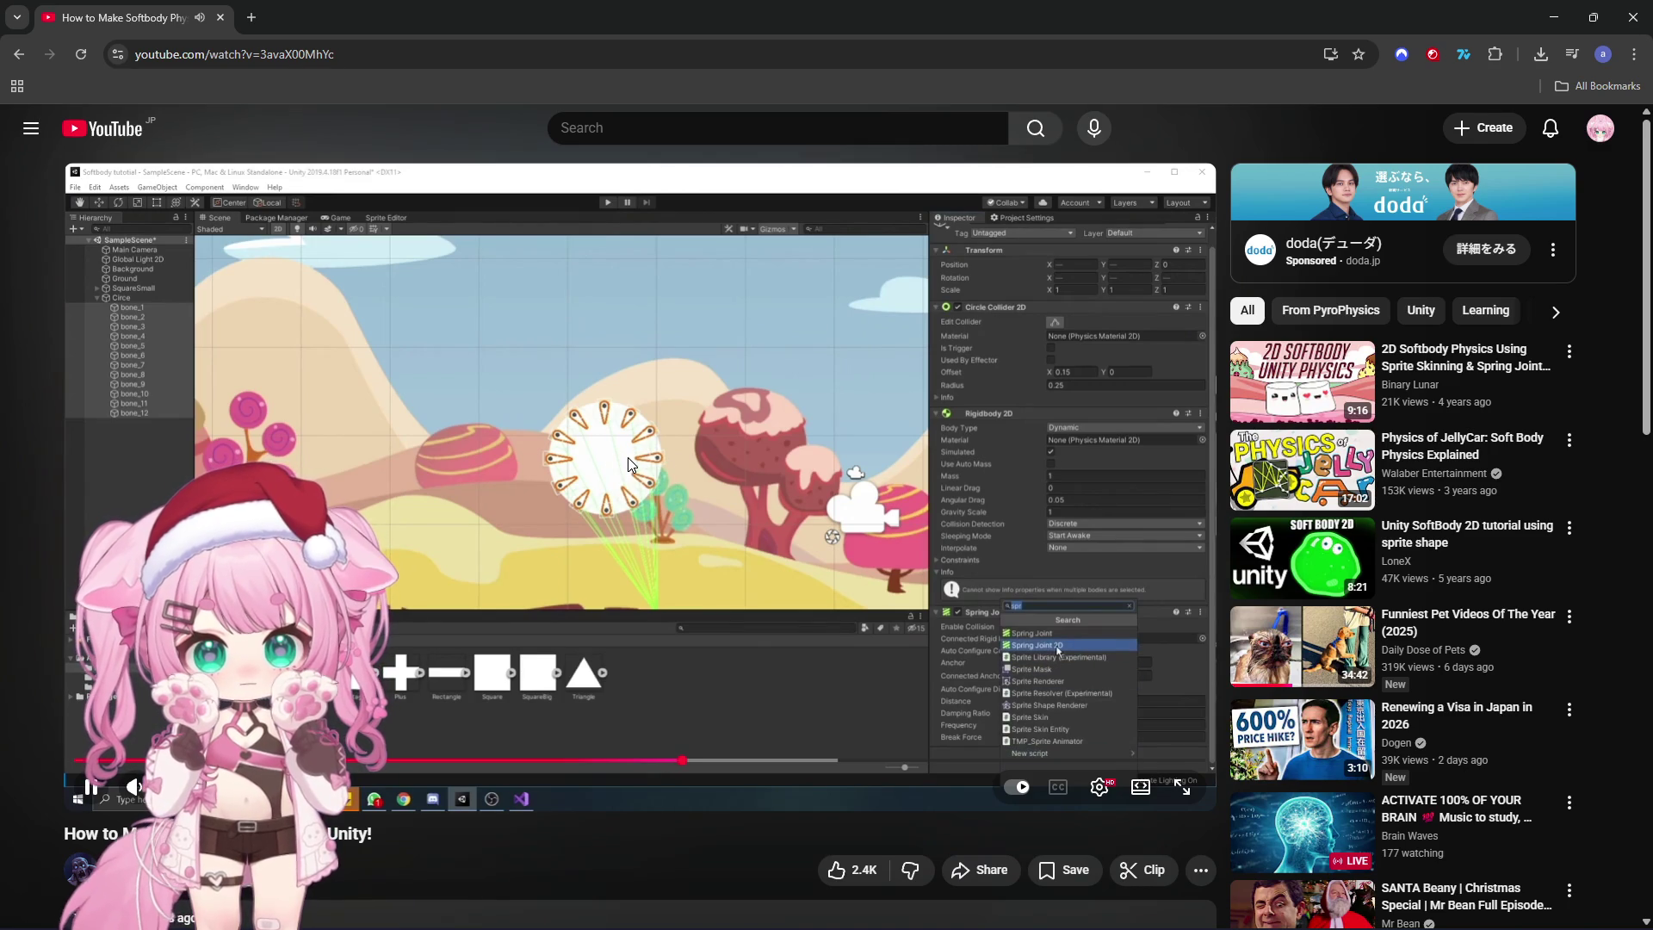
left_click(628, 453)
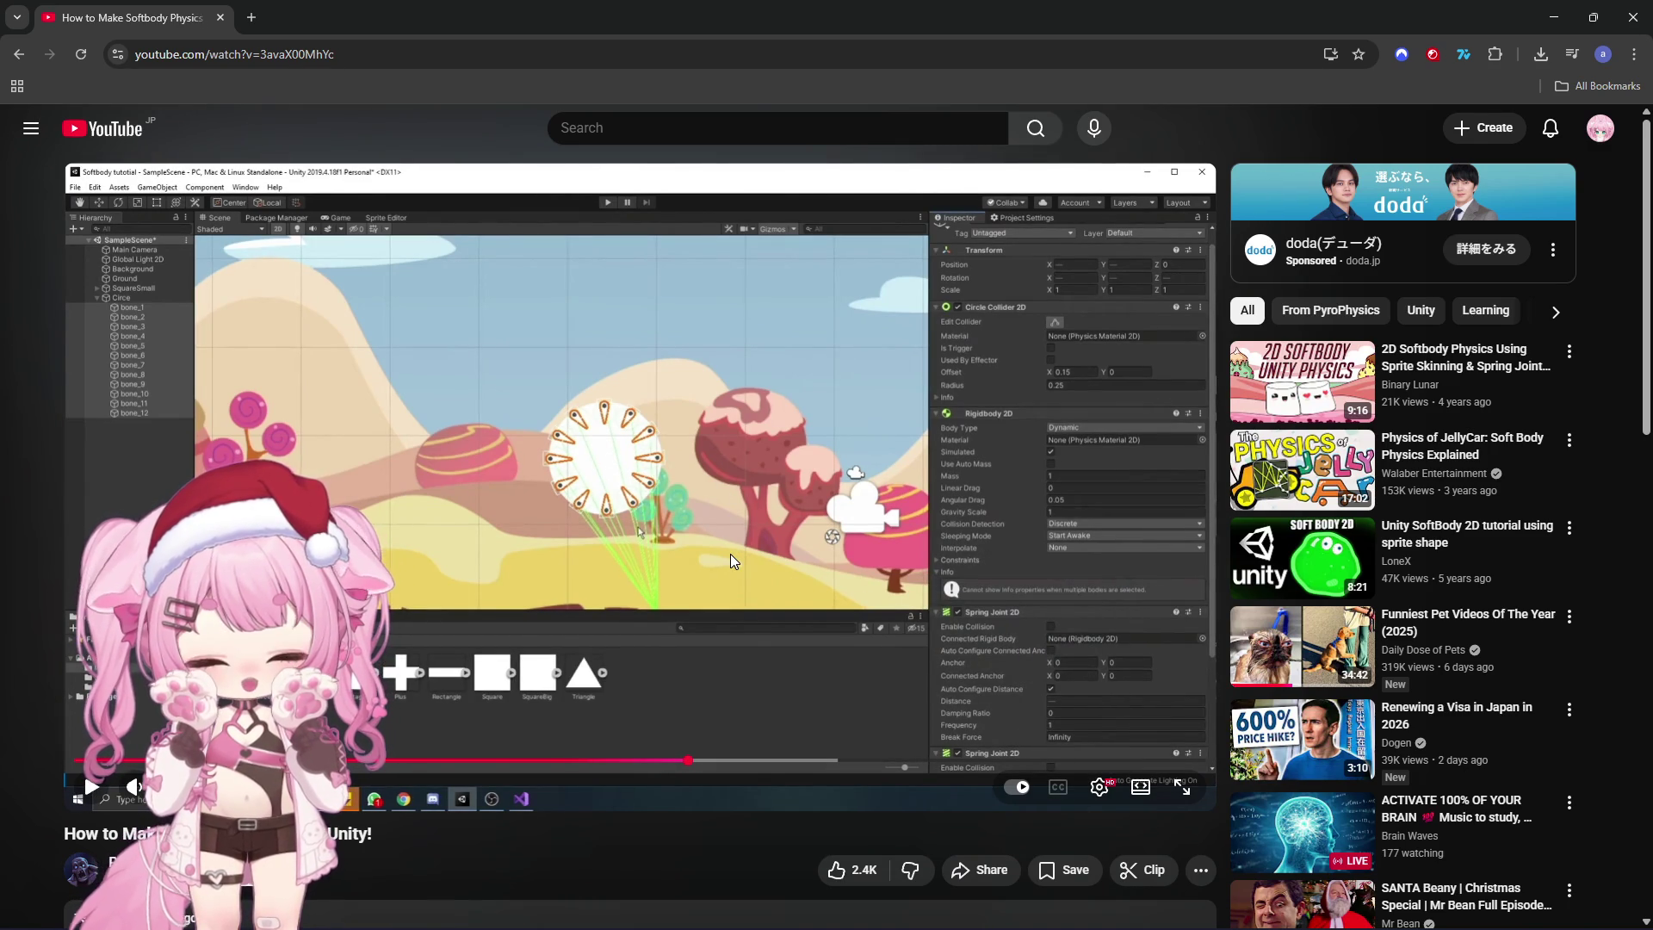
left_click(625, 534)
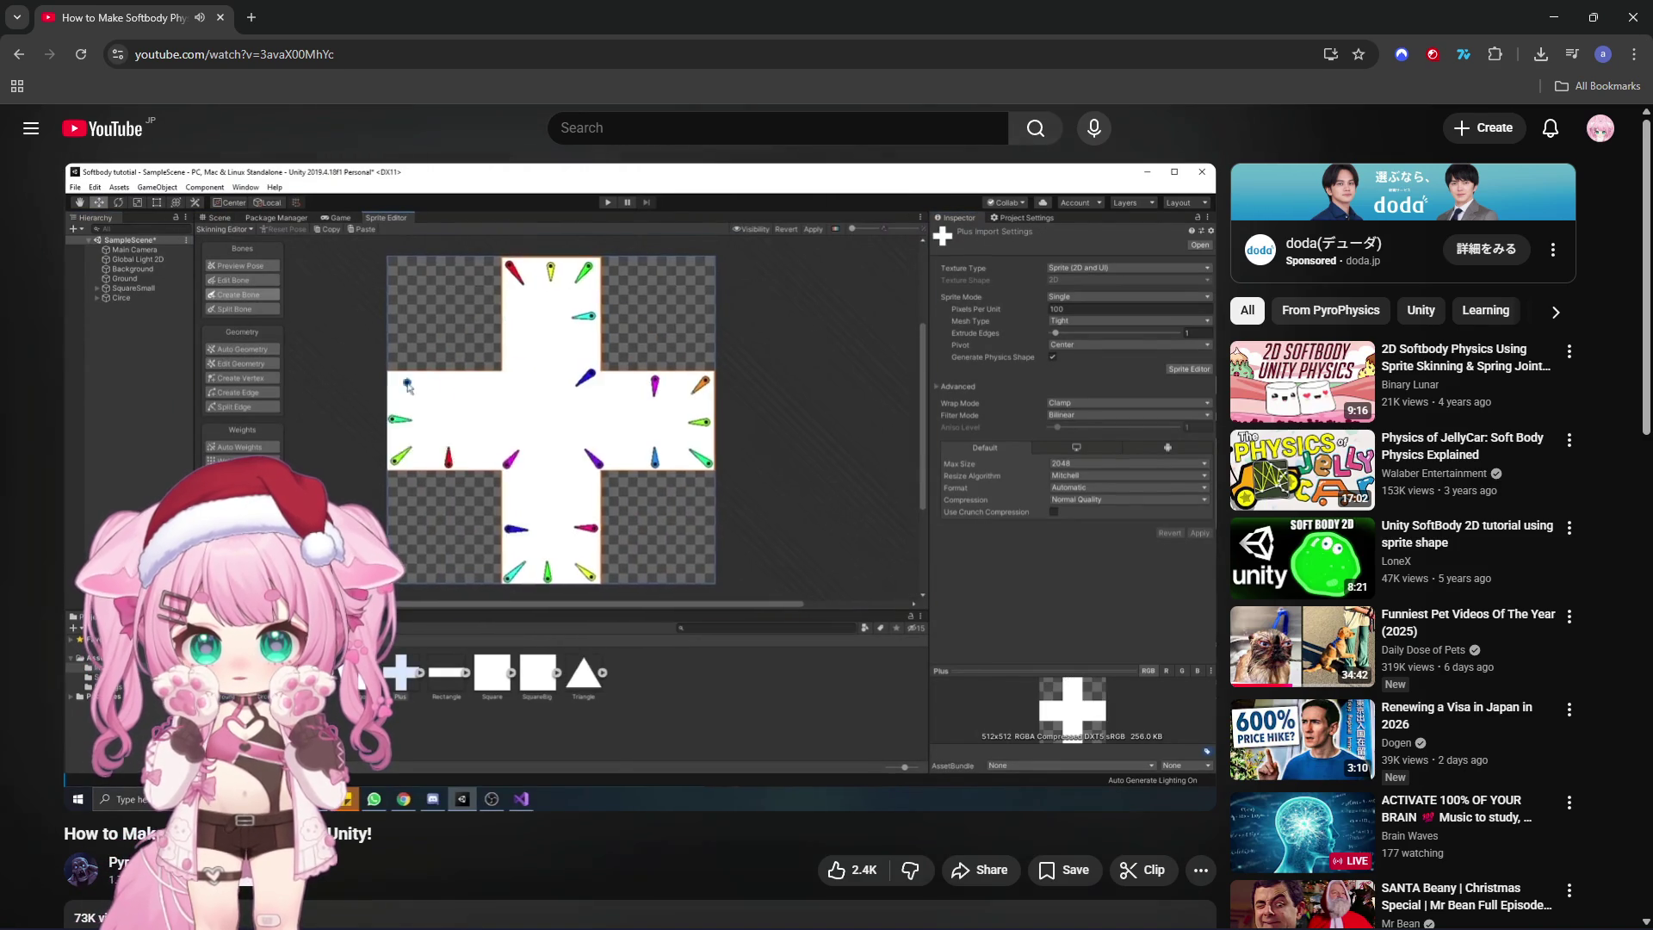
left_click_drag(764, 759, 657, 761)
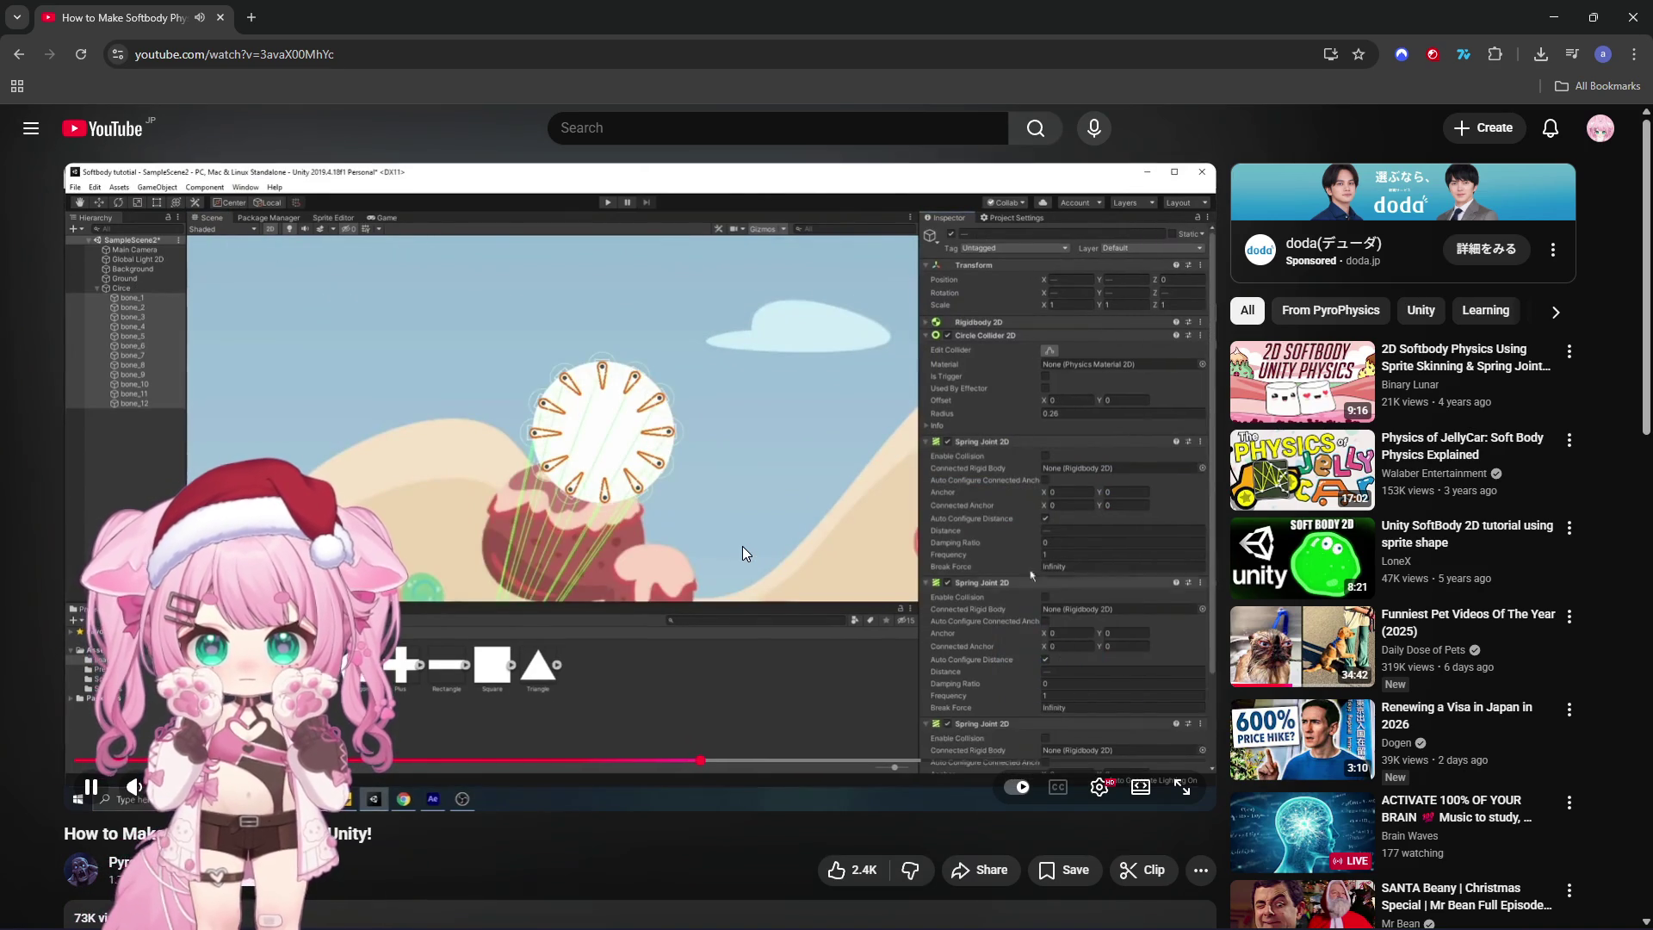
left_click(741, 546)
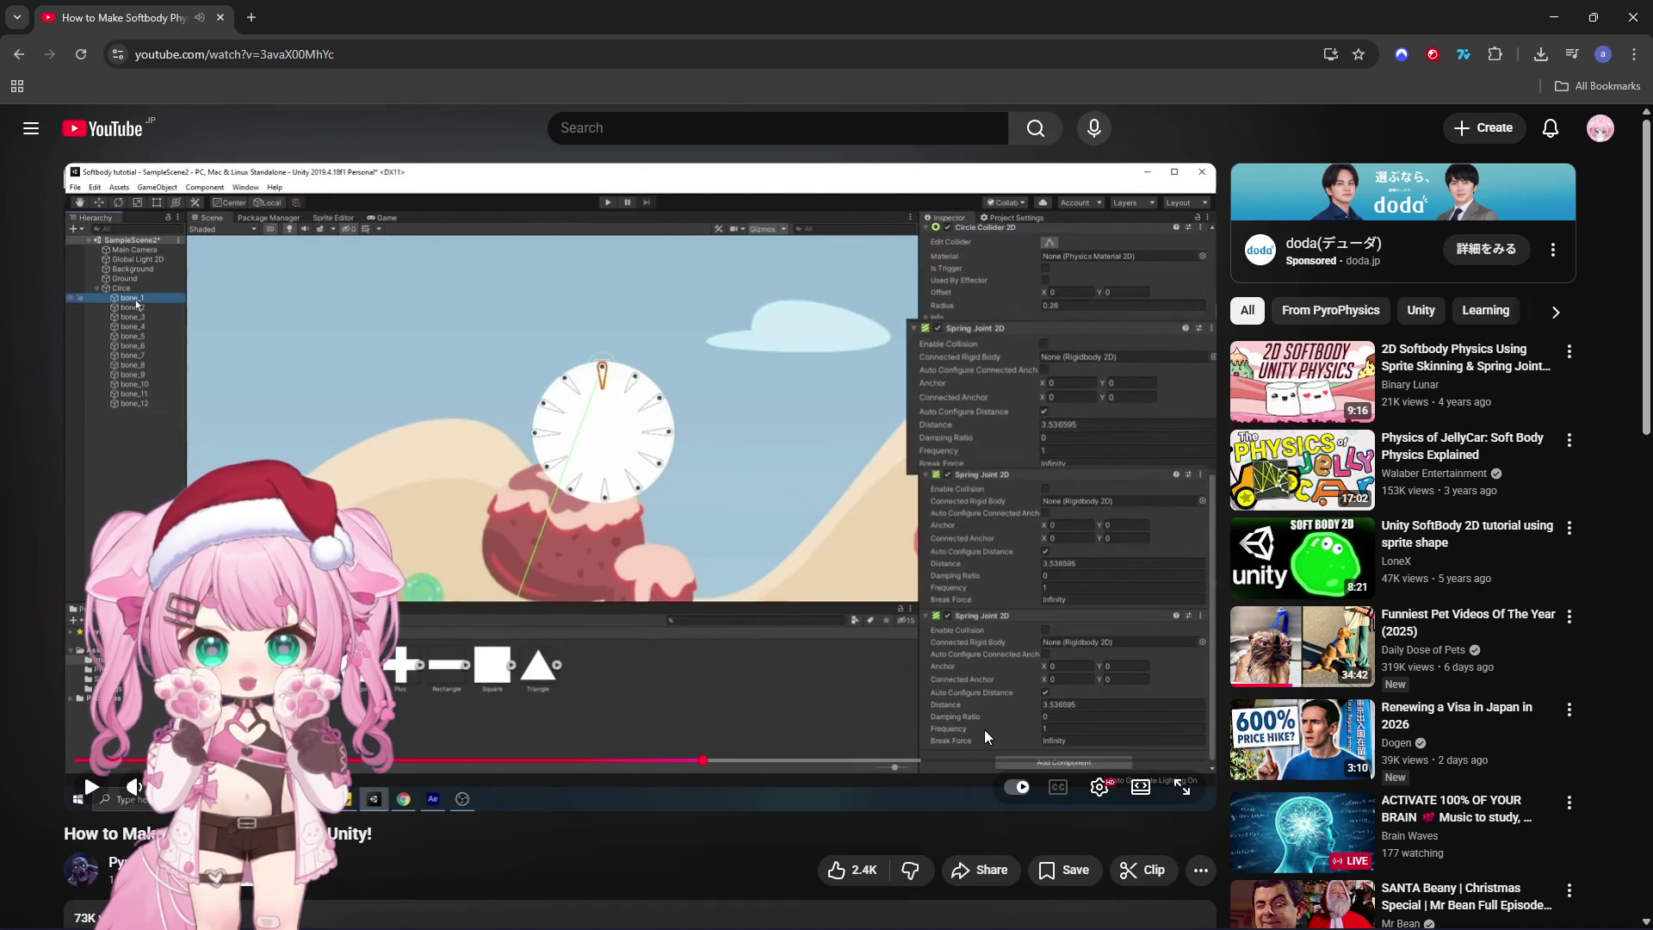
mouse_move(884, 927)
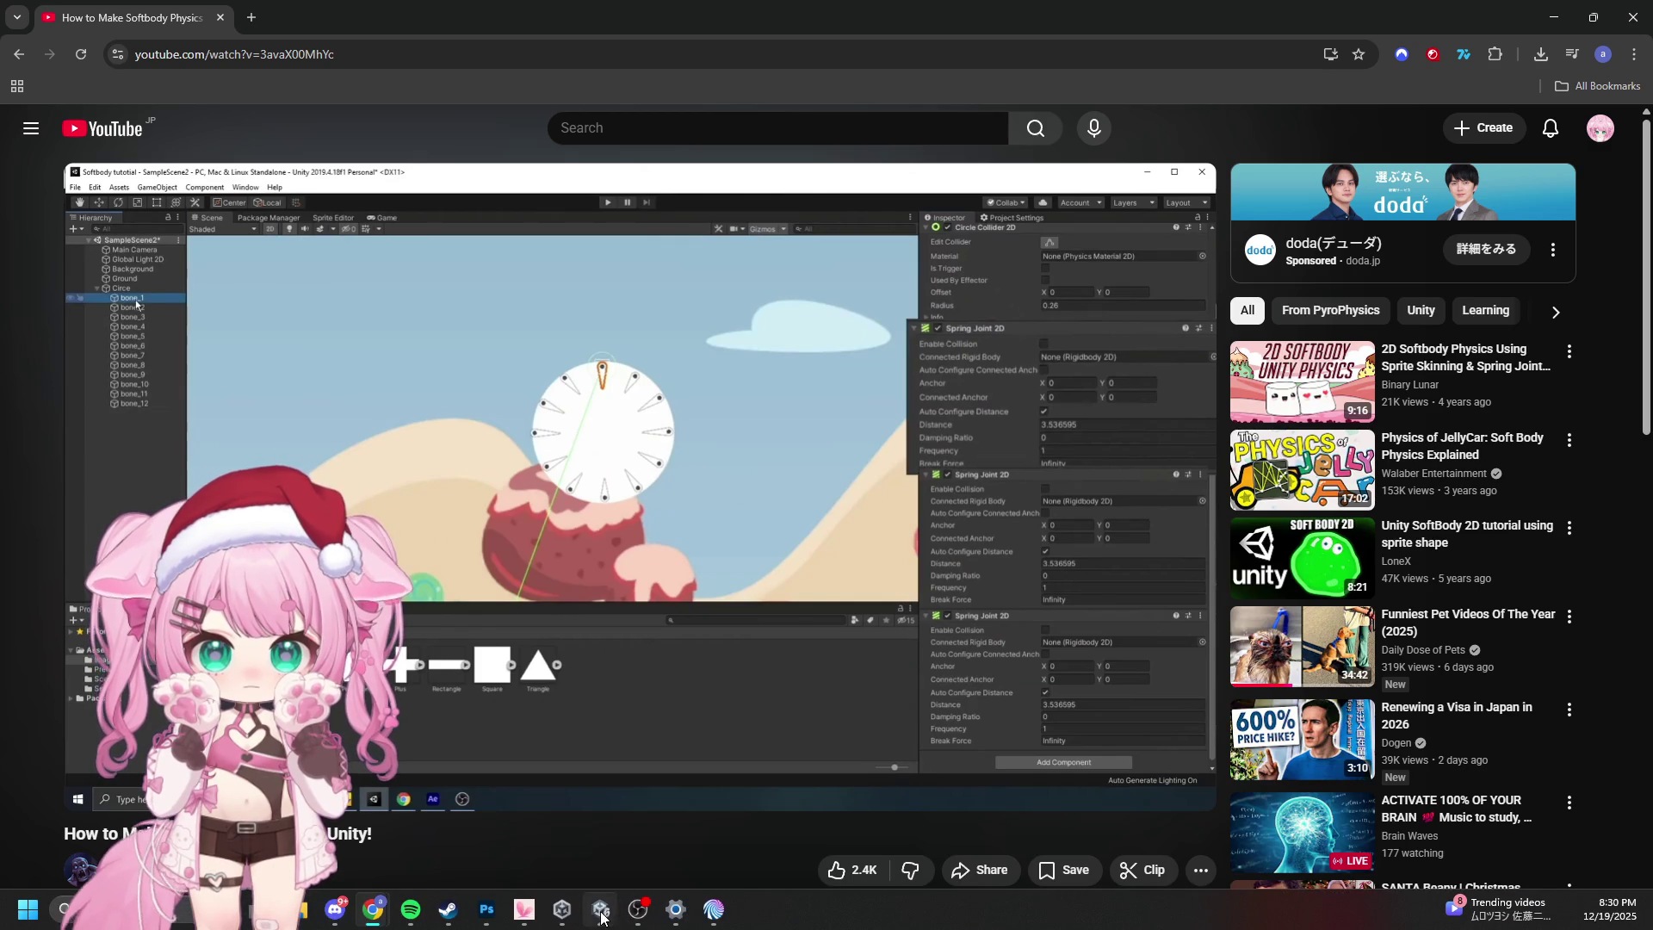
left_click(601, 913)
Step: Select bone_1 through bone_16 and add a Spring Joint 2D to every bone
left_click(133, 210)
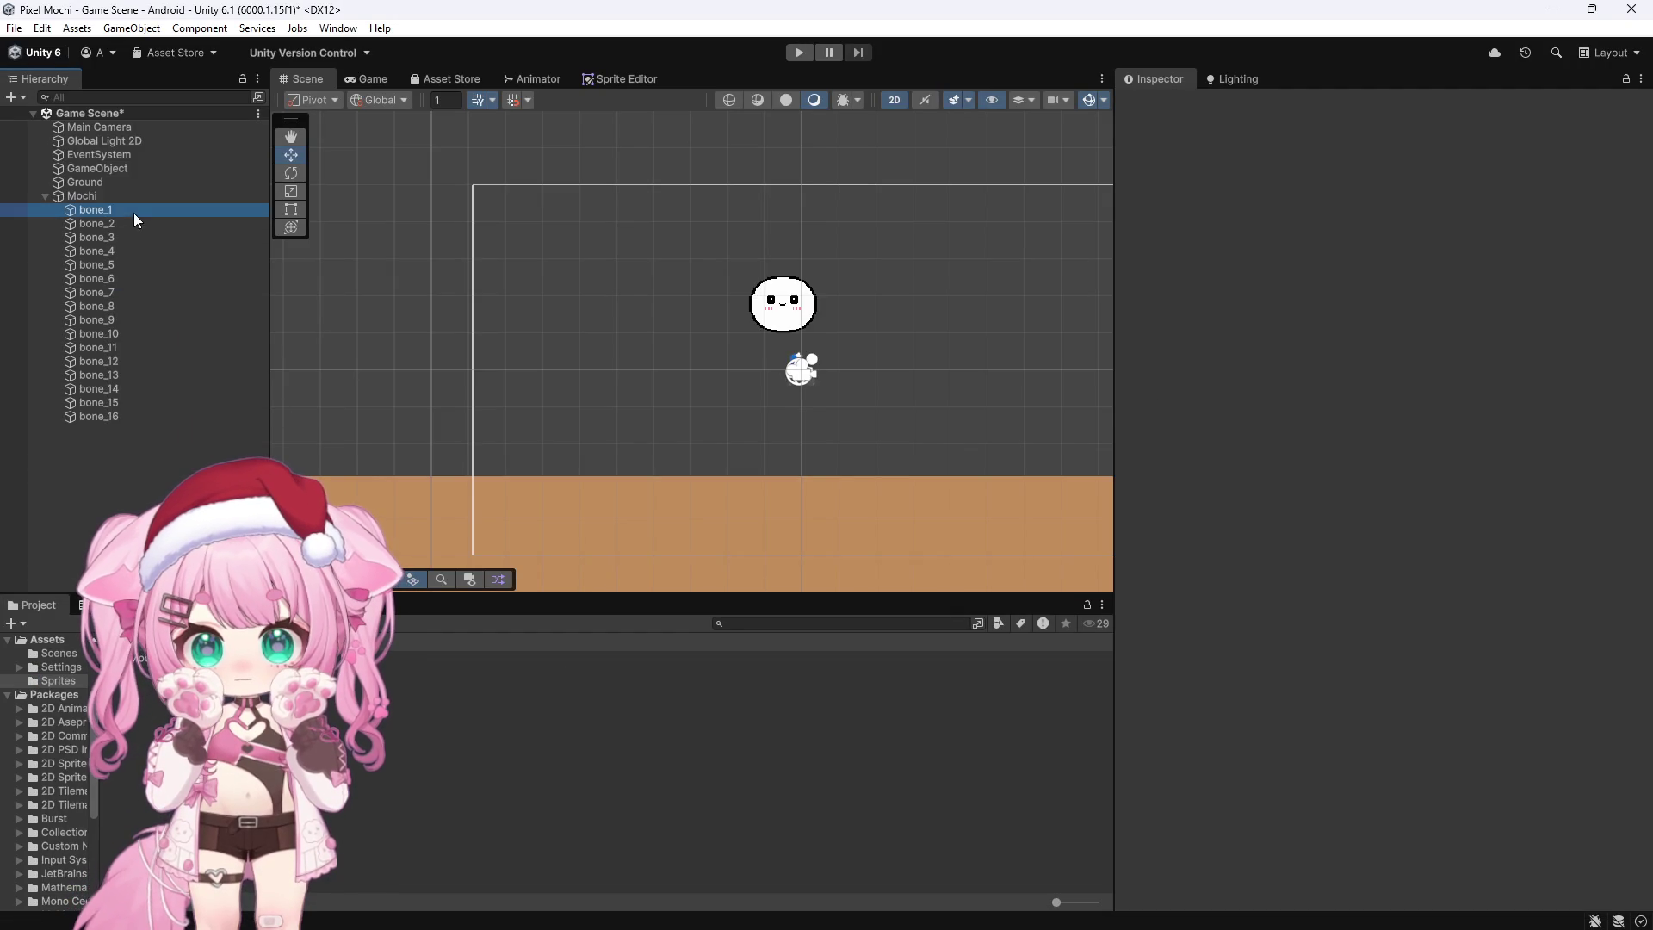
left_click(147, 419, "shift")
left_click(1304, 700)
left_click(1303, 690)
type("sprin")
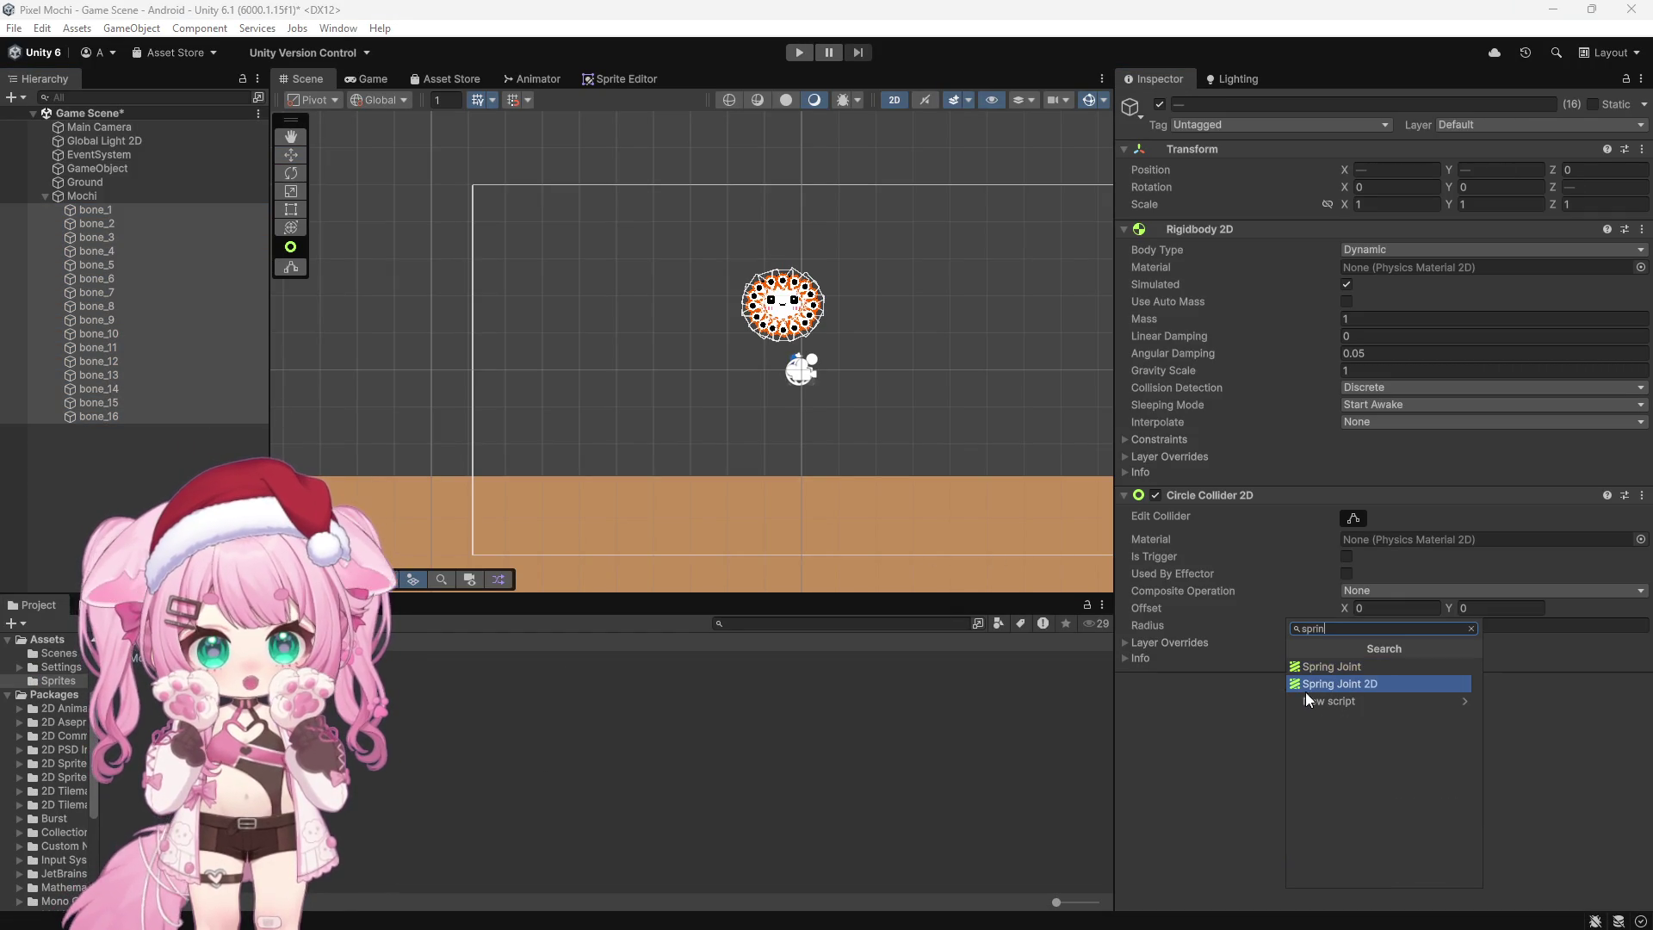
left_click(1326, 684)
Step: Add a second and third Spring Joint 2D to the bones, then return to the tutorial
left_click(1347, 887)
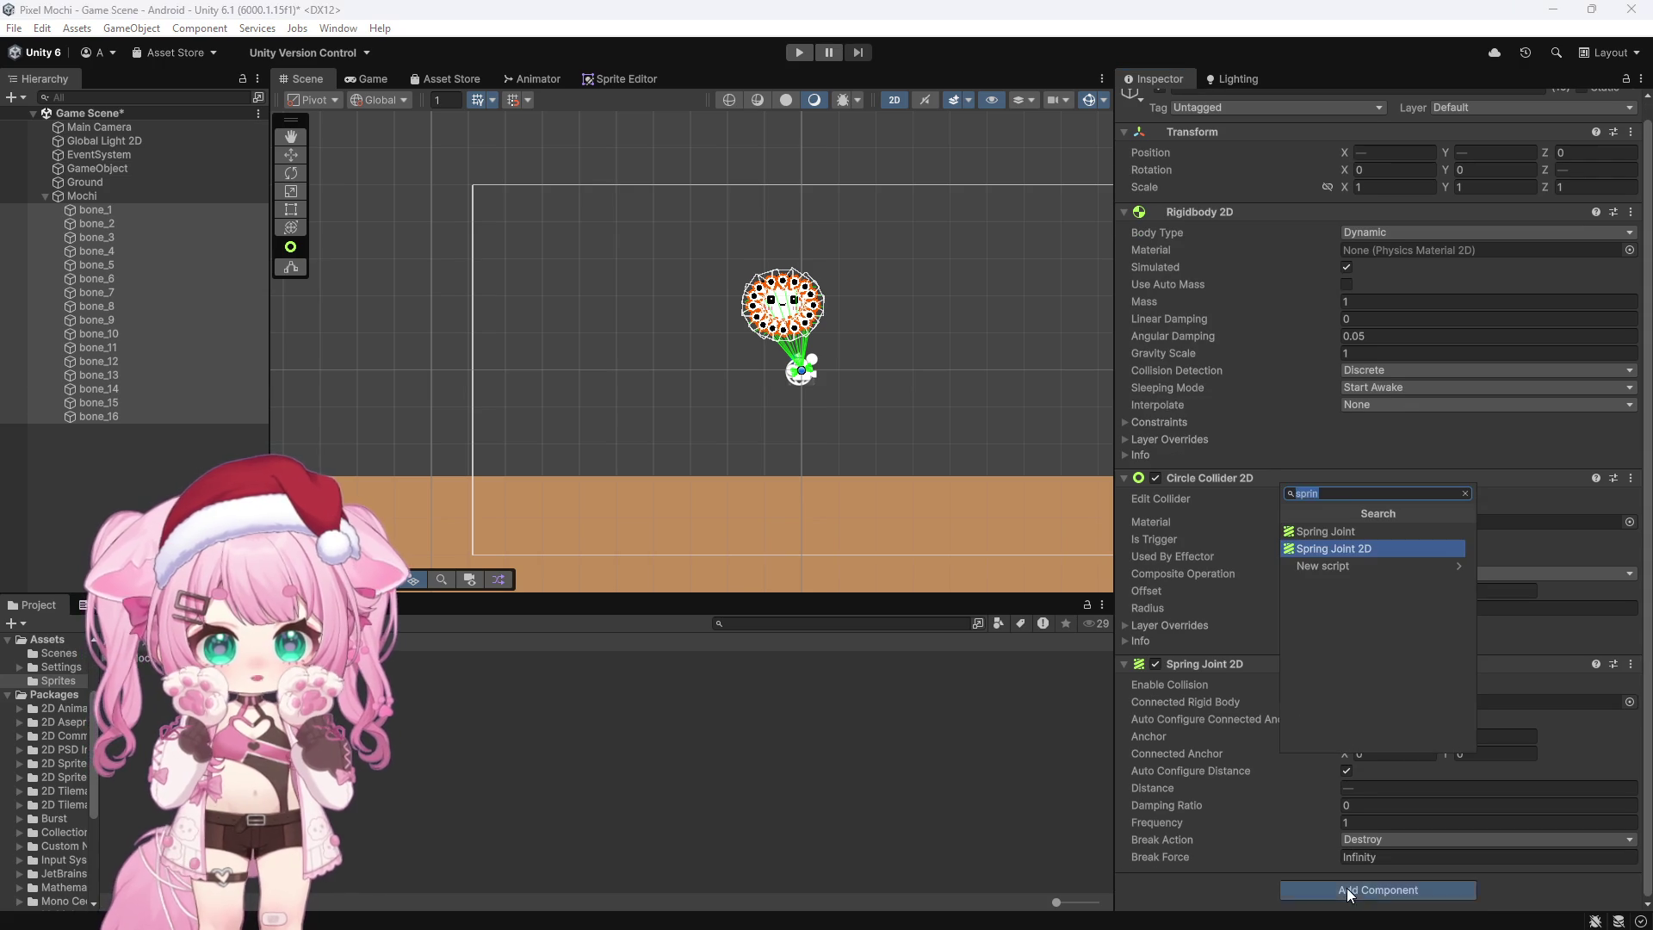
type("spring")
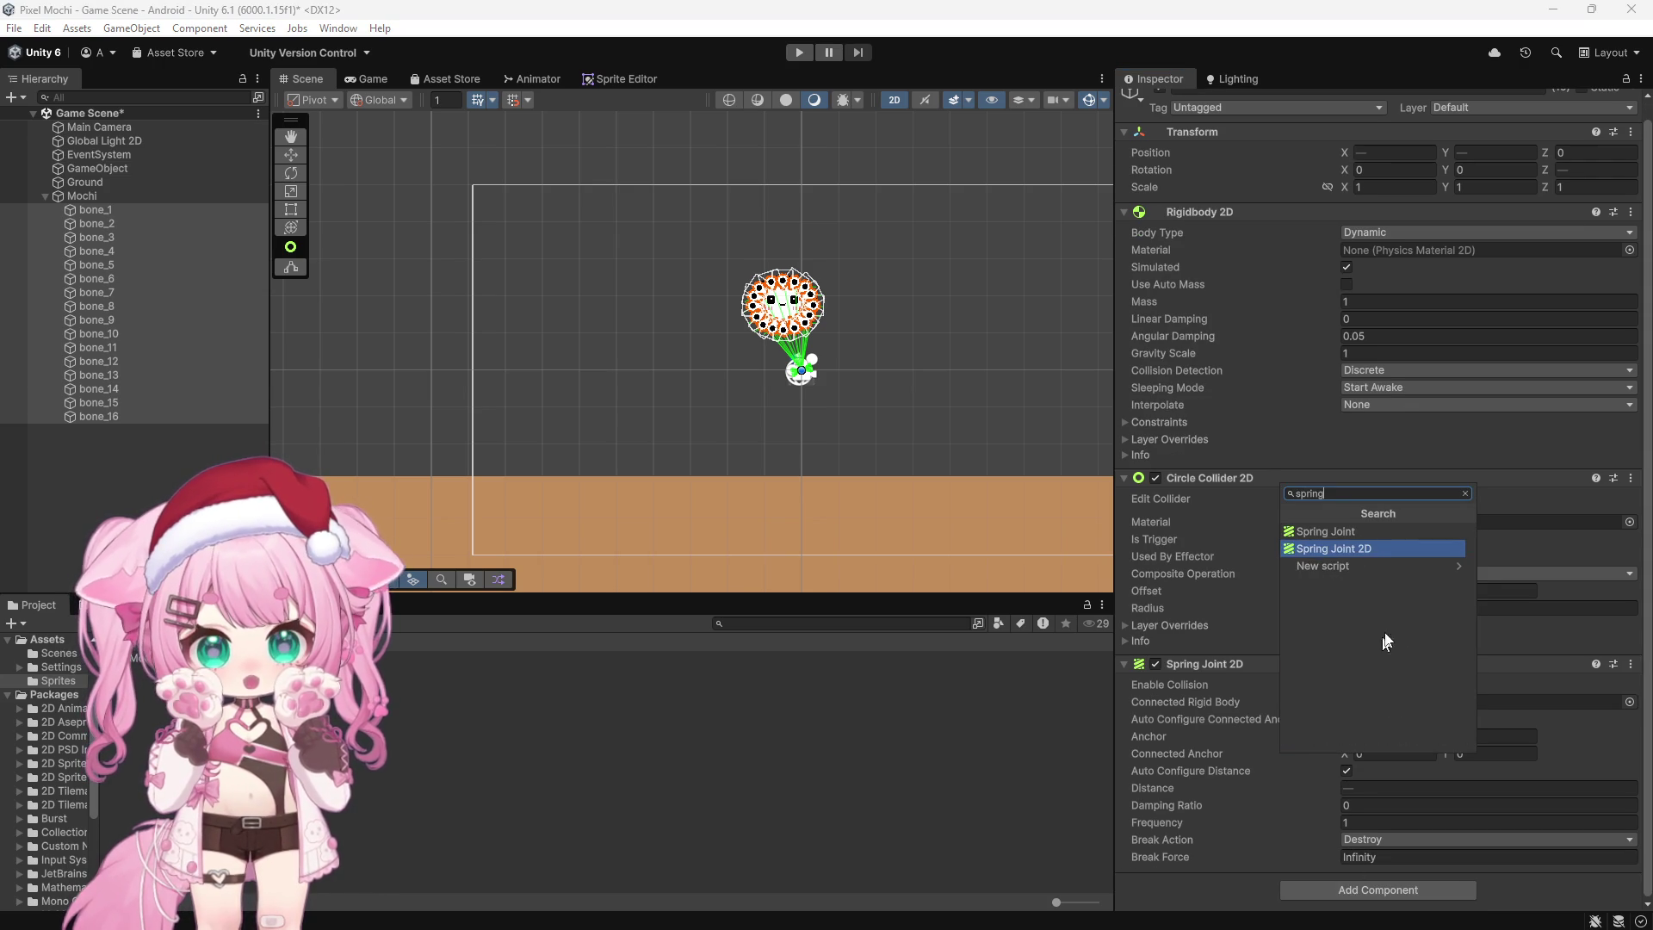
left_click(1350, 549)
scroll(1265, 758, "down", 1)
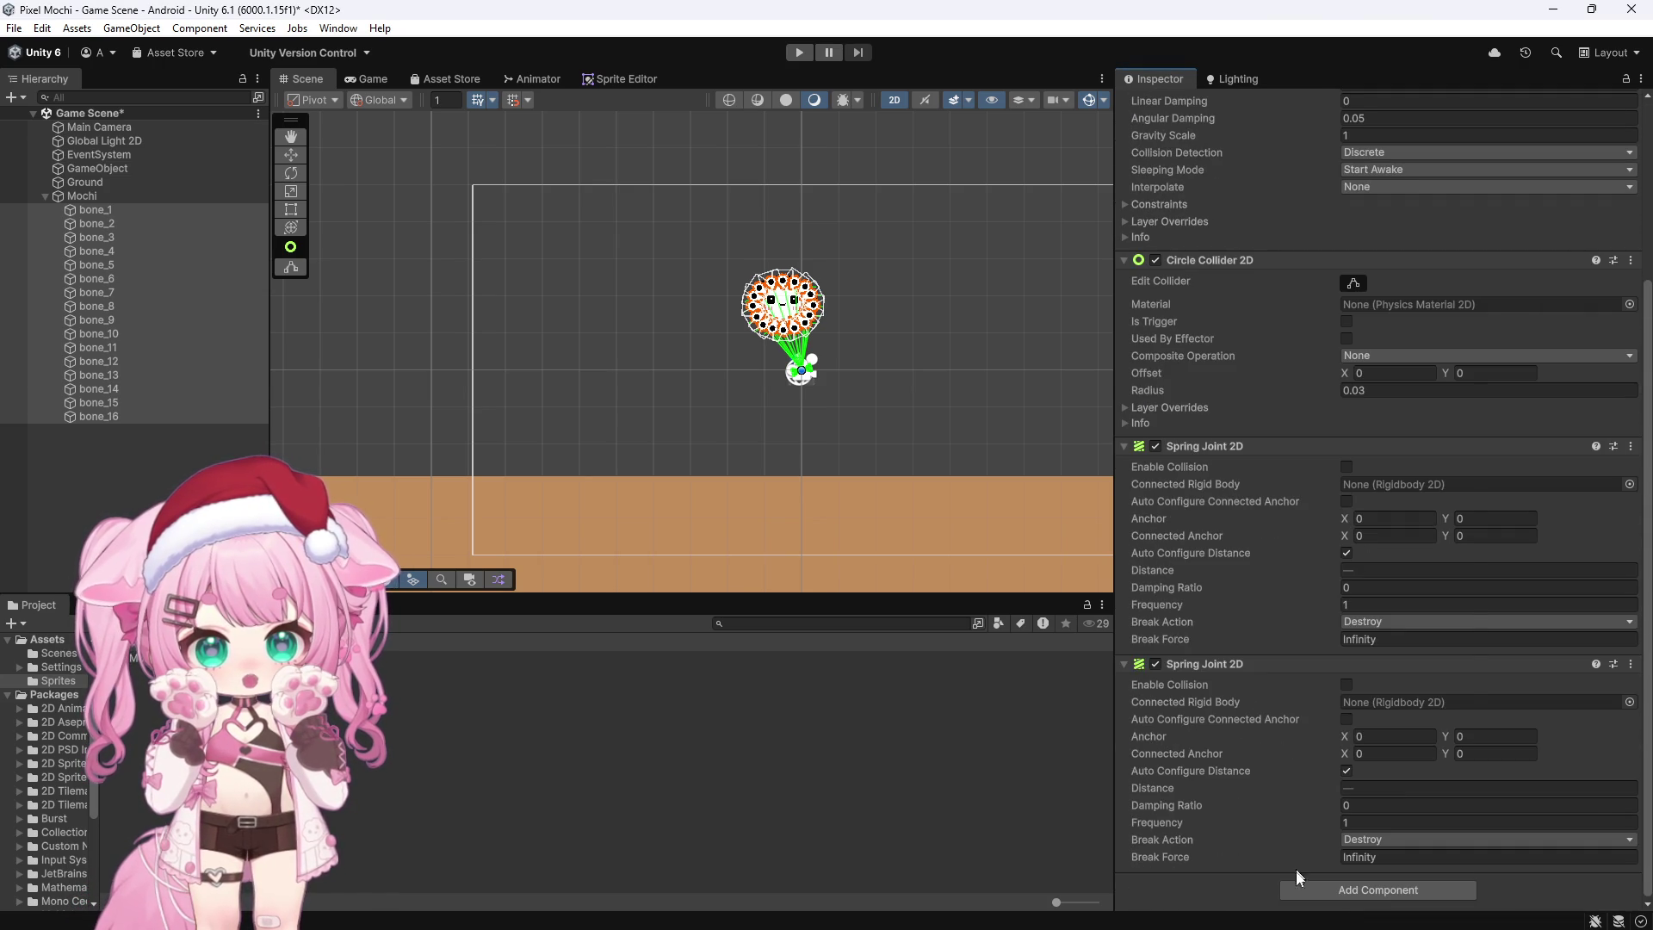
left_click(1296, 891)
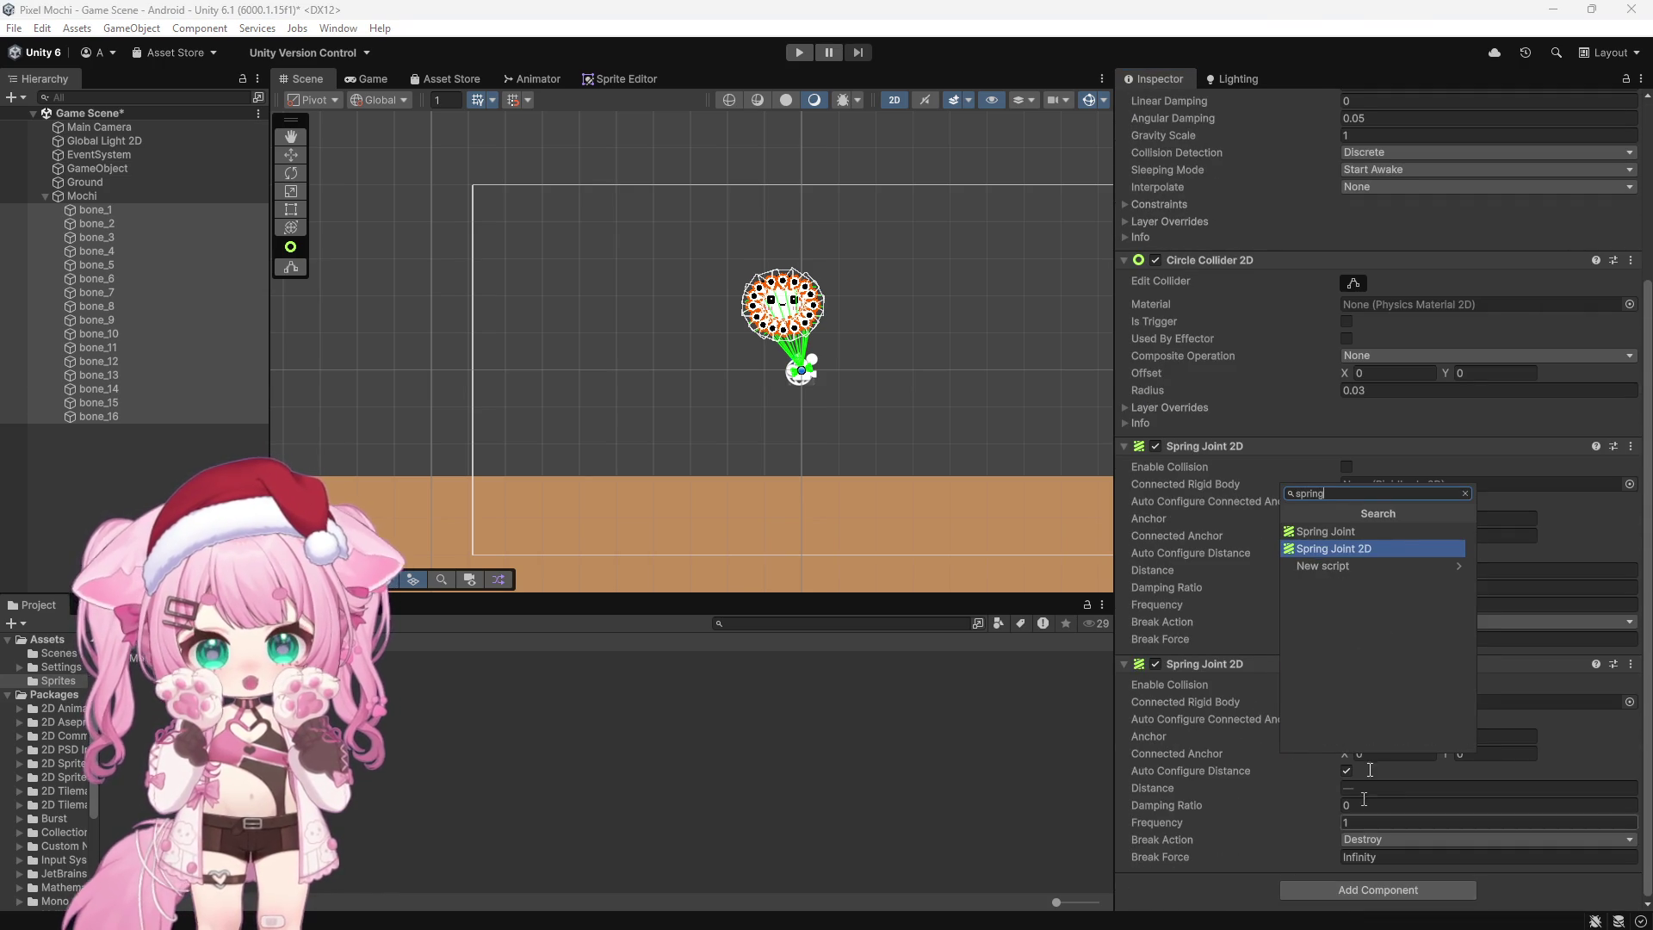
left_click(1369, 547)
scroll(1202, 533, "down", 2)
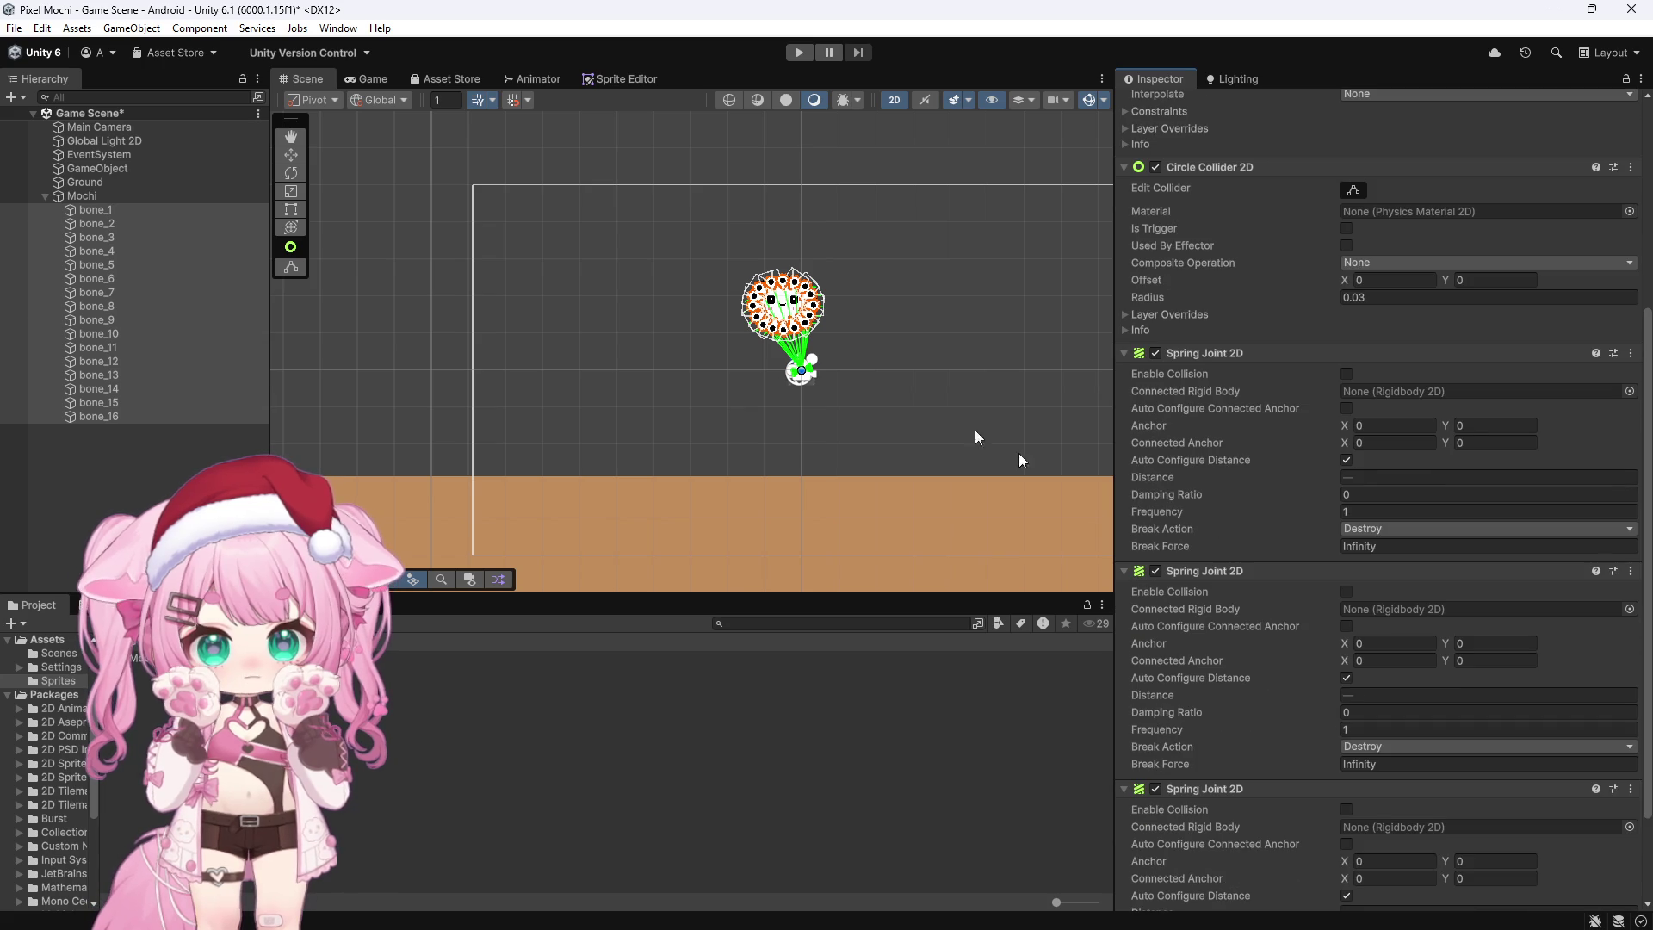
scroll(771, 231, "up", 3)
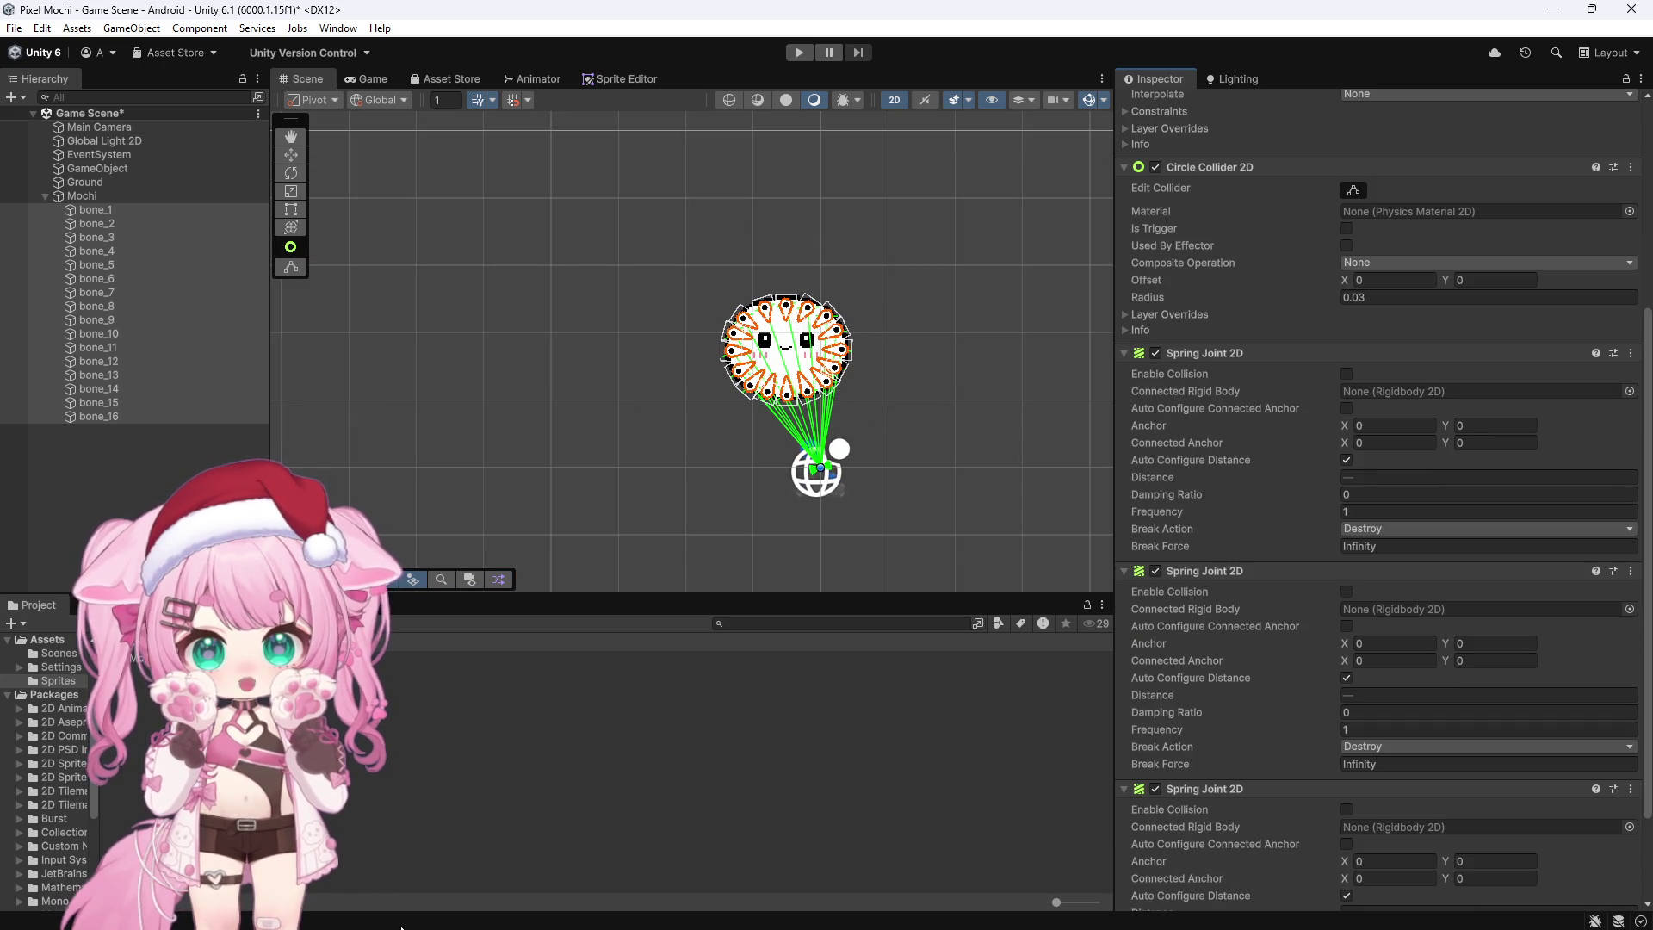
mouse_move(372, 909)
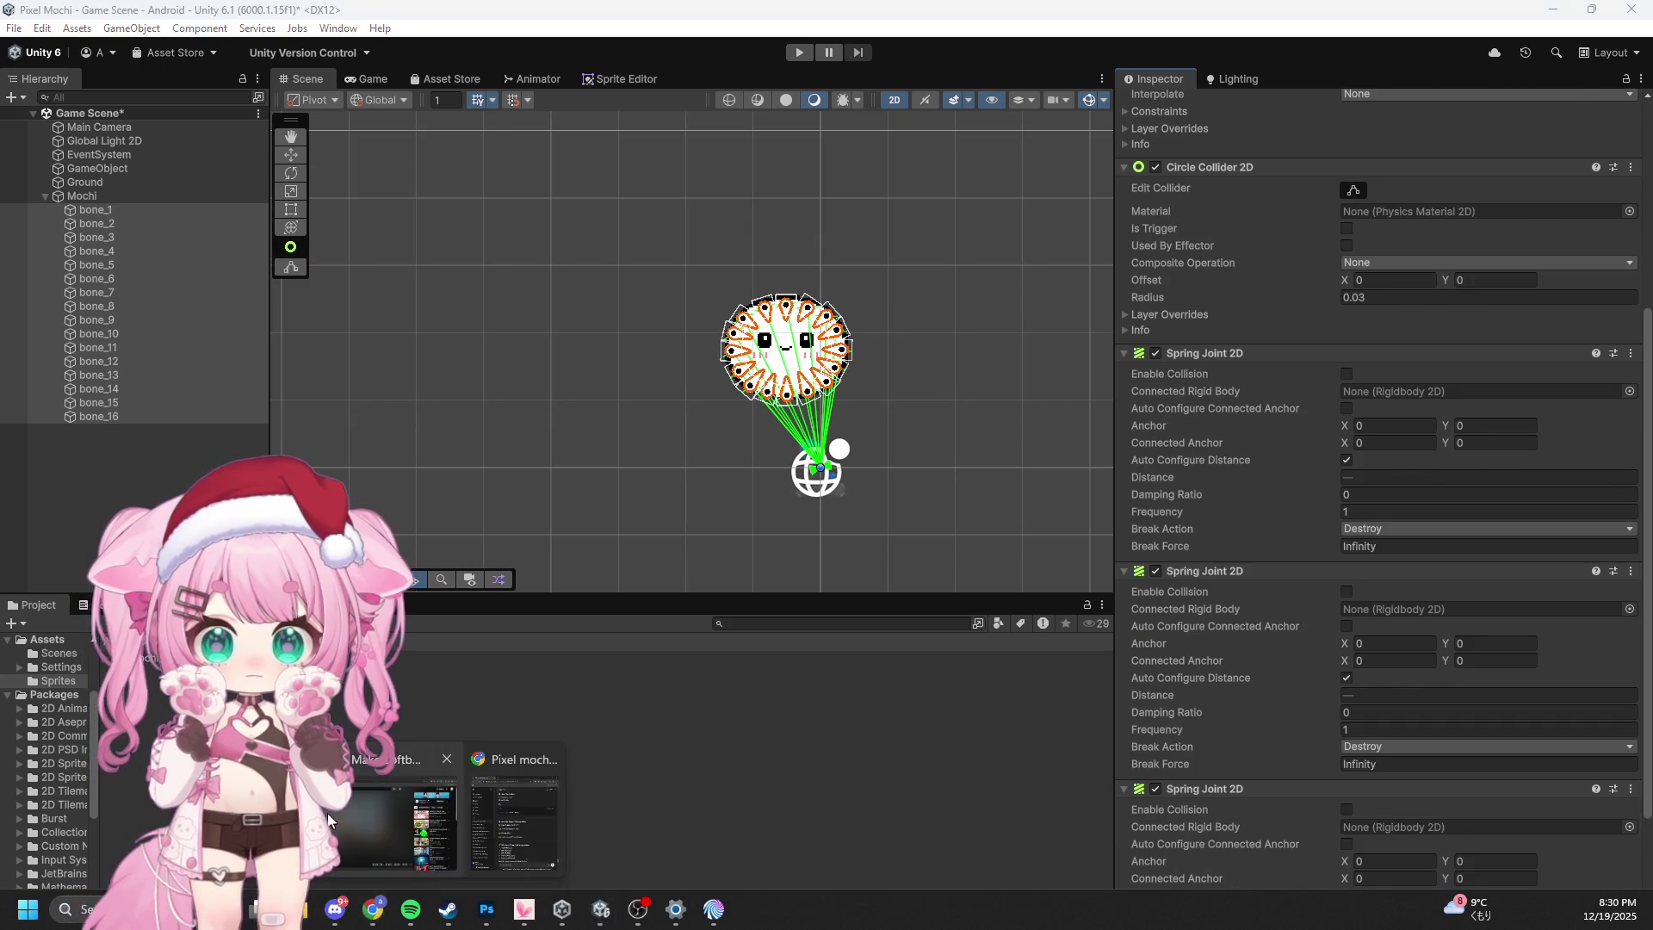
left_click(350, 813)
Step: Play the tutorial and seek to where the bones' spring joints are linked
left_click(478, 538)
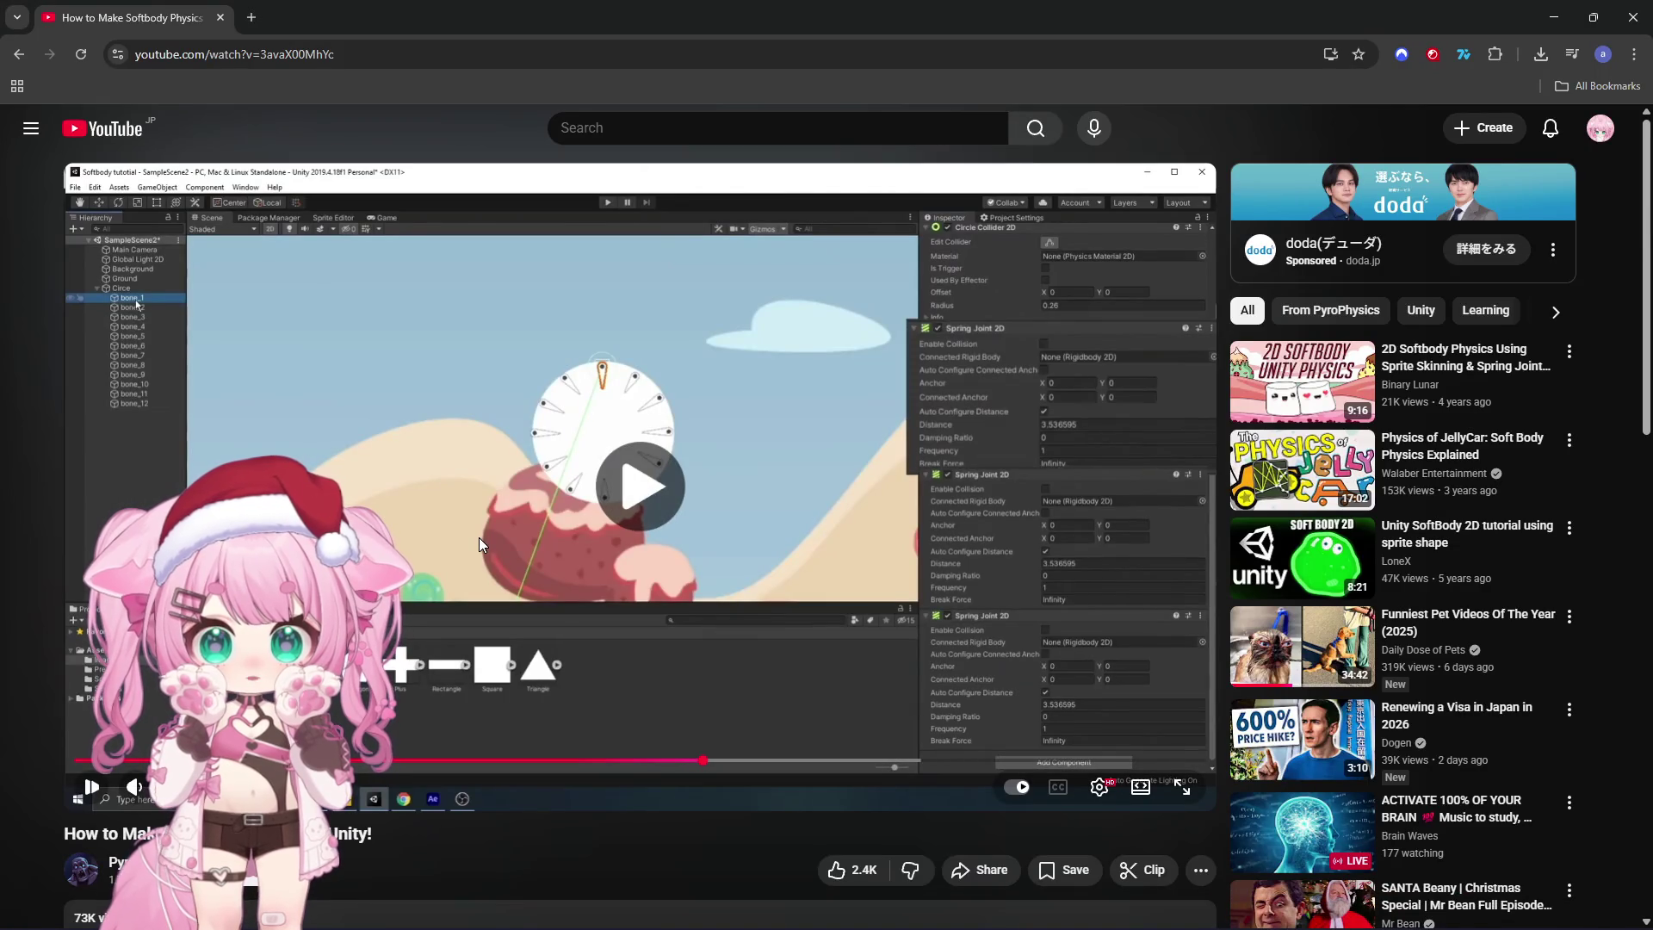
left_click(530, 554)
left_click(714, 761)
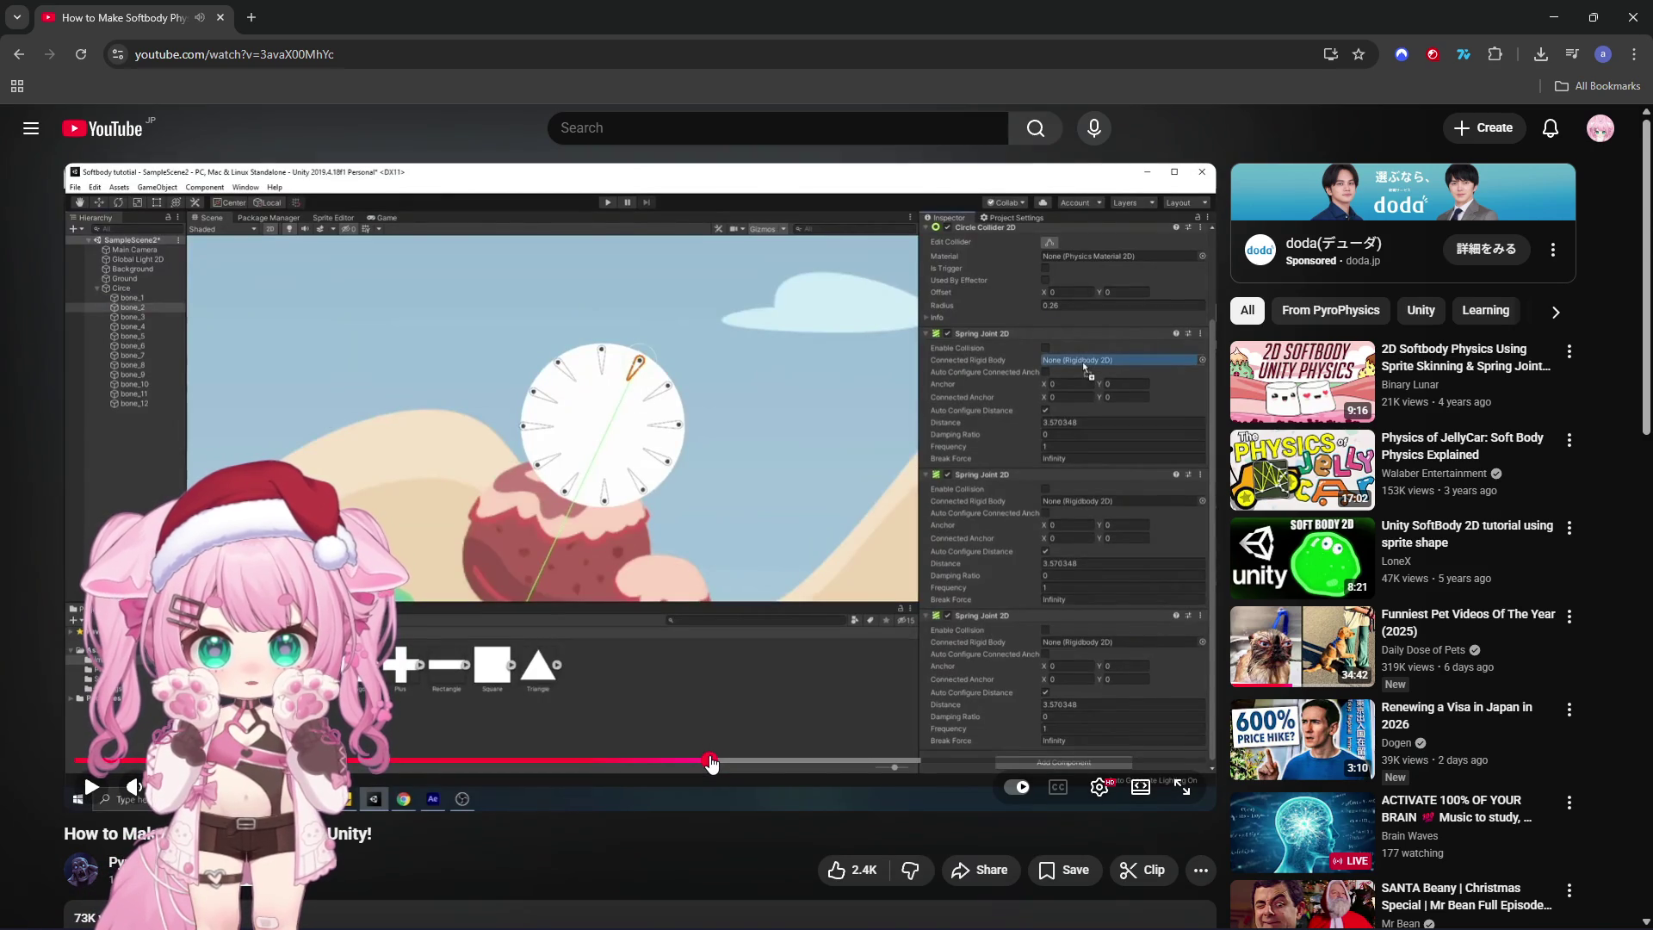
left_click(721, 600)
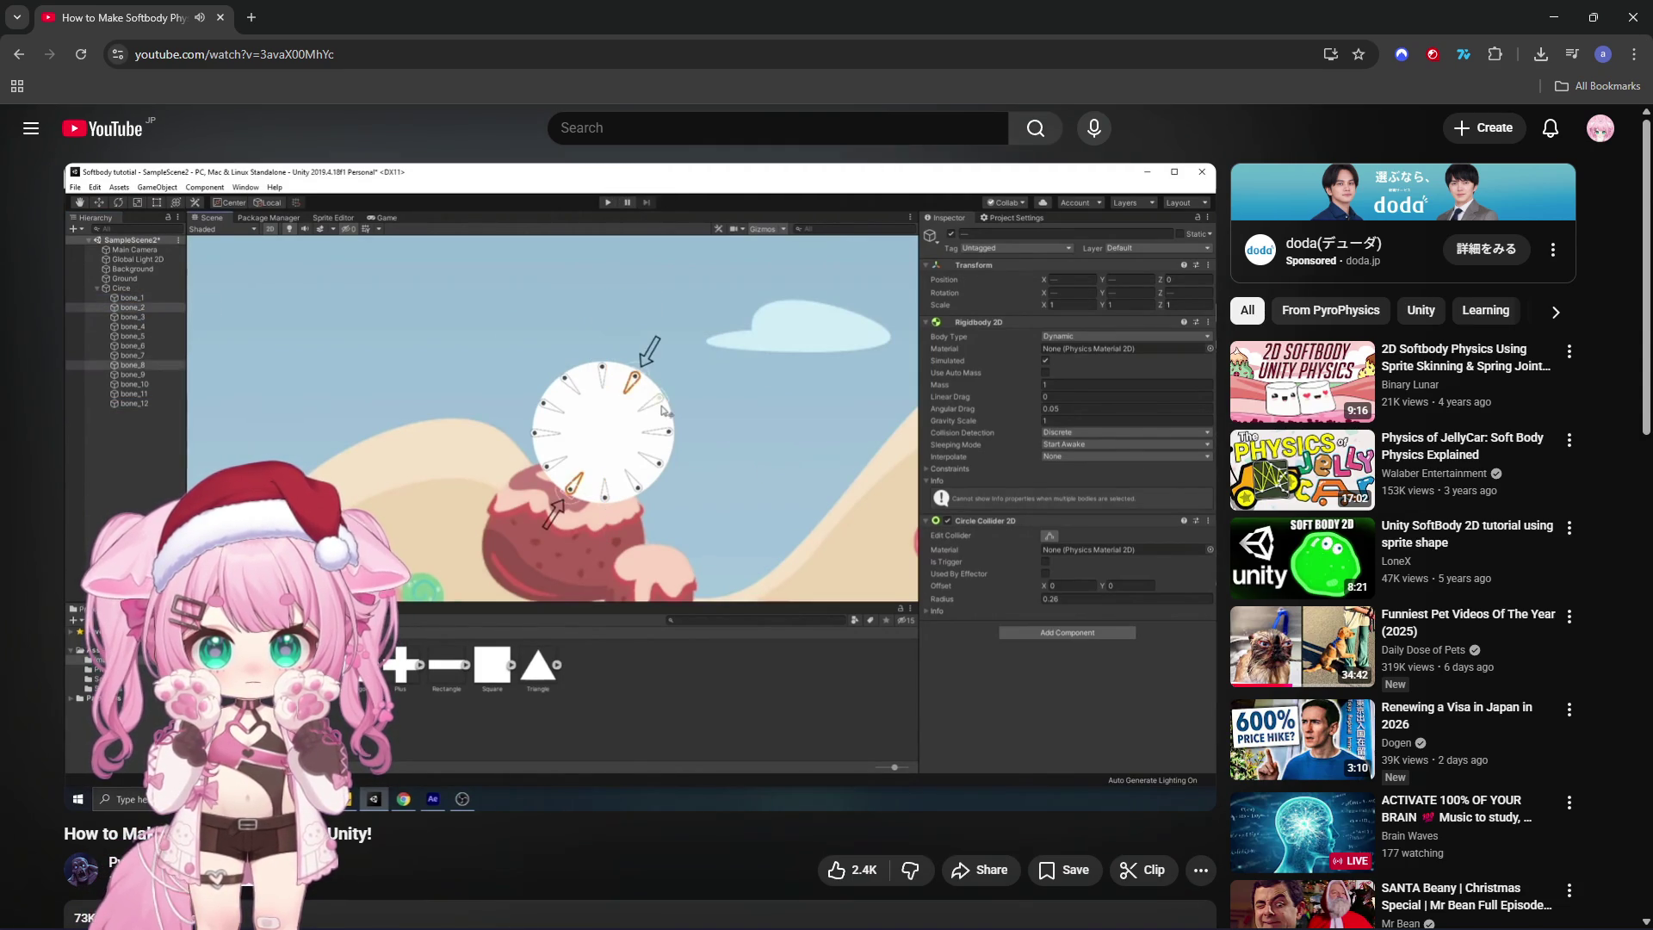
key("space")
left_click_drag(745, 768, 734, 766)
left_click(746, 560)
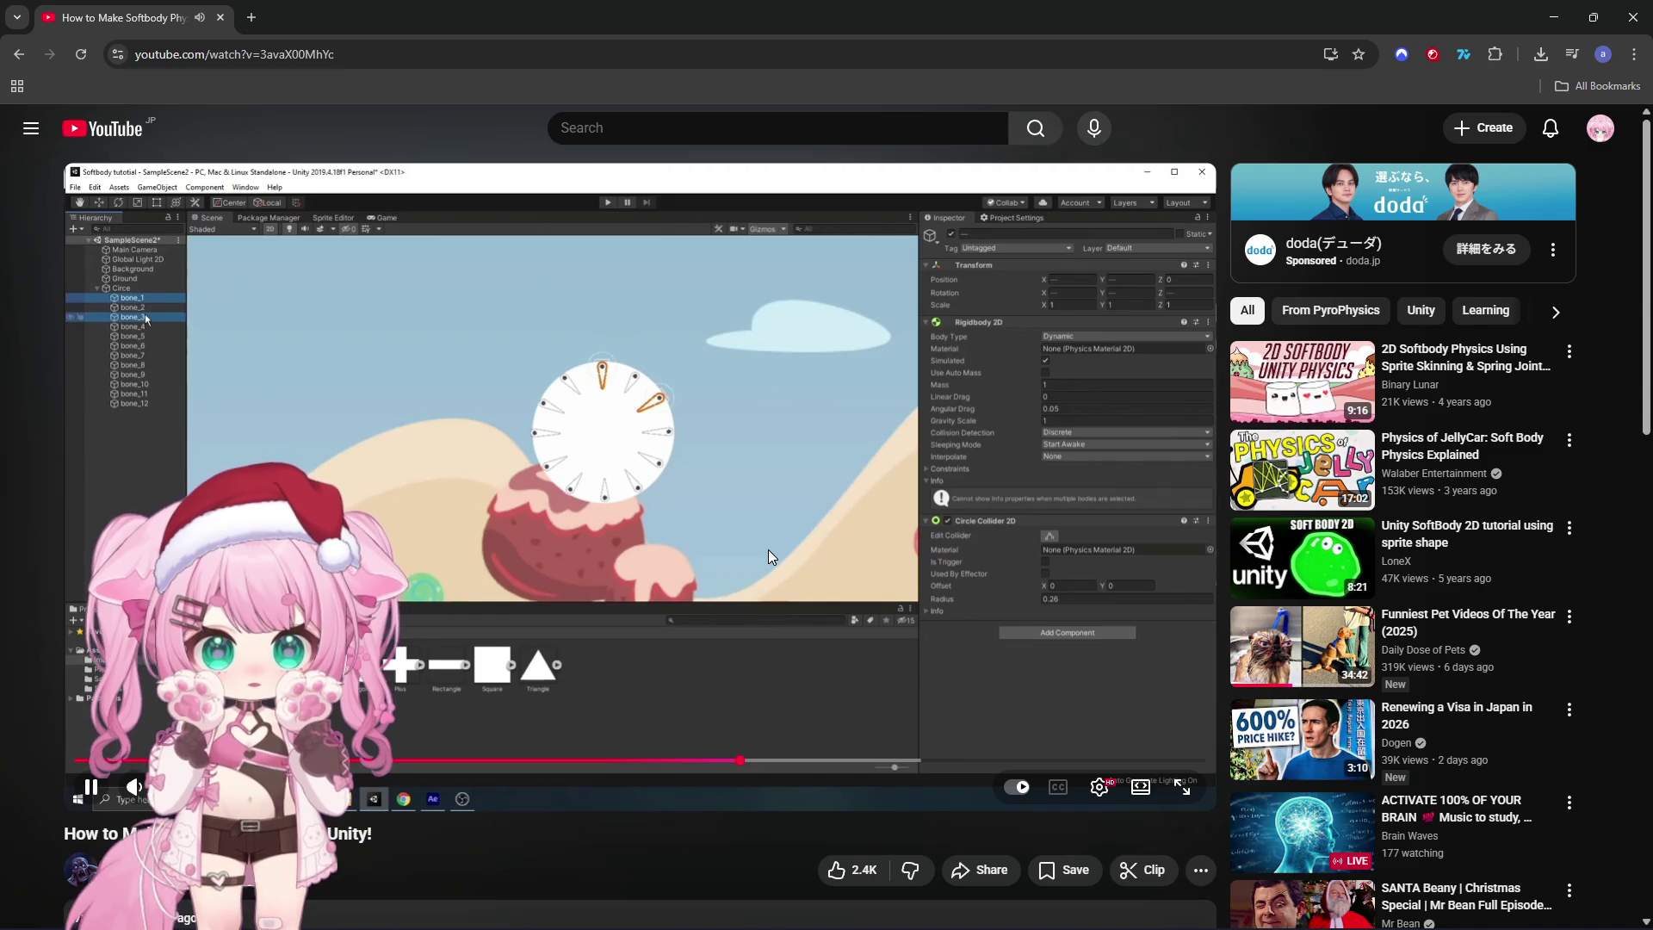
Step: Rewatch the neighbour and opposite bone connections, then switch back to Unity
left_click_drag(737, 766, 717, 765)
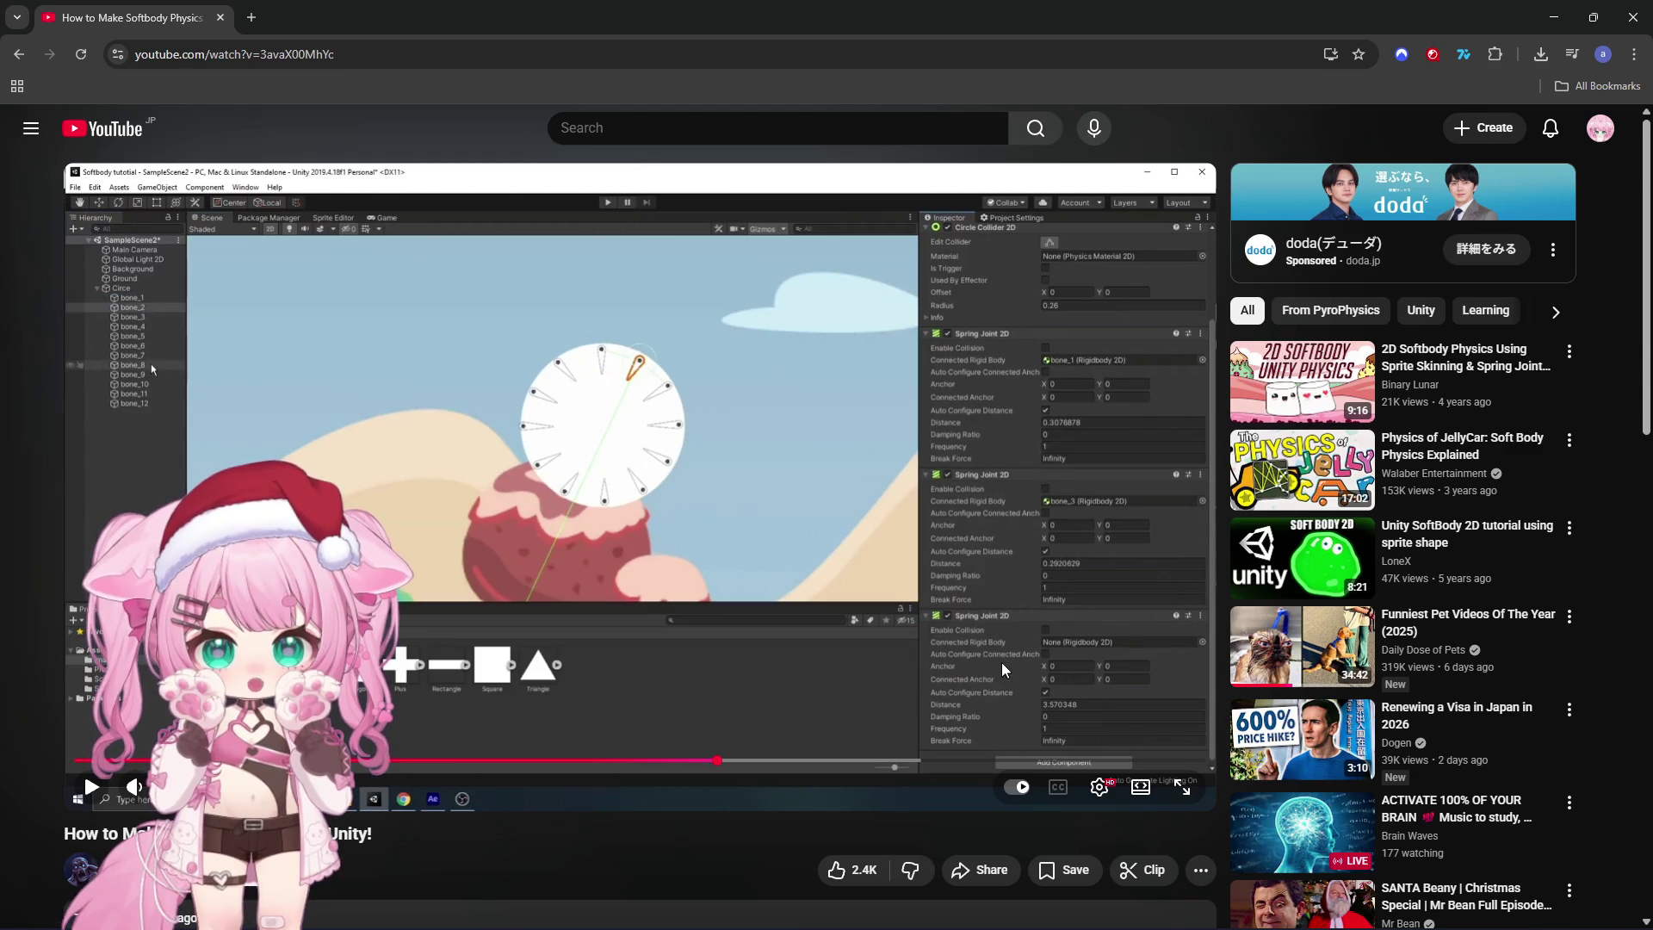
left_click(772, 485)
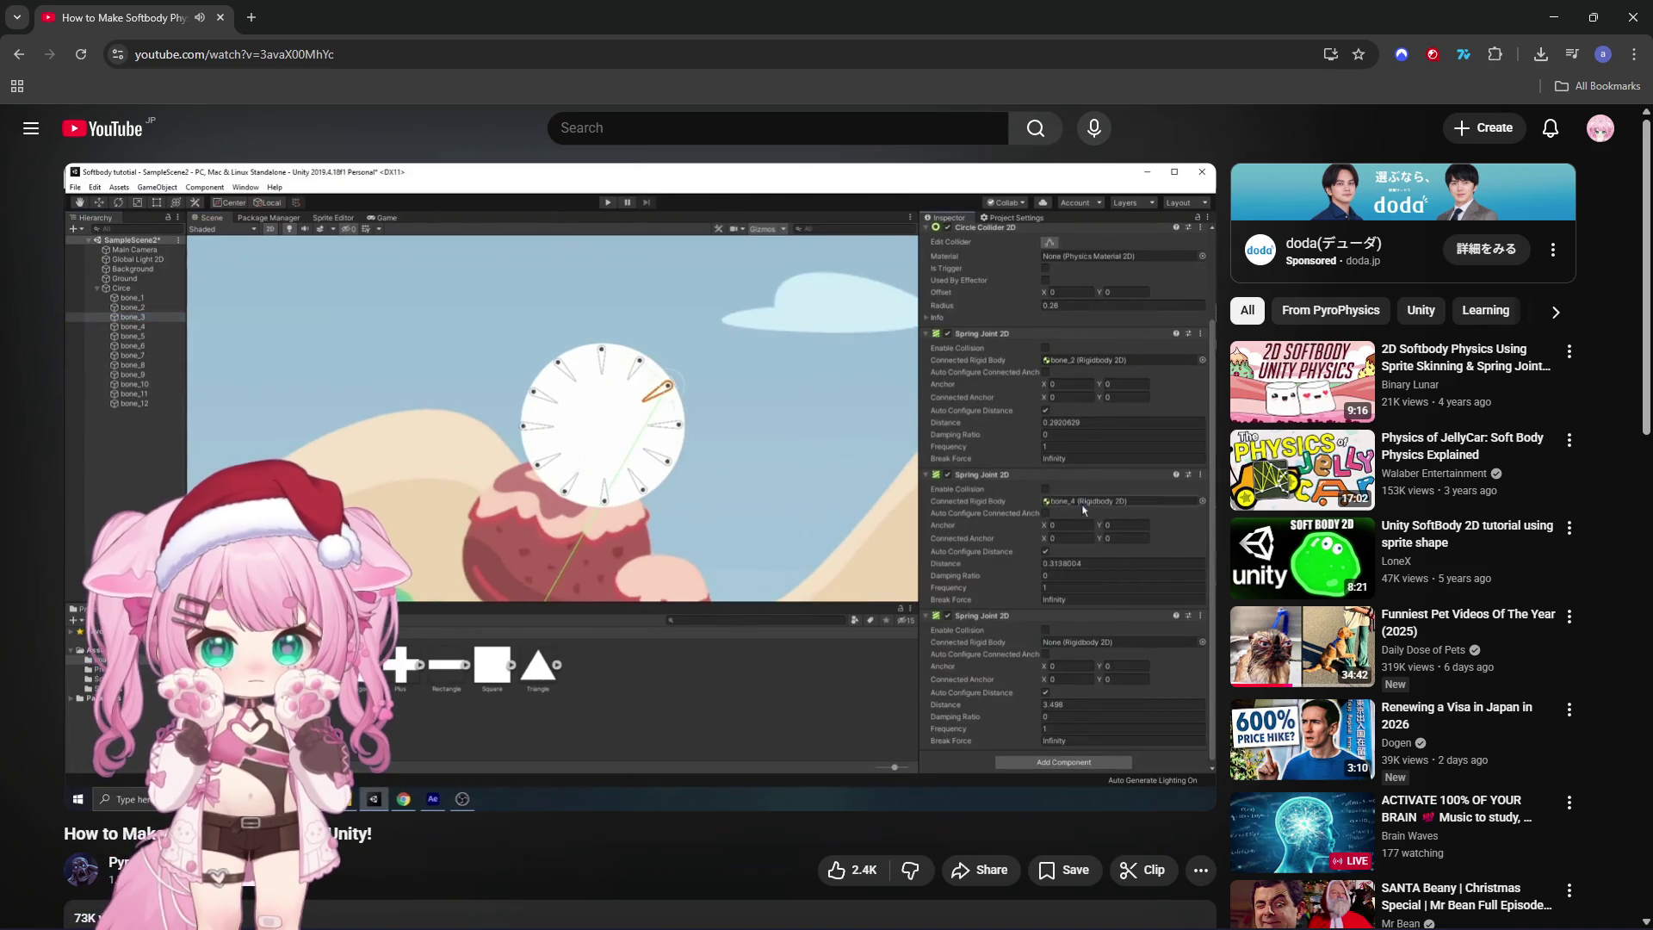
left_click(772, 498)
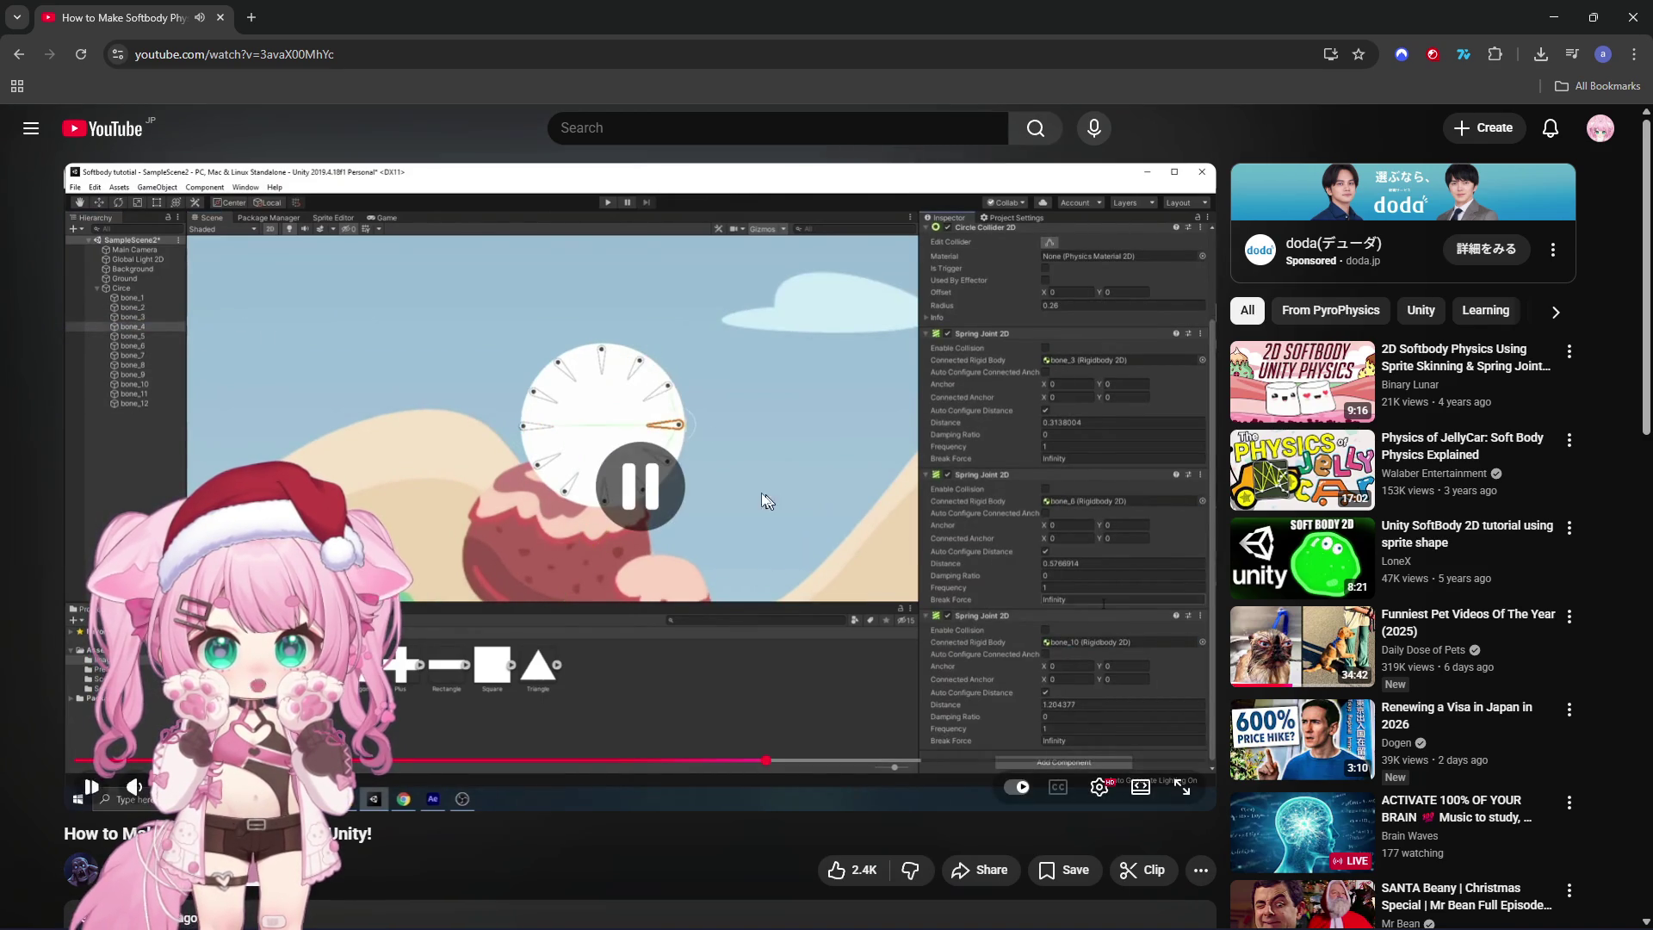
left_click(600, 909)
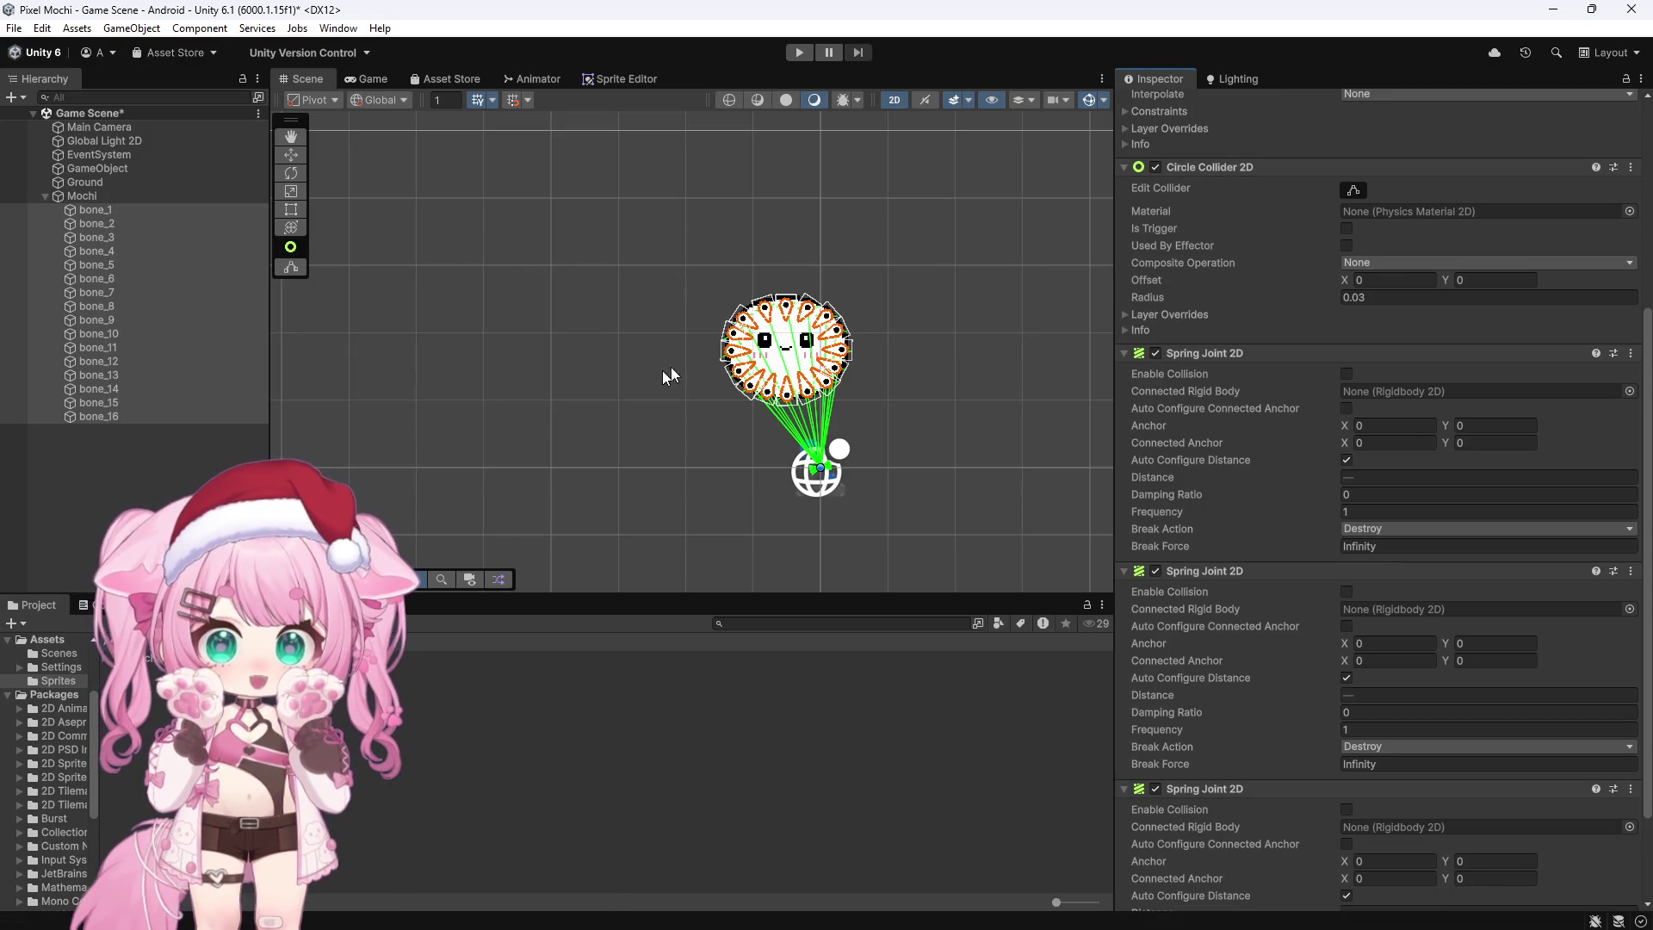
Step: Step through bone_1 to bone_10 to locate each bone's position on the ring
left_click(88, 212)
scroll(895, 330, "up", 3)
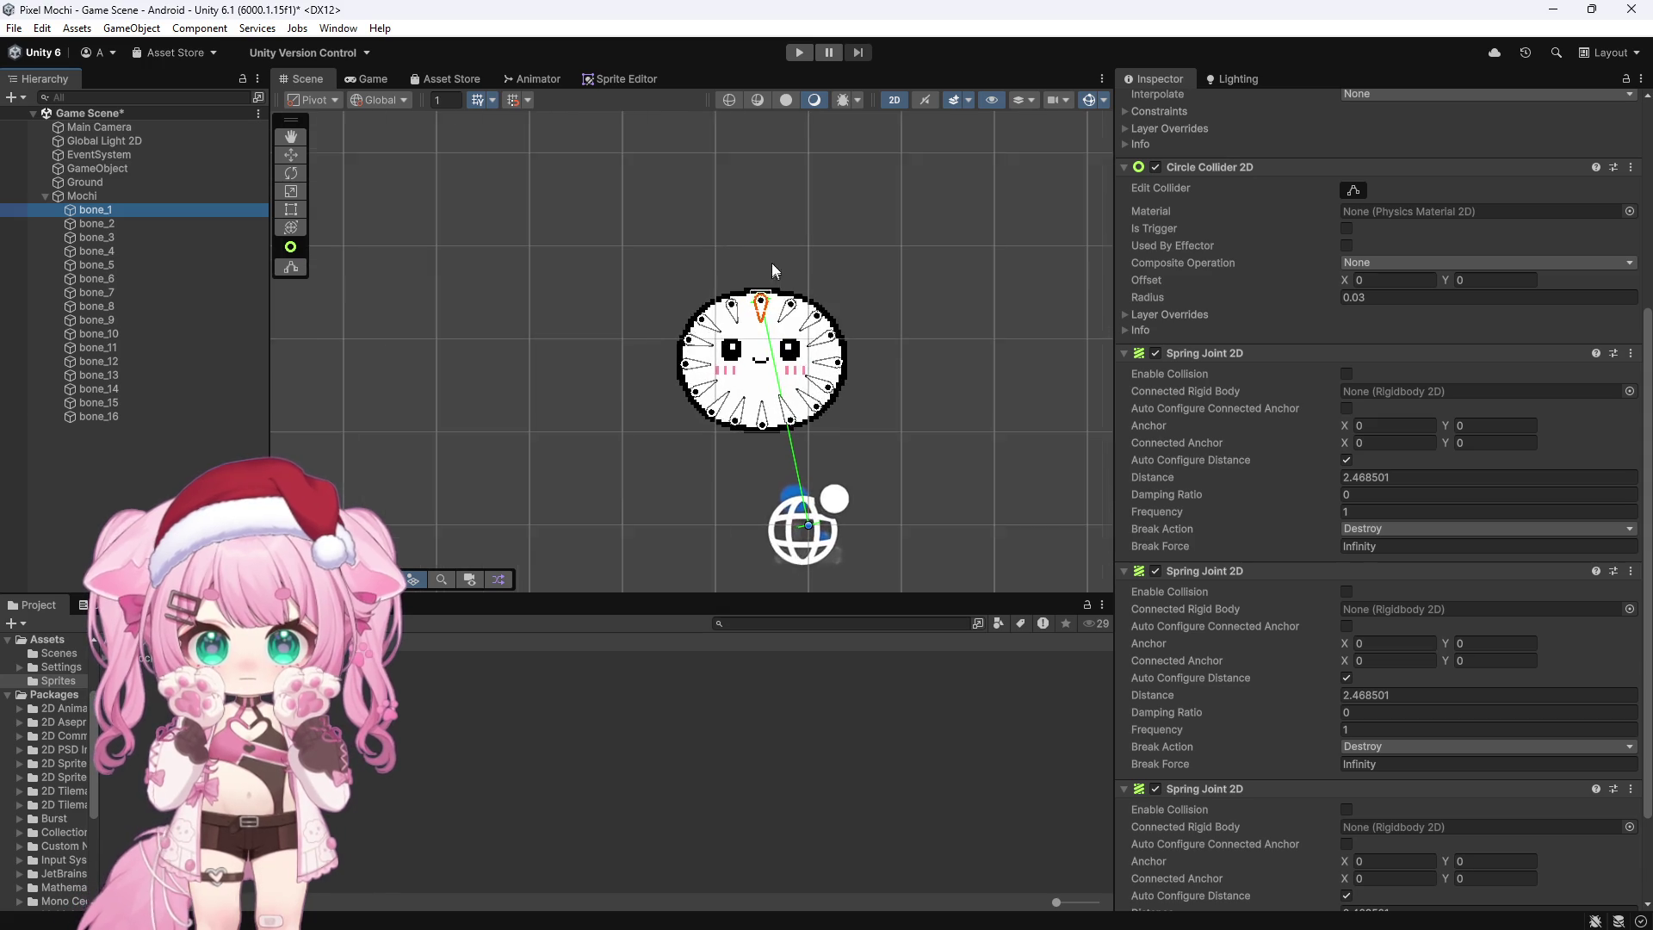
scroll(767, 254, "up", 5)
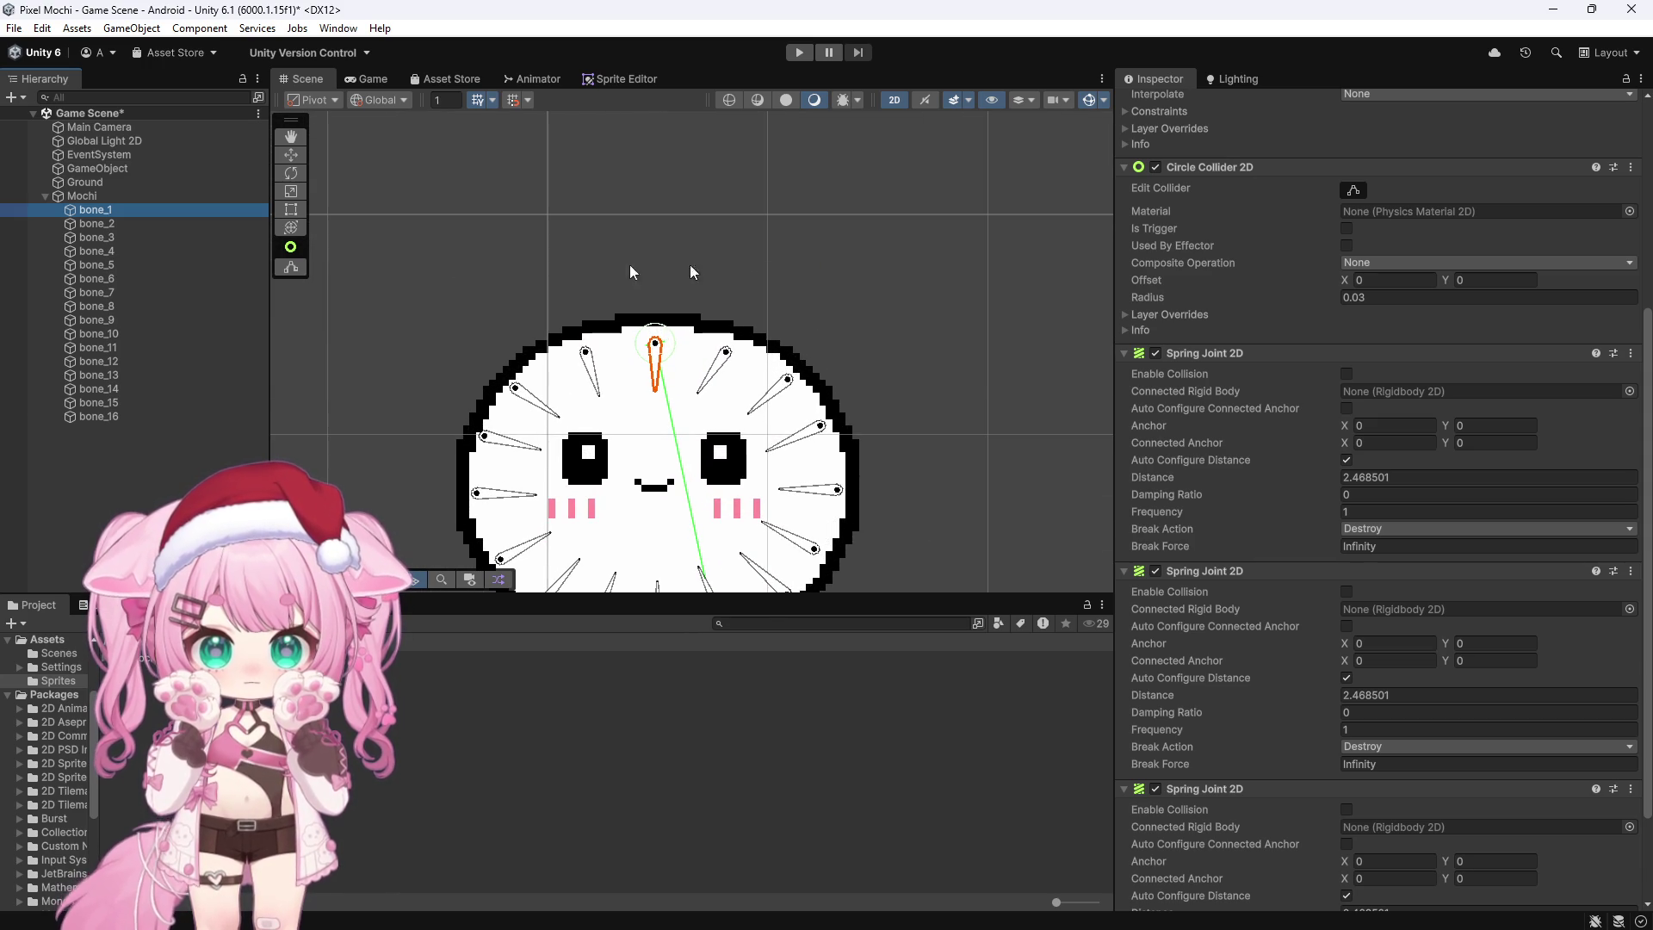
left_click(102, 226)
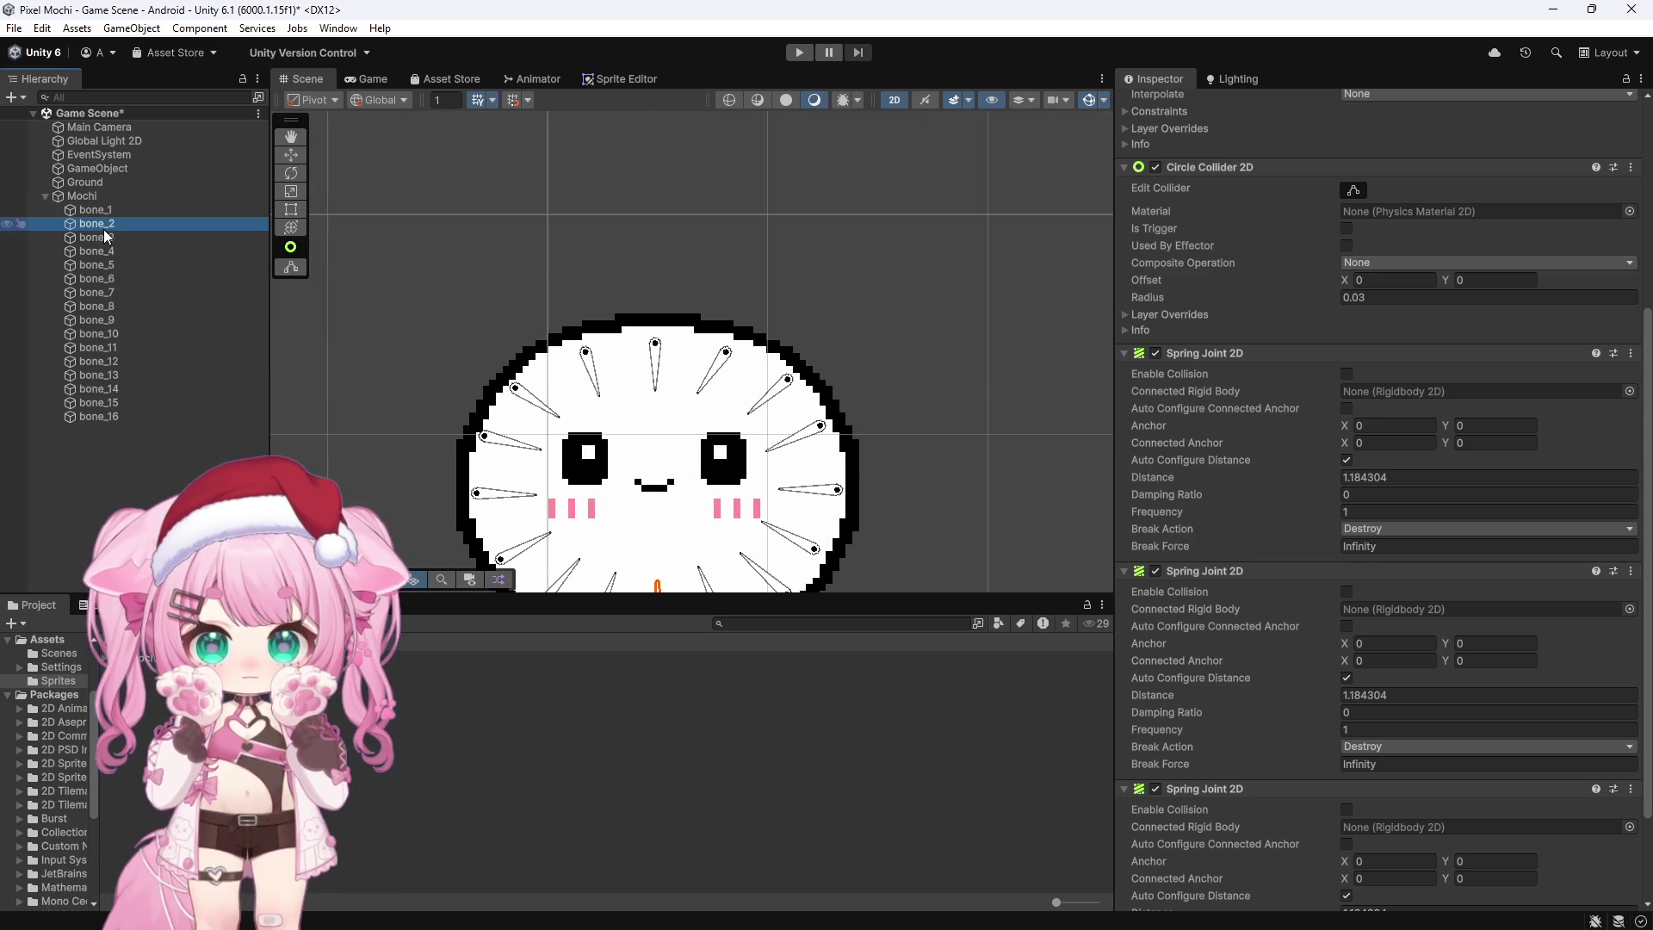
scroll(610, 282, "down", 2)
left_click(147, 239)
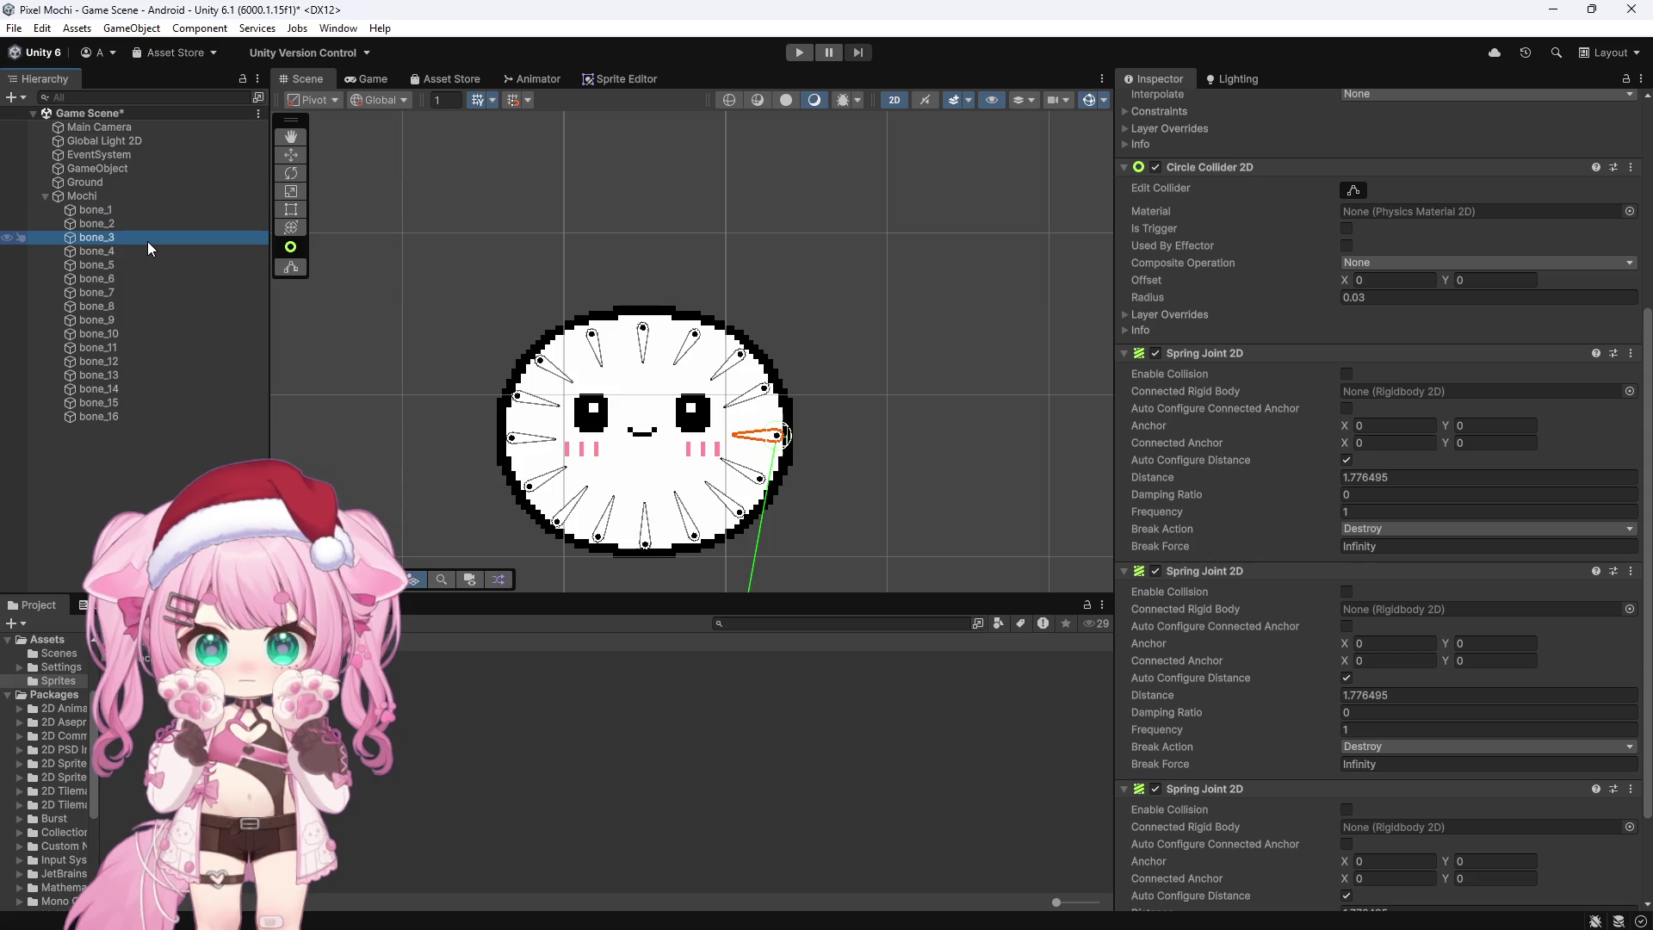
left_click(139, 251)
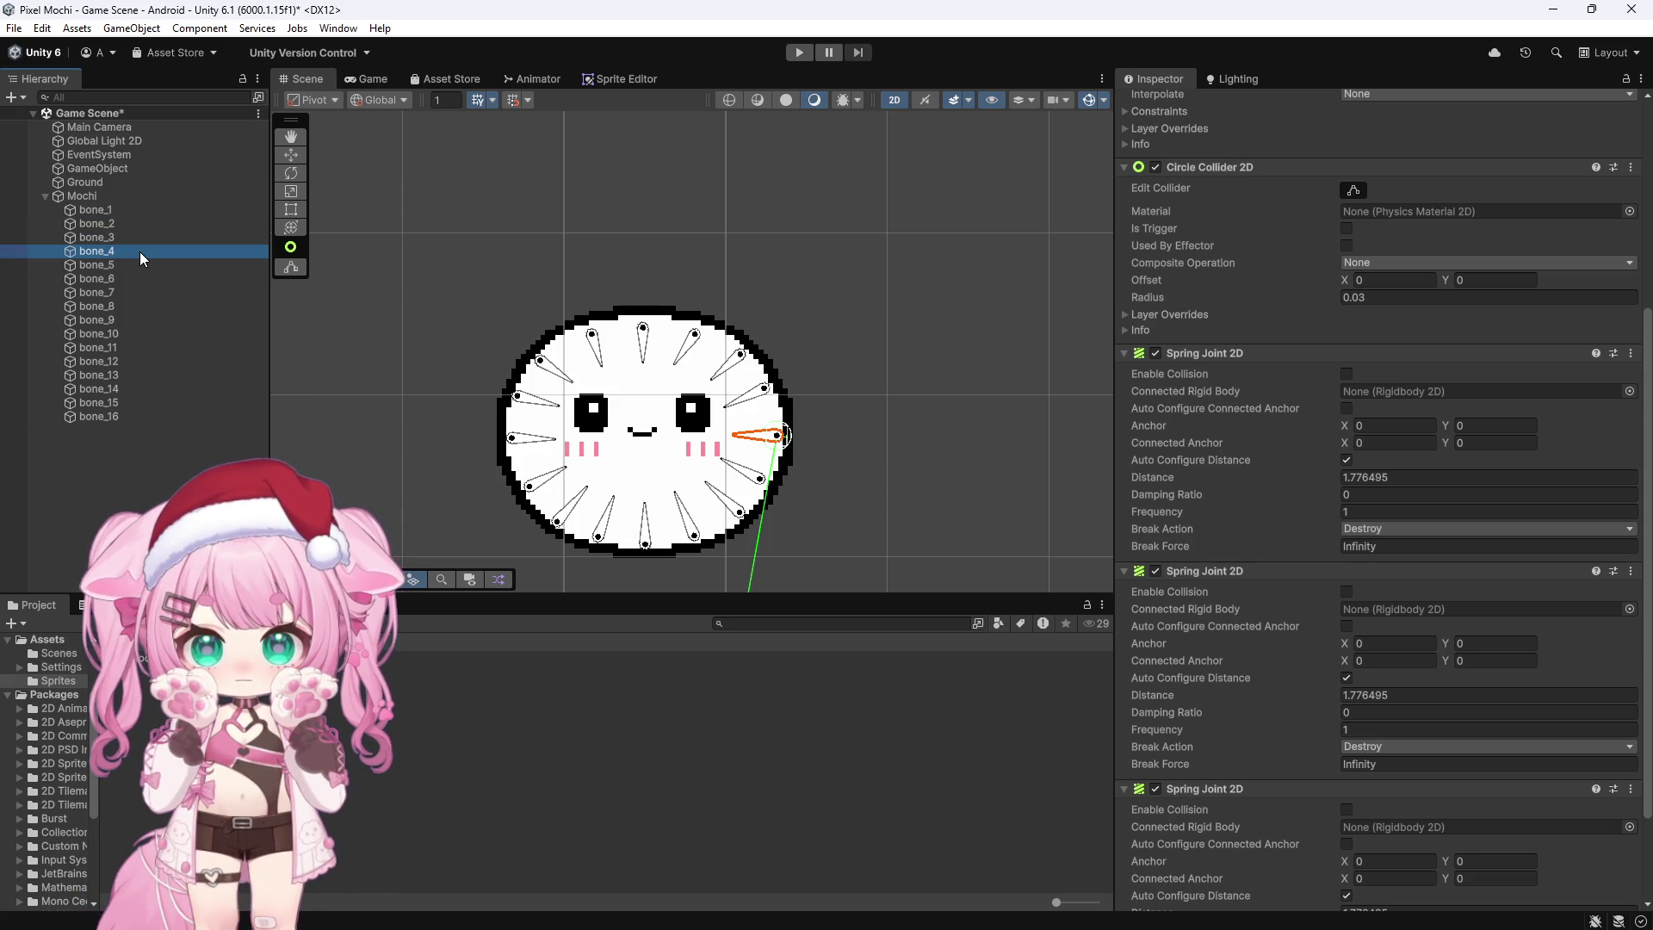
left_click(122, 265)
left_click(112, 277)
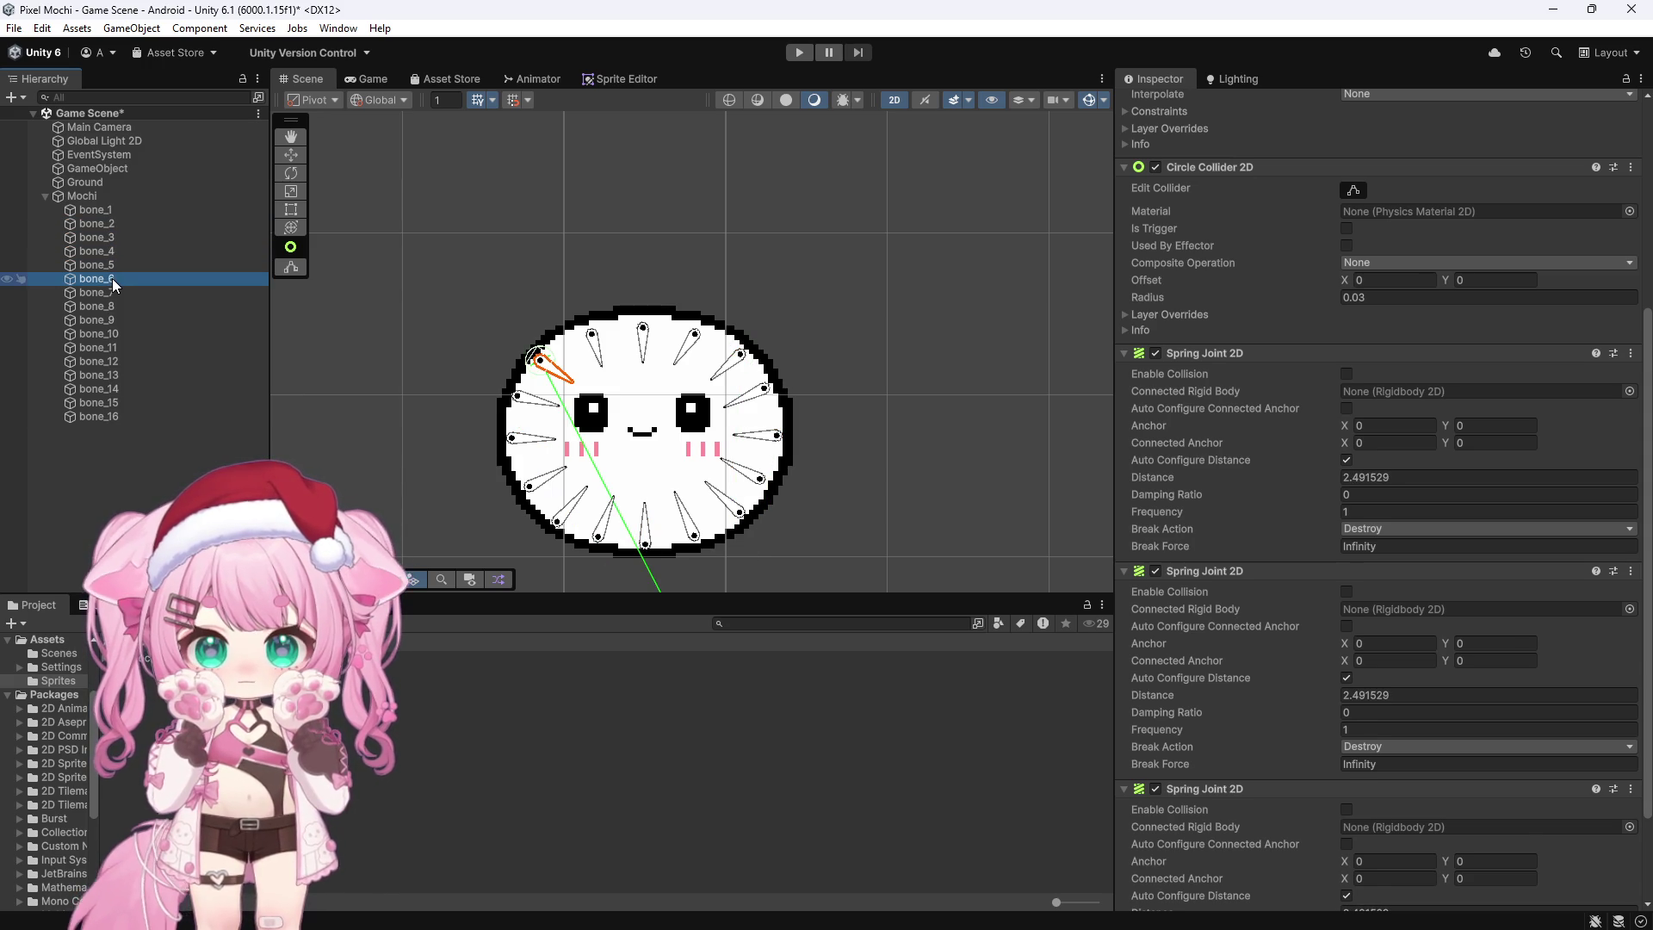
left_click(108, 291)
left_click(105, 304)
left_click(105, 320)
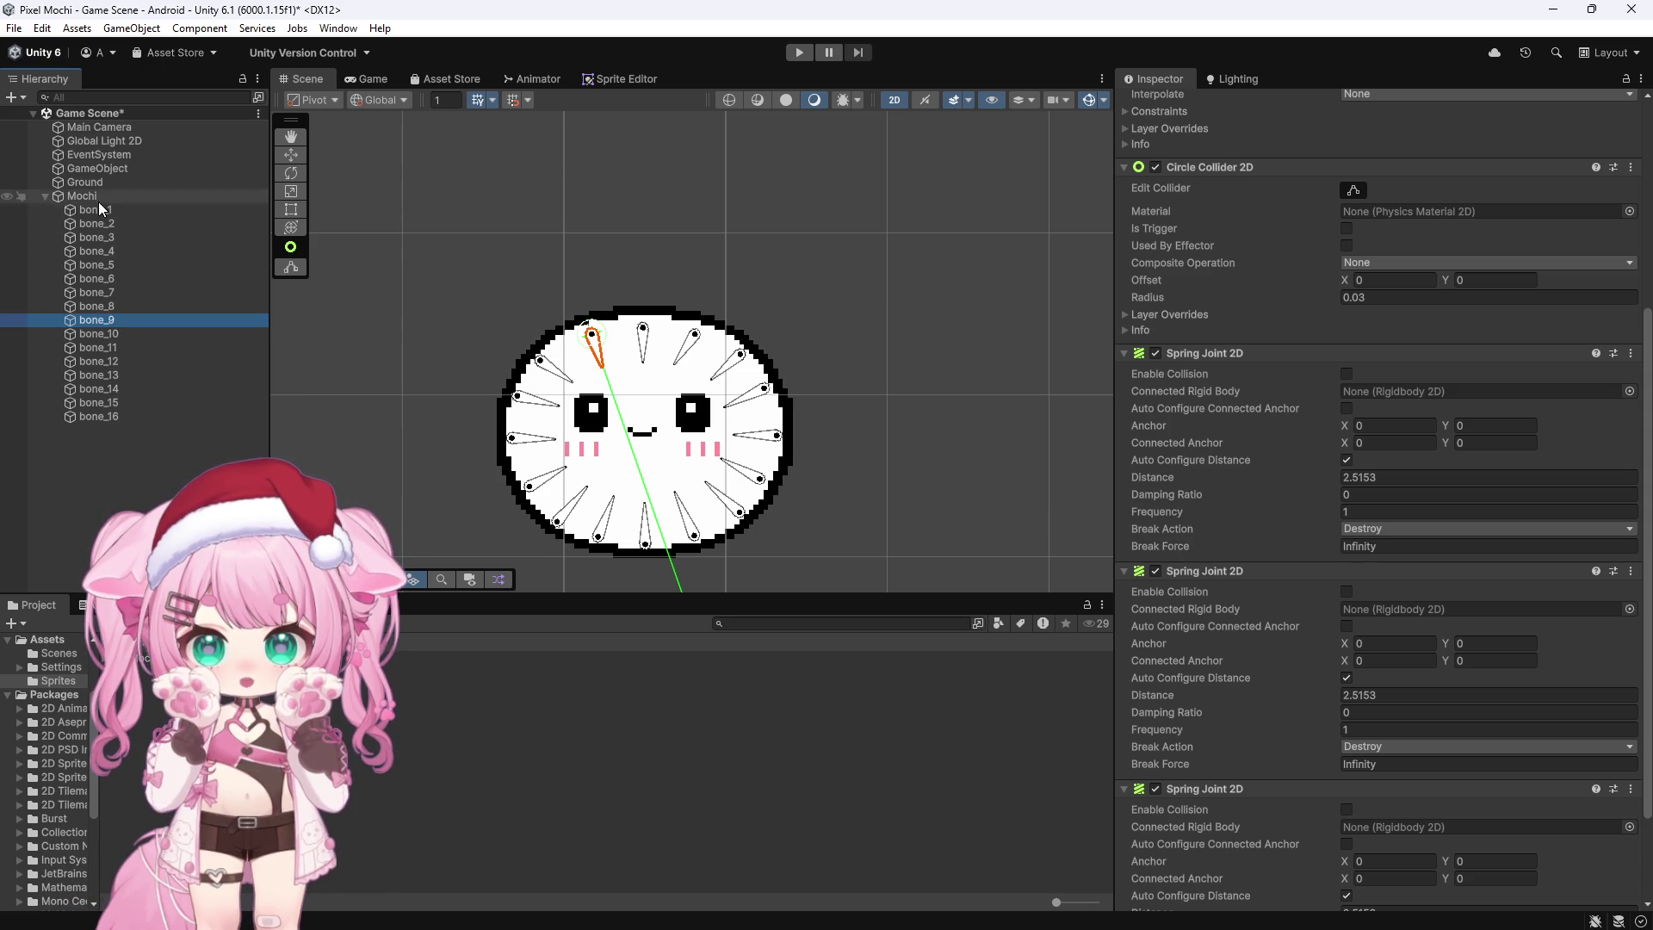
left_click(102, 333)
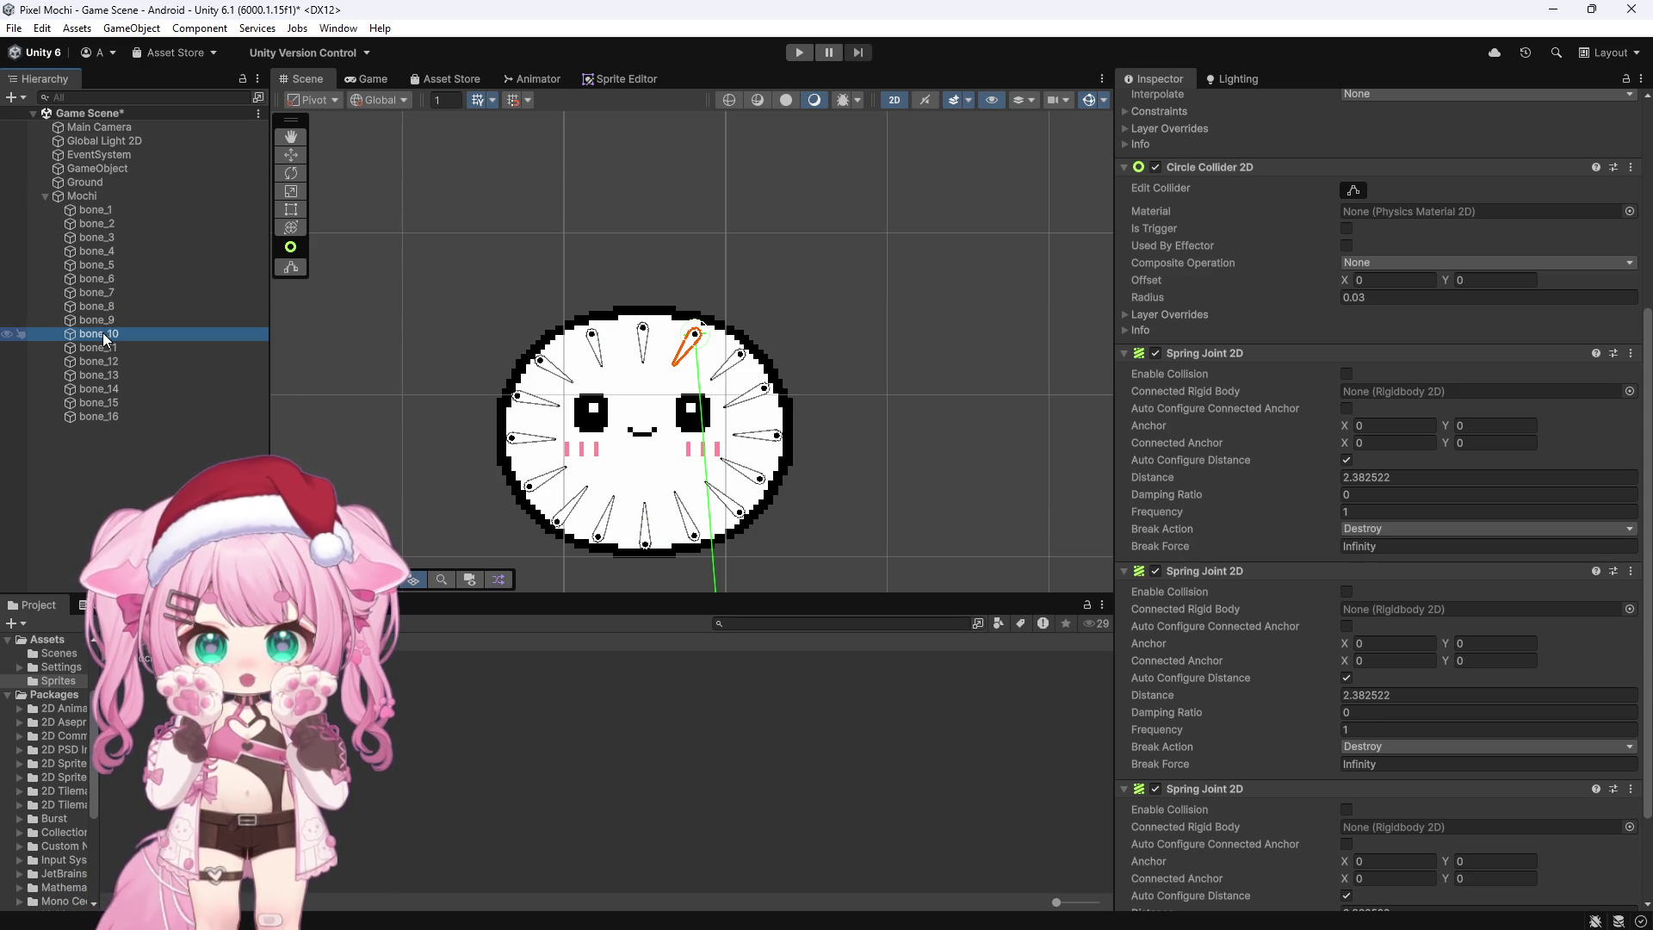
Step: Connect bone_1's three spring joints to bone_9, bone_10 and bone_2
left_click(164, 210)
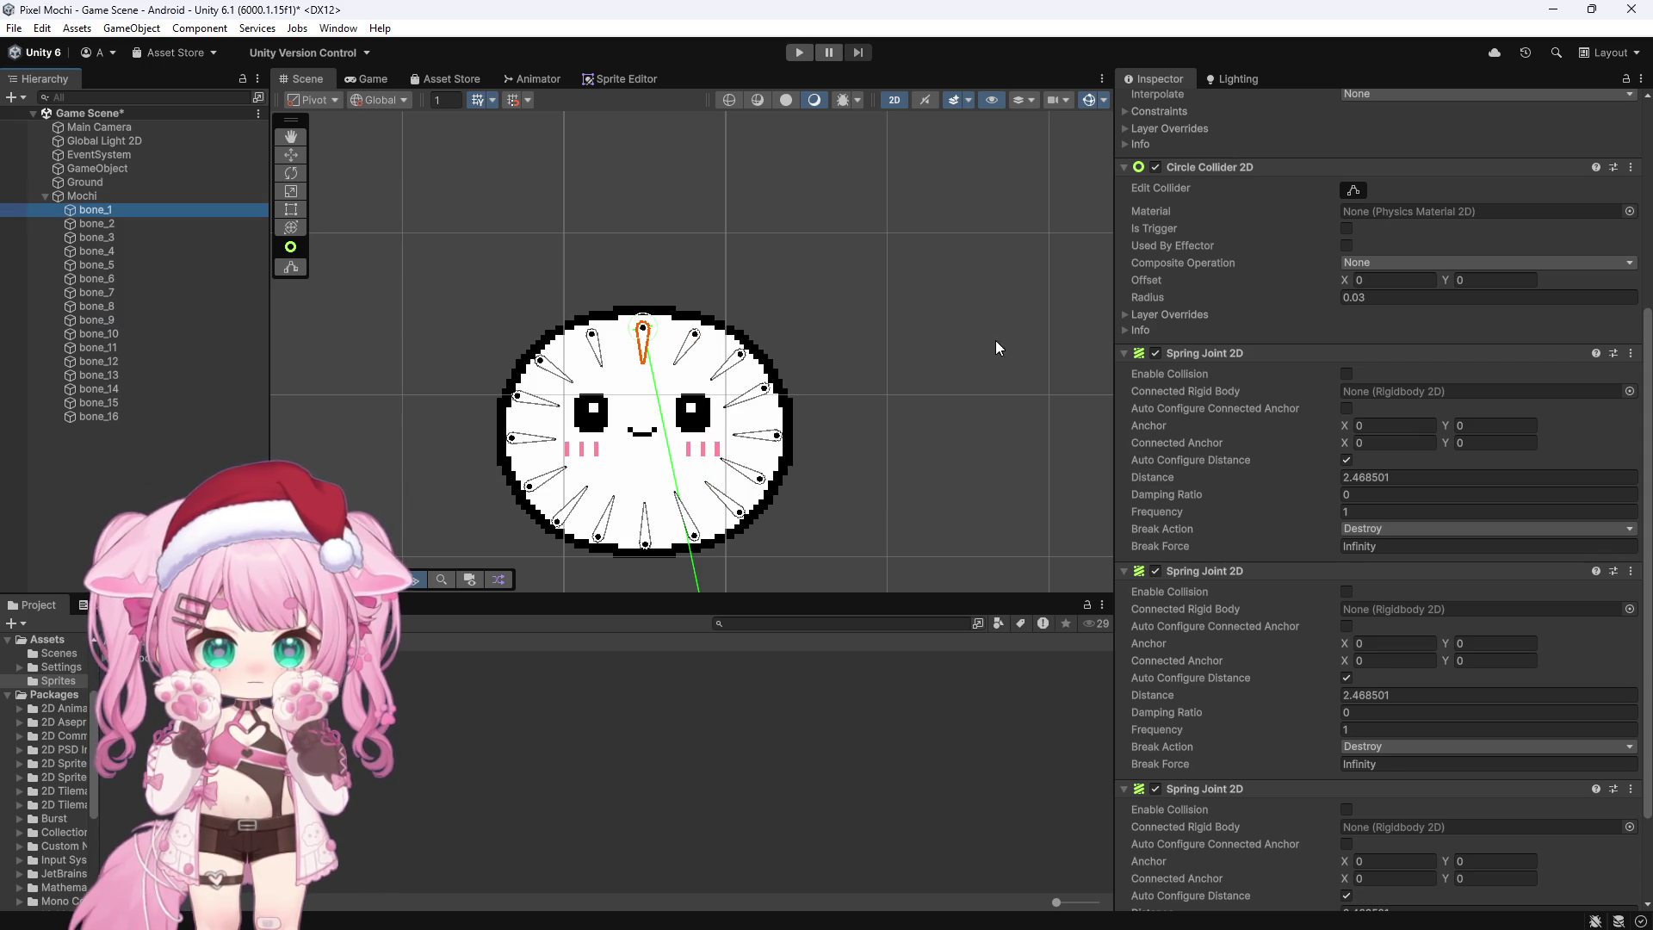
mouse_move(95, 210)
left_mouse_down()
mouse_move(358, 354)
mouse_move(919, 357)
mouse_move(1370, 391)
left_mouse_up()
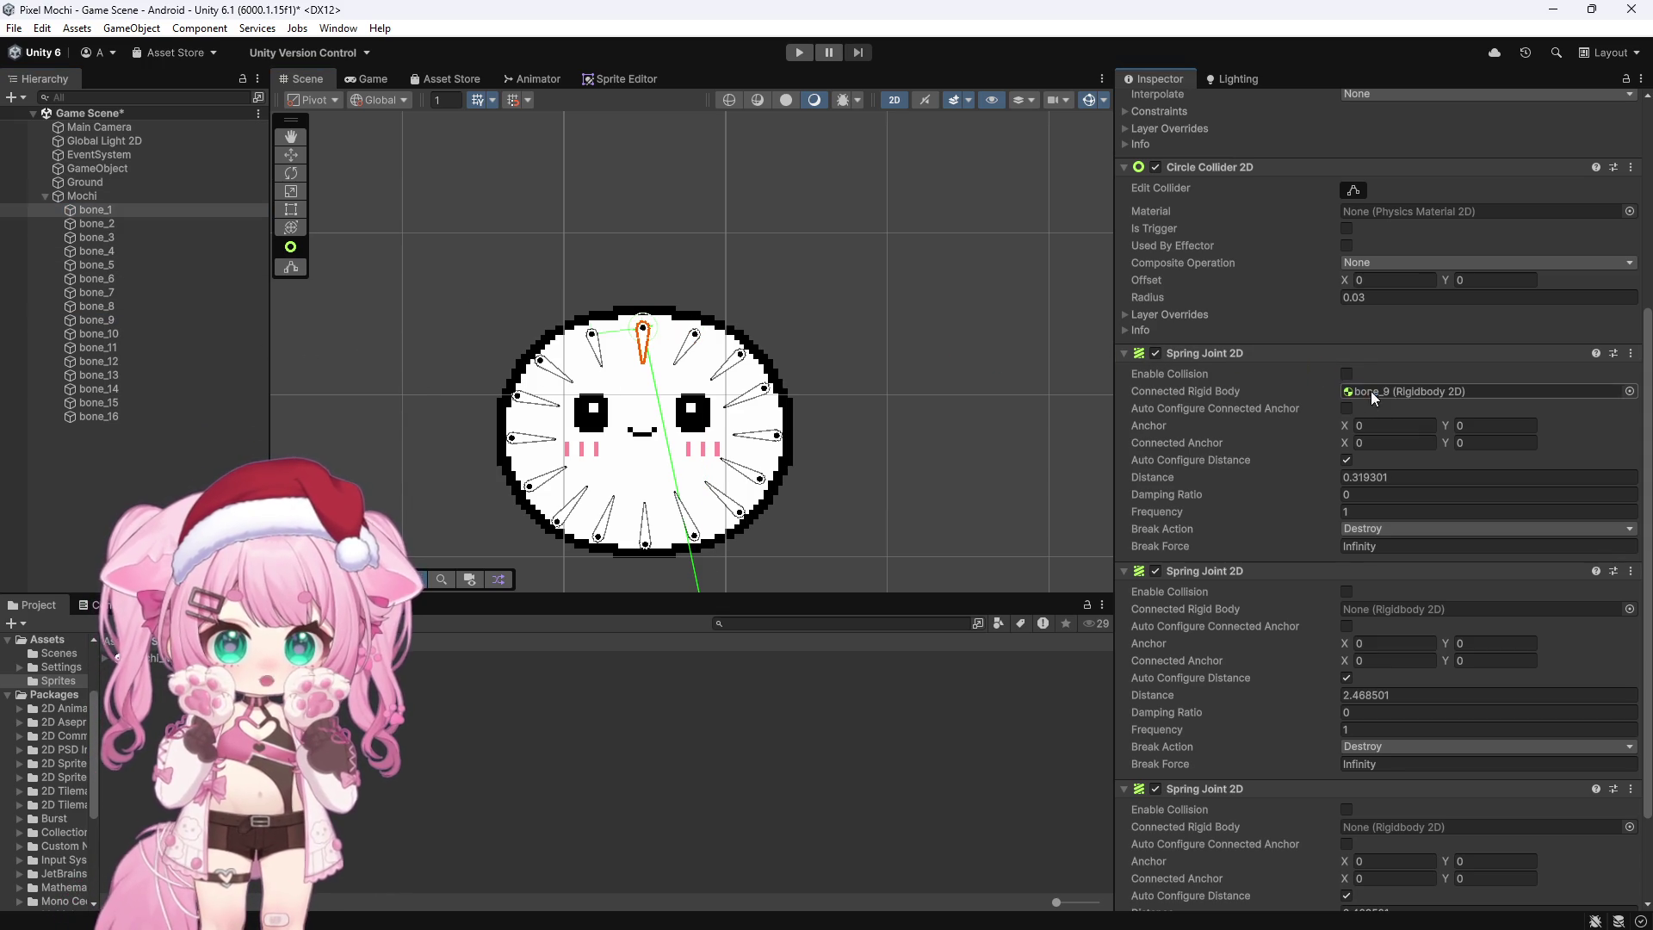
left_click_drag(128, 405, 1387, 609)
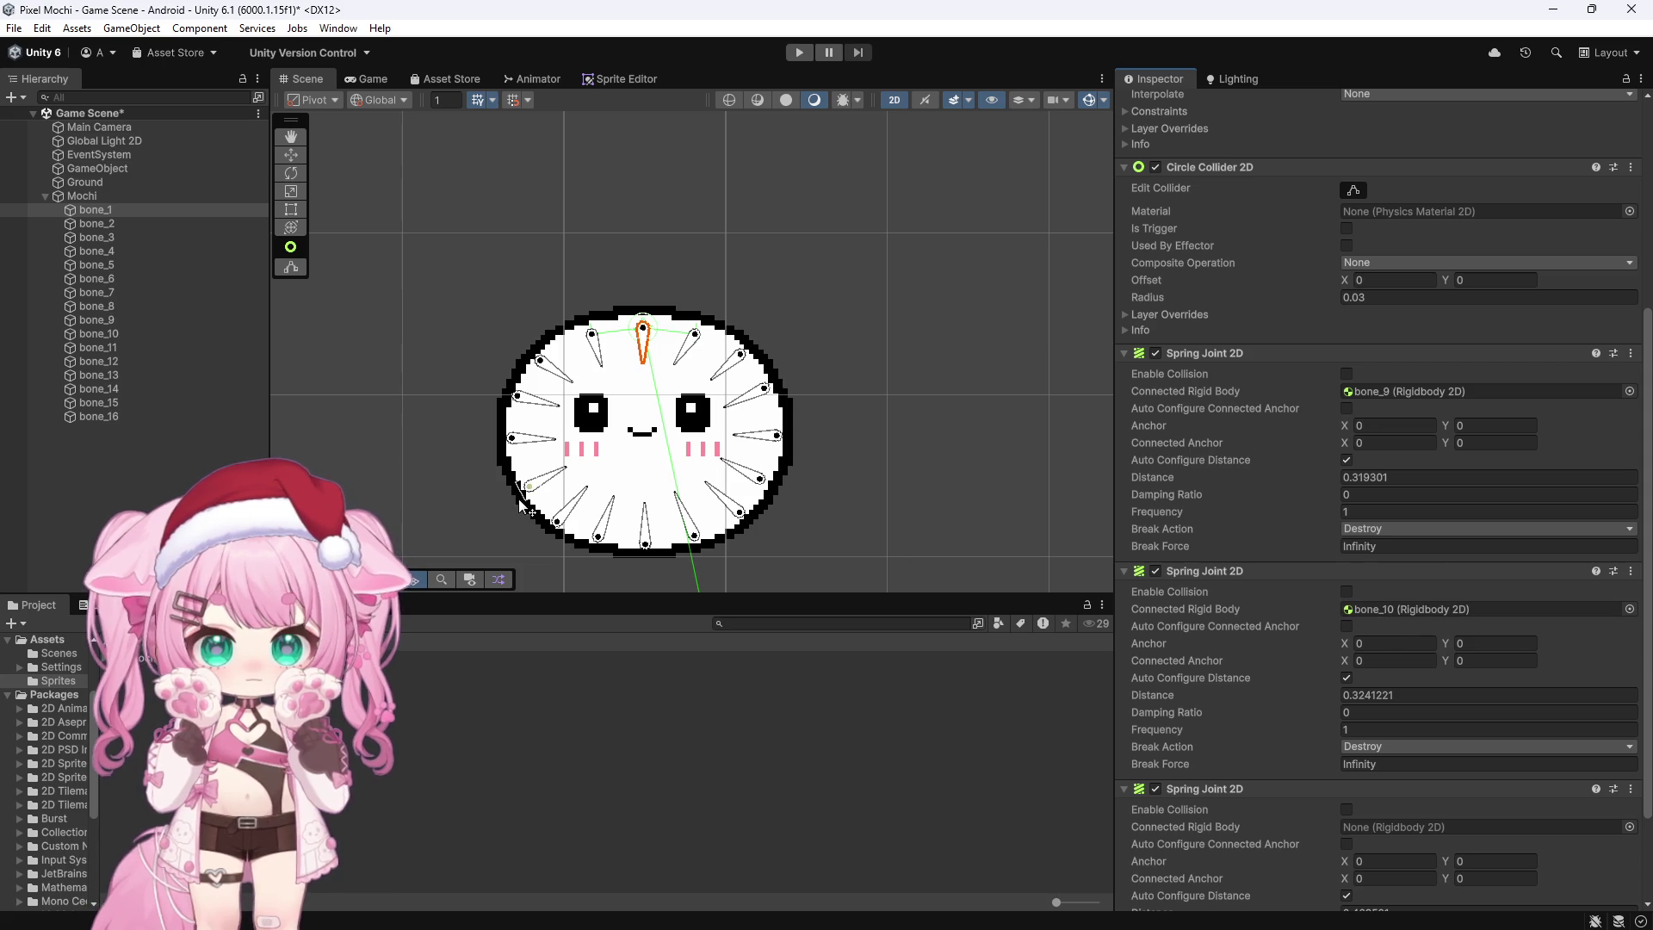
left_click(110, 249)
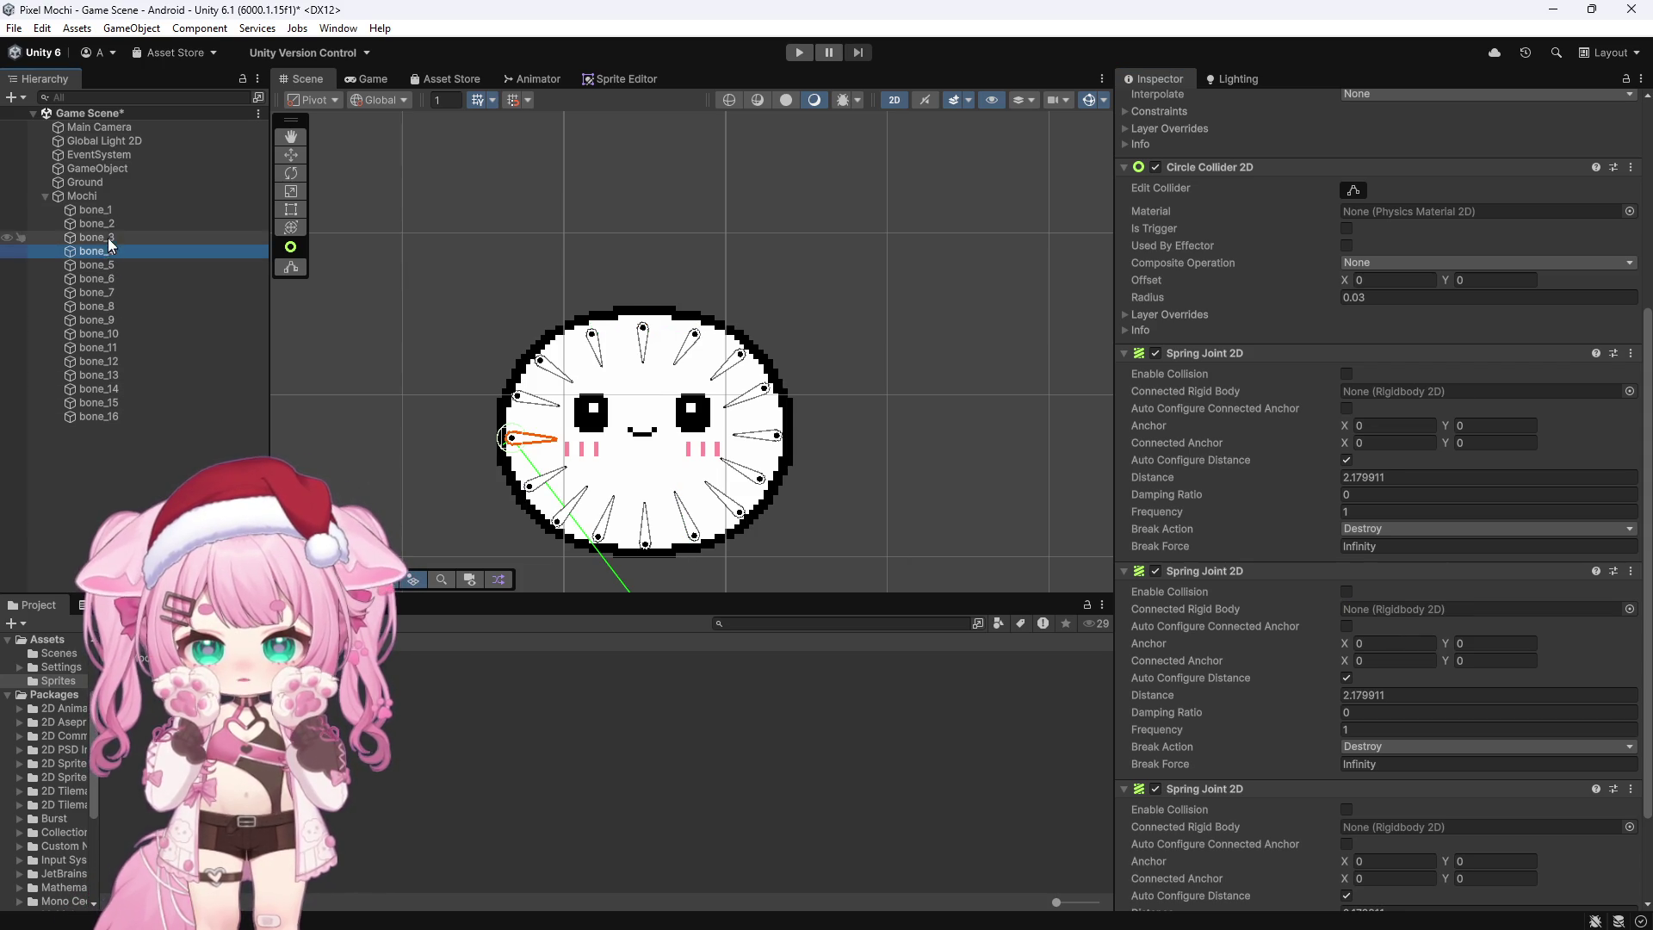
left_click(110, 225)
left_click(97, 210)
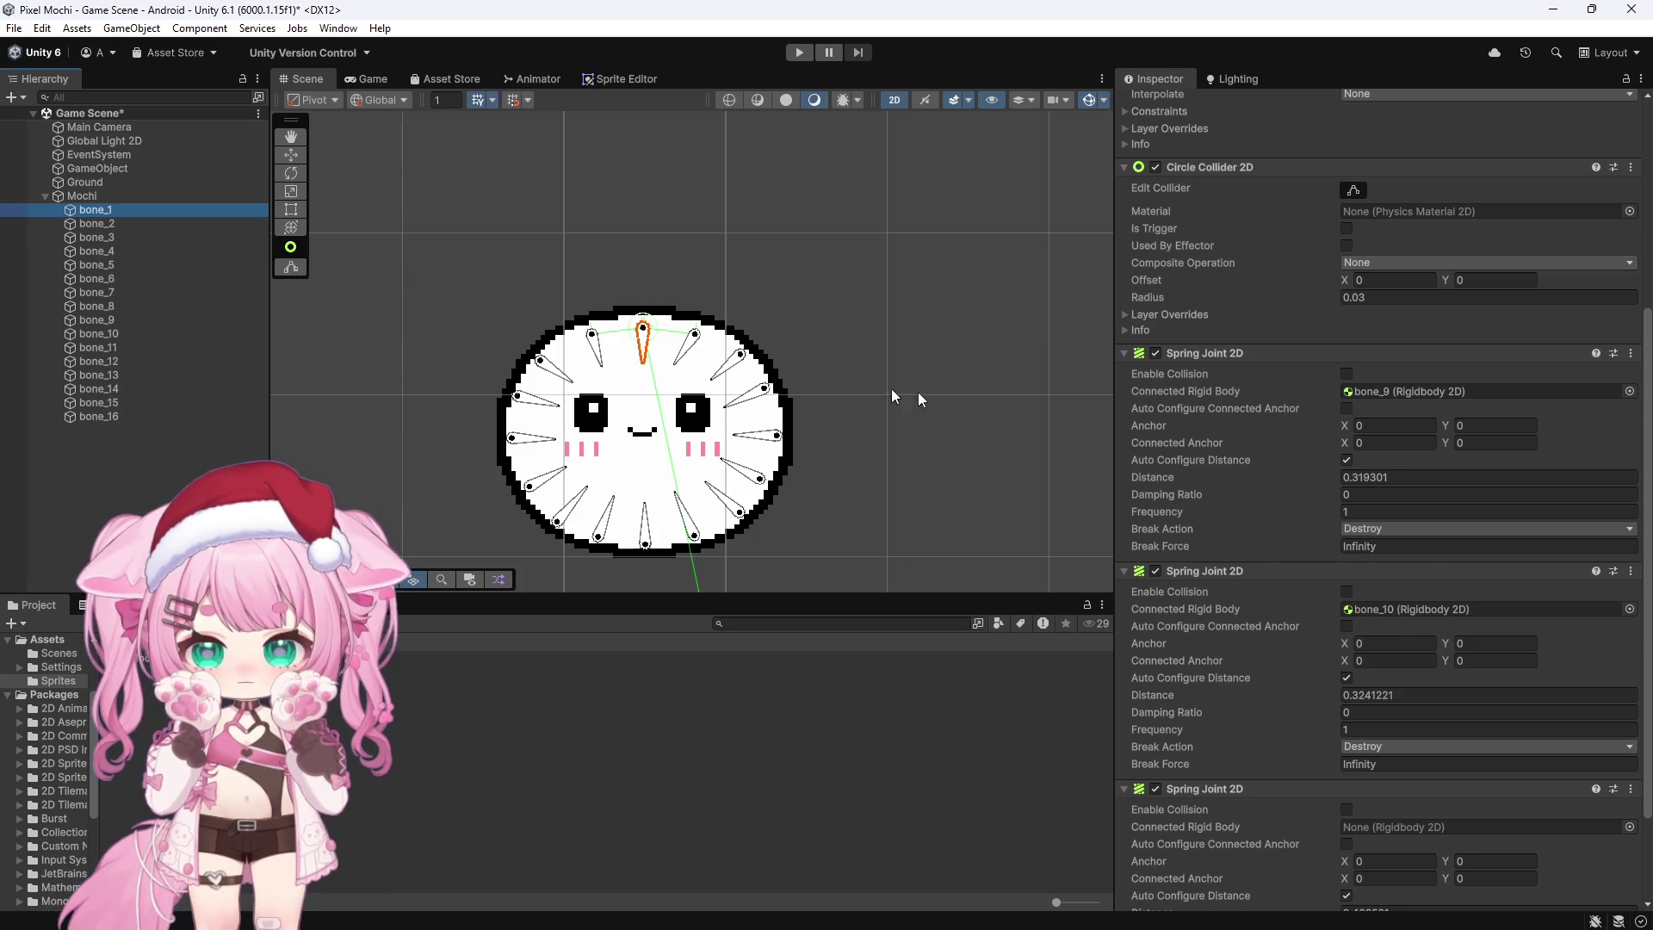
scroll(1193, 440, "down", 2)
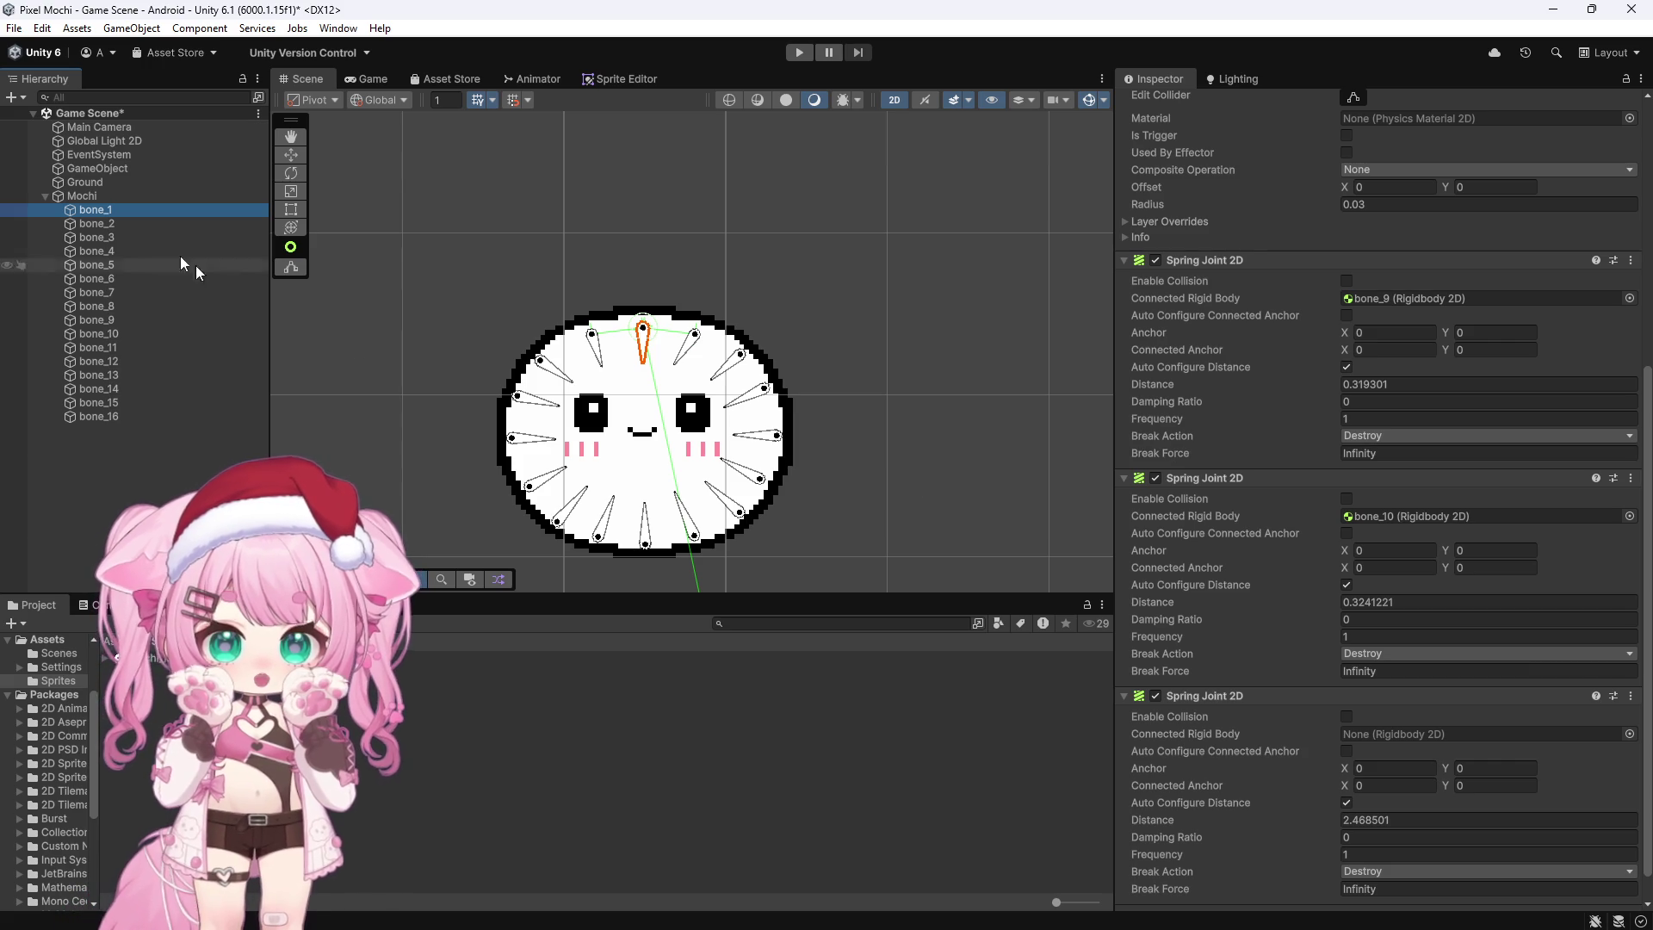
mouse_move(96, 212)
left_mouse_down()
mouse_move(688, 482)
mouse_move(1411, 747)
left_mouse_up()
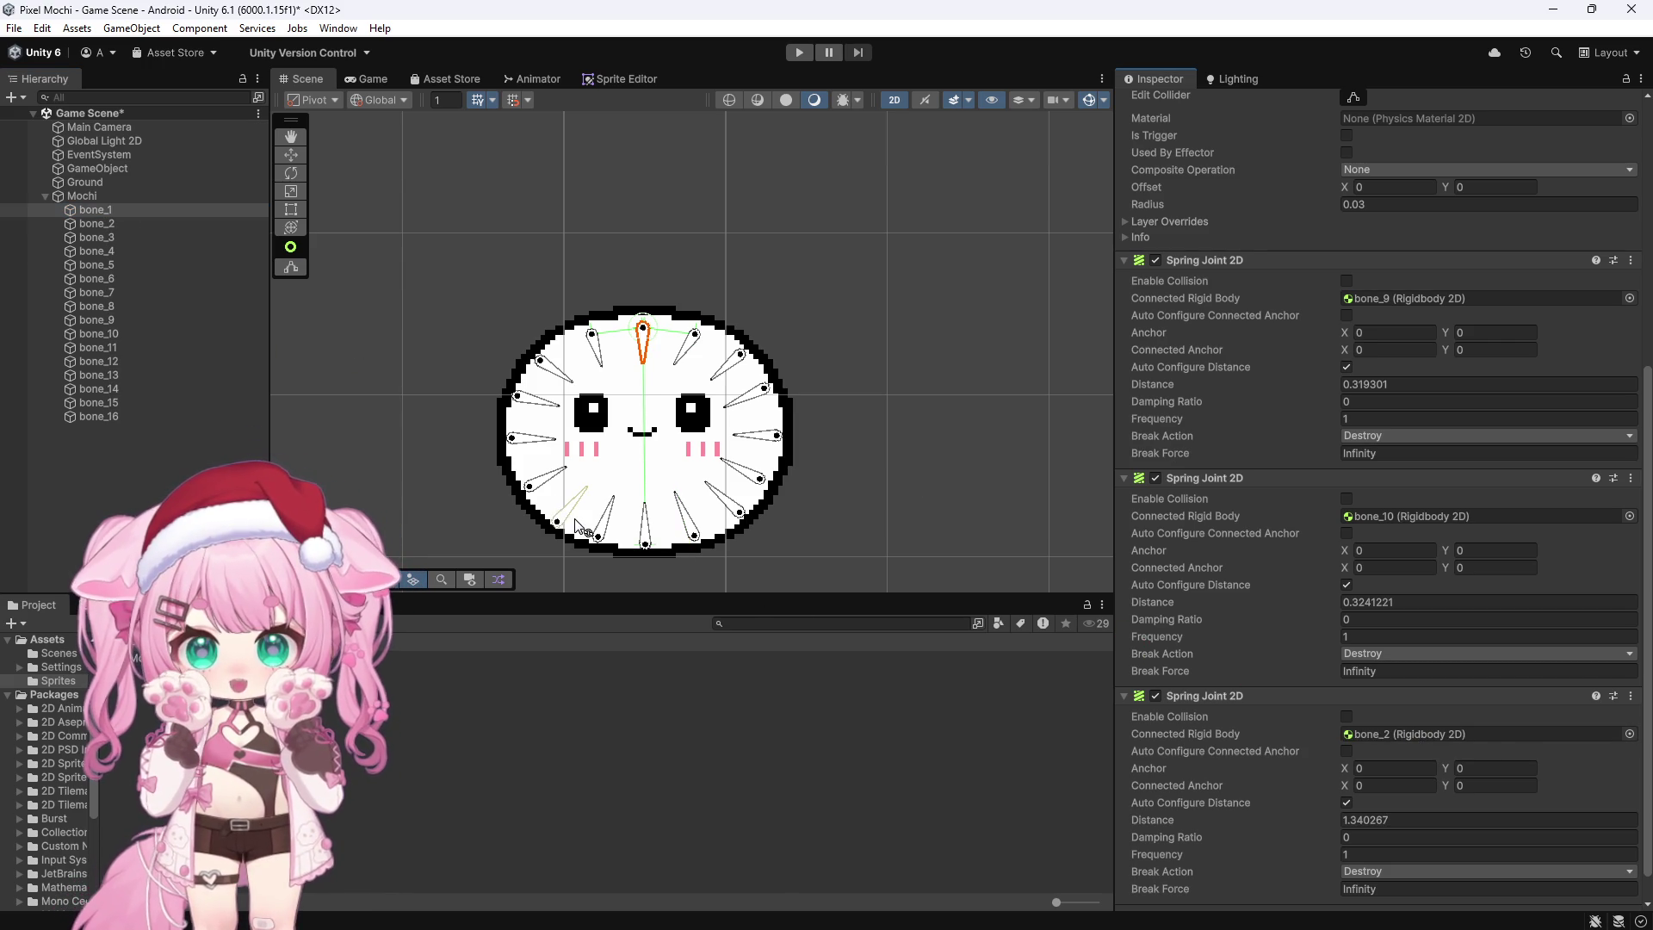
Step: Link a bone to bone_2's spring joint, then connect bone_3's third spring to bone_4
left_click(121, 223)
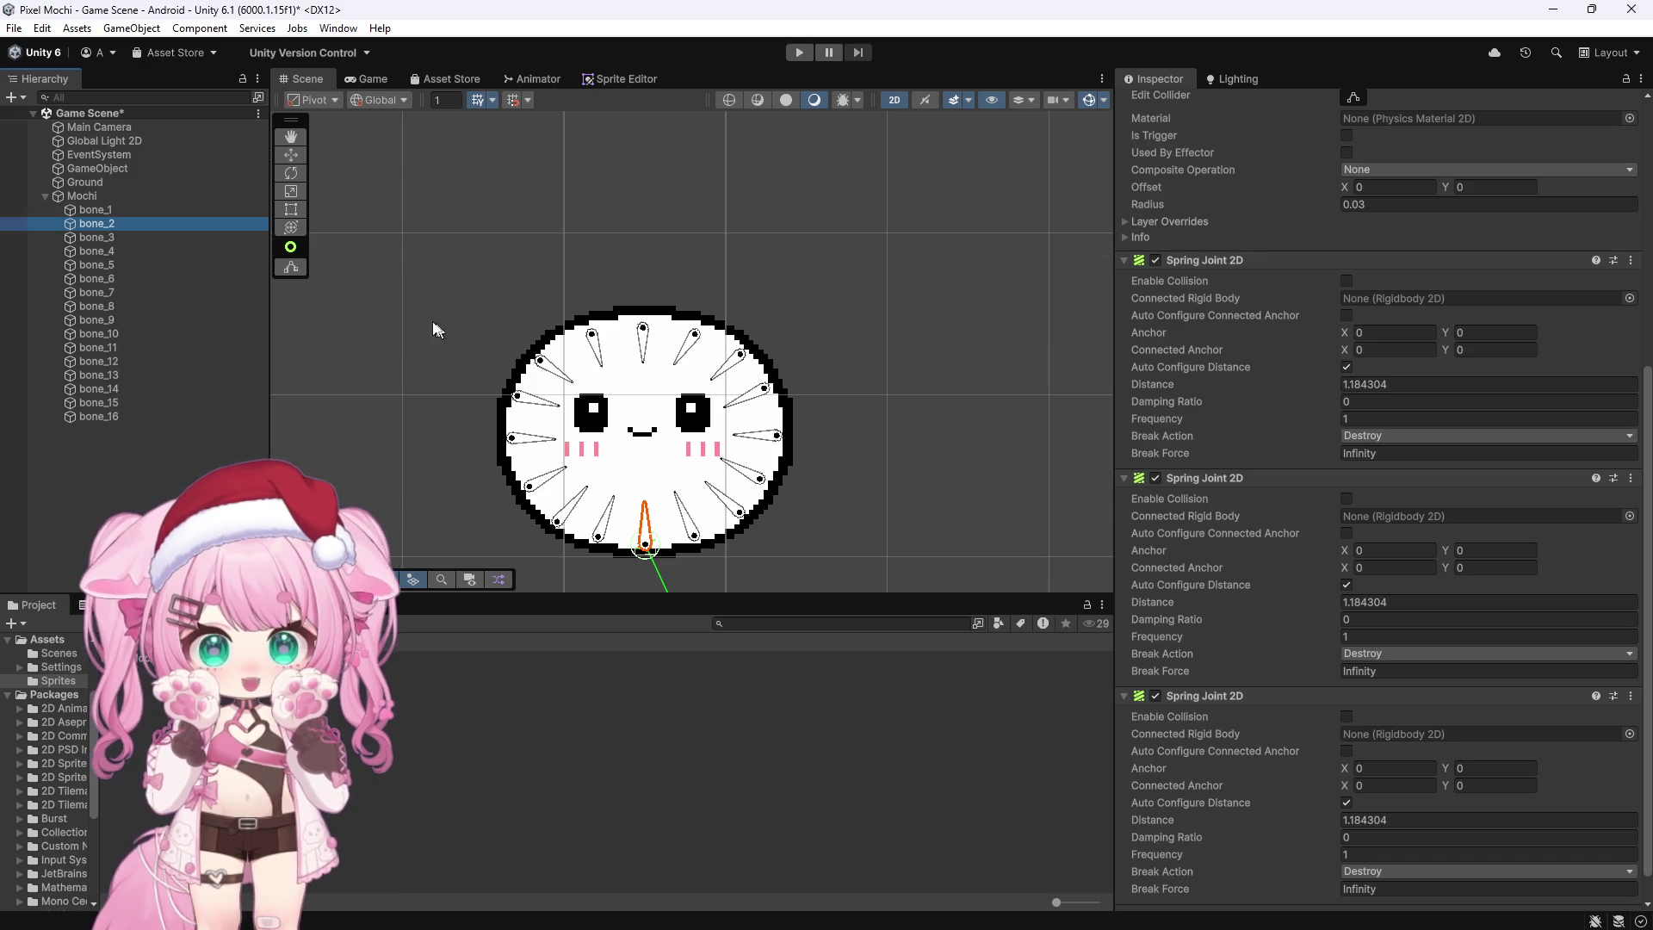
mouse_move(99, 223)
left_mouse_down()
mouse_move(1166, 577)
mouse_move(1401, 740)
left_mouse_up()
left_click(111, 232)
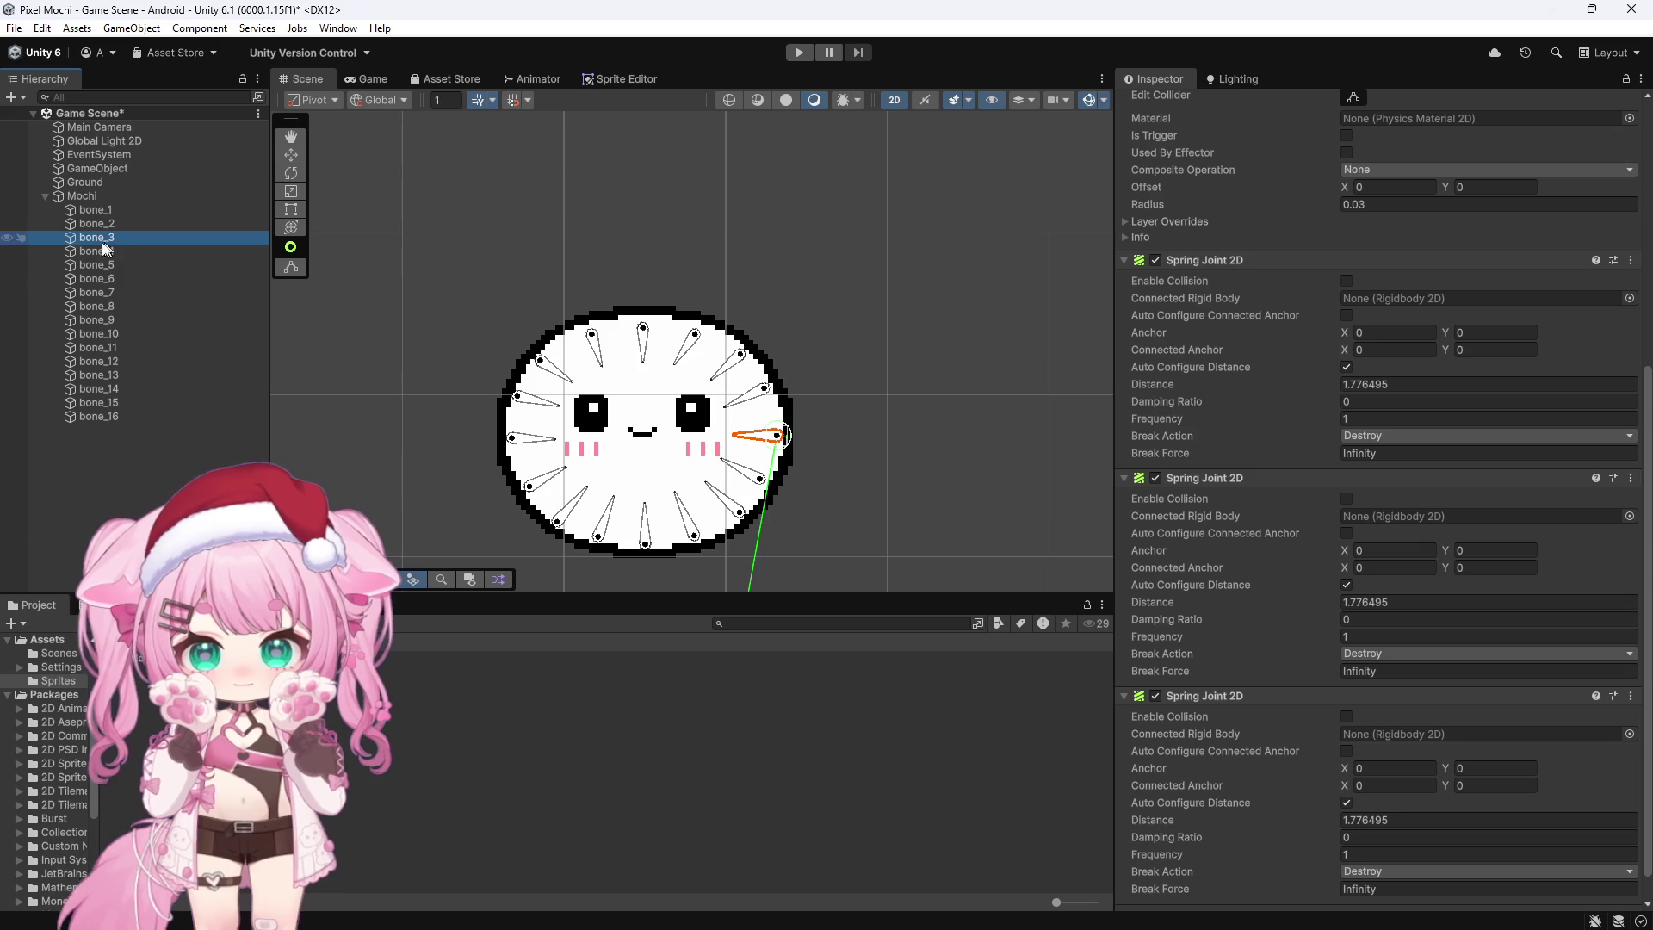
left_click(103, 250)
left_click(116, 239)
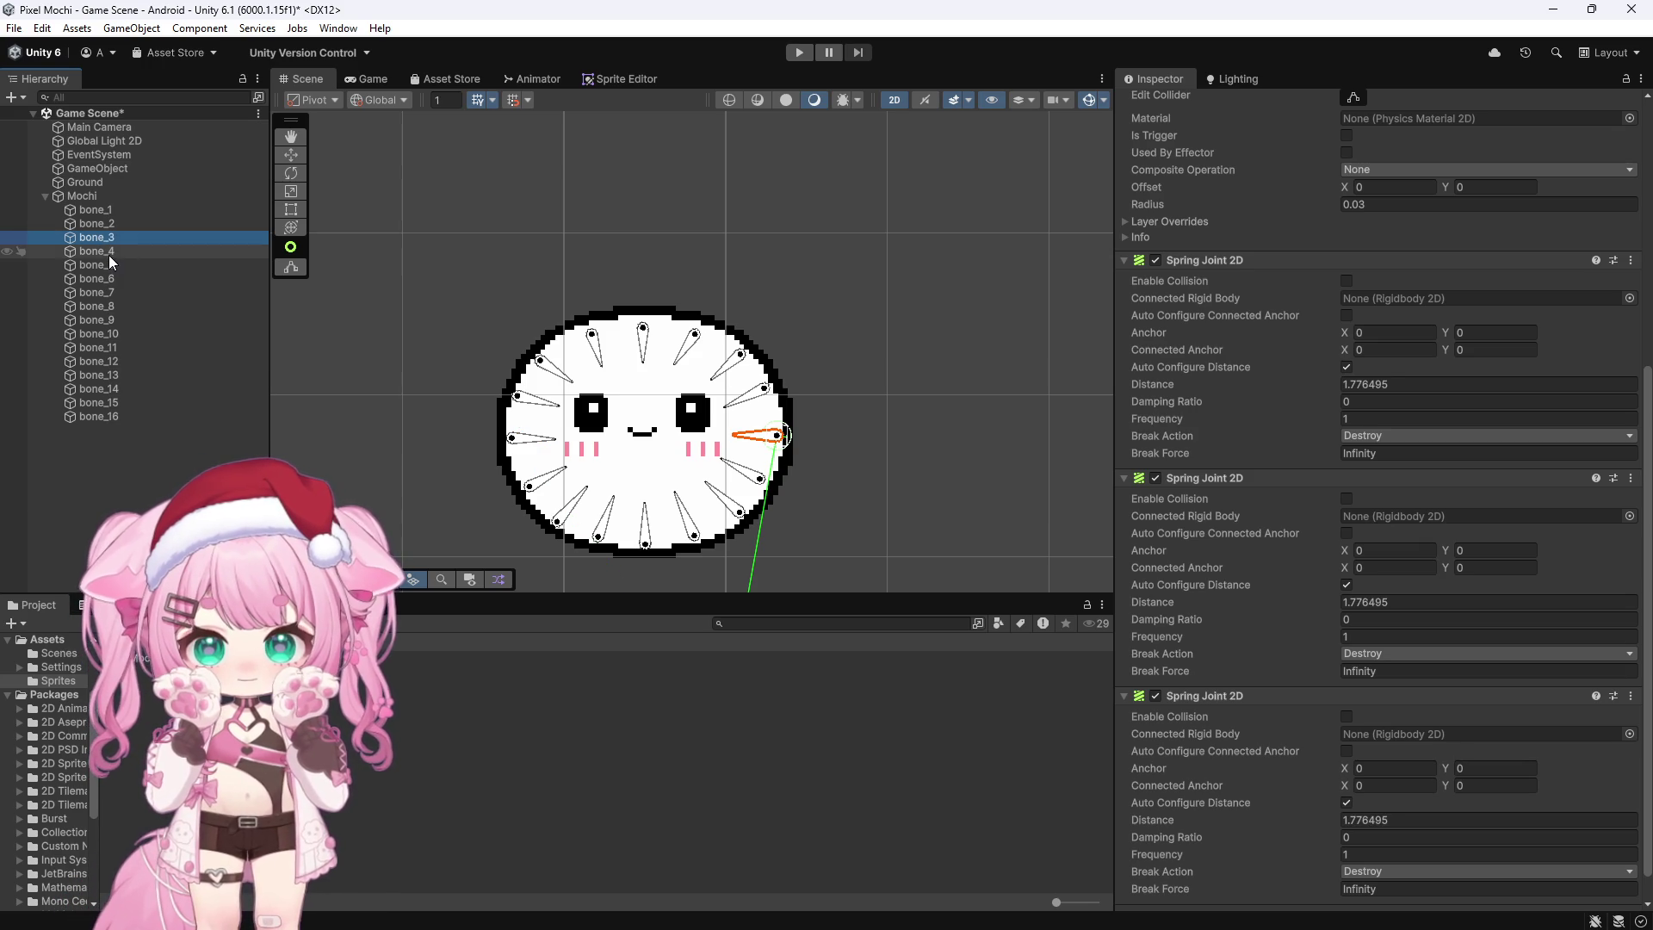
scroll(1130, 587, "down", 2)
left_click_drag(89, 240, 776, 562)
Step: Cross-link bone_3 and bone_4 through their third Spring Joint 2Ds
left_click_drag(1343, 693, 1347, 701)
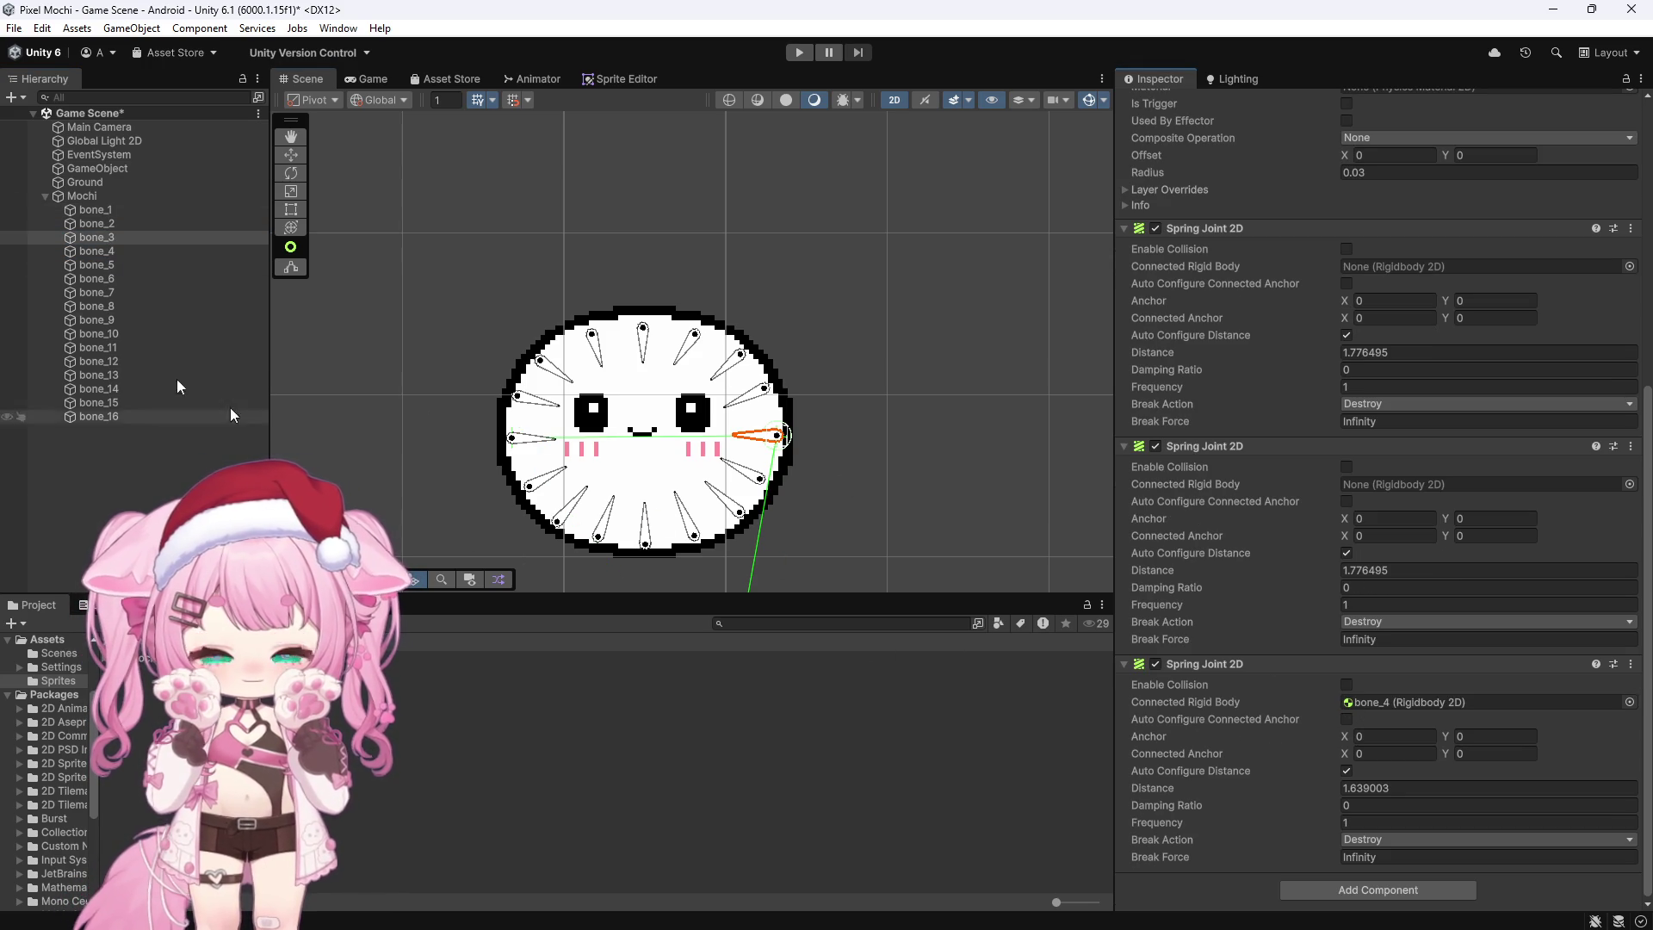
left_click(106, 252)
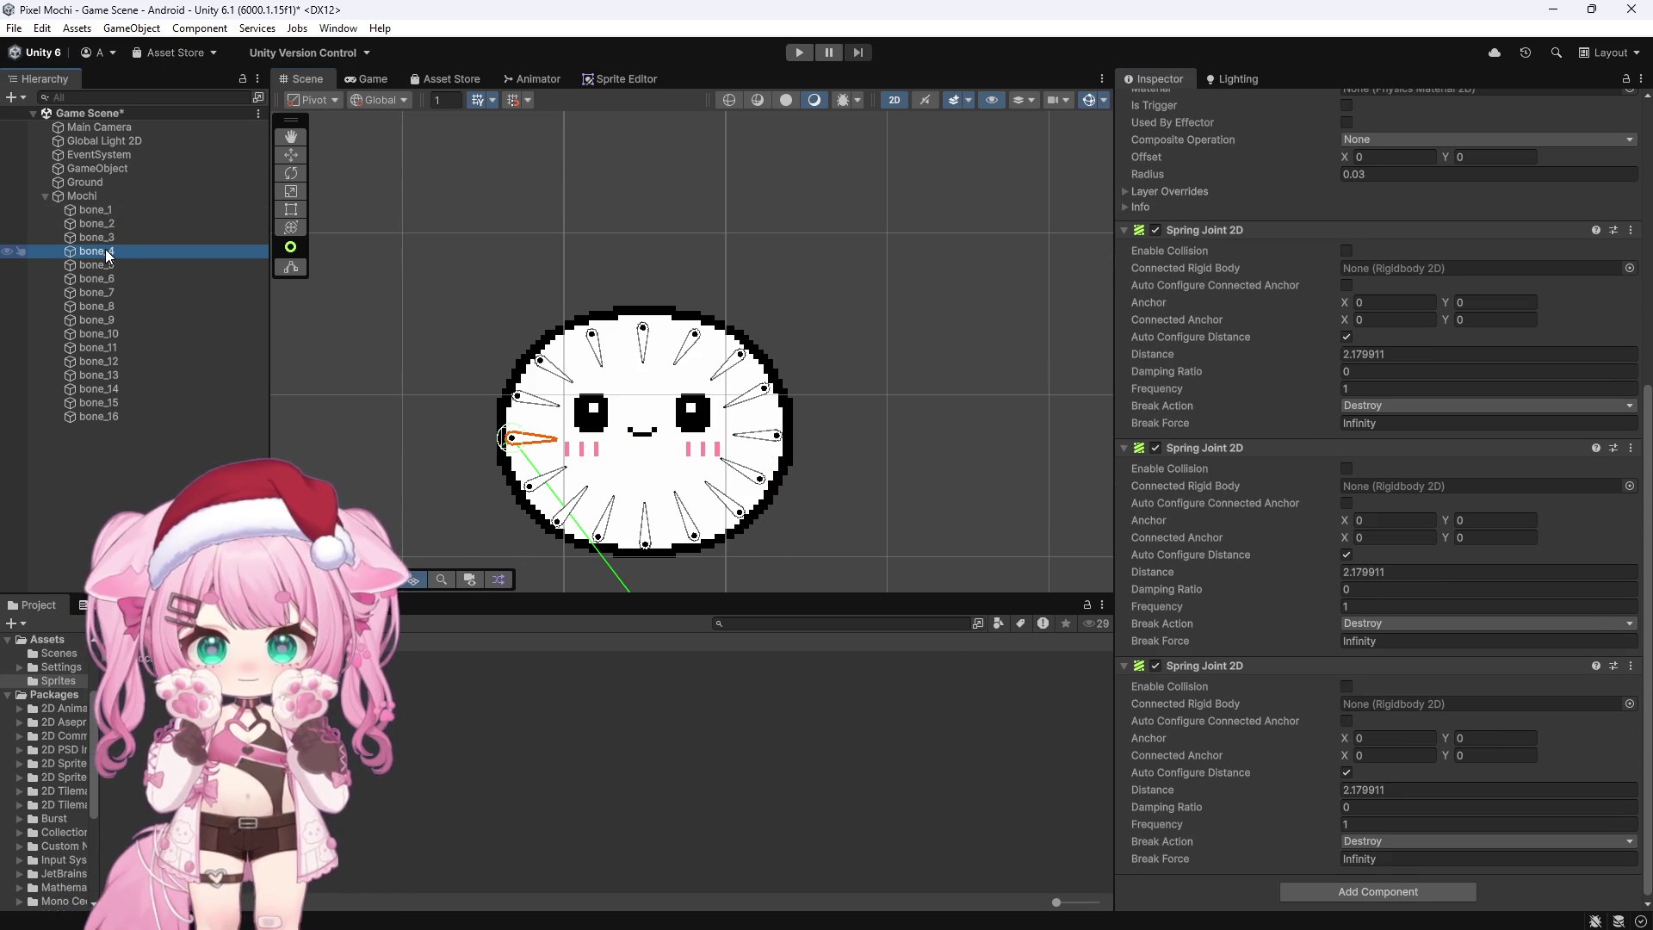
left_click_drag(106, 250, 1393, 702)
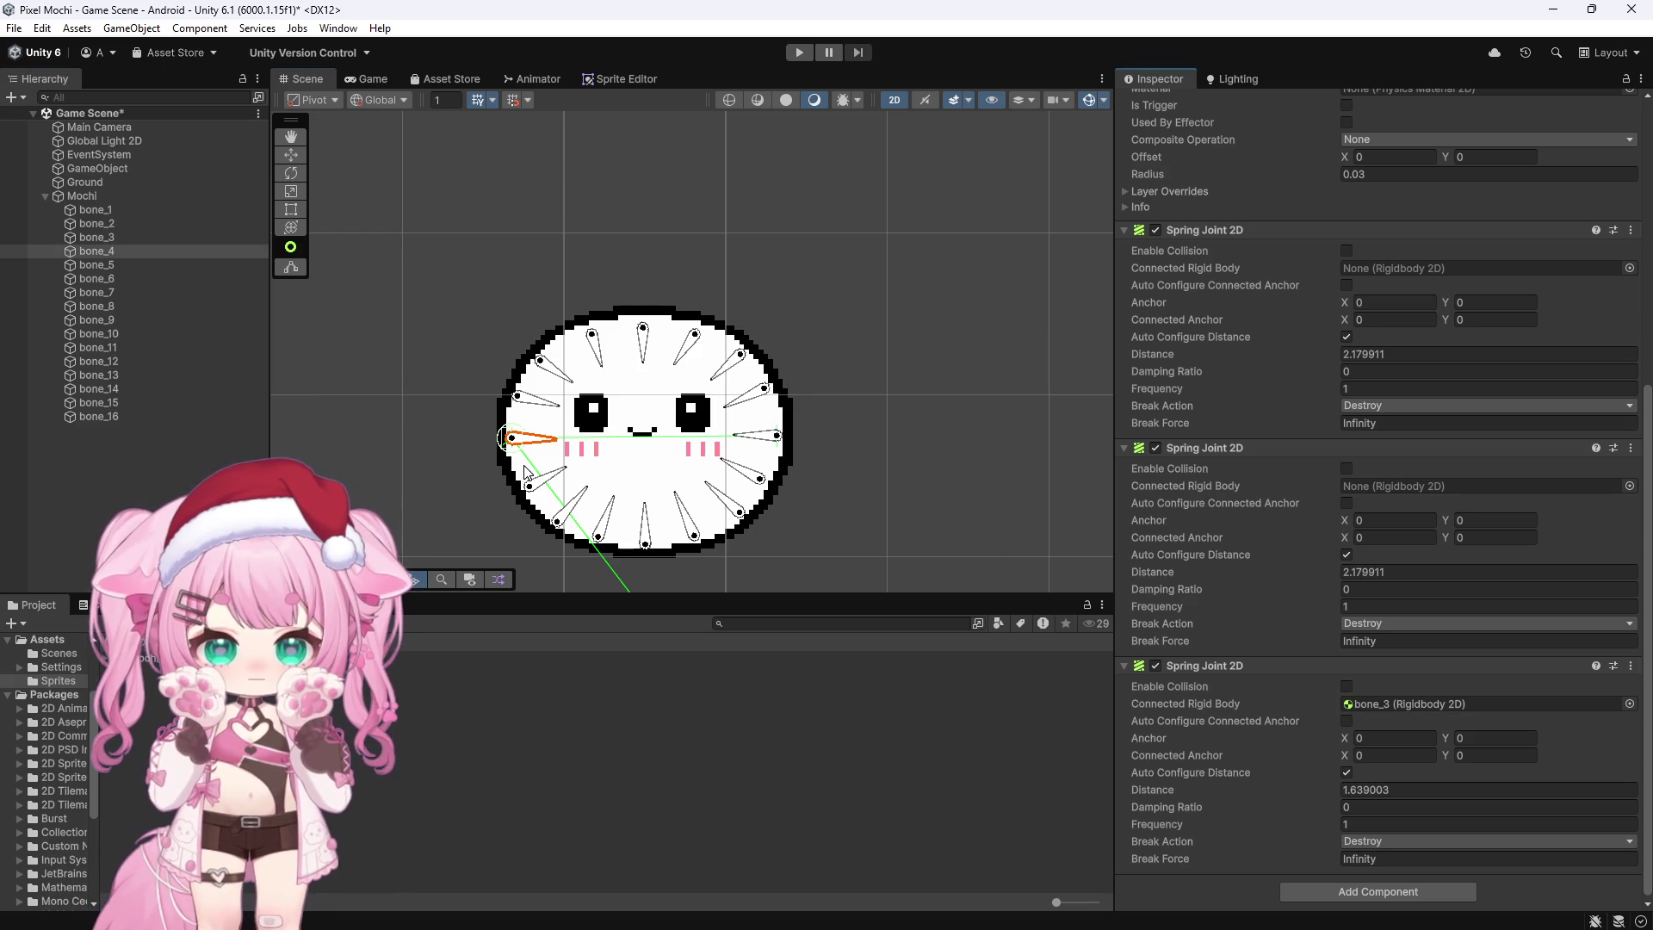
Step: After checking bone_6 and bone_7 on the ring, connect bone_5's third spring joint to bone_7
left_click(105, 266)
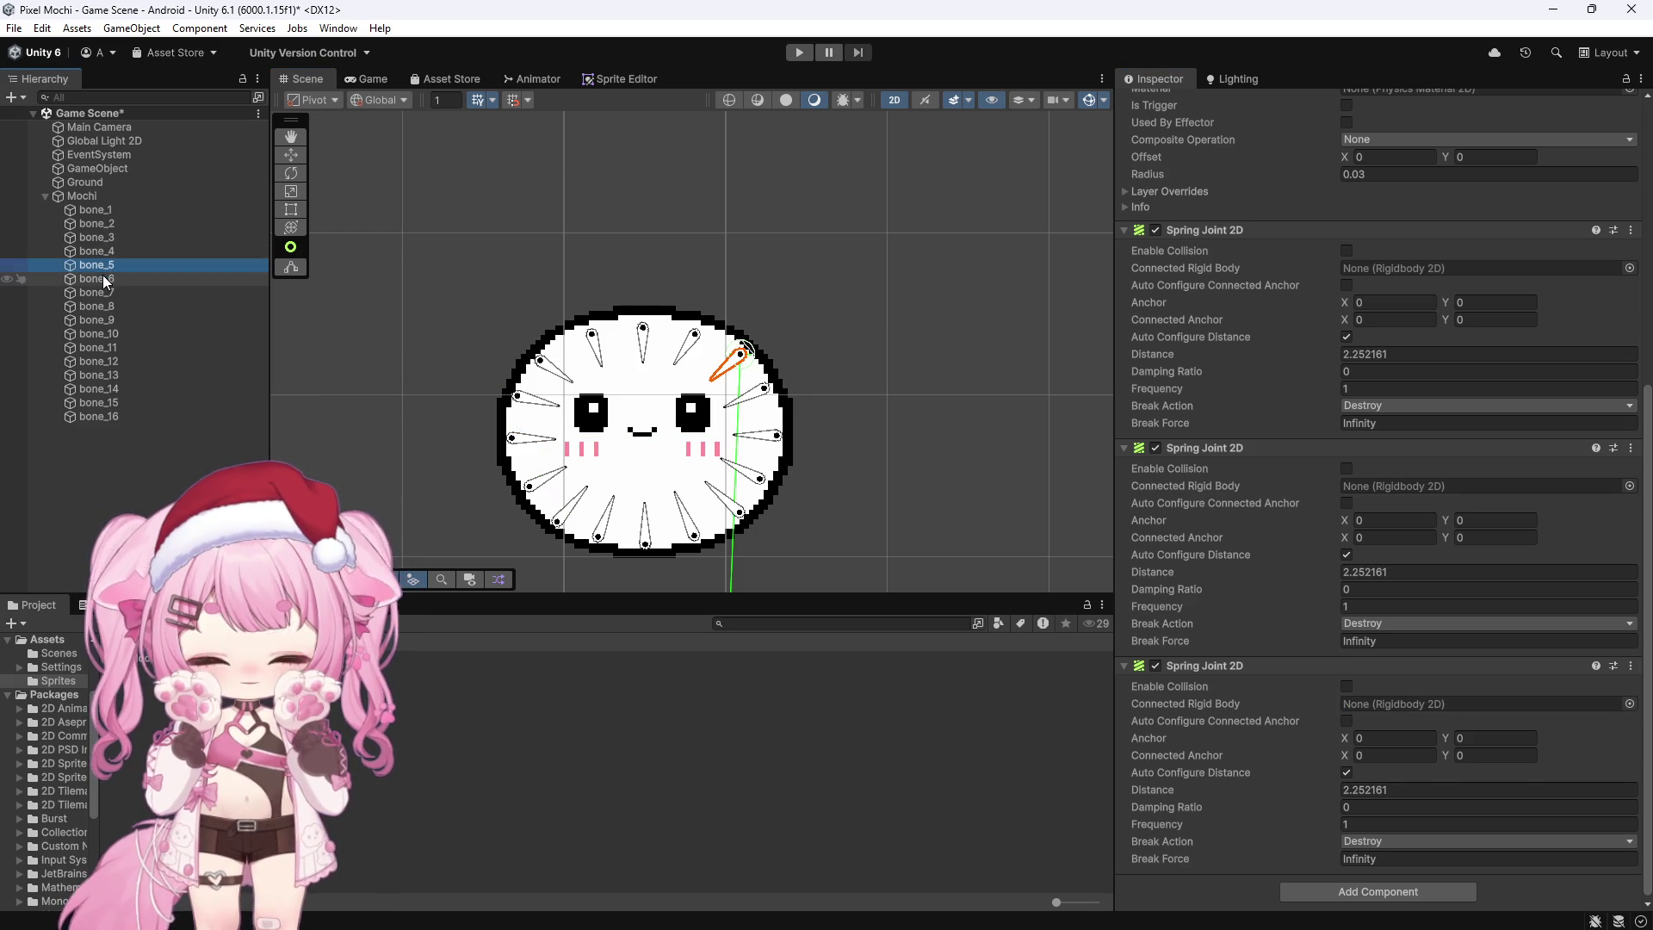
left_click(104, 278)
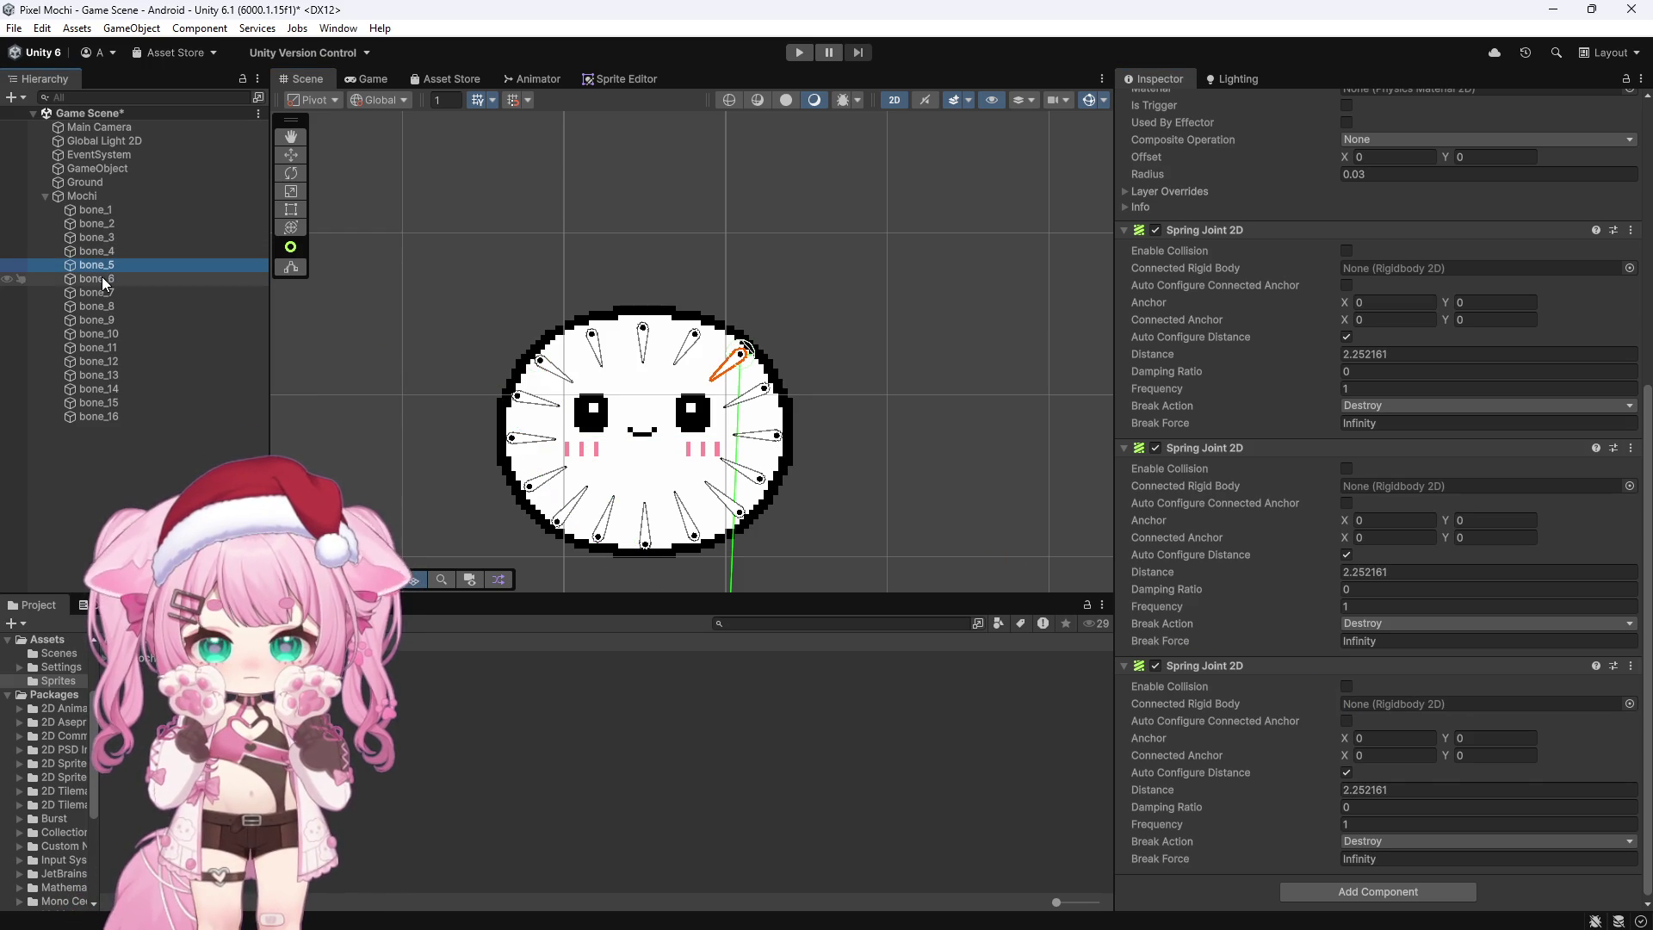
left_click(104, 291)
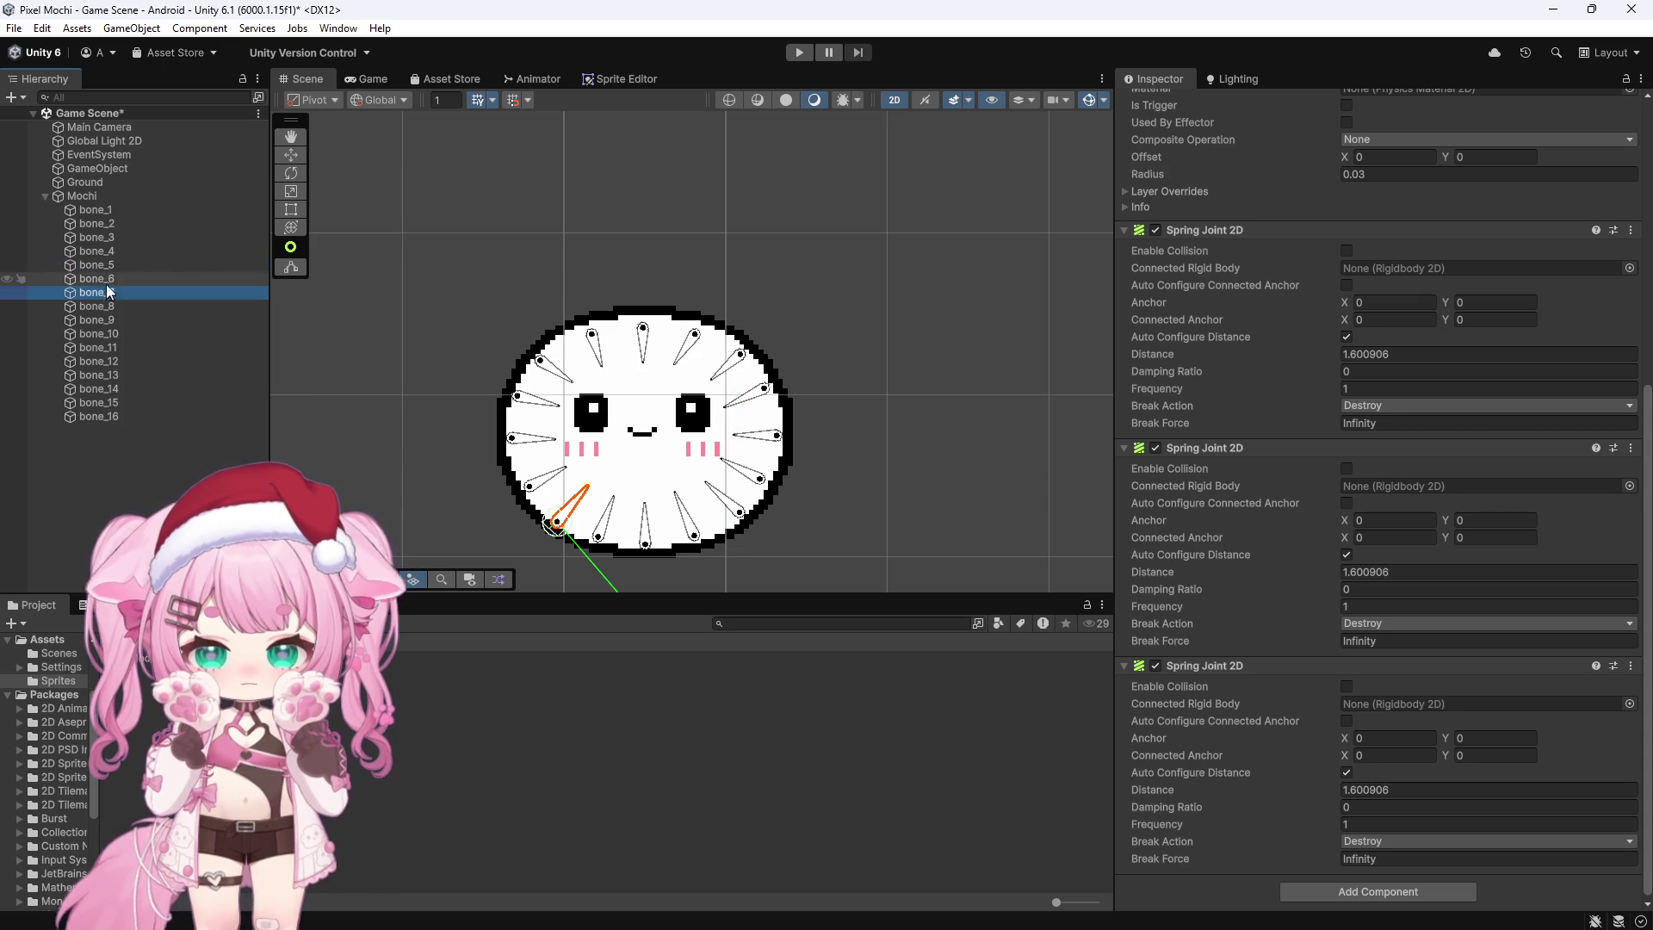
left_click(97, 265)
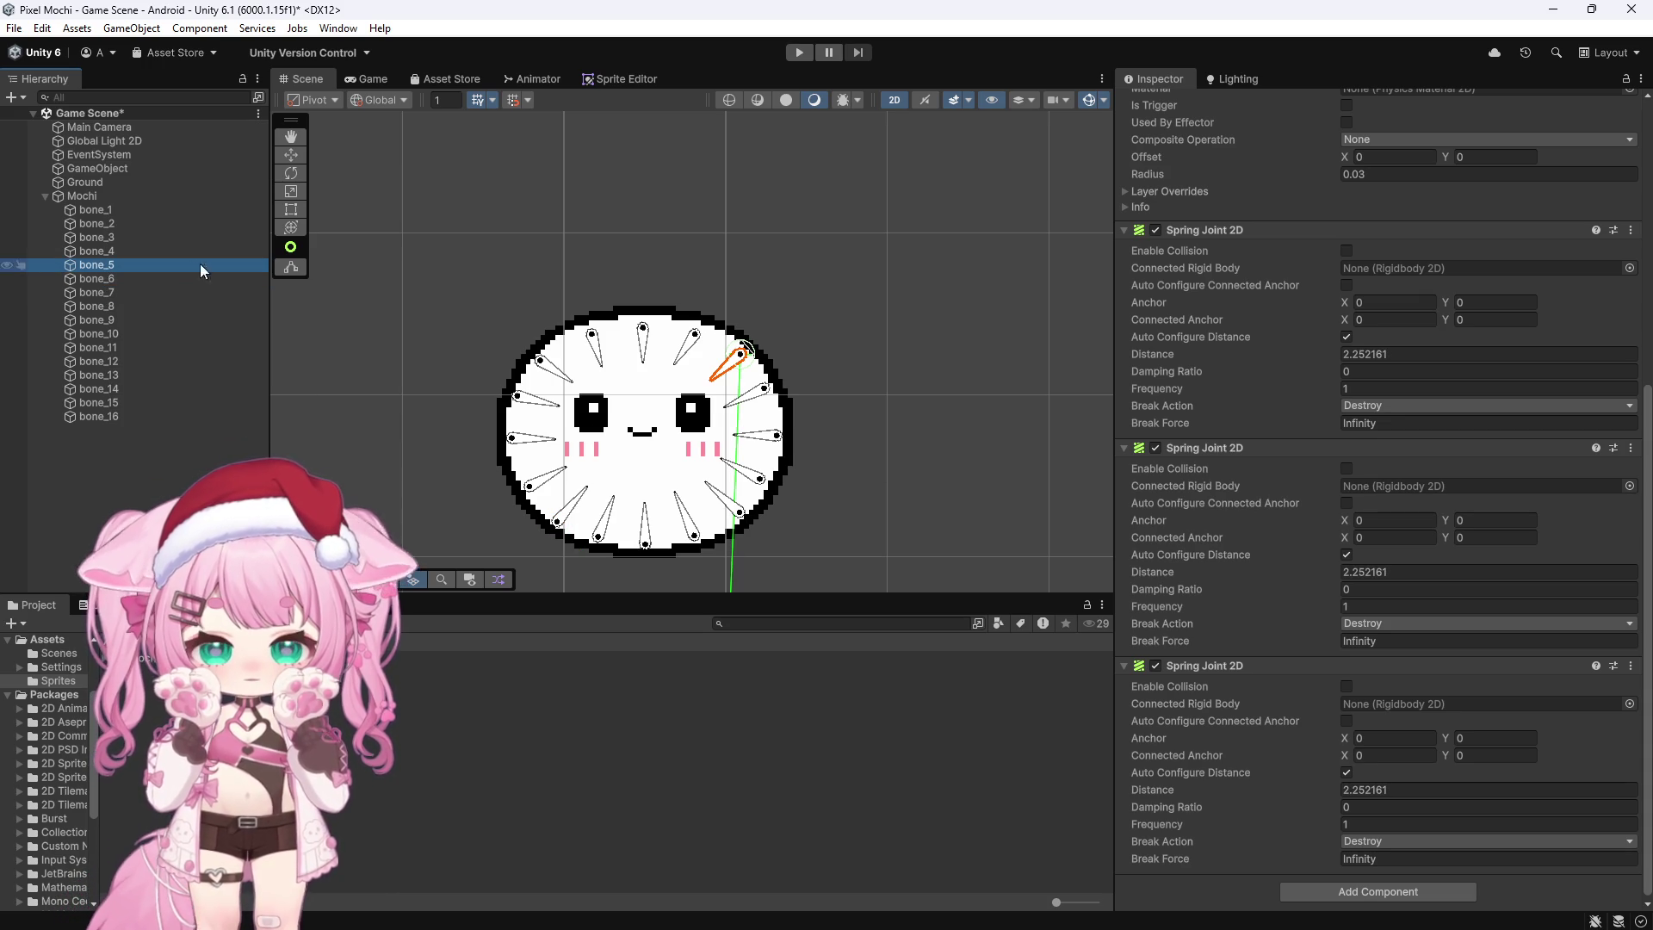
mouse_move(110, 294)
left_mouse_down()
mouse_move(1243, 605)
mouse_move(1392, 706)
left_mouse_up()
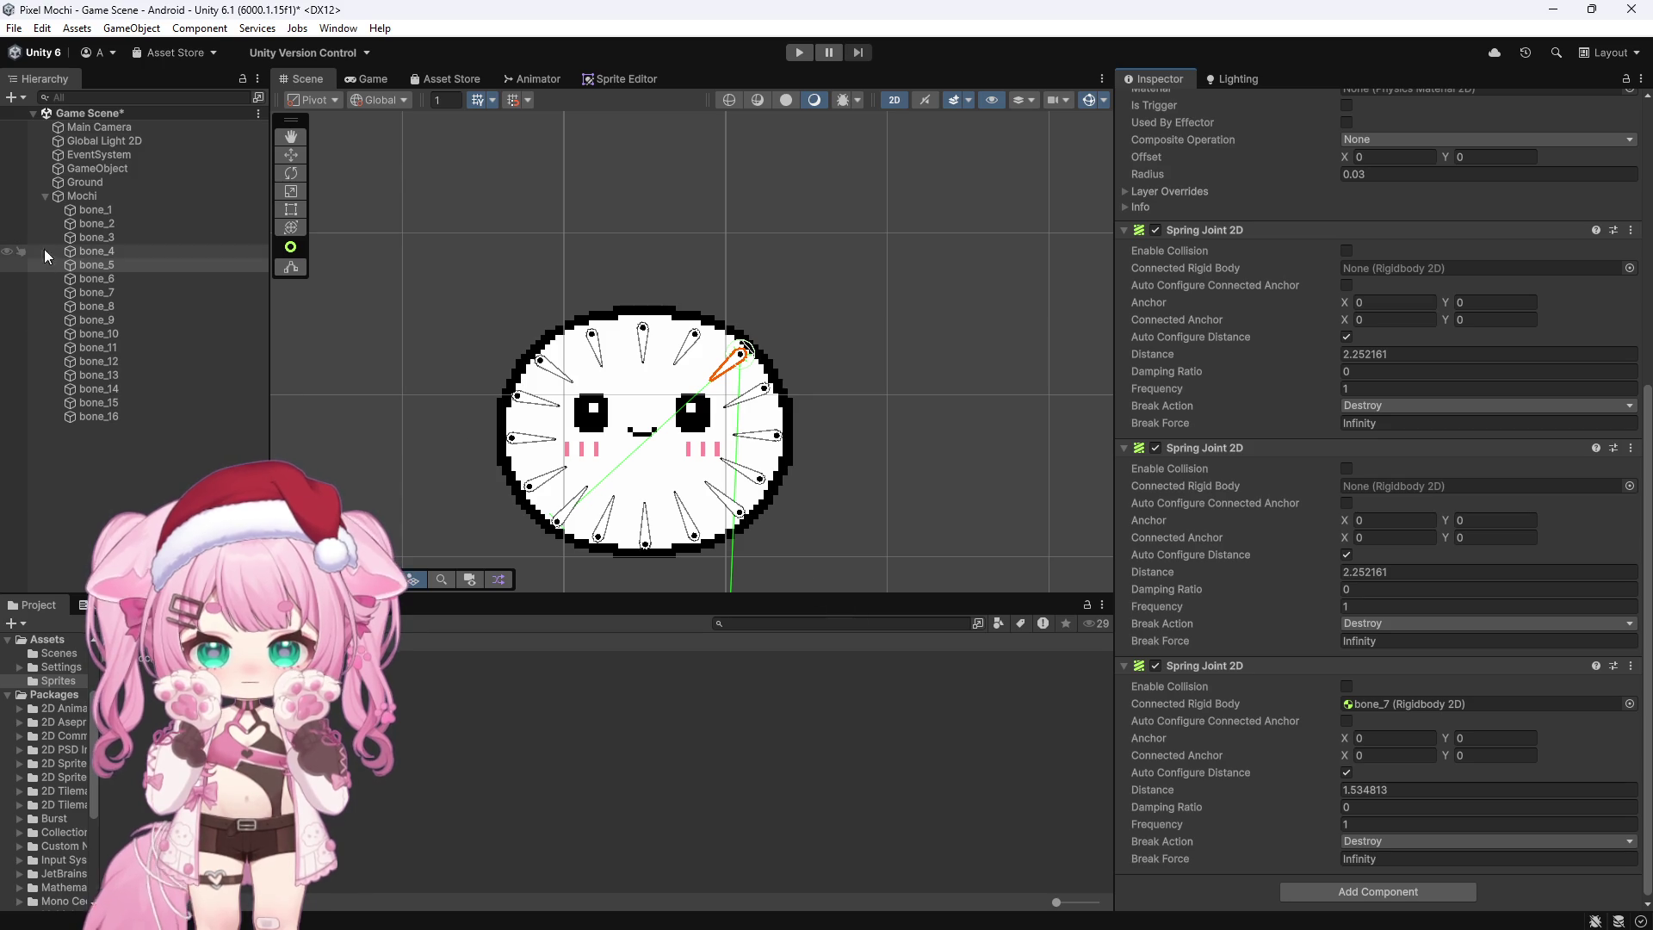
Step: Connect bone_6's third spring joint to bone_8
left_click(100, 276)
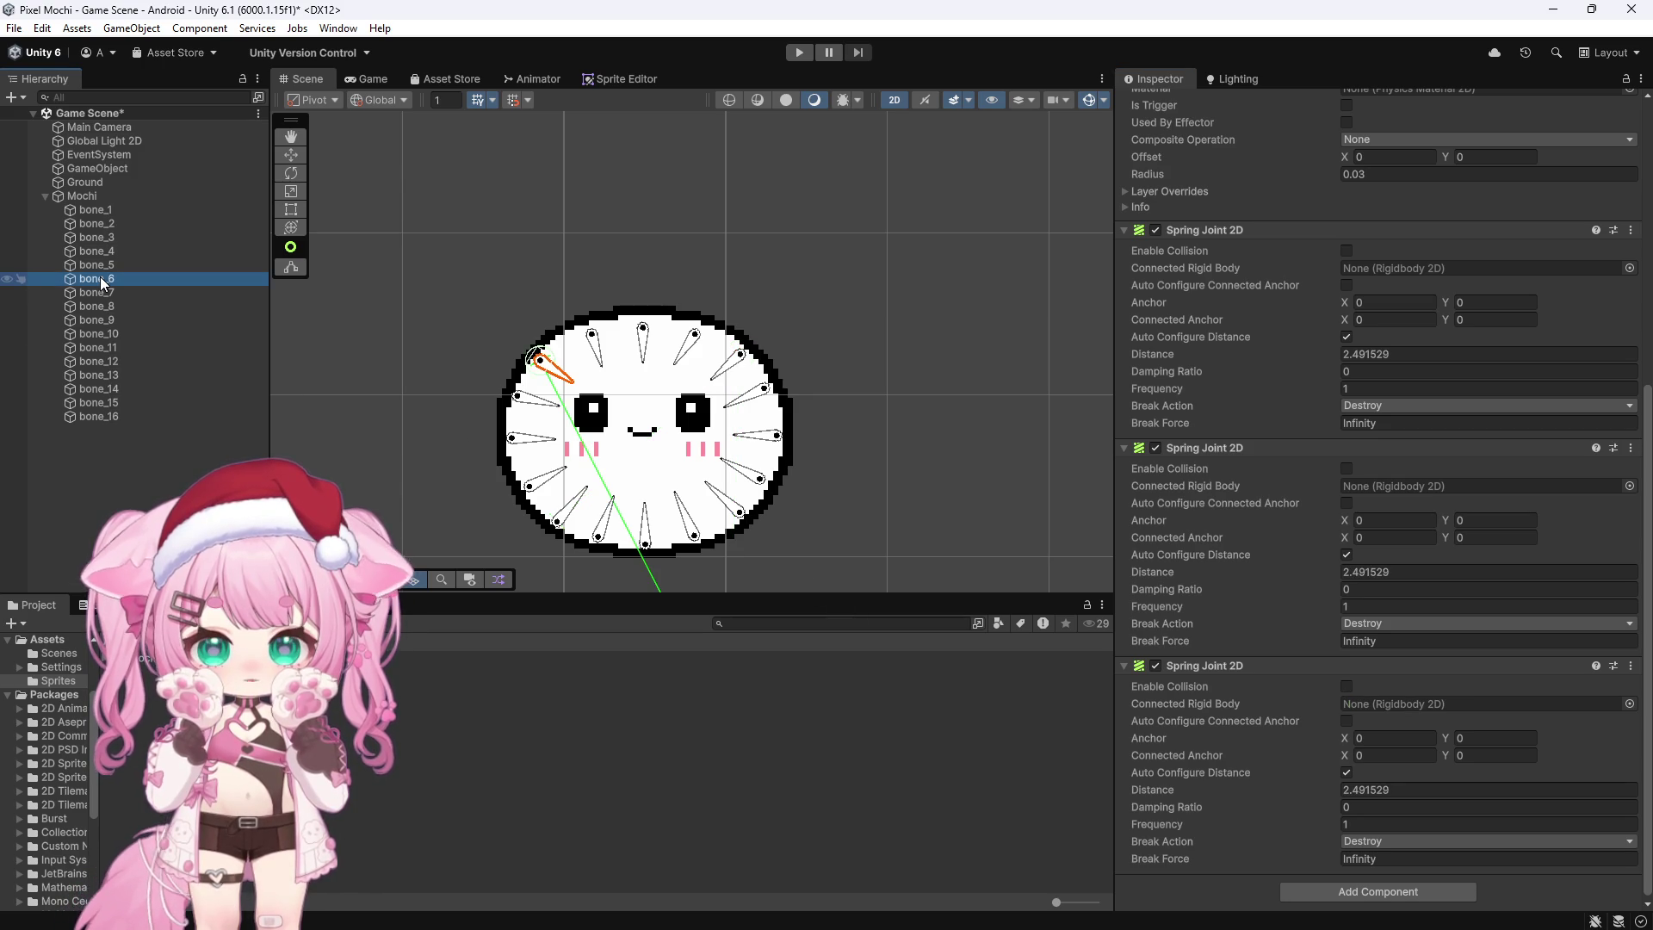
left_click(105, 305)
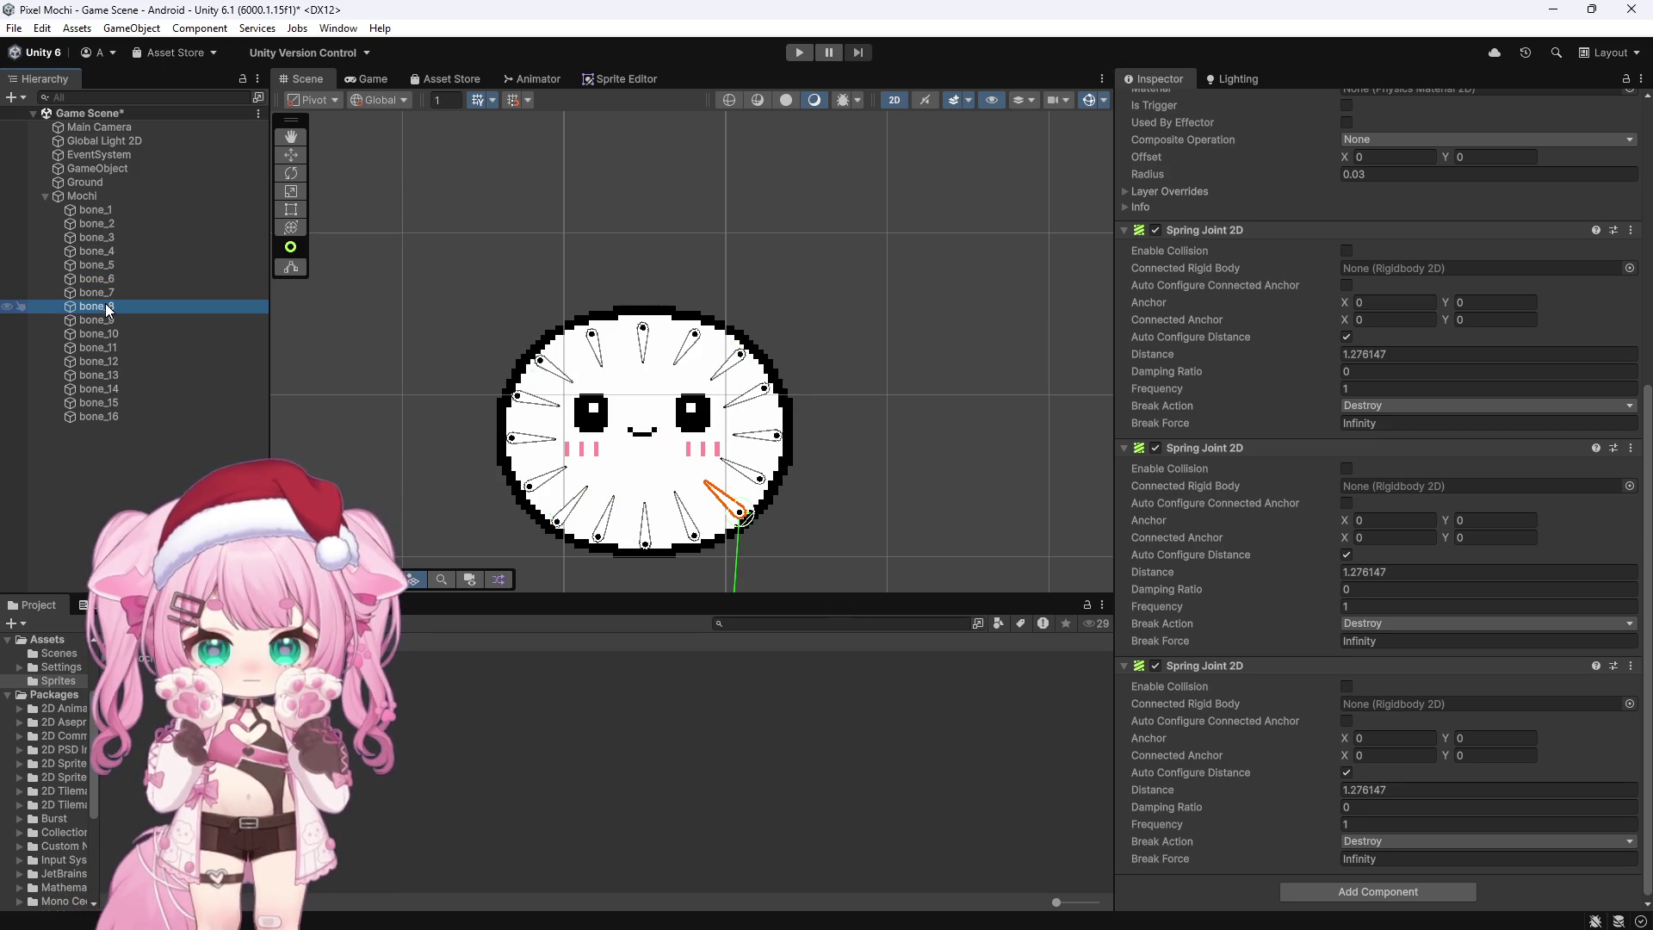
left_click(94, 278)
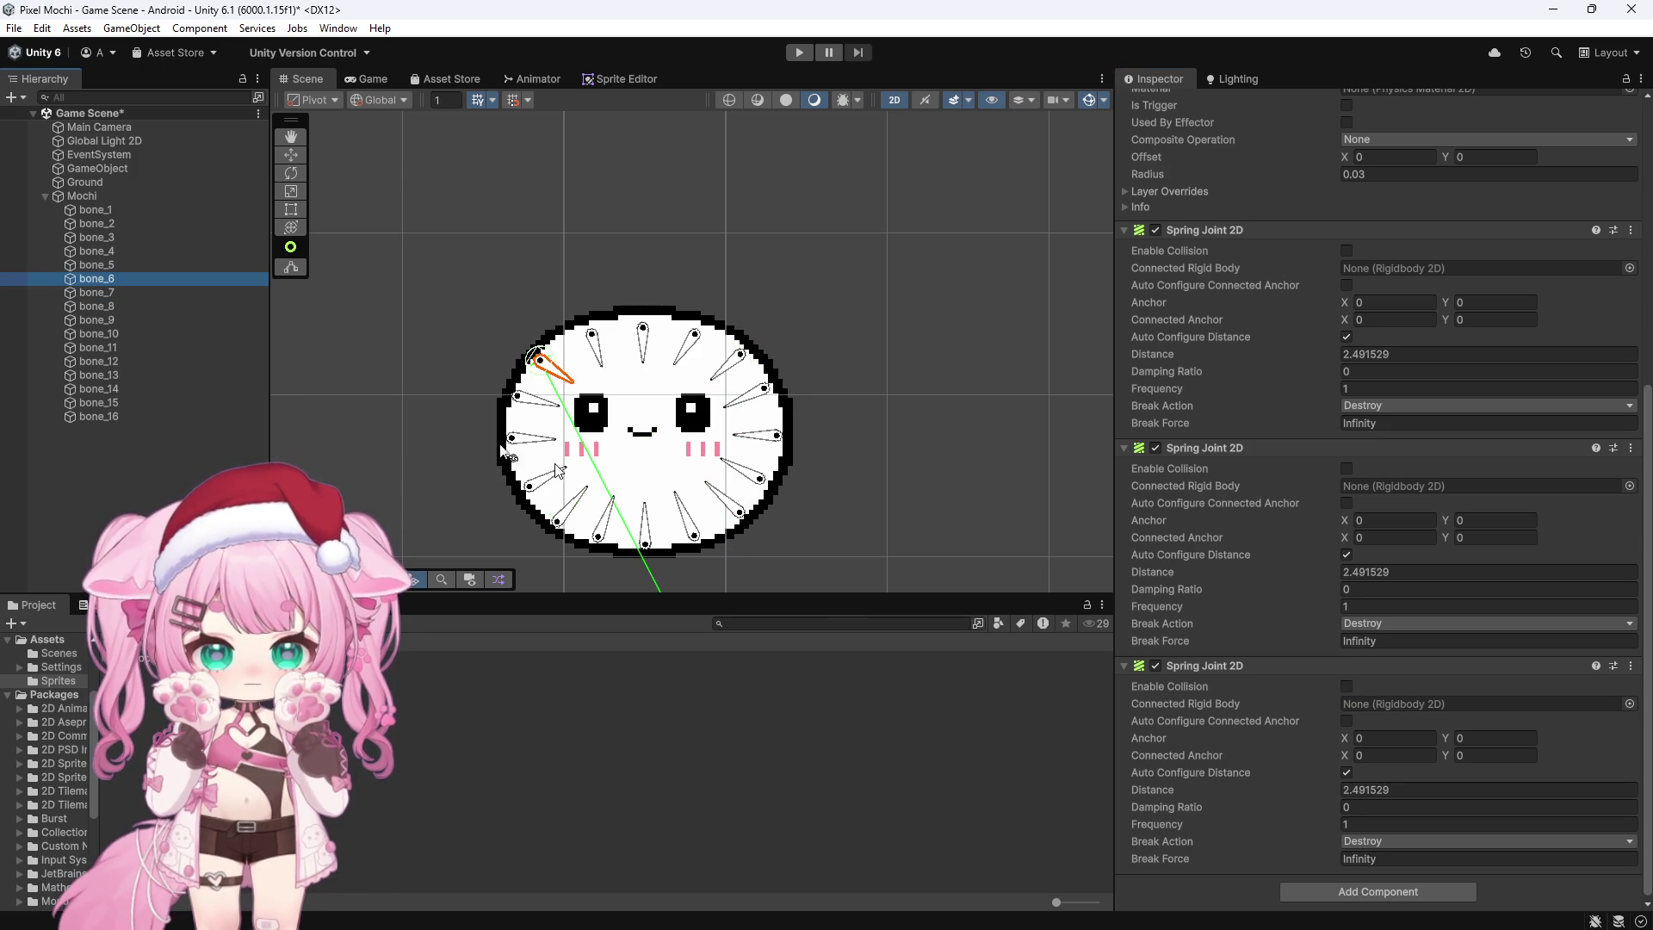
left_click_drag(99, 278, 977, 613)
left_click_drag(1261, 690, 1376, 704)
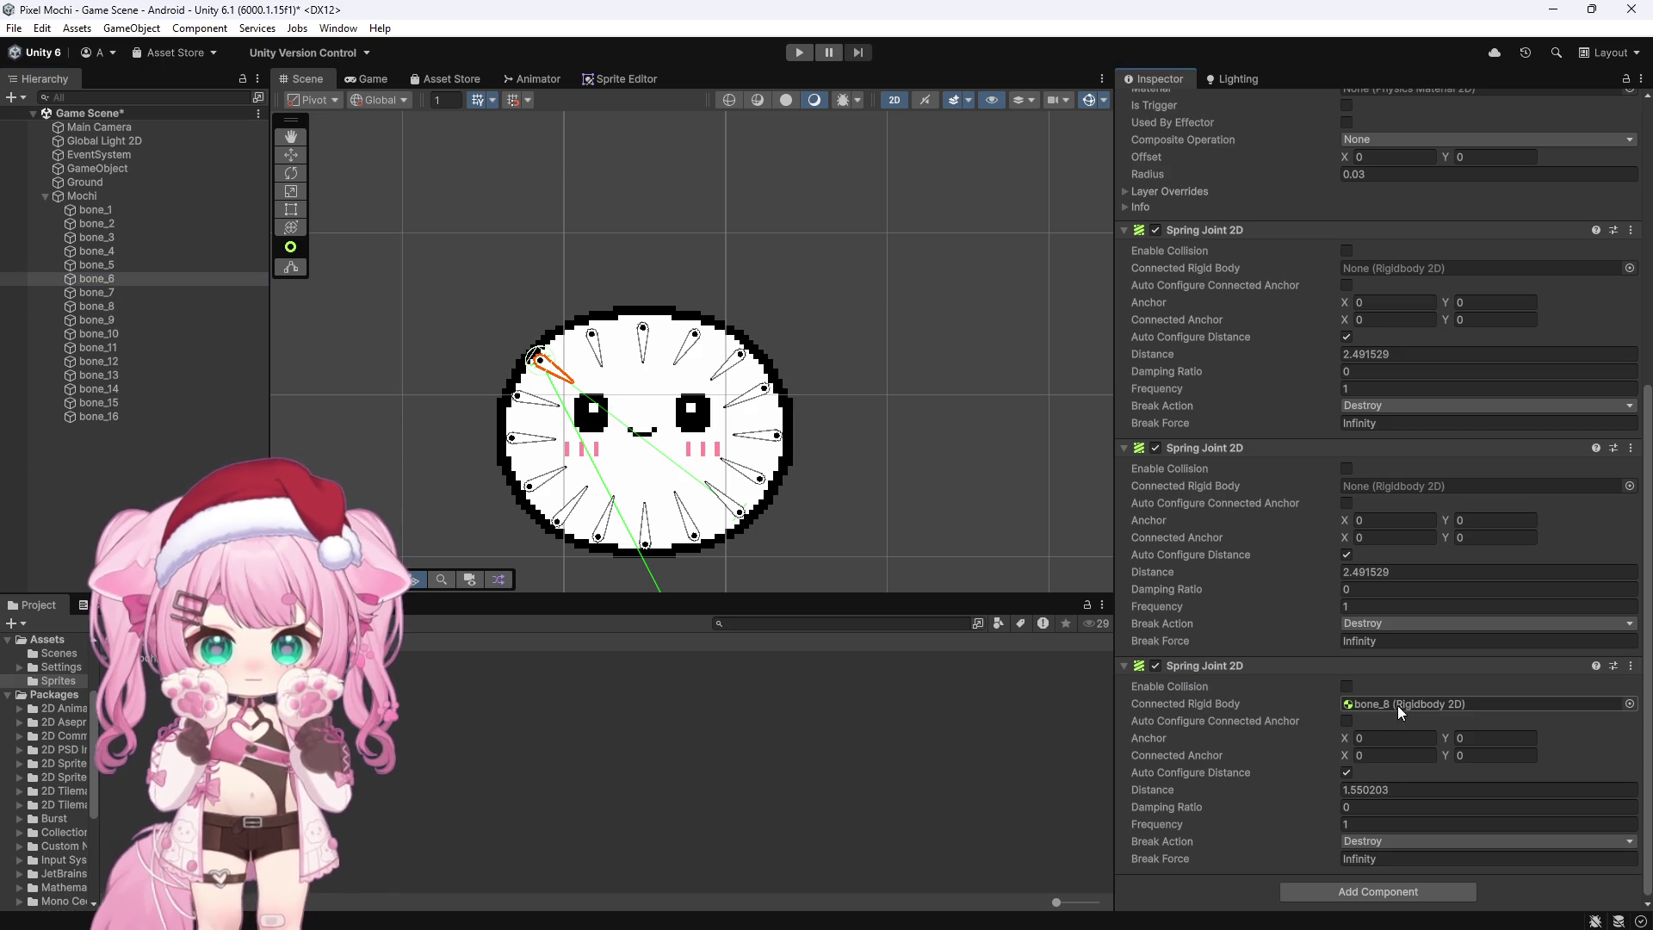
Step: Link bone_7's third spring joint back to bone_5
left_click(111, 294)
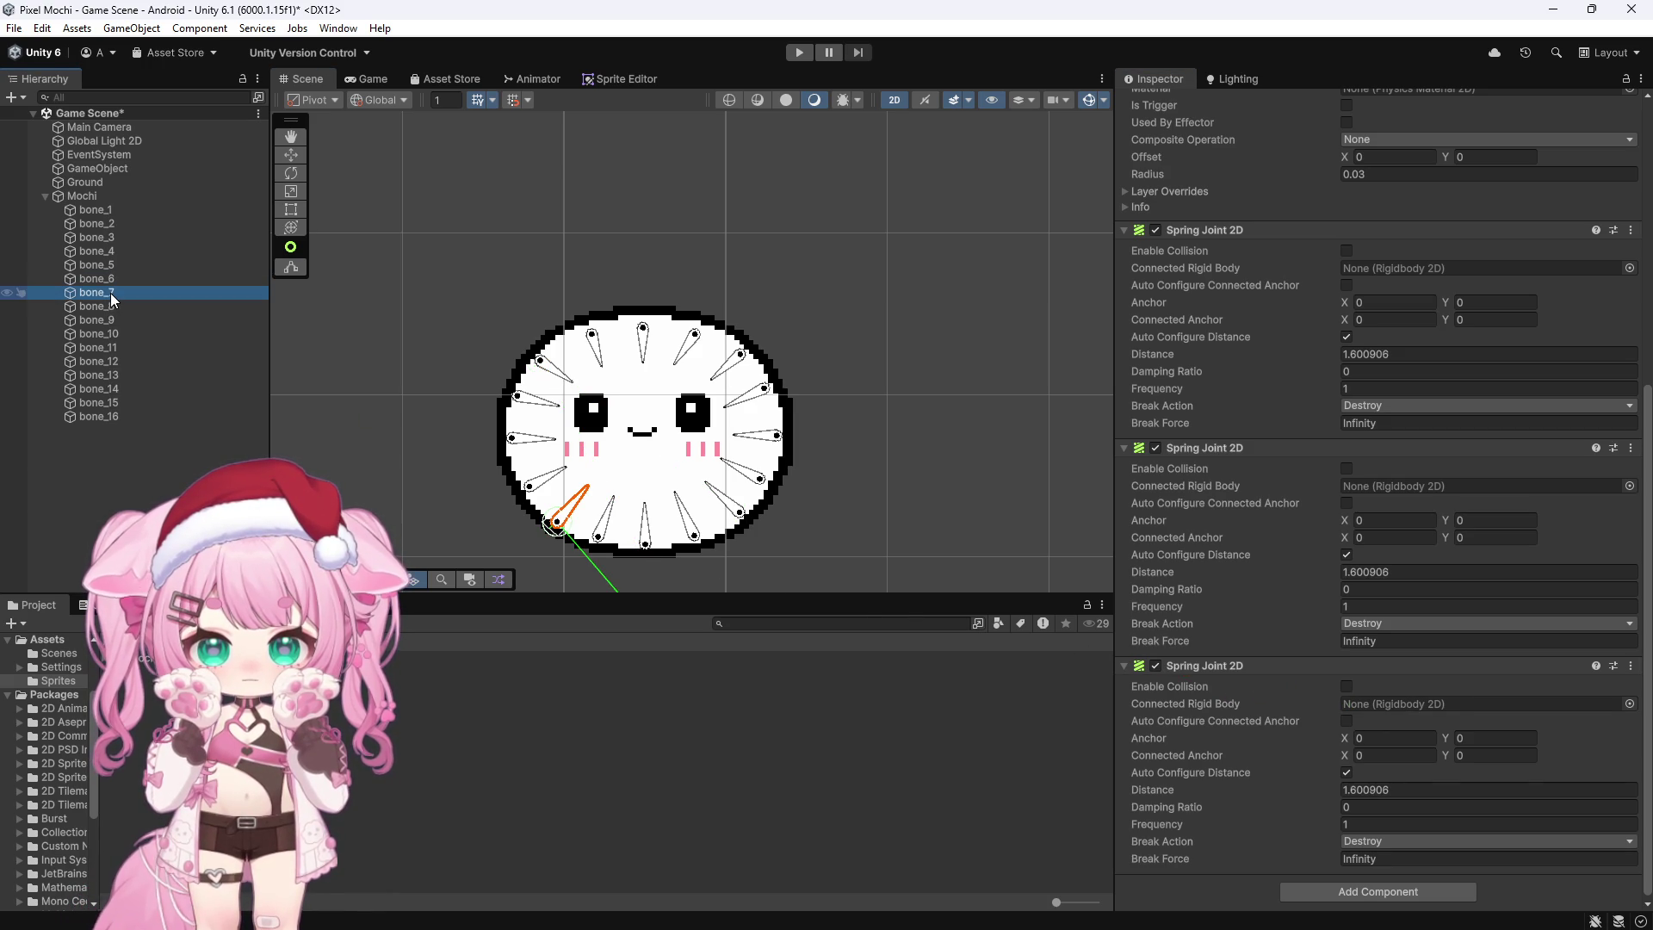
left_click(110, 266)
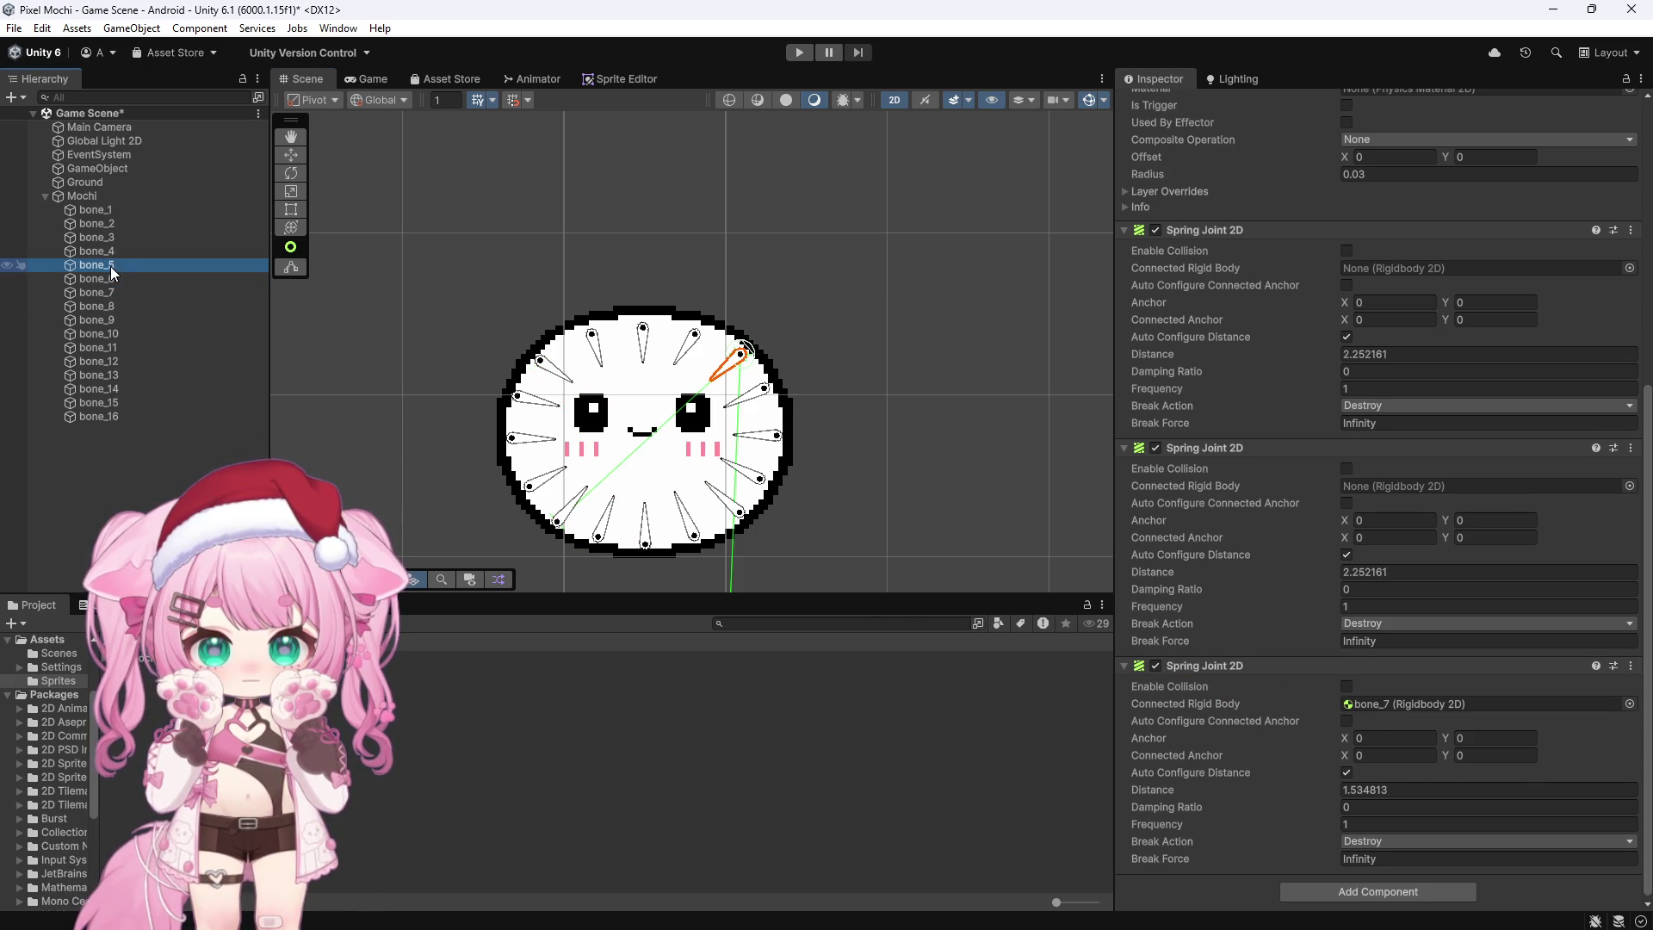
left_click(115, 294)
mouse_move(93, 262)
left_mouse_down()
mouse_move(603, 482)
mouse_move(1434, 706)
mouse_move(1394, 699)
left_mouse_up()
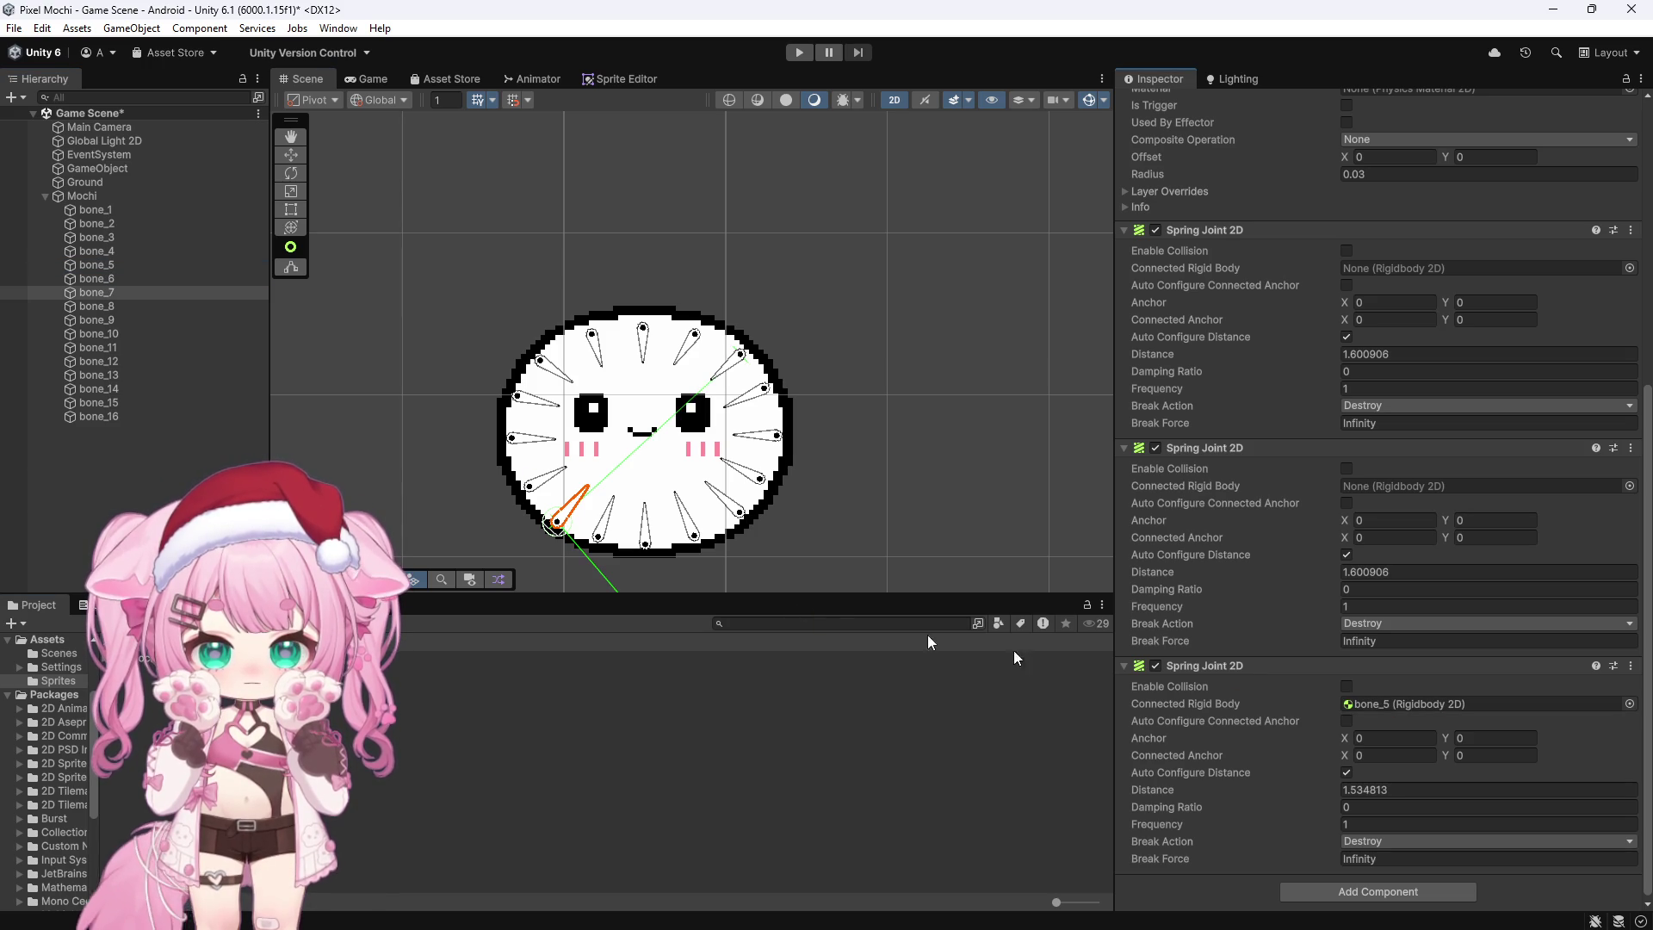
Step: Fill bone_8's third spring joint after checking bone_6, then look over bone_9 and bone_10
left_click(107, 307)
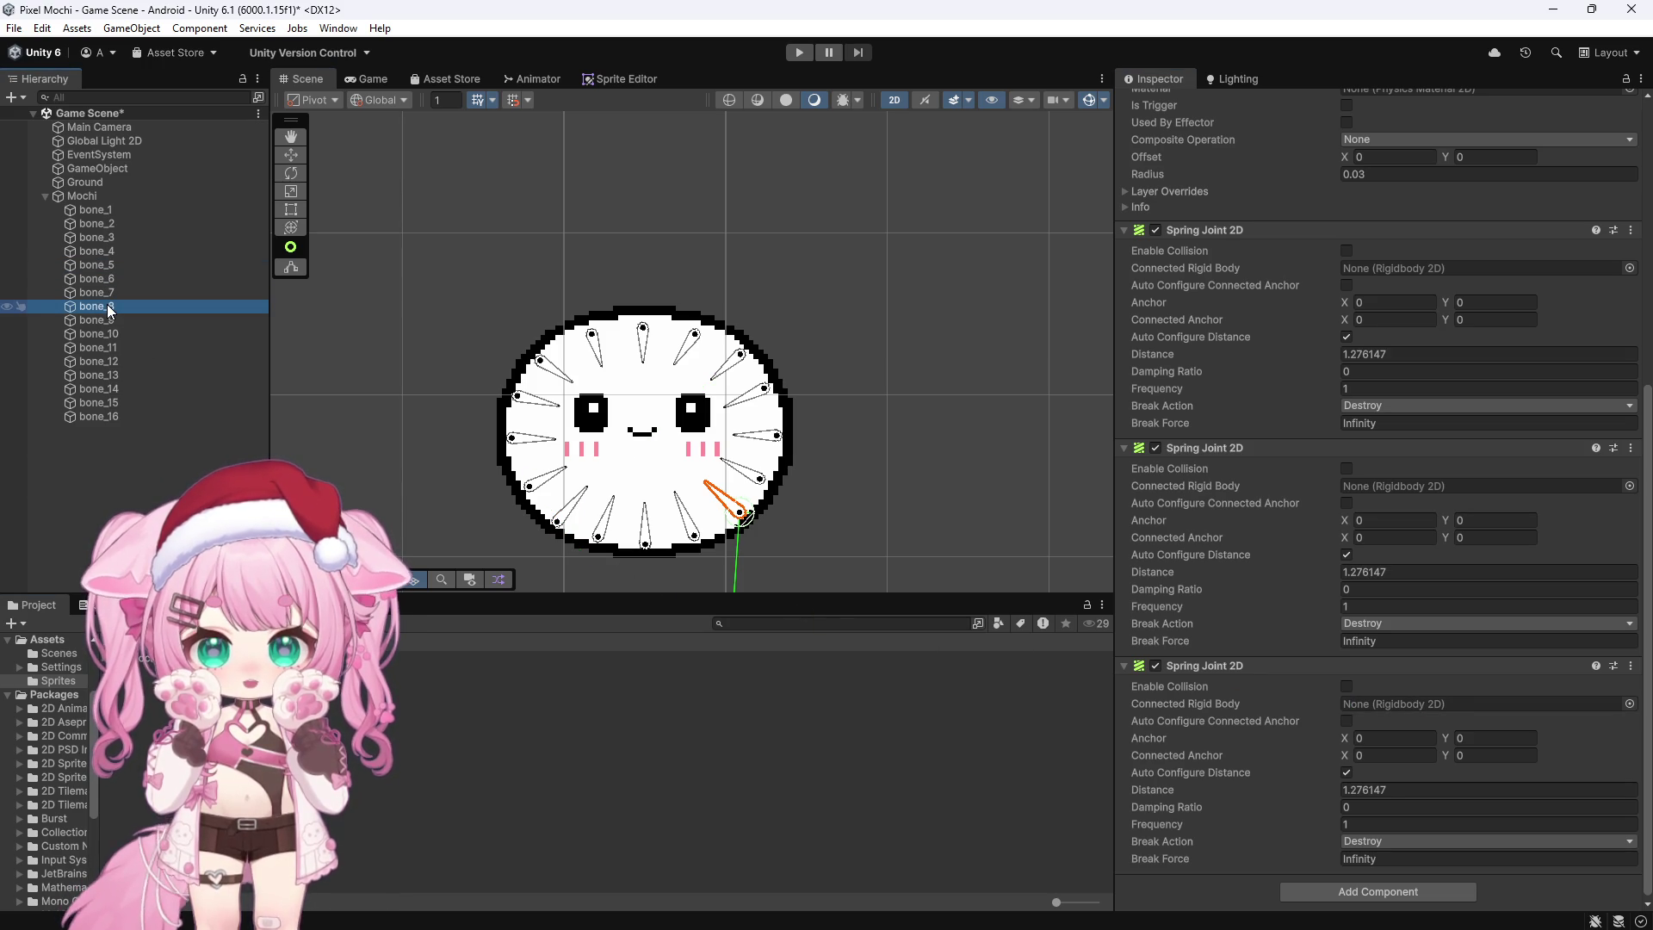
left_click(106, 280)
left_click(107, 307)
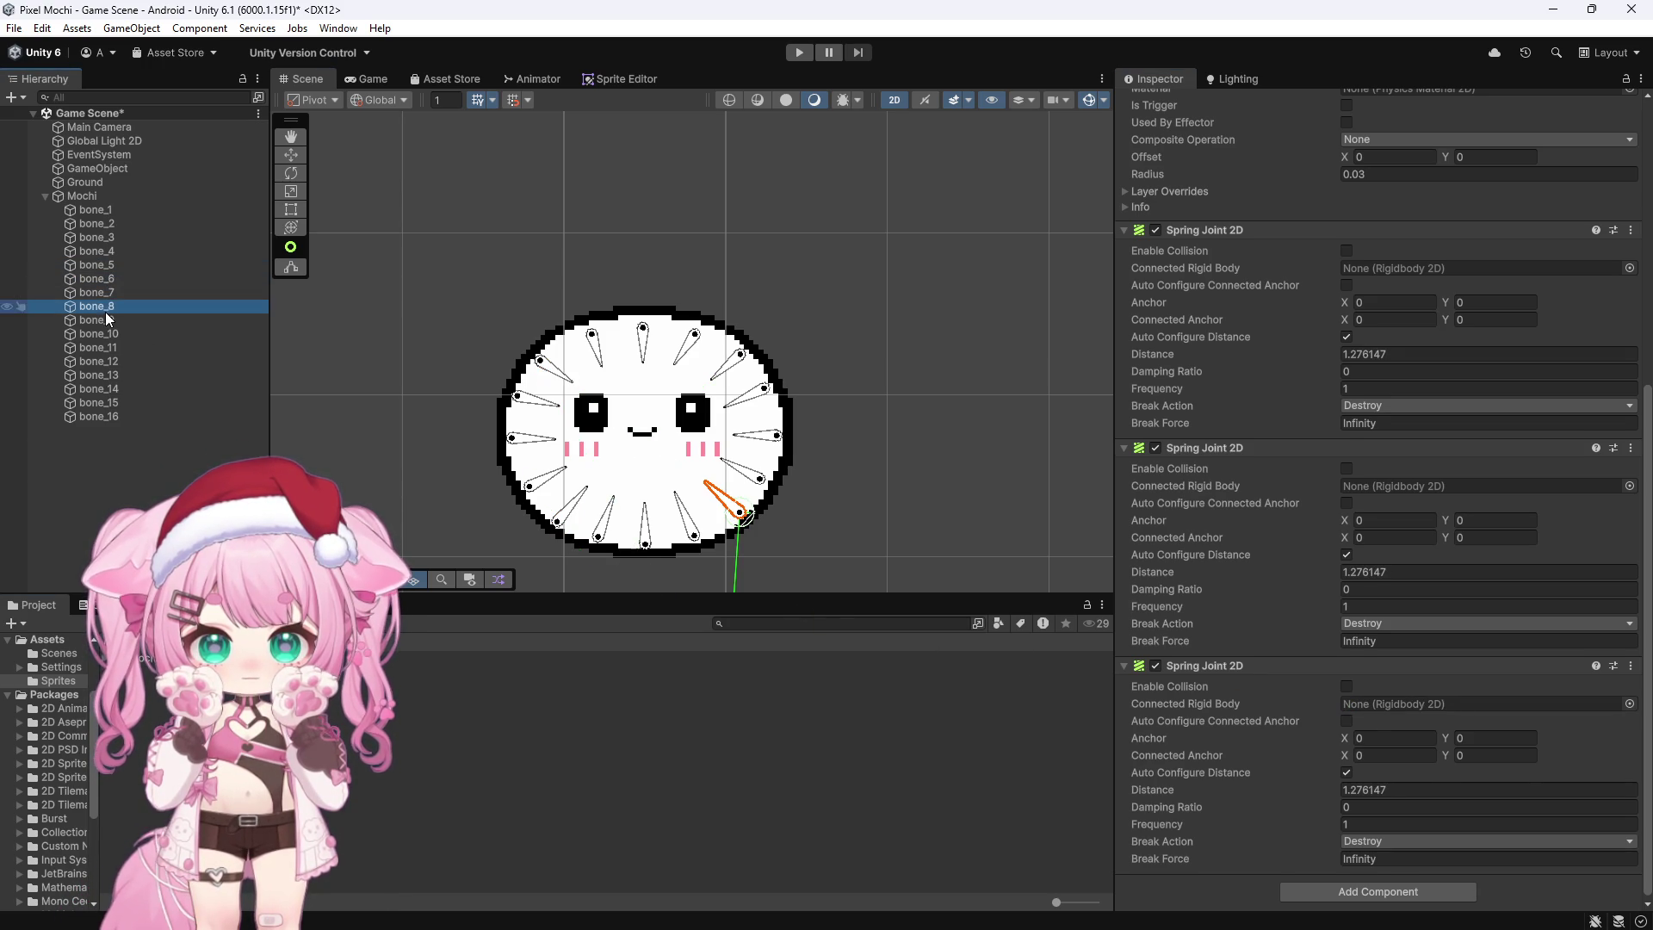
mouse_move(168, 306)
left_mouse_down()
mouse_move(1252, 651)
mouse_move(1360, 704)
left_mouse_up()
left_click(111, 318)
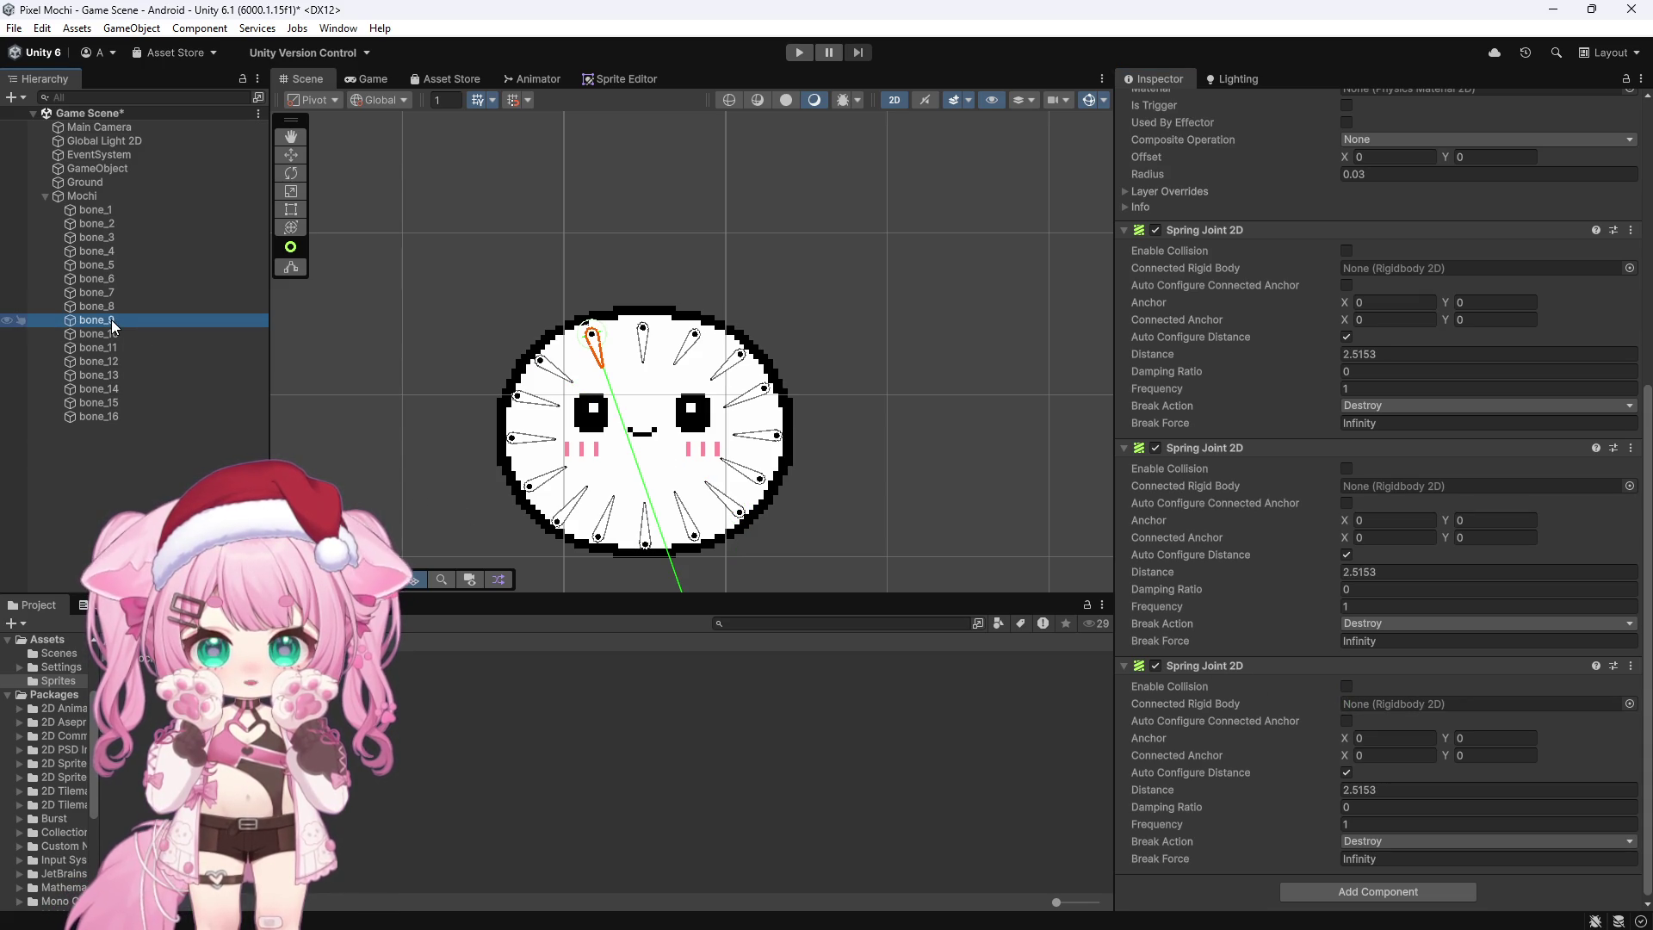
left_click(111, 333)
left_click(110, 322)
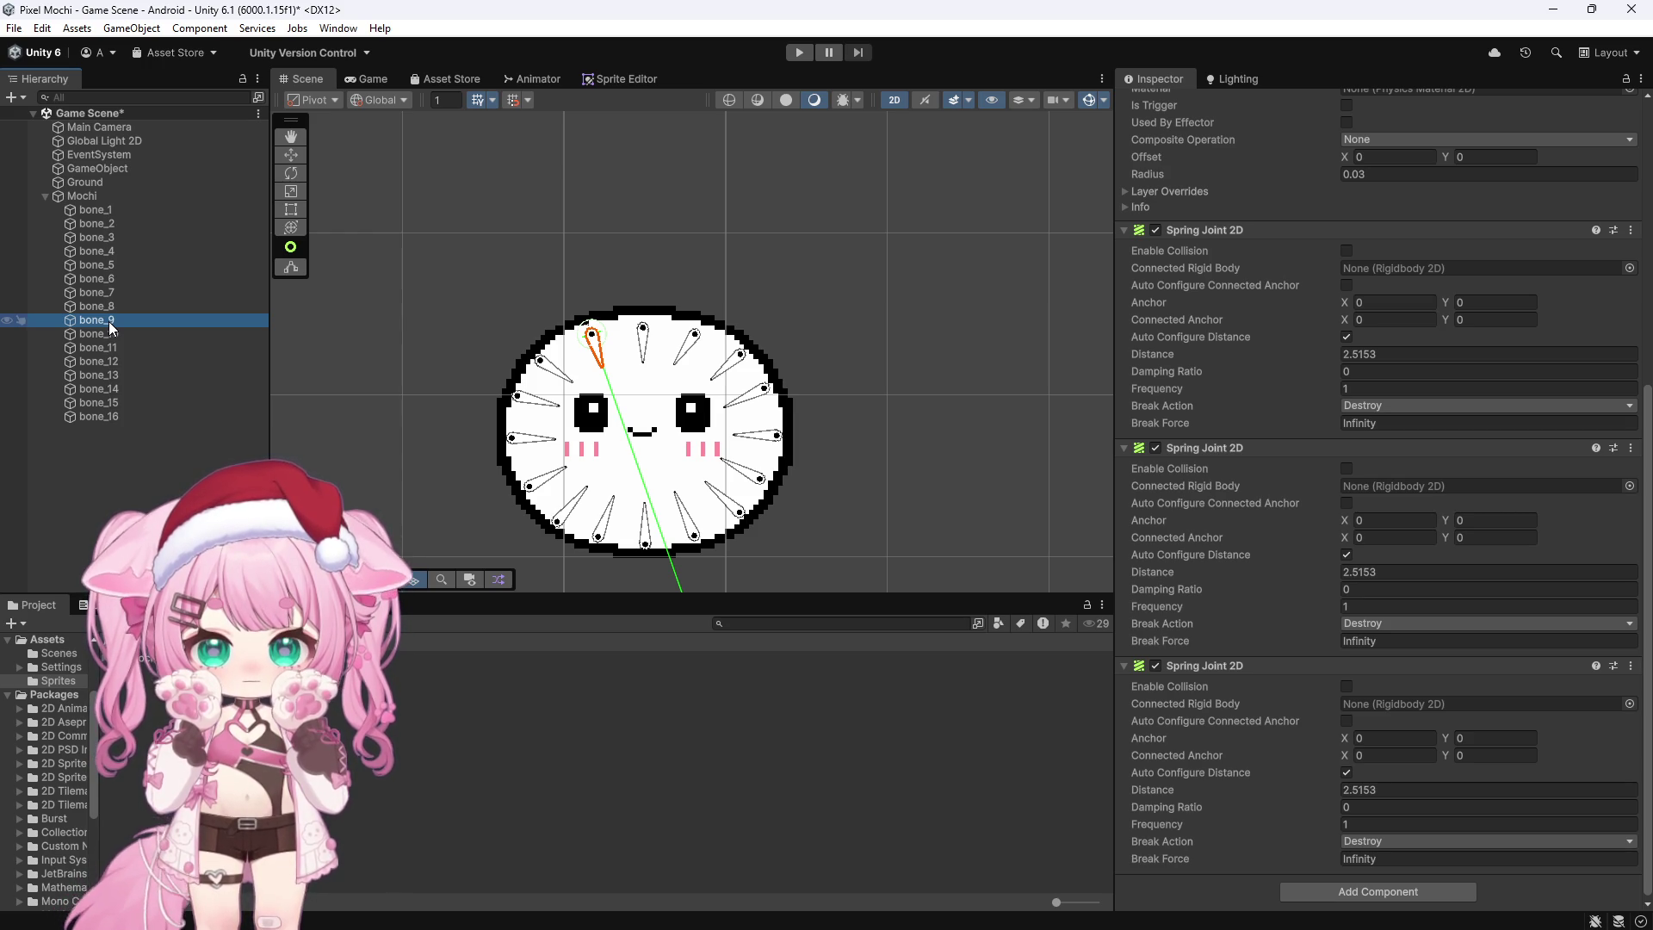
Step: Connect bone_9's third spring joint to bone_12
left_click(107, 350)
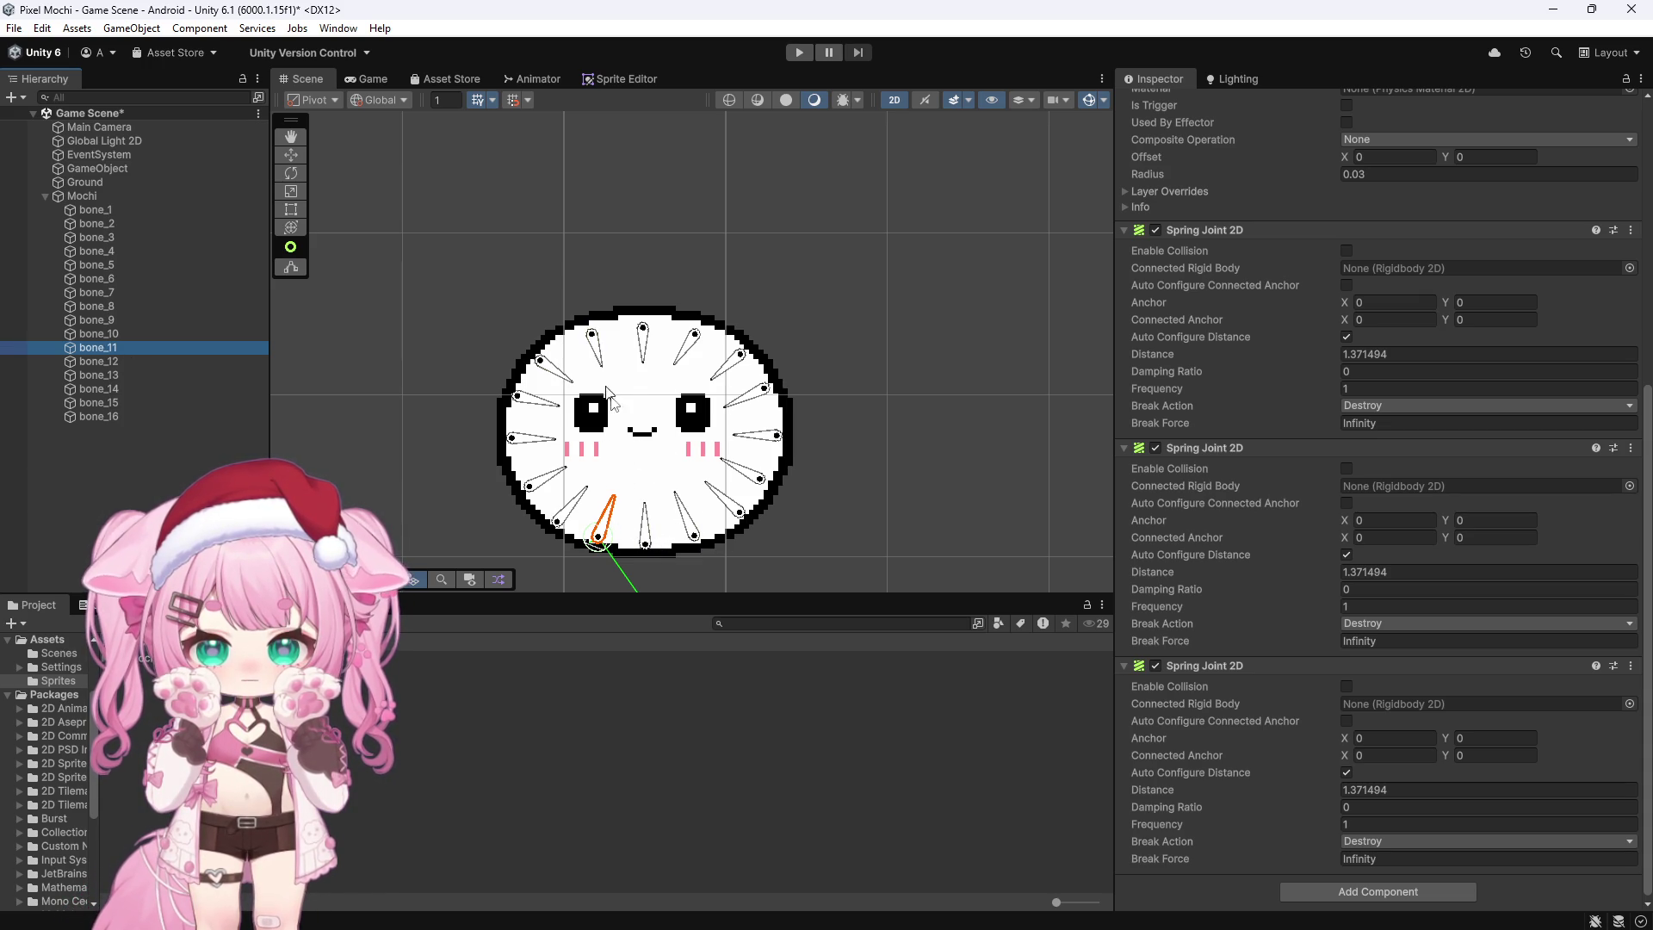
left_click(144, 365)
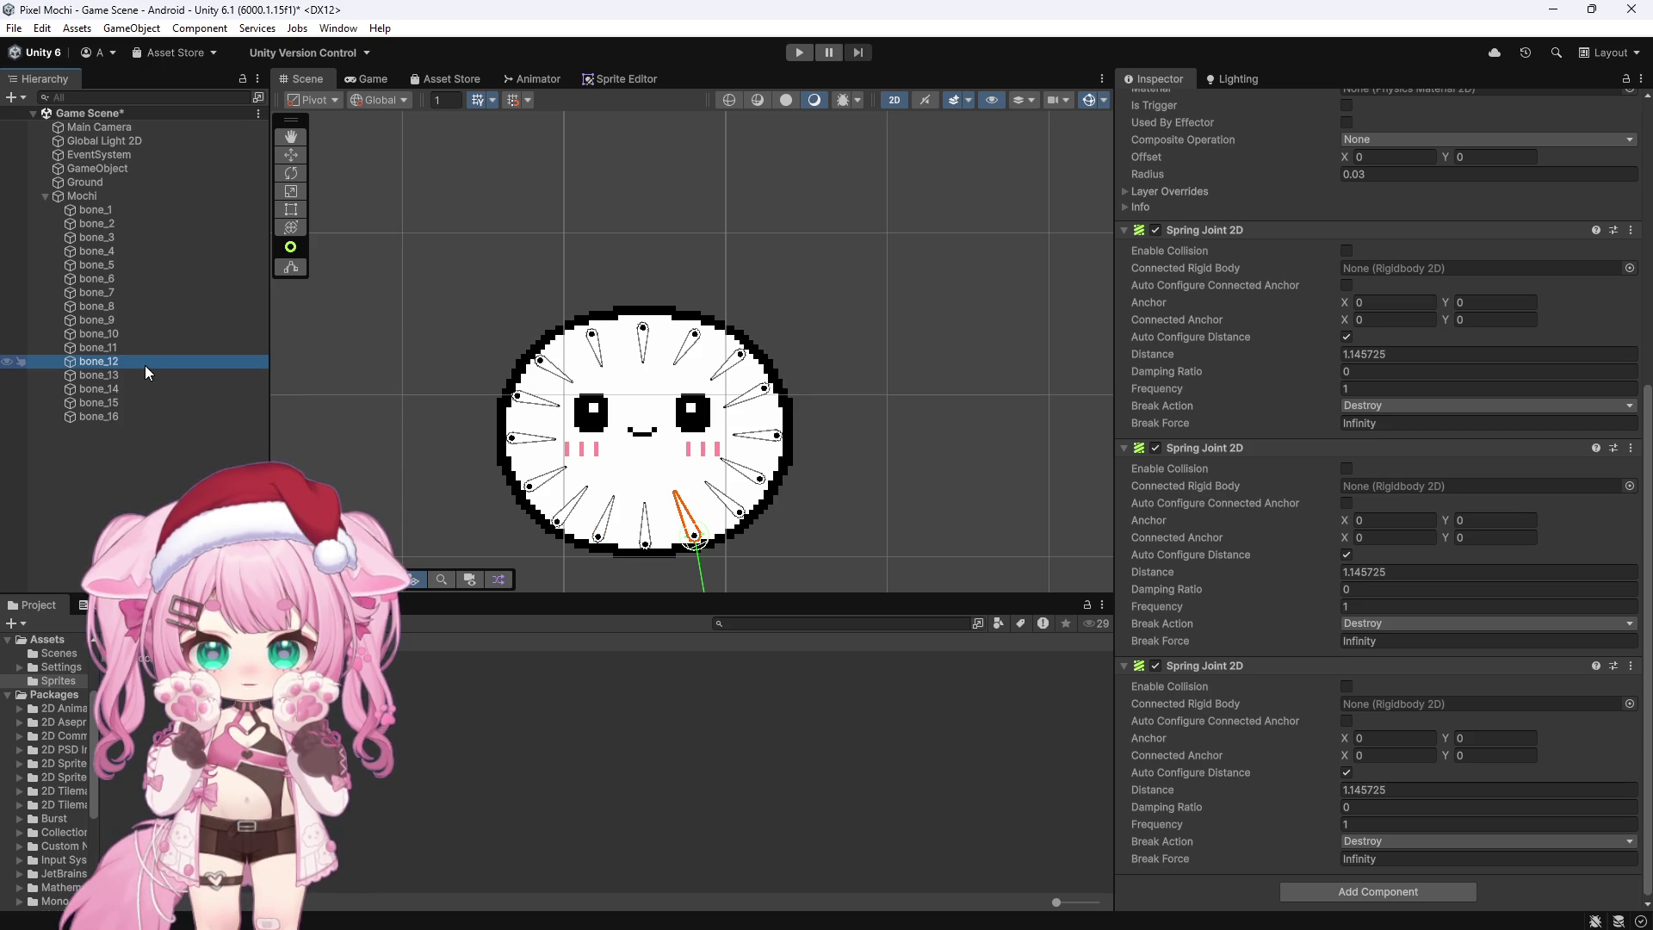
left_click(120, 308)
left_click(117, 319)
left_click(118, 307)
left_click(117, 318)
mouse_move(128, 363)
left_mouse_down()
mouse_move(1394, 723)
mouse_move(1372, 708)
left_mouse_up()
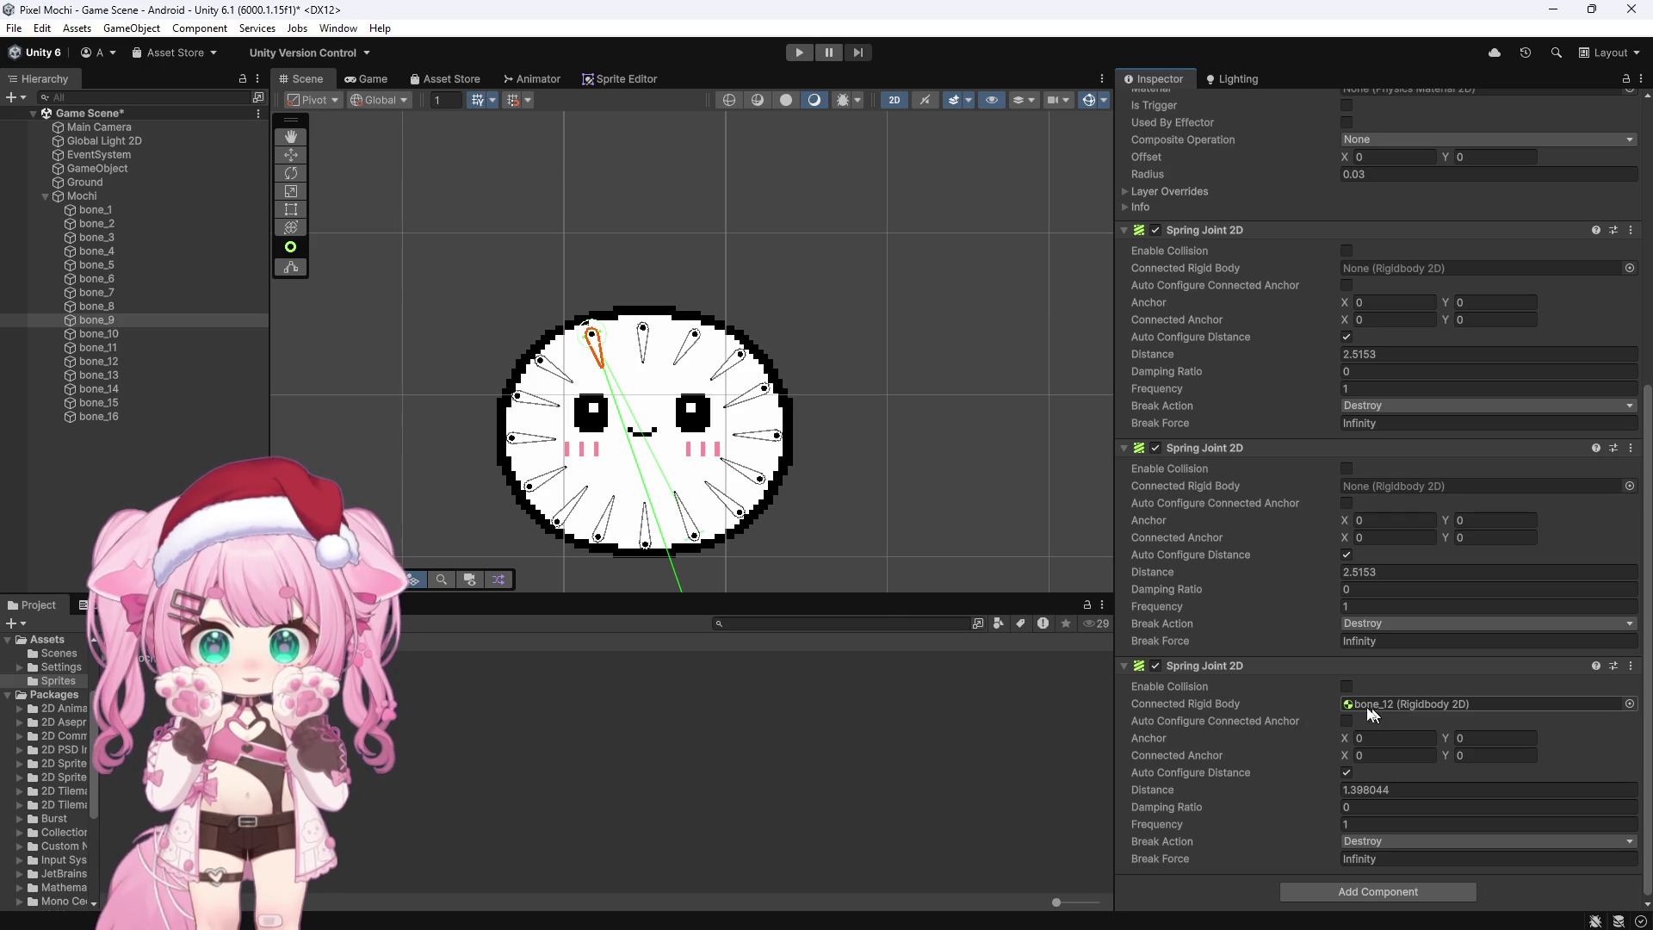
Step: Step through bones 10–16 in the Hierarchy, checking positions and bone_10's spring distances
left_click(134, 335)
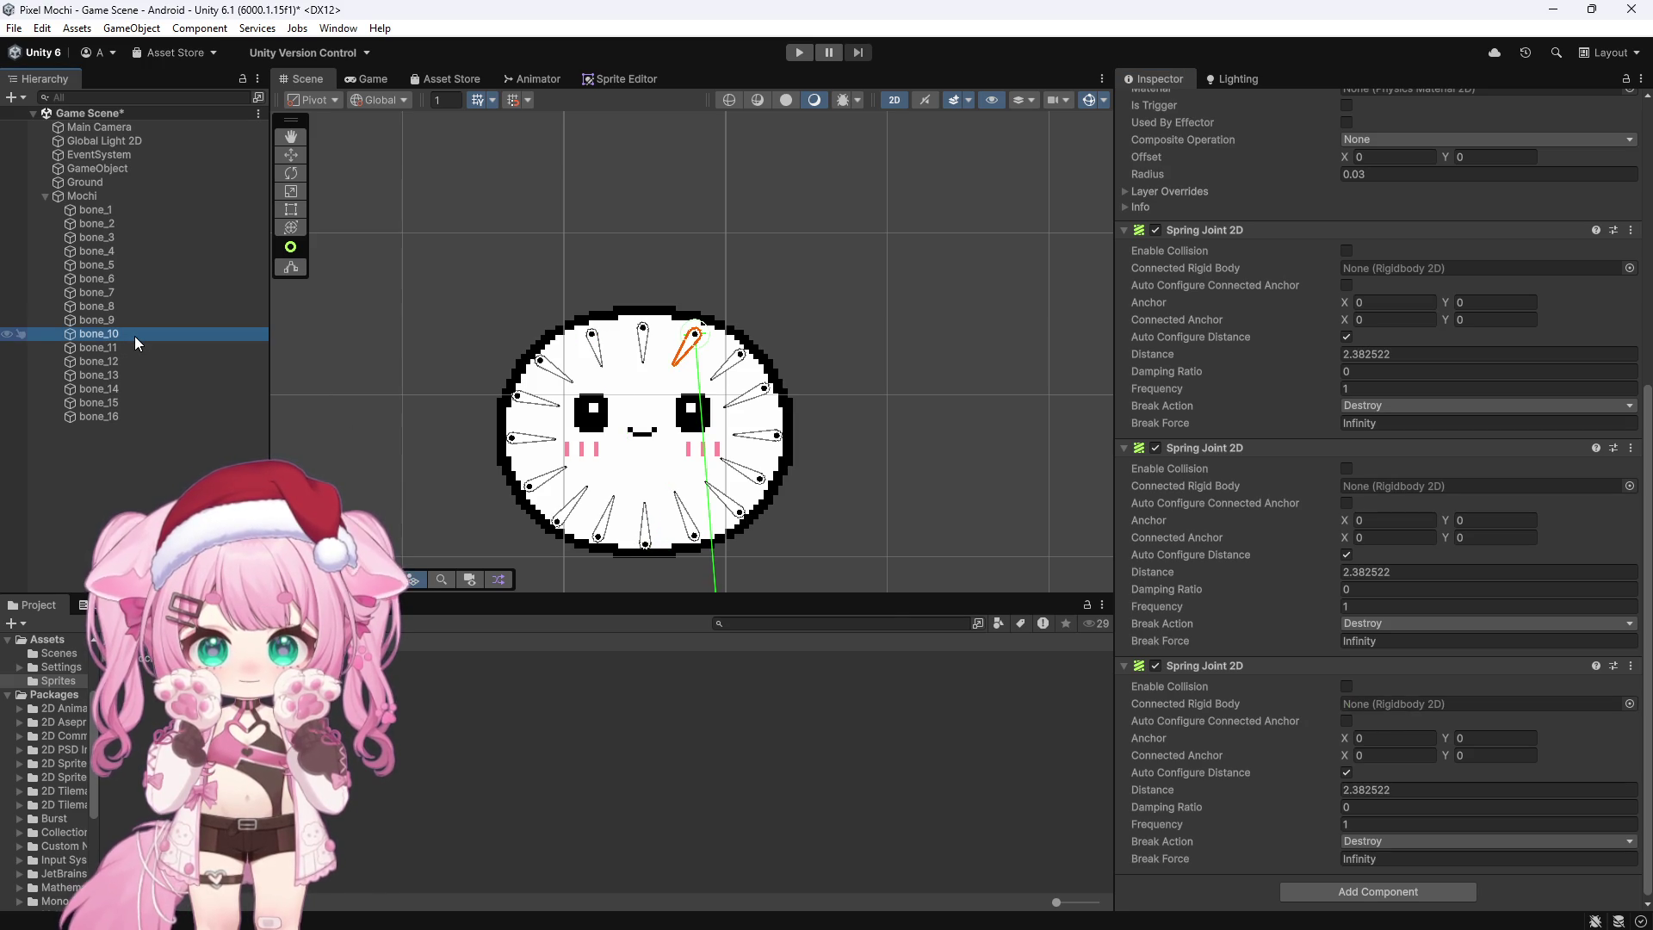
left_click(113, 375)
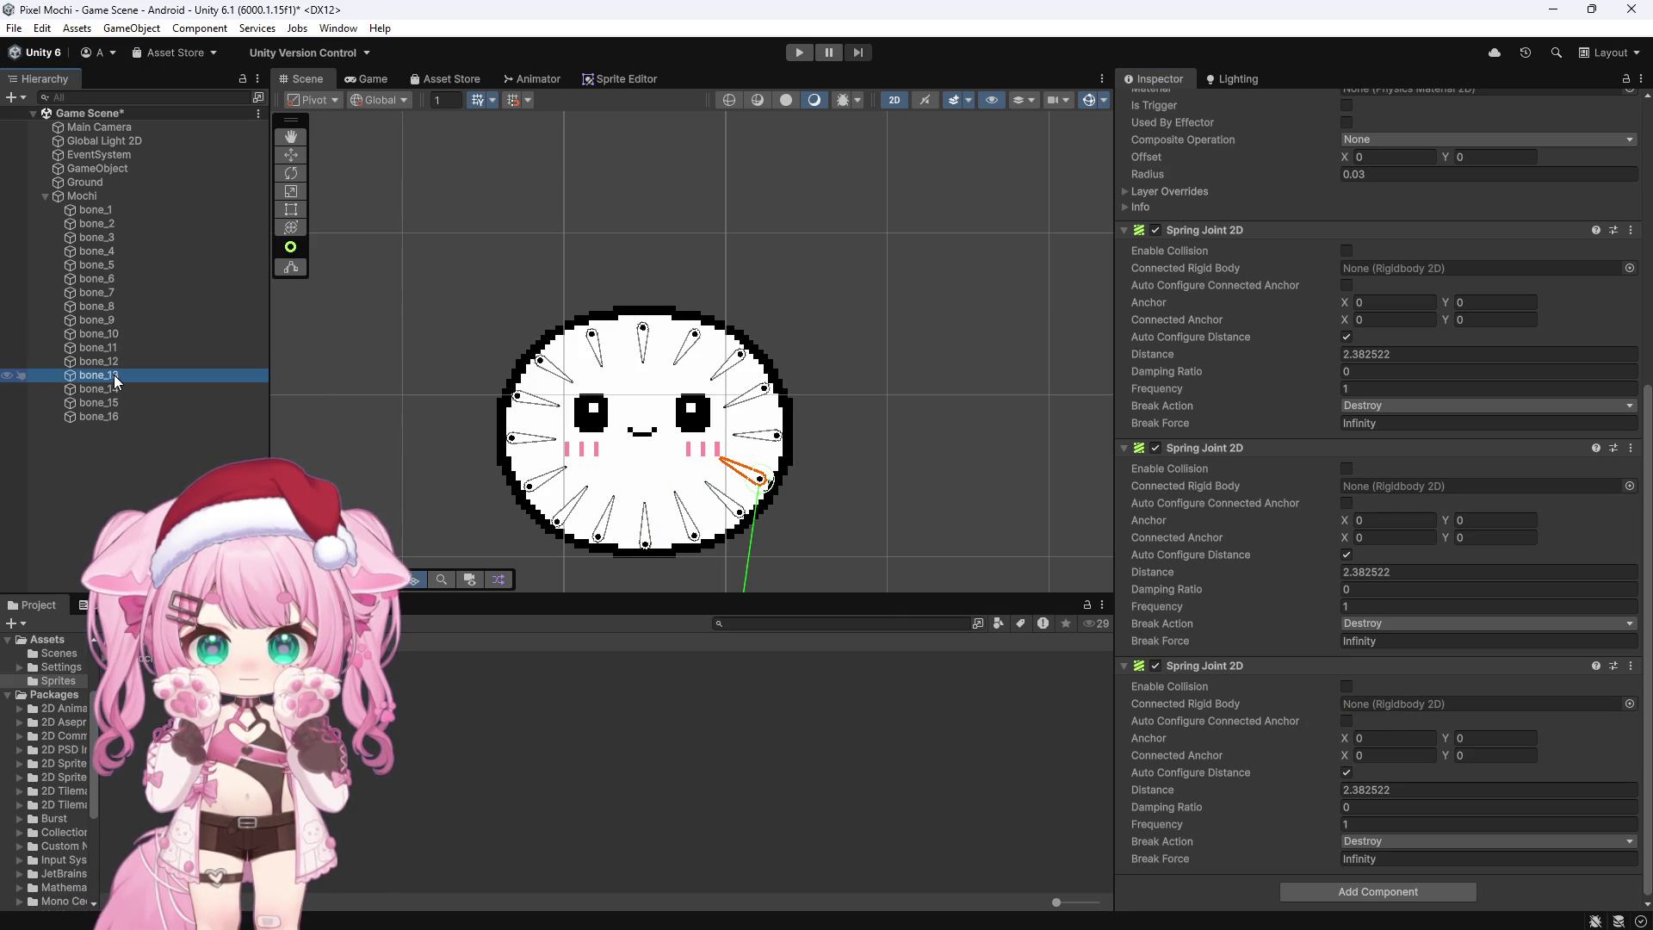
left_click(112, 390)
left_click(109, 402)
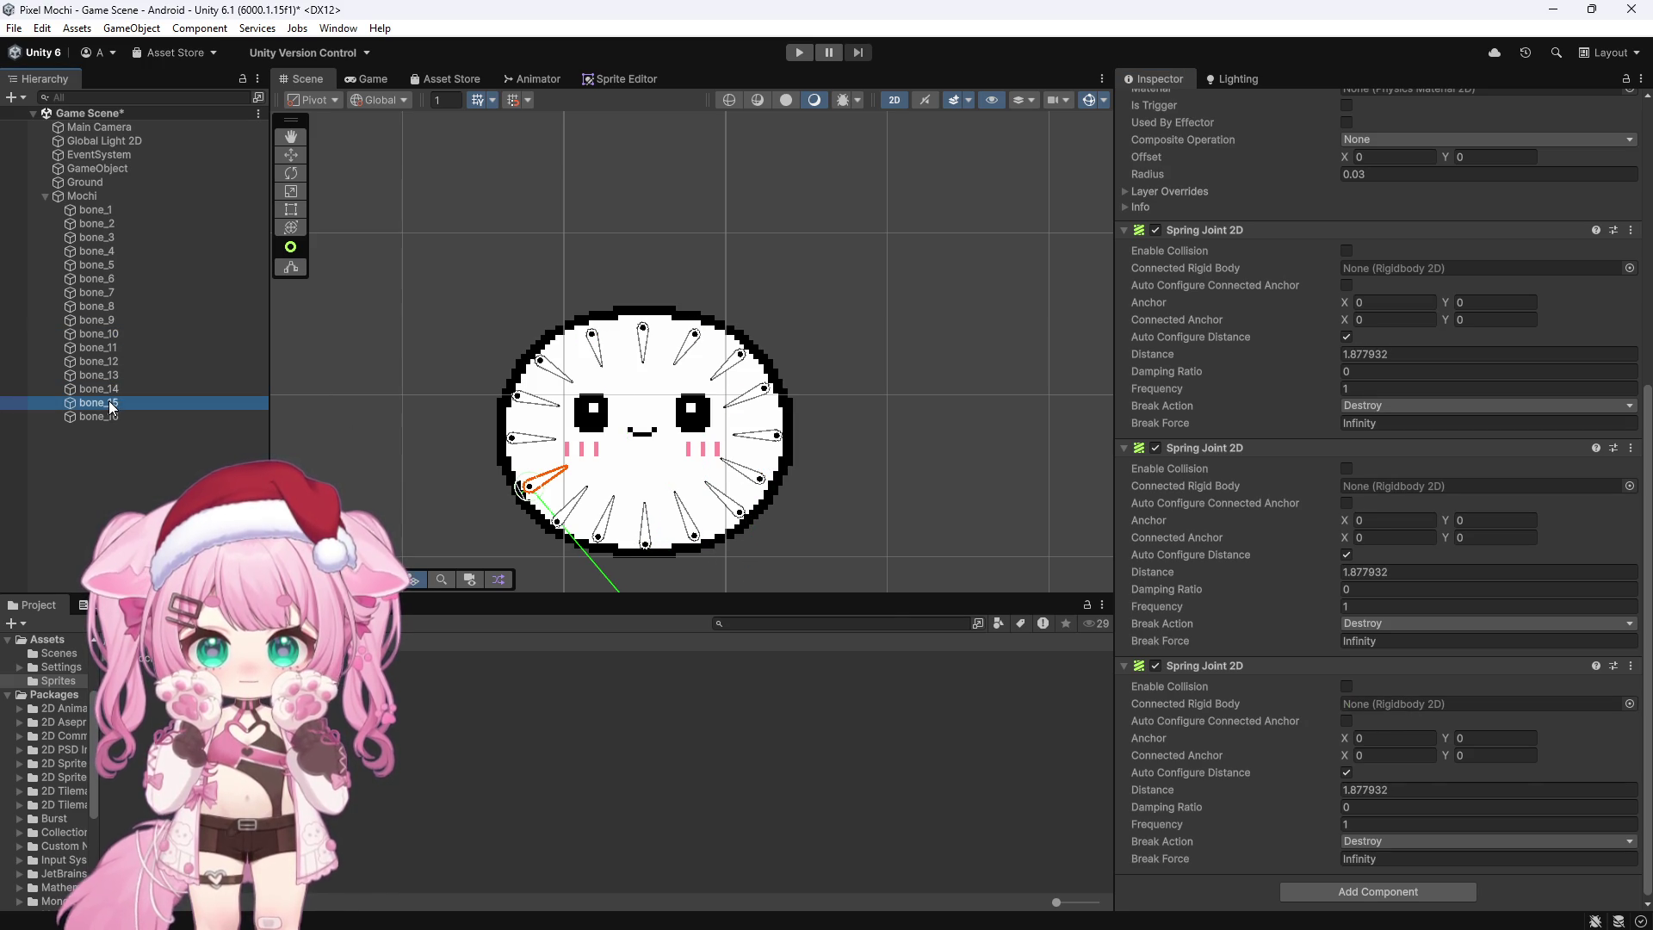
left_click(111, 417)
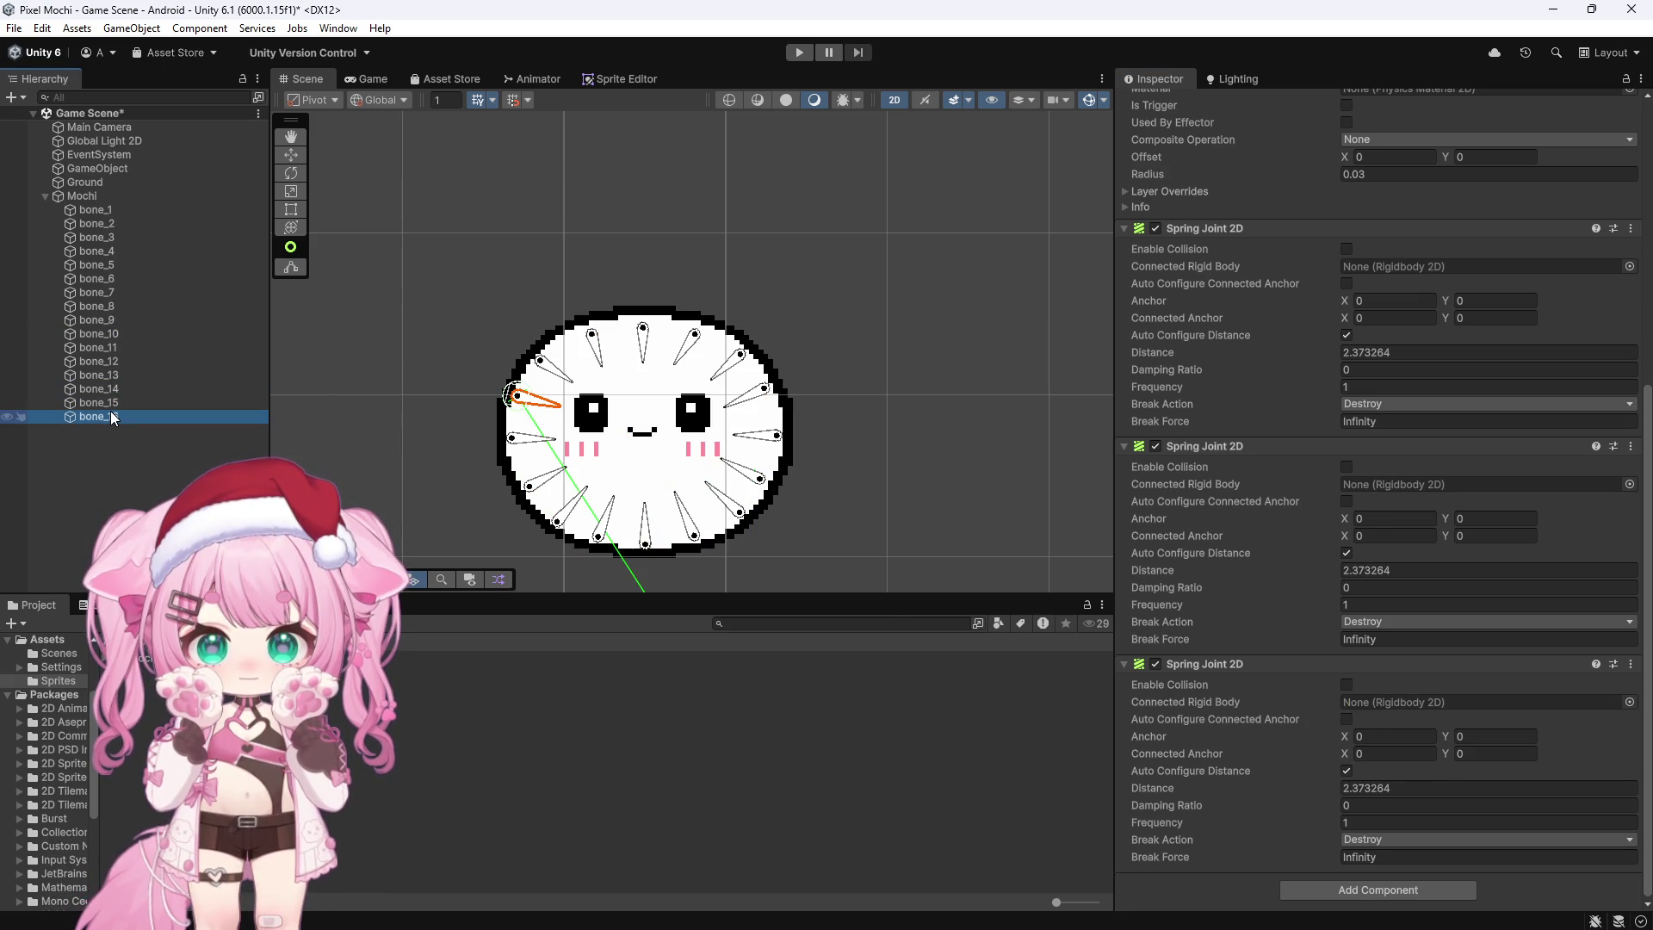
left_click(113, 332)
left_click(112, 346)
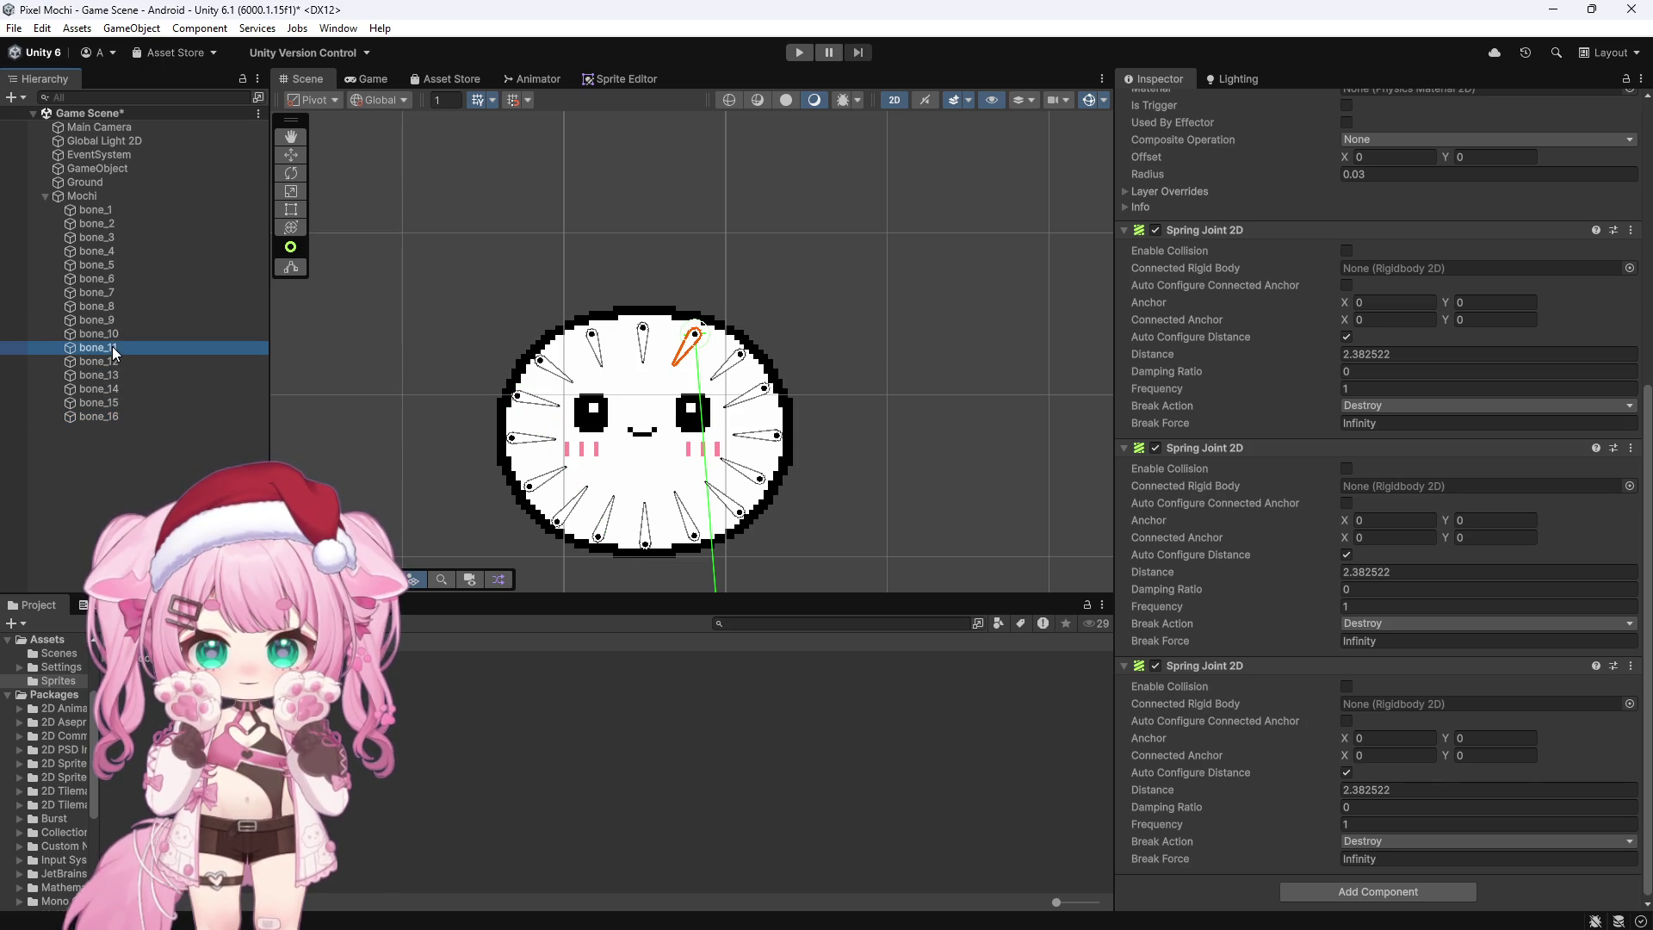
left_click(112, 334)
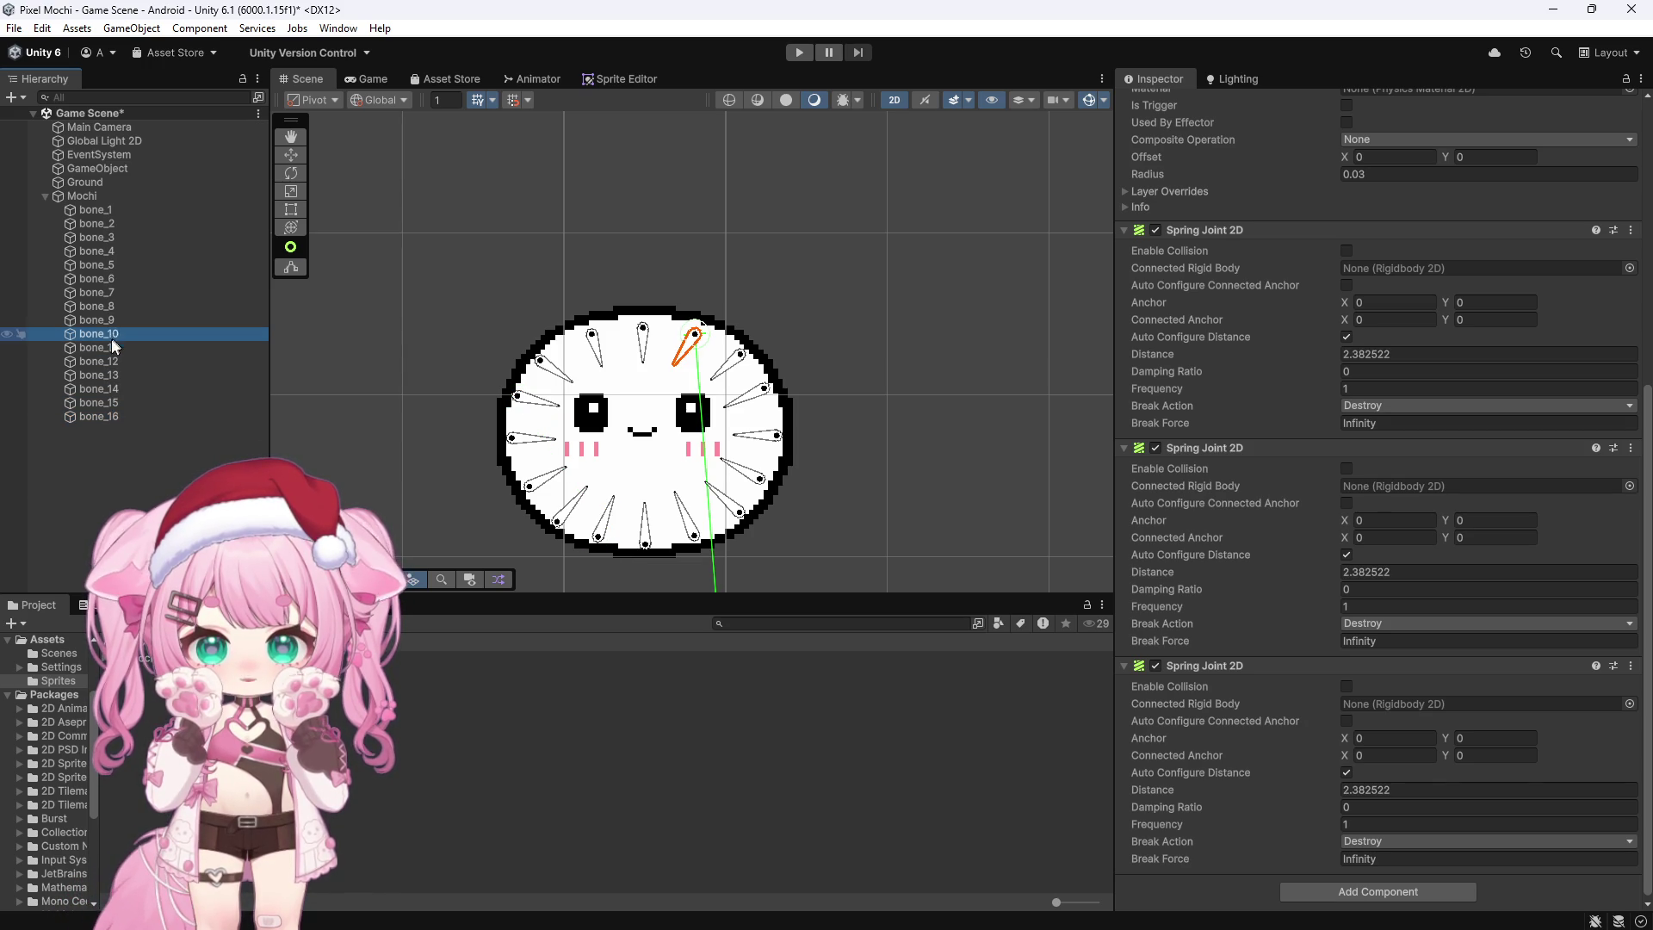
left_click(105, 349)
left_click(107, 334)
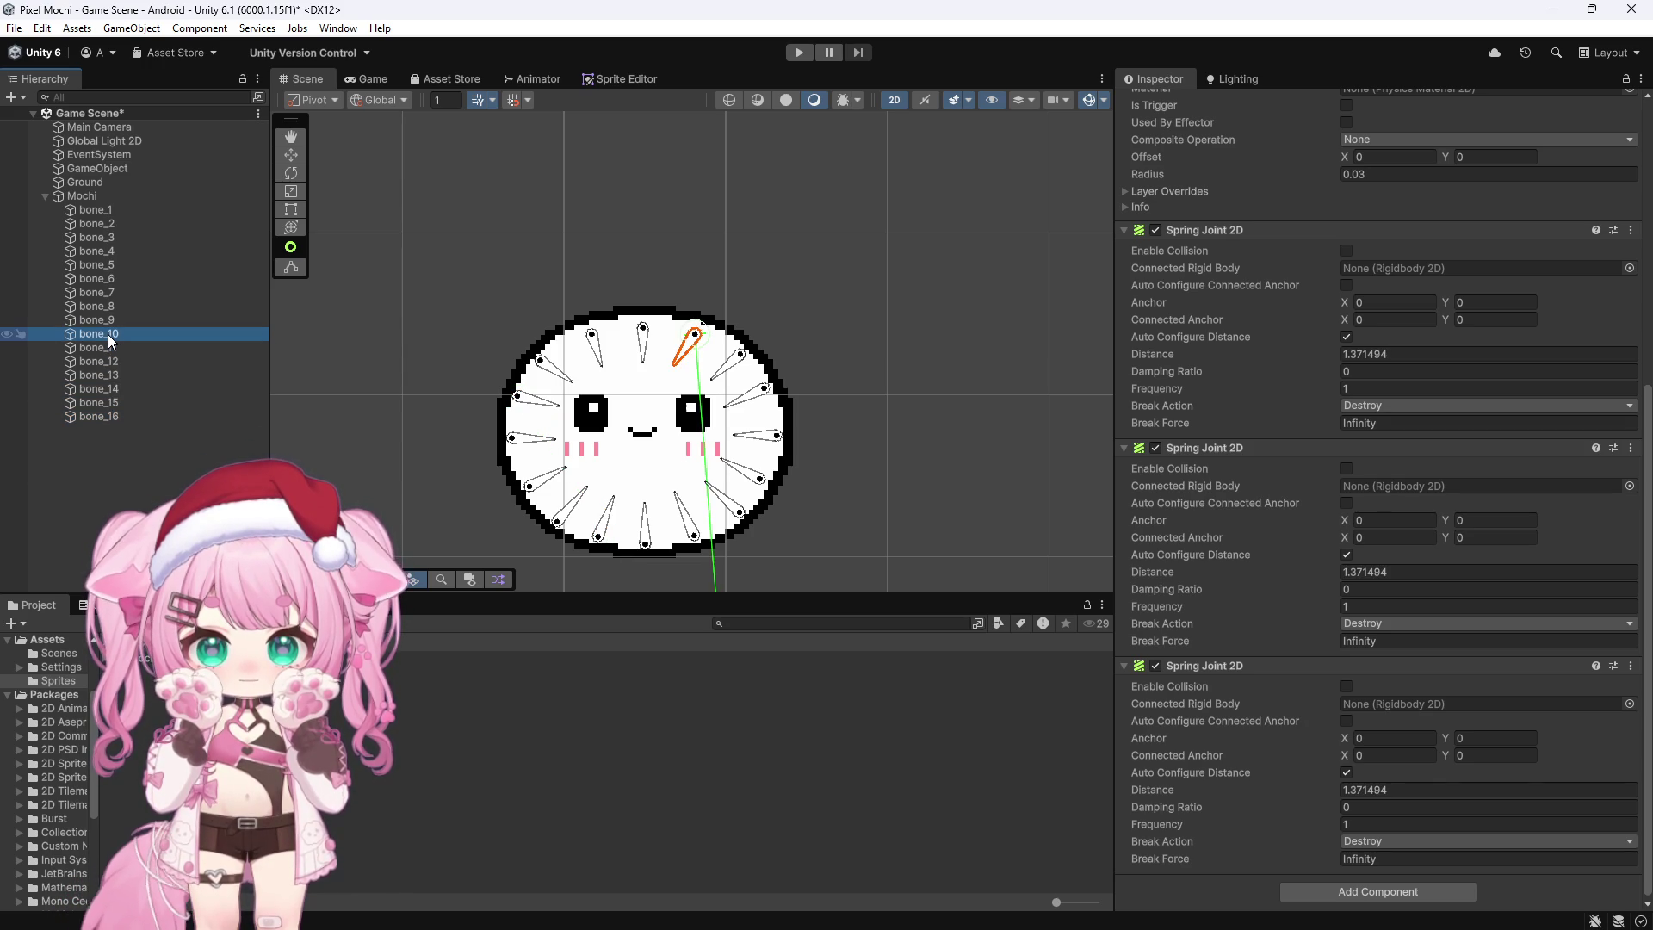
left_click(103, 349)
Step: Inspect the existing spring connections of bones 8 through 12
left_click(104, 351)
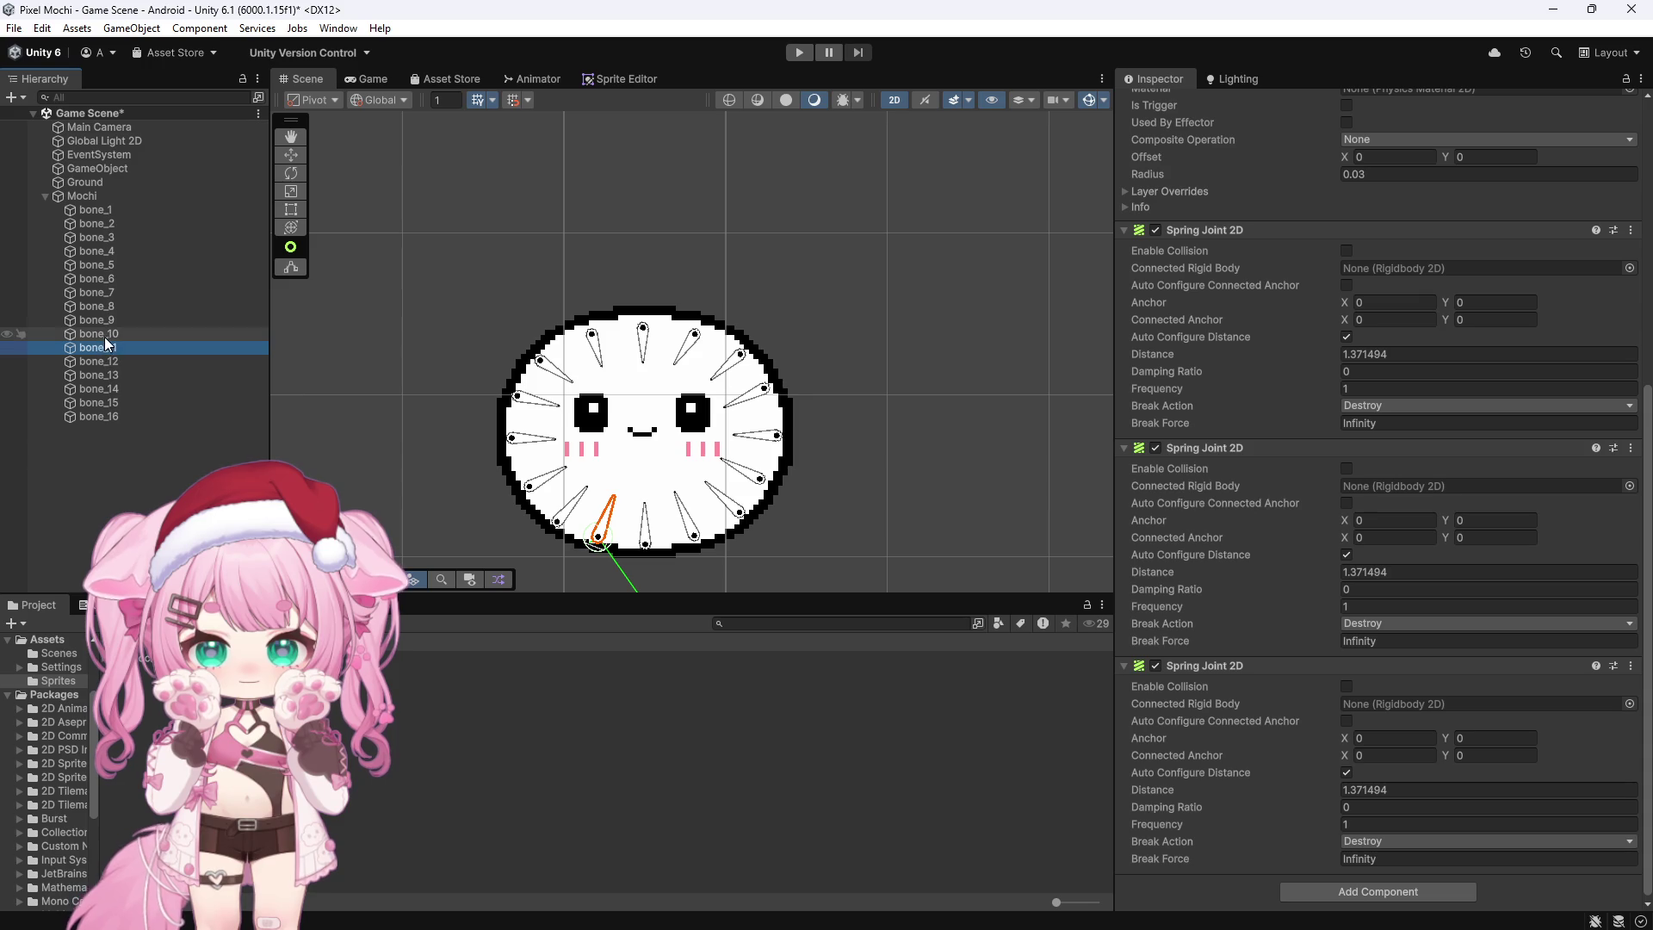
left_click(106, 361)
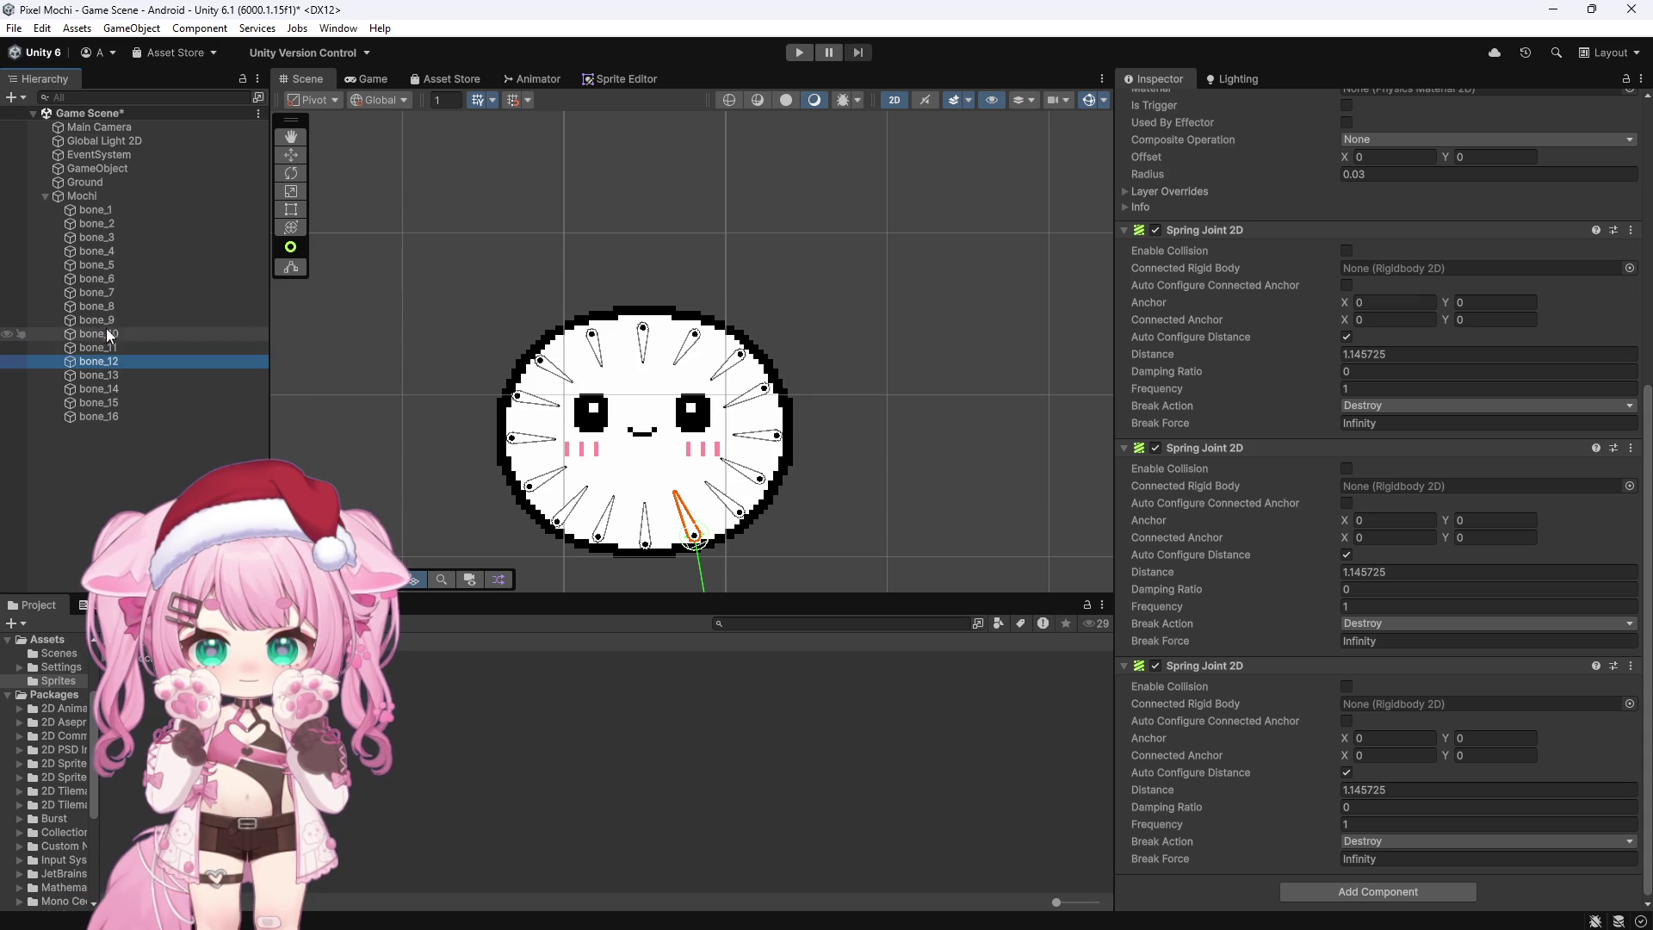
left_click(105, 336)
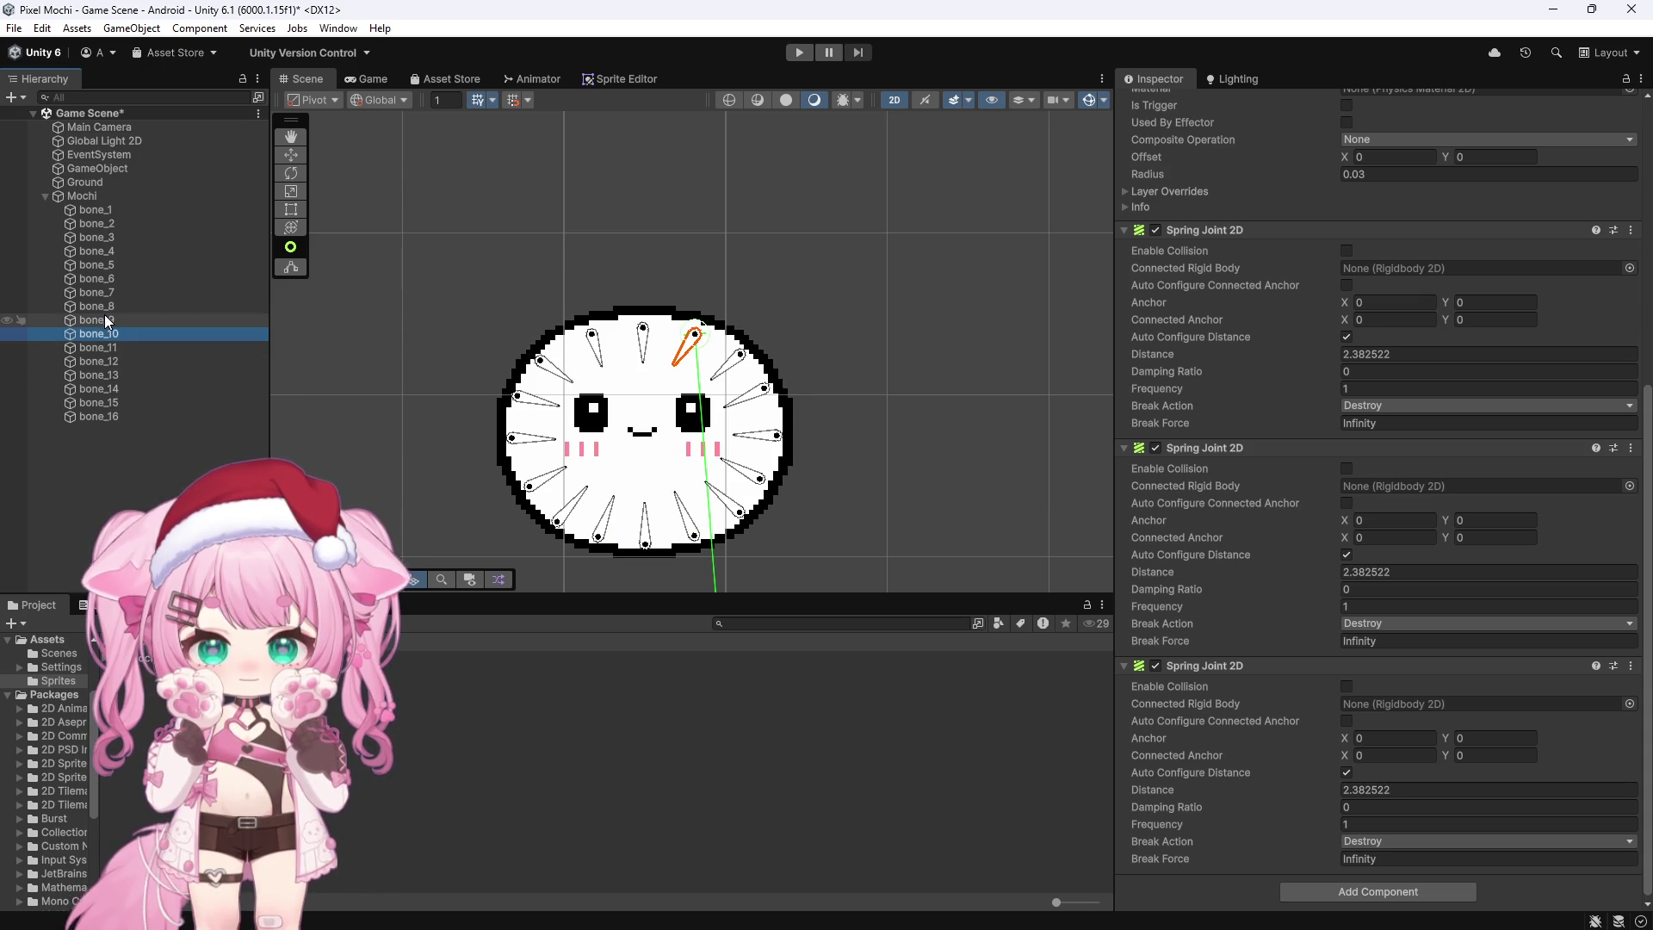
left_click(110, 317)
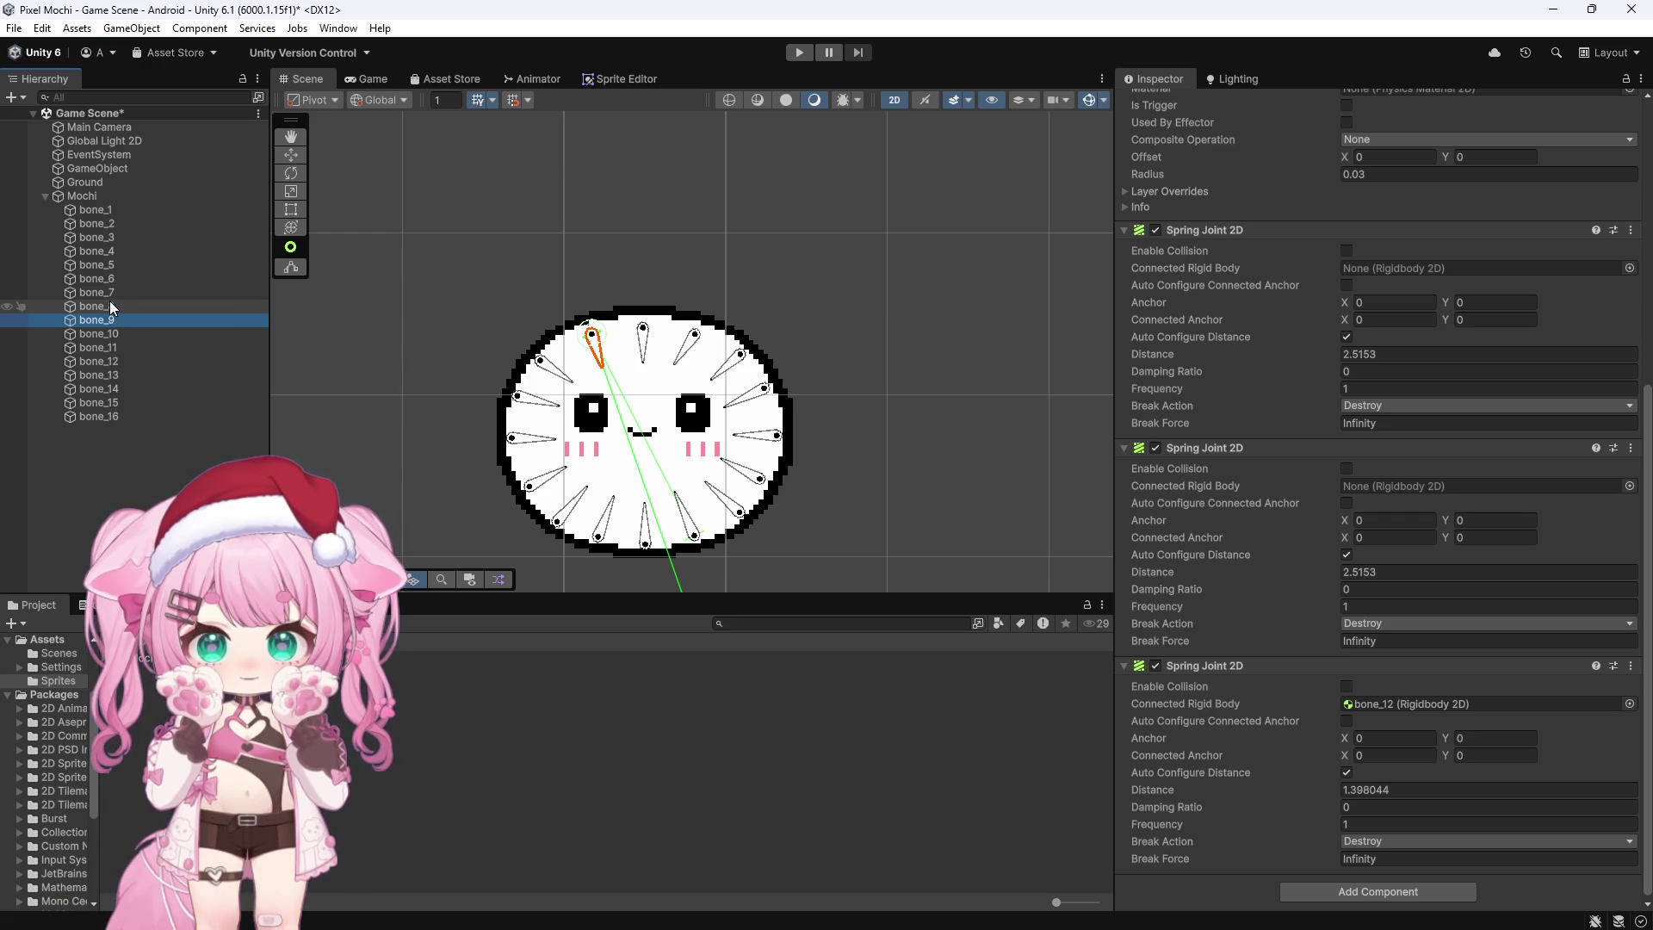
left_click(111, 307)
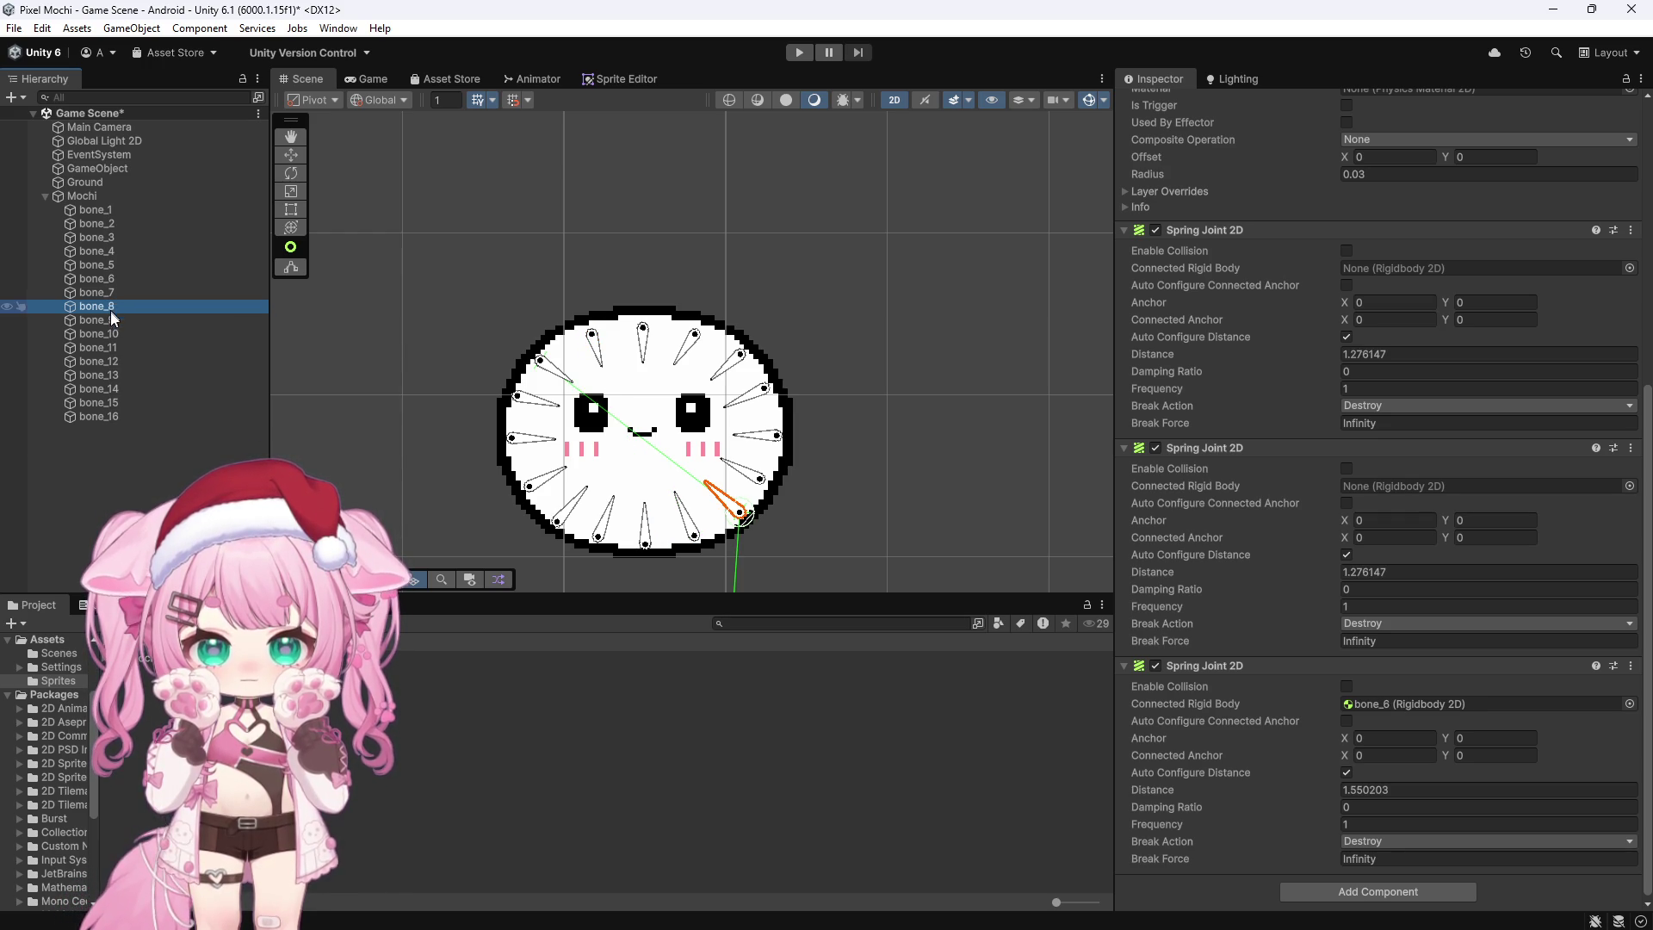
left_click(108, 319)
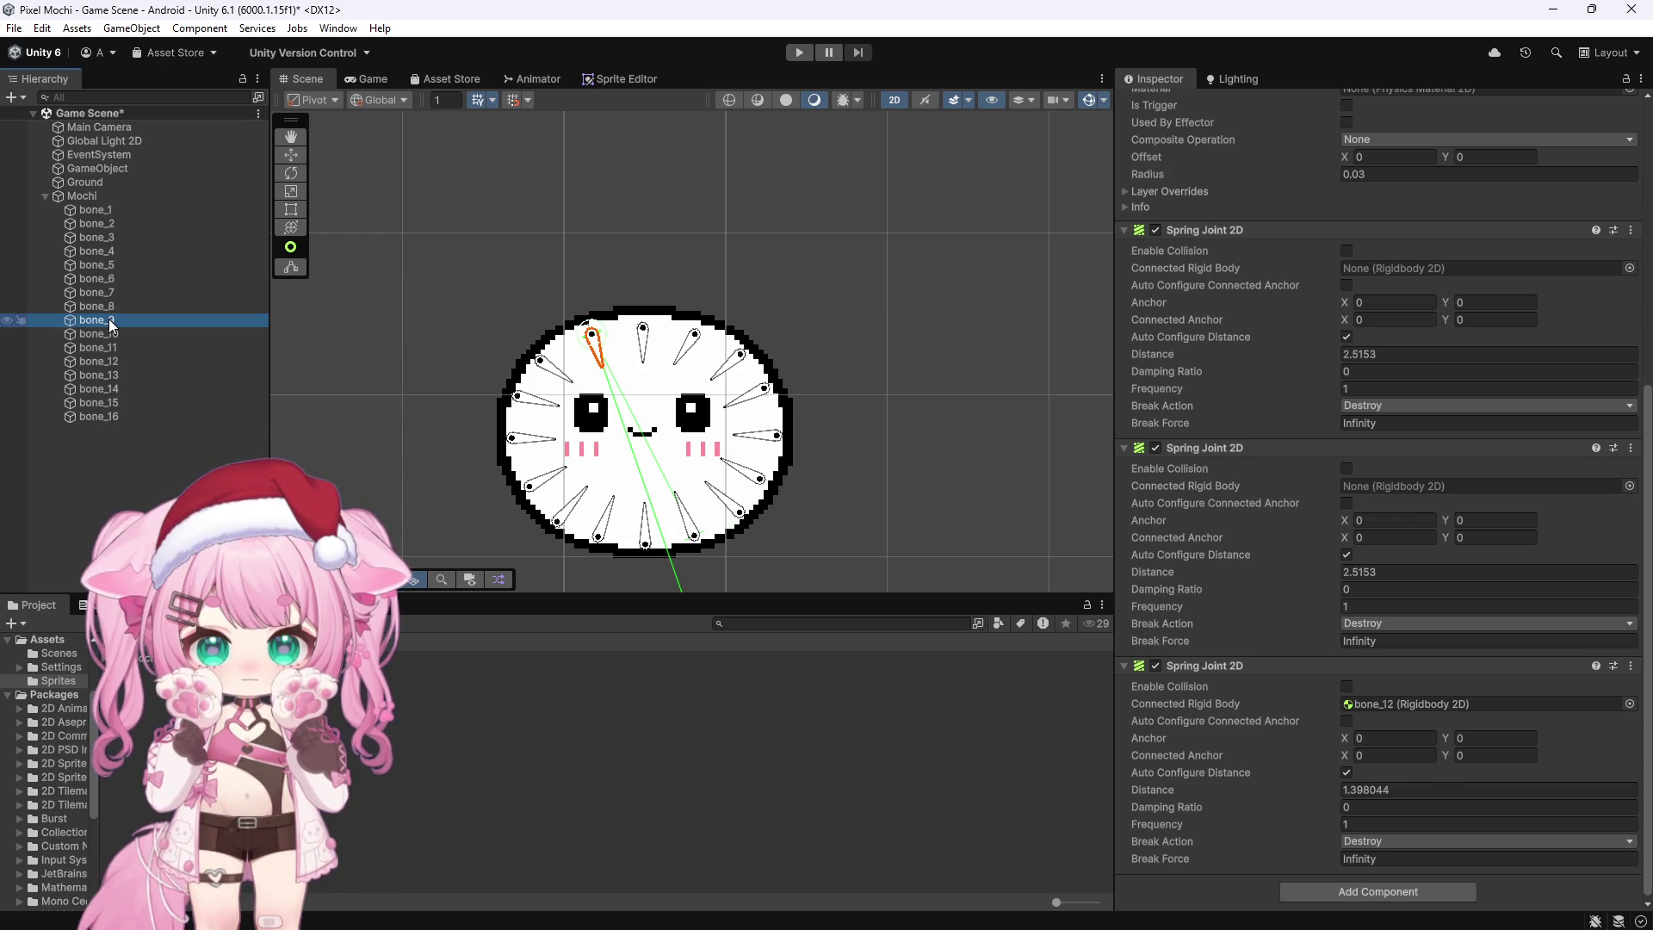
left_click(115, 332)
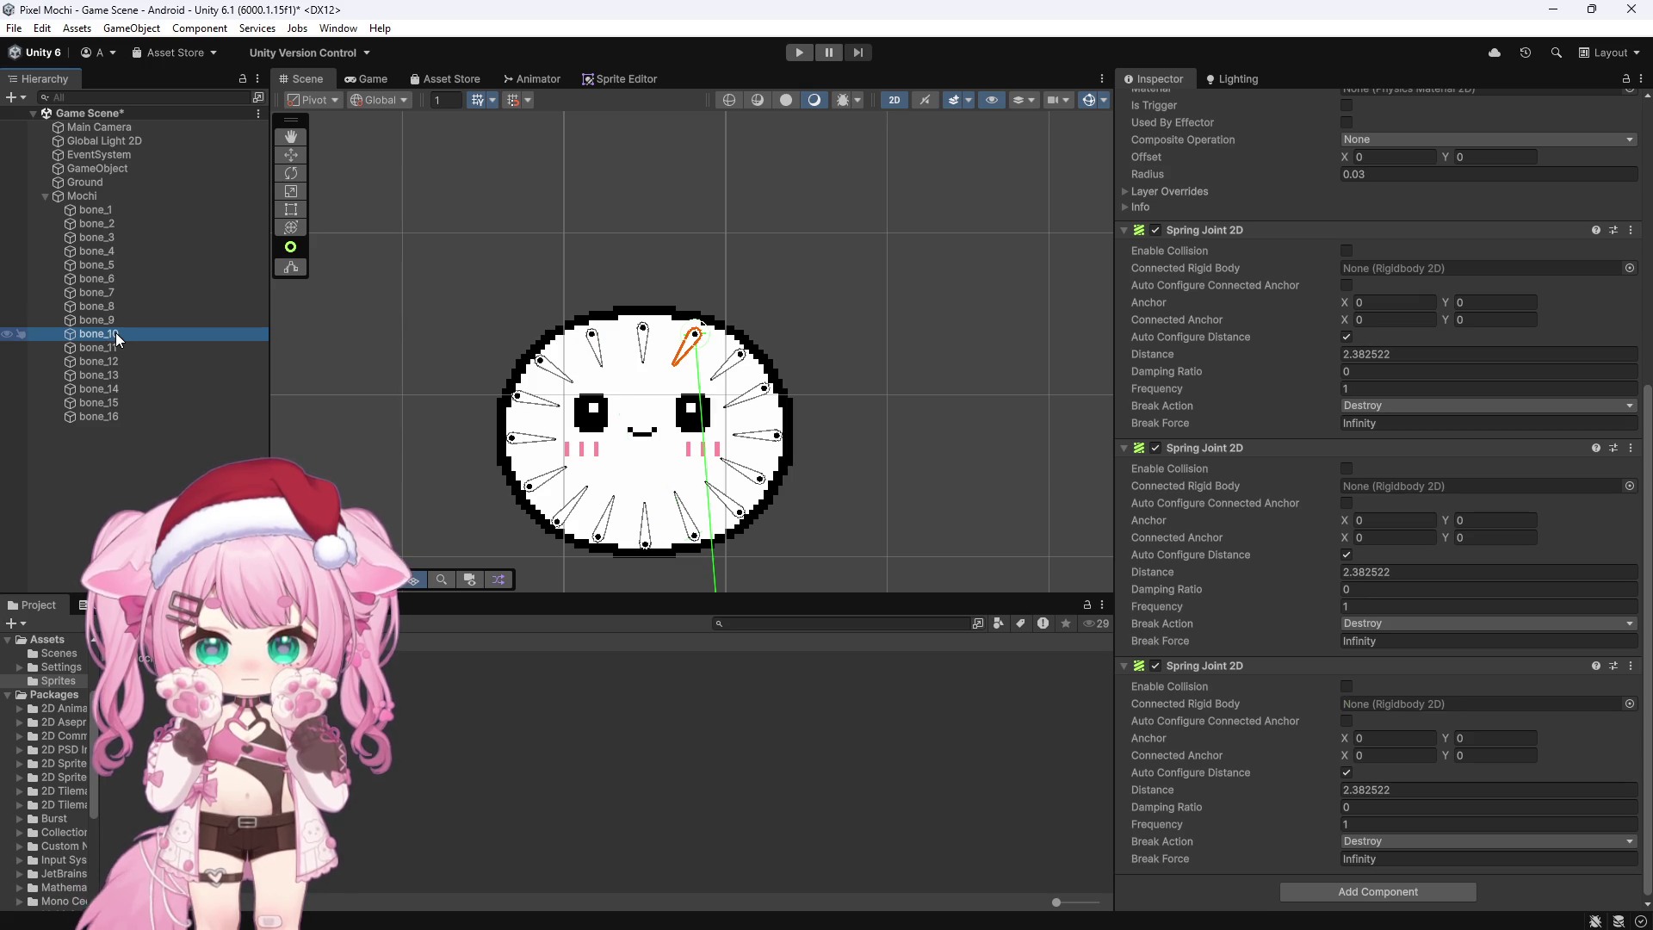
Step: Compare springs of bones 7, 14, 9, 1, 2, 12, 10 and 11 in the Scene view
left_click(567, 517)
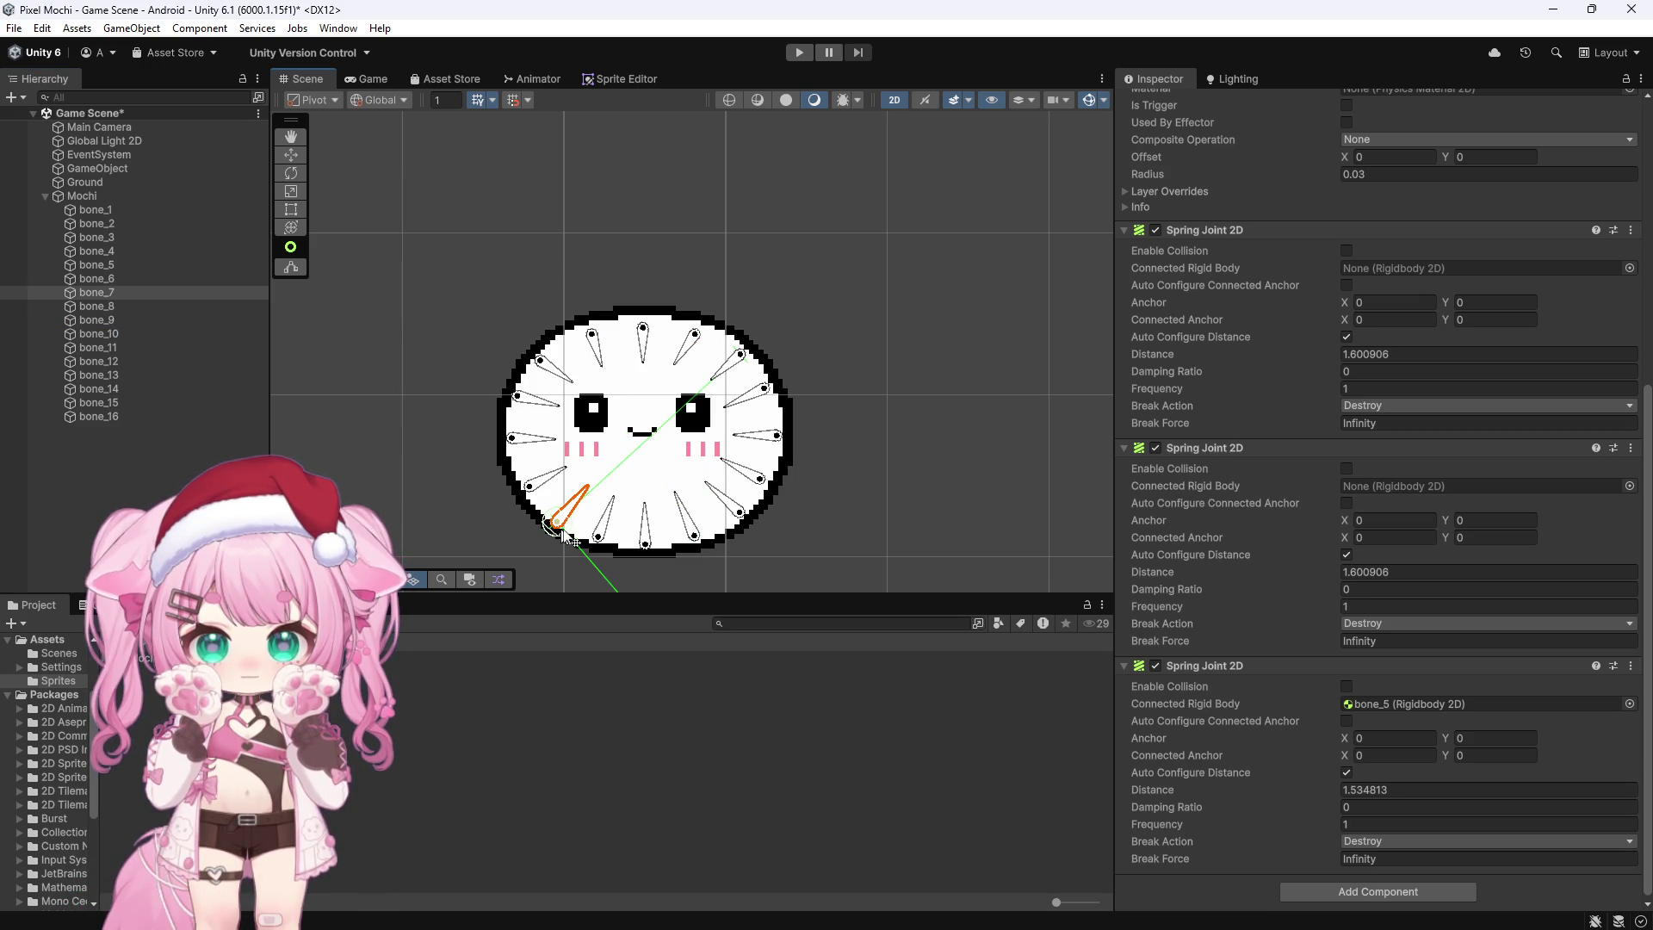
left_click(560, 483)
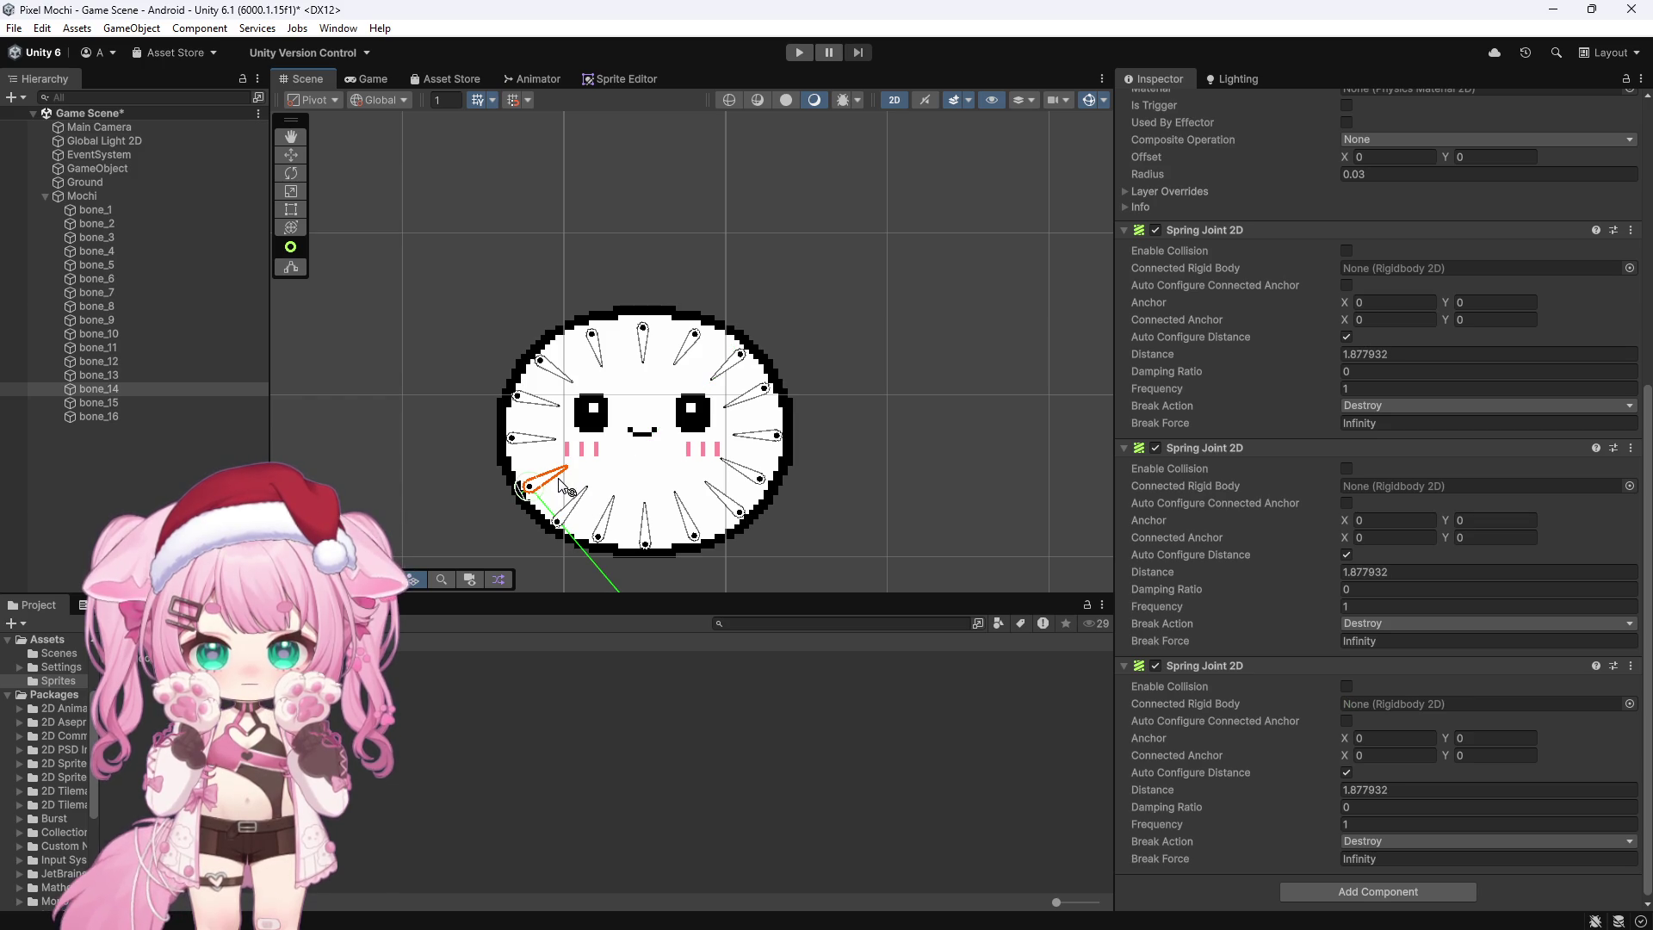
left_click(576, 511)
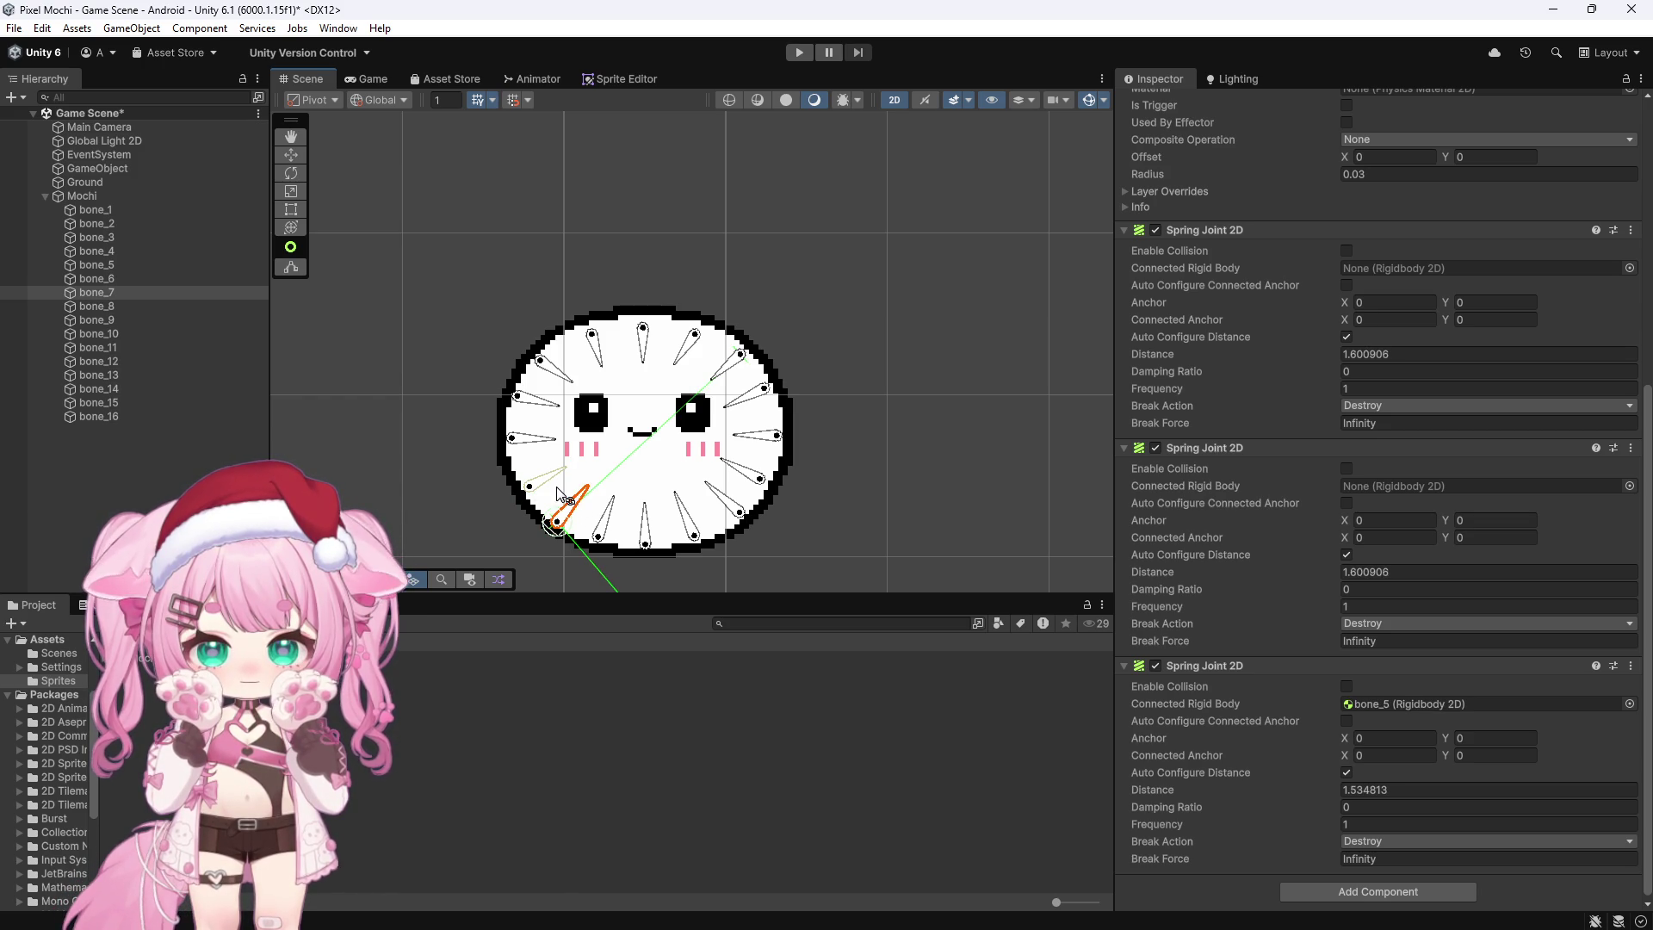
left_click(559, 487)
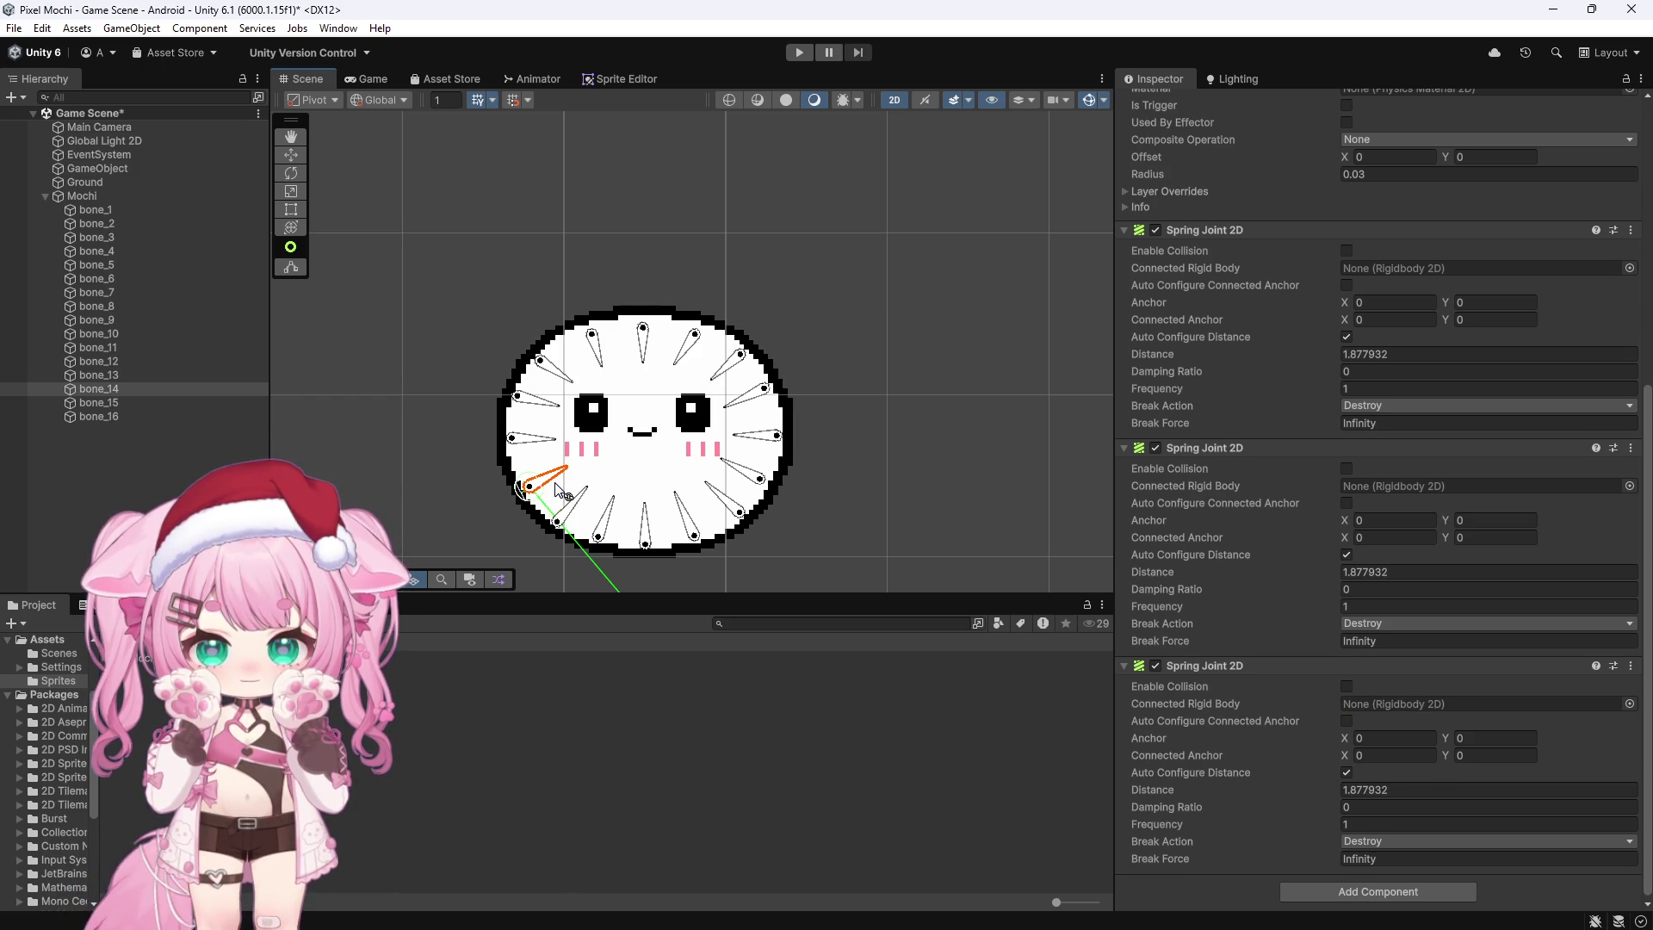
left_click(596, 345)
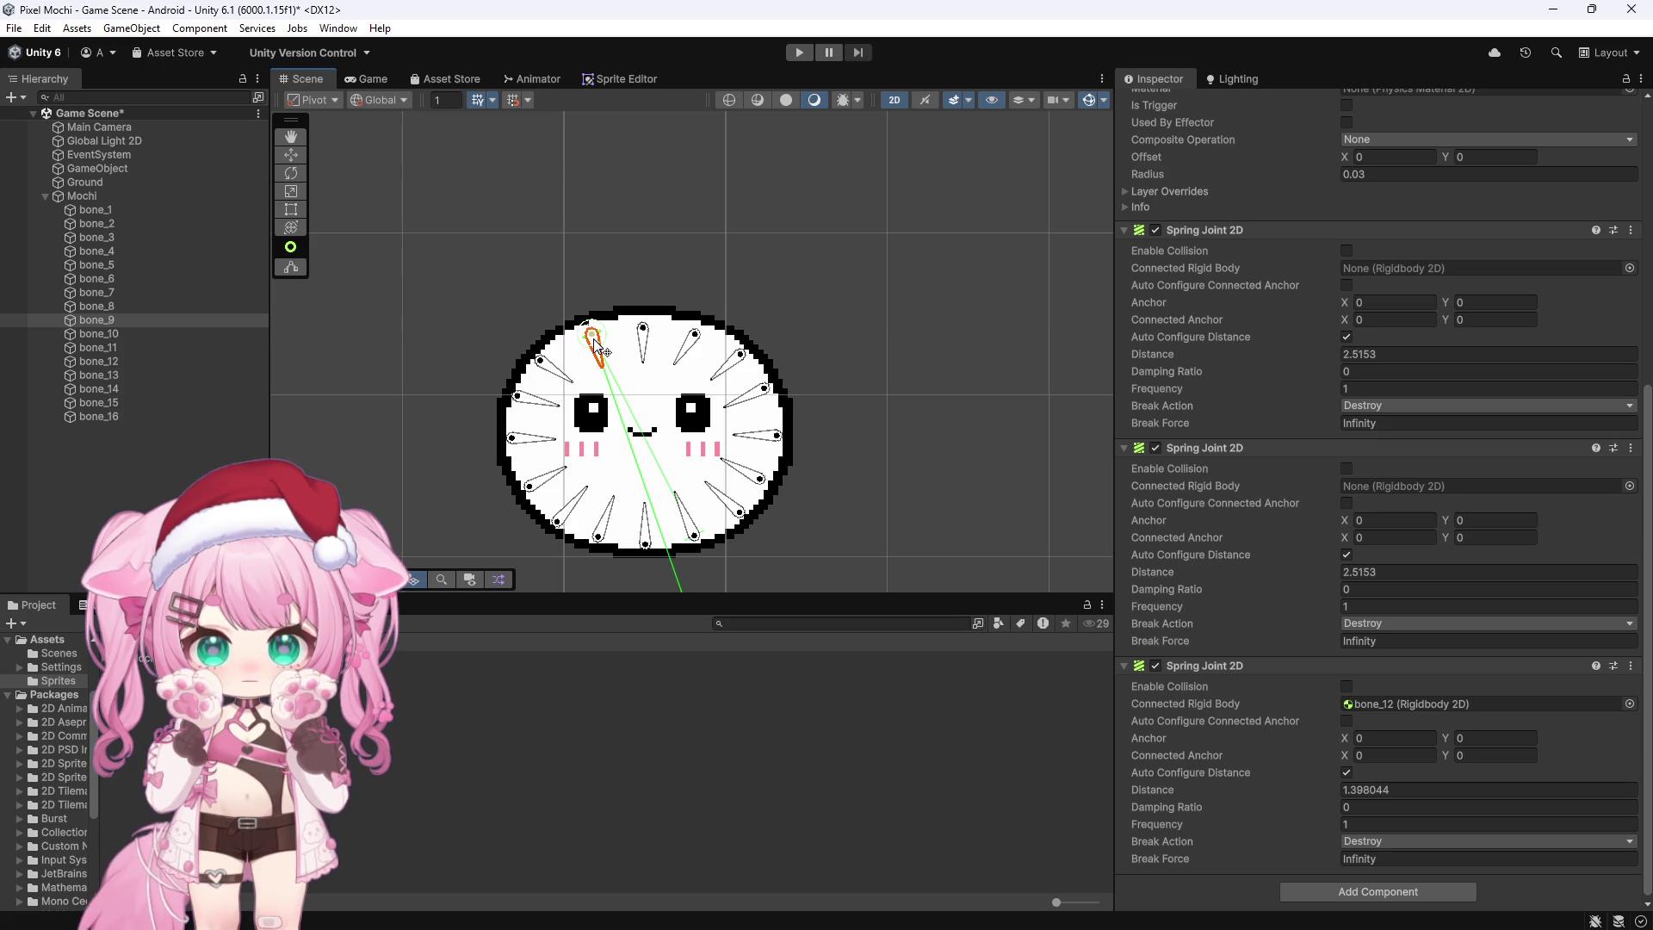
left_click(645, 345)
left_click(649, 516)
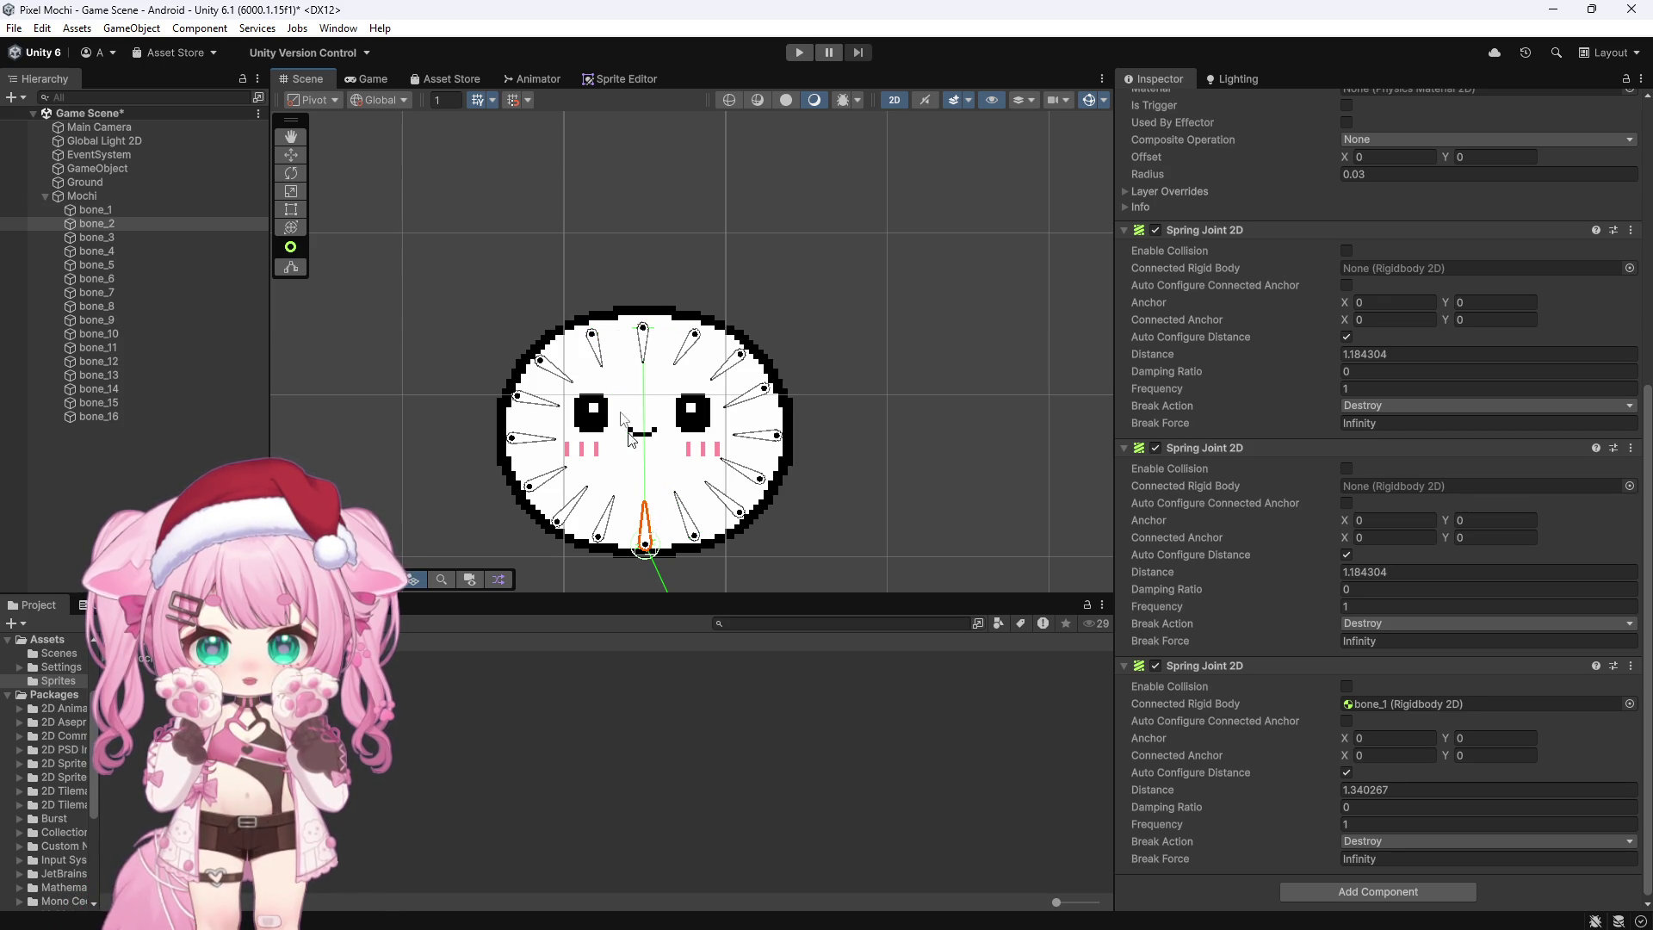
left_click(601, 350)
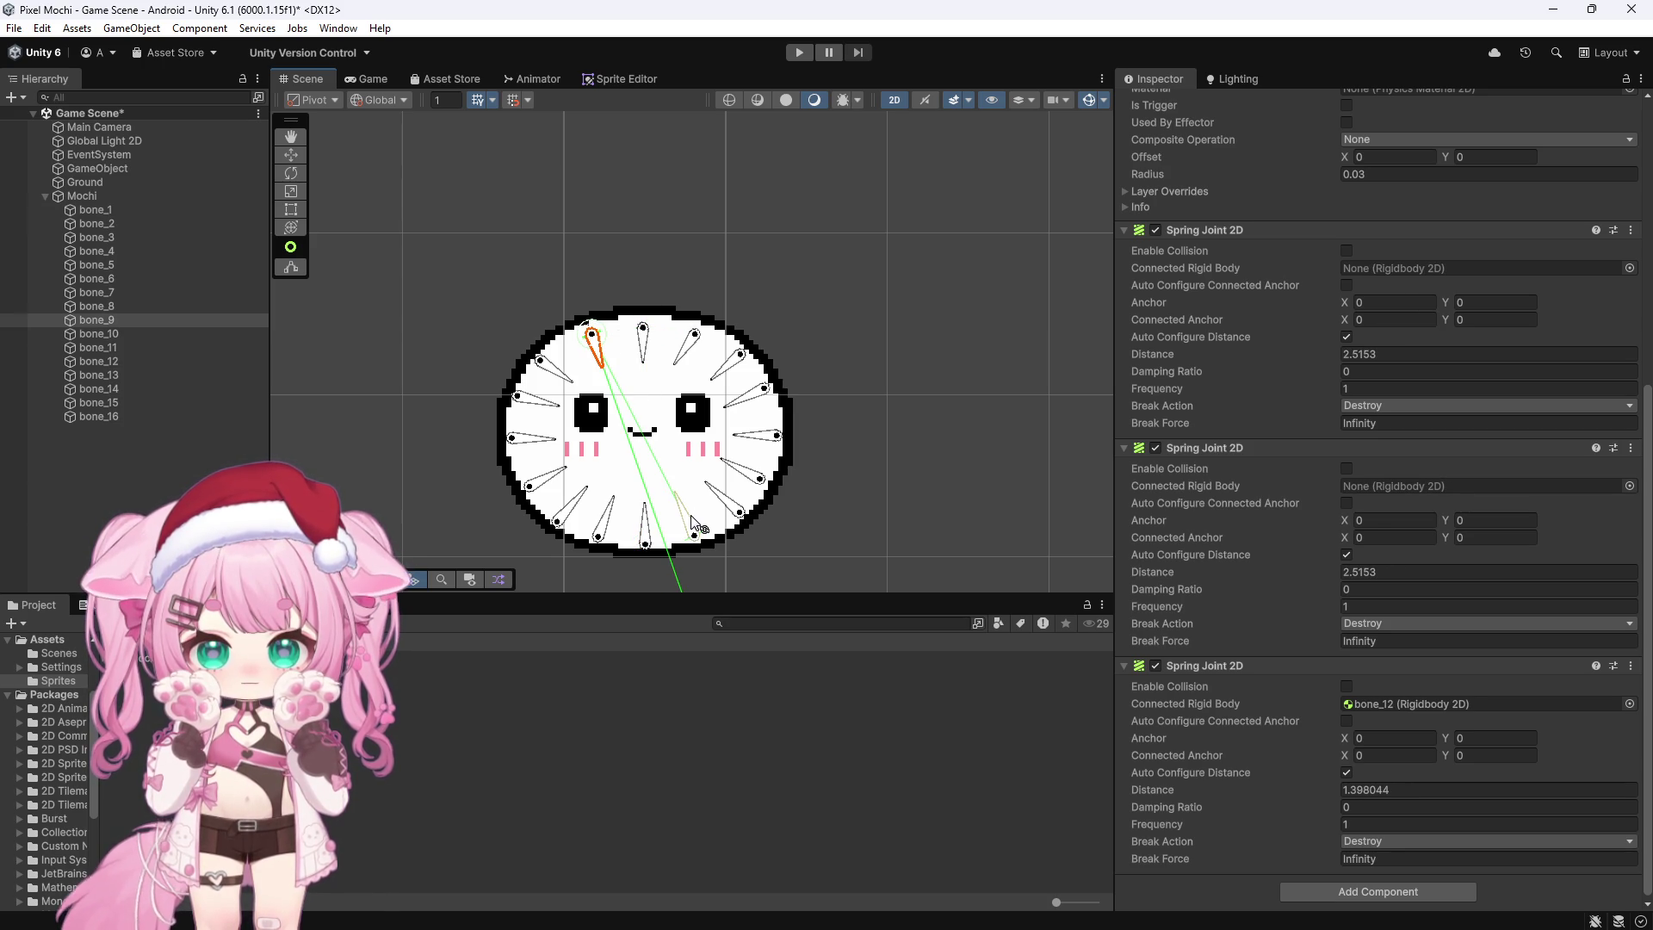
left_click(693, 524)
left_click(600, 348)
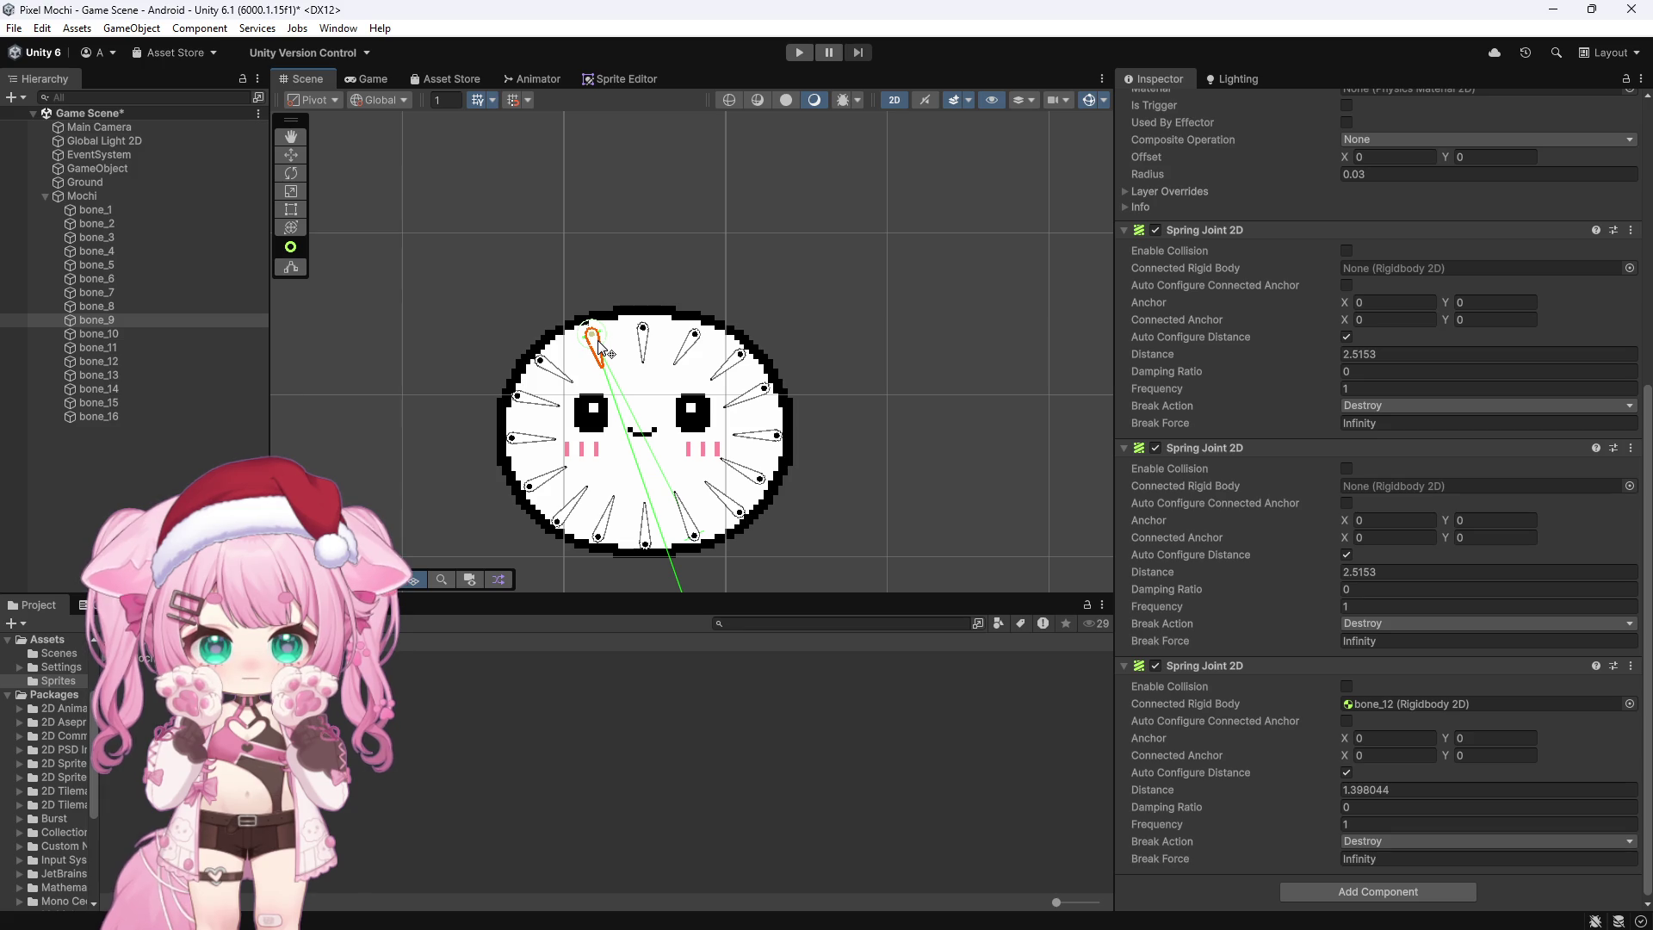
left_click(694, 348)
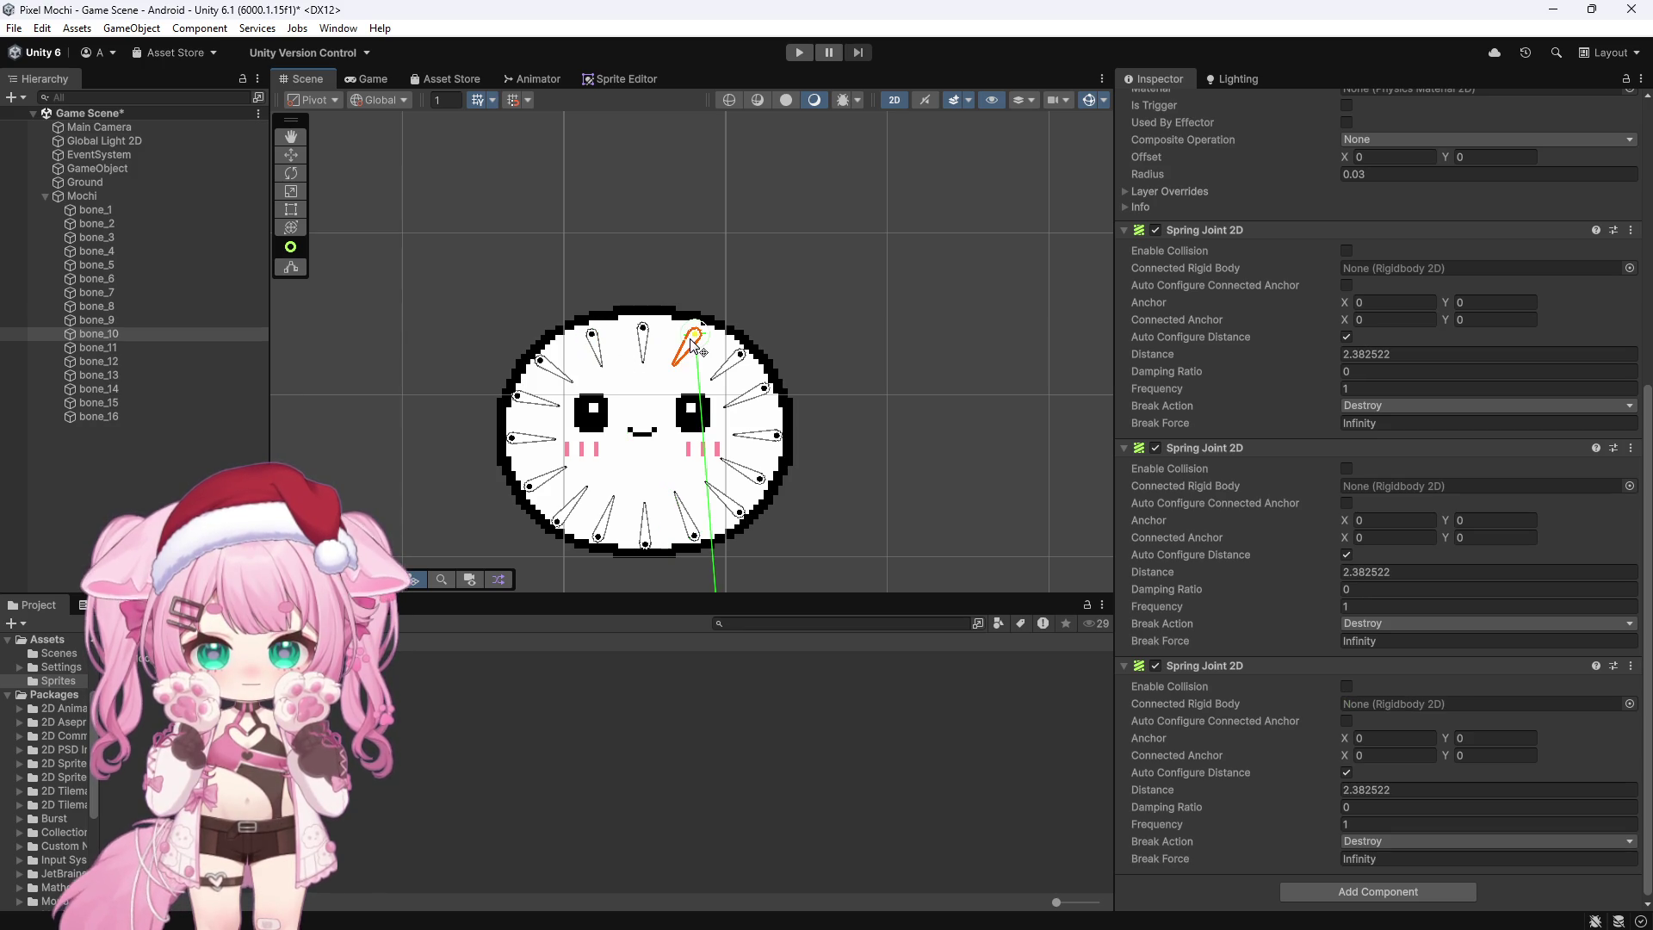
left_click(605, 520)
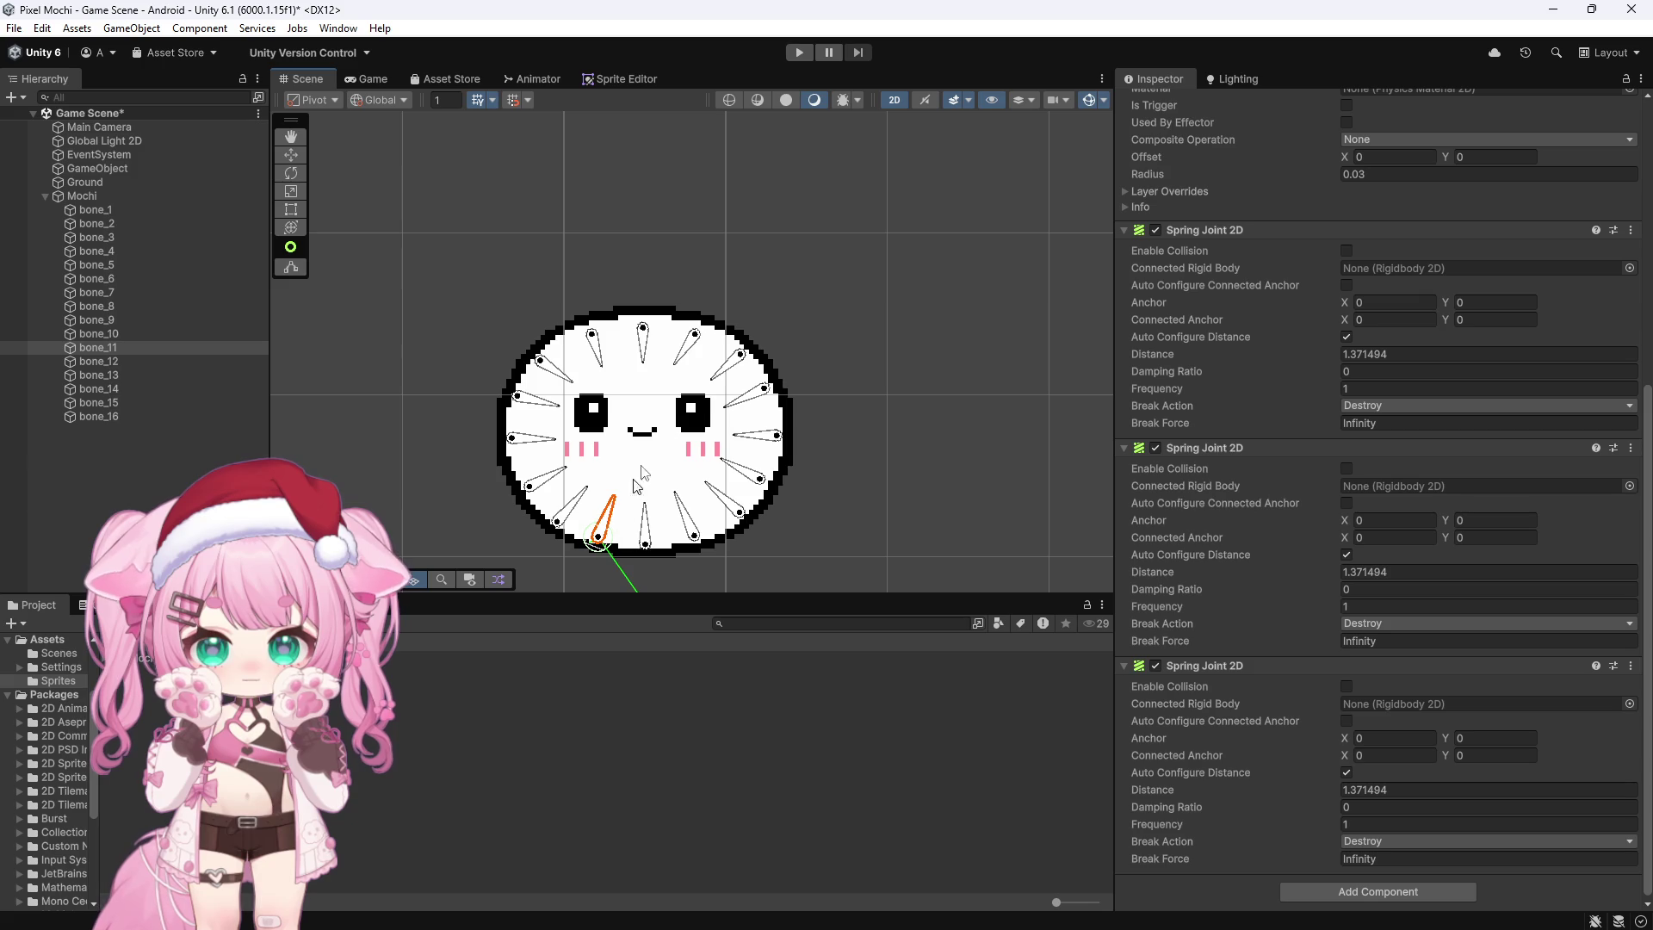
Step: Link bone_10's third spring joint to bone_11 and bone_11's back to bone_10
left_click(687, 346)
mouse_move(103, 348)
left_mouse_down()
mouse_move(739, 559)
mouse_move(1427, 708)
left_mouse_up()
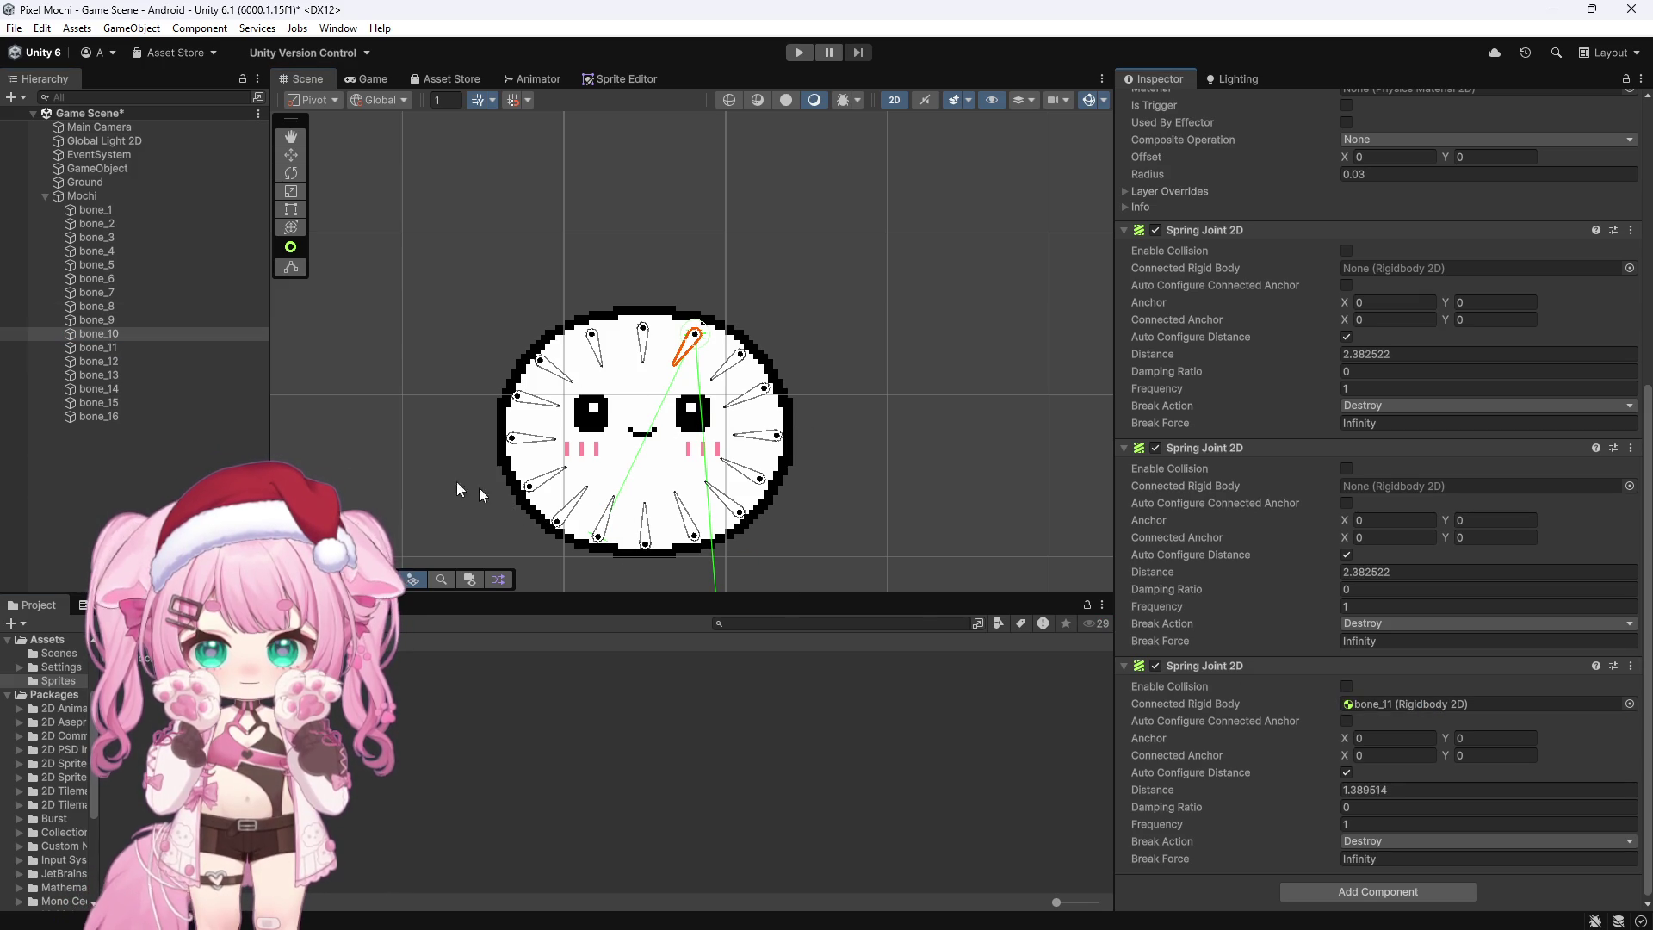
left_click(121, 348)
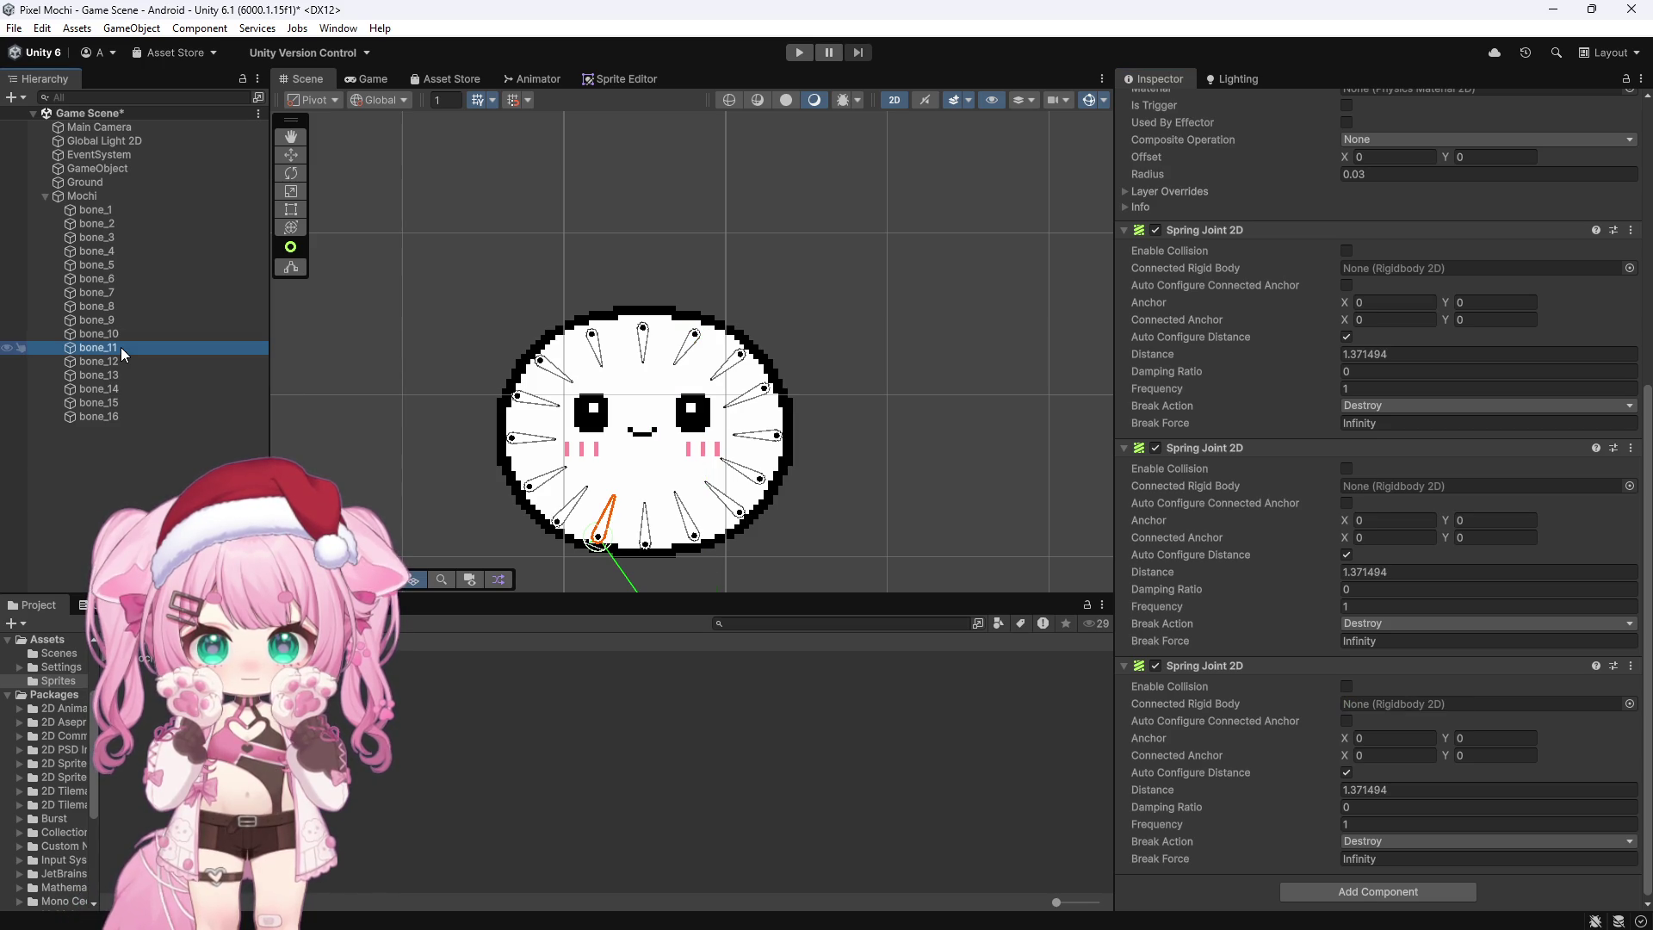
left_click(698, 337)
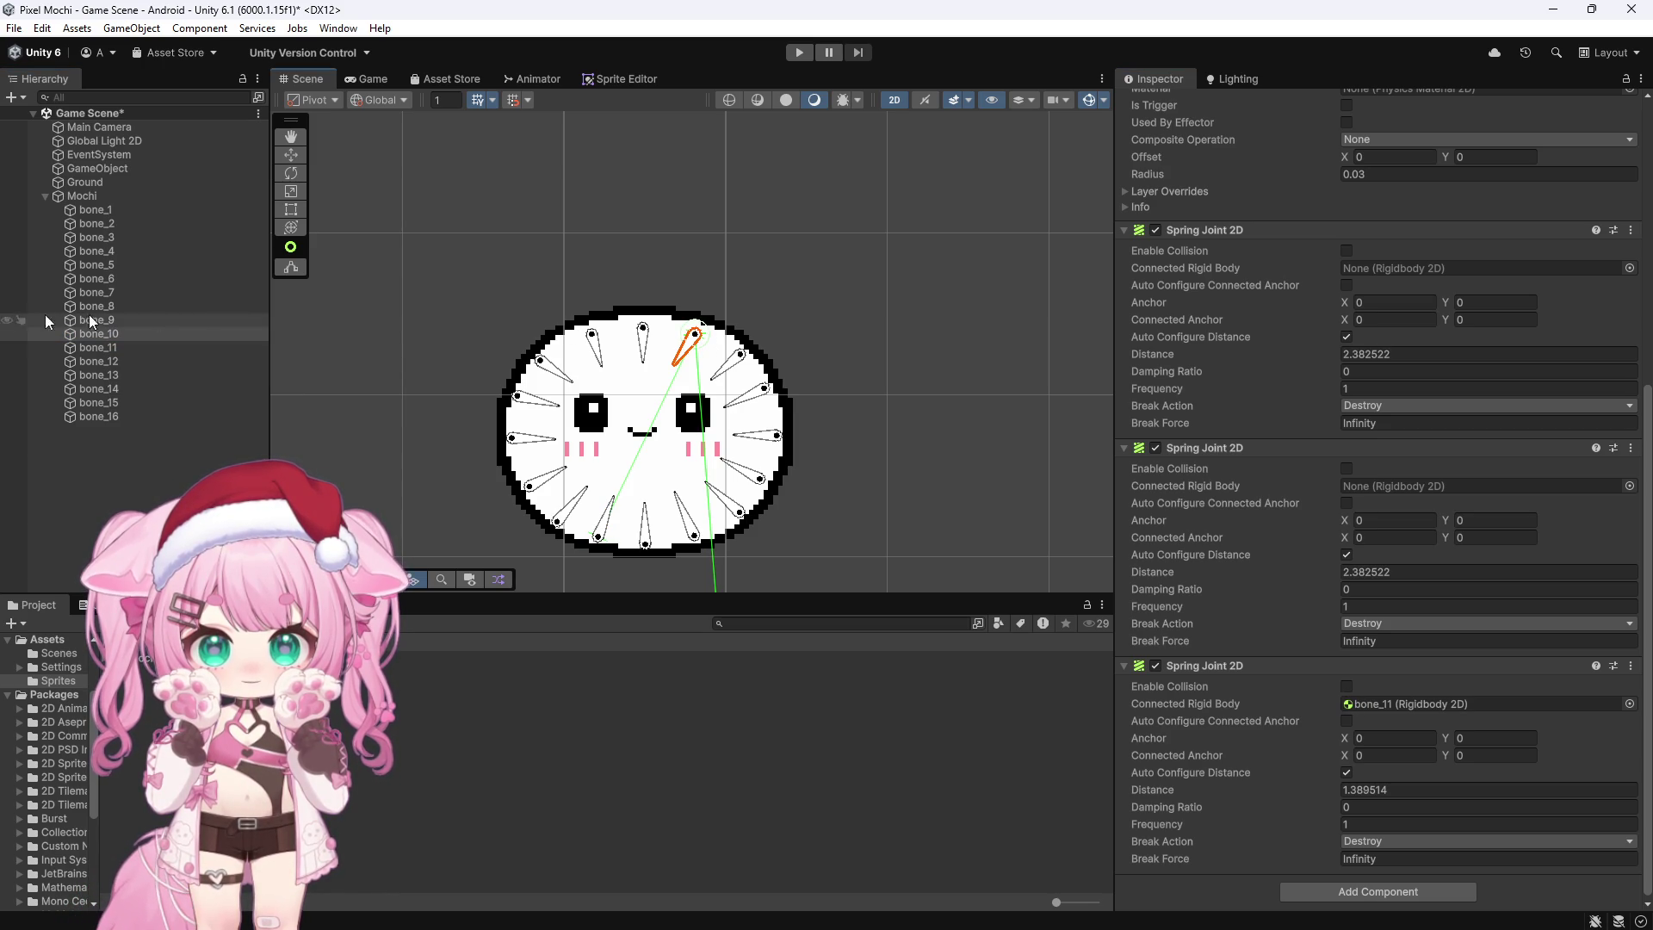
left_click(613, 524)
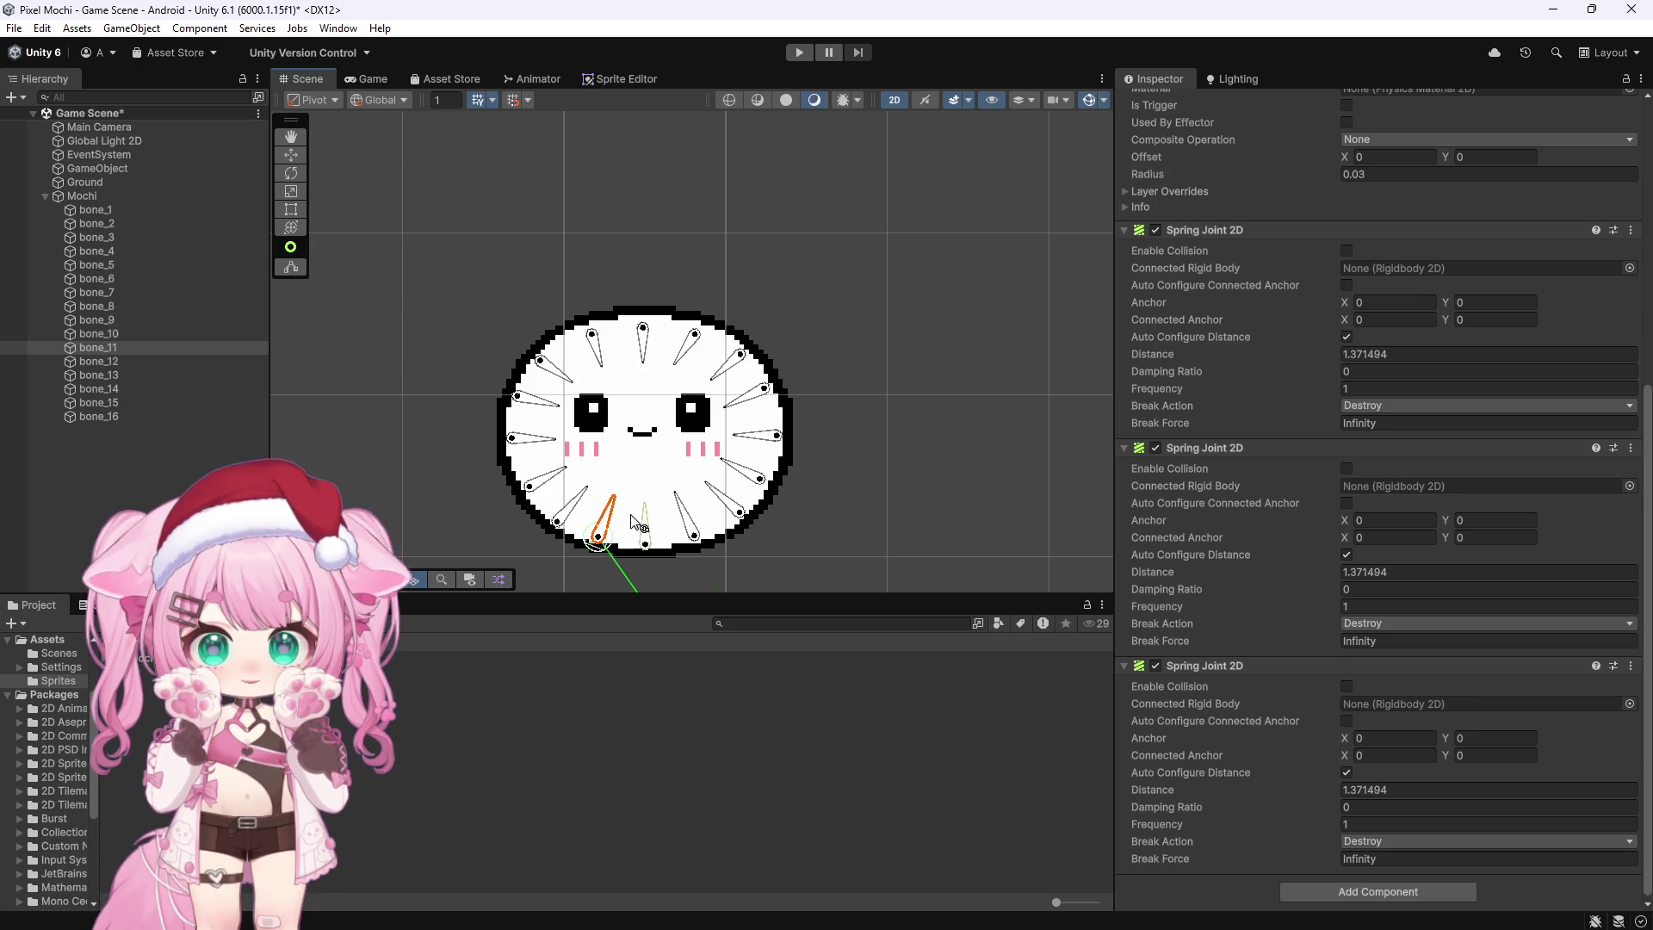
mouse_move(94, 332)
left_mouse_down()
mouse_move(875, 557)
mouse_move(1355, 641)
mouse_move(1398, 706)
left_mouse_up()
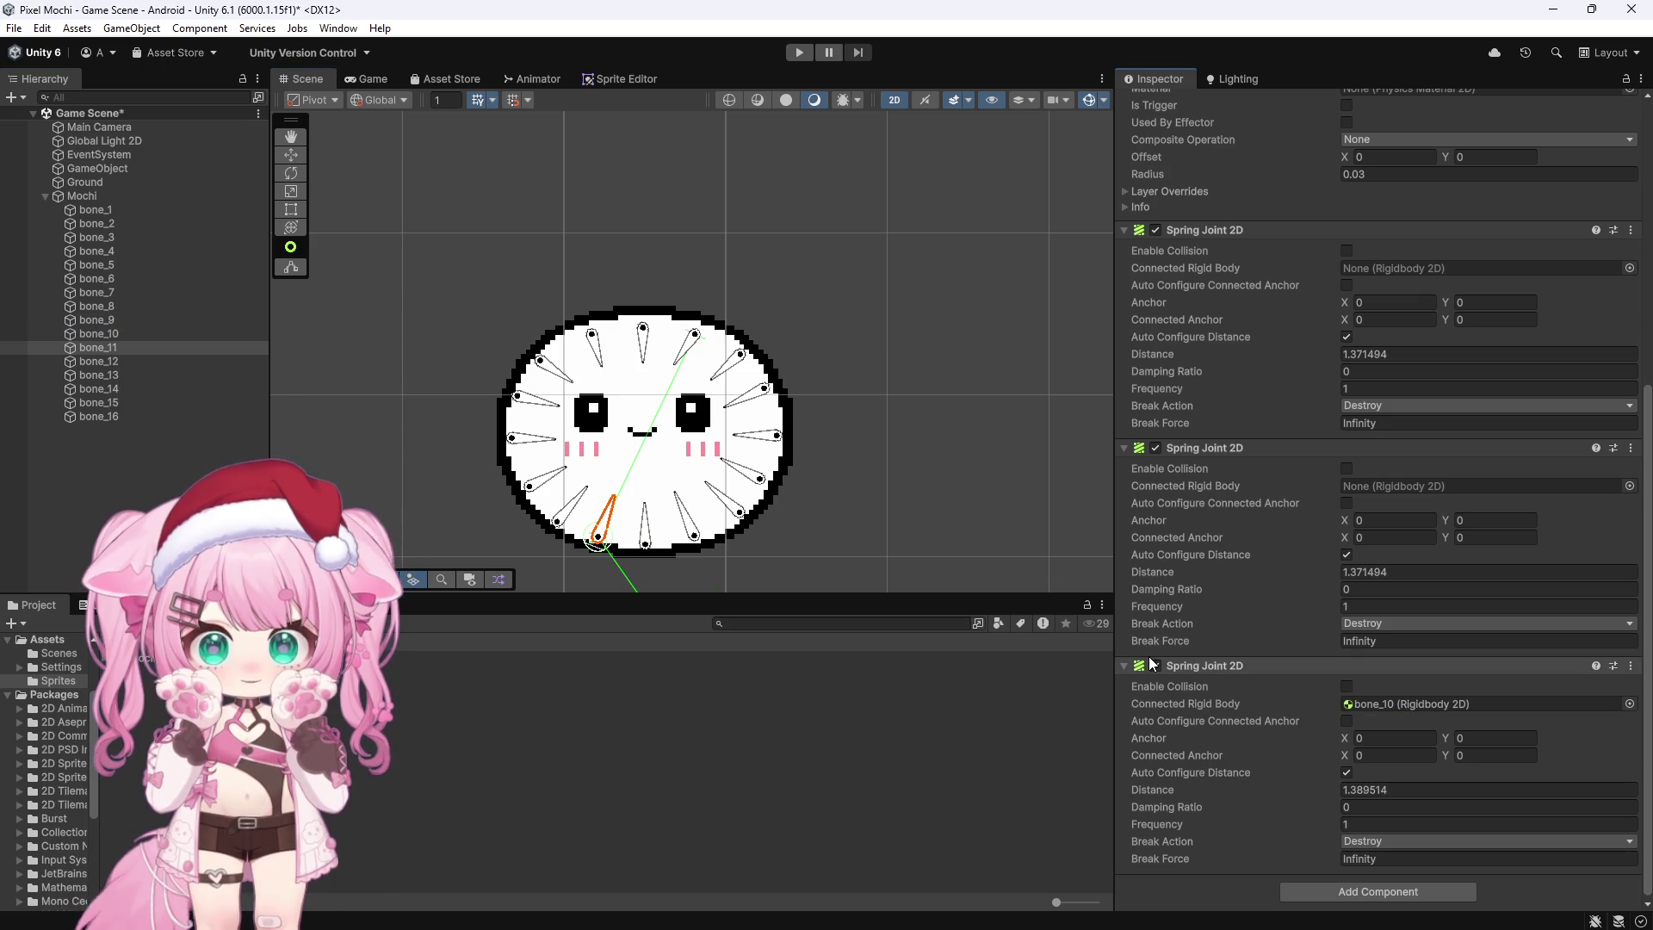
left_click(116, 212)
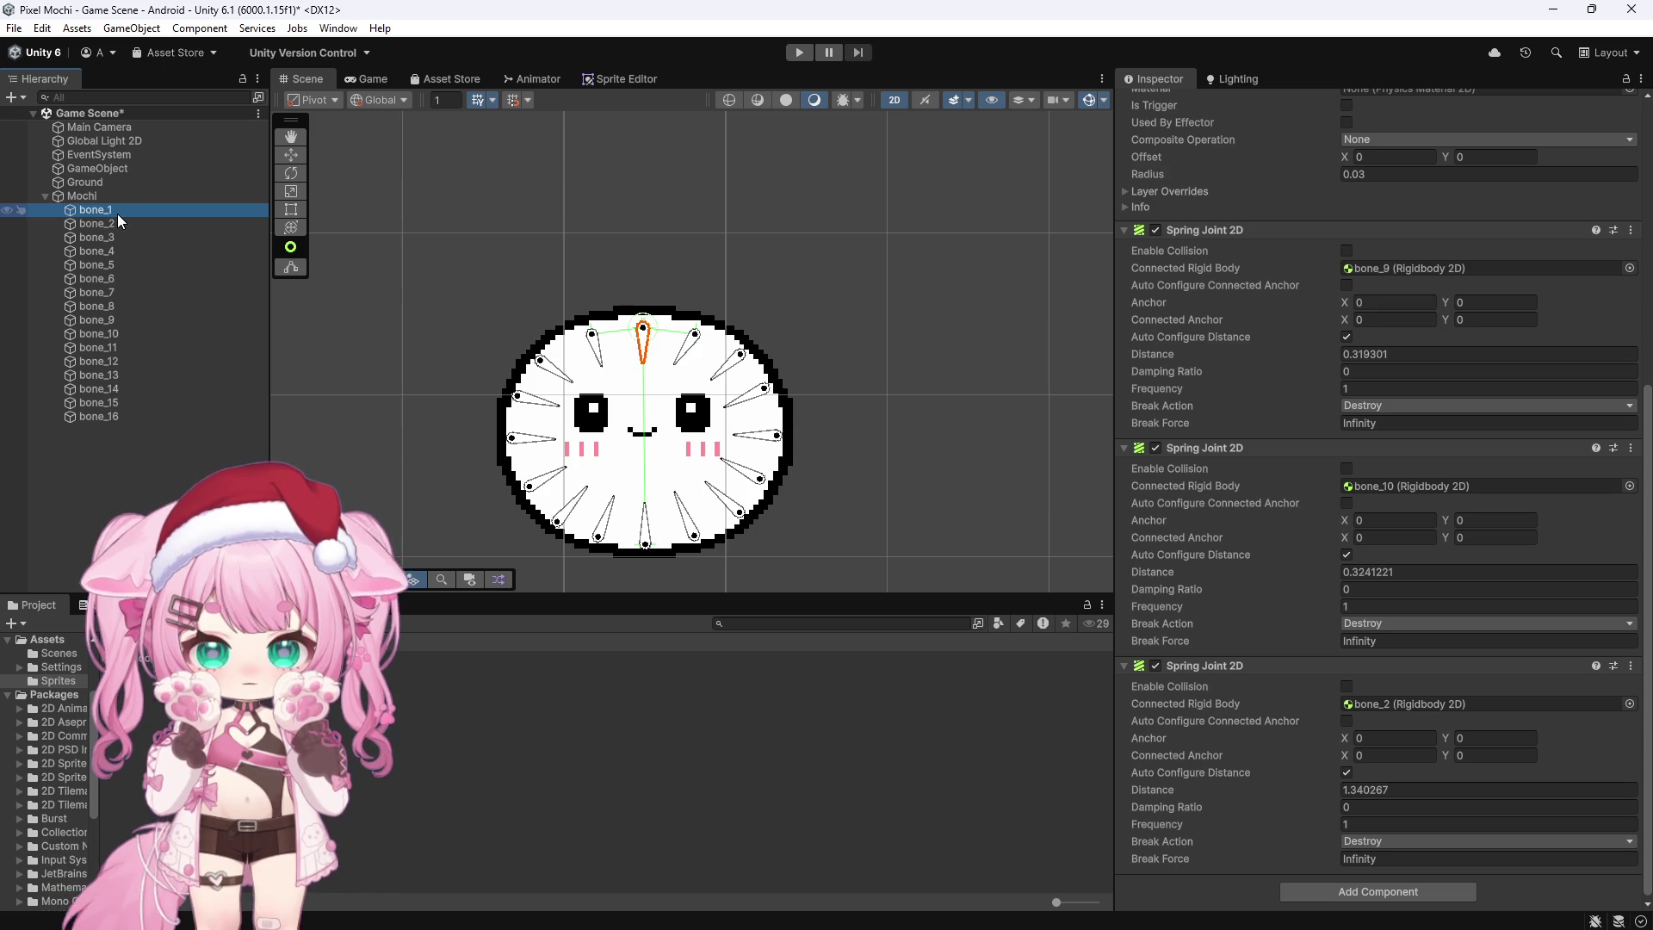
left_click(105, 224)
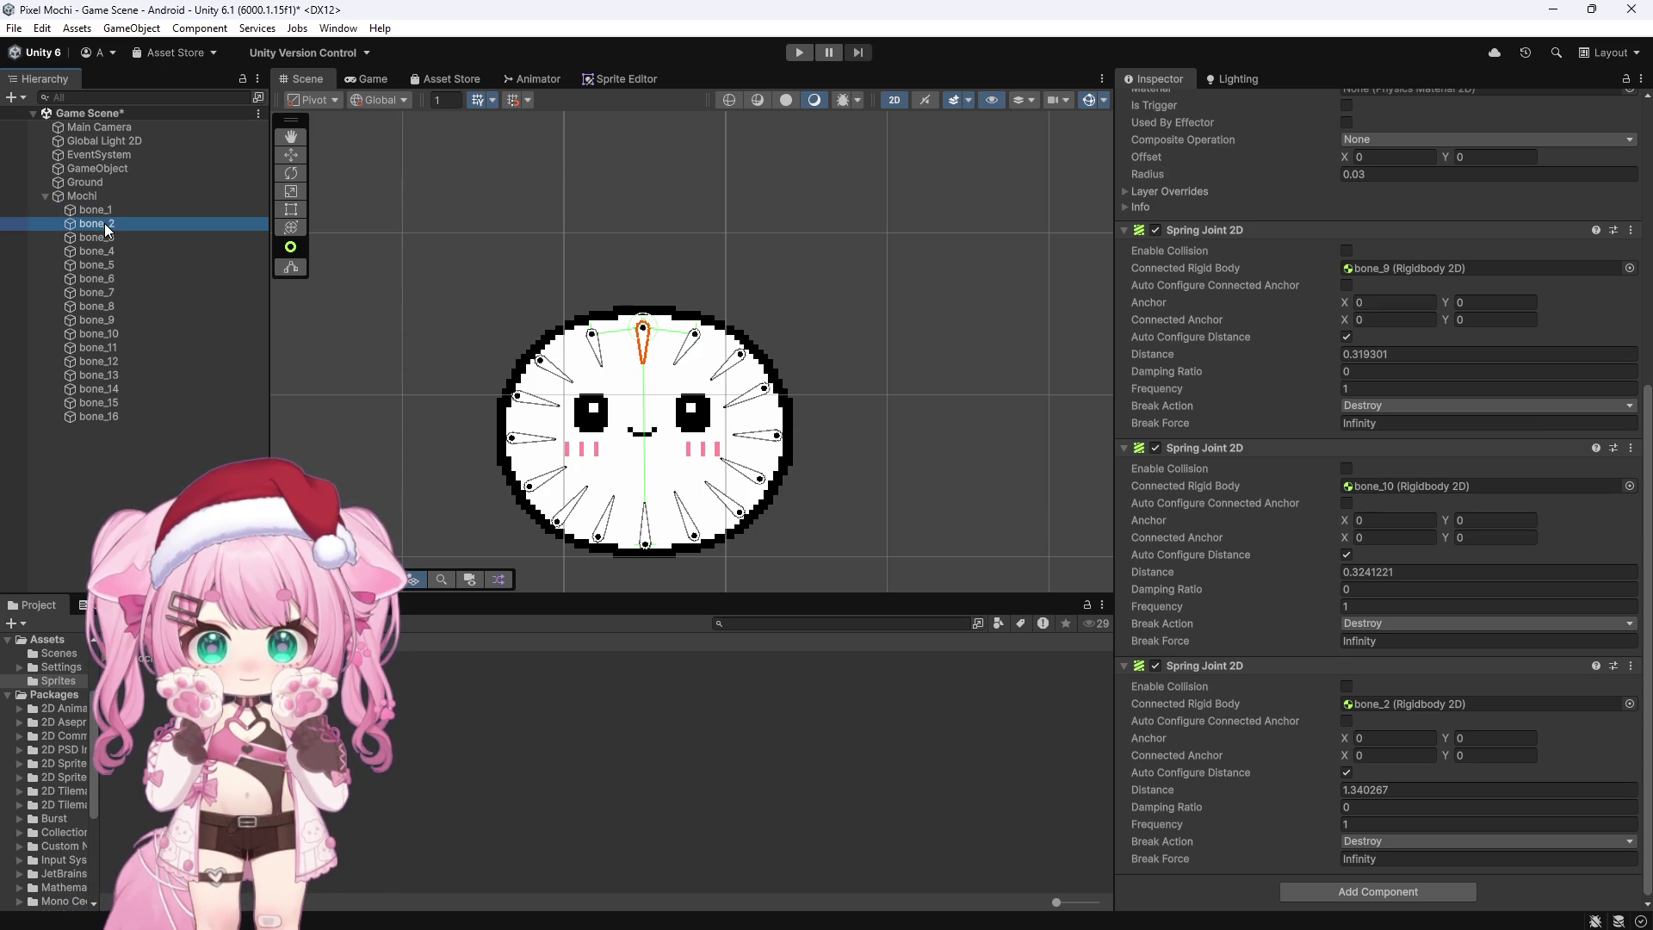
left_click(107, 236)
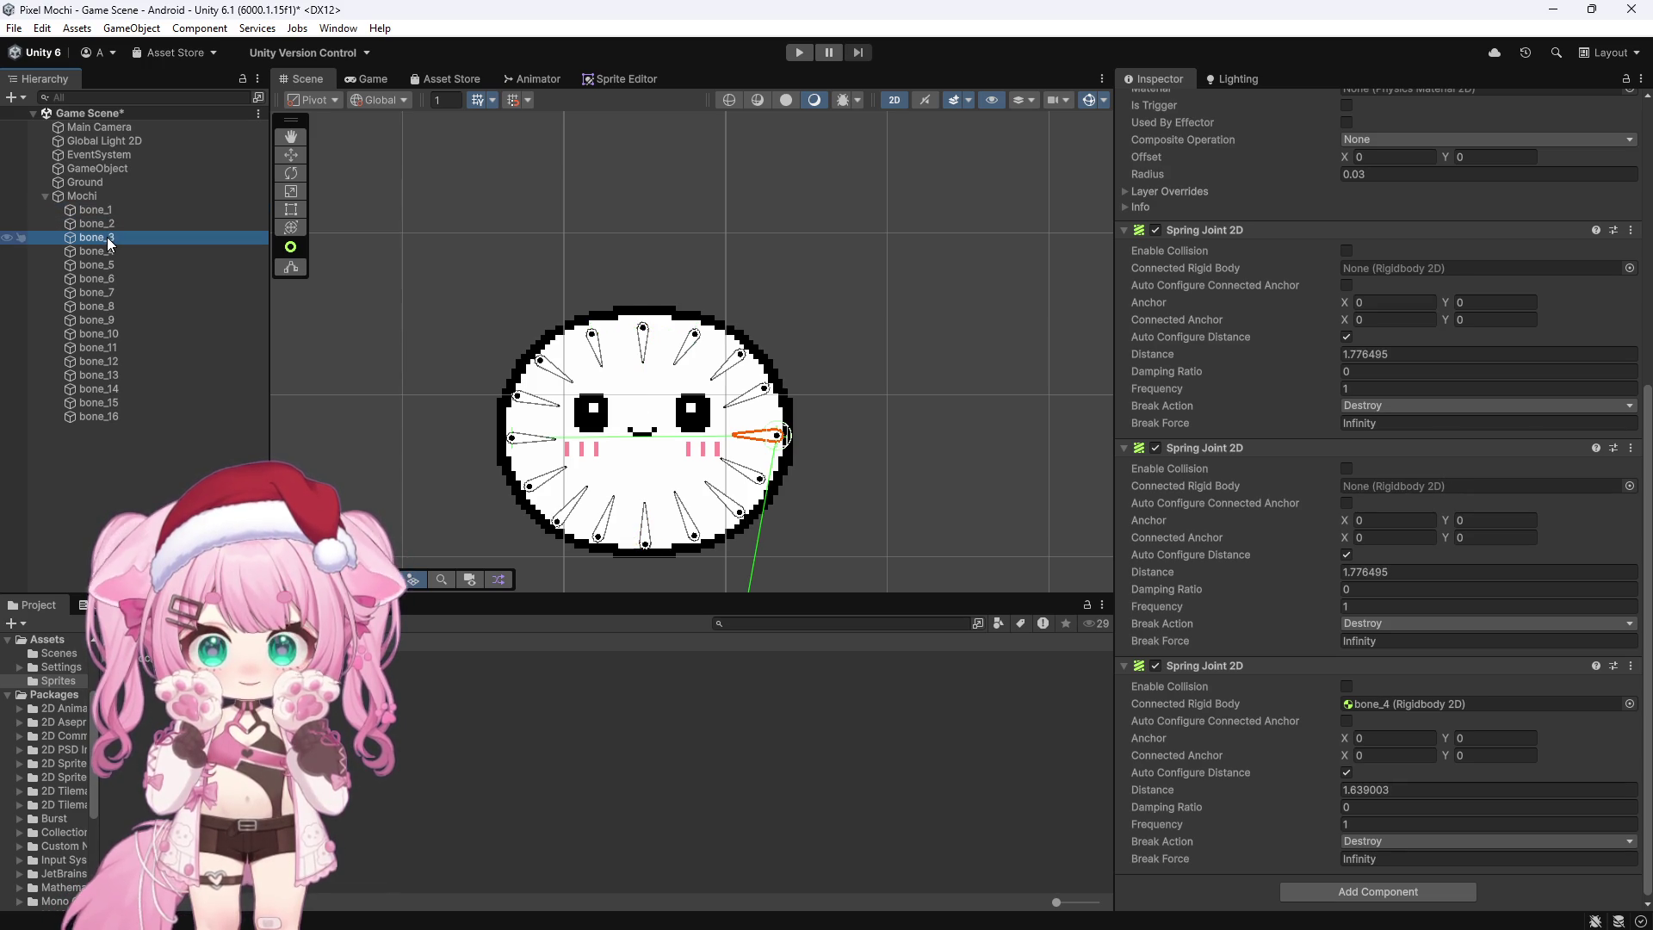
left_click(111, 251)
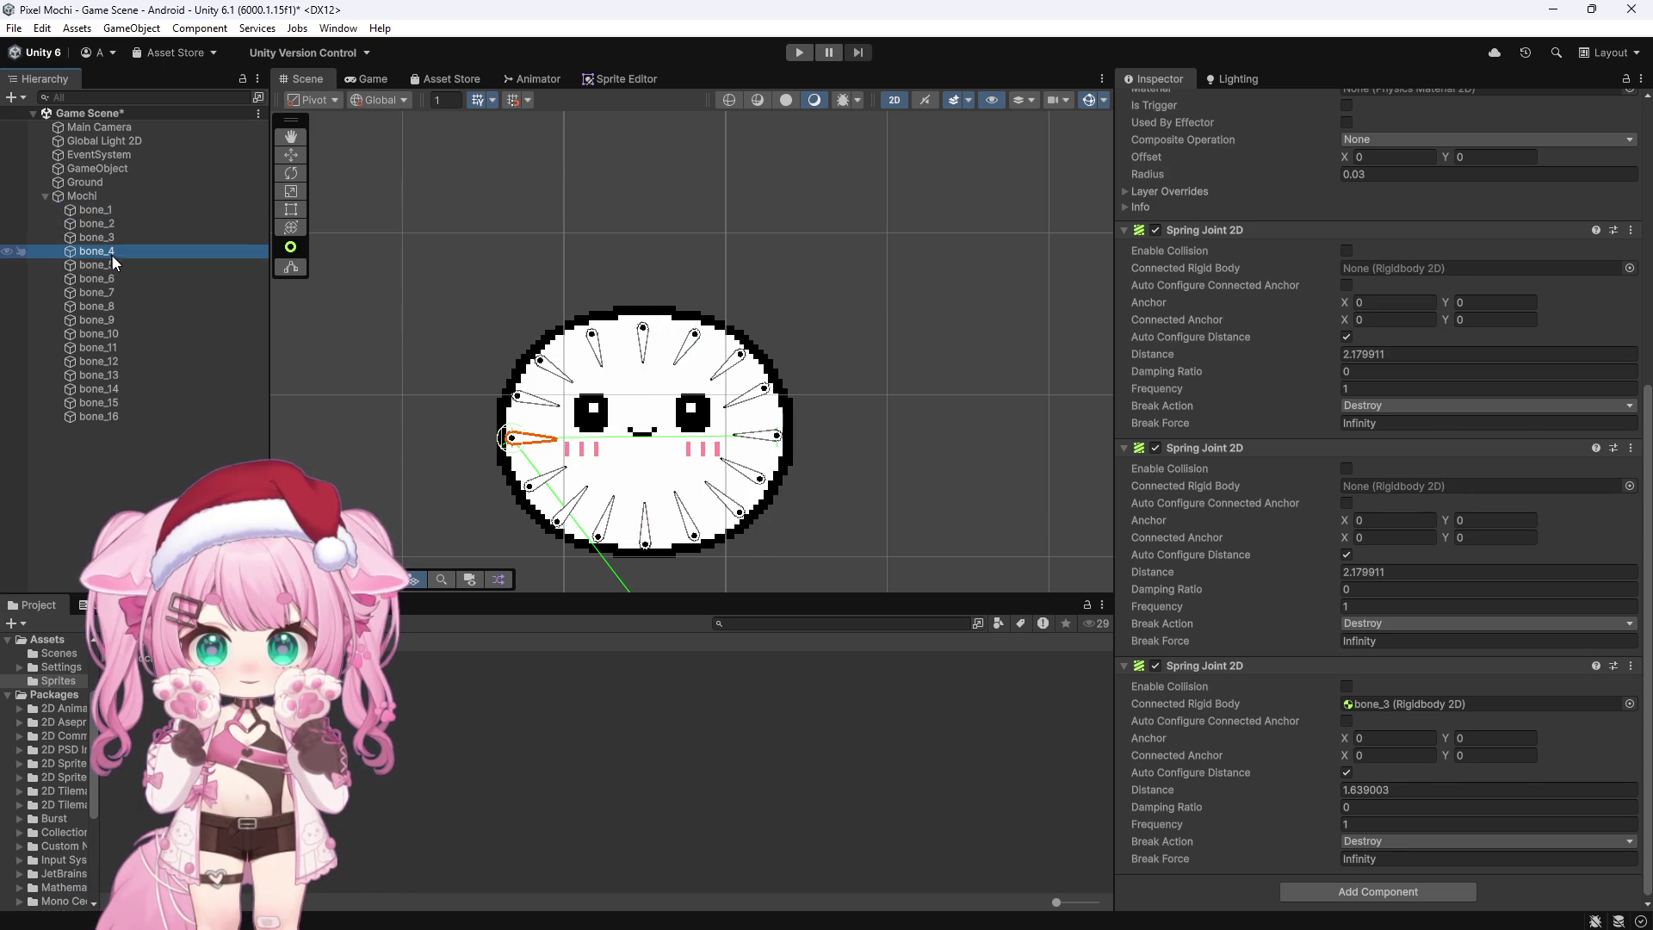
left_click(114, 266)
left_click(113, 282)
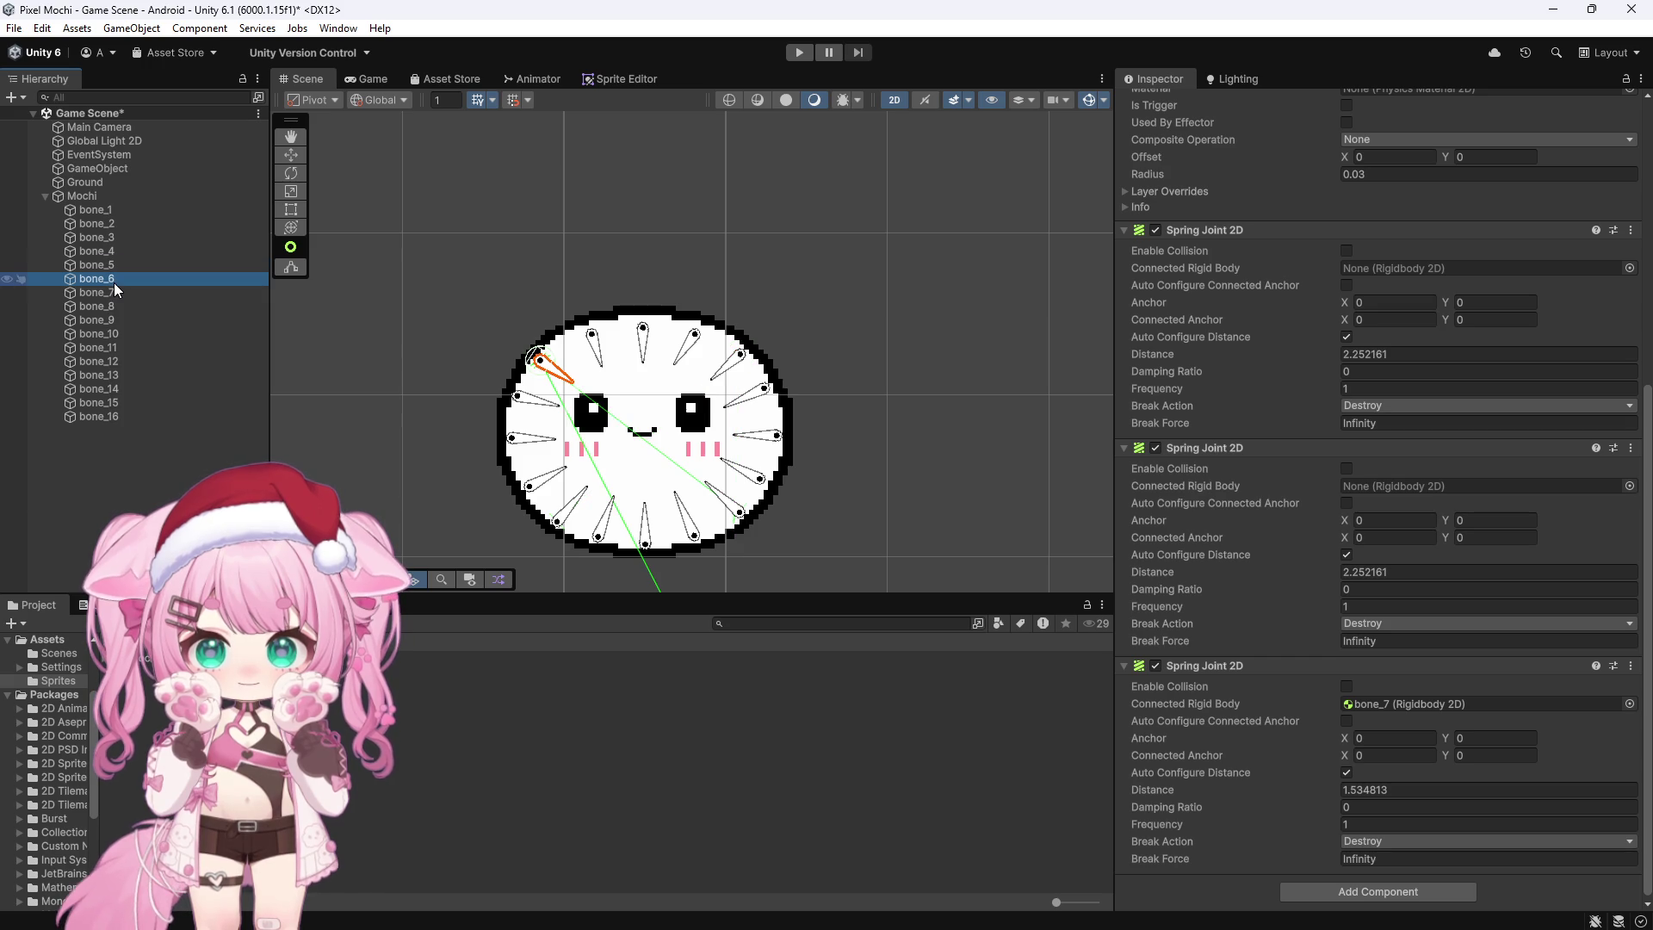
left_click(120, 292)
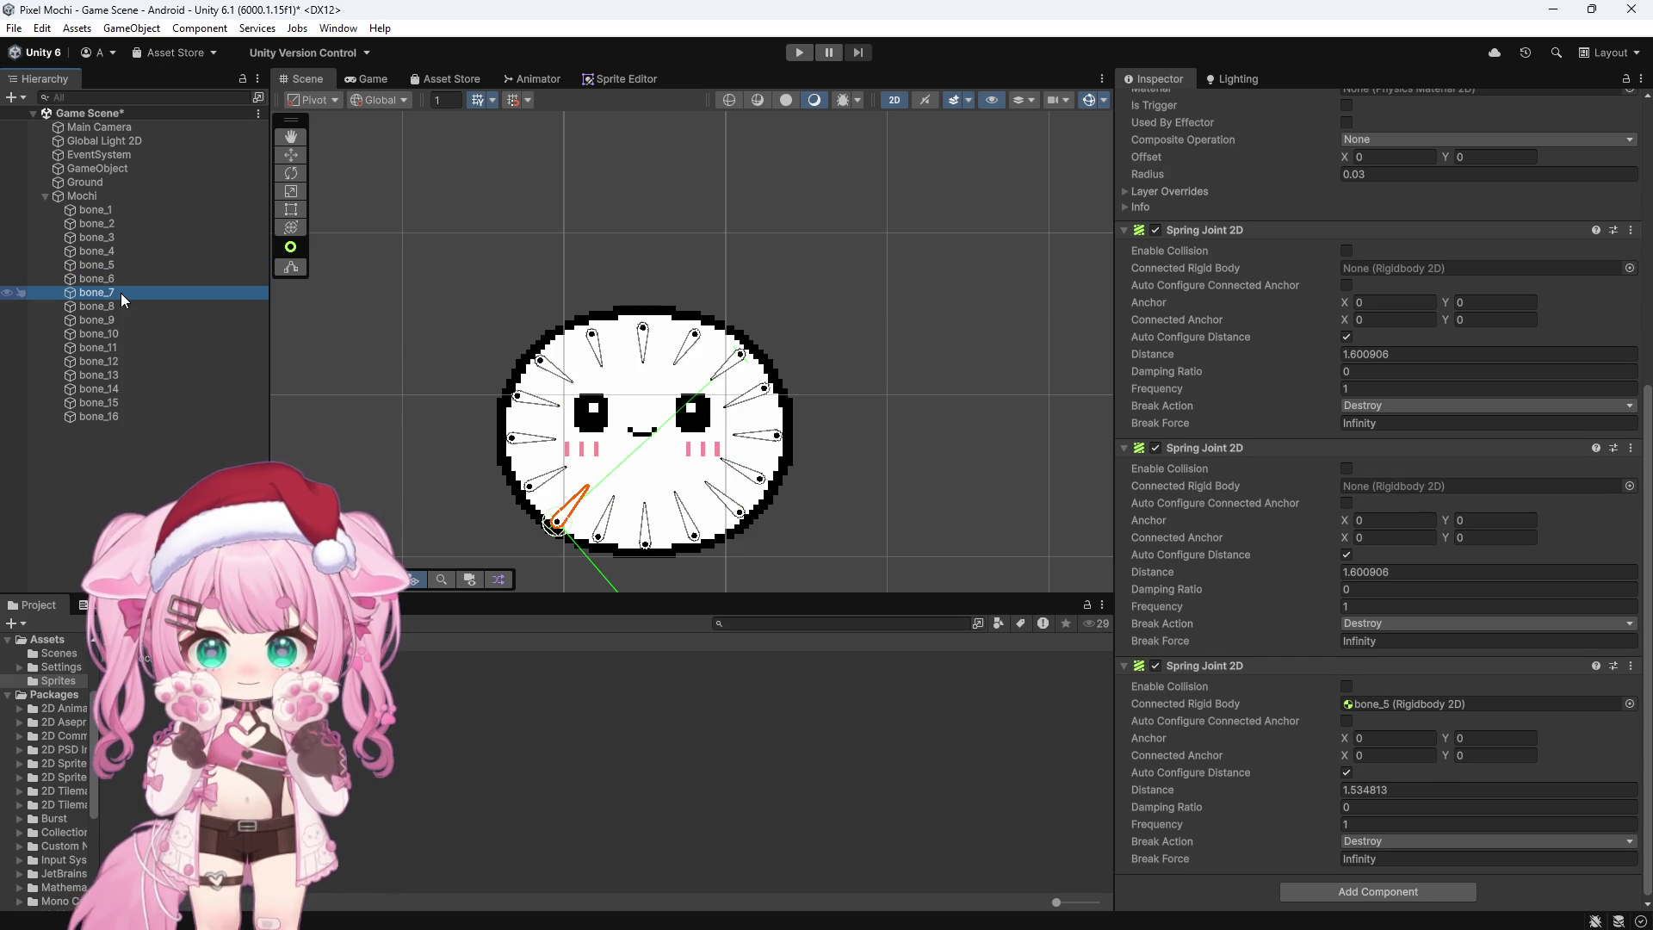
left_click(108, 278)
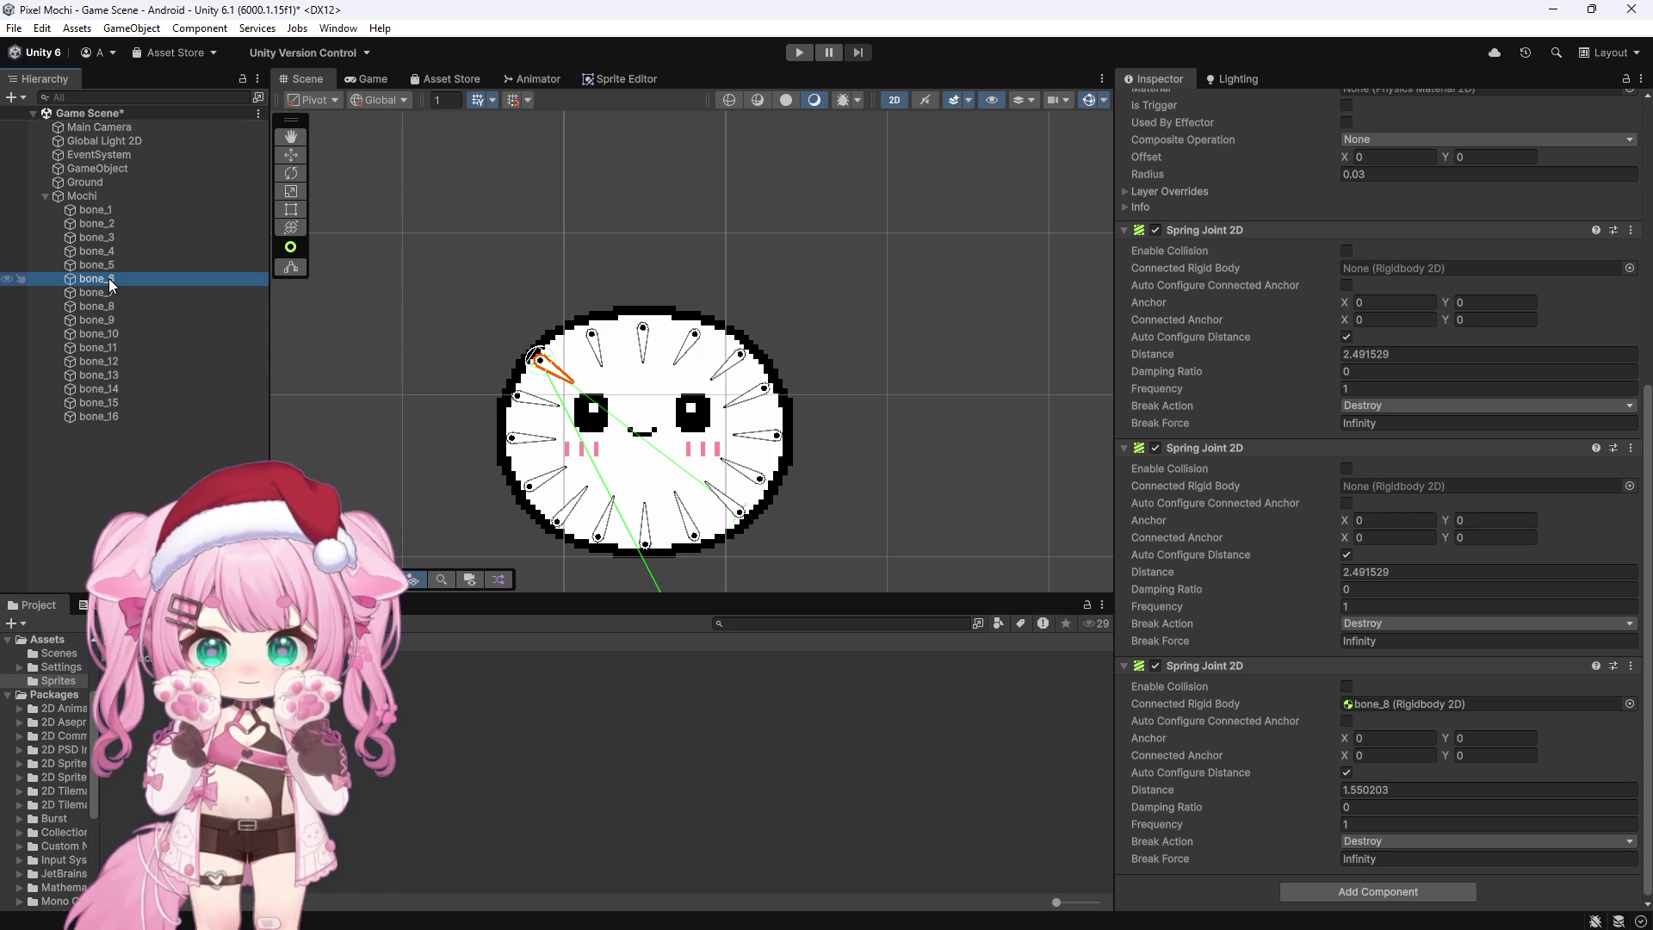
left_click(107, 293)
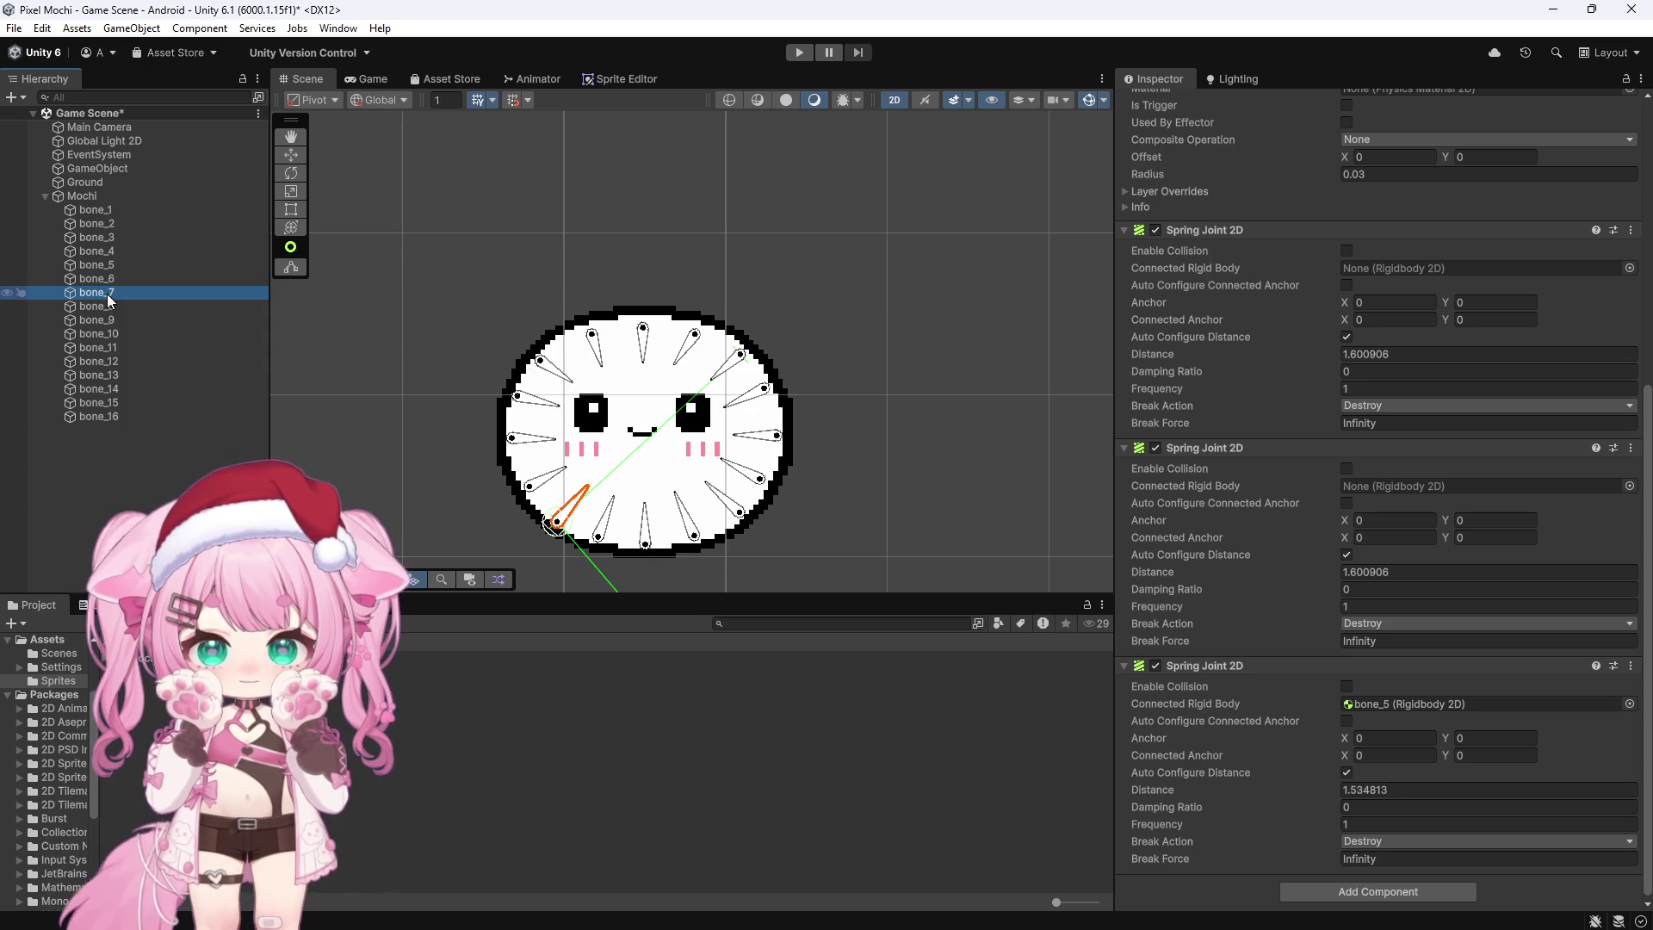
left_click(107, 308)
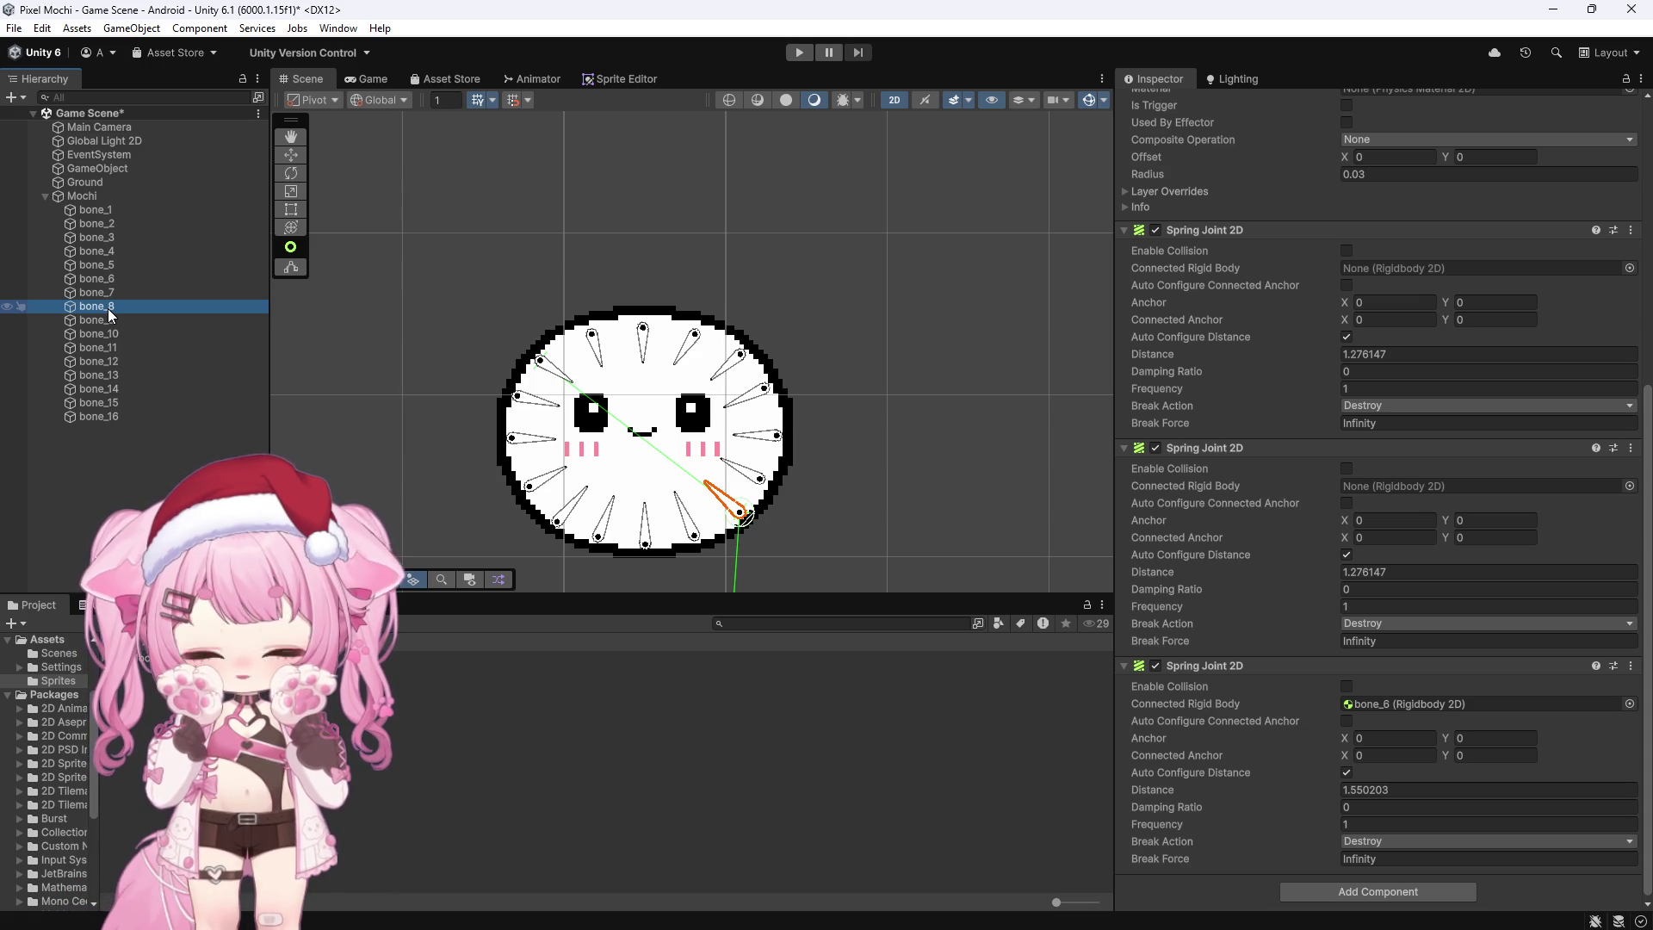
left_click(107, 279)
left_click(107, 267)
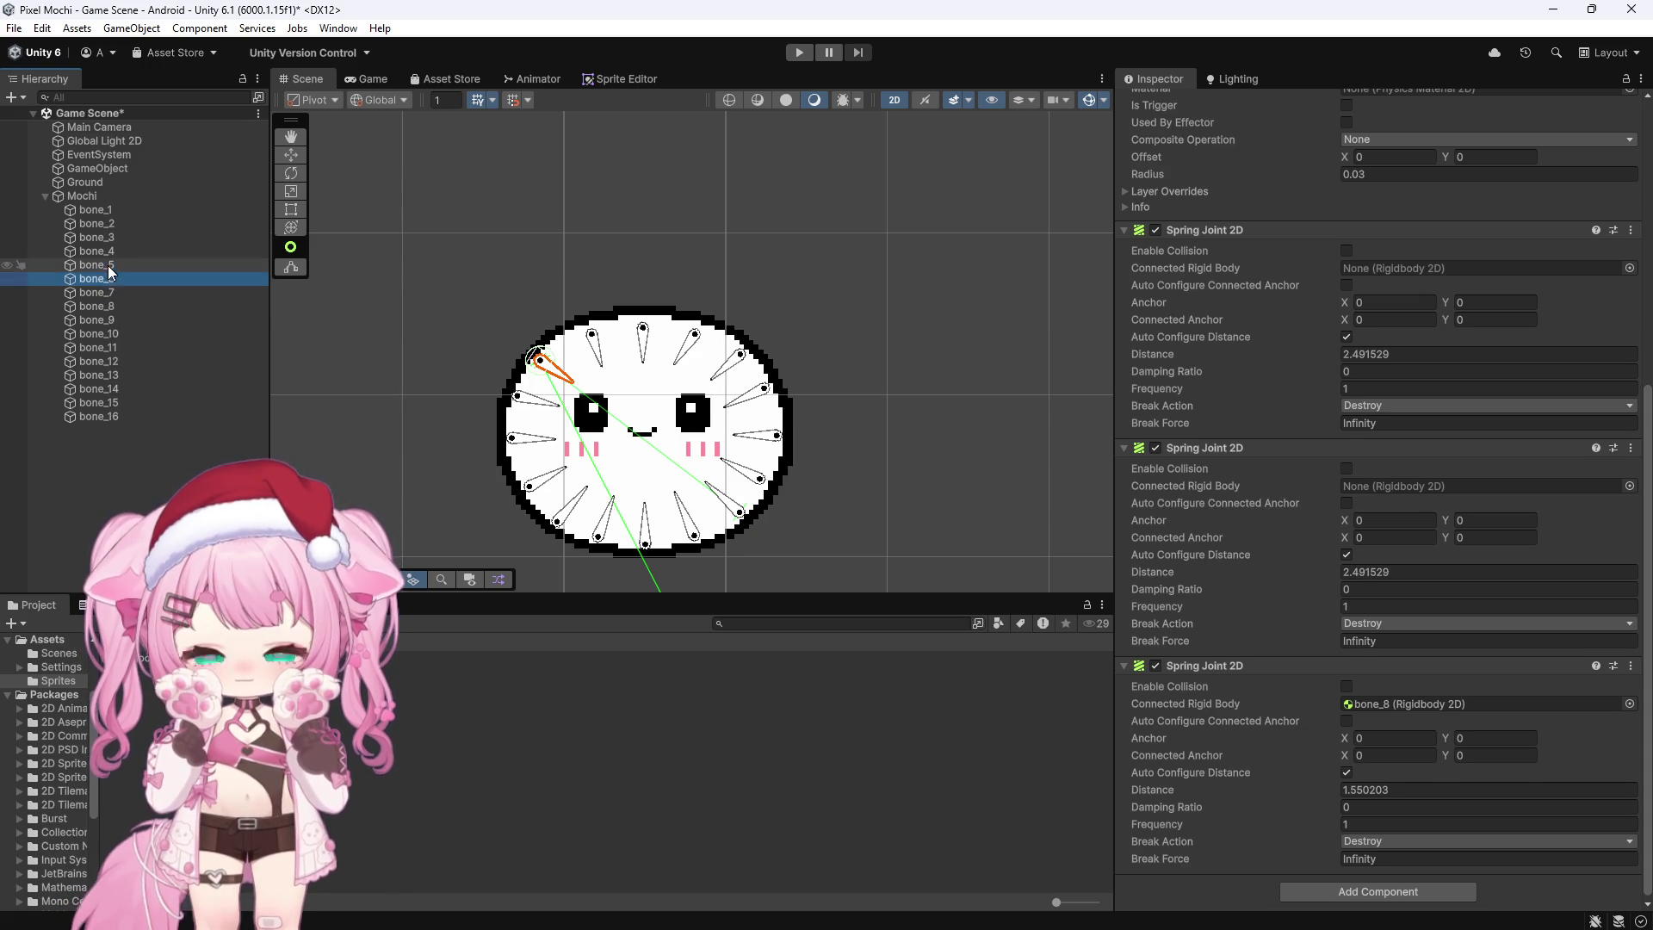
left_click(102, 250)
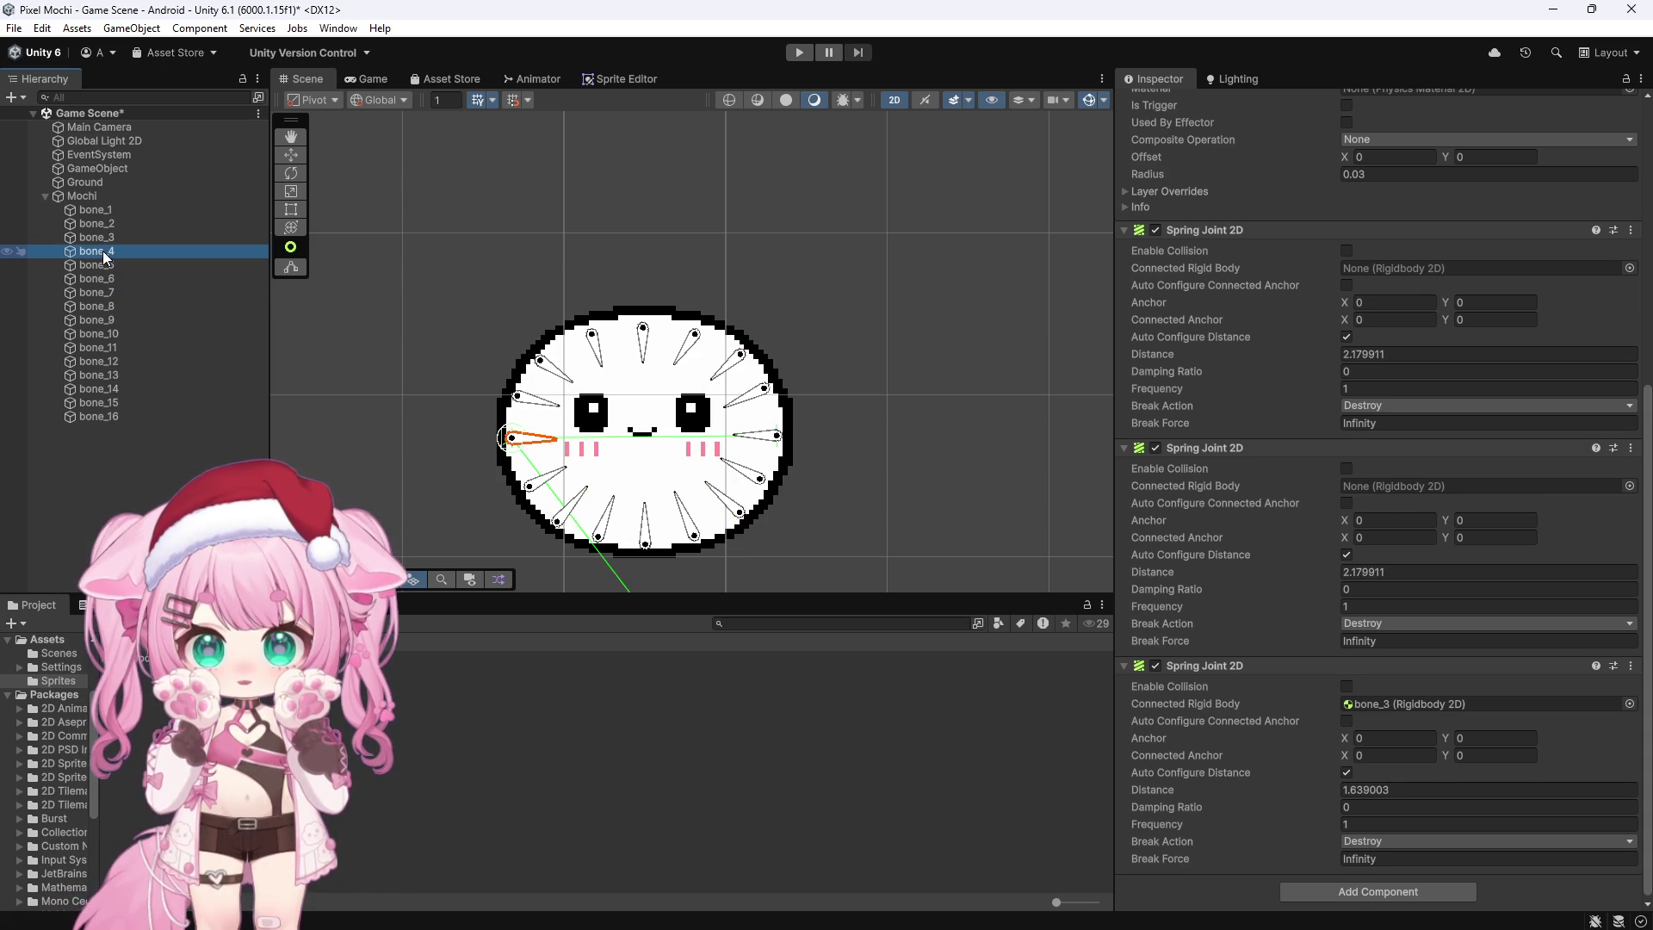
left_click(102, 263)
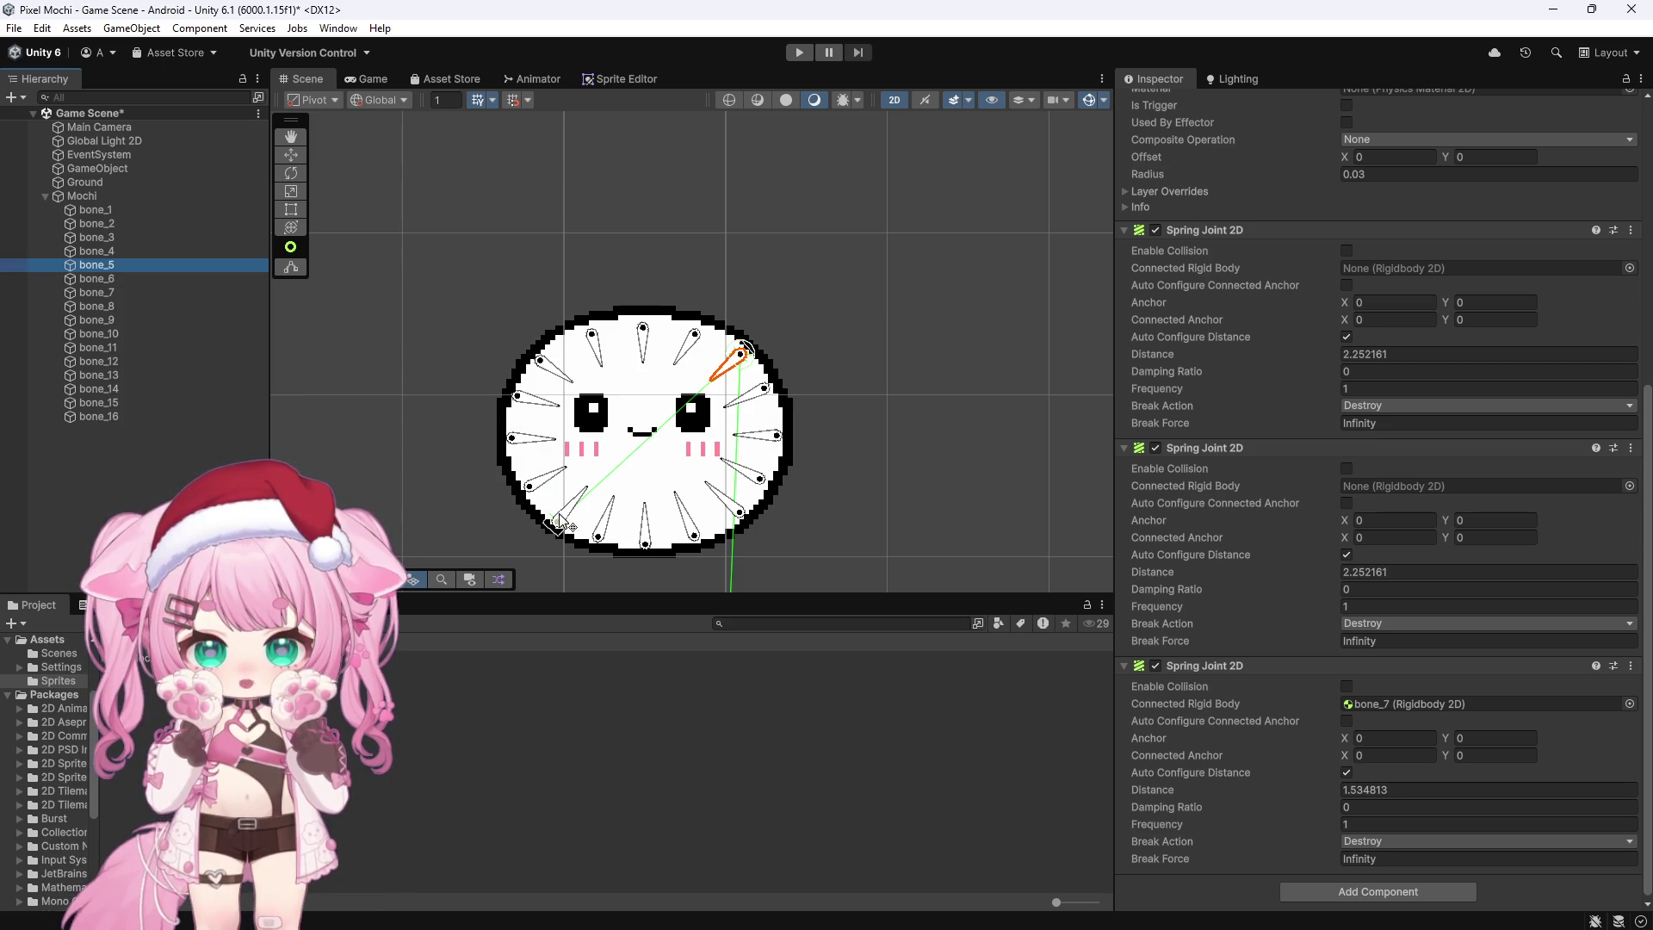
left_click(103, 278)
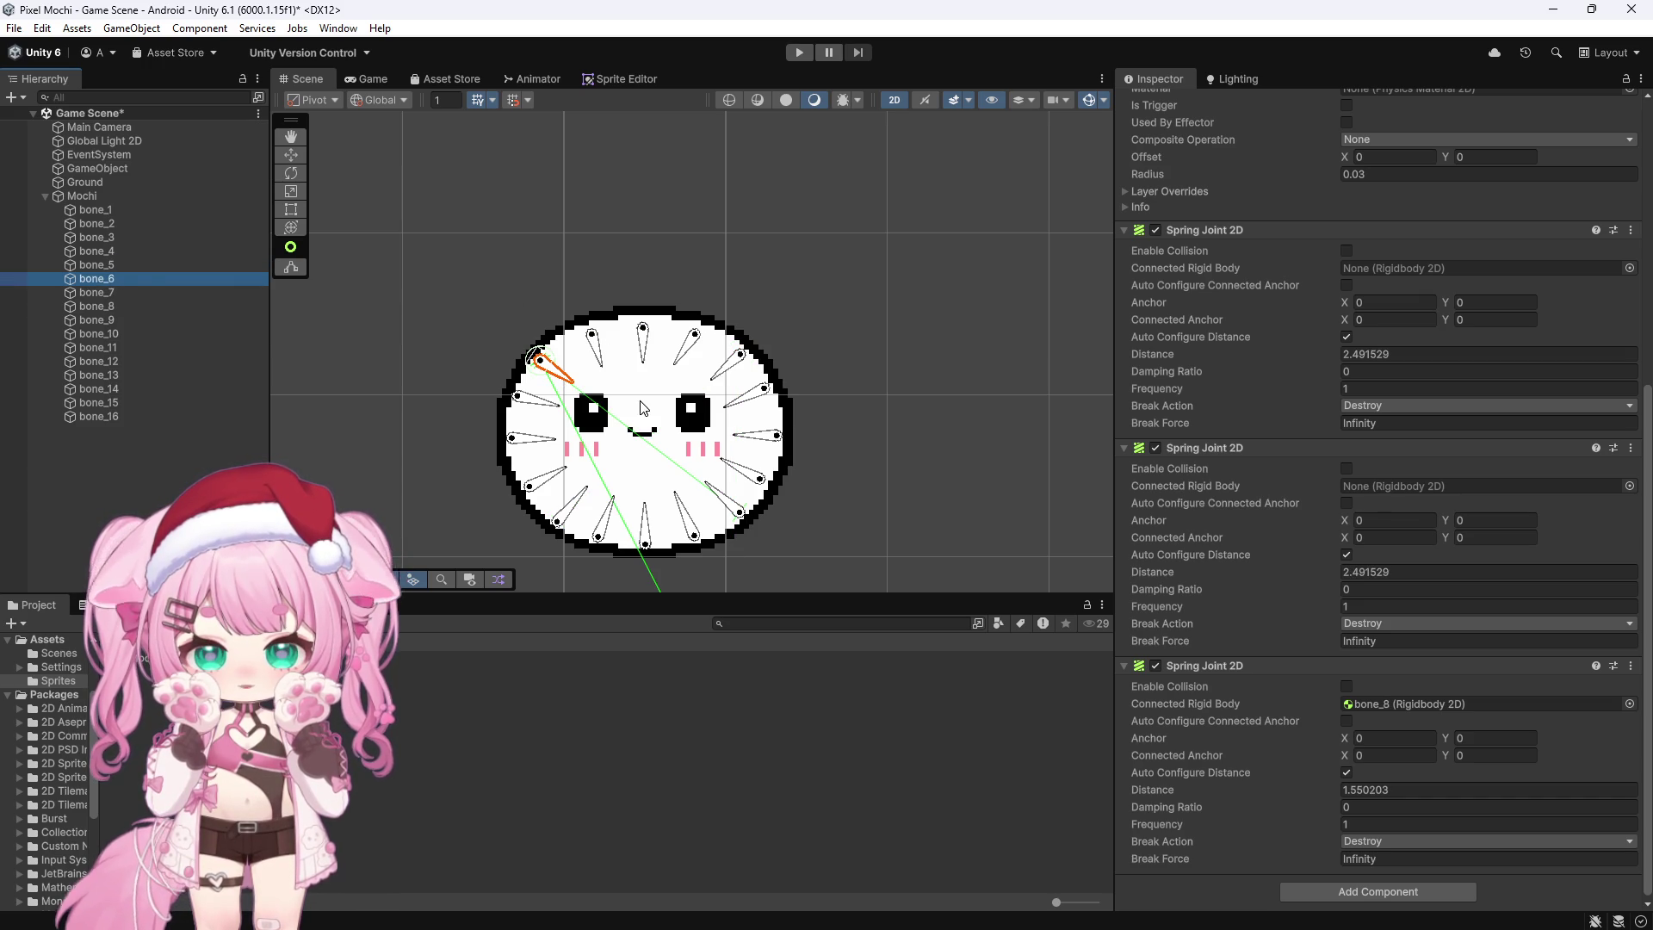
left_click(149, 293)
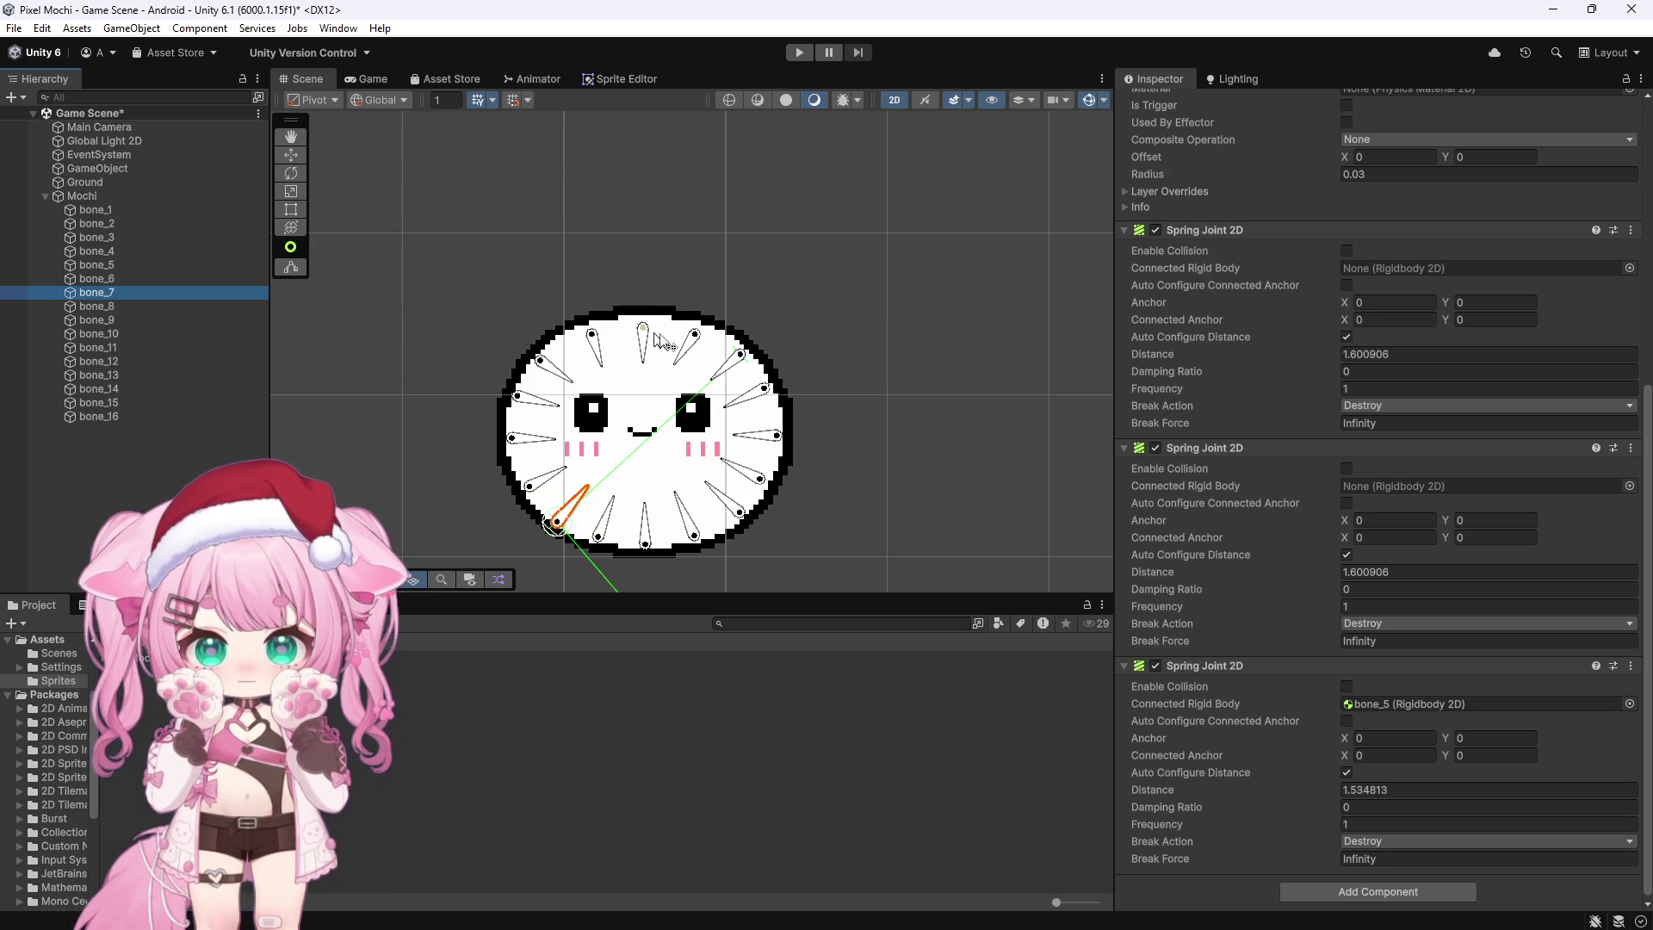
left_click(122, 307)
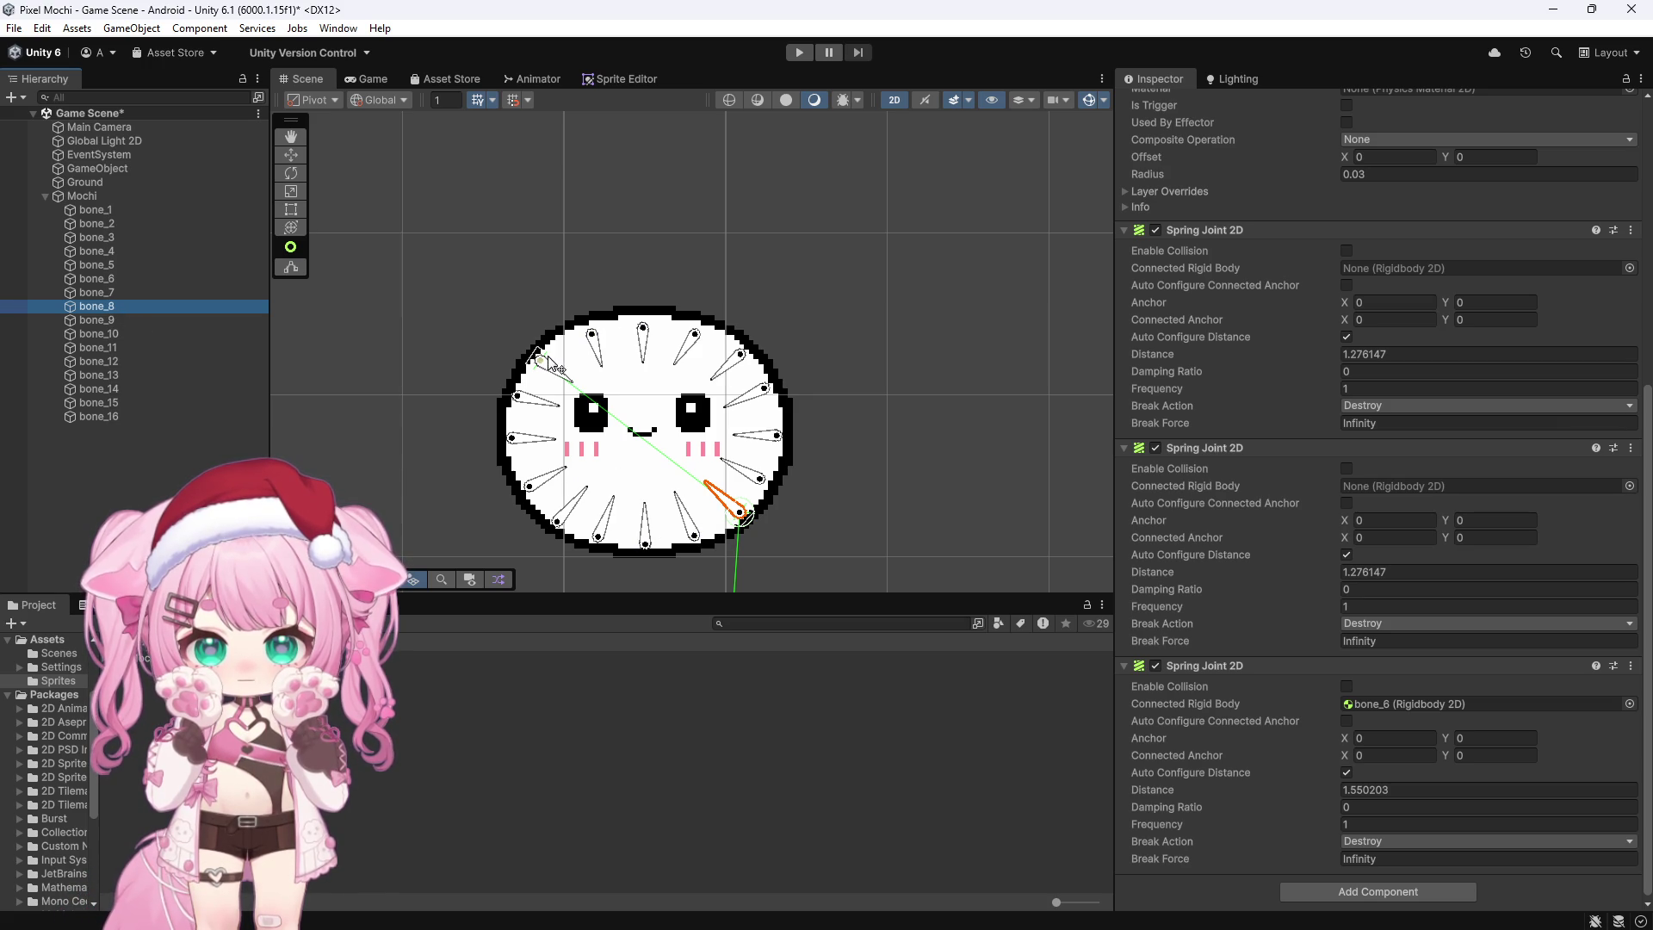
left_click(182, 320)
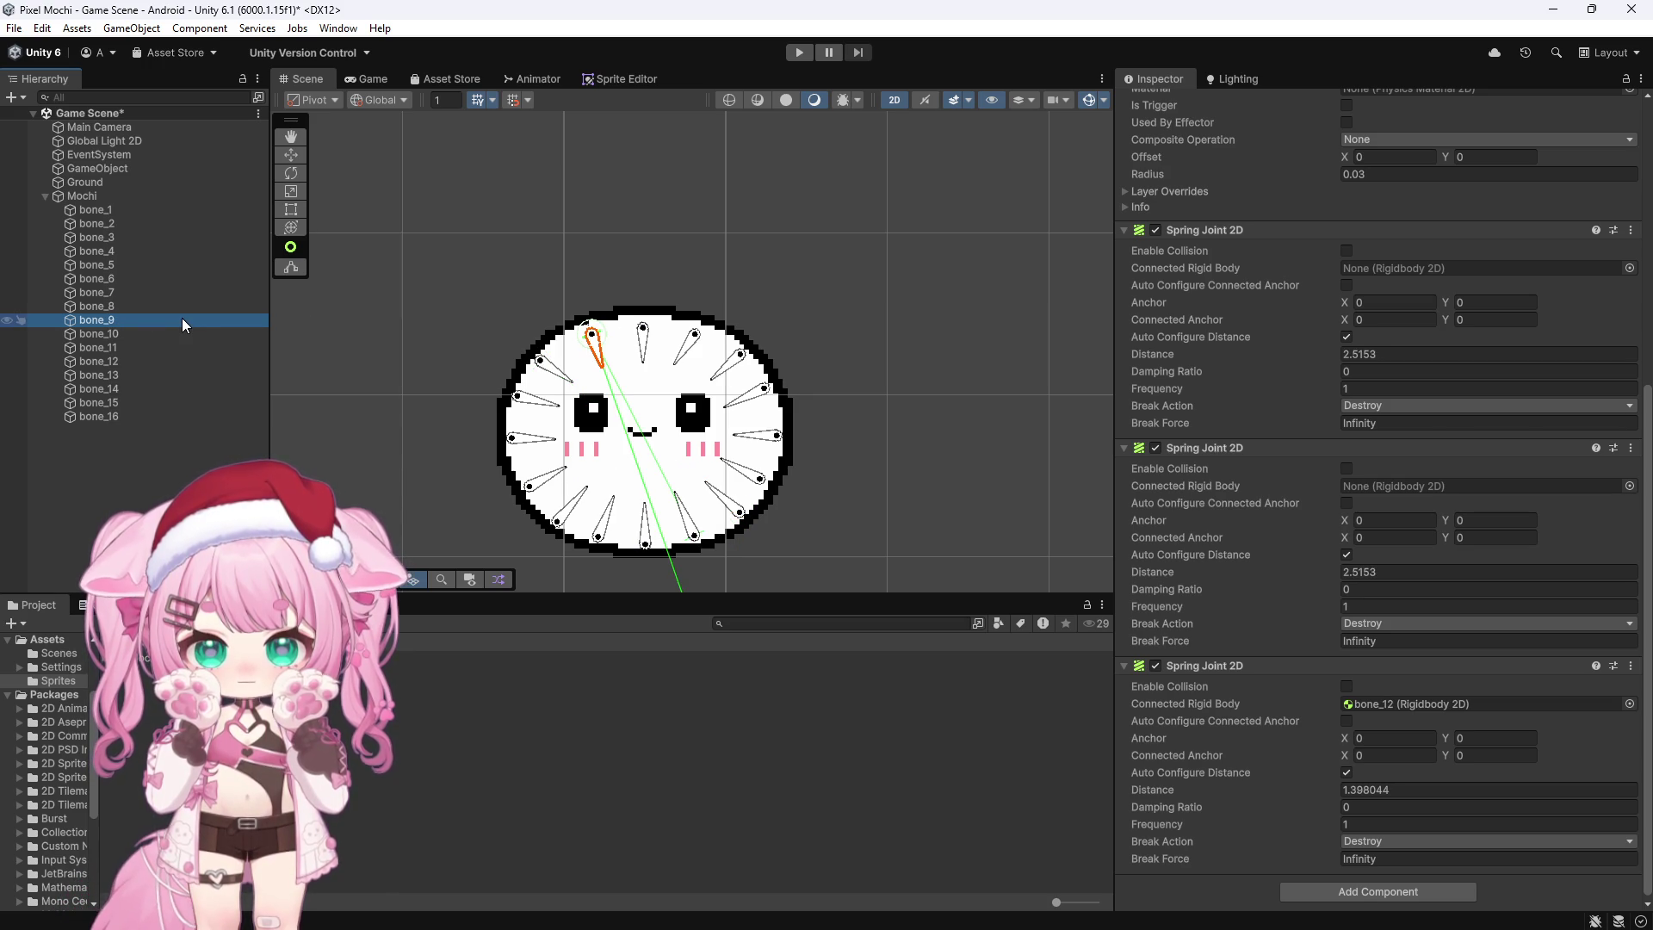
Step: Confirm bone_9 already targets bone_12, then set bone_12's third spring joint to bone_9
left_click(151, 342)
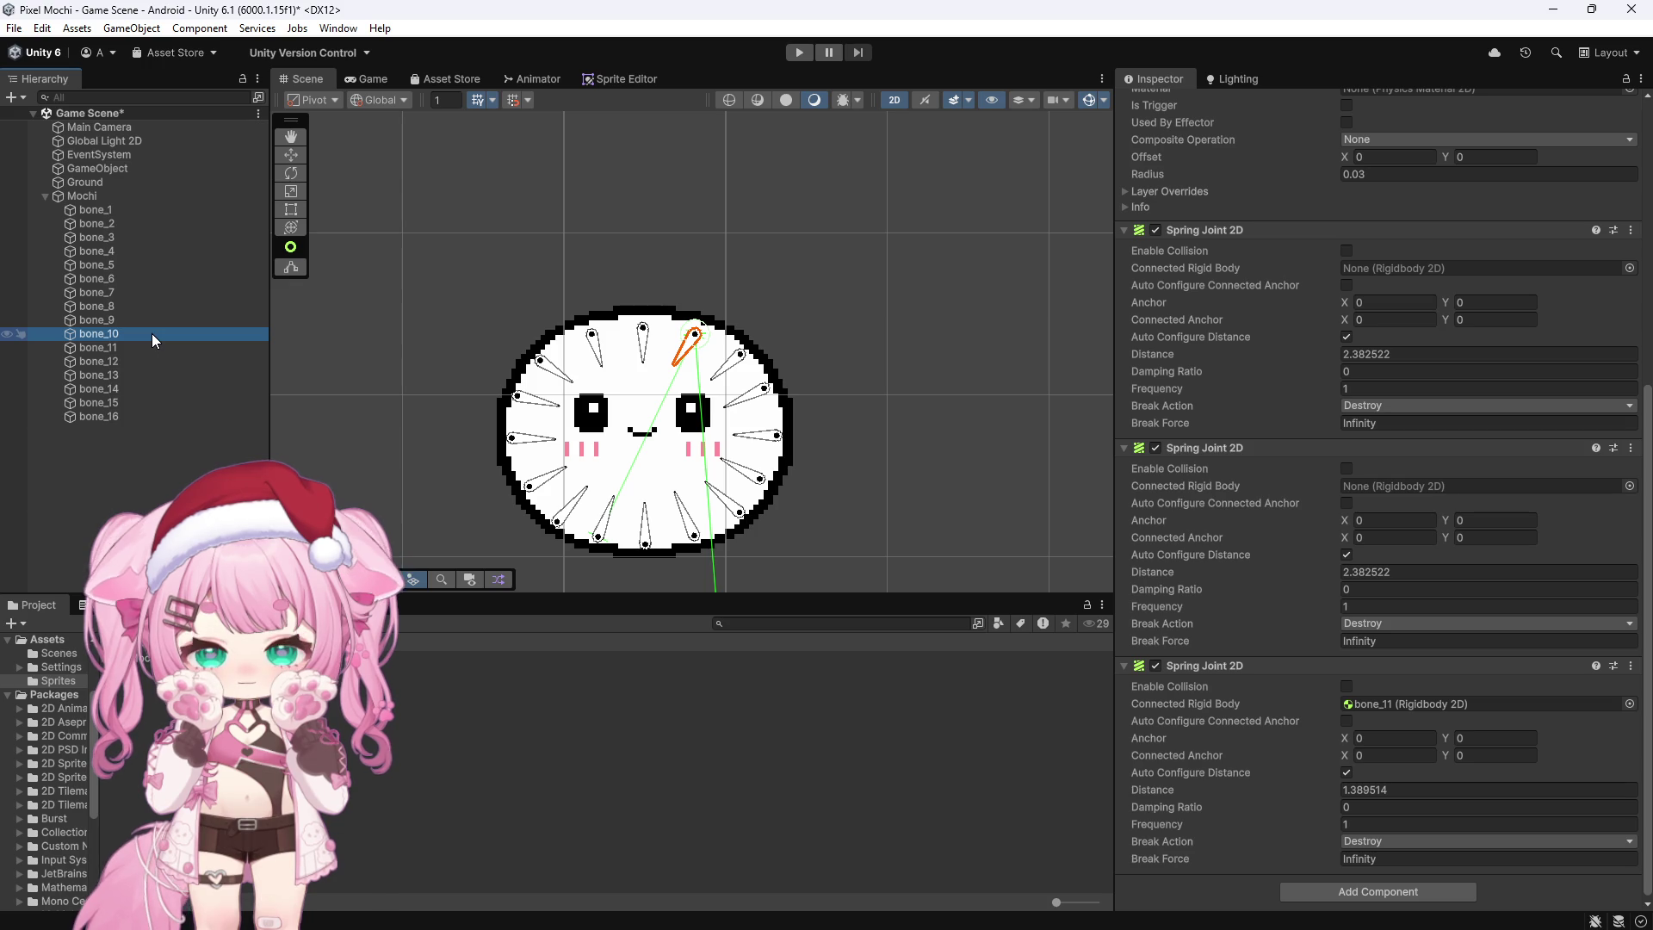
left_click(142, 348)
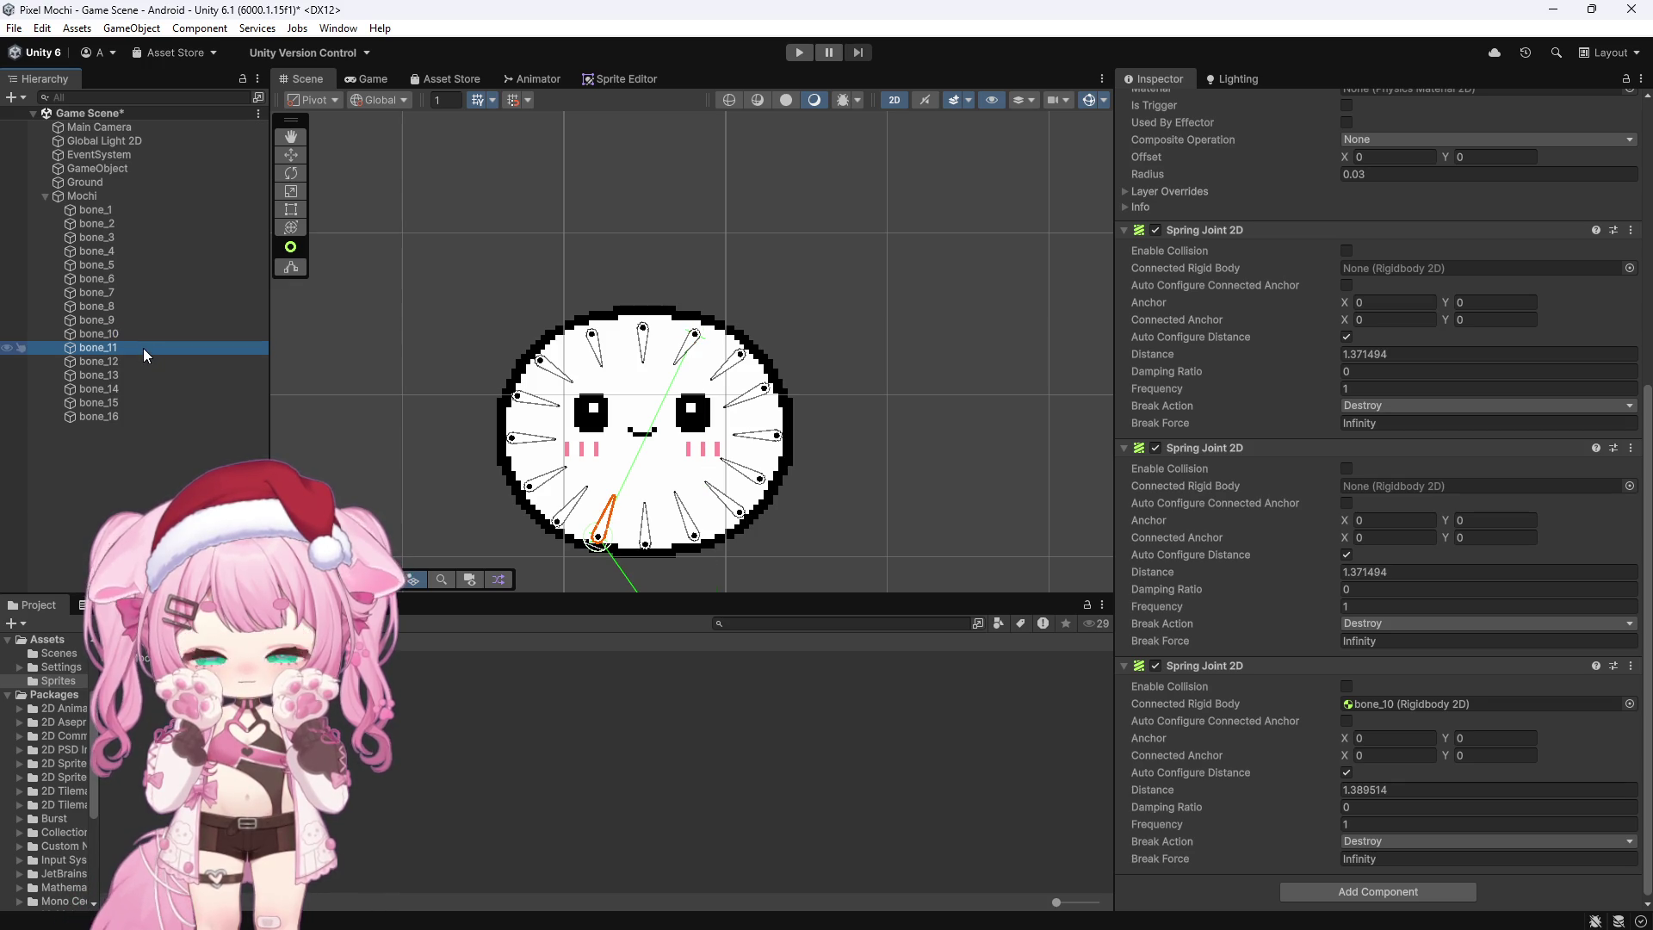
left_click(141, 360)
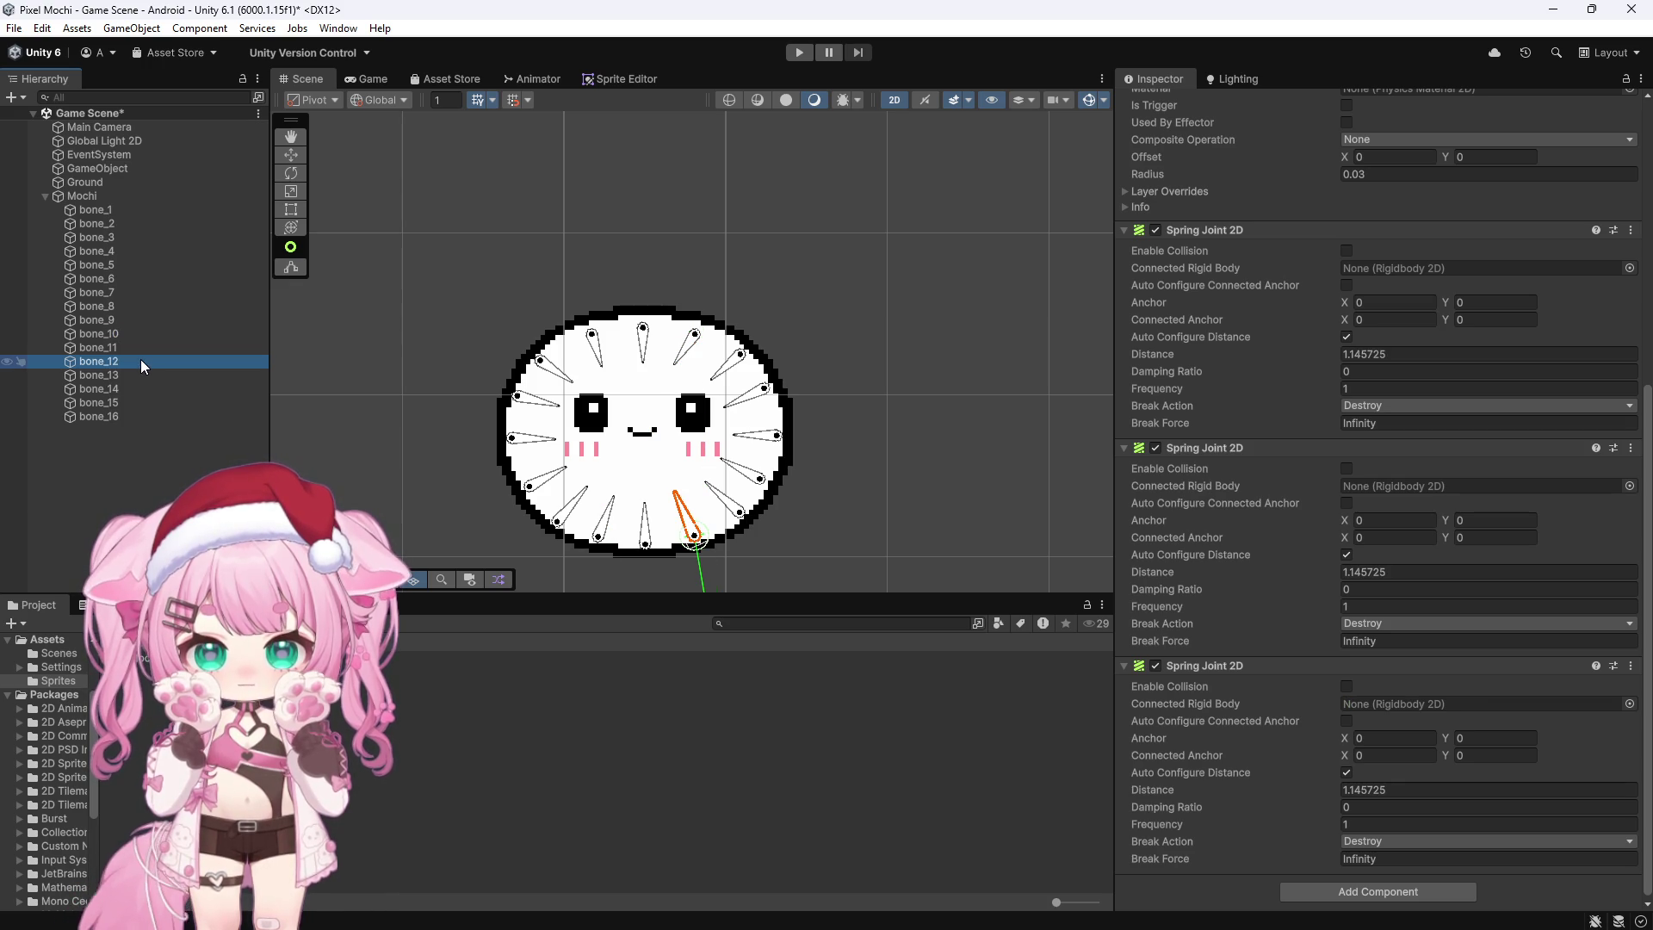
left_click(592, 340)
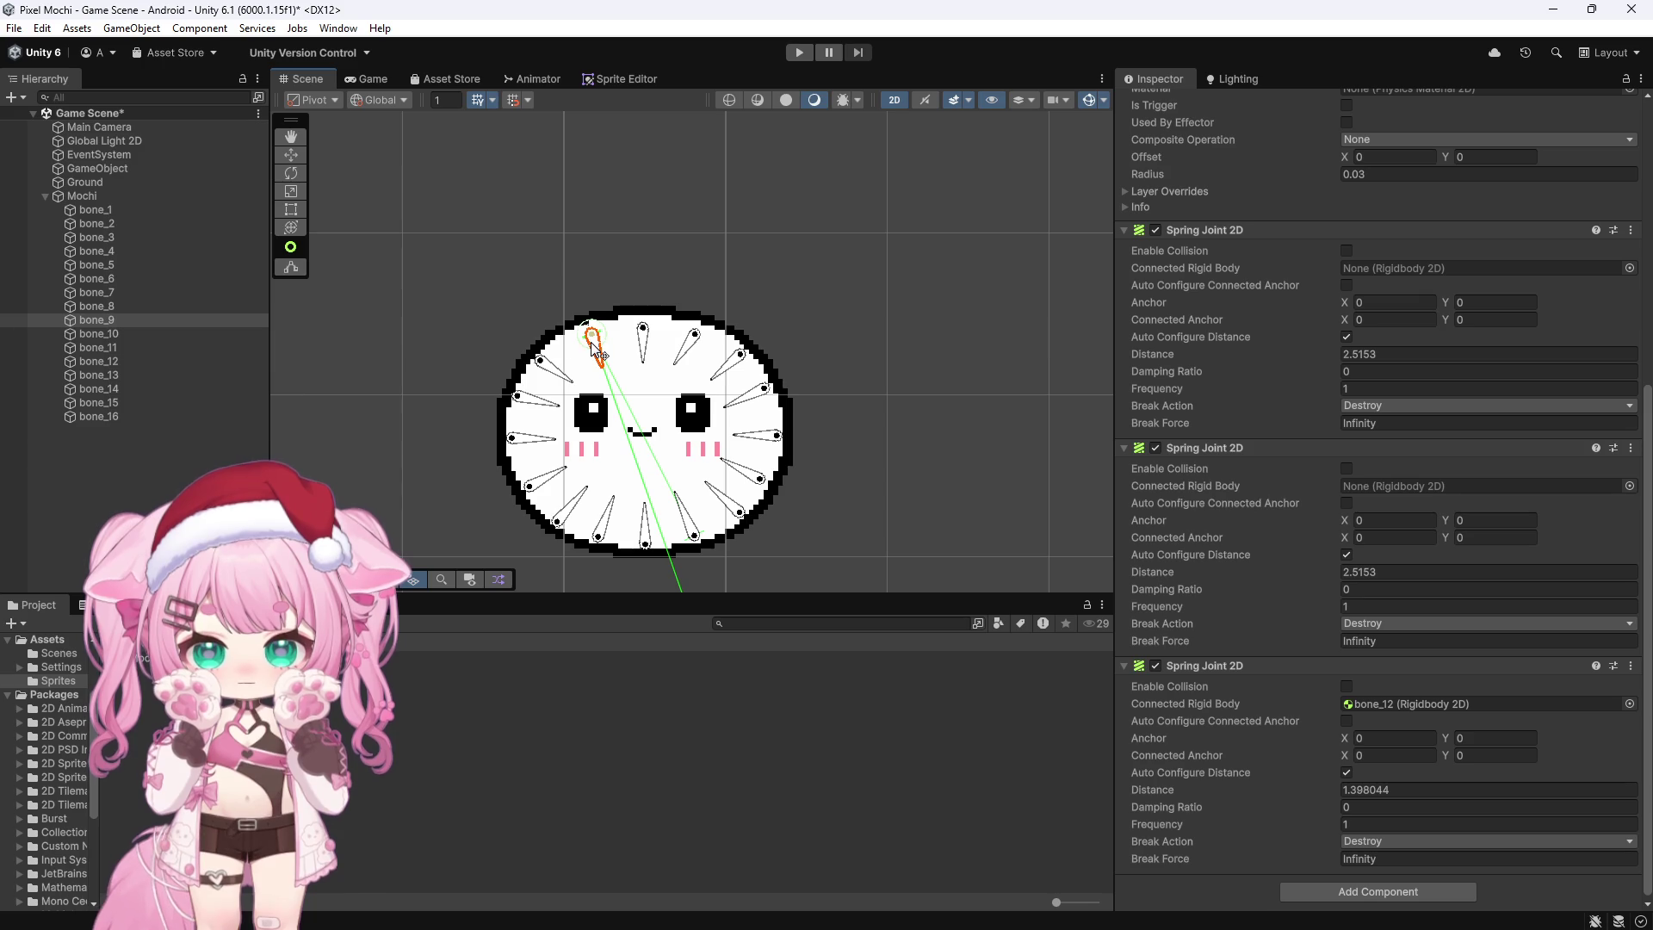
left_click(143, 372)
left_click(146, 359)
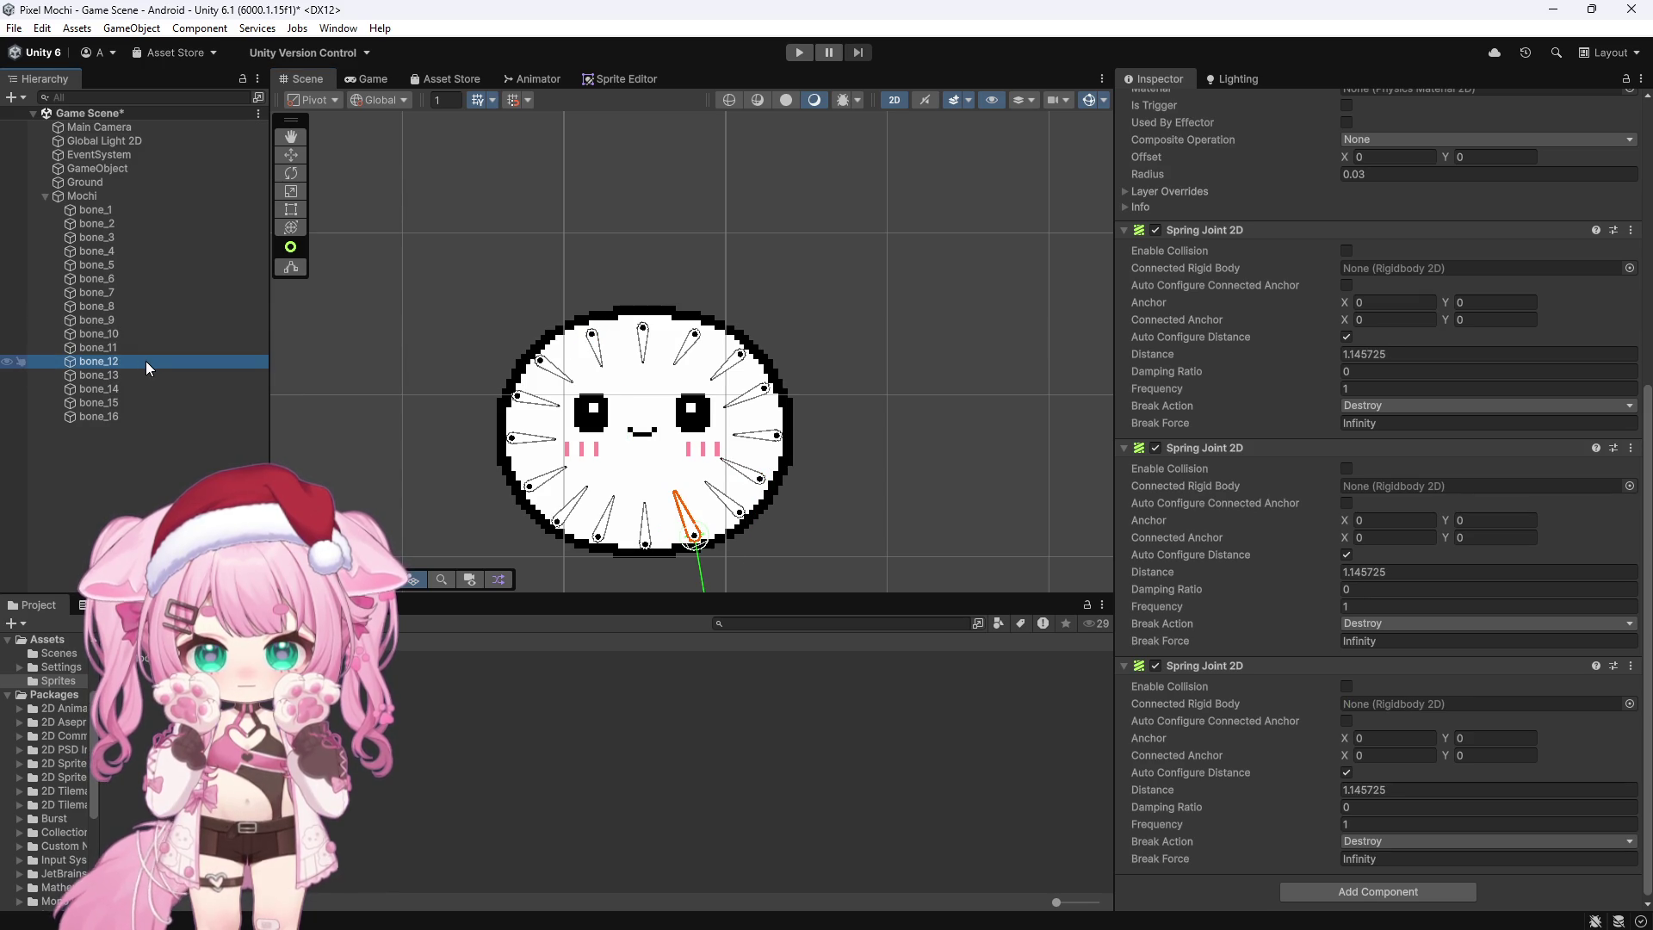
mouse_move(221, 374)
left_mouse_down()
mouse_move(774, 516)
mouse_move(1191, 590)
mouse_move(1398, 702)
left_mouse_up()
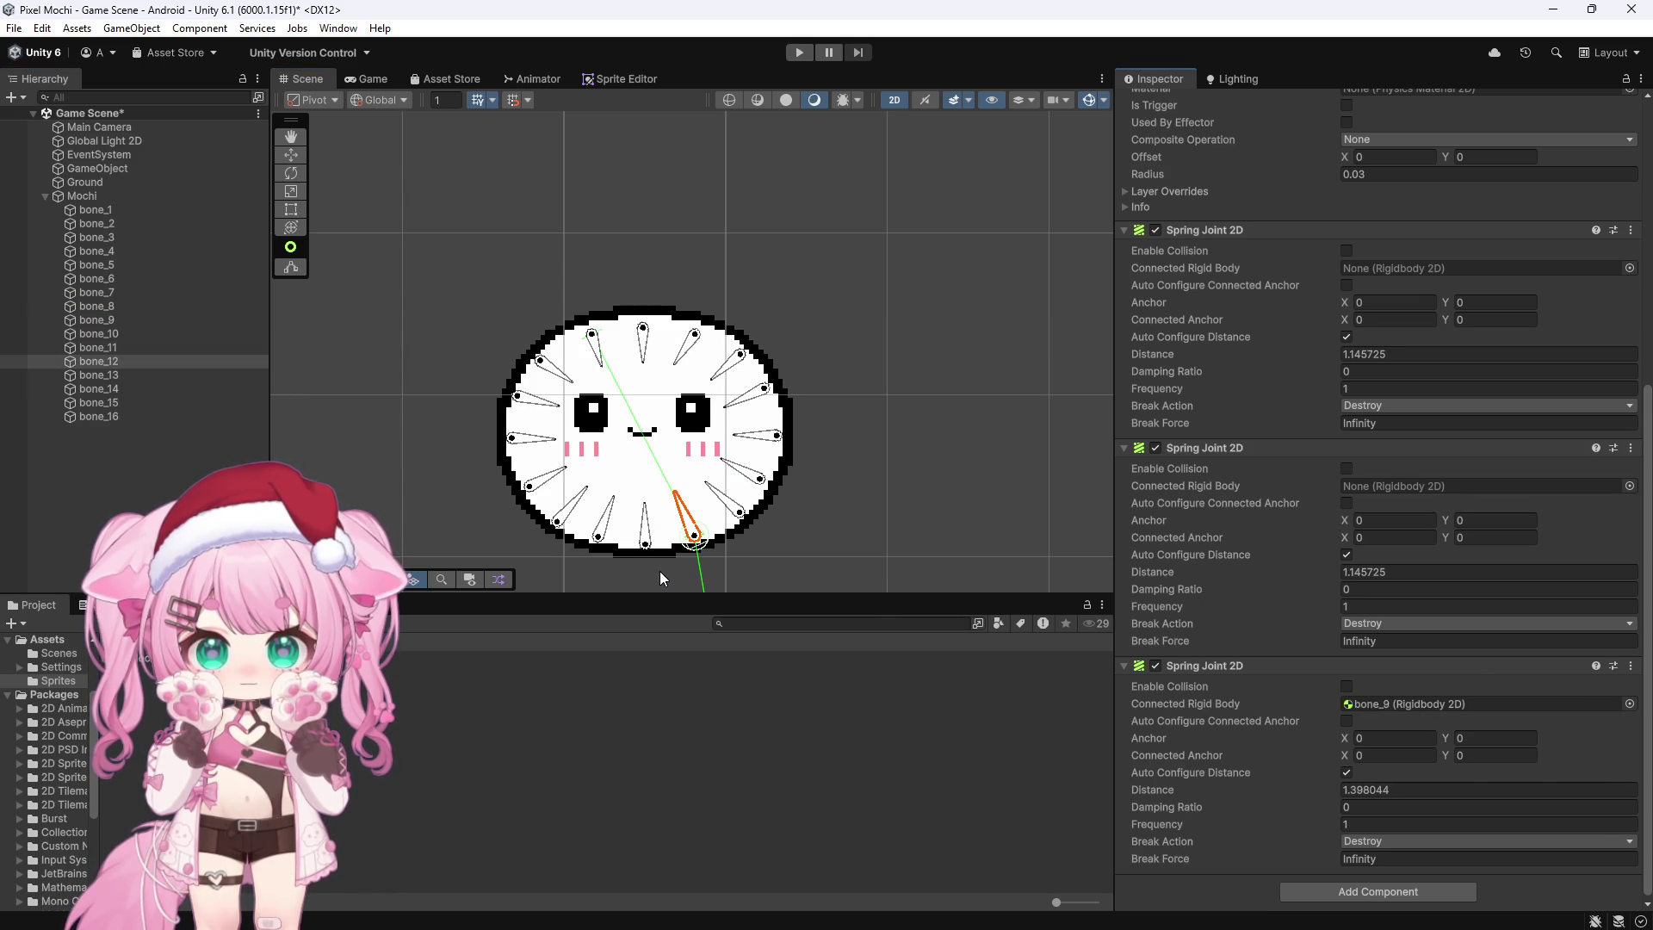
left_click(117, 376)
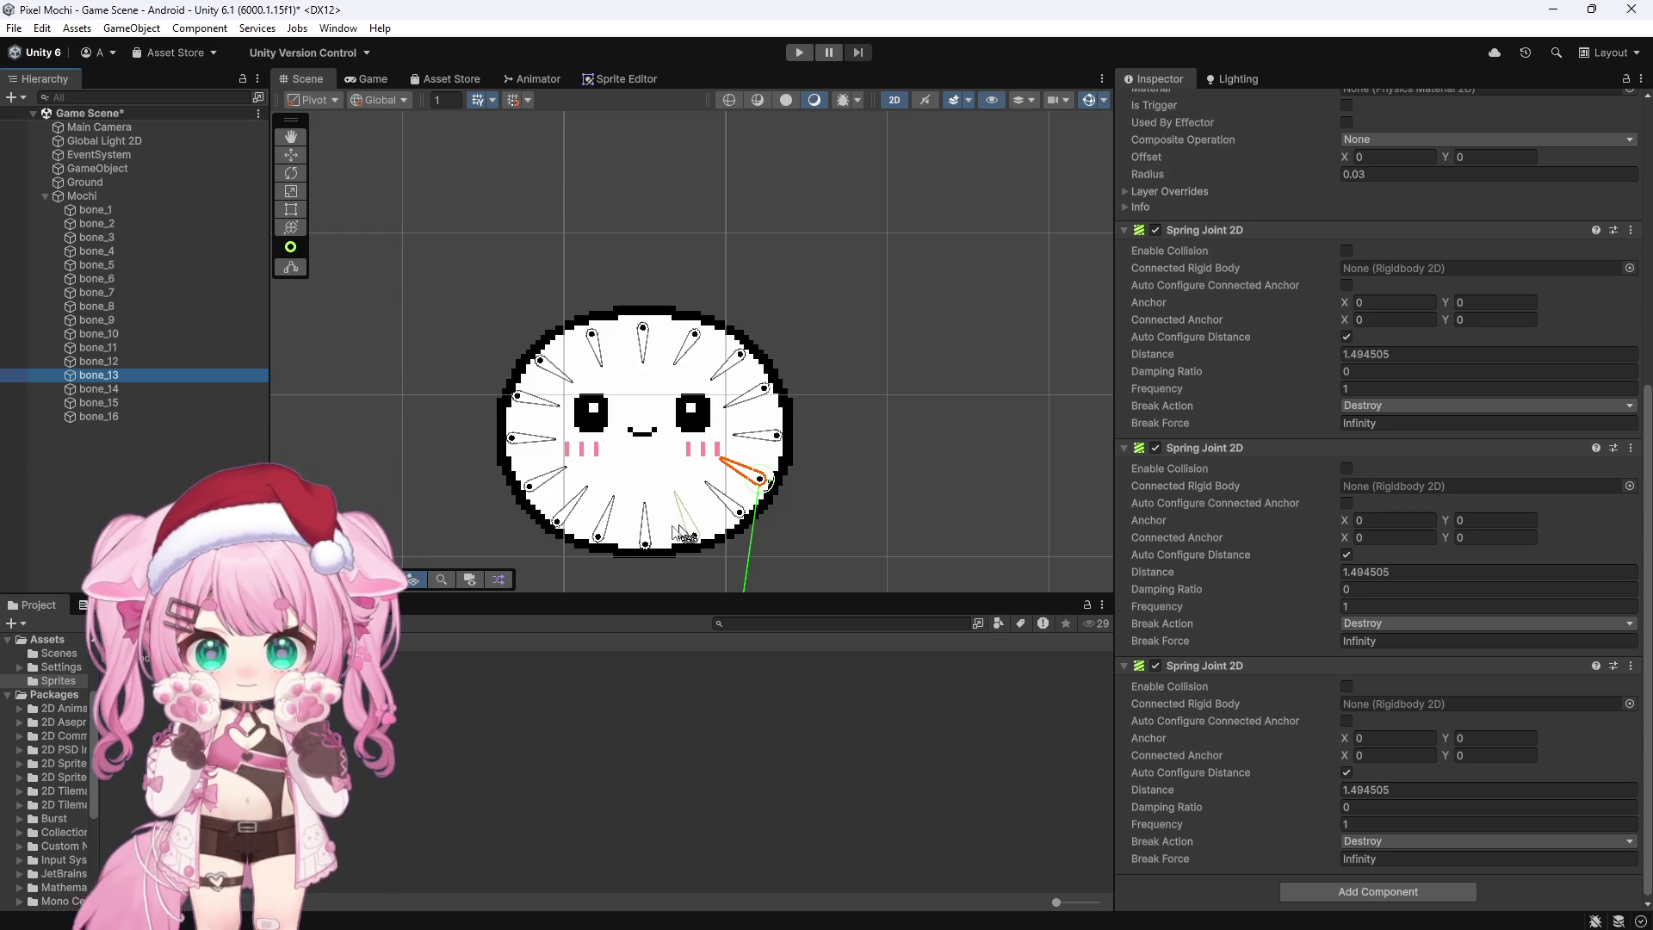
Step: Connect bone_13's third spring joint to bone_16
left_click(542, 408)
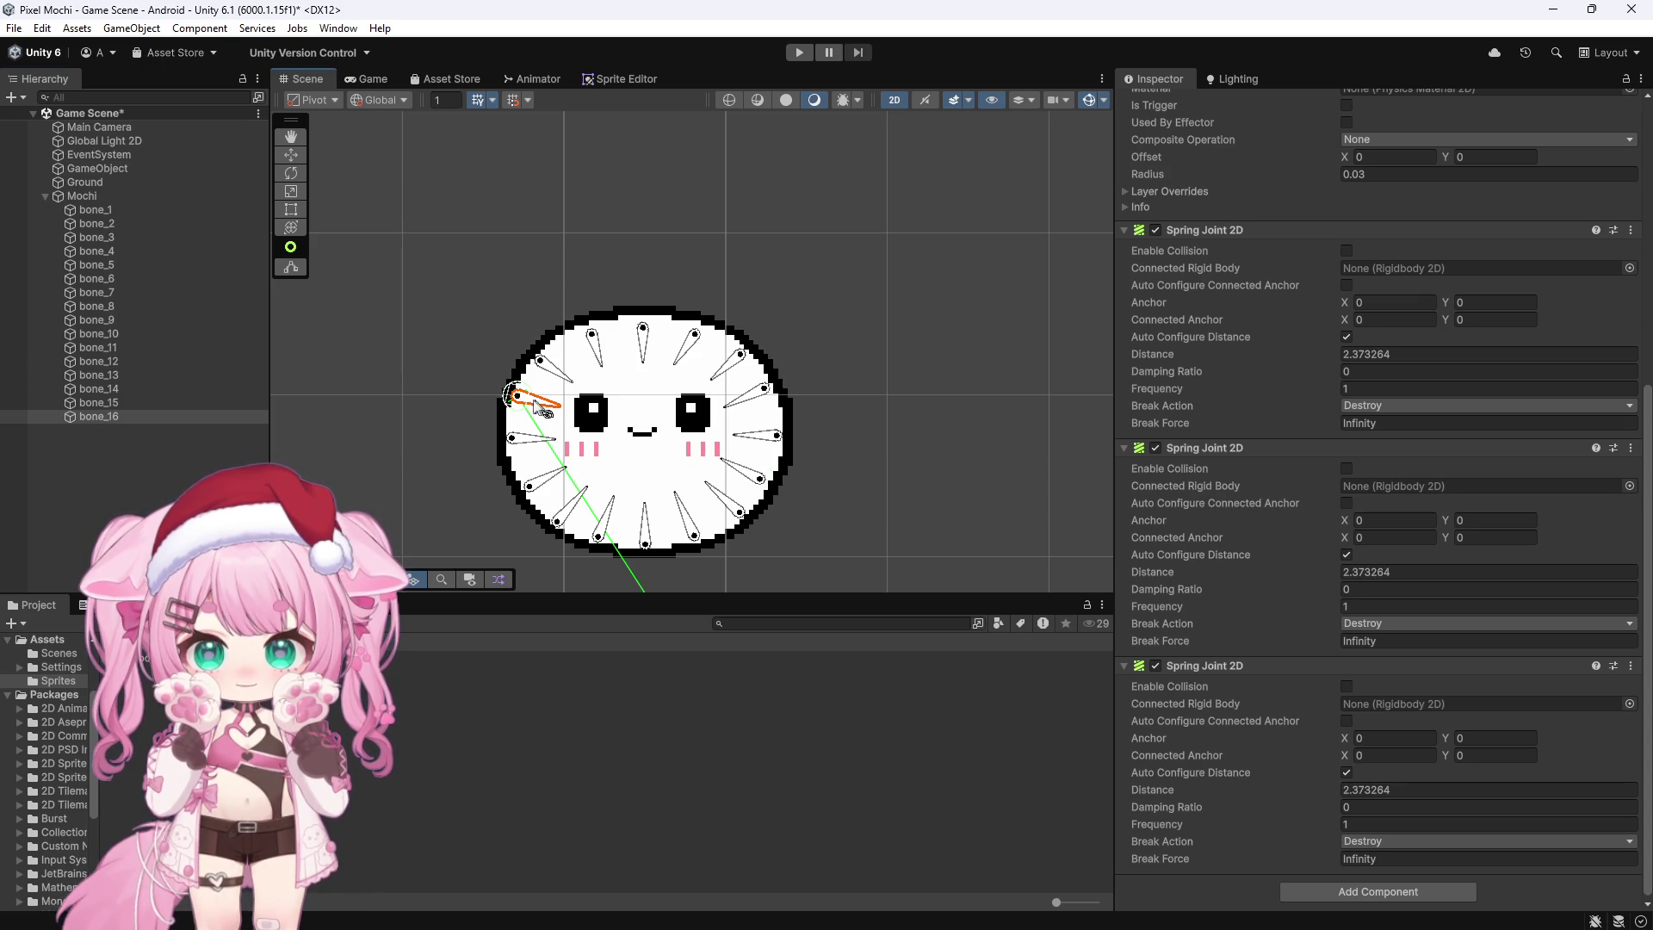
left_click(191, 374)
mouse_move(152, 417)
left_mouse_down()
mouse_move(981, 550)
mouse_move(1373, 703)
left_mouse_up()
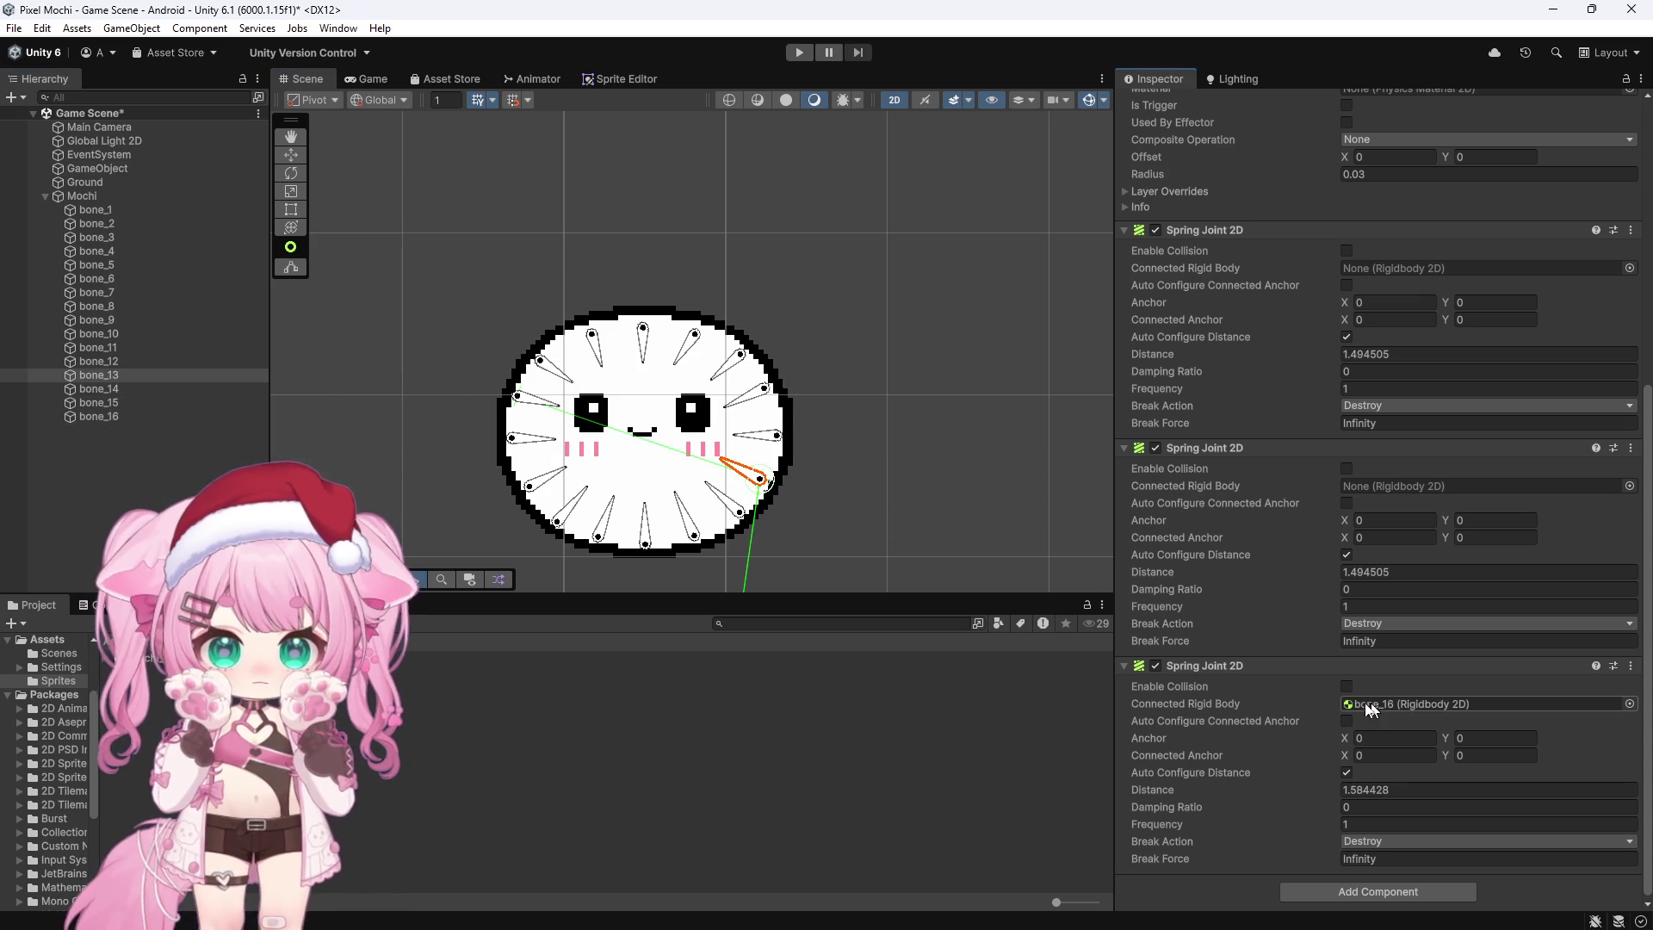
Step: Cross-link bone_14 and bone_15 through their third spring joints
left_click(105, 389)
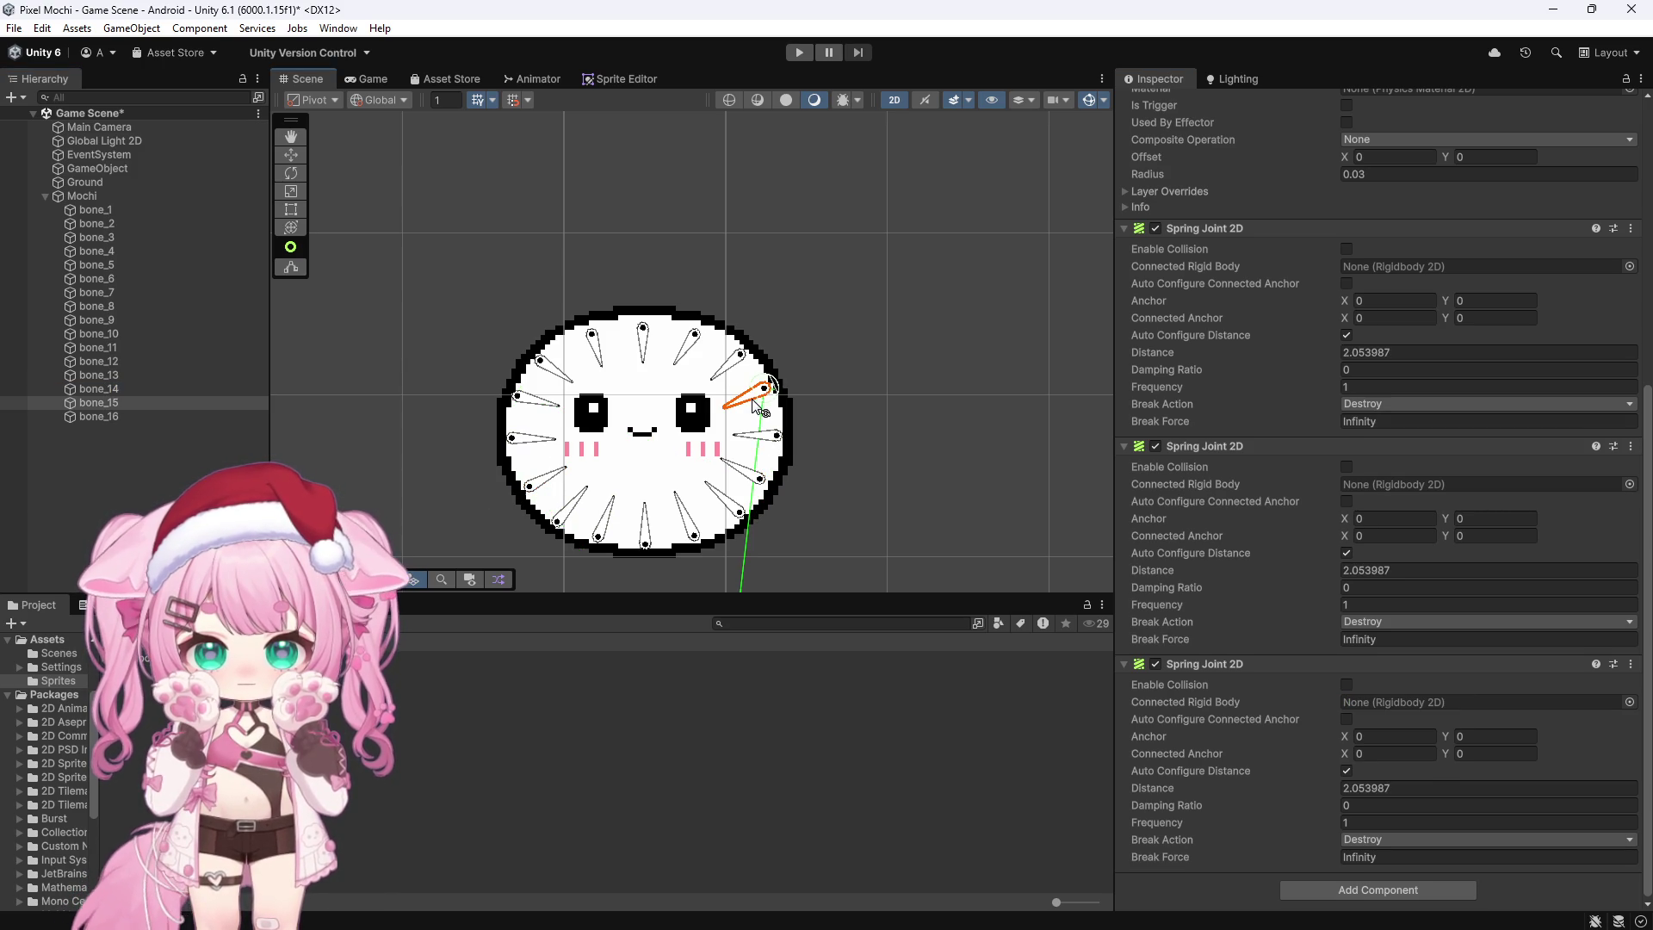
left_click(175, 400)
left_click_drag(202, 414, 1411, 703)
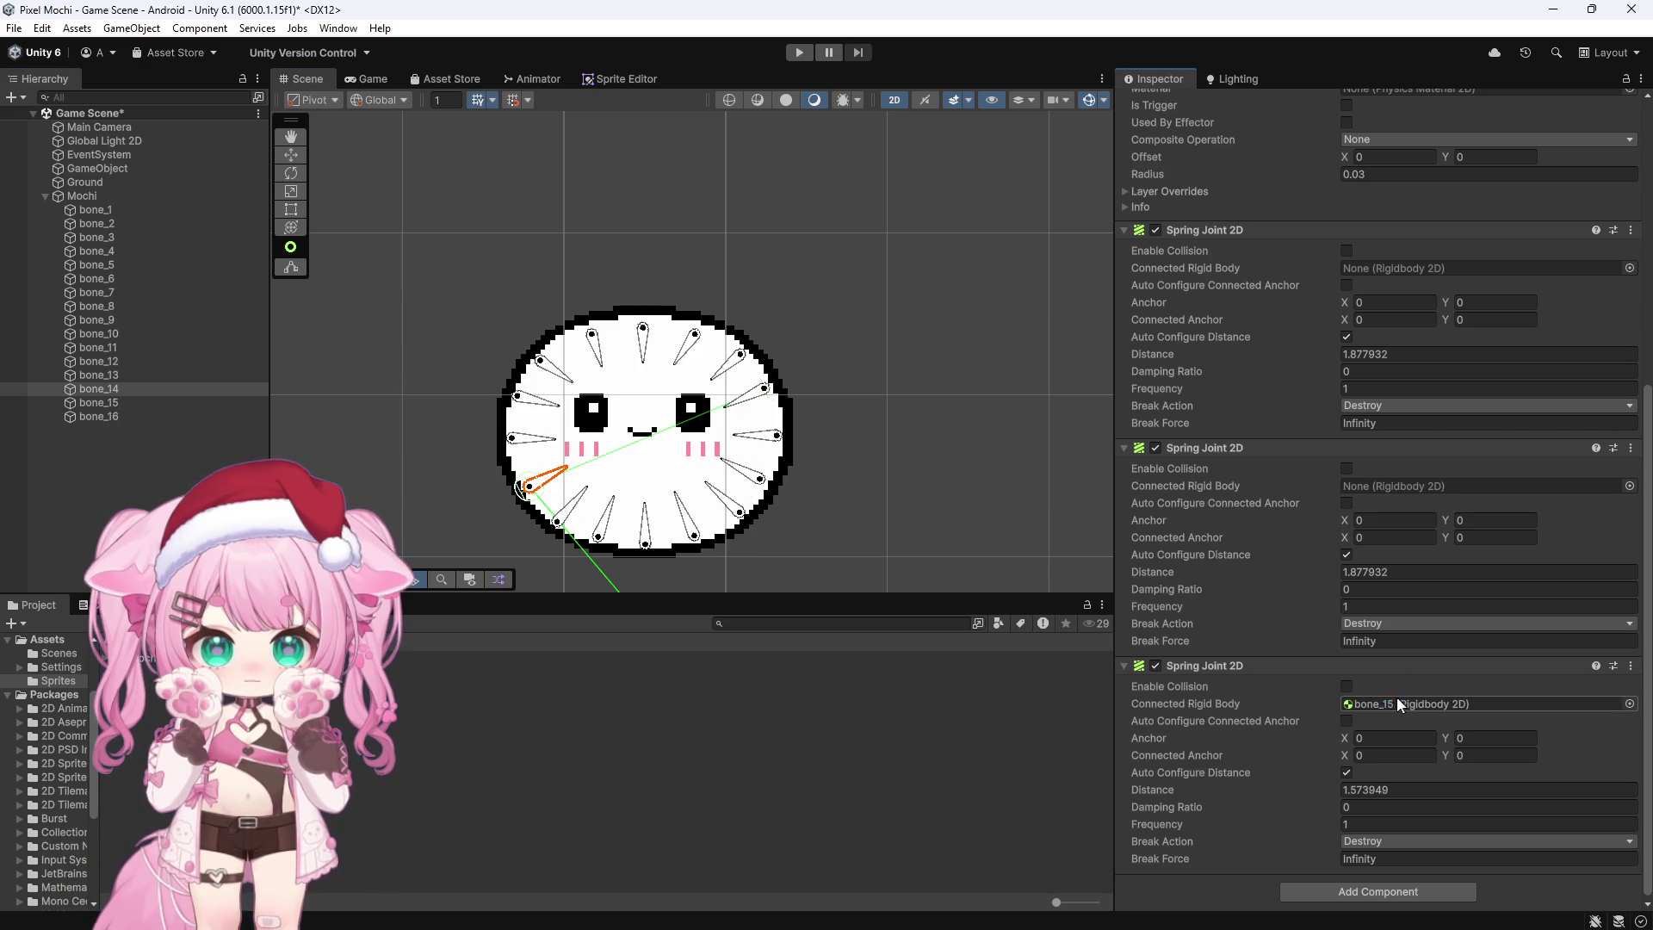
left_click(116, 402)
mouse_move(111, 389)
left_mouse_down()
mouse_move(319, 459)
mouse_move(1386, 703)
left_mouse_up()
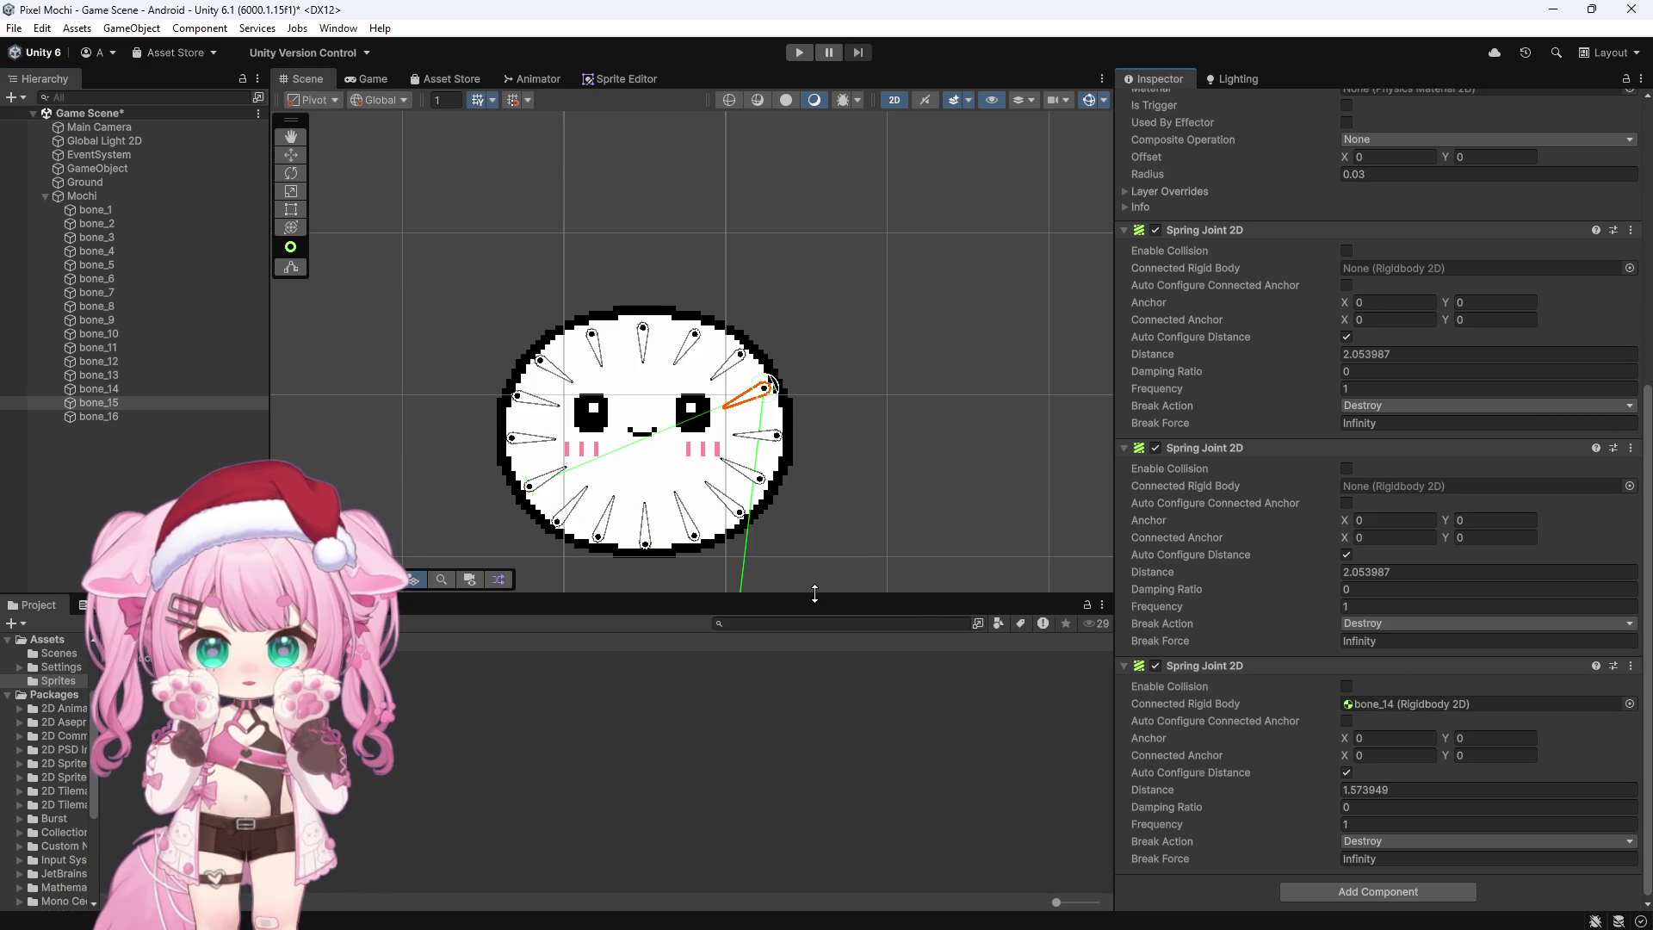
Step: Connect bone_16's third spring joint back to bone_13
left_click(210, 417)
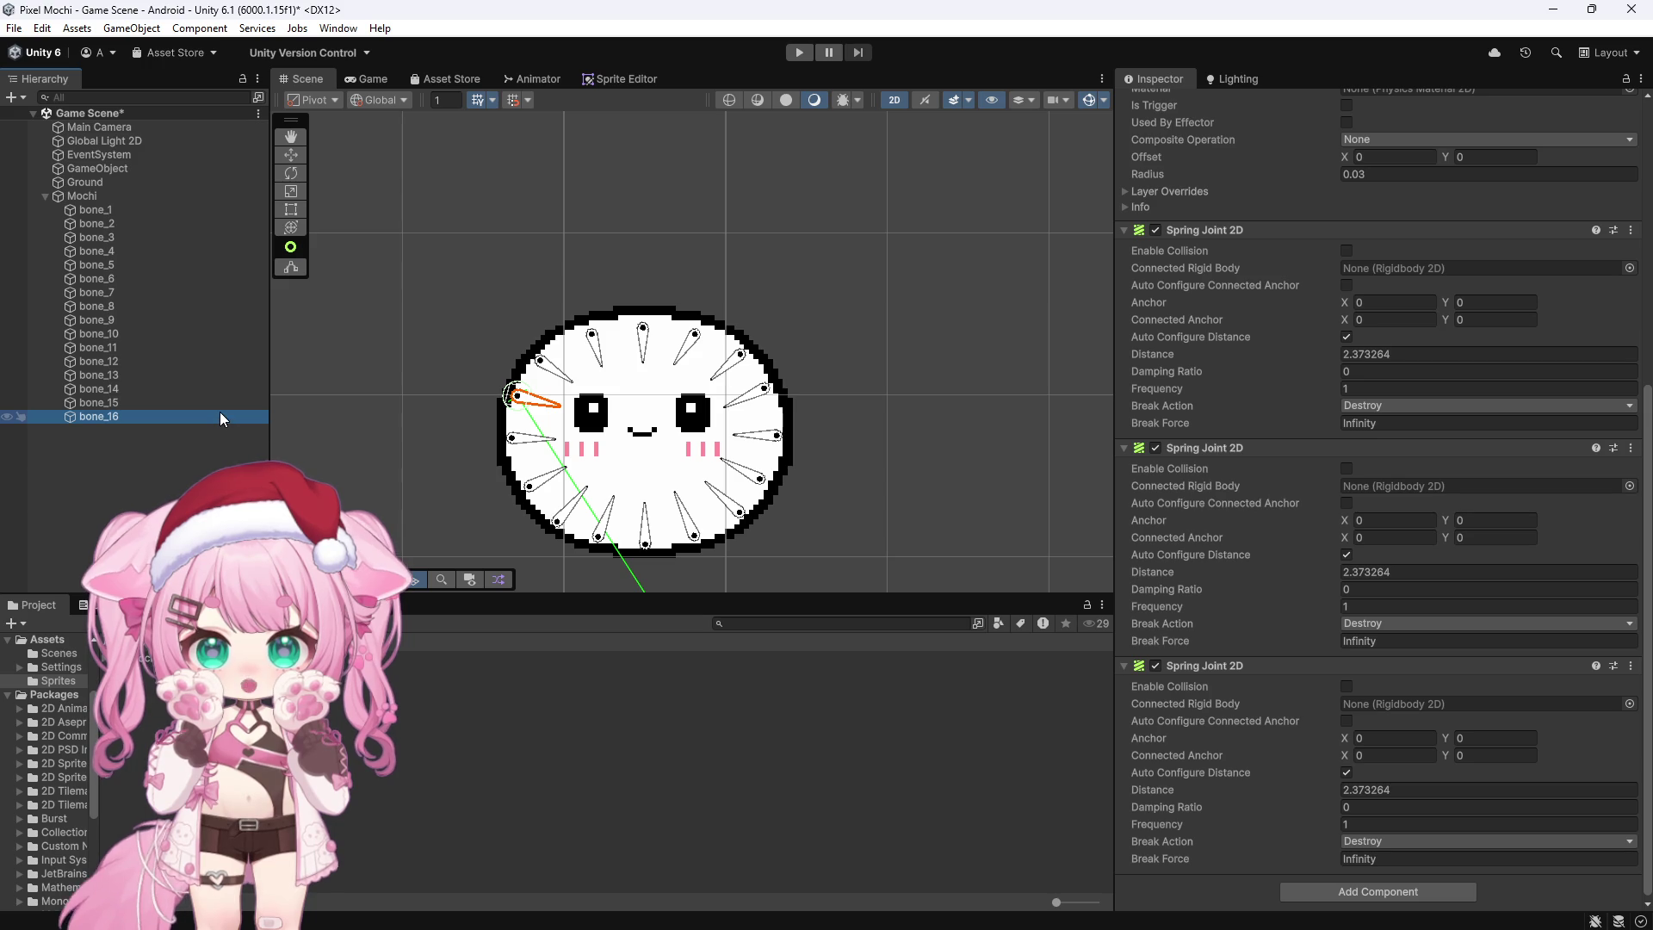
left_click(141, 374)
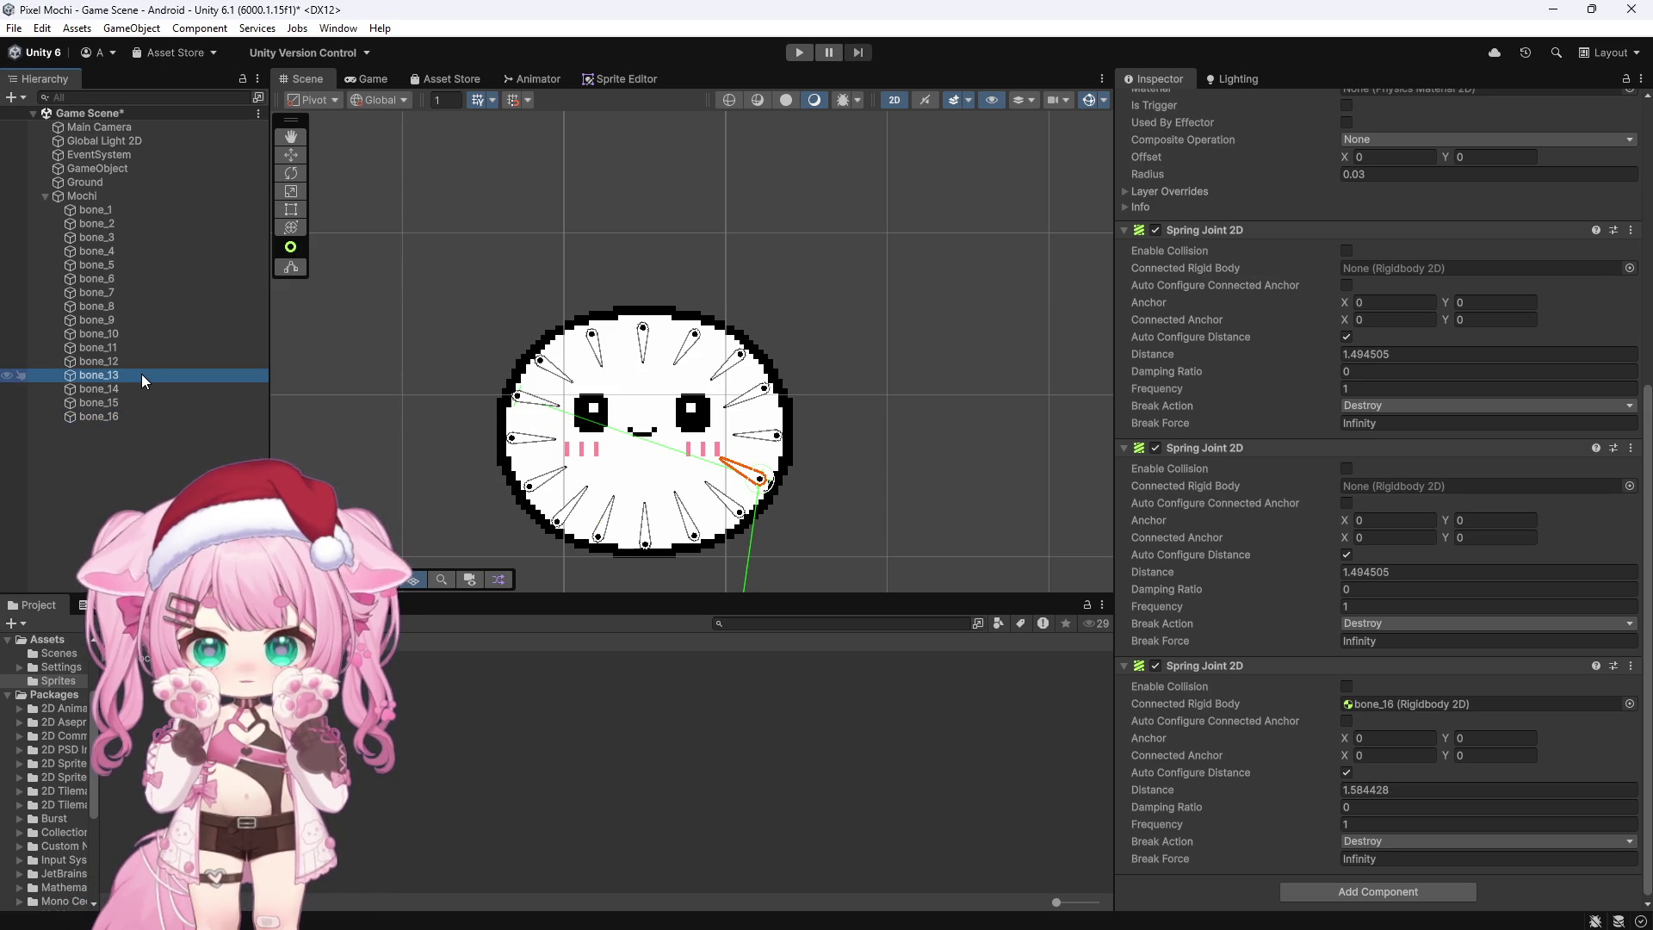
left_click(106, 417)
mouse_move(111, 375)
left_mouse_down()
mouse_move(1100, 659)
mouse_move(1418, 705)
left_mouse_up()
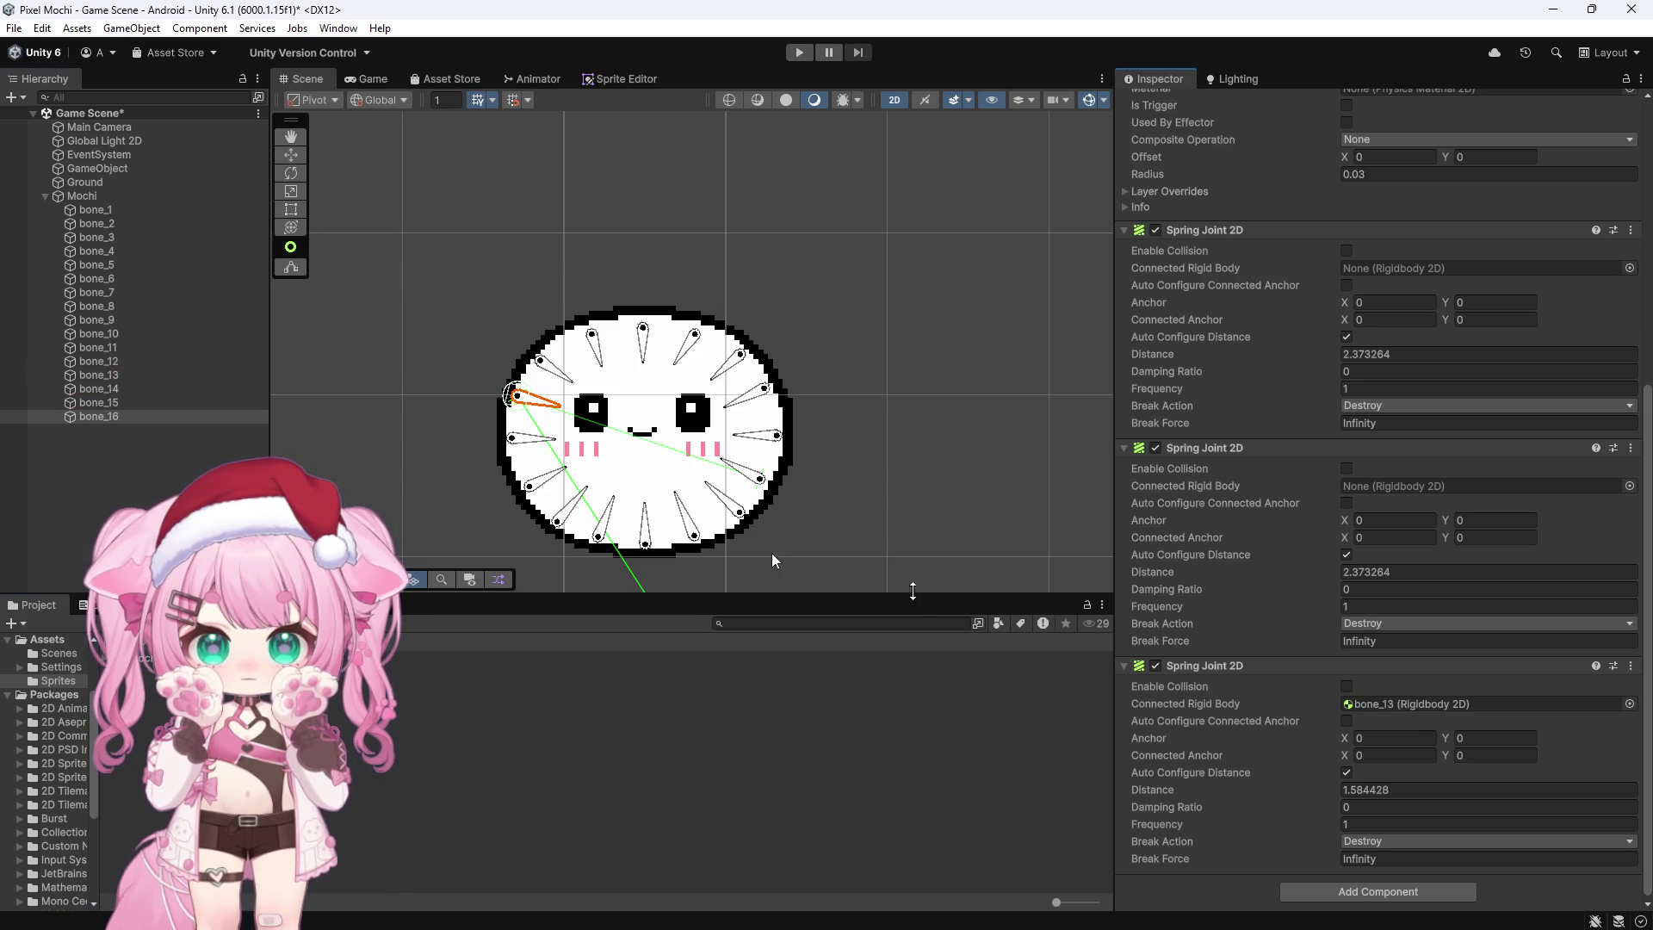
Step: Recheck the spring joint links of bones 1 through 4
left_click(94, 212)
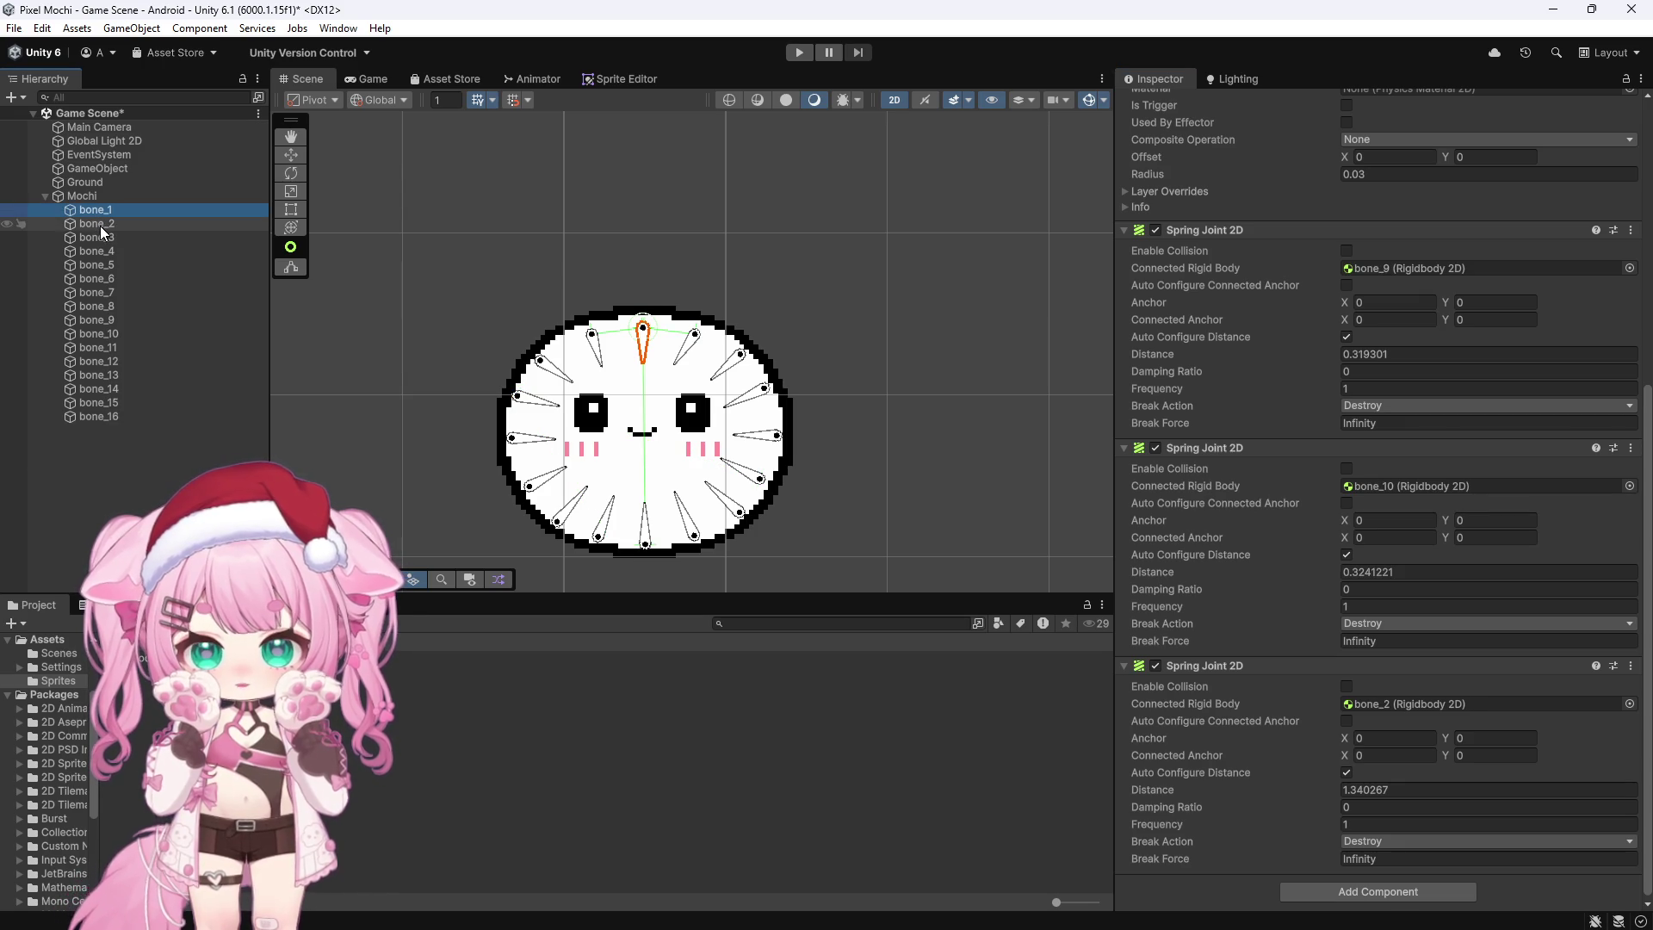
left_click(100, 225)
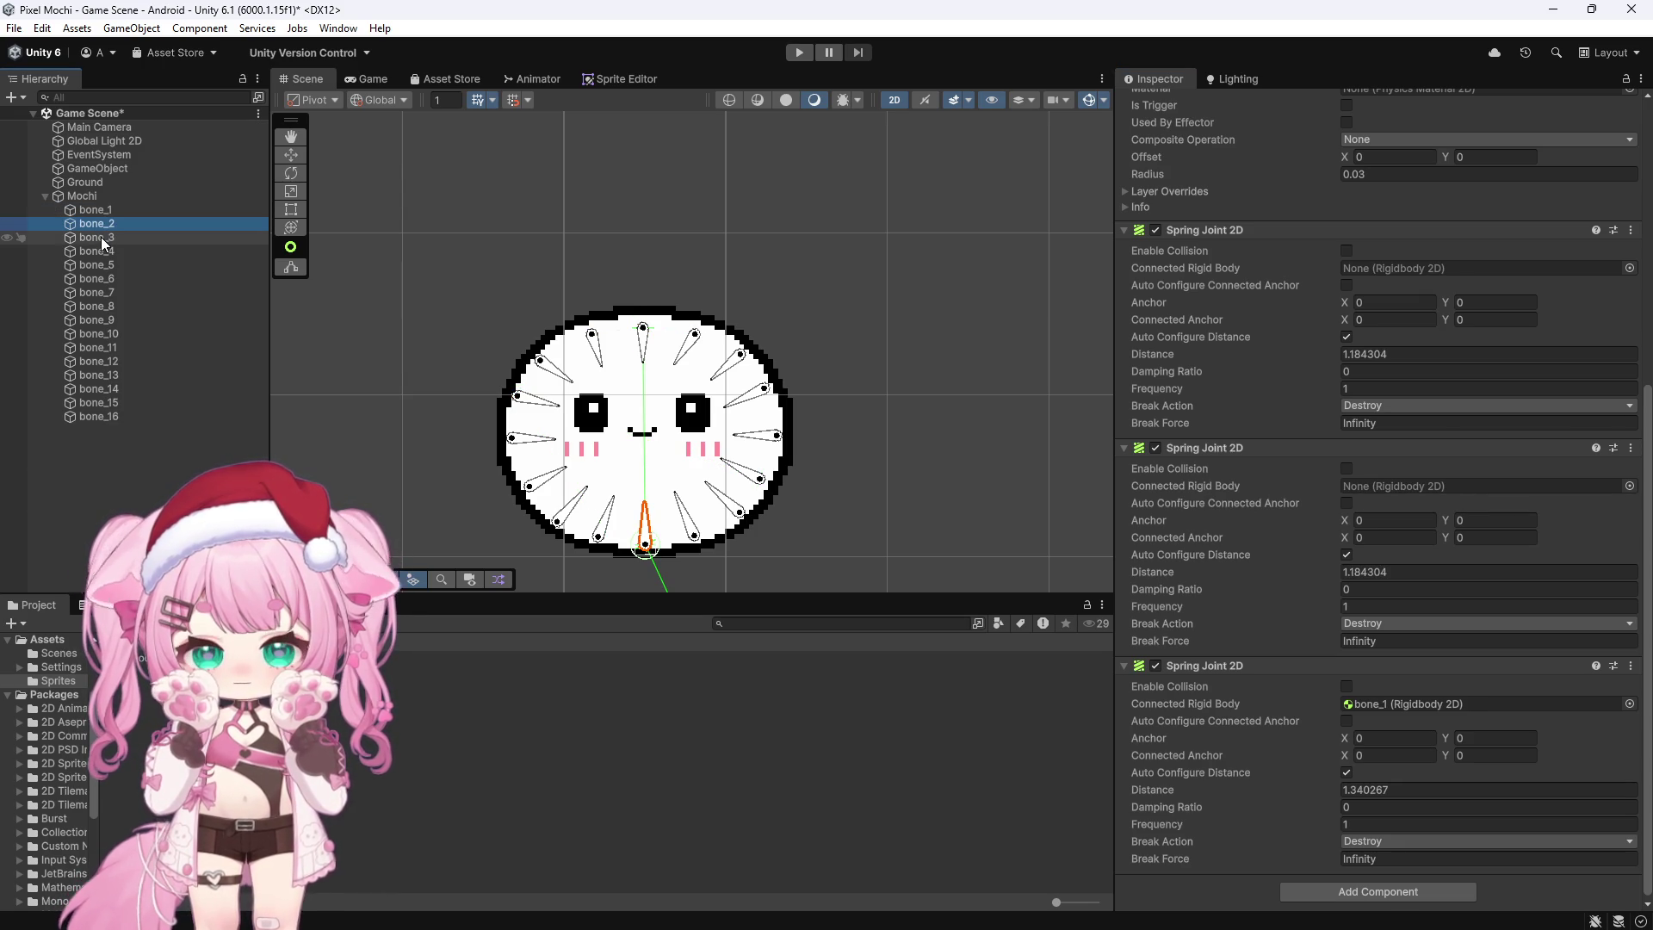
left_click(102, 234)
left_click(105, 248)
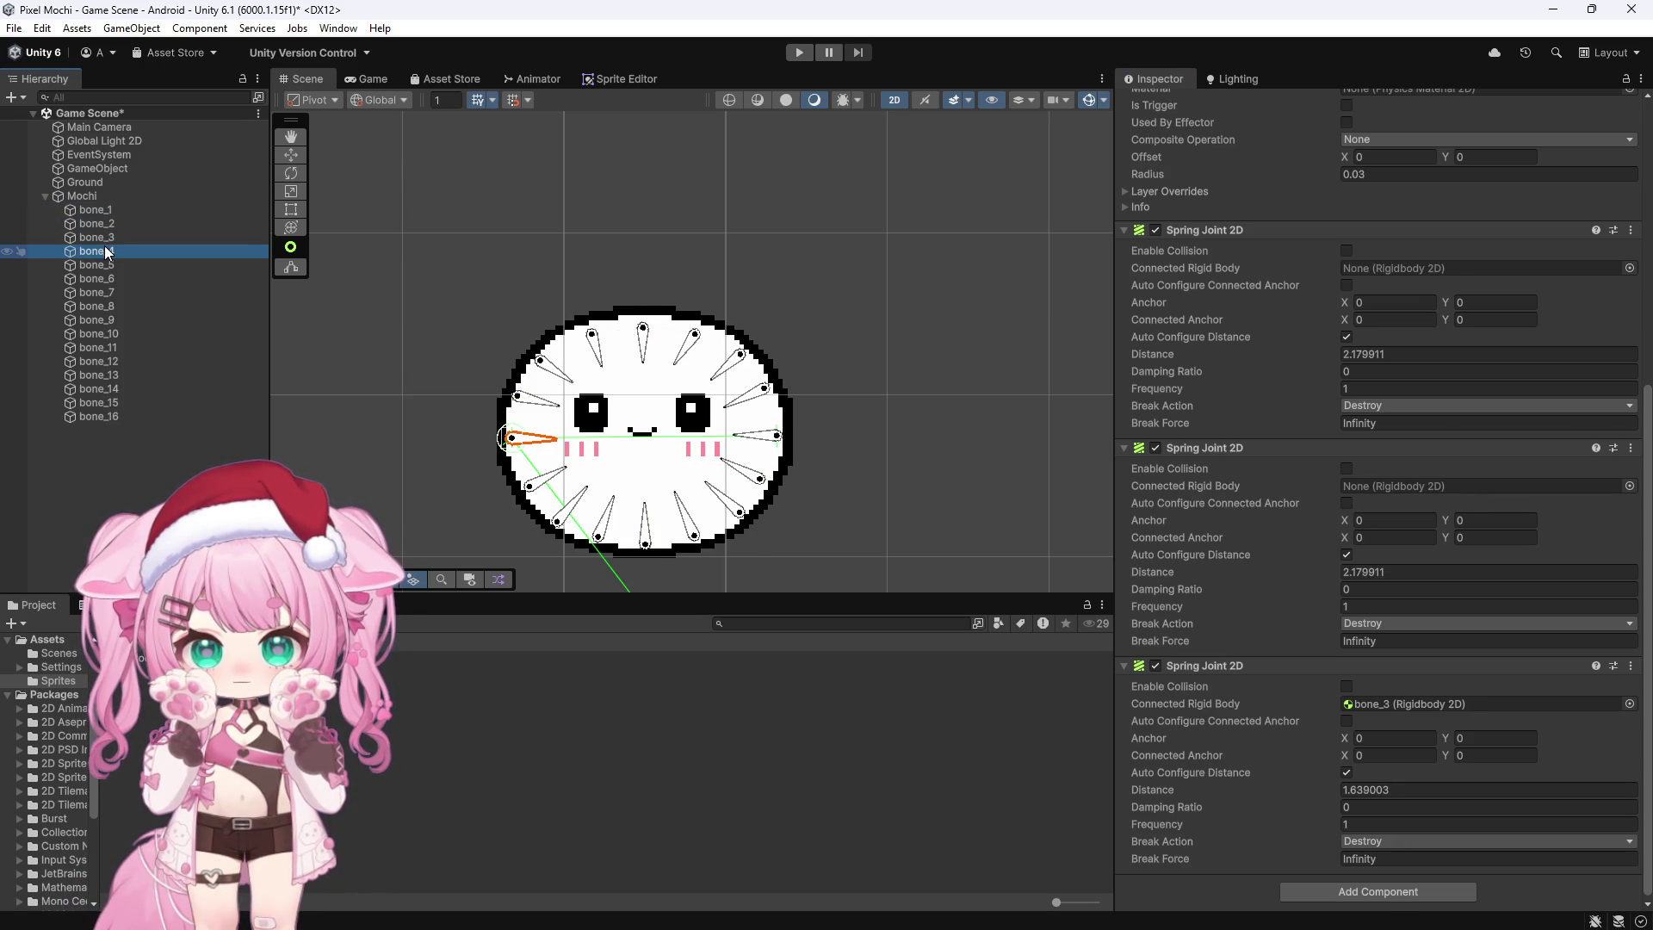
key("Down")
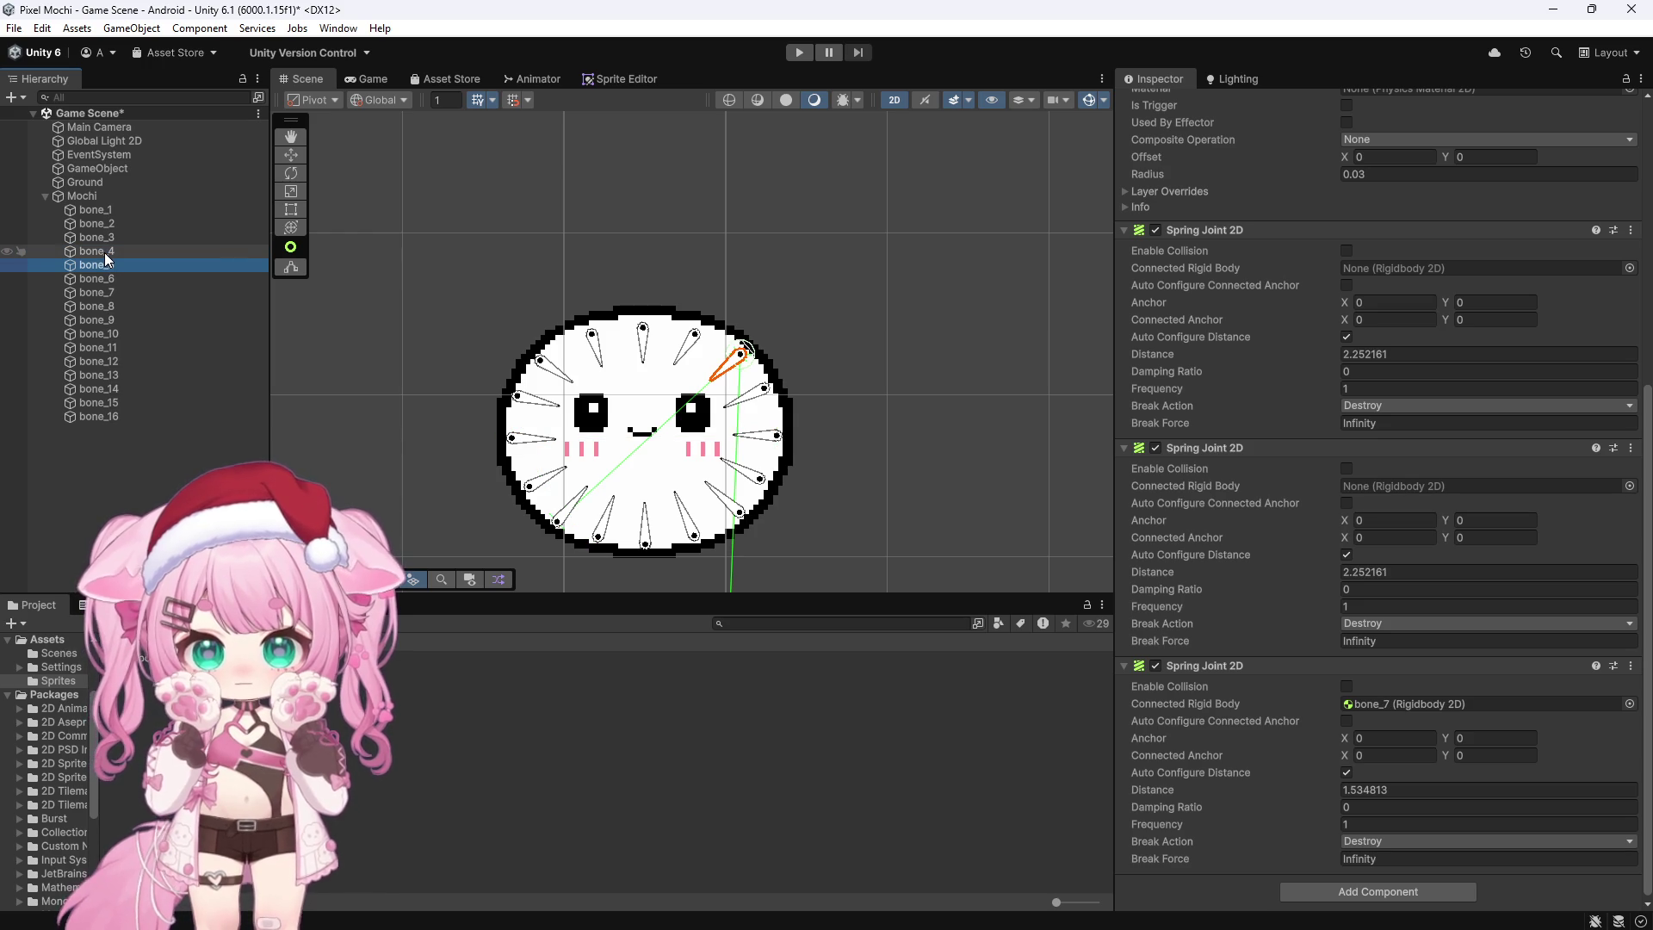
key("Down")
key("Down")
key("Down")
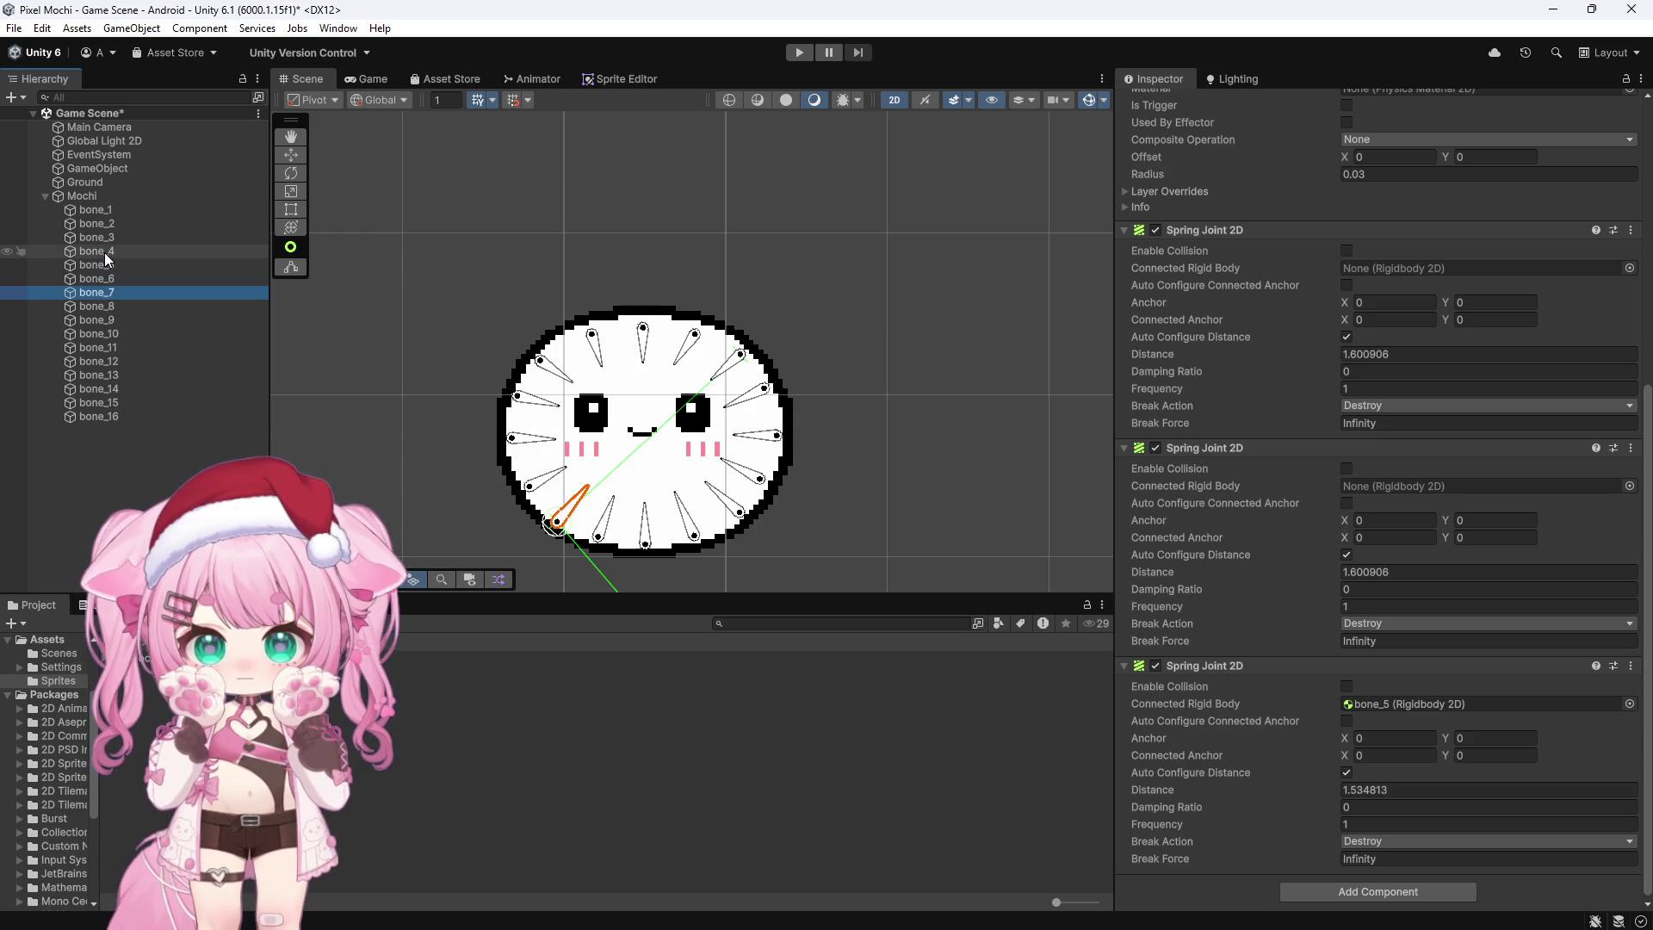
key("Down")
key("Down")
key("Down")
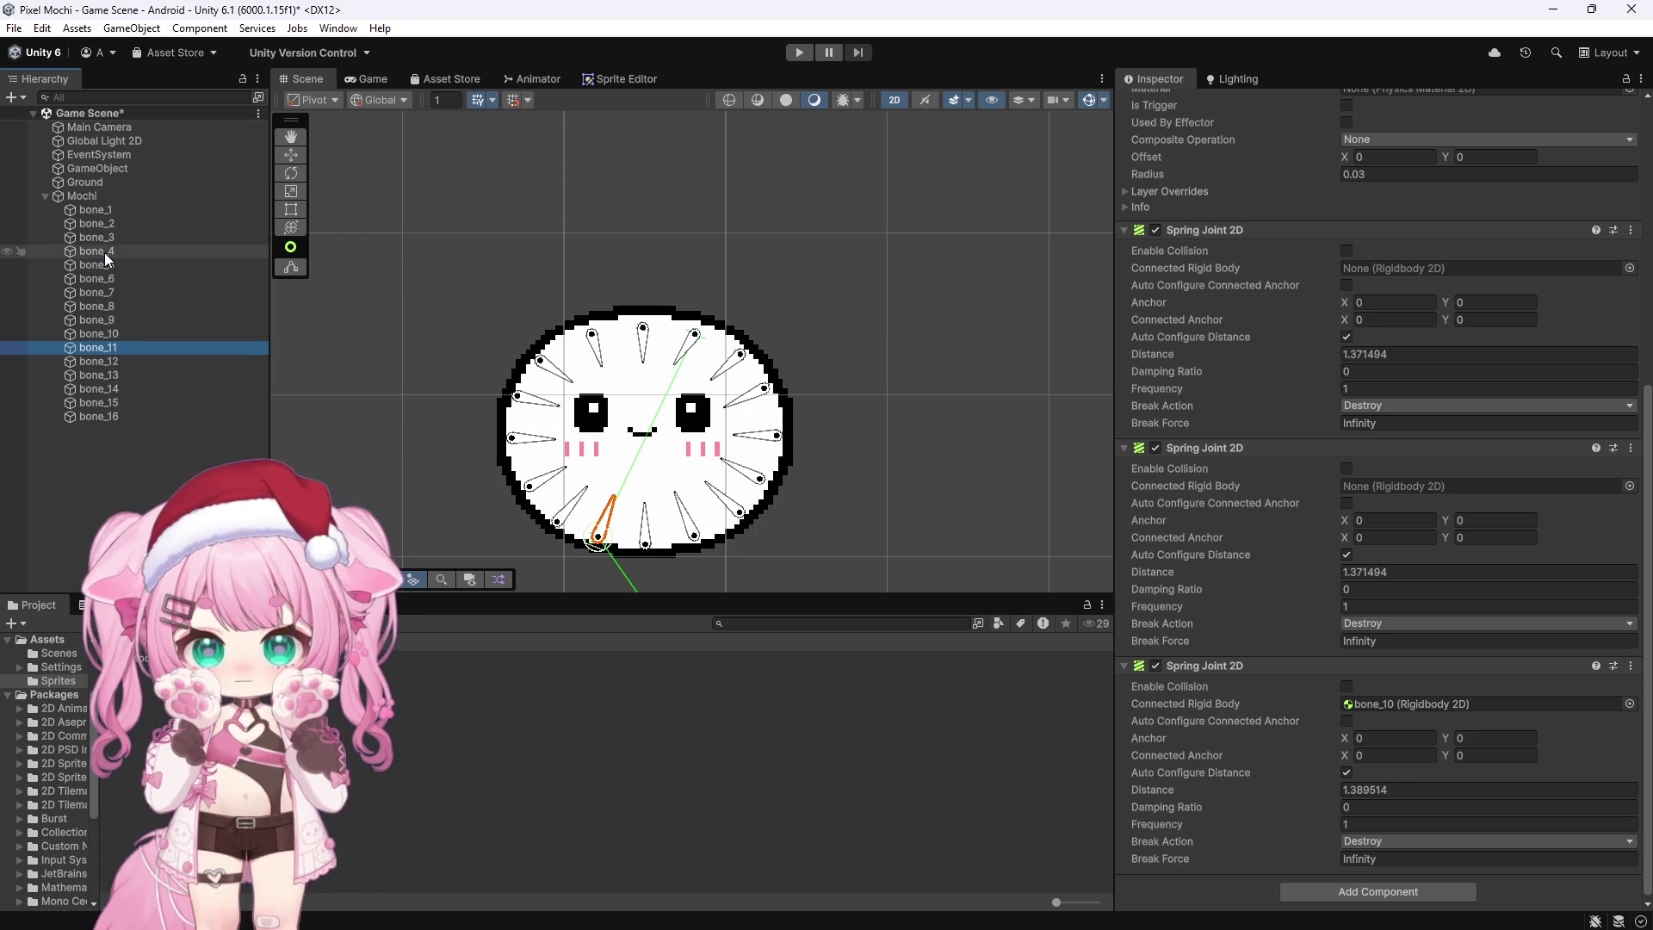
key("Down")
key("Down")
key("Down")
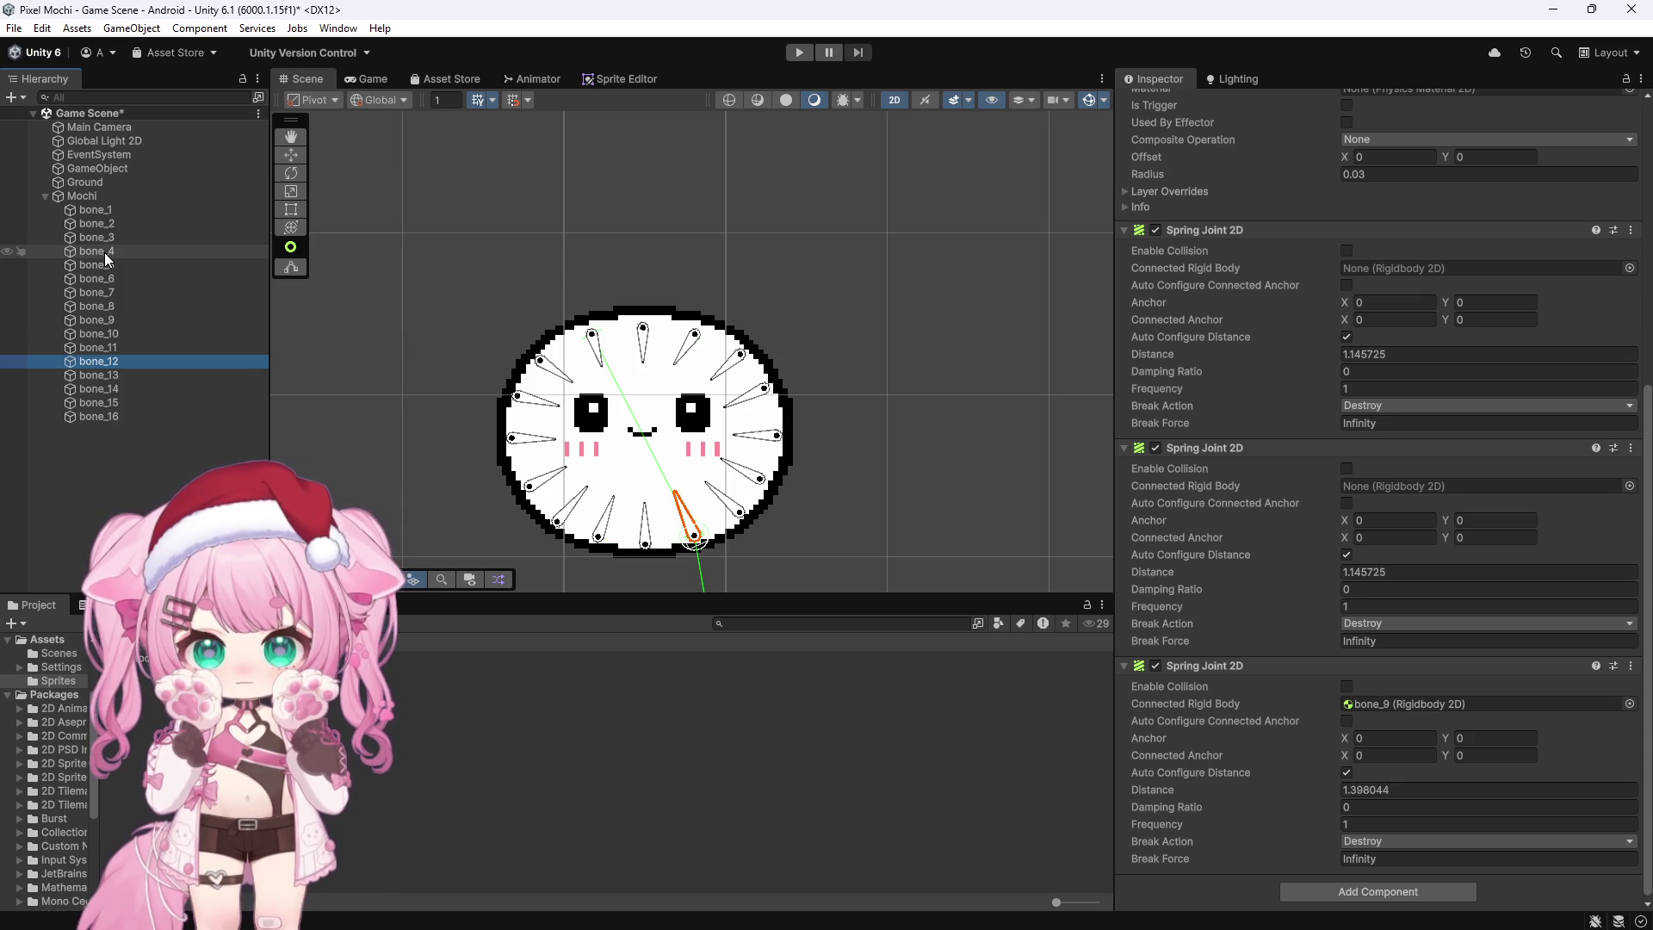
key("Down")
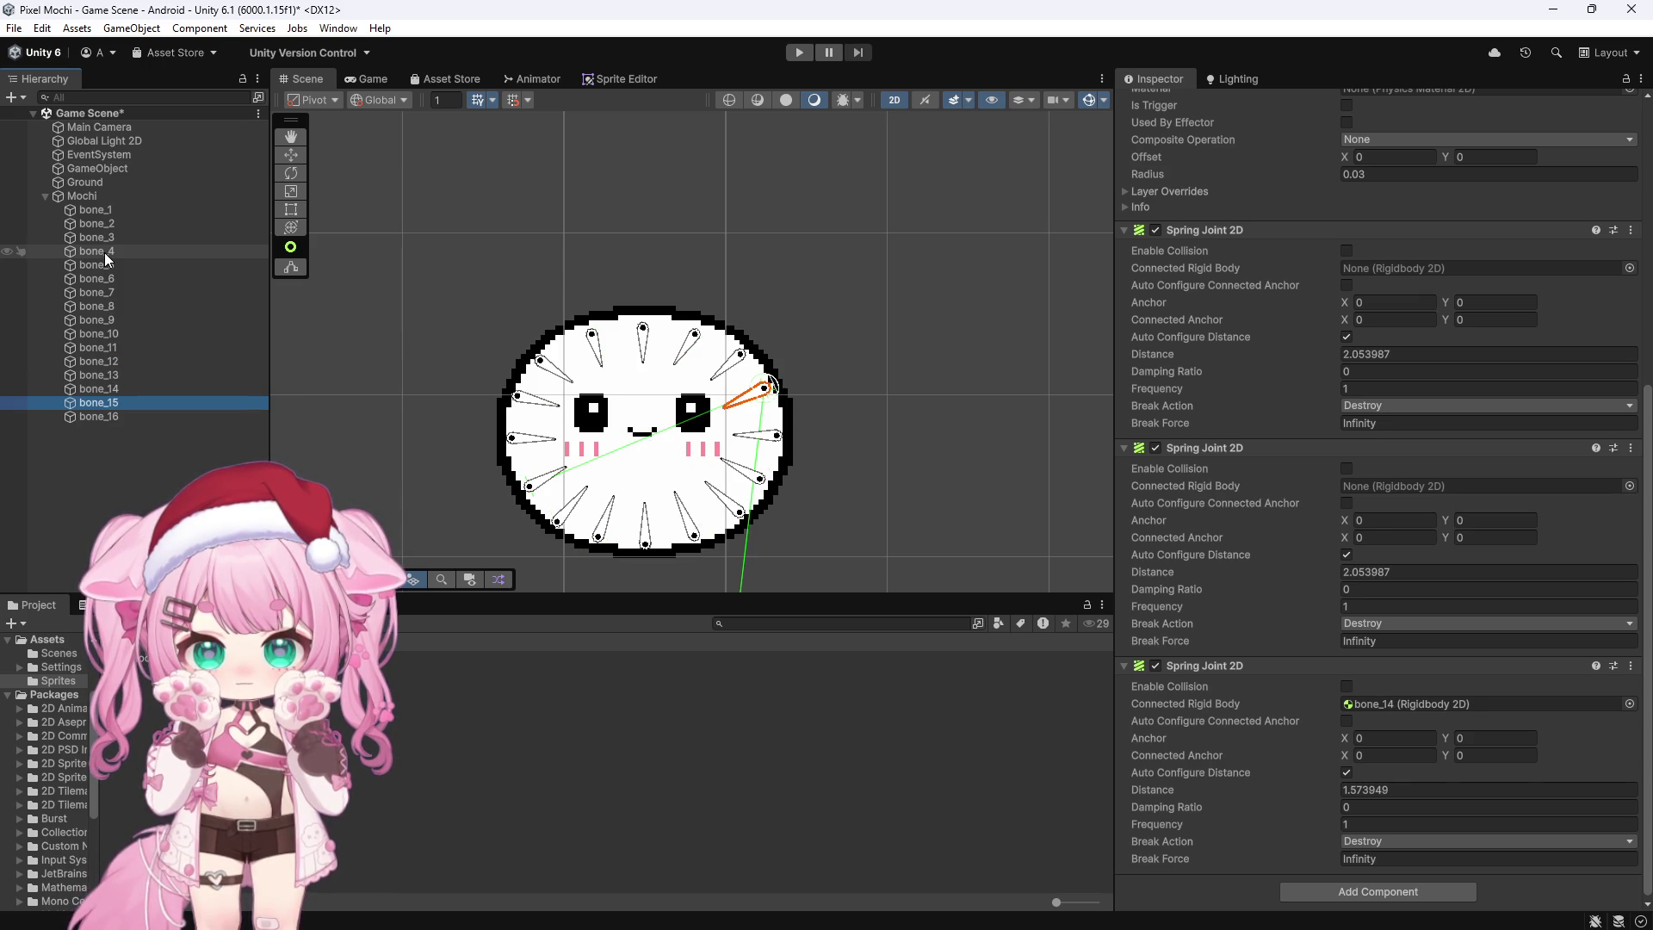
key("Down")
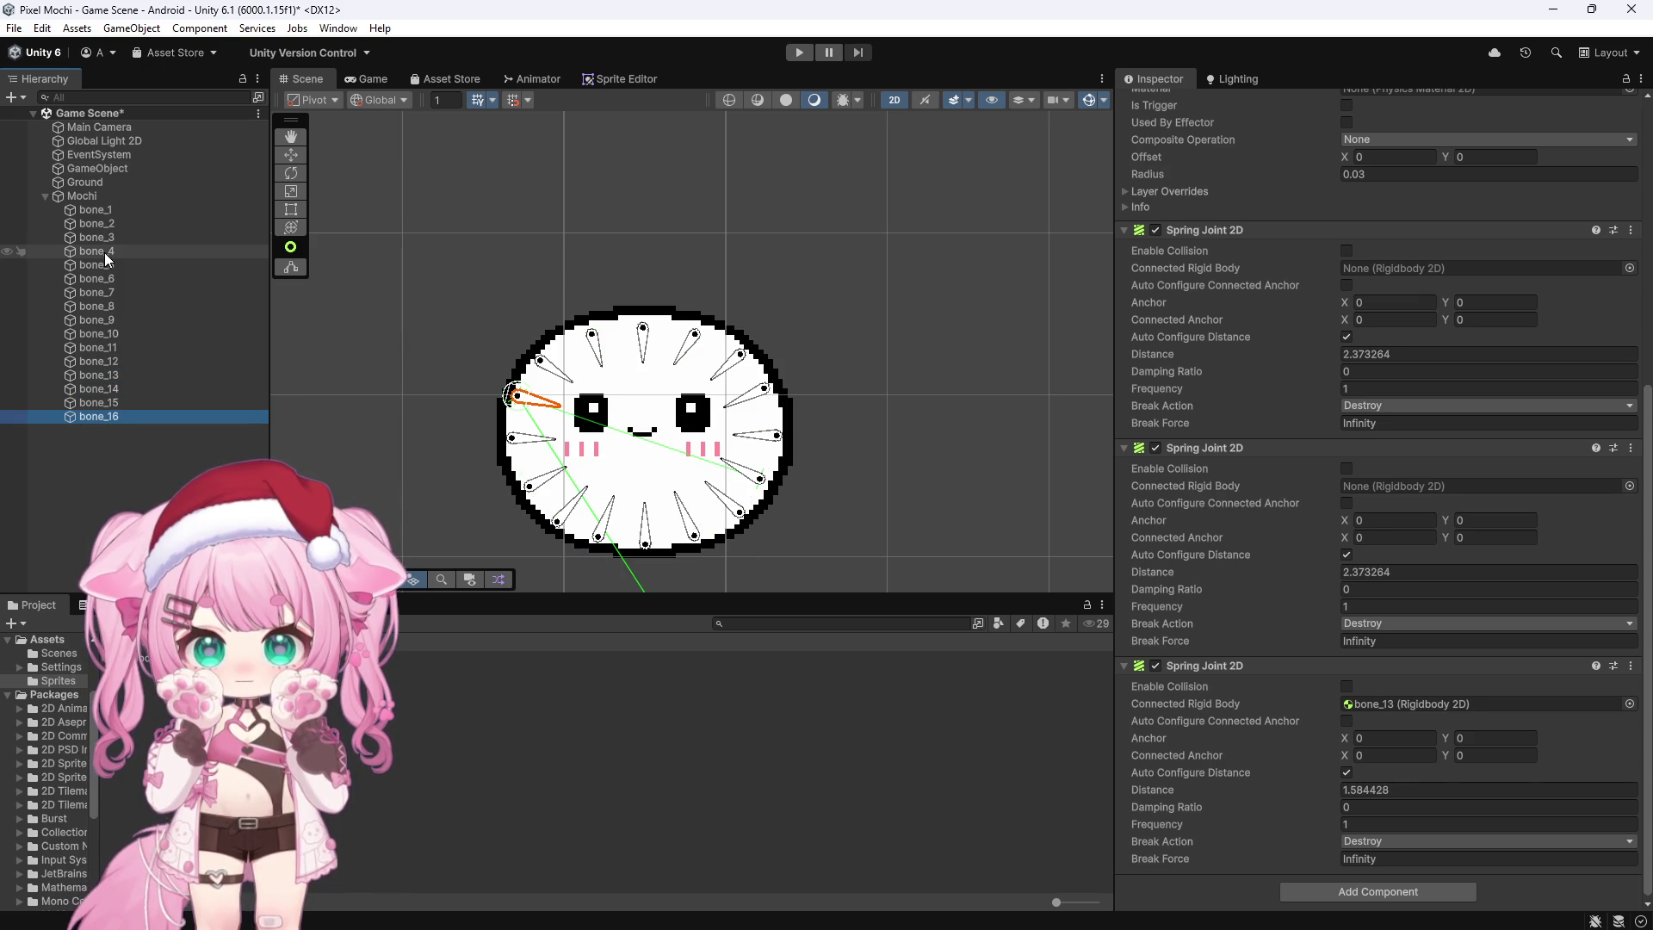
key("Up")
key("Up")
key("Up")
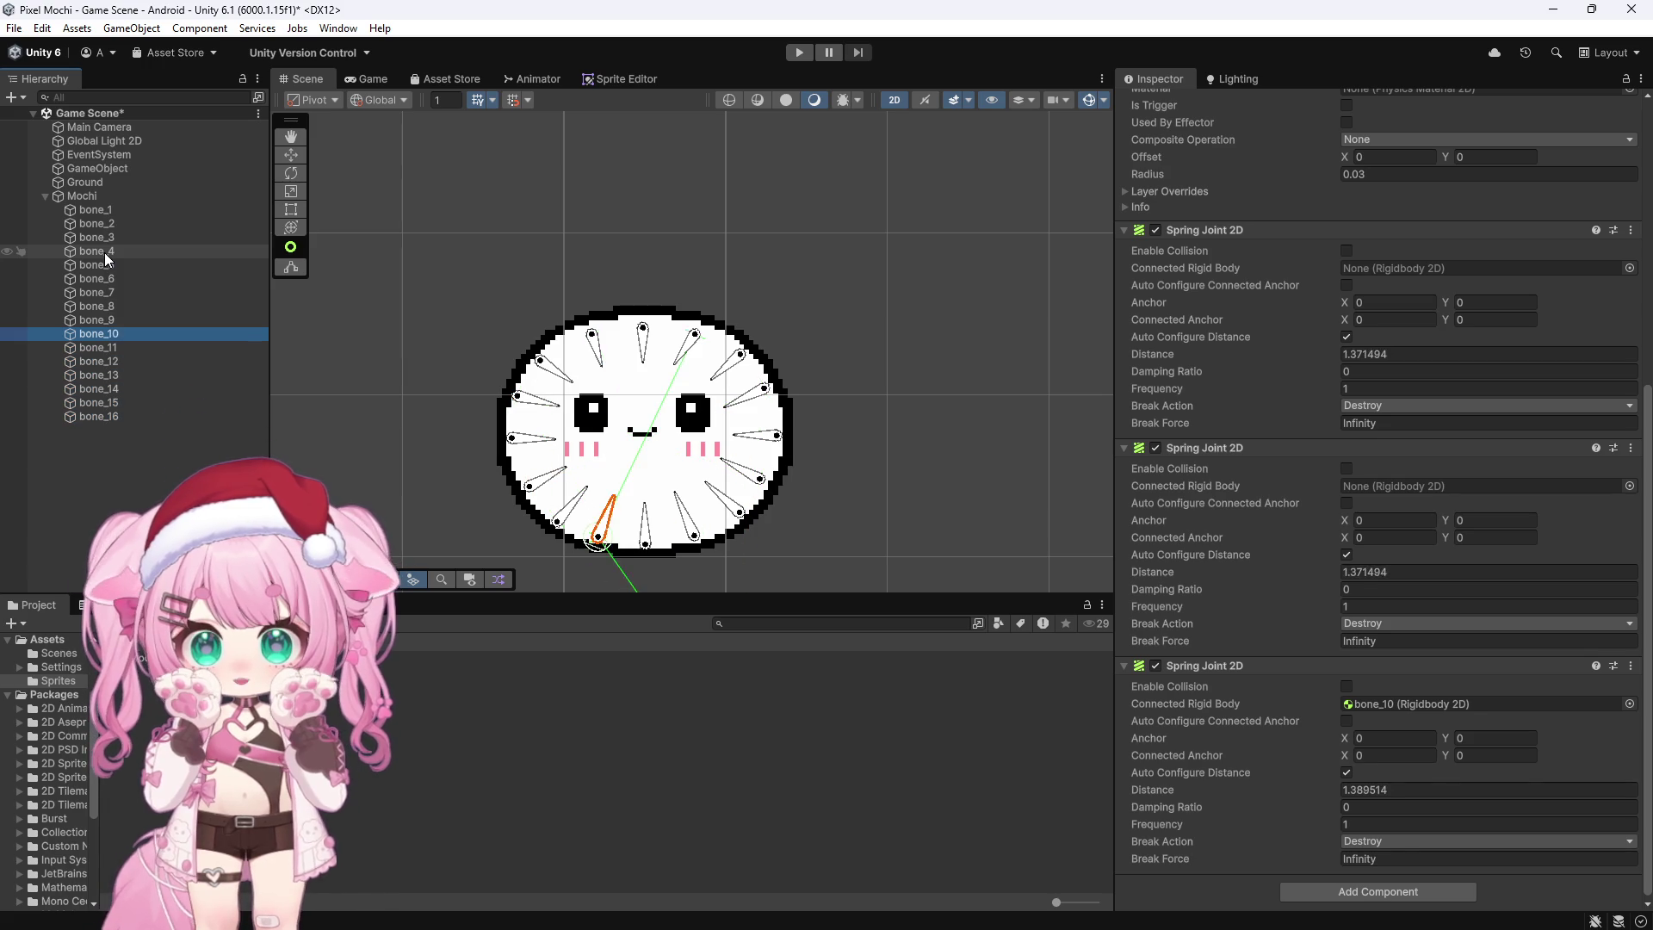
key("Up")
key("Up")
key("Up")
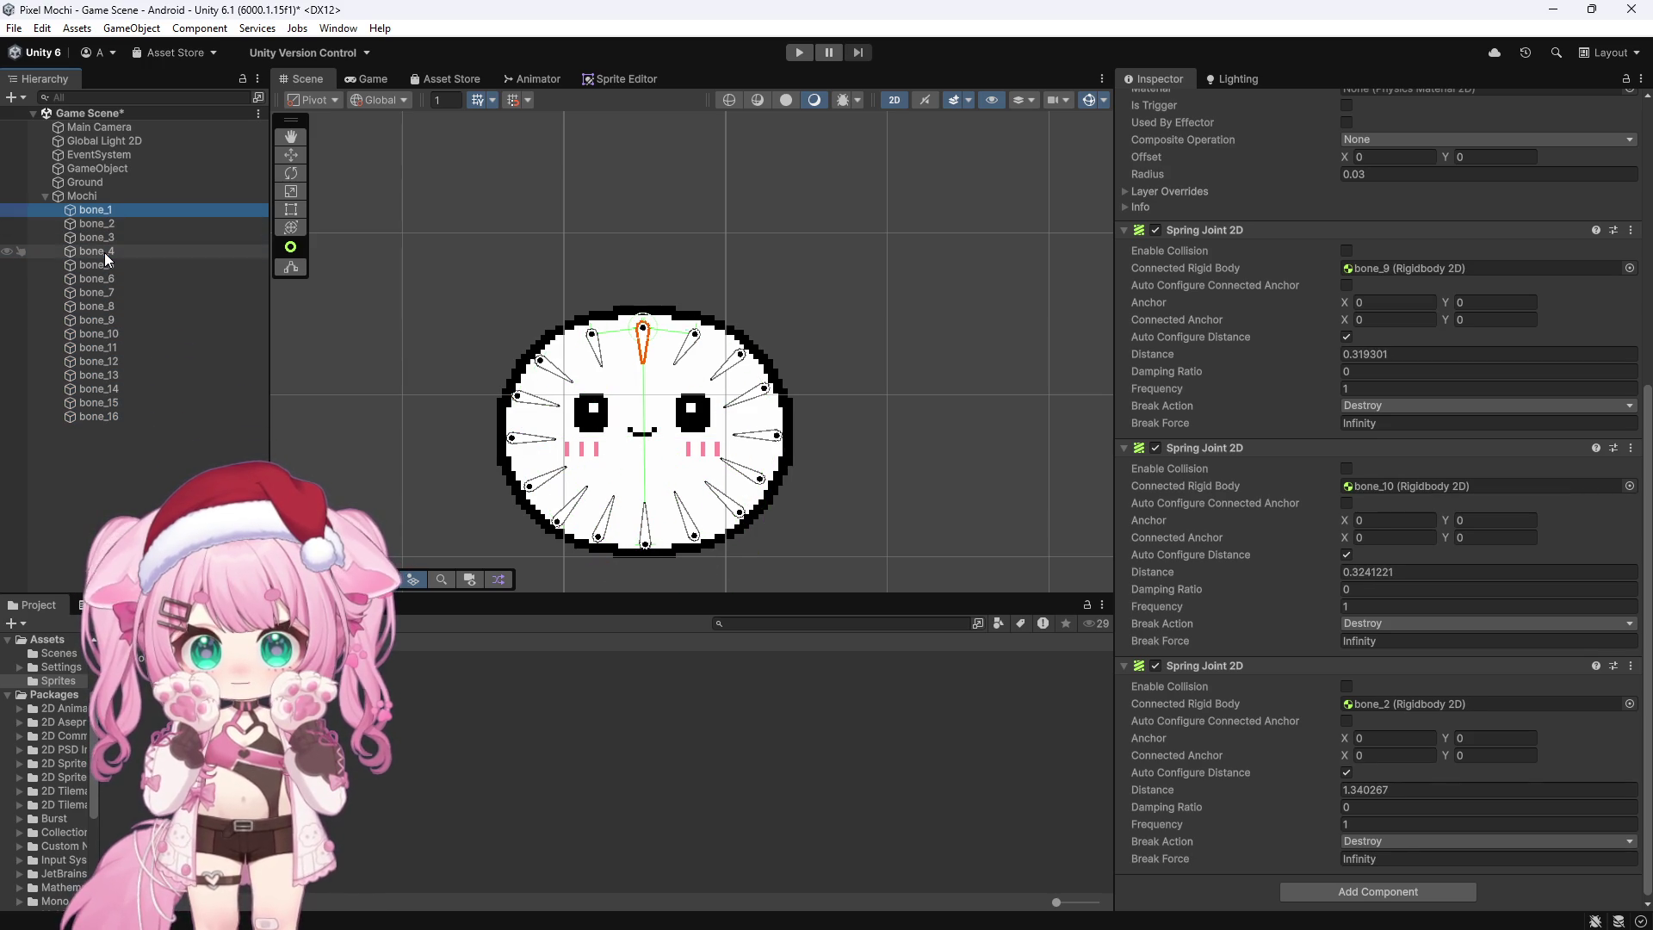
key("Down")
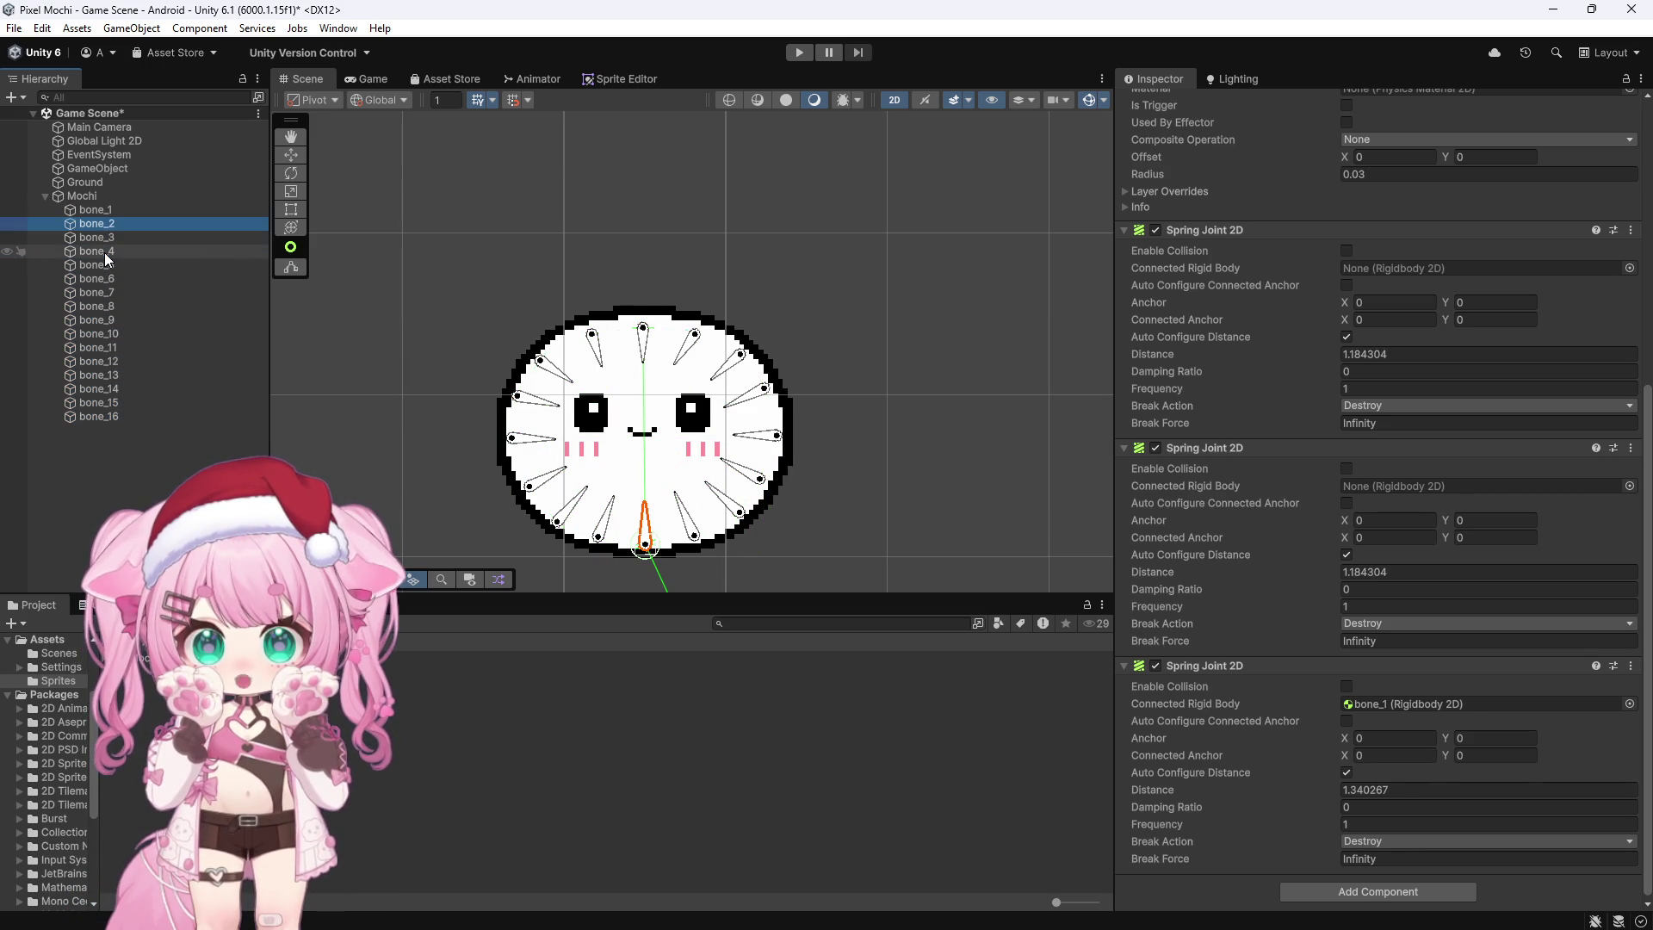
Step: Link bone_2's spring joints across the ring to bone_11 and bone_12
left_click(693, 527)
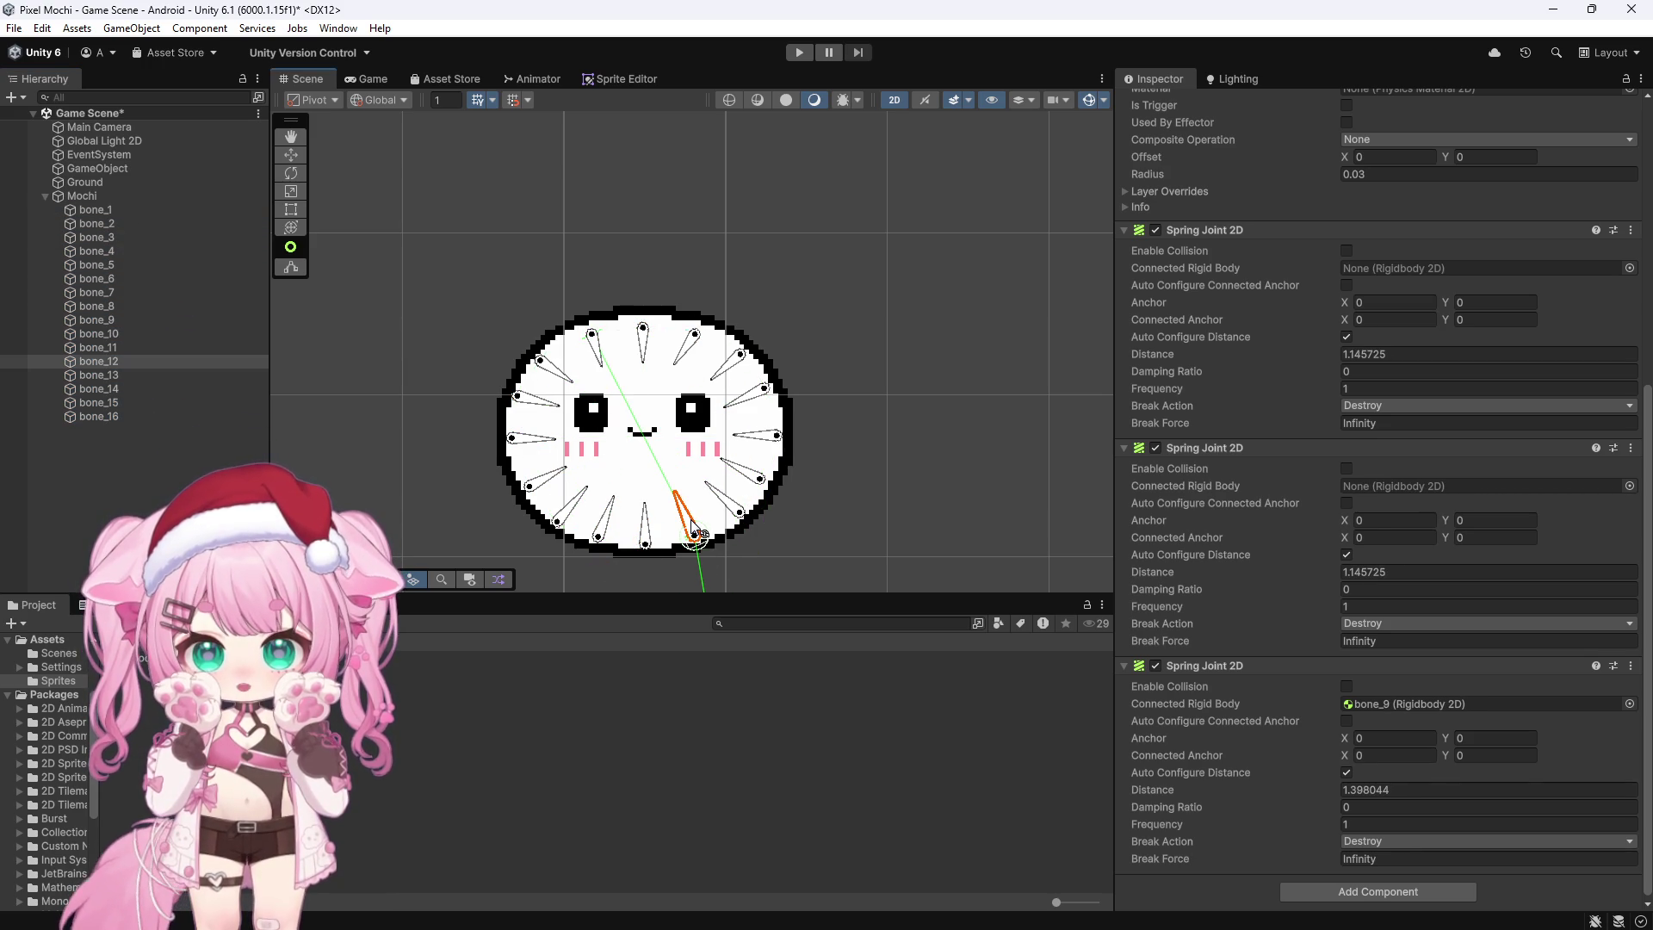
left_click(610, 520)
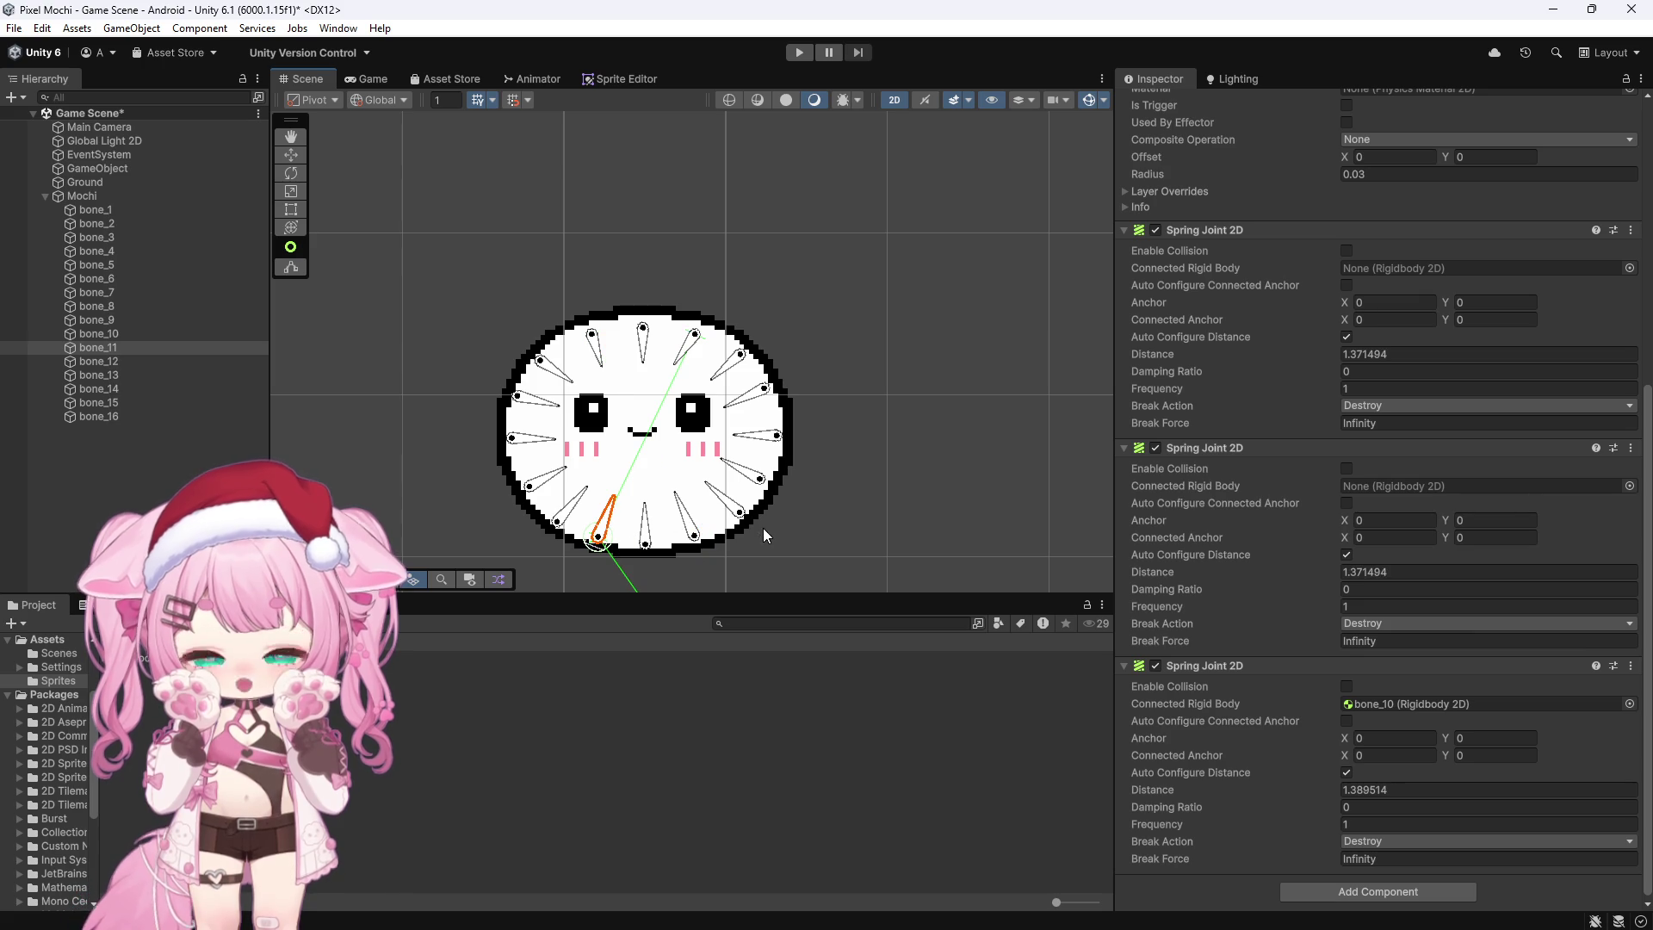
left_click(93, 350)
left_click_drag(93, 354, 380, 407)
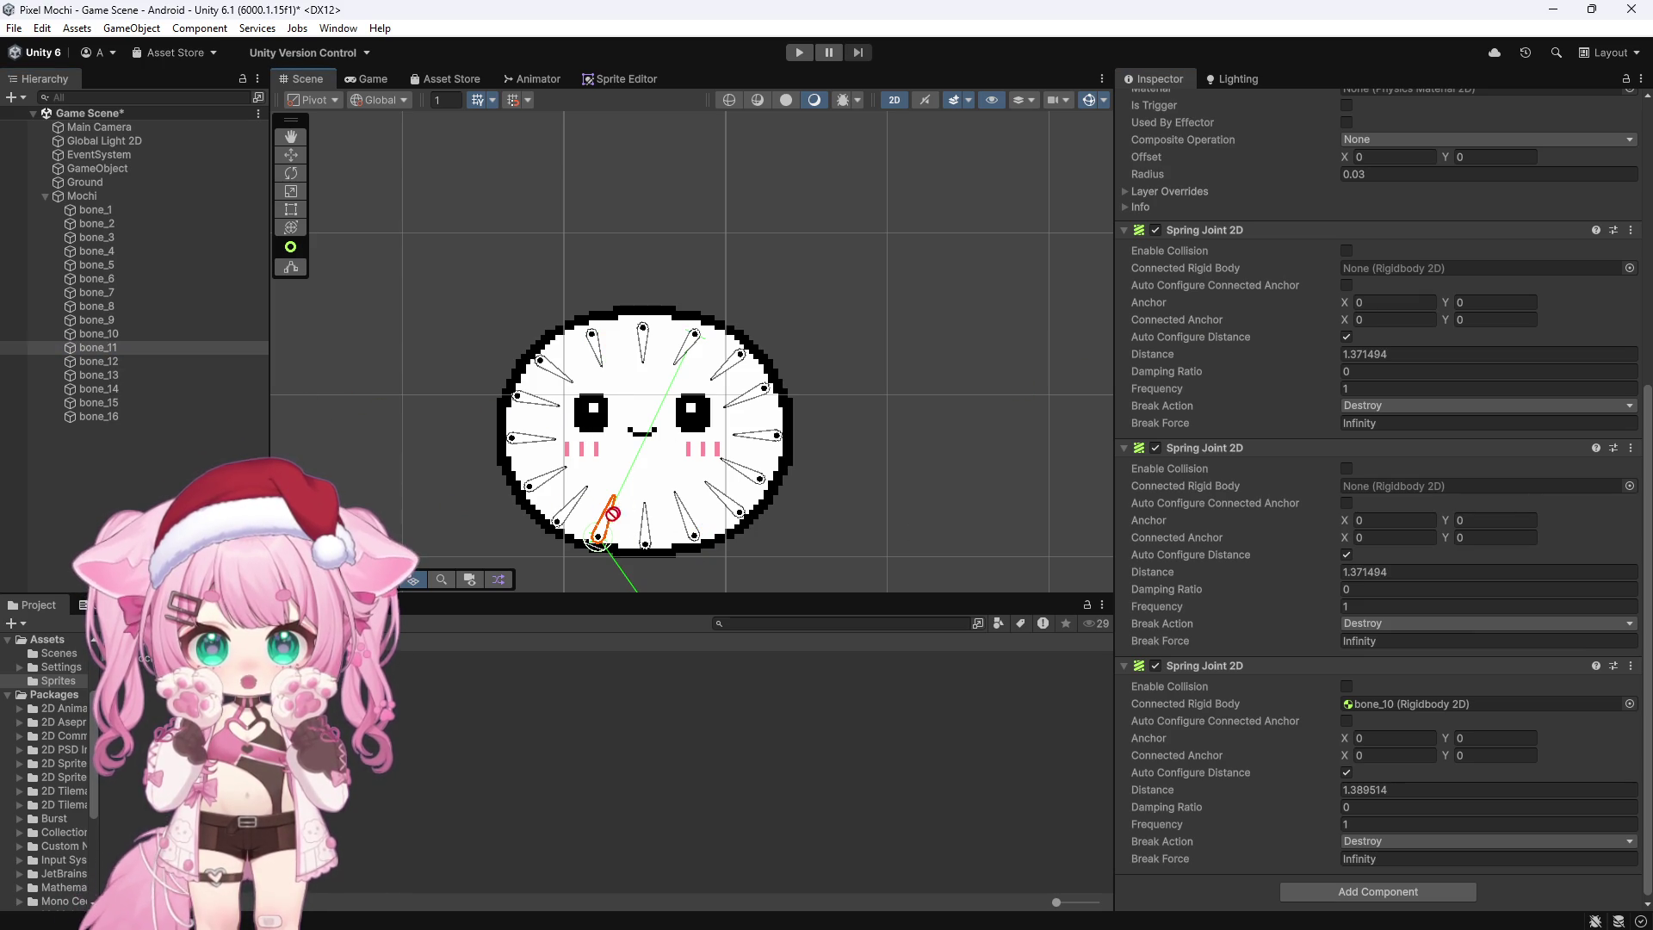
left_click(643, 539)
left_click_drag(96, 348, 1384, 270)
mouse_move(95, 360)
left_mouse_down()
mouse_move(1339, 414)
mouse_move(1383, 482)
left_mouse_up()
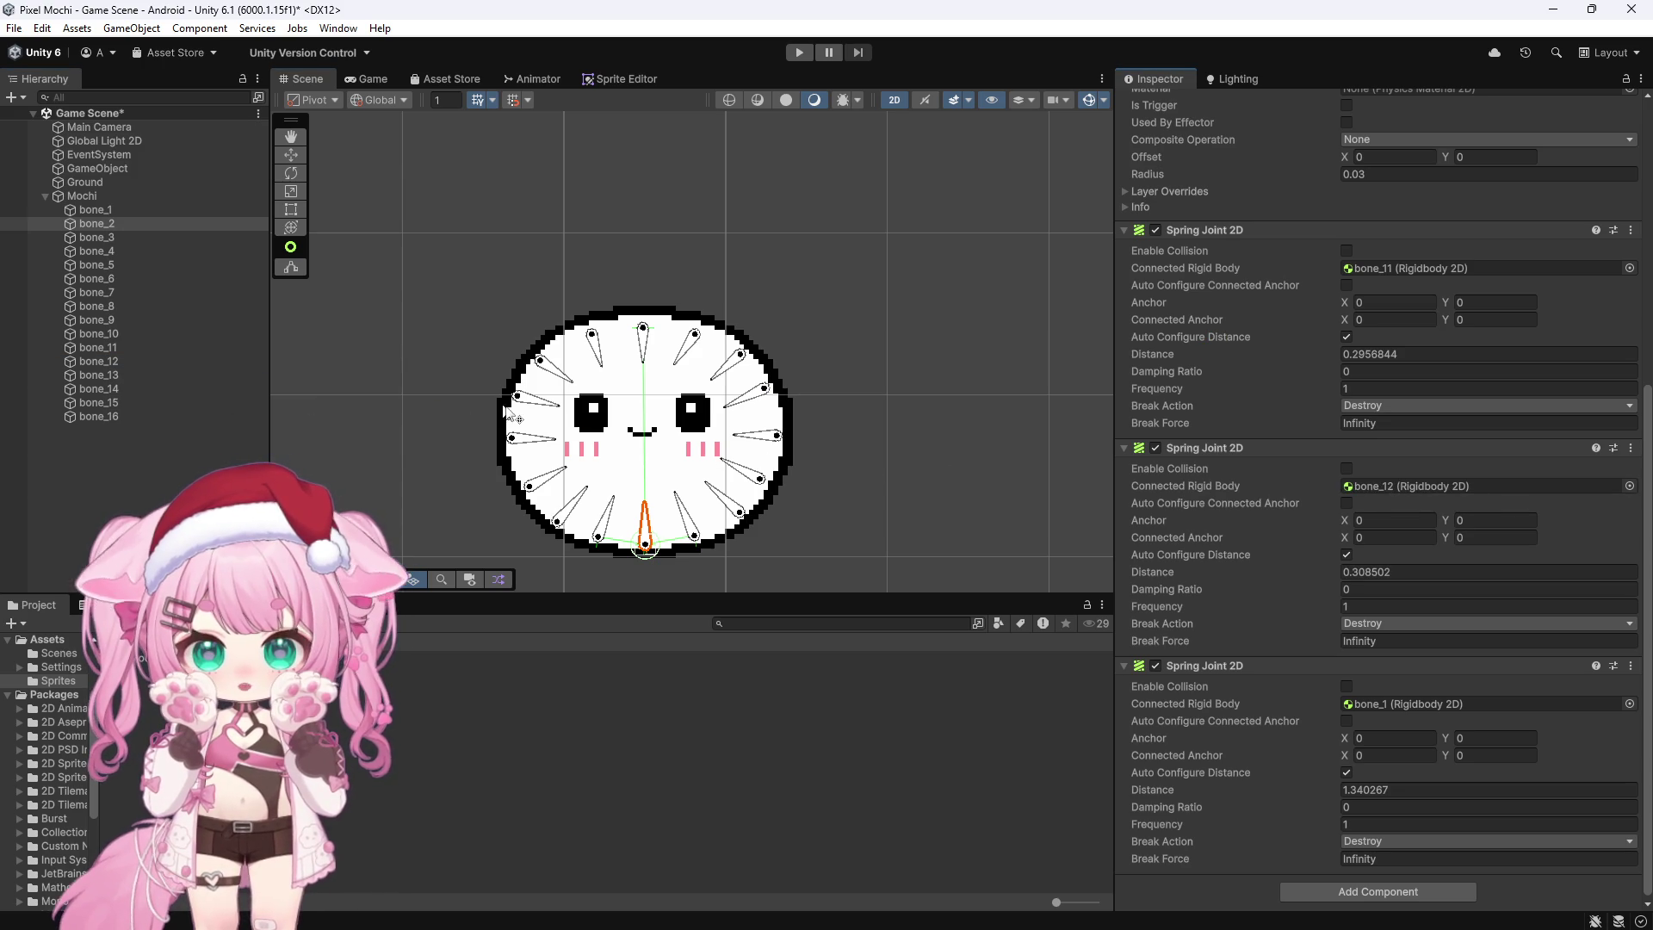
Step: Connect bone_3's first spring joint to bone_13, bringing bone_15 toward its joints
left_click(771, 443)
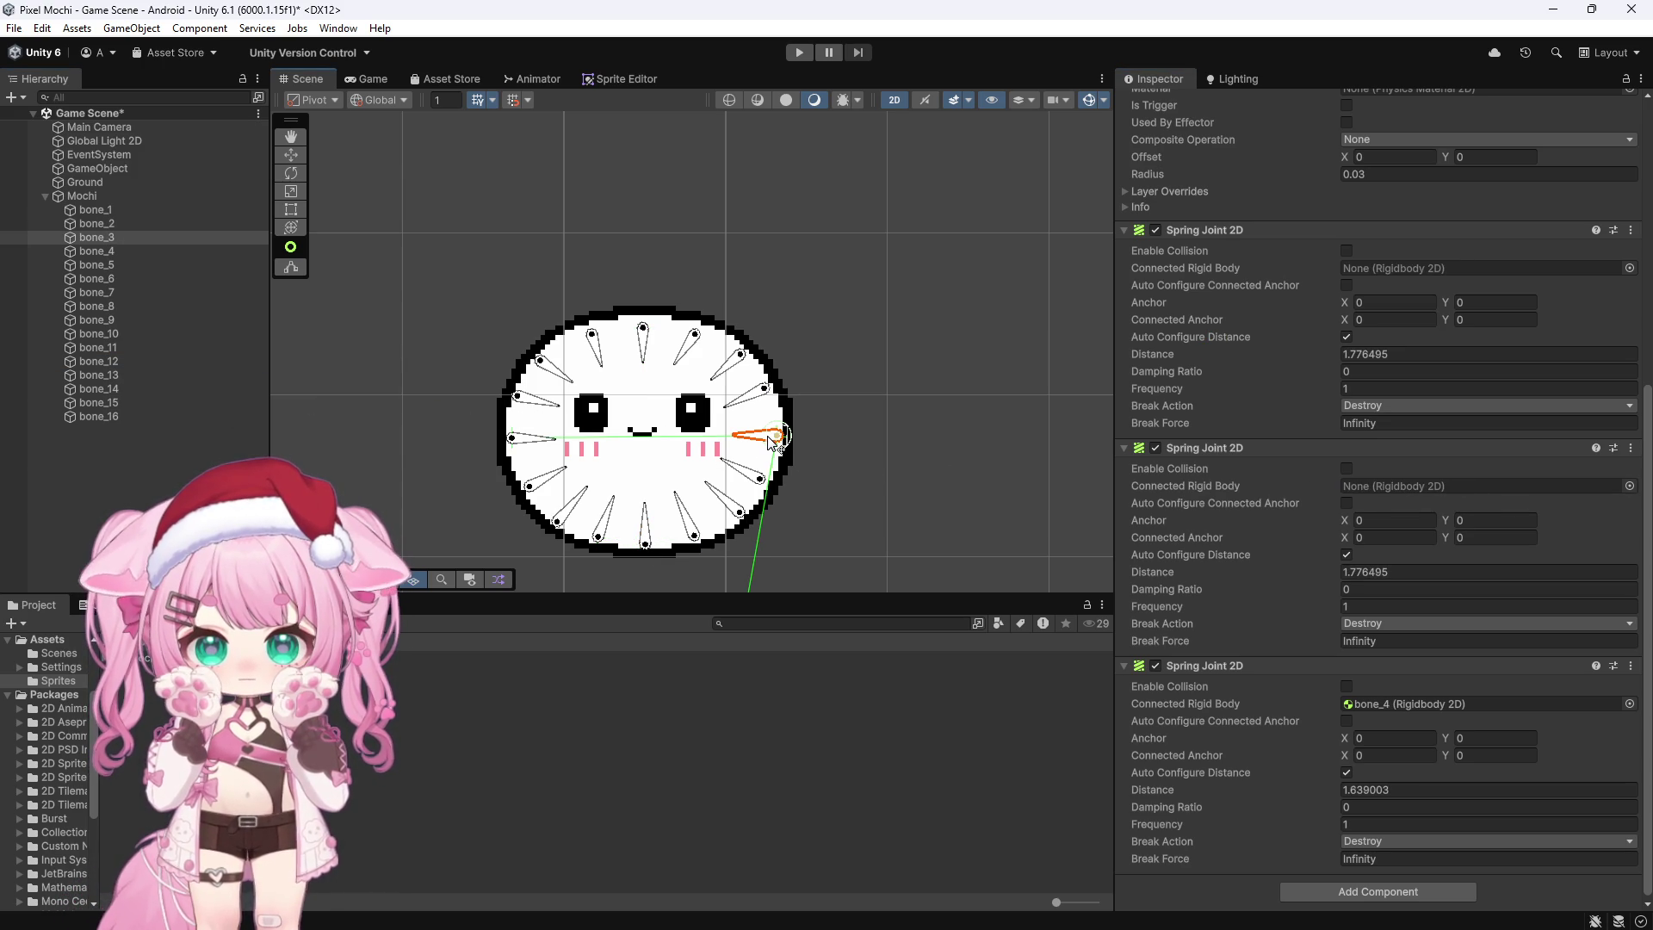
left_click(762, 395)
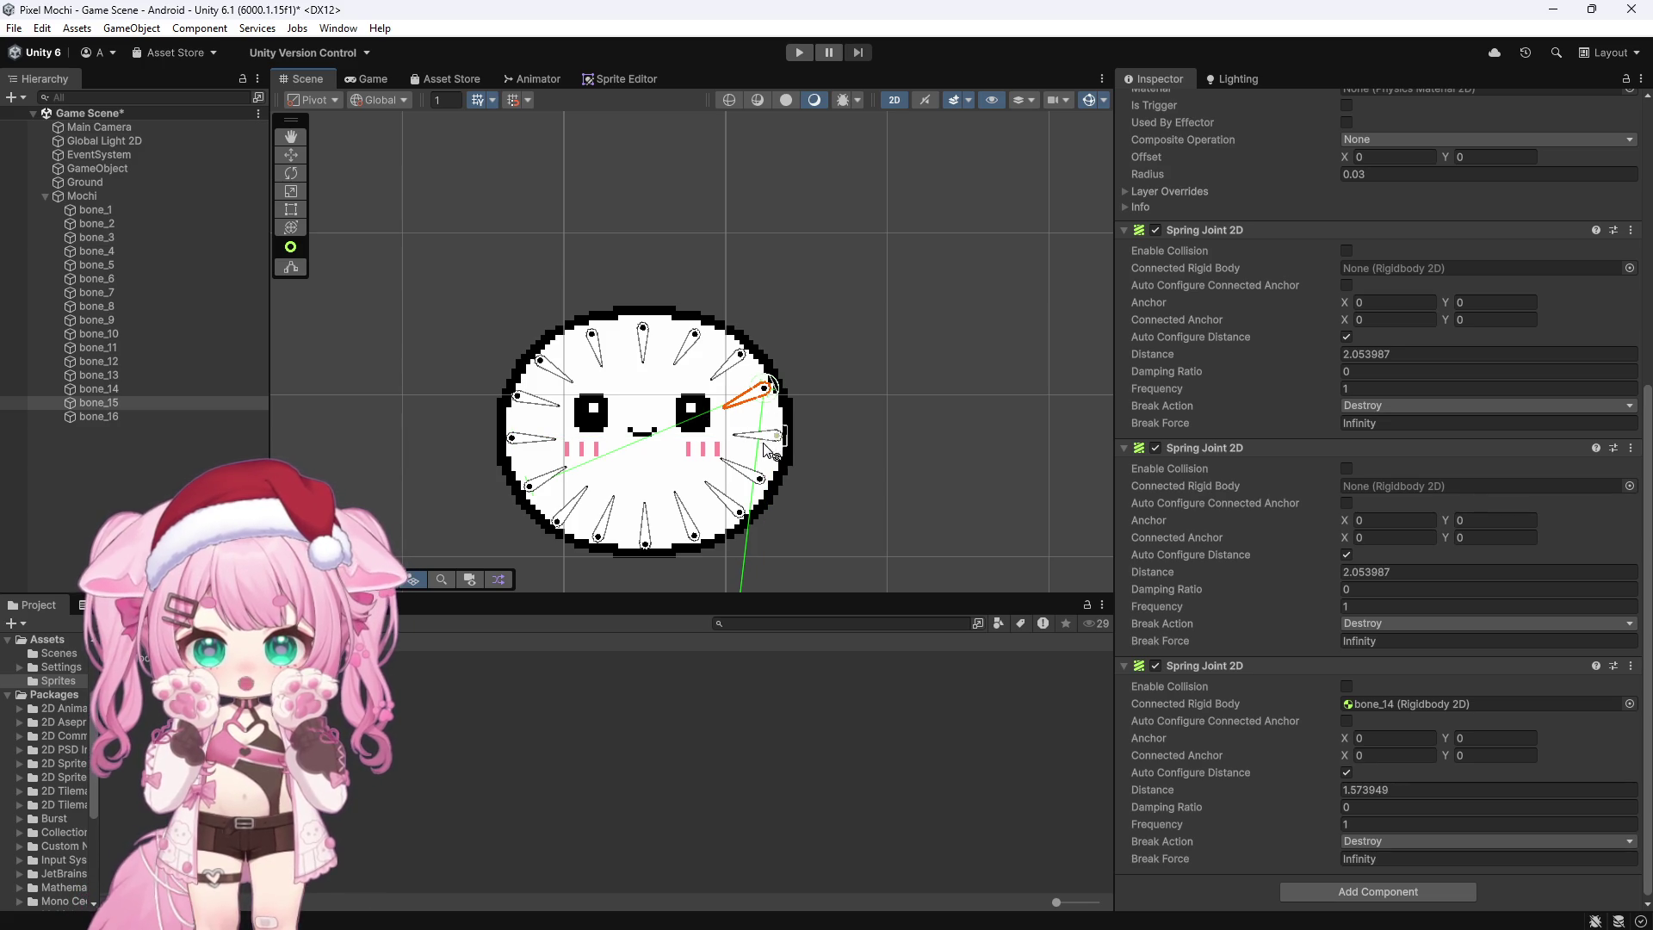
left_click(762, 481)
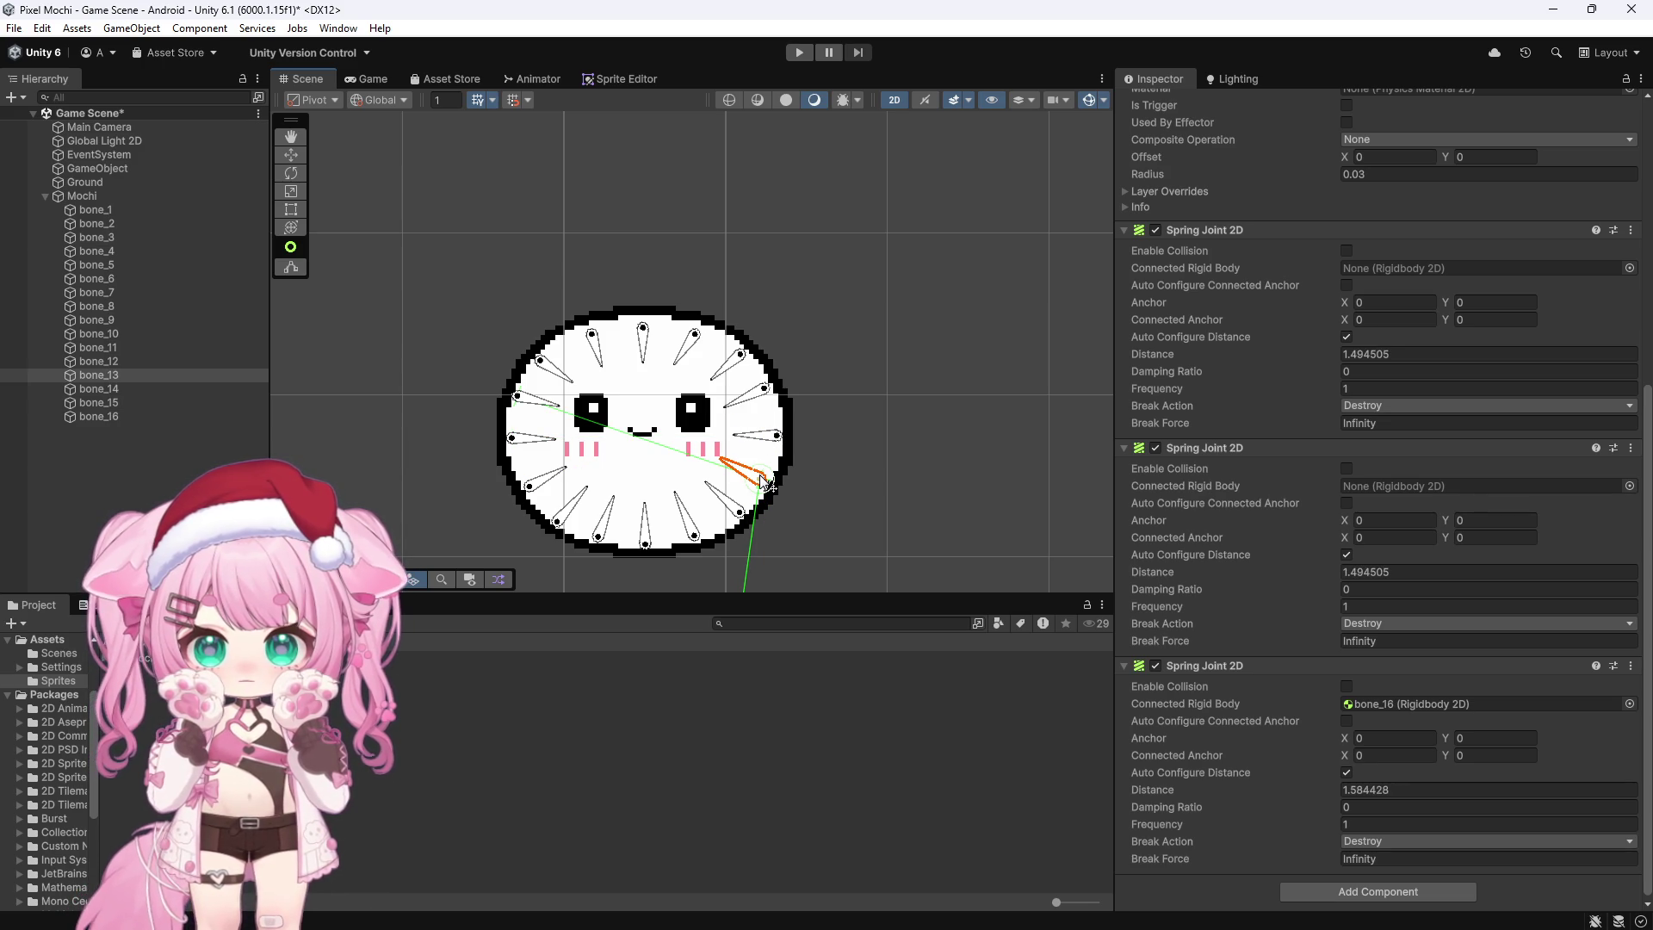
left_click(765, 437)
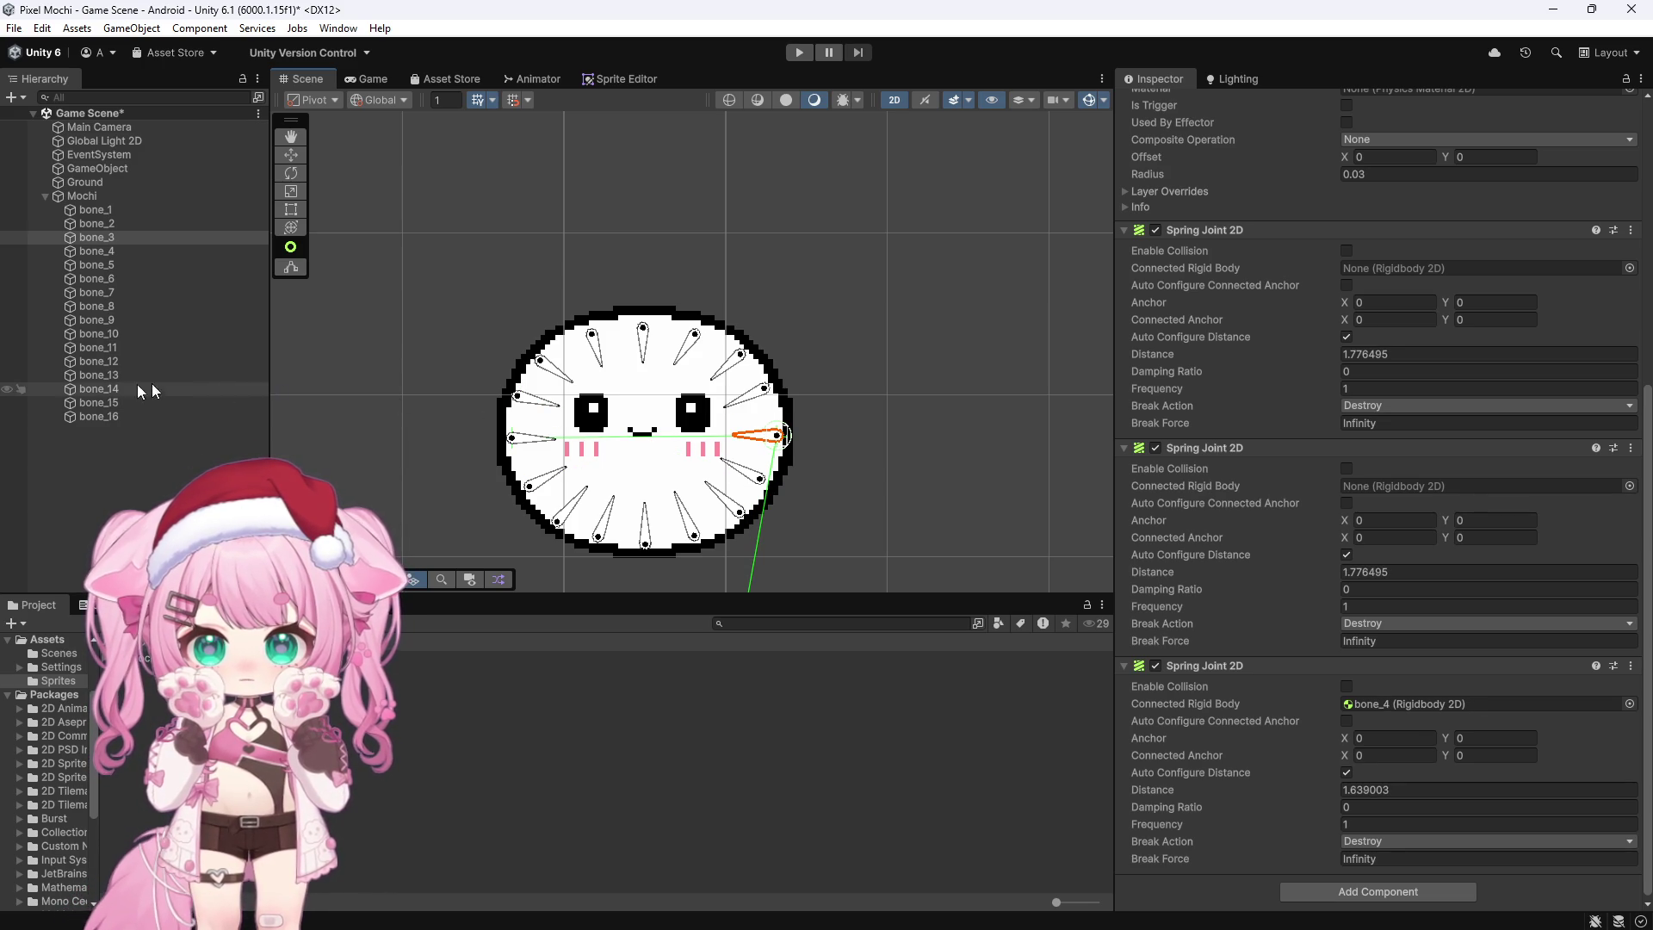
mouse_move(115, 374)
left_mouse_down()
mouse_move(818, 432)
mouse_move(1420, 268)
left_mouse_up()
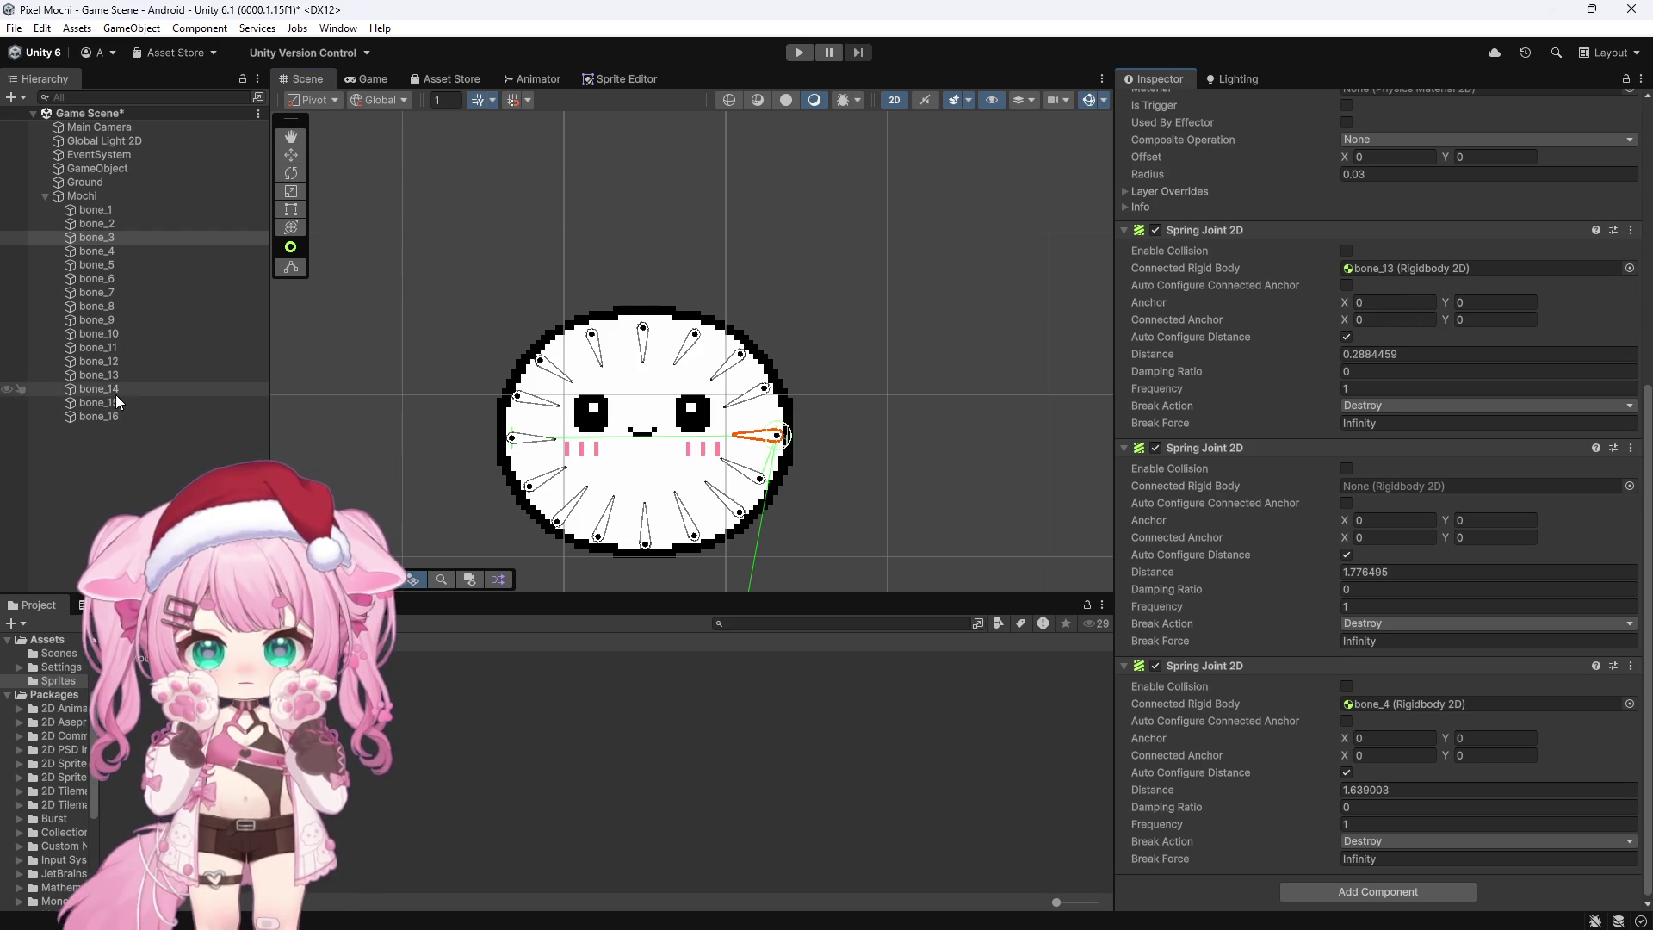
mouse_move(101, 403)
left_mouse_down()
mouse_move(1451, 506)
mouse_move(1401, 489)
left_mouse_up()
Step: Link bone_4's first two spring joints to bone_14 and bone_16
left_click(515, 441)
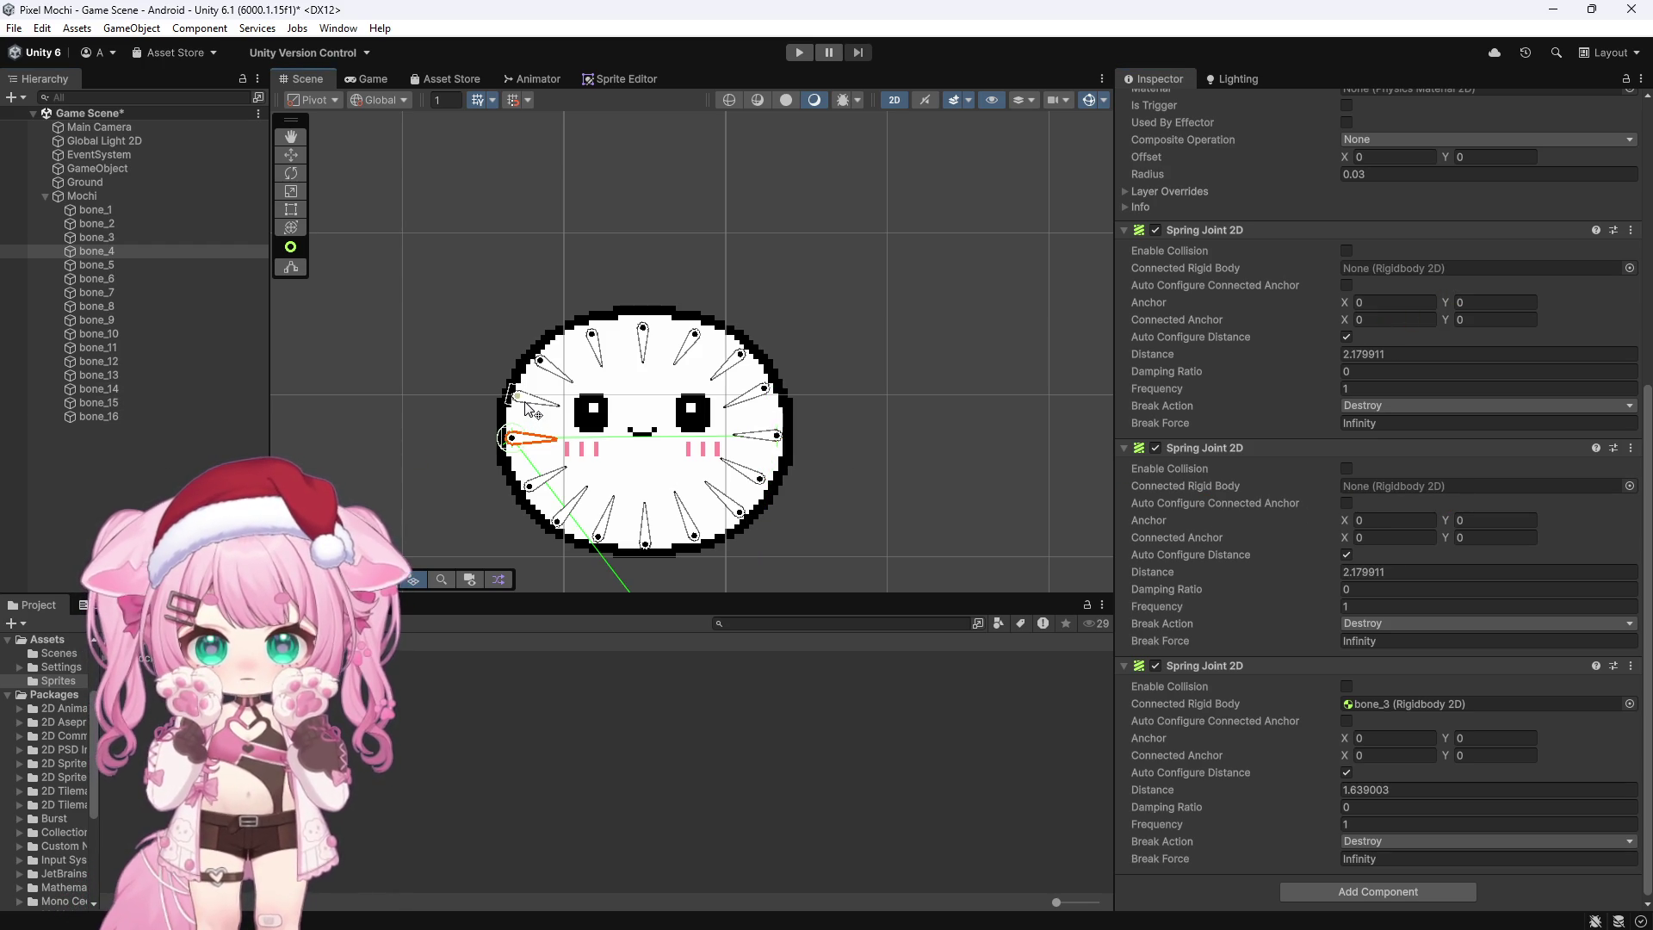
left_click(525, 402)
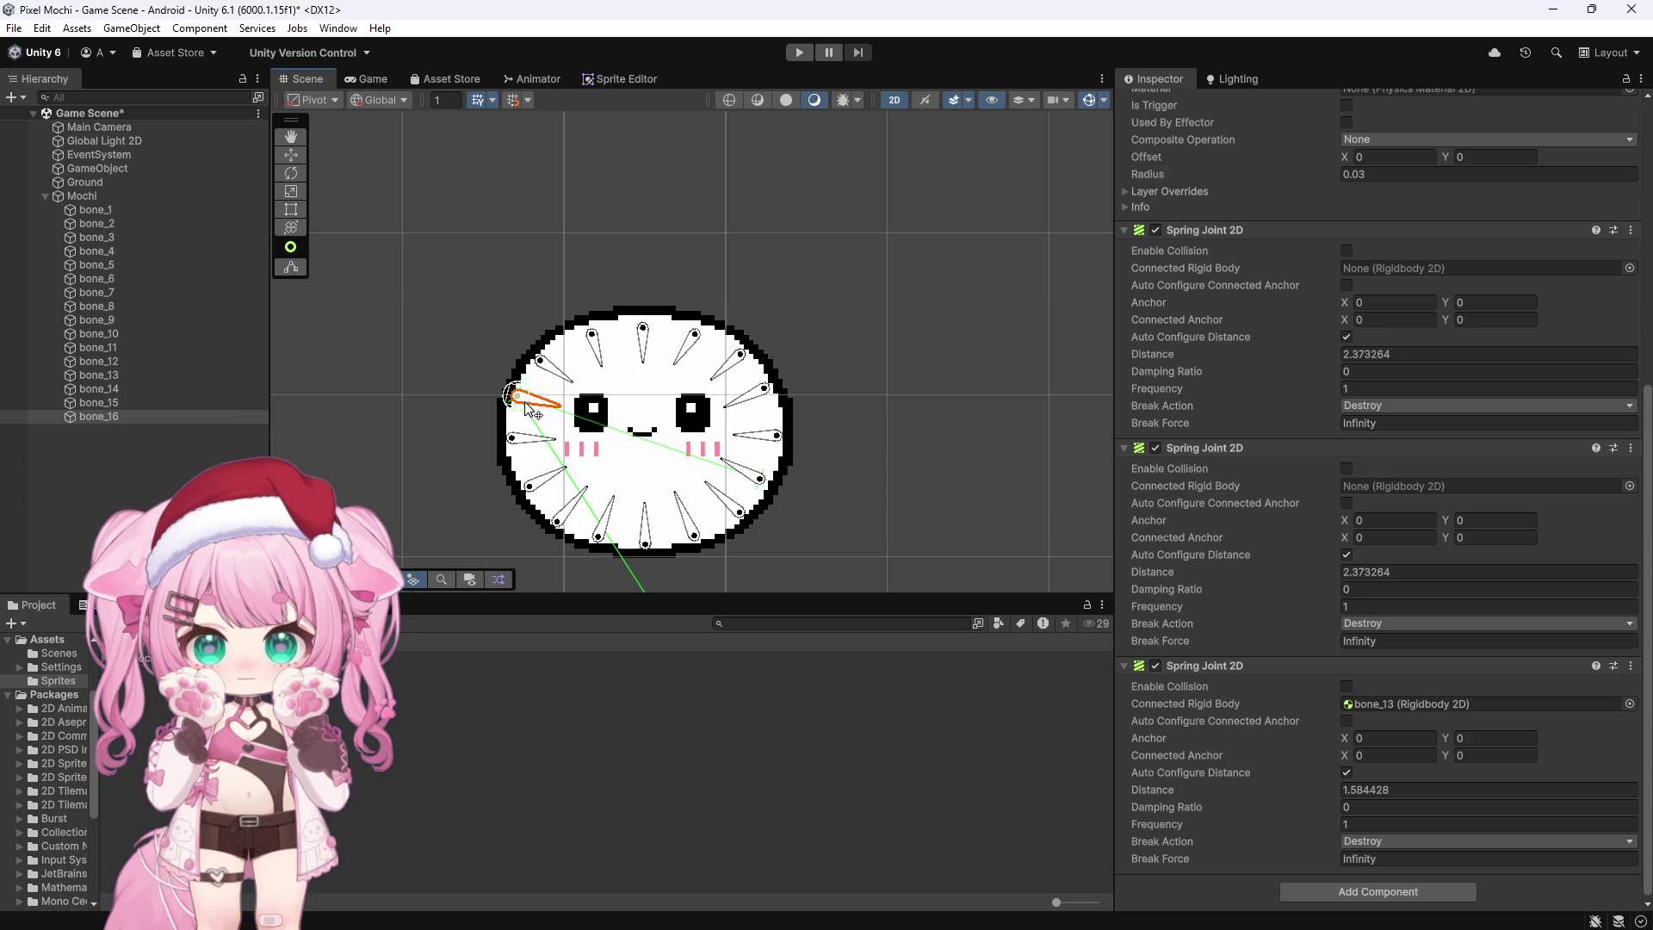
left_click(530, 486)
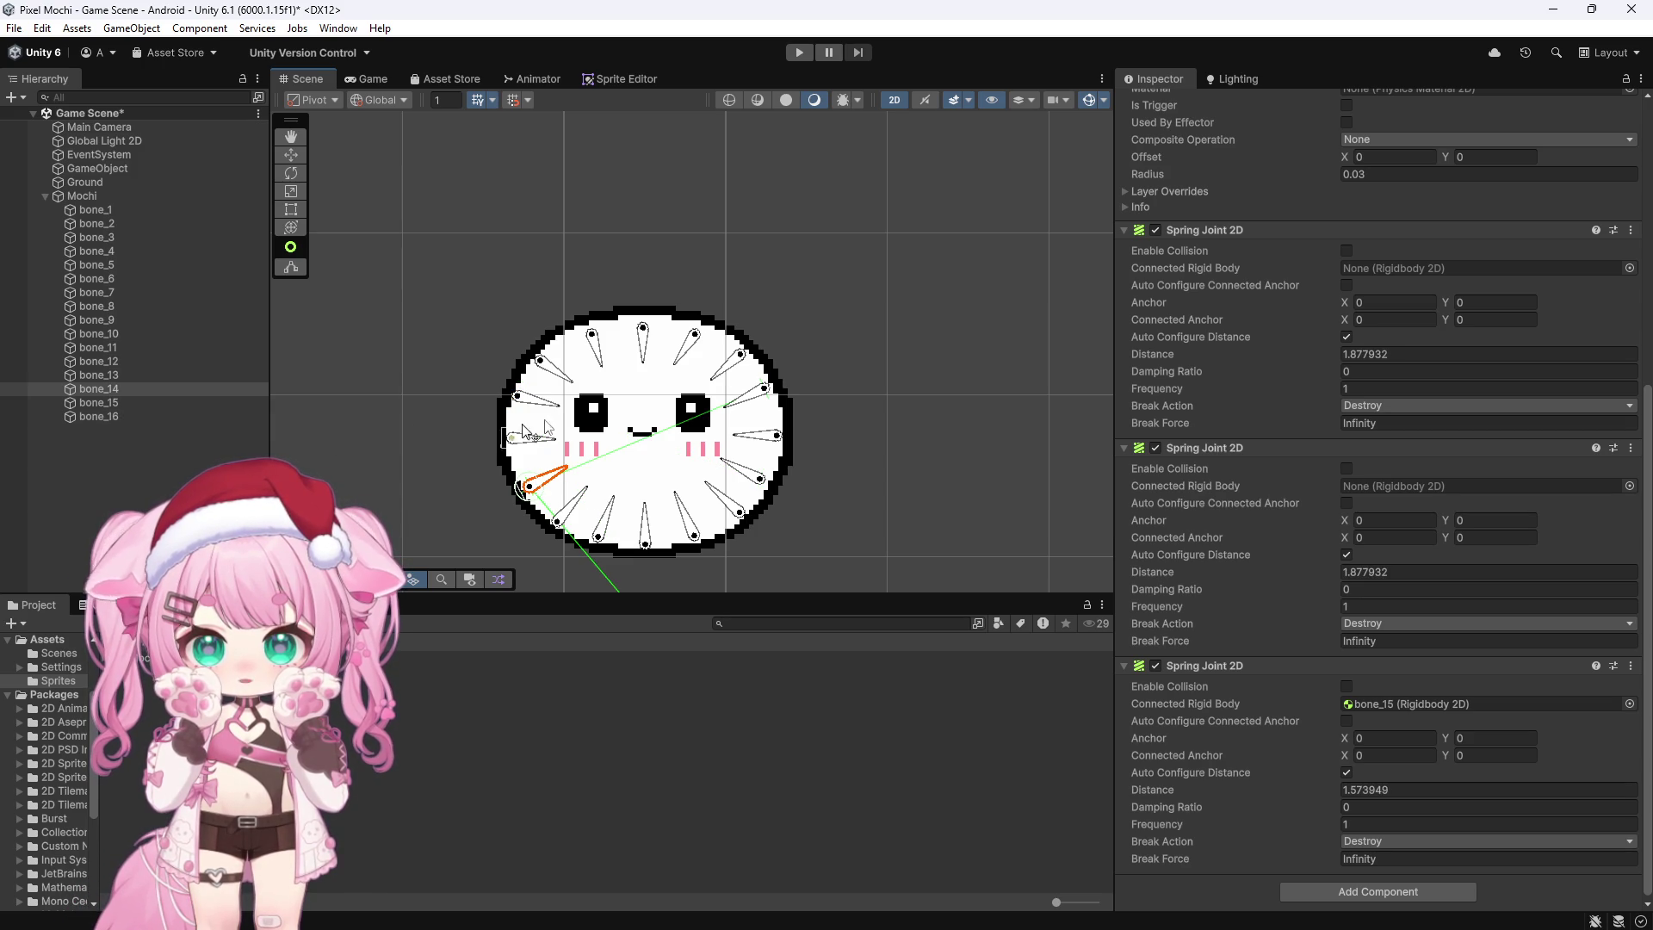
left_click(507, 436)
mouse_move(587, 428)
left_mouse_down()
mouse_move(1365, 307)
mouse_move(1420, 268)
left_mouse_up()
mouse_move(99, 416)
left_mouse_down()
mouse_move(1291, 424)
mouse_move(1365, 489)
left_mouse_up()
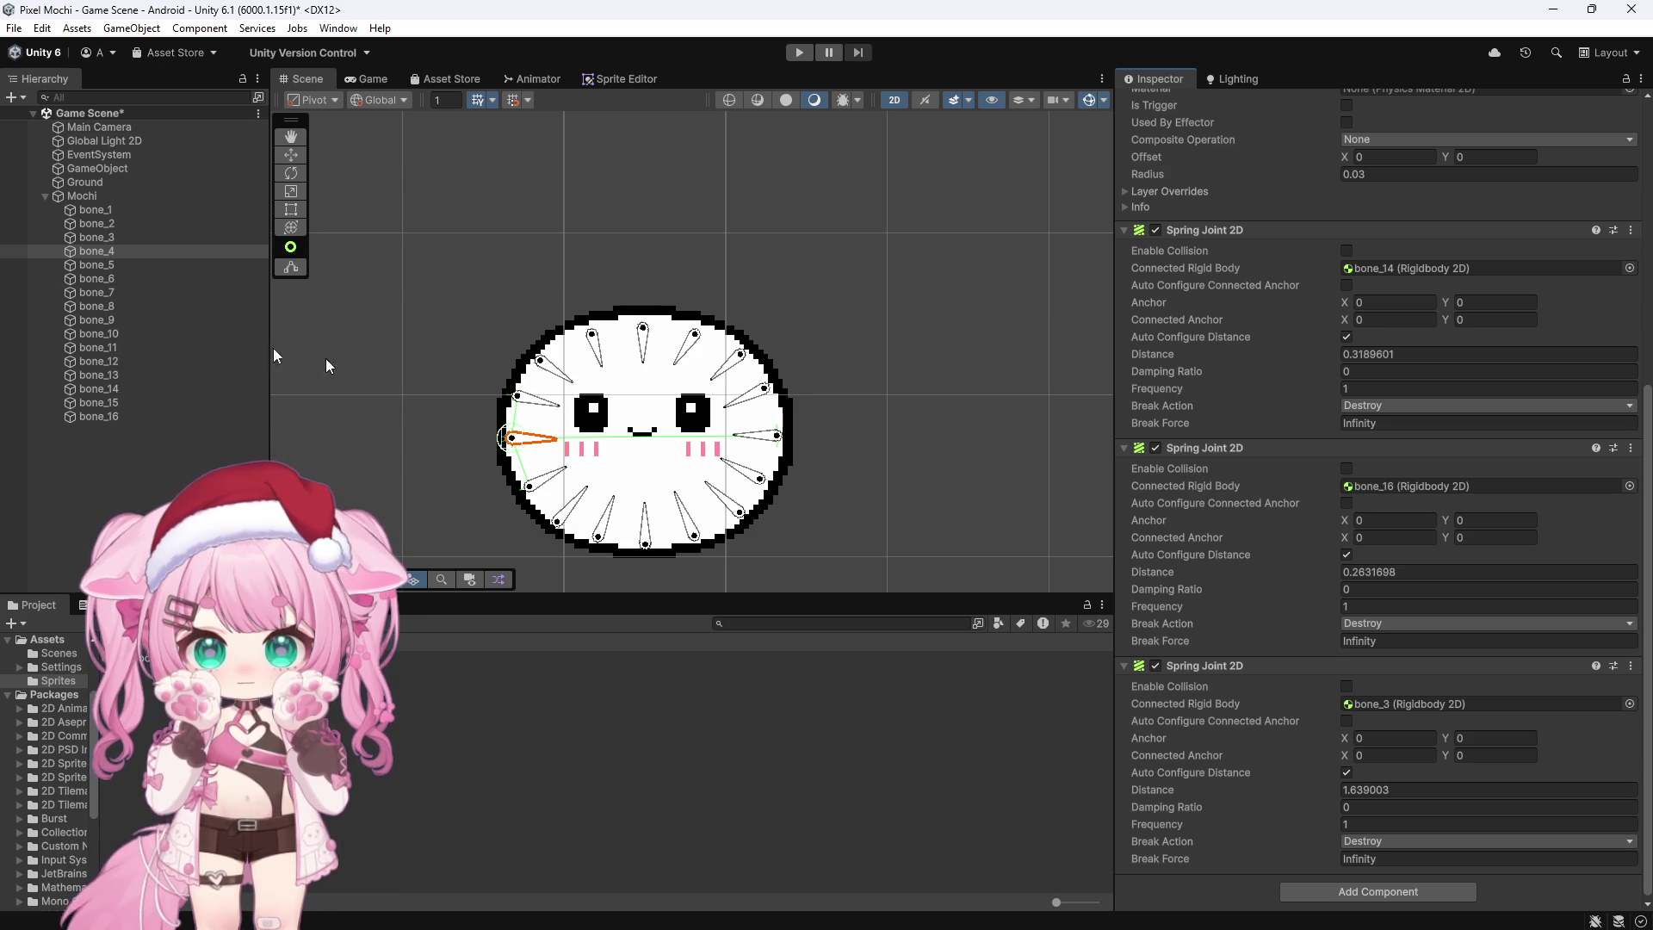
left_click(117, 265)
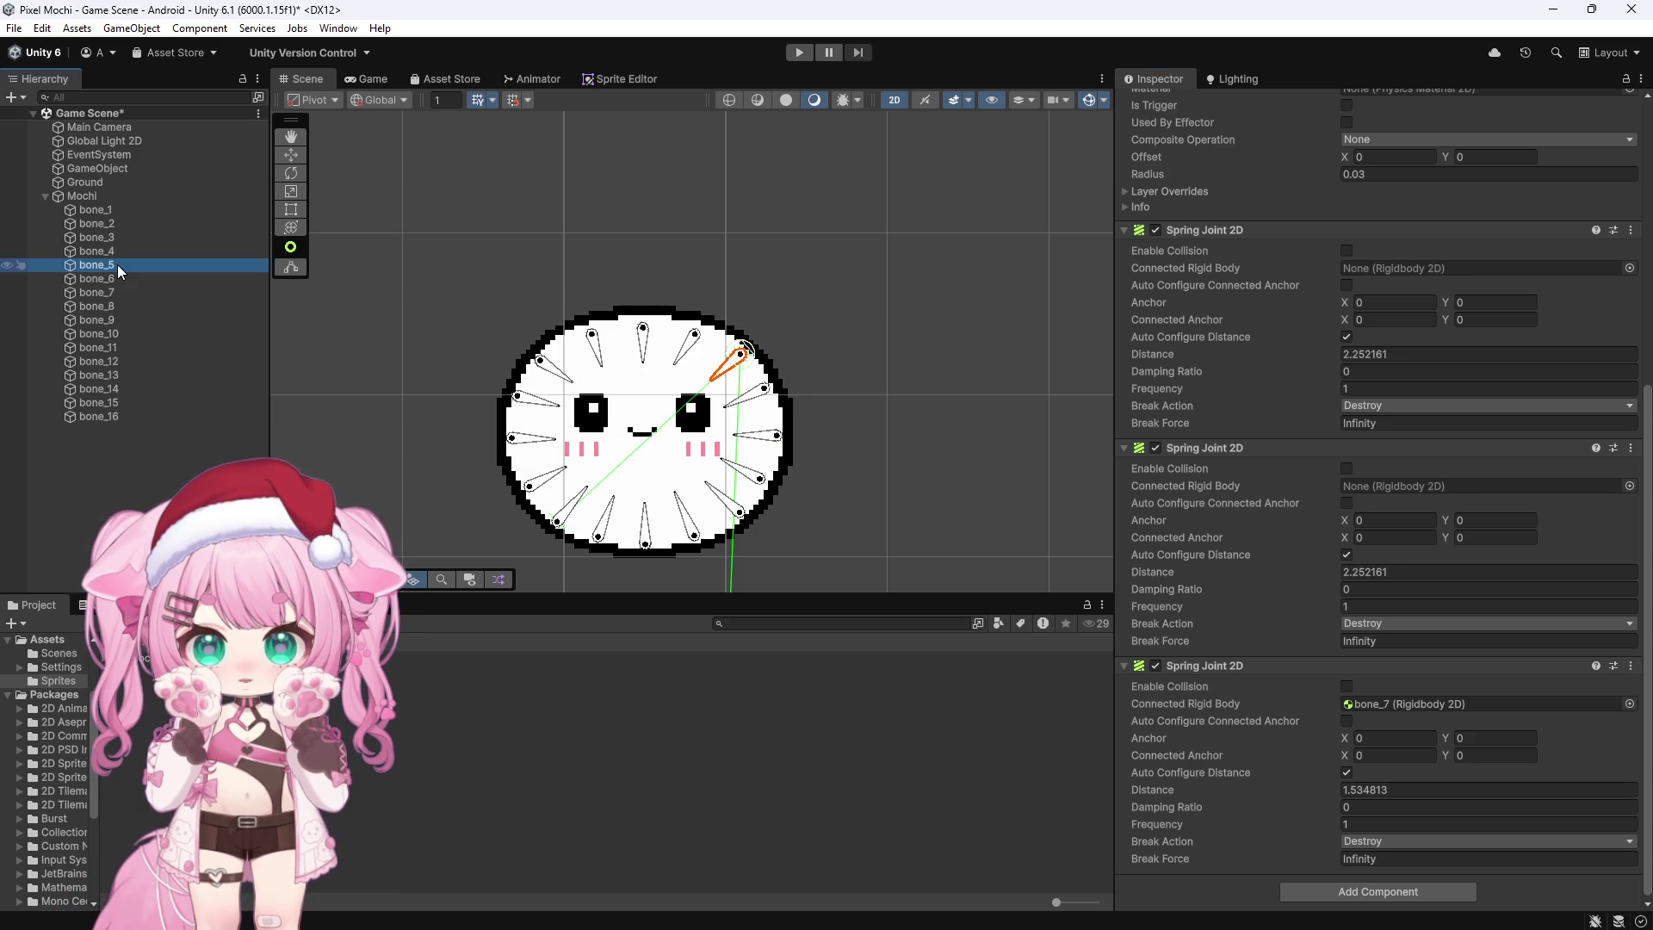
Step: Connect bone_5's spare spring joints to bone_10 and bone_15
left_click(693, 346)
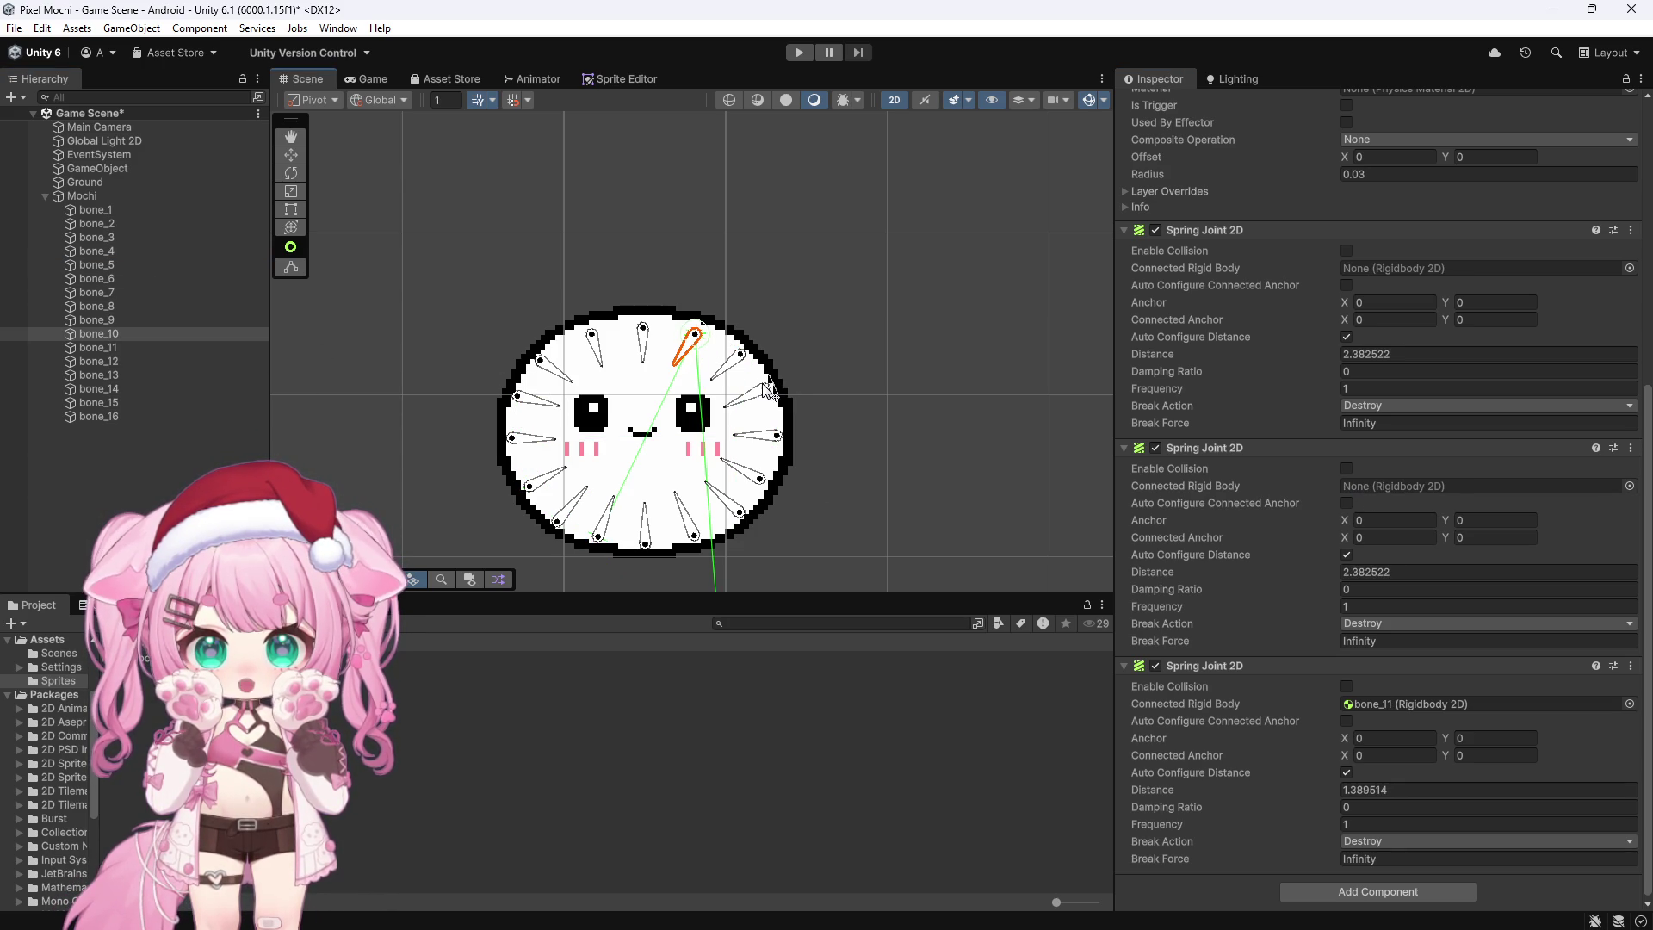
left_click(747, 403)
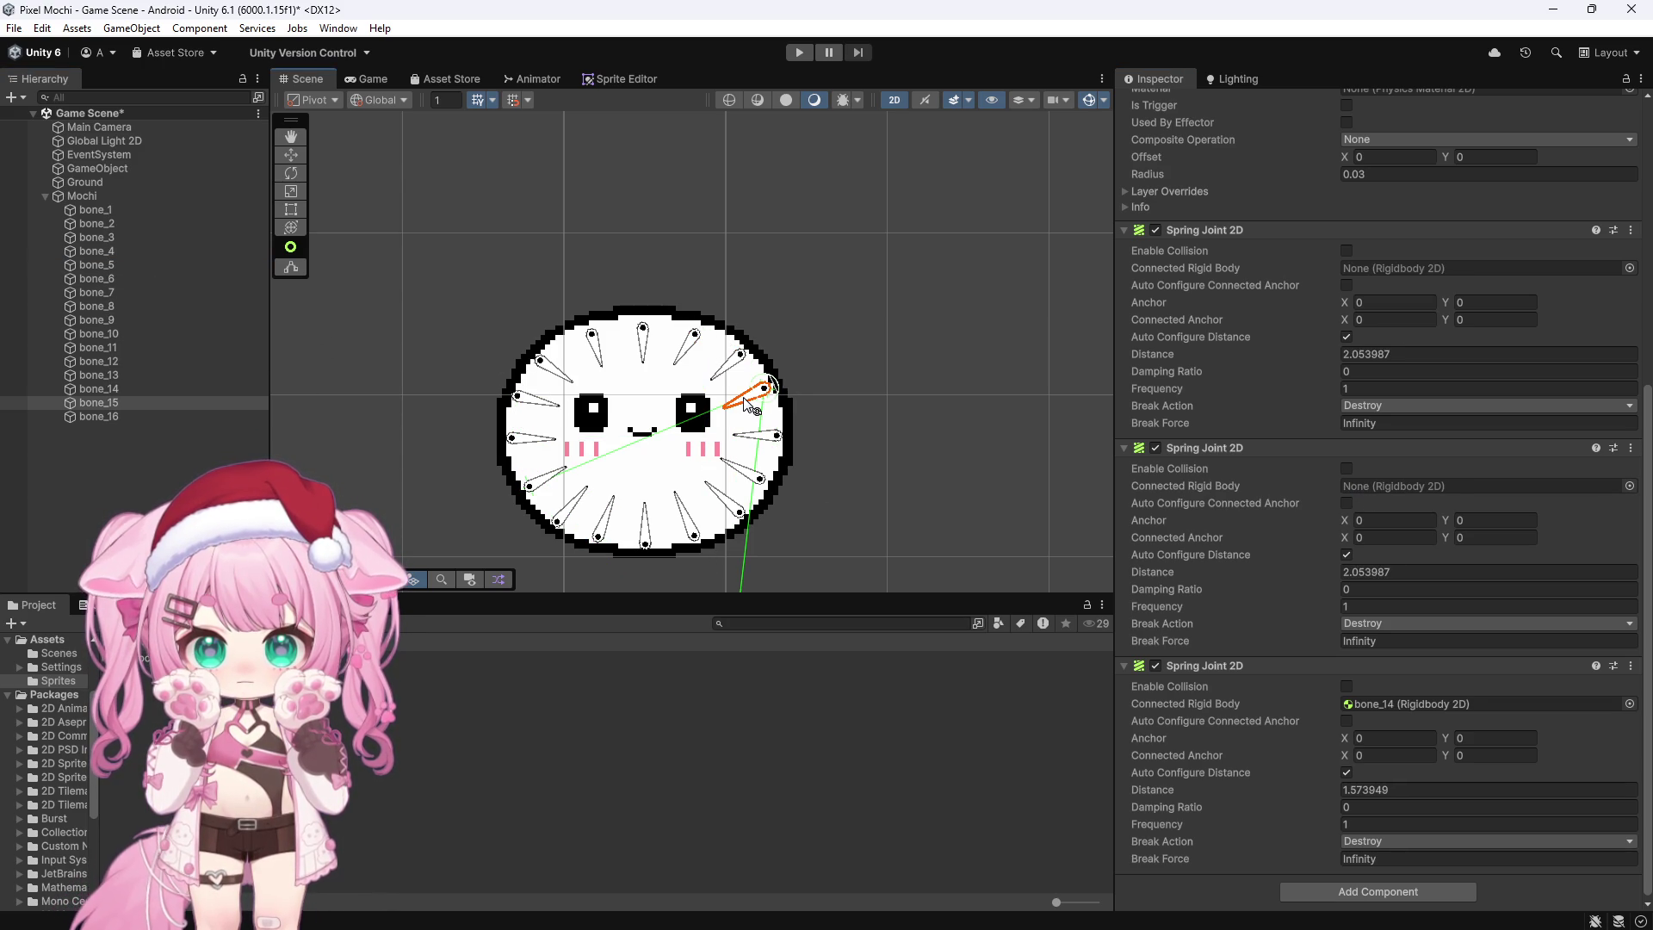
left_click(742, 353)
left_click_drag(1127, 392, 1412, 267)
Step: Connect bone_6's spare spring joints to bone_9 and bone_16
left_click(129, 278)
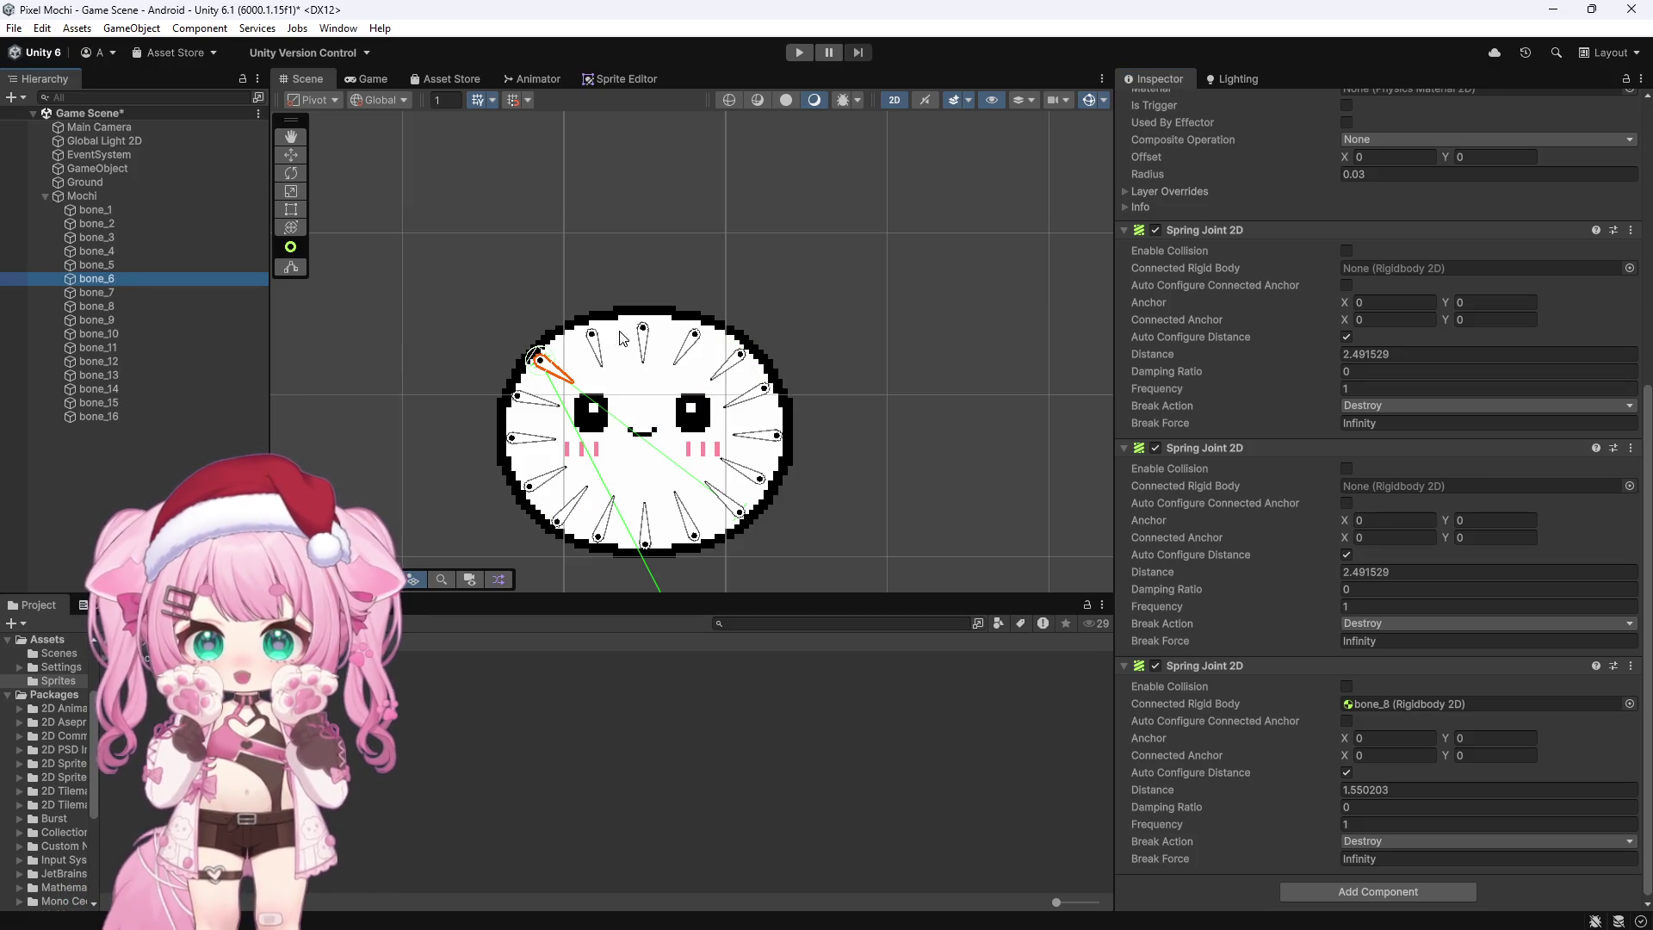
left_click(598, 348)
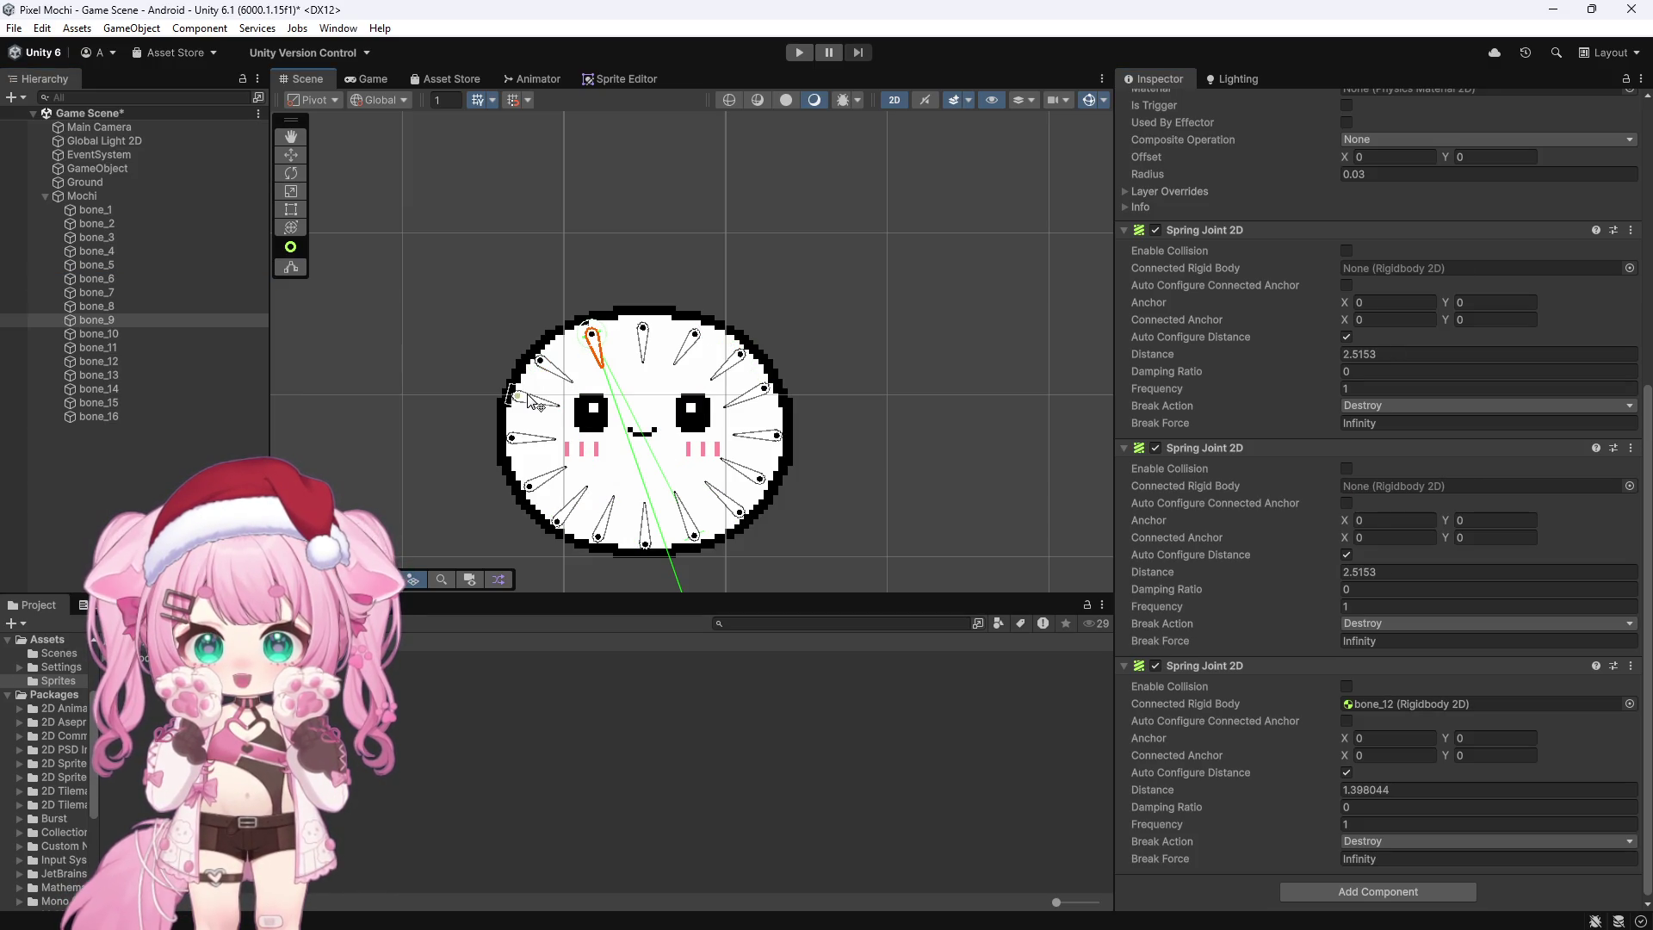
left_click(528, 397)
left_click(538, 359)
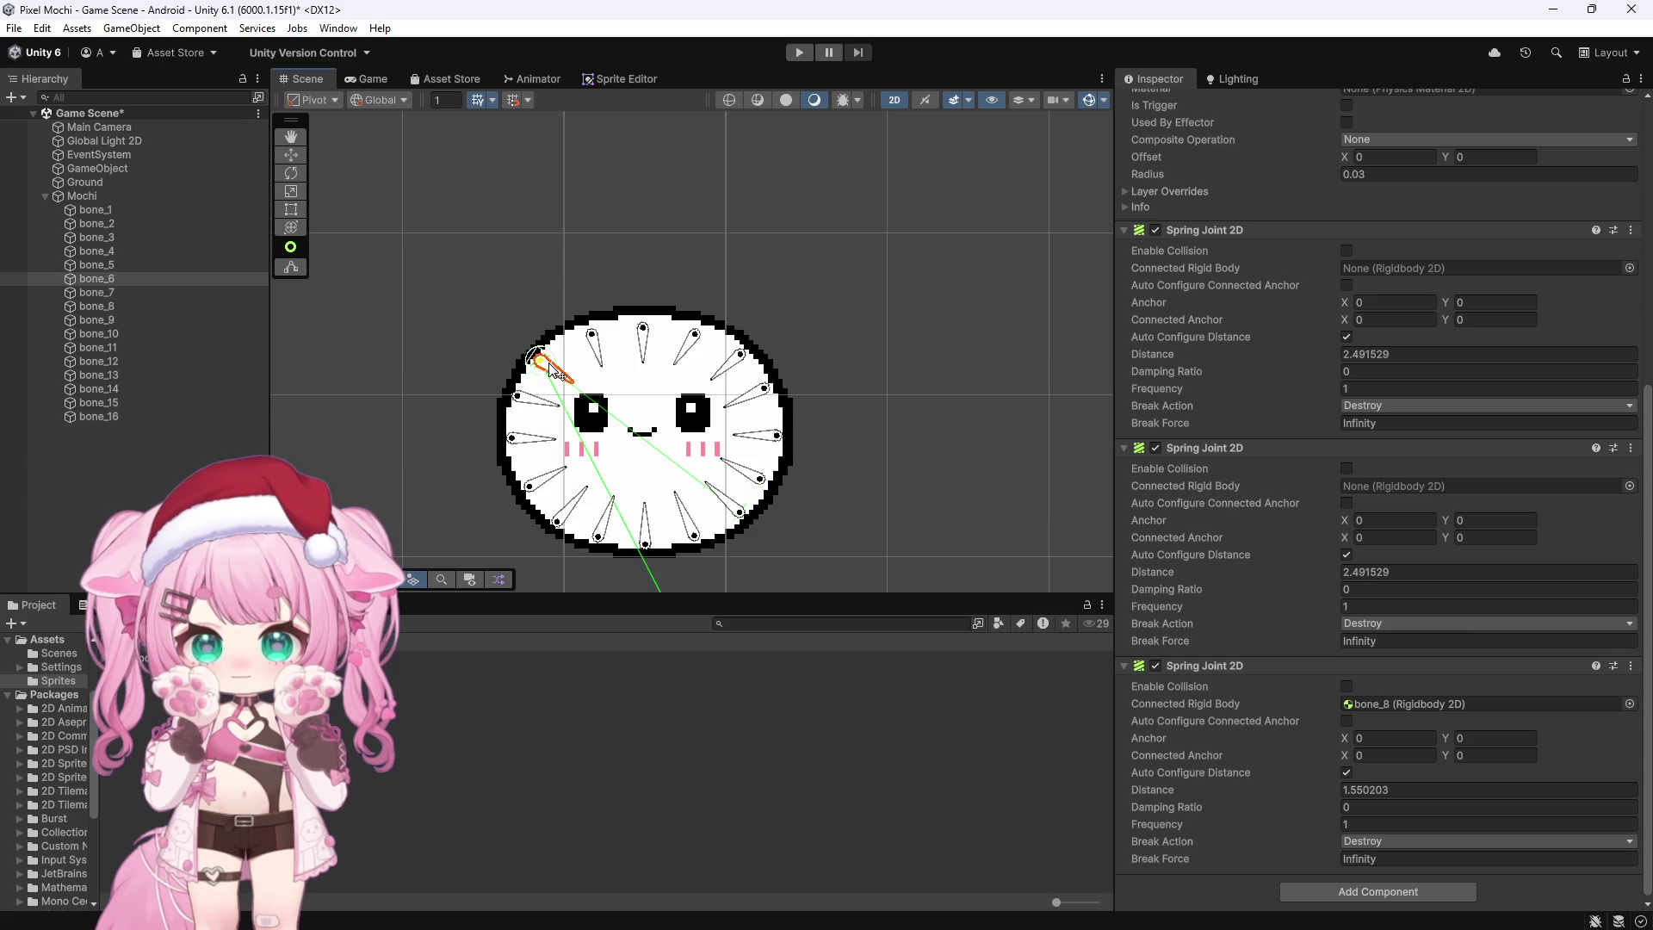
mouse_move(108, 318)
left_mouse_down()
mouse_move(805, 396)
mouse_move(1391, 263)
left_mouse_up()
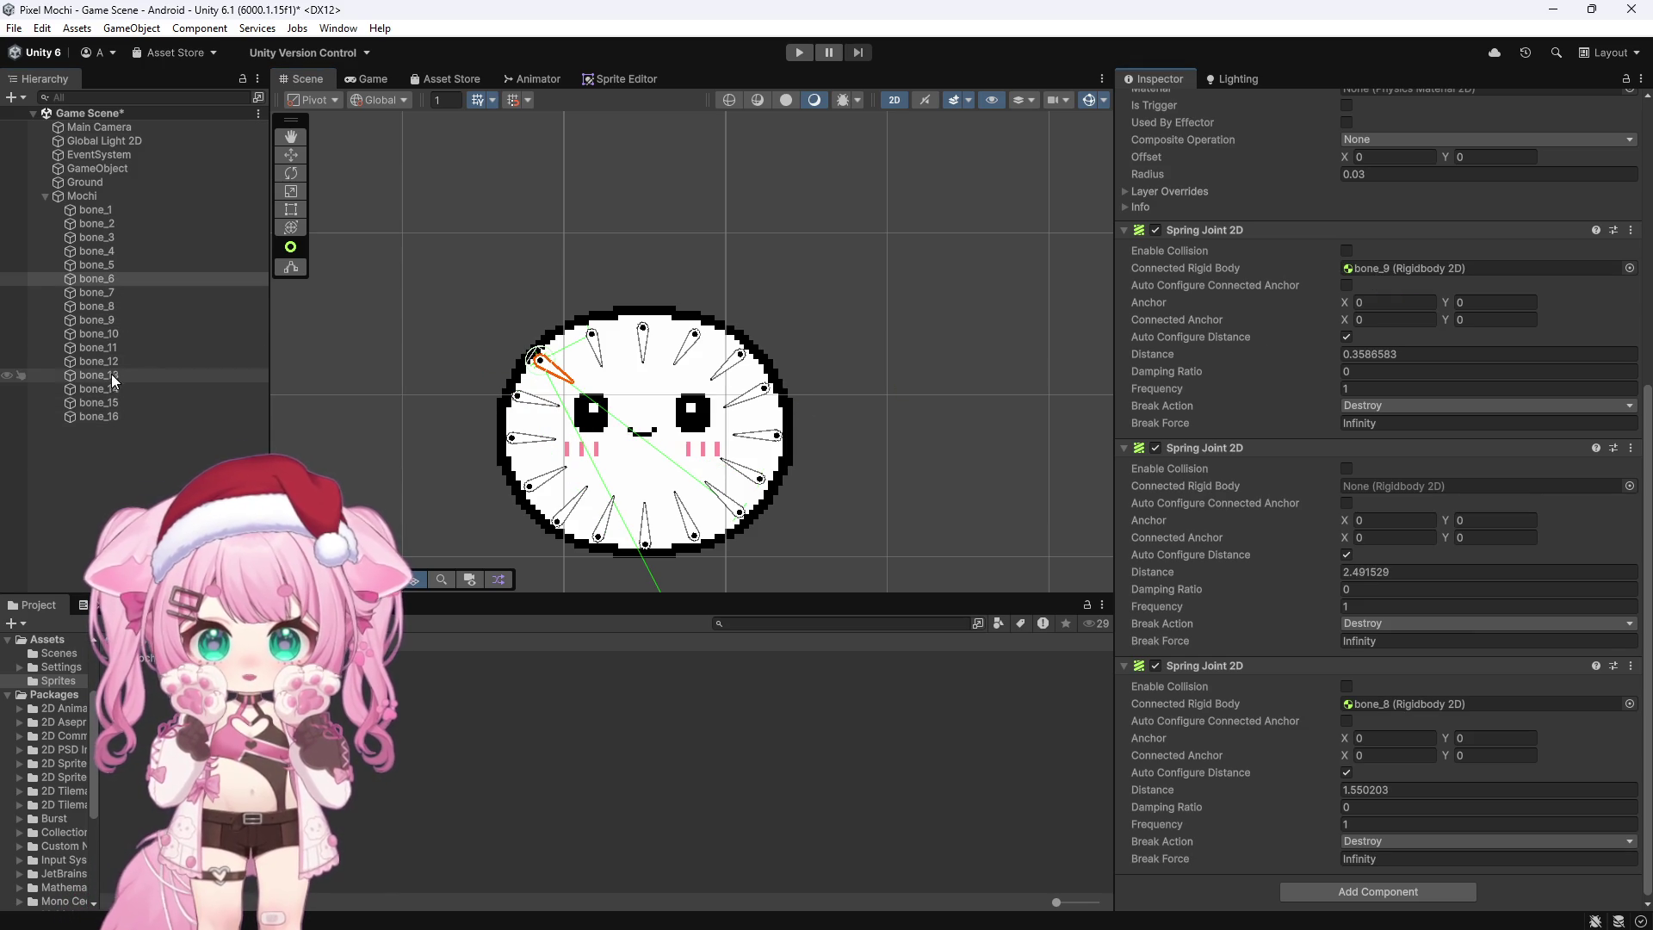
left_click_drag(107, 416, 1360, 487)
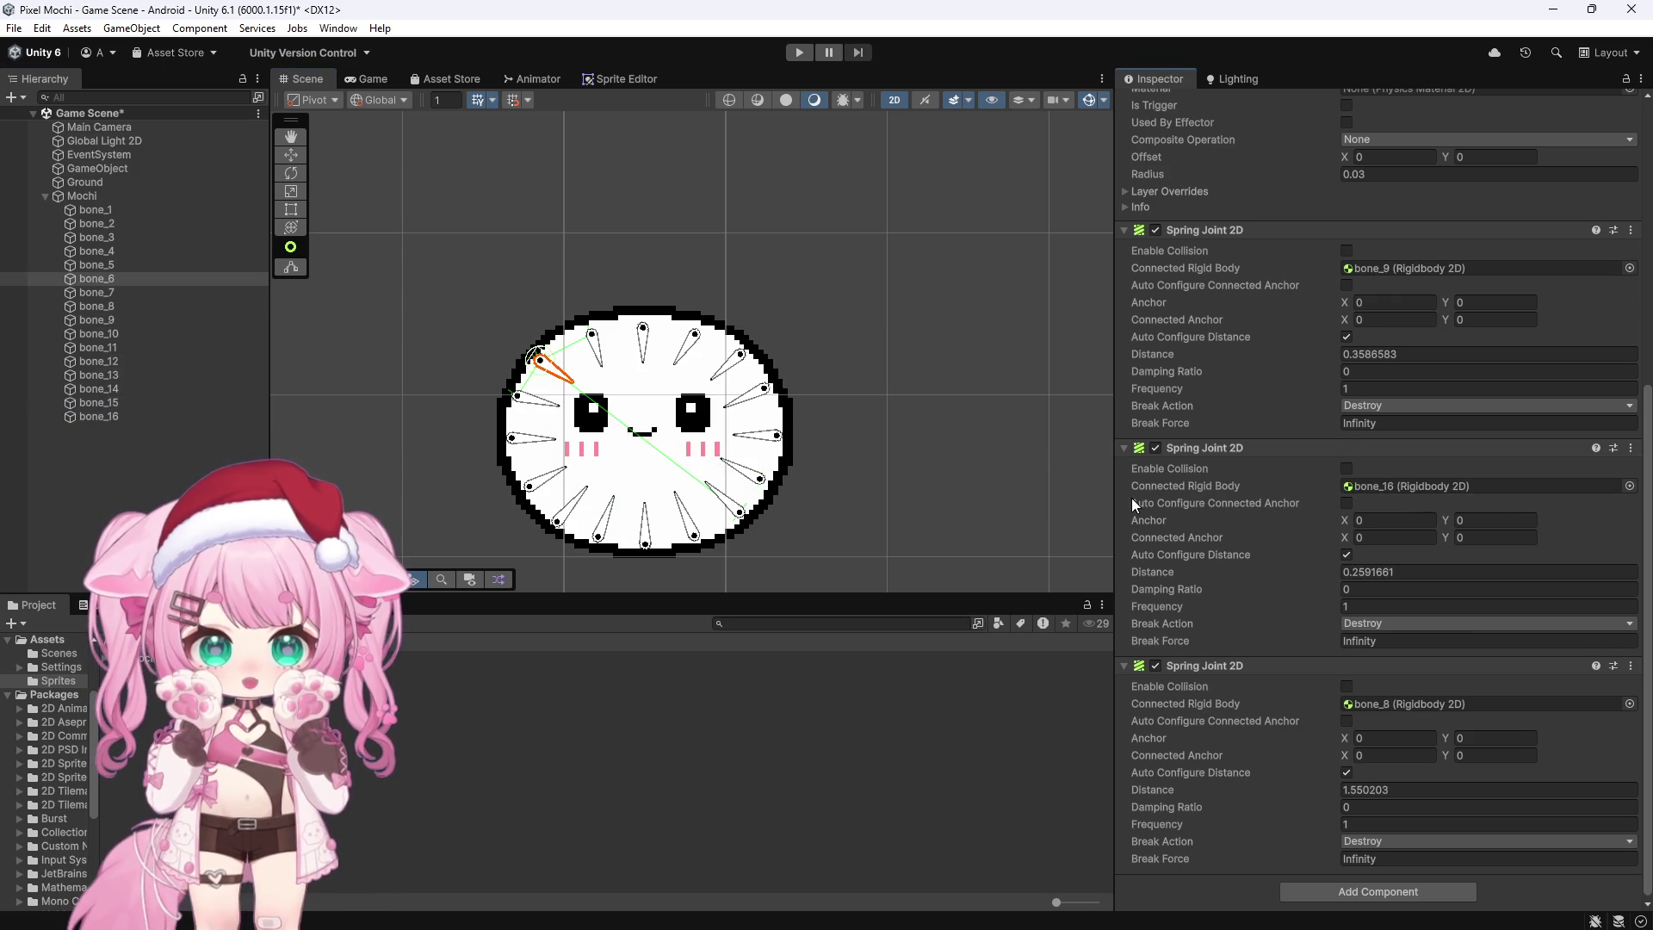
Step: Connect bone_7's spare spring joints to bone_11 and bone_14
left_click(115, 291)
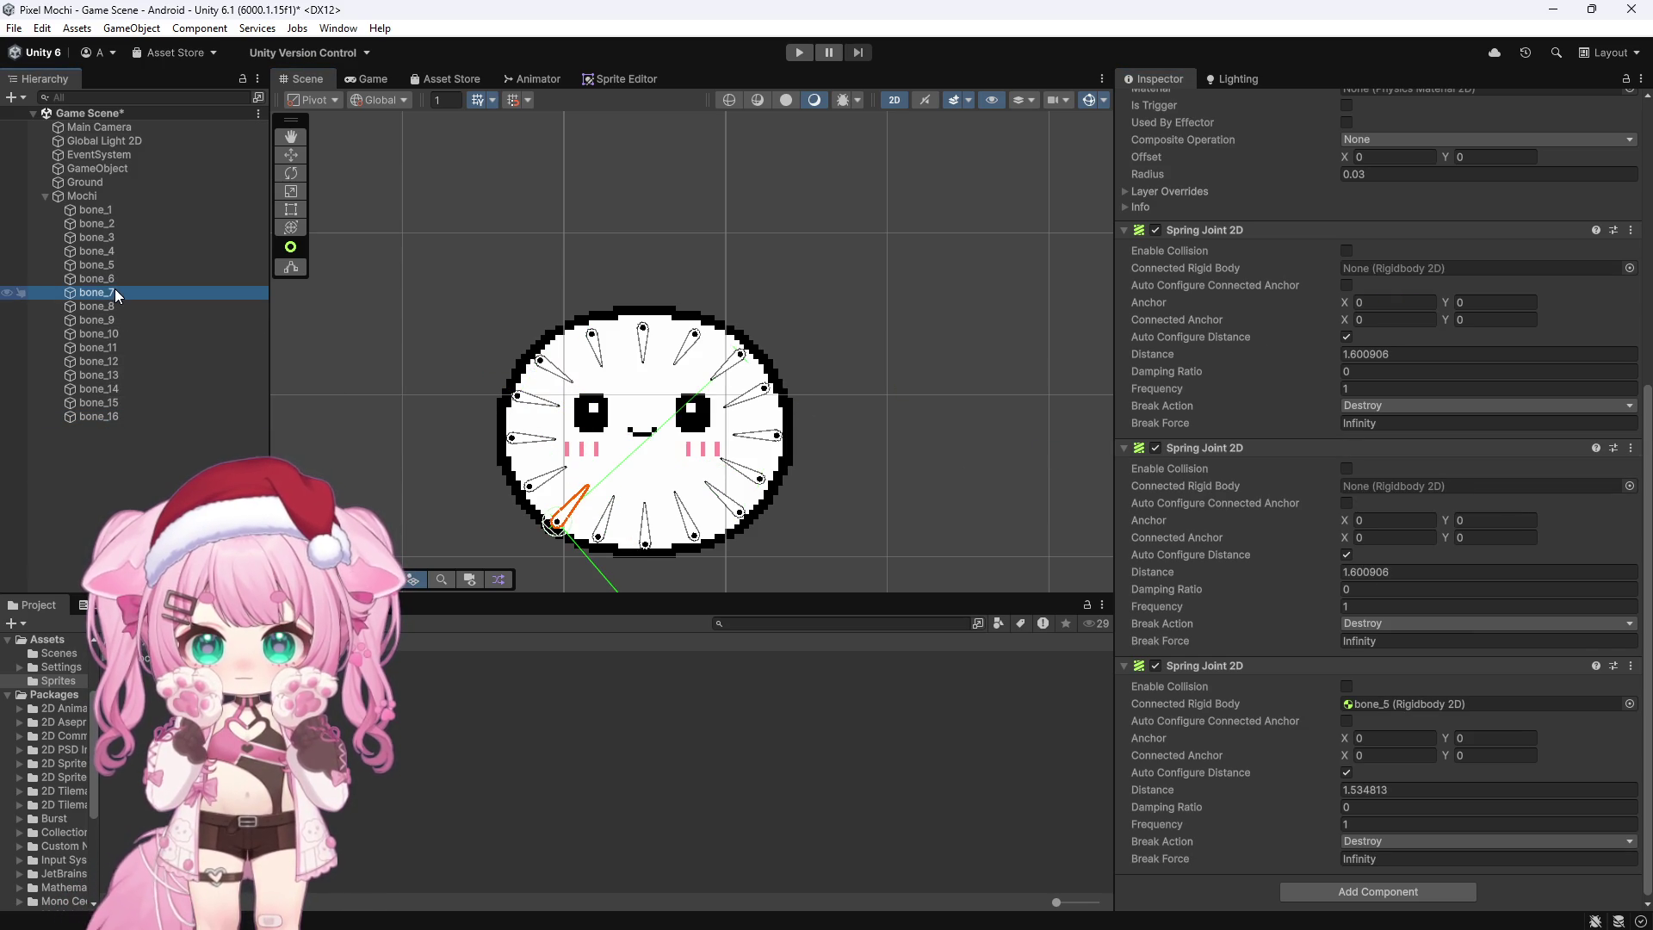
left_click(603, 526)
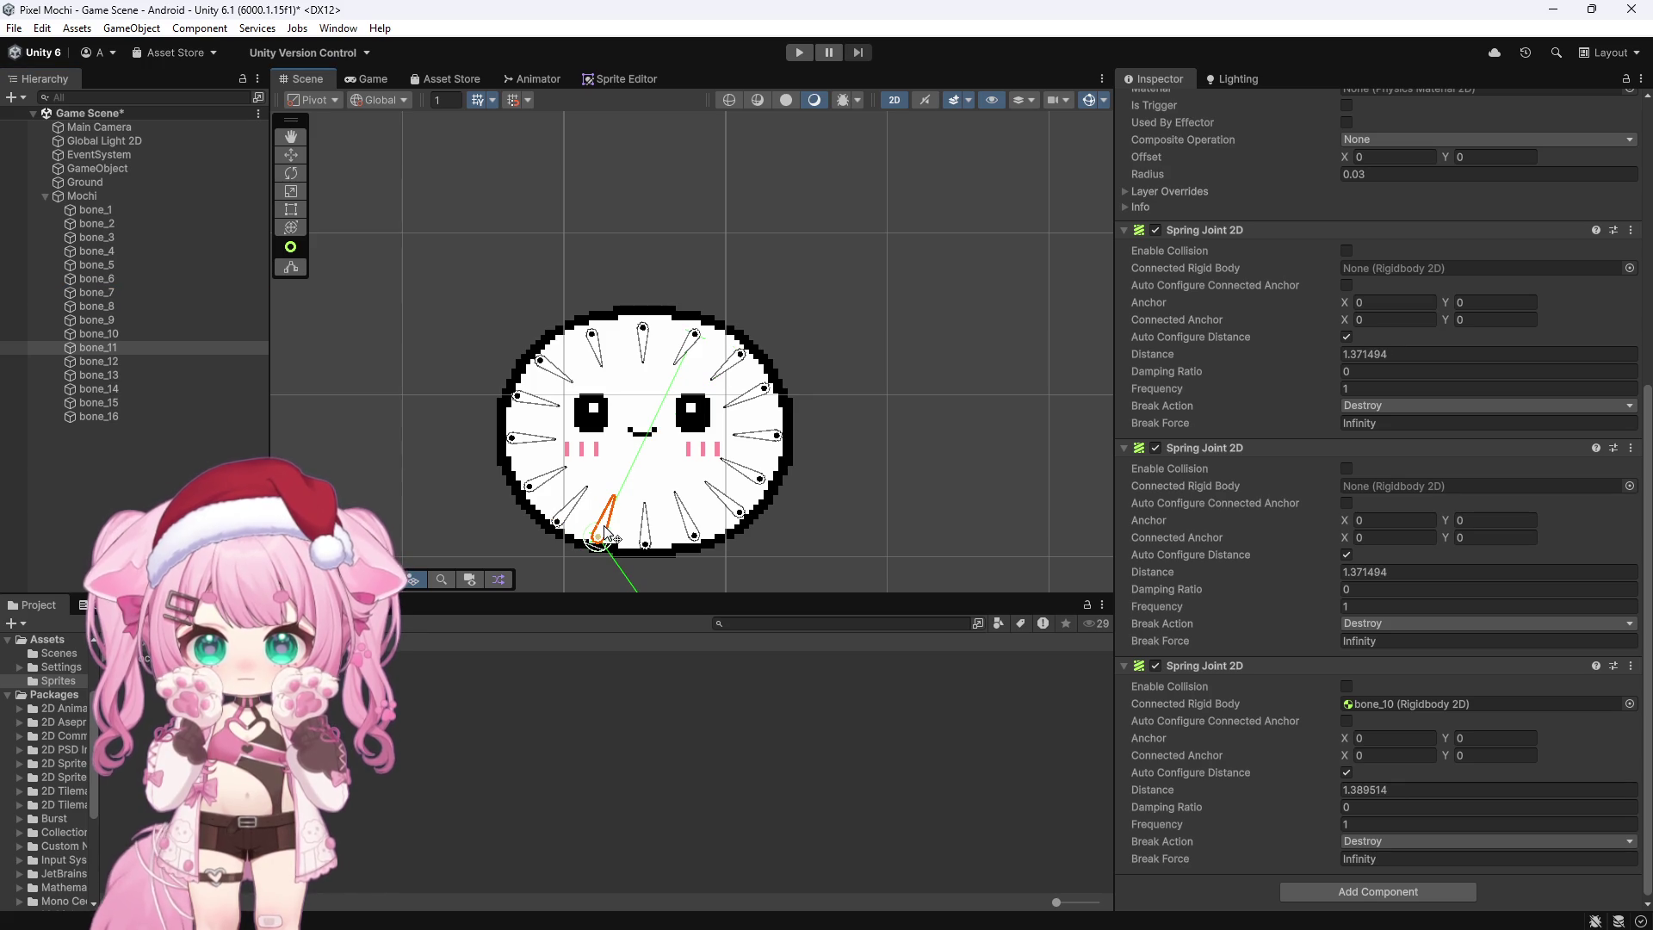
left_click(548, 488)
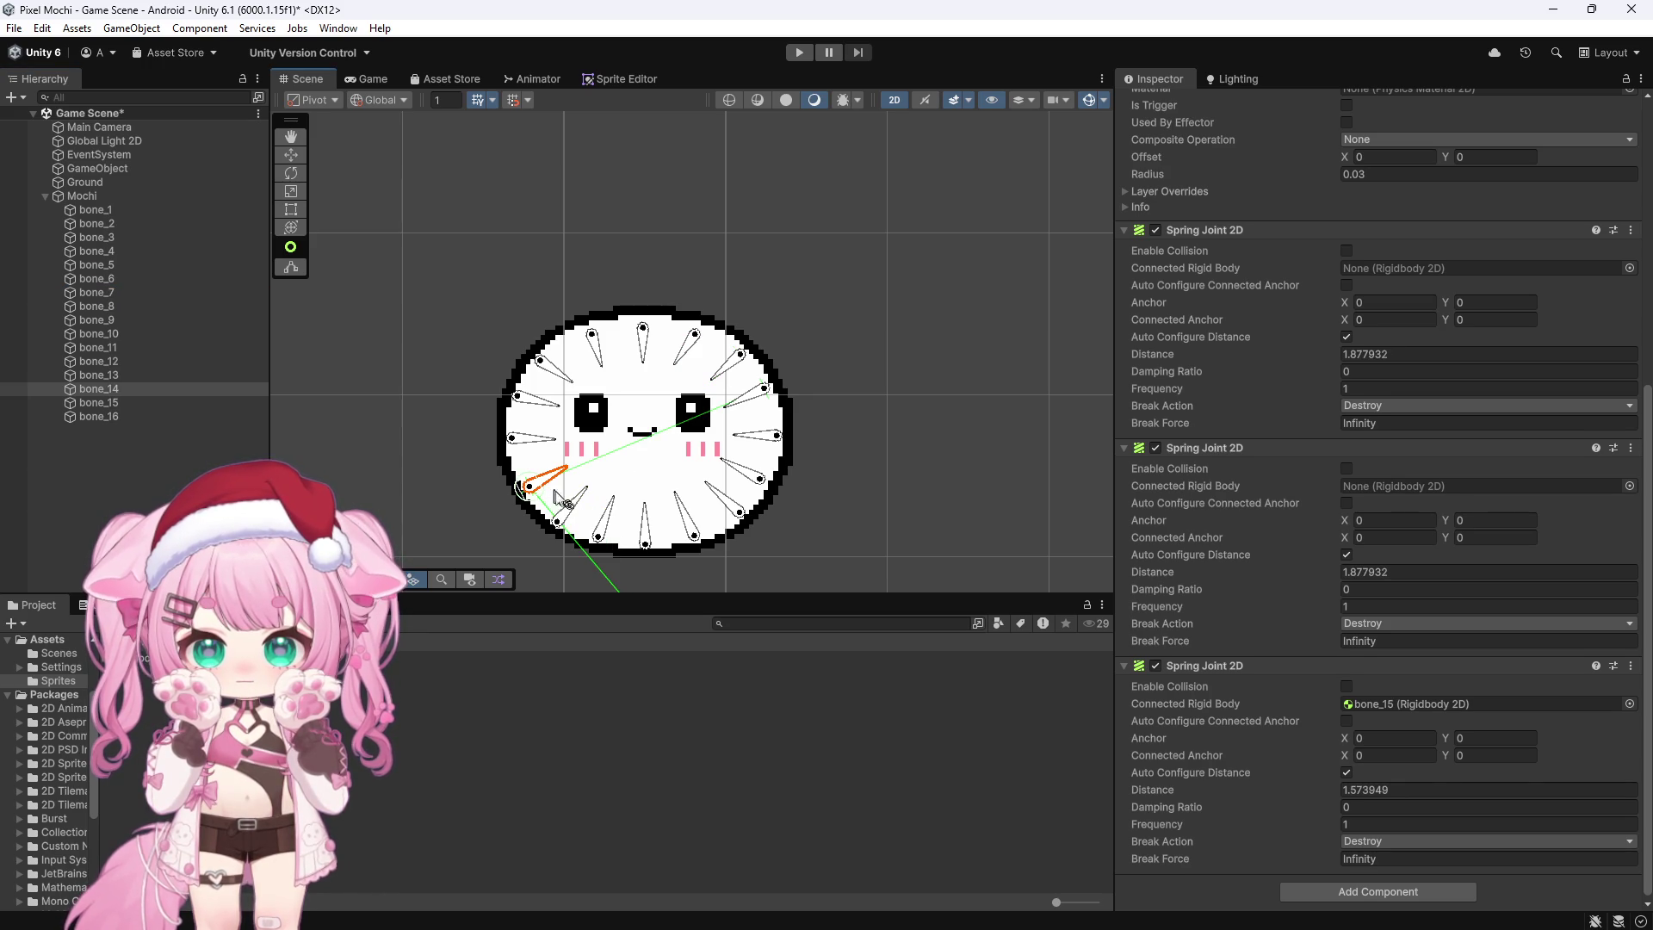
mouse_move(116, 291)
left_mouse_down()
mouse_move(116, 404)
mouse_move(115, 339)
mouse_move(933, 418)
left_mouse_up()
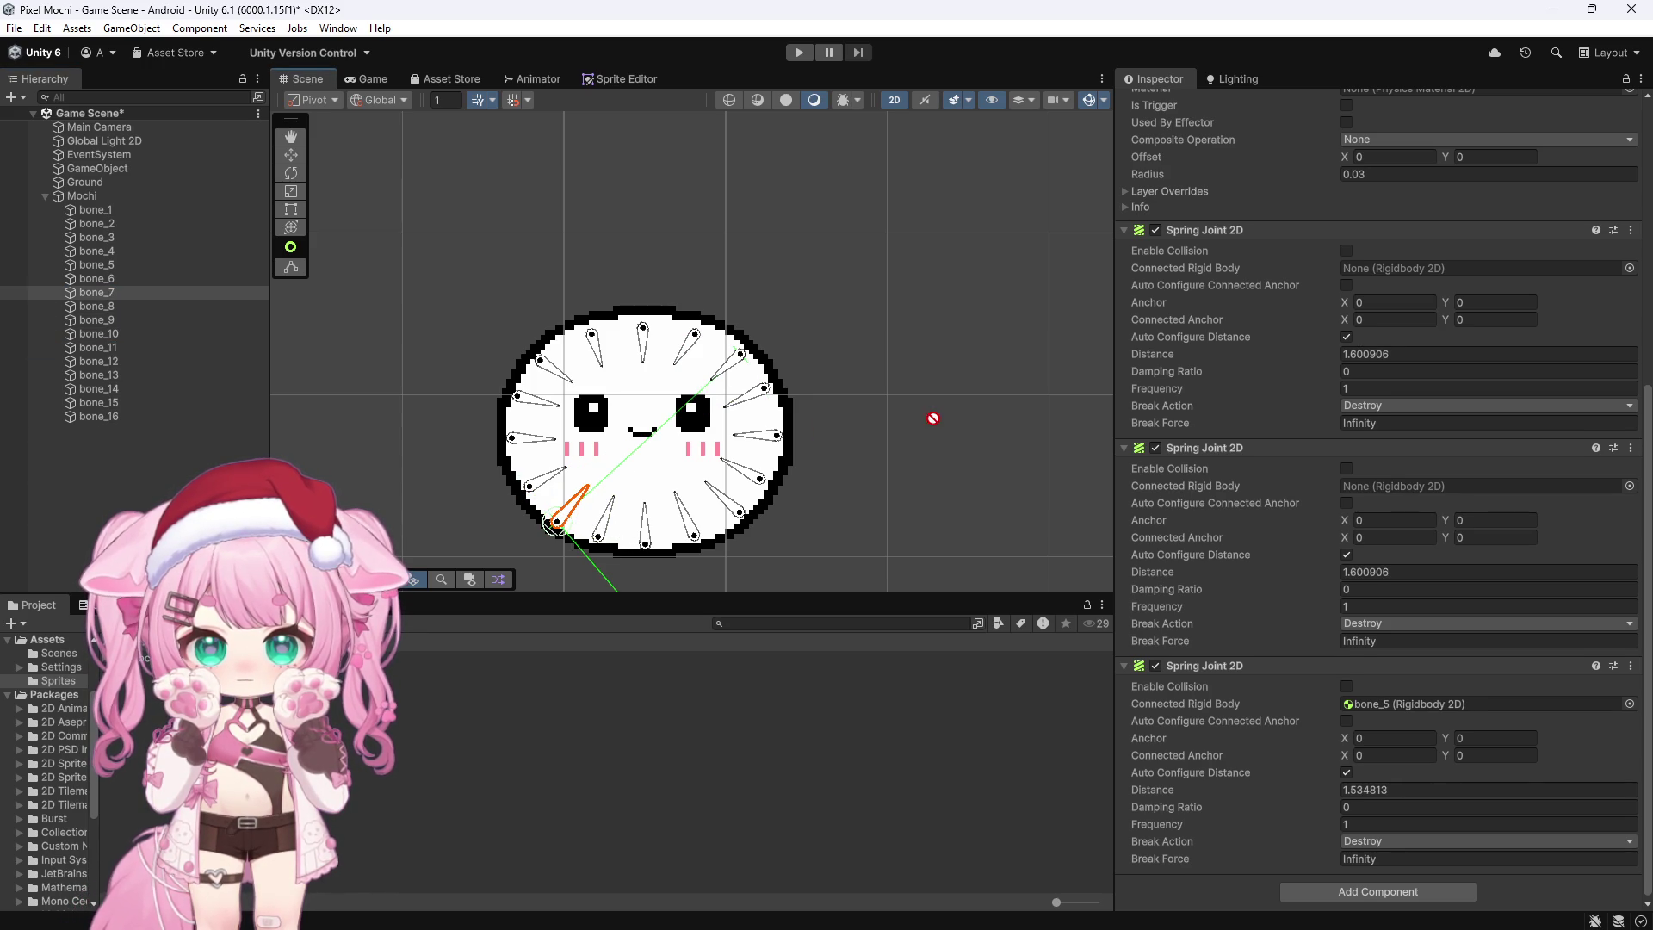
left_click_drag(1387, 275, 1403, 267)
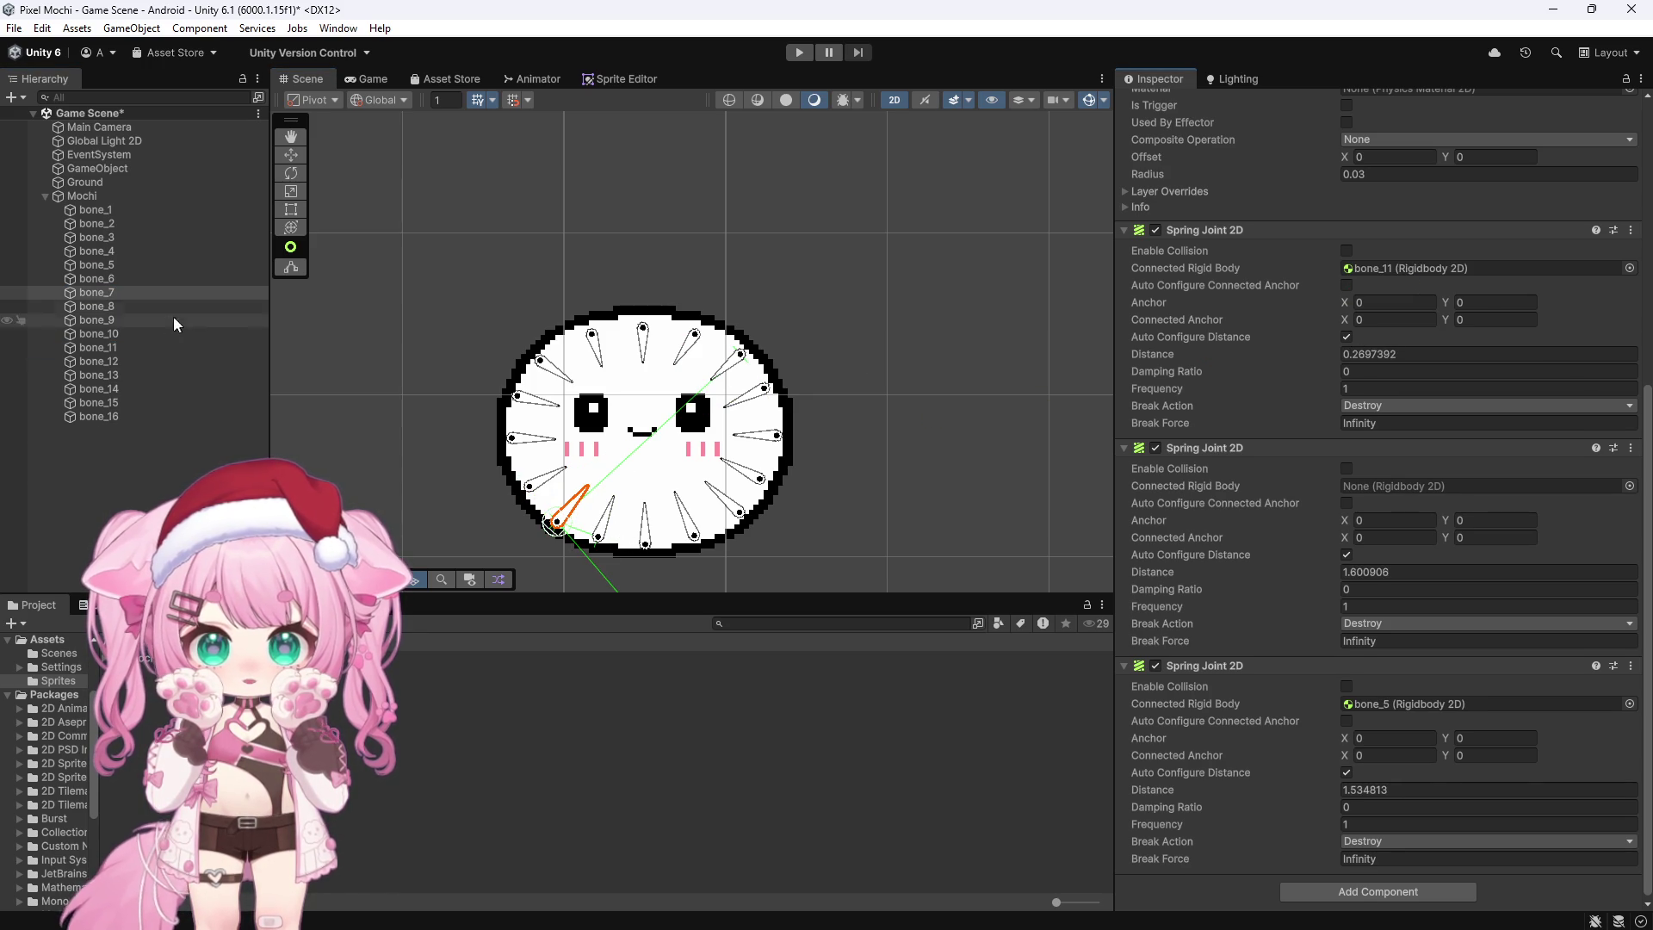
mouse_move(86, 388)
left_mouse_down()
mouse_move(812, 480)
mouse_move(1395, 485)
left_mouse_up()
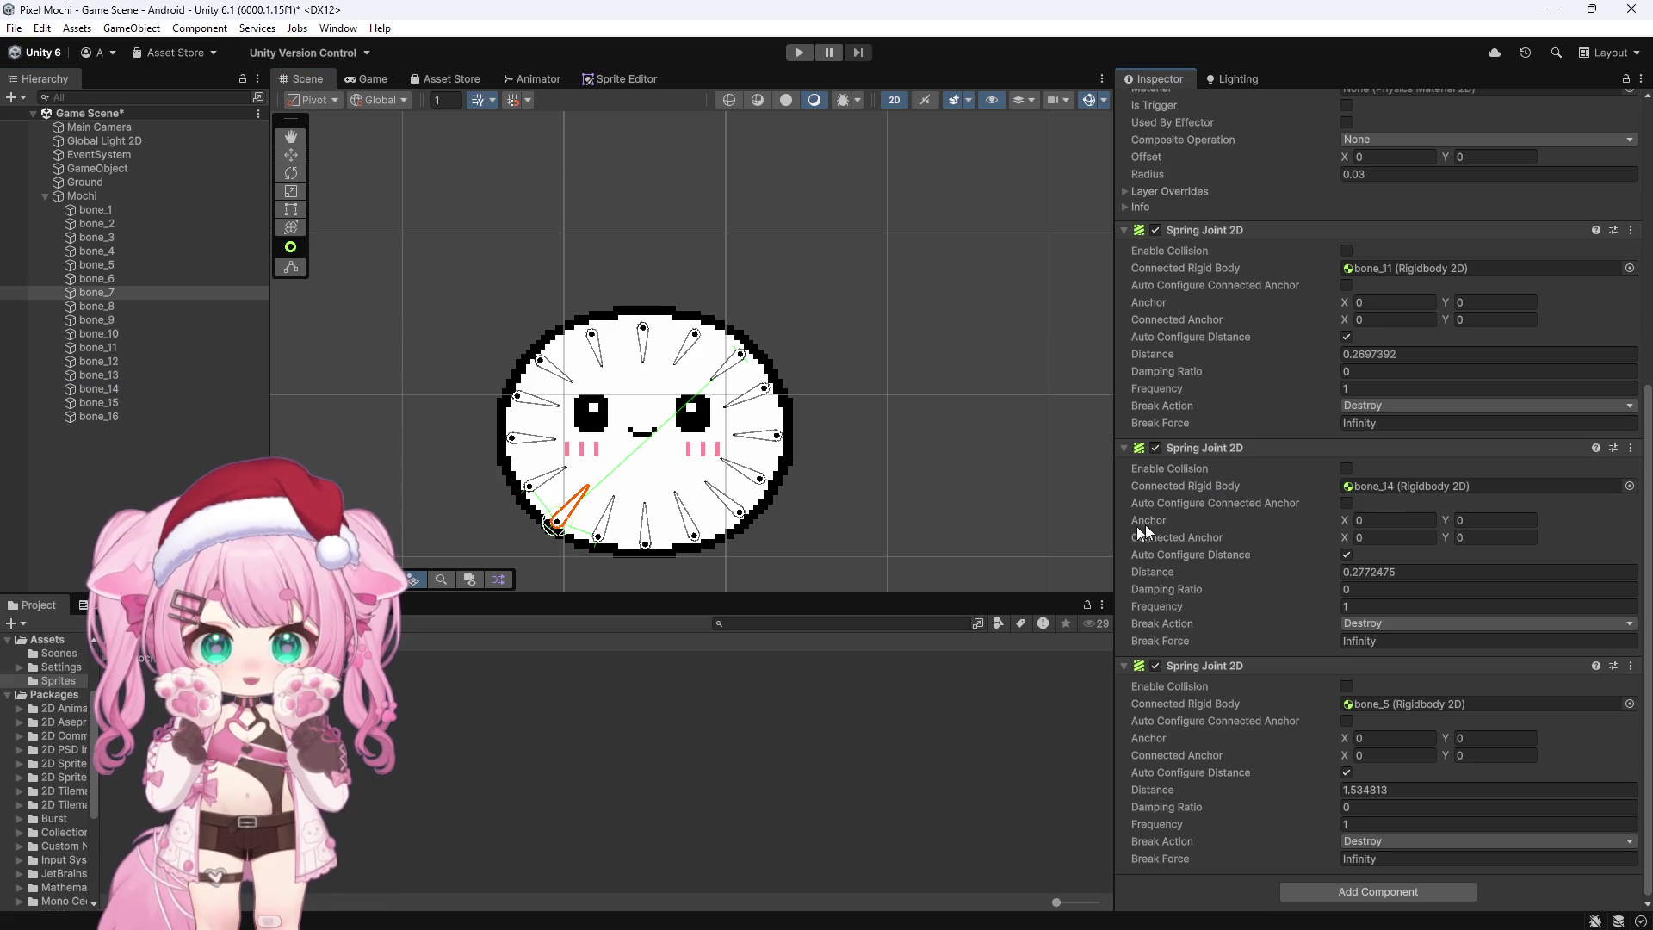
Step: Connect bone_8's spare spring joints to bone_12 and bone_13
left_click(91, 306)
left_click(754, 480)
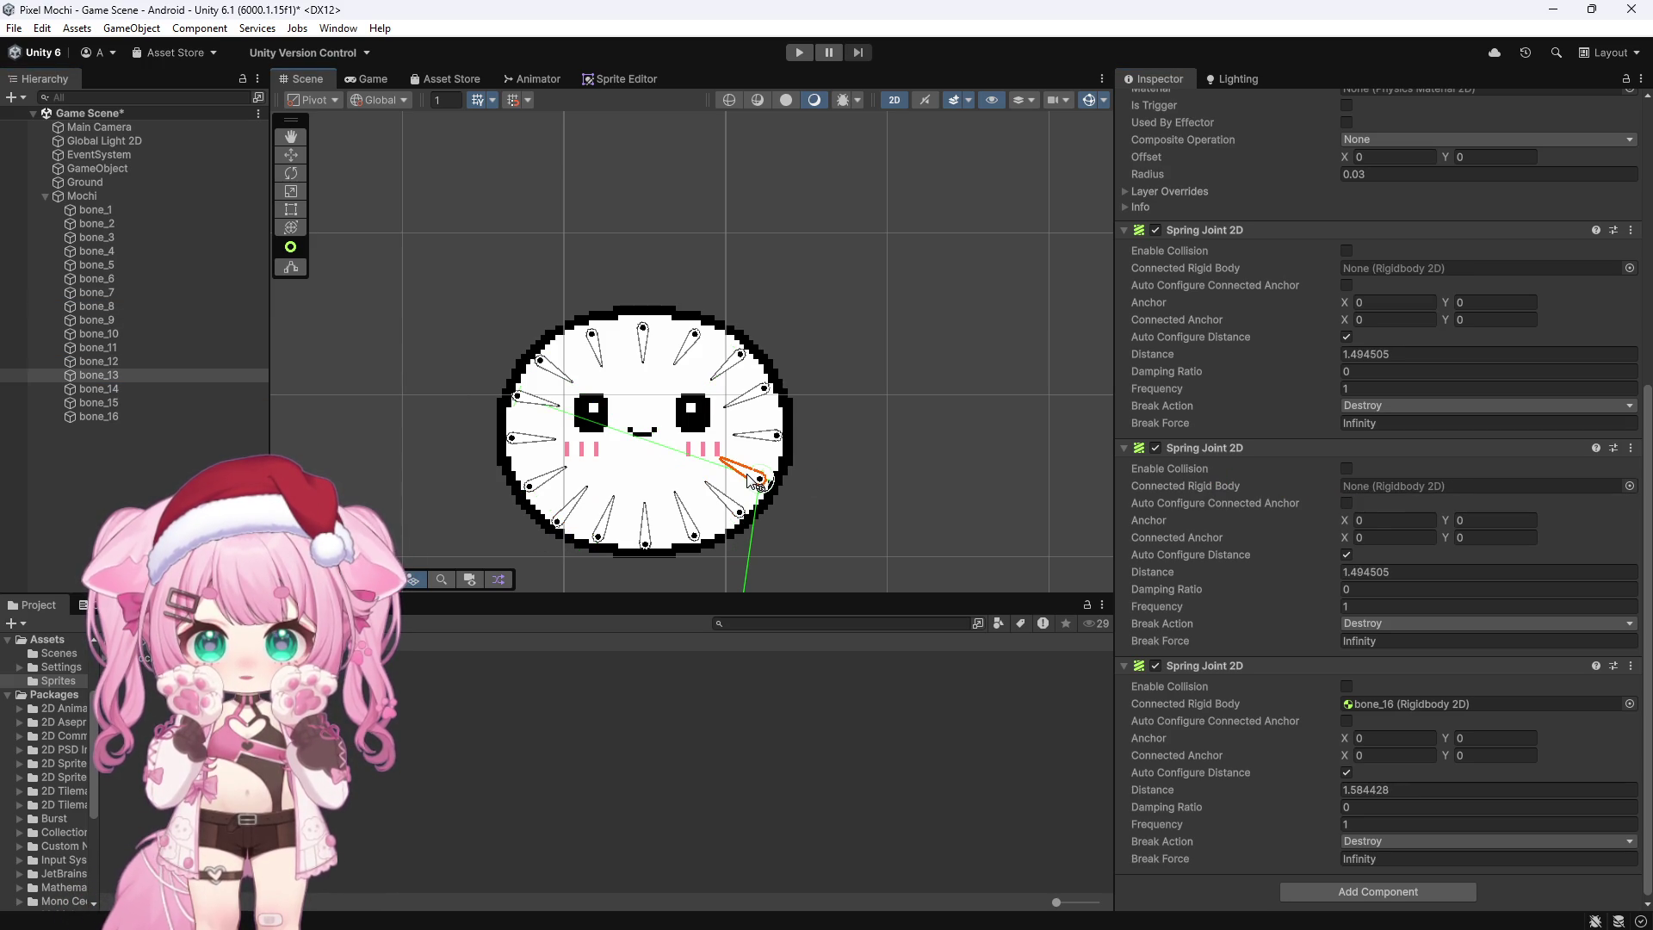
left_click(689, 529)
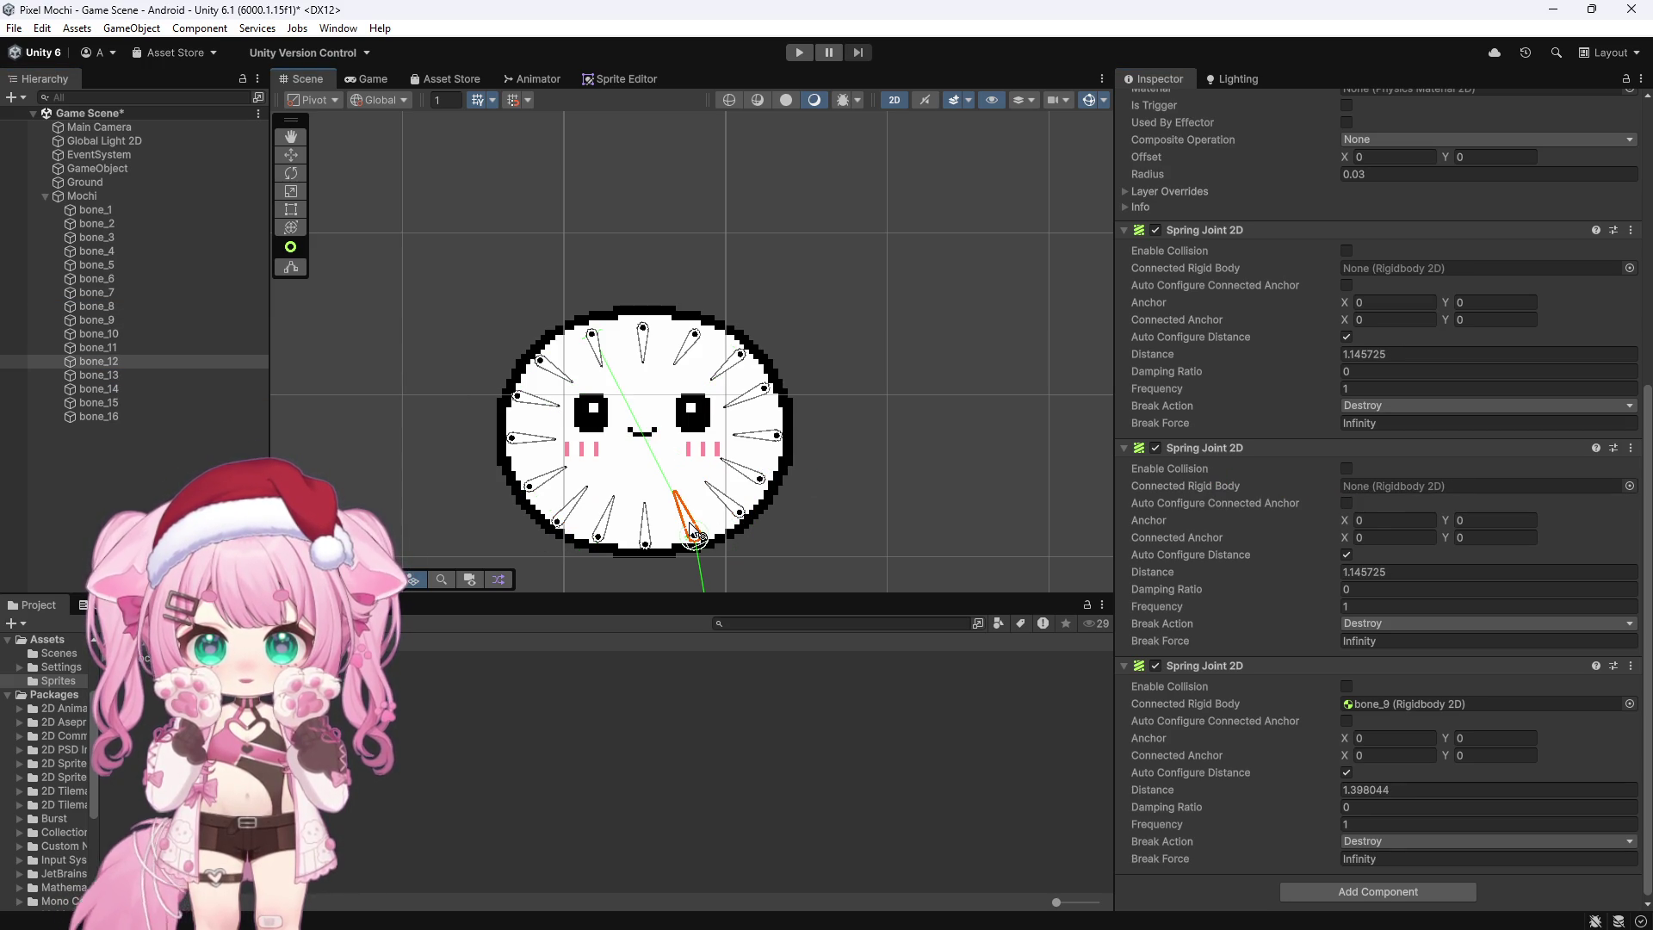
left_click(732, 511)
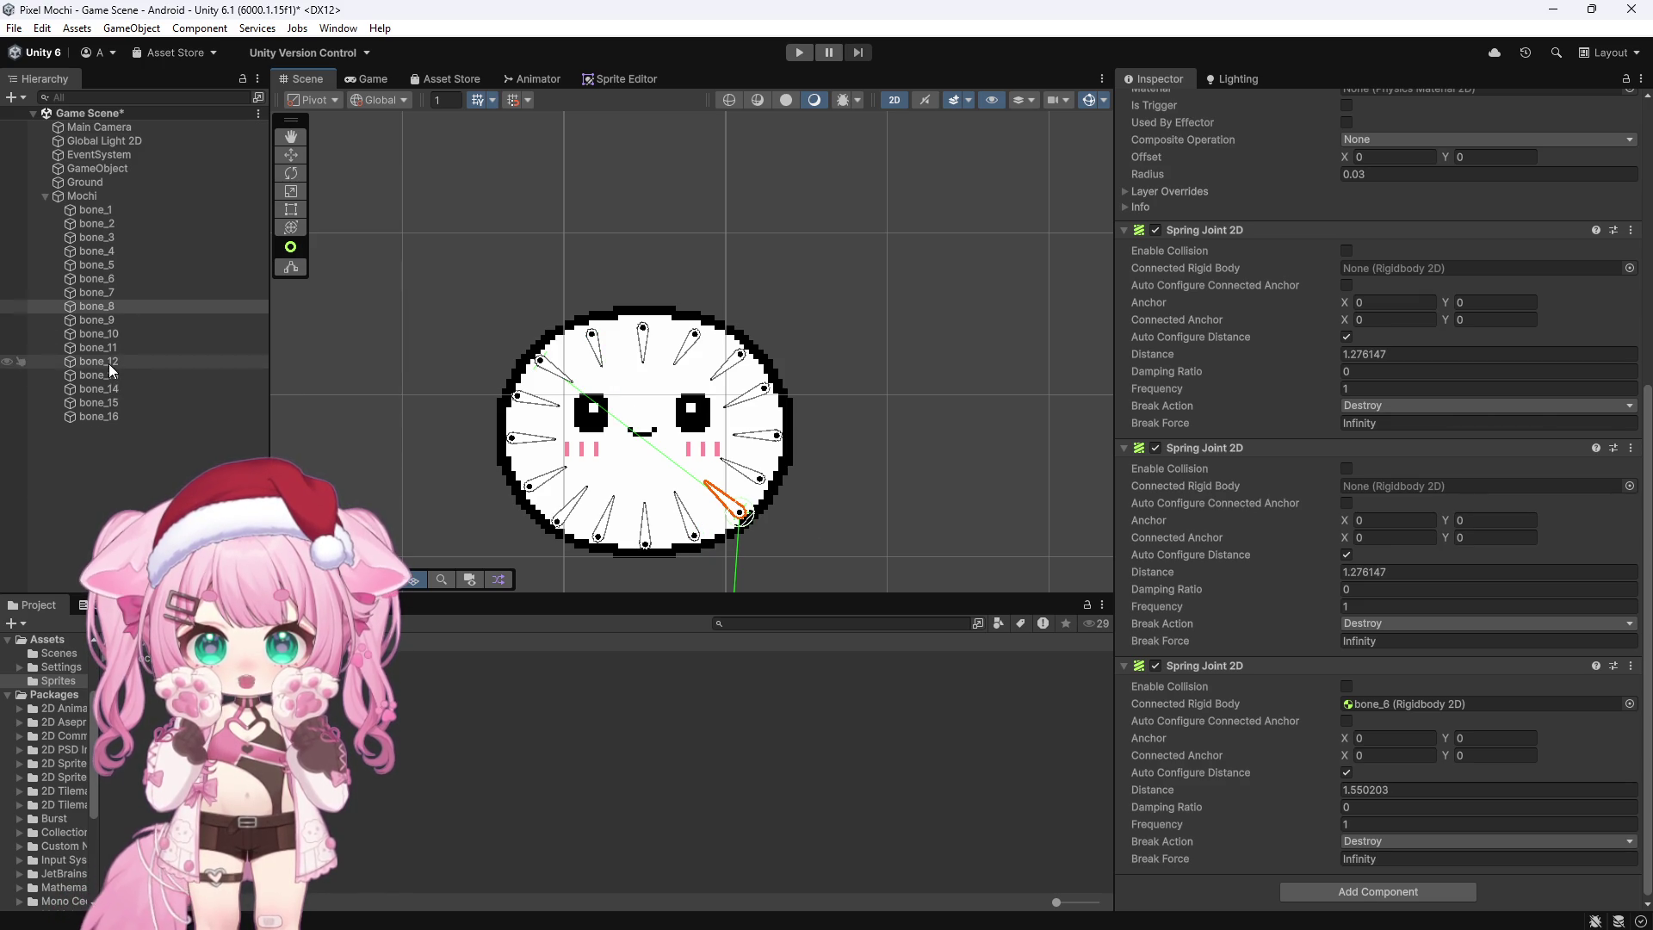
left_click_drag(1159, 357, 1463, 267)
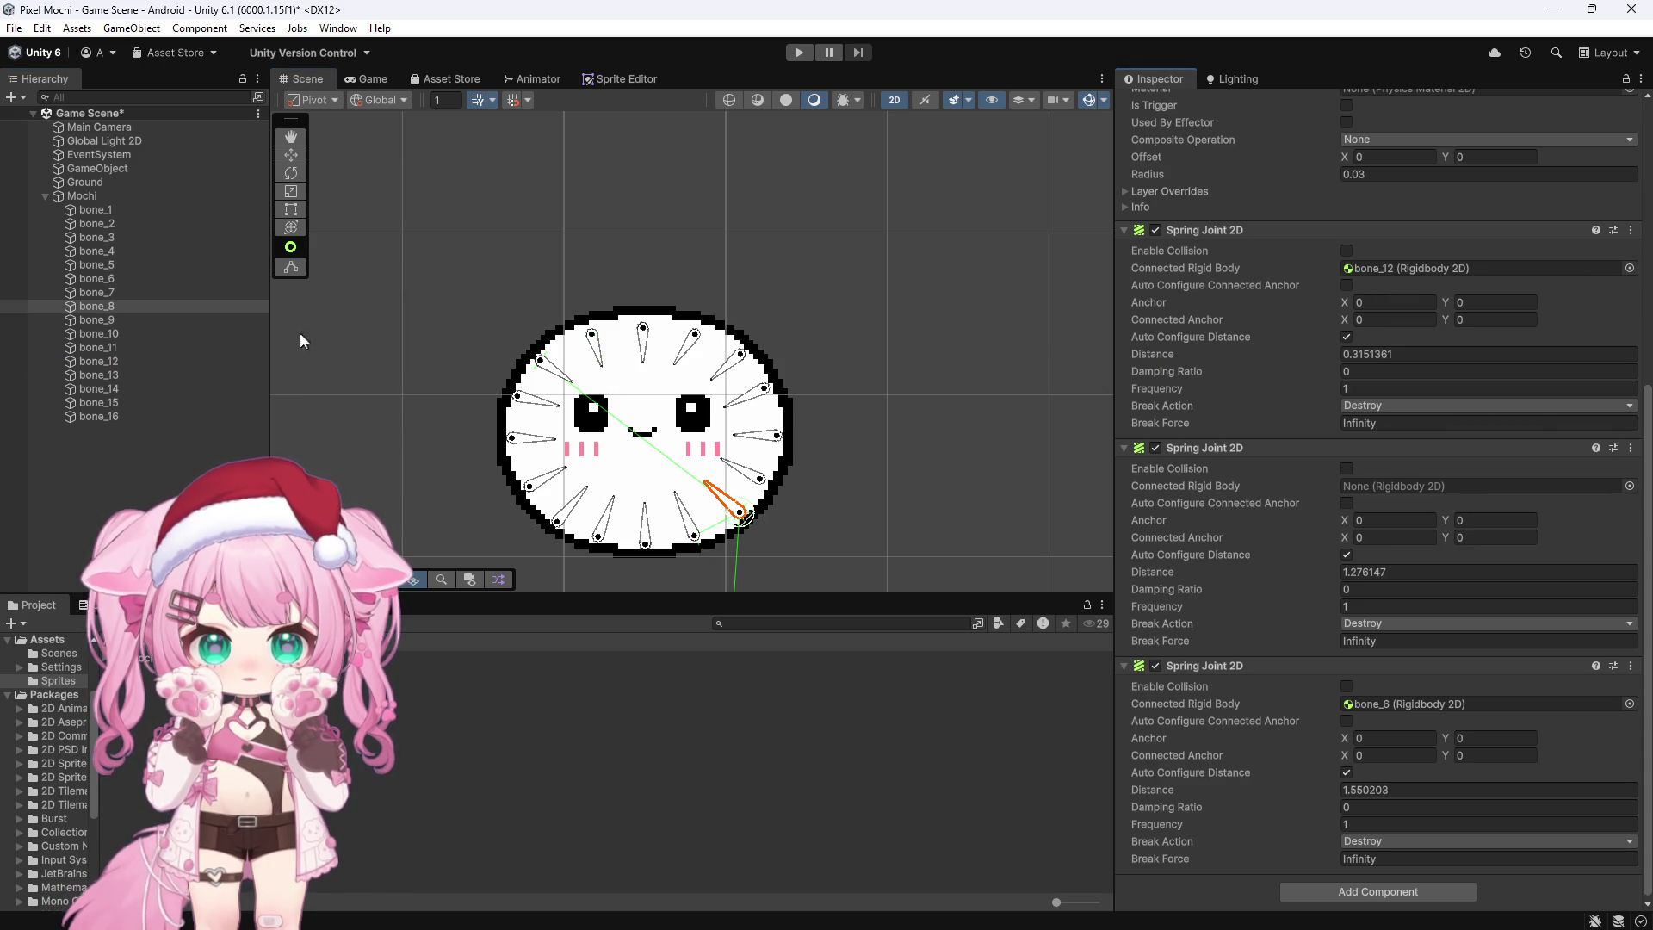
left_click(110, 375)
mouse_move(107, 369)
left_mouse_down()
mouse_move(1041, 426)
mouse_move(1420, 487)
left_mouse_up()
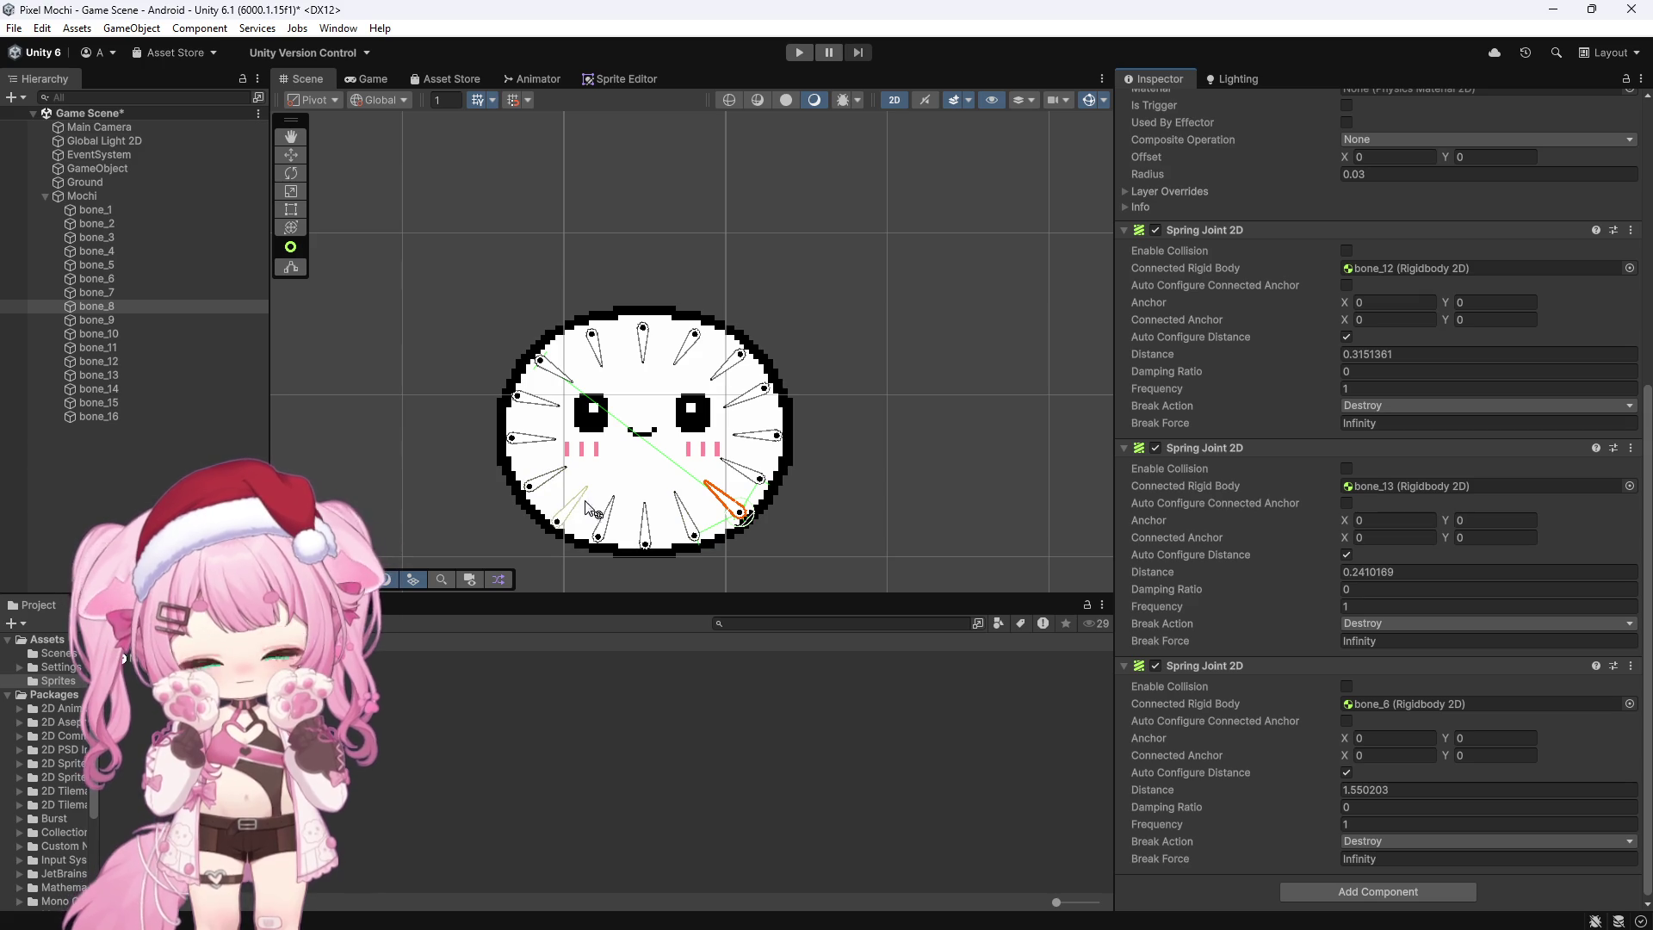
Step: Connect bone_9's spare spring joints to bone_1 and bone_6
left_click(142, 318)
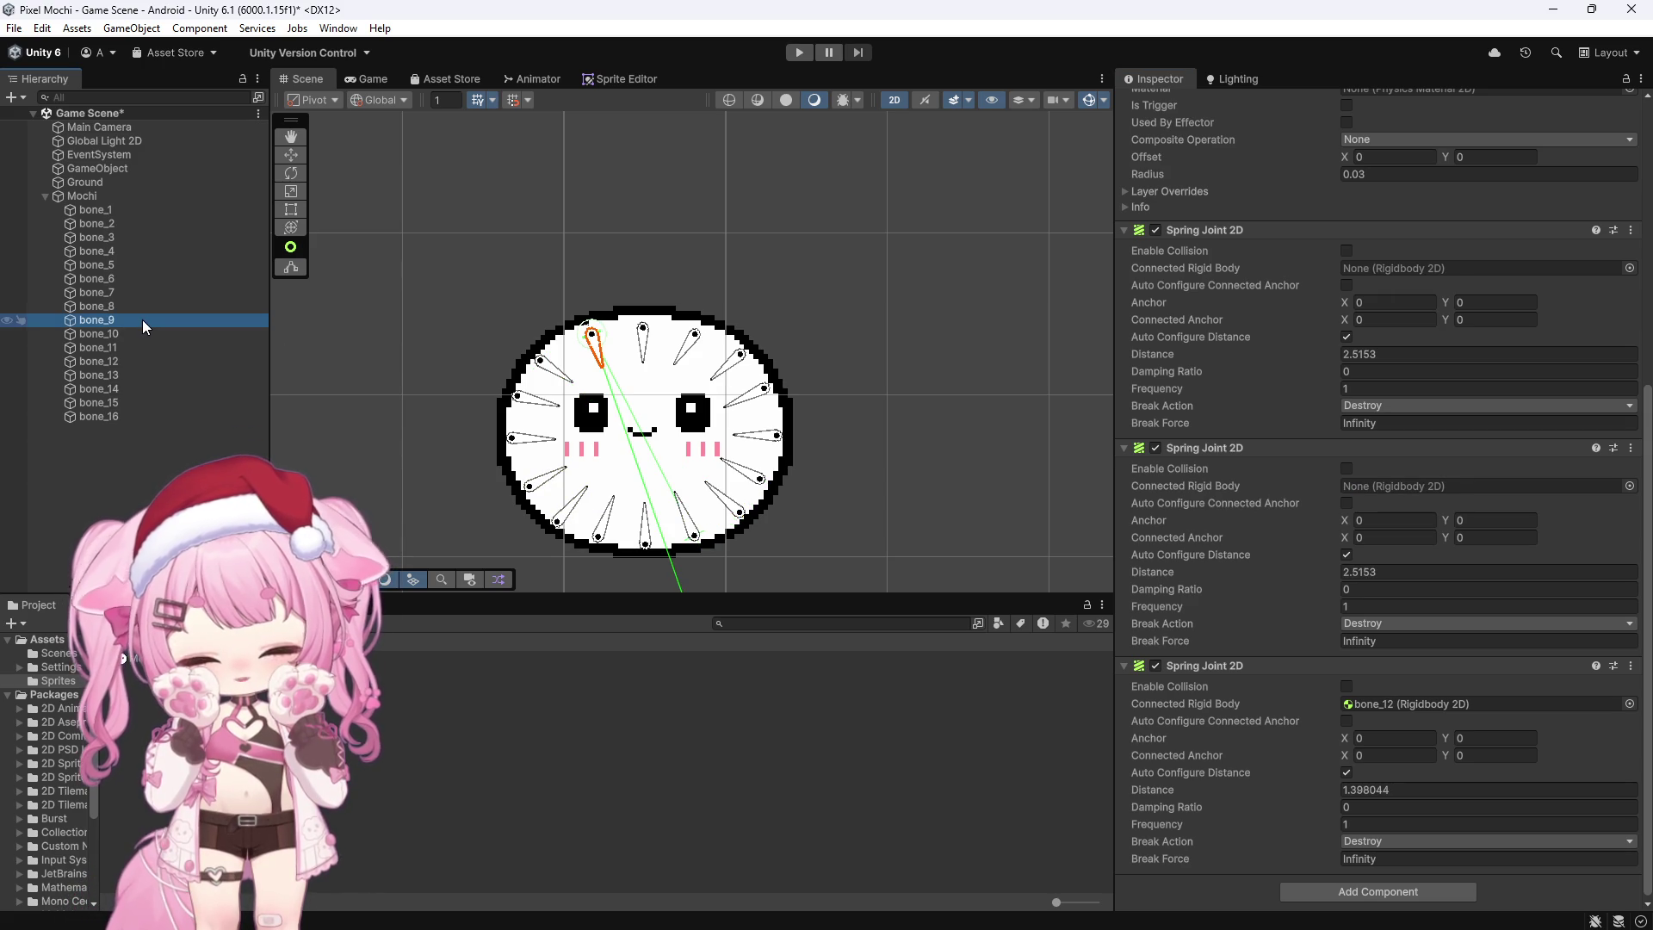
left_click(642, 336)
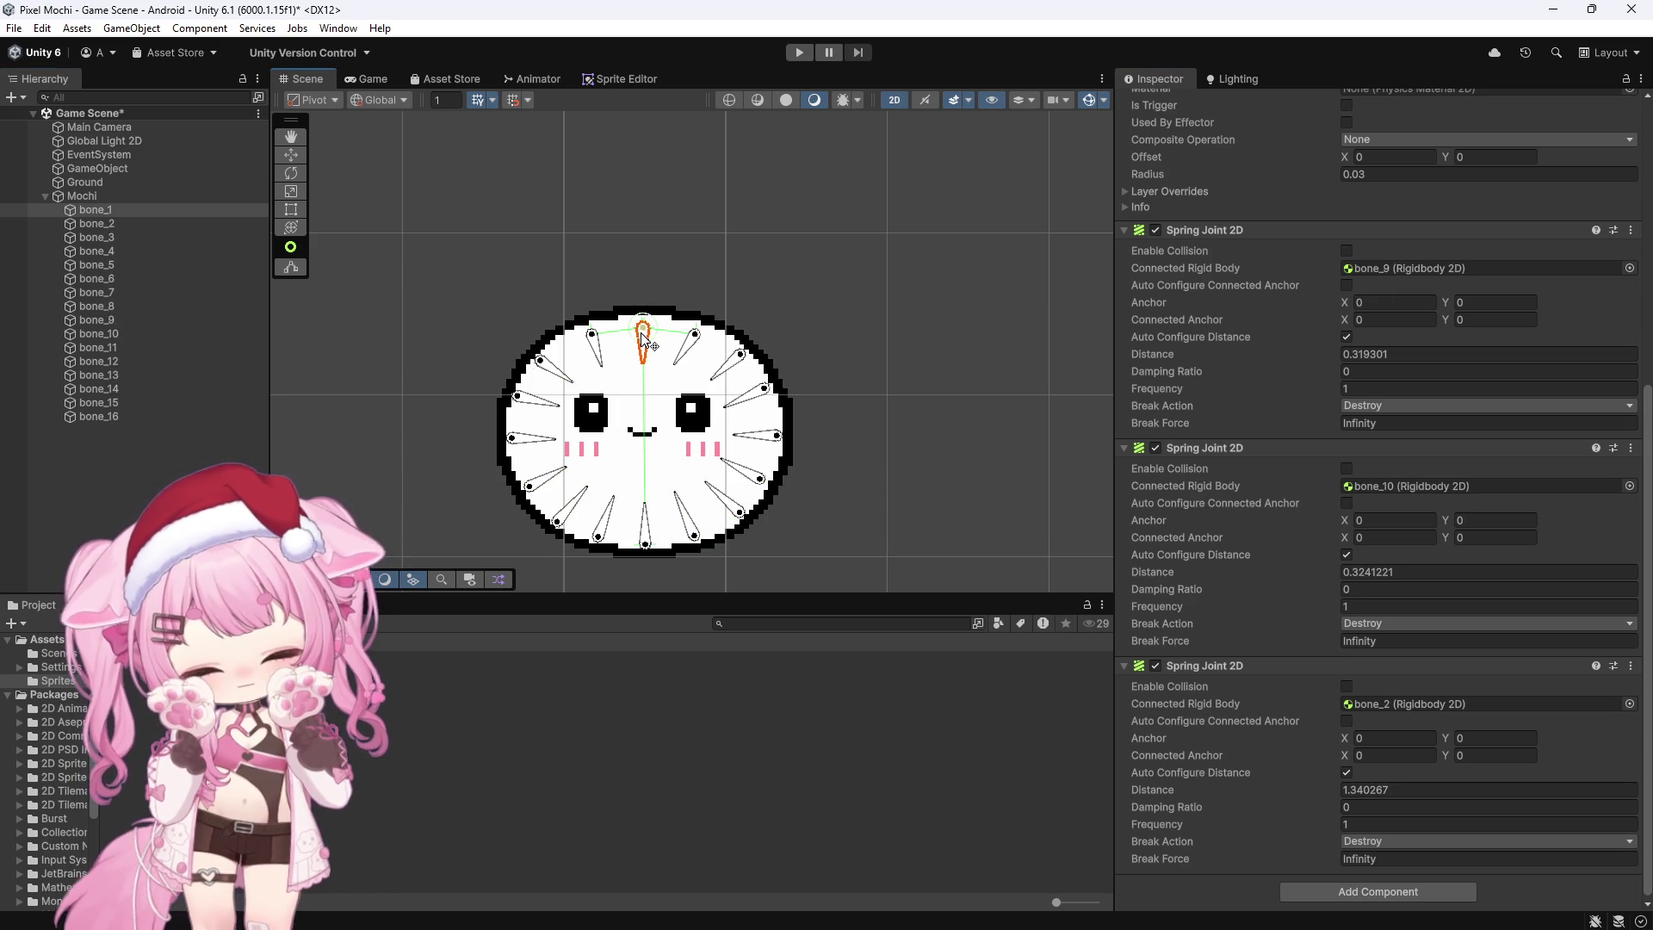
left_click(543, 363)
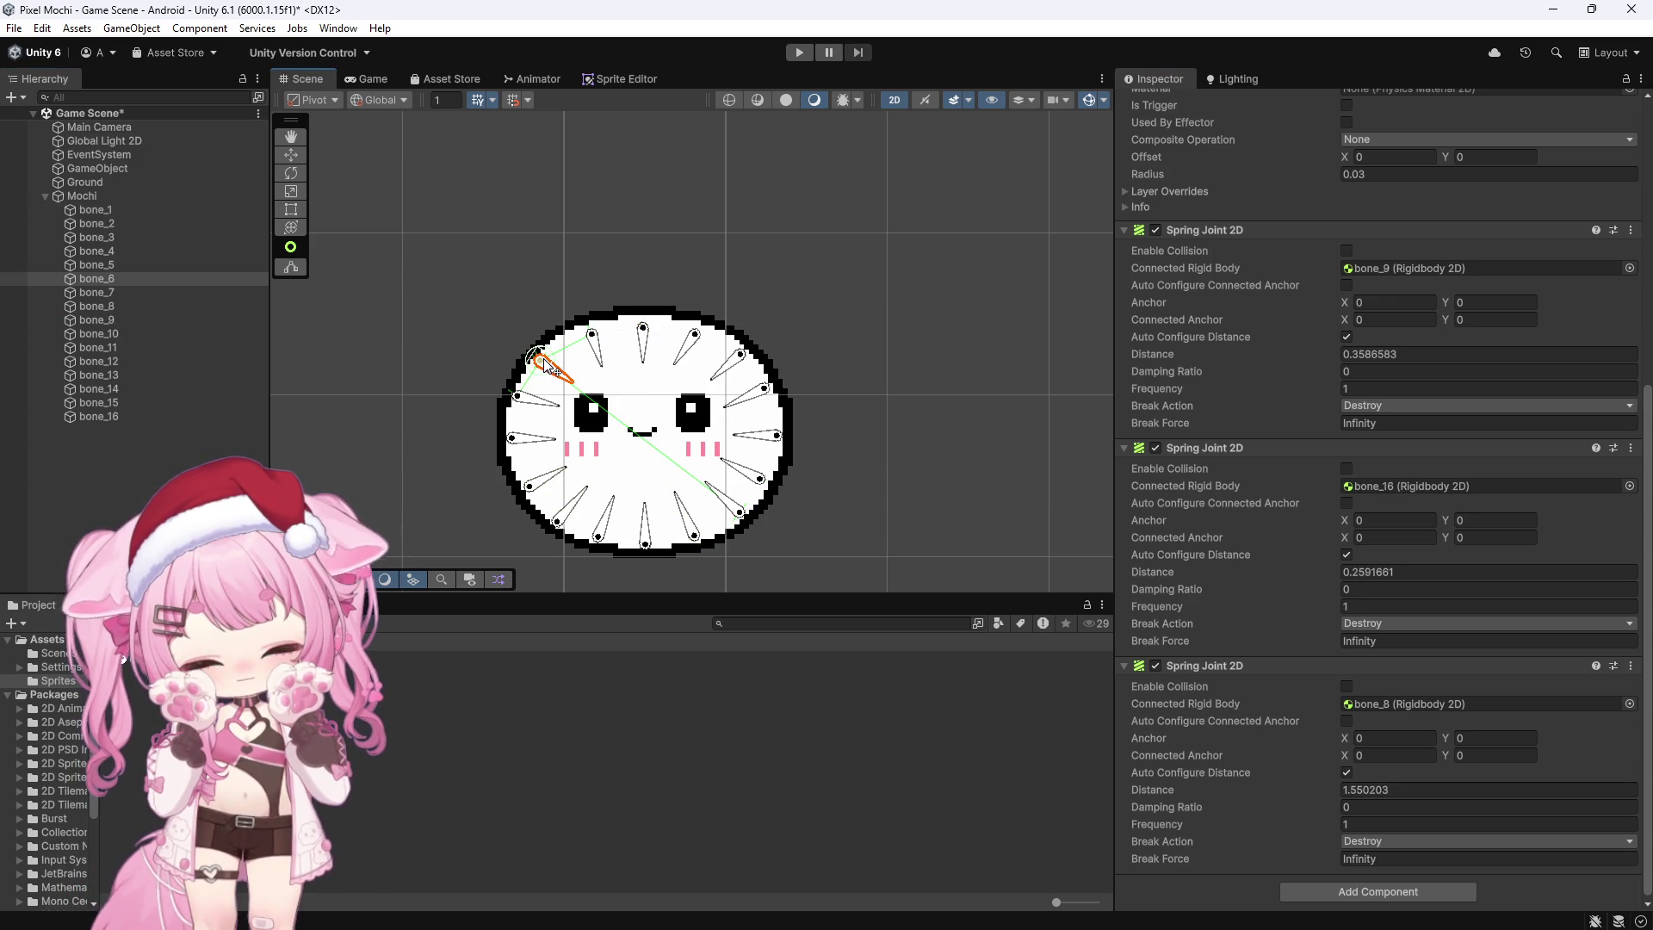
mouse_move(97, 319)
left_mouse_down()
mouse_move(1317, 323)
mouse_move(1360, 272)
left_mouse_up()
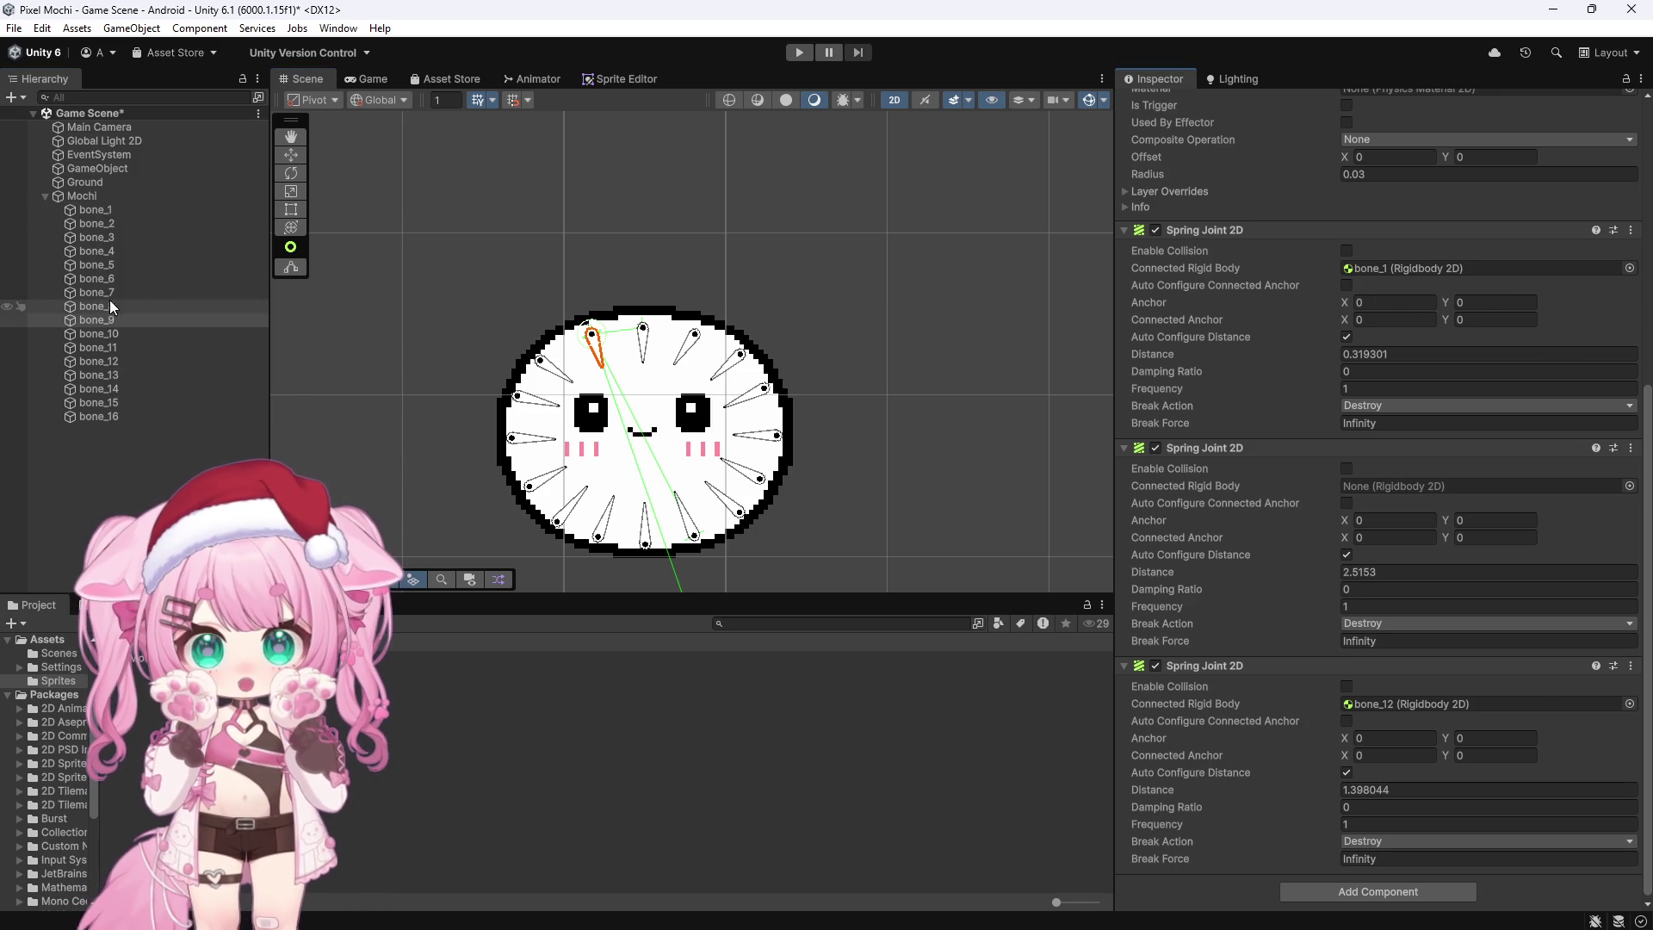
left_click_drag(1376, 485, 1377, 486)
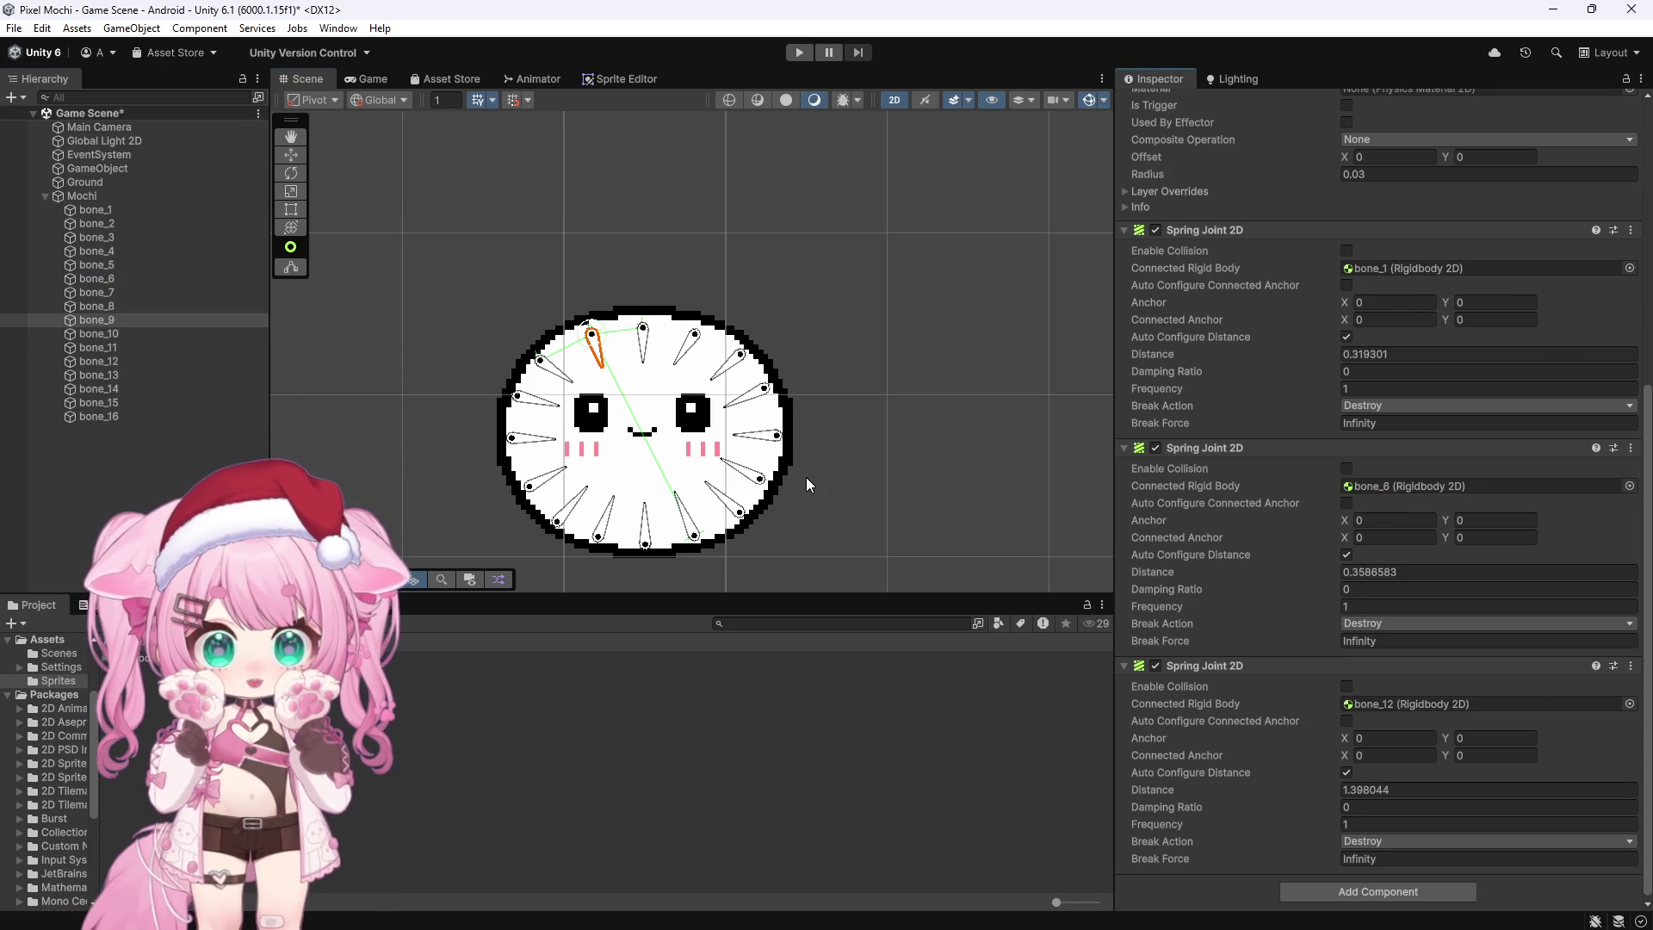
Step: Connect bone_10's spare spring joints to bone_1 and bone_5
left_click(118, 335)
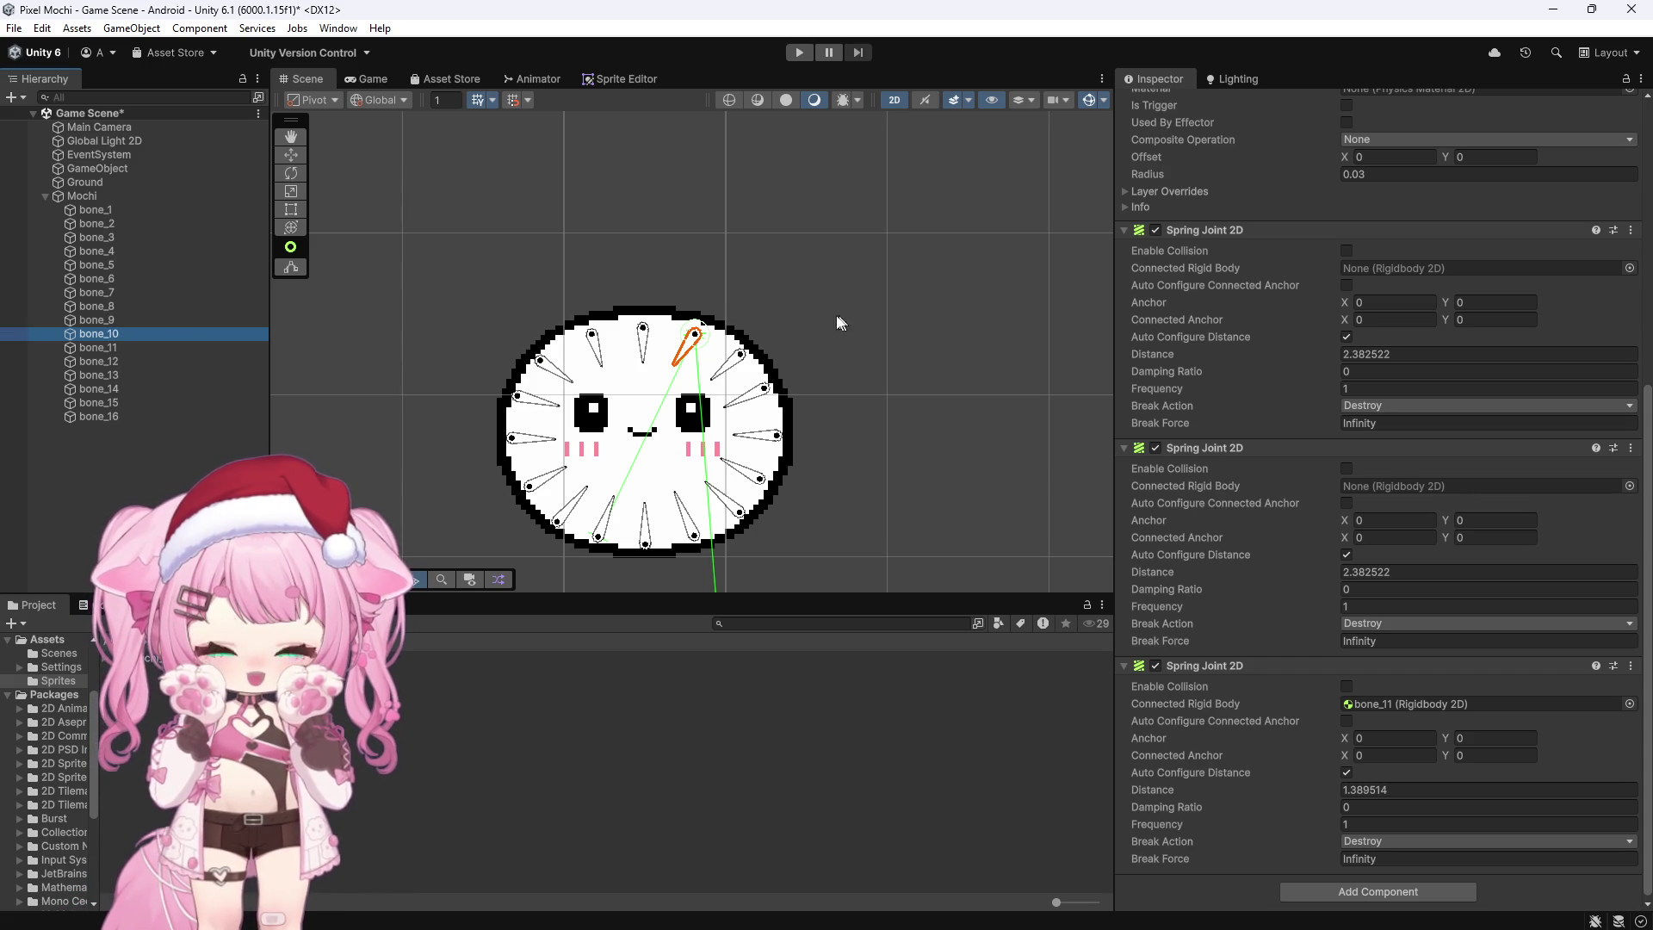
left_click(643, 339)
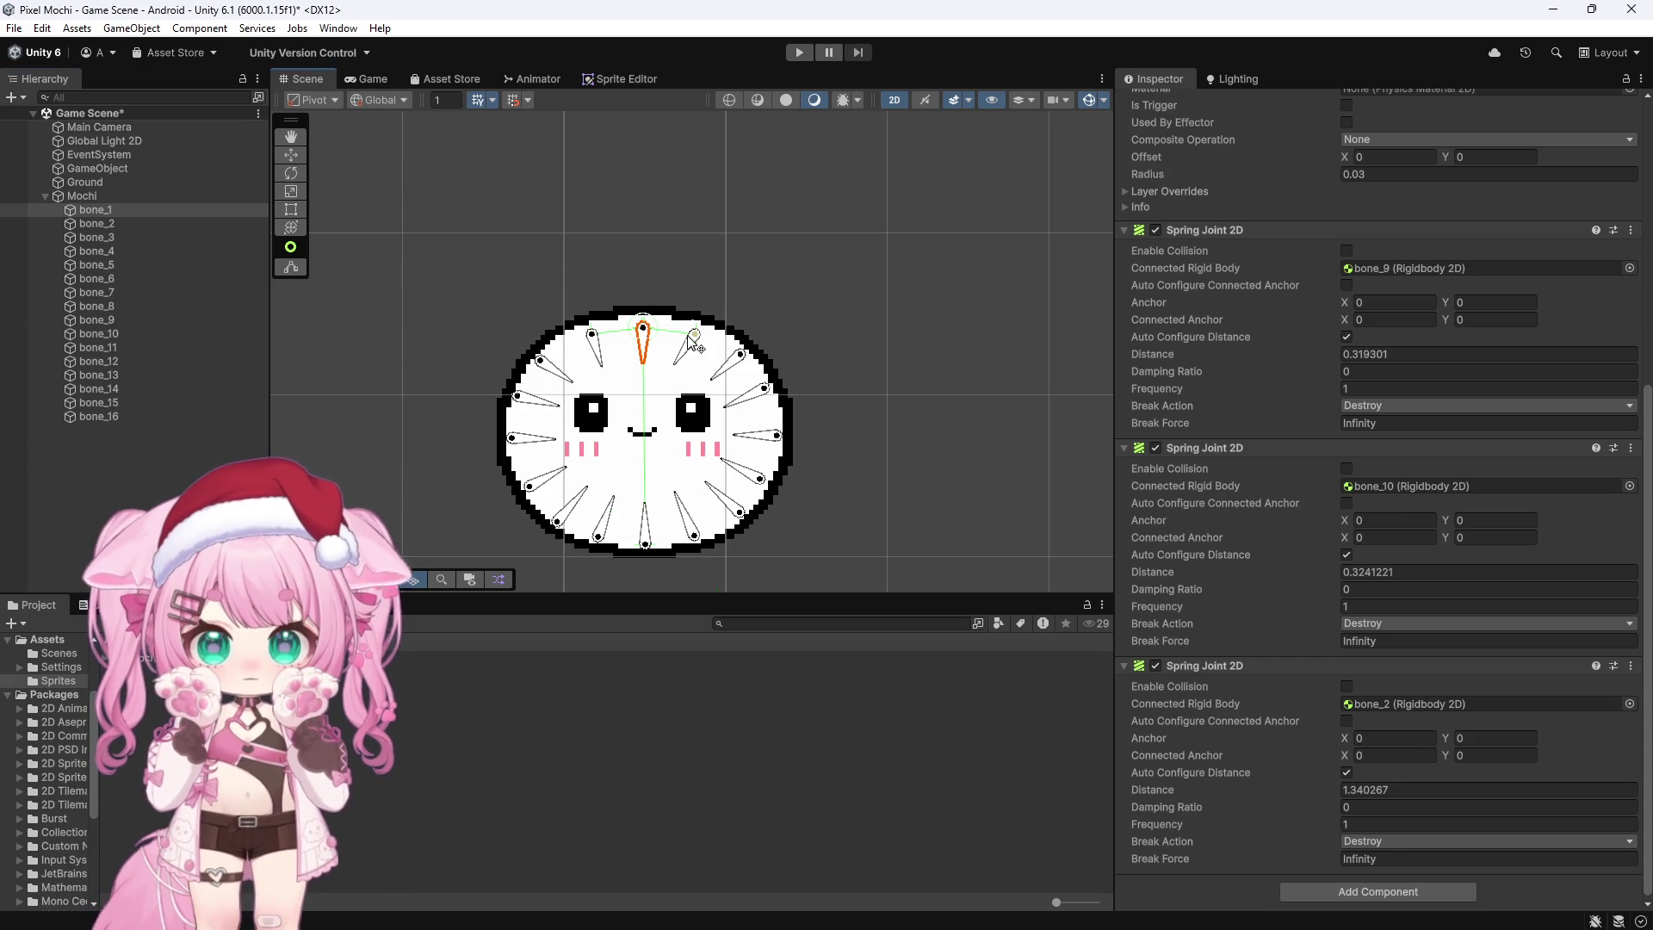
left_click(692, 342)
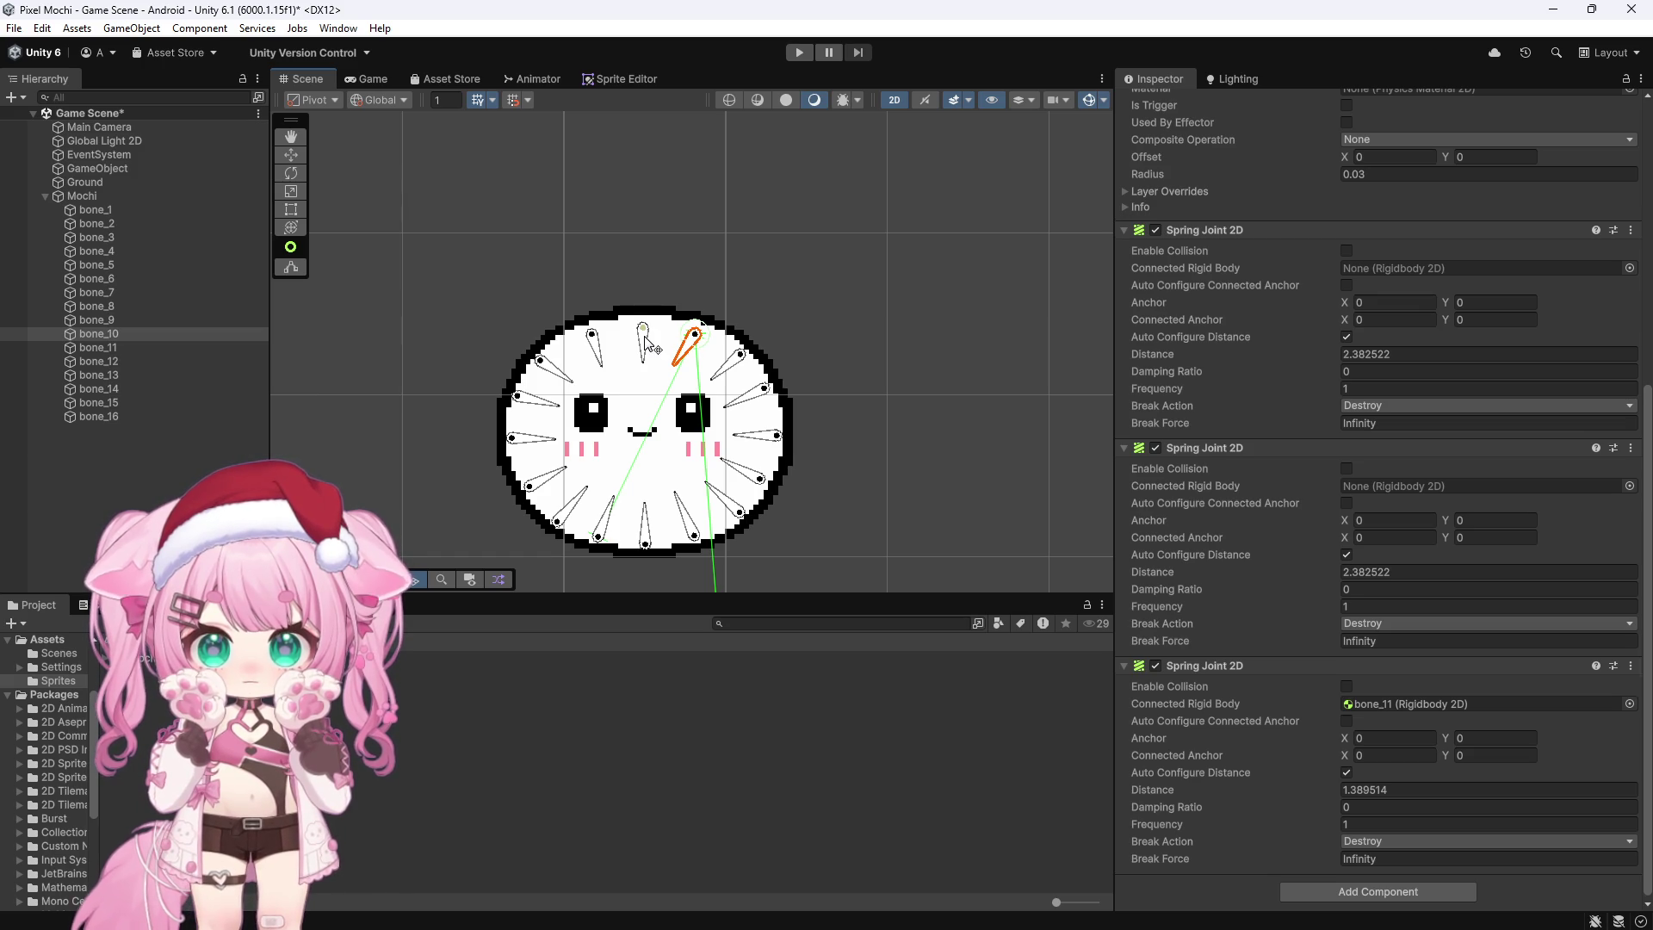
left_click(645, 340)
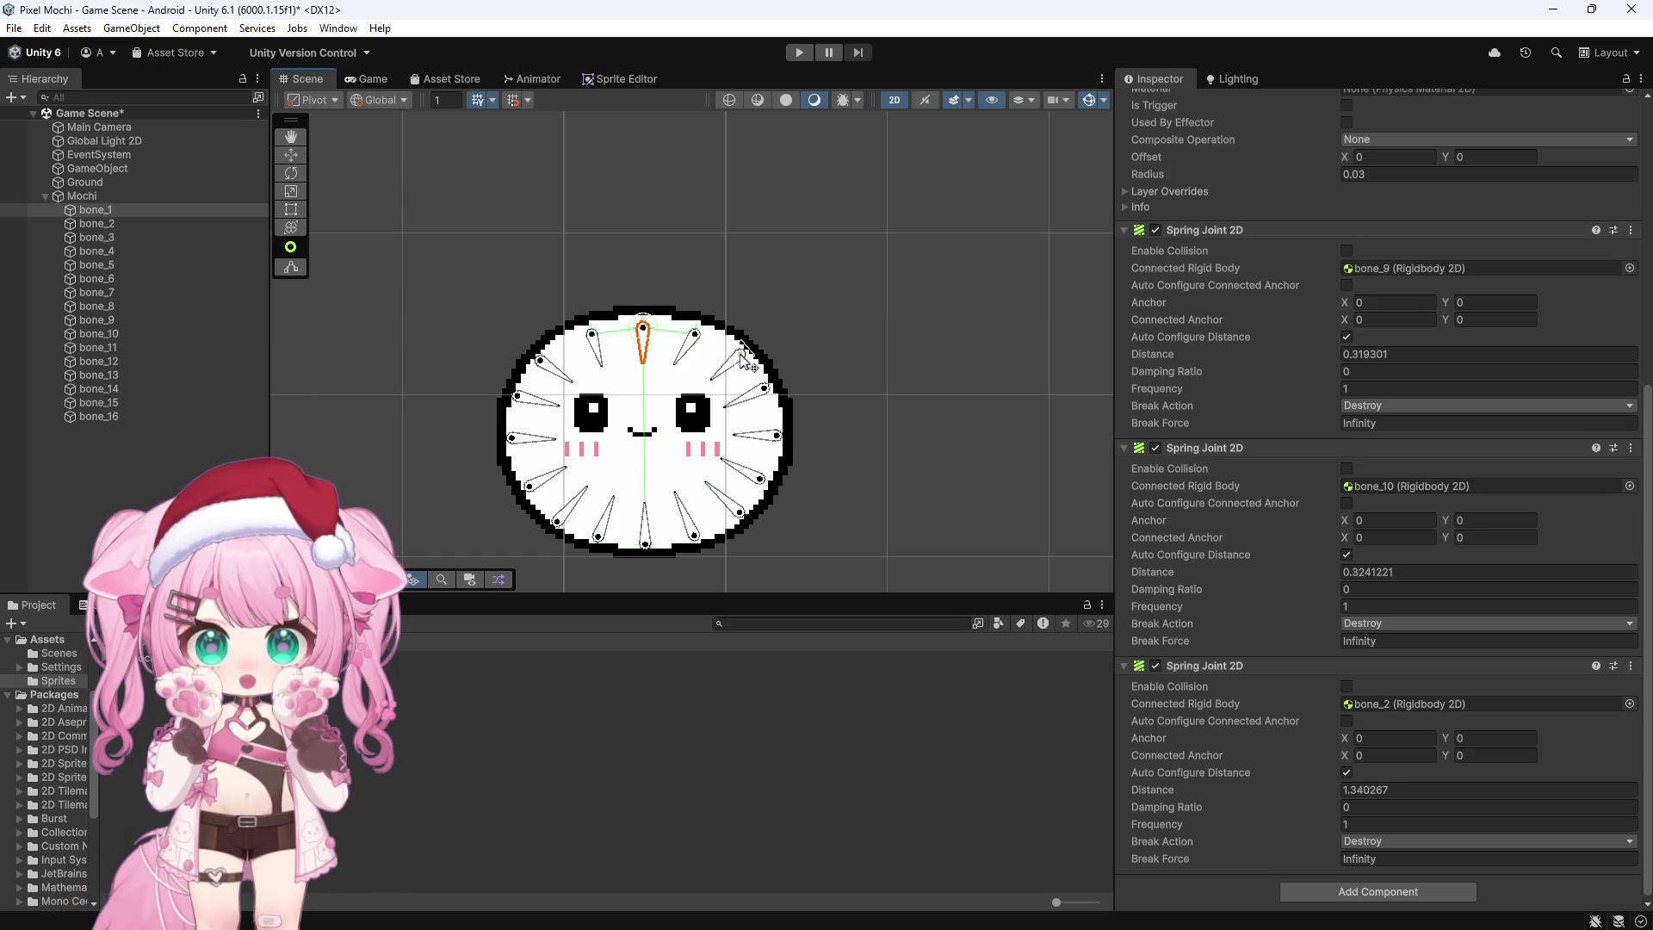
left_click(741, 359)
left_click(691, 342)
mouse_move(159, 211)
left_mouse_down()
mouse_move(1353, 284)
mouse_move(1361, 267)
left_mouse_up()
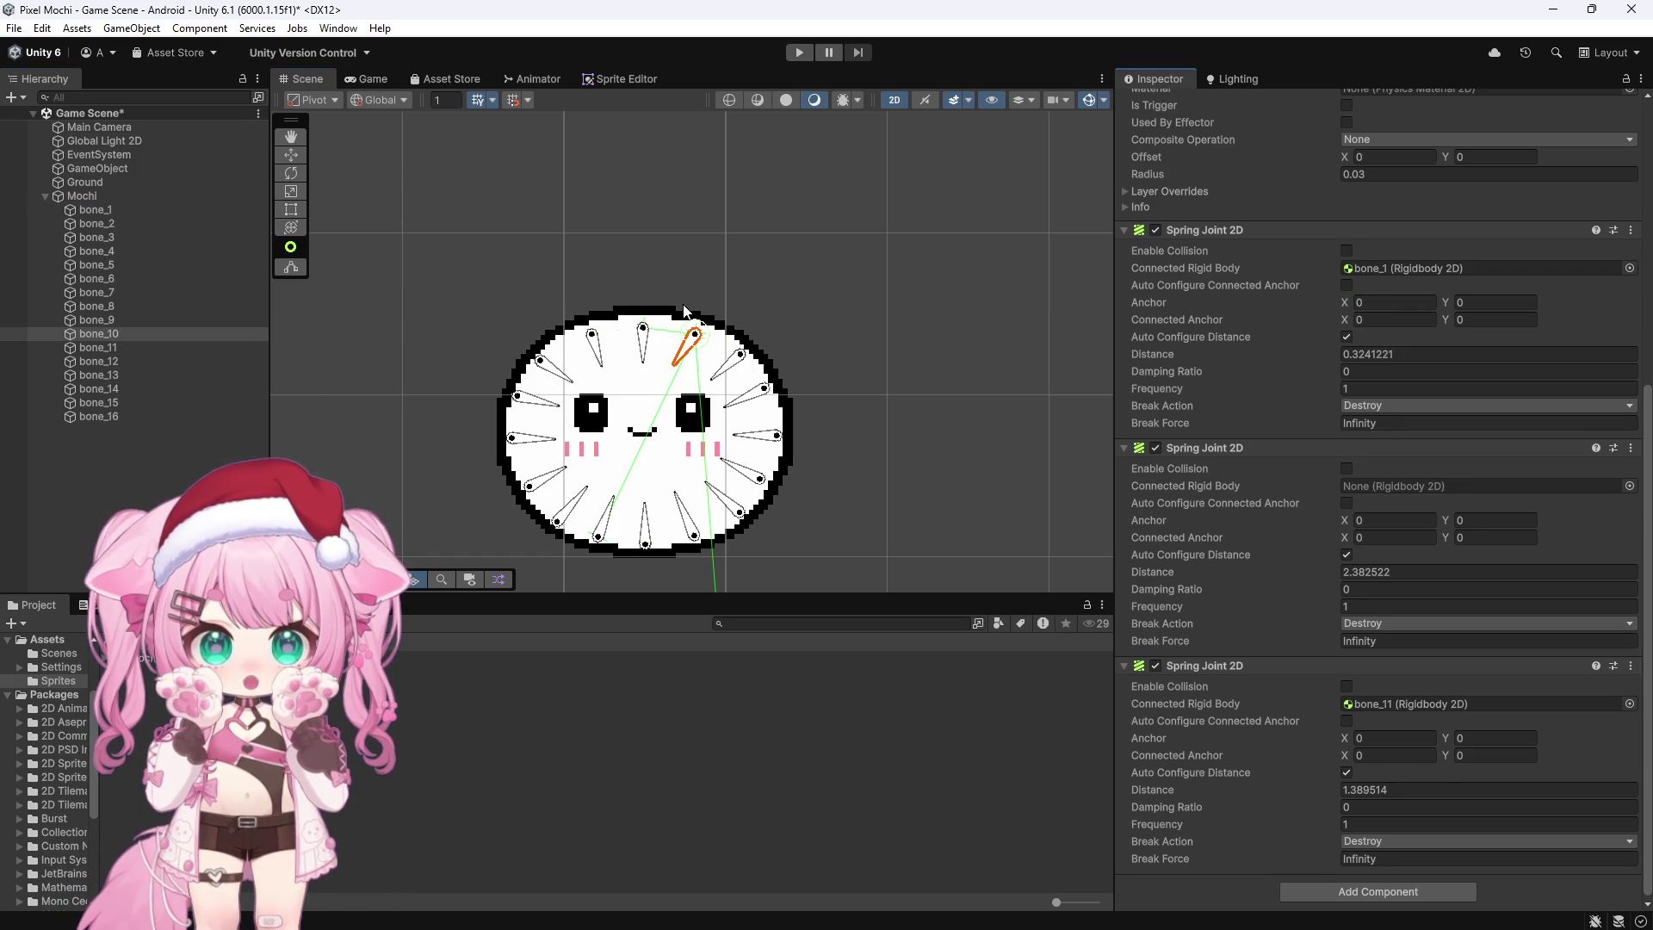
mouse_move(106, 263)
left_mouse_down()
mouse_move(1416, 444)
mouse_move(1377, 488)
left_mouse_up()
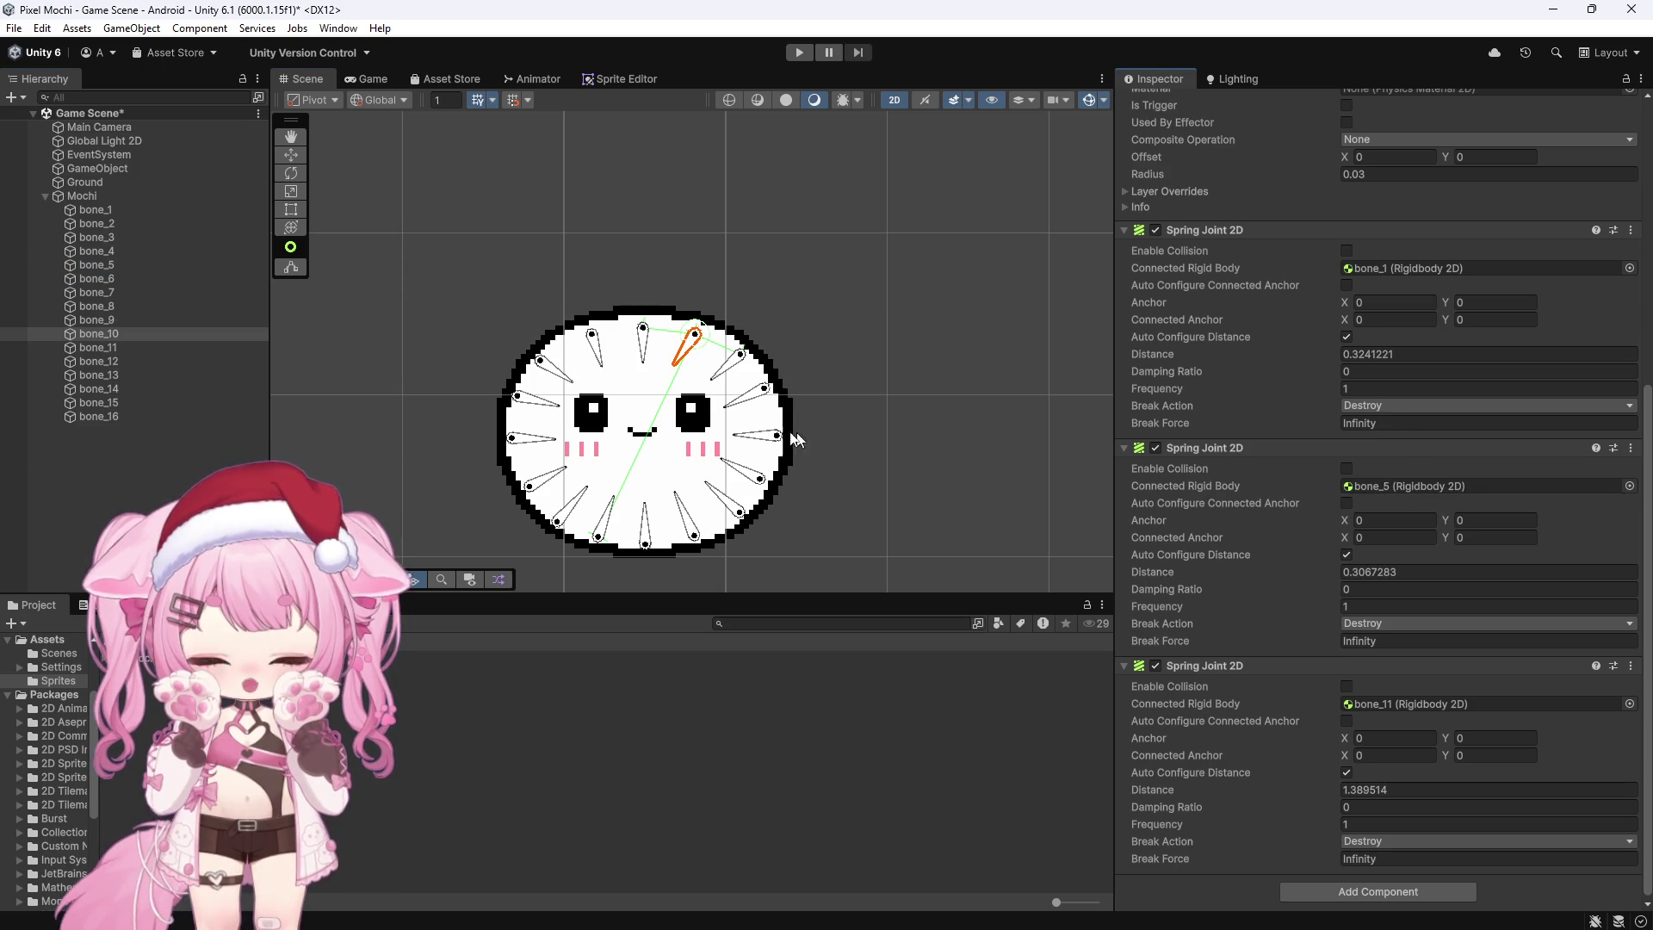
Step: Connect bone_11's spare spring joints to bone_2 and bone_7
left_click(119, 347)
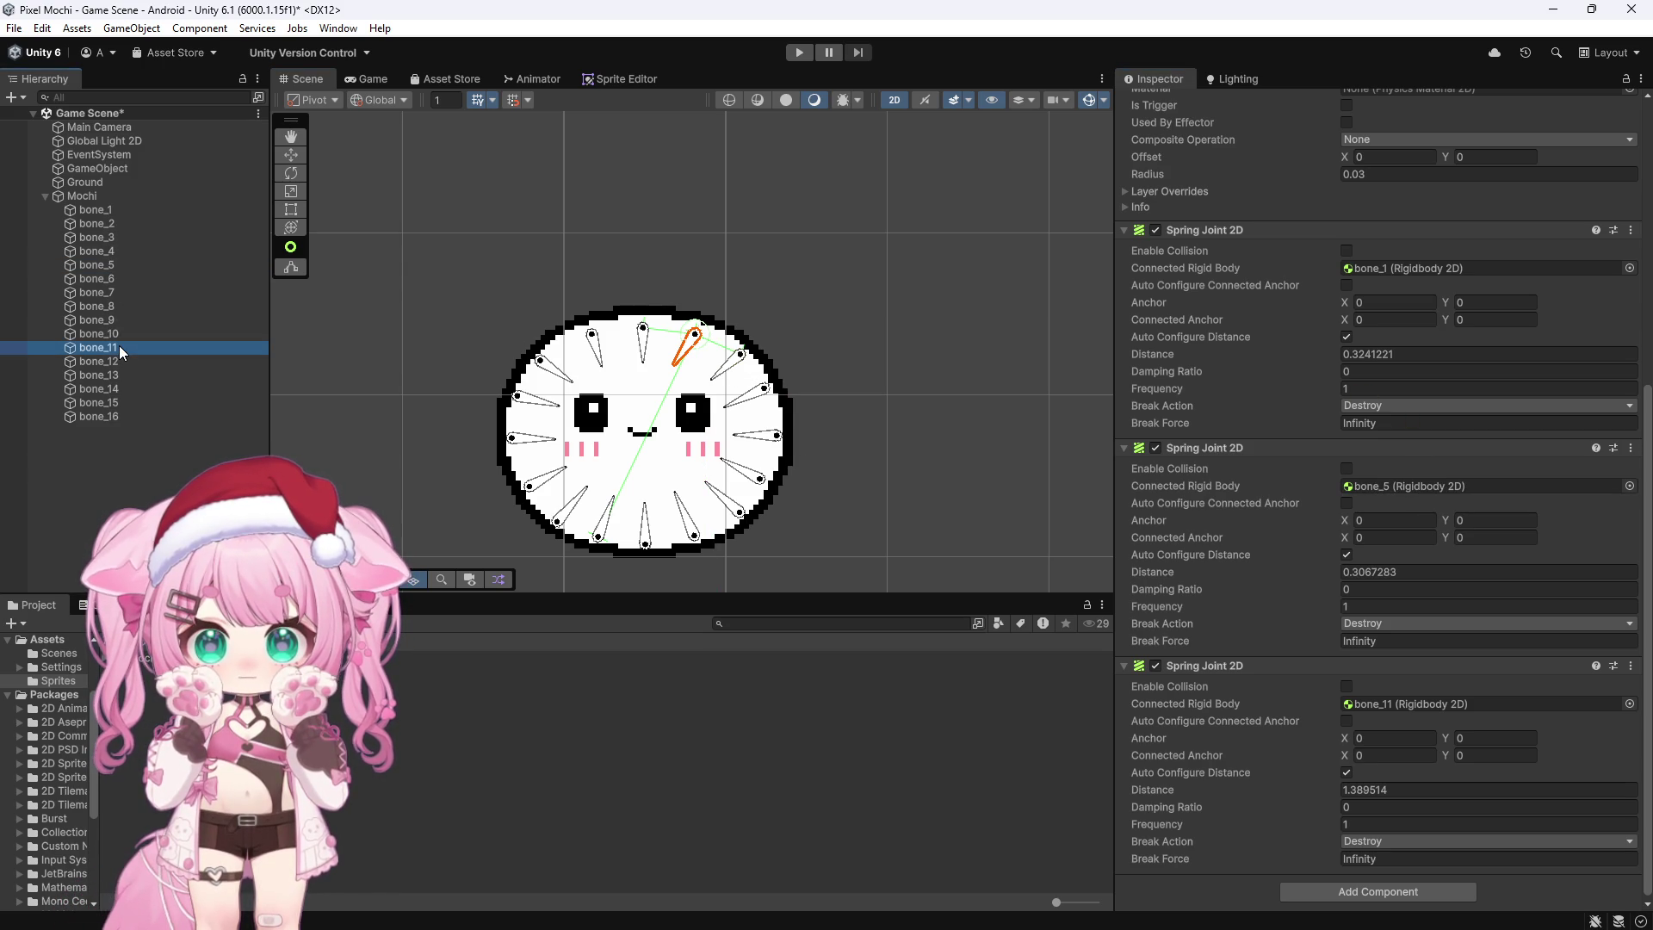
left_click(573, 509)
left_click(645, 535)
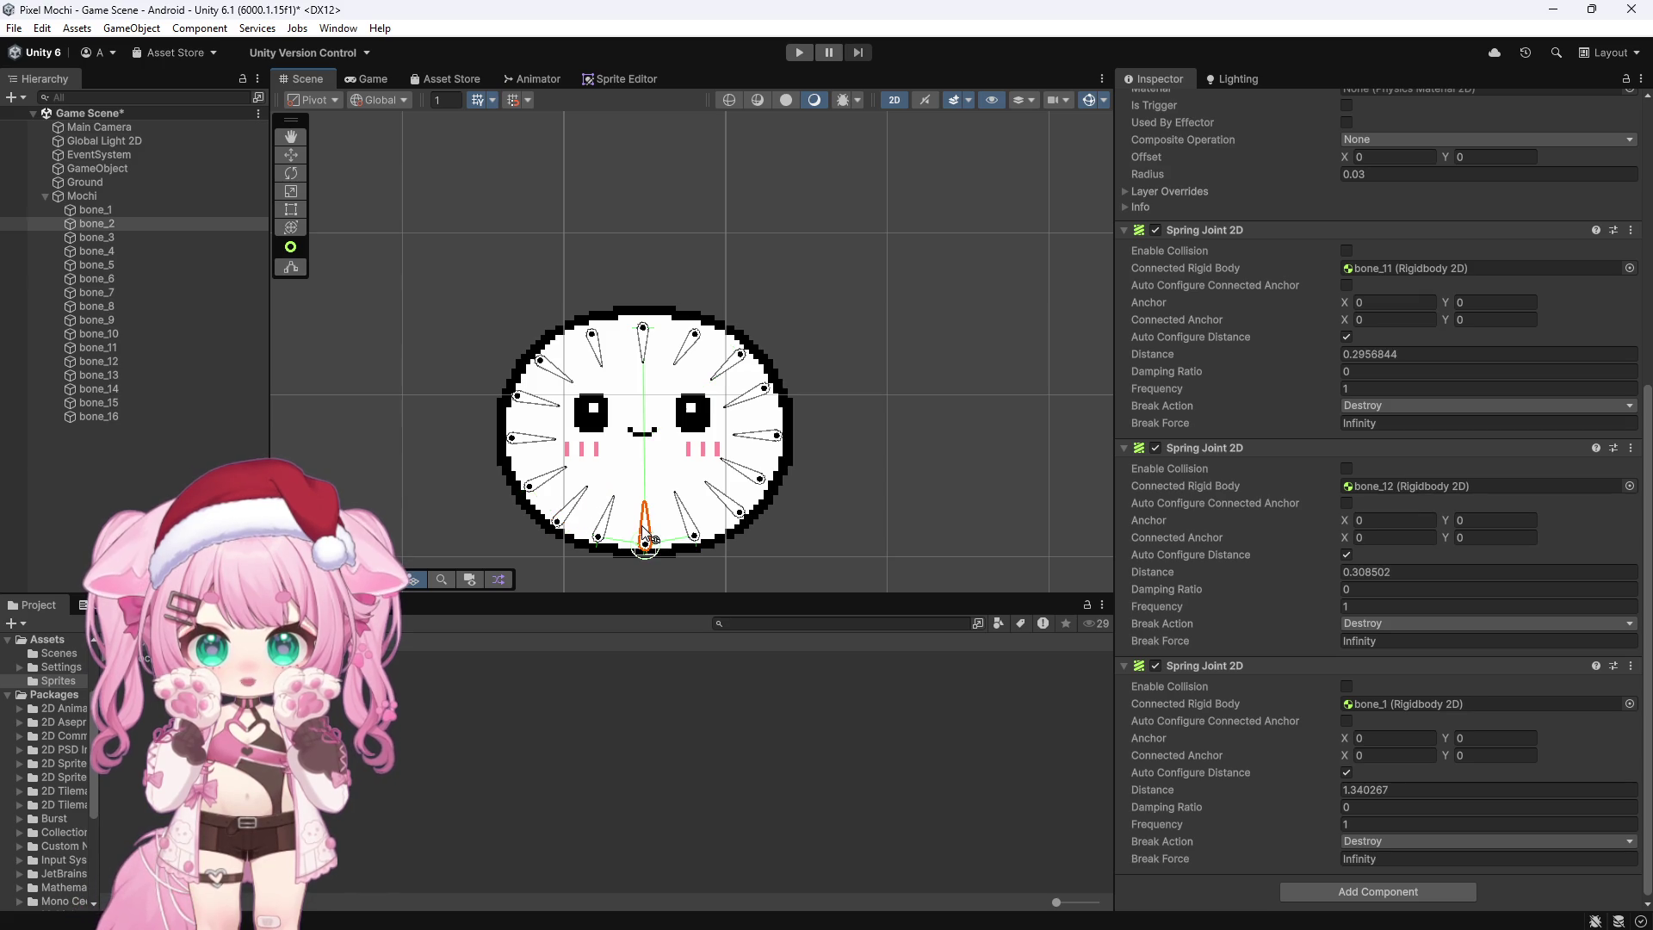
left_click(605, 517)
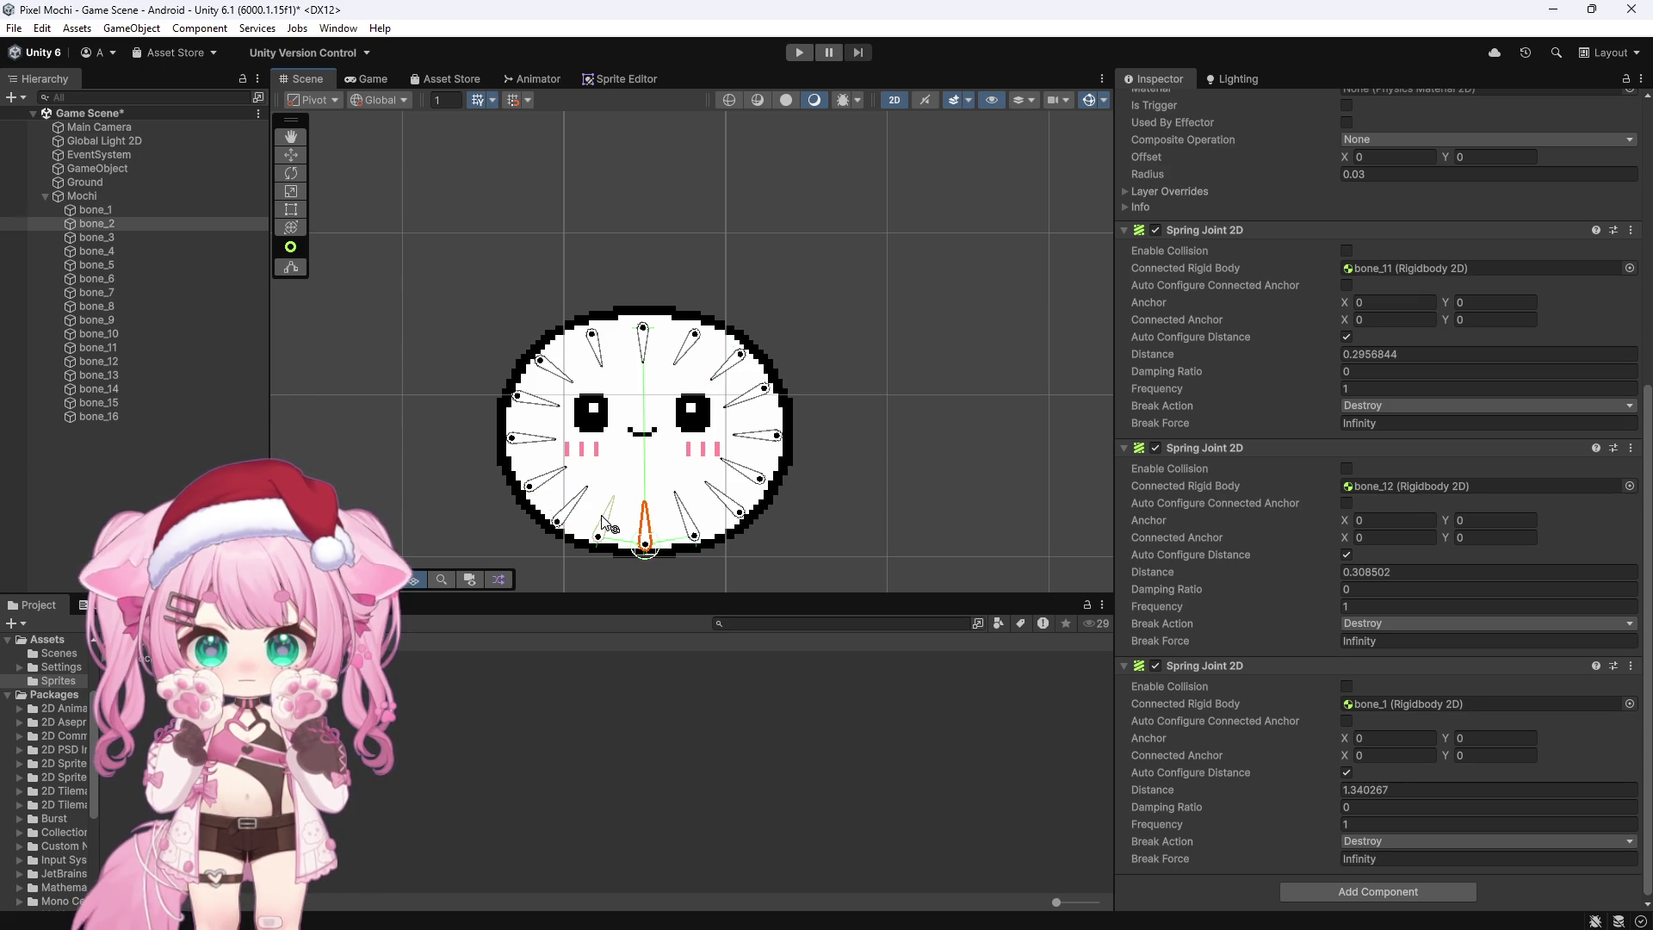
mouse_move(94, 226)
left_mouse_down()
mouse_move(1171, 331)
mouse_move(1377, 266)
left_mouse_up()
left_click_drag(99, 306, 648, 448)
left_click_drag(1289, 485, 1365, 488)
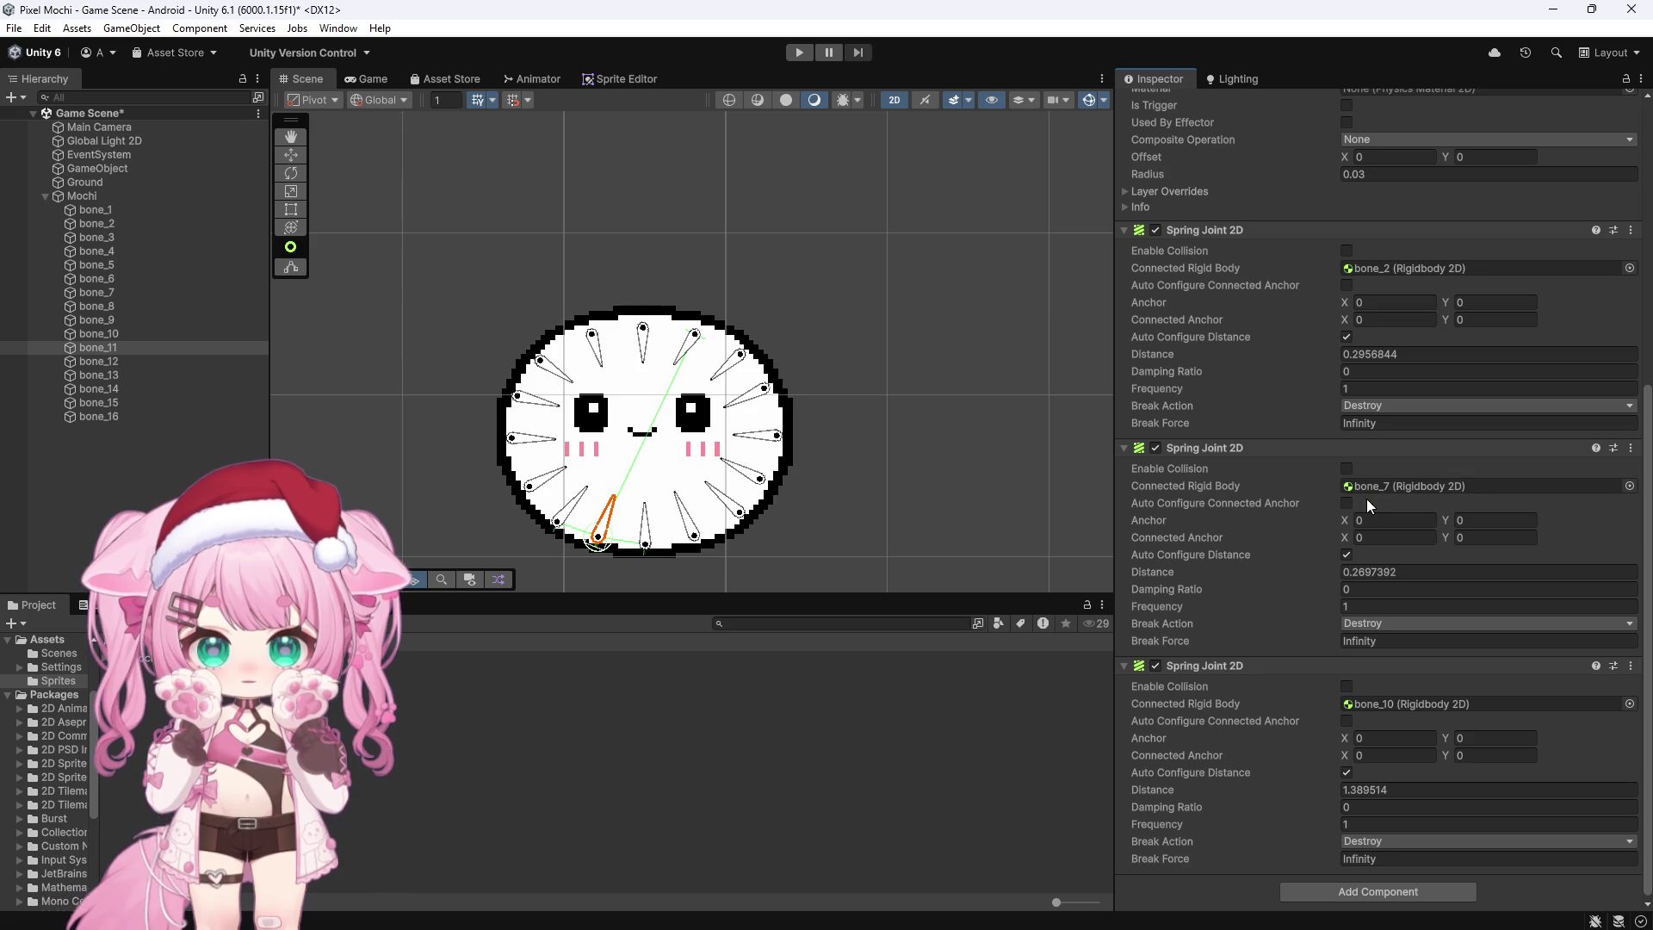
left_click(121, 359)
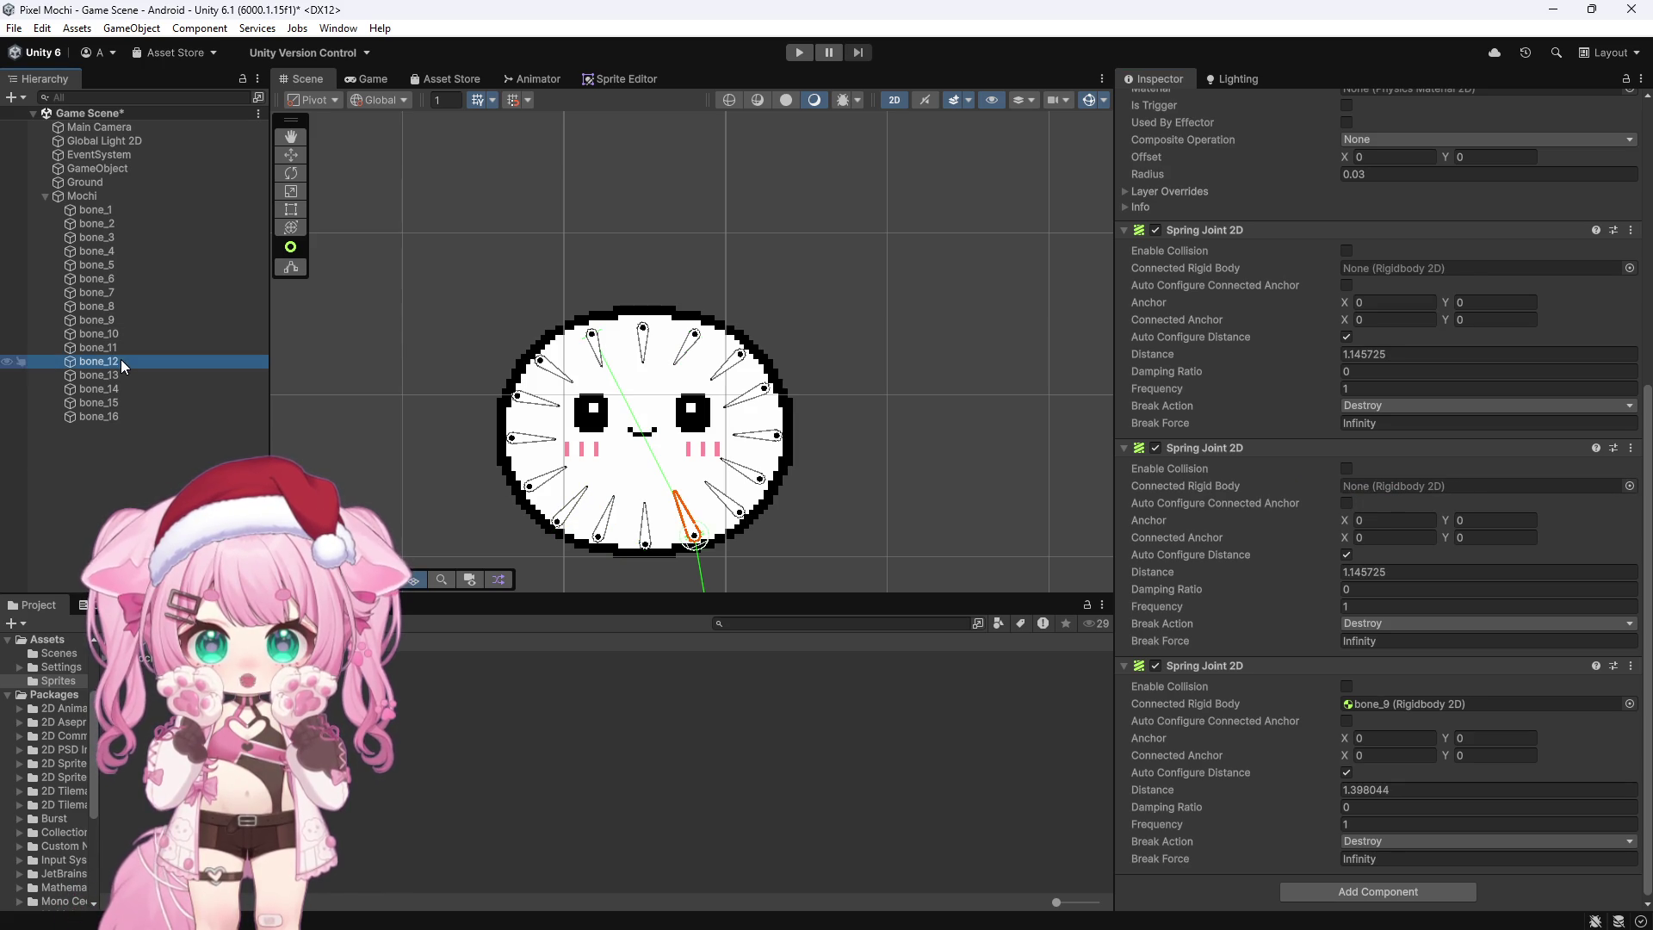
Step: Connect bone_12's spare spring joints to bone_2 and bone_8
left_click(647, 538)
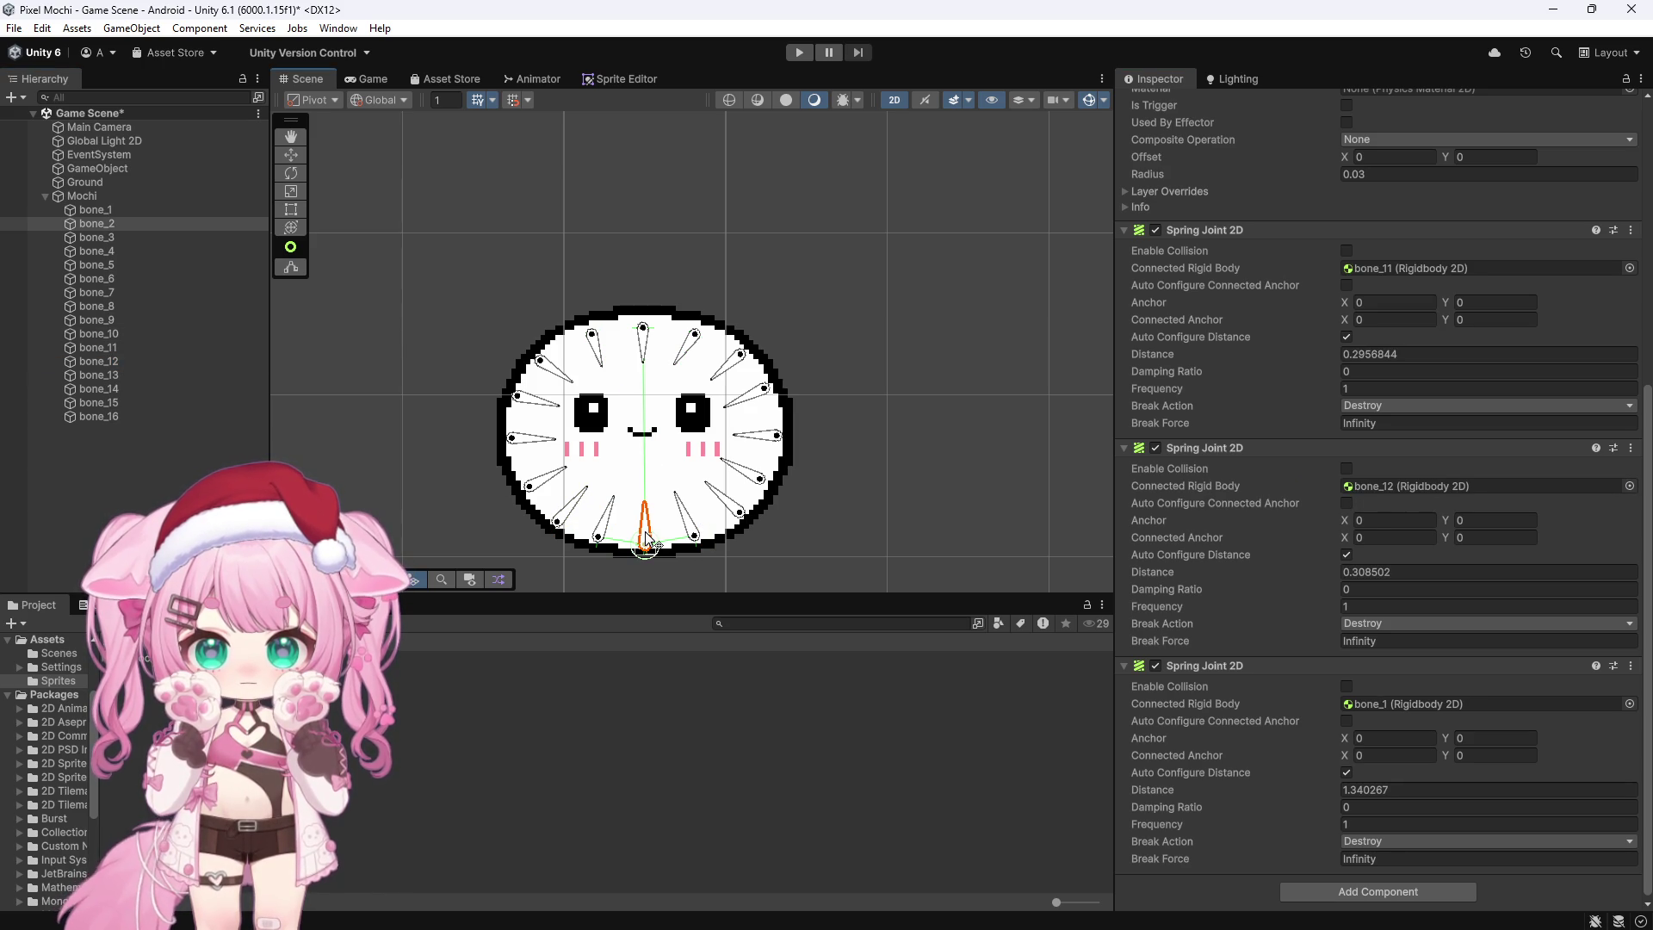
left_click(733, 509)
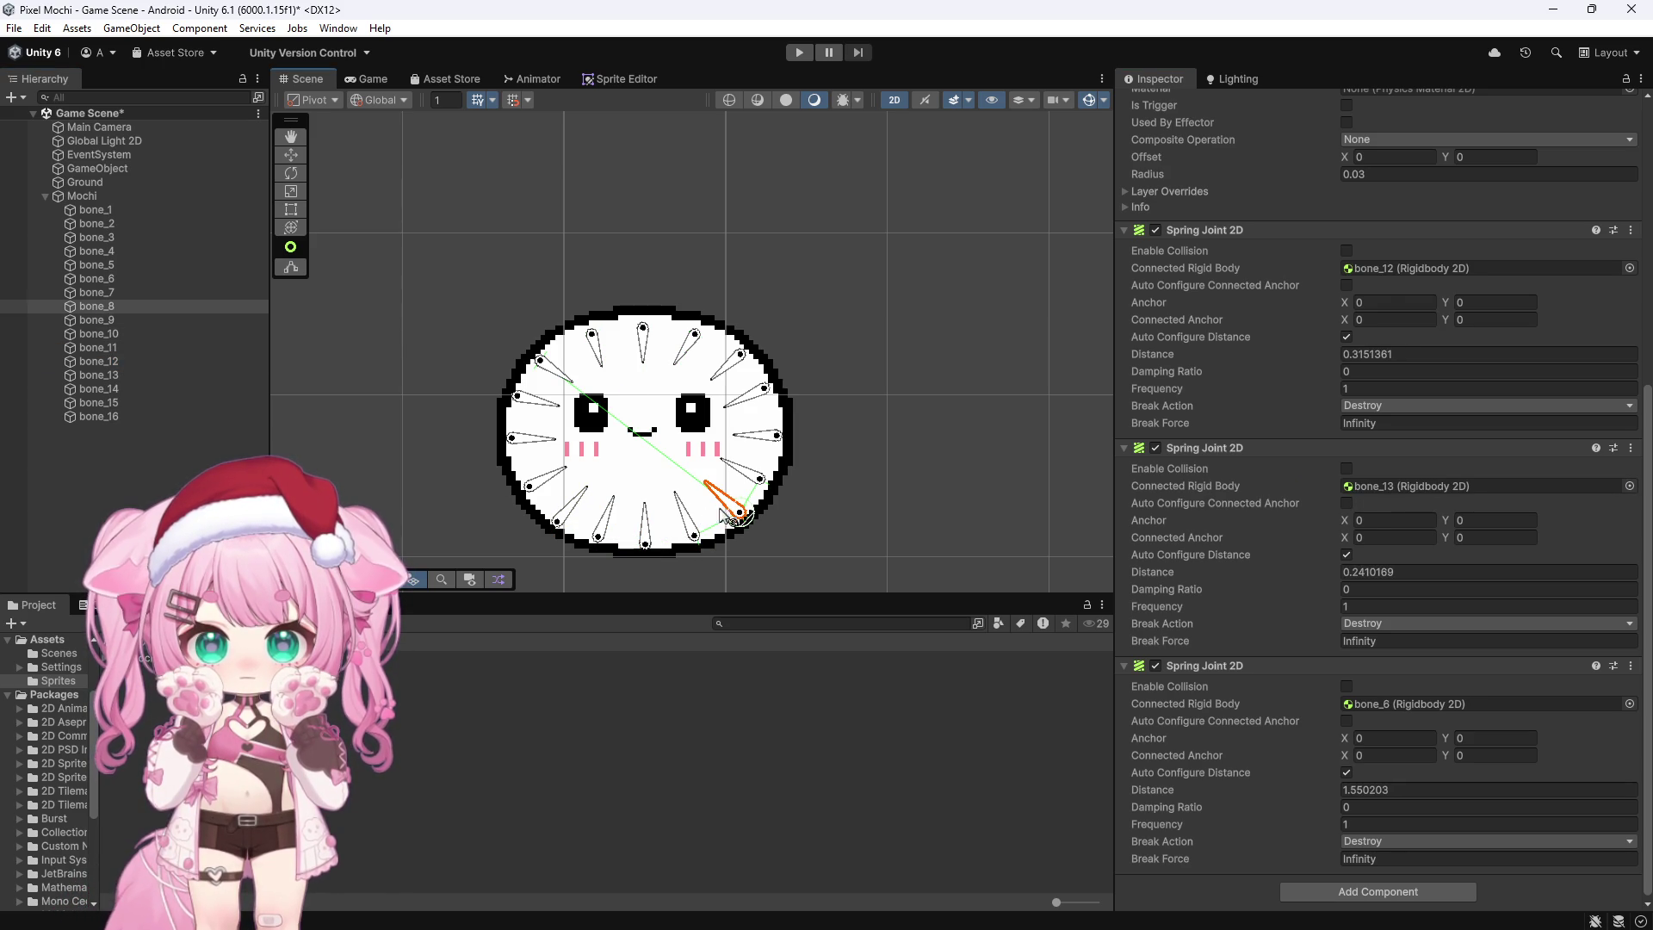
left_click(688, 525)
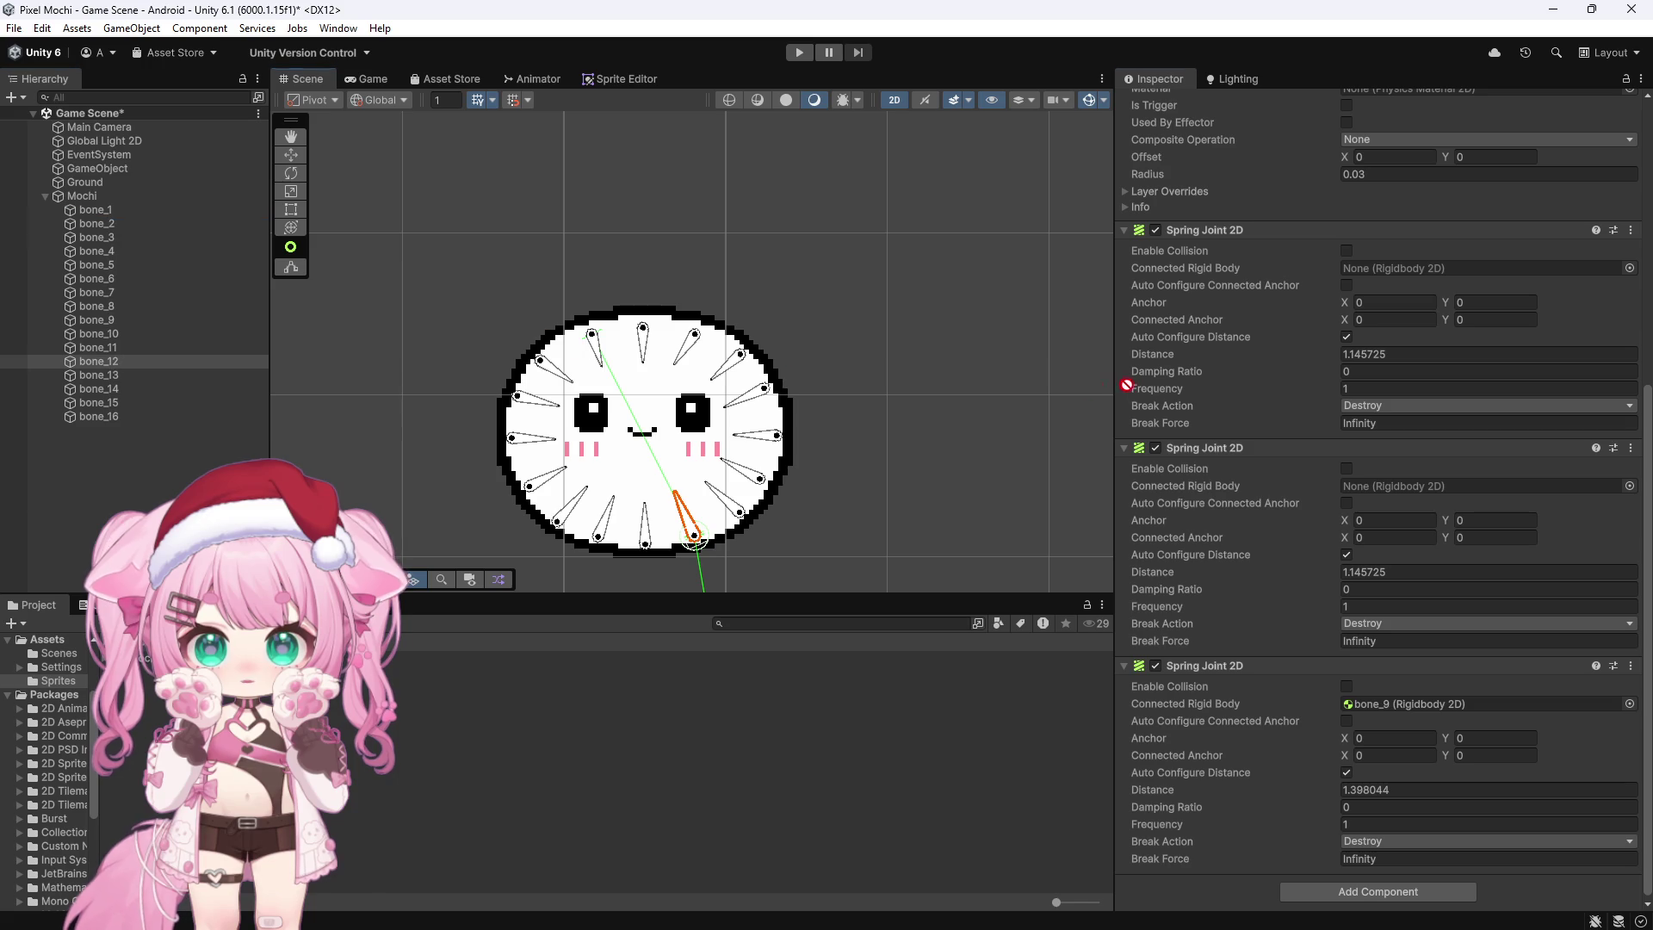
left_click_drag(1340, 322, 1387, 271)
left_click_drag(111, 306, 1377, 482)
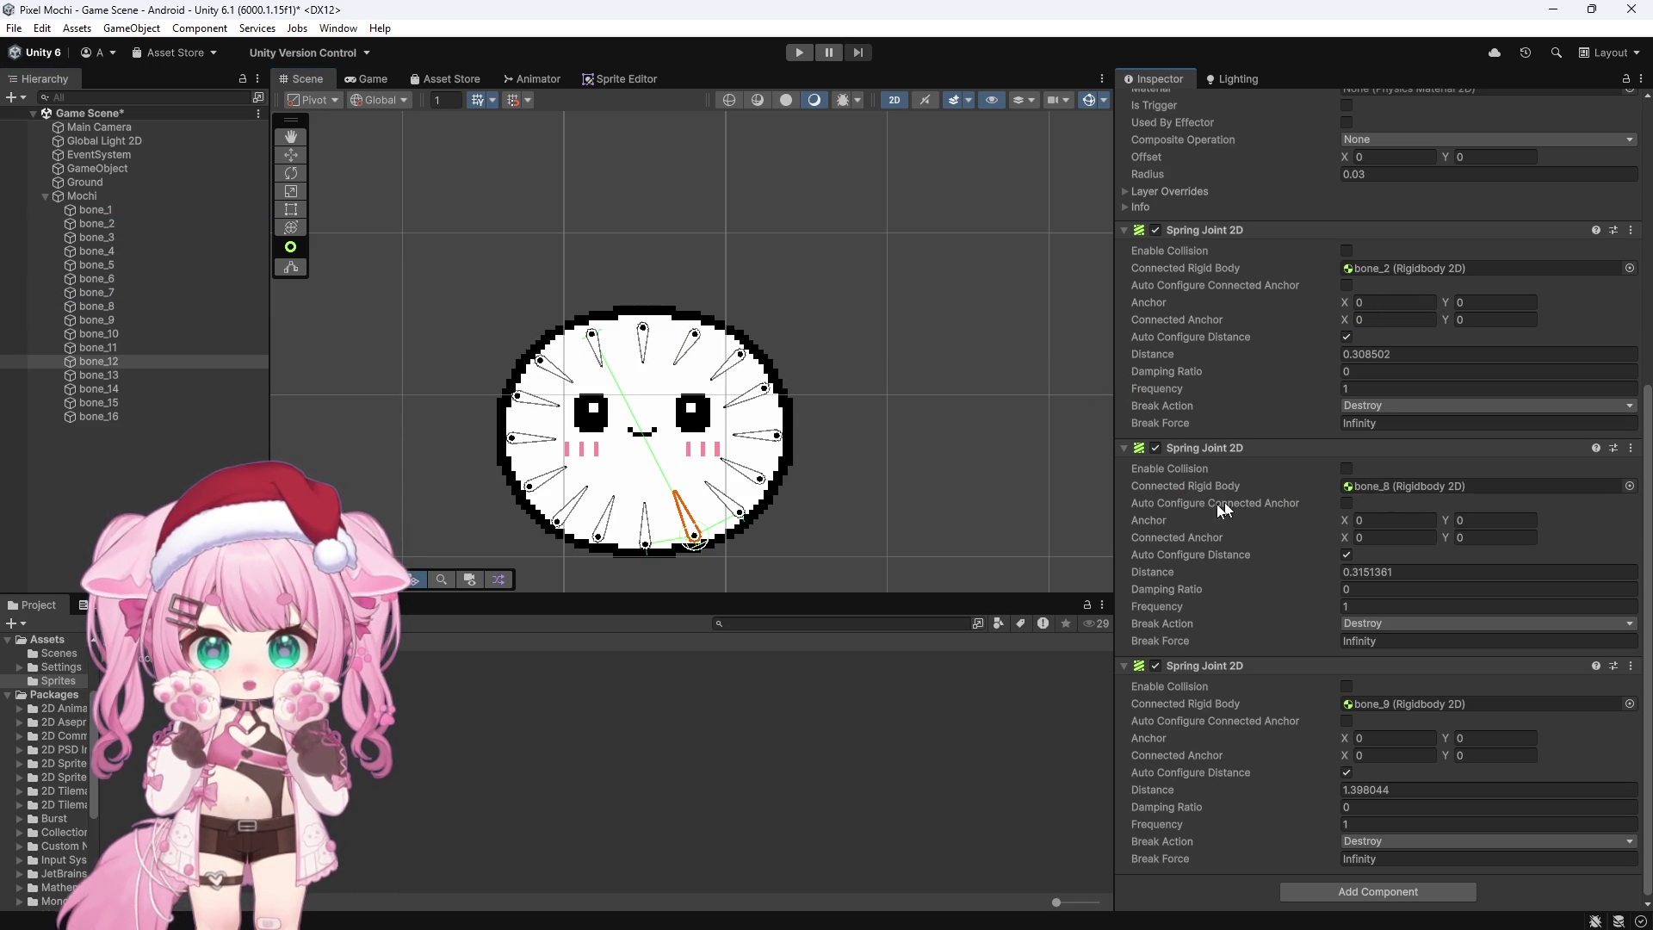
Step: Connect bone_13's spare spring joints to bone_3 and bone_8
left_click(115, 376)
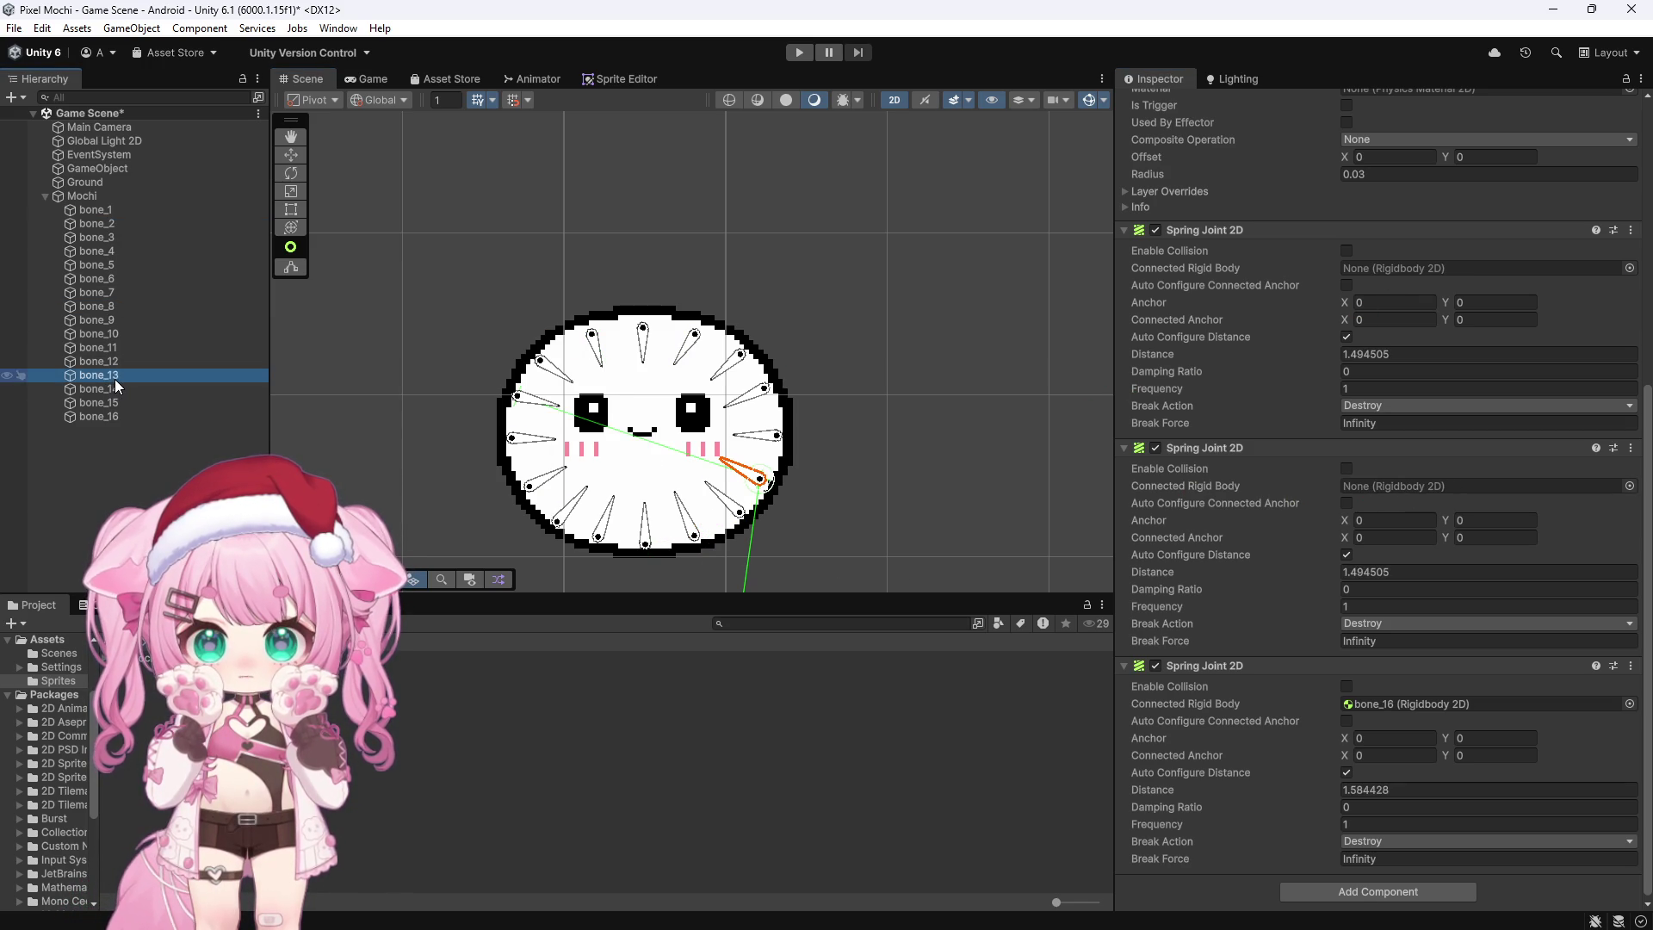
left_click(782, 442)
left_click(738, 517)
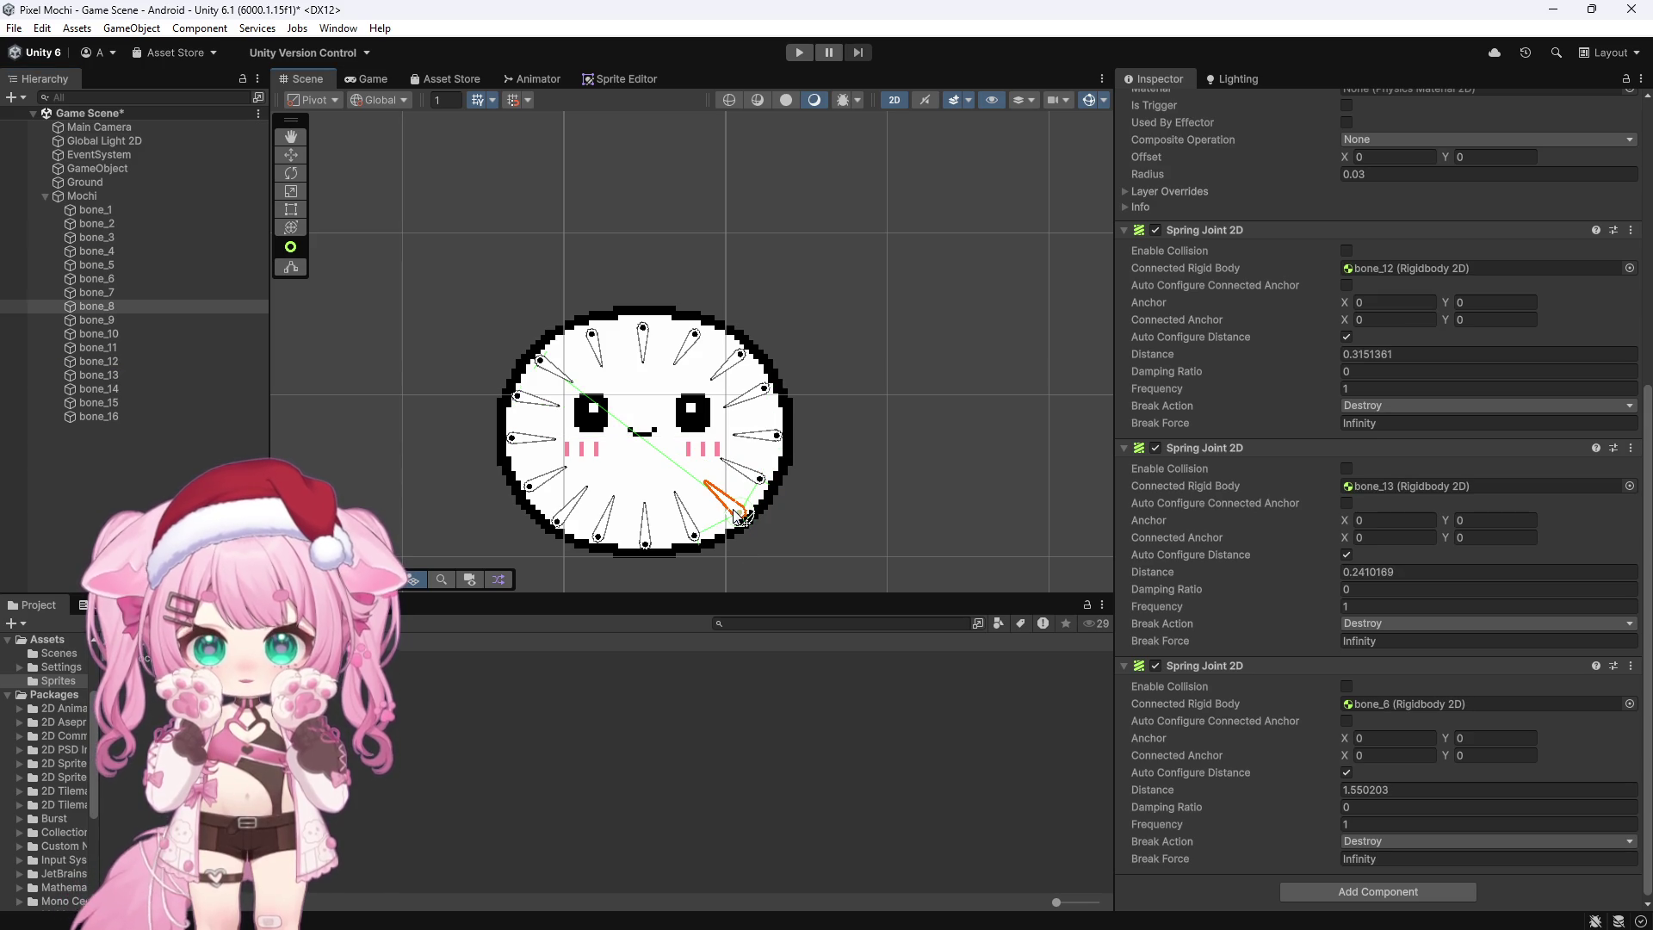
left_click(755, 484)
mouse_move(97, 374)
left_mouse_down()
mouse_move(95, 249)
mouse_move(321, 303)
left_mouse_up()
left_click_drag(1137, 312, 1395, 264)
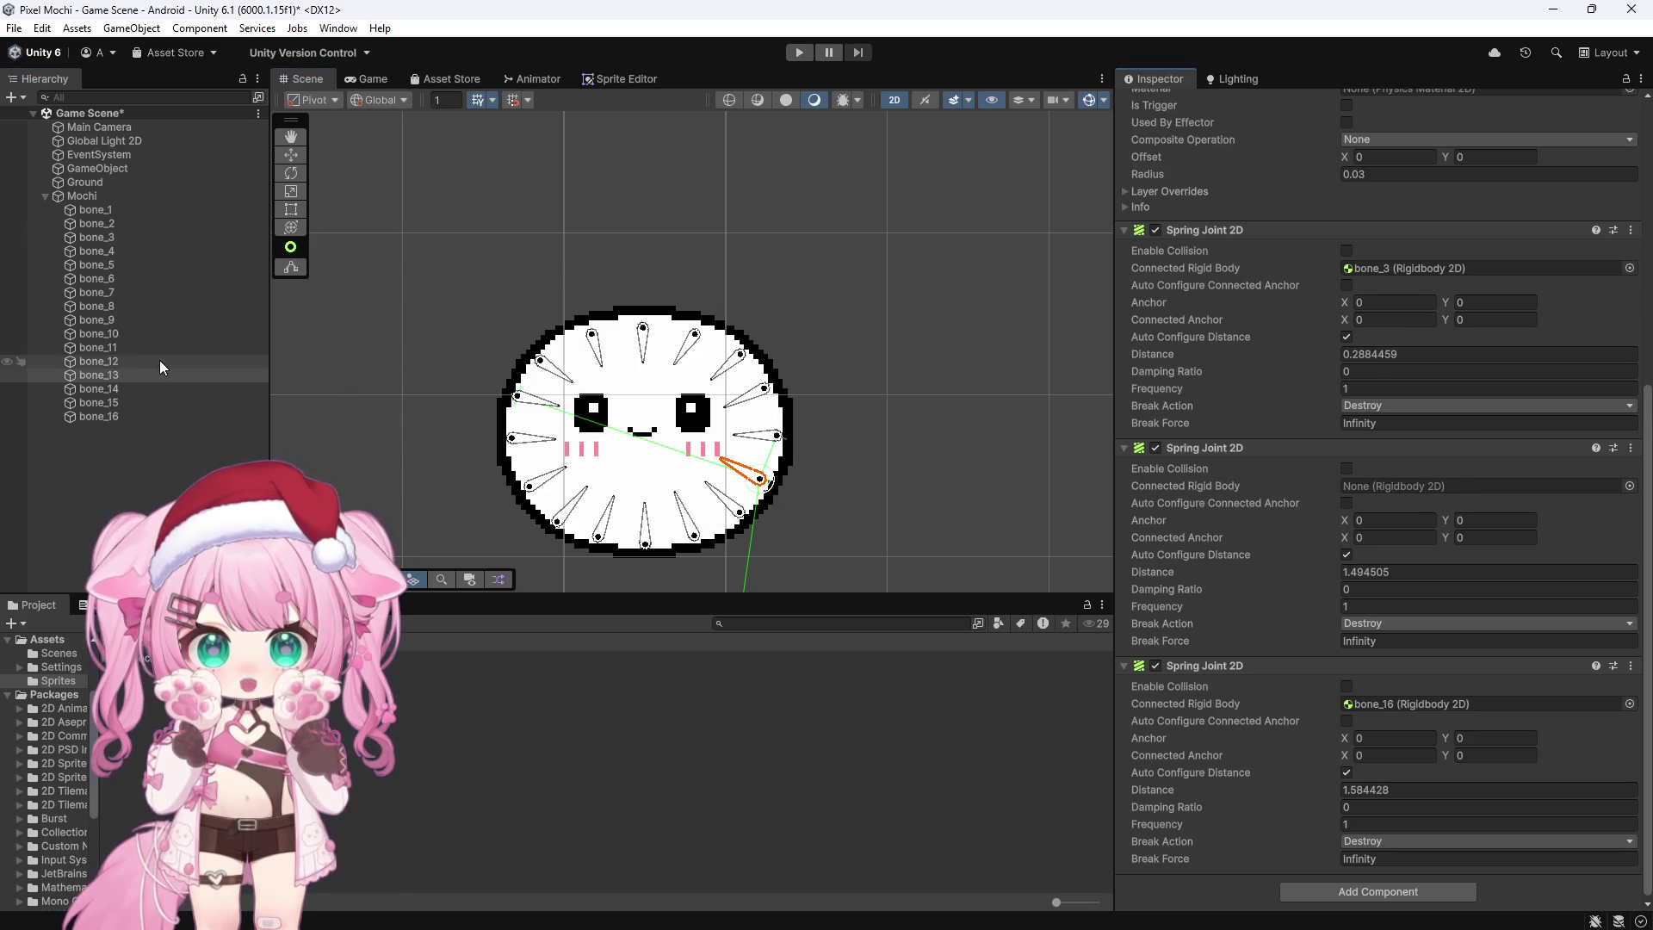
left_click_drag(93, 304, 938, 439)
left_click_drag(1343, 479, 1412, 485)
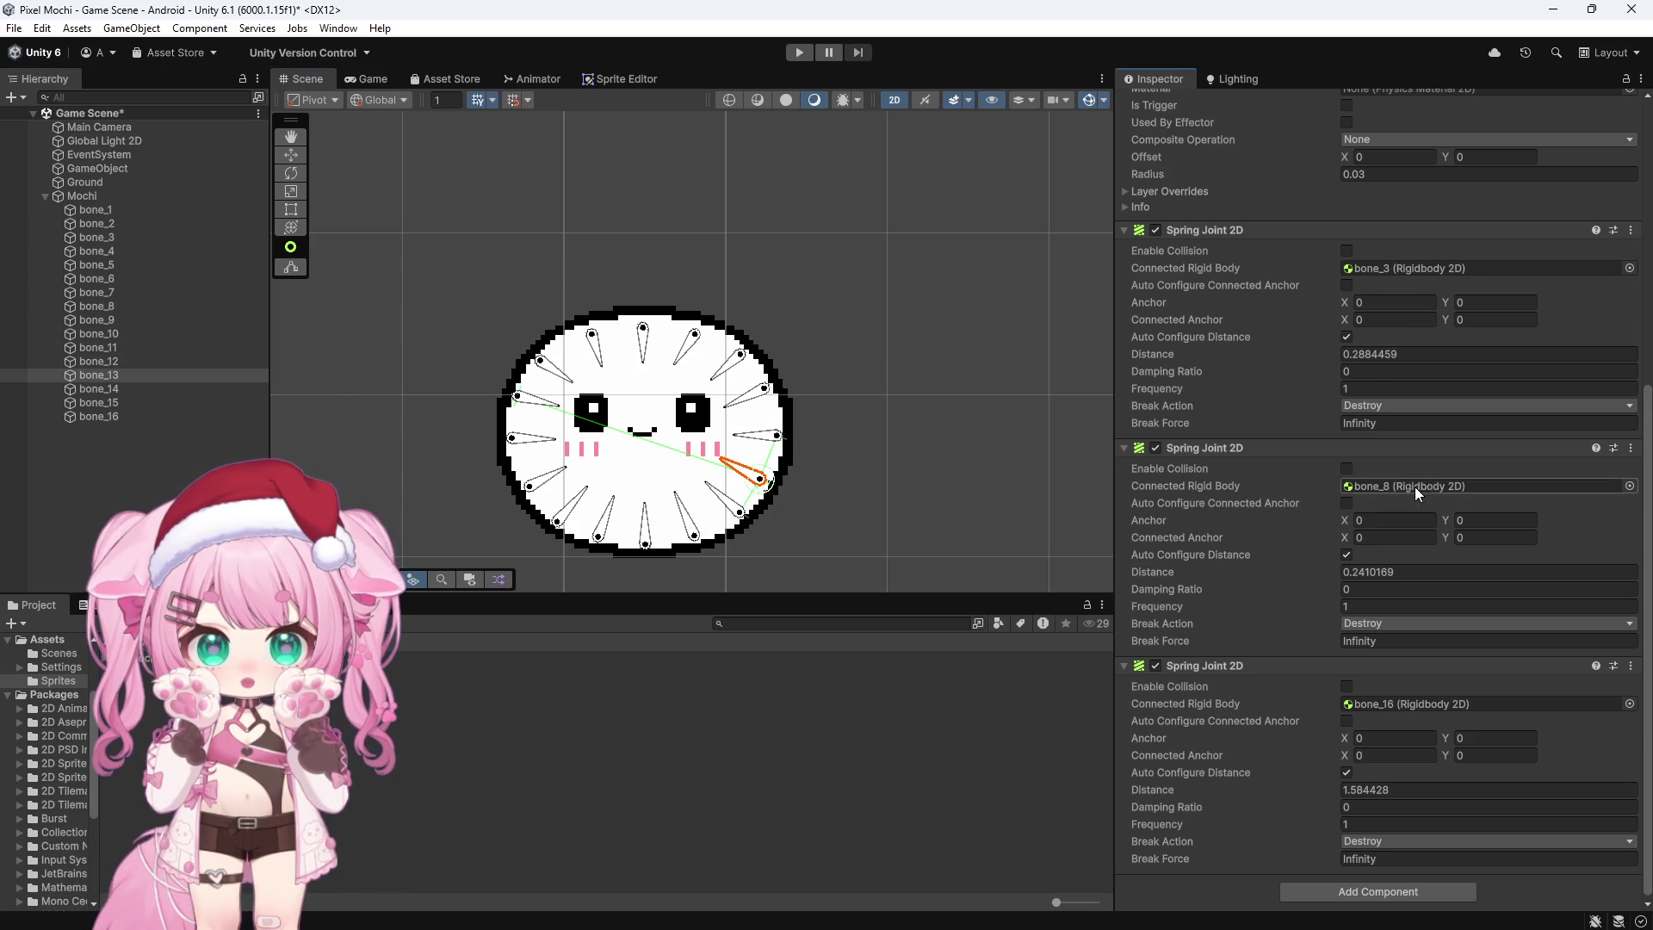
Step: Connect bone_14's spare spring joints to bone_7 and bone_4
left_click(127, 387)
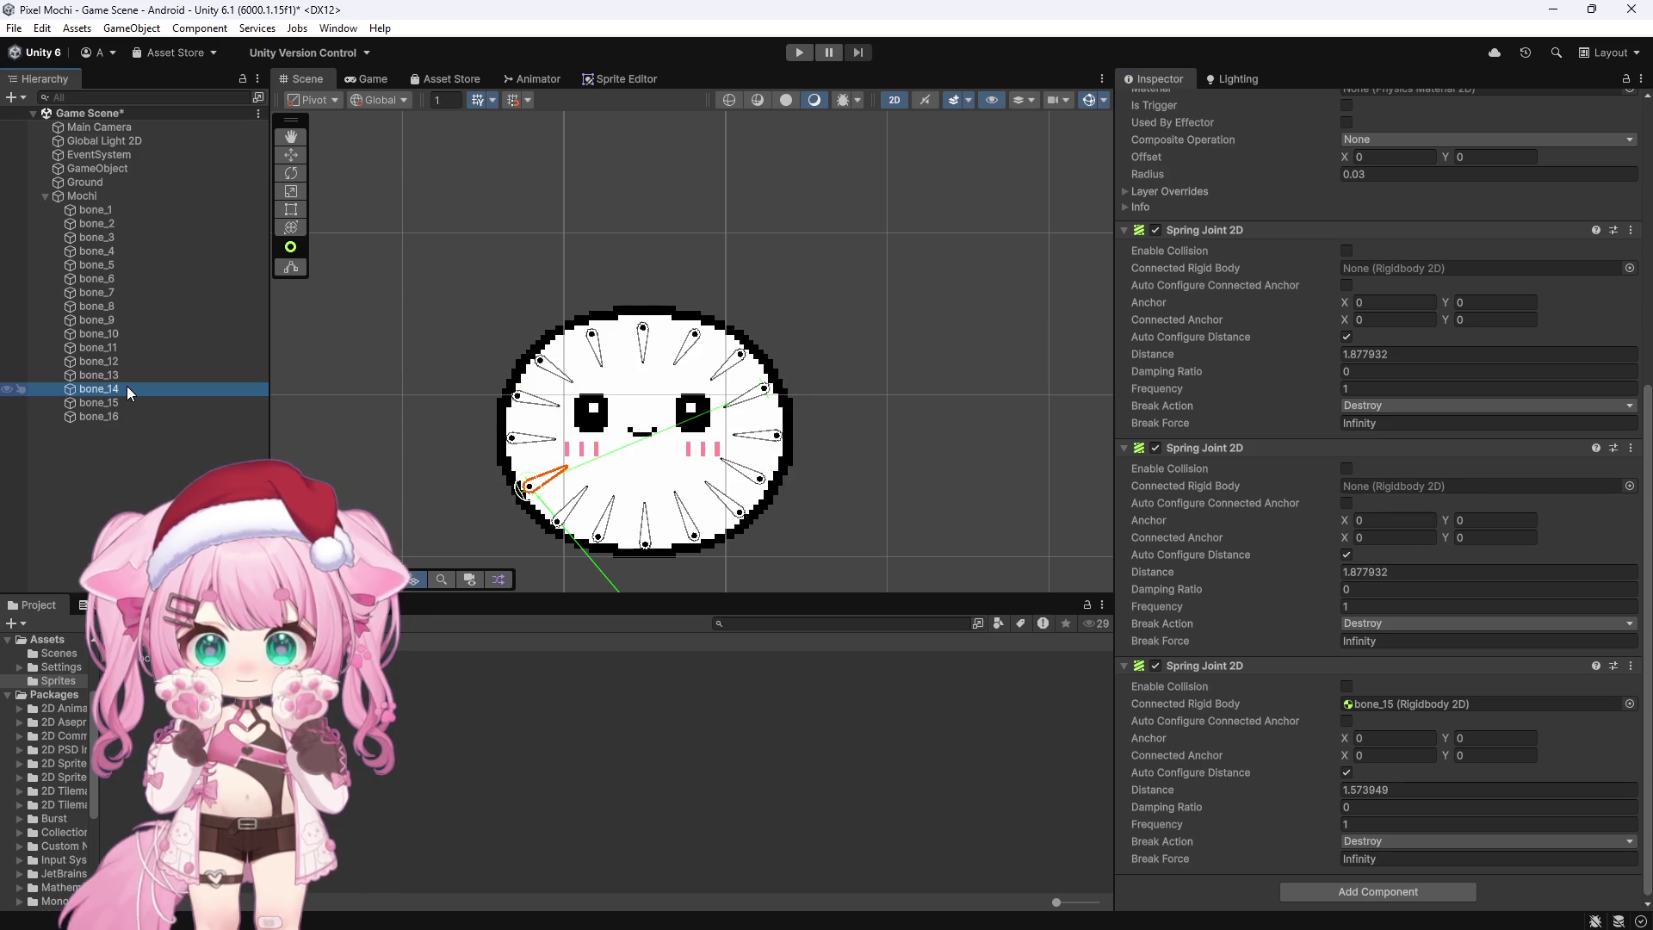
left_click(575, 515)
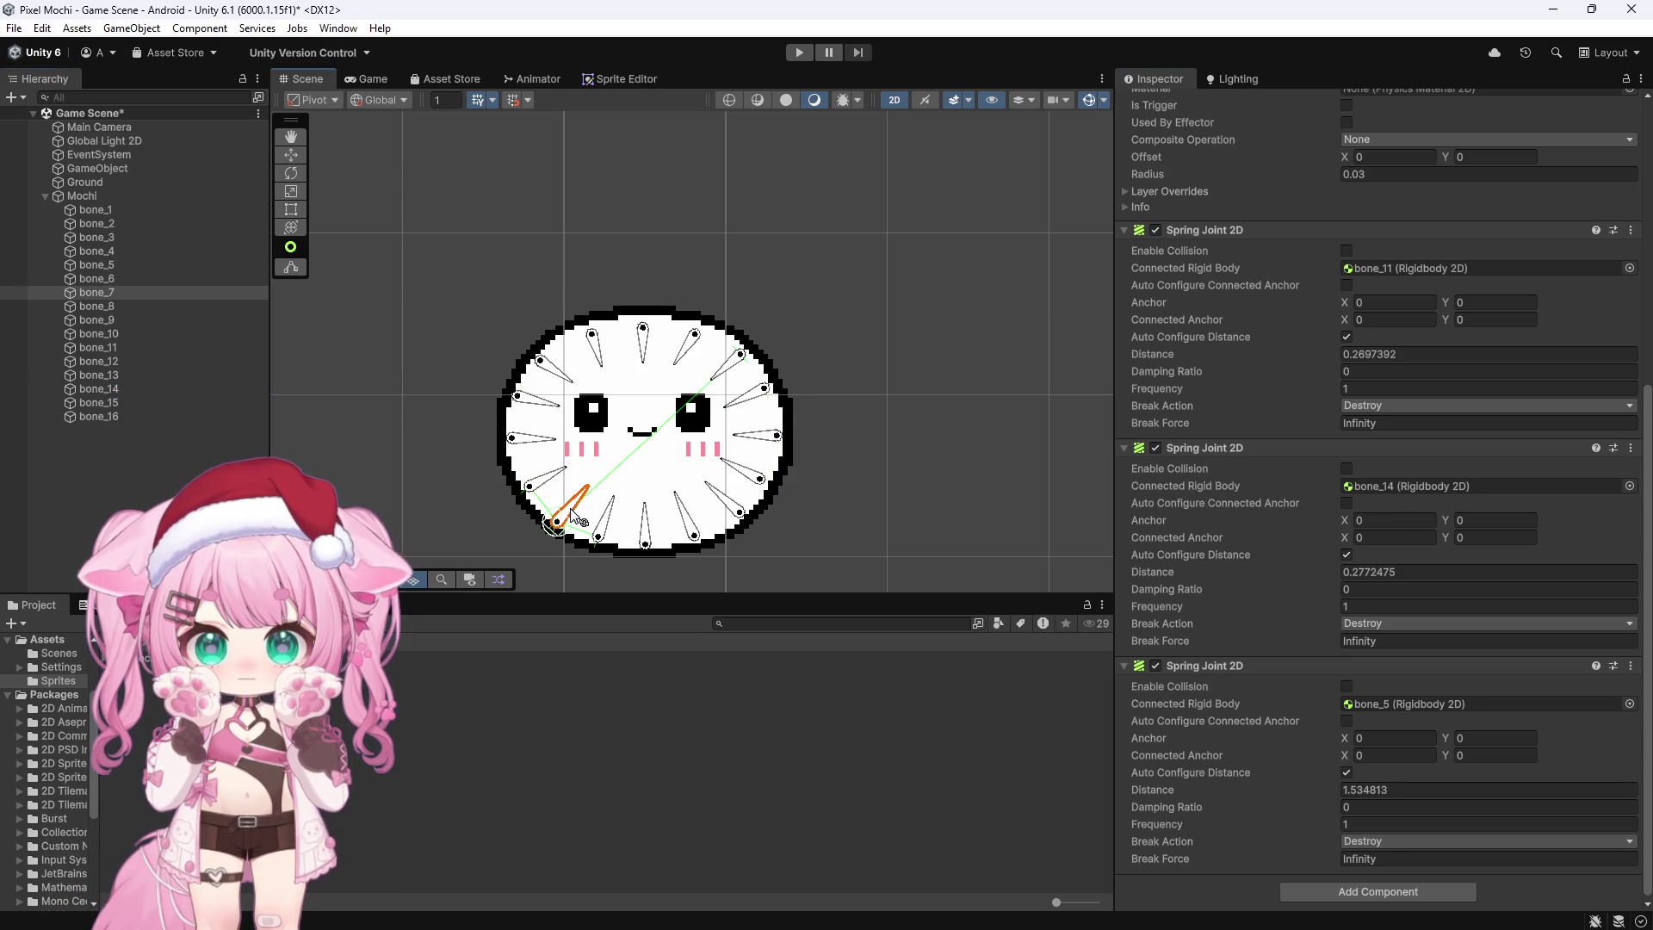
left_click(544, 447)
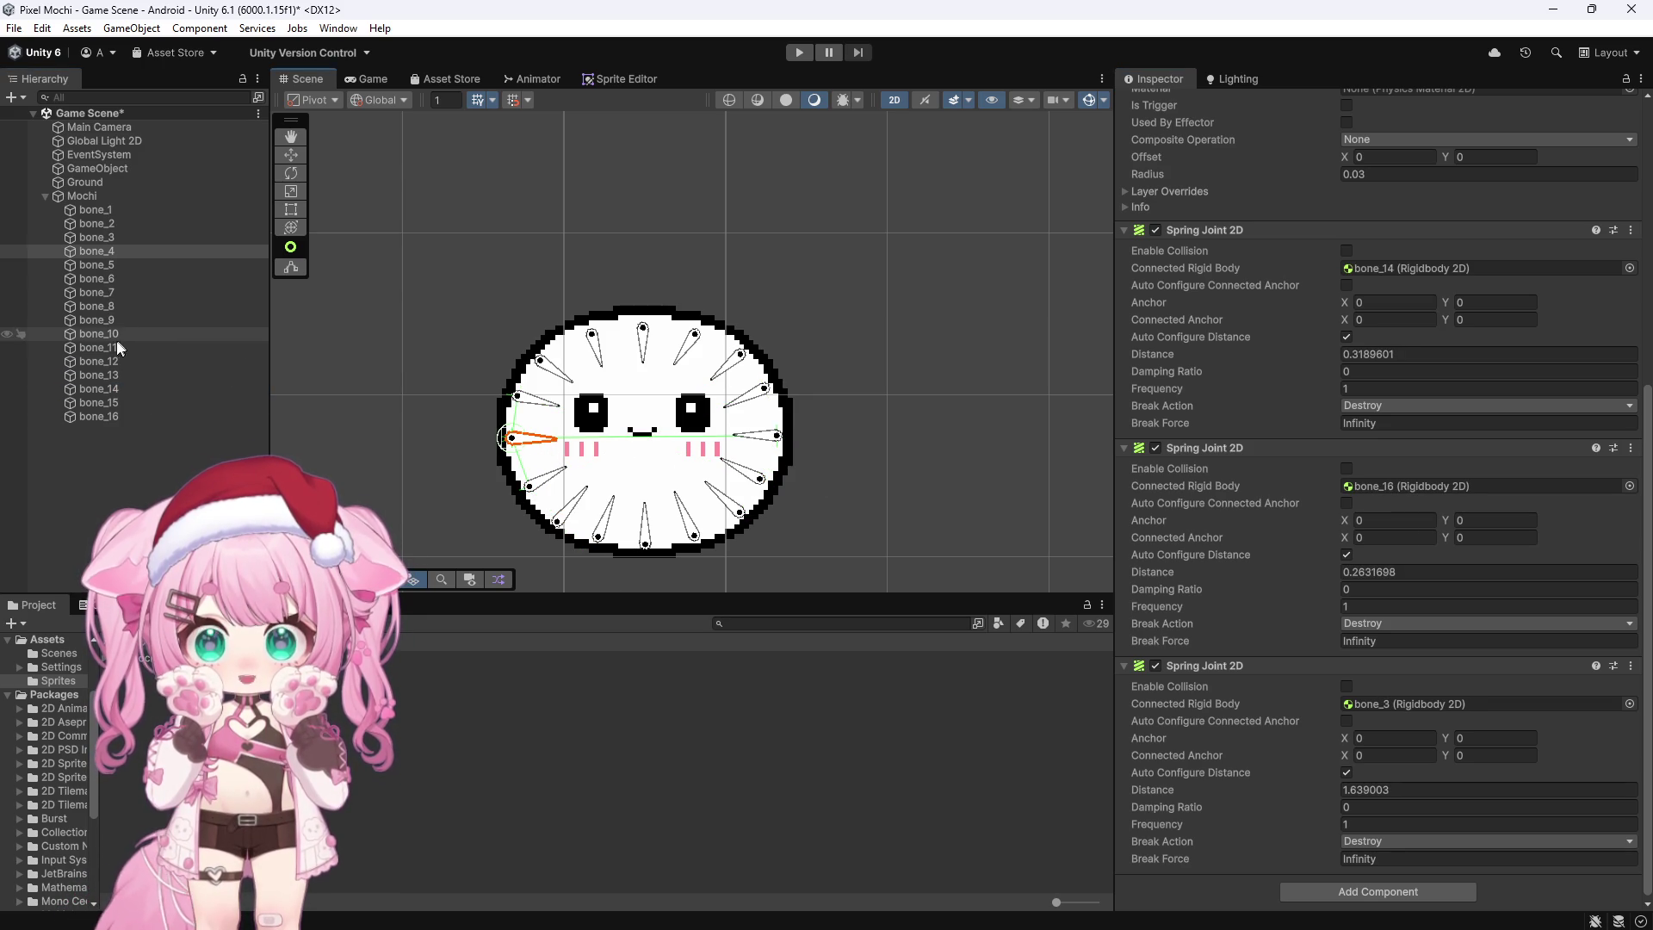
left_click(110, 375)
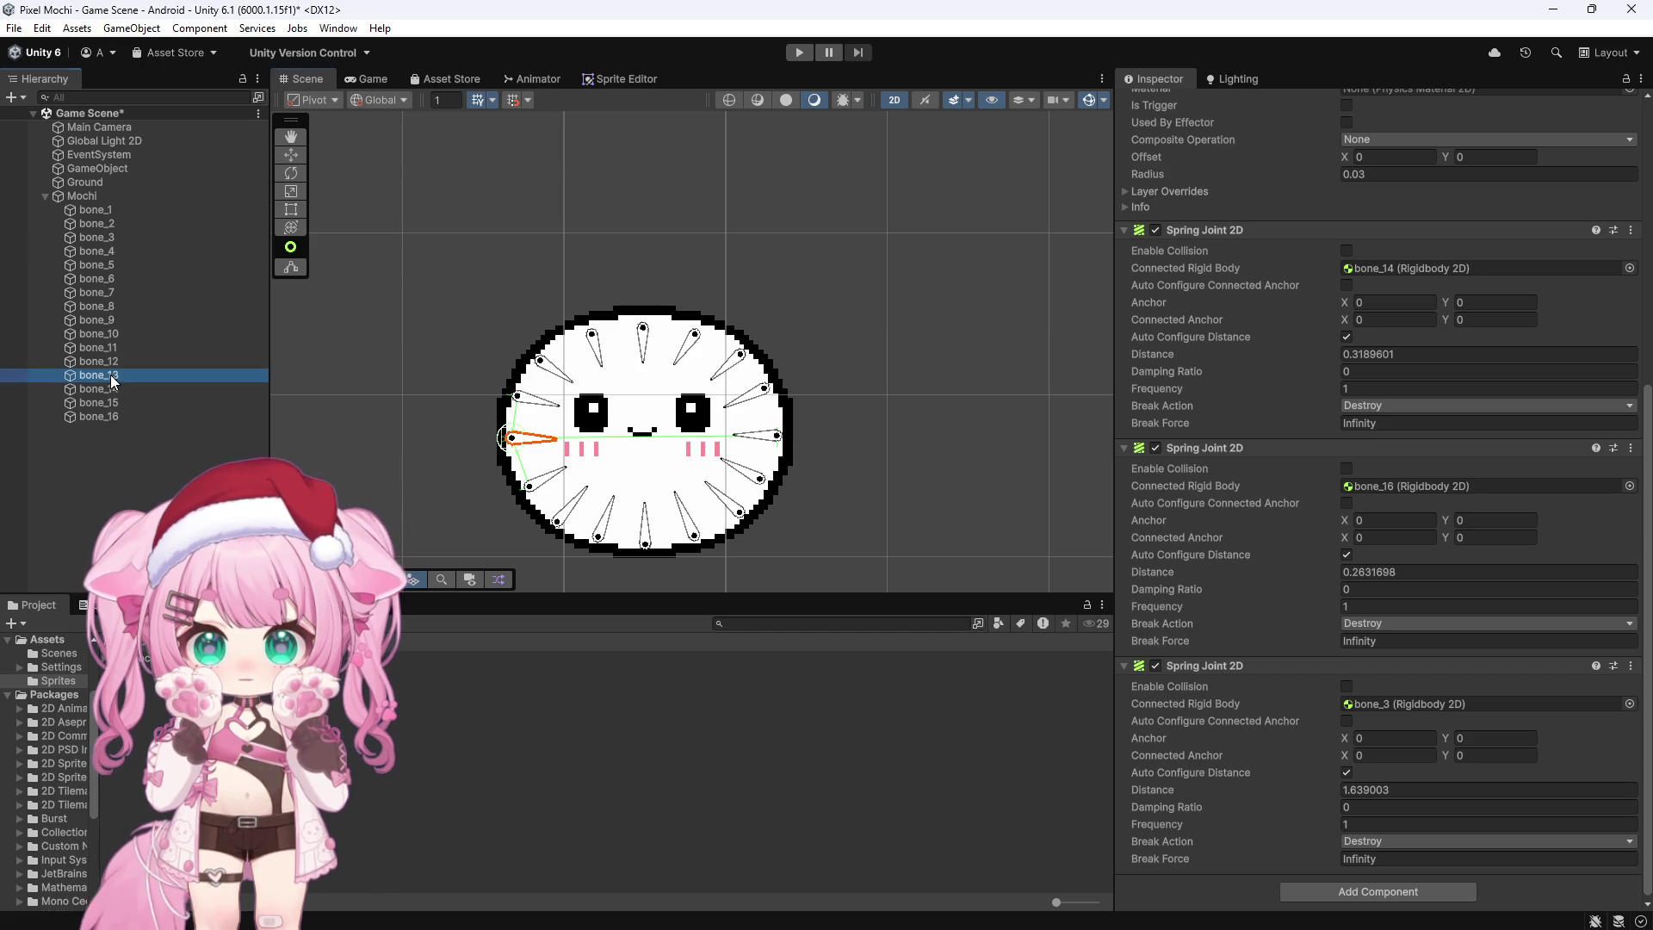
left_click(111, 389)
mouse_move(213, 391)
left_mouse_down()
mouse_move(121, 298)
mouse_move(904, 398)
mouse_move(1364, 327)
mouse_move(1445, 274)
left_mouse_up()
left_click_drag(103, 252, 1362, 487)
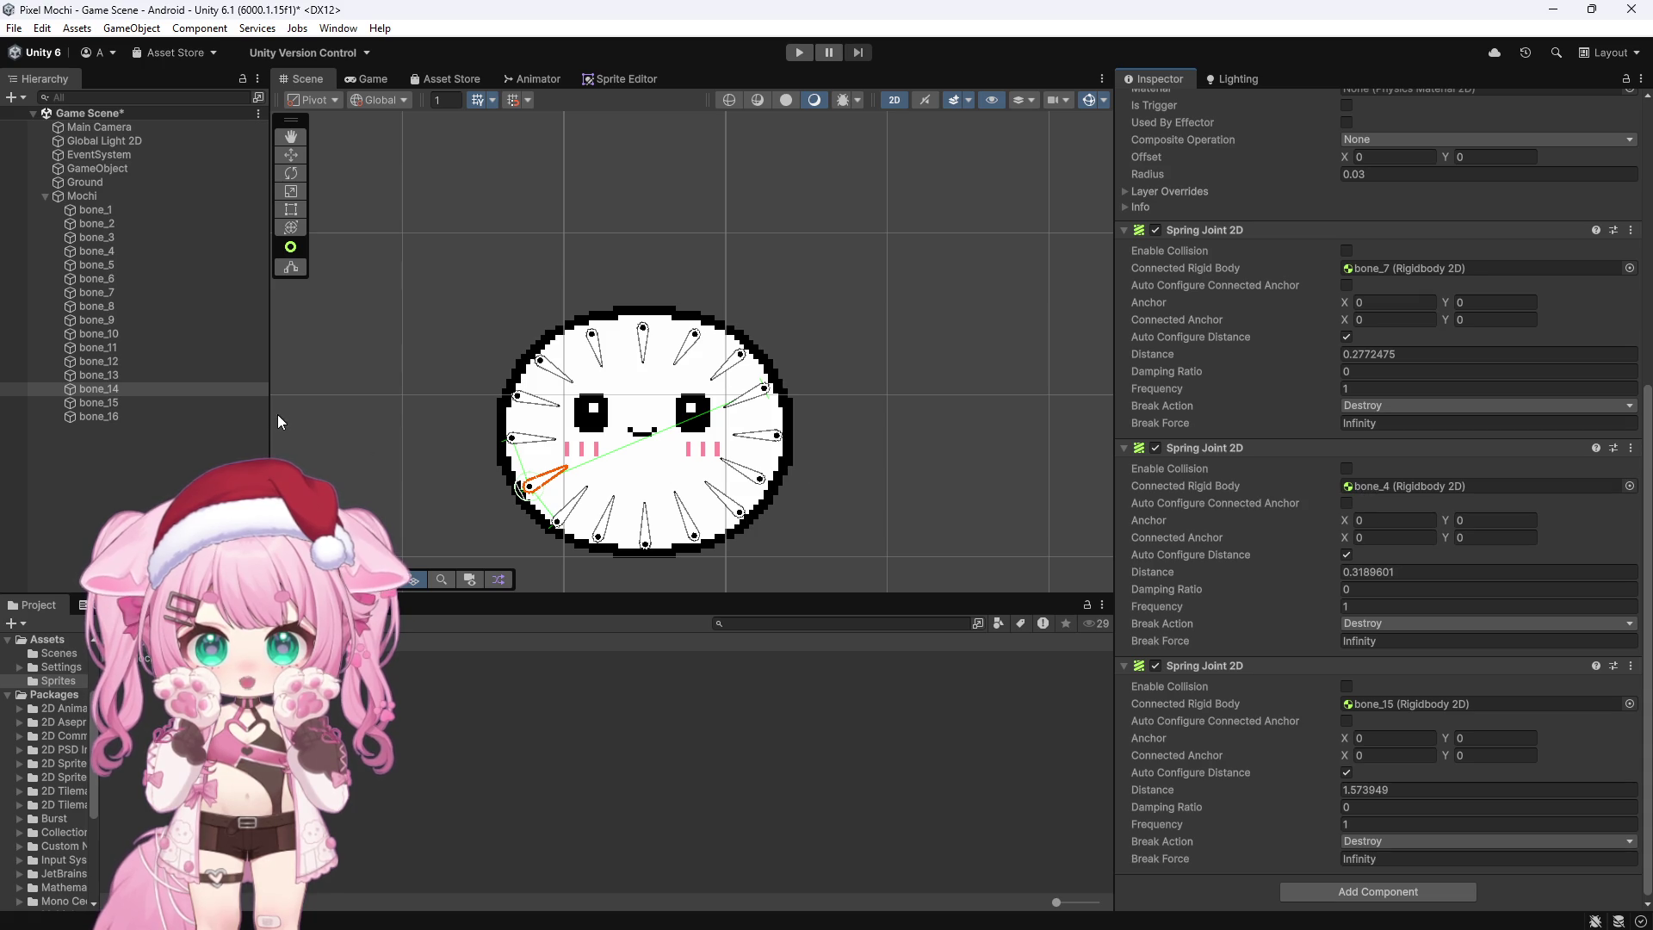
Step: Connect bone_15's spare spring joints to bone_5 and bone_3
left_click(143, 401)
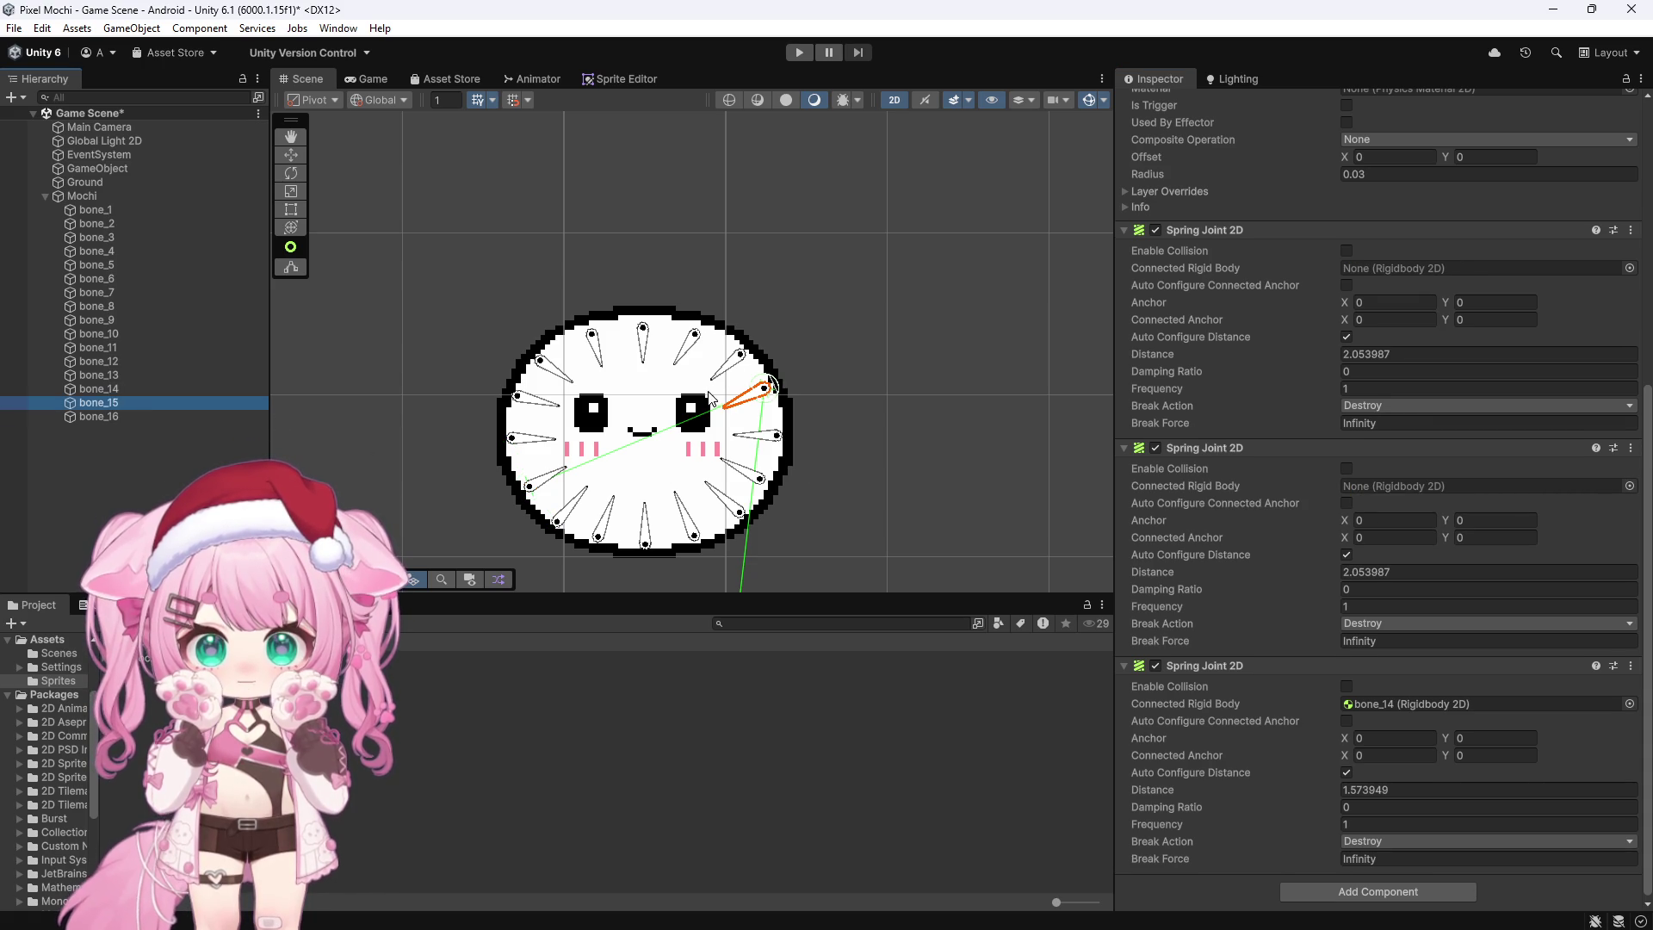
left_click(732, 361)
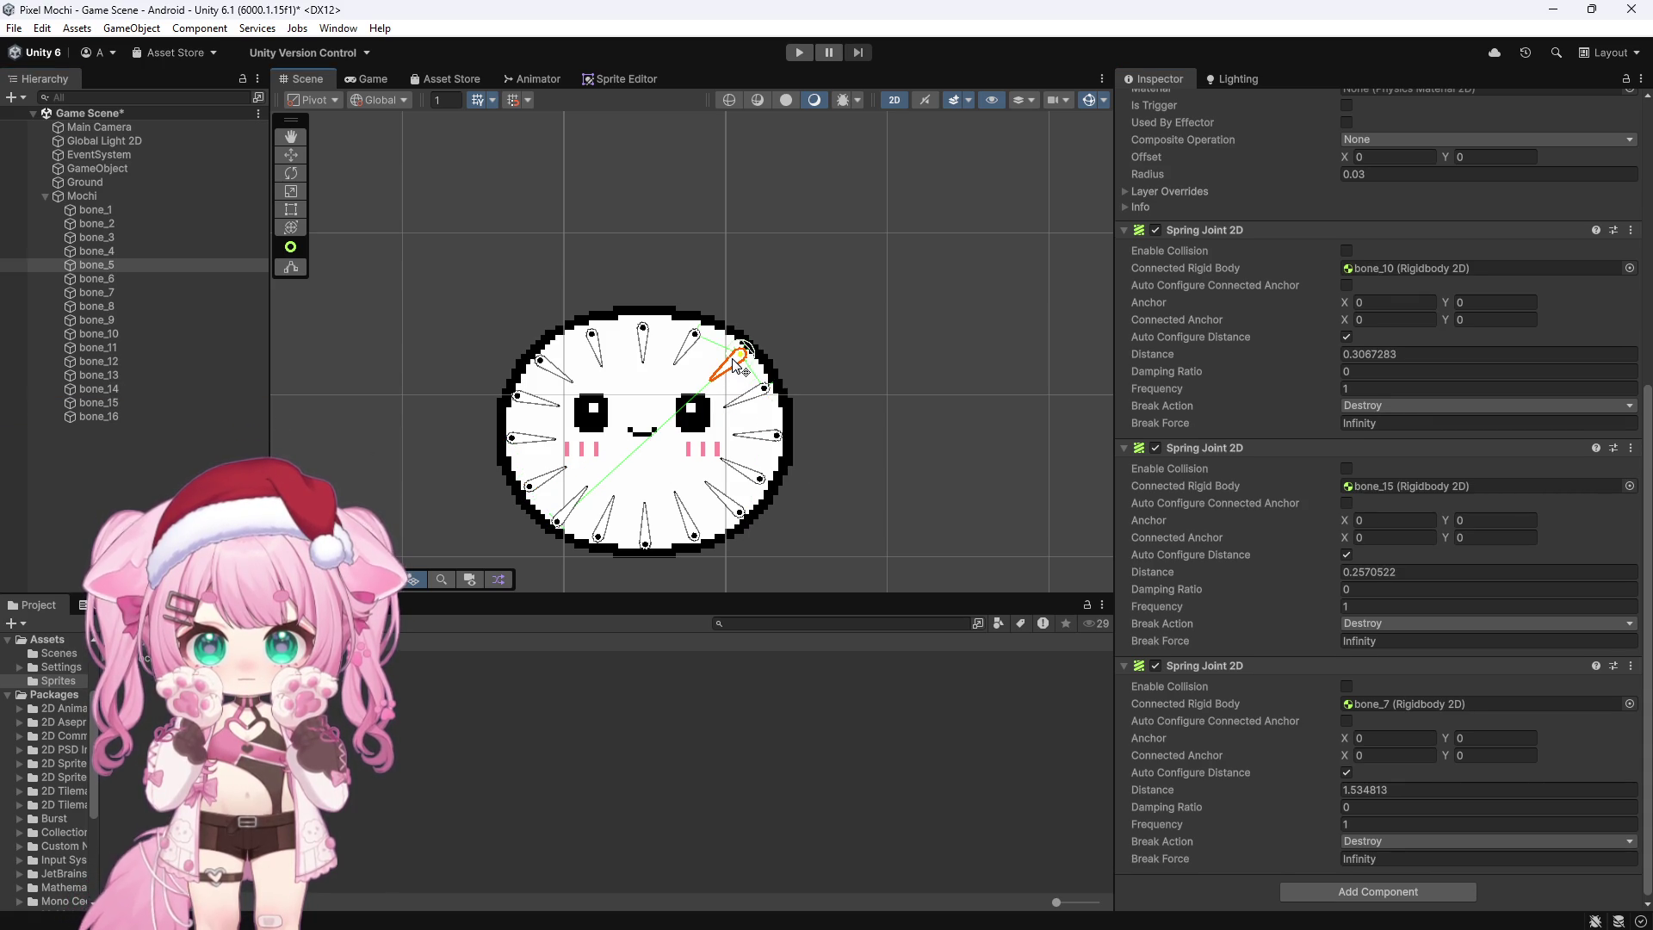
left_click(768, 444)
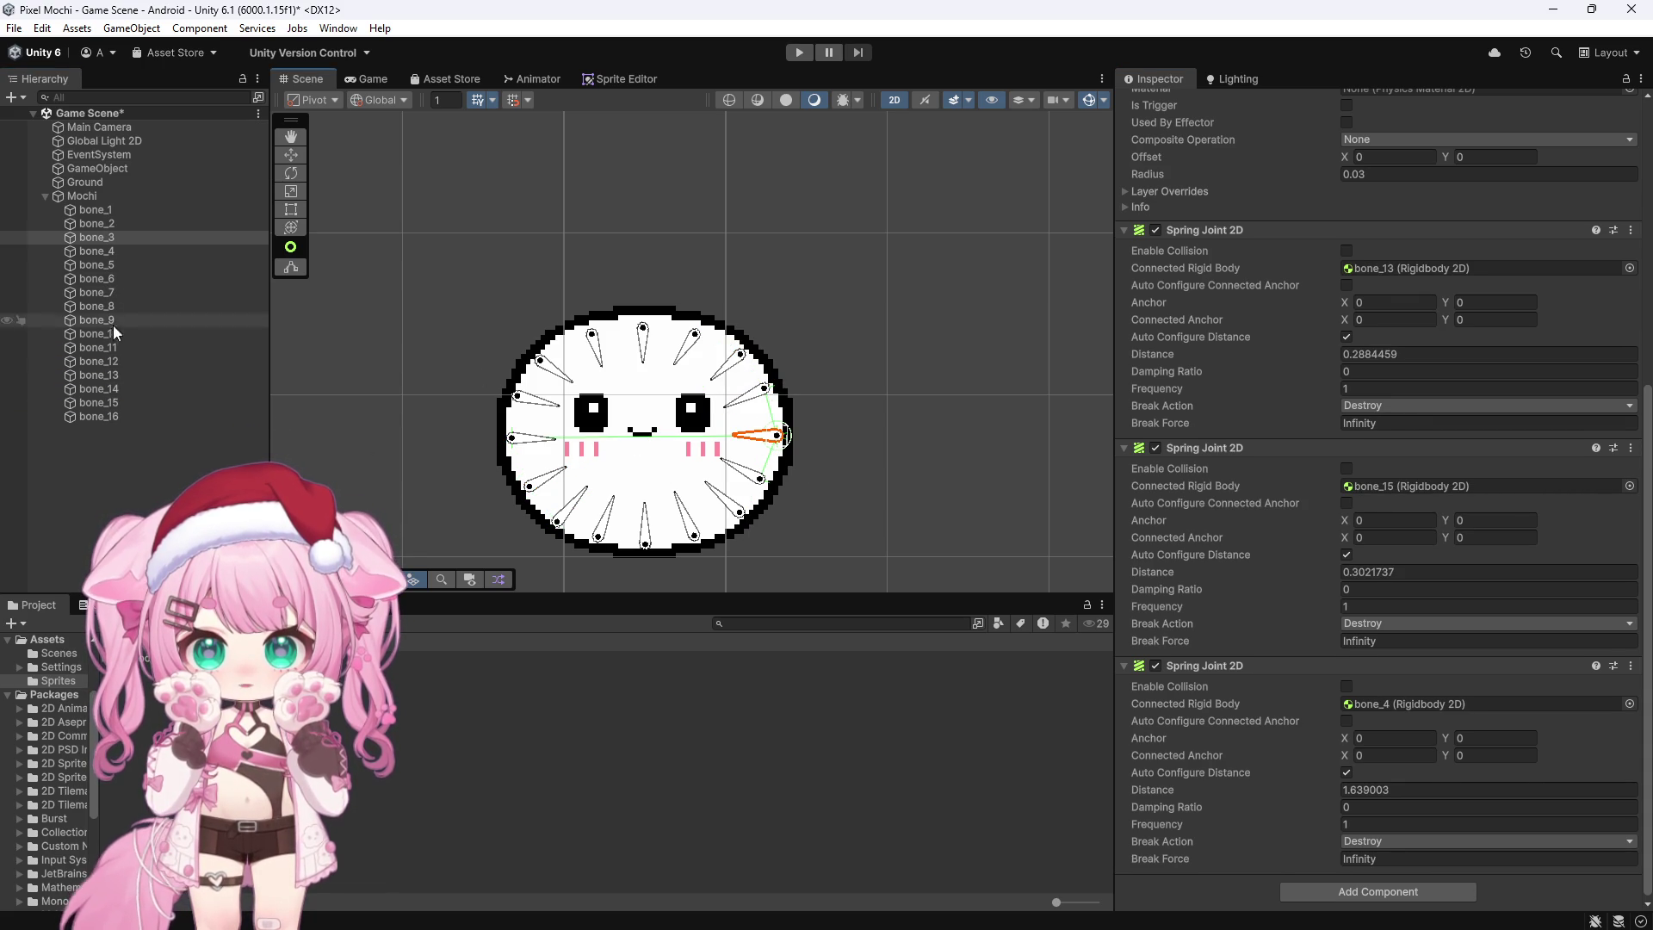
left_click(115, 401)
left_click_drag(97, 266, 1412, 269)
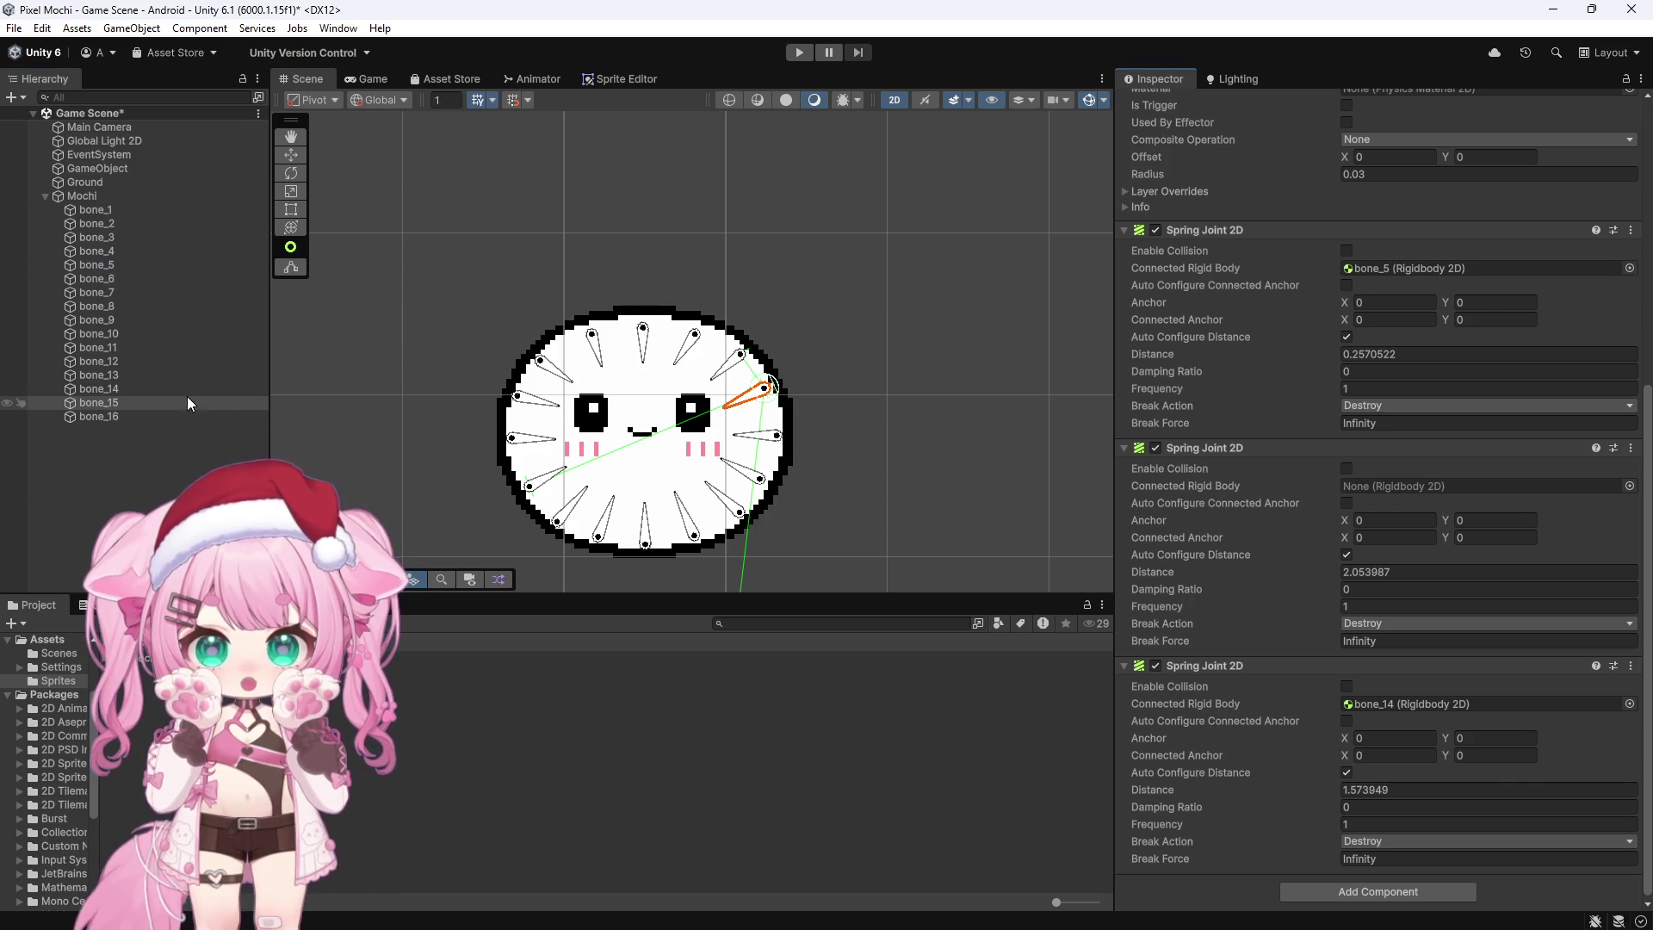
mouse_move(96, 238)
left_mouse_down()
mouse_move(132, 269)
mouse_move(1076, 436)
left_mouse_up()
left_click_drag(1430, 578, 1408, 484)
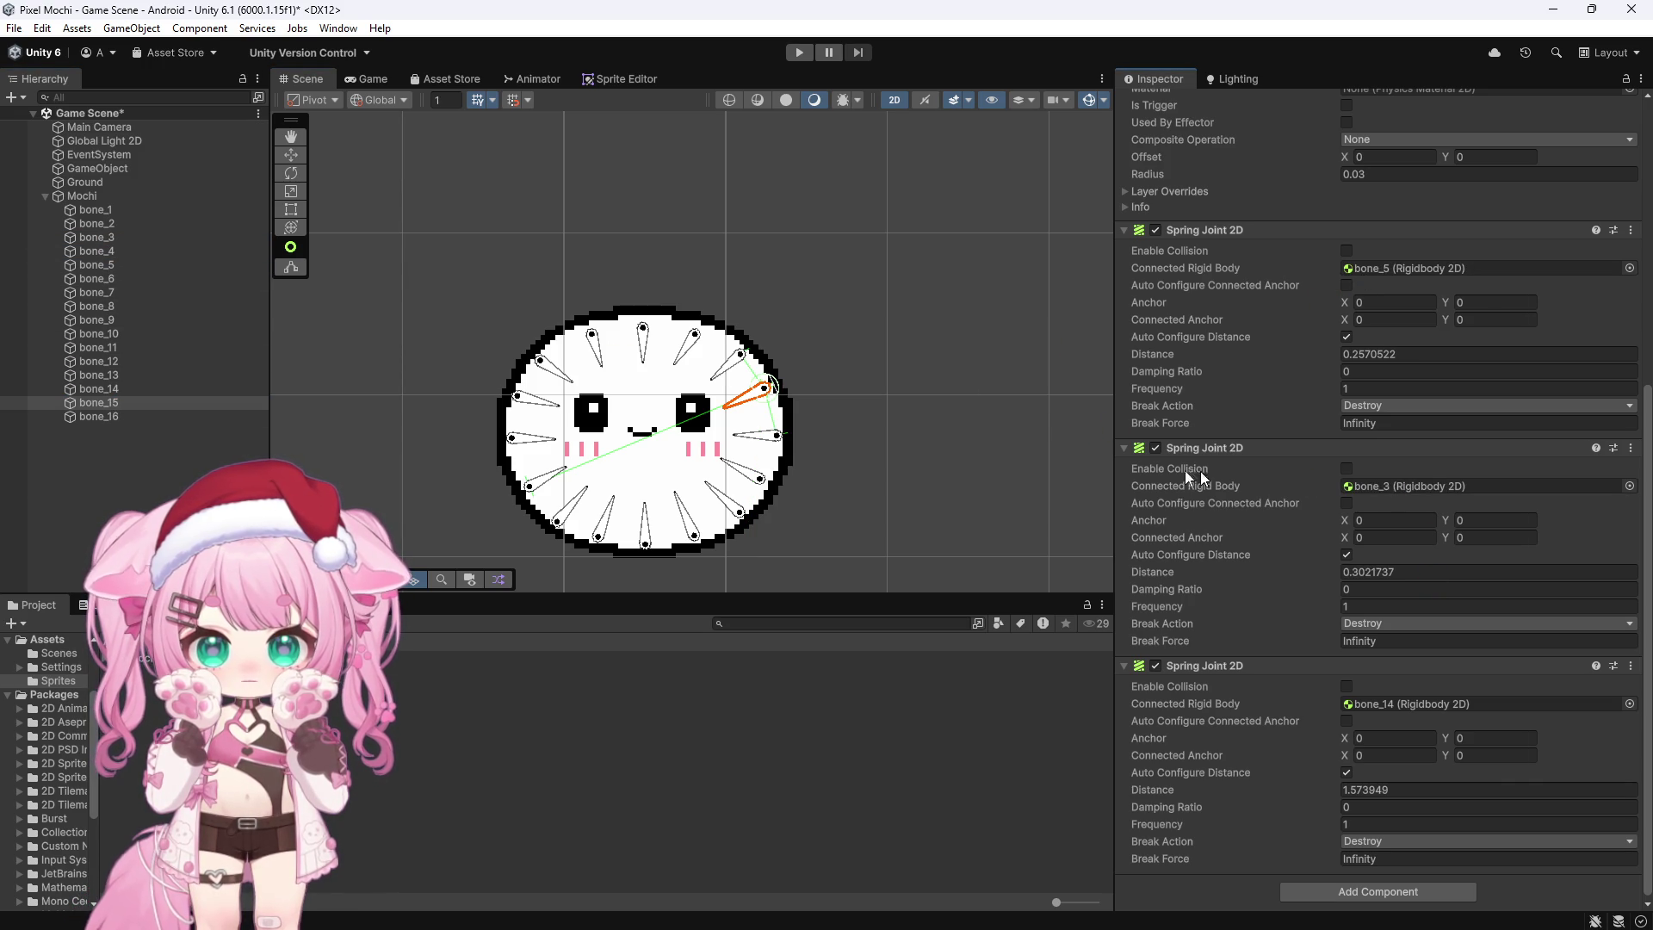
Step: Connect bone_16's spare spring joints to bone_6 and bone_4
left_click(121, 415)
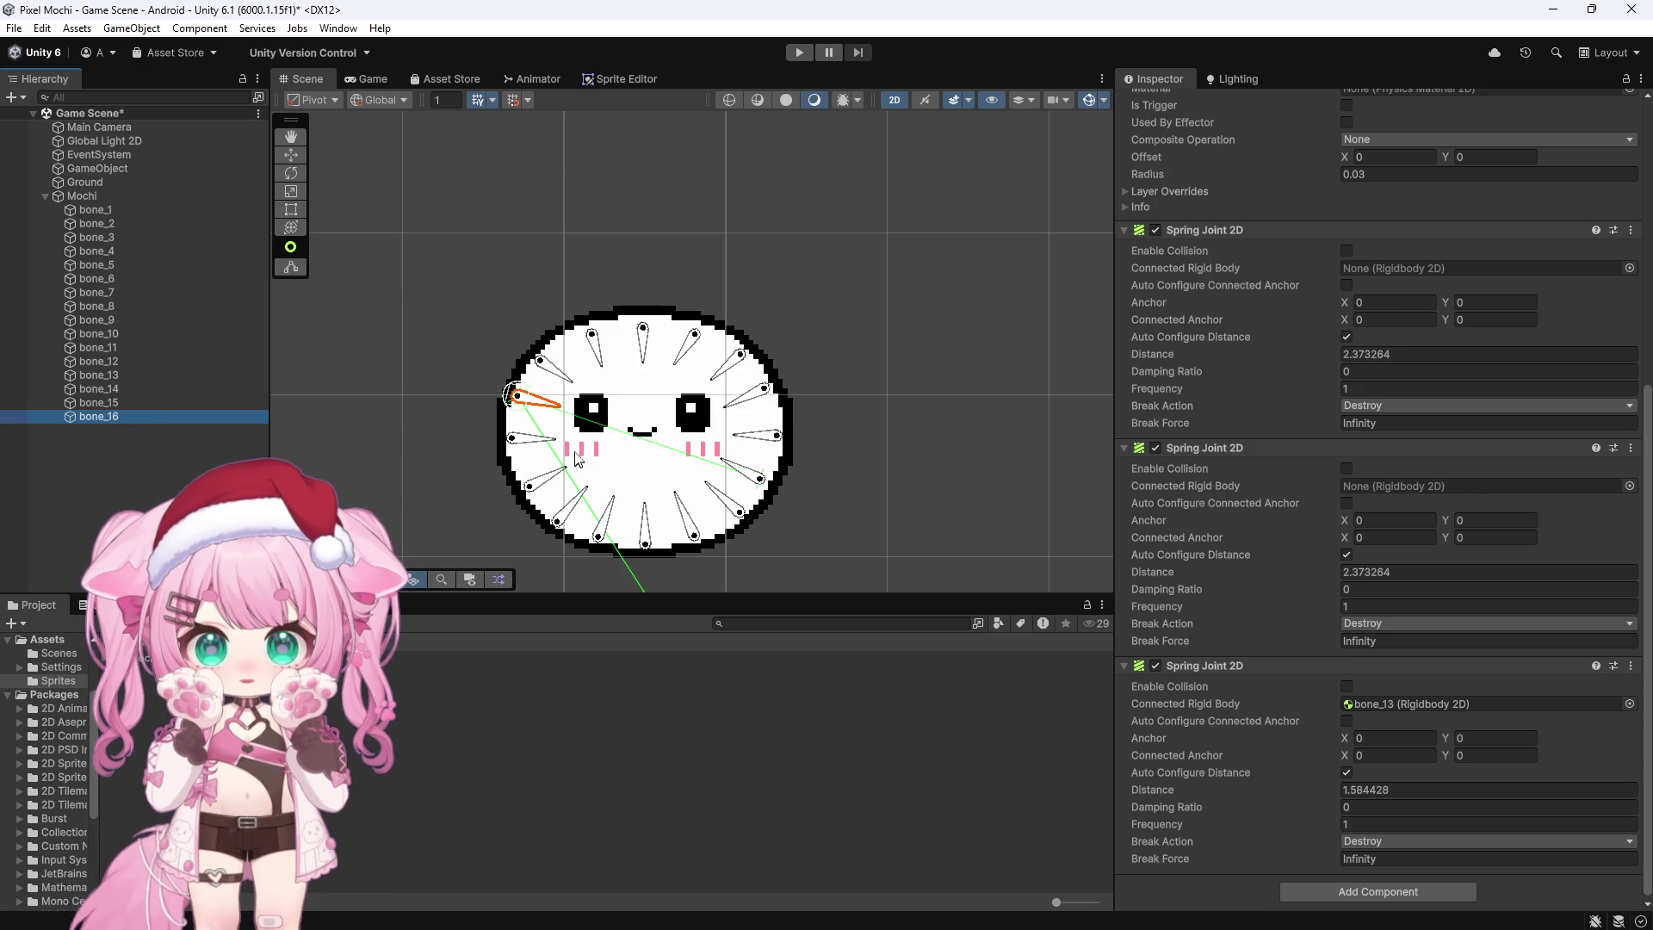
left_click(560, 382)
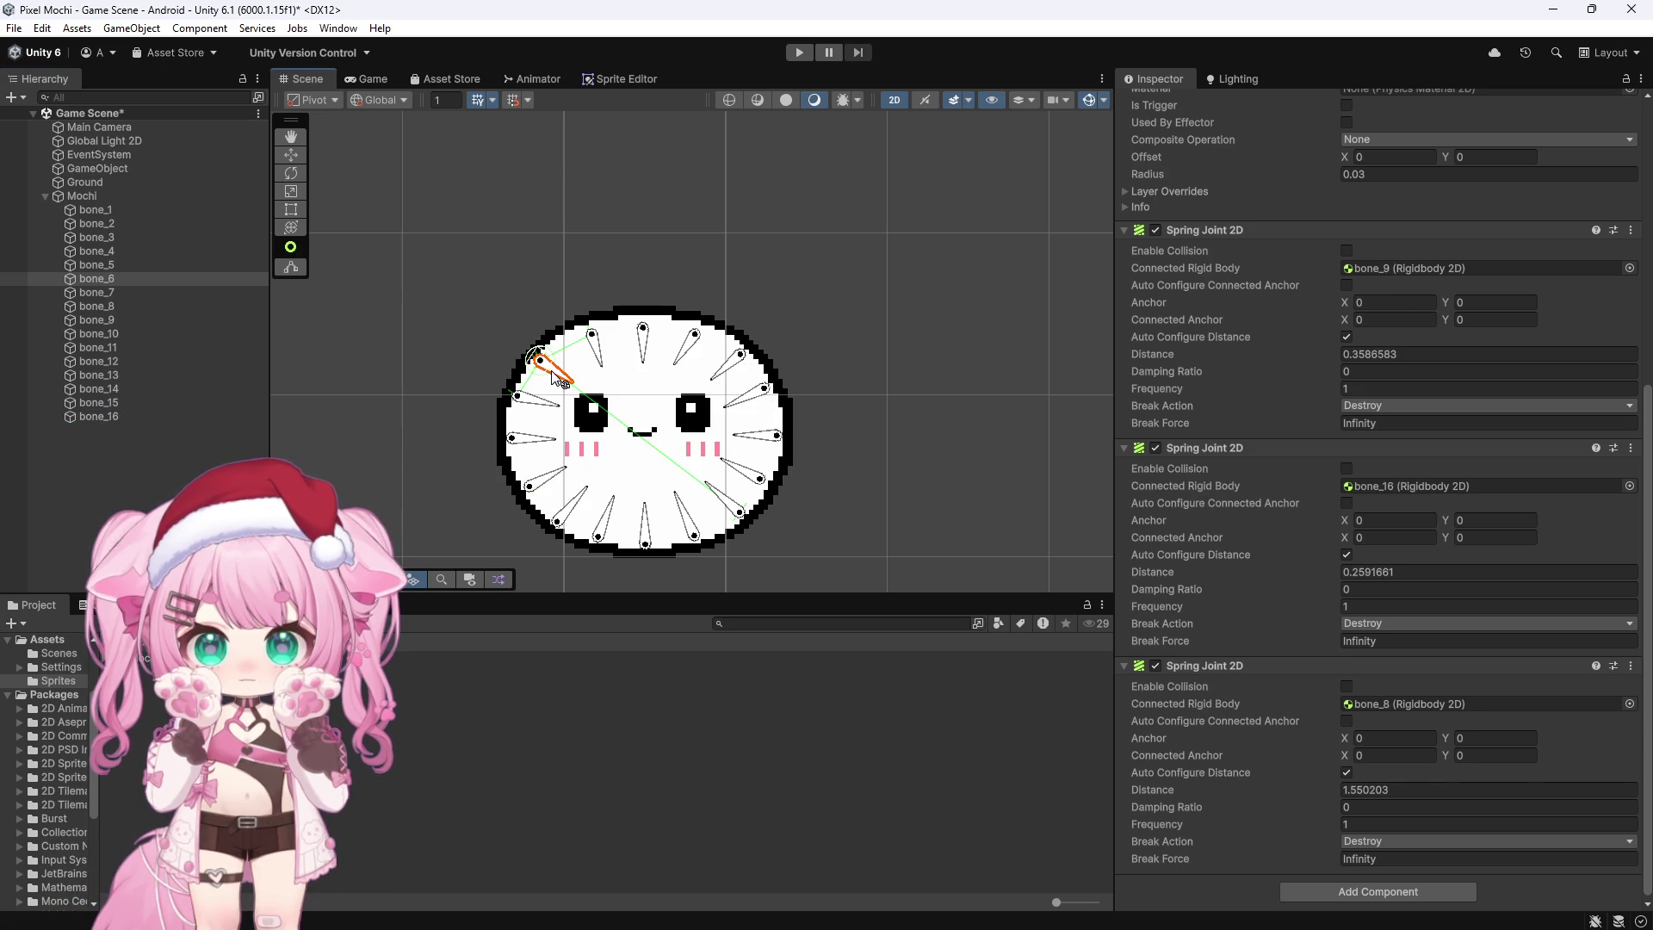
left_click(535, 441)
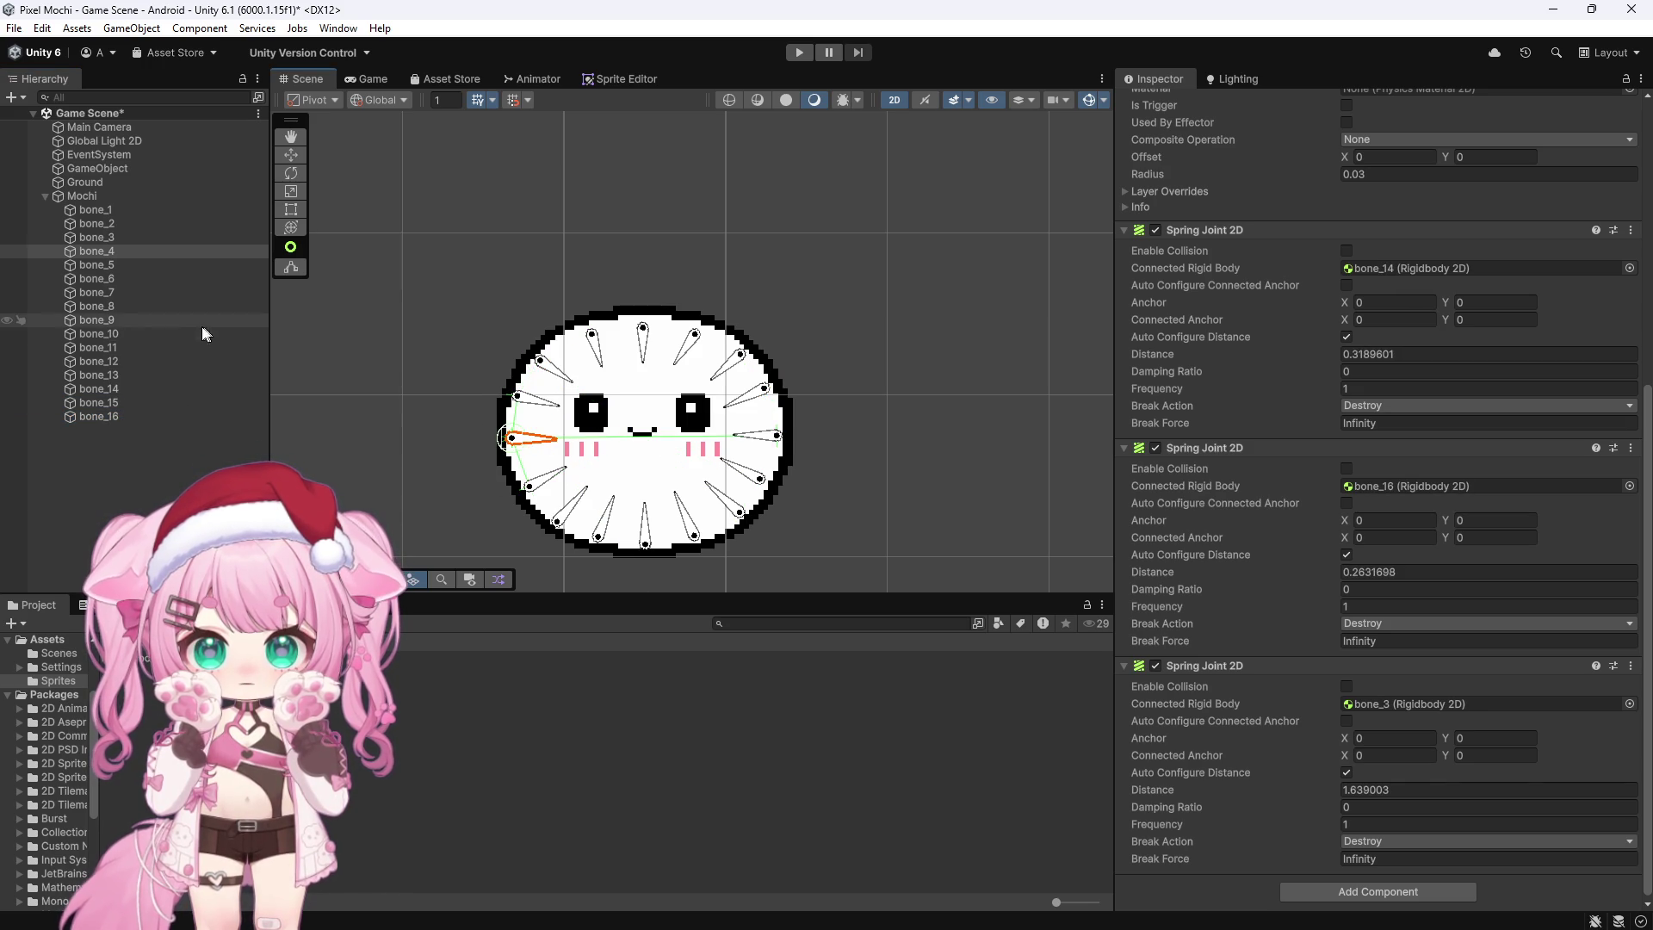
left_click(137, 412)
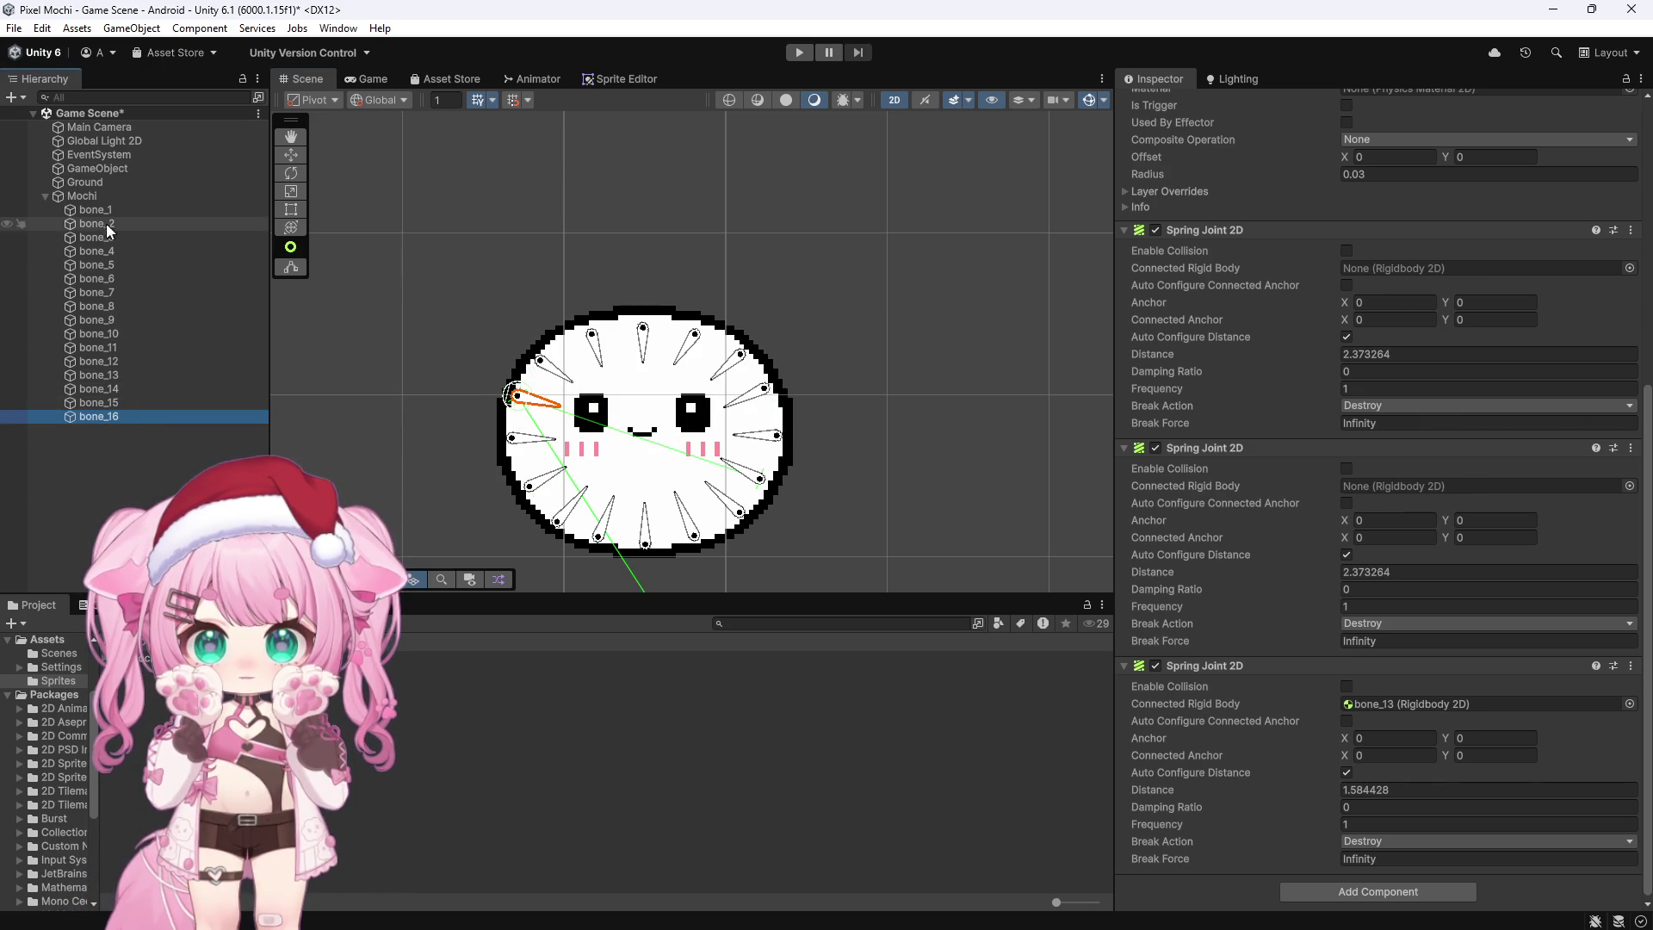
mouse_move(109, 277)
left_mouse_down()
mouse_move(1022, 399)
mouse_move(1274, 276)
mouse_move(1347, 272)
left_mouse_up()
left_click_drag(94, 251, 1367, 491)
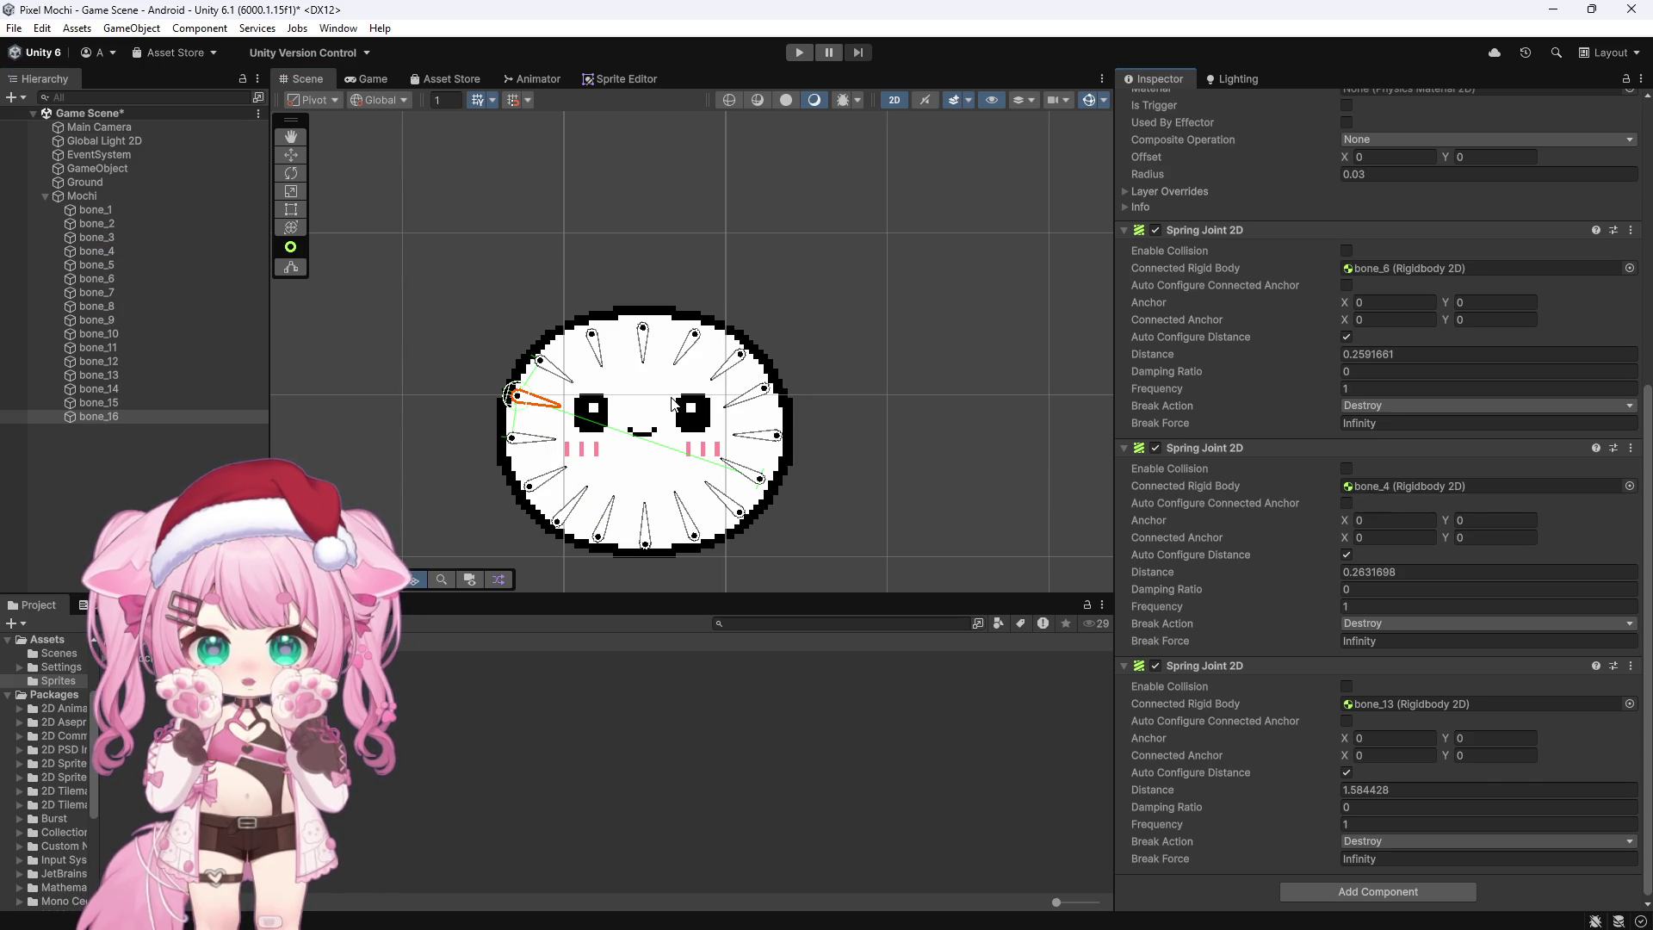
Step: Save the Unity scene via File > Save
mouse_move(372, 908)
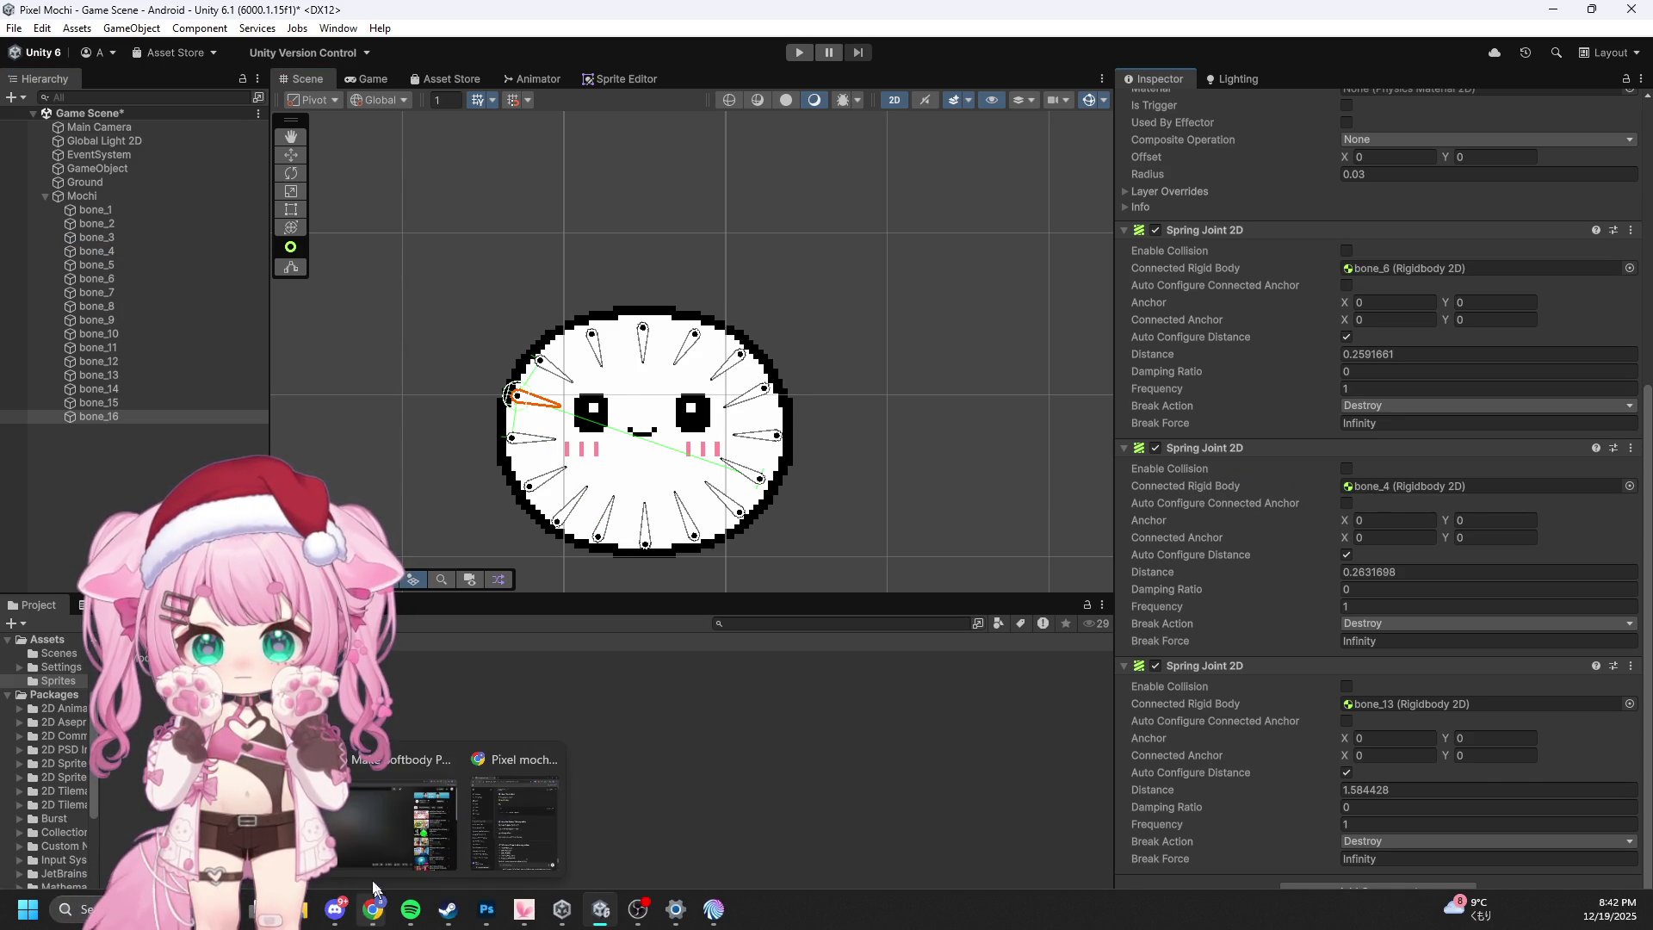
left_click(14, 27)
left_click(34, 112)
Step: Play the softbody tutorial in Chrome until the shapes drop and squish, then pause
mouse_move(372, 909)
left_click(349, 818)
left_click(546, 489)
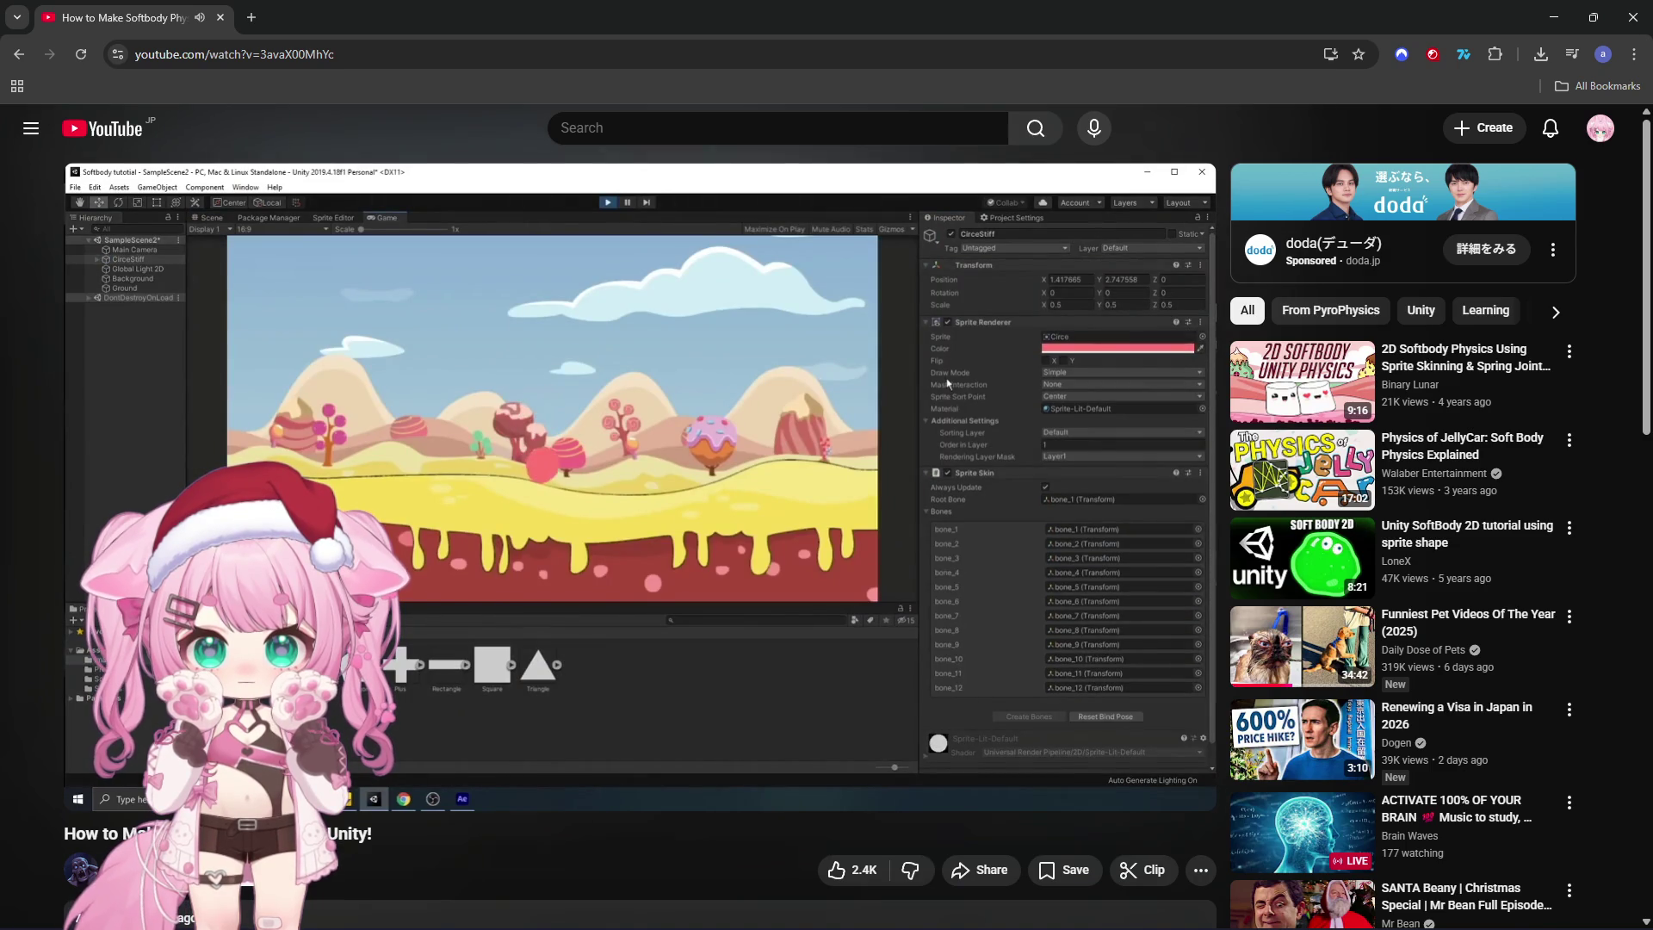
left_click(549, 452)
left_click(518, 444)
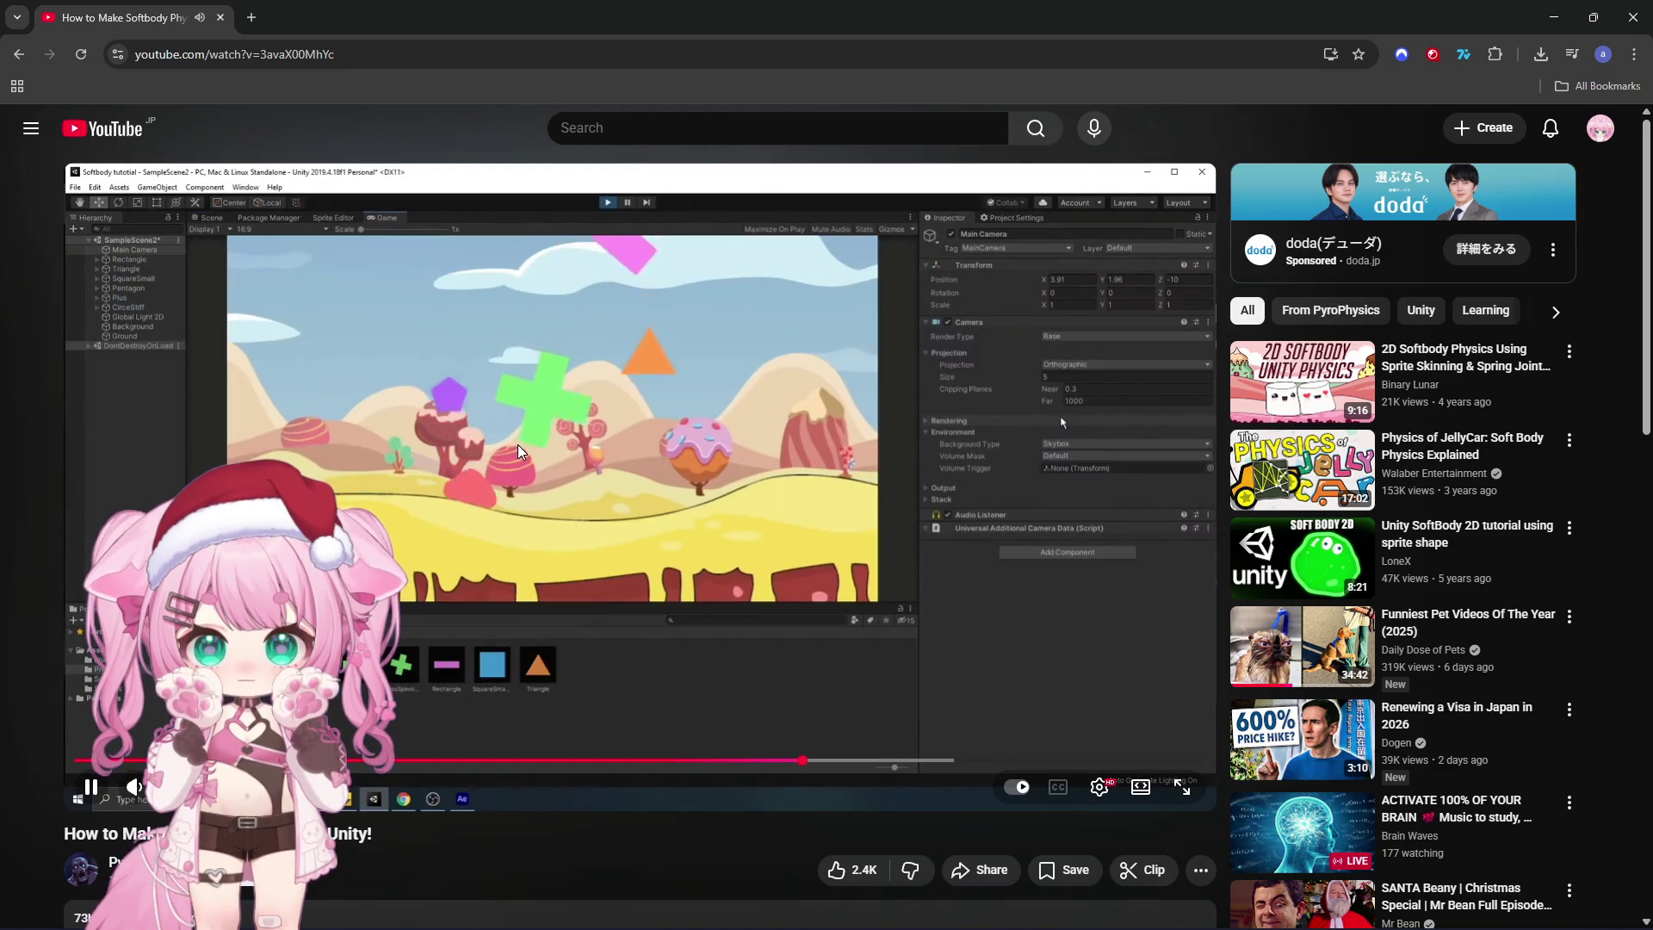
left_click(535, 445)
Step: Back in Unity, zoom out the Scene view, deselect bone_16, and enter play mode
left_click(1553, 18)
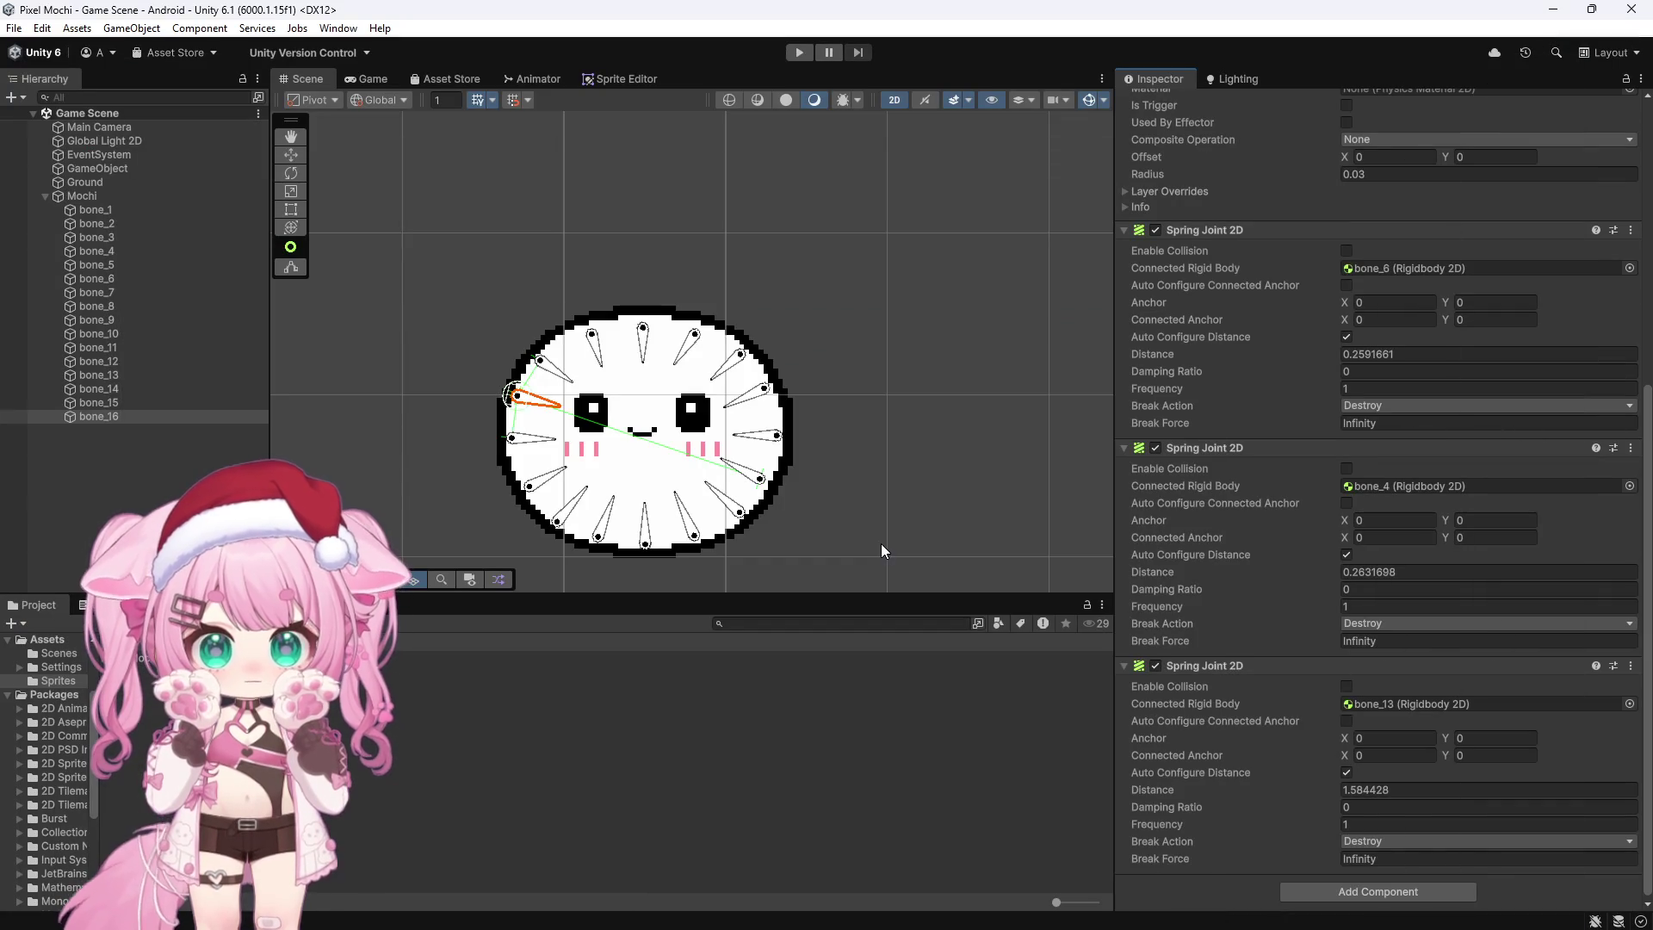
scroll(800, 329, "down", 10)
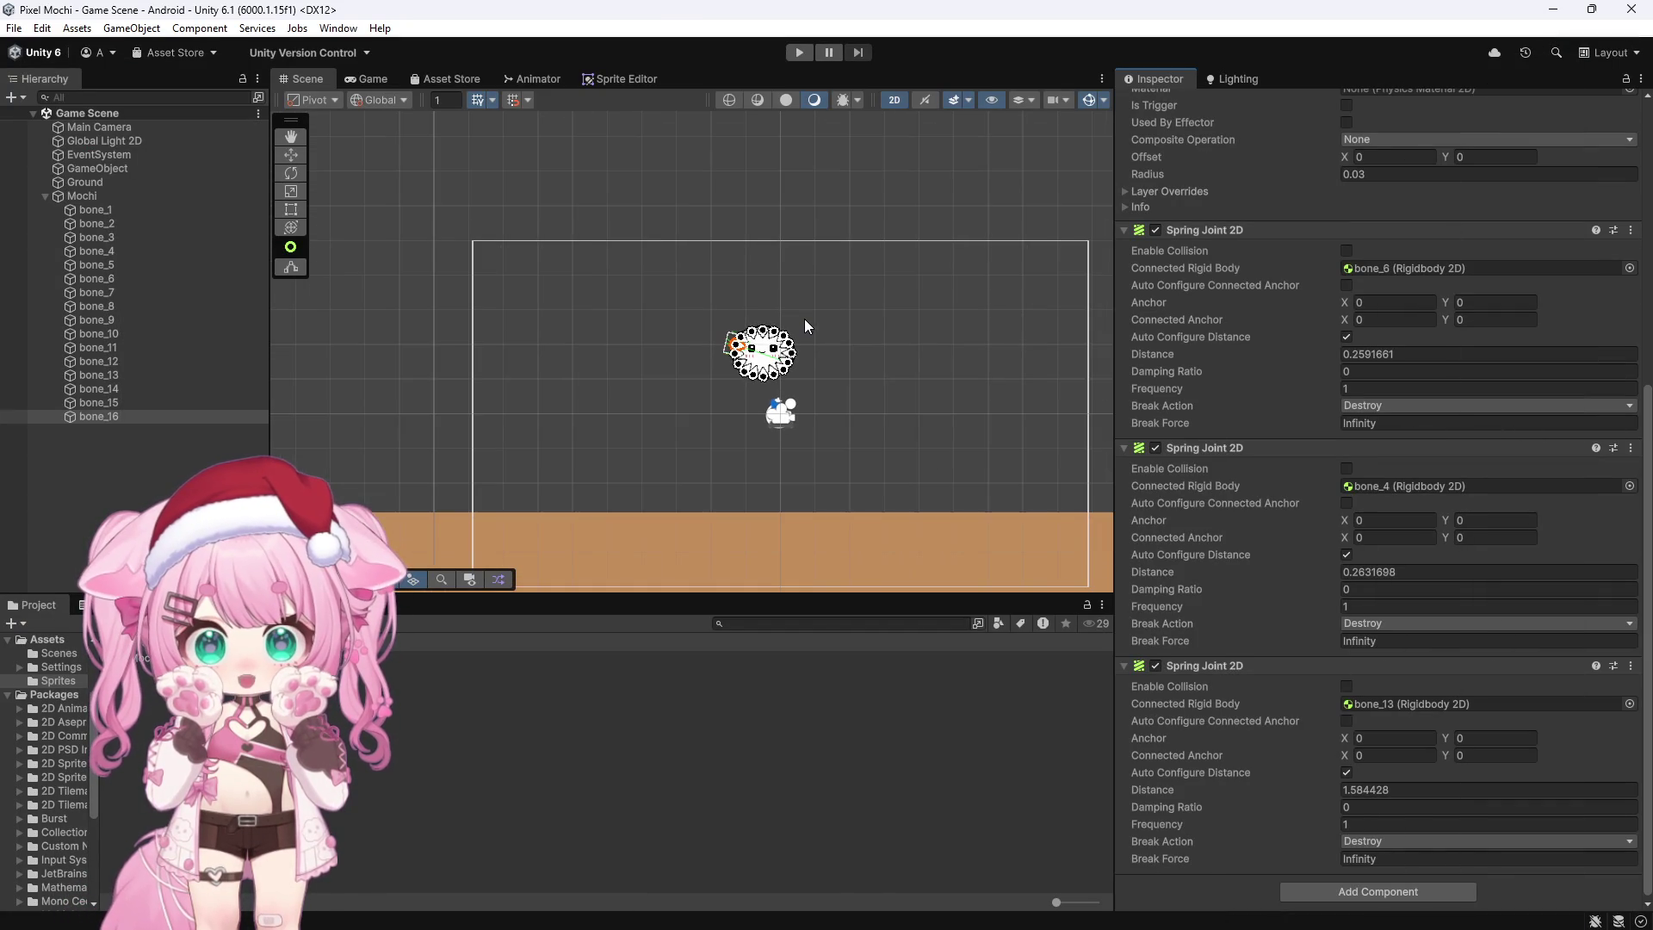
left_click(539, 320)
left_click(808, 55)
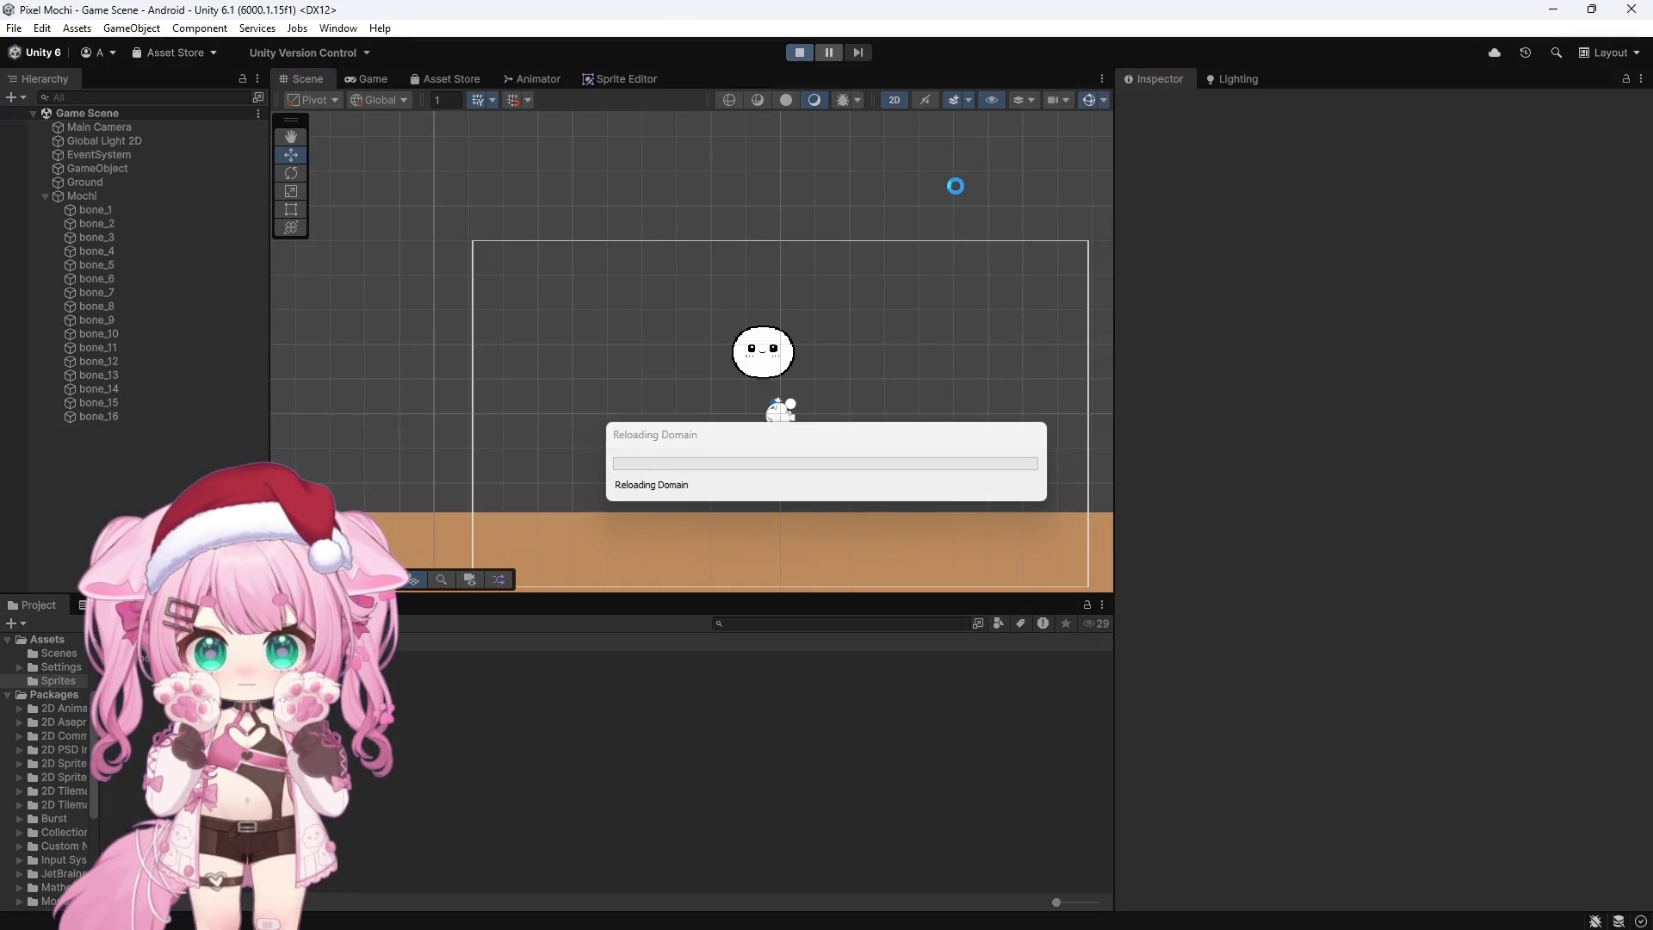
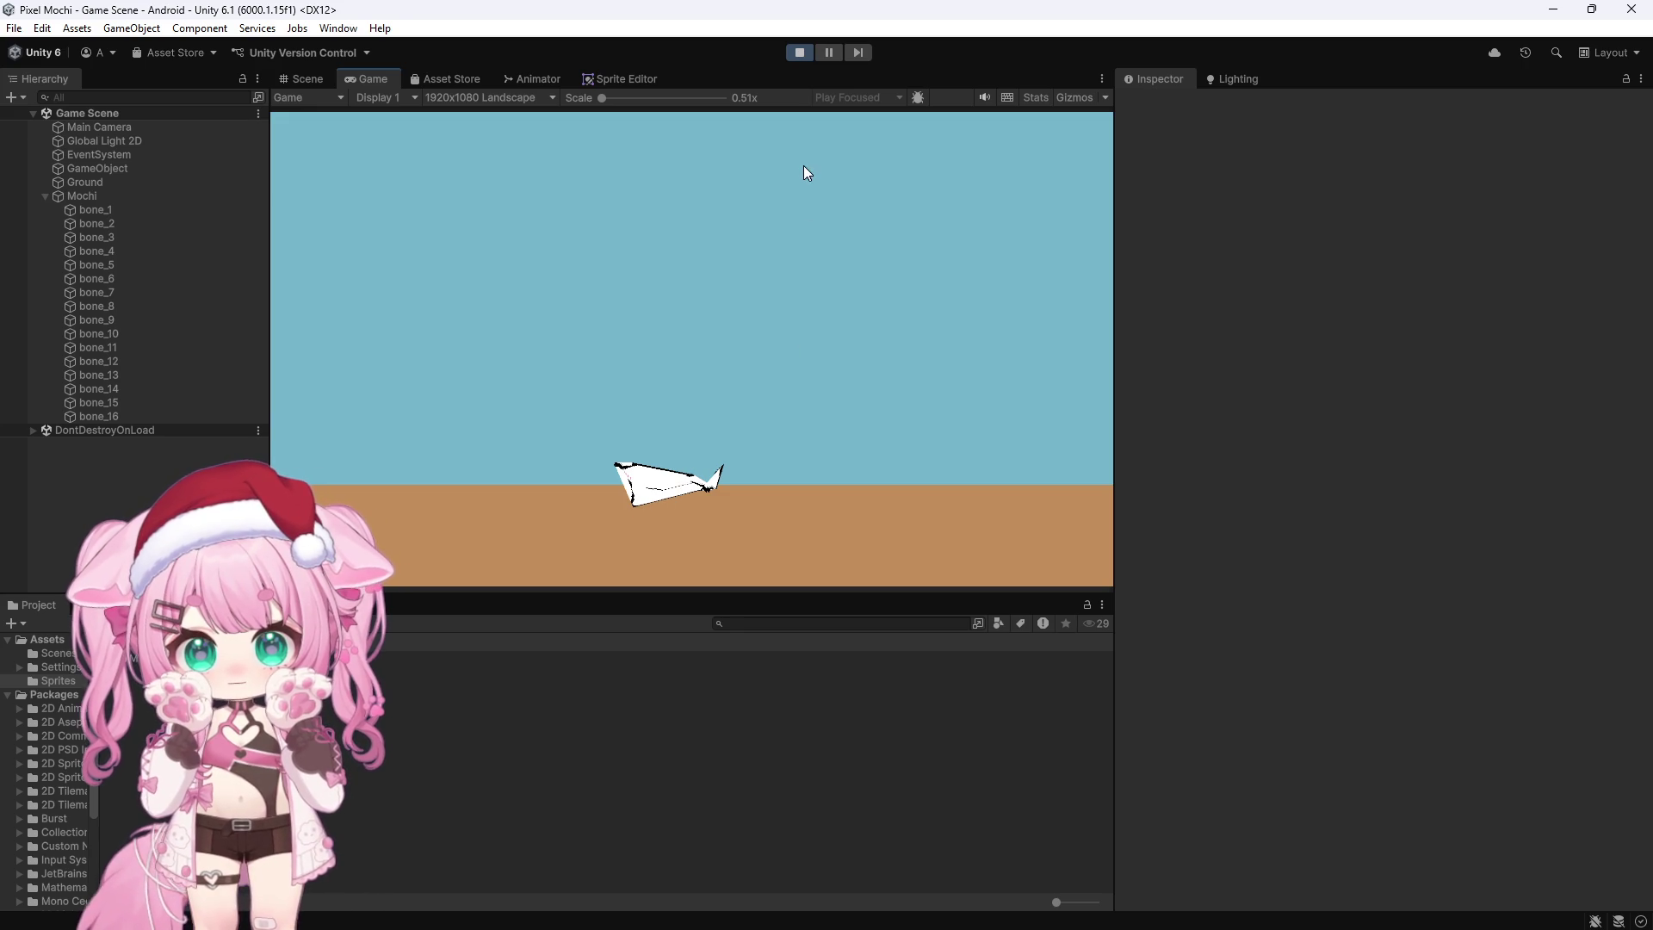
Step: Exit Play mode and inspect Mochi's bone rig and bone_1's physics components
left_click(800, 52)
scroll(798, 379, "up", 6)
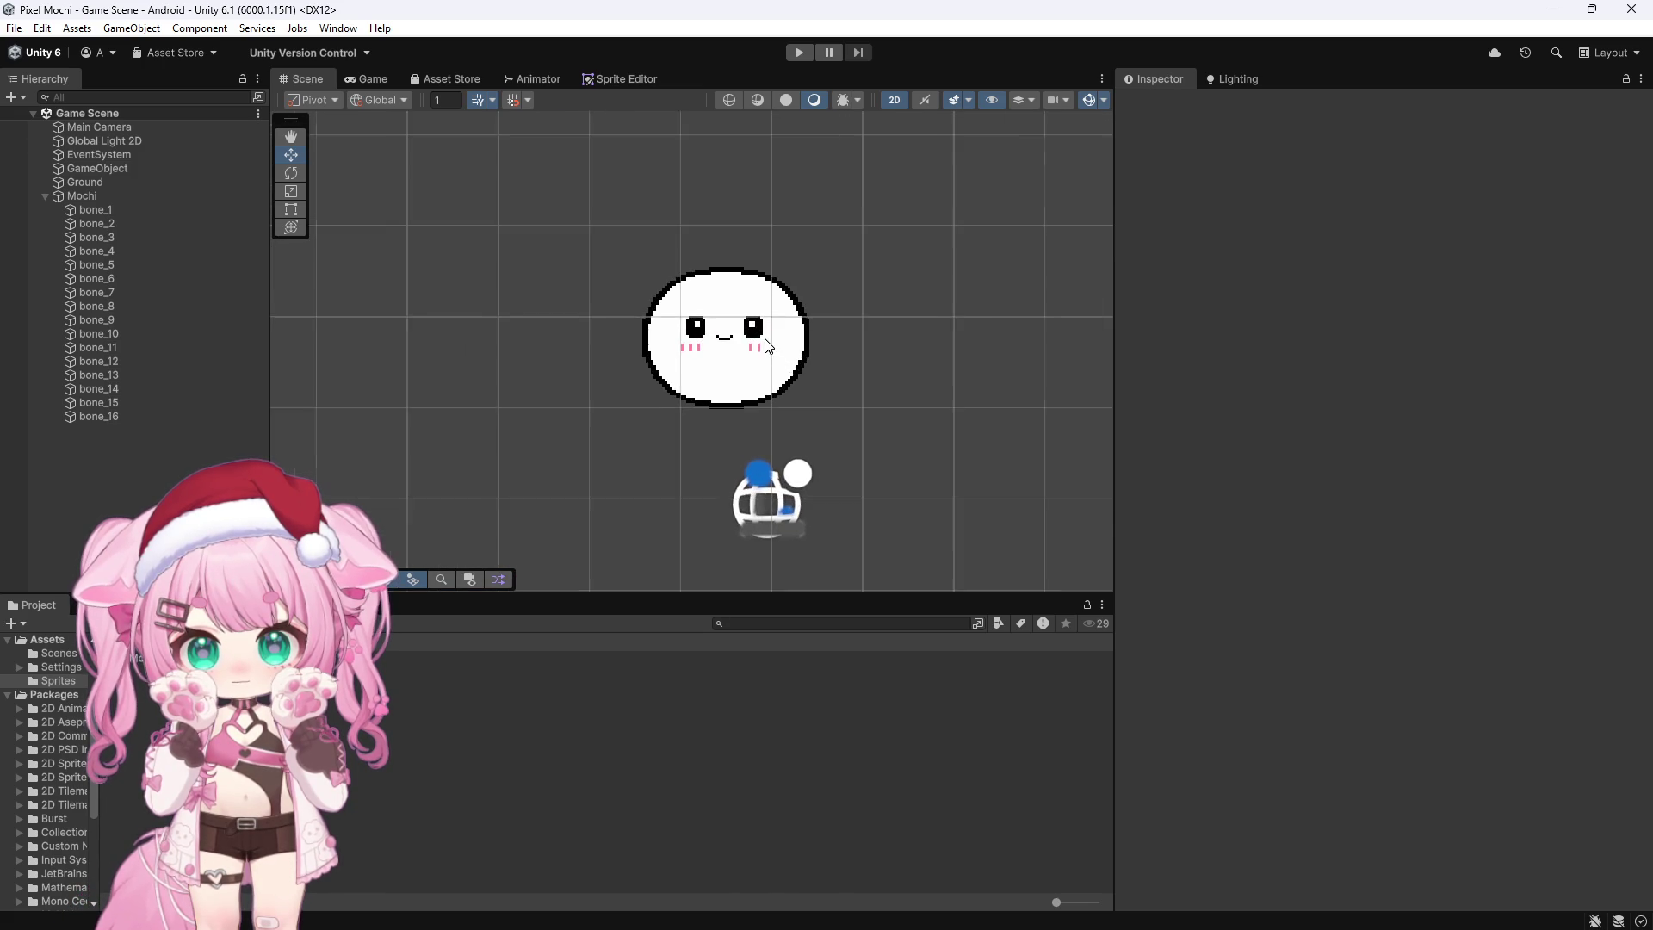
scroll(768, 346, "up", 1)
left_click(83, 195)
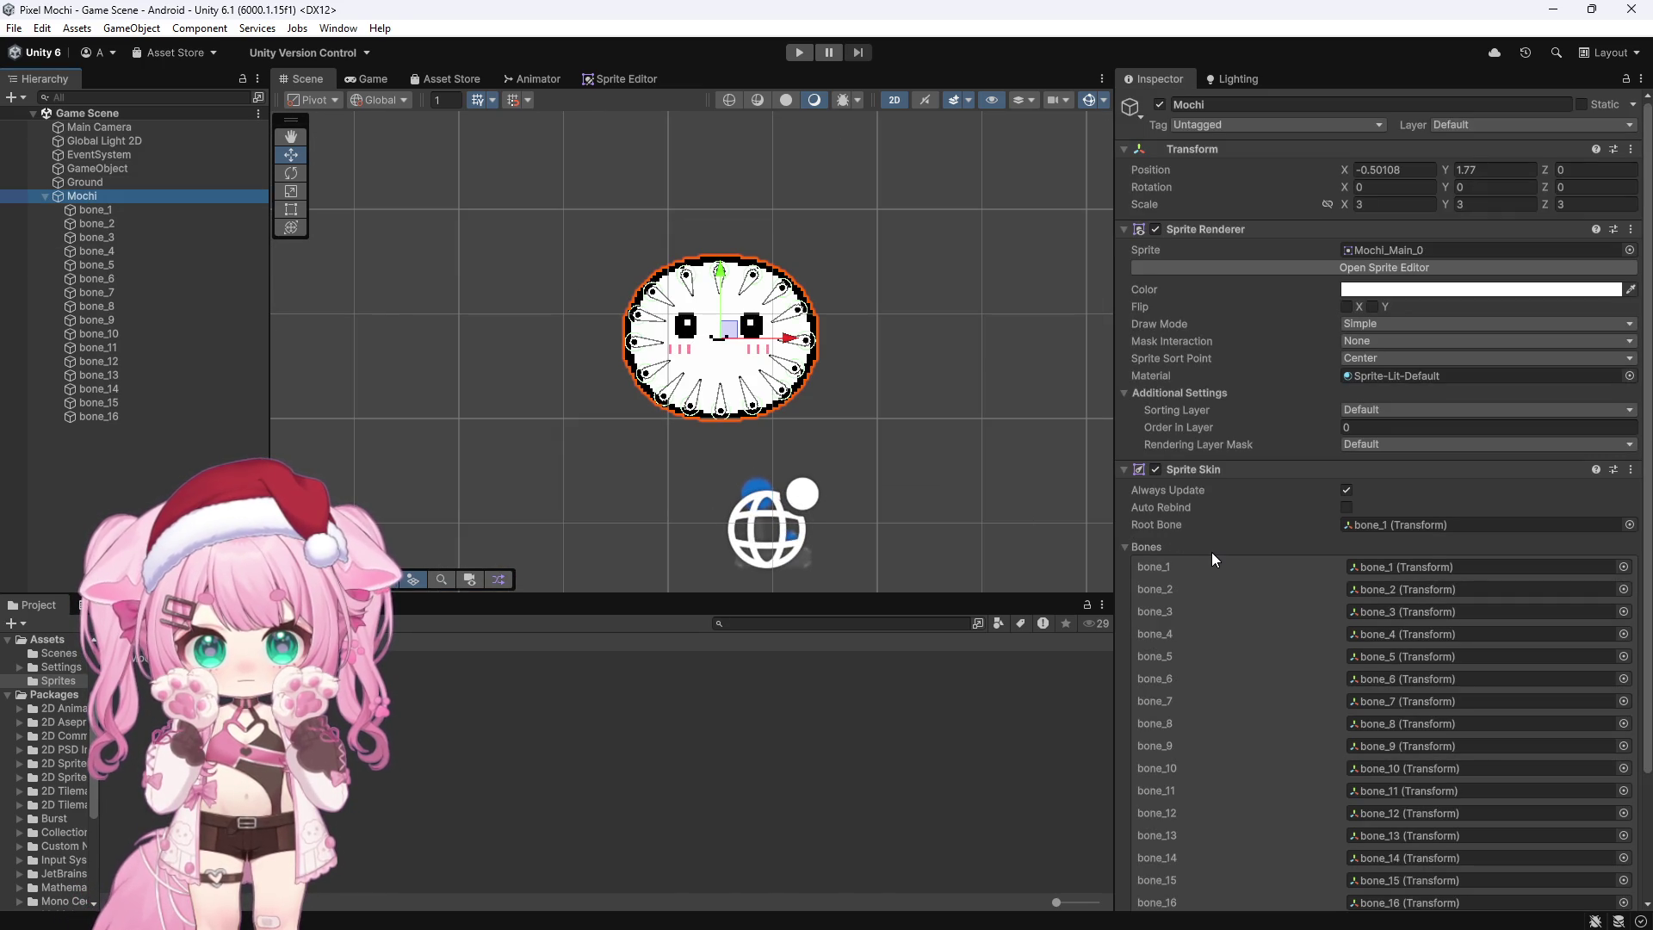
scroll(1212, 553, "down", 5)
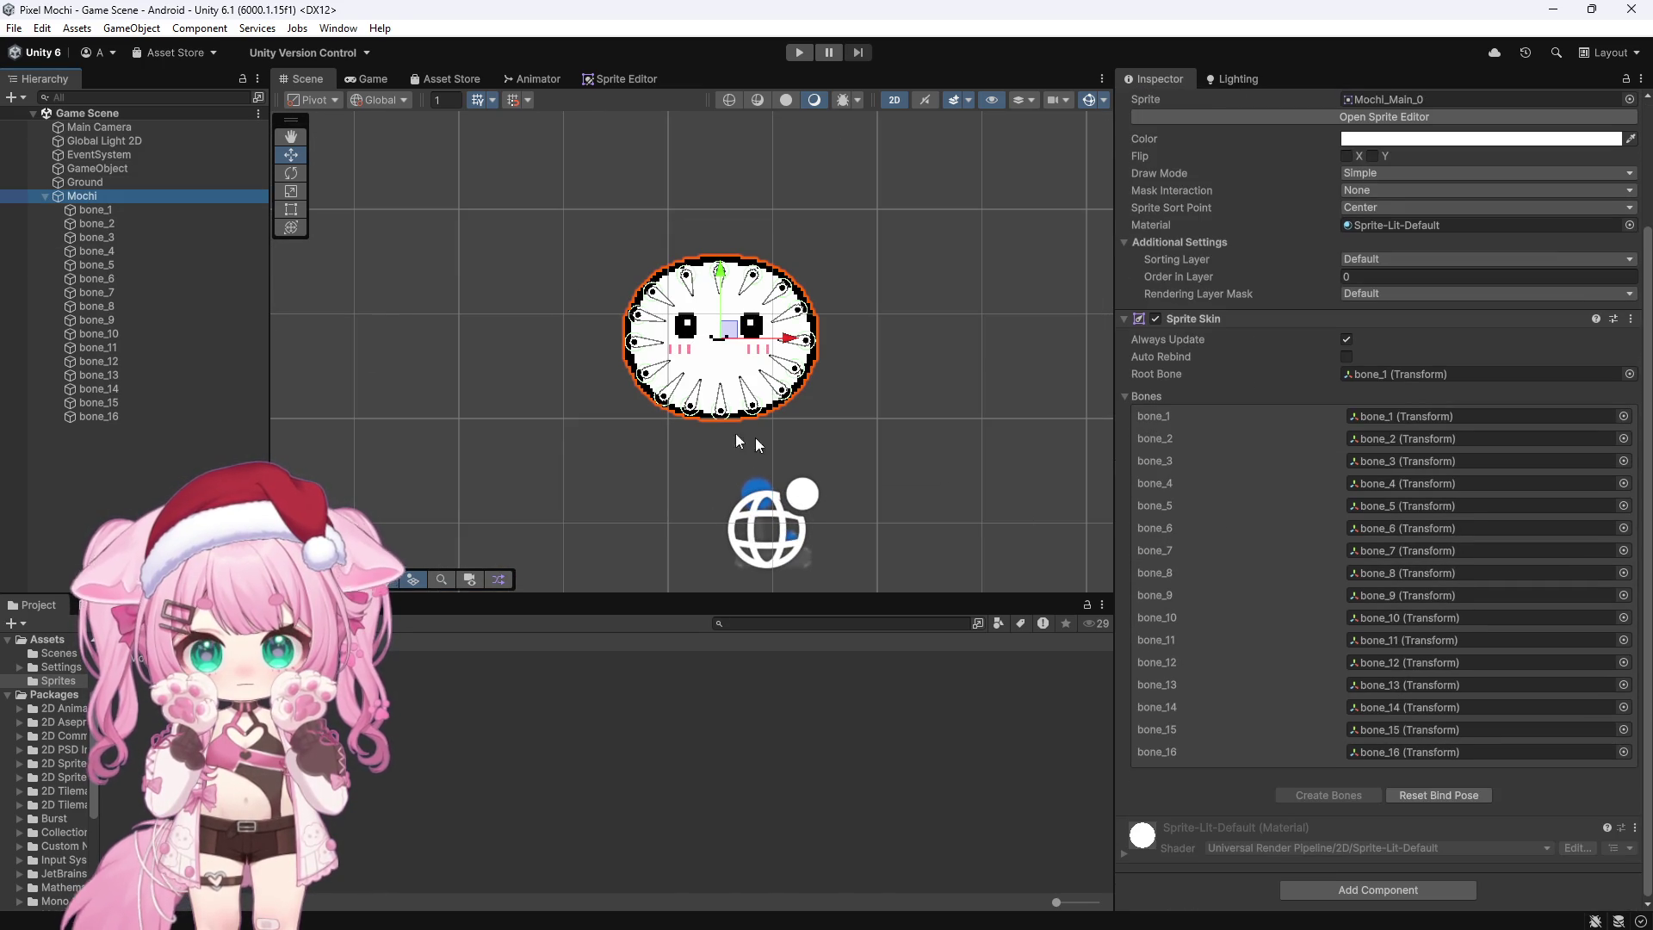
left_click(105, 214)
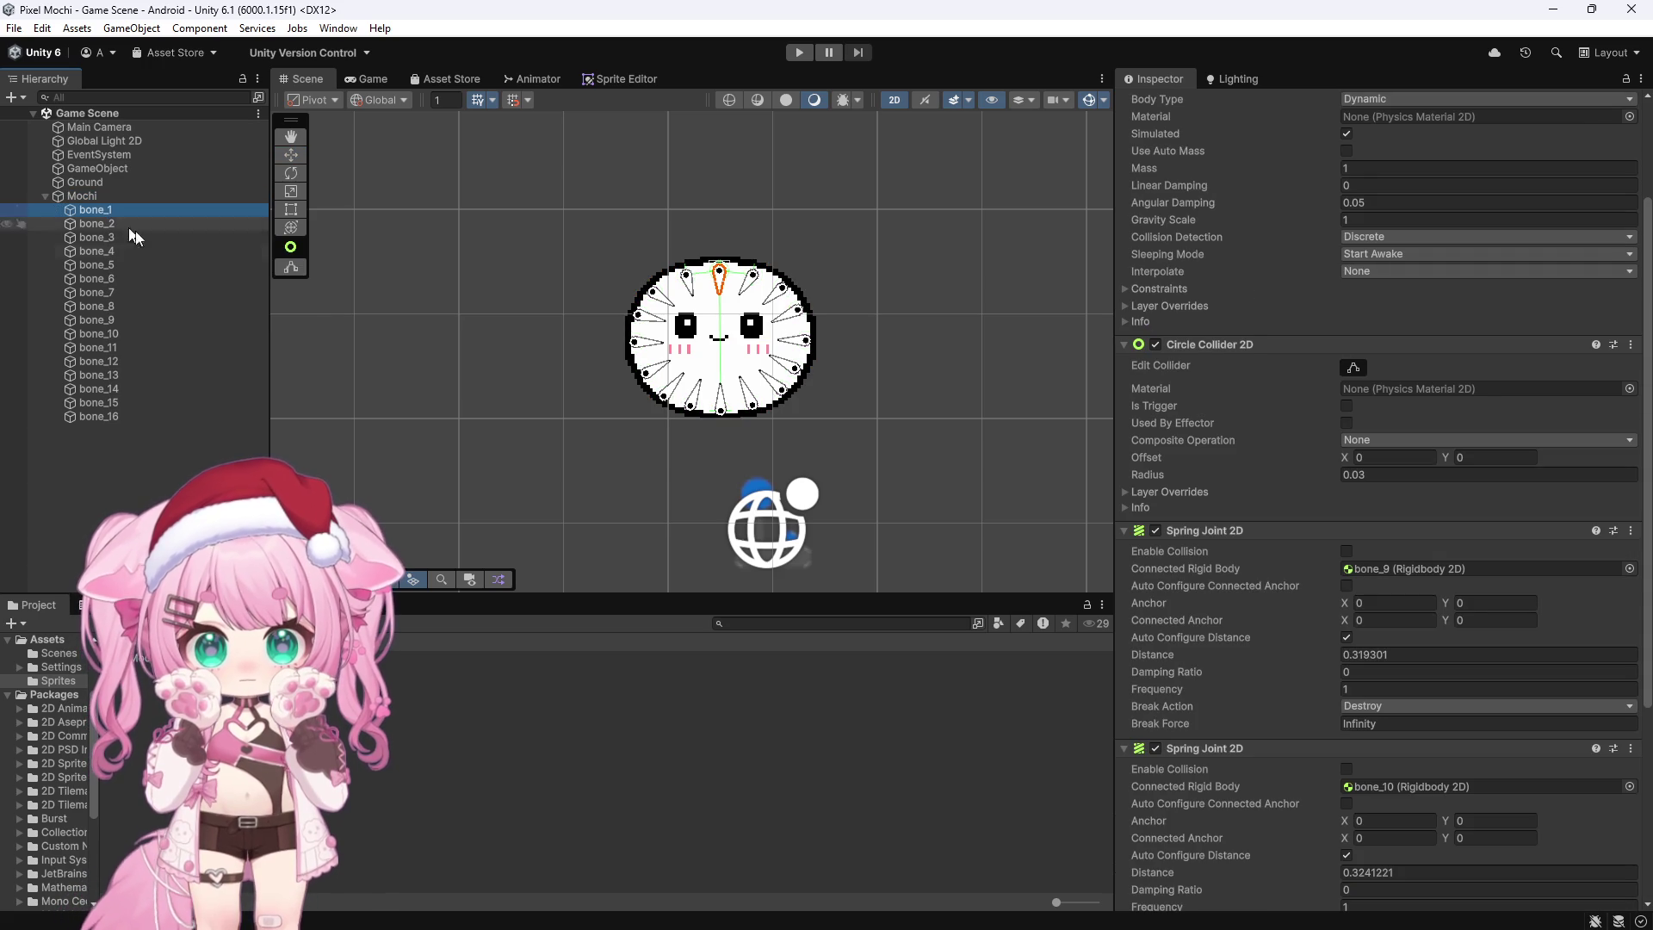
Step: Select bone_1 through bone_16 together in the Hierarchy
scroll(1273, 475, "up", 5)
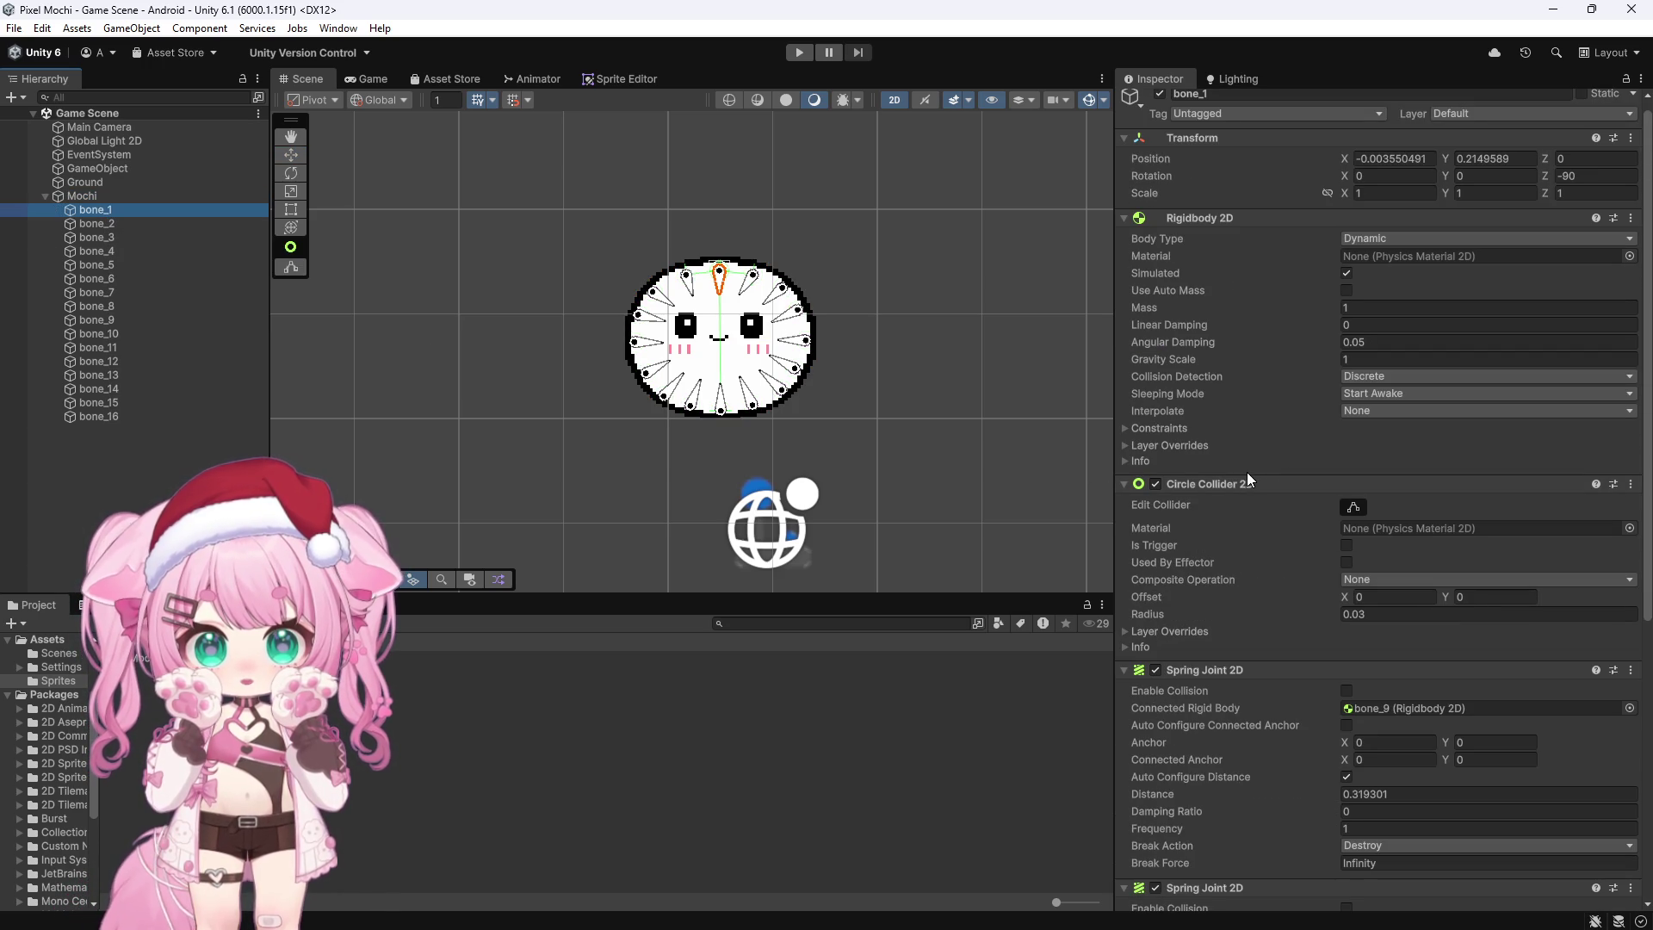
scroll(809, 336, "up", 3)
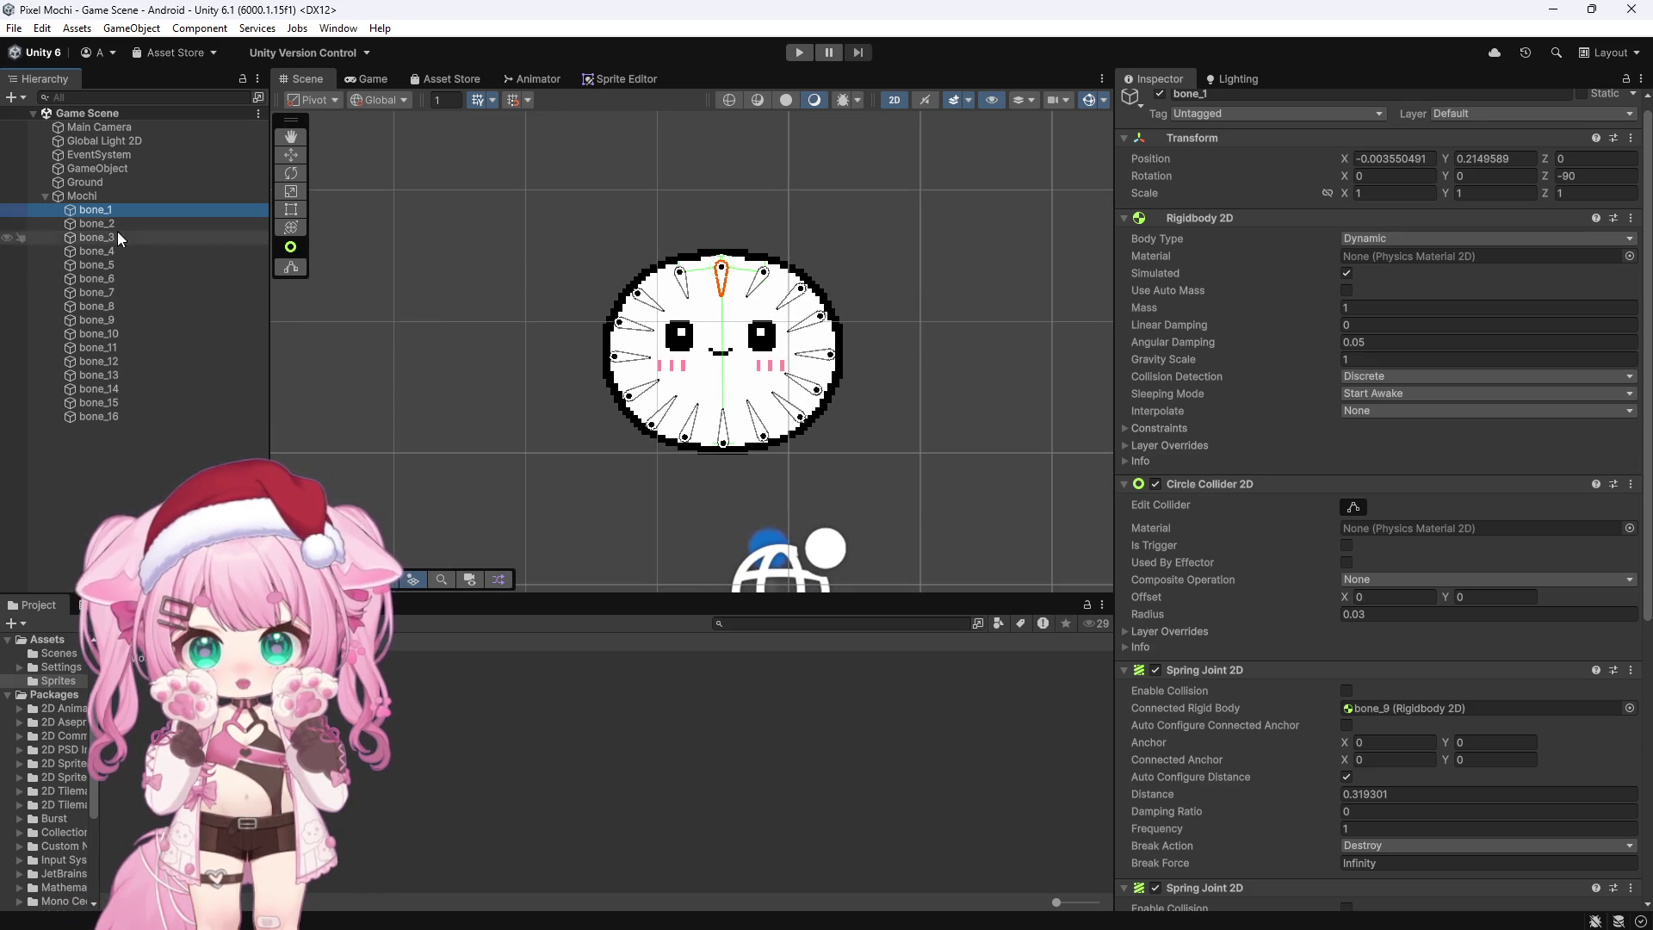
left_click(117, 420, "shift")
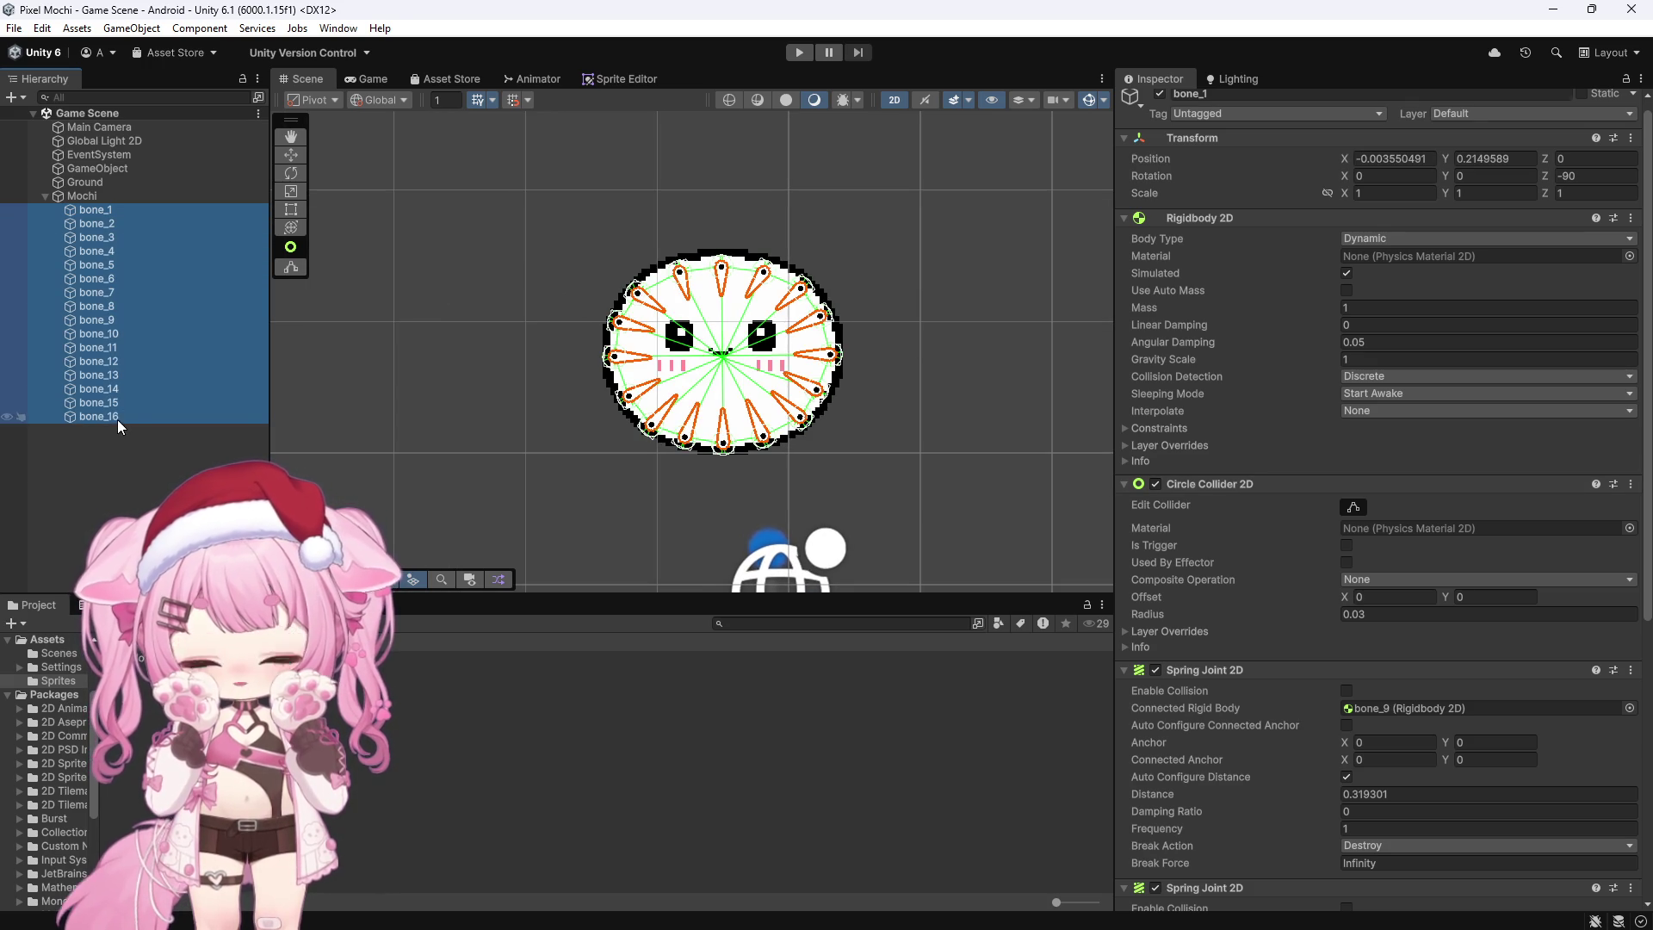
Step: Set the sixteen bones' Circle Collider 2D Radius to 0.06 and start Play mode
scroll(665, 317, "up", 1)
scroll(757, 331, "up", 5)
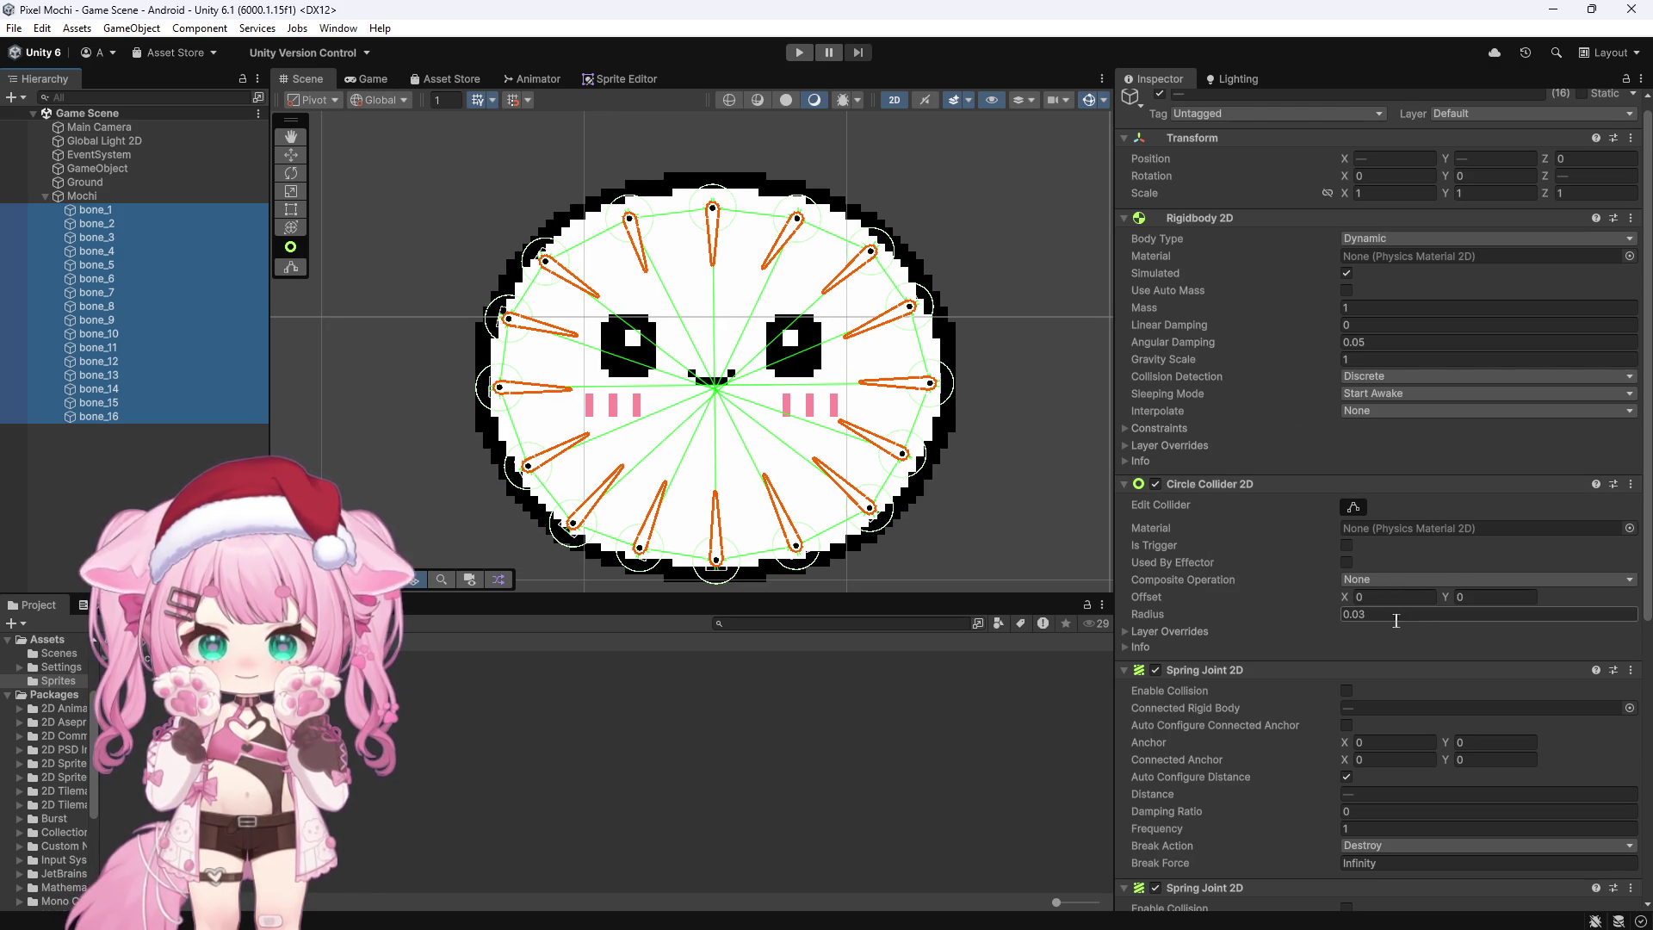
left_click(1339, 612)
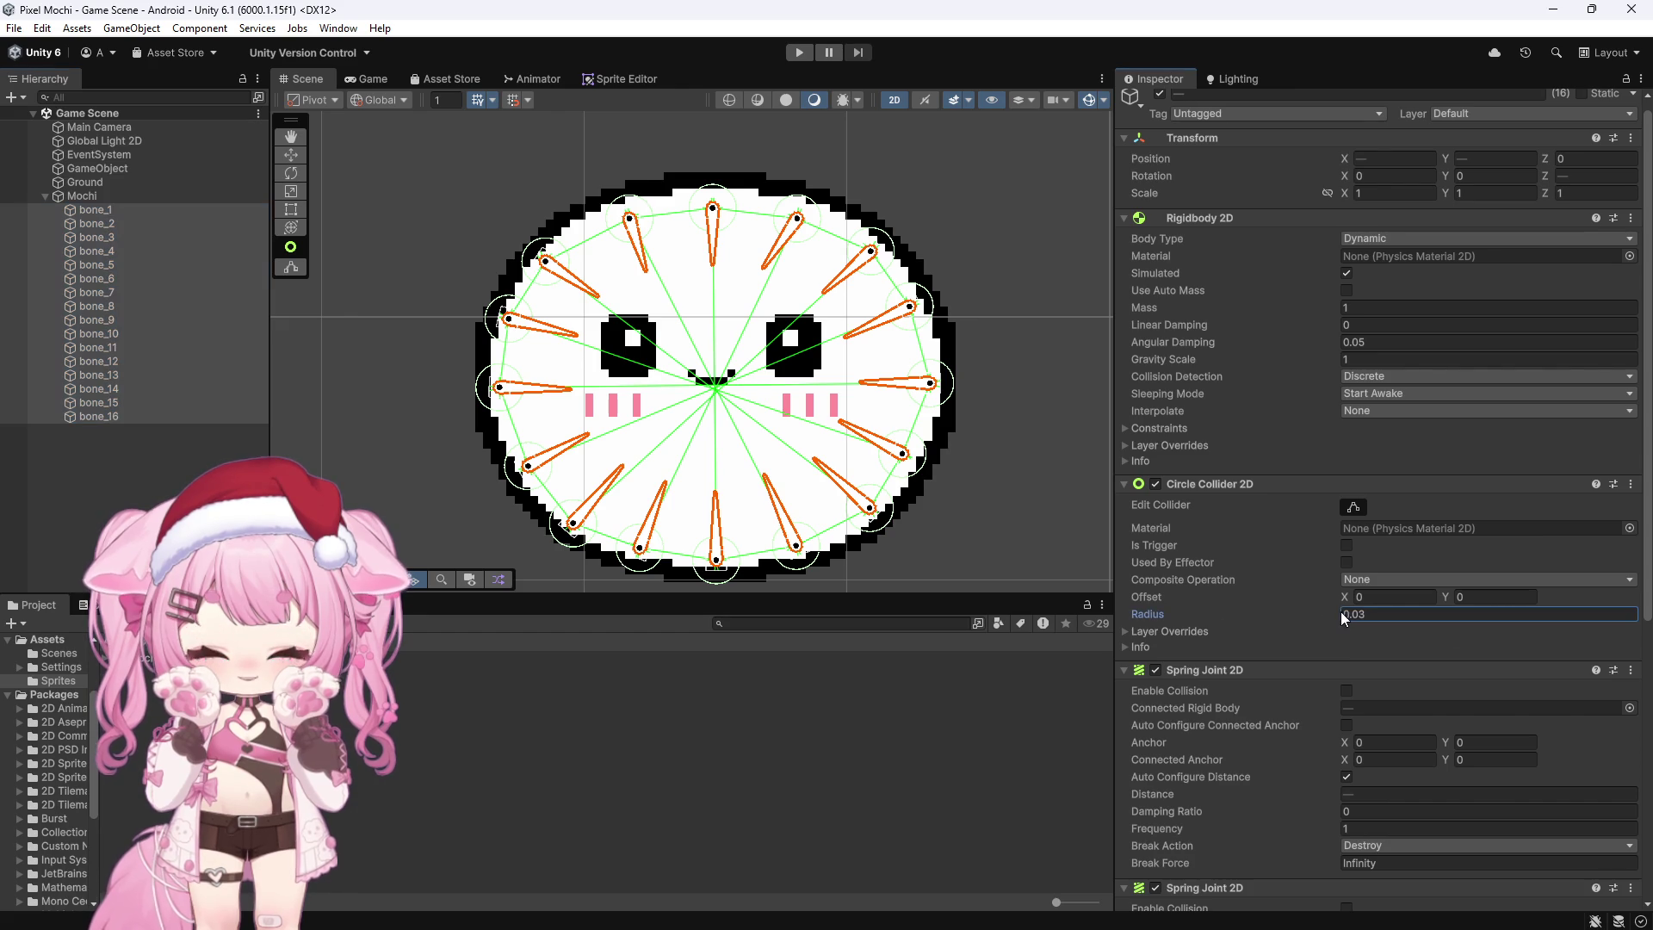
type("0.09")
key("BackSpace")
type("6")
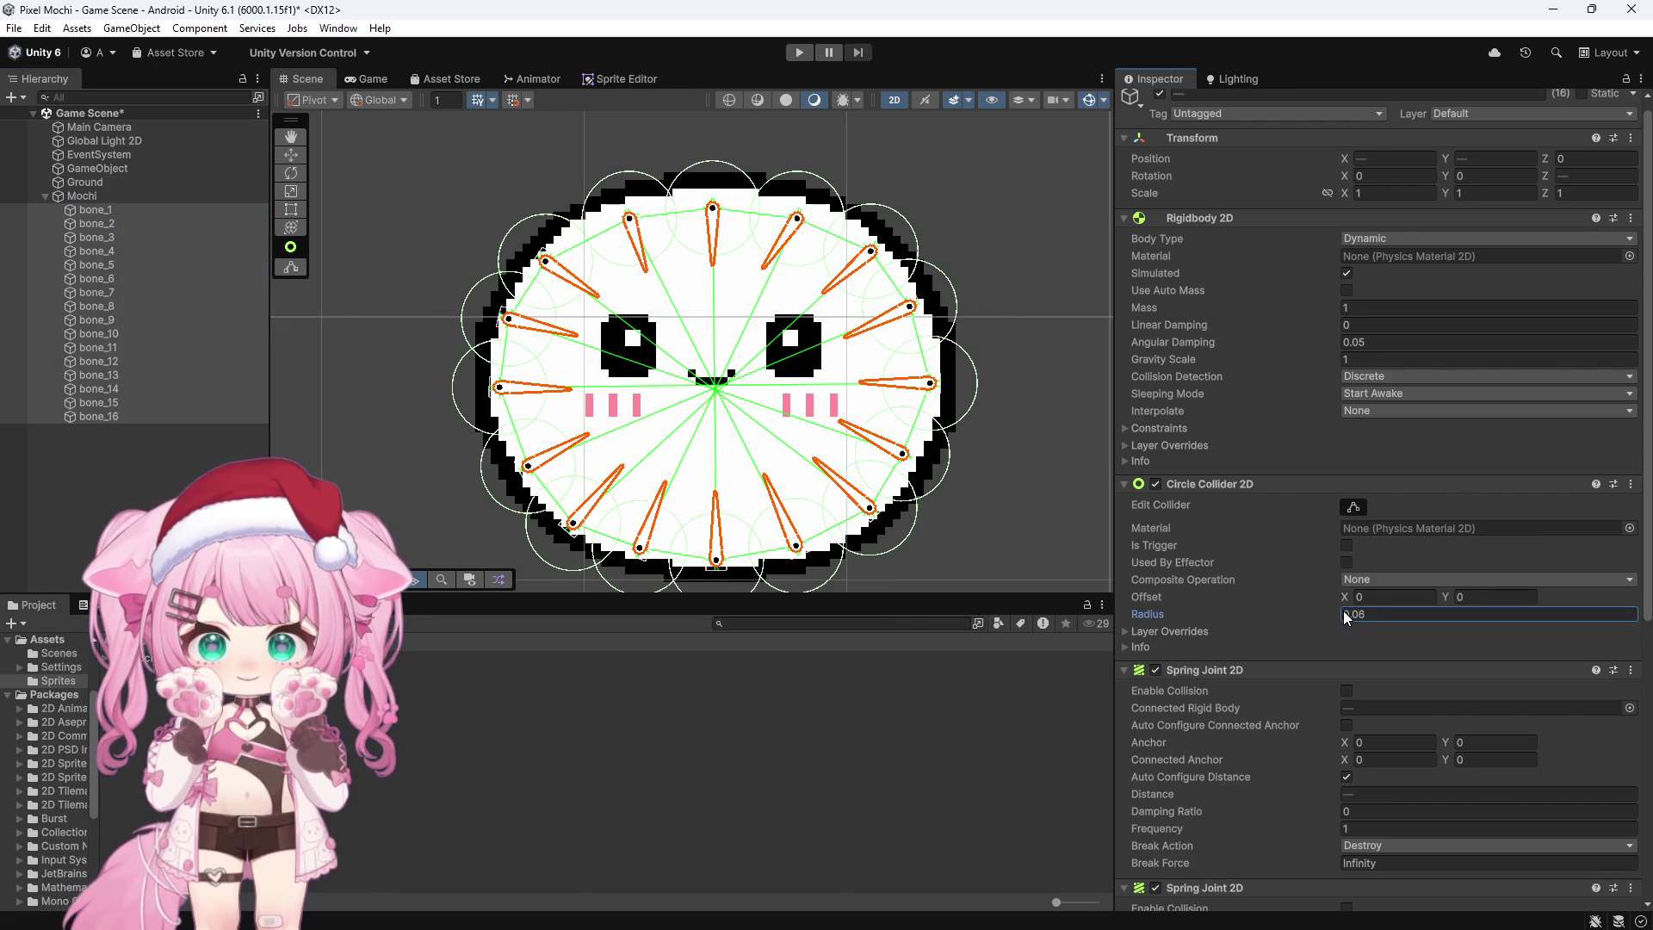
scroll(843, 383, "down", 10)
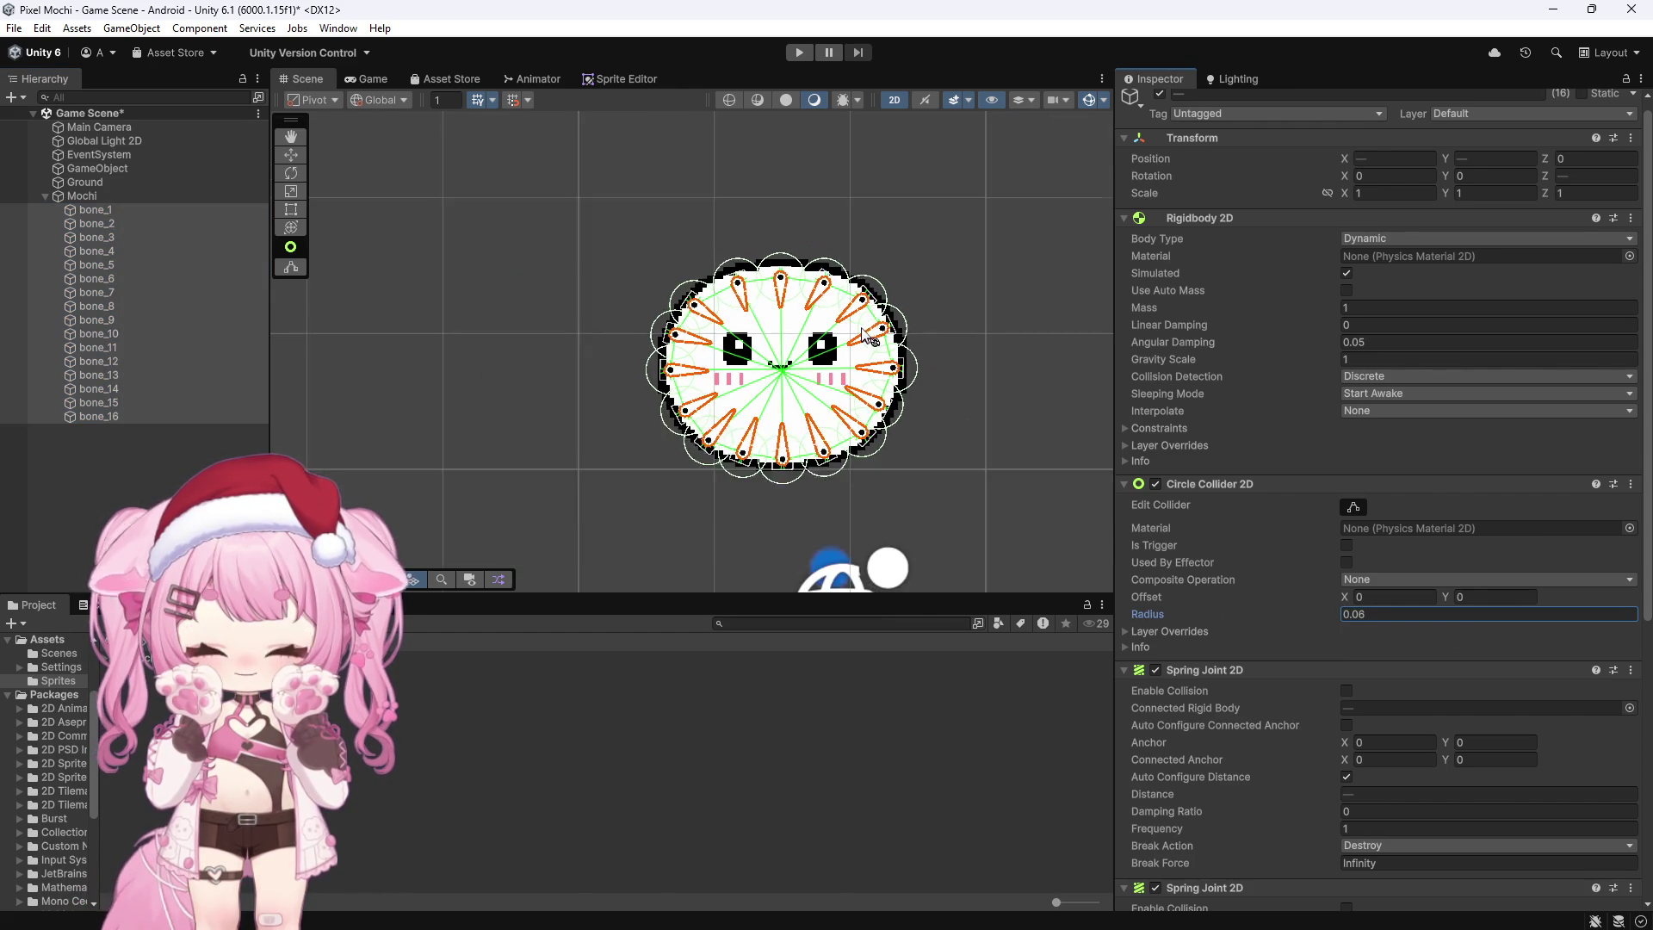
scroll(737, 220, "down", 3)
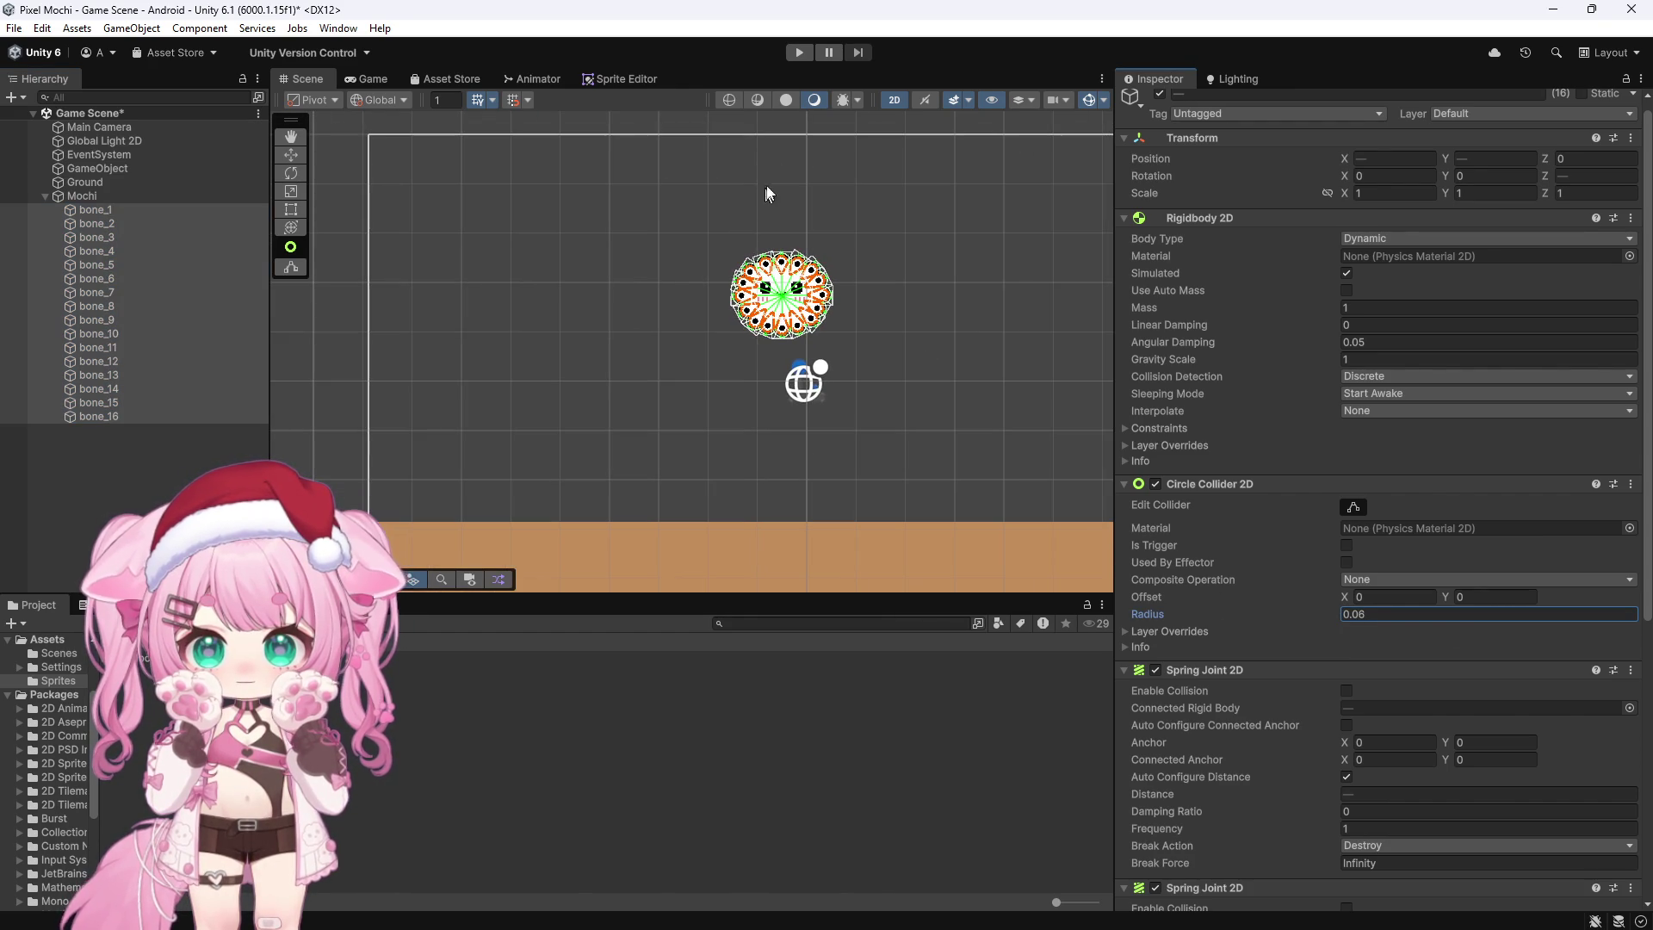
left_click(797, 53)
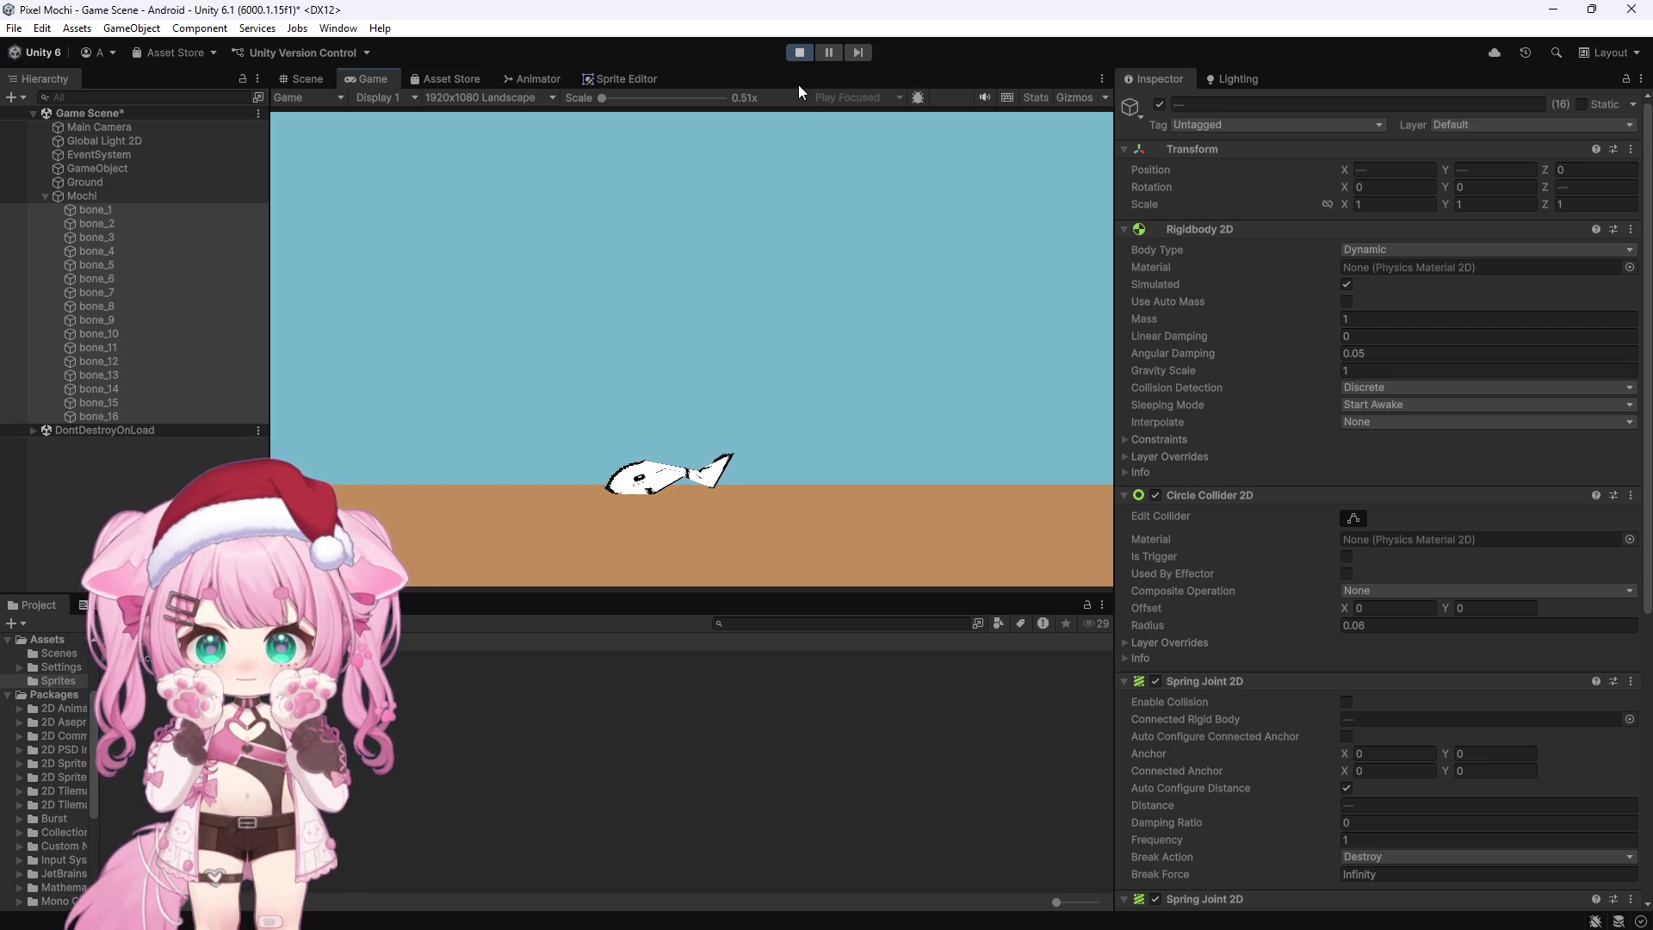
Step: Exit Play mode and collapse Mochi's child bones in the Hierarchy
left_click(799, 53)
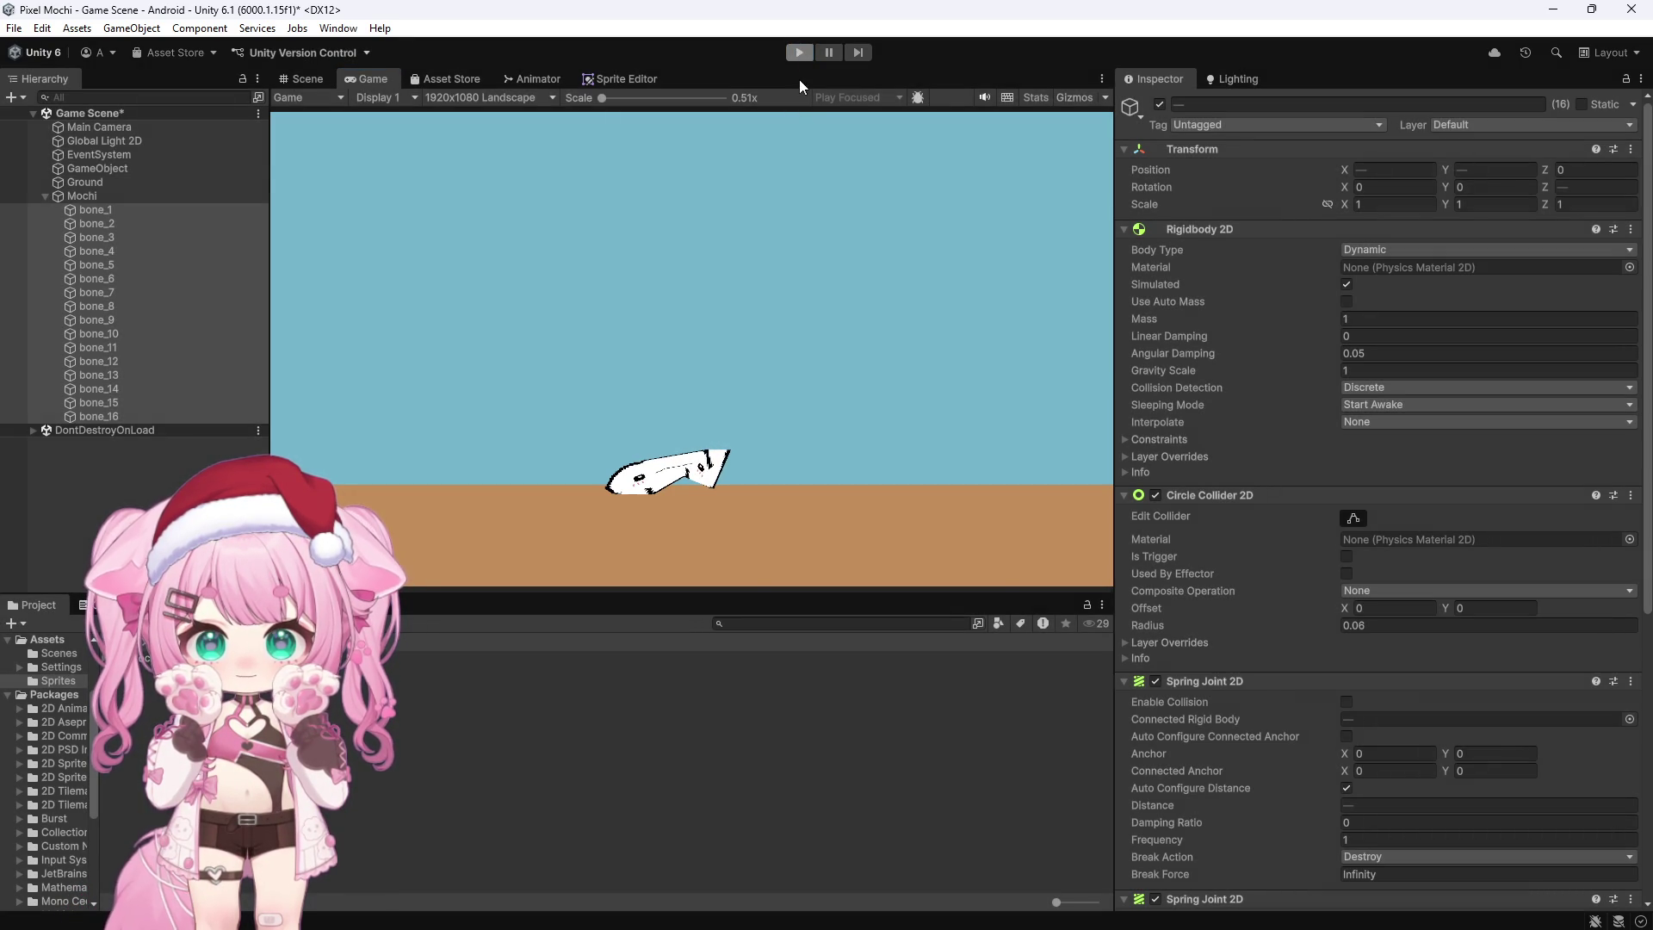
left_click(45, 197)
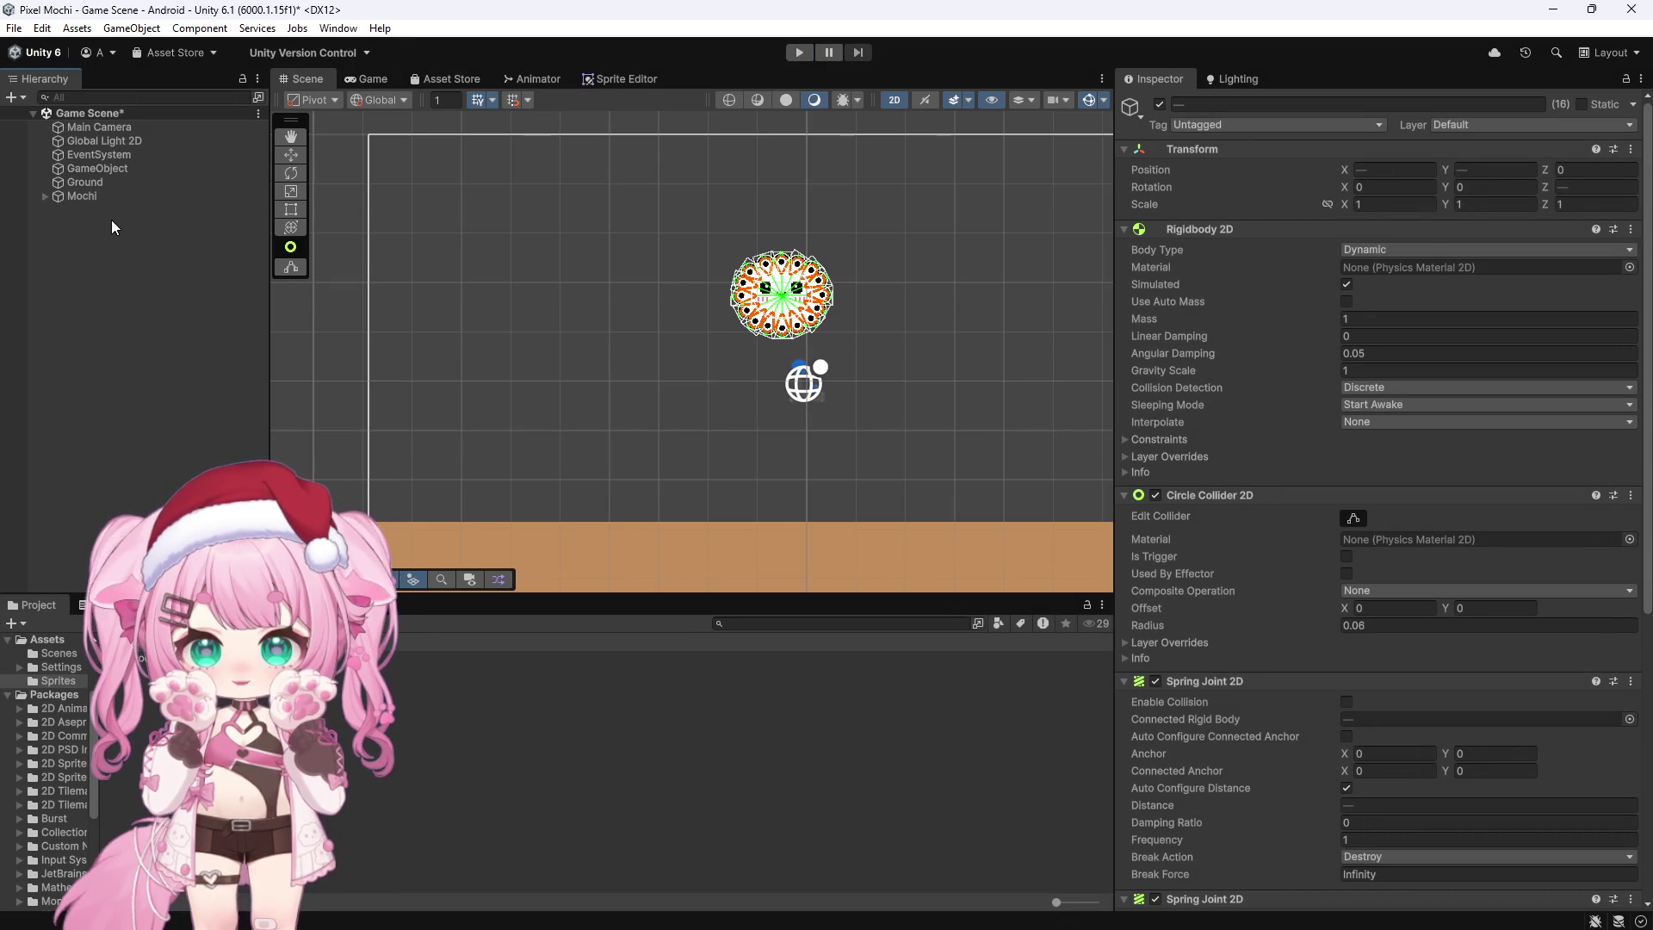
Step: Select Mochi and deactivate it so it disappears from the scene
left_click(59, 237)
left_click(78, 196)
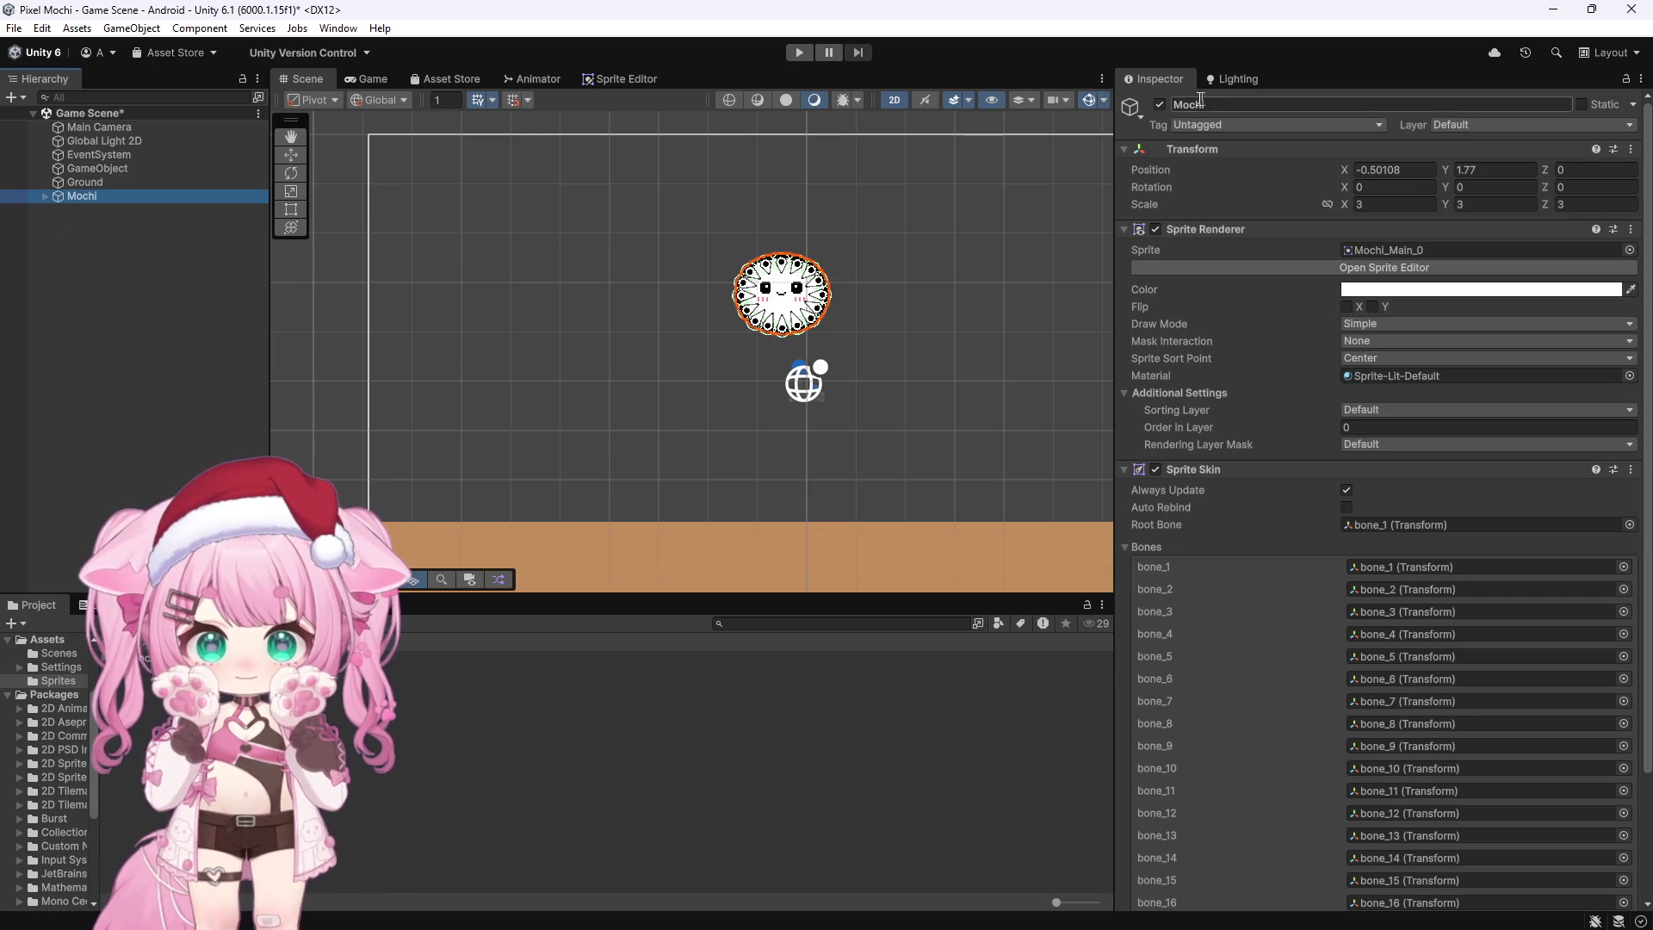
left_click(1159, 104)
Step: Undo the accidentally created Canvas with a UI Image
right_click(83, 248)
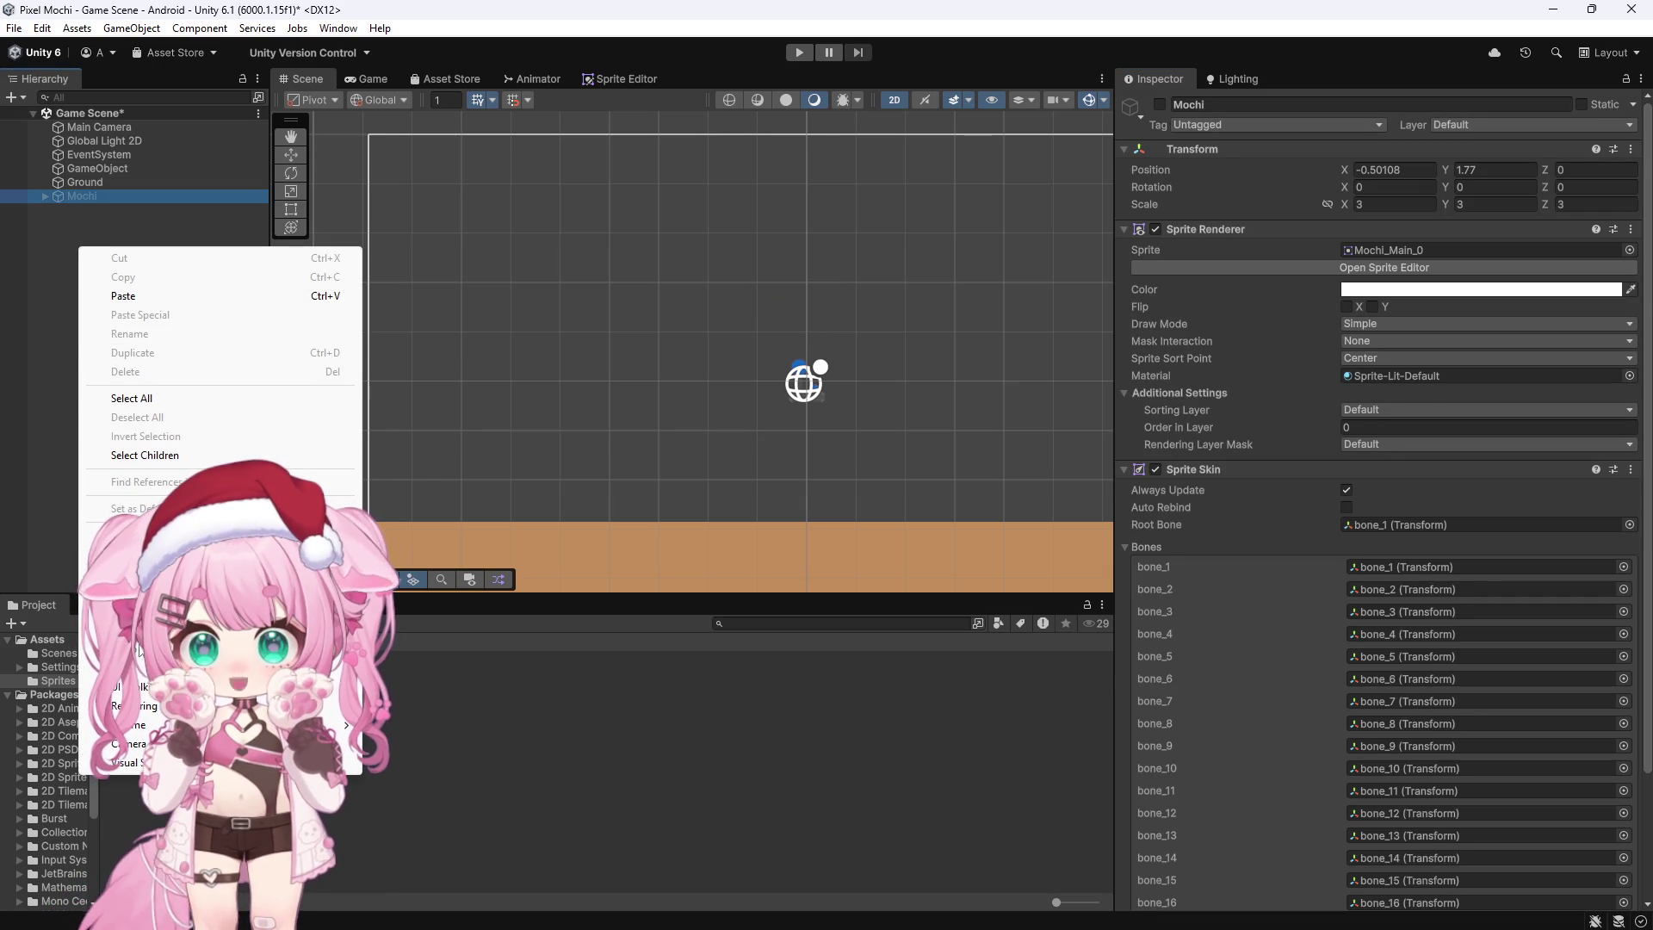
mouse_move(172, 667)
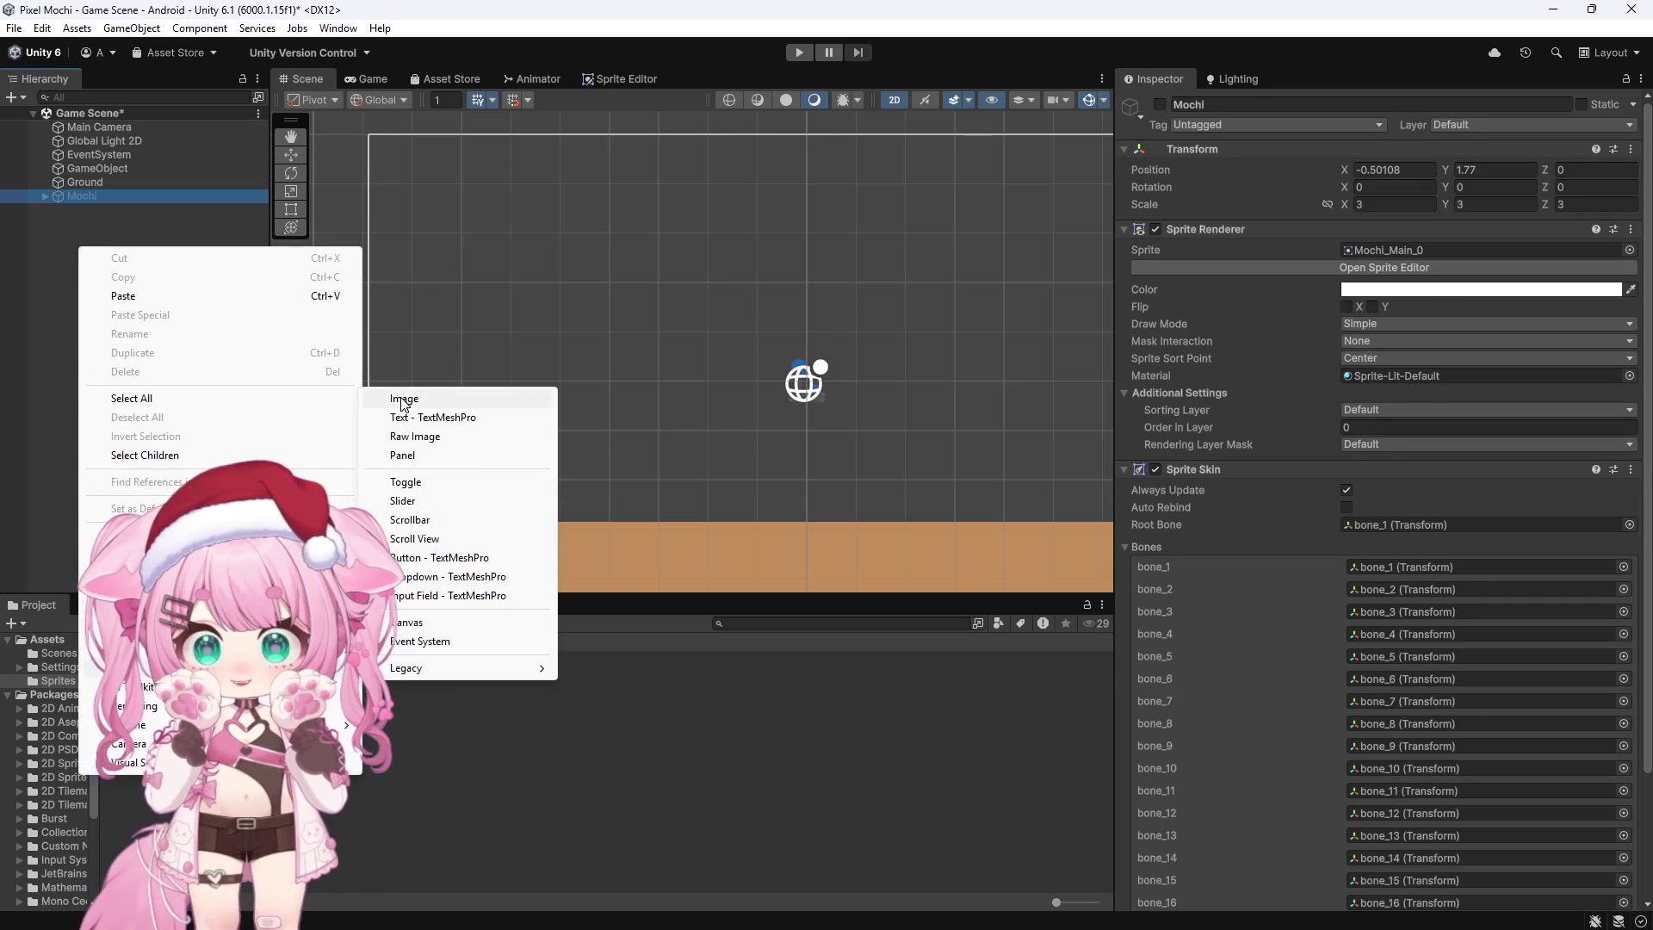
left_click(417, 399)
scroll(513, 406, "up", 5)
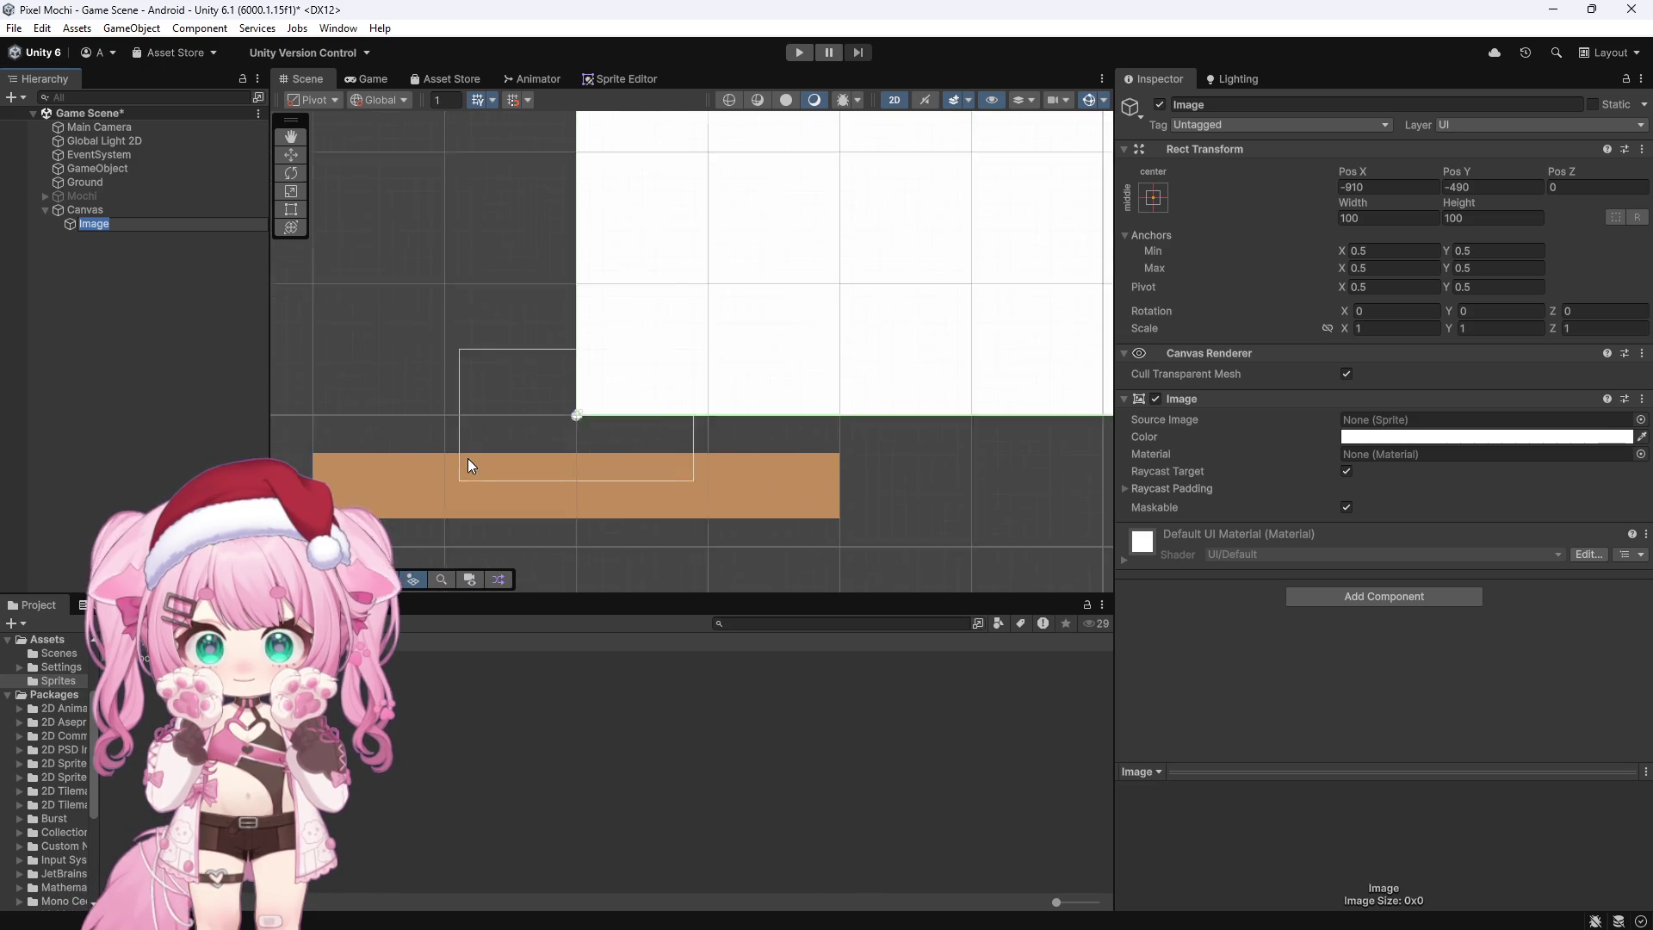
scroll(466, 472, "down", 6)
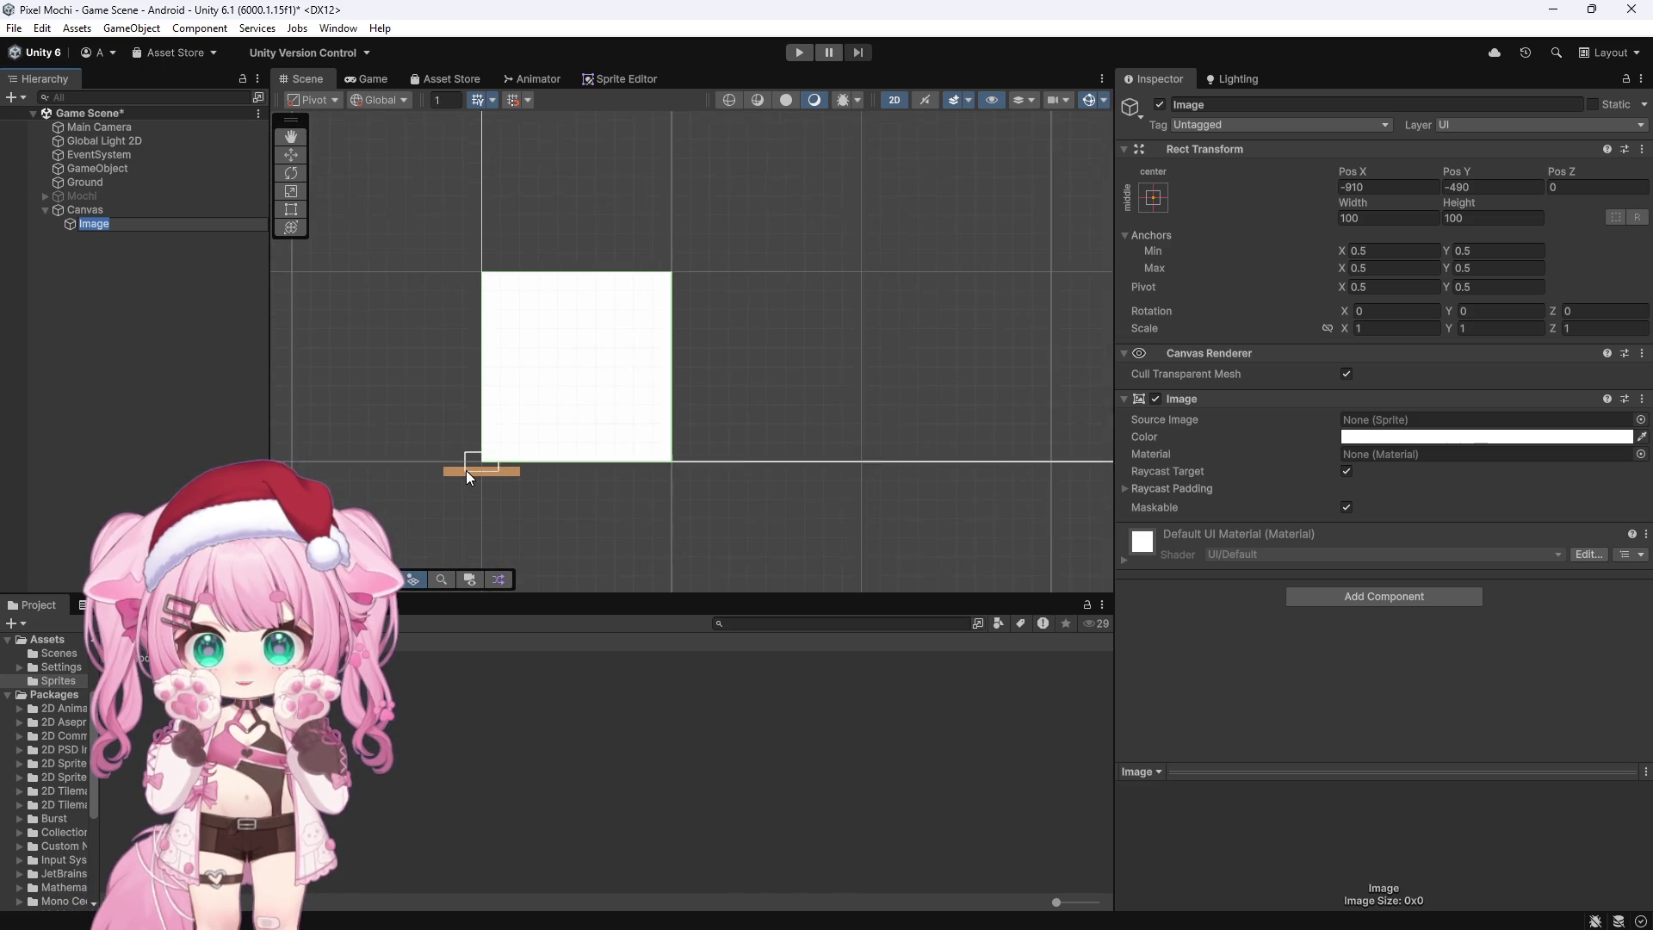
right_click(517, 417)
left_click(405, 360)
key("ctrl+z")
Step: Add a new 2D Sprites > Square object to the scene
right_click(90, 245)
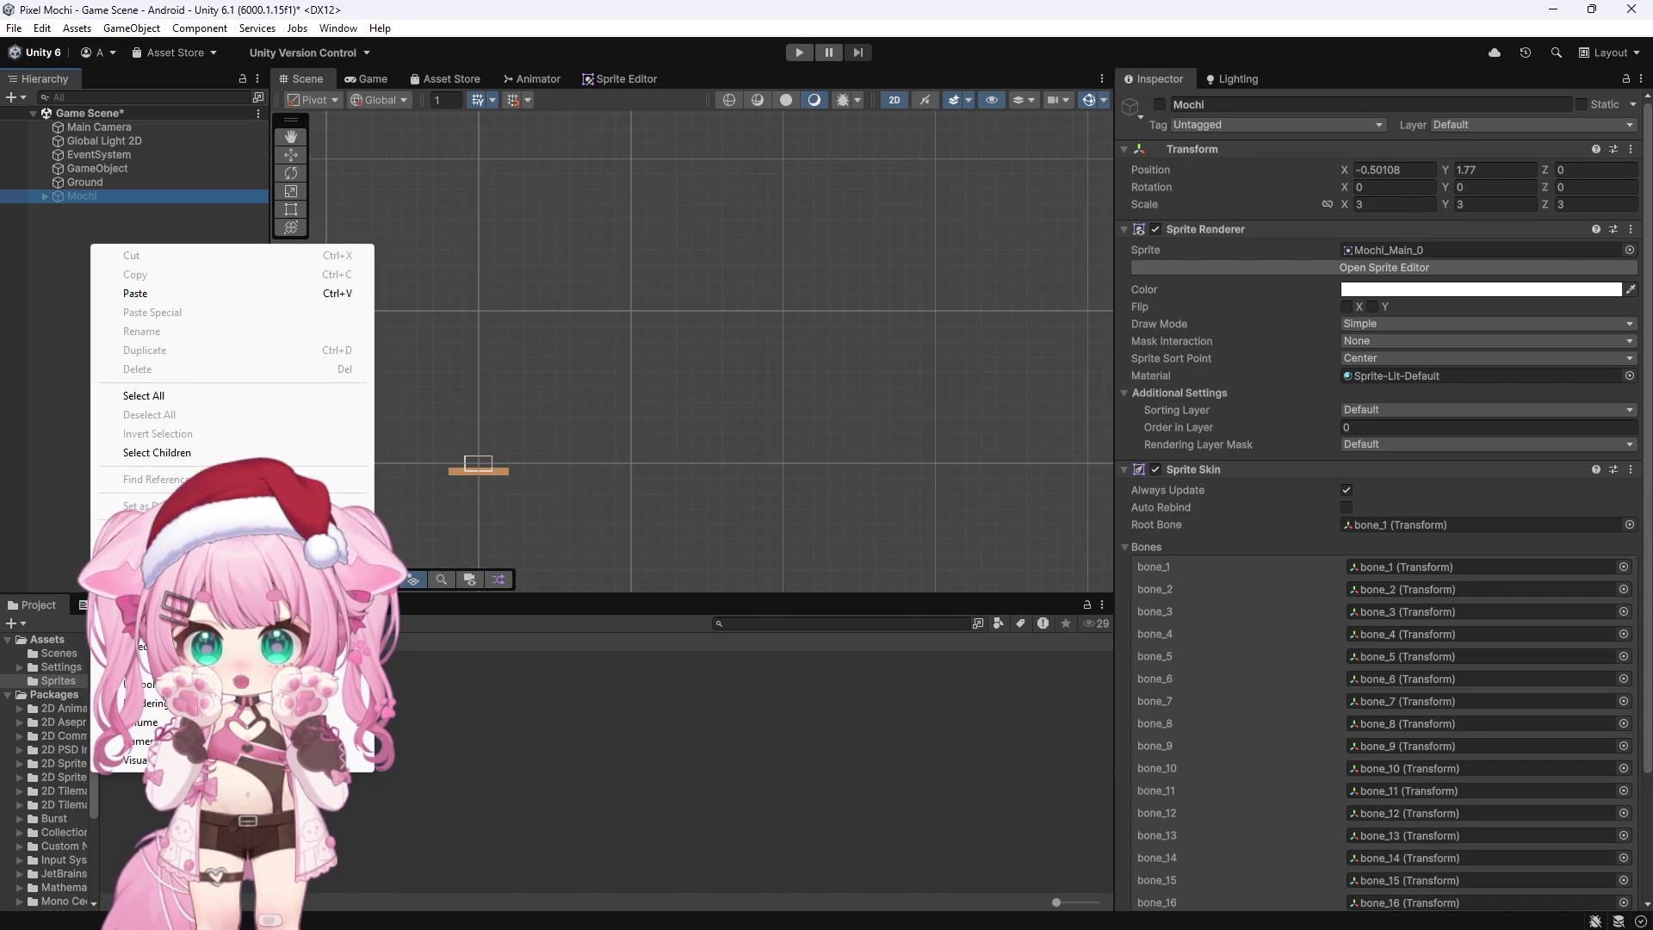
mouse_move(327, 551)
mouse_move(482, 551)
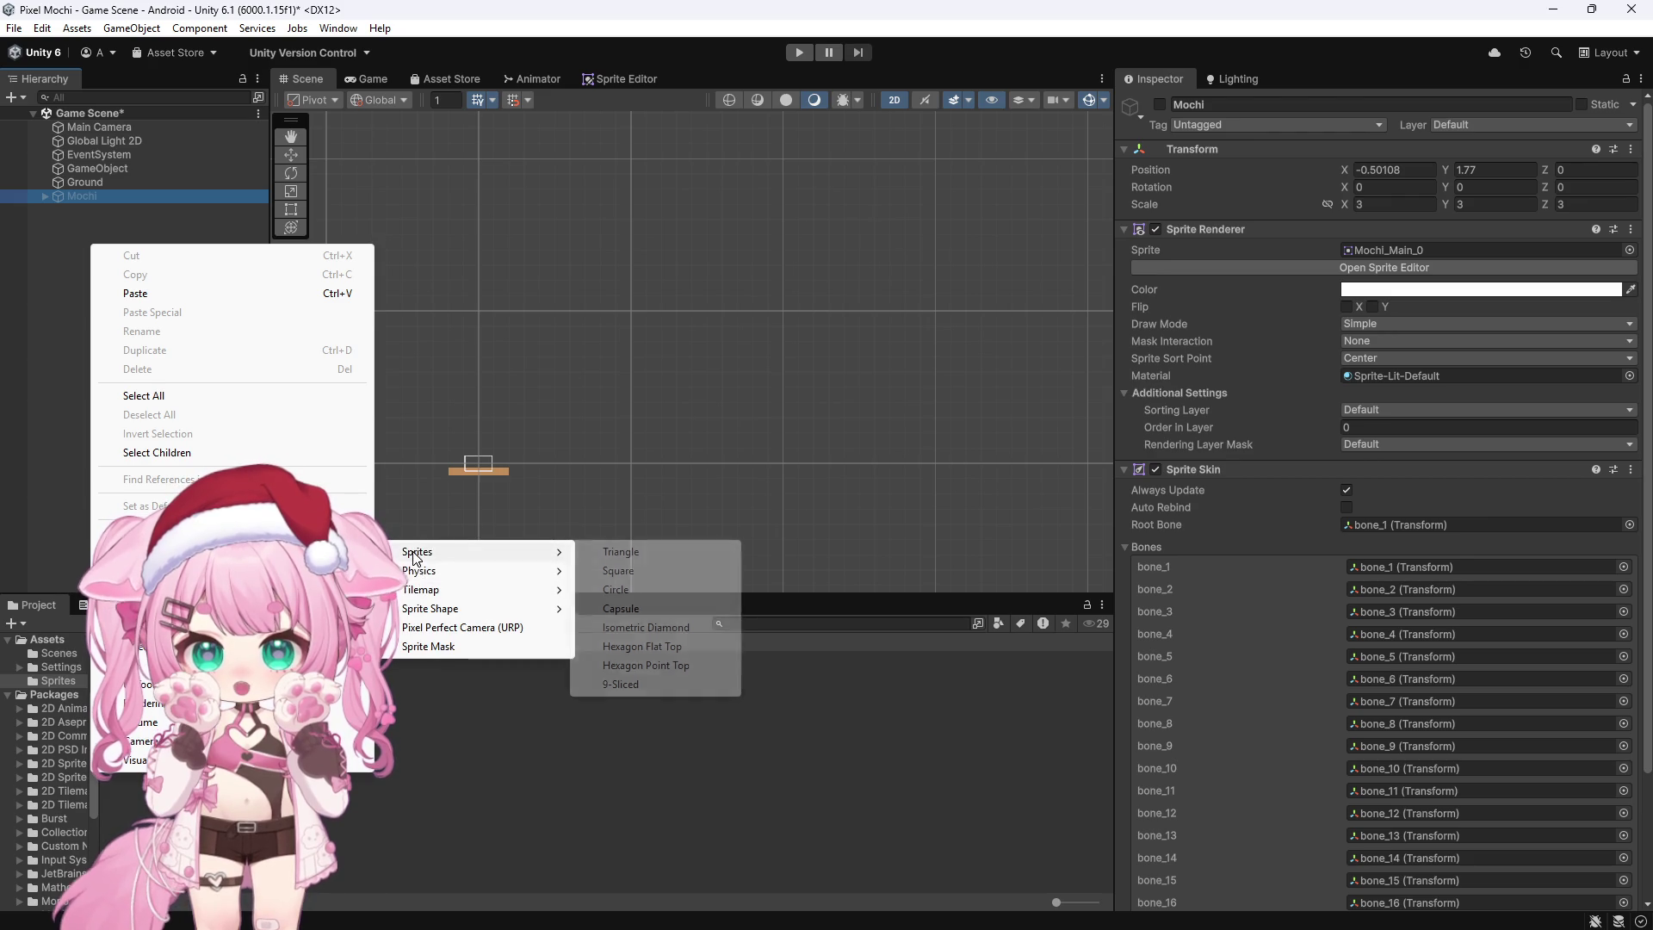
left_click(618, 570)
scroll(412, 464, "up", 4)
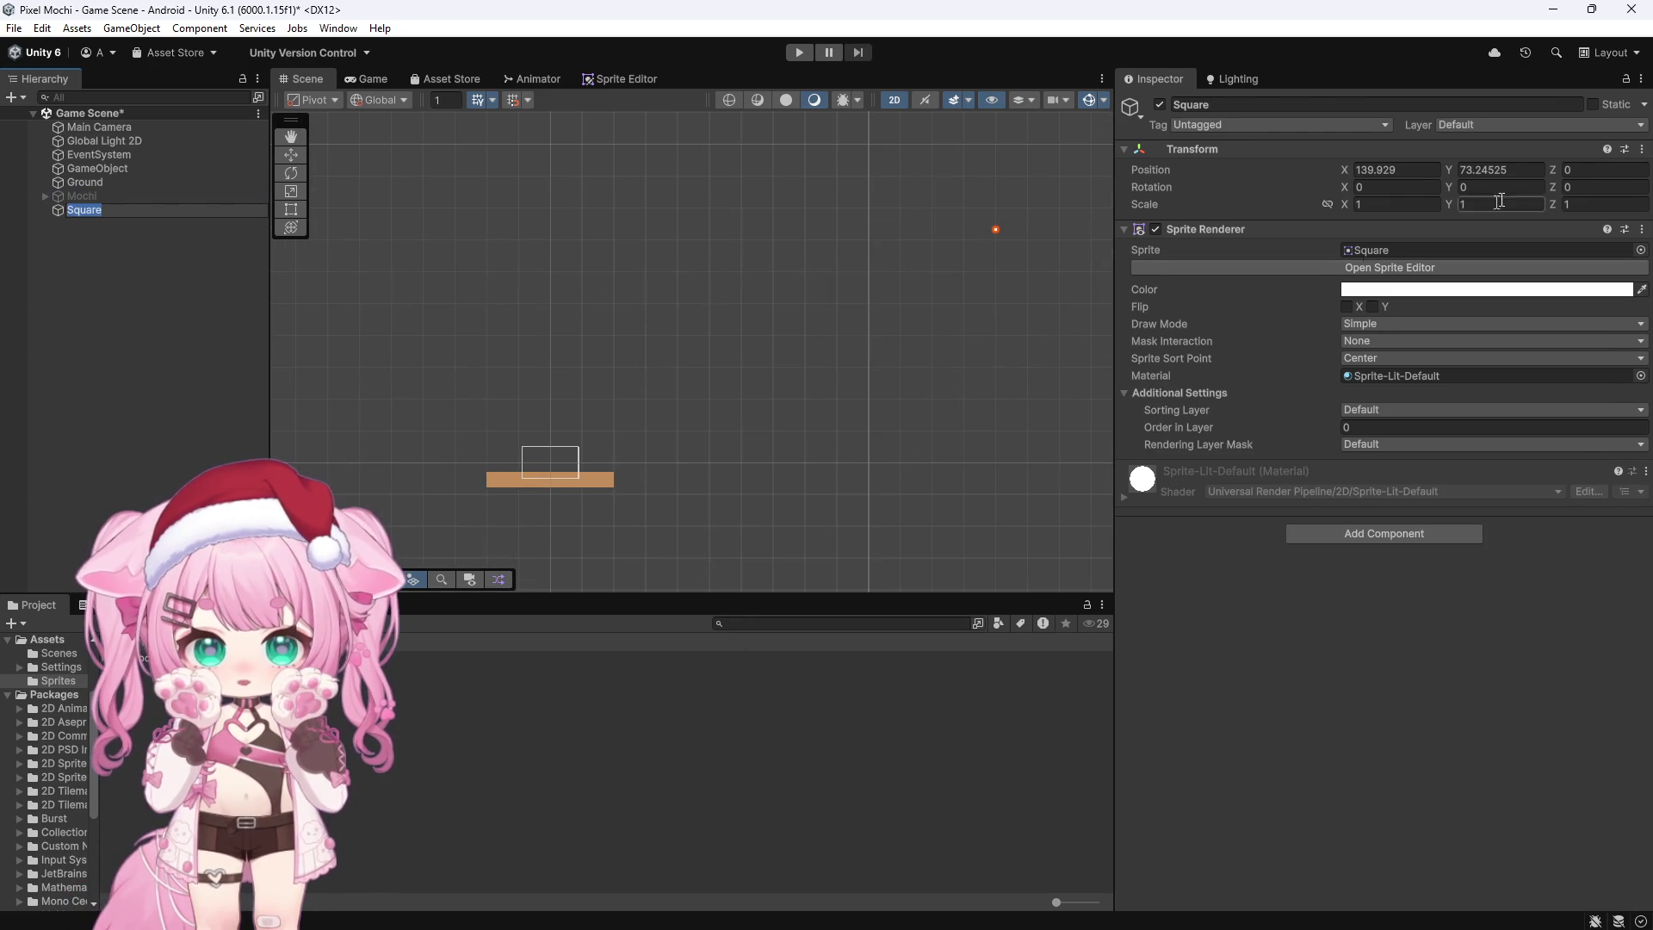
left_click(1642, 149)
Step: Reset the Square's Transform to the origin and frame it in the Scene view
left_click(1527, 165)
scroll(527, 471, "up", 1)
key("f")
scroll(674, 338, "down", 6)
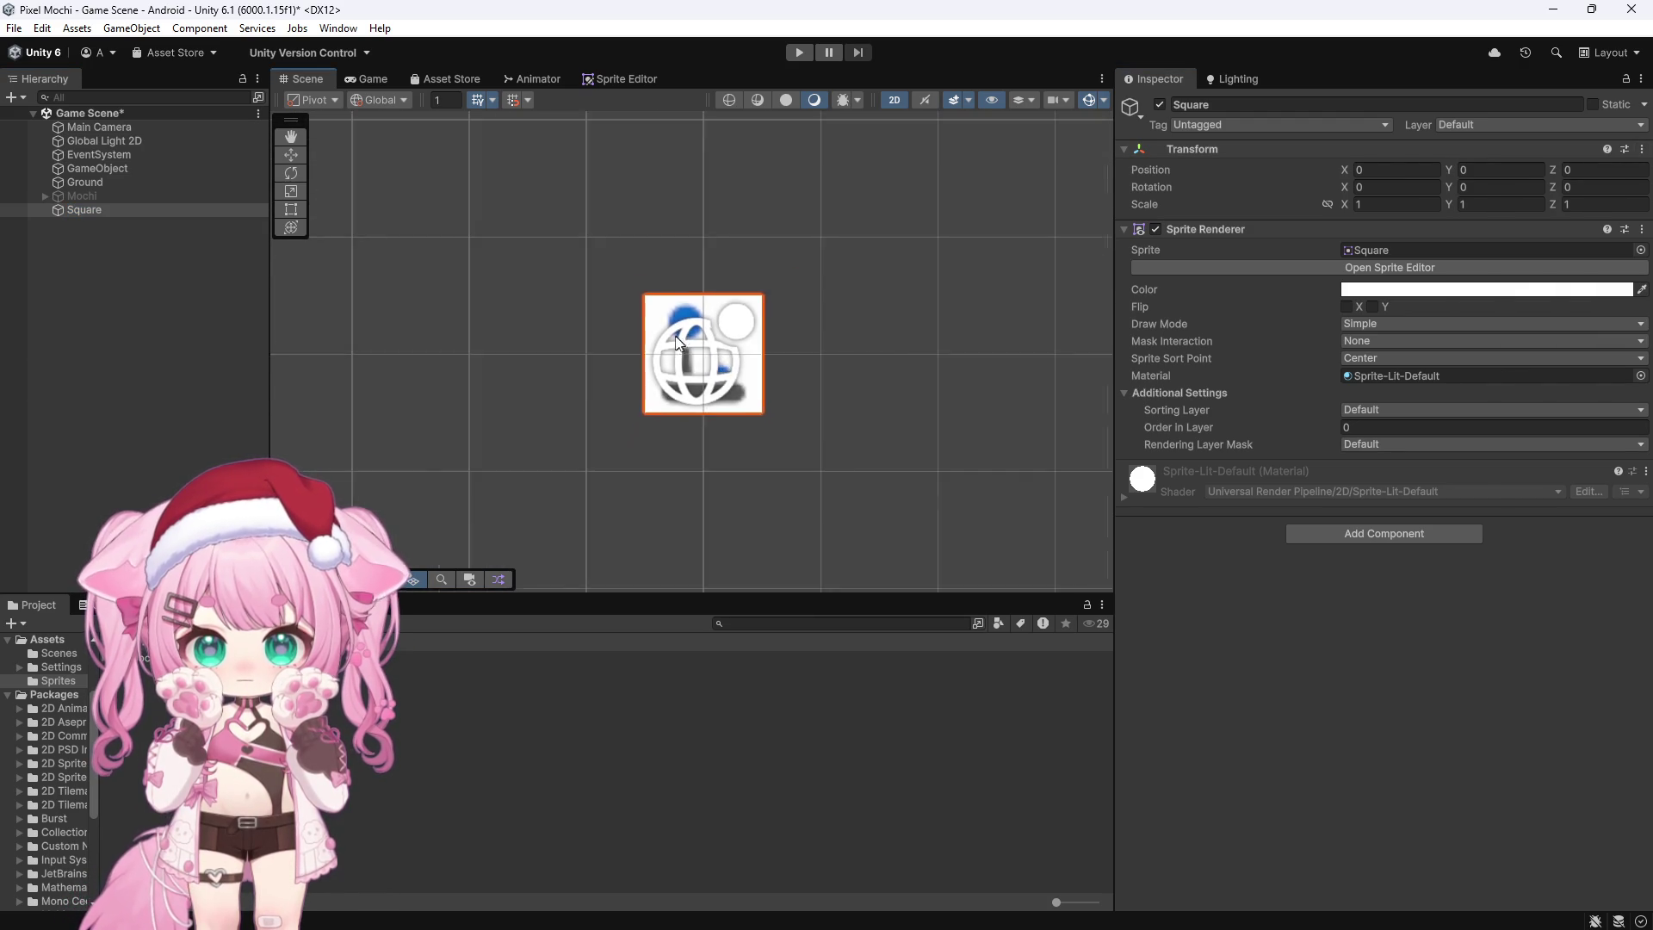
scroll(674, 338, "down", 3)
Step: Set the Square's scale to 2, 2, 2 and open its sprite in the Sprite Editor
left_click(1367, 203)
type("2")
left_click(1497, 204)
type("2")
left_click(1592, 205)
type("2")
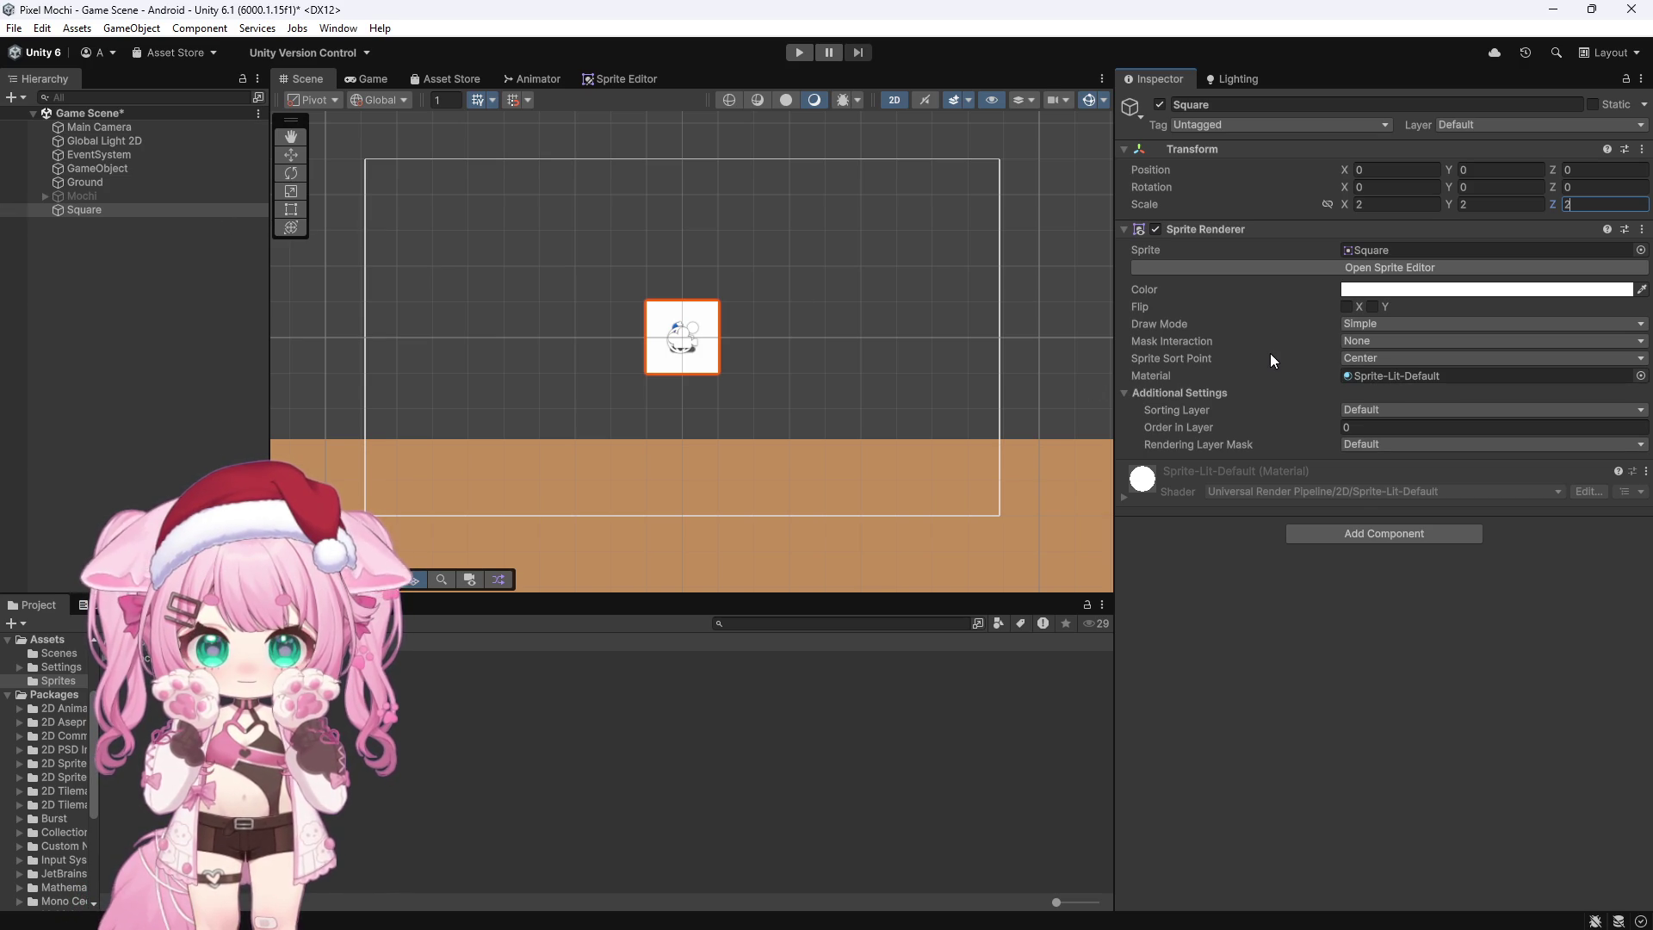
left_click(1377, 268)
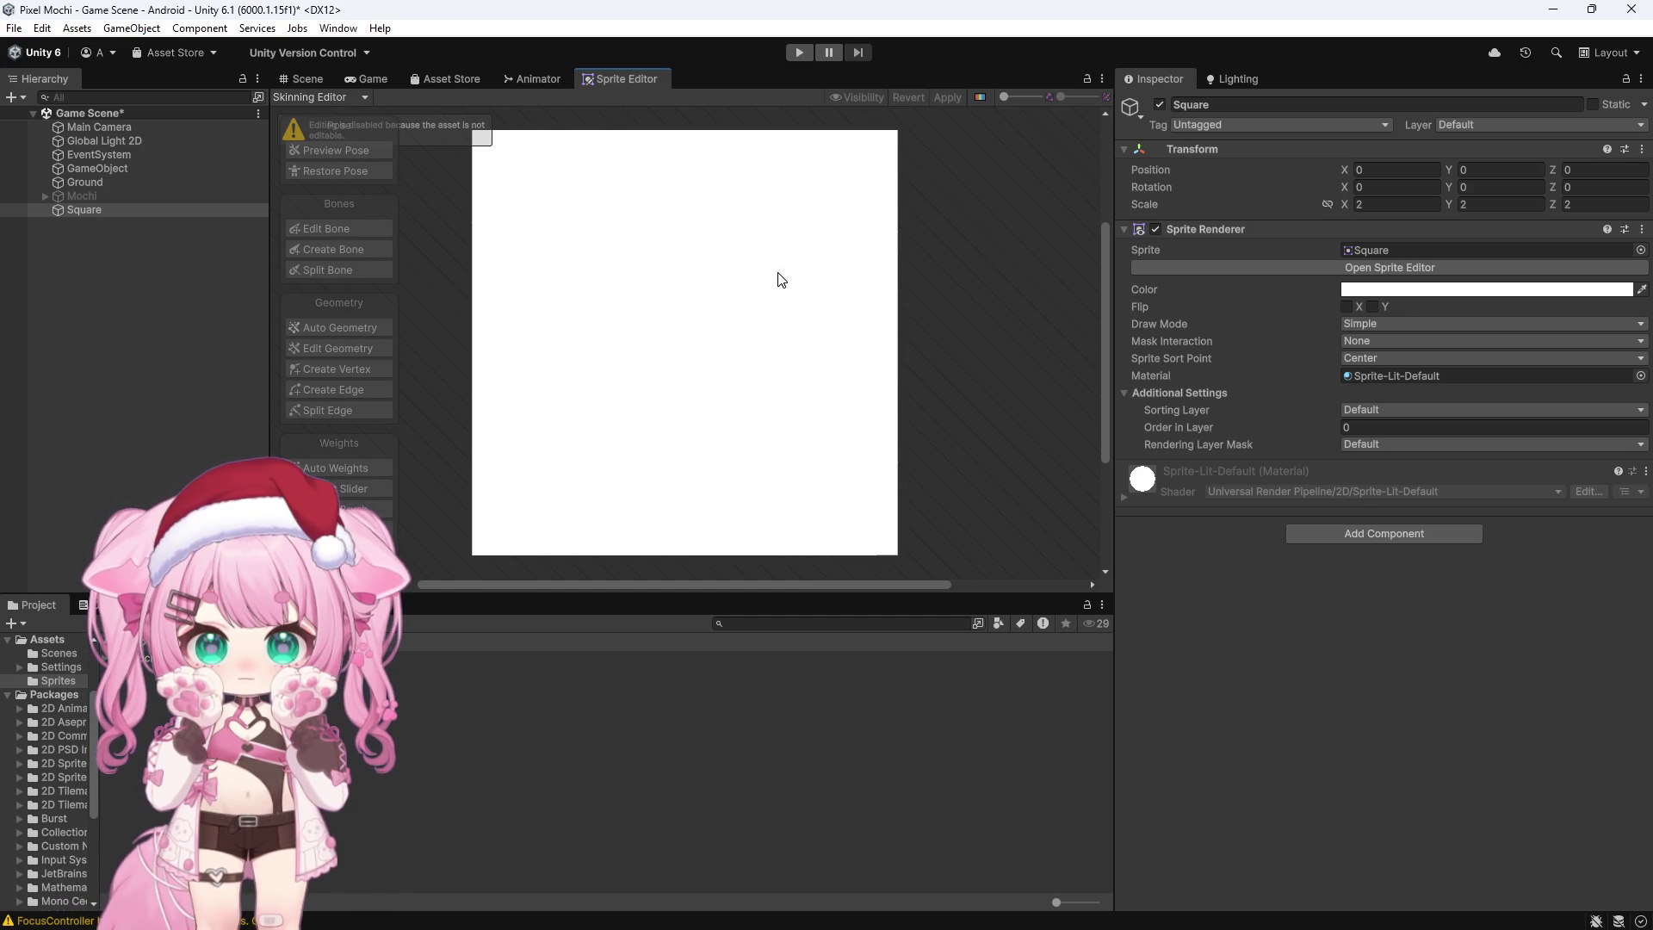
Step: Check the built-in Square texture's import settings, then switch to the mochi artwork in Photoshop
mouse_move(495, 577)
left_mouse_down()
mouse_move(418, 591)
mouse_move(483, 594)
mouse_move(499, 577)
left_mouse_up()
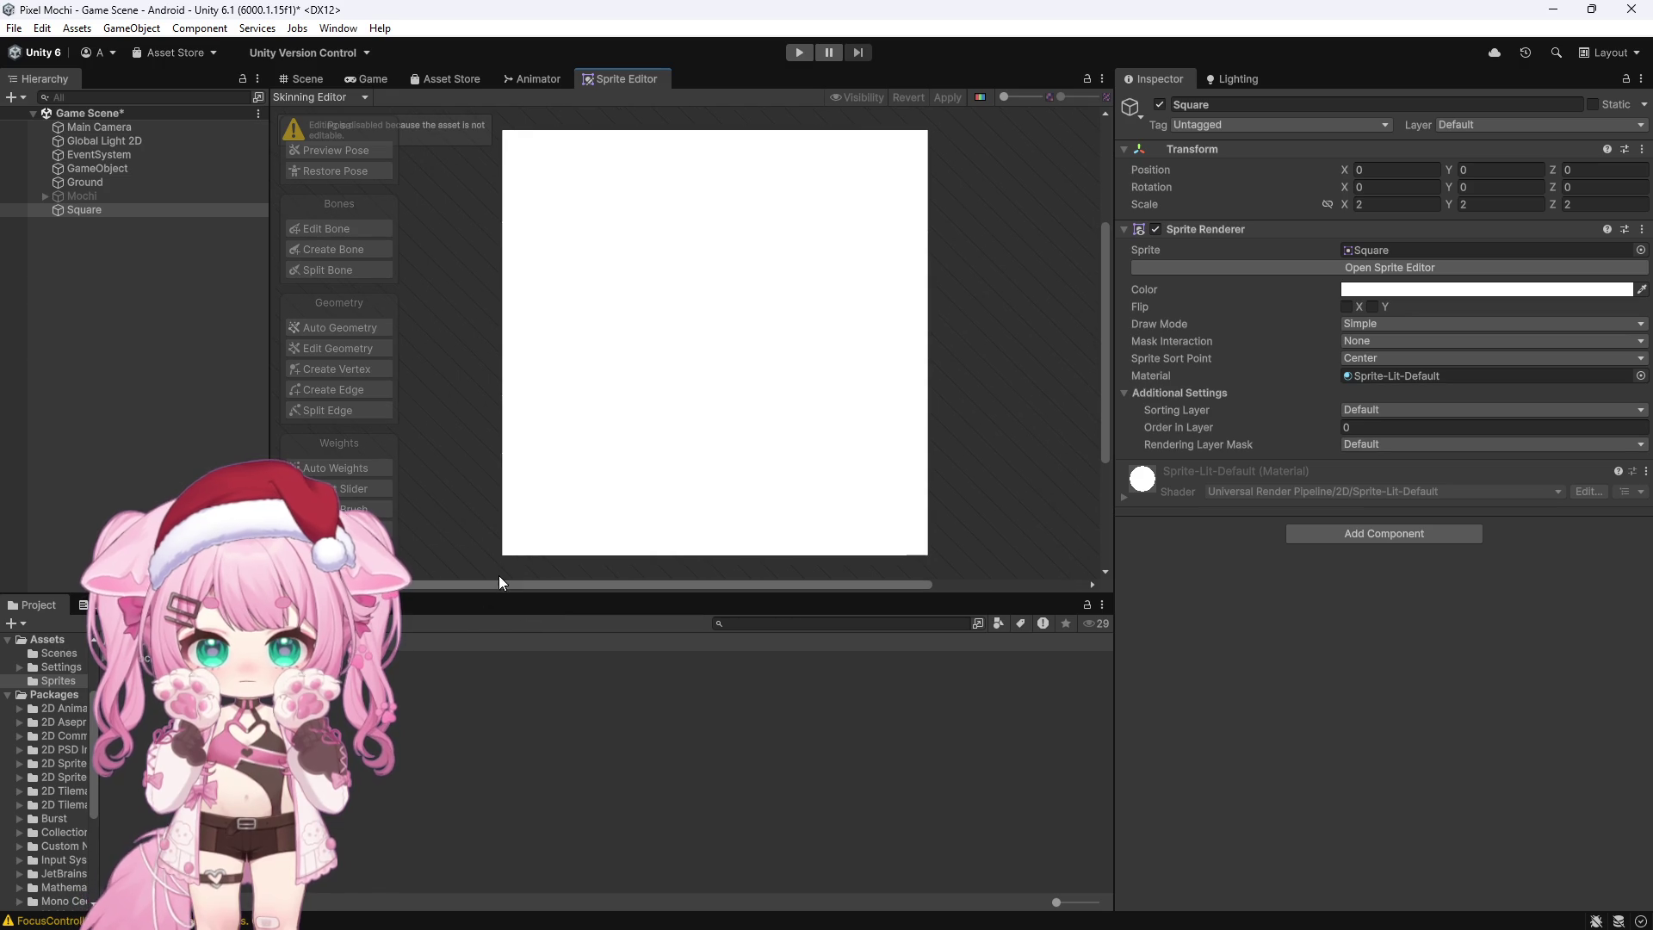
left_click(1408, 249)
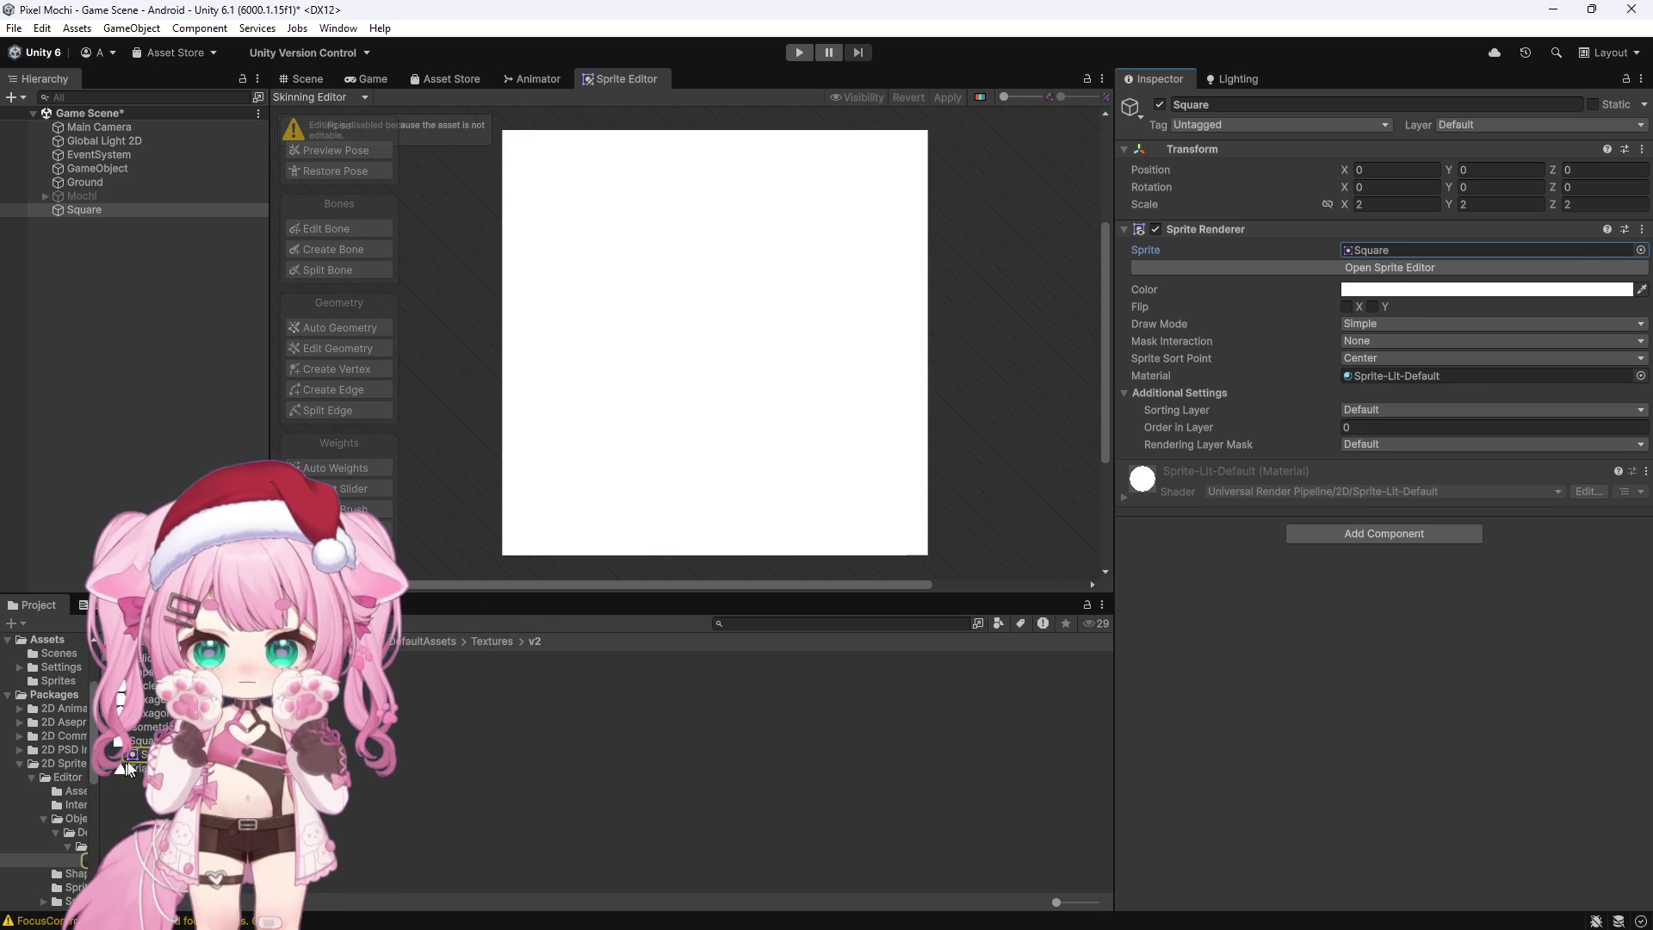
left_click(147, 740)
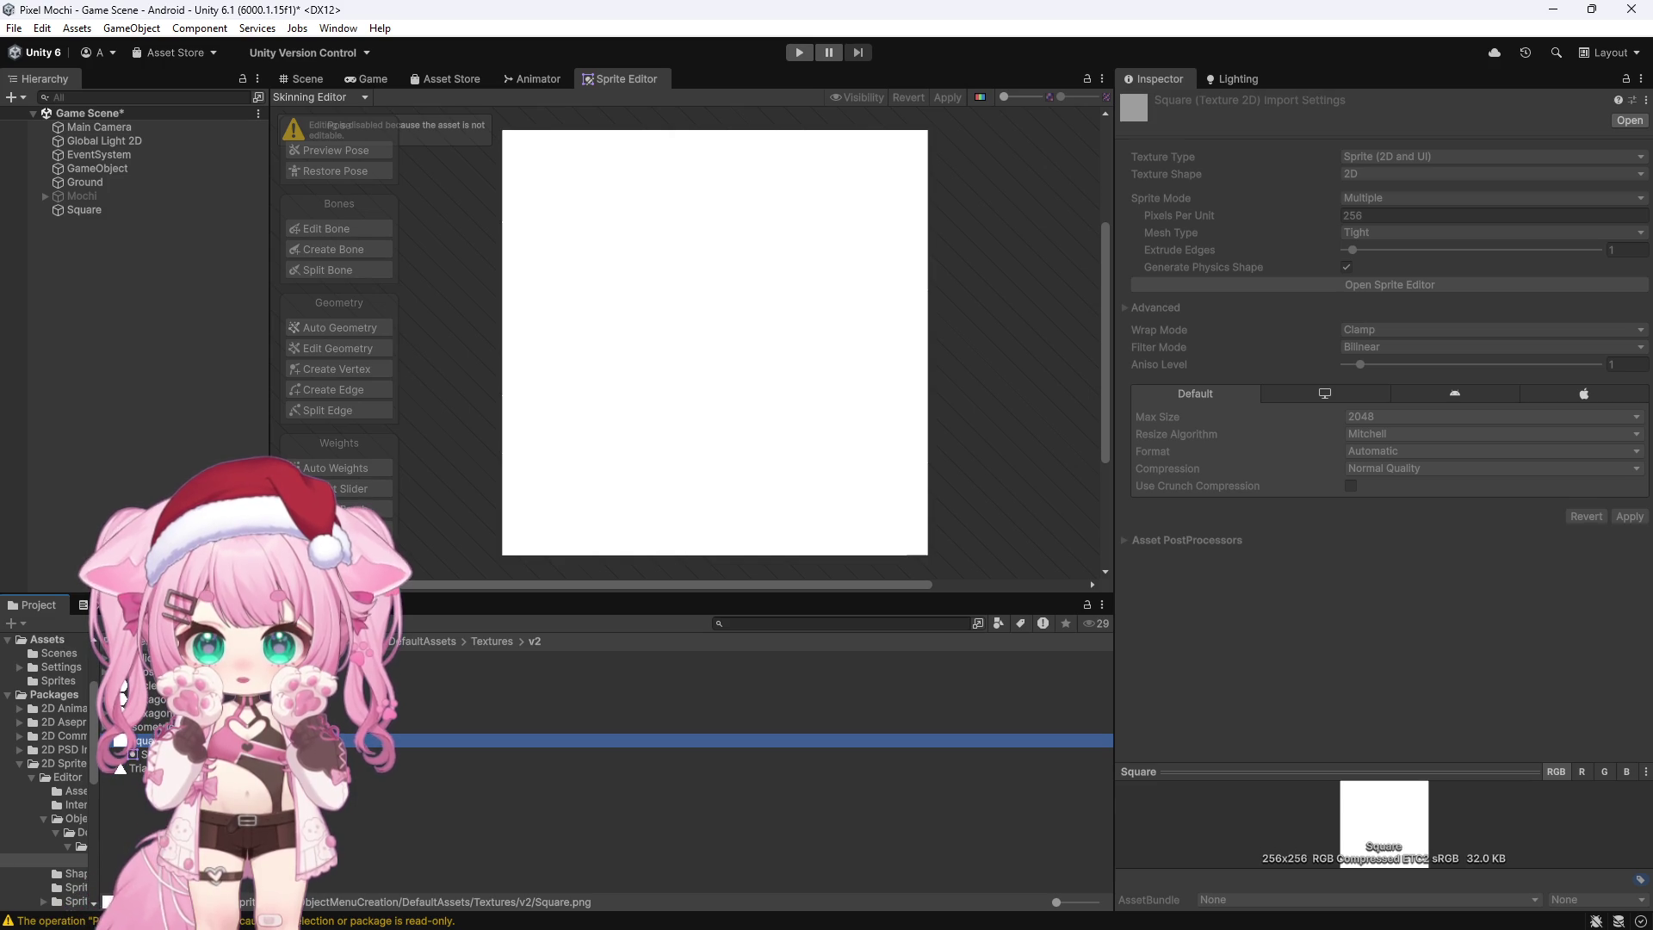
key("ctrl+v")
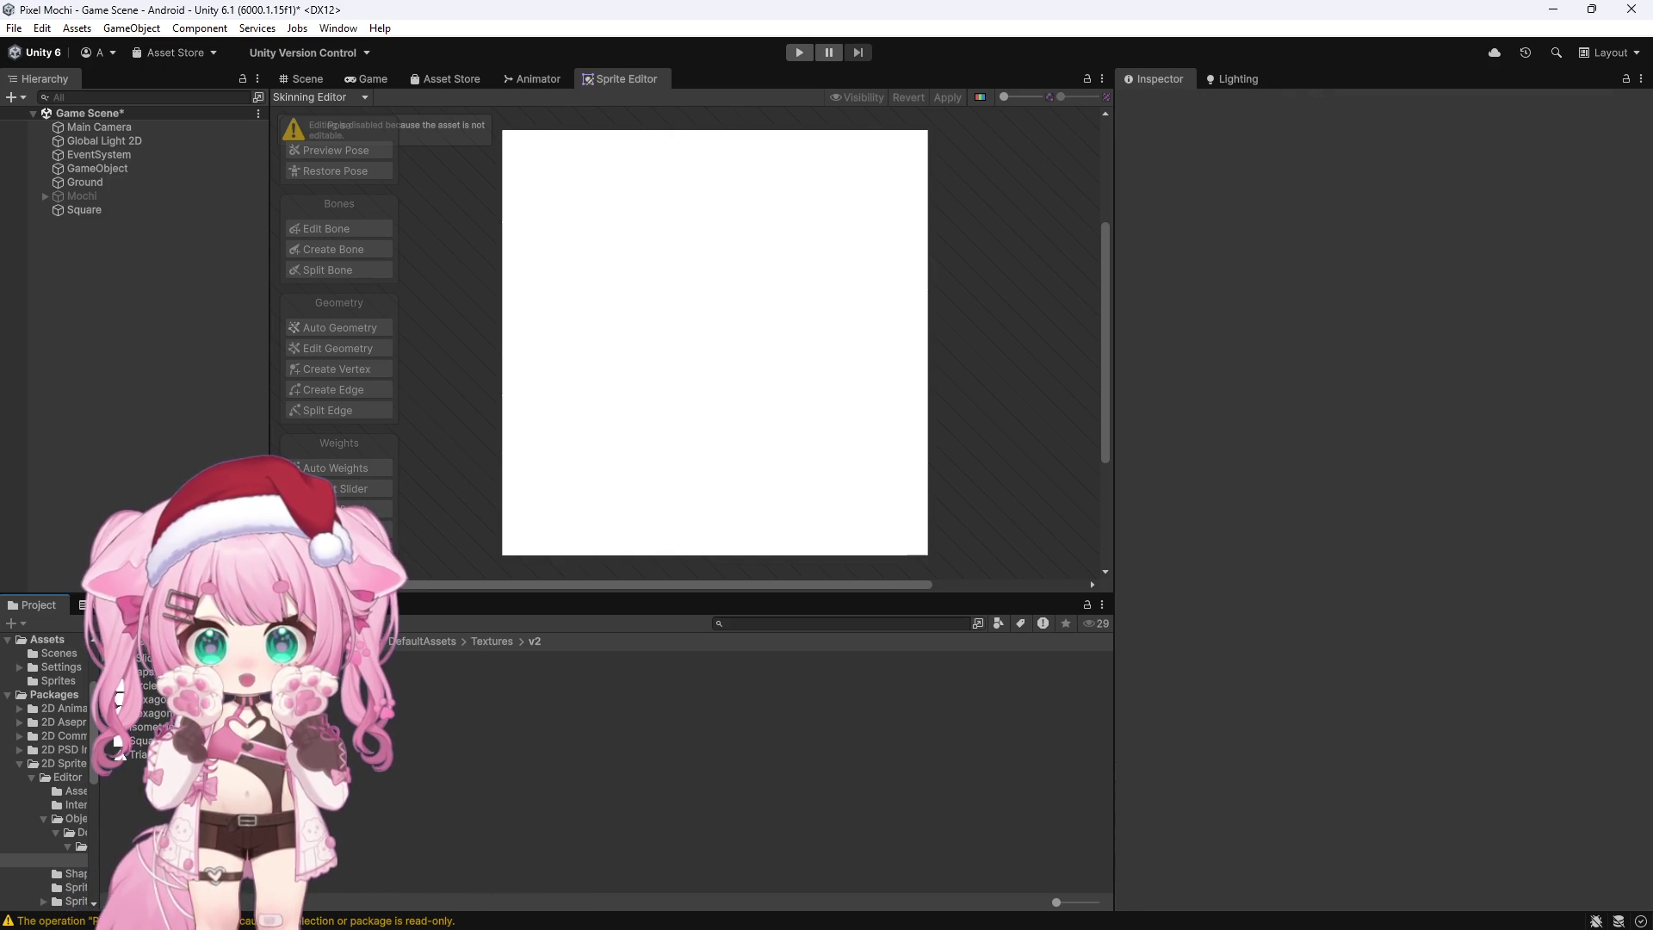
left_click(484, 911)
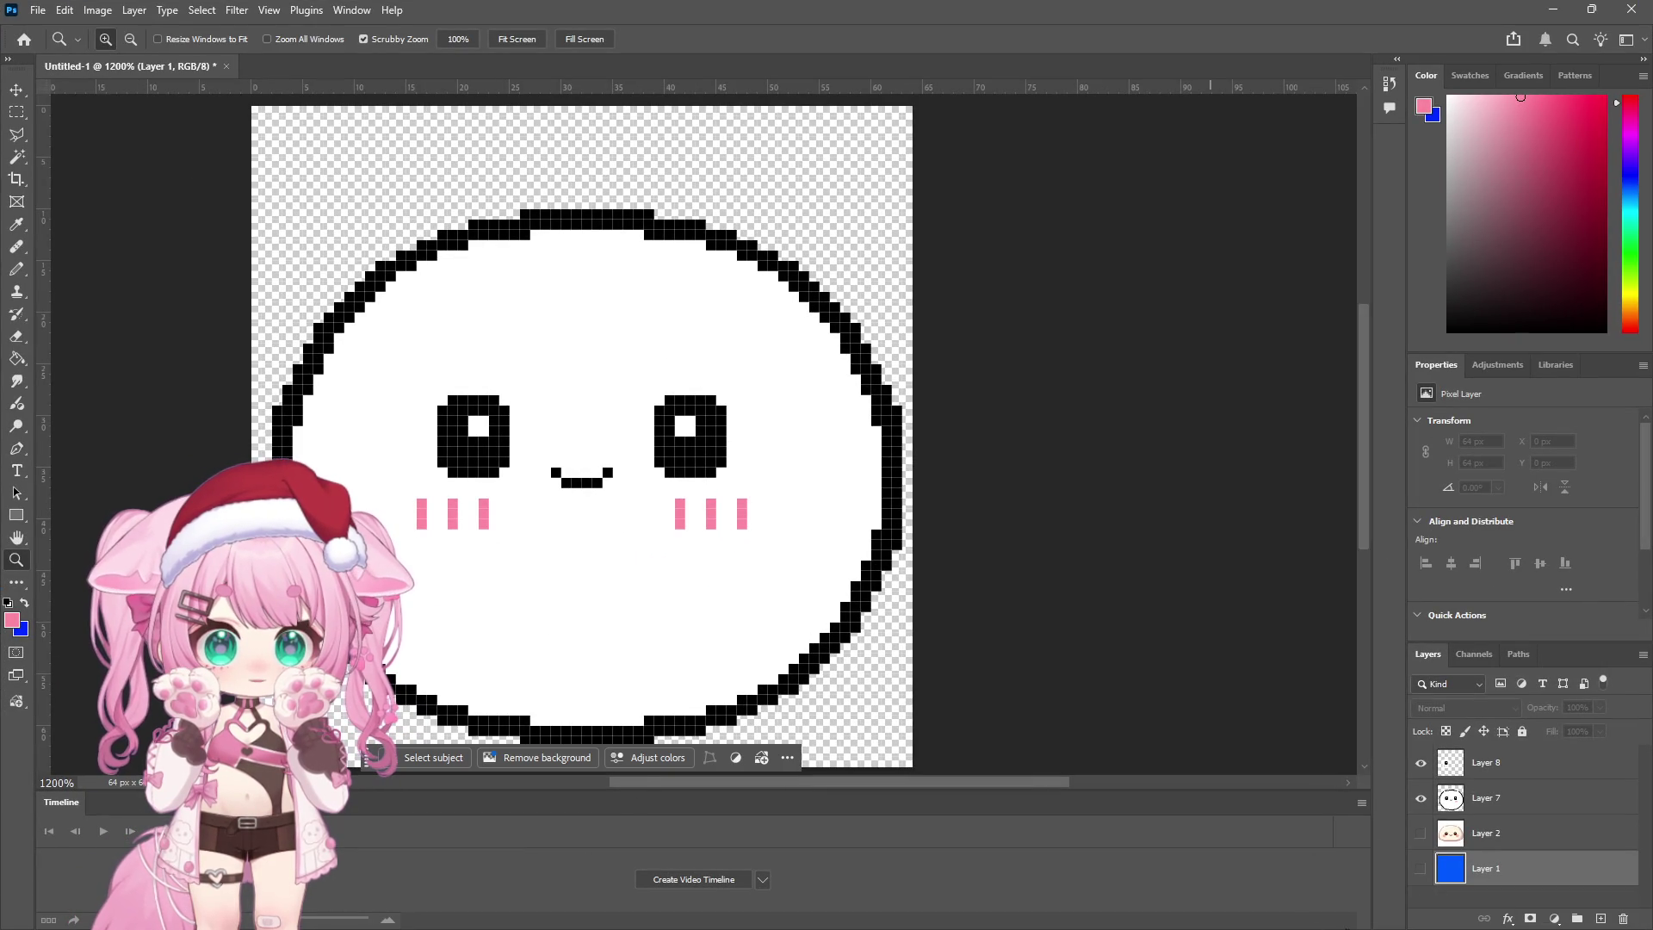
Step: Hide Layers 7 and 8 and show only the solid blue Layer 1
left_click(1422, 802)
left_click(1421, 762)
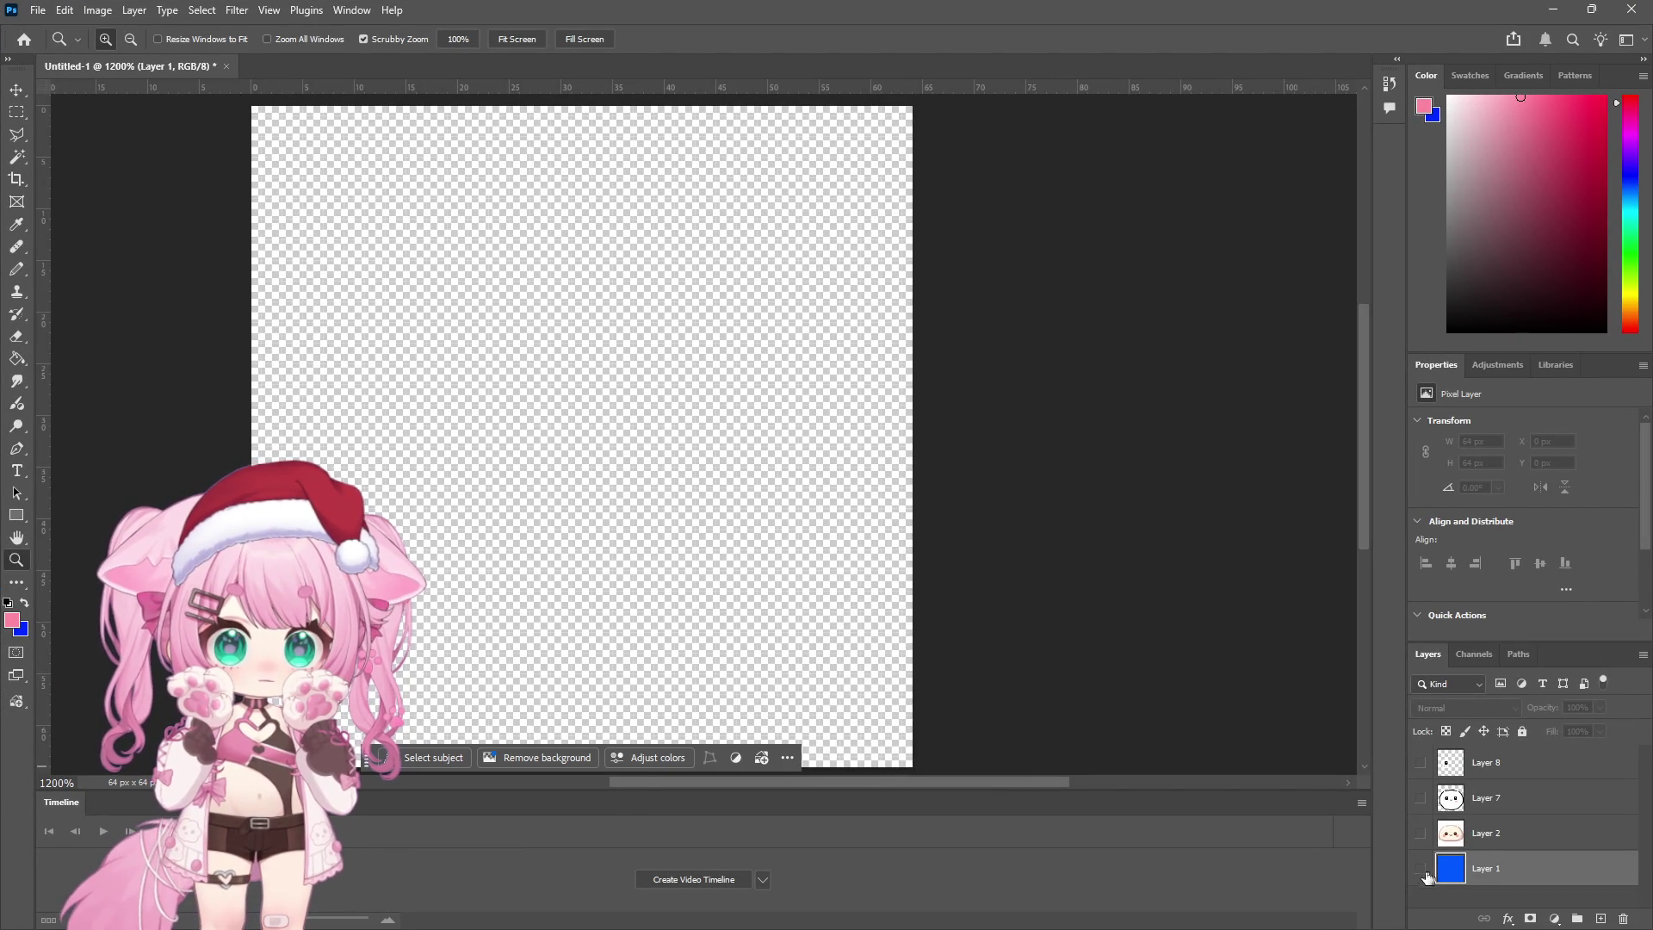
left_click(1421, 869)
Step: Save the blue image as a PNG and minimize Photoshop
left_click(40, 12)
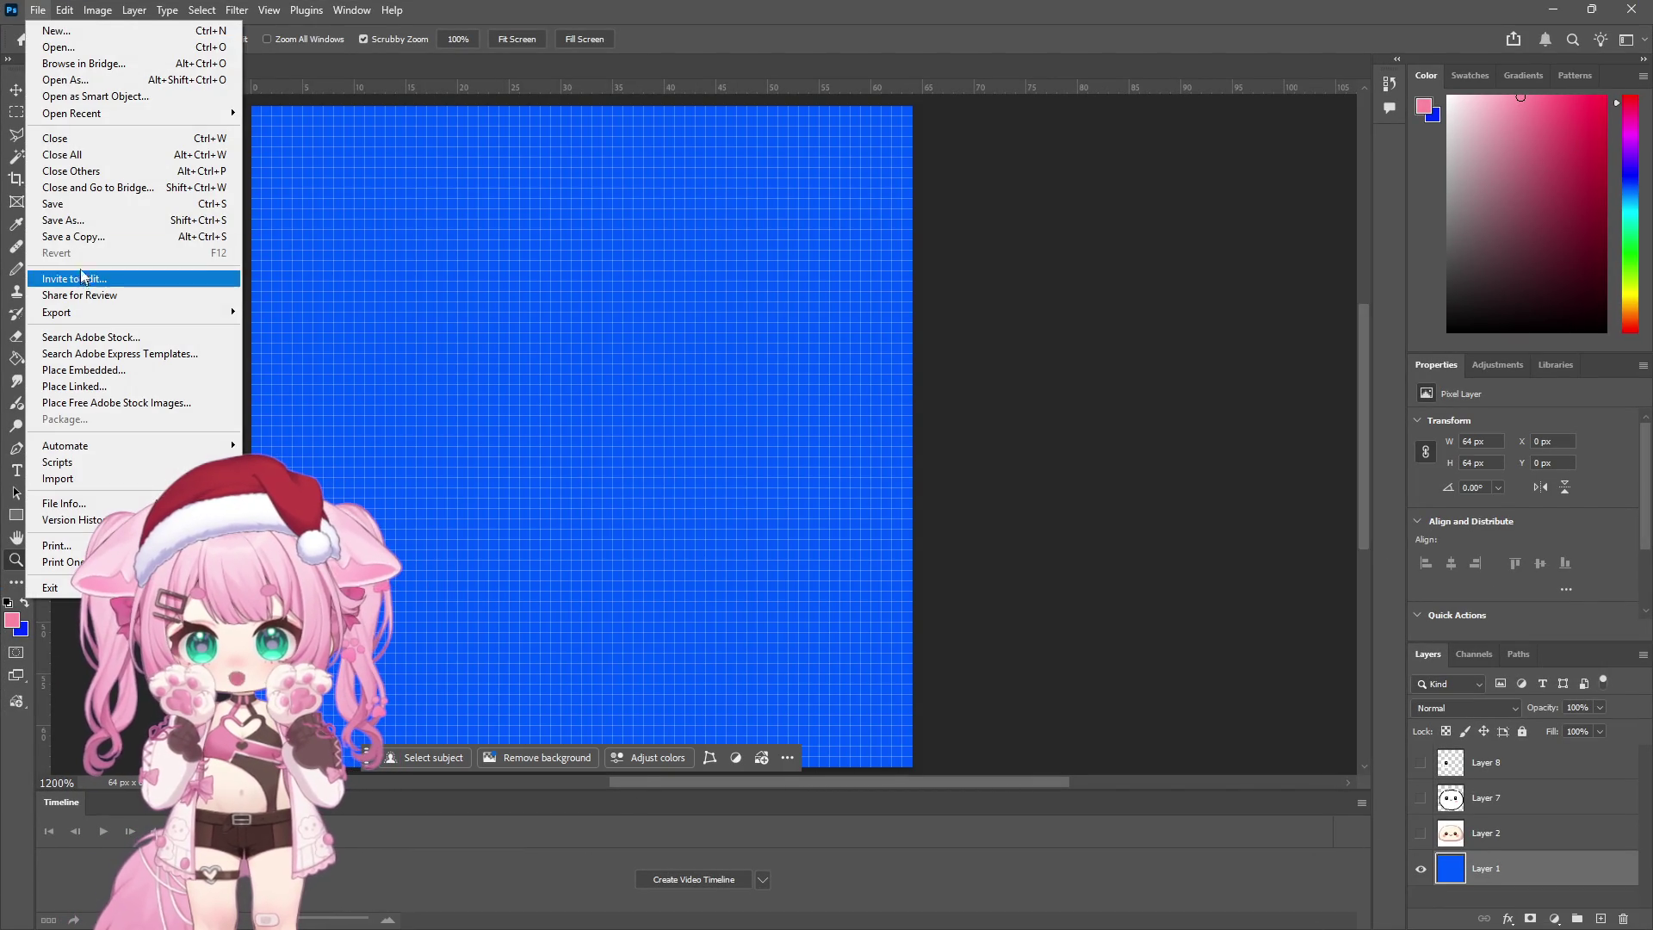
left_click(76, 222)
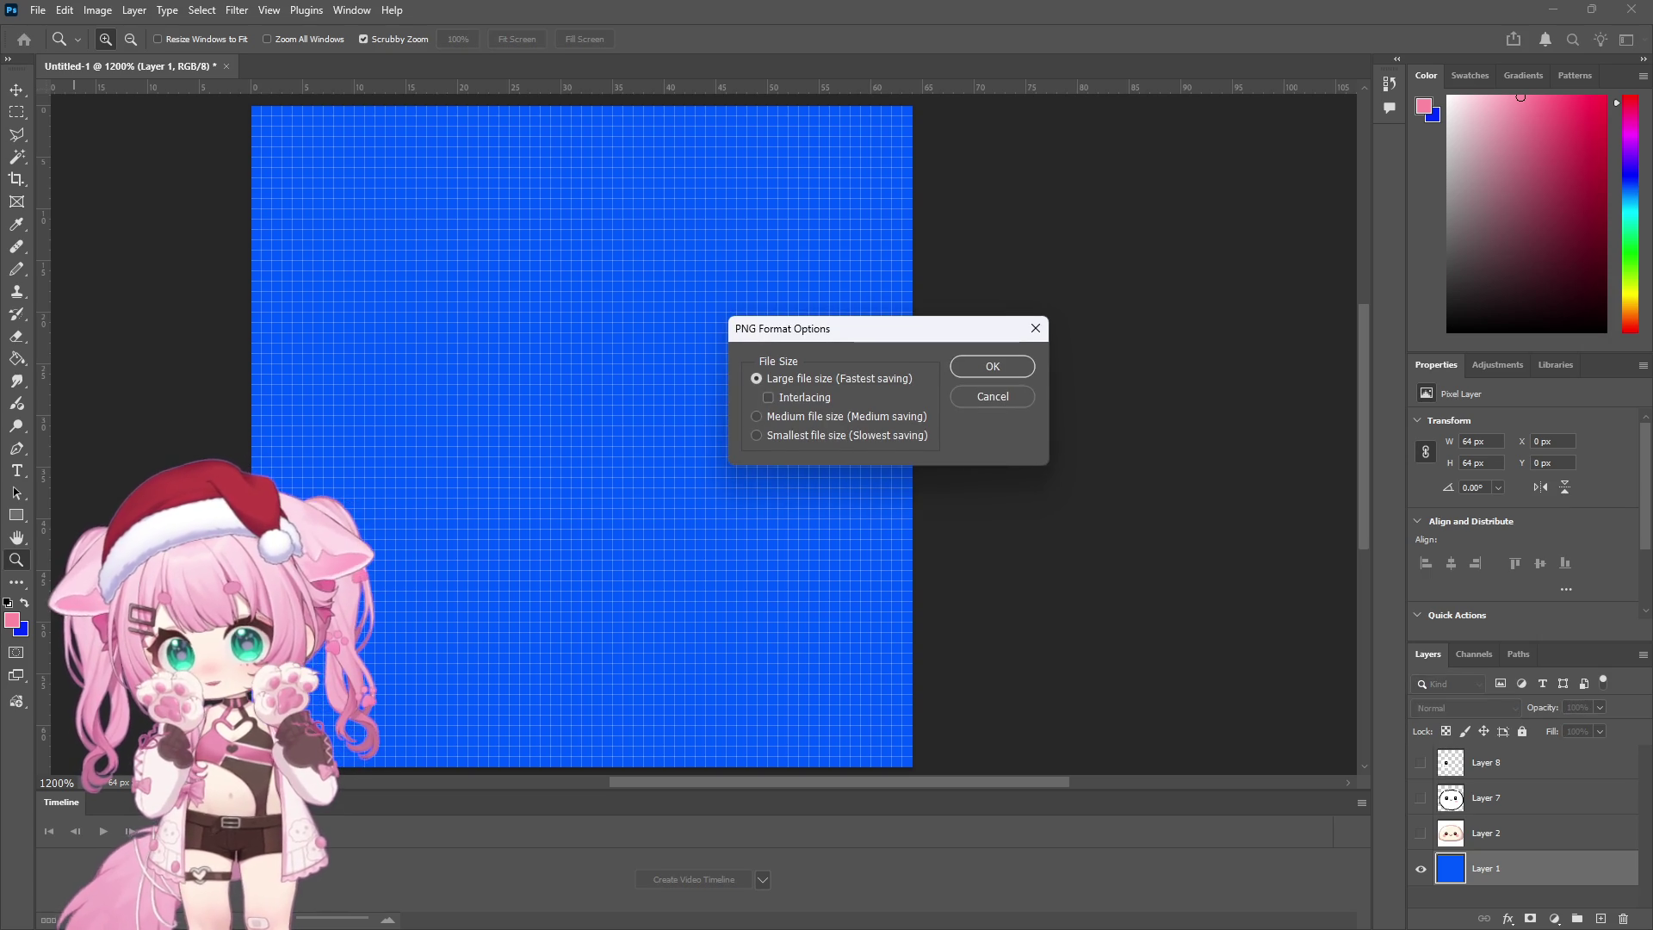
left_click(1023, 369)
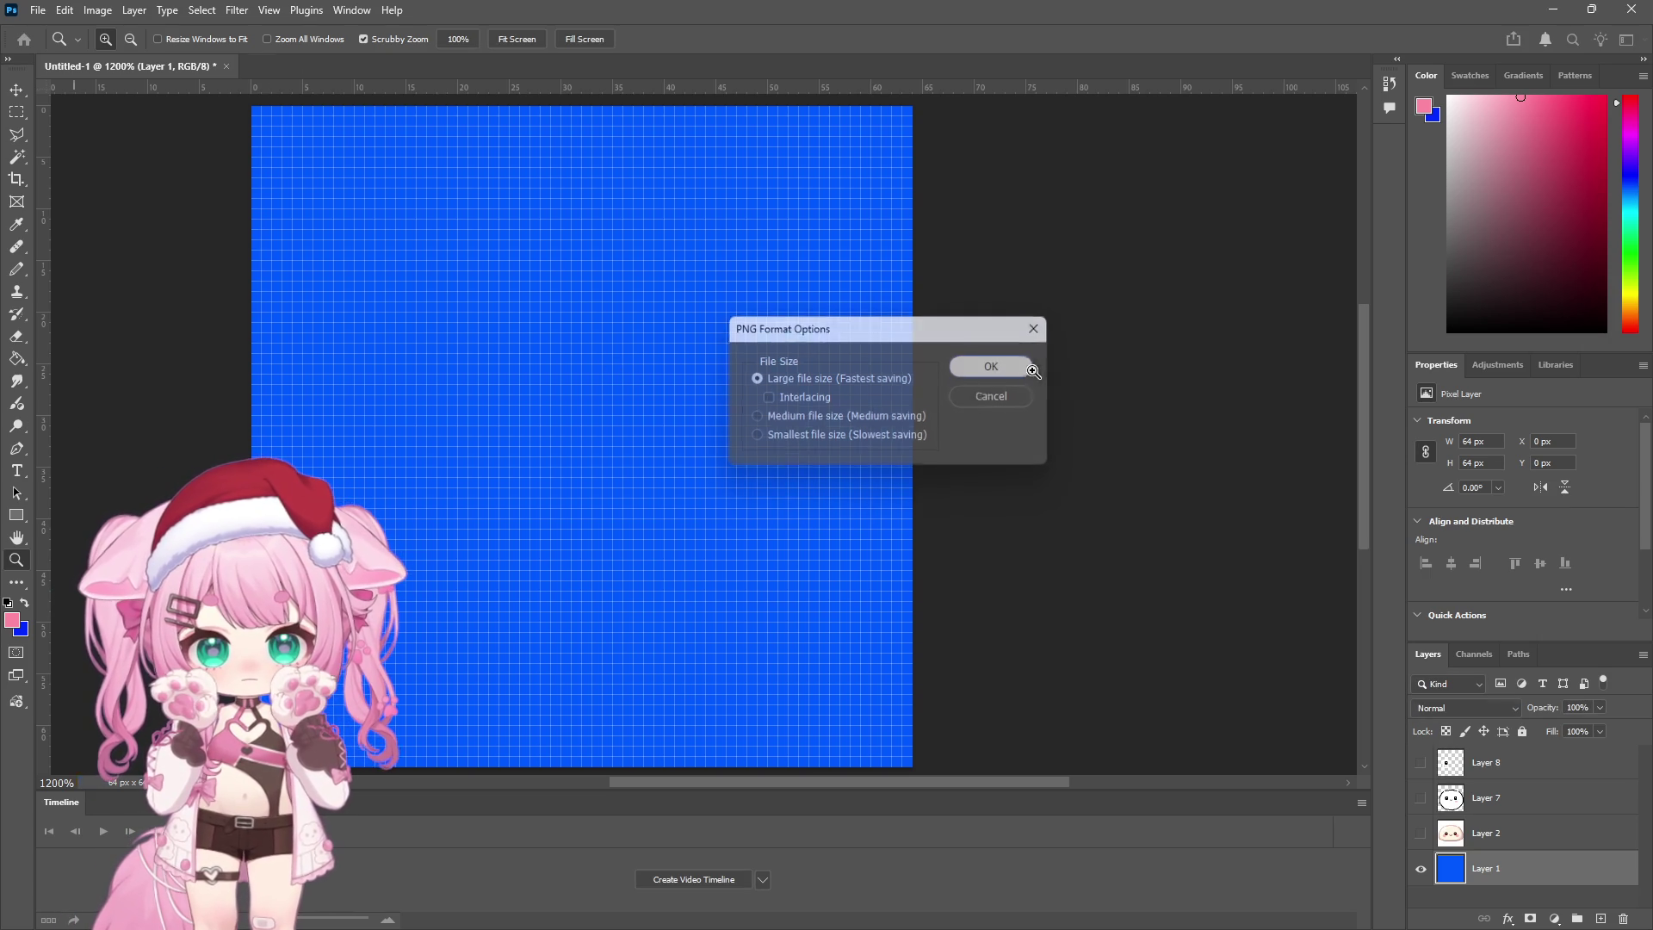
left_click(1543, 16)
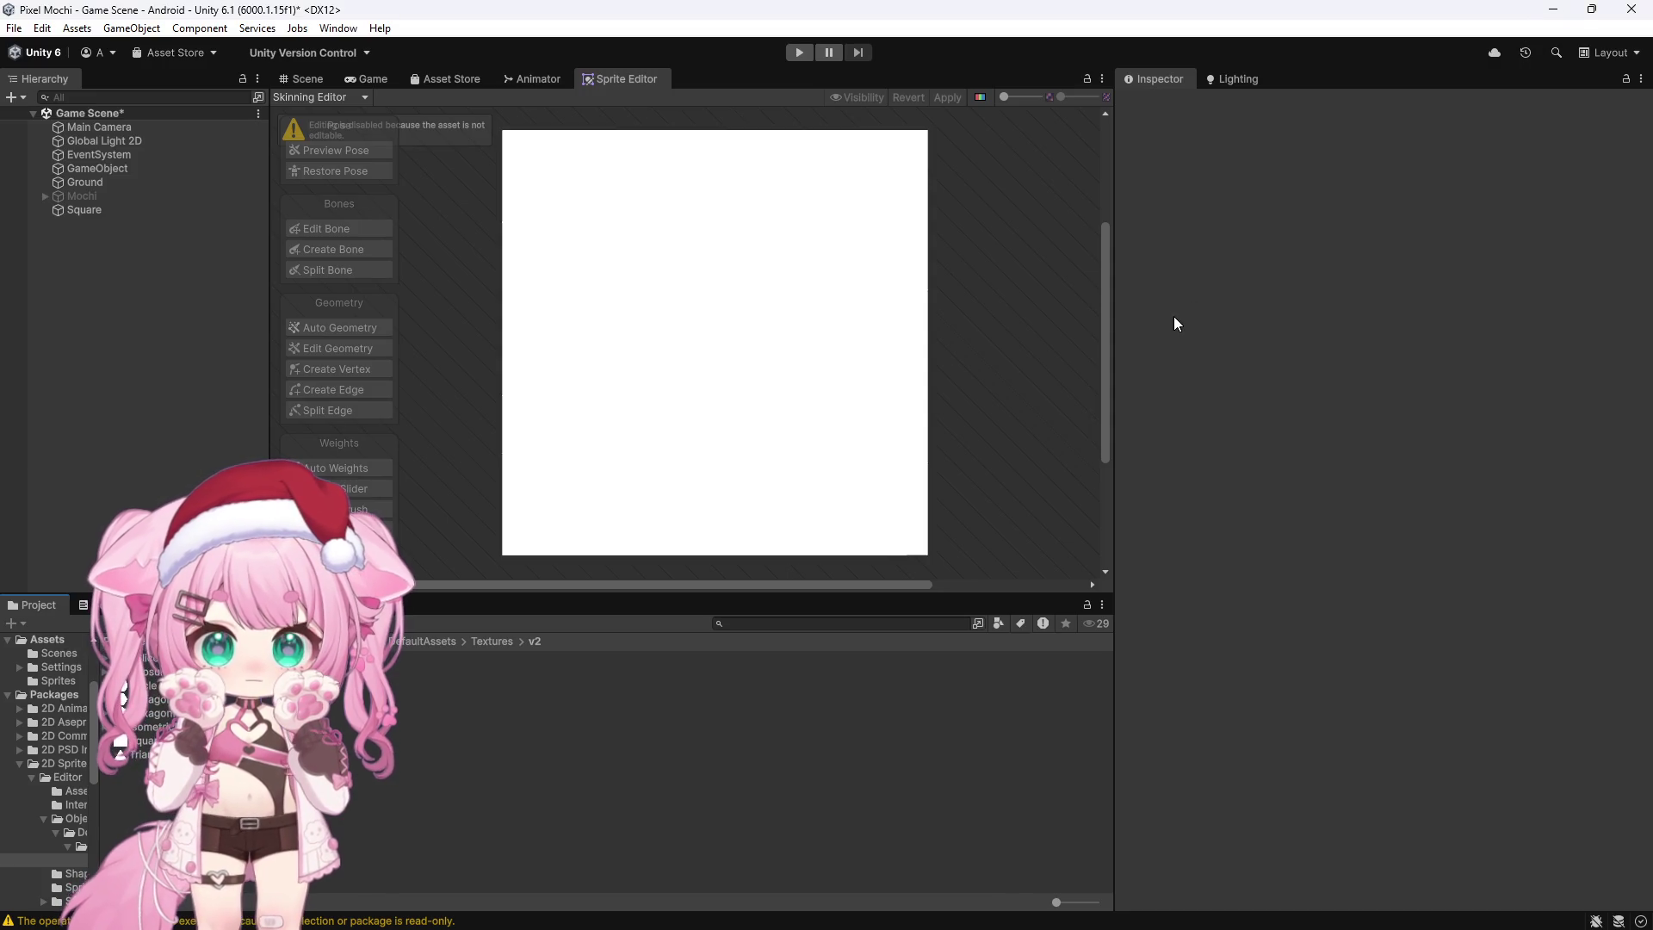
Step: Assign the blue Square_0 sprite to the Square's Sprite Renderer and open it in the Sprite Editor
left_click(311, 76)
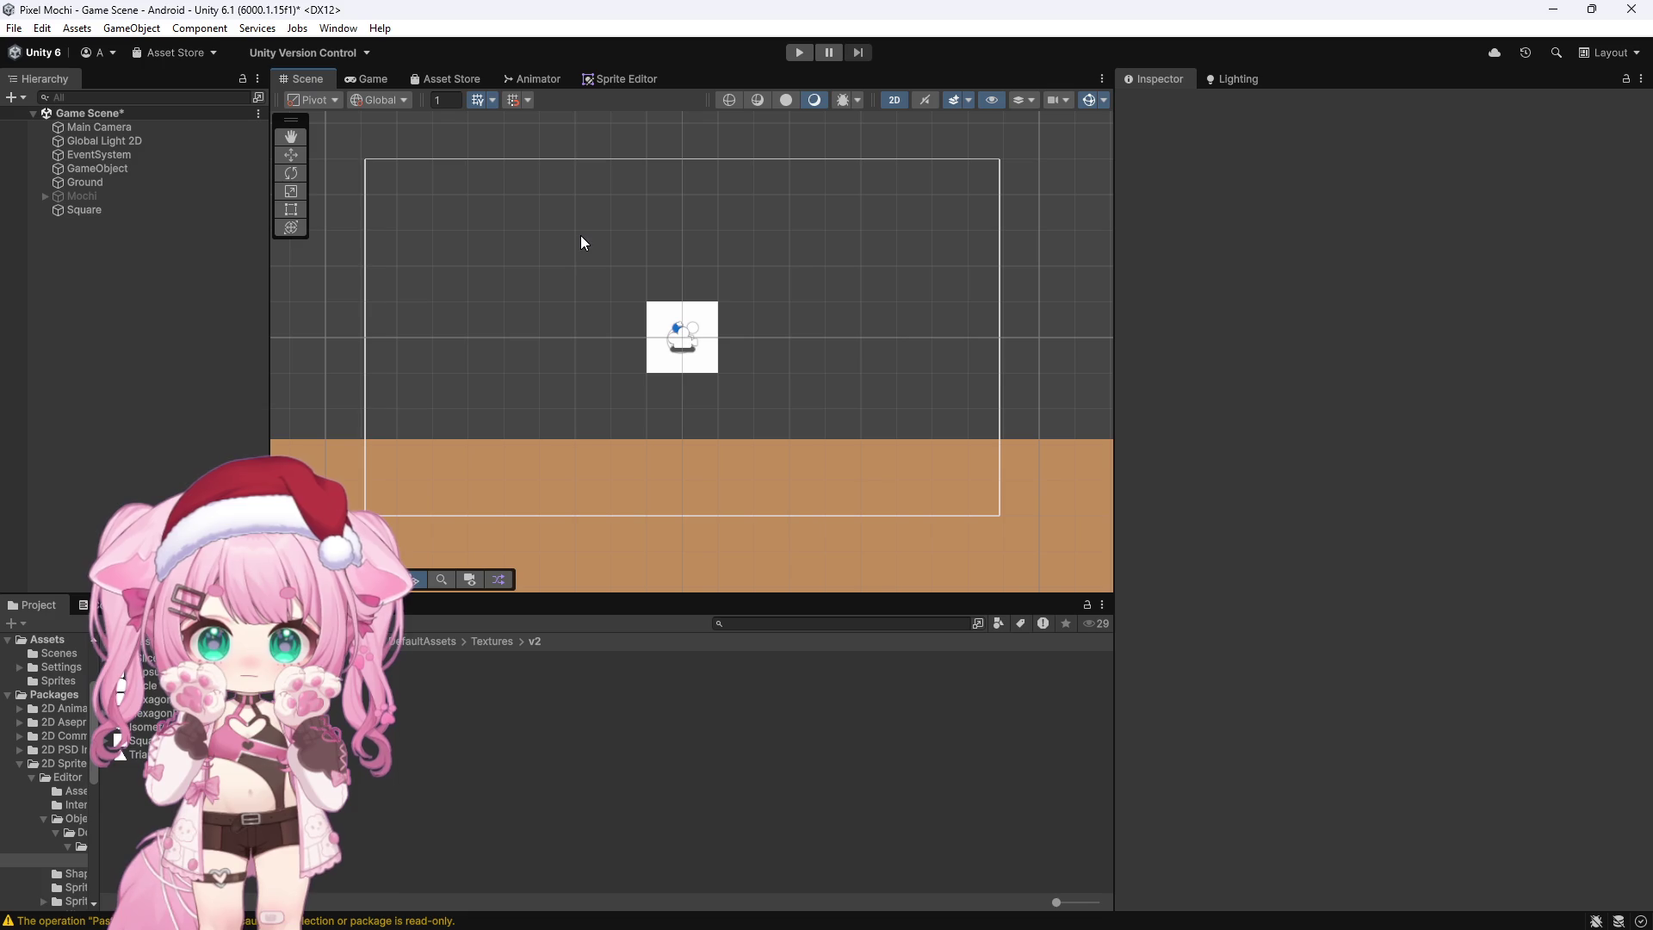
left_click(102, 209)
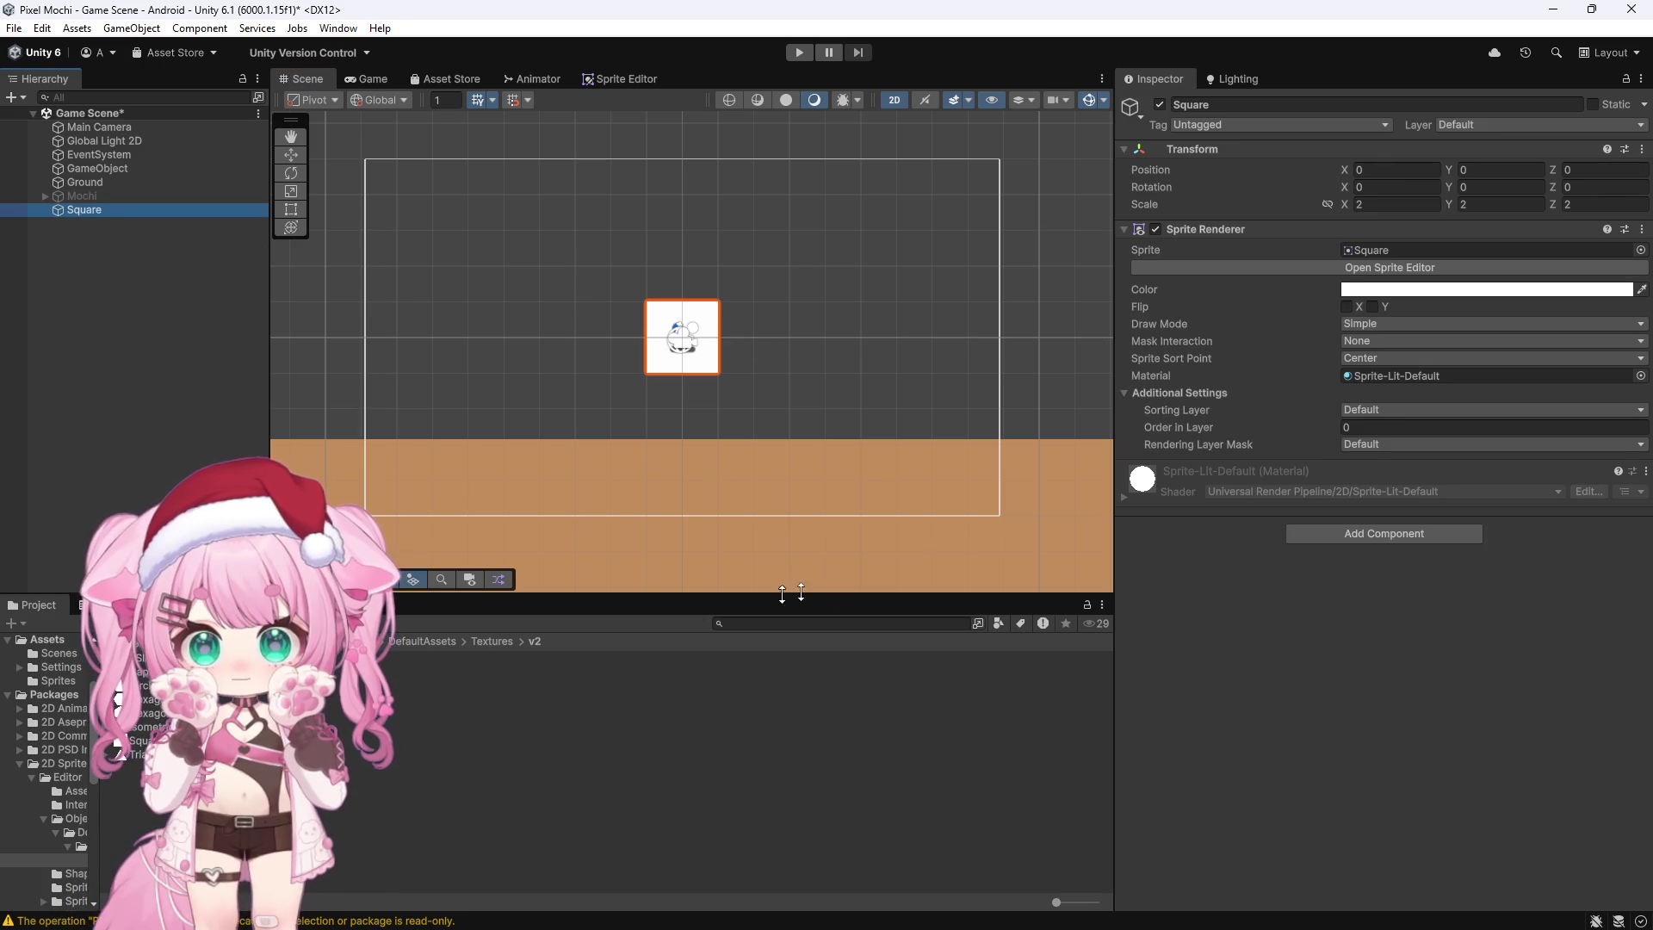
left_click(1642, 248)
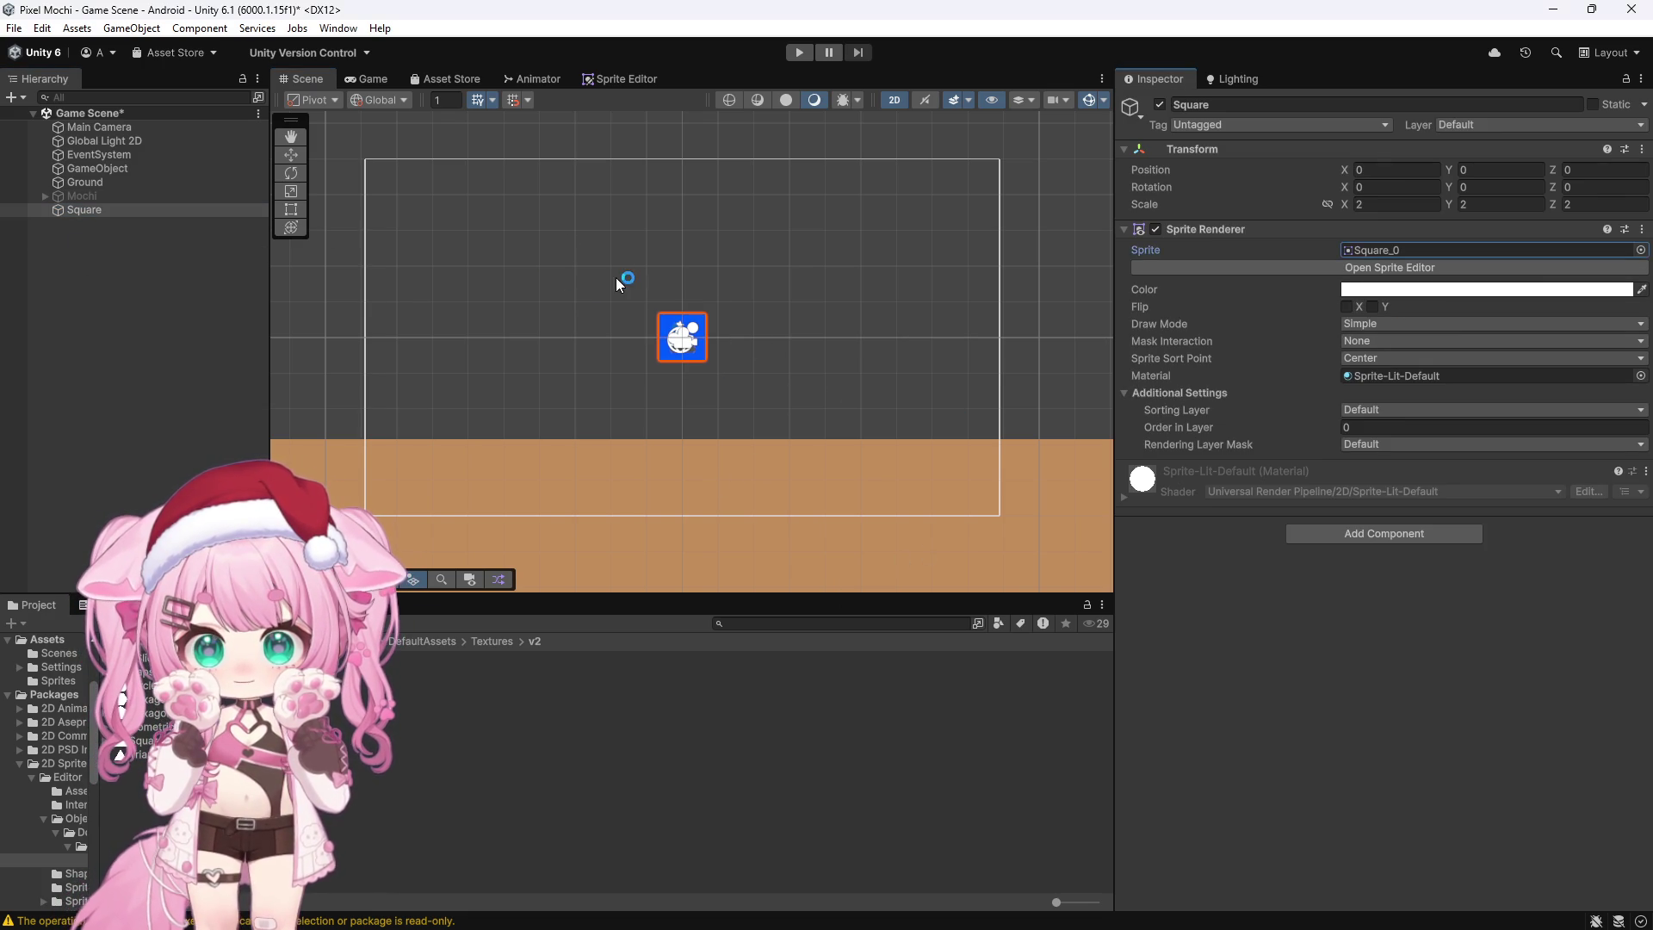
left_click(622, 280)
scroll(643, 348, "up", 3)
left_click(115, 209)
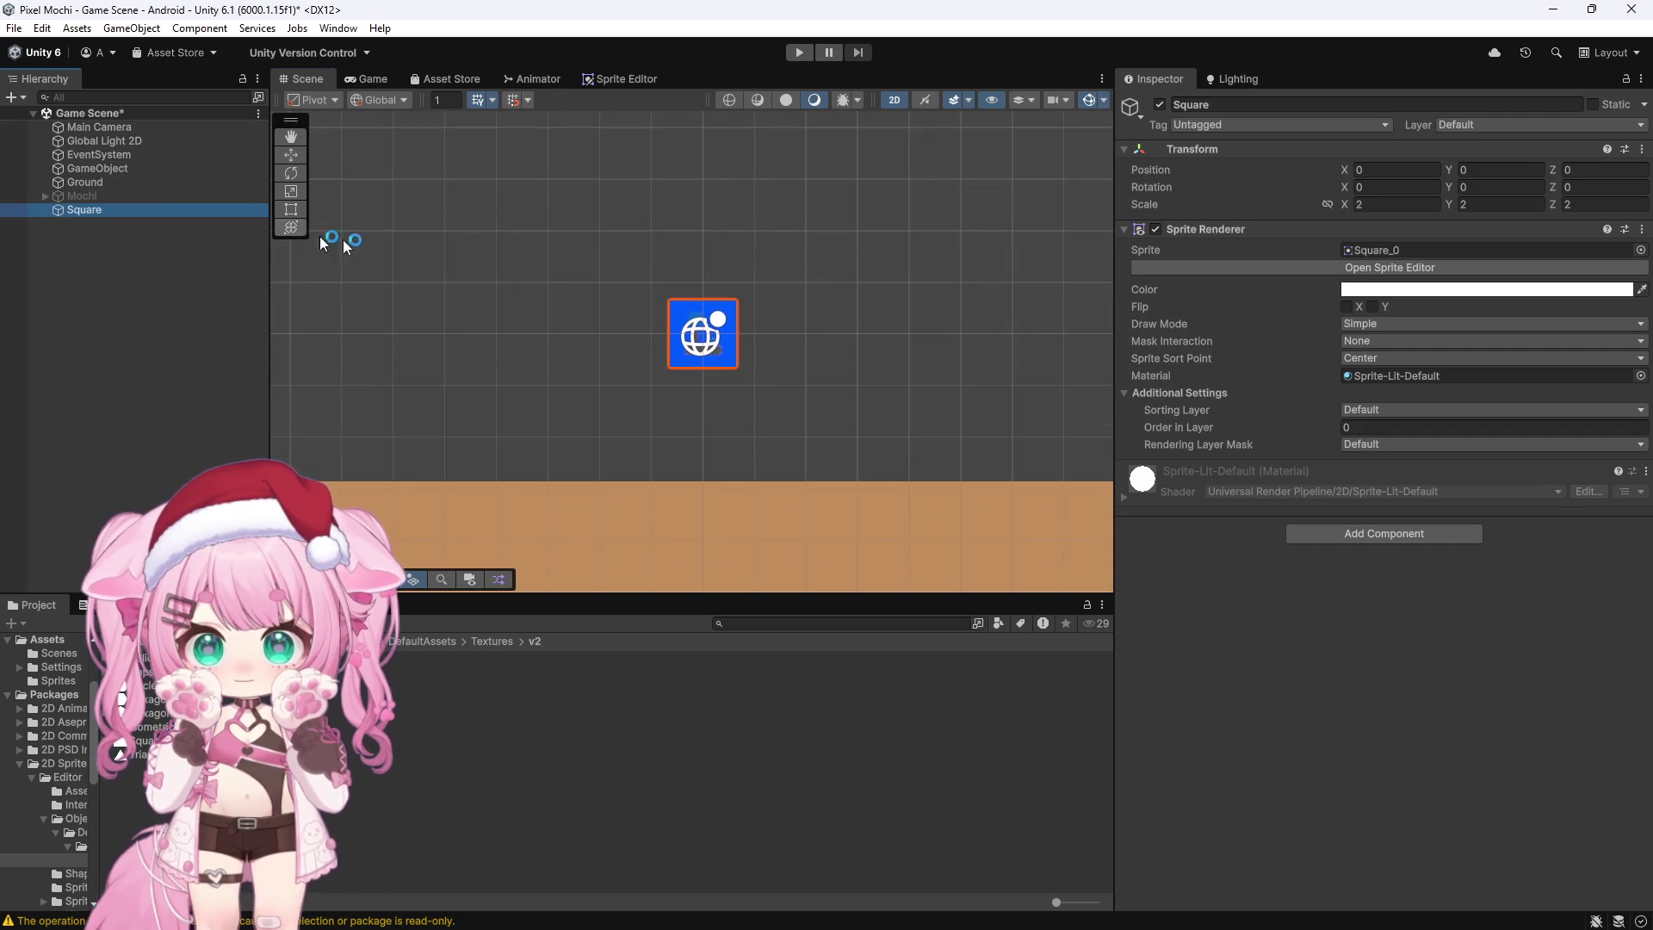
left_click(1469, 267)
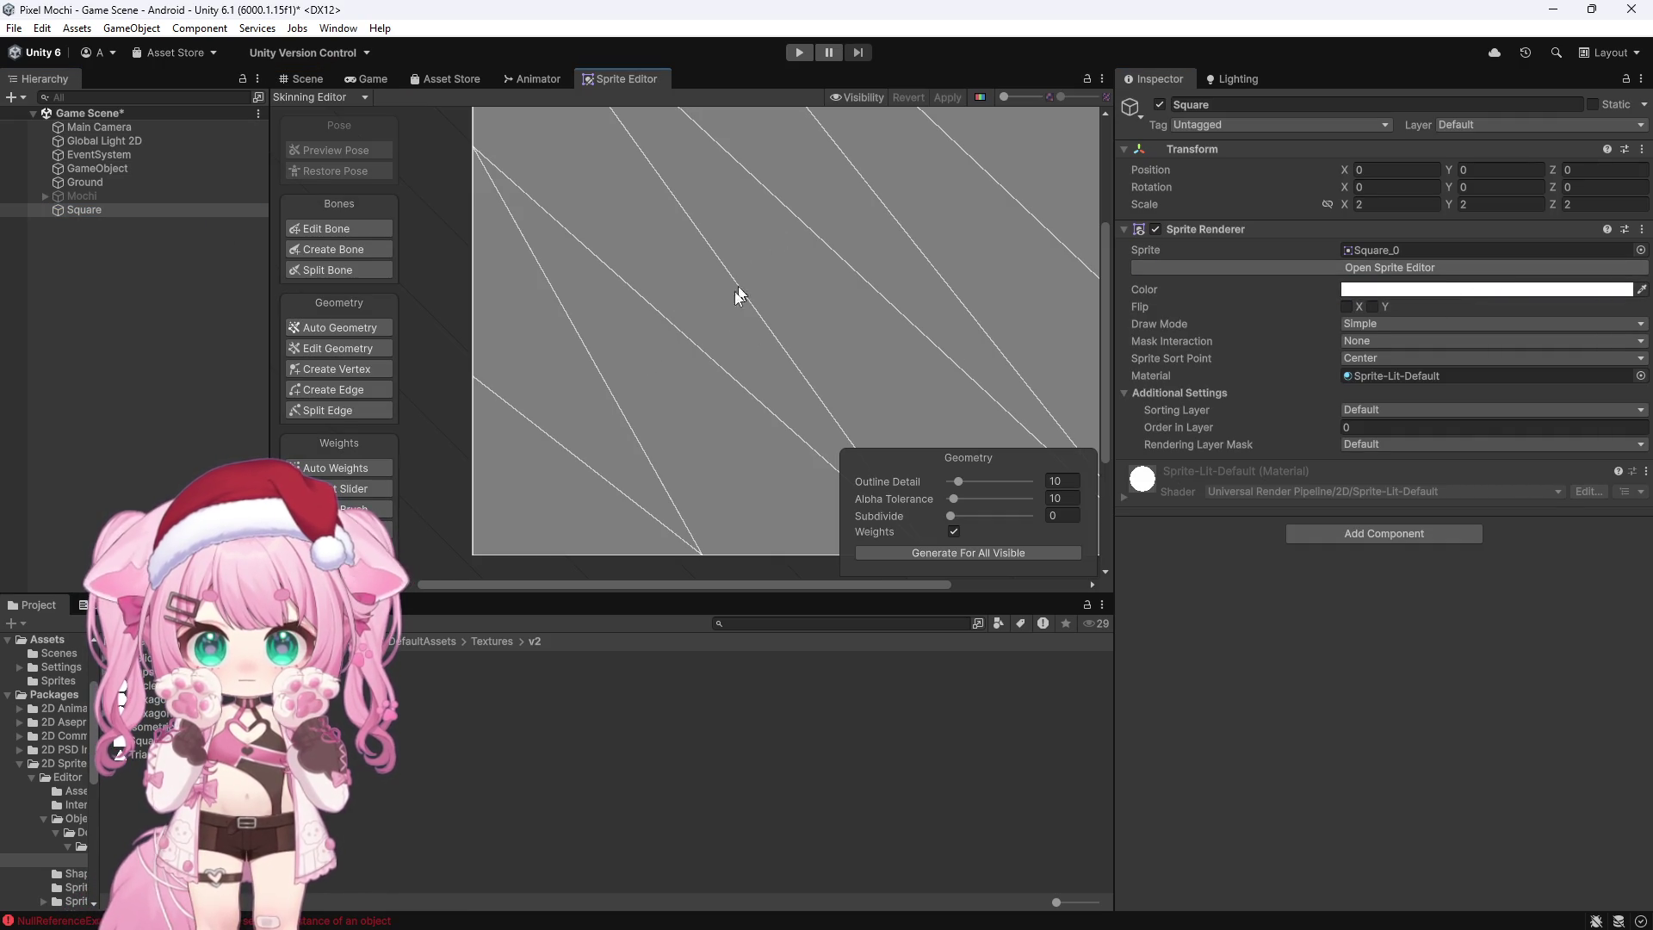
Step: Try adding bones to the Square sprite with Create Bone
left_click(360, 249)
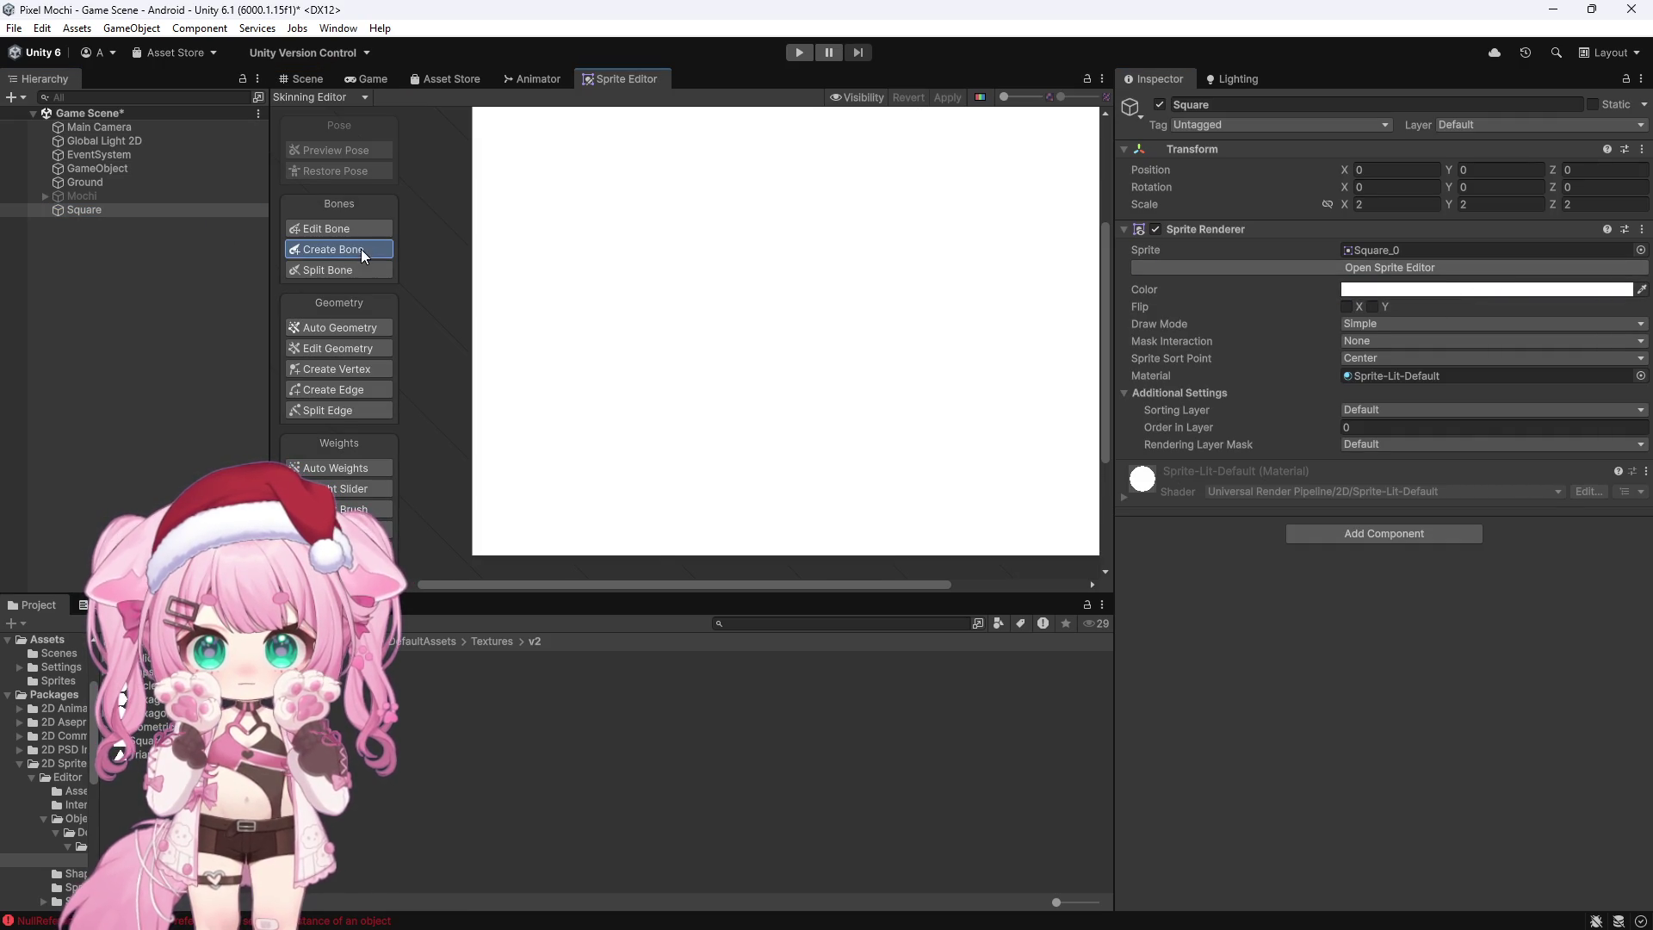
scroll(989, 306, "up", 2)
scroll(912, 339, "down", 1)
scroll(911, 341, "up", 1)
scroll(911, 341, "down", 1)
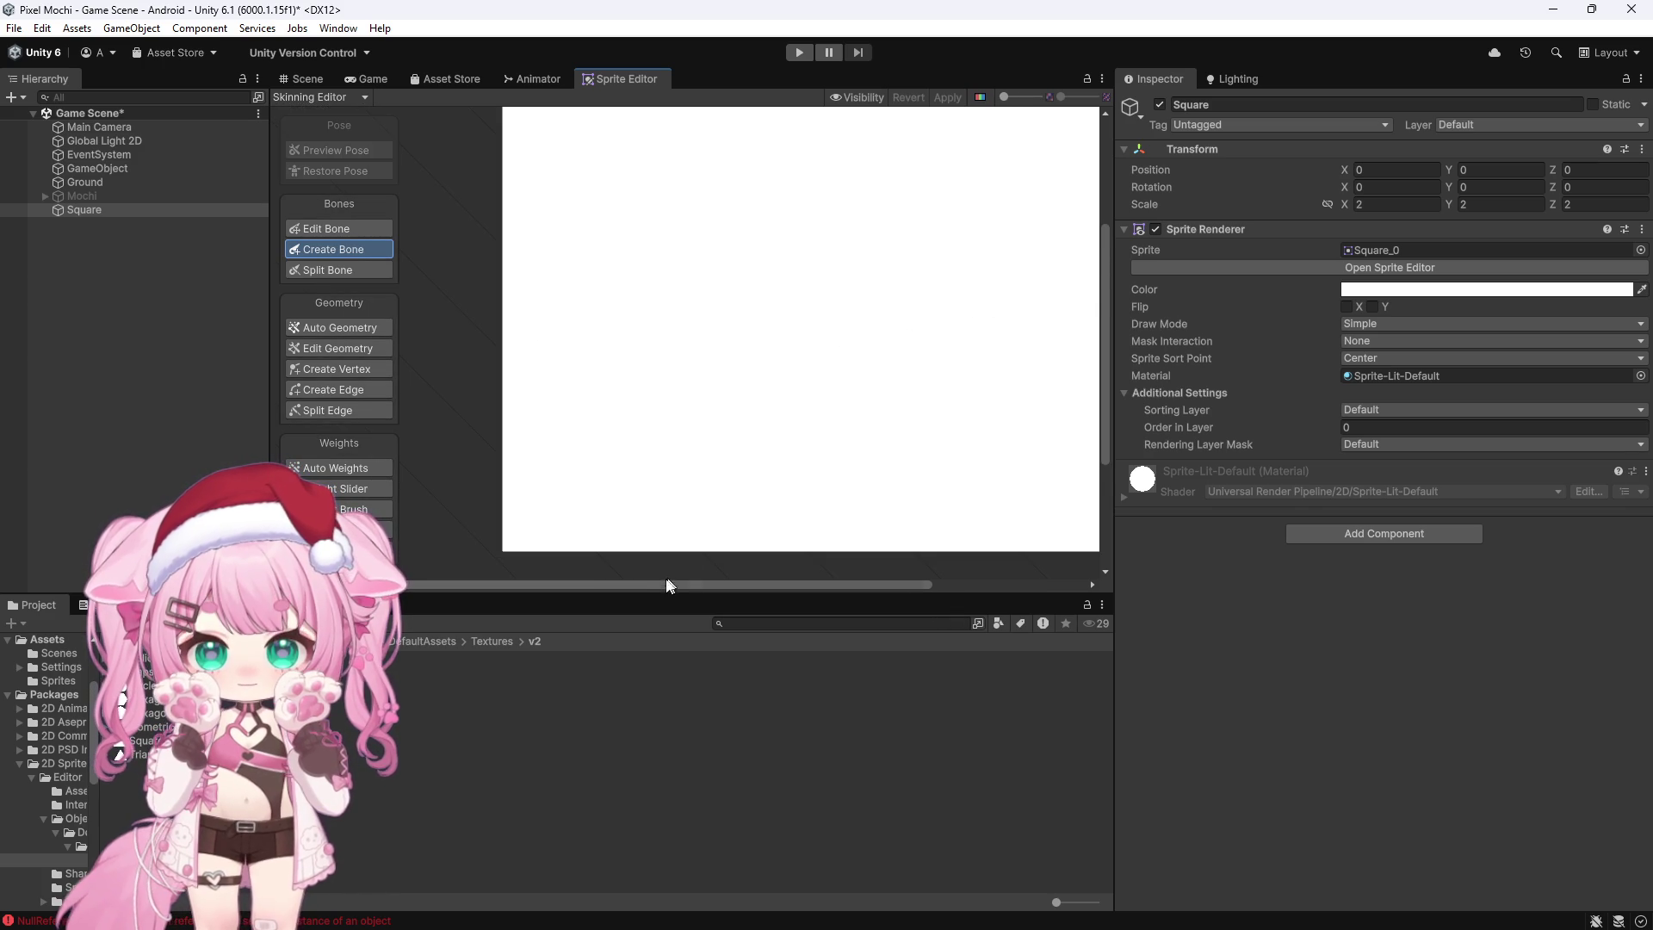
scroll(1102, 303, "up", 1)
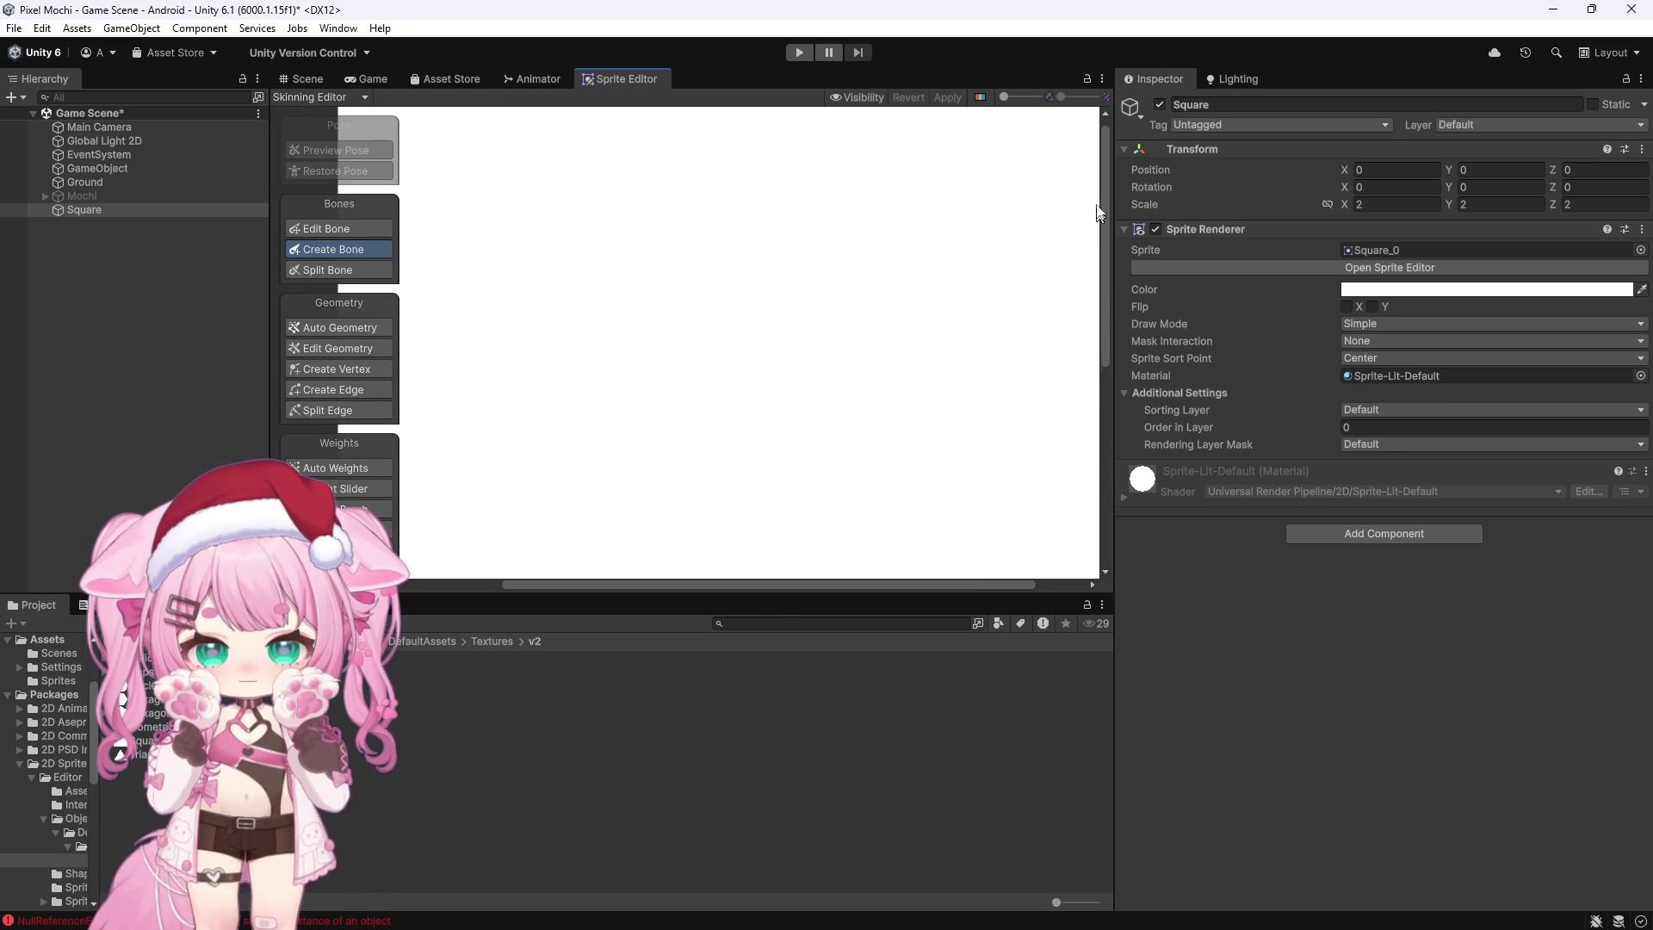
mouse_move(1104, 172)
left_mouse_down()
mouse_move(1112, 375)
mouse_move(1087, 281)
left_mouse_up()
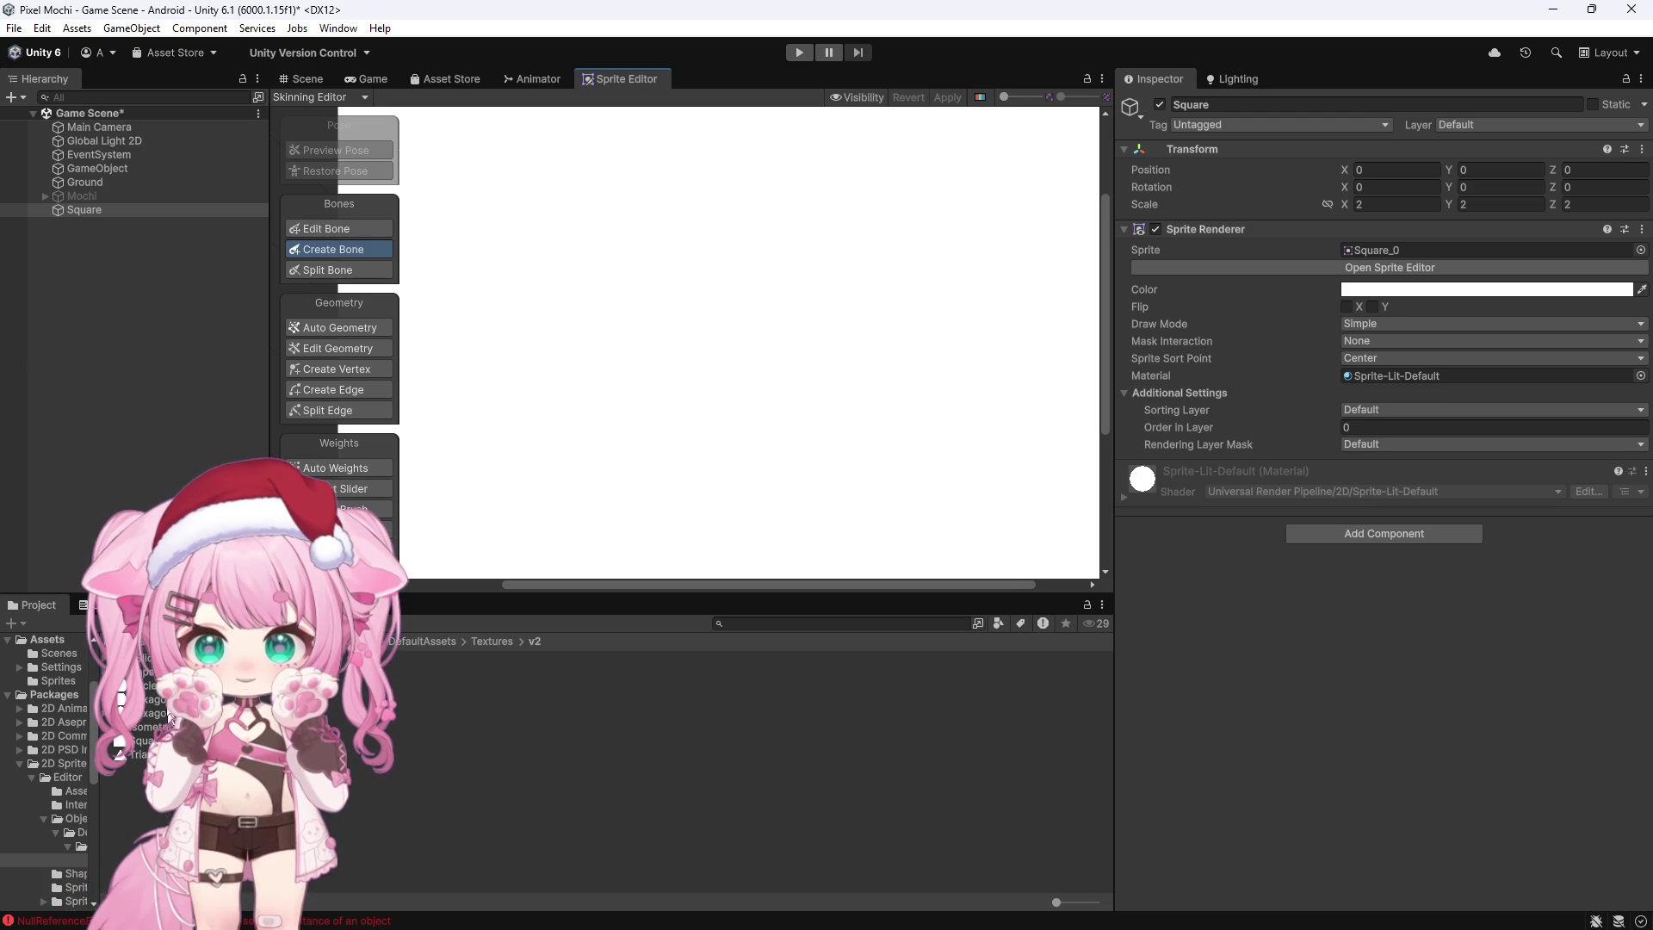
Step: Check the Console errors, then browse from Packages to the Assets/Sprites folder
left_click(103, 604)
left_click(26, 606)
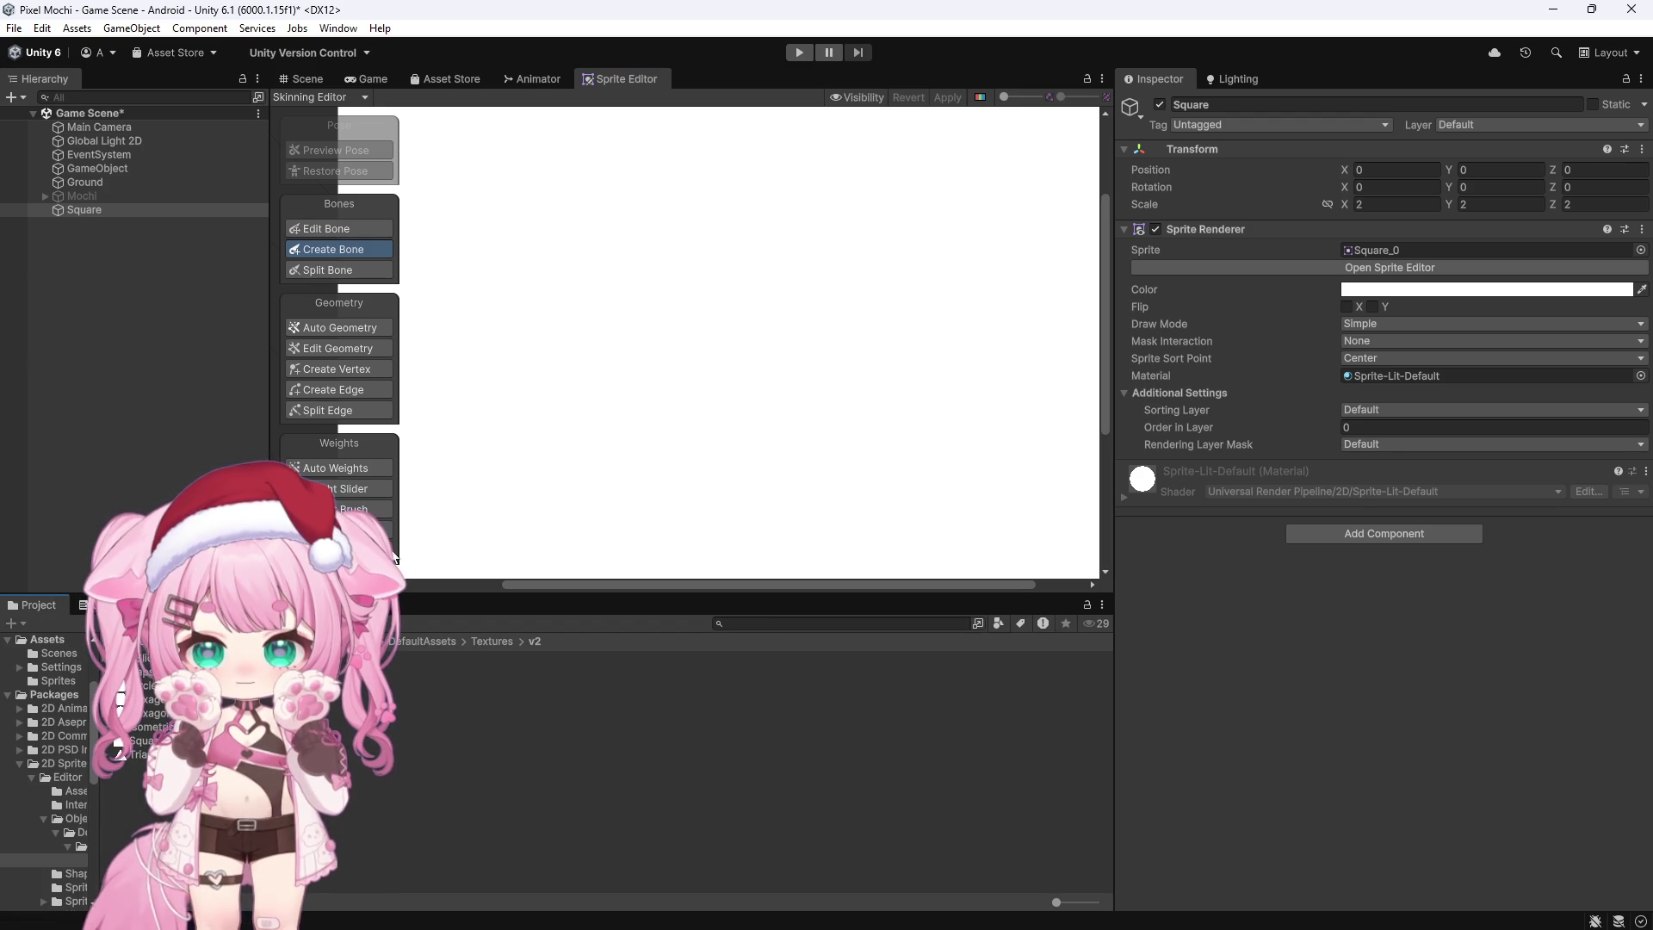
scroll(974, 384, "up", 2)
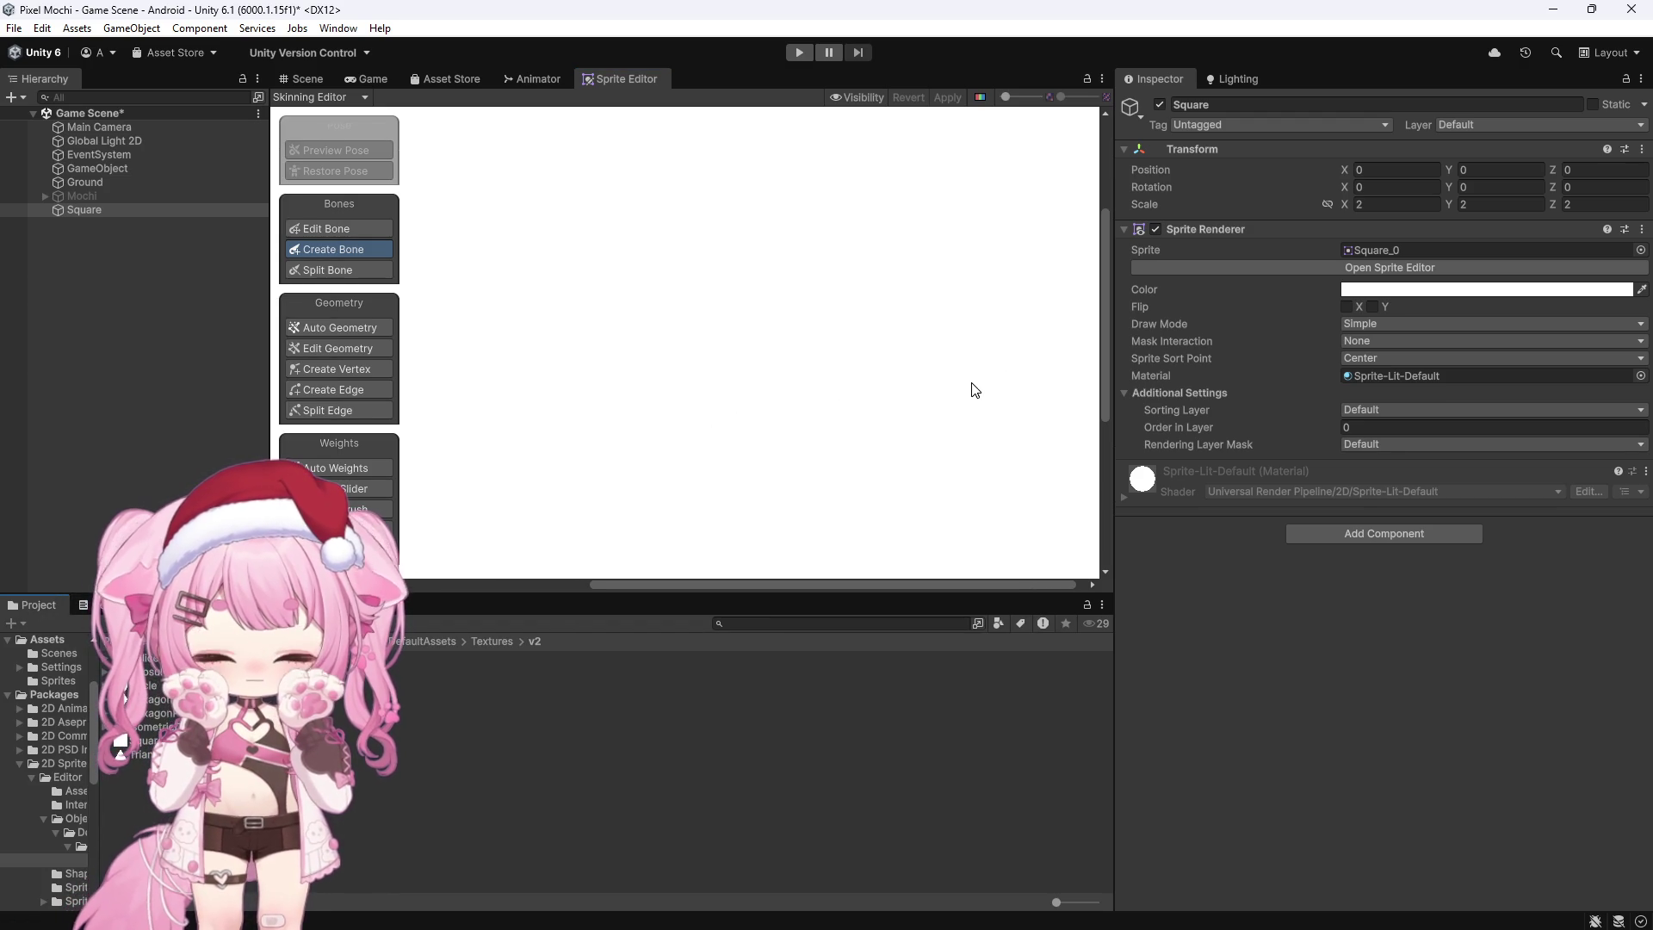
left_click(53, 694)
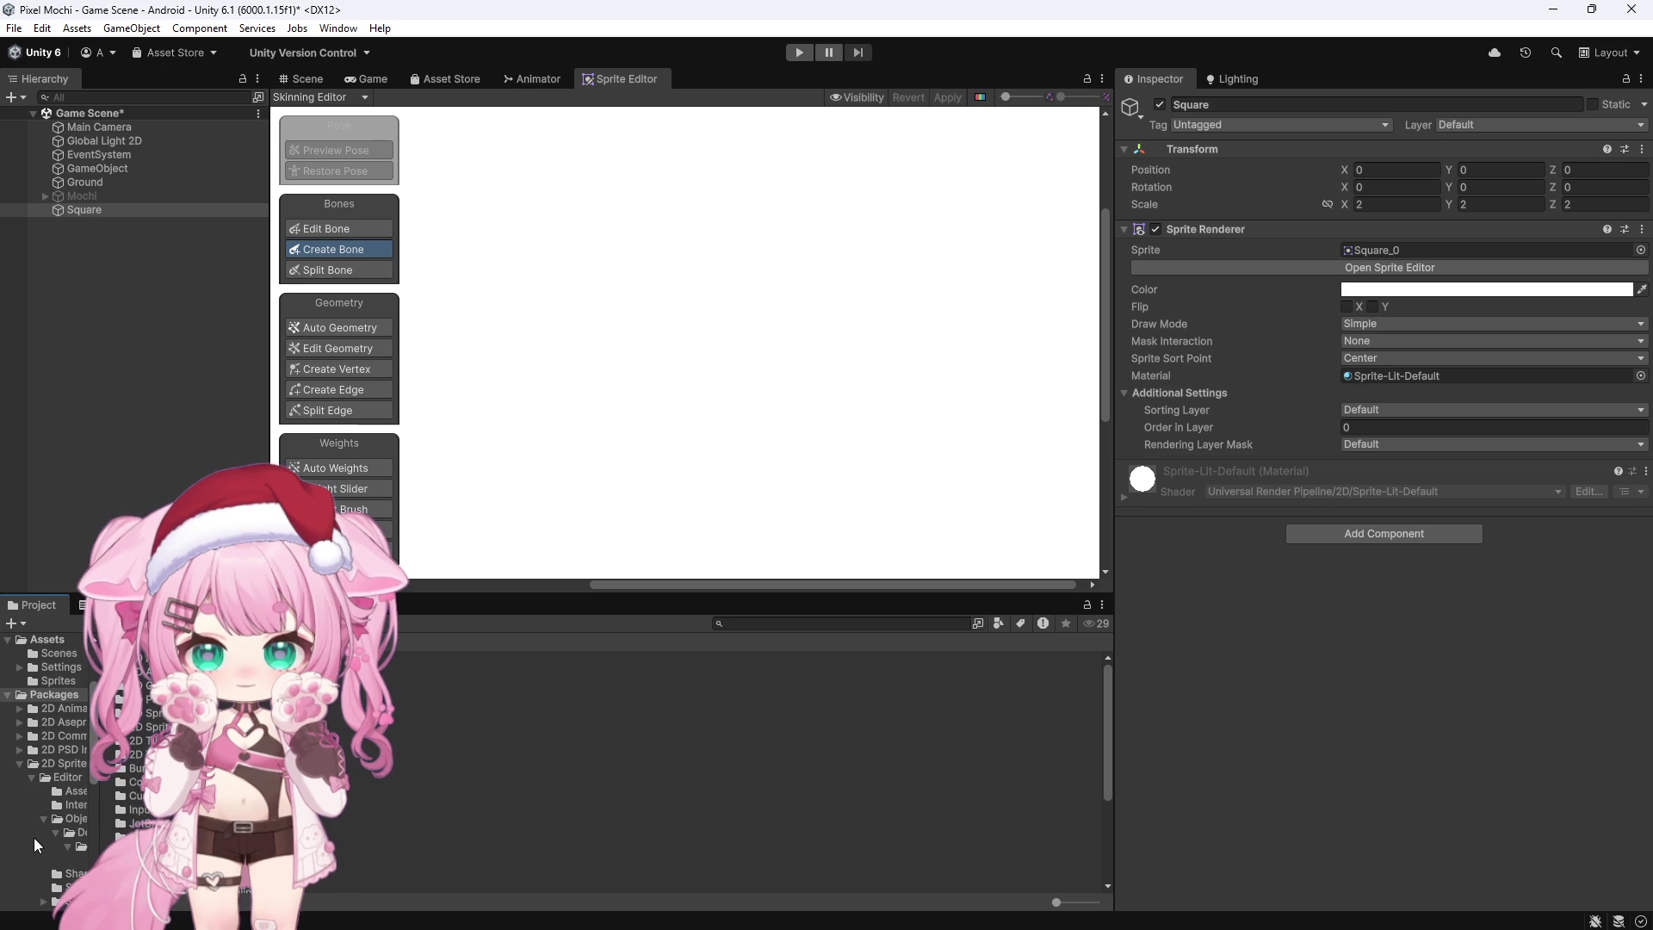
scroll(43, 750, "up", 3)
scroll(55, 796, "down", 3)
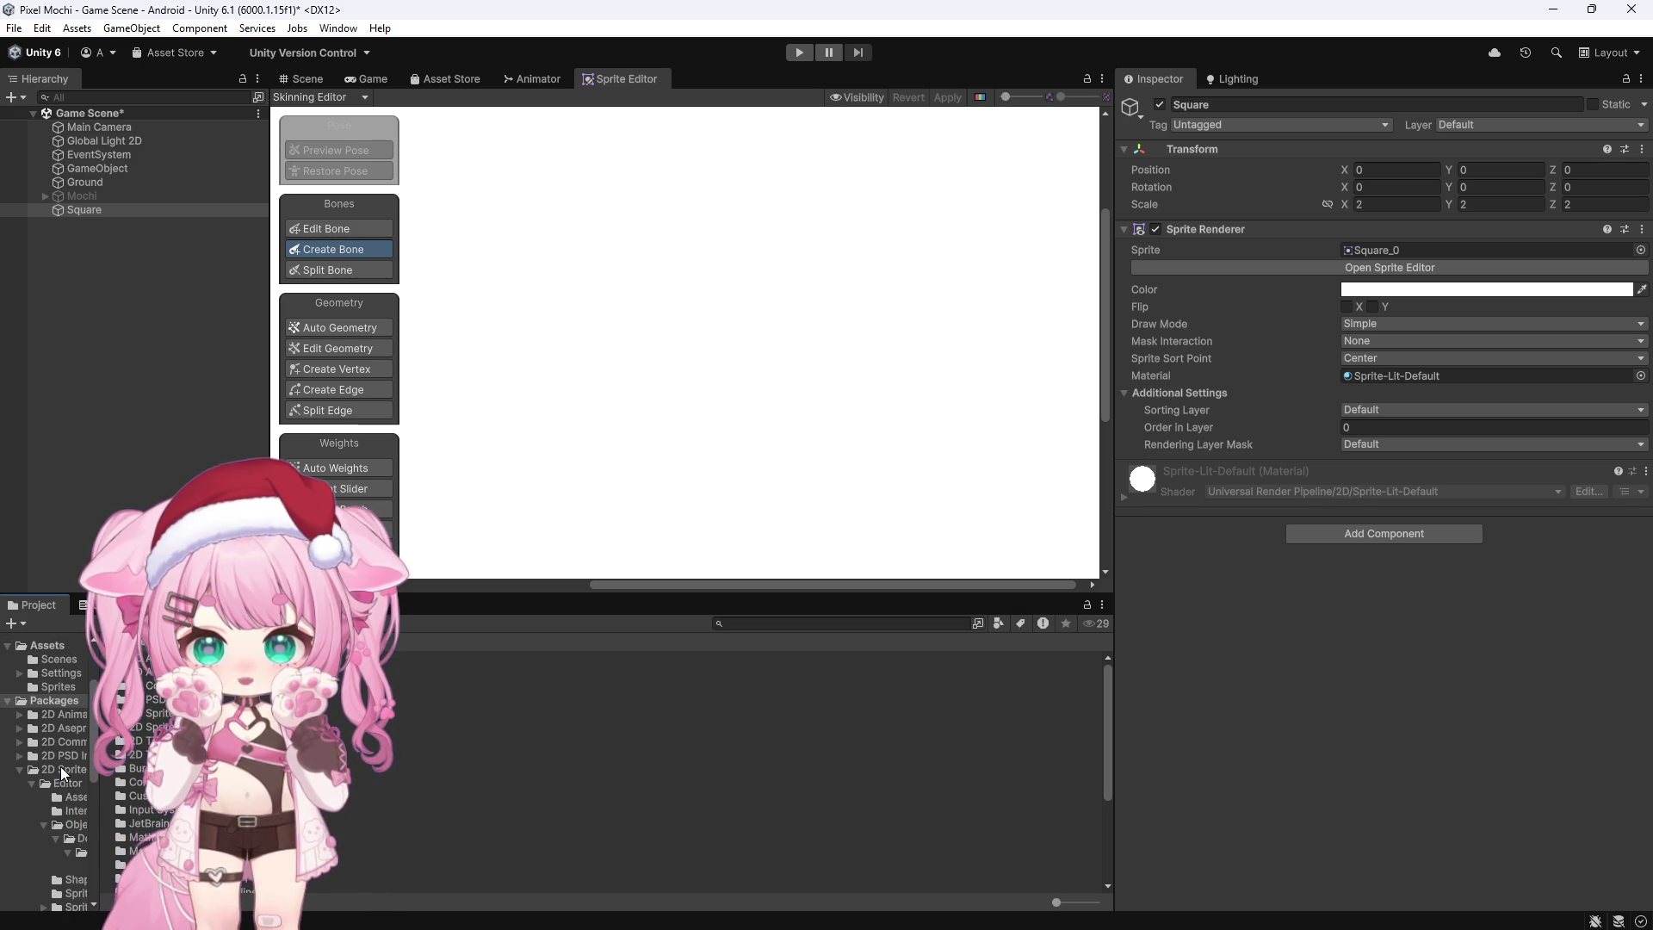
scroll(62, 762, "up", 3)
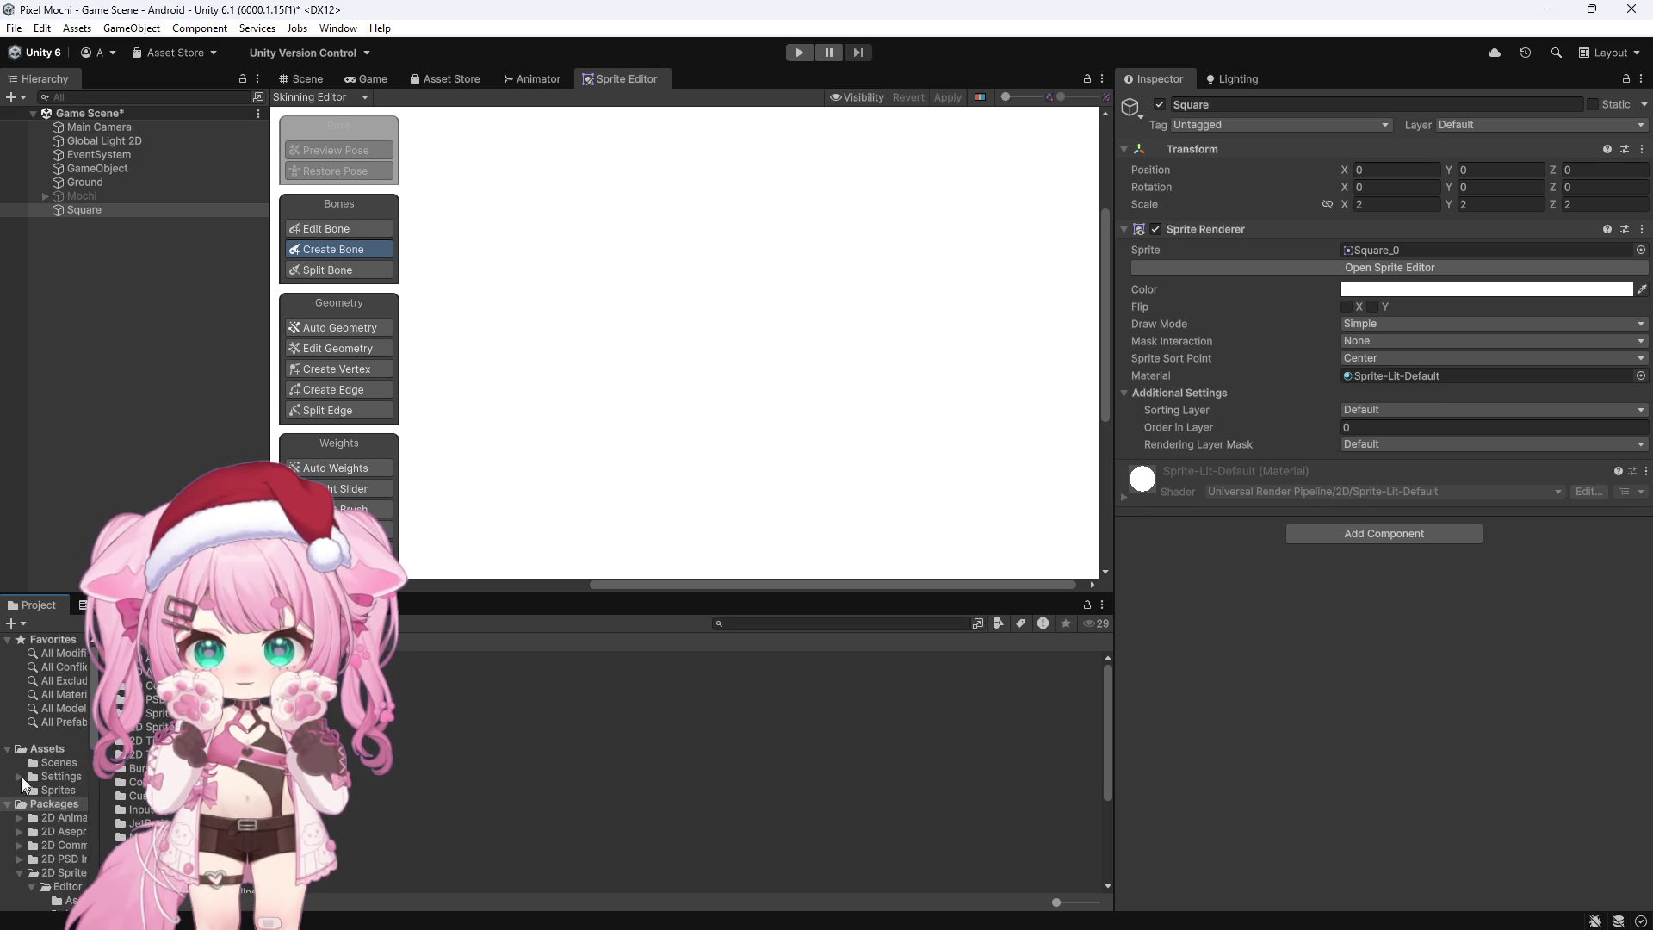
left_click(54, 748)
left_click(58, 790)
left_click(146, 671)
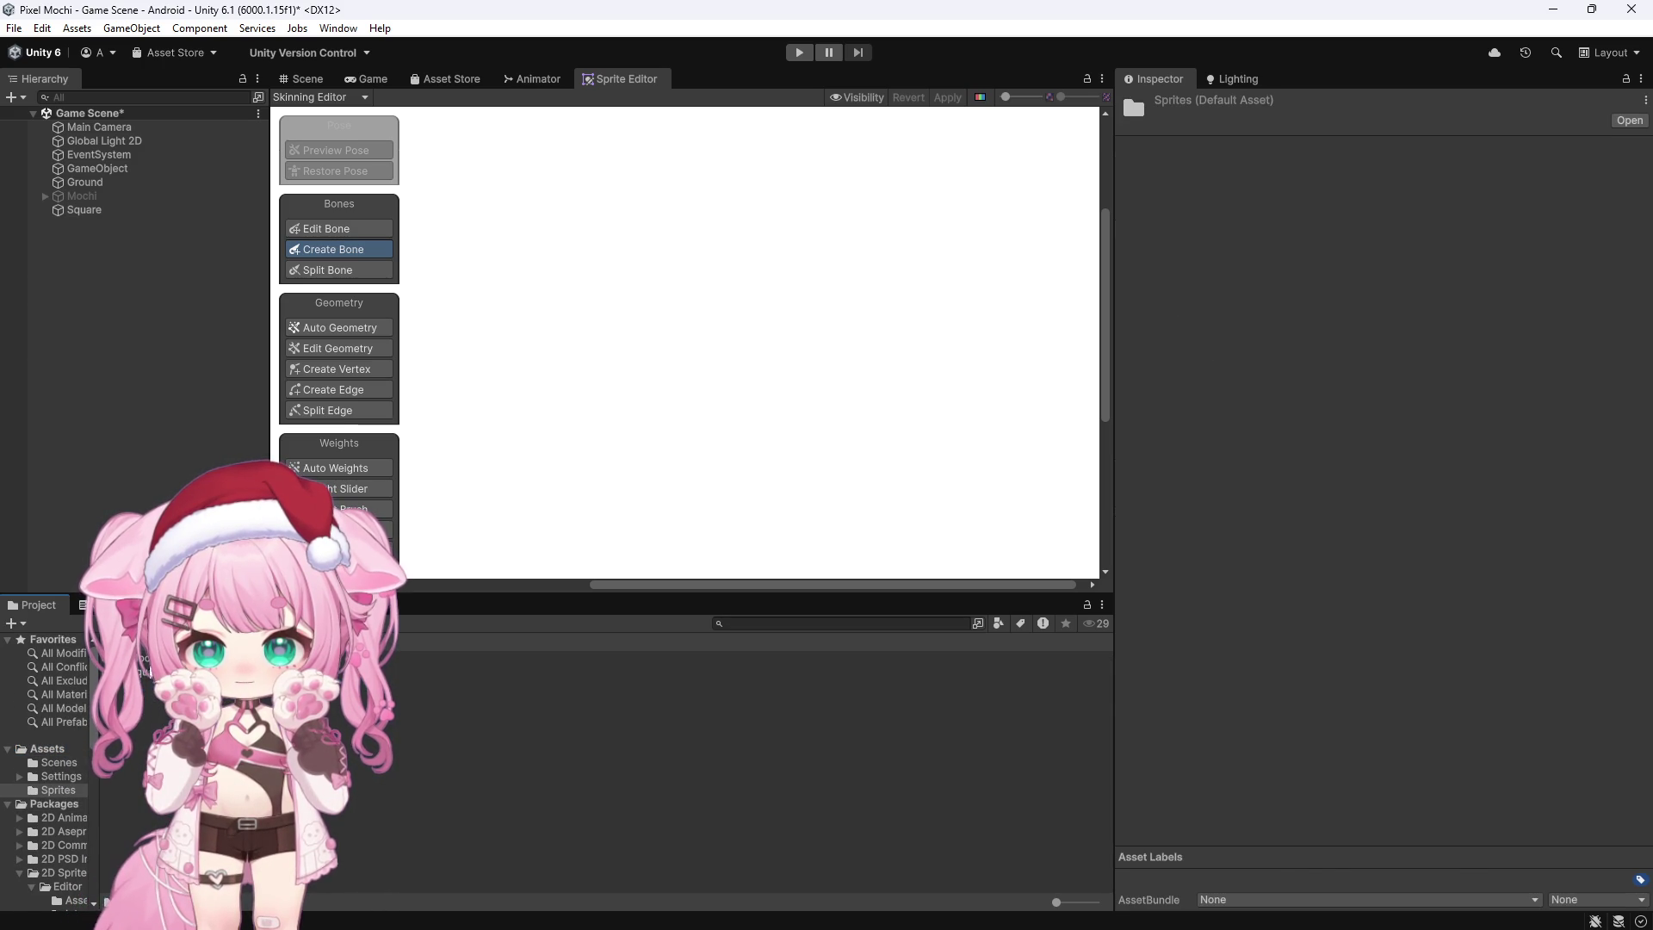
Step: Reopen the Square sprite in the Sprite Editor, then close the editor window
scroll(679, 422, "down", 2)
left_click(1370, 286)
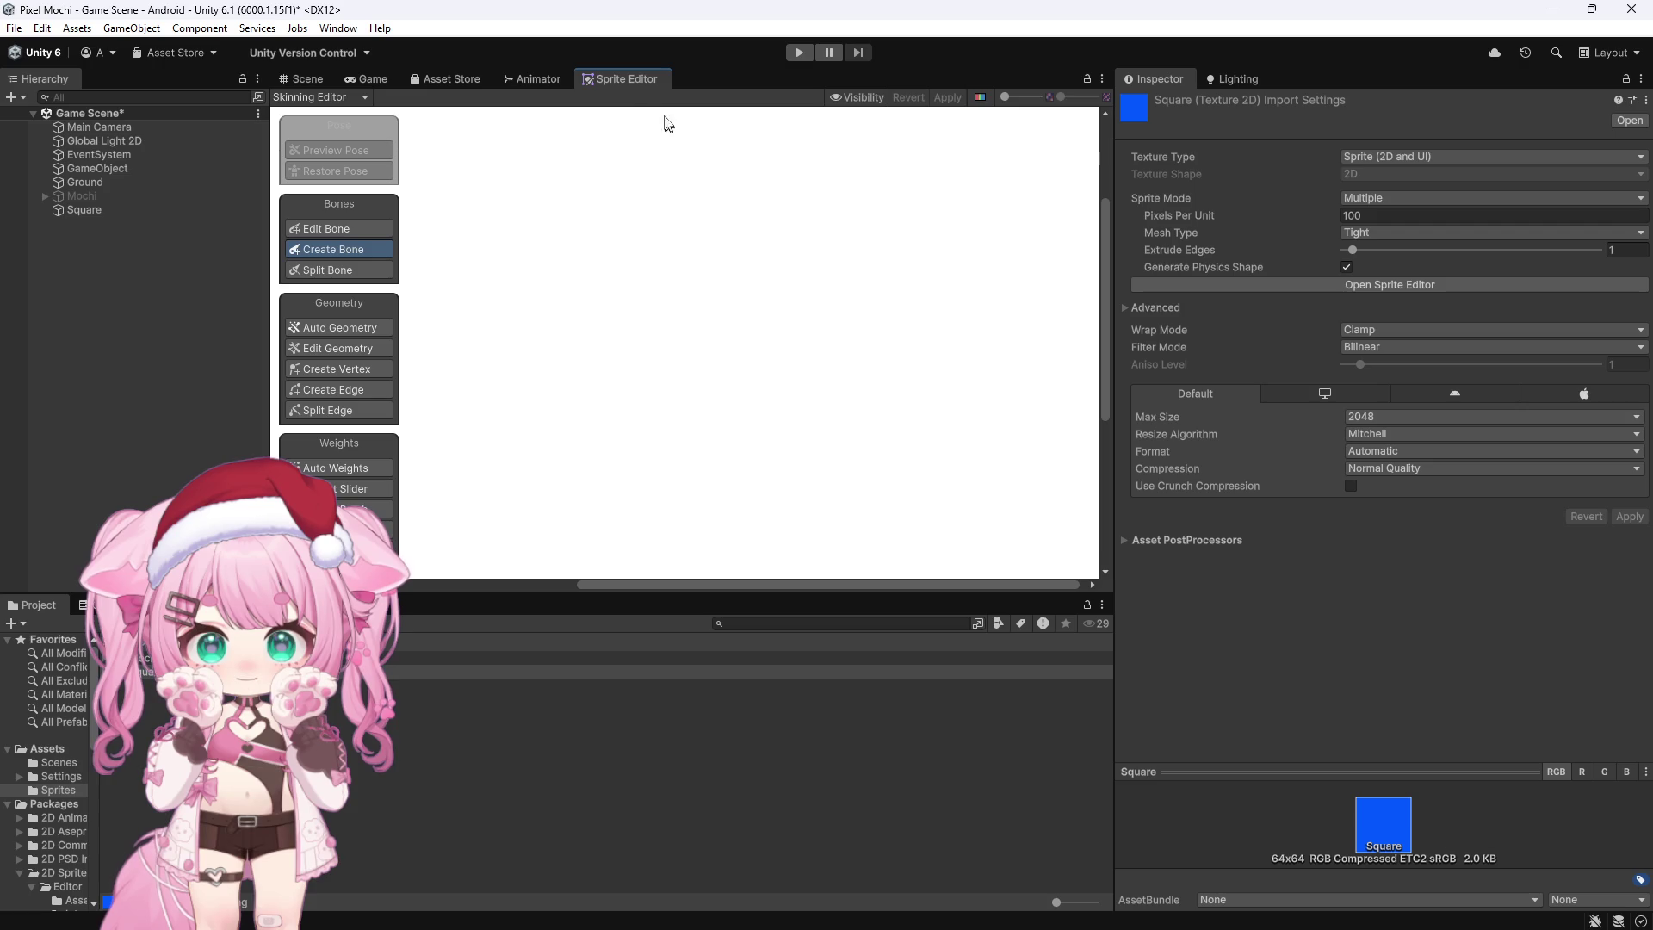
right_click(631, 85)
left_click(688, 127)
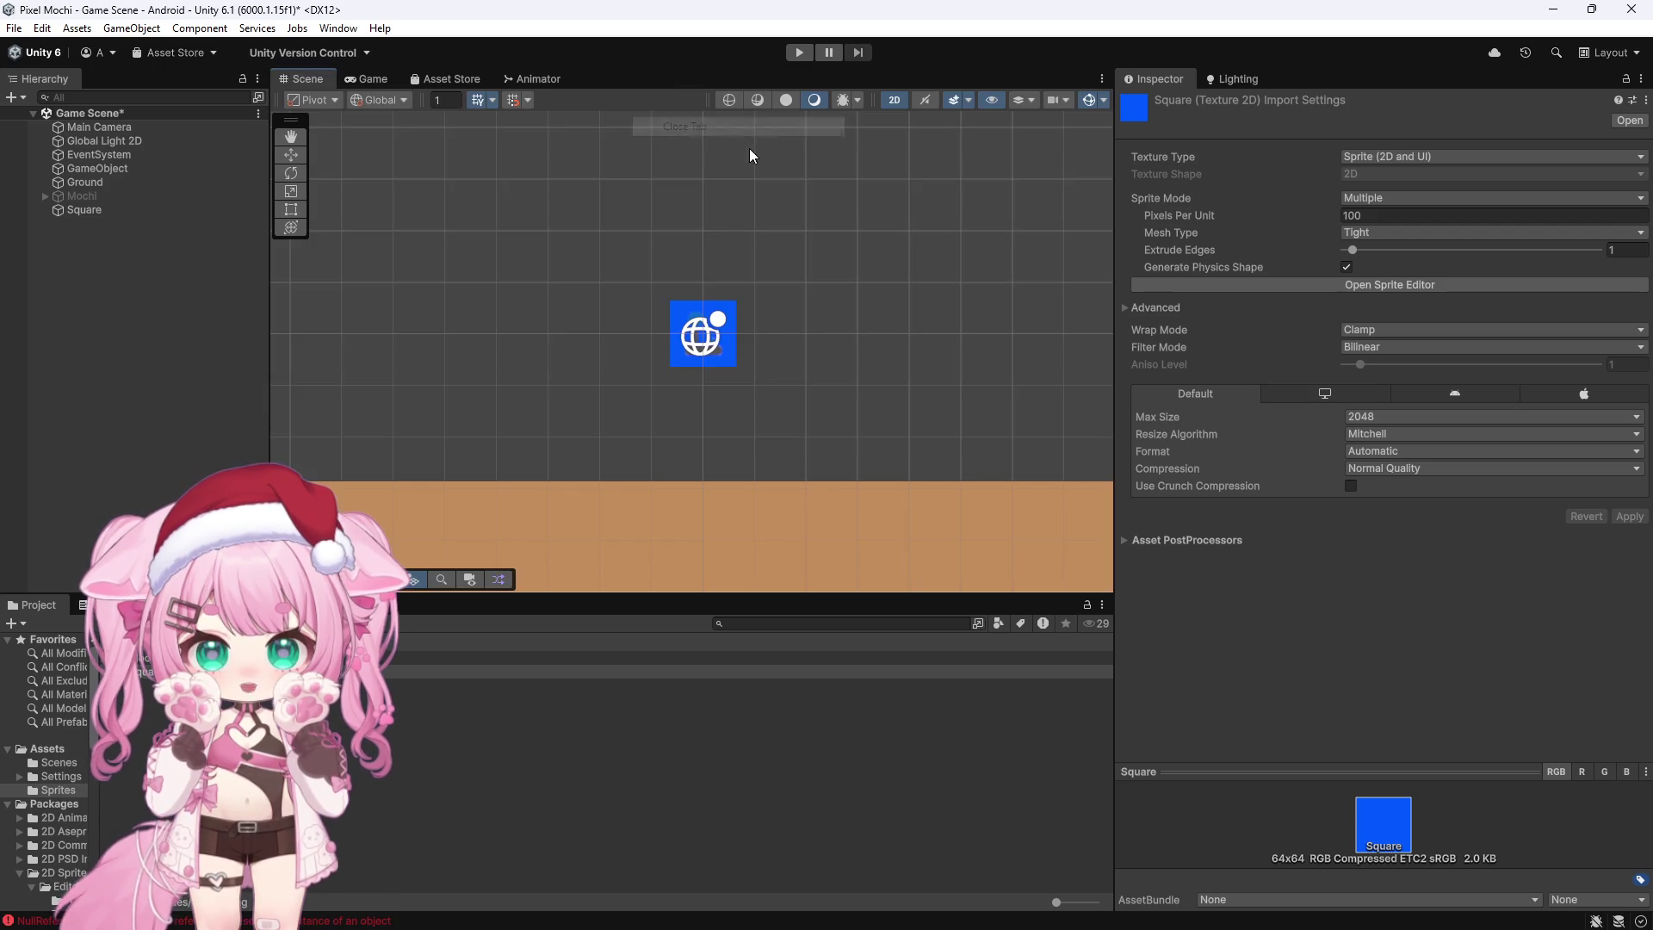
Step: Change the Square texture's Sprite Mode to Single and apply the import changes
scroll(686, 246, "down", 3)
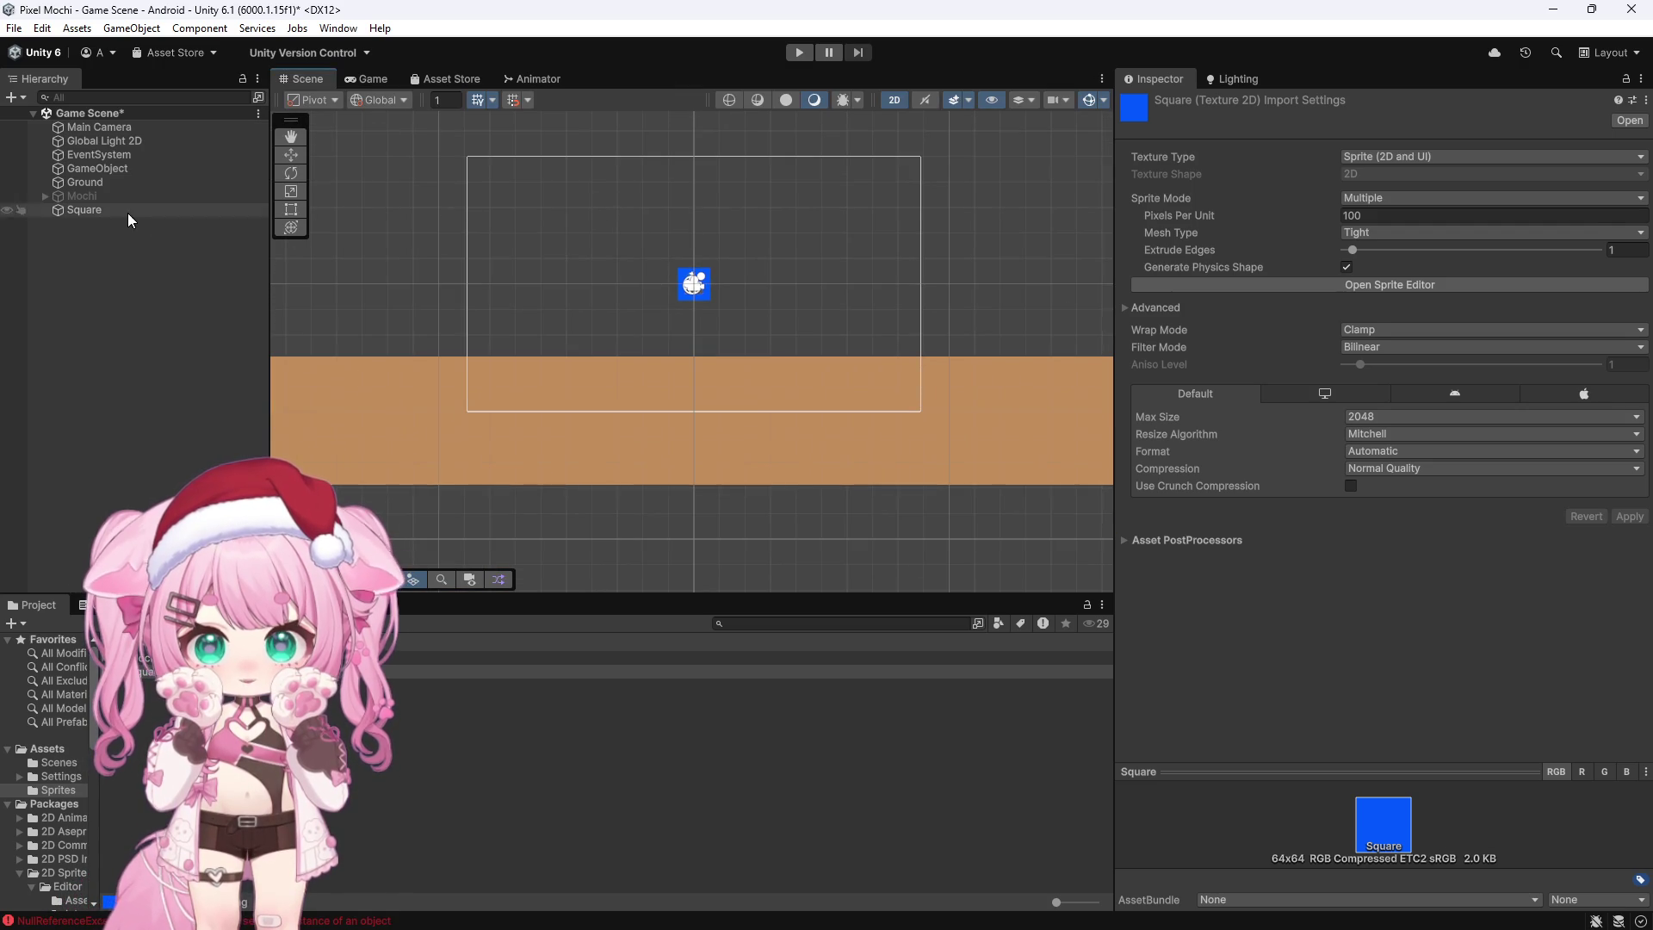
left_click(129, 211)
left_click(151, 672)
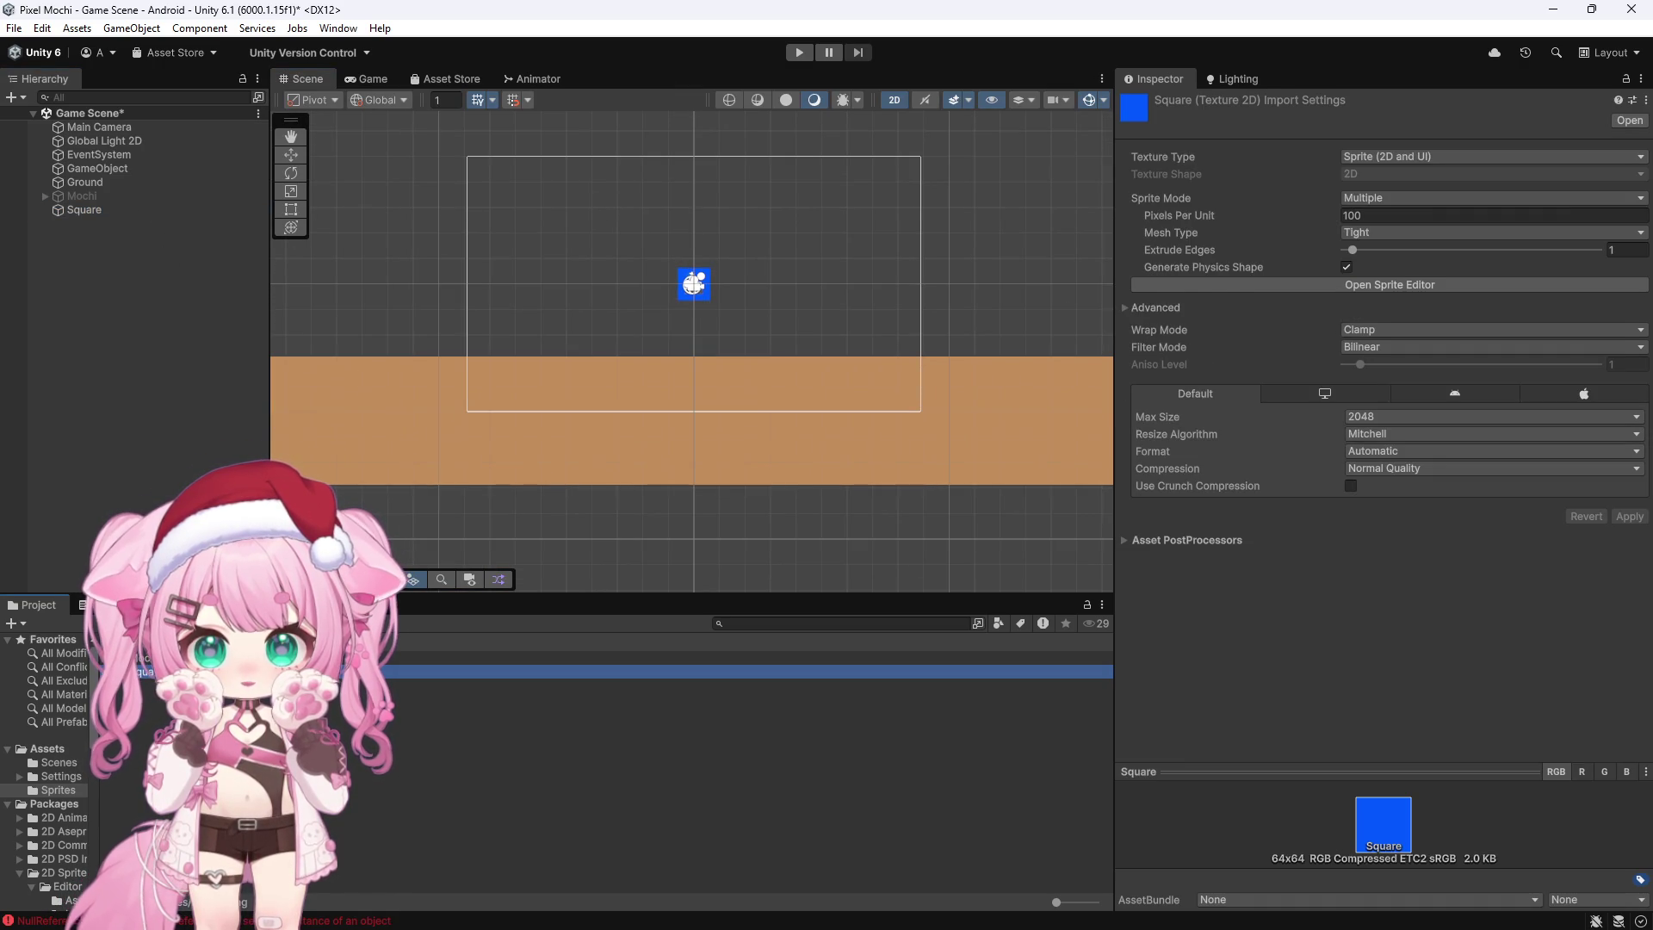
left_click(1396, 199)
left_click(1384, 222)
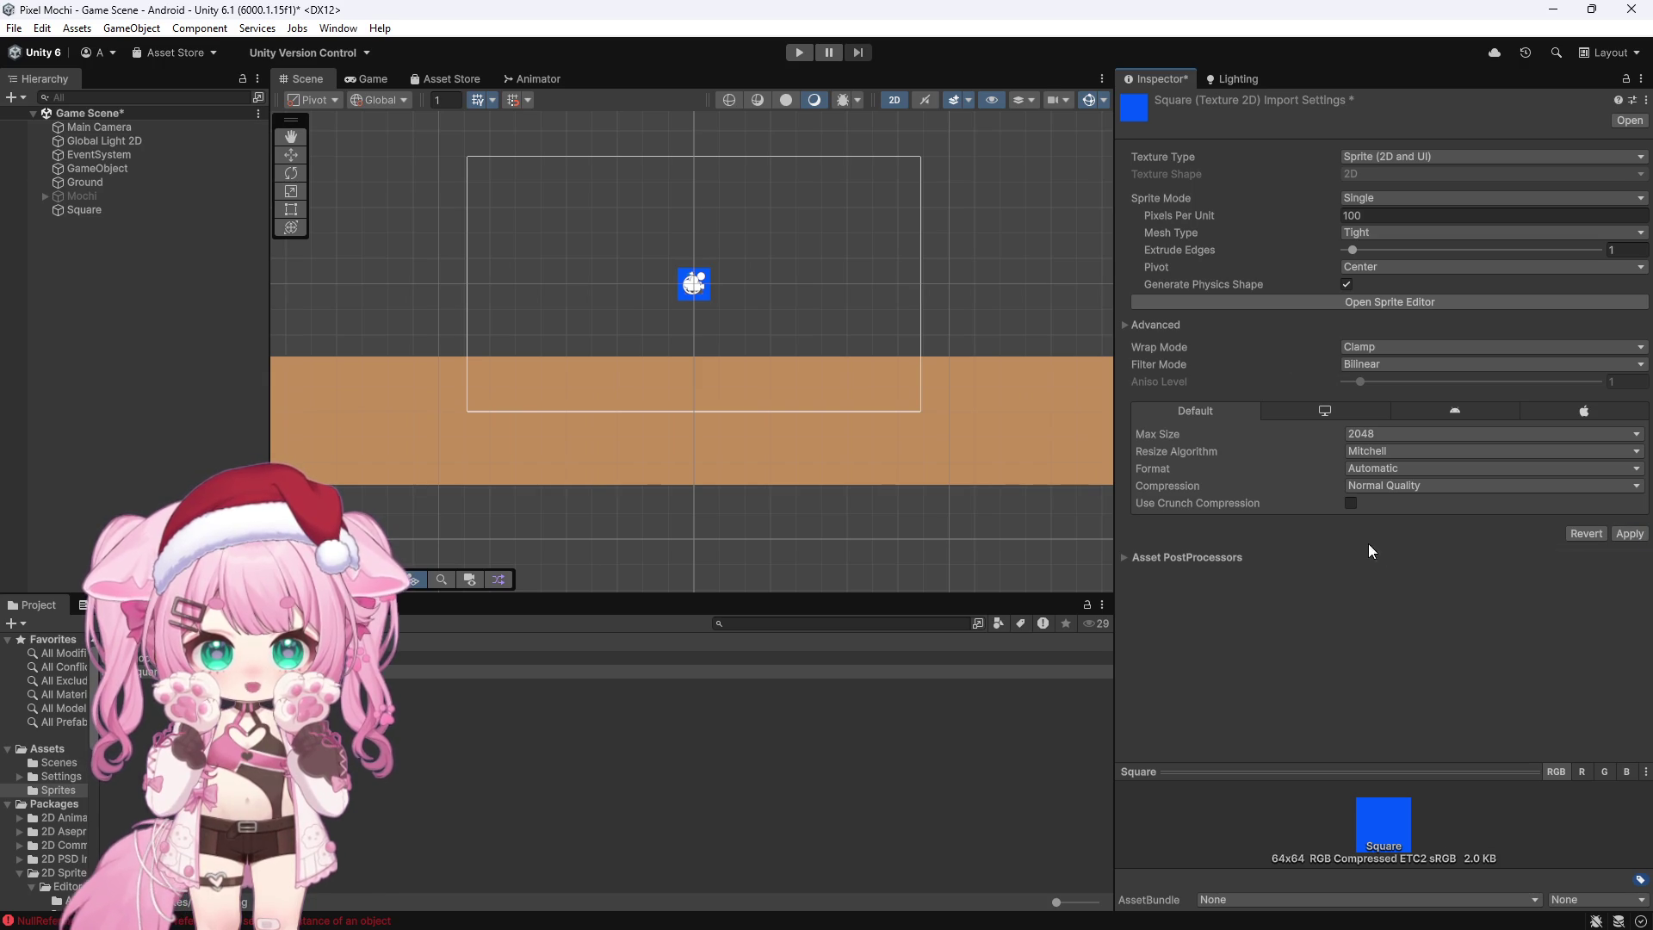
left_click(1407, 302)
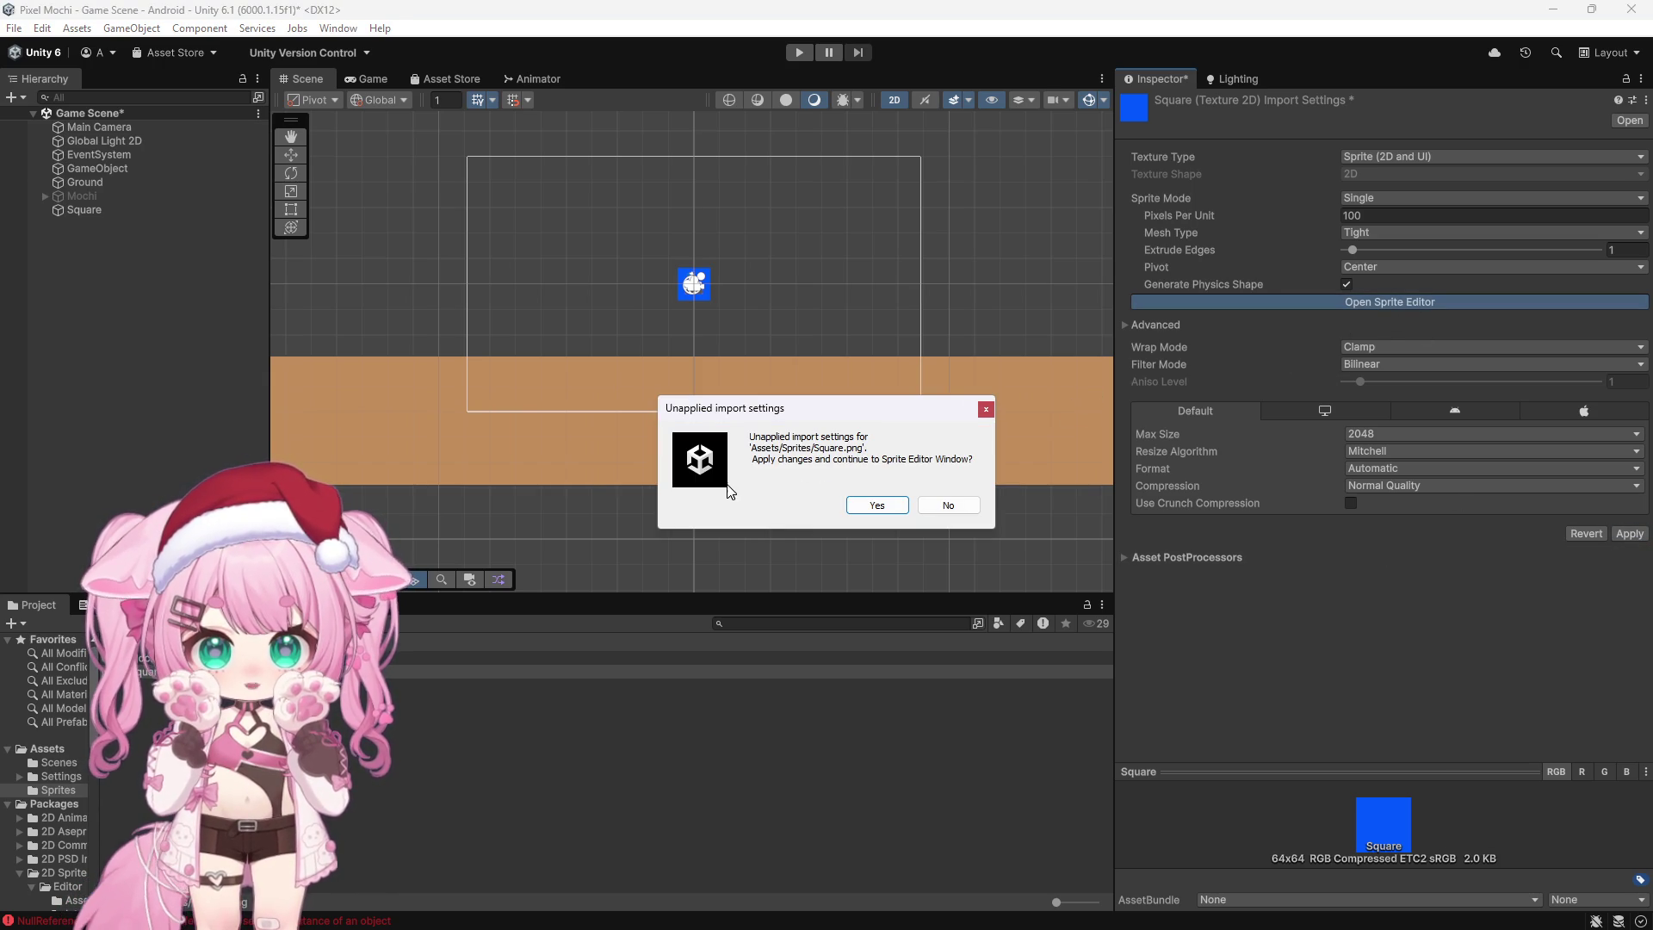
left_click(874, 508)
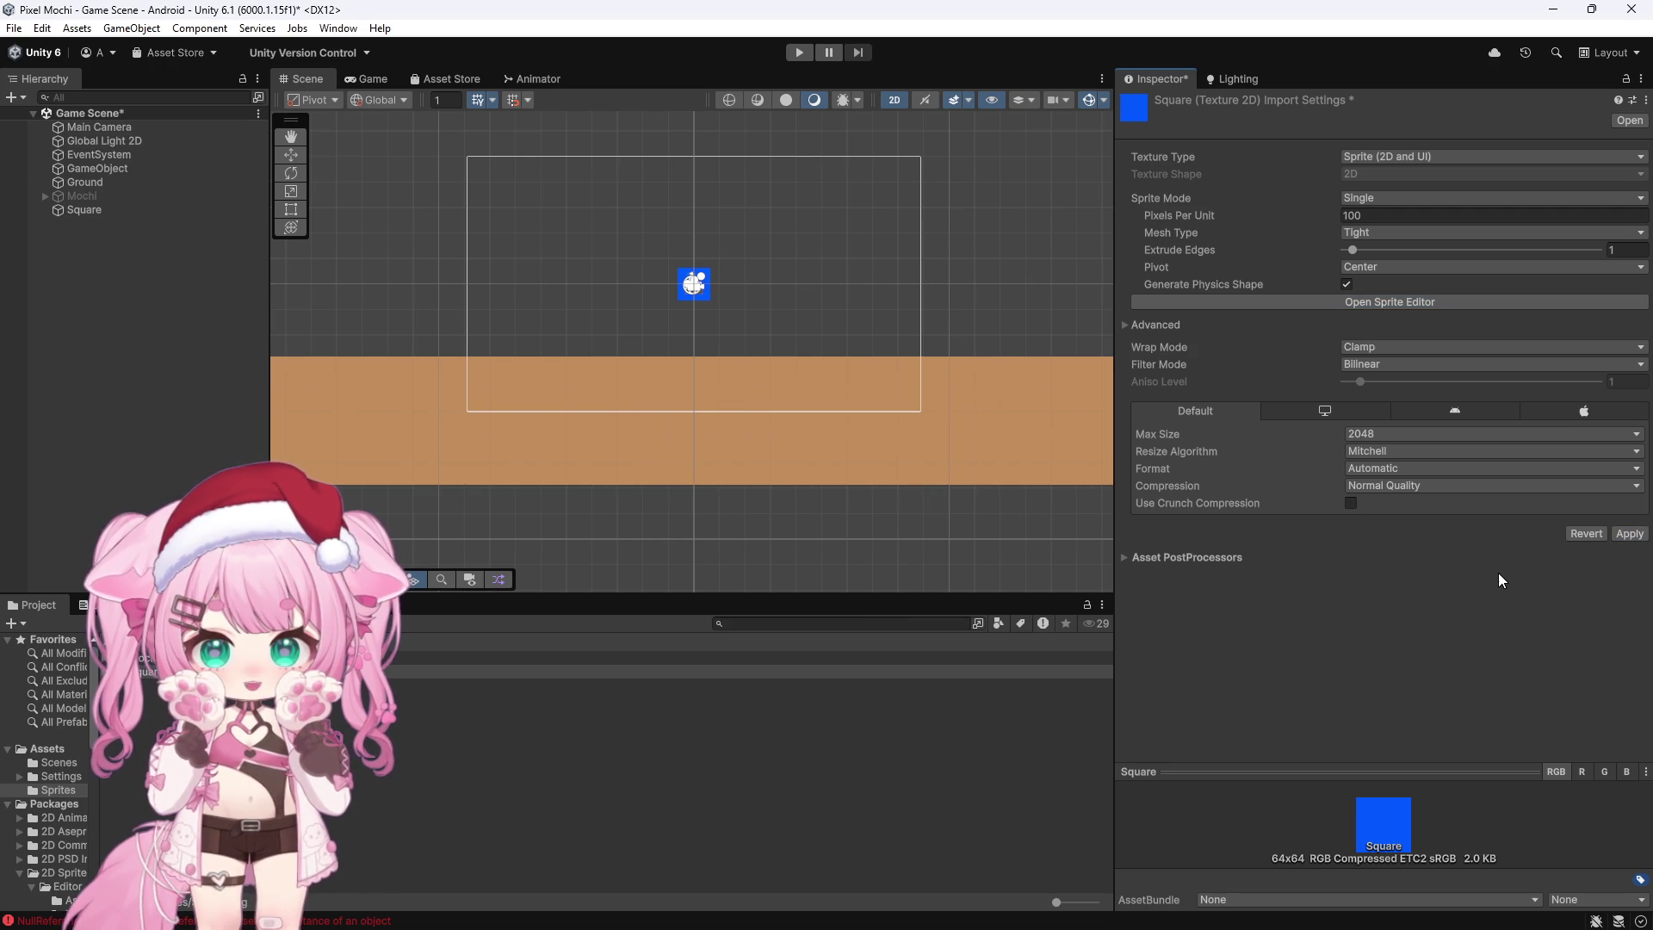
Step: Clear the Console errors and discard the unsaved import changes
key("ctrl+shift+c")
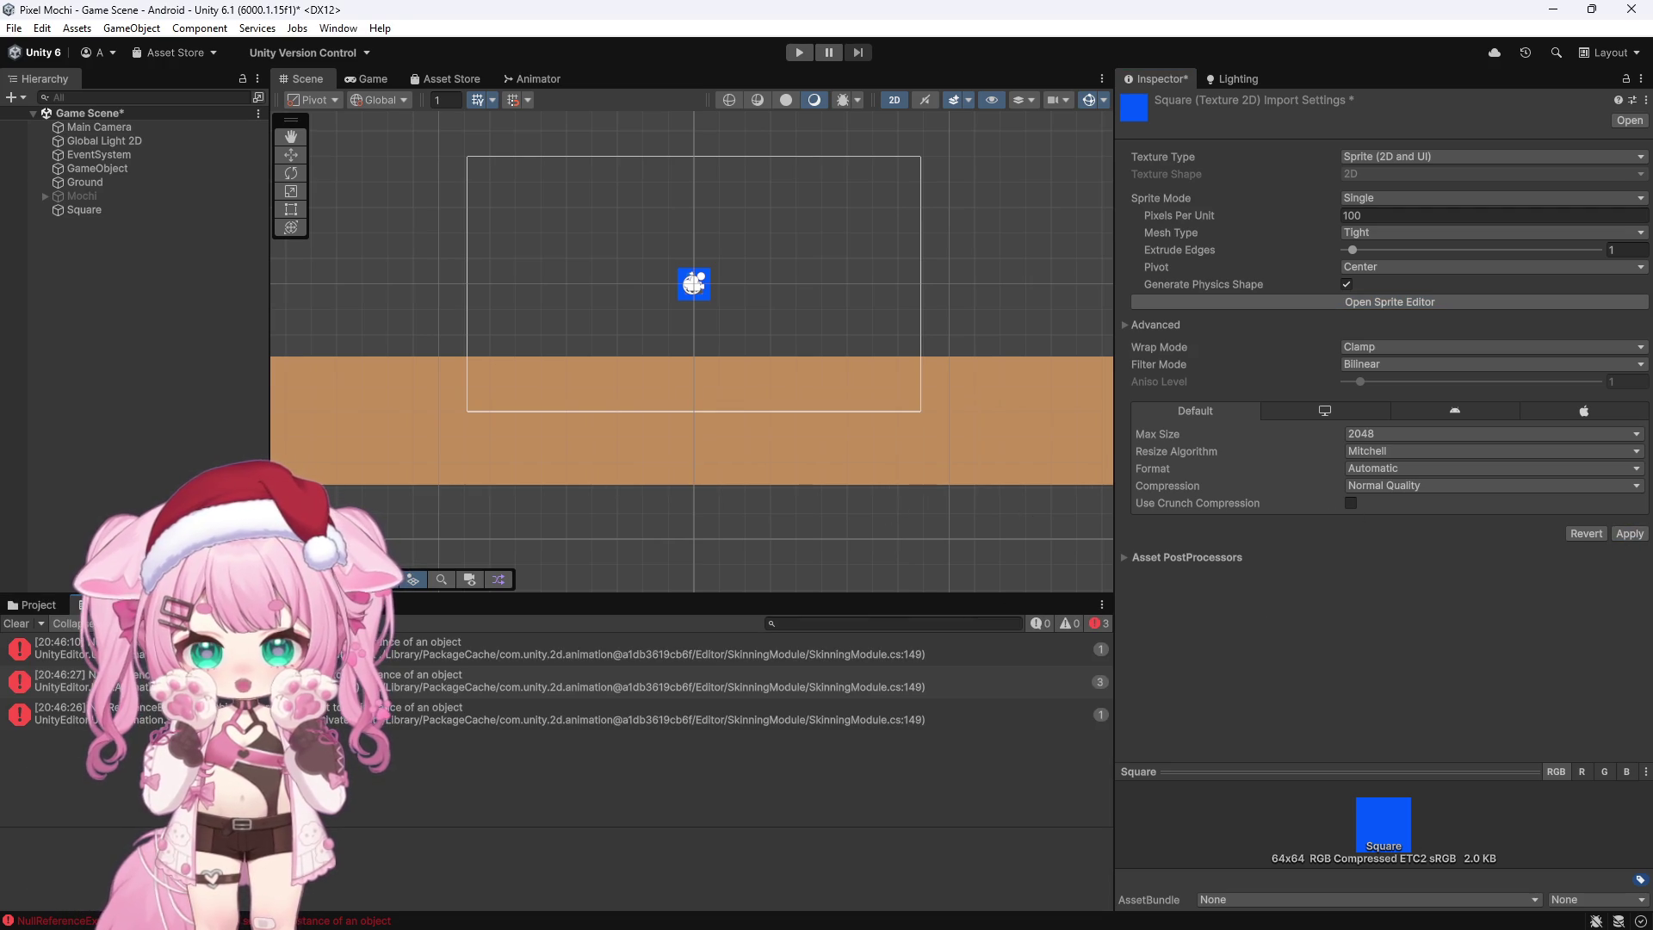
left_click(19, 623)
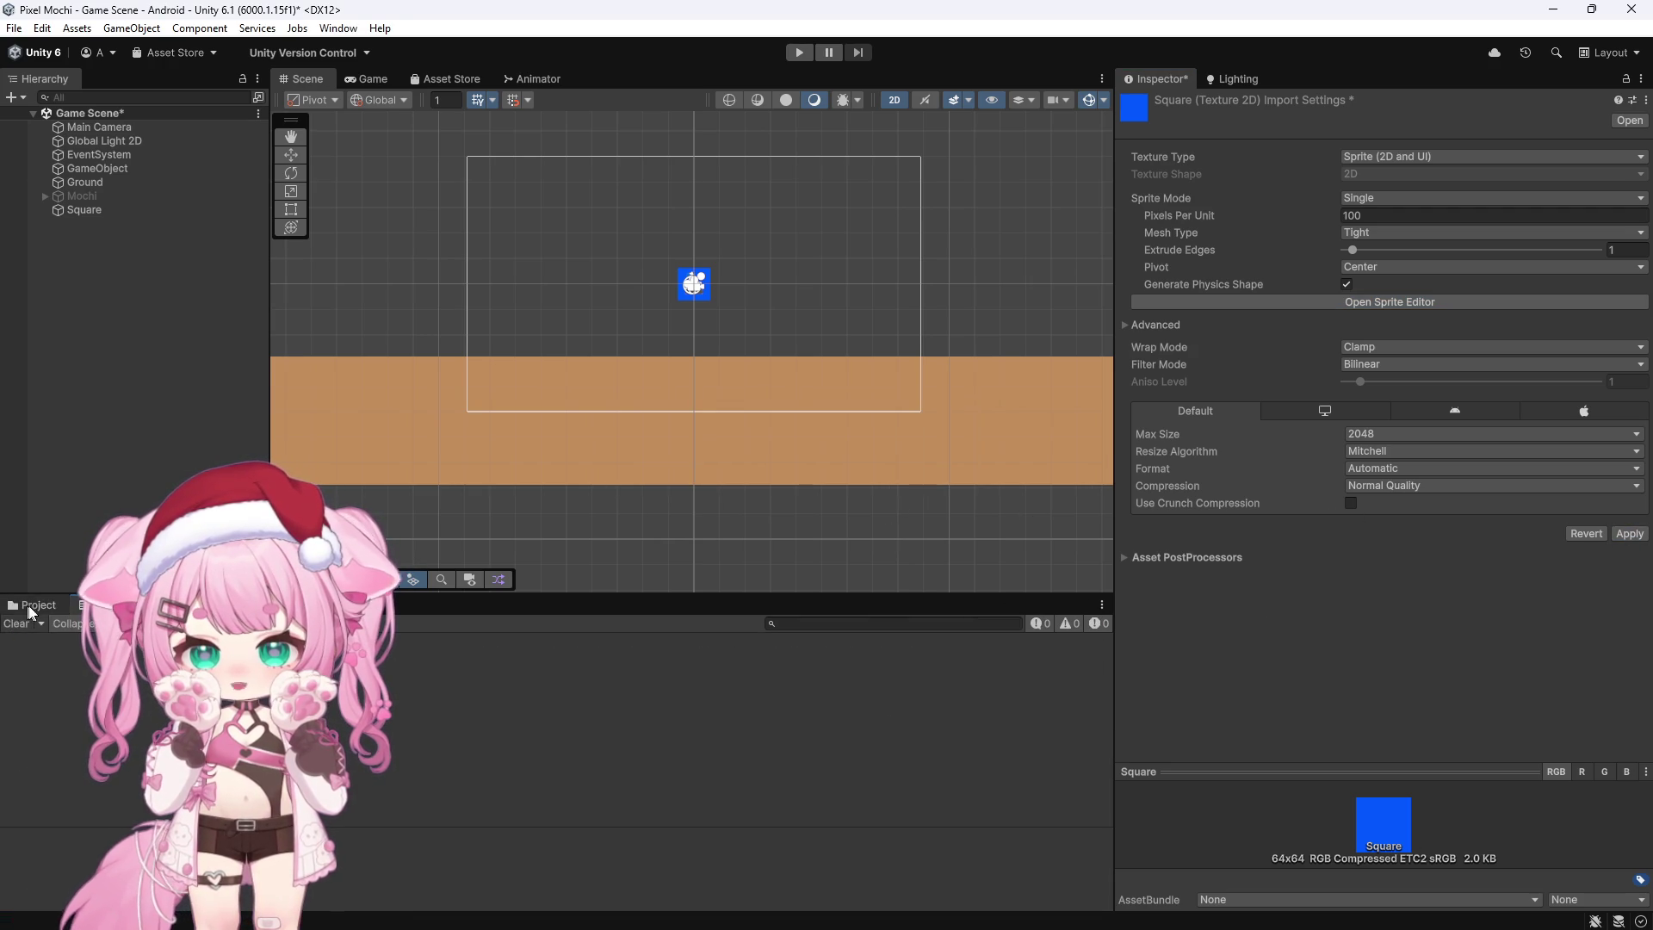
left_click(35, 605)
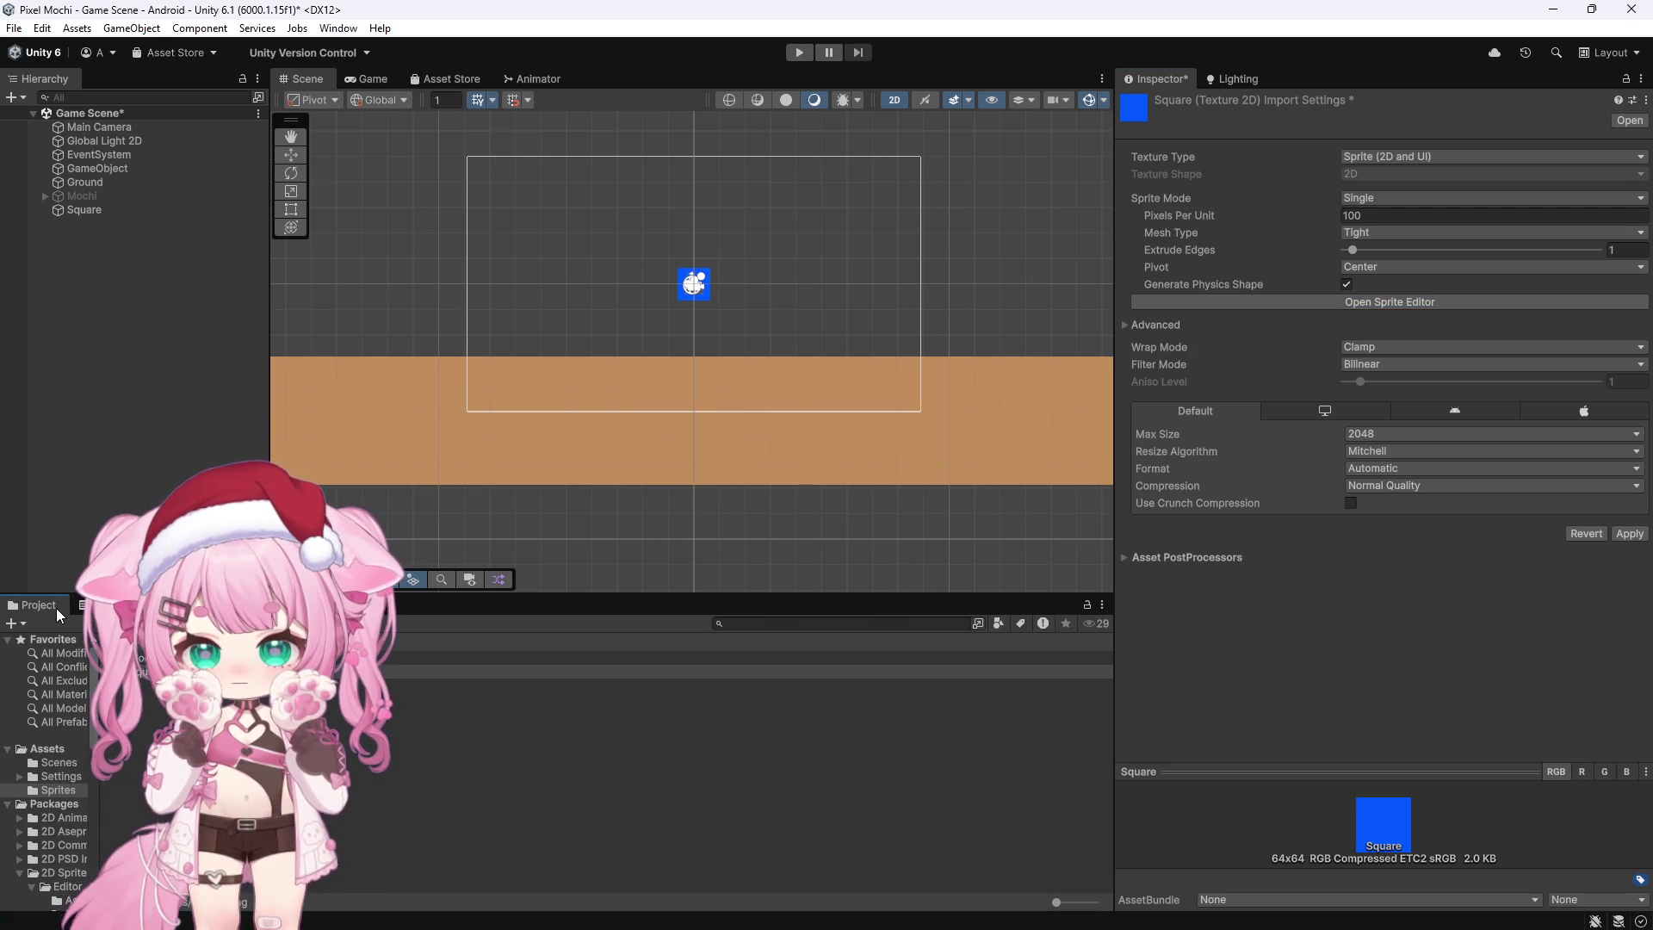
left_click(85, 210)
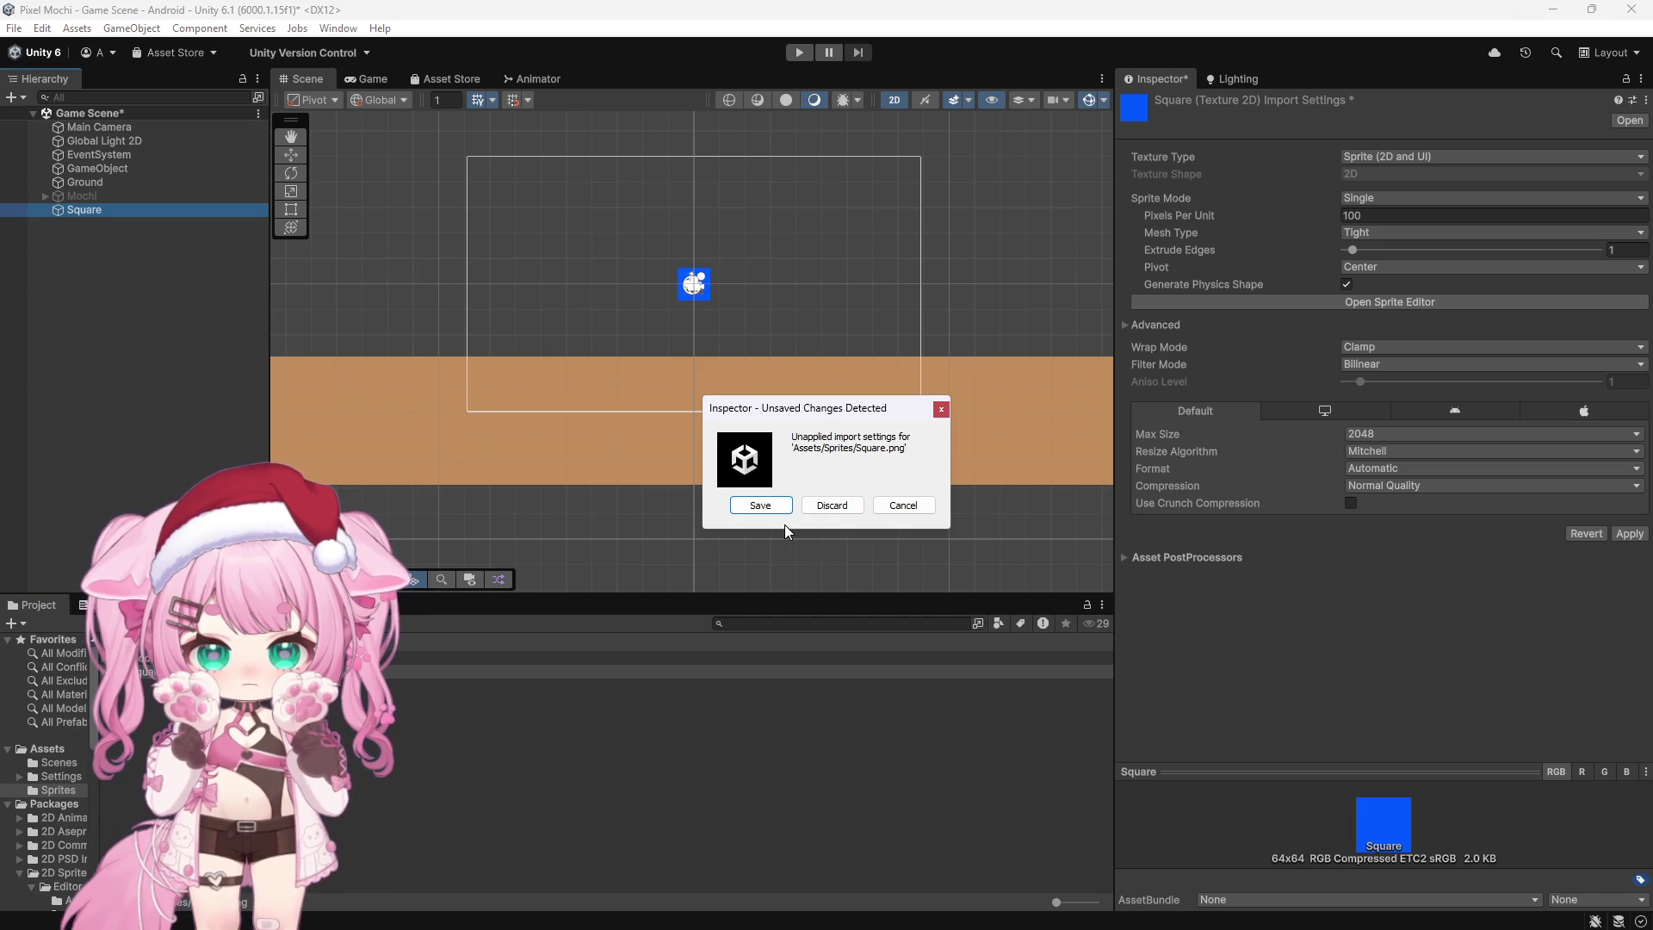
left_click(840, 507)
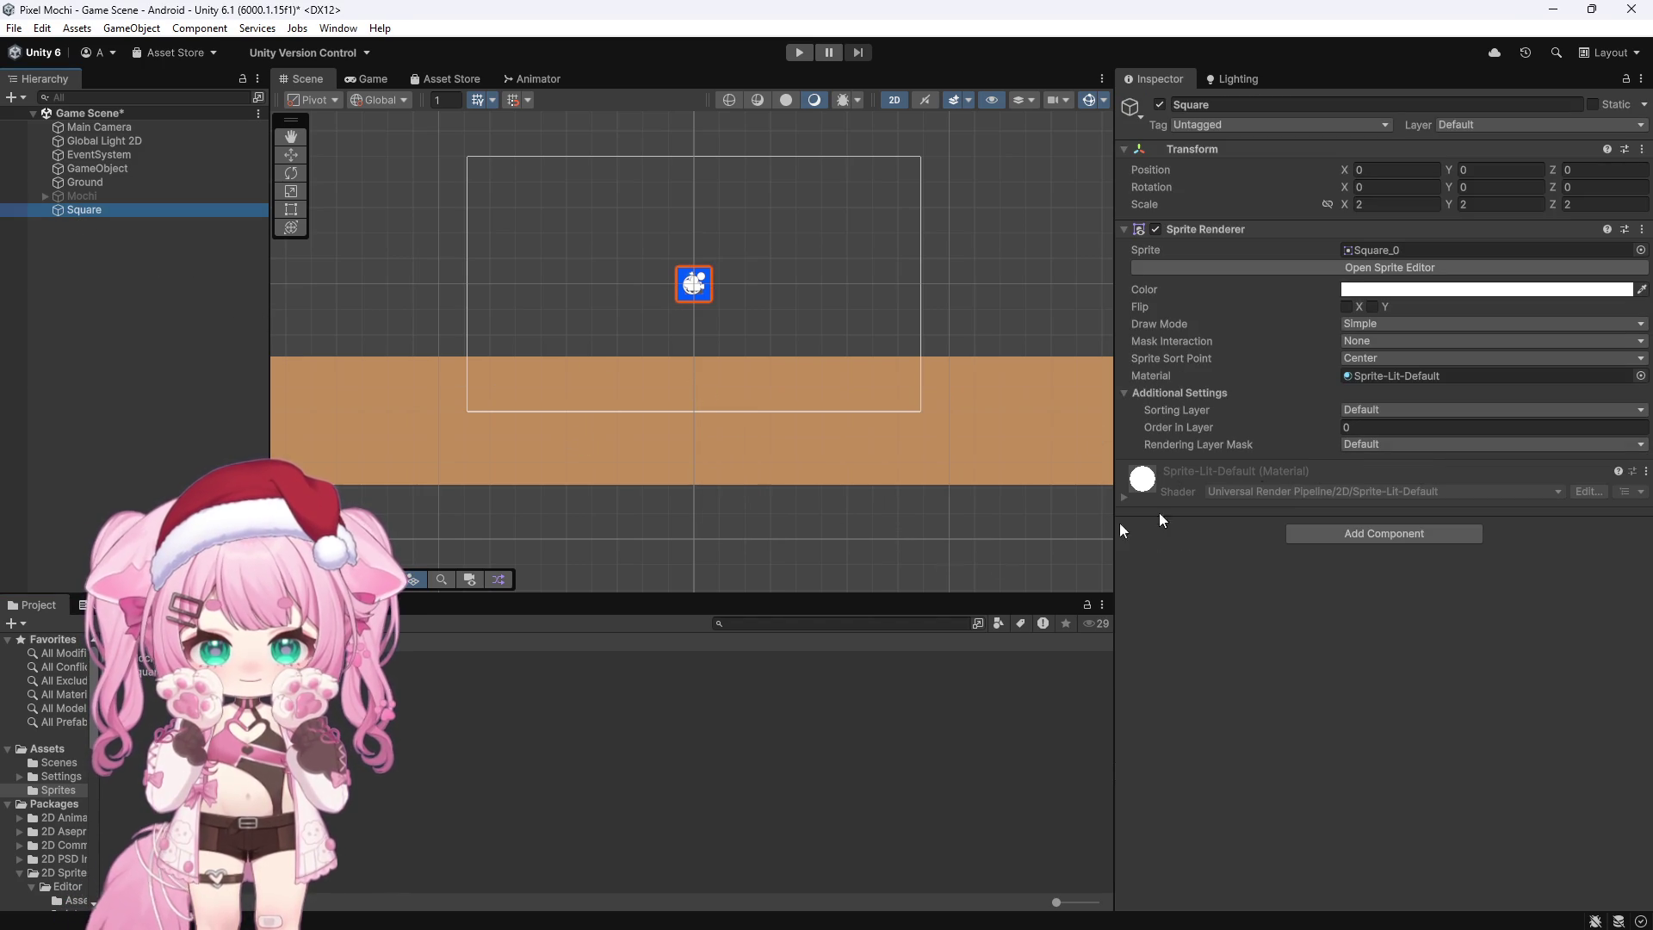
Step: Set the Square texture's Sprite Mode to Single again, attempt a save, and dismiss the failure error
left_click(500, 675)
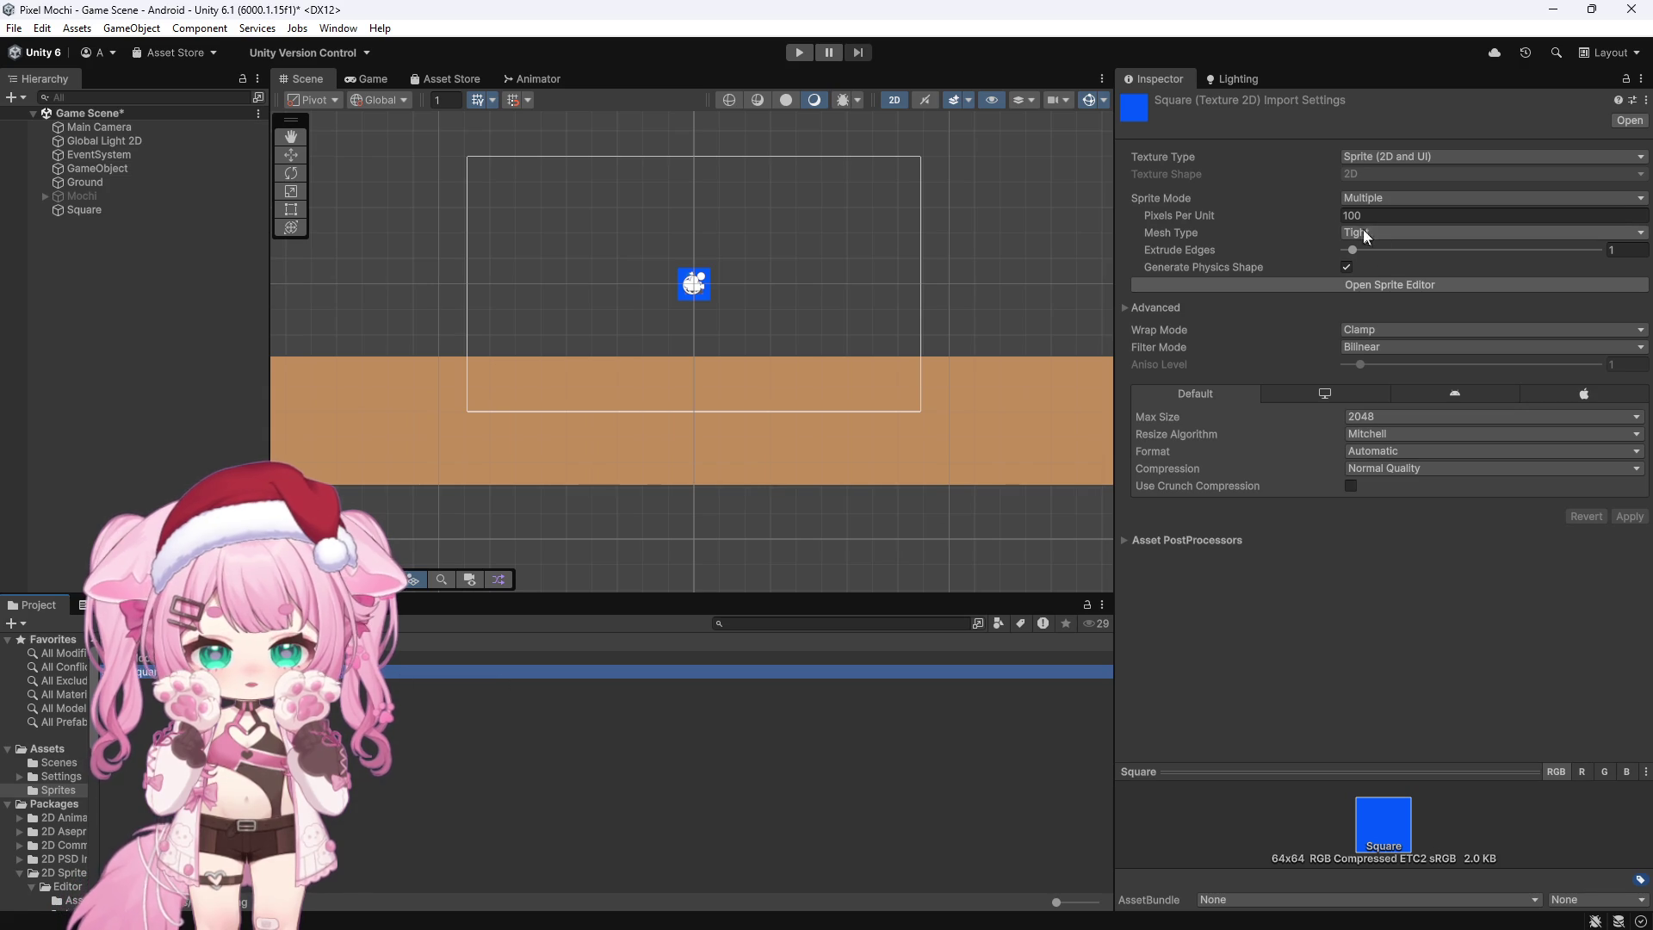
left_click(1394, 198)
left_click(1377, 210)
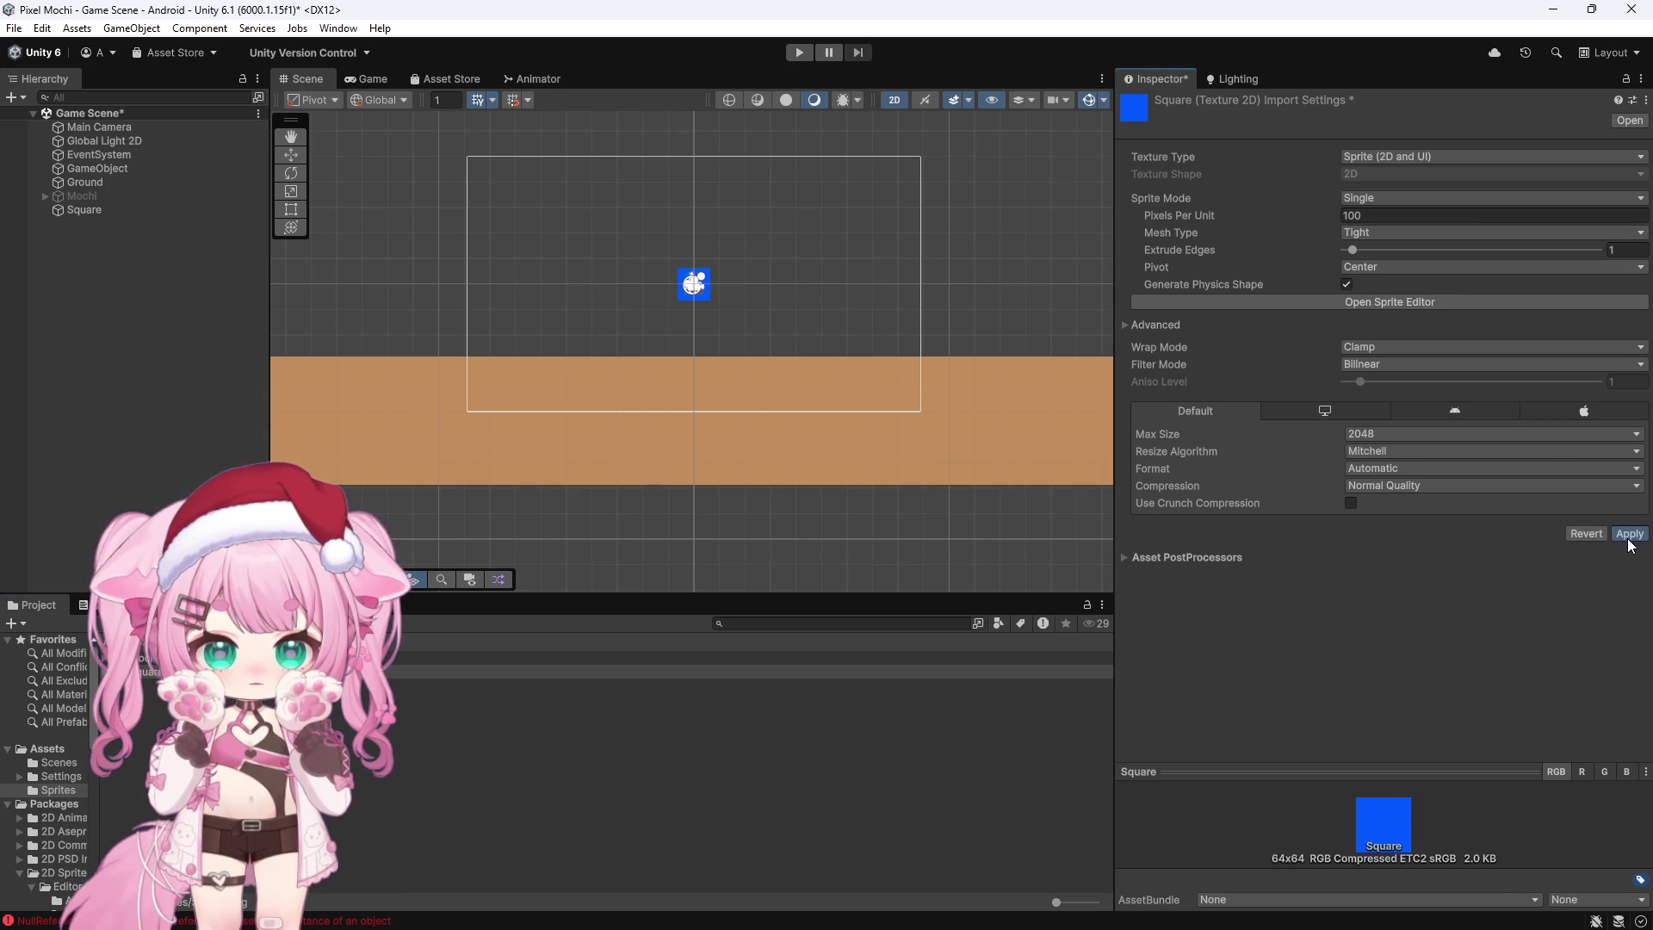
left_click(636, 557)
left_click(762, 508)
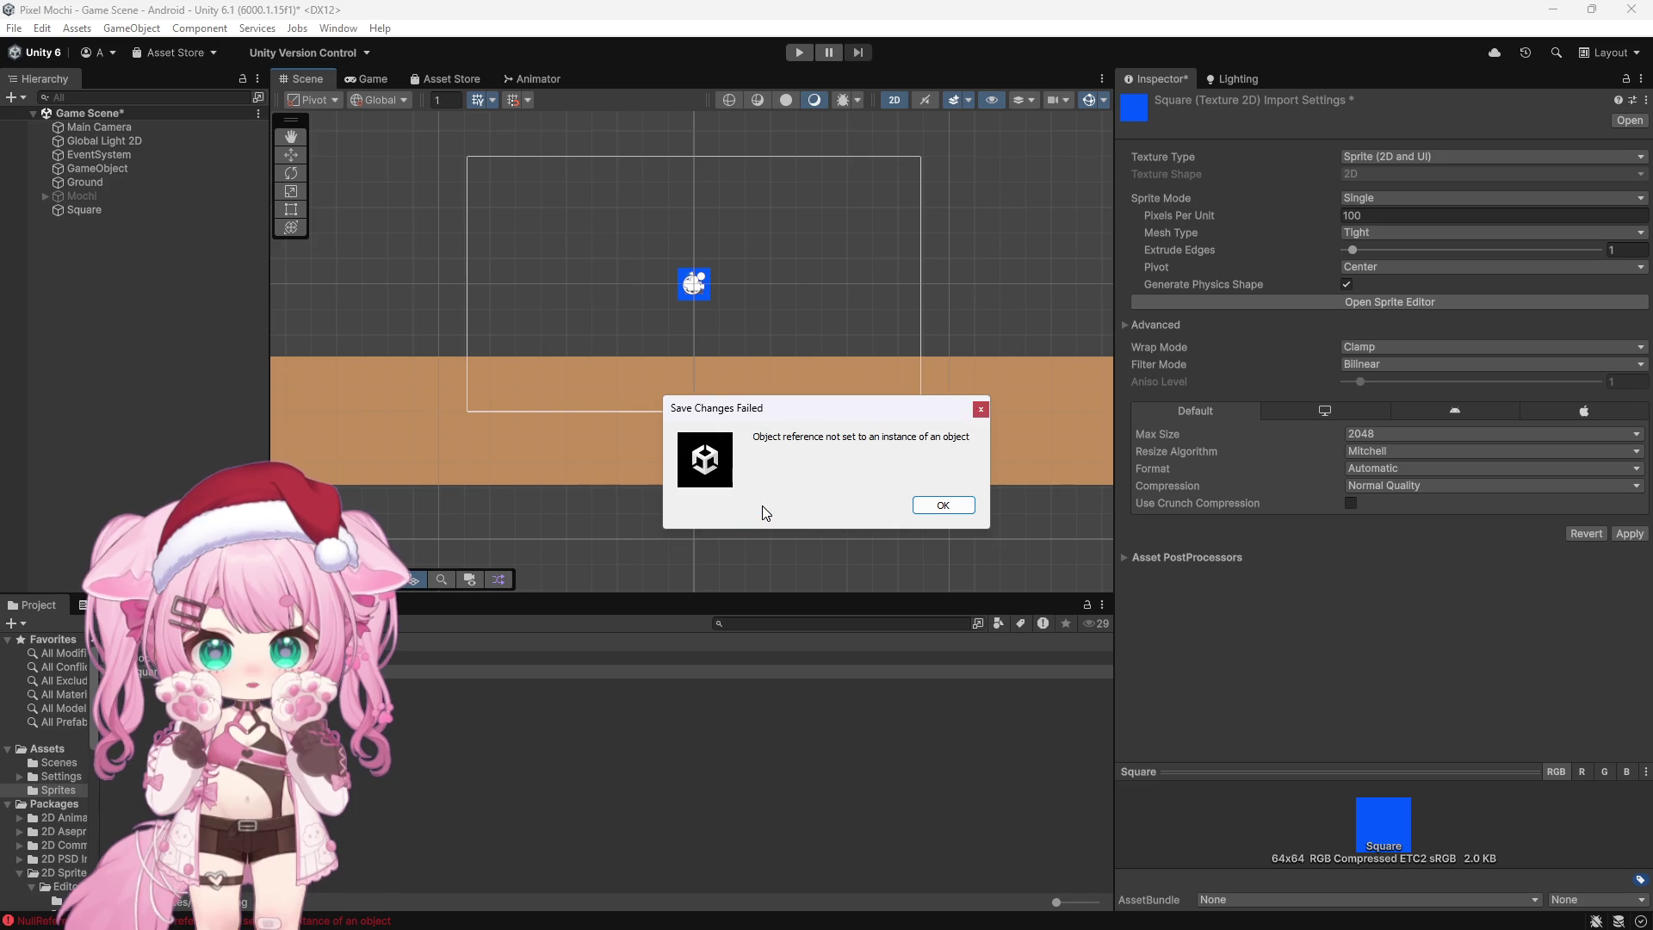
left_click(940, 510)
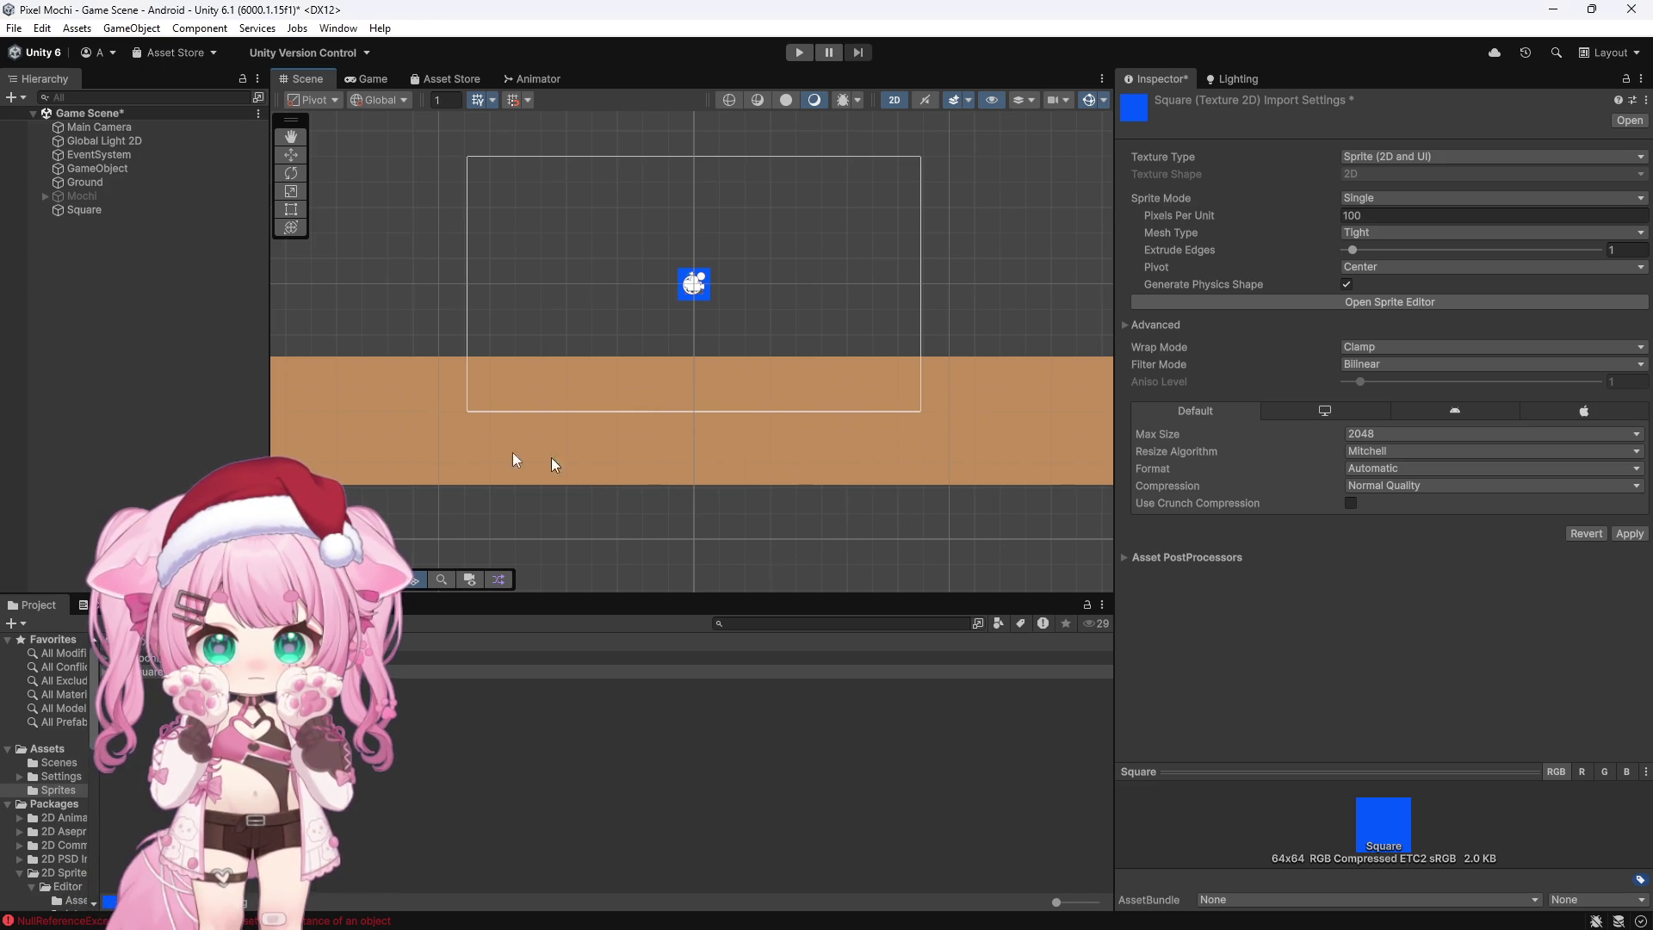
Step: Delete the Square object from the scene Hierarchy
left_click(78, 212)
key("Delete")
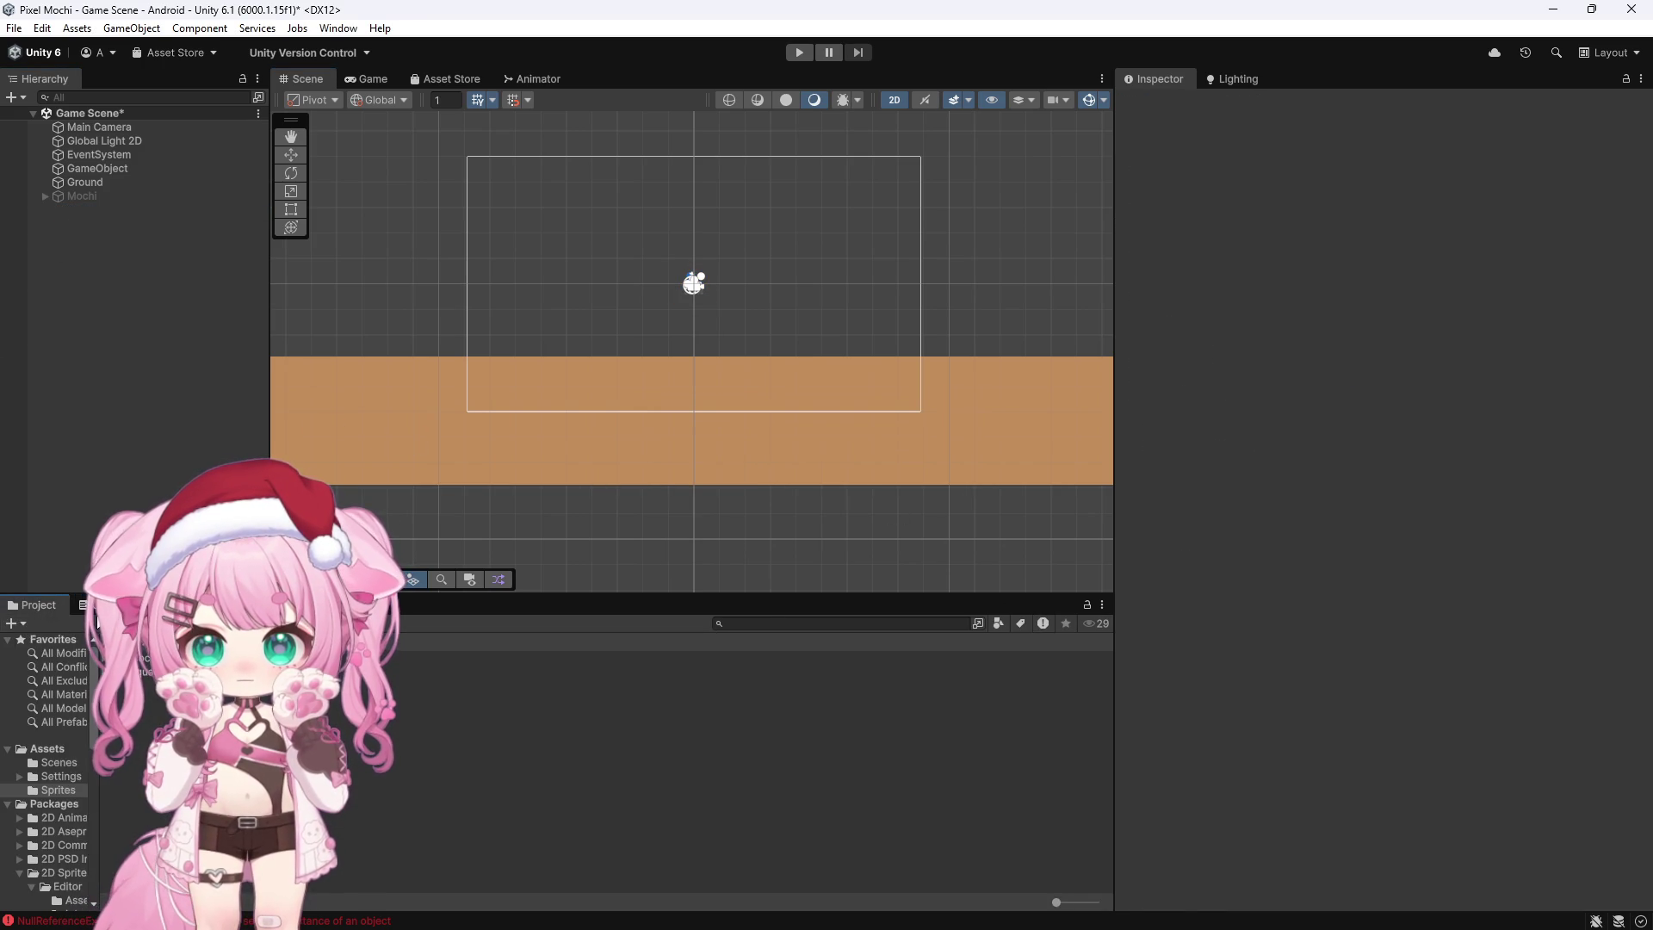
left_click(155, 671)
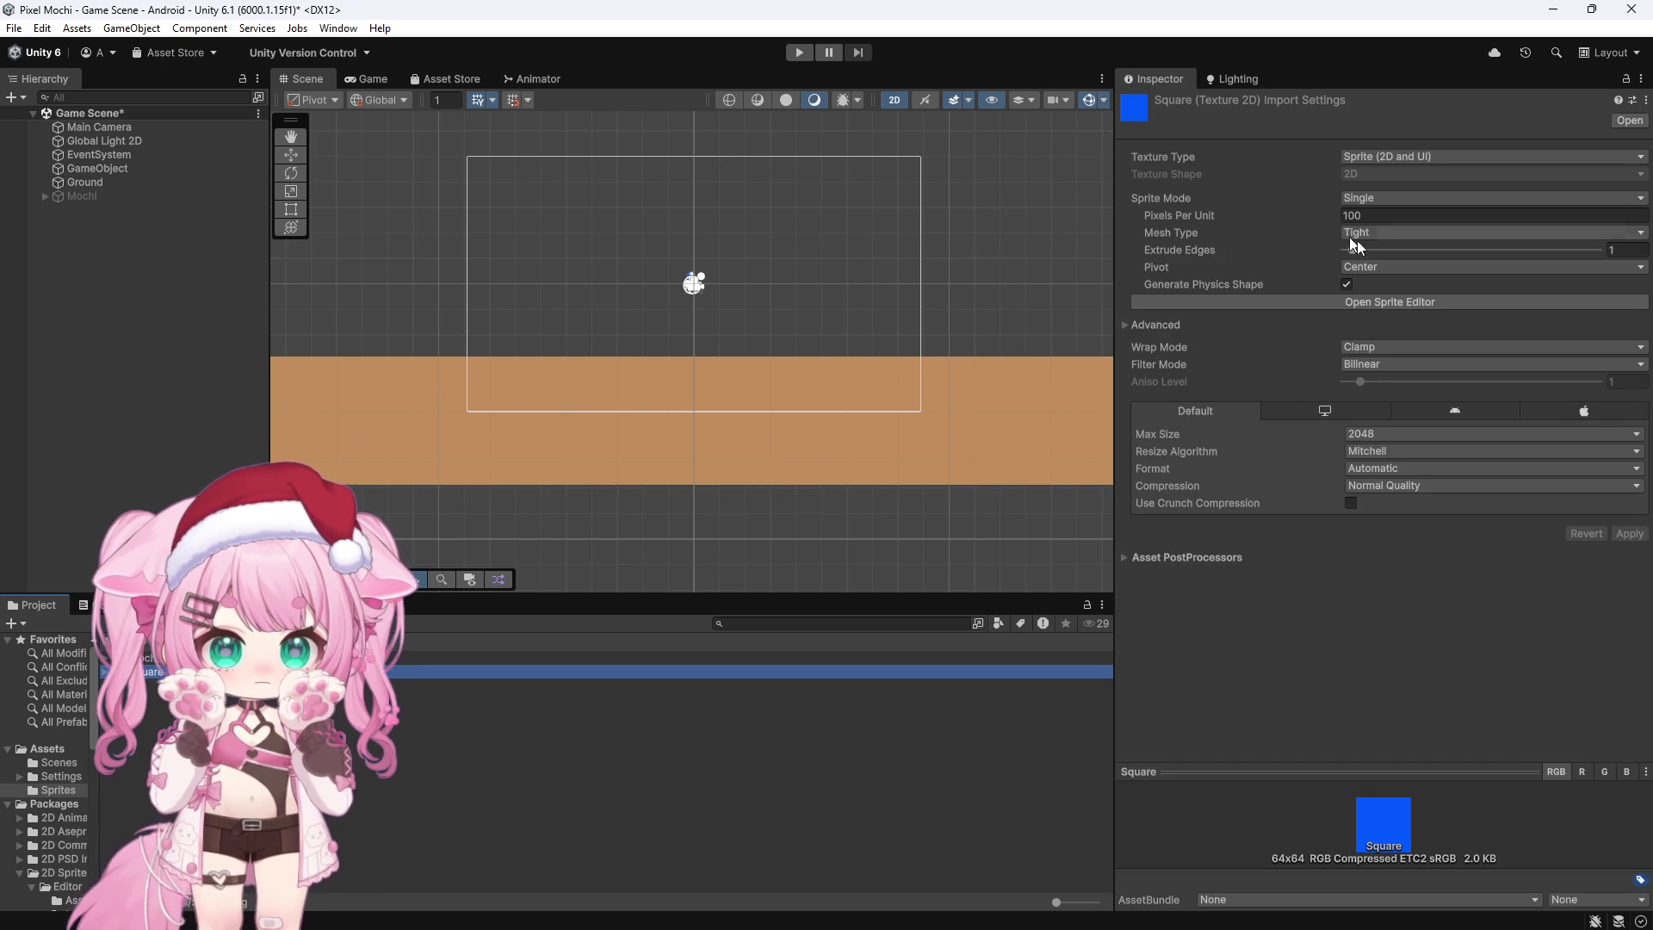
Step: Create a new 2D Square sprite object from the Hierarchy's create menu
right_click(103, 278)
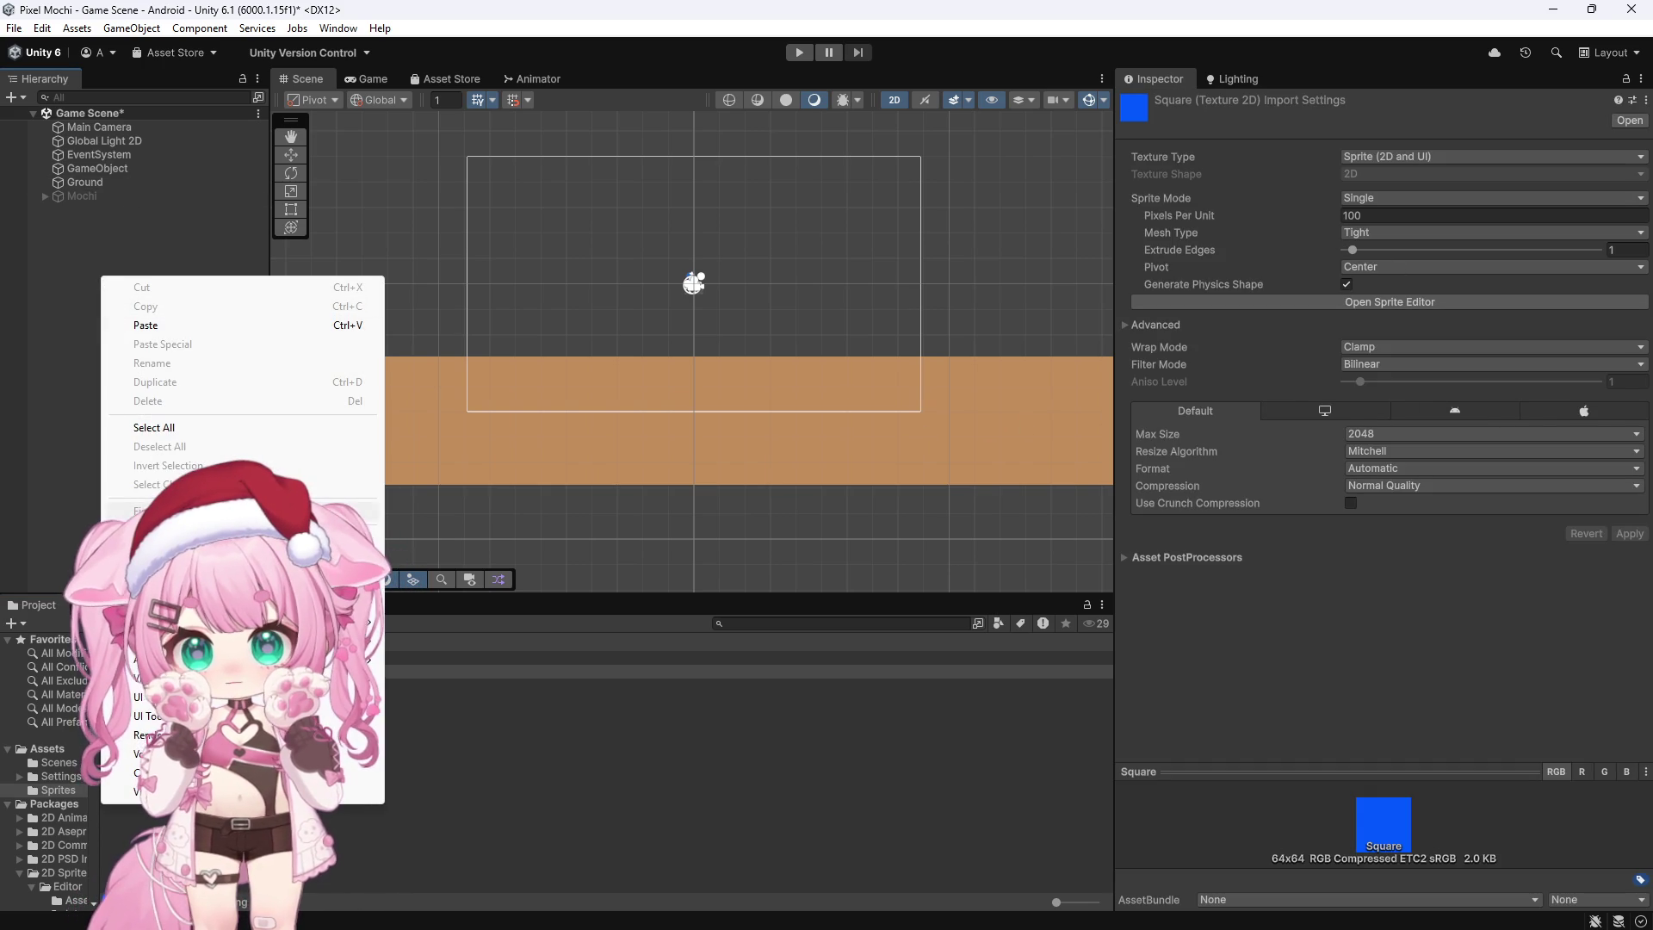
mouse_move(345, 583)
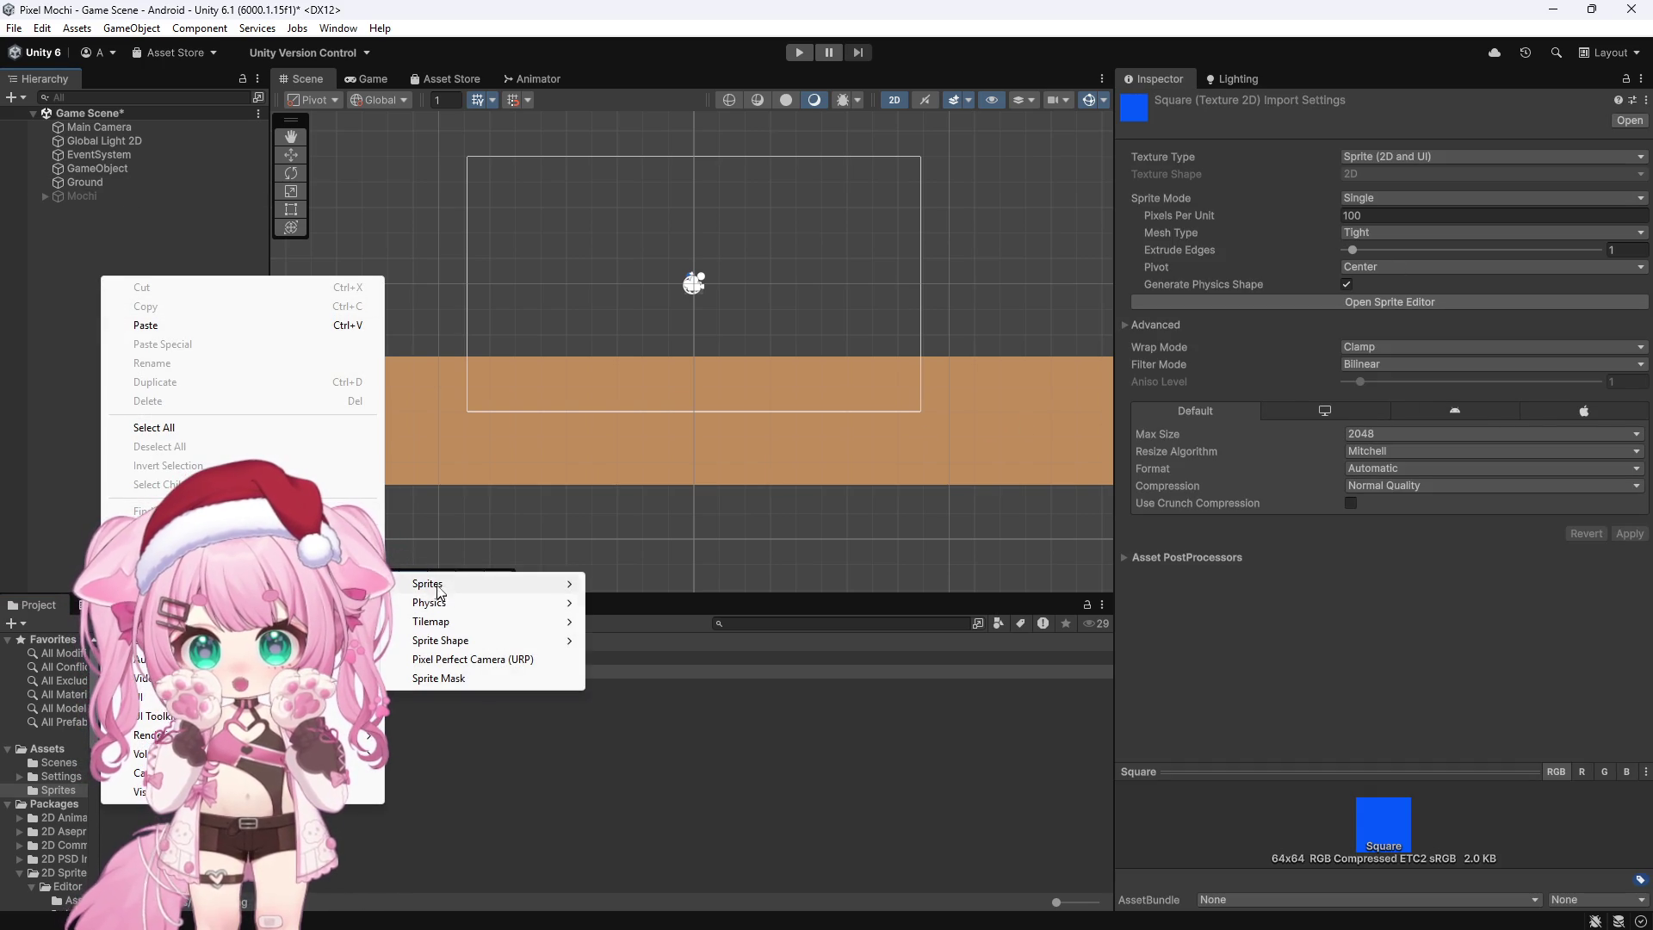
mouse_move(516, 584)
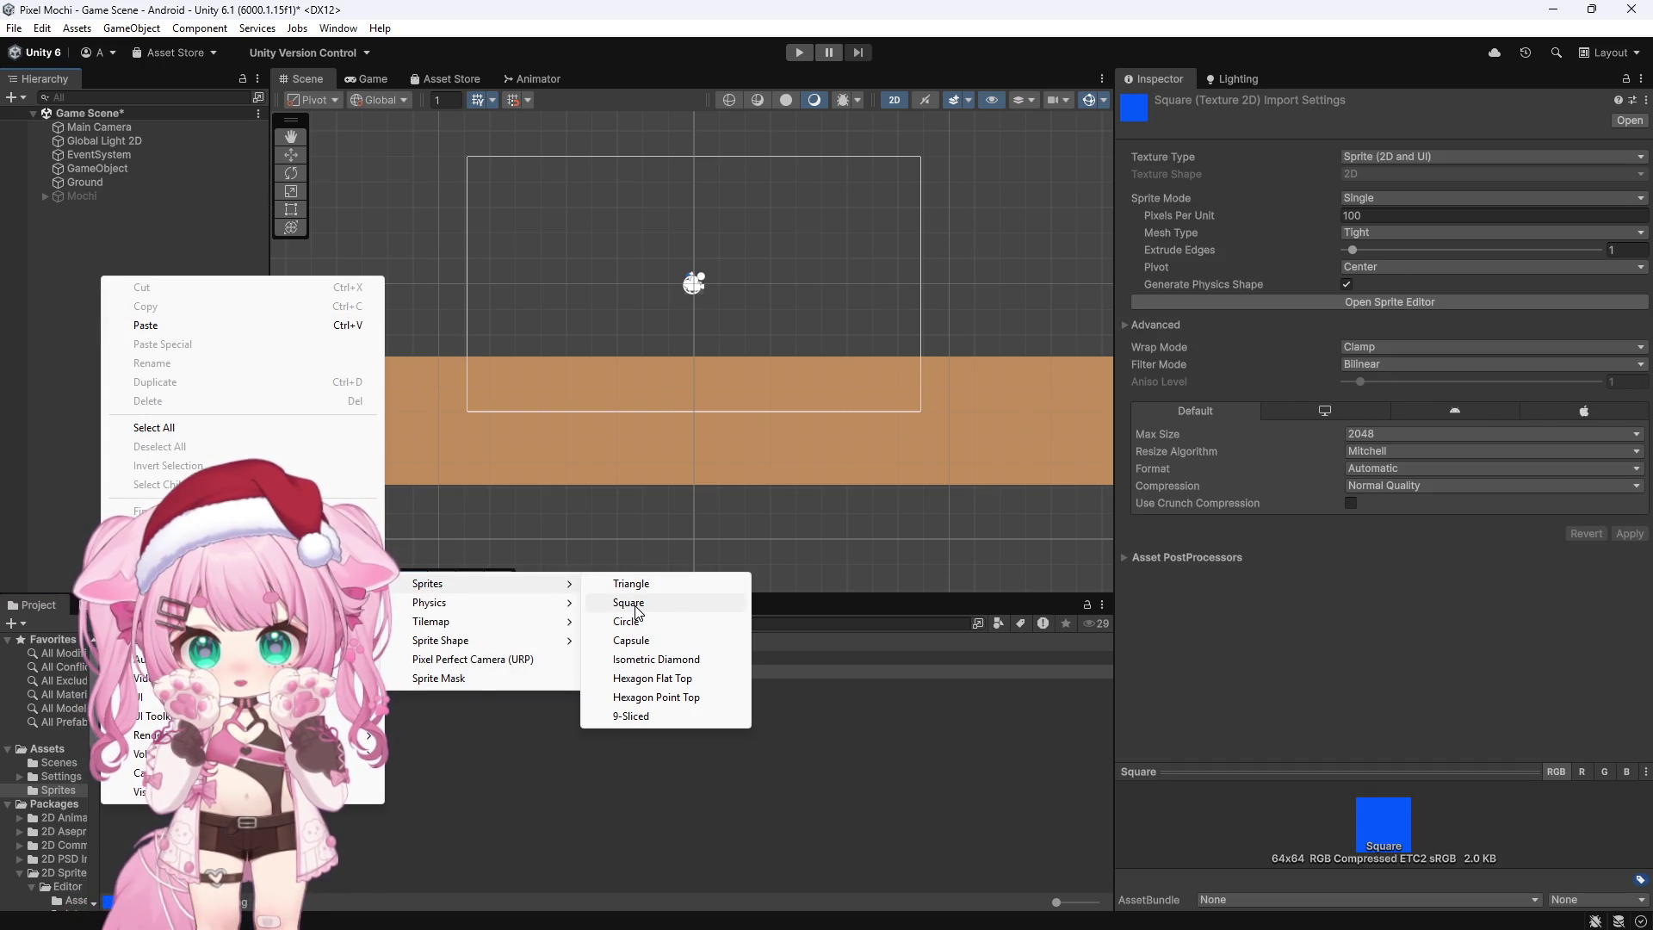
left_click(637, 602)
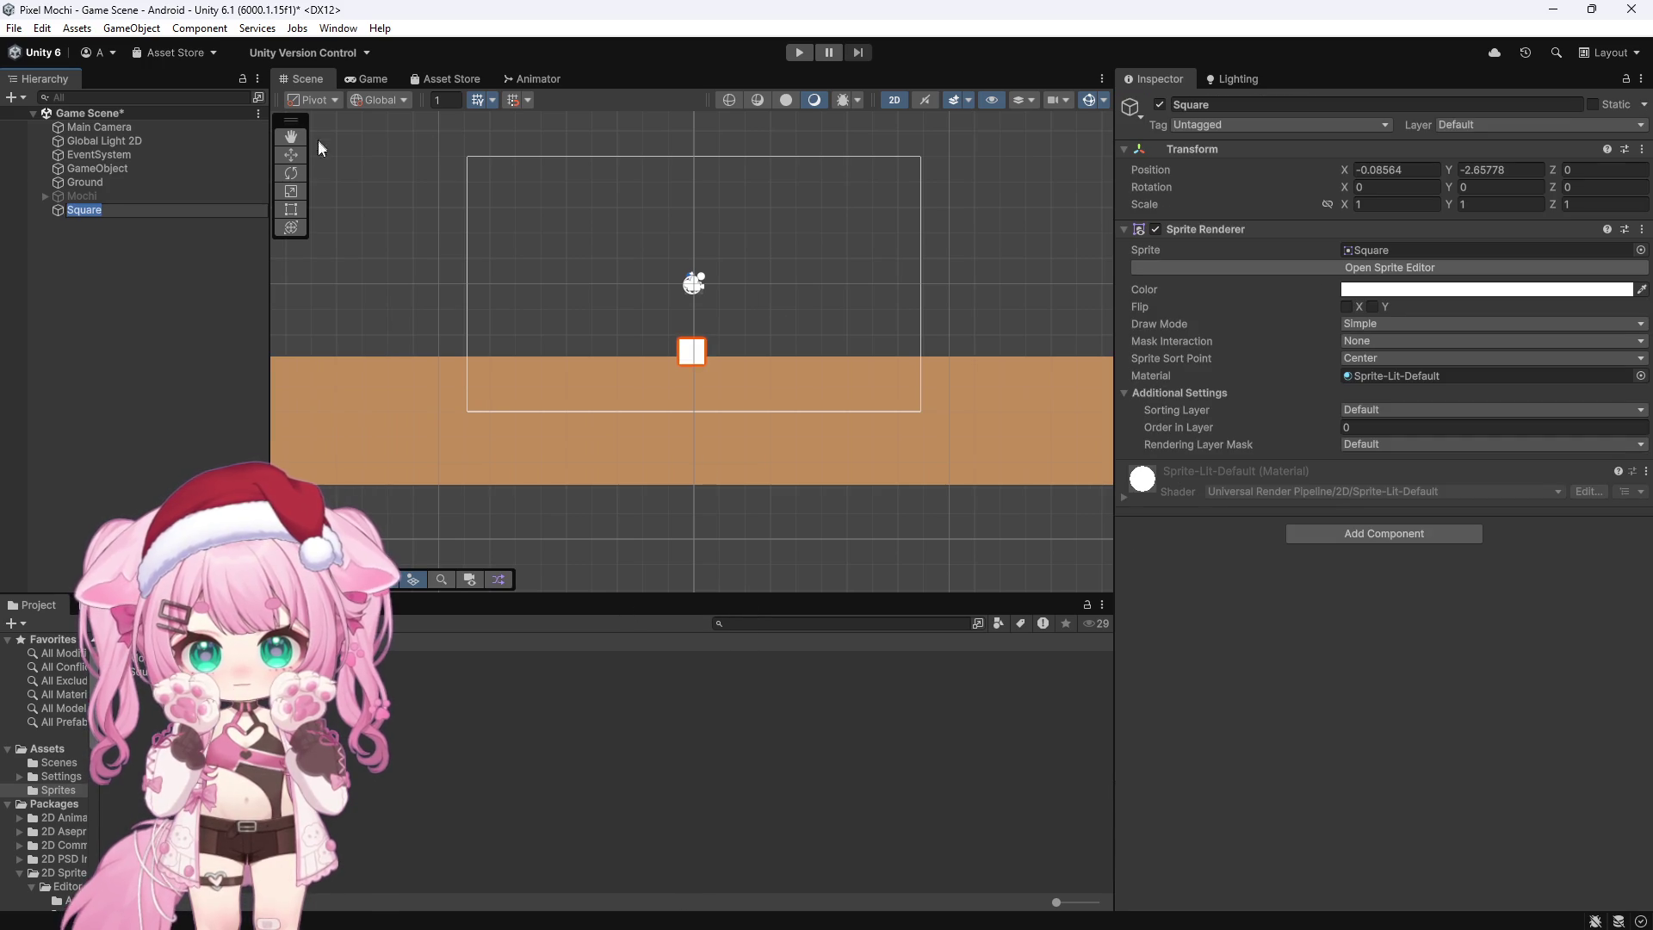
left_click(291, 155)
Step: Assign the blue Square_0 sprite and place the square at Y -1.74 above the ground
left_click_drag(692, 292, 685, 185)
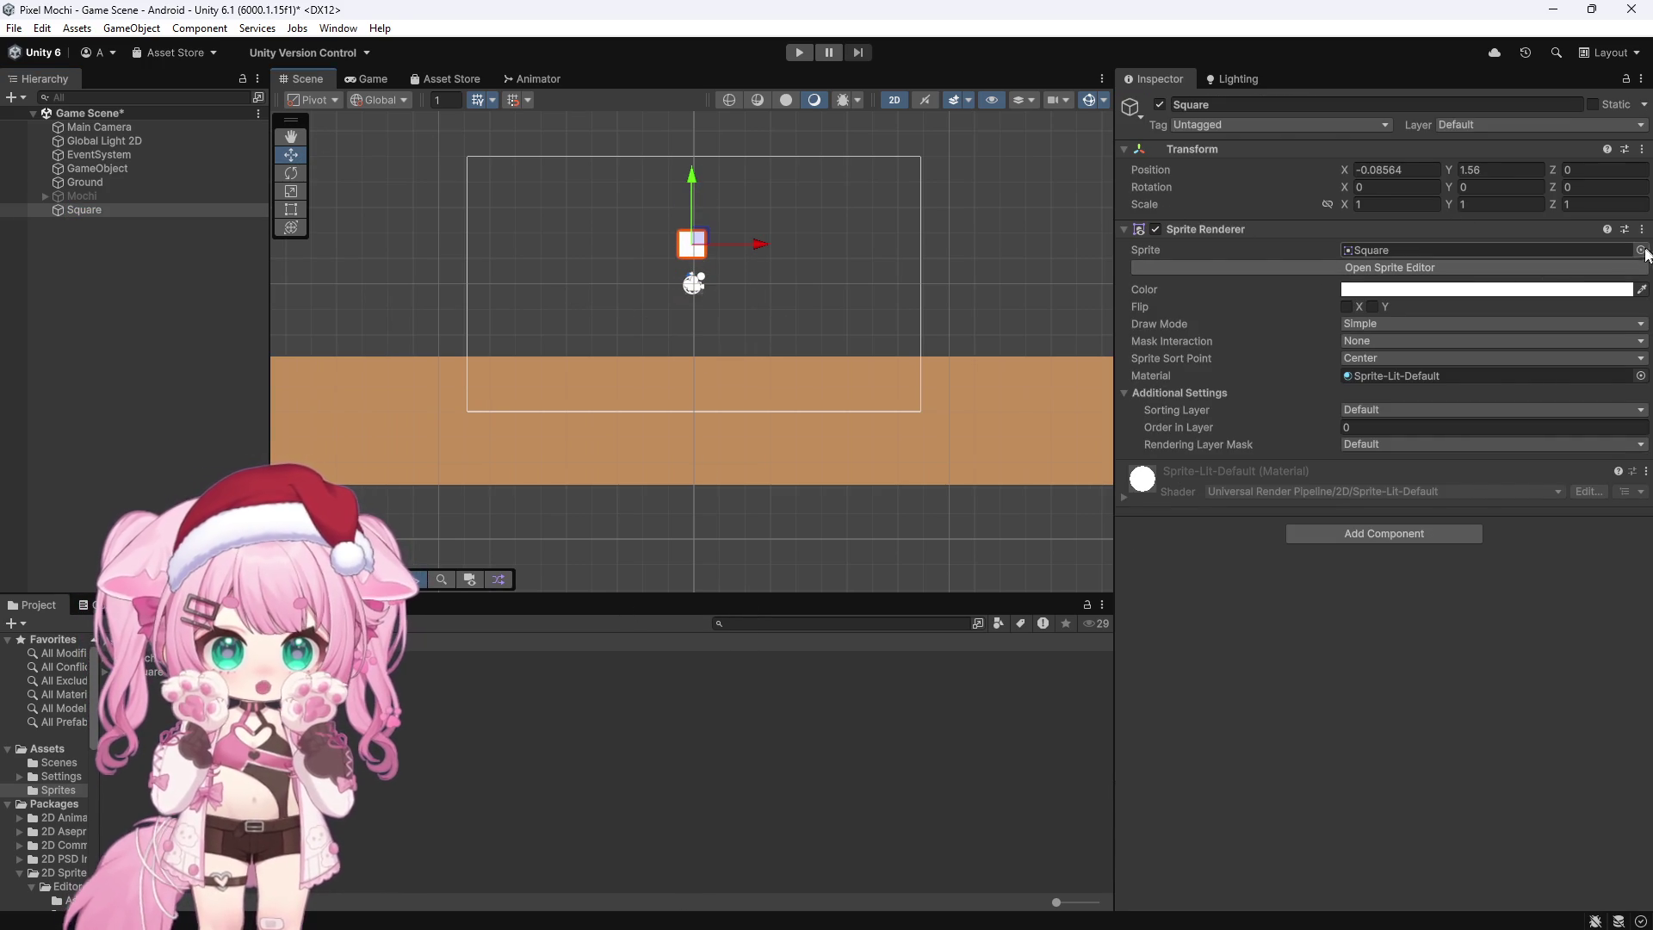
left_click_drag(1646, 261, 1627, 251)
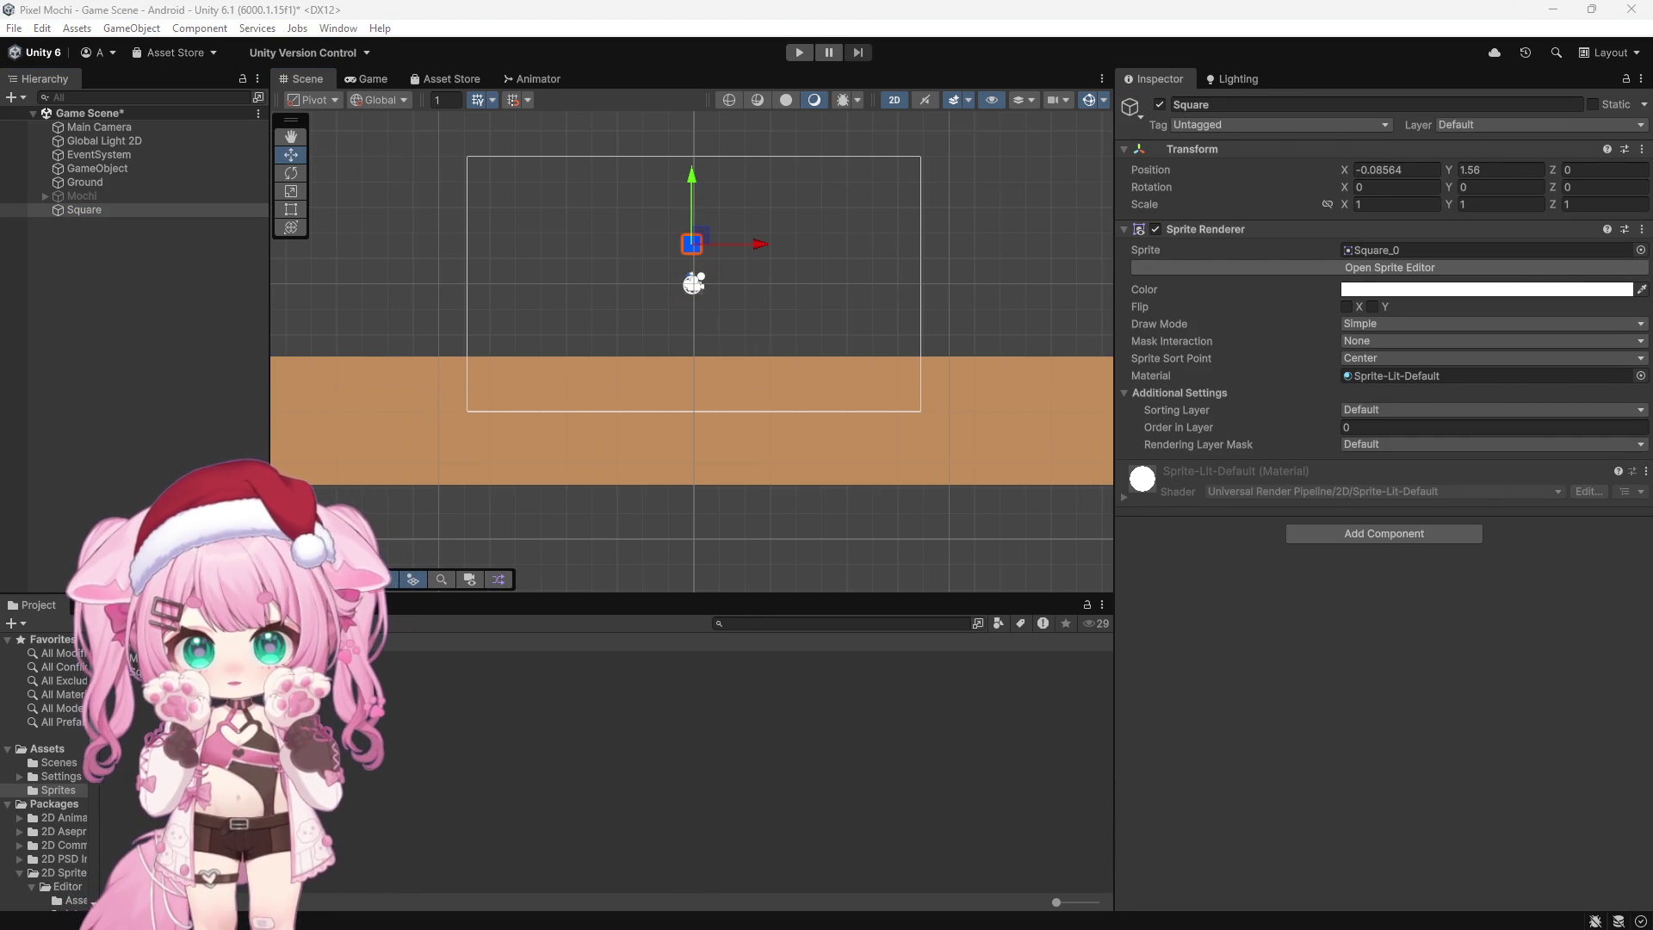
scroll(658, 210, "up", 5)
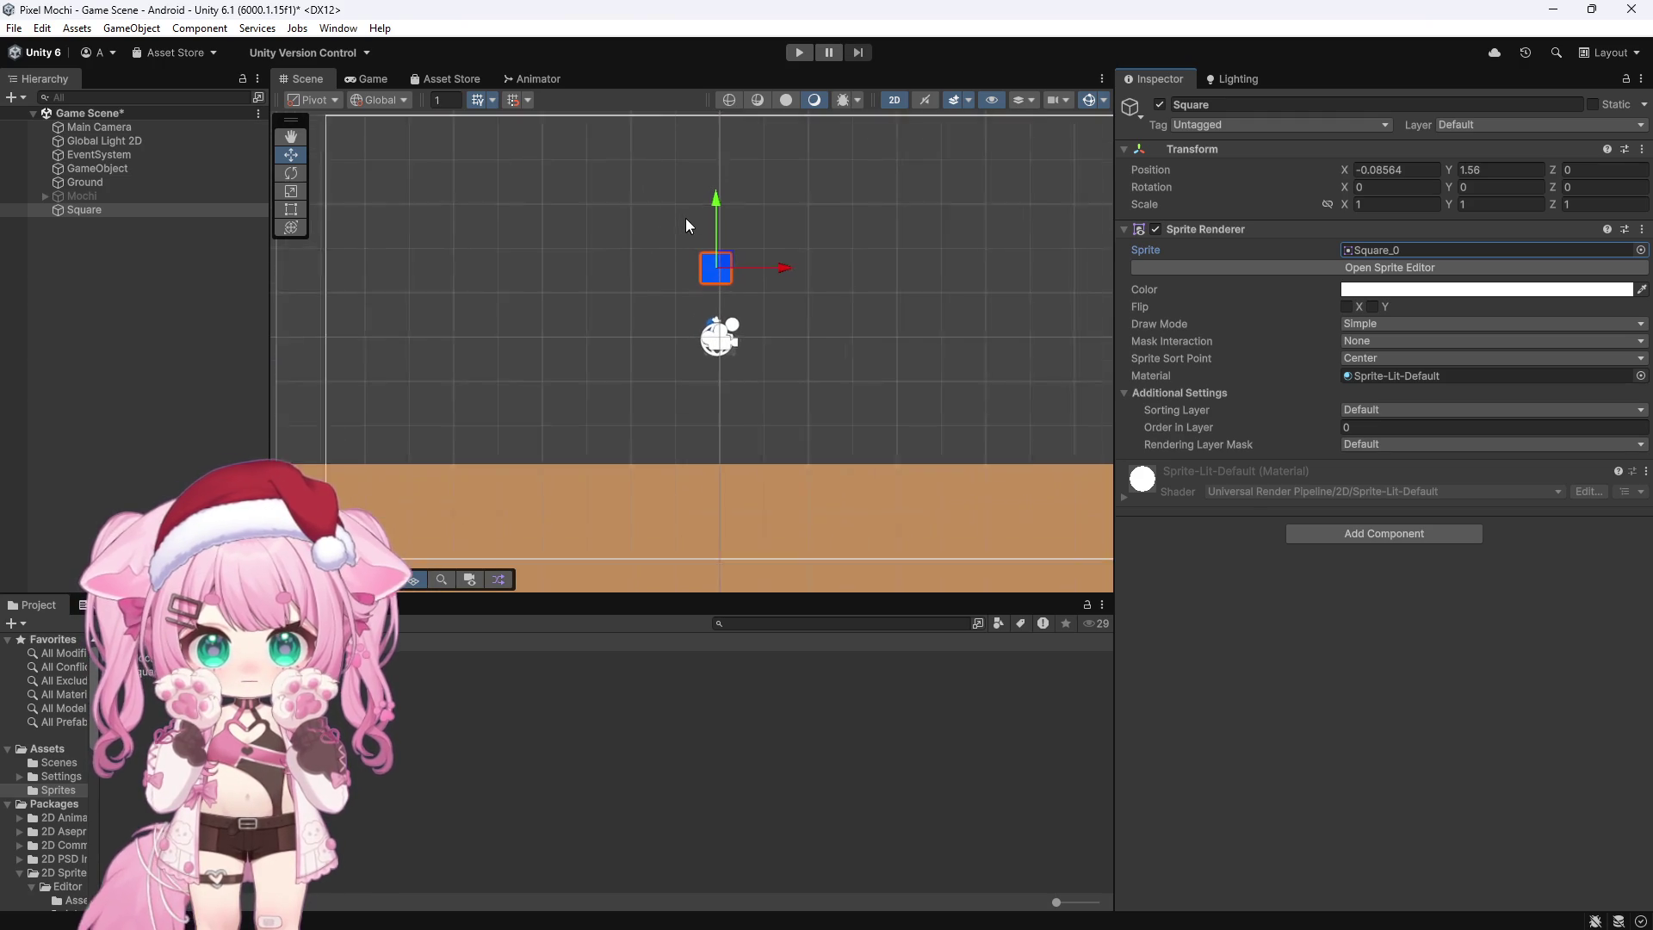
scroll(695, 215, "down", 1)
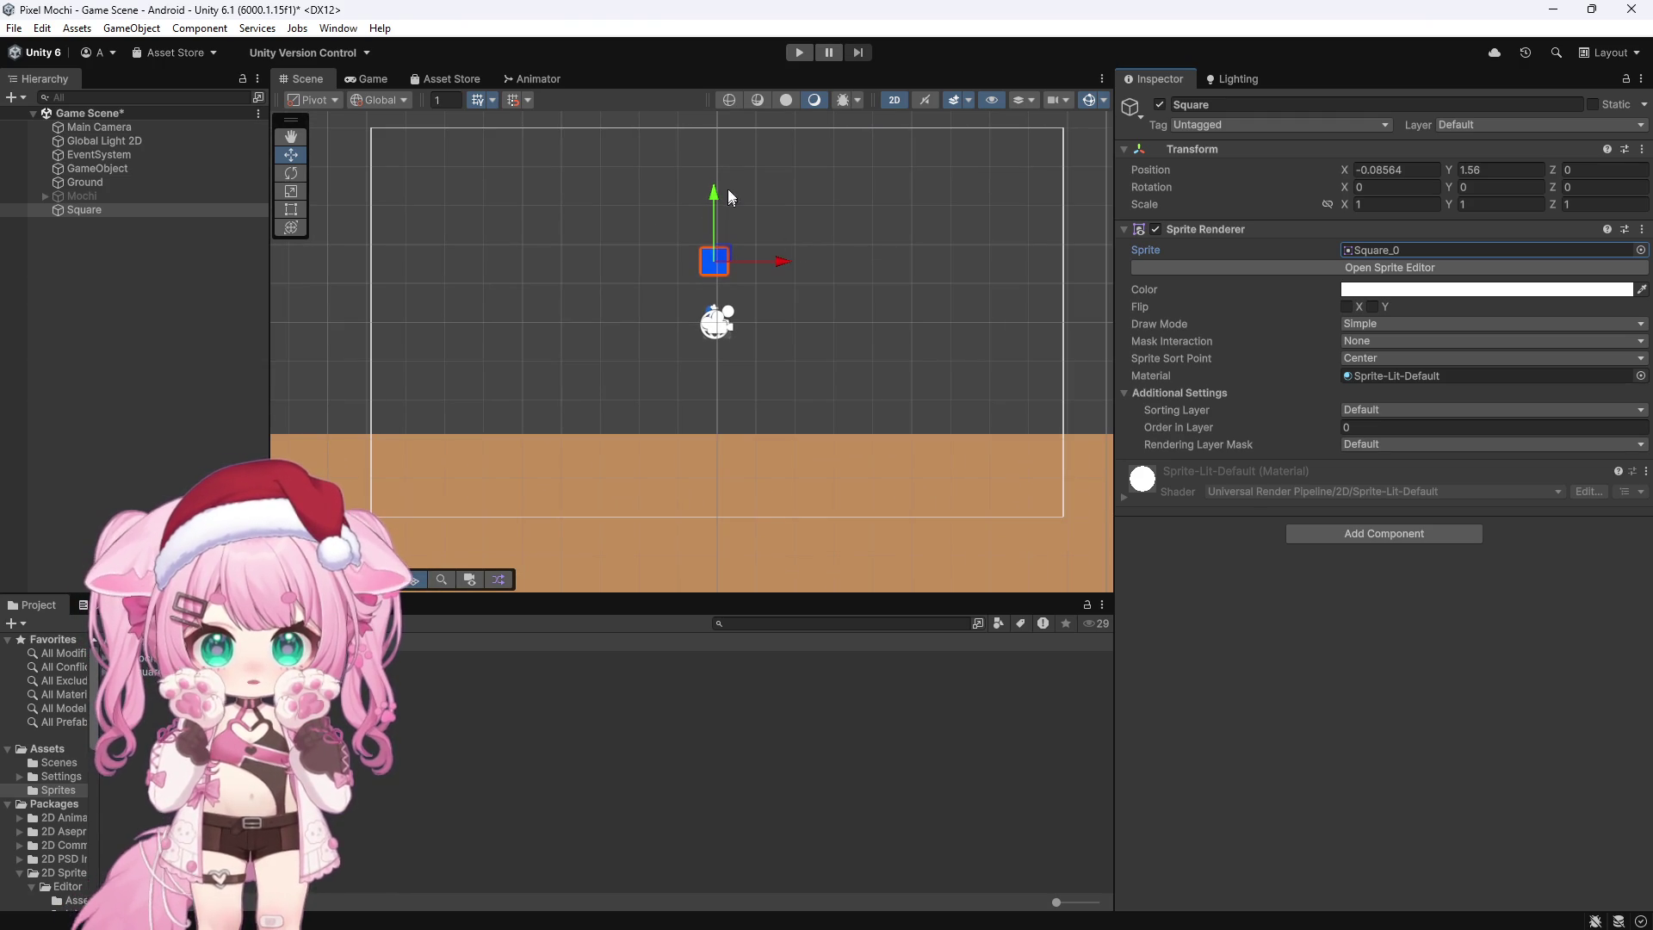
left_click_drag(715, 200, 716, 322)
scroll(720, 405, "up", 3)
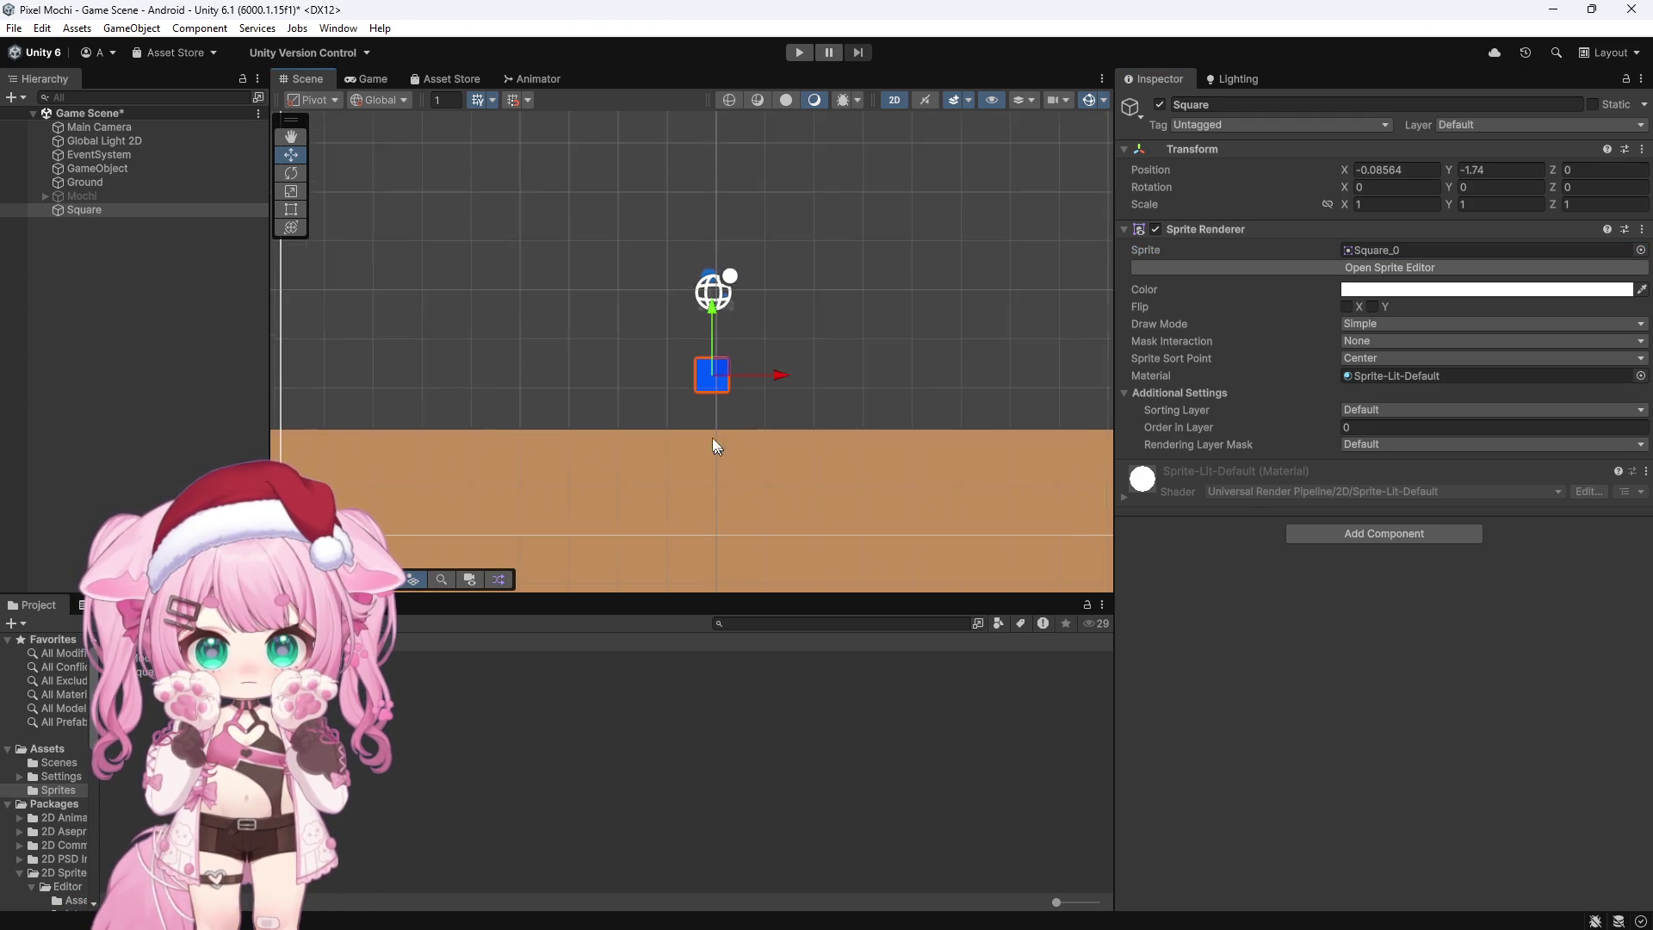
scroll(757, 379, "up", 2)
Step: Open the Sprite Editor docked beside the scene in Skinning Editor mode
left_click(1395, 272)
left_click_drag(672, 170, 614, 80)
left_click(334, 98)
left_click(336, 194)
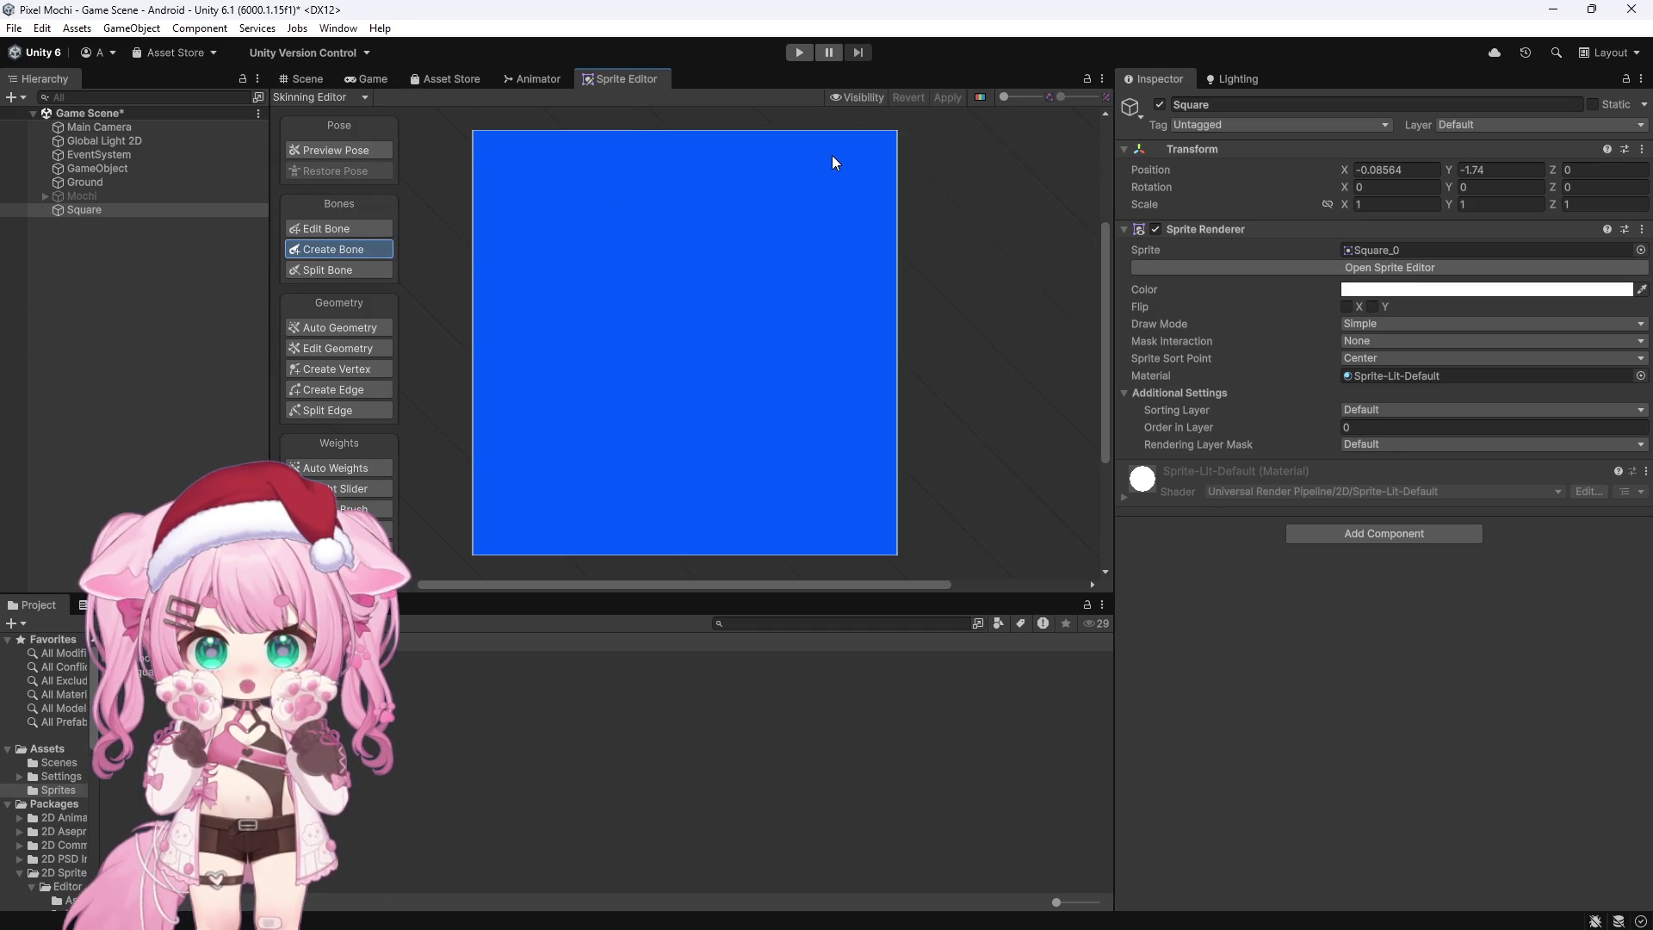
Step: Draw a bone from the sprite's top-right corner diagonally in toward the centre
left_click(878, 148)
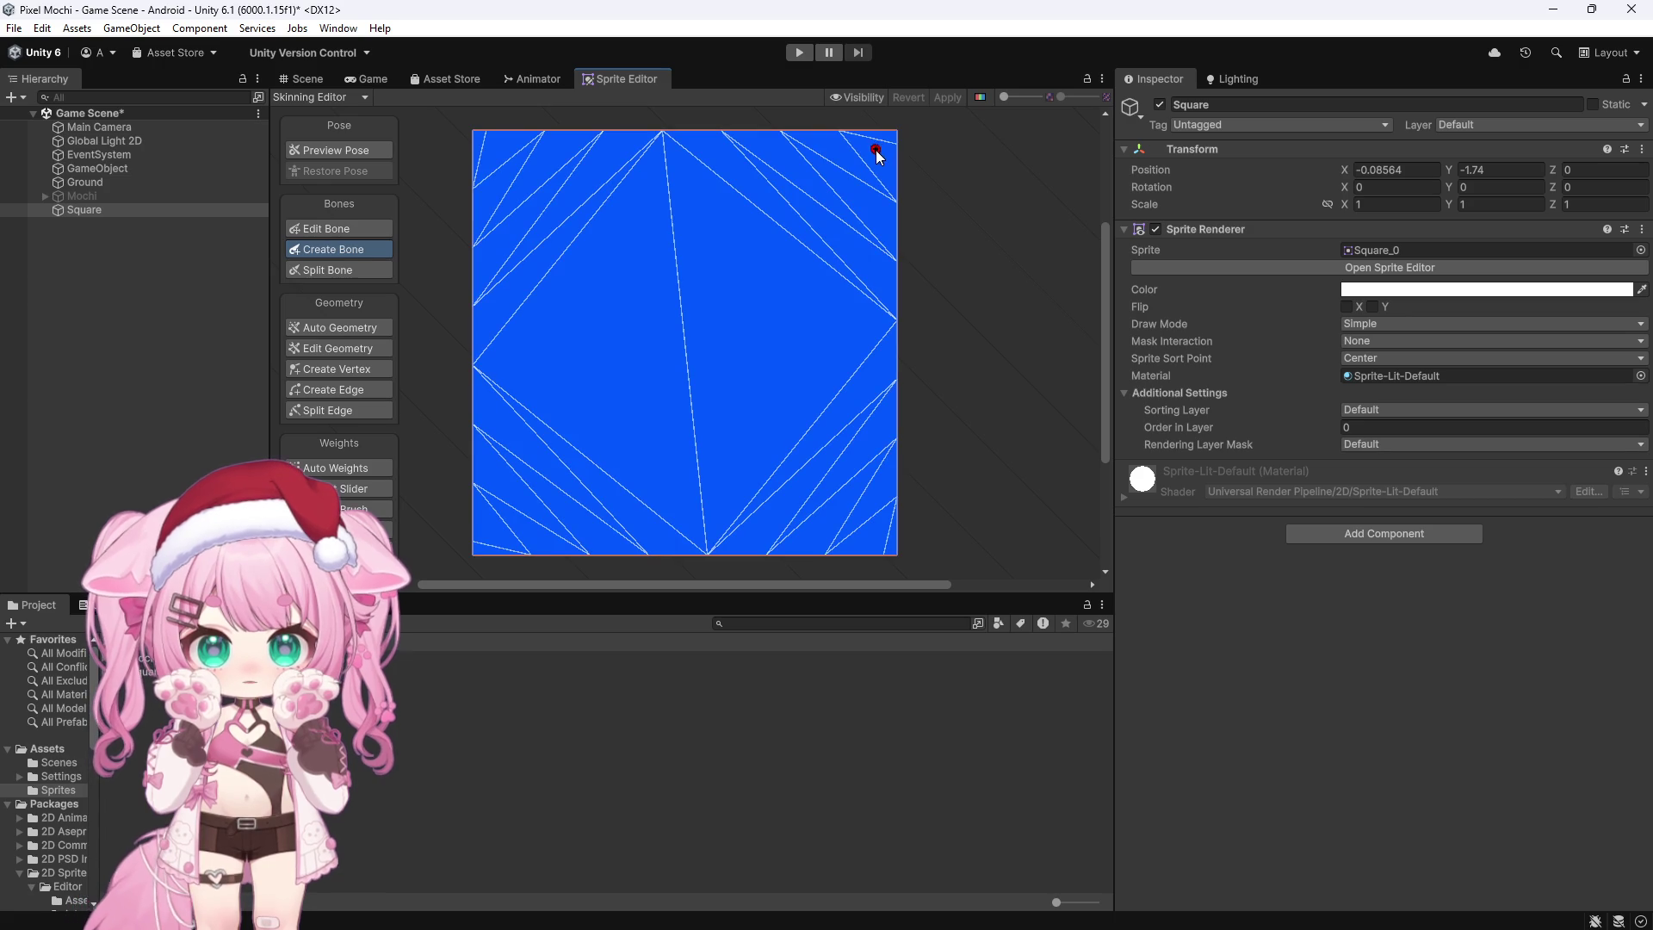
left_click(769, 231)
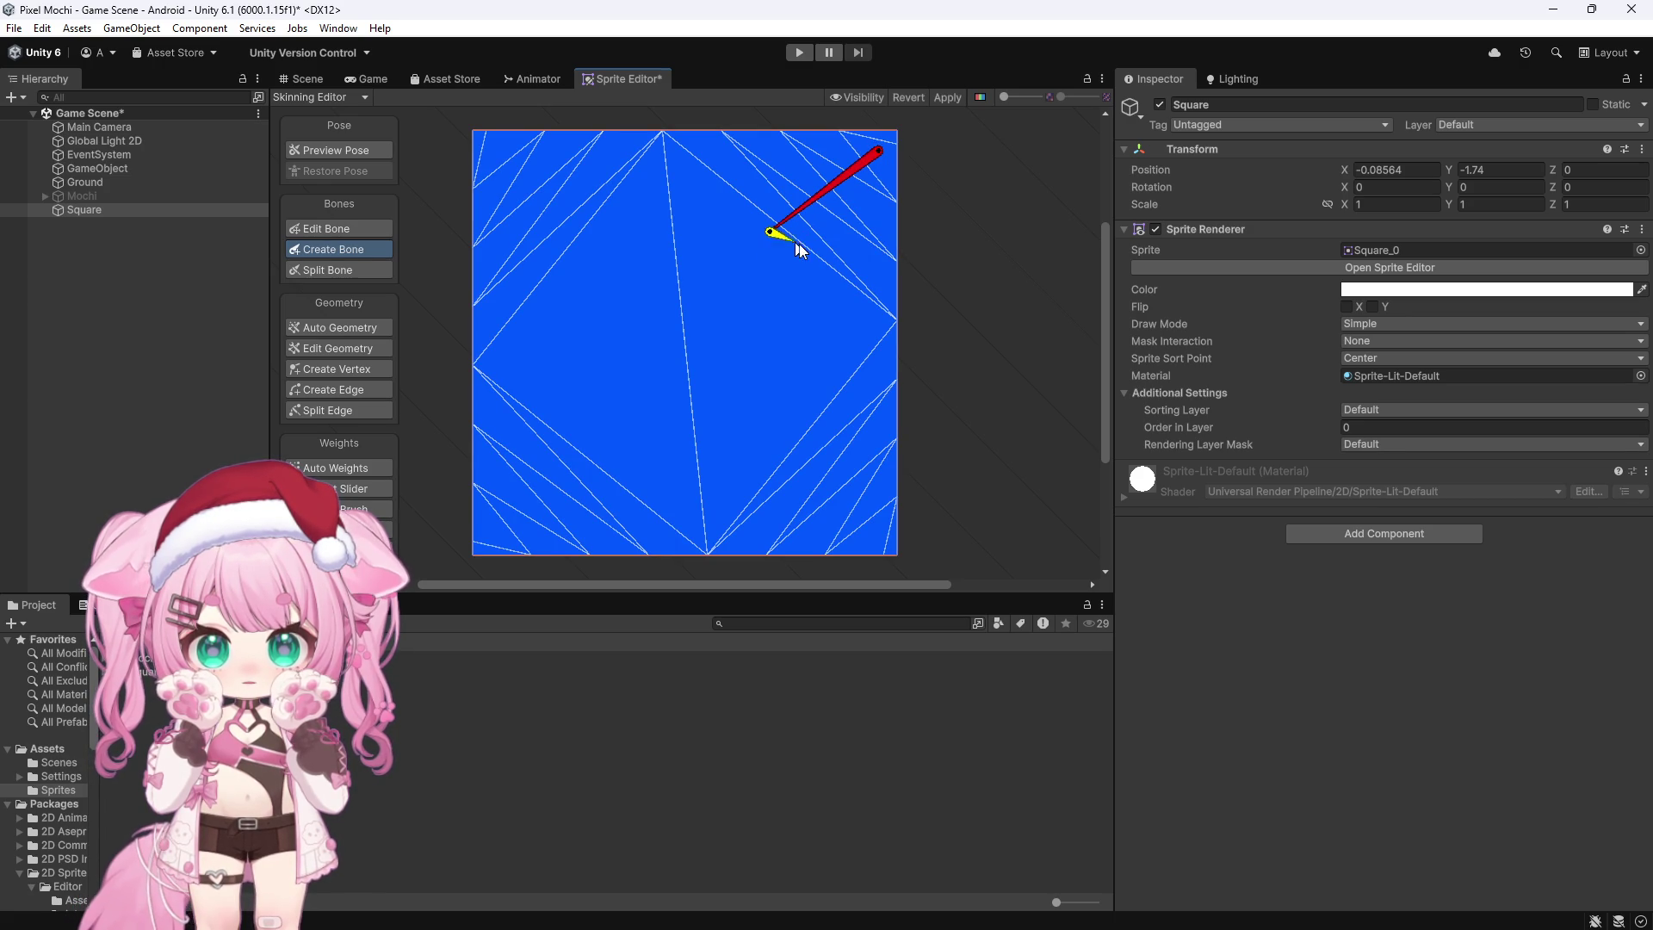
key("Escape")
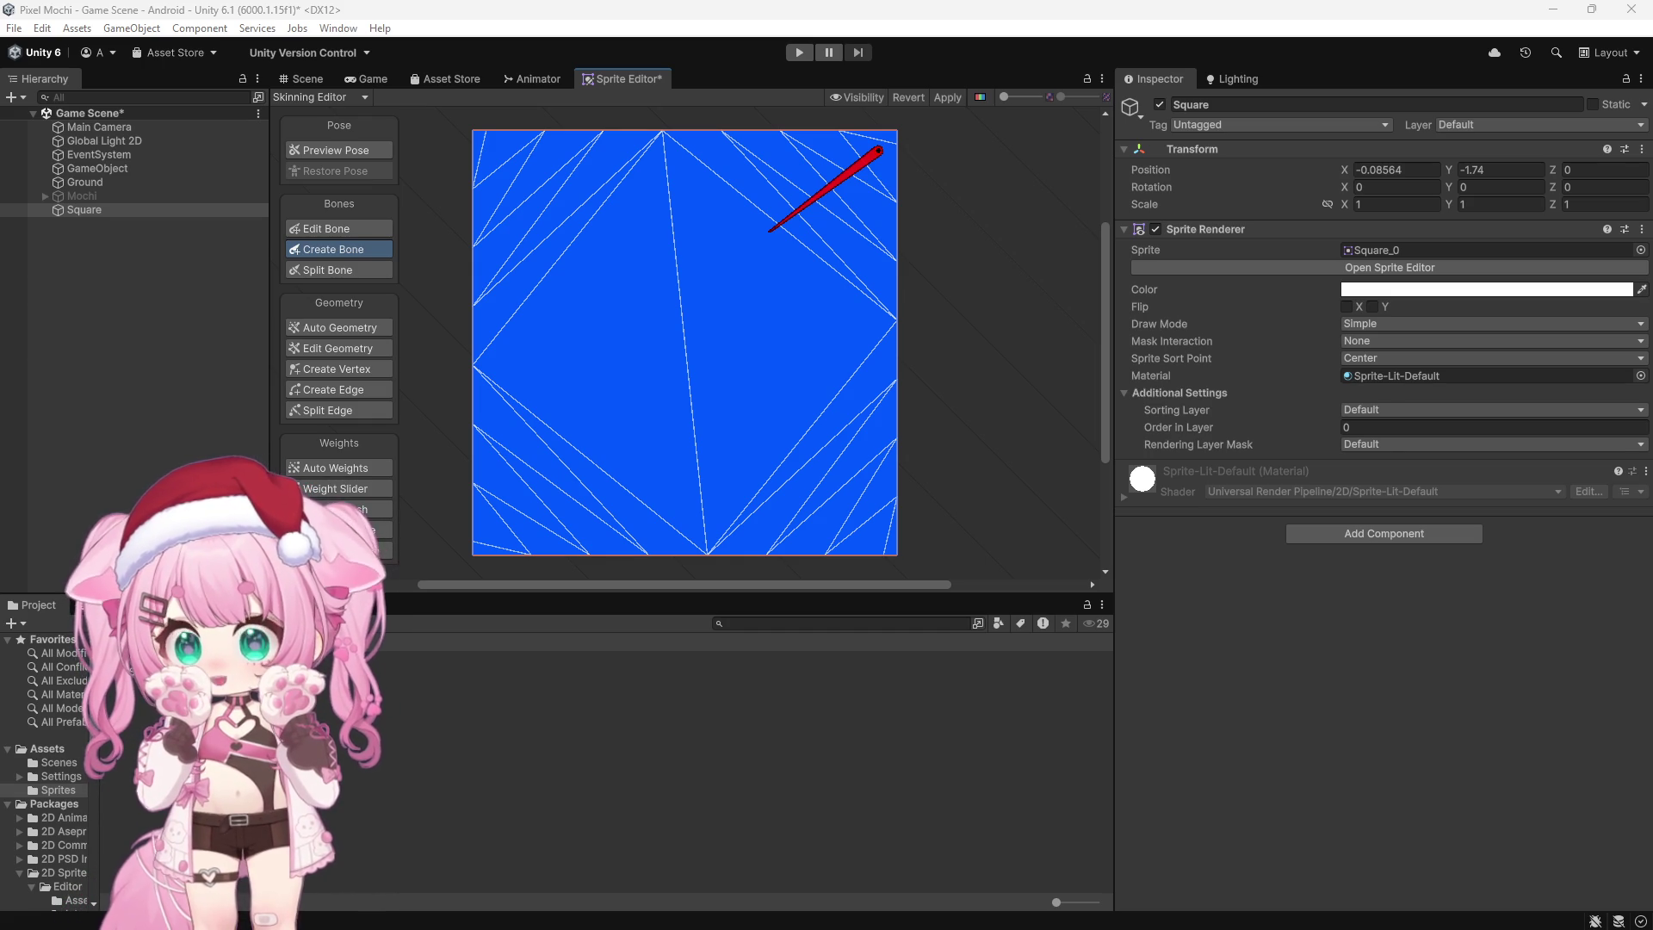
Step: Draw inward bones from the lower-left, lower-right and top-left corners of the sprite
left_click(480, 551)
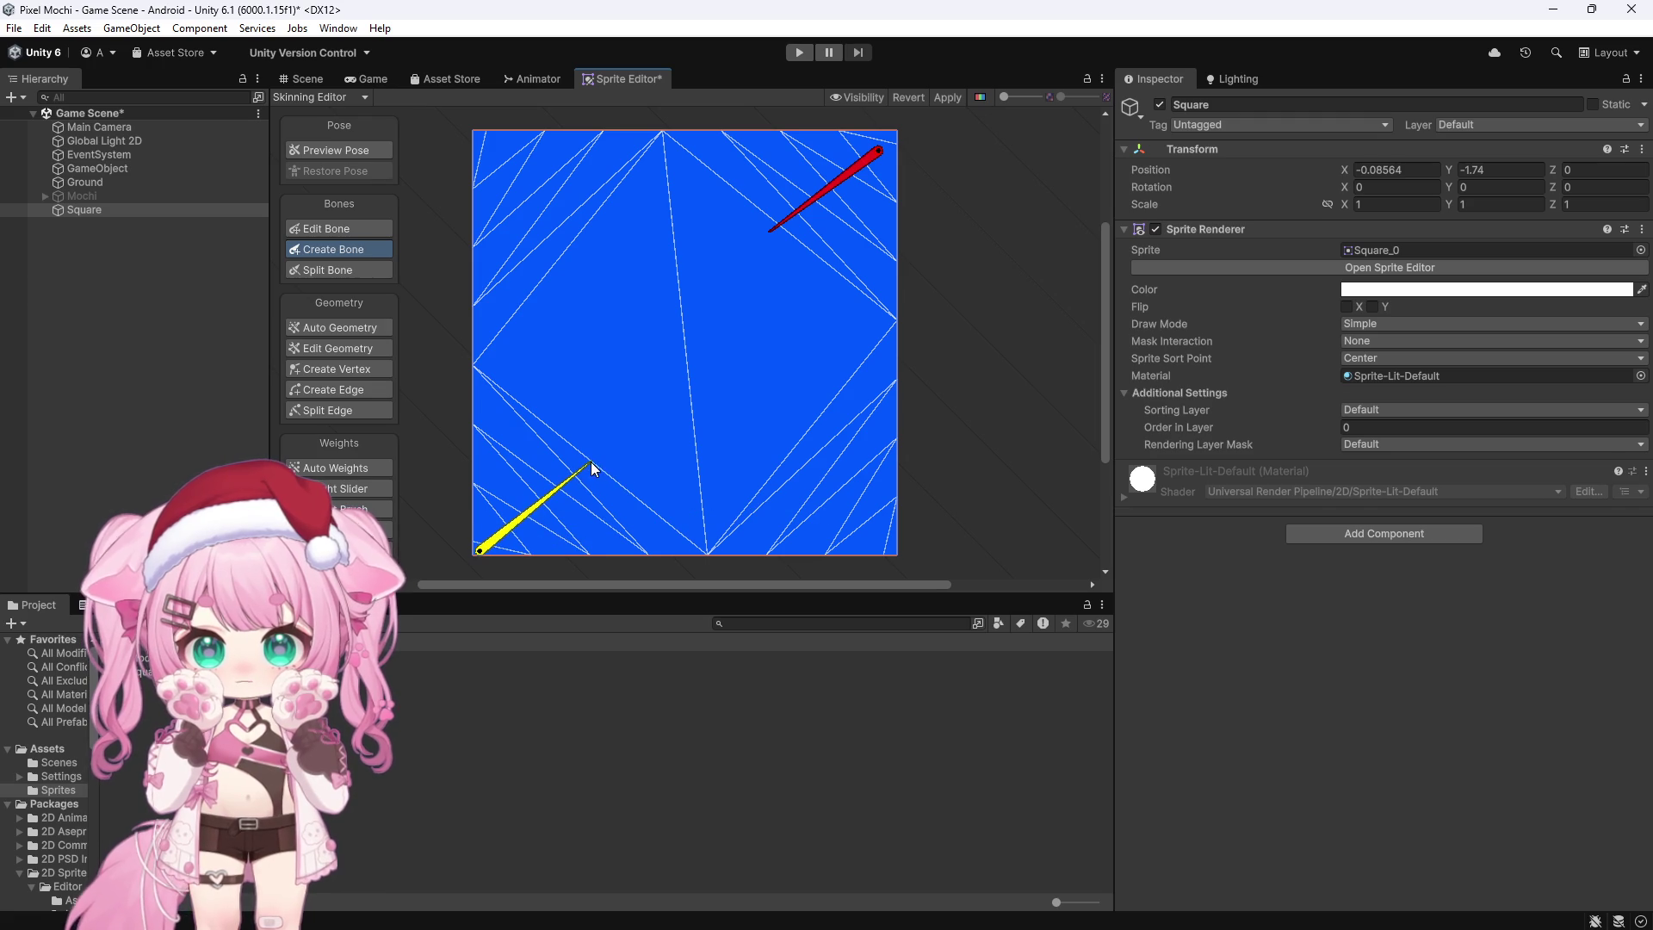
left_click(591, 461)
key("Escape")
left_click(887, 548)
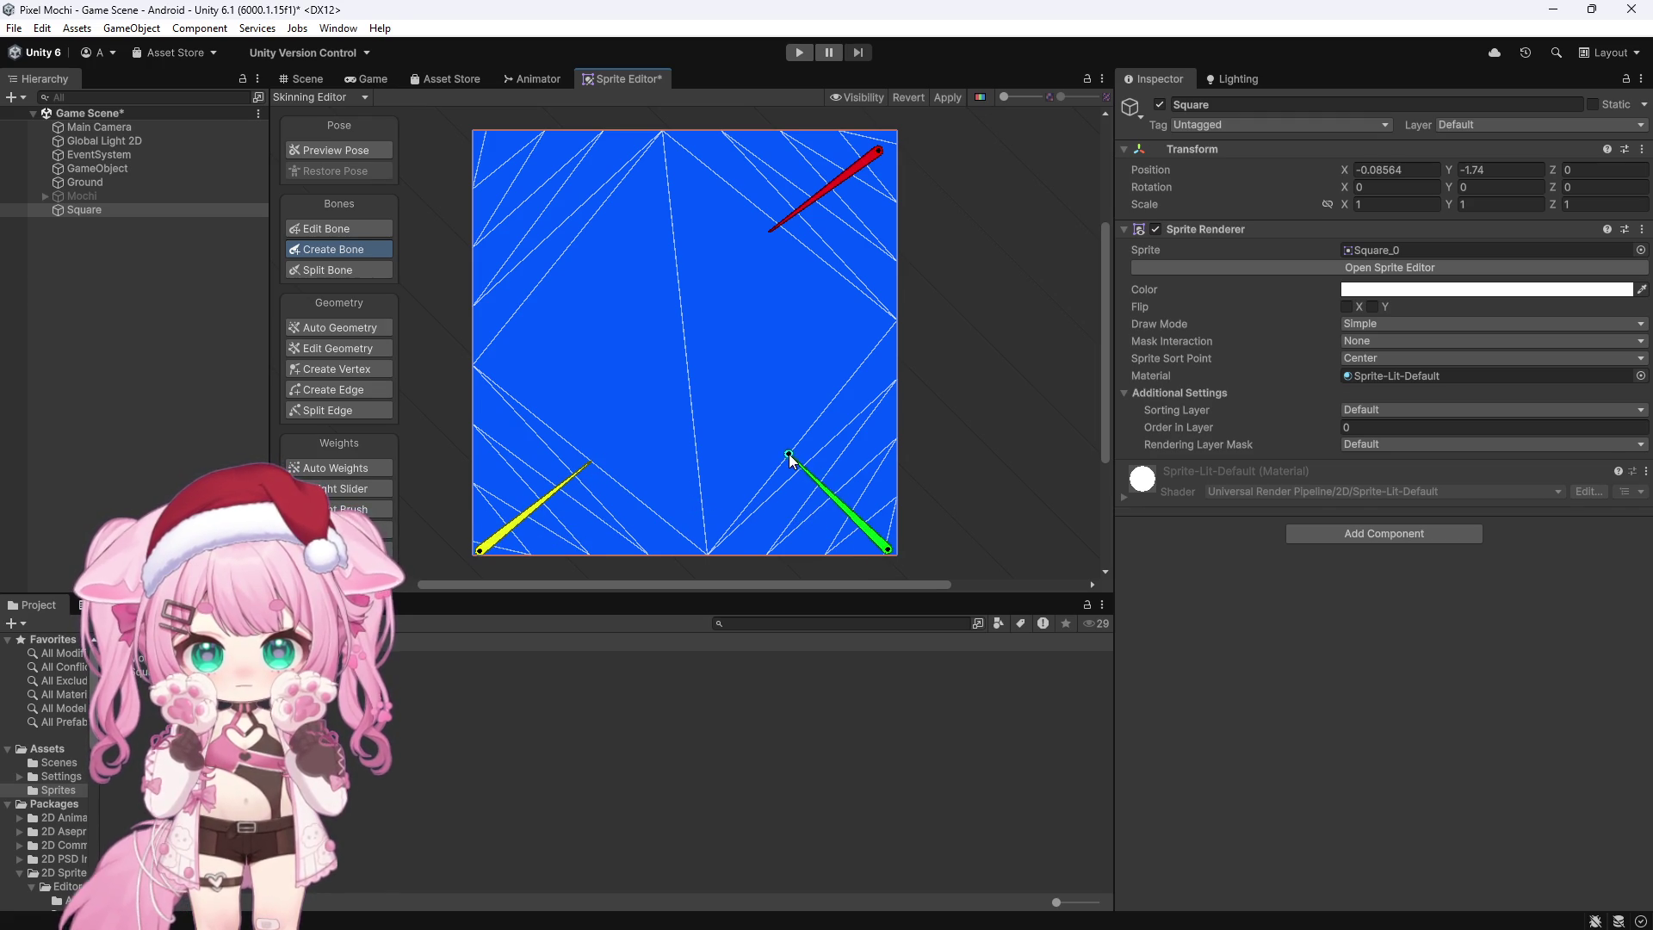
left_click(790, 454)
key("Escape")
left_click(481, 136)
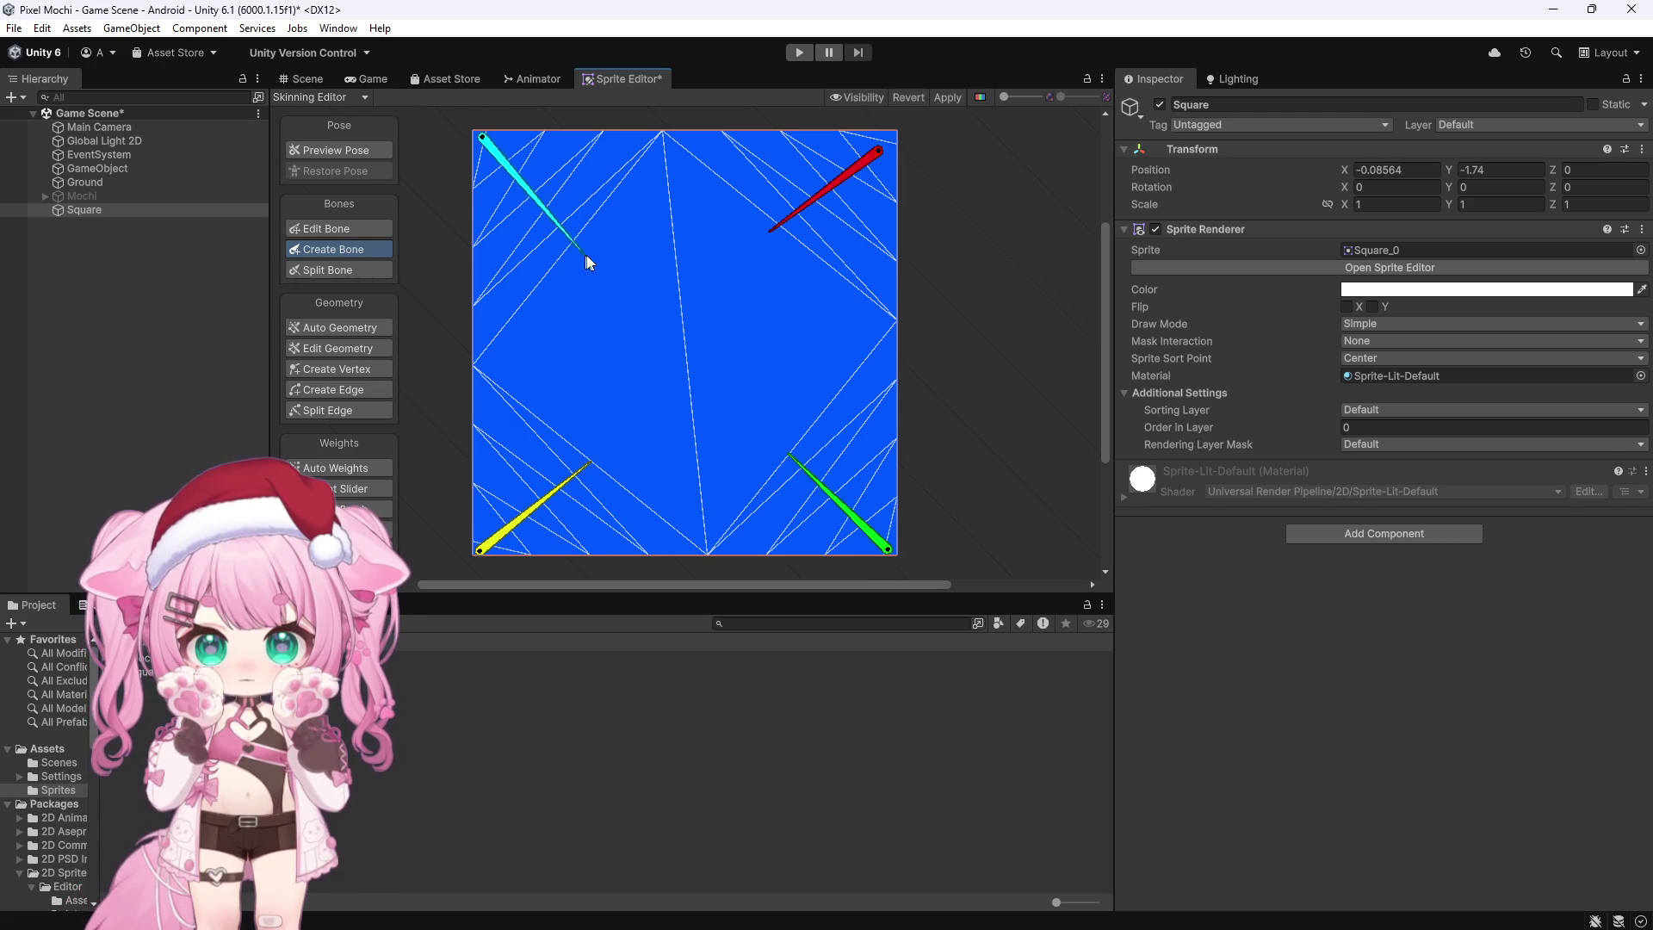
left_click(594, 243)
key("Escape")
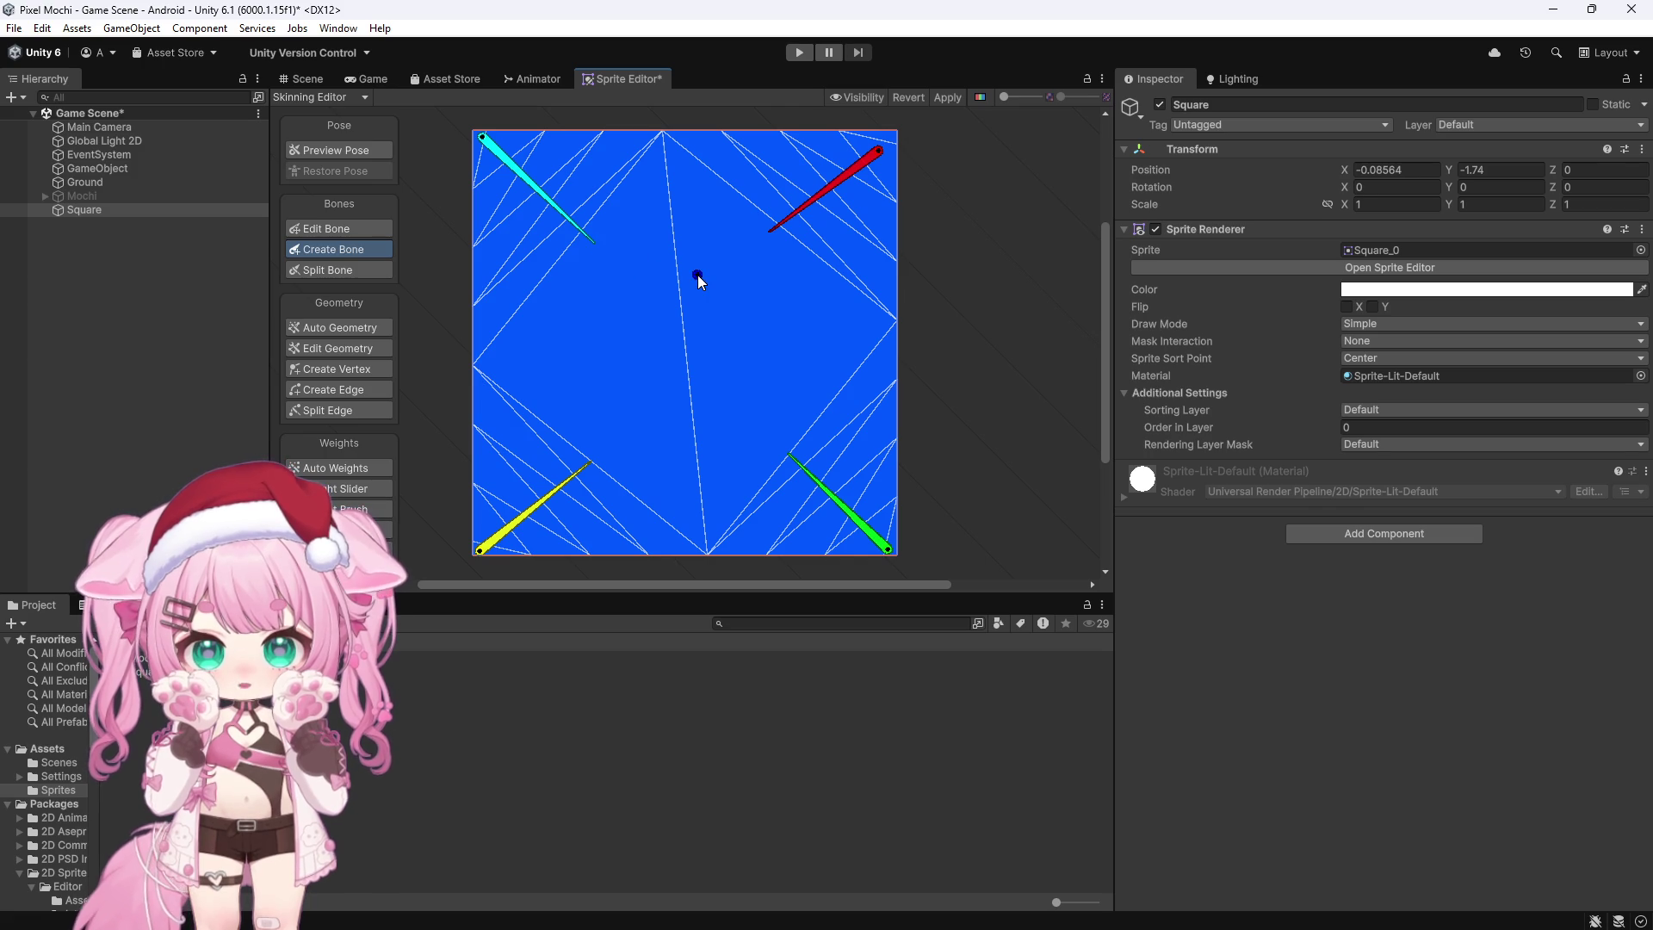
Step: Auto-generate mesh and weights for the bones, apply the skinning, and select Square in the scene
left_click(349, 330)
left_click(938, 553)
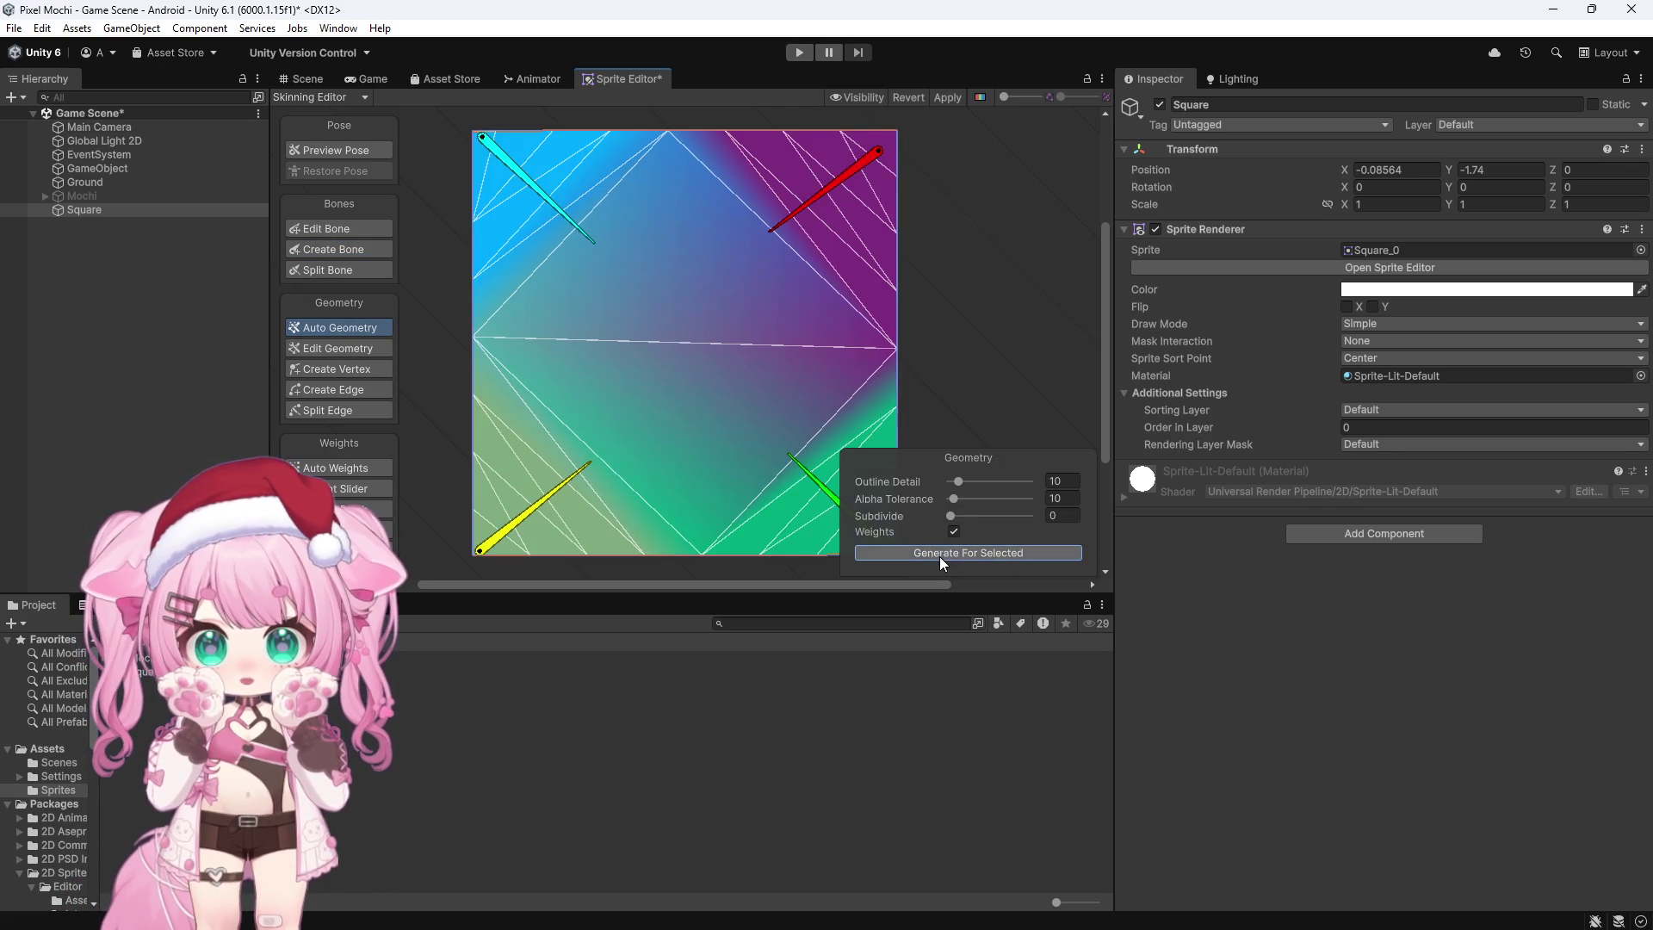
left_click(942, 97)
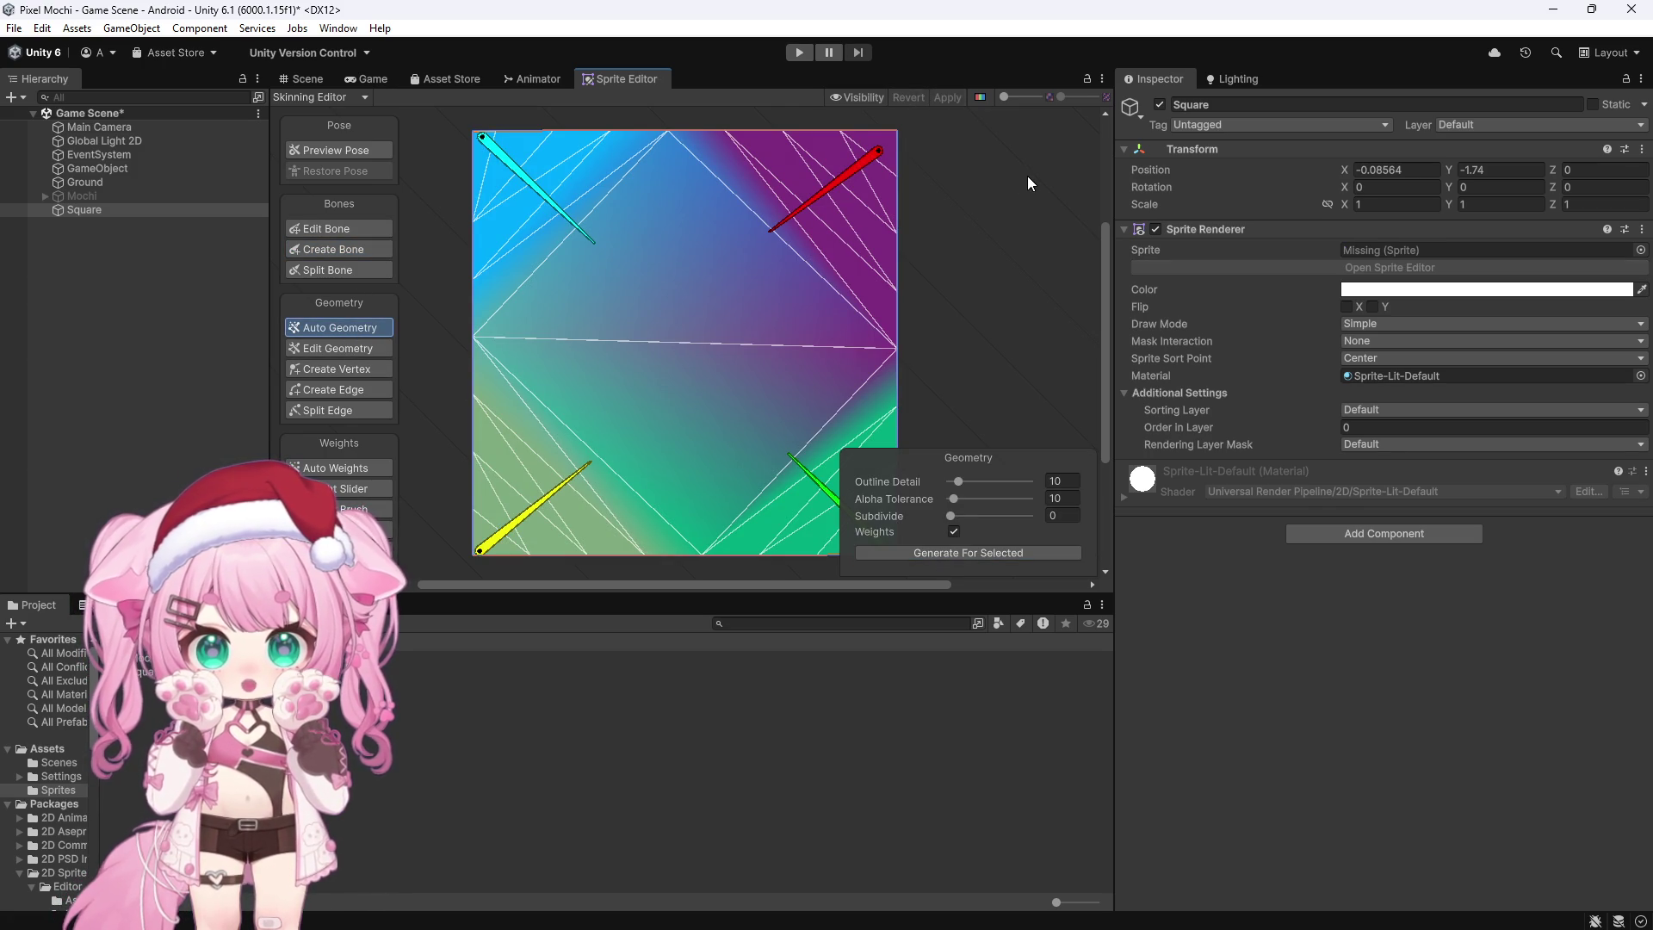
left_click(306, 79)
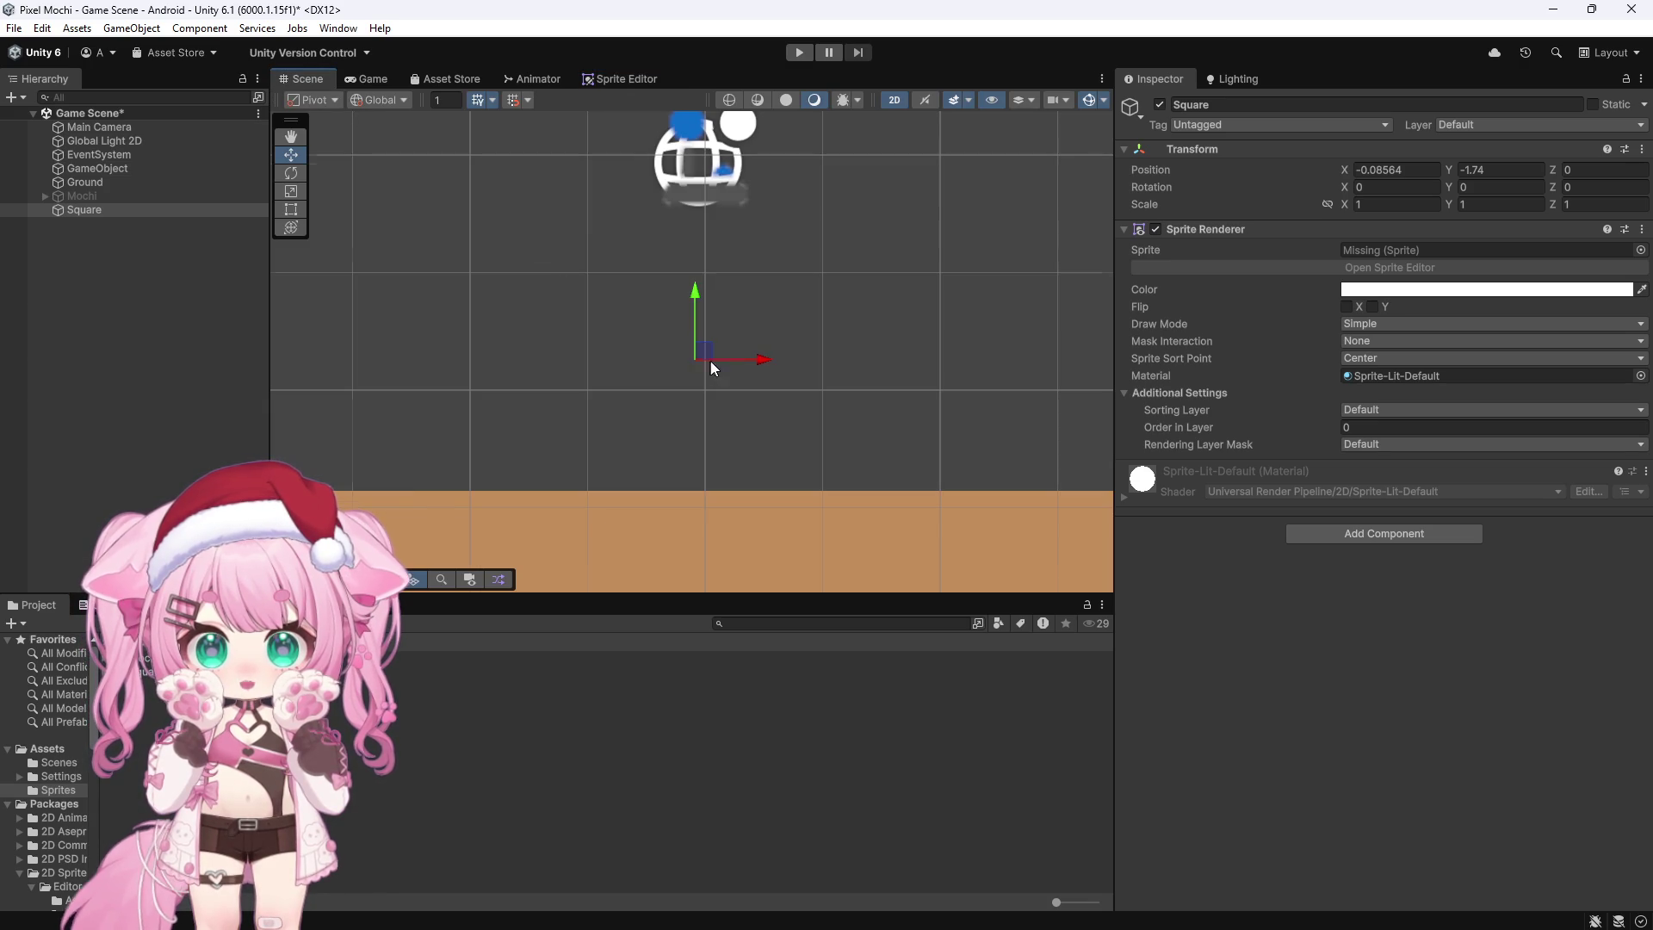
scroll(702, 389, "down", 1)
left_click(100, 209)
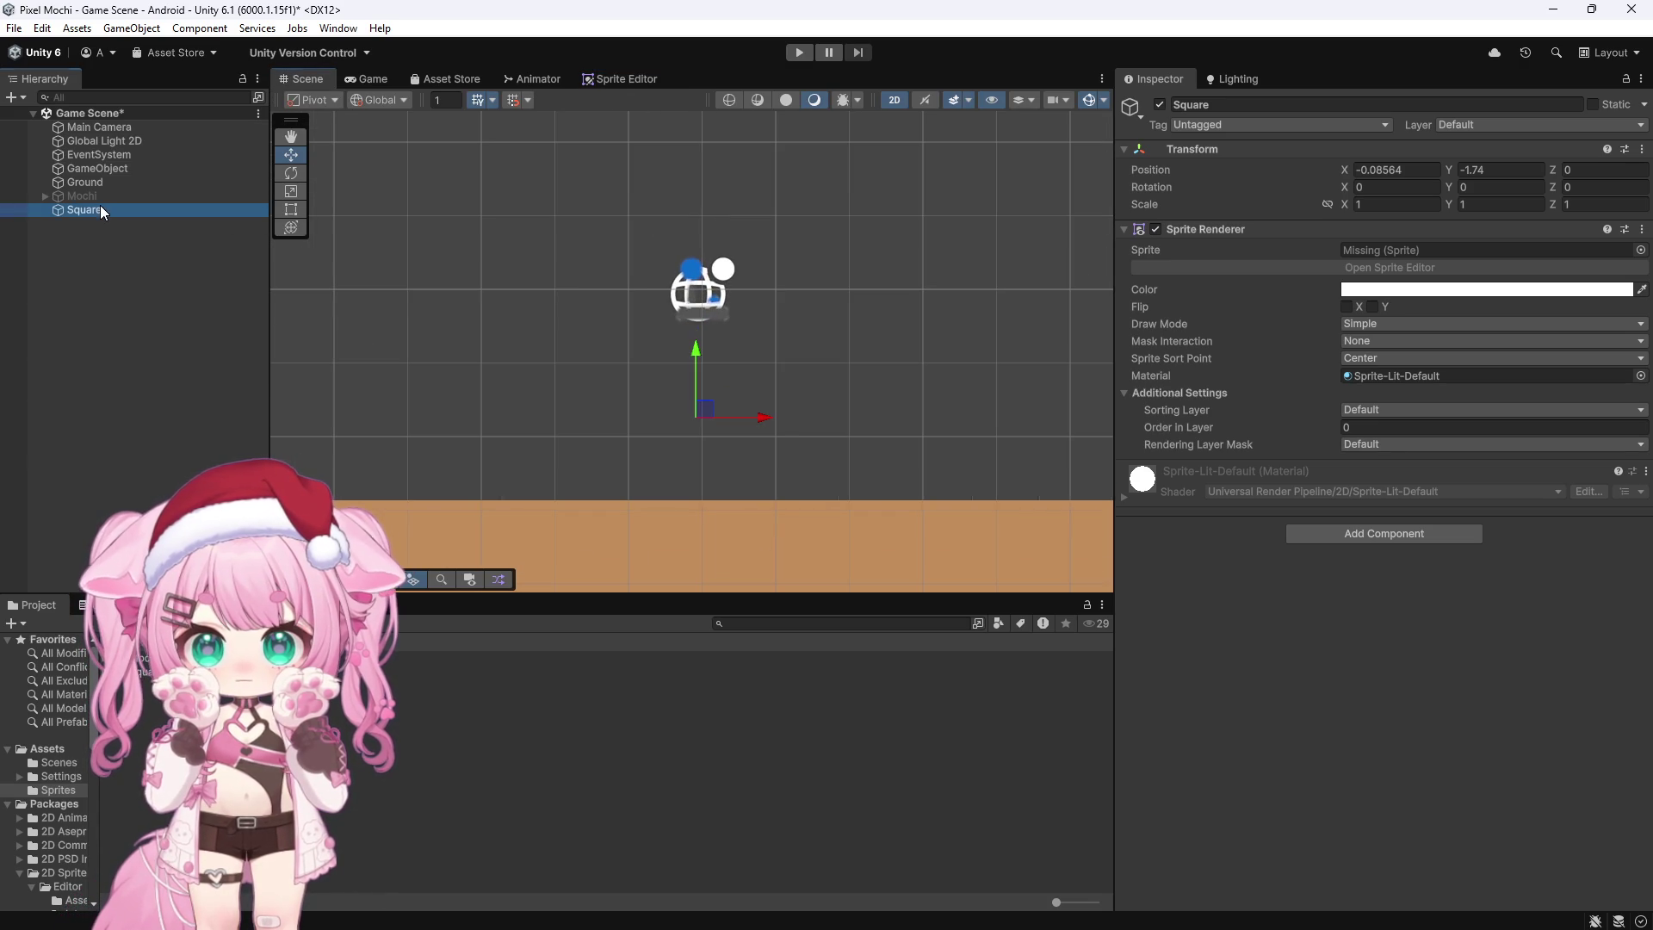
Step: Set the Square's Sprite Renderer sprite to the square image
left_click(1642, 249)
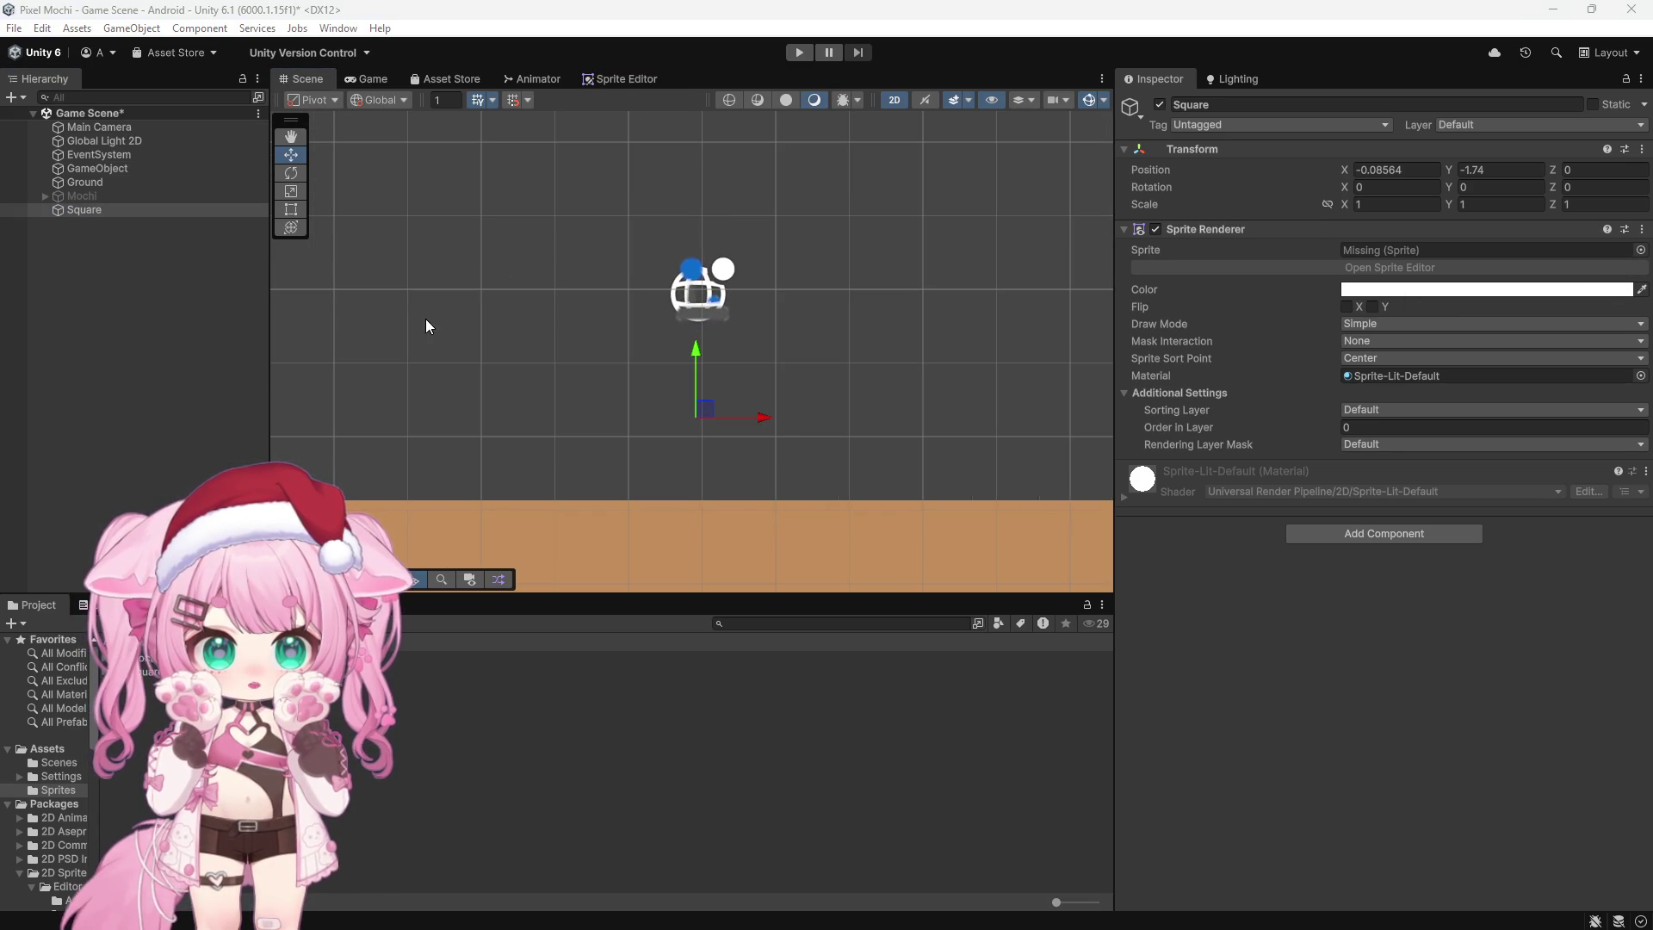
key("Return")
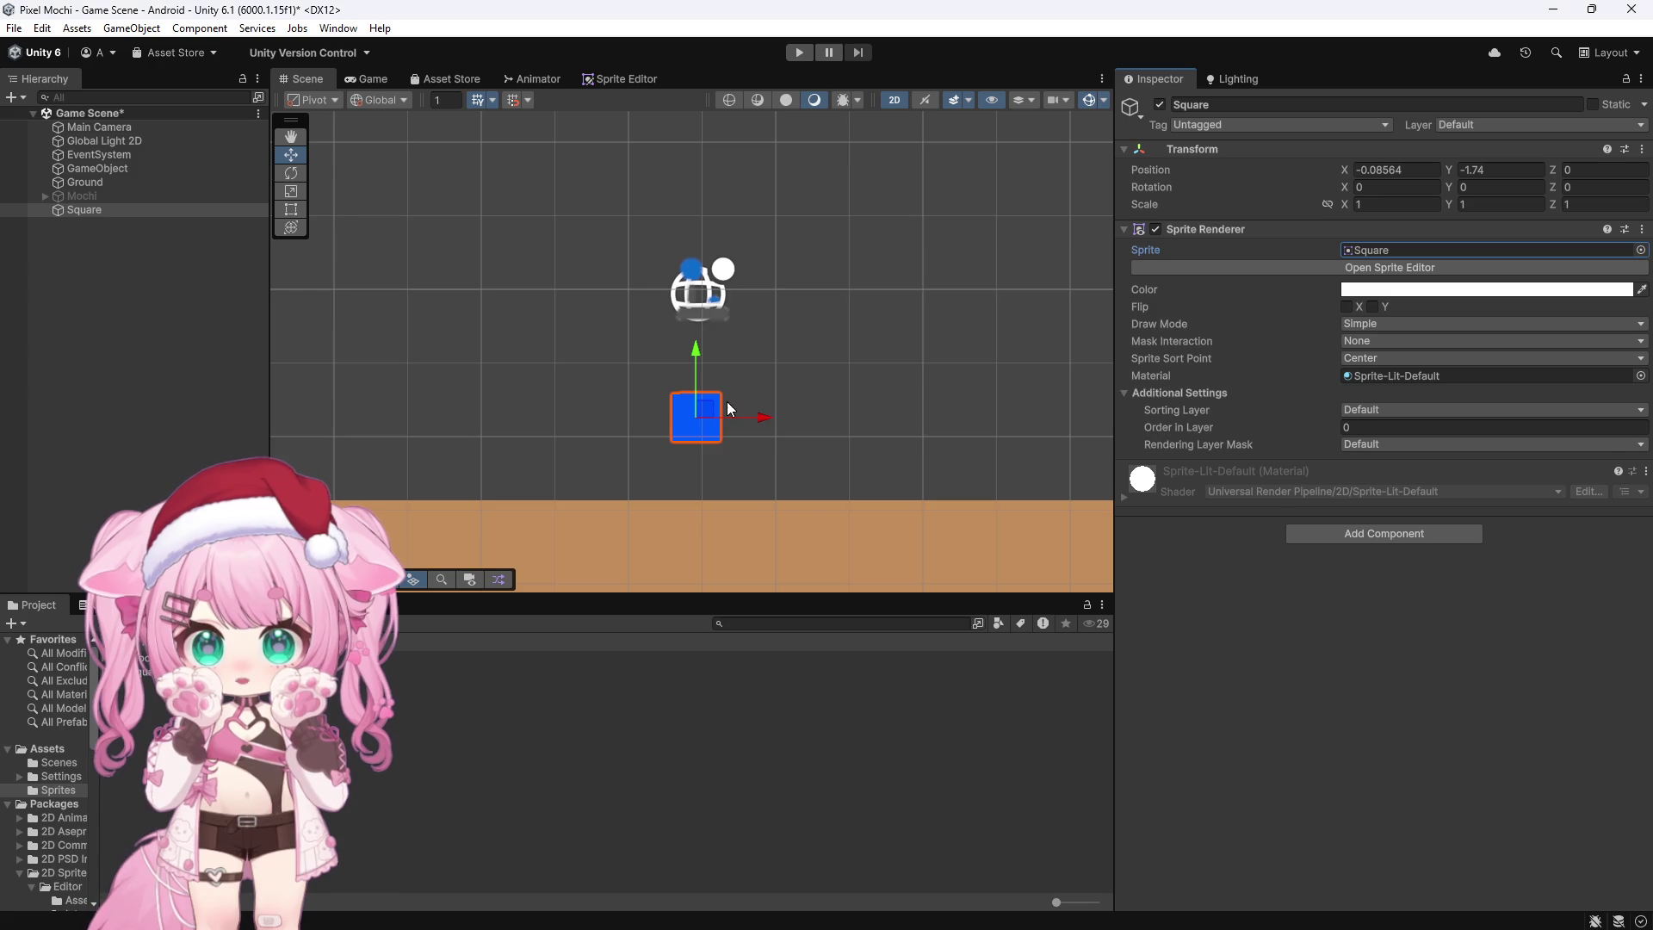
scroll(679, 520, "up", 5)
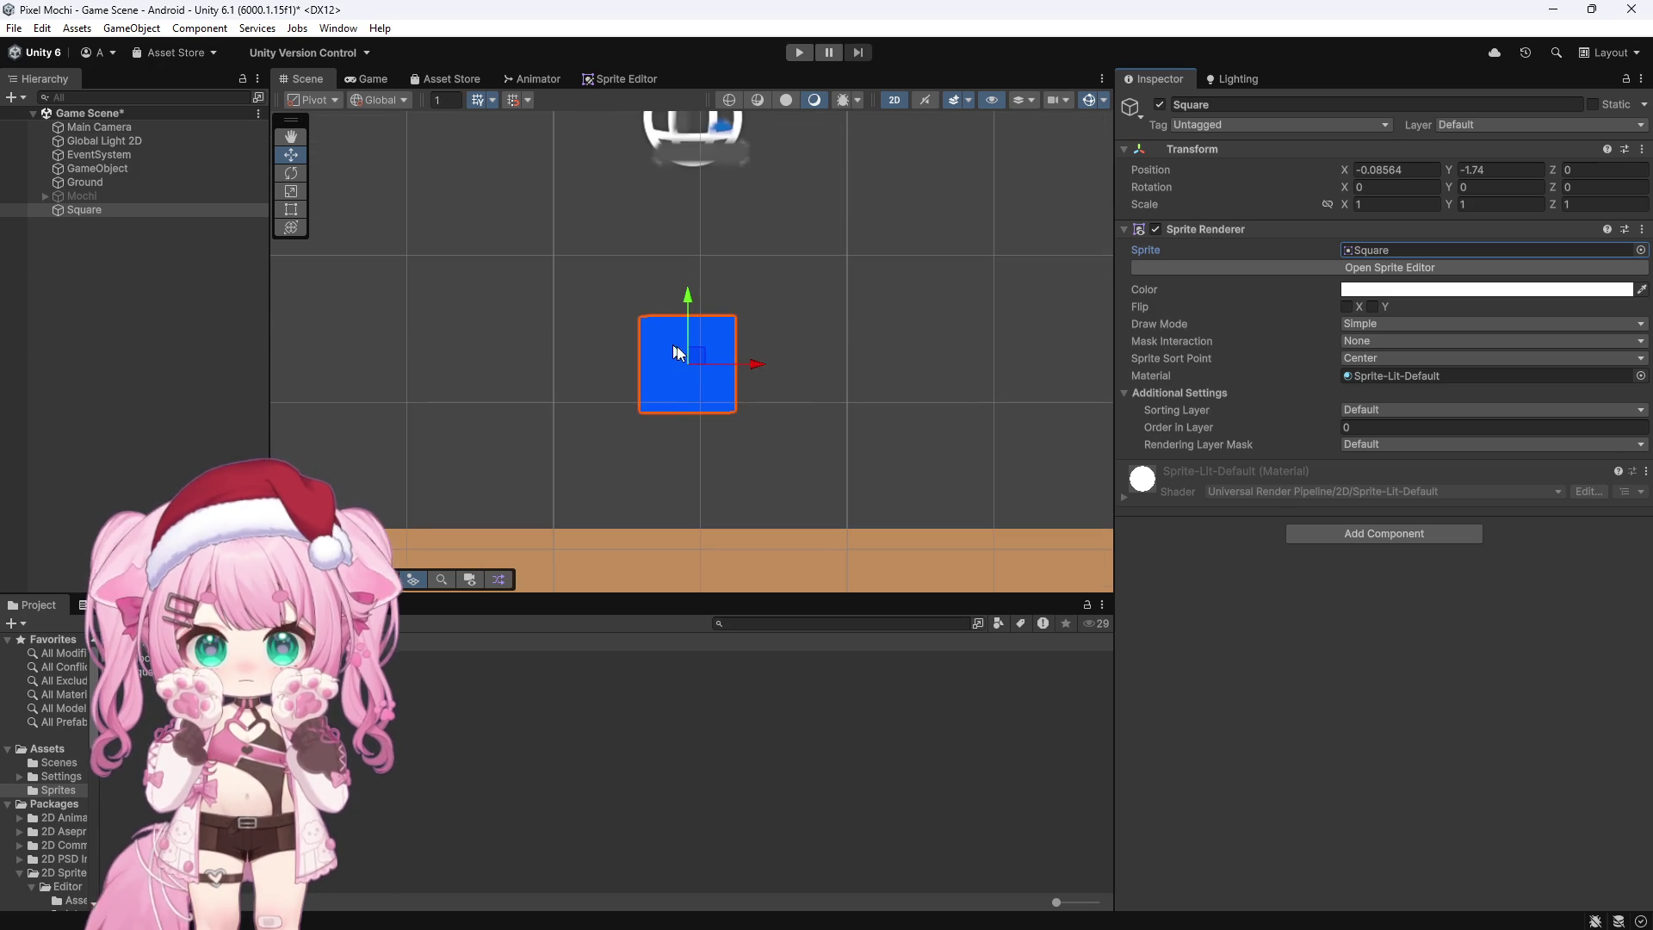
Step: Add a Sprite Skin, generate bones bone_1 to bone_4, and select bone_1 in the Hierarchy
left_click(1381, 531)
type("sprite")
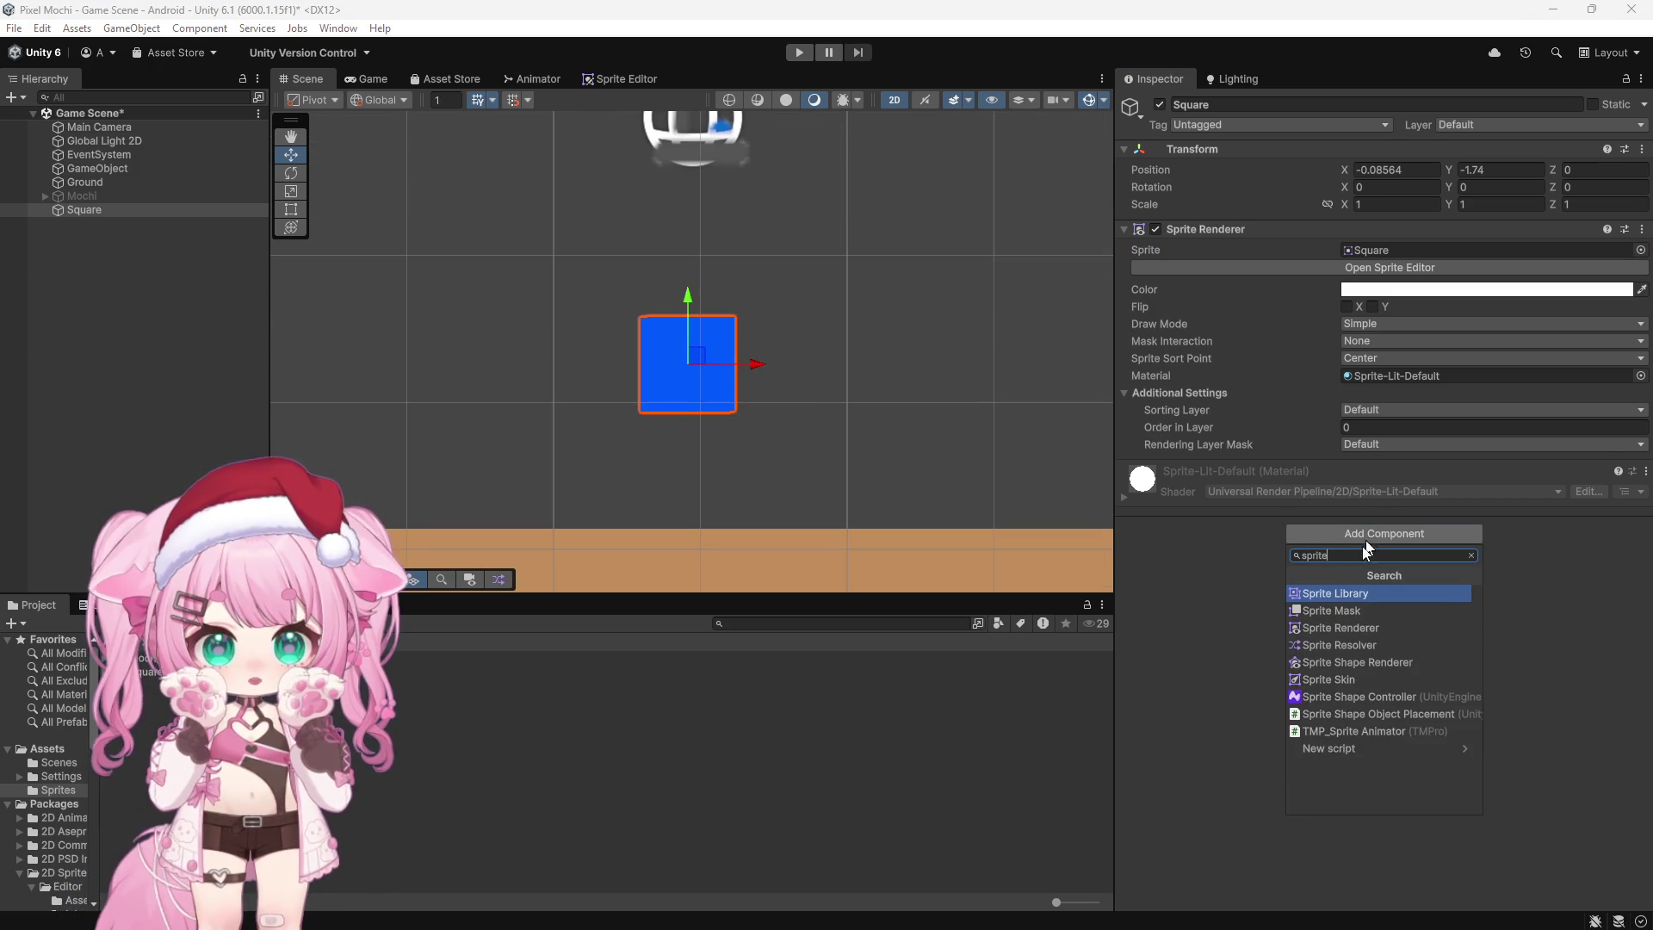
left_click(1341, 680)
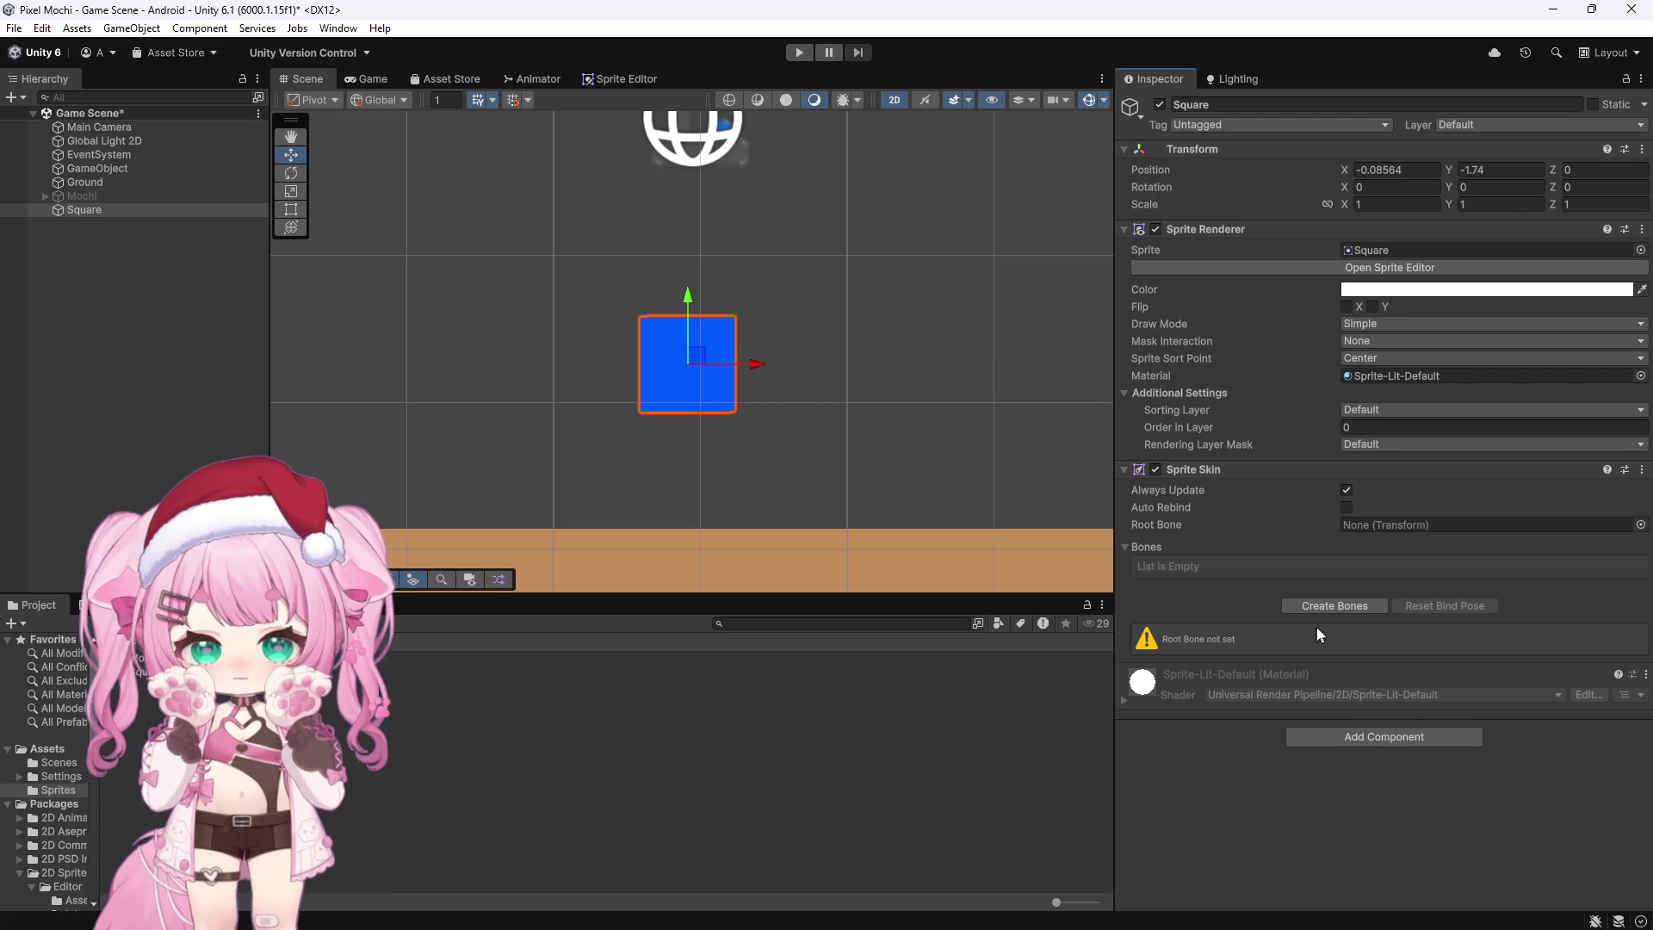
left_click(1345, 606)
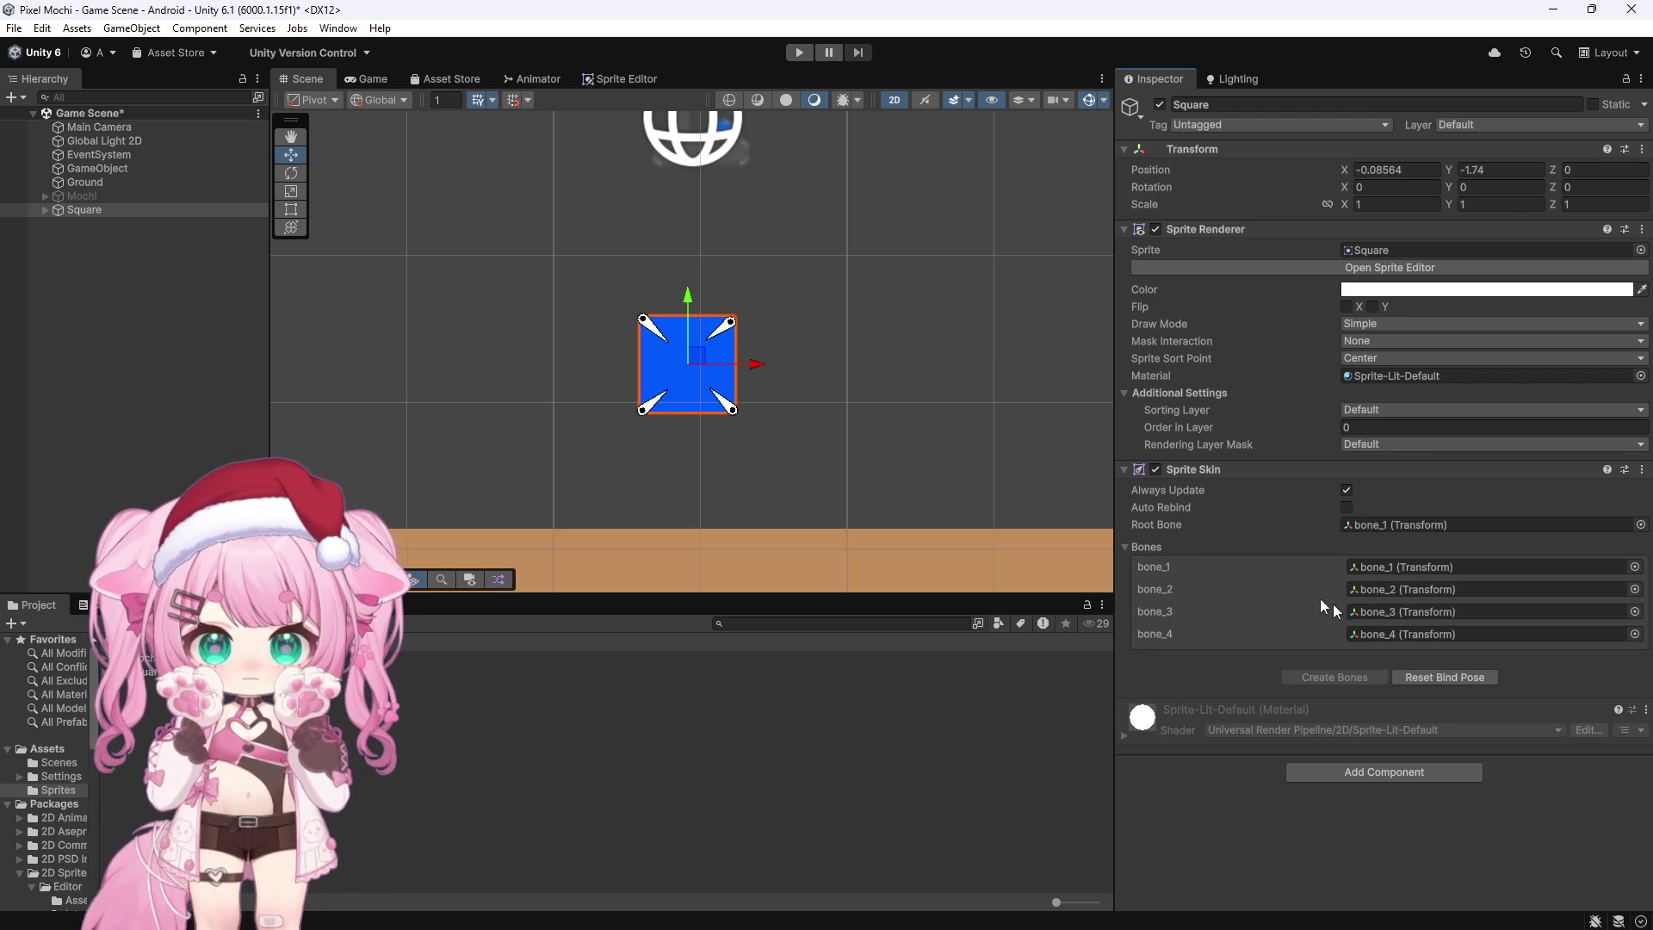
scroll(743, 297, "down", 5)
scroll(805, 314, "up", 2)
left_click(46, 210)
left_click(101, 224)
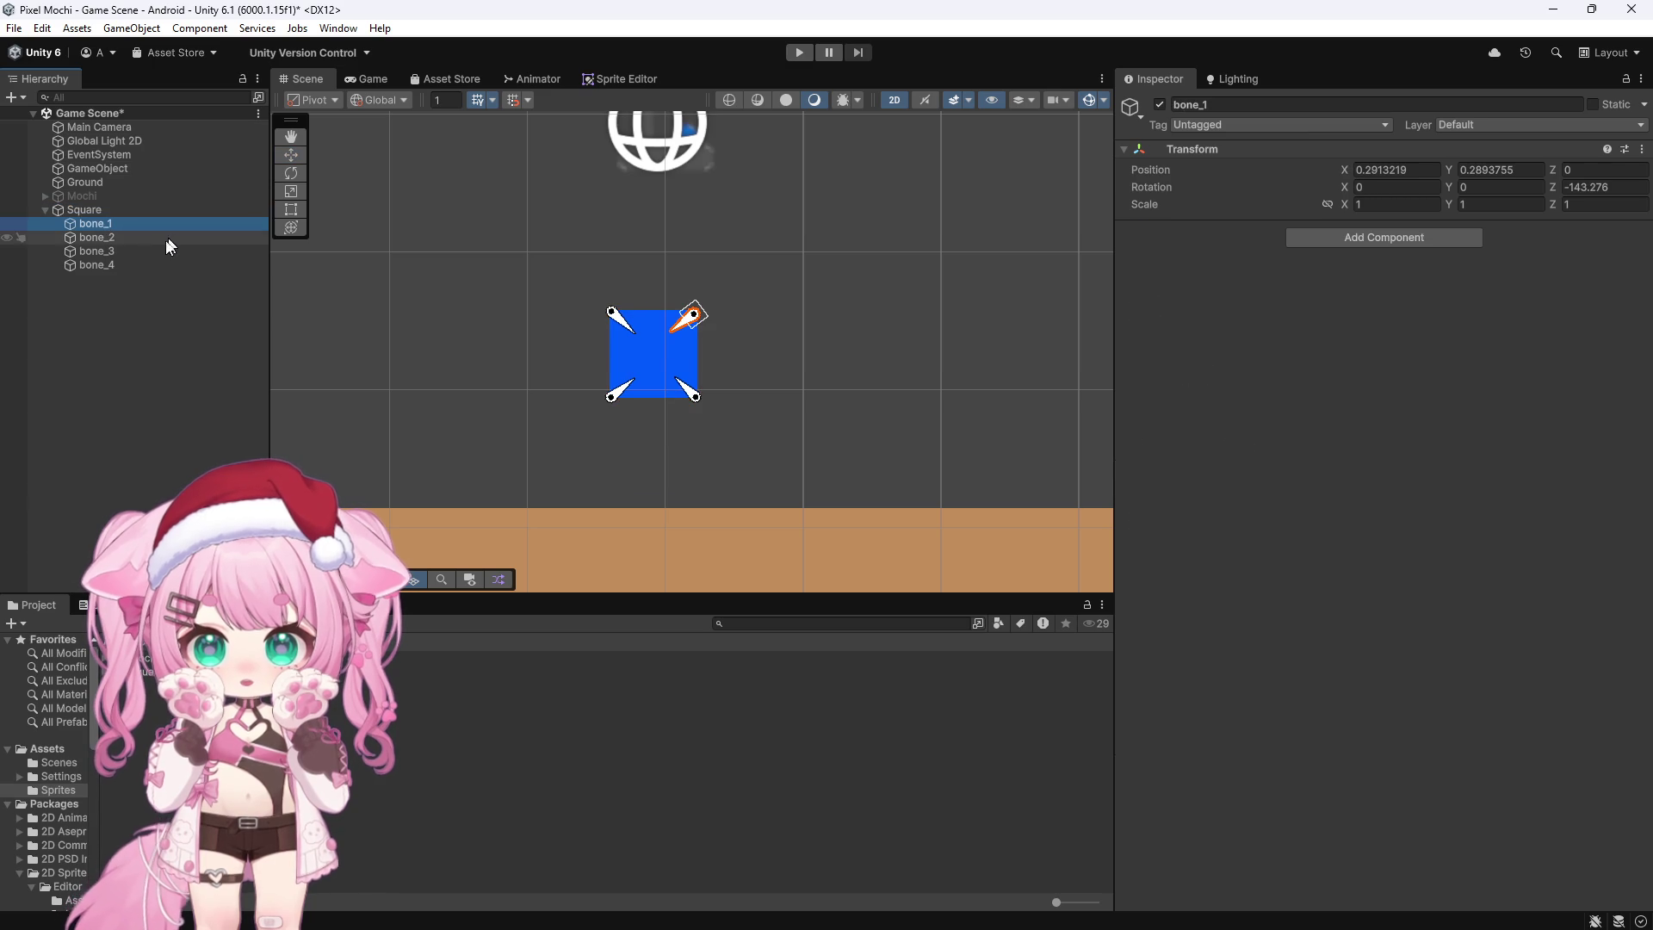
Step: Add a Dynamic Rigidbody 2D to all four bones, bone_1 through bone_4
left_click(127, 265, "shift")
left_click(1304, 237)
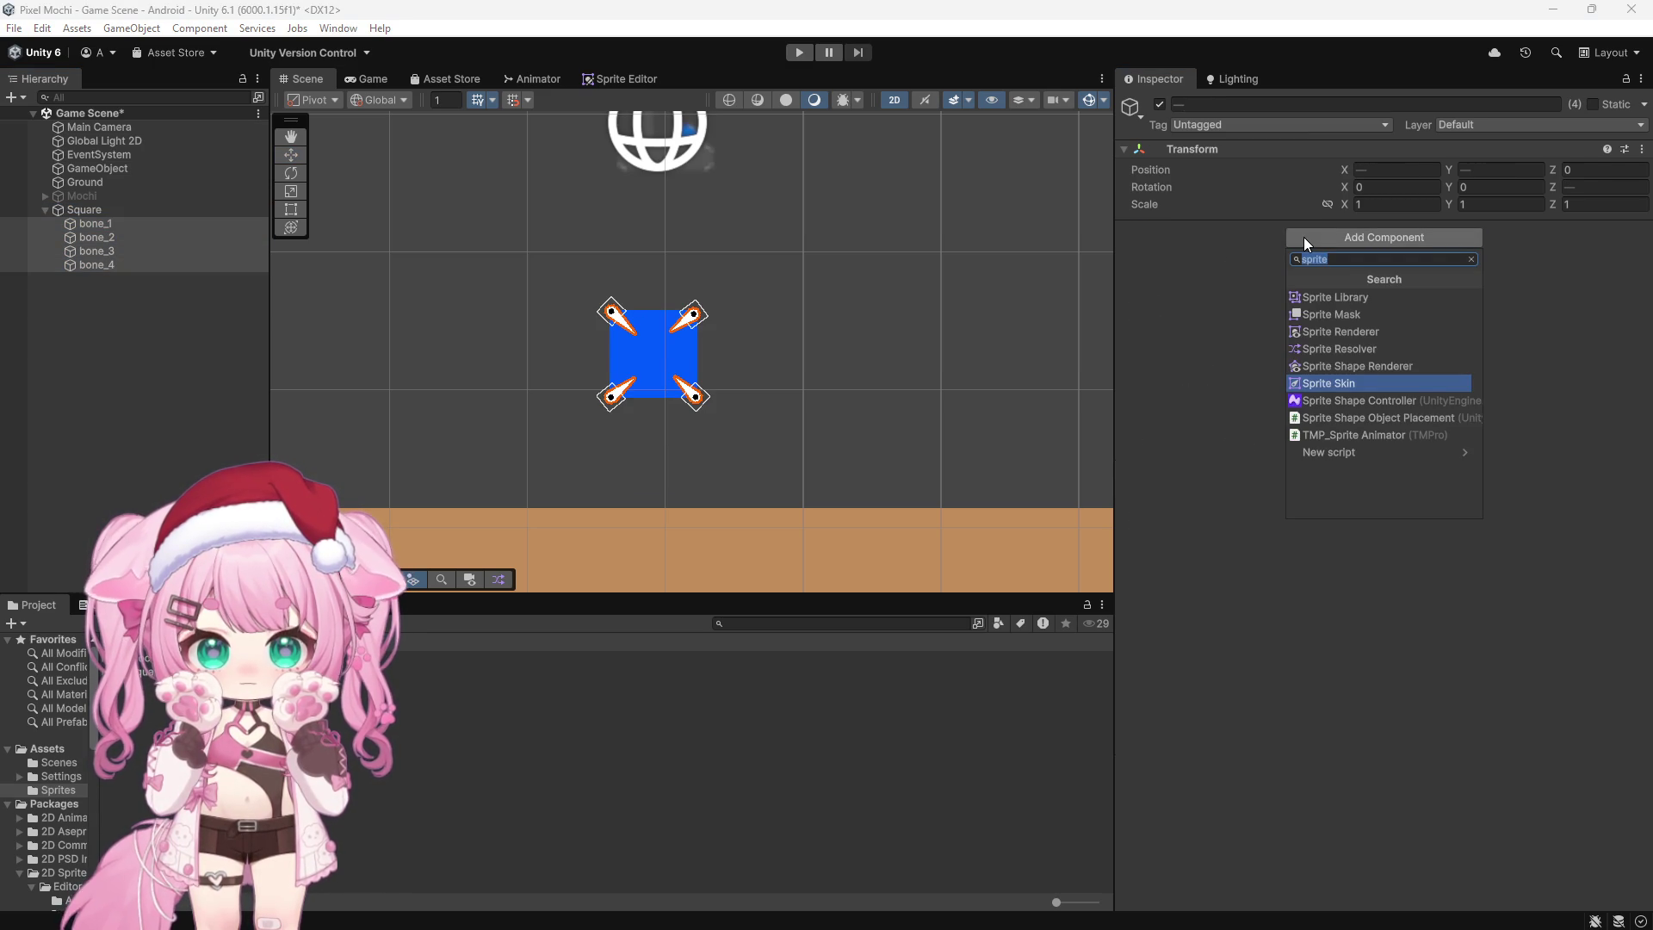
type("ri")
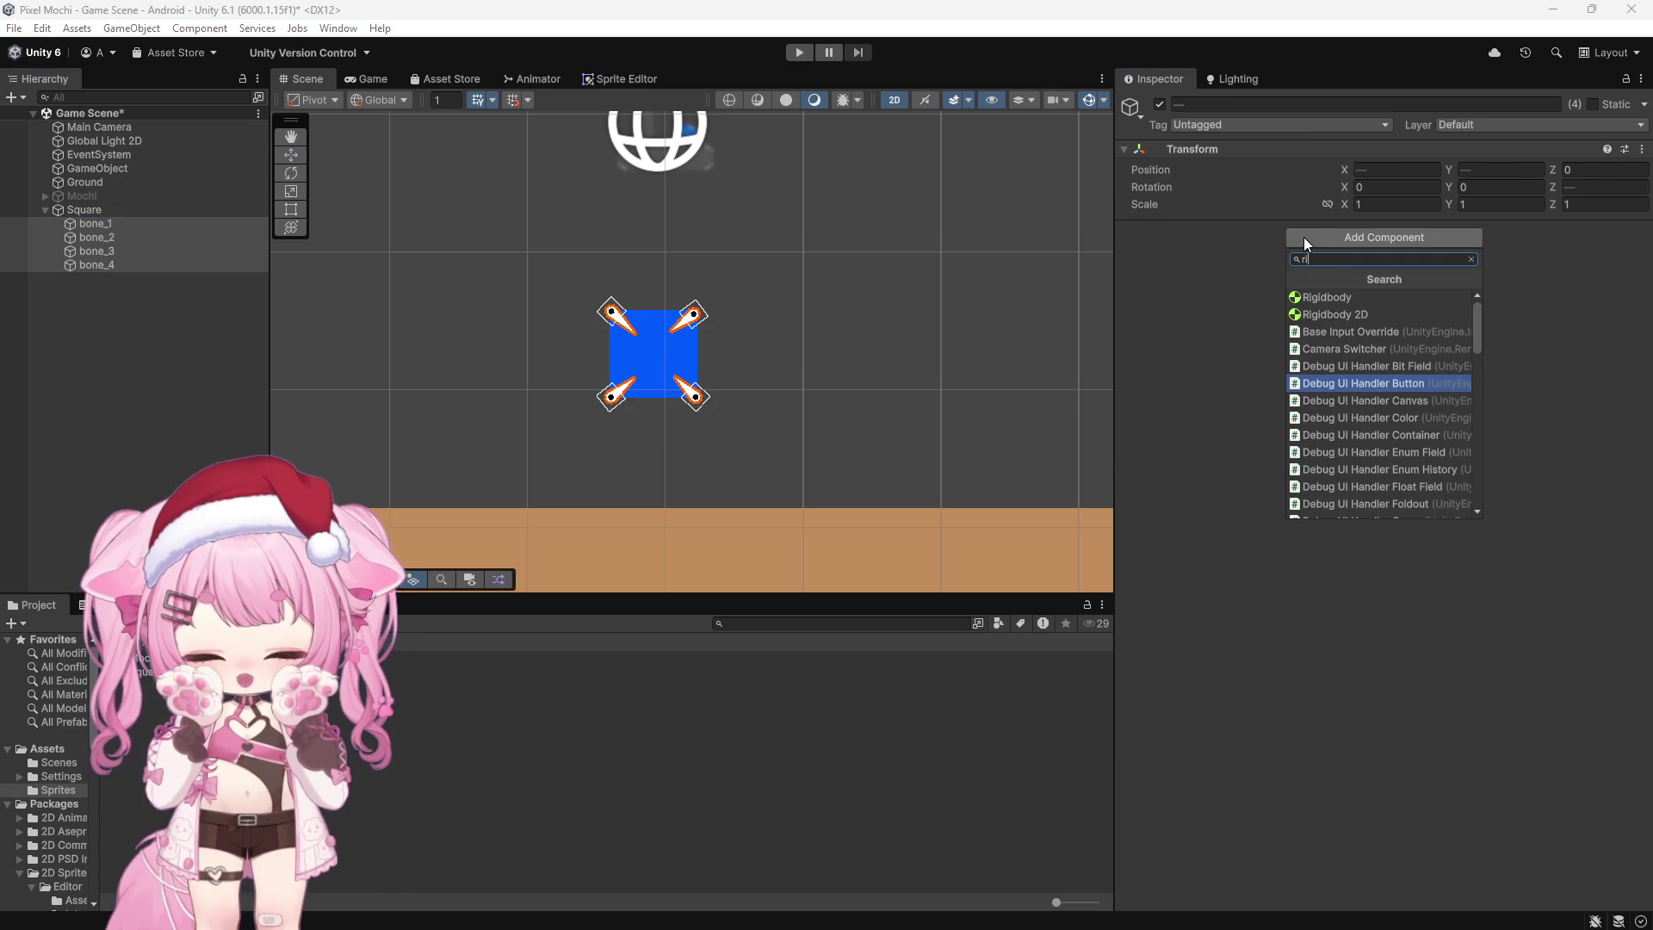
type("d")
key("BackSpace")
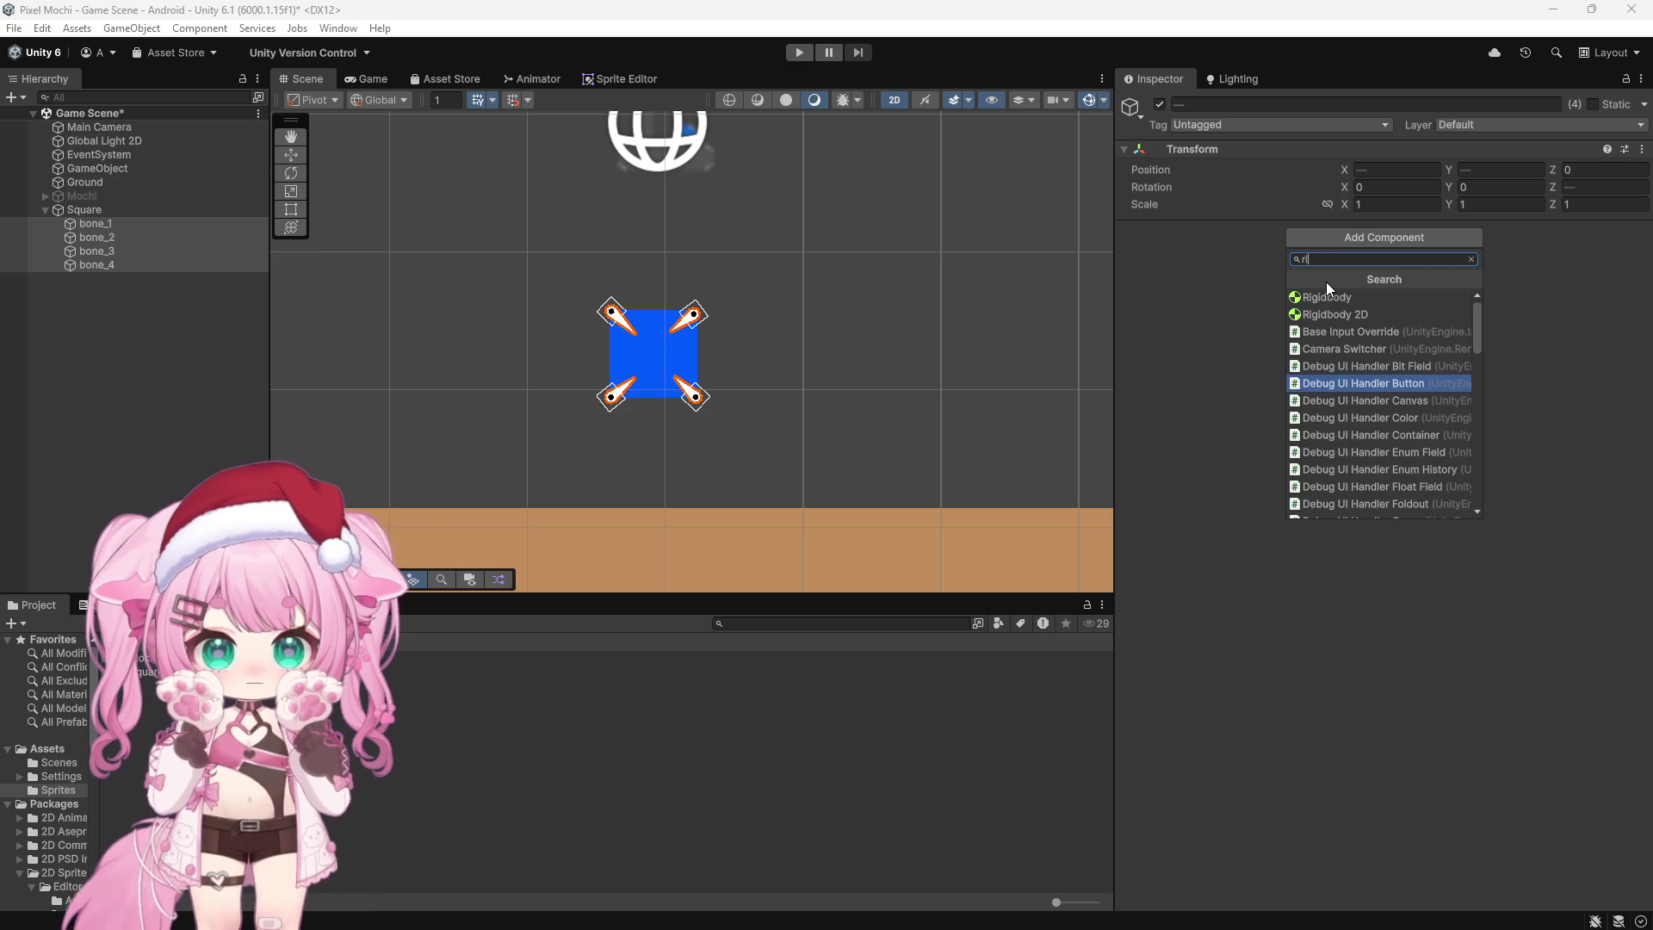
type("gi")
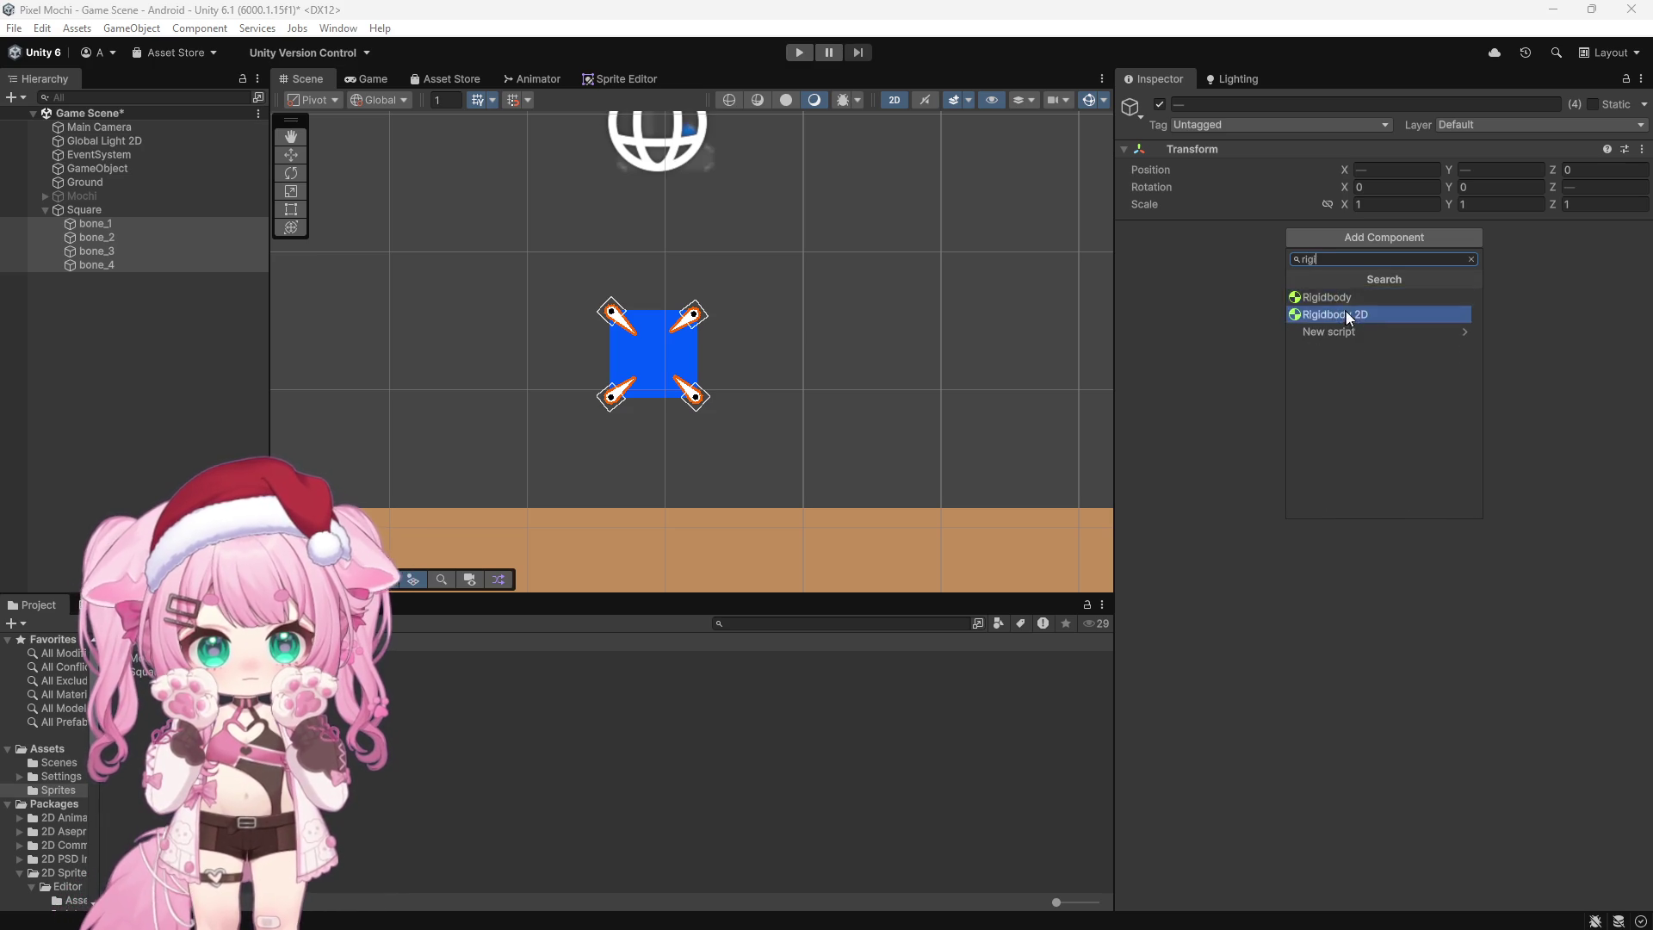
left_click(1339, 312)
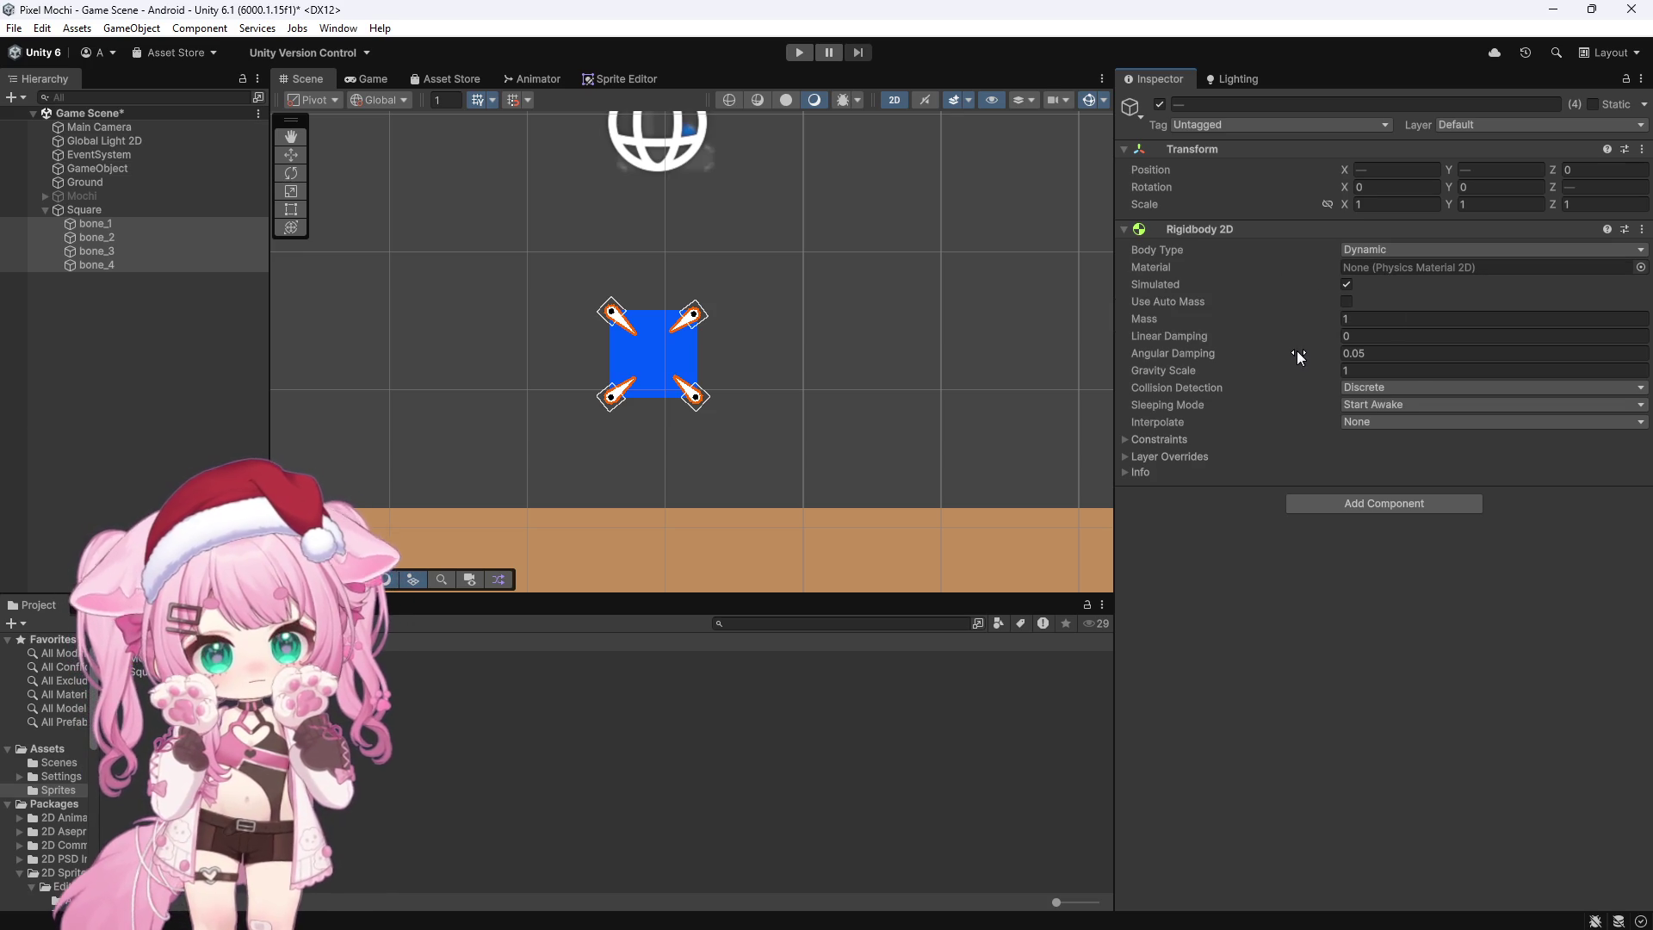
left_click(1320, 509)
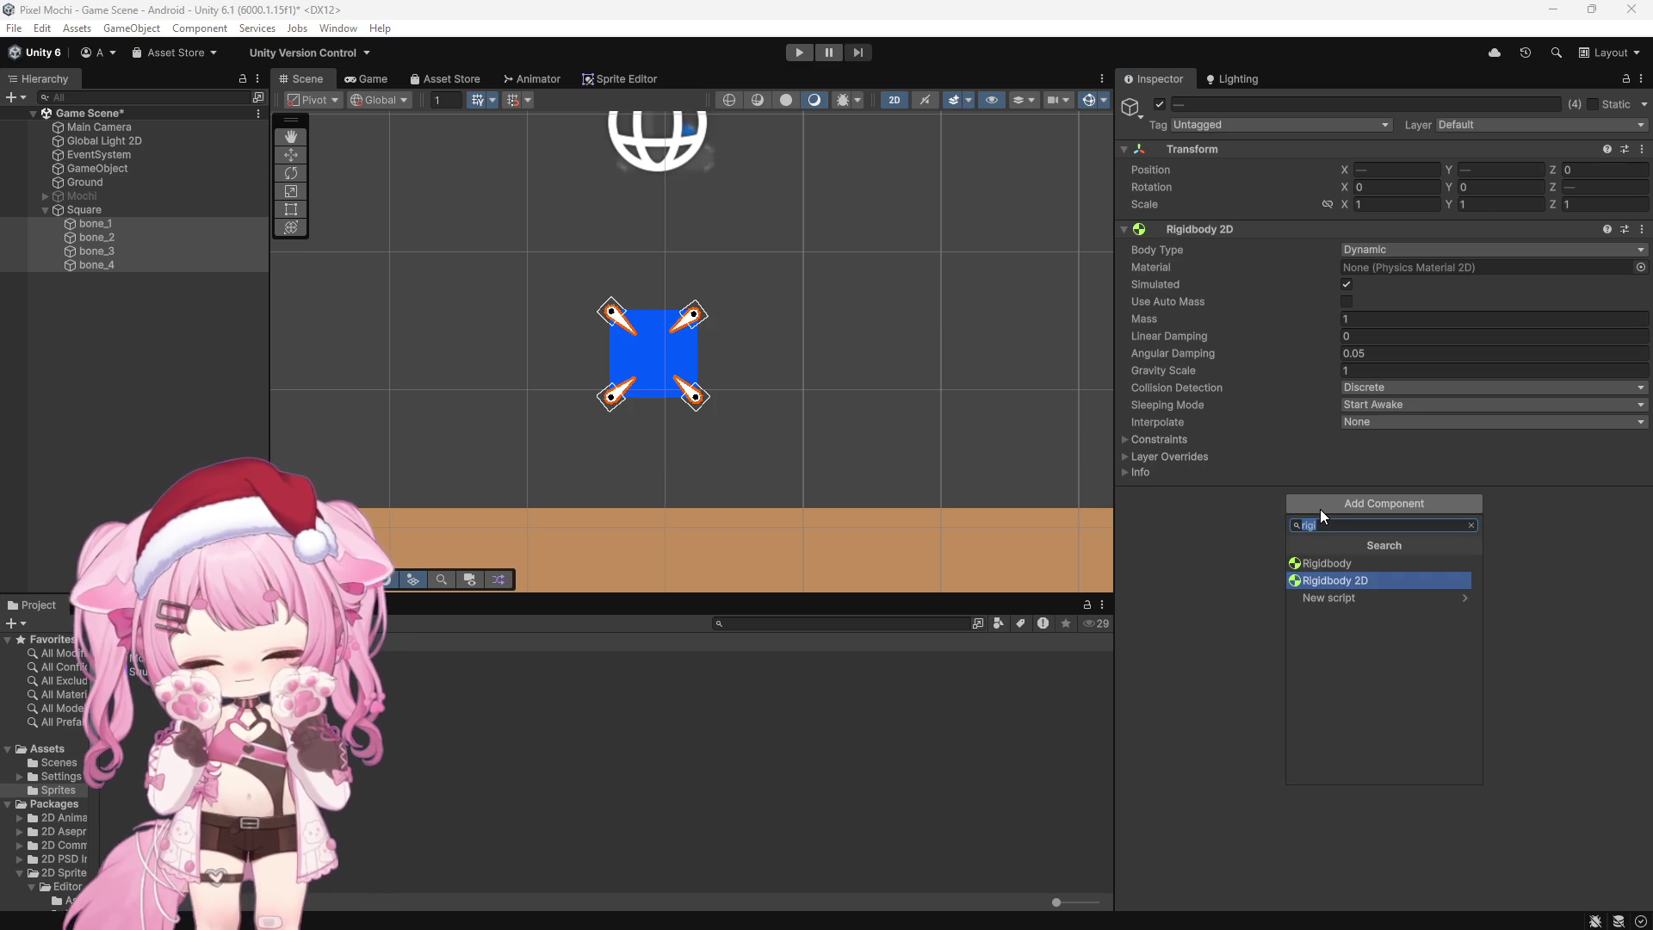
Step: Add a Circle Collider 2D with radius 0.2 to the four bones
type("ciec")
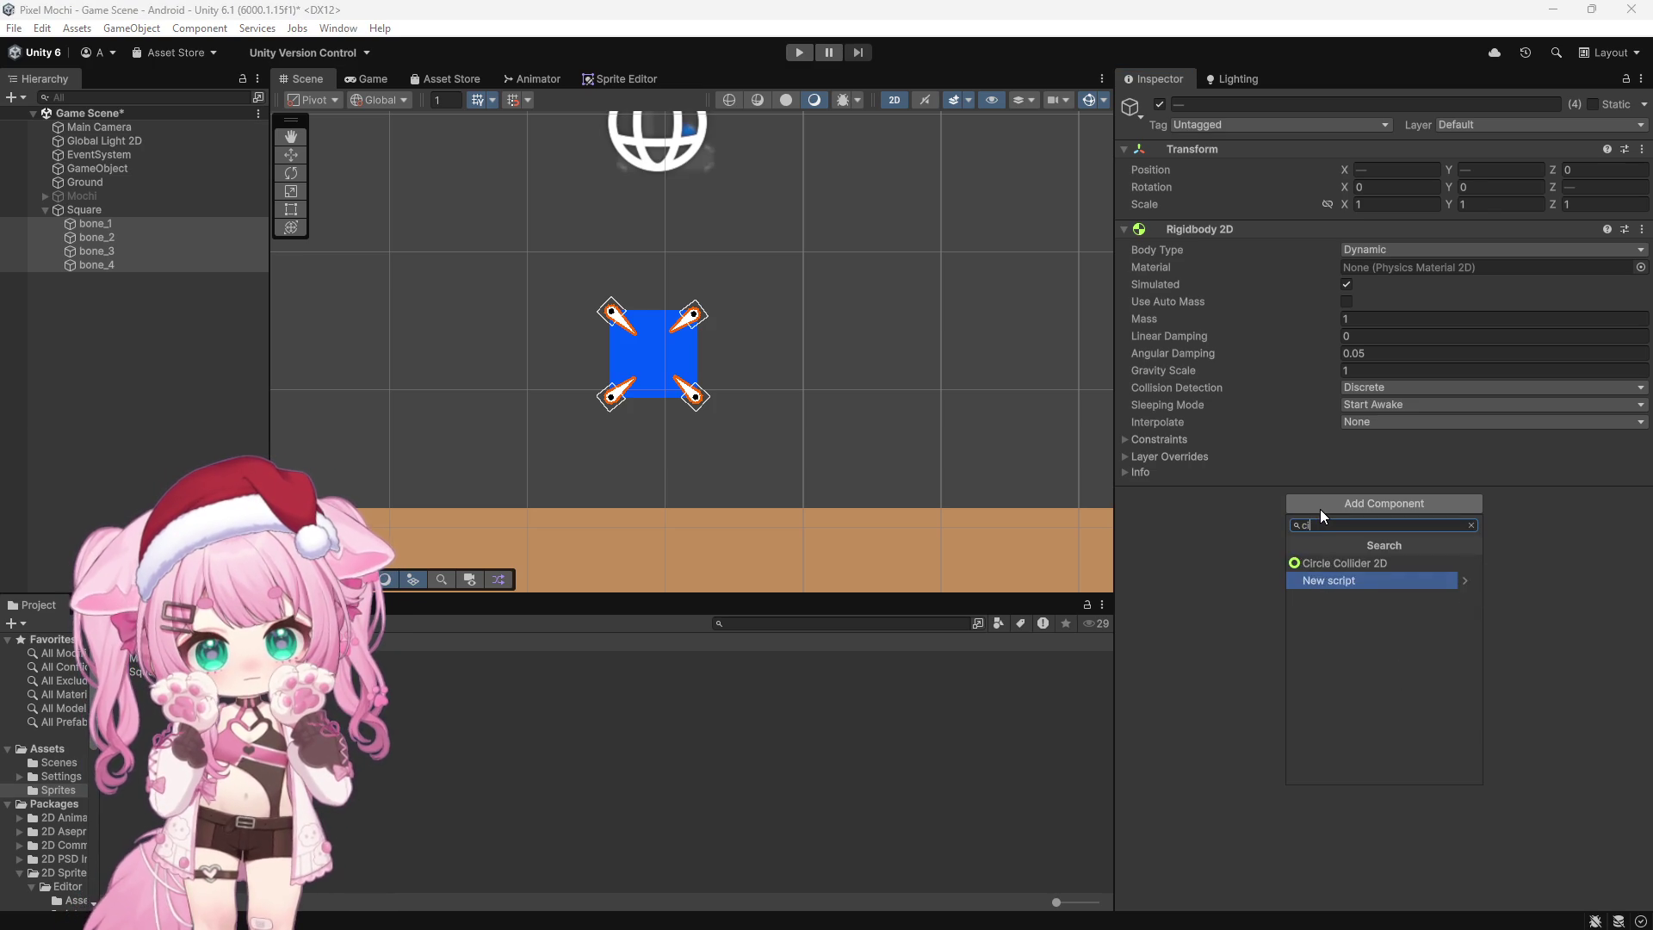
key("BackSpace")
key("BackSpace")
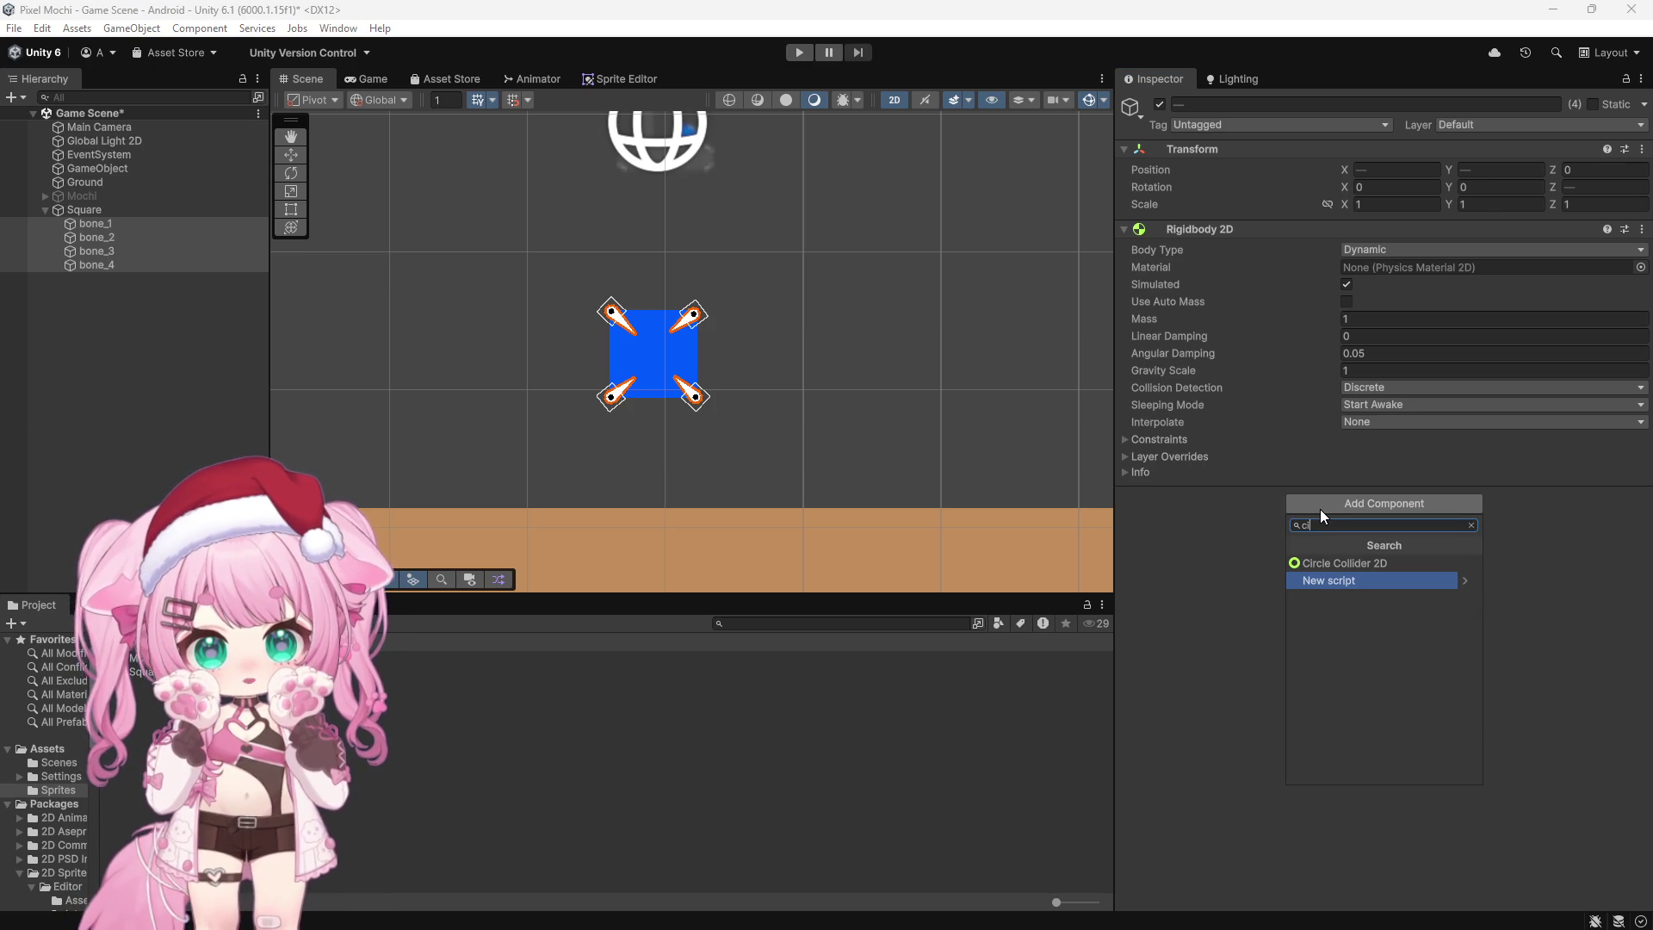
left_click(1355, 564)
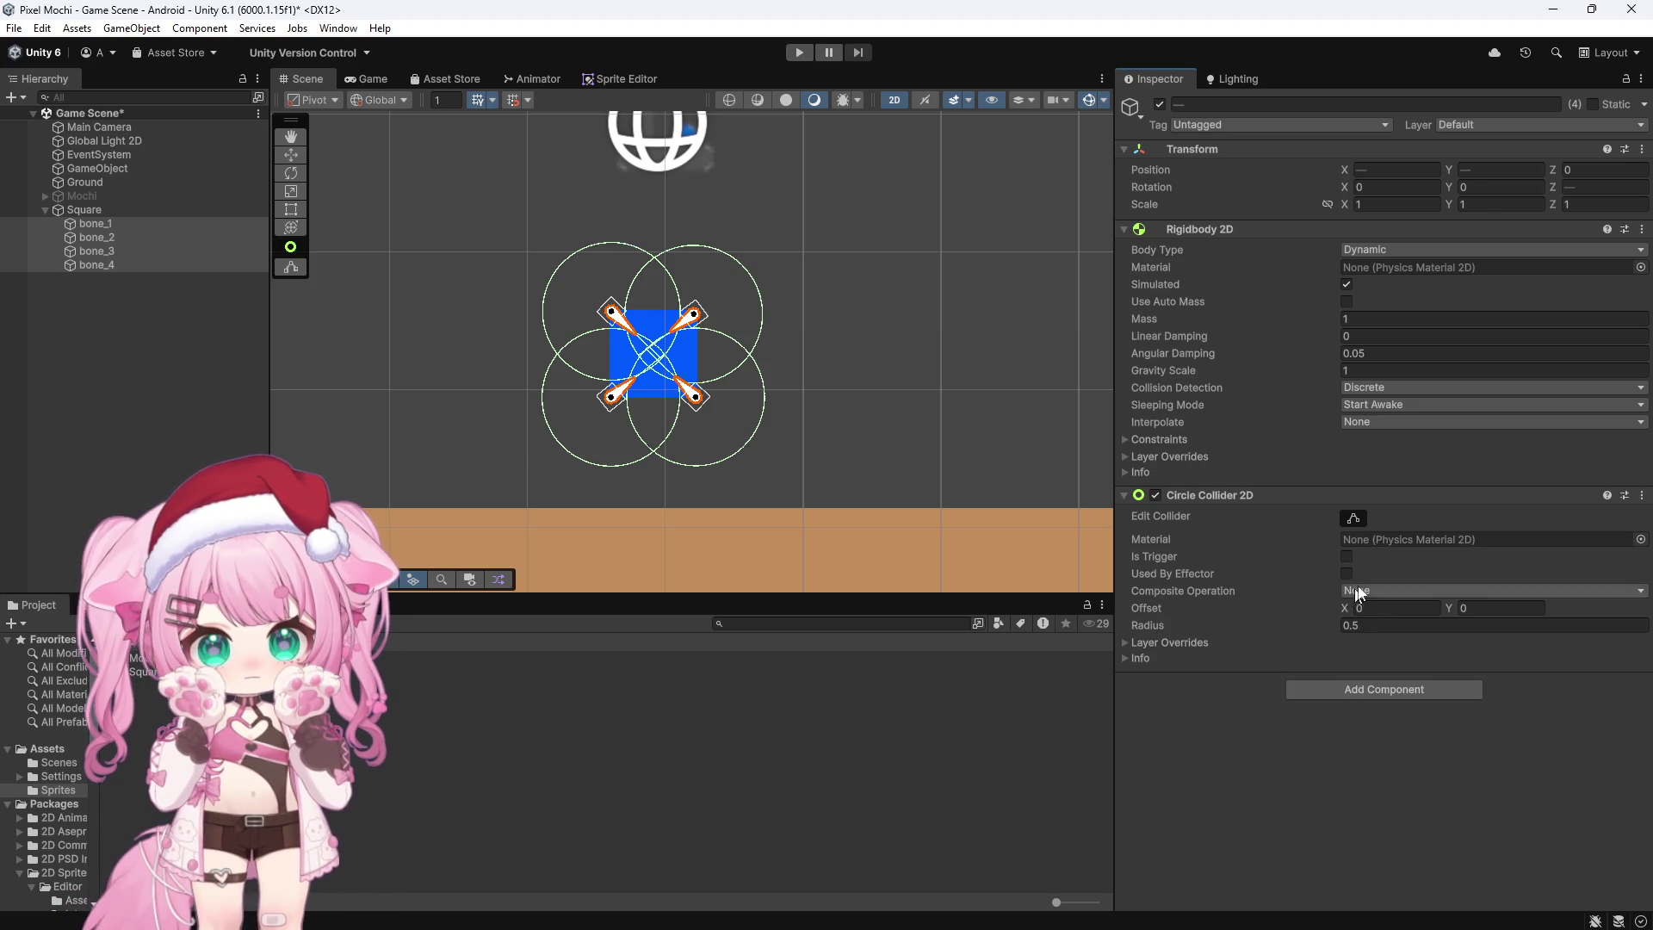
left_click_drag(1338, 624, 1325, 627)
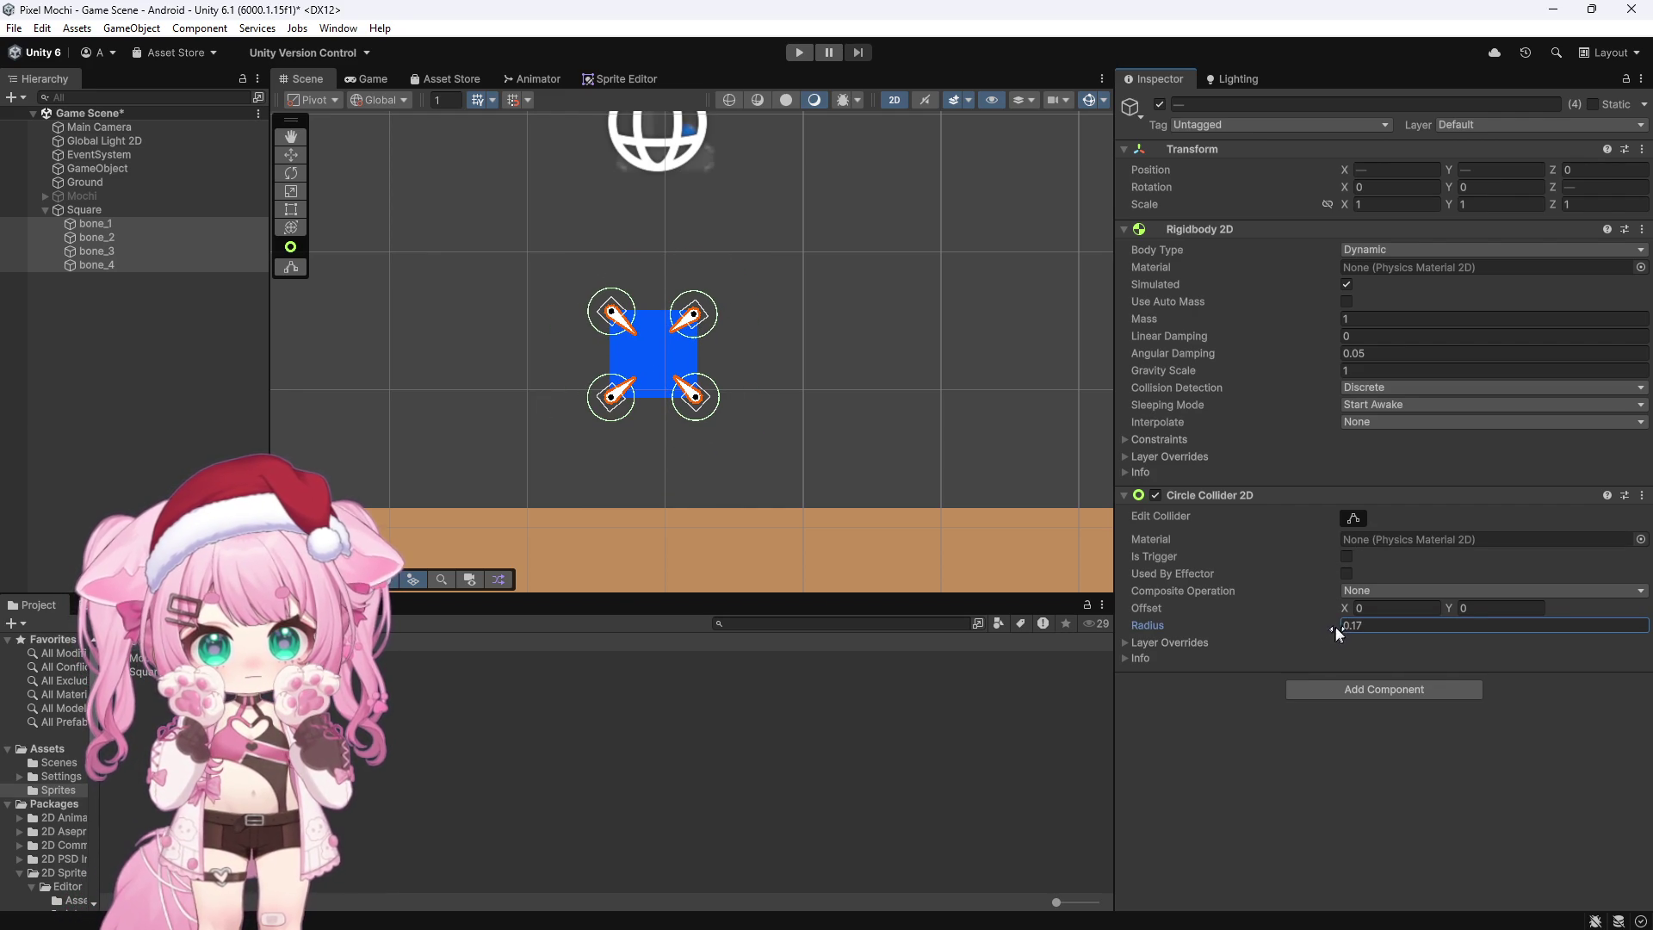
left_click_drag(1339, 627, 1329, 633)
type("0.2")
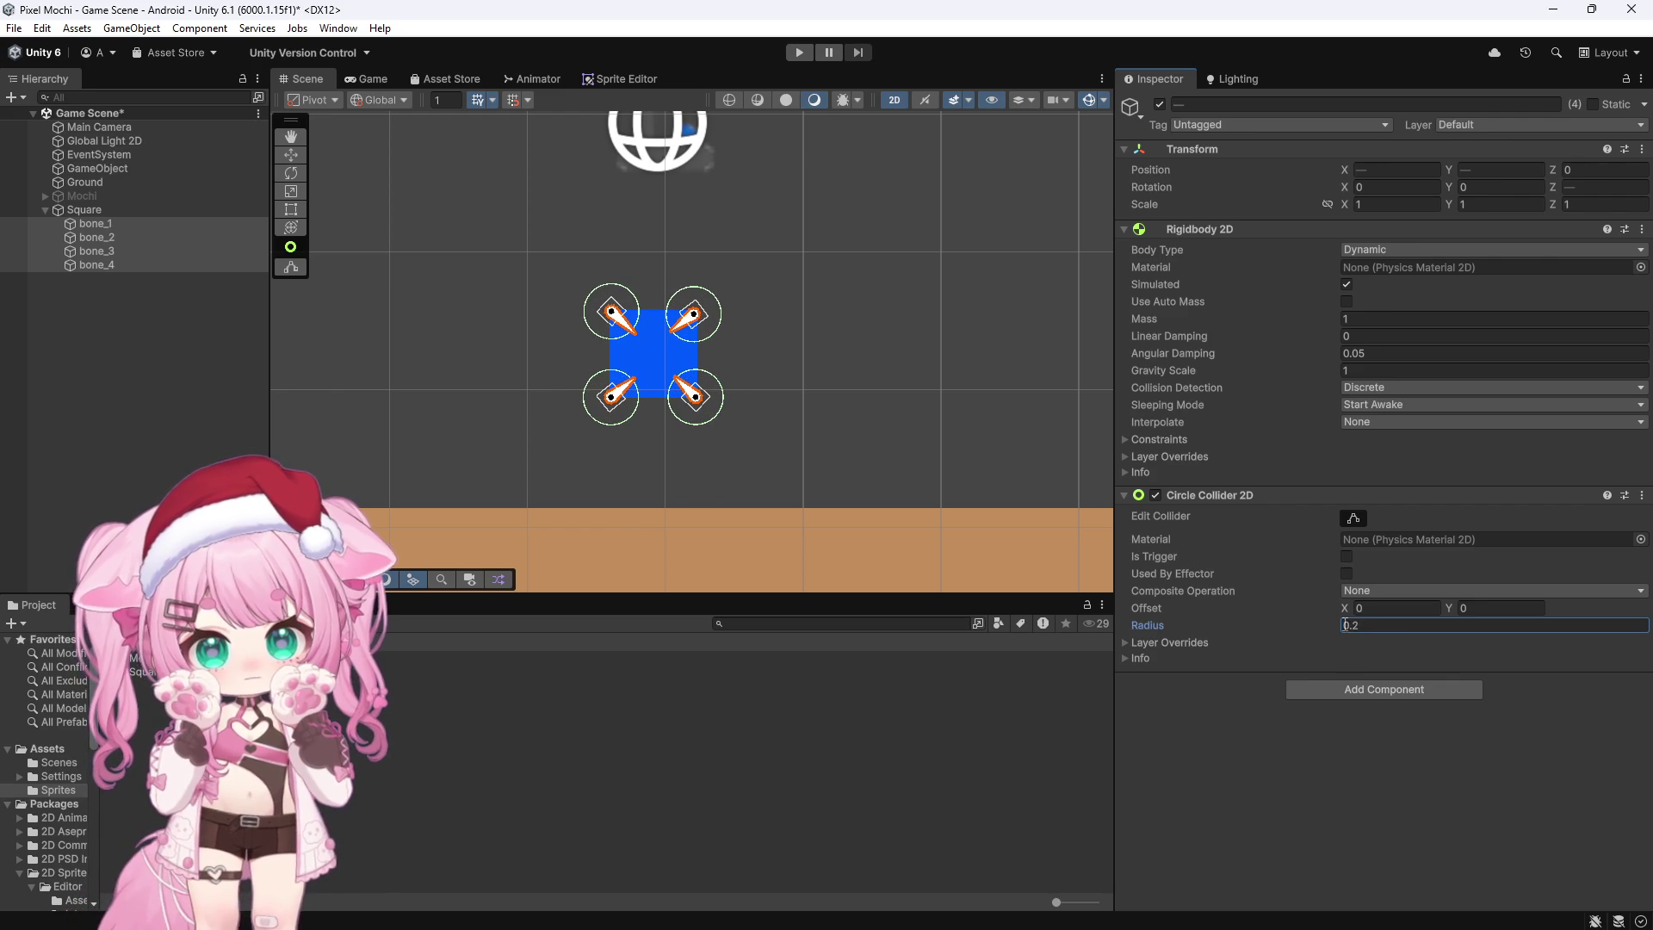
Step: Add a Spring Joint 2D, undo it, and bring up the tutorial video in the browser
left_click(1330, 689)
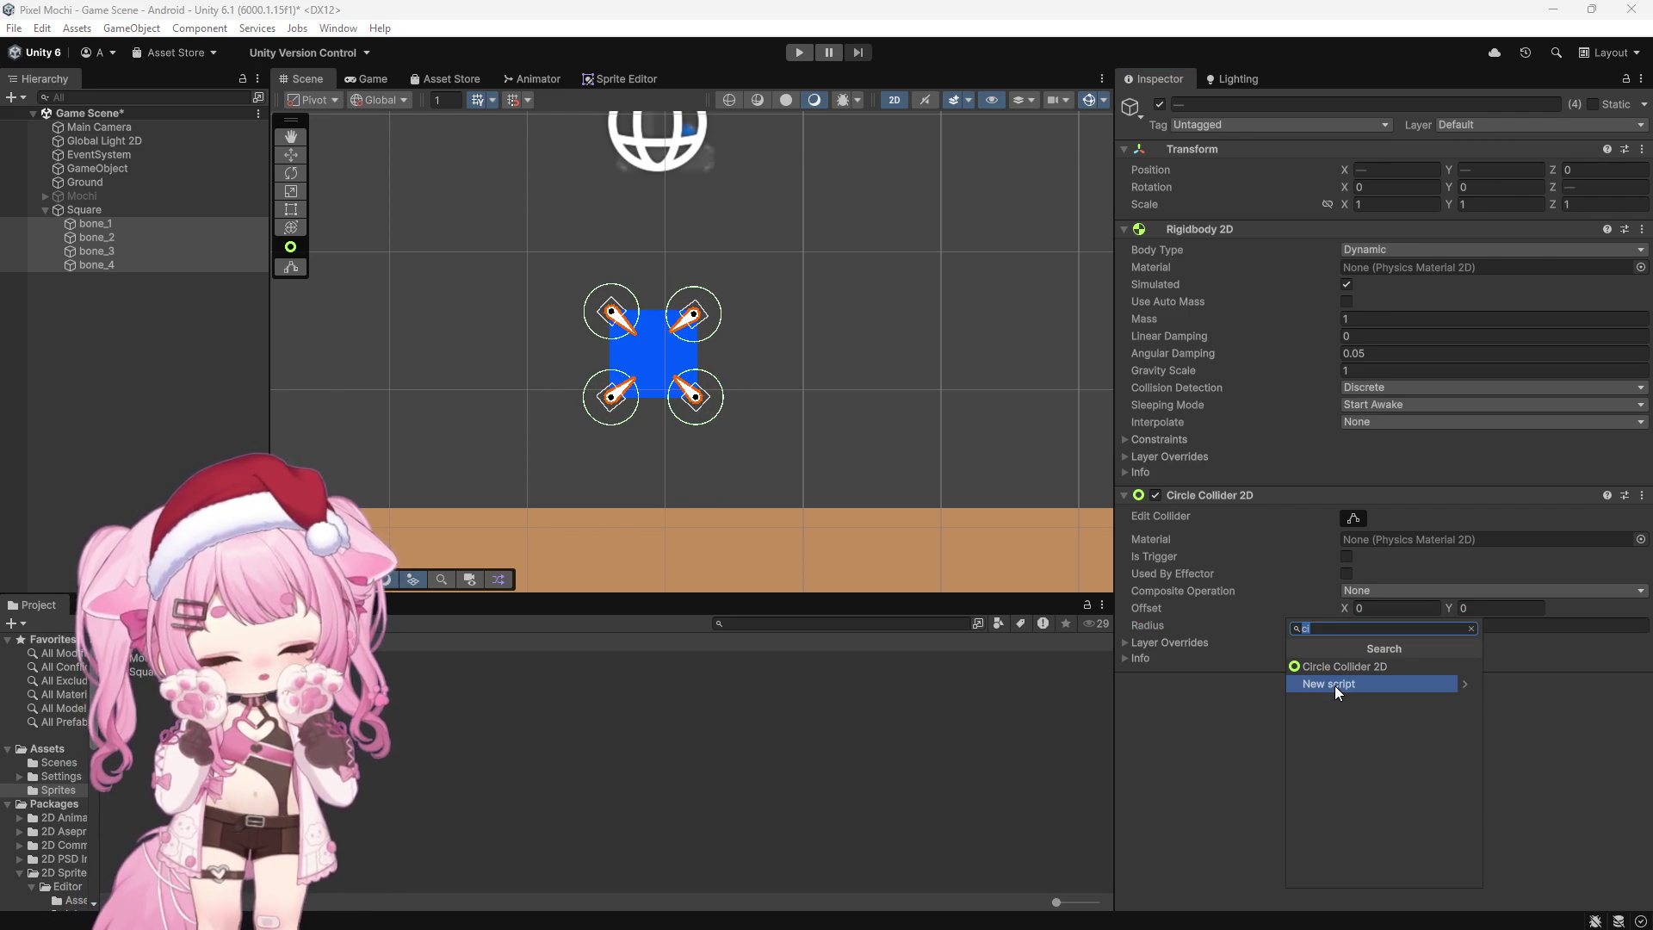
type("spring")
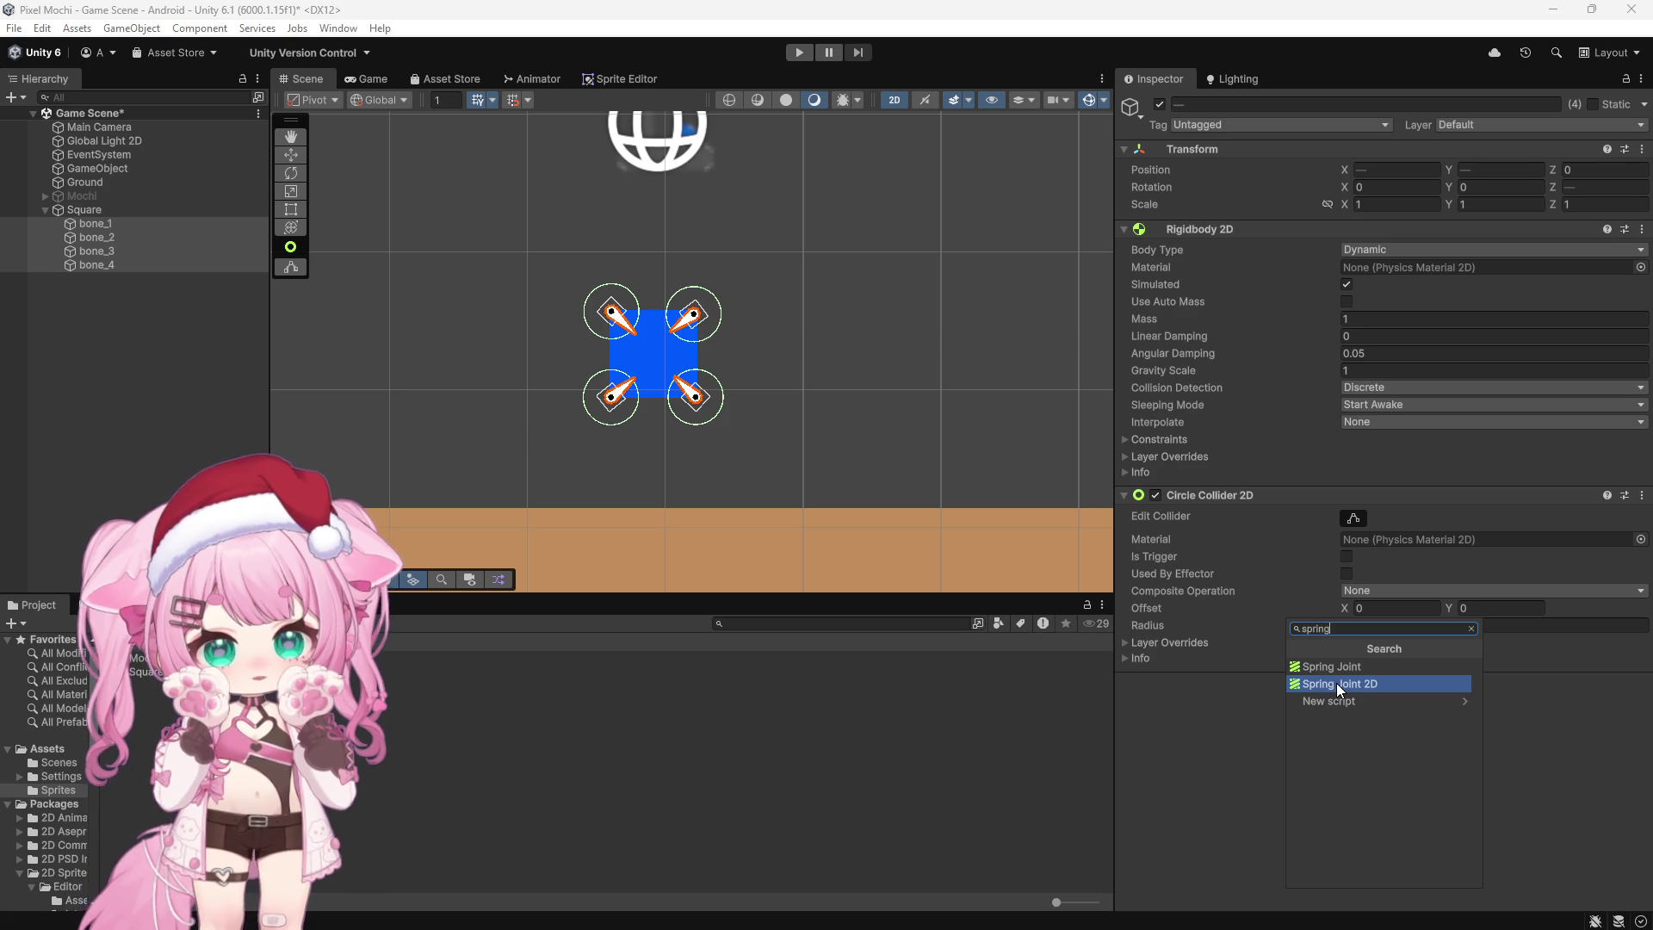
left_click(1336, 682)
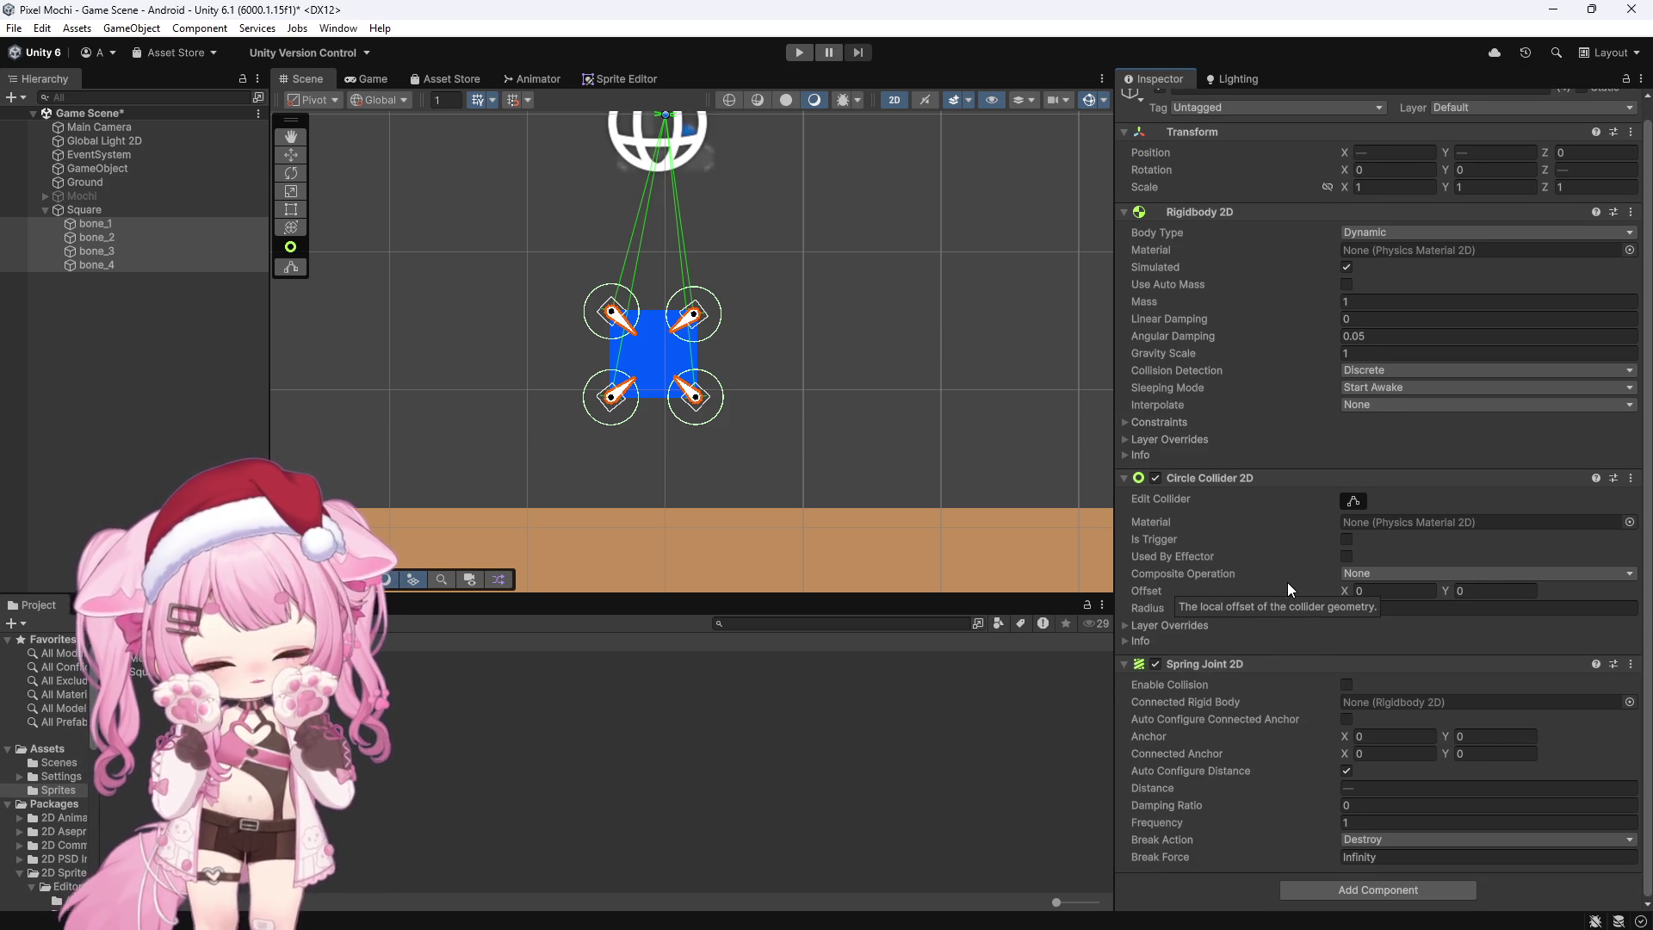
key("ctrl+z")
mouse_move(377, 910)
left_click(391, 860)
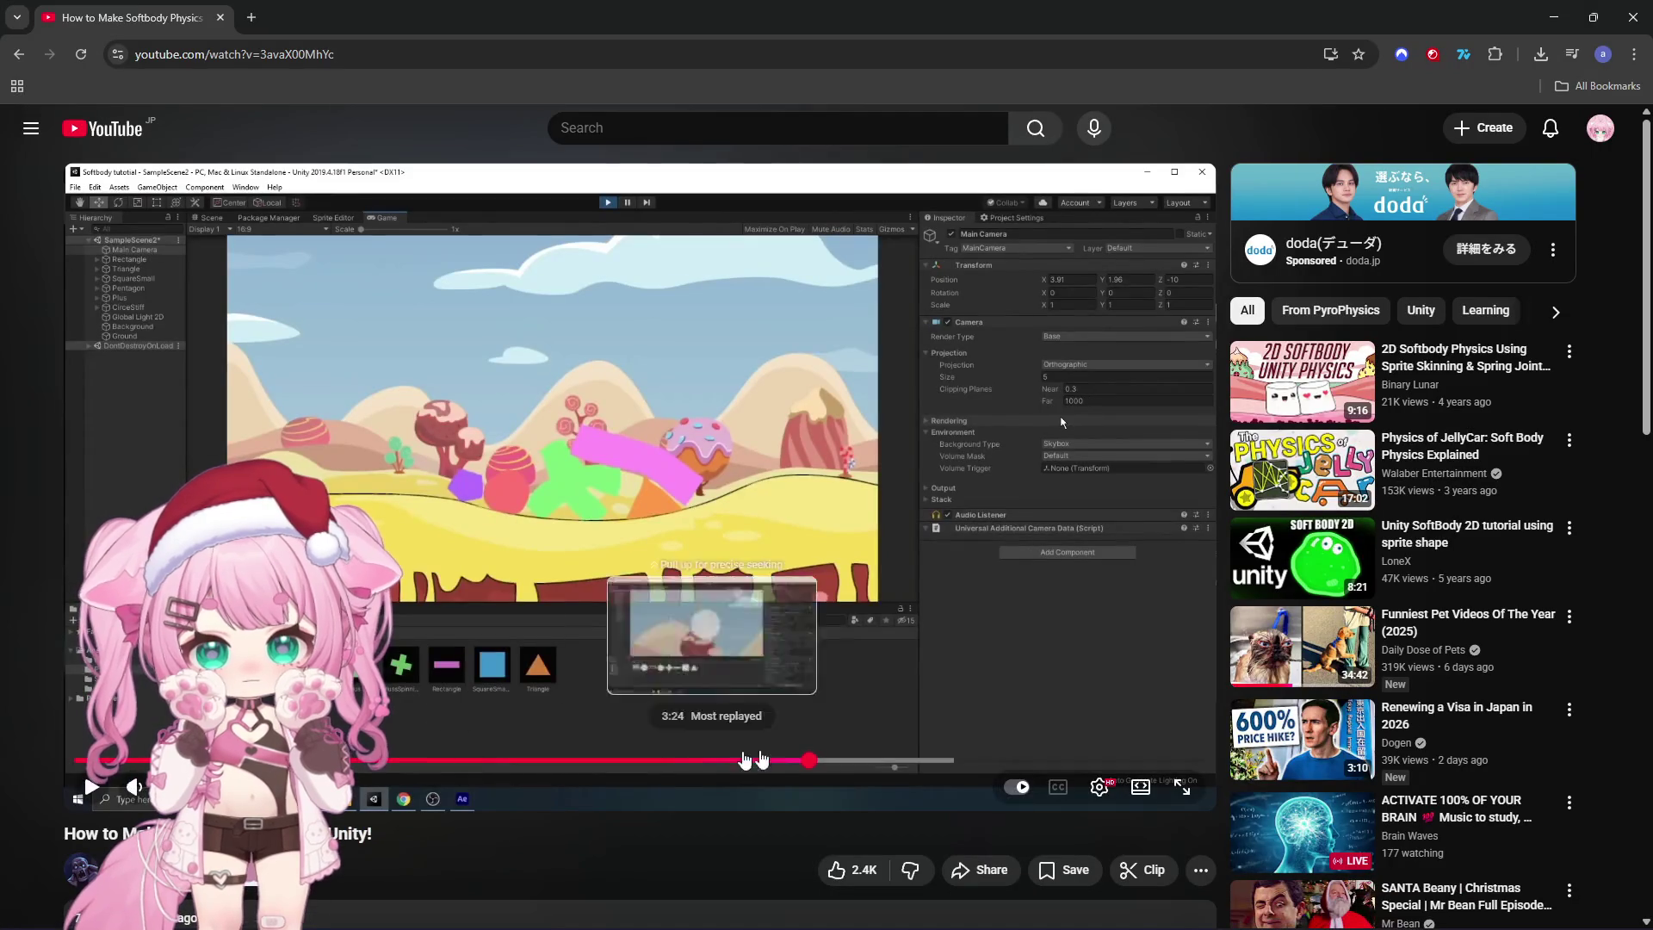
Step: Rewind the YouTube tutorial to about 3:19, then return to Unity
left_click_drag(809, 771, 699, 765)
key("alt+Tab")
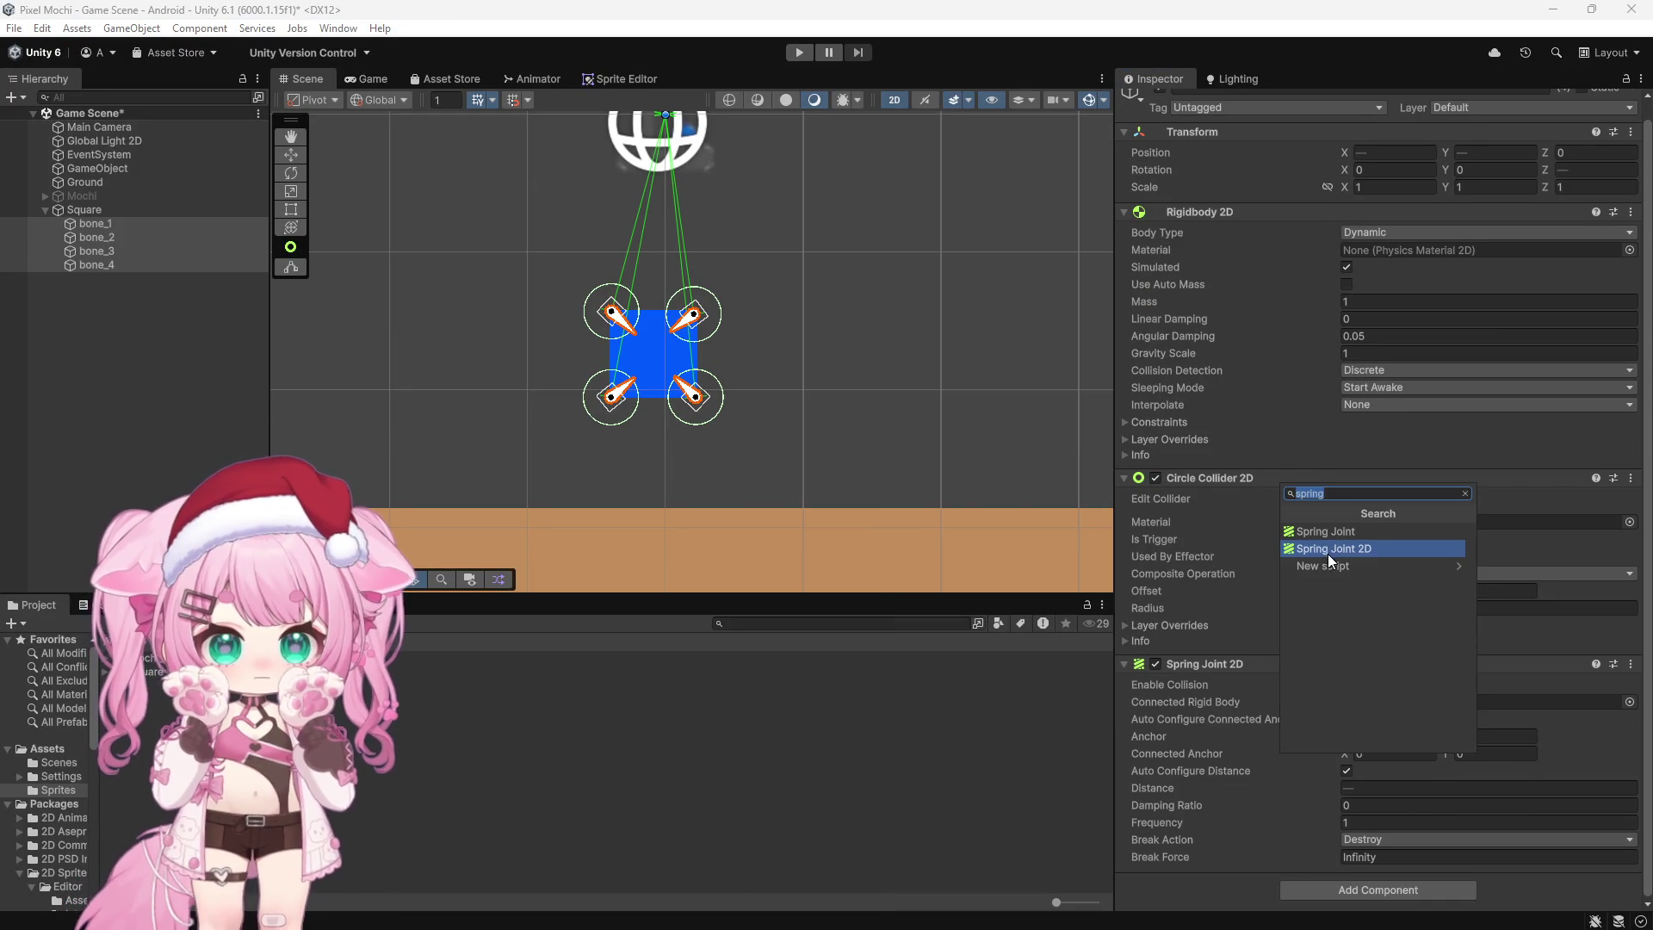
Step: Add Spring Joint 2D components until each bone has three, then clear the selection
scroll(1331, 613, "down", 3)
left_click(1308, 890)
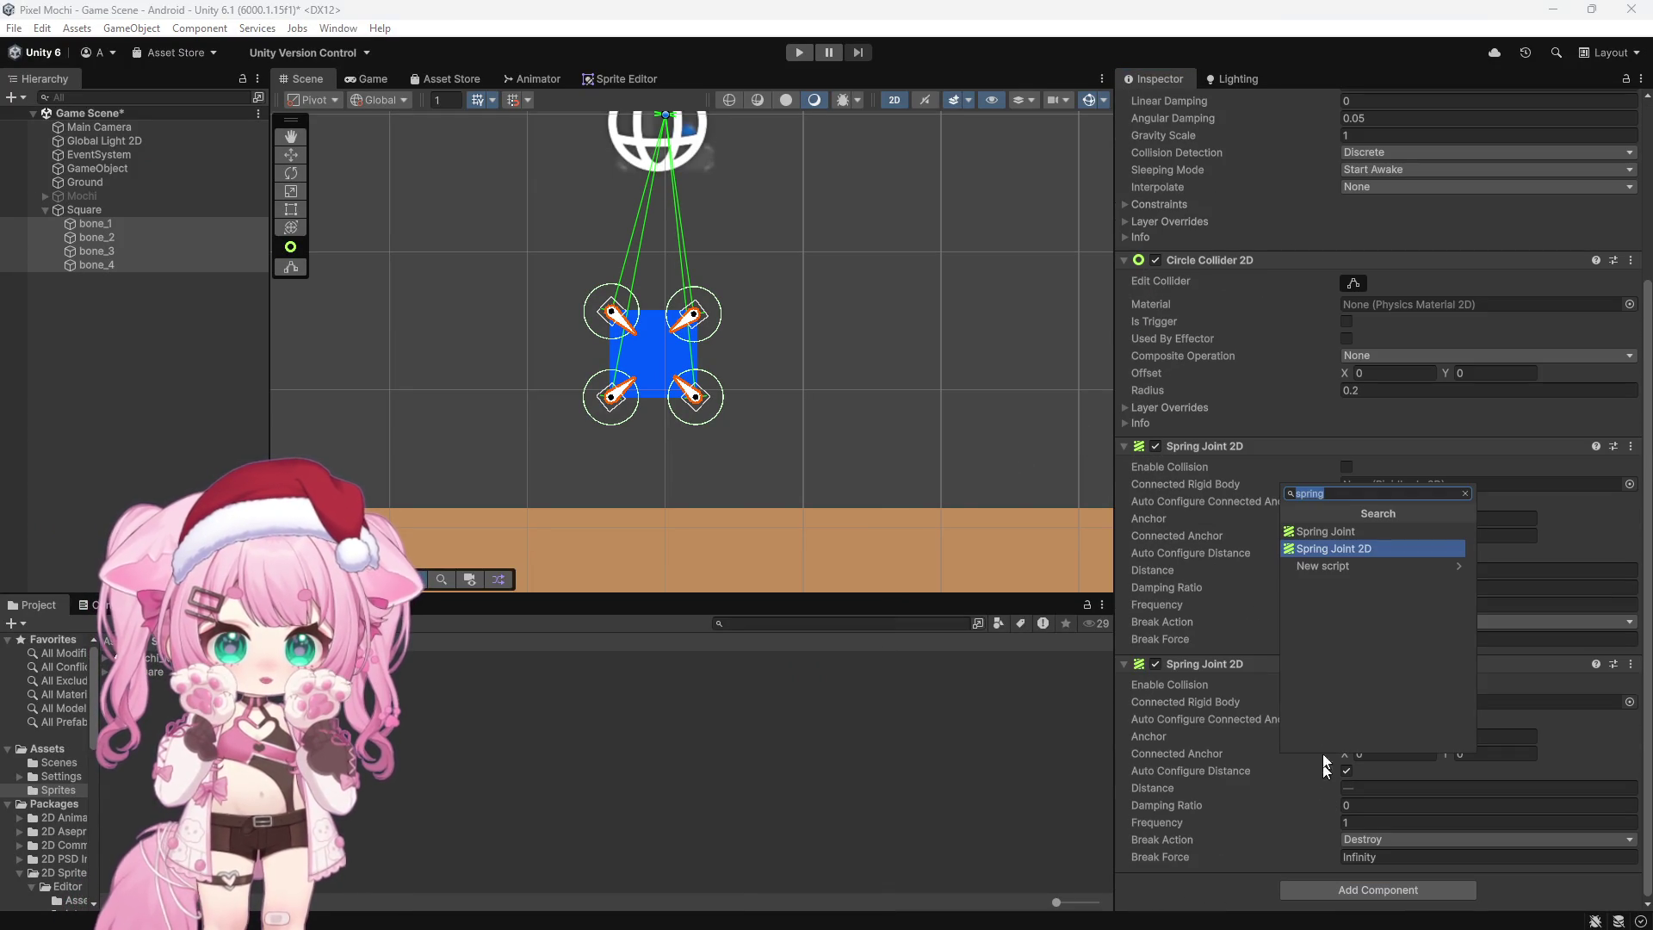
left_click(1348, 549)
scroll(1302, 511, "down", 2)
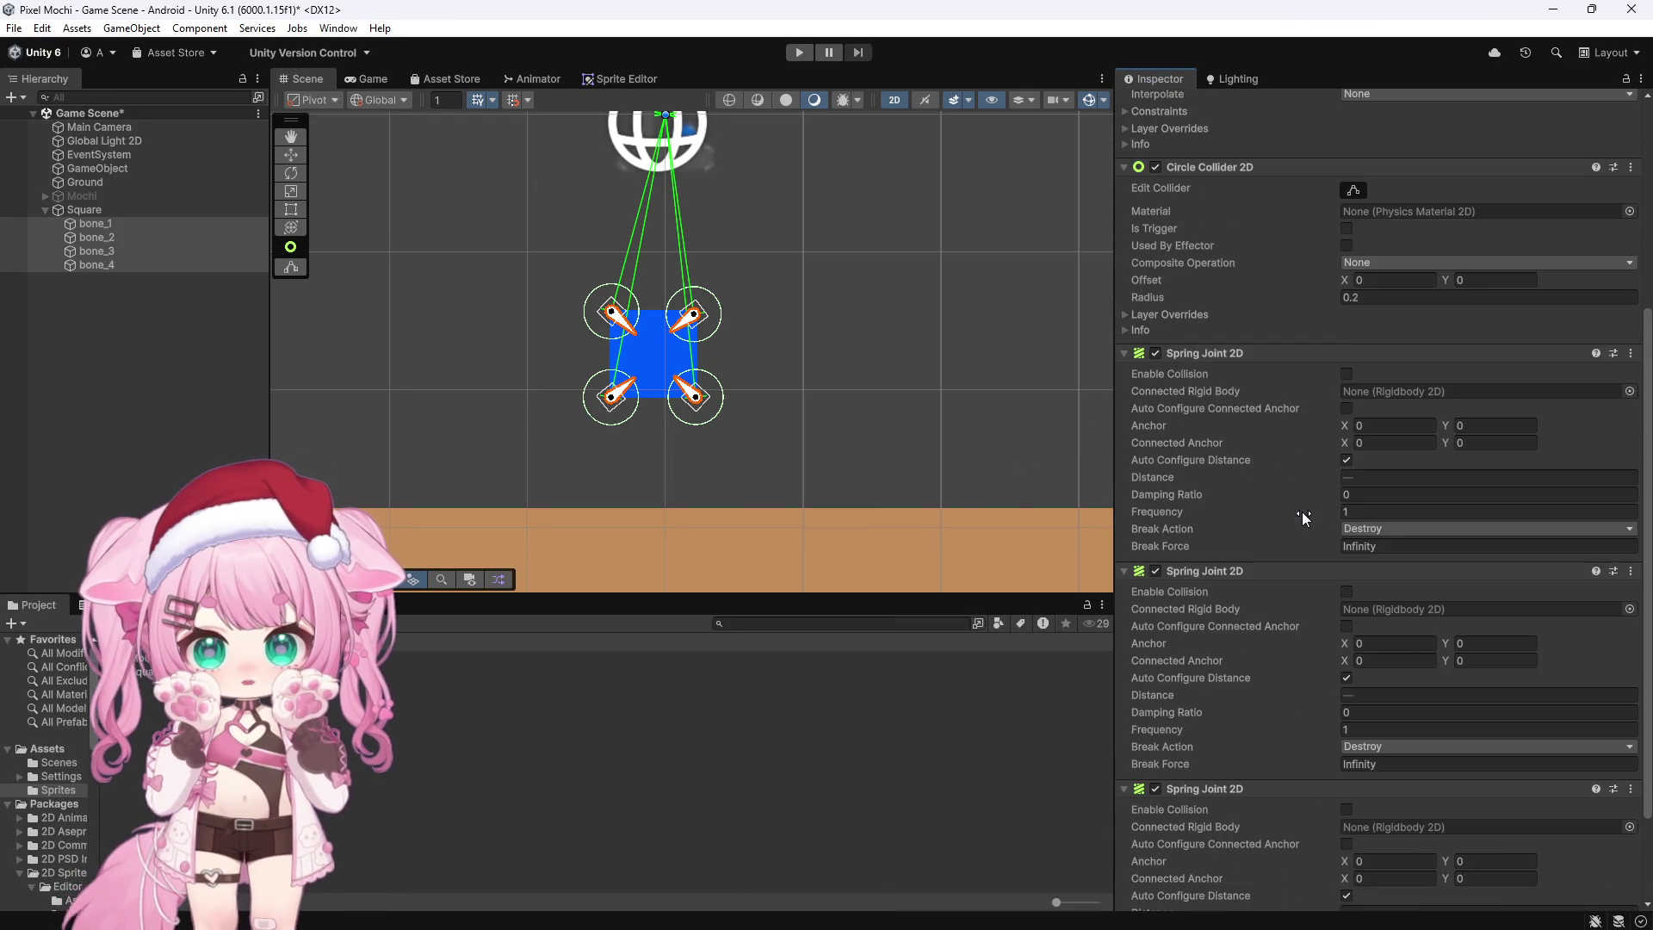
scroll(1275, 508, "up", 3)
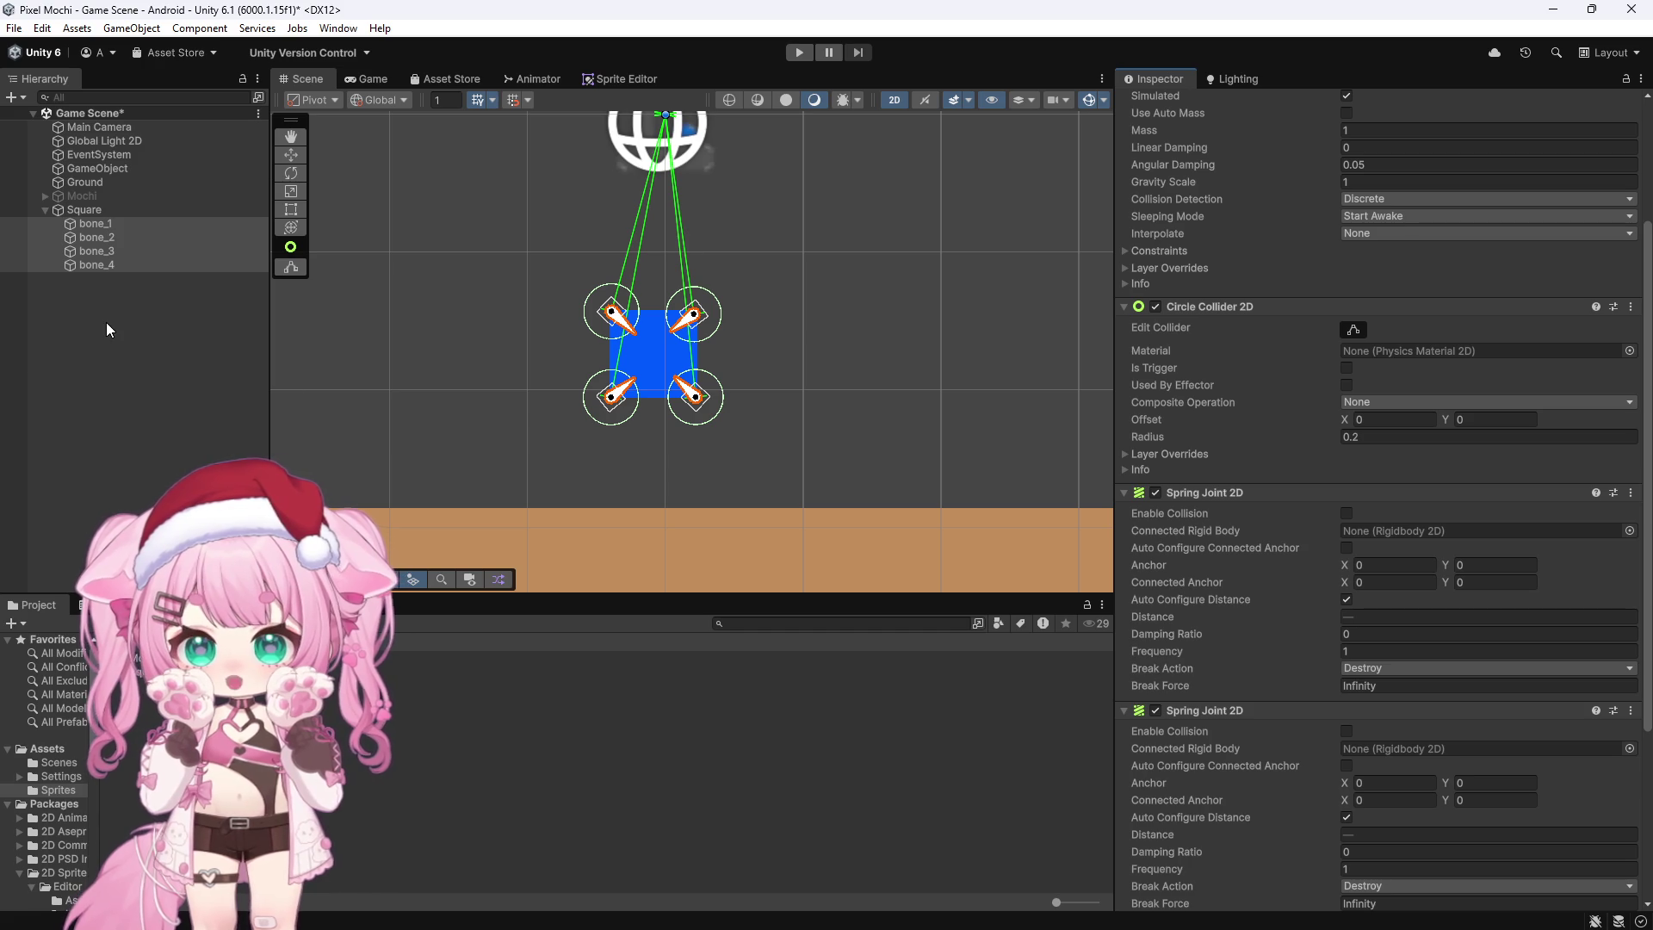
left_click(136, 302)
Step: Review bone_1's Rigidbody 2D, 0.2-radius circle collider and three unconnected spring joints
left_click(115, 224)
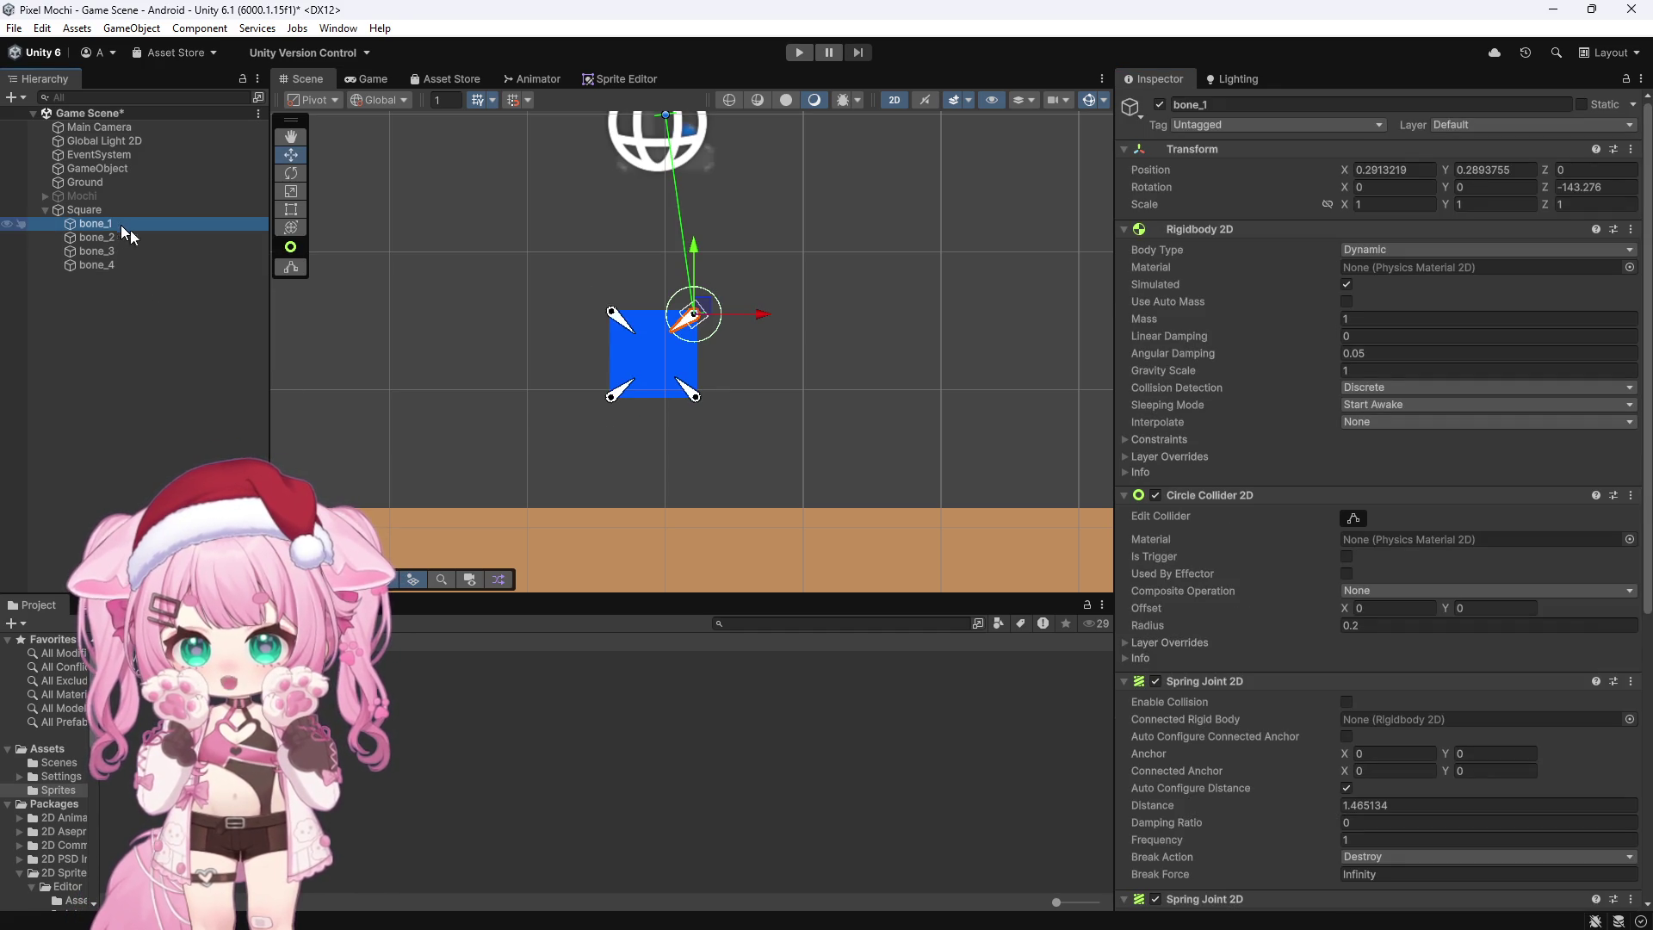
scroll(1282, 434, "down", 3)
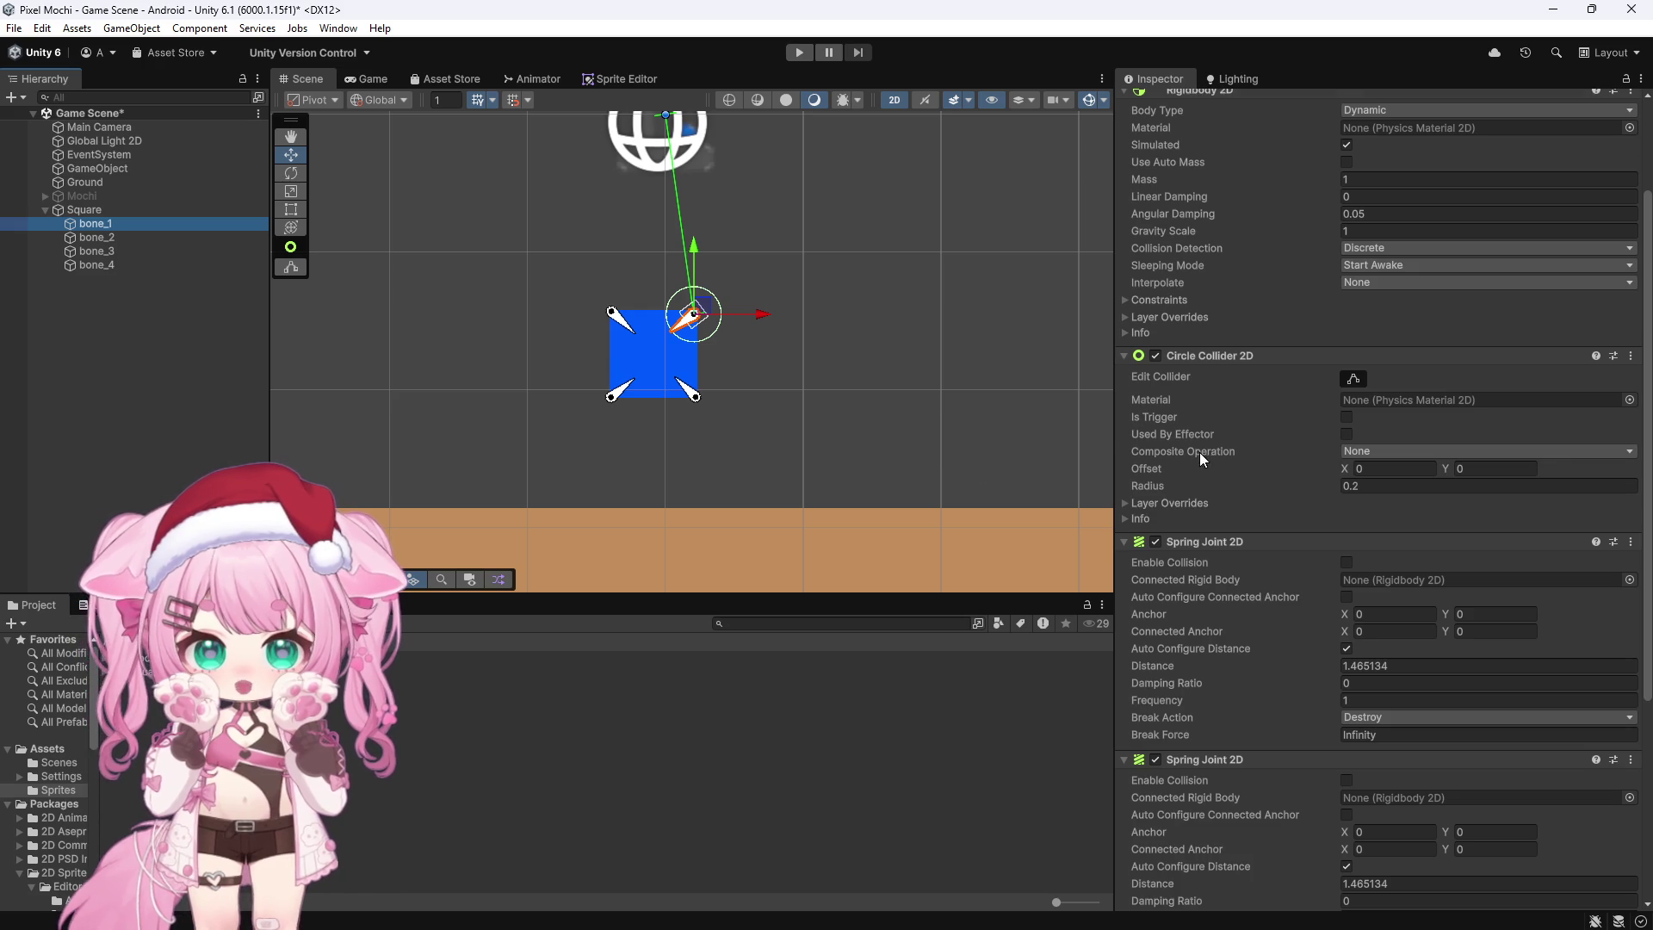
scroll(1205, 464, "down", 6)
scroll(1211, 473, "down", 1)
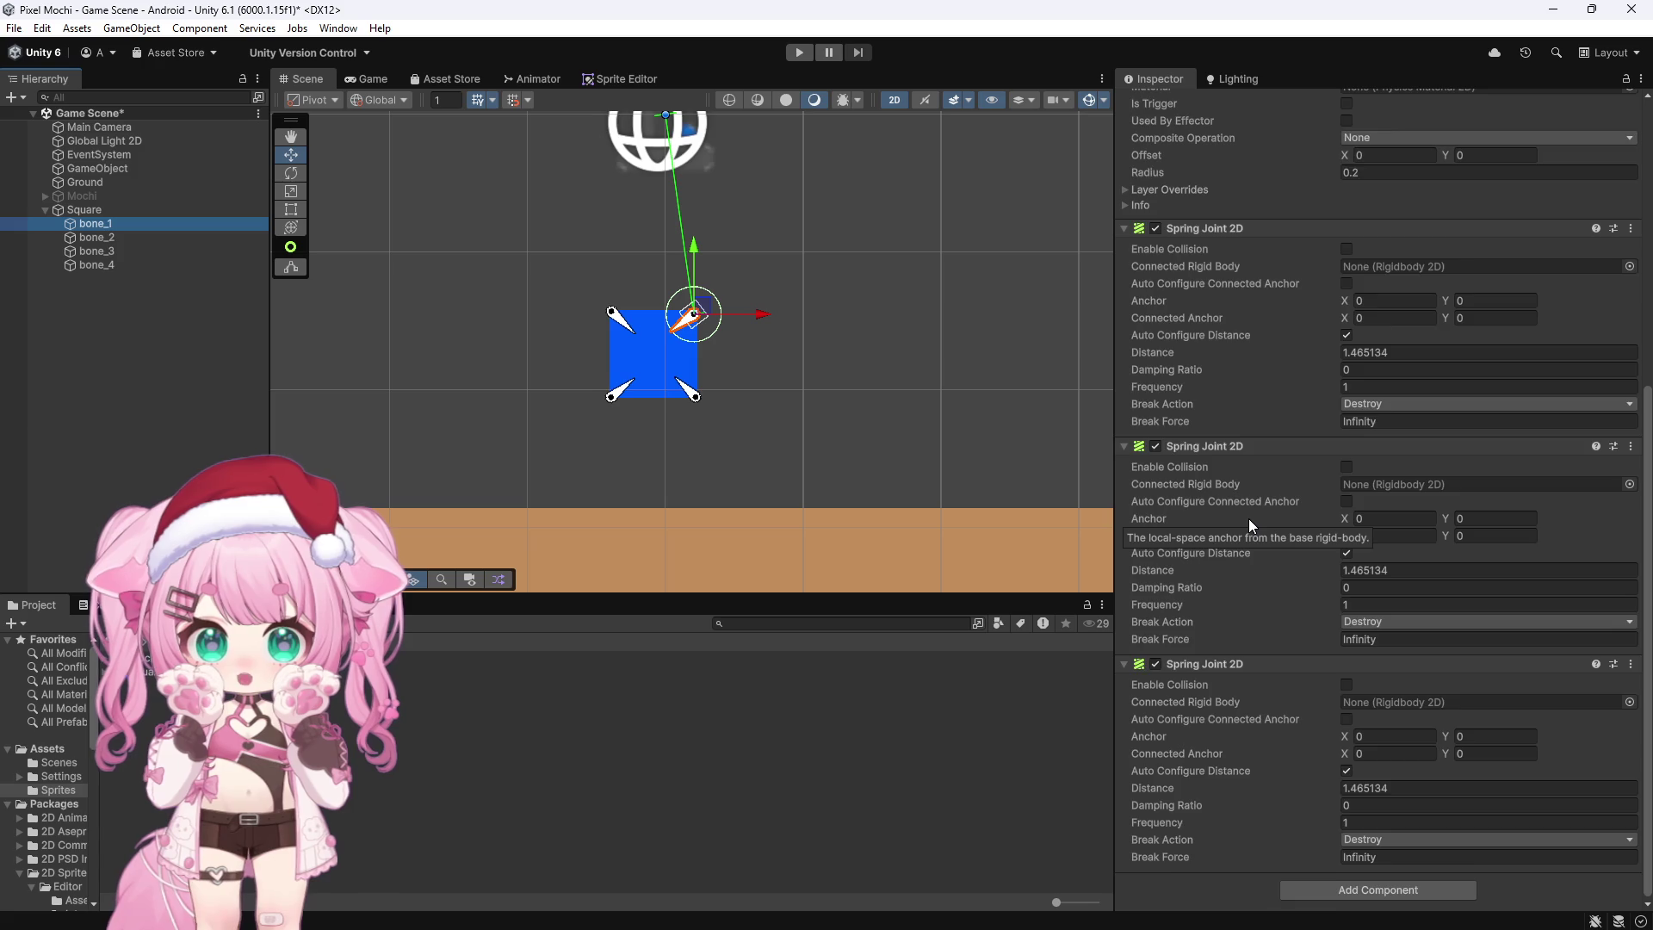
scroll(1248, 519, "up", 5)
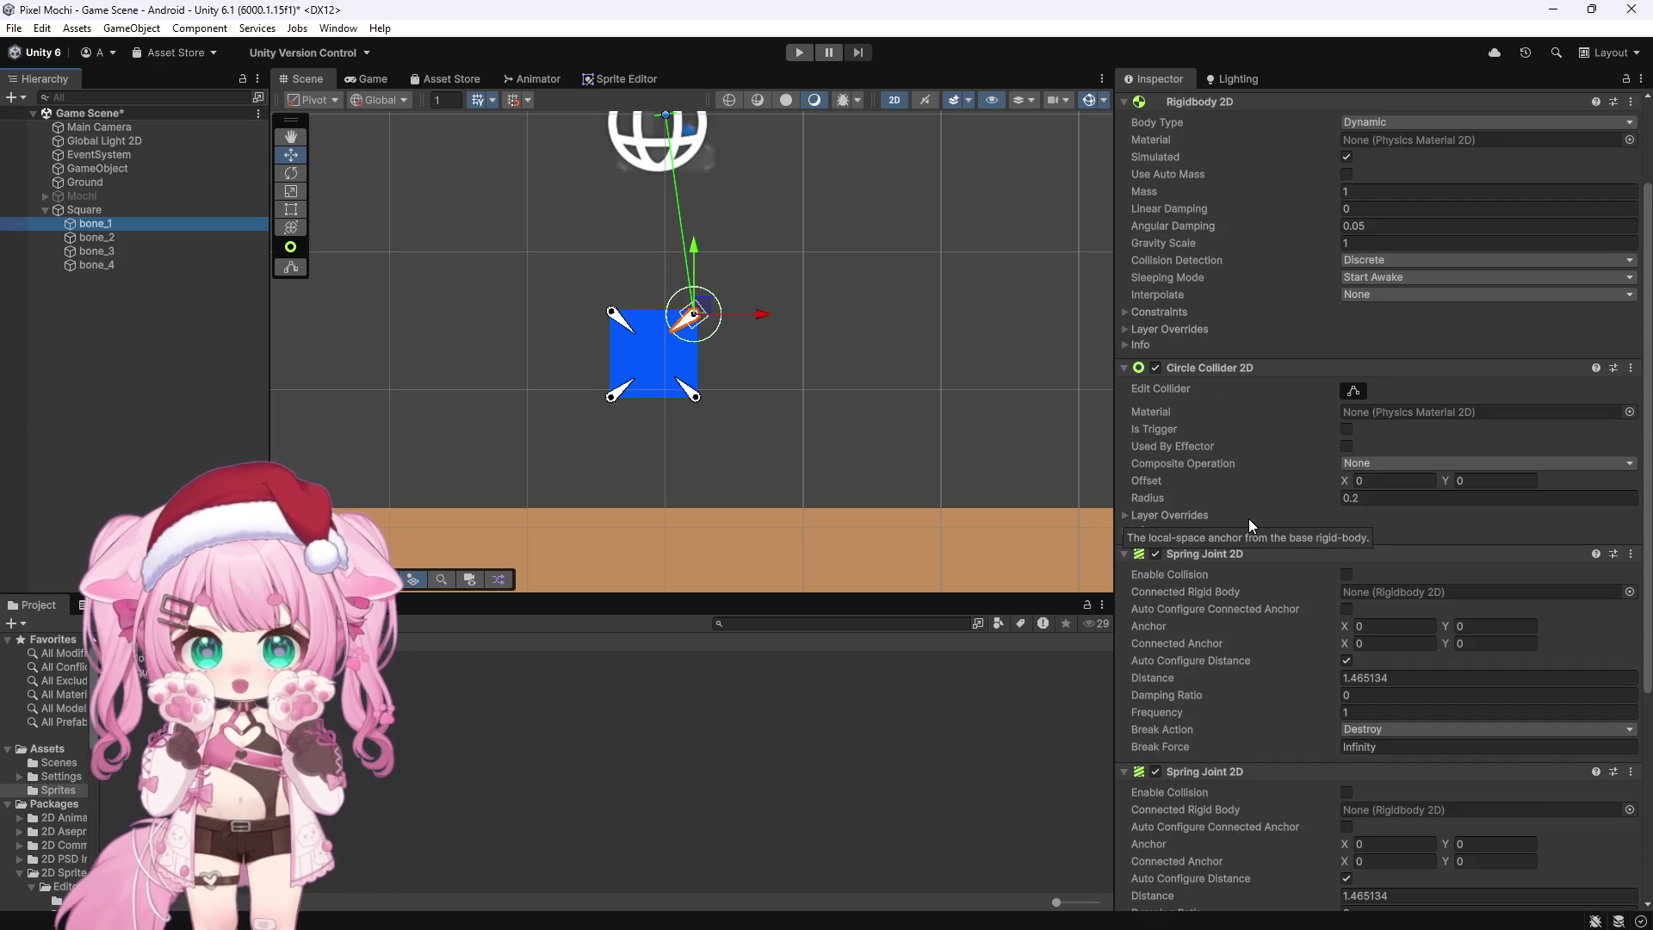
scroll(1248, 518, "down", 1)
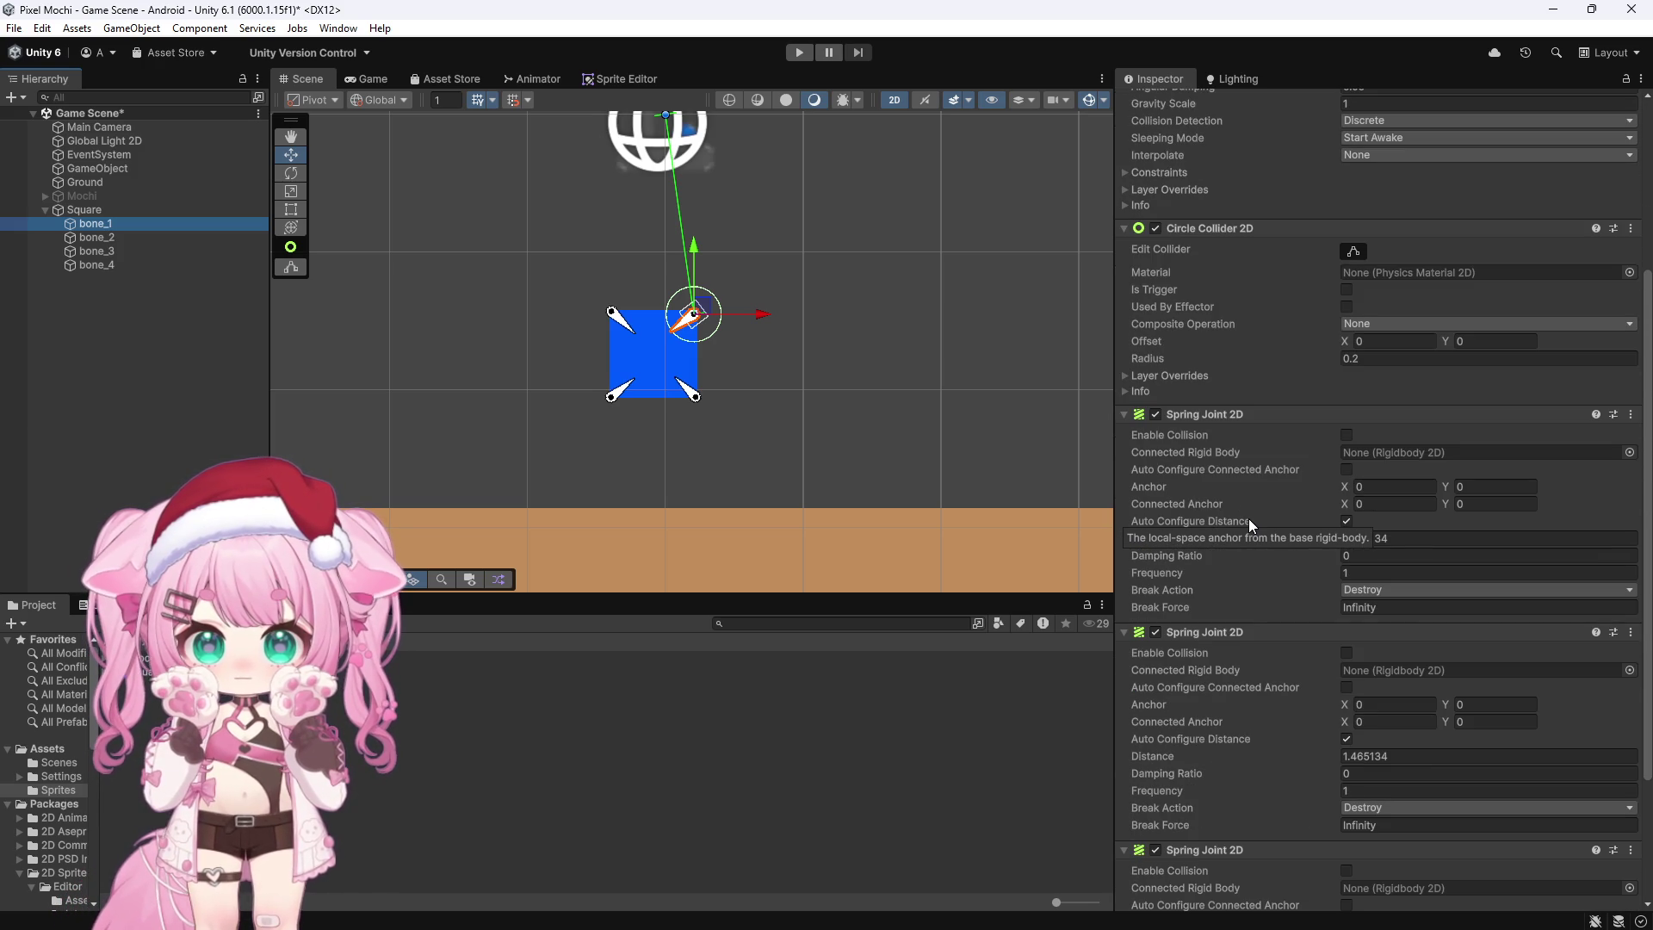
scroll(1248, 518, "down", 3)
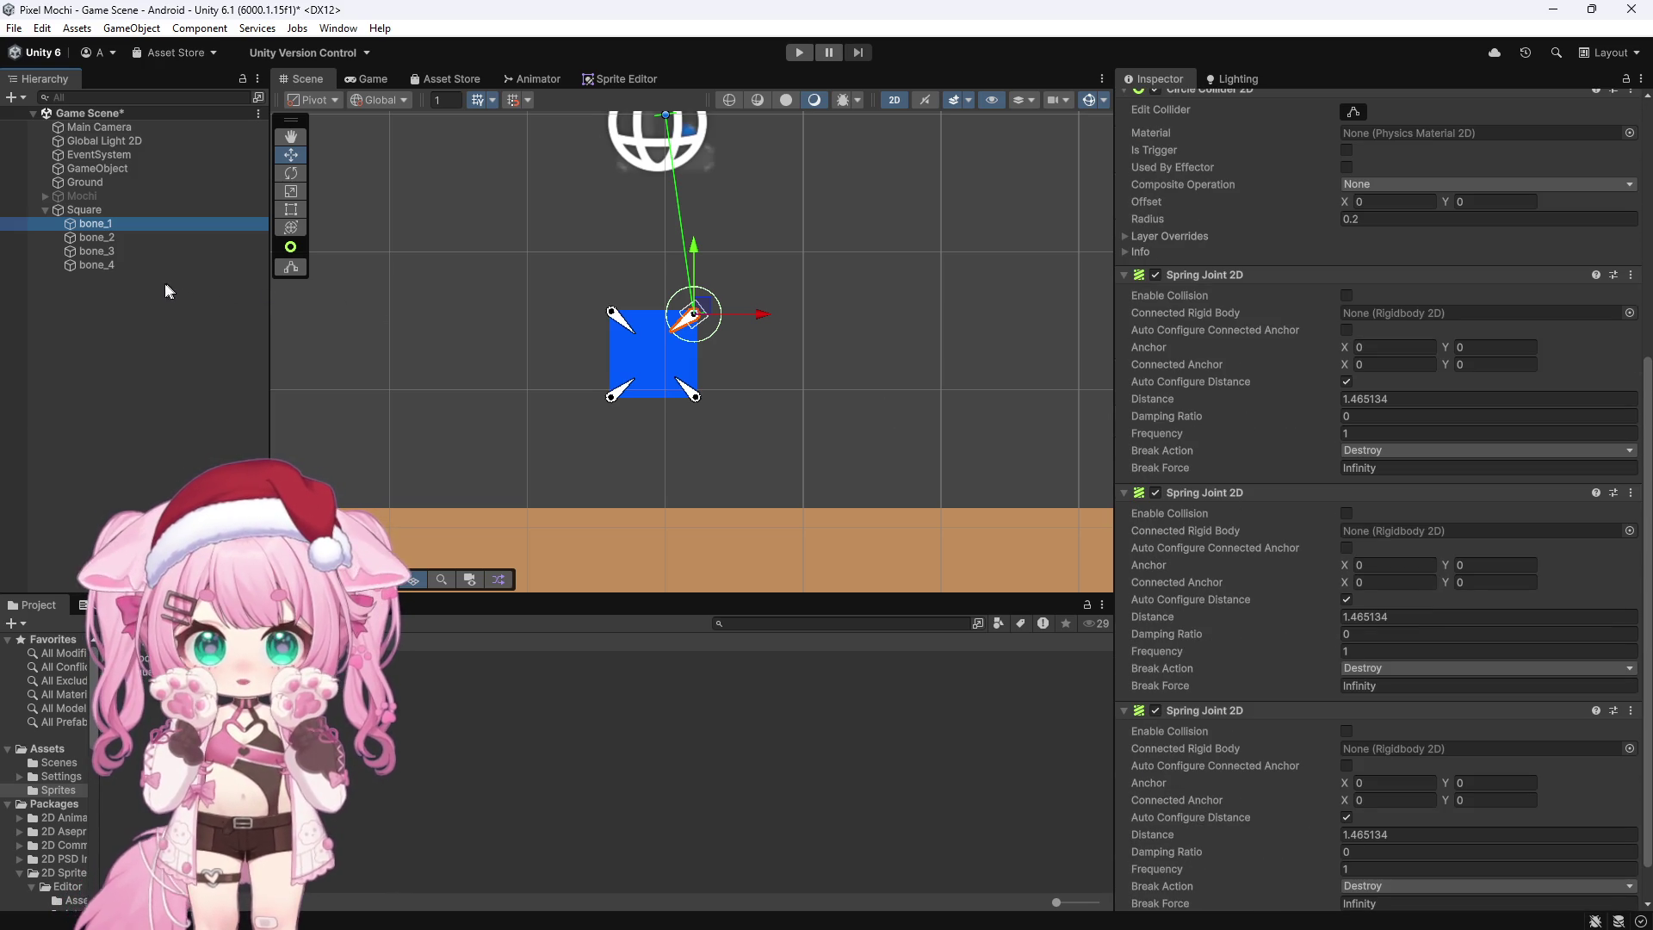
left_click(117, 241)
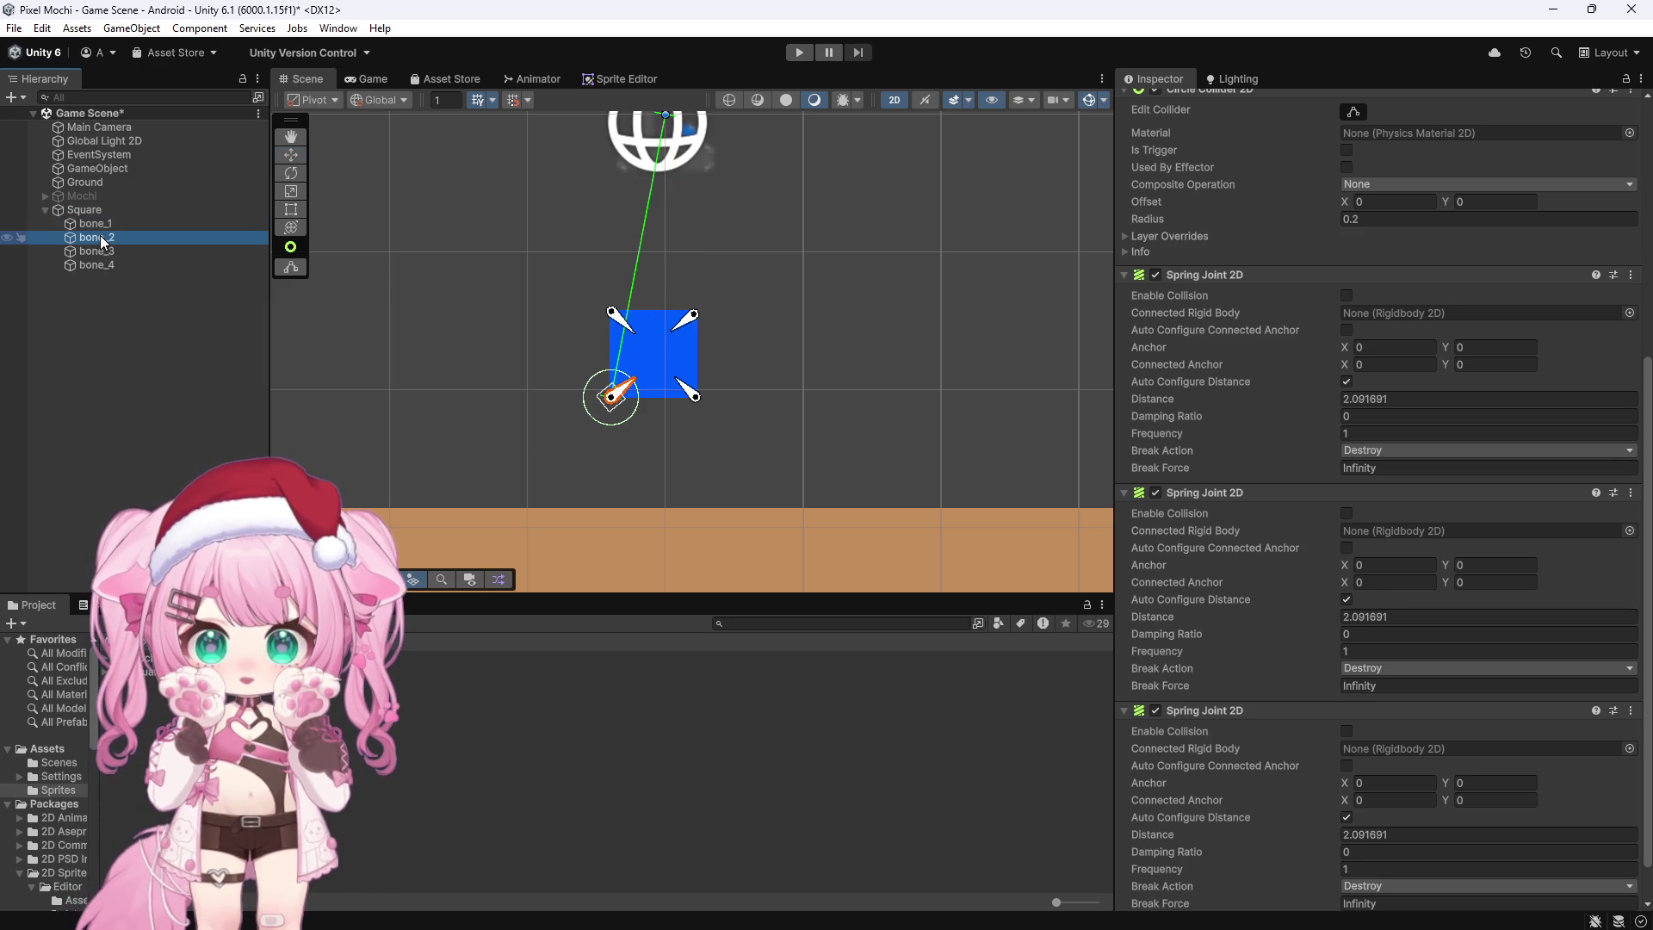
Step: Connect bone_1's spring joints to bone_2 and bone_3
mouse_move(102, 242)
left_mouse_down()
mouse_move(1262, 727)
mouse_move(1364, 753)
left_mouse_up()
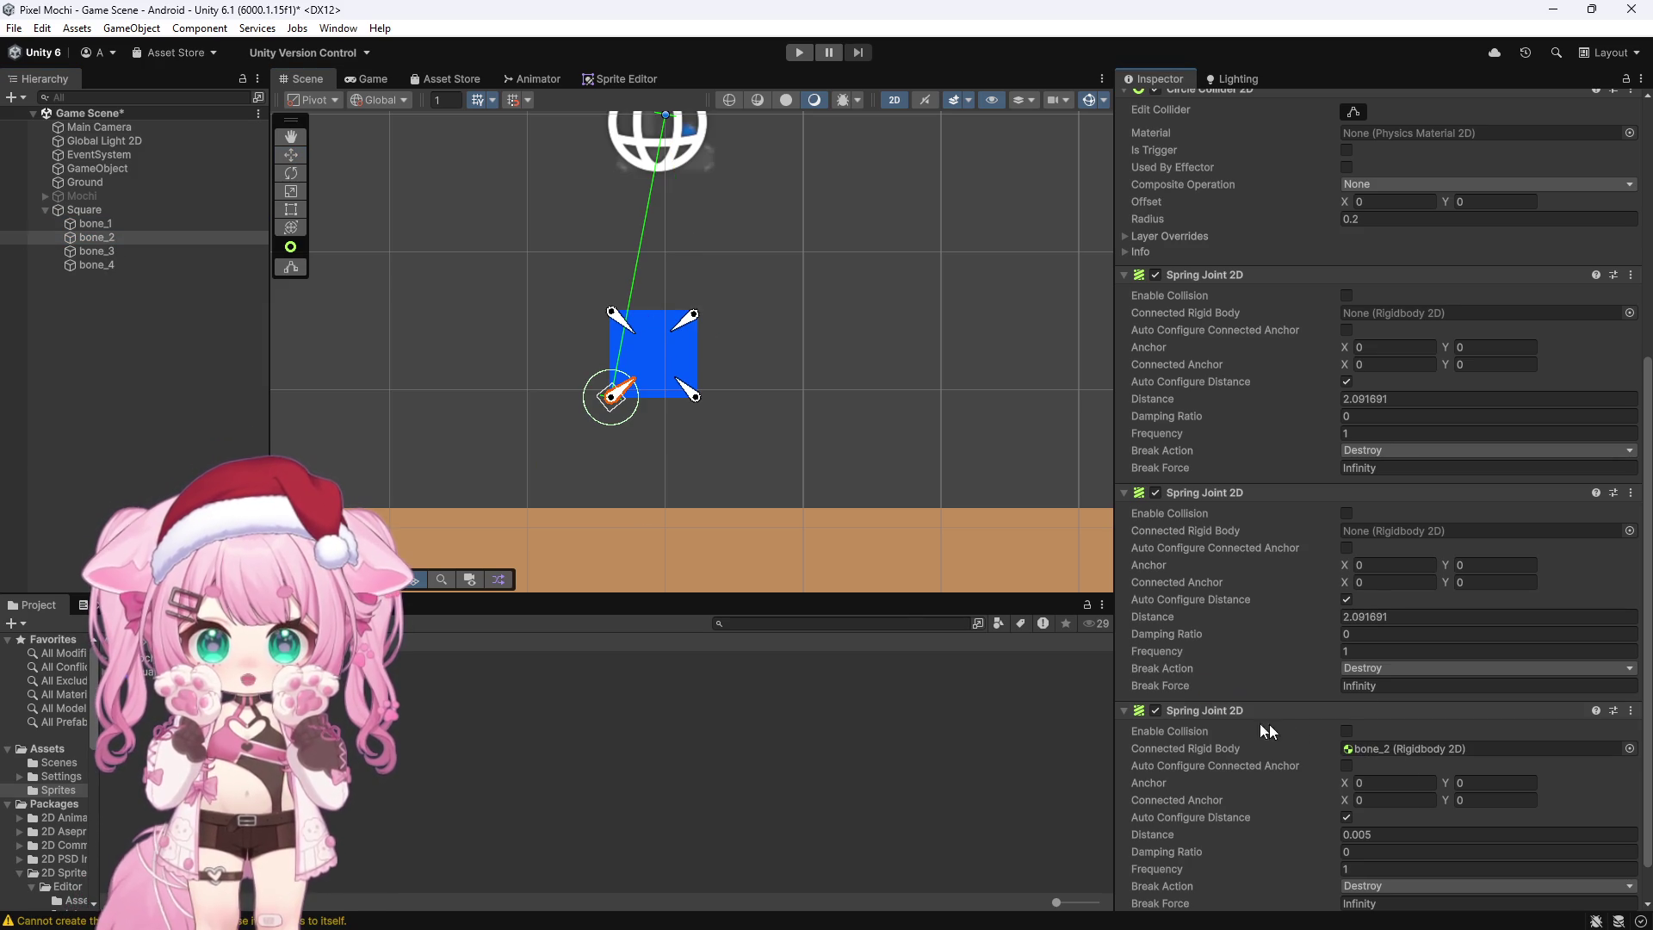
key("ctrl+z")
left_click(95, 223)
mouse_move(96, 237)
left_mouse_down()
mouse_move(1162, 579)
mouse_move(1386, 762)
left_mouse_up()
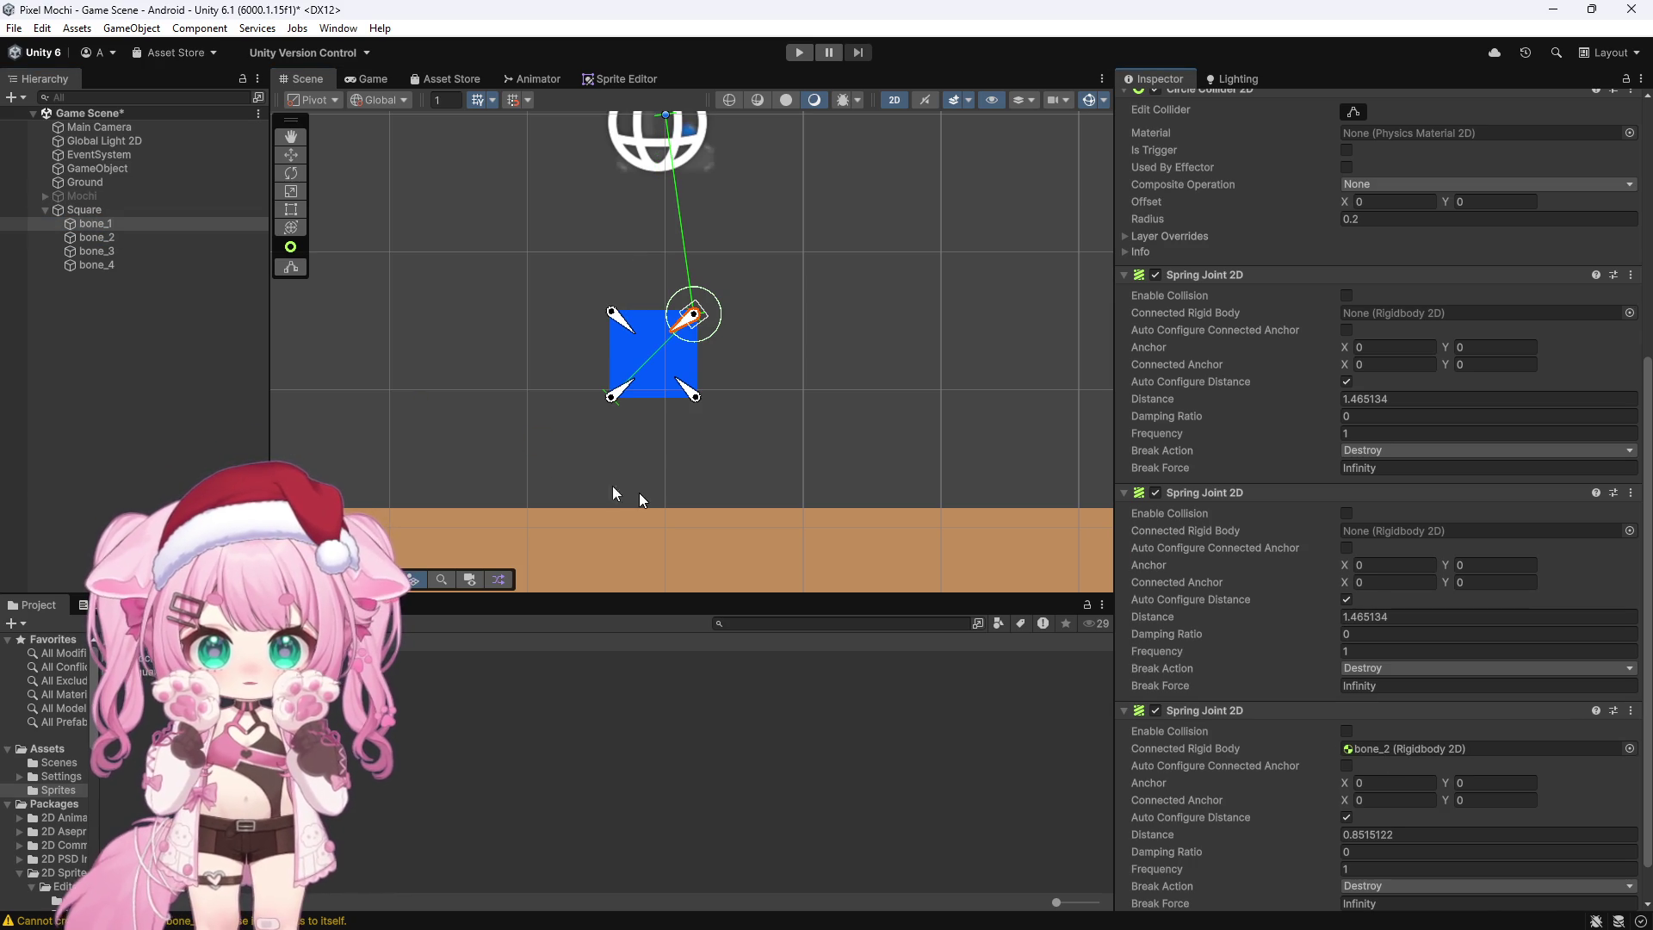
left_click(110, 248)
left_click(109, 263)
left_click(105, 224)
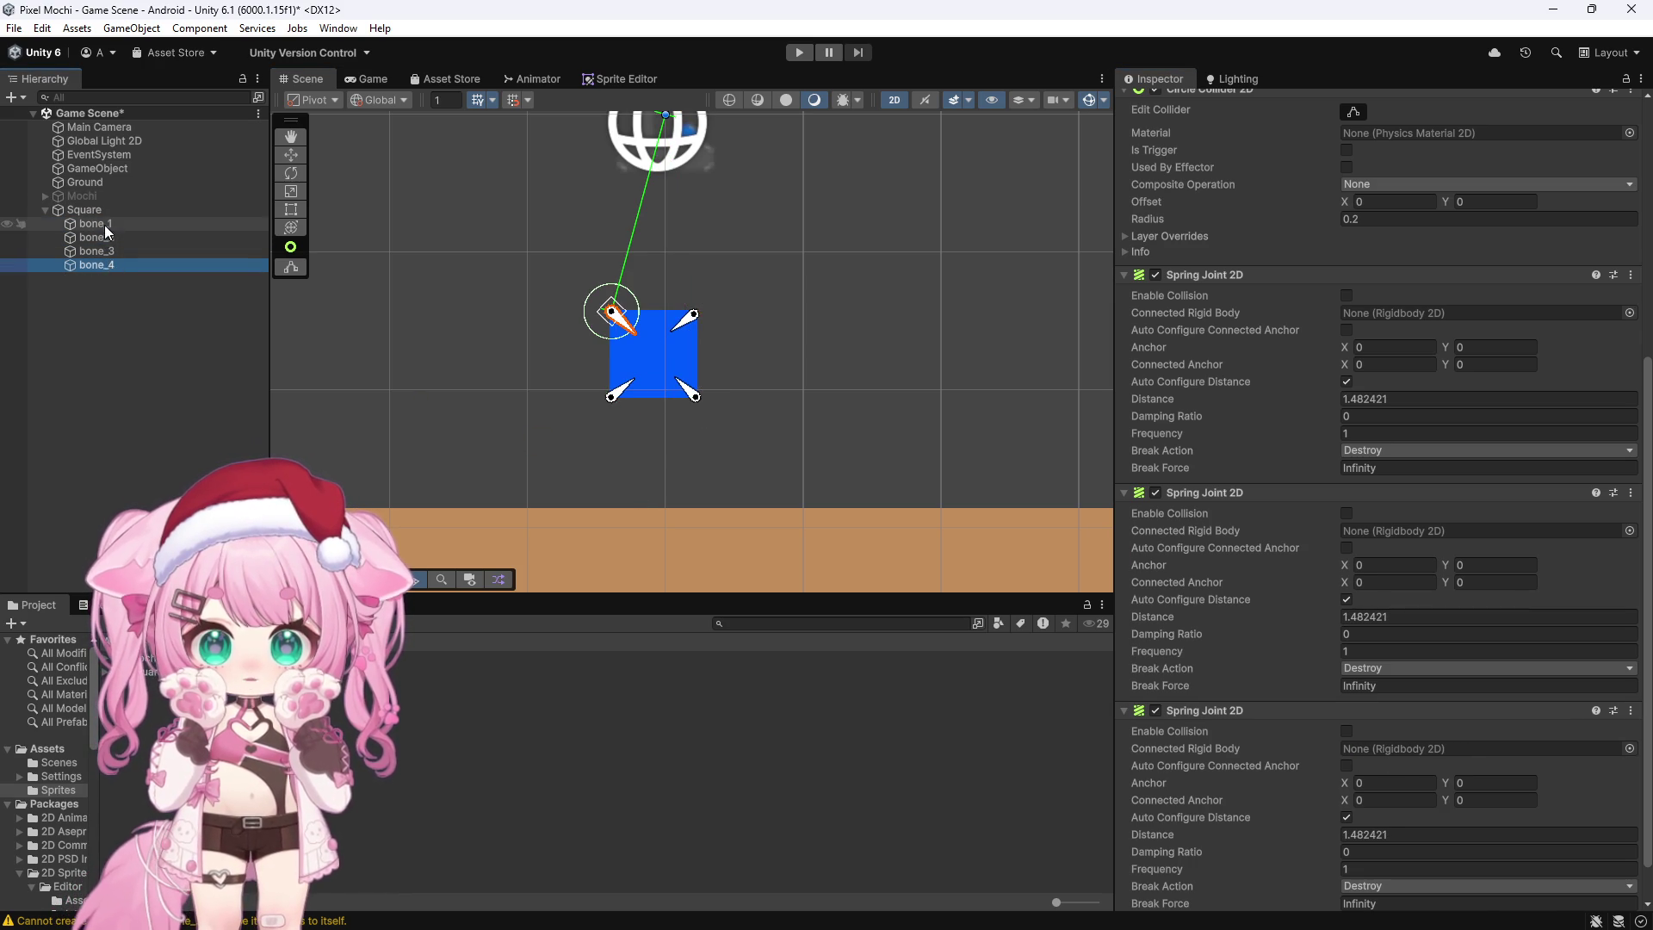
mouse_move(105, 250)
left_mouse_down()
mouse_move(1341, 368)
mouse_move(1377, 317)
mouse_move(259, 275)
mouse_move(1468, 677)
mouse_move(1368, 694)
mouse_move(1360, 544)
mouse_move(1377, 531)
left_mouse_up()
Step: Connect bone_2's three spring joints to bone_1, bone_3 and bone_4
left_click(112, 237)
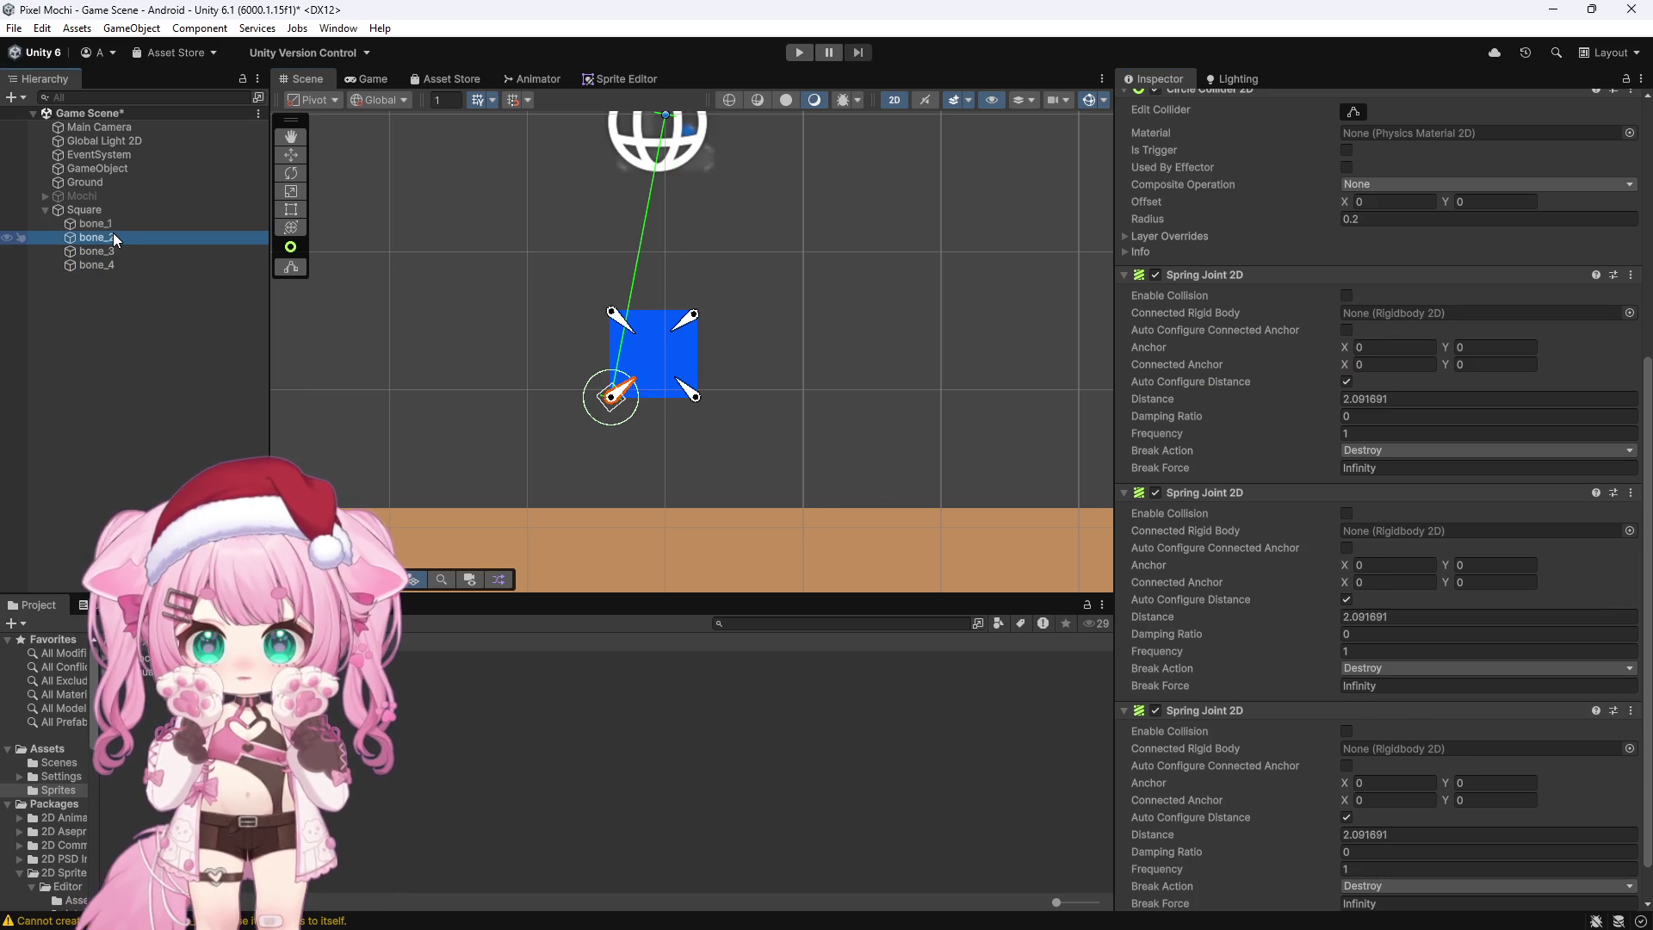
mouse_move(101, 224)
left_mouse_down()
mouse_move(694, 554)
mouse_move(1361, 783)
mouse_move(1369, 749)
left_mouse_up()
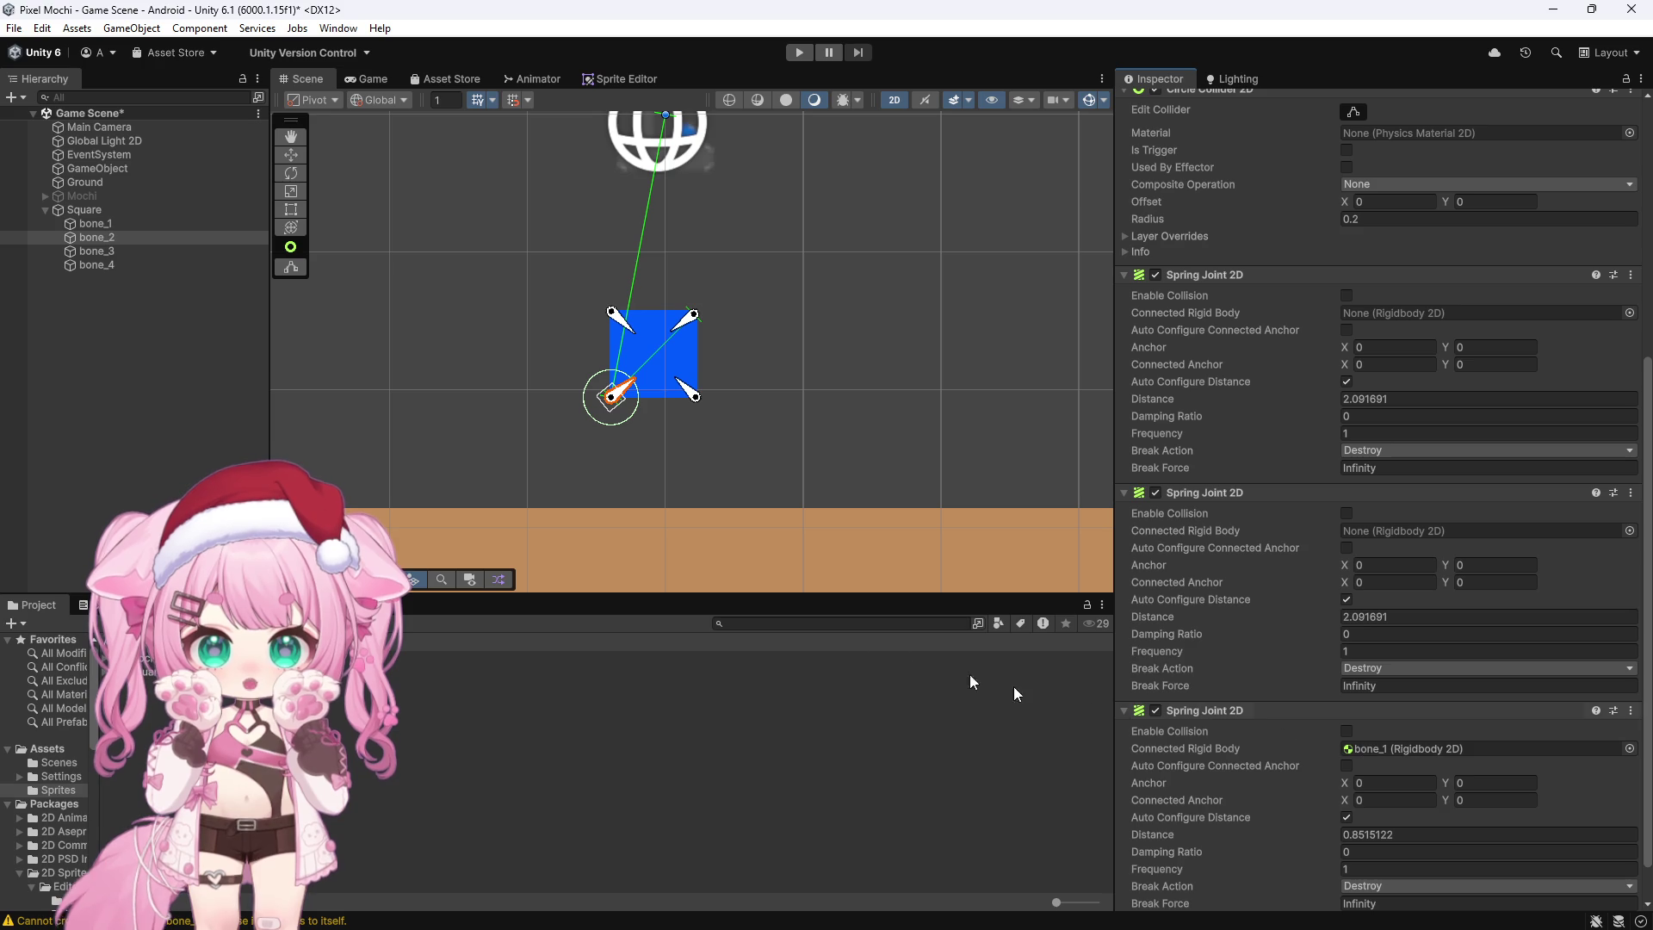
left_click(102, 250)
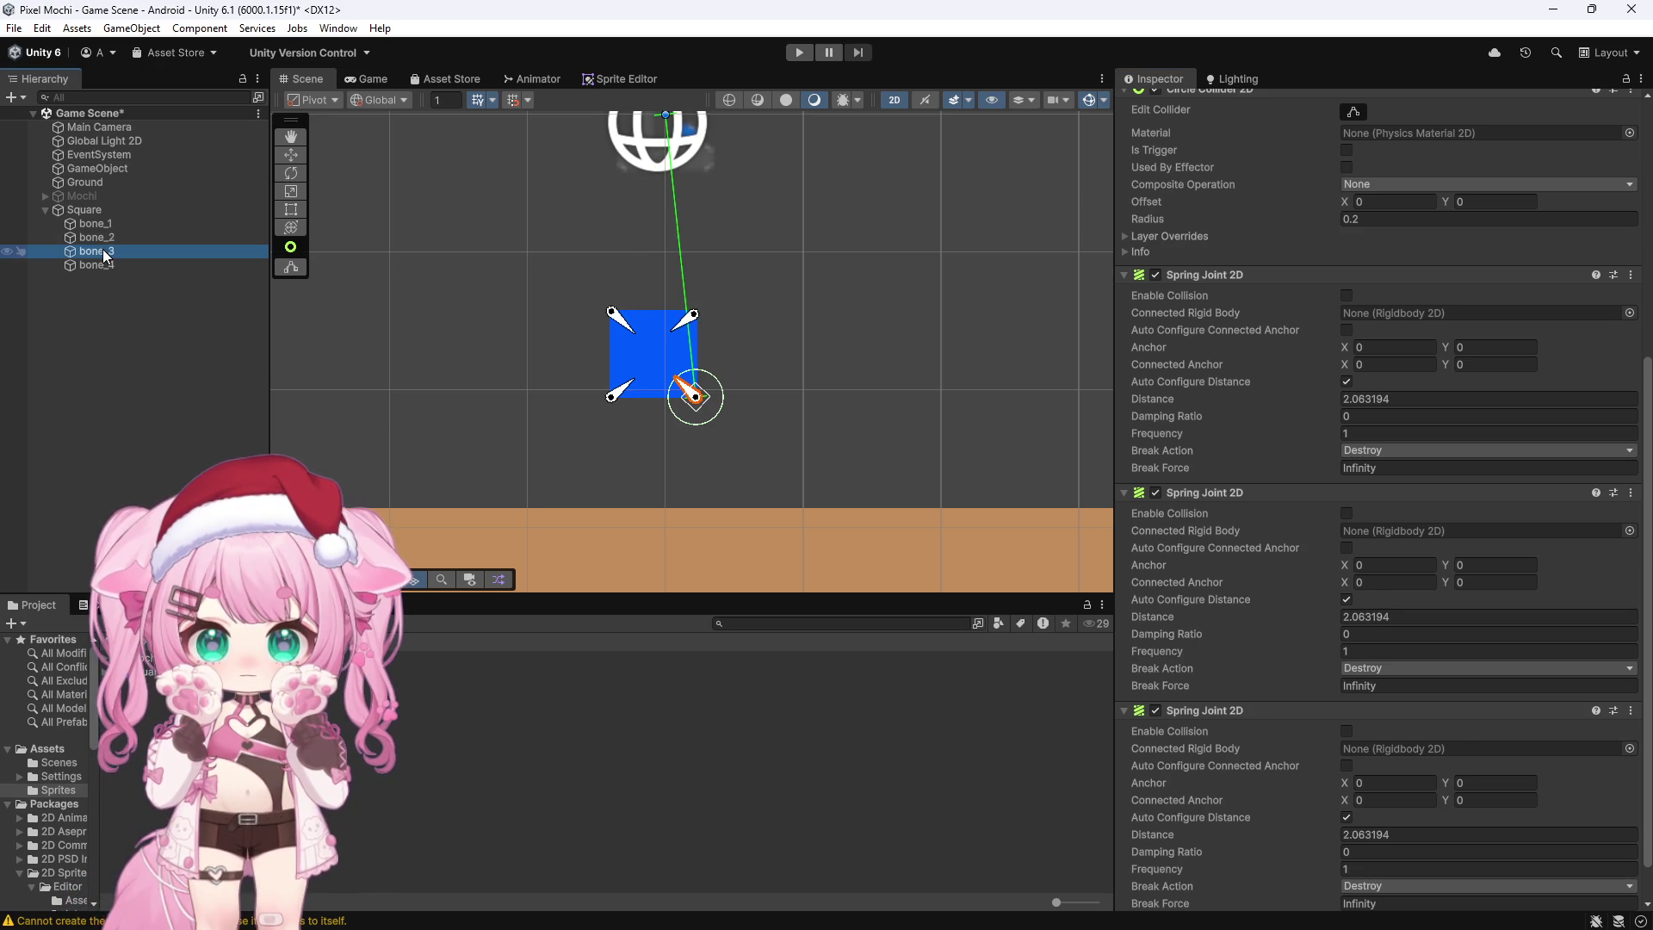
left_click(95, 223)
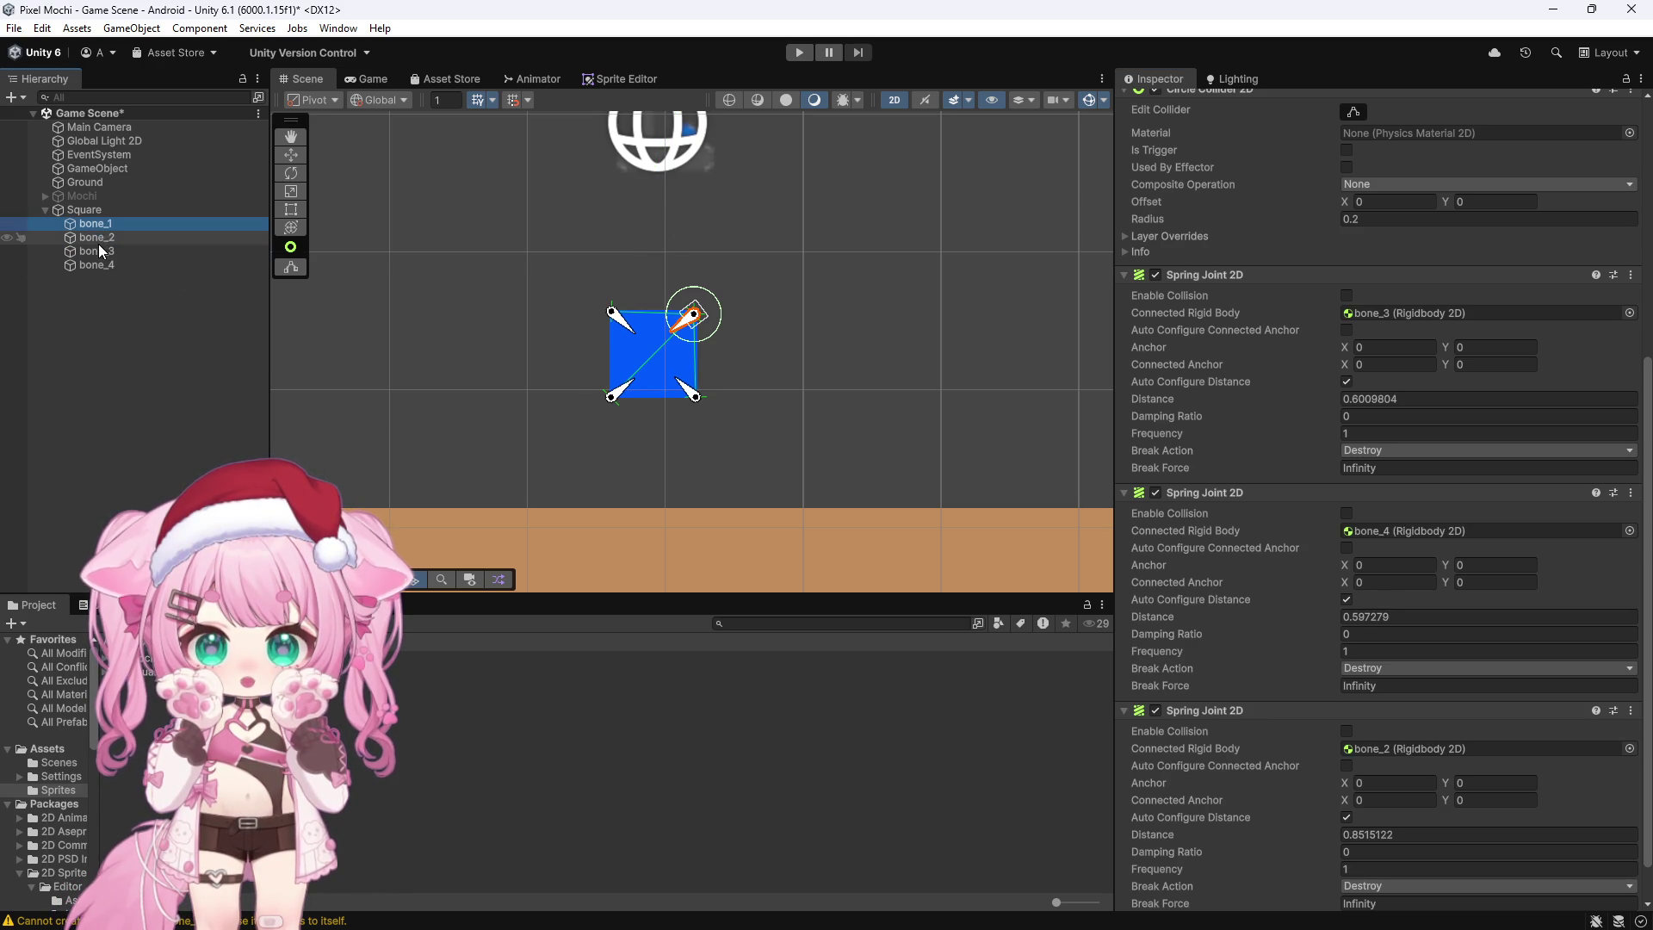
left_click(107, 240)
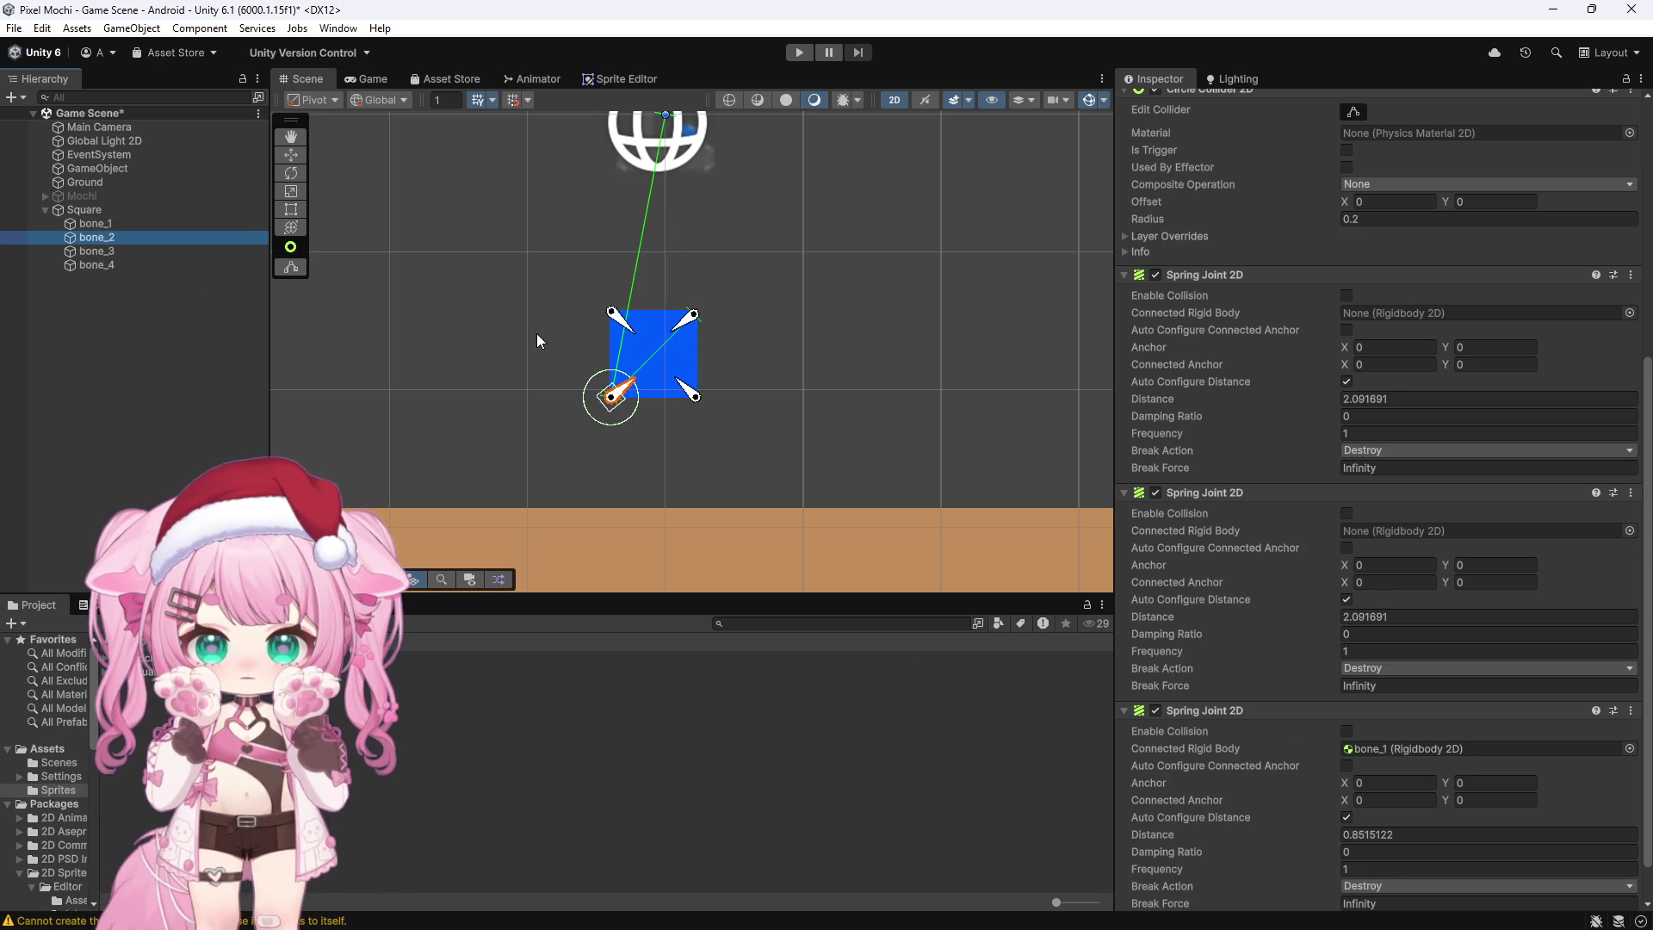
left_click(613, 312)
left_click(693, 393)
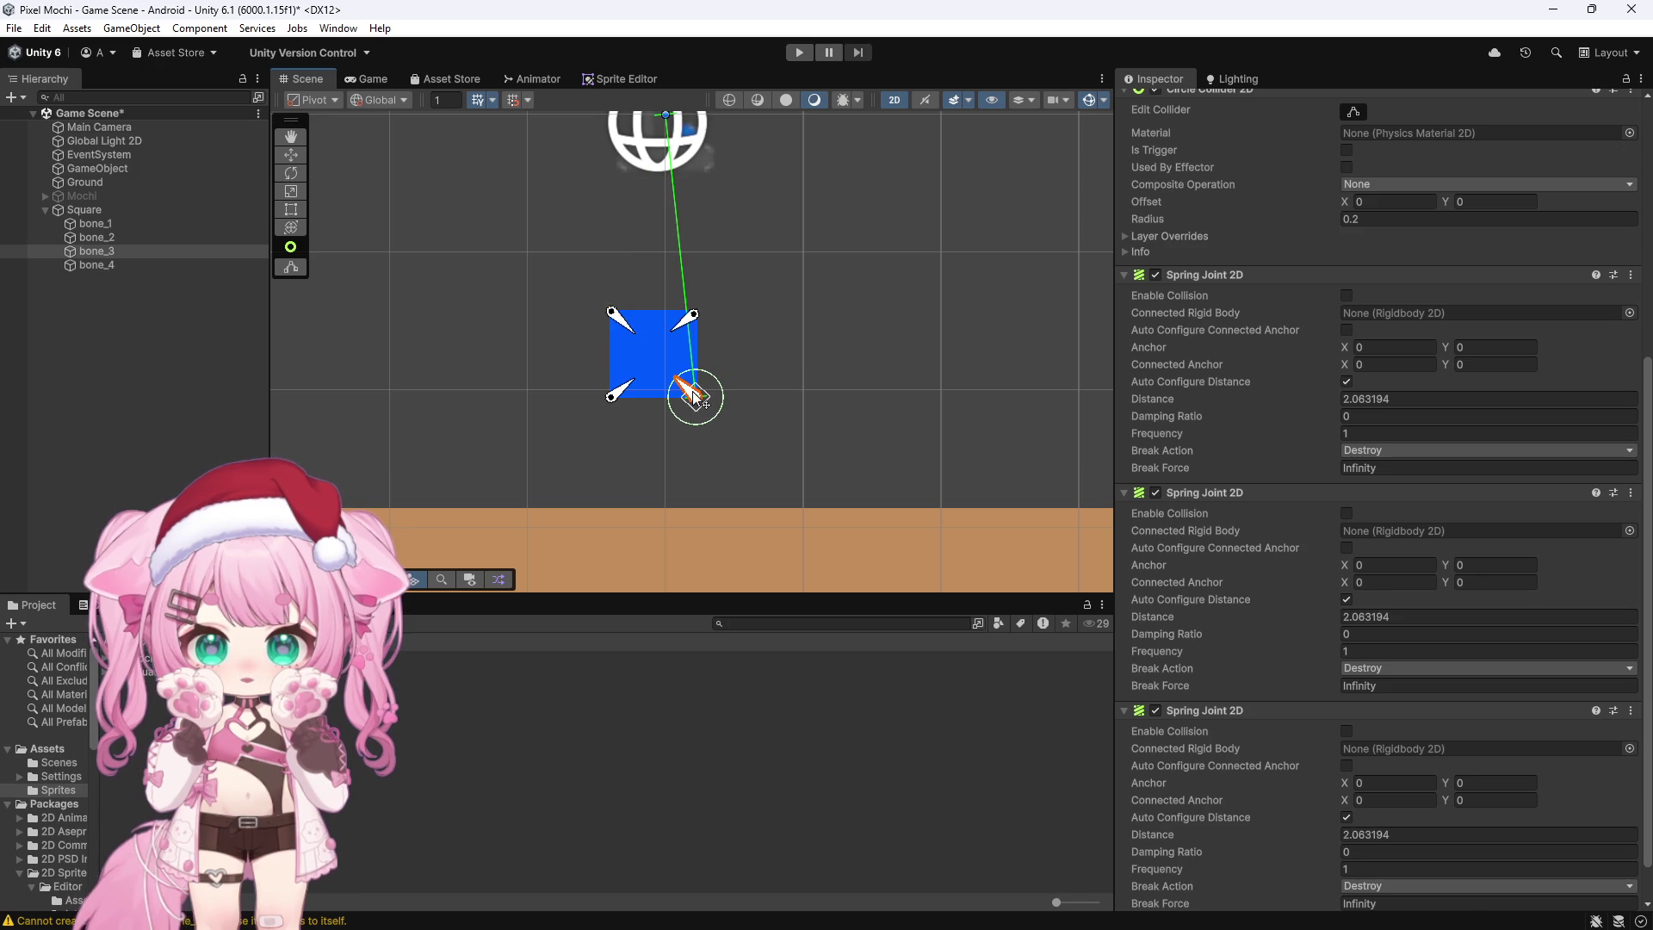
left_click(112, 238)
mouse_move(105, 251)
left_mouse_down()
mouse_move(861, 327)
mouse_move(1463, 313)
left_mouse_up()
mouse_move(96, 264)
left_mouse_down()
mouse_move(1377, 551)
mouse_move(1372, 532)
left_mouse_up()
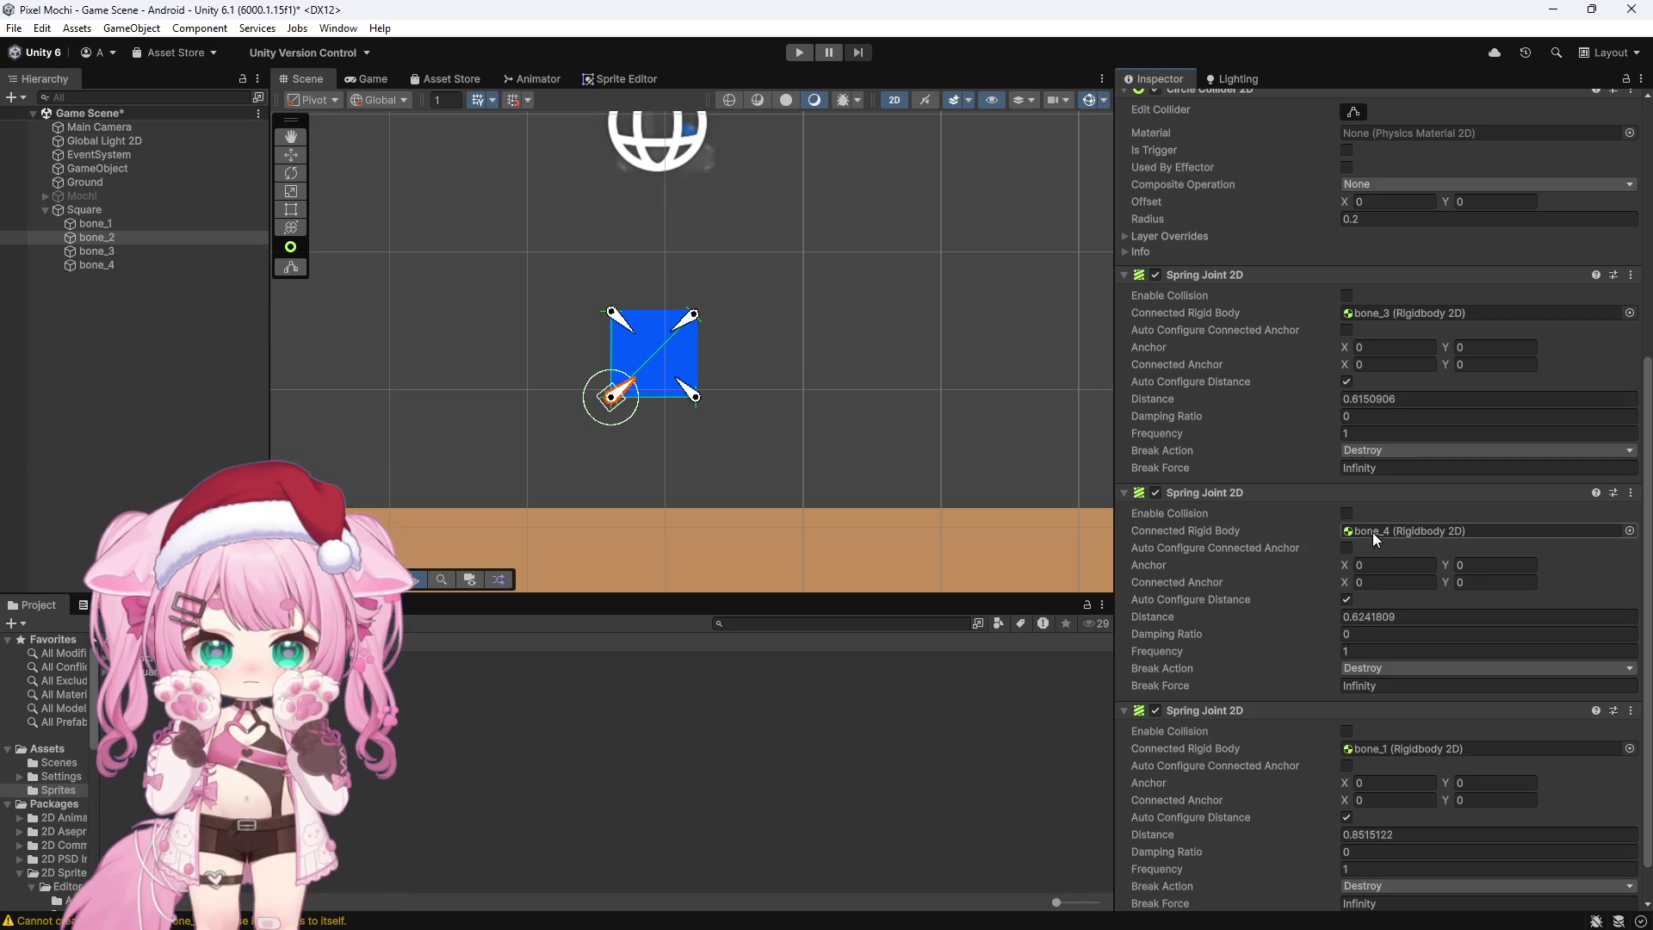
Step: Connect bone_3's first and second spring joints to bone_1 and bone_2
left_click(130, 255)
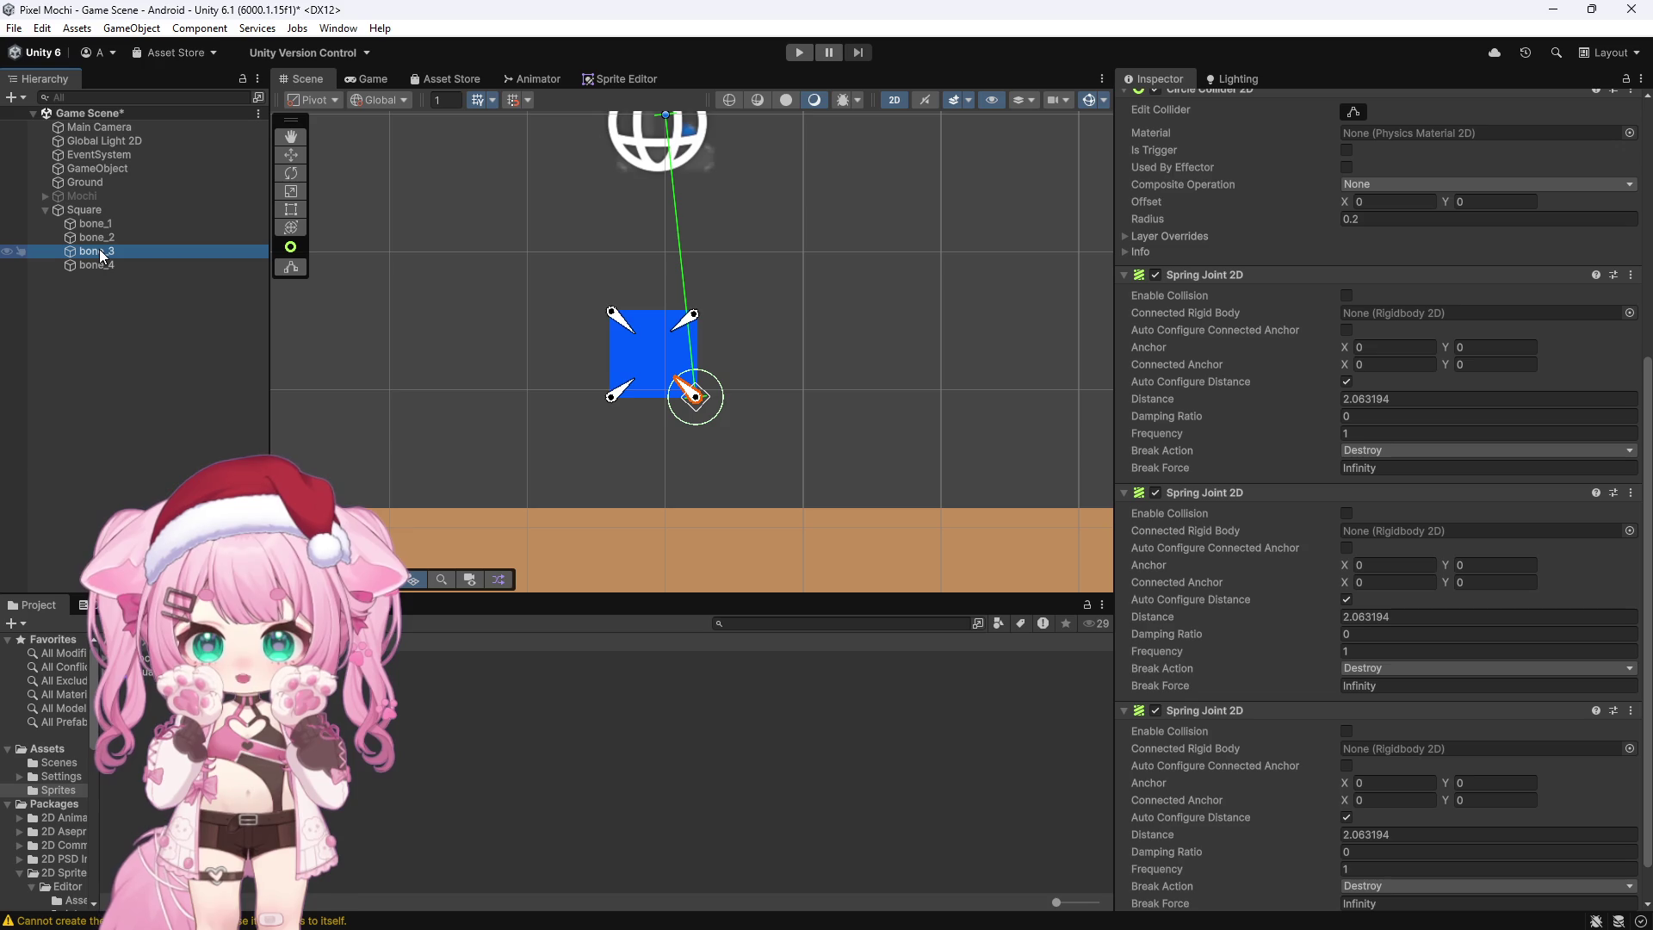
left_click(612, 312)
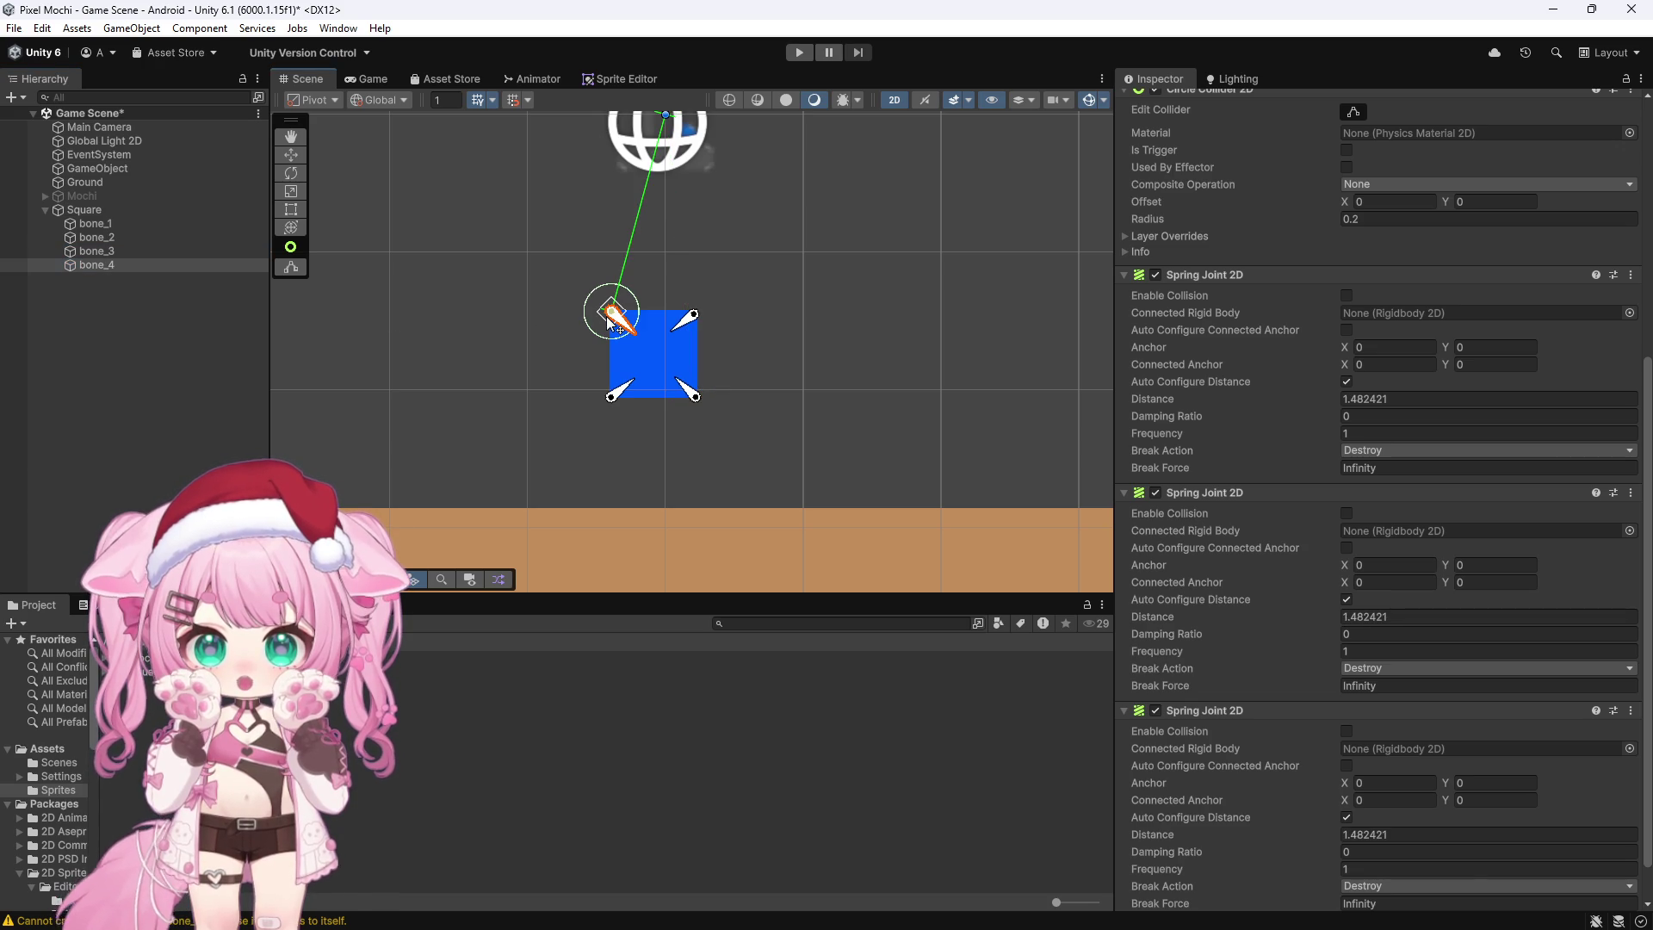
left_click(696, 394)
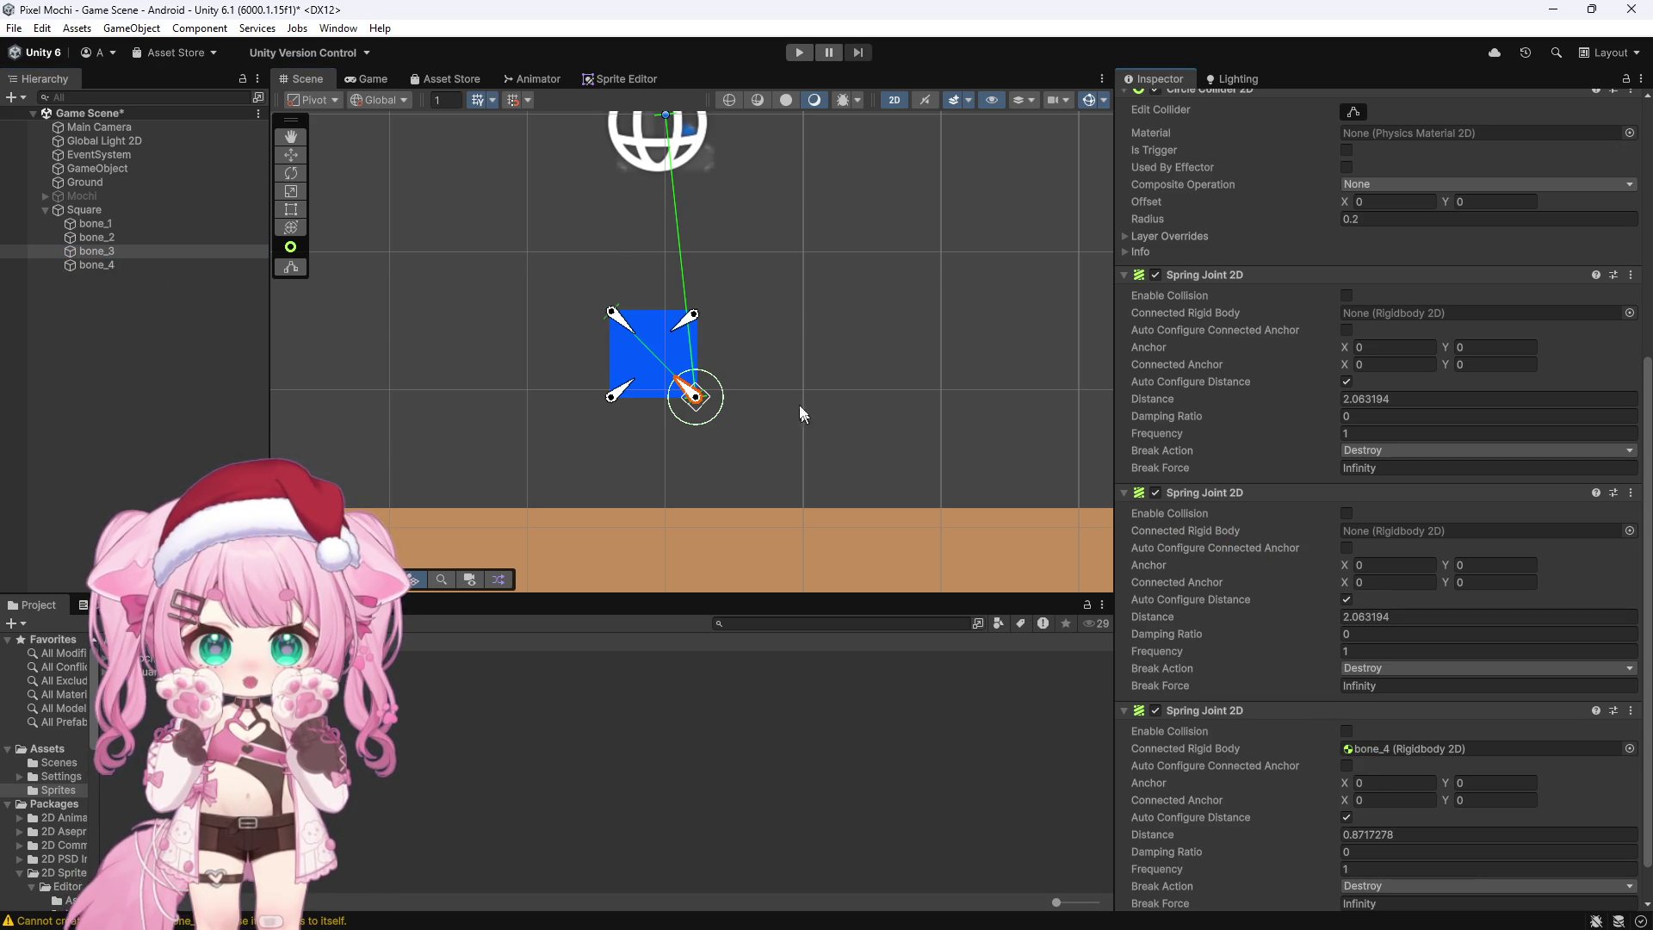
left_click(691, 322)
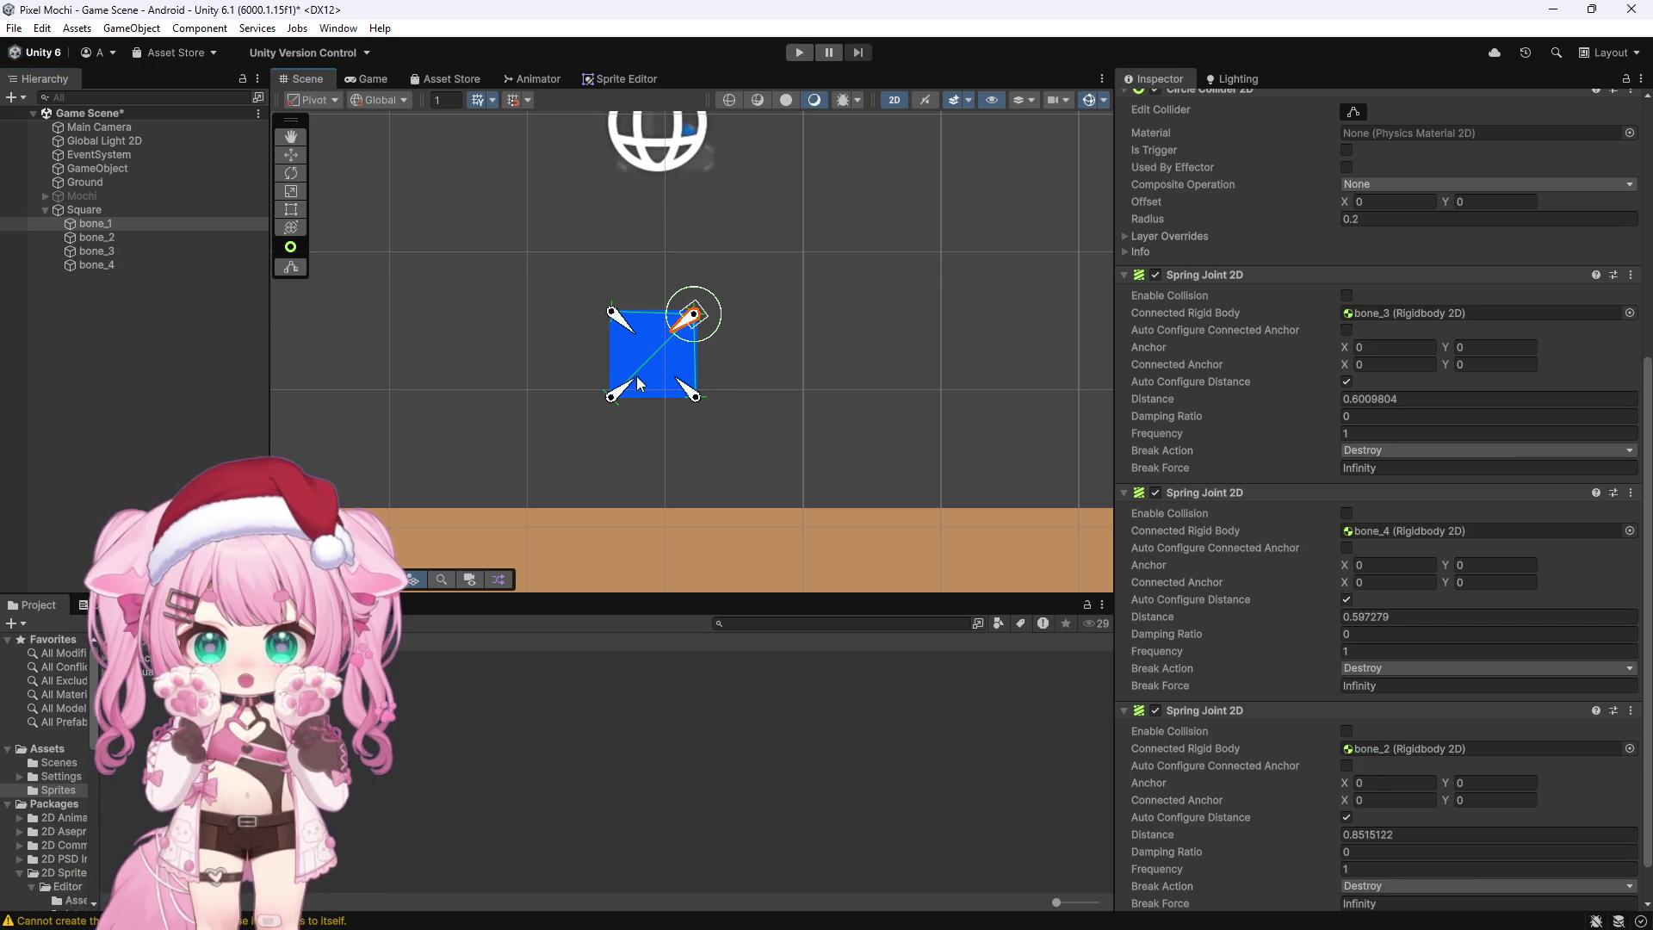
left_click(613, 398)
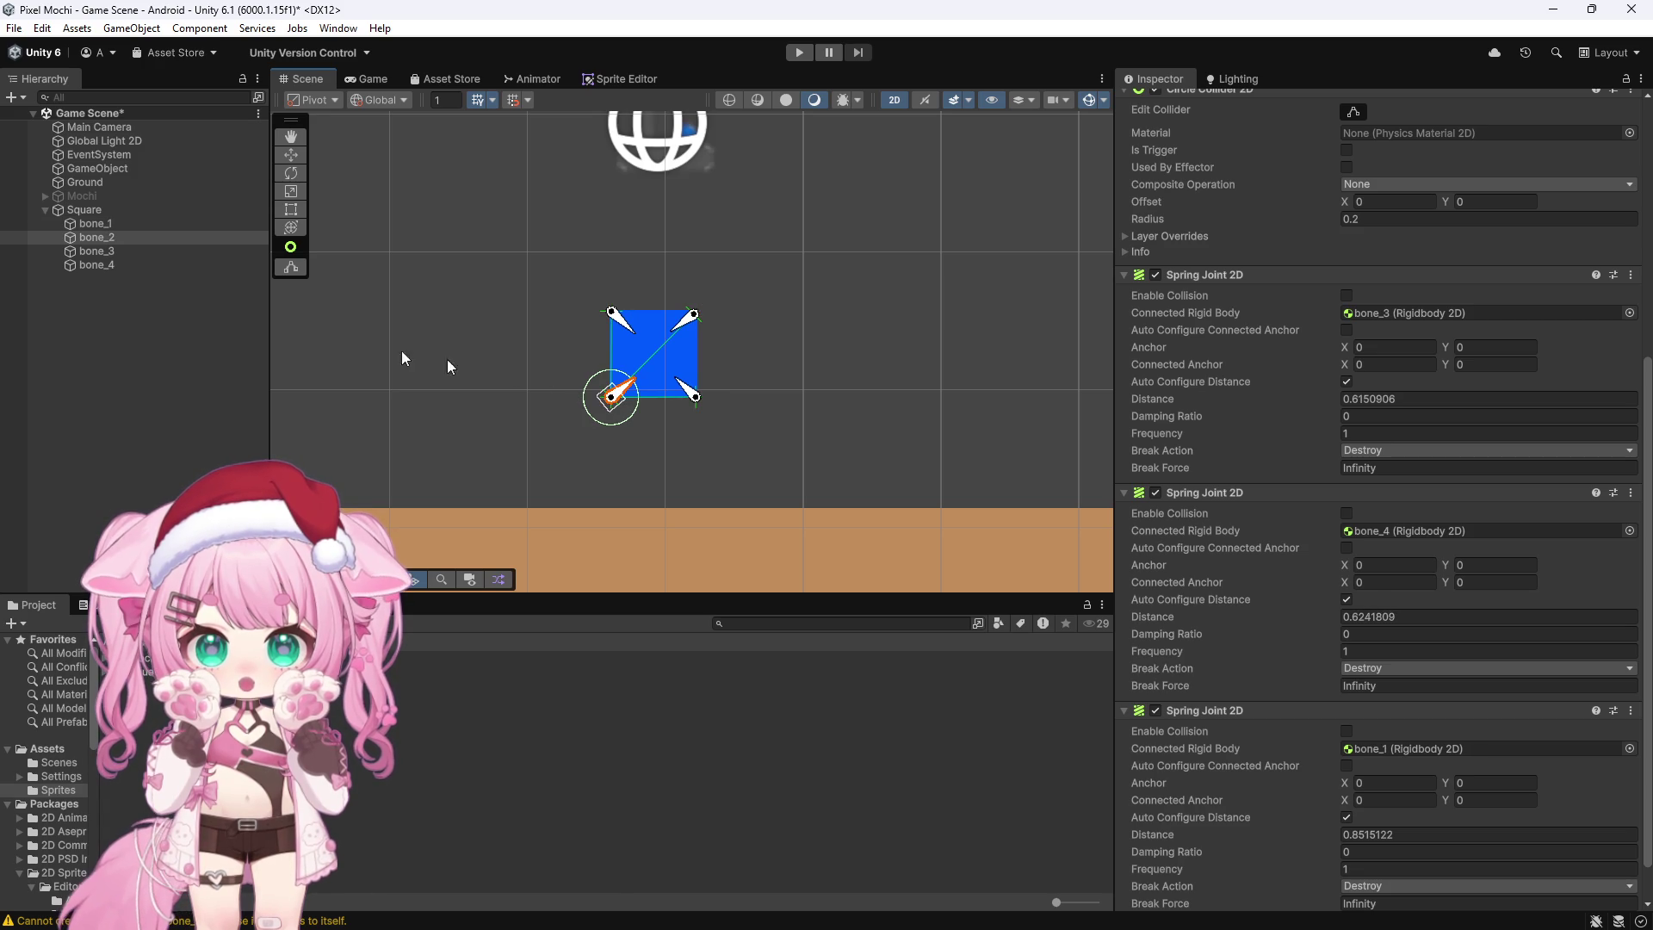
left_click(111, 251)
mouse_move(97, 224)
left_mouse_down()
mouse_move(1308, 280)
mouse_move(1412, 314)
left_mouse_up()
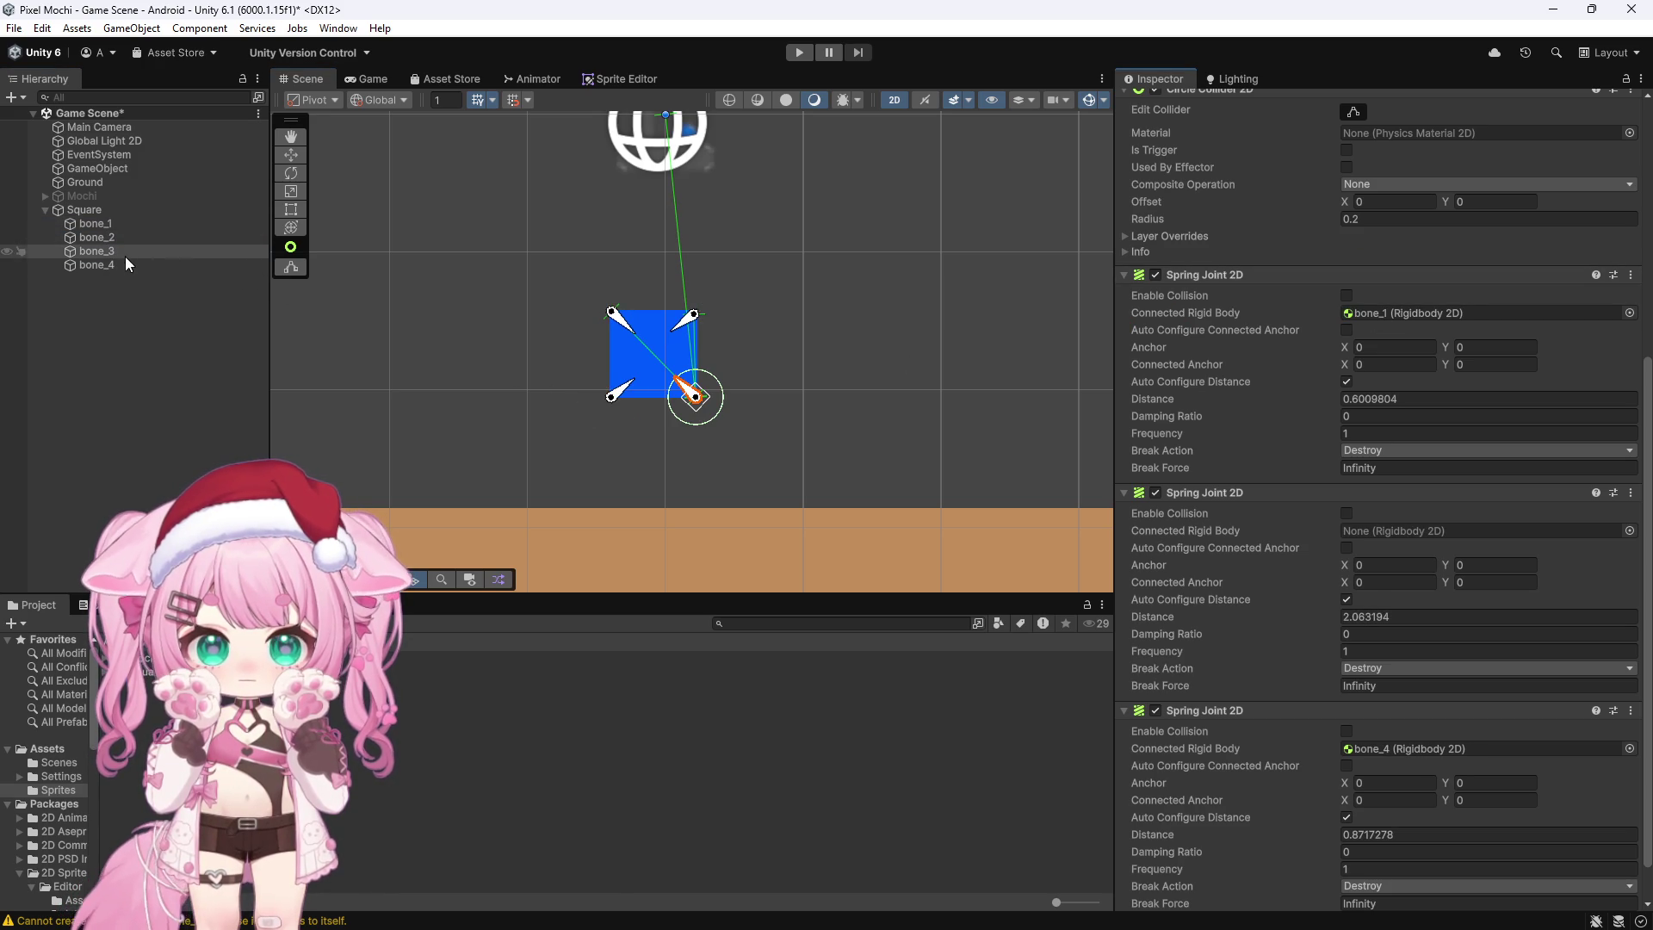
mouse_move(124, 236)
left_mouse_down()
mouse_move(1383, 517)
mouse_move(1381, 530)
left_mouse_up()
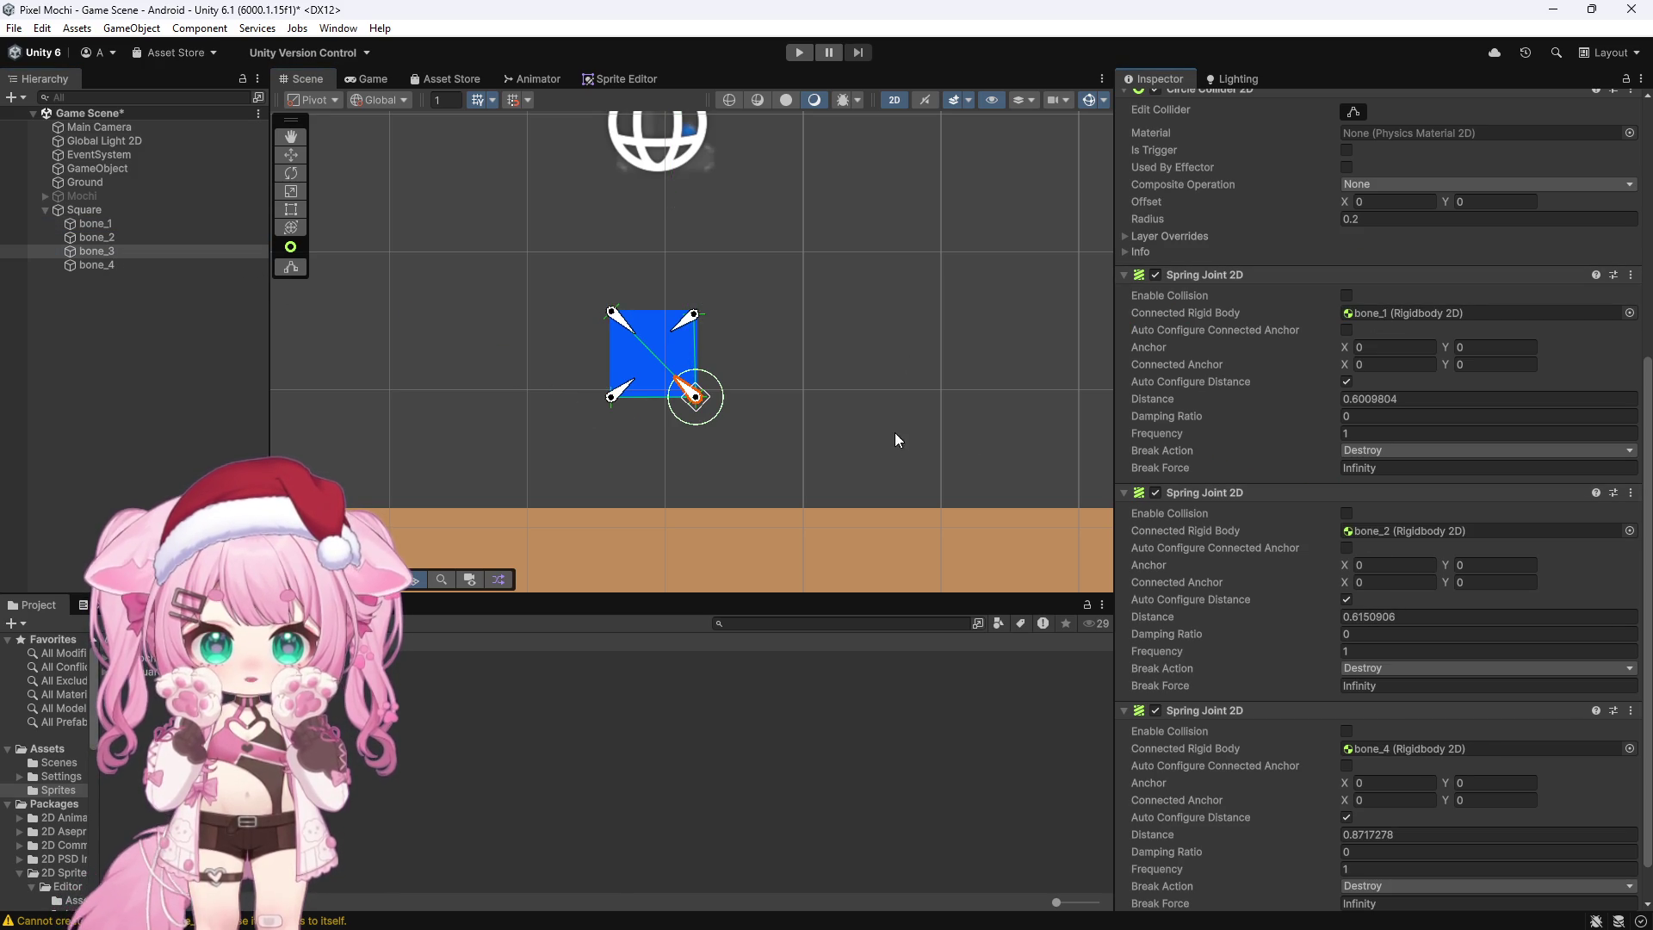
Step: Connect bone_4's three spring joints to bone_3, bone_1 and bone_2
left_click(97, 265)
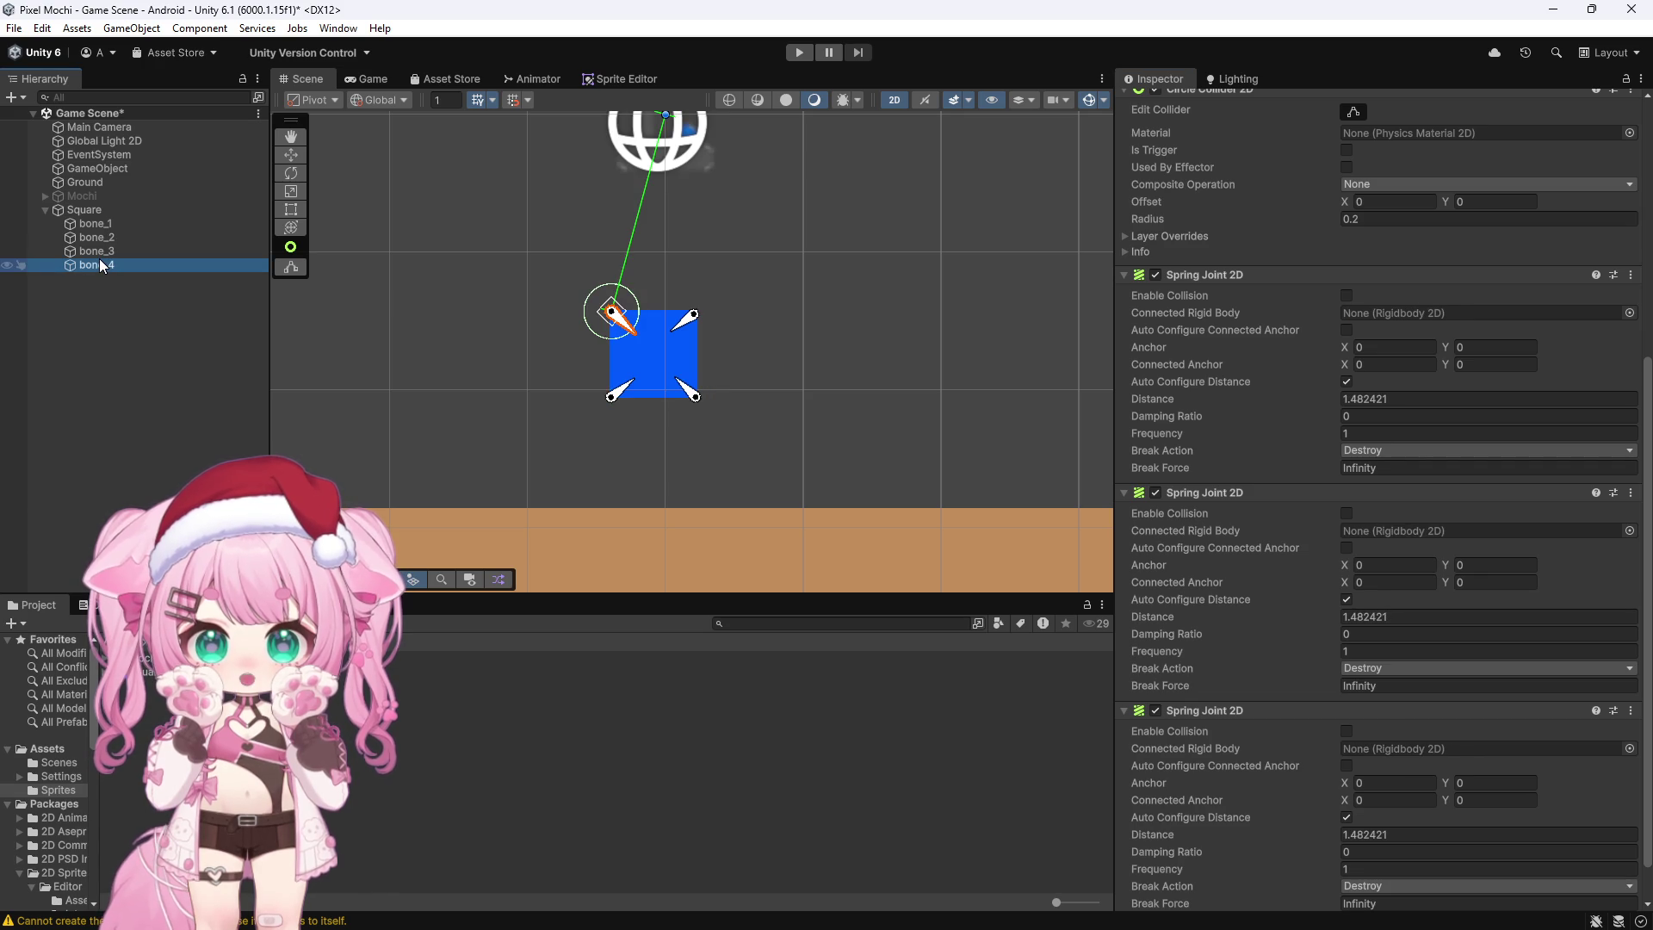
left_click(101, 225)
left_click(96, 251)
left_click(116, 262)
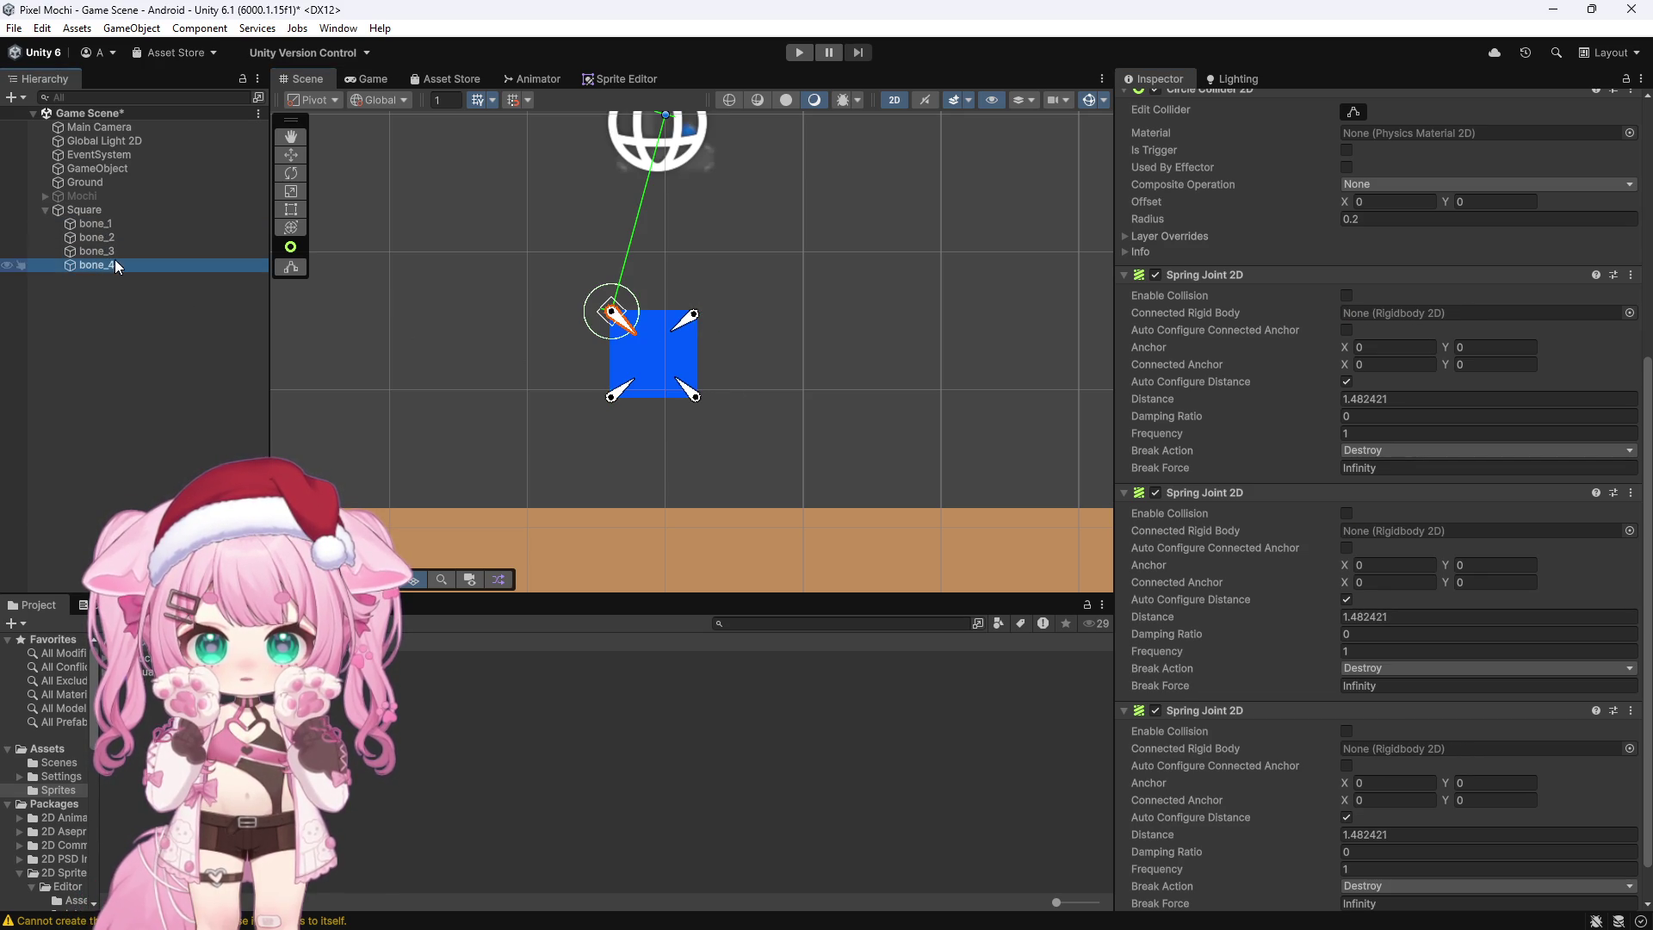
mouse_move(115, 252)
left_mouse_down()
mouse_move(1340, 739)
mouse_move(1334, 751)
left_mouse_up()
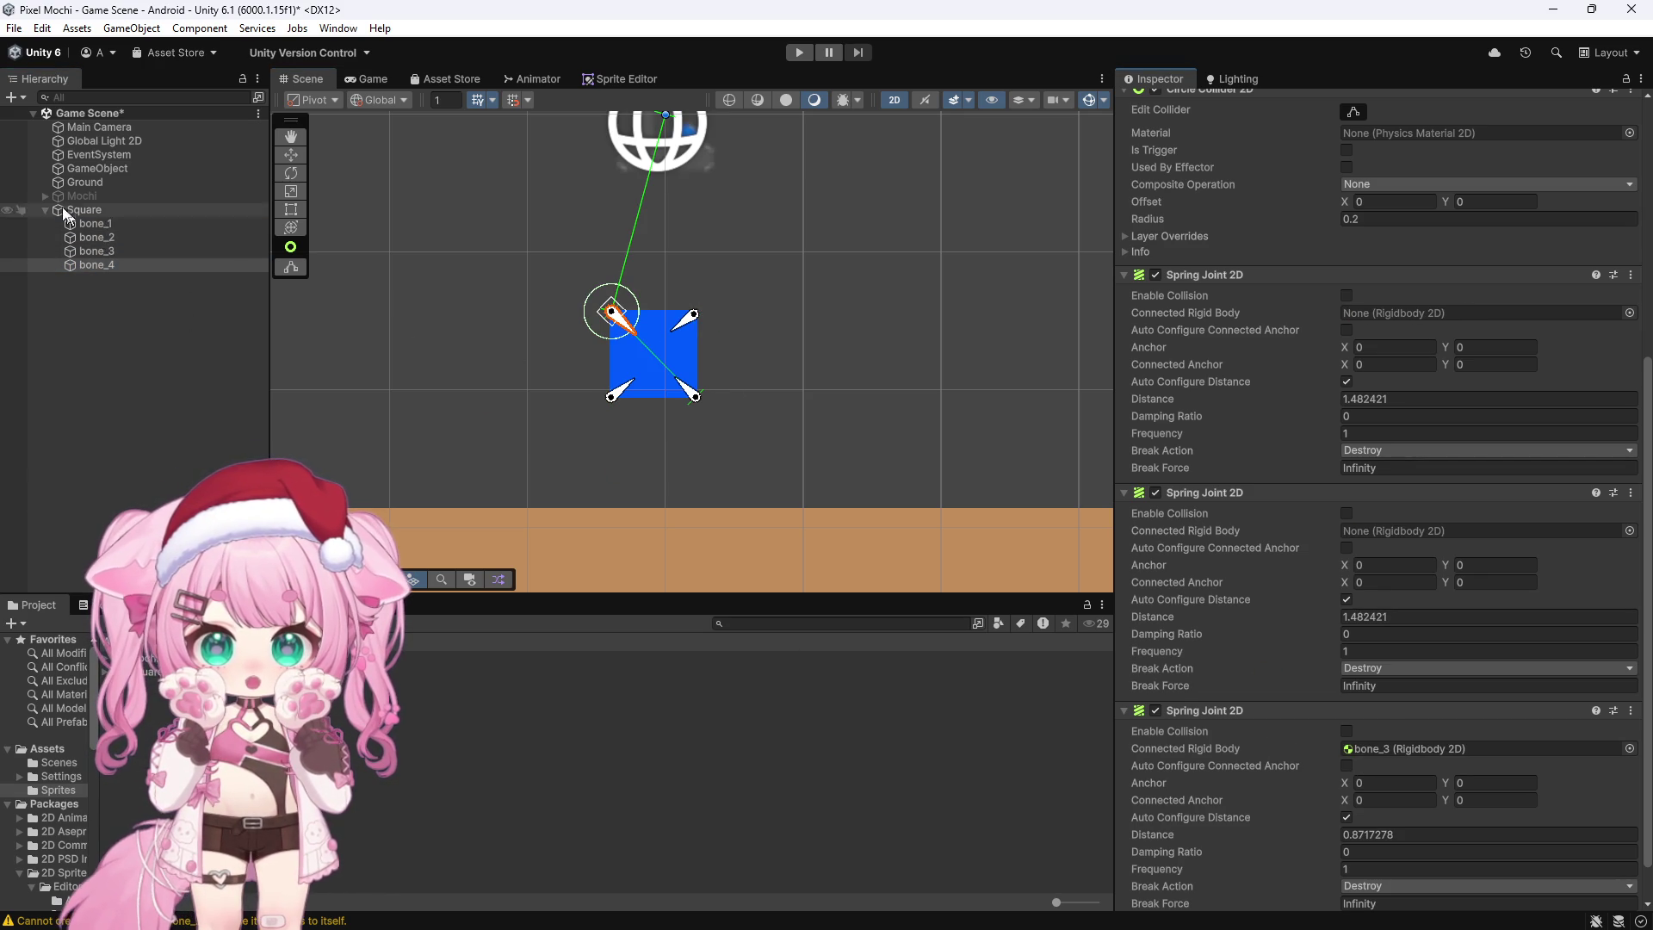
left_click(109, 251)
left_click(614, 394)
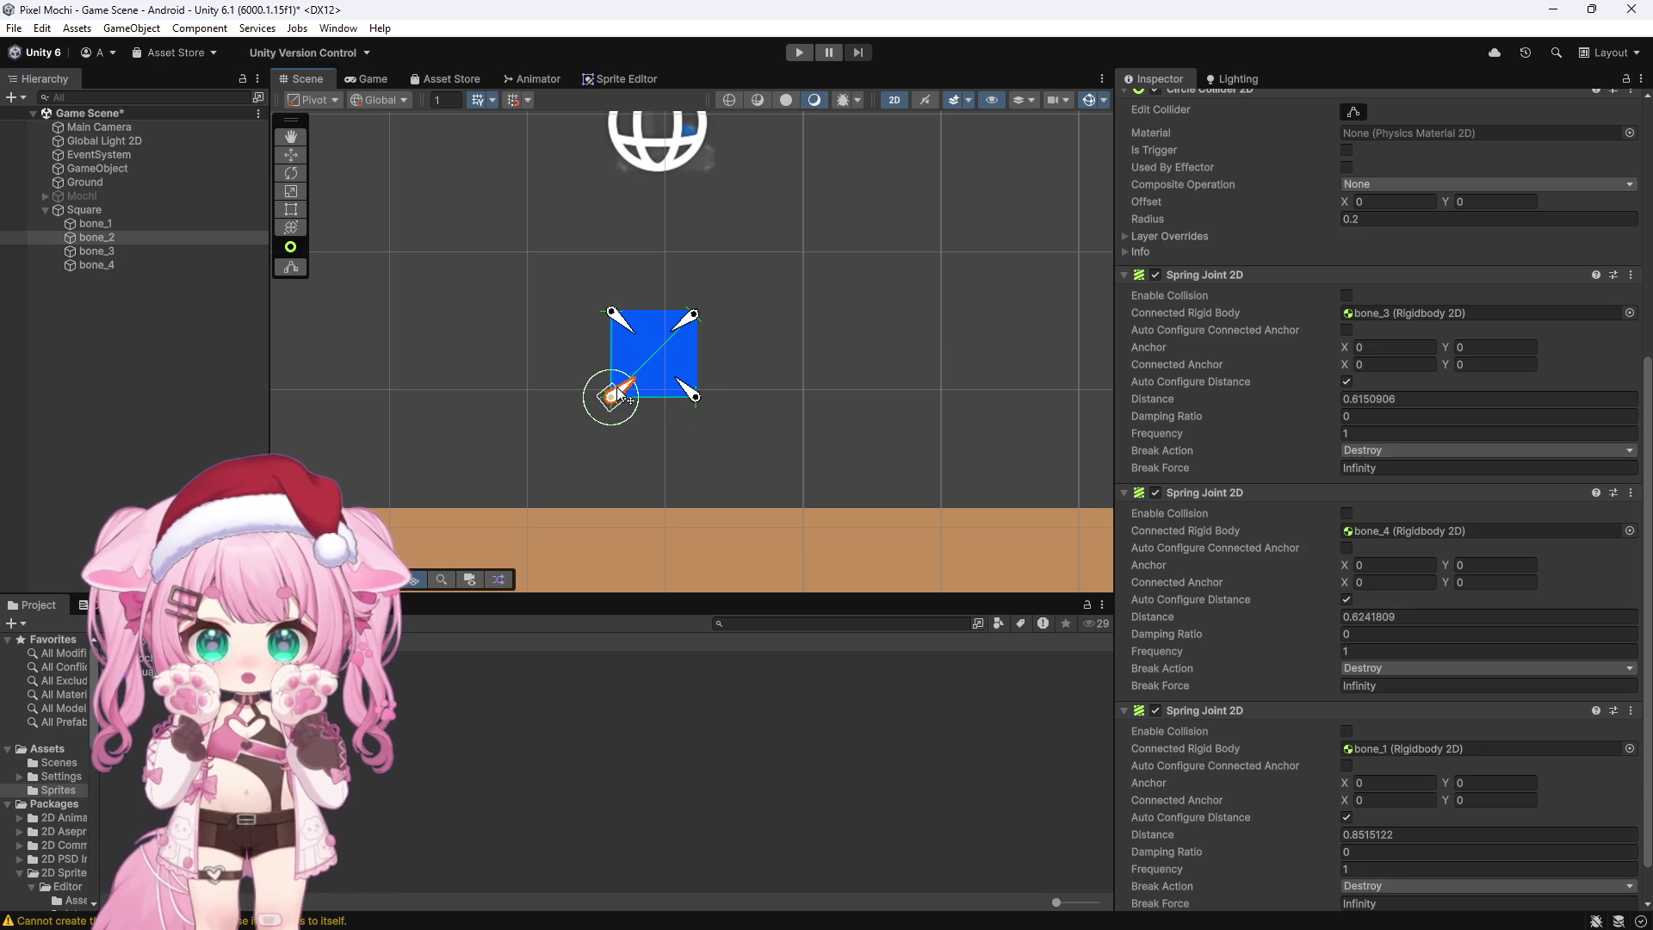
left_click(687, 326)
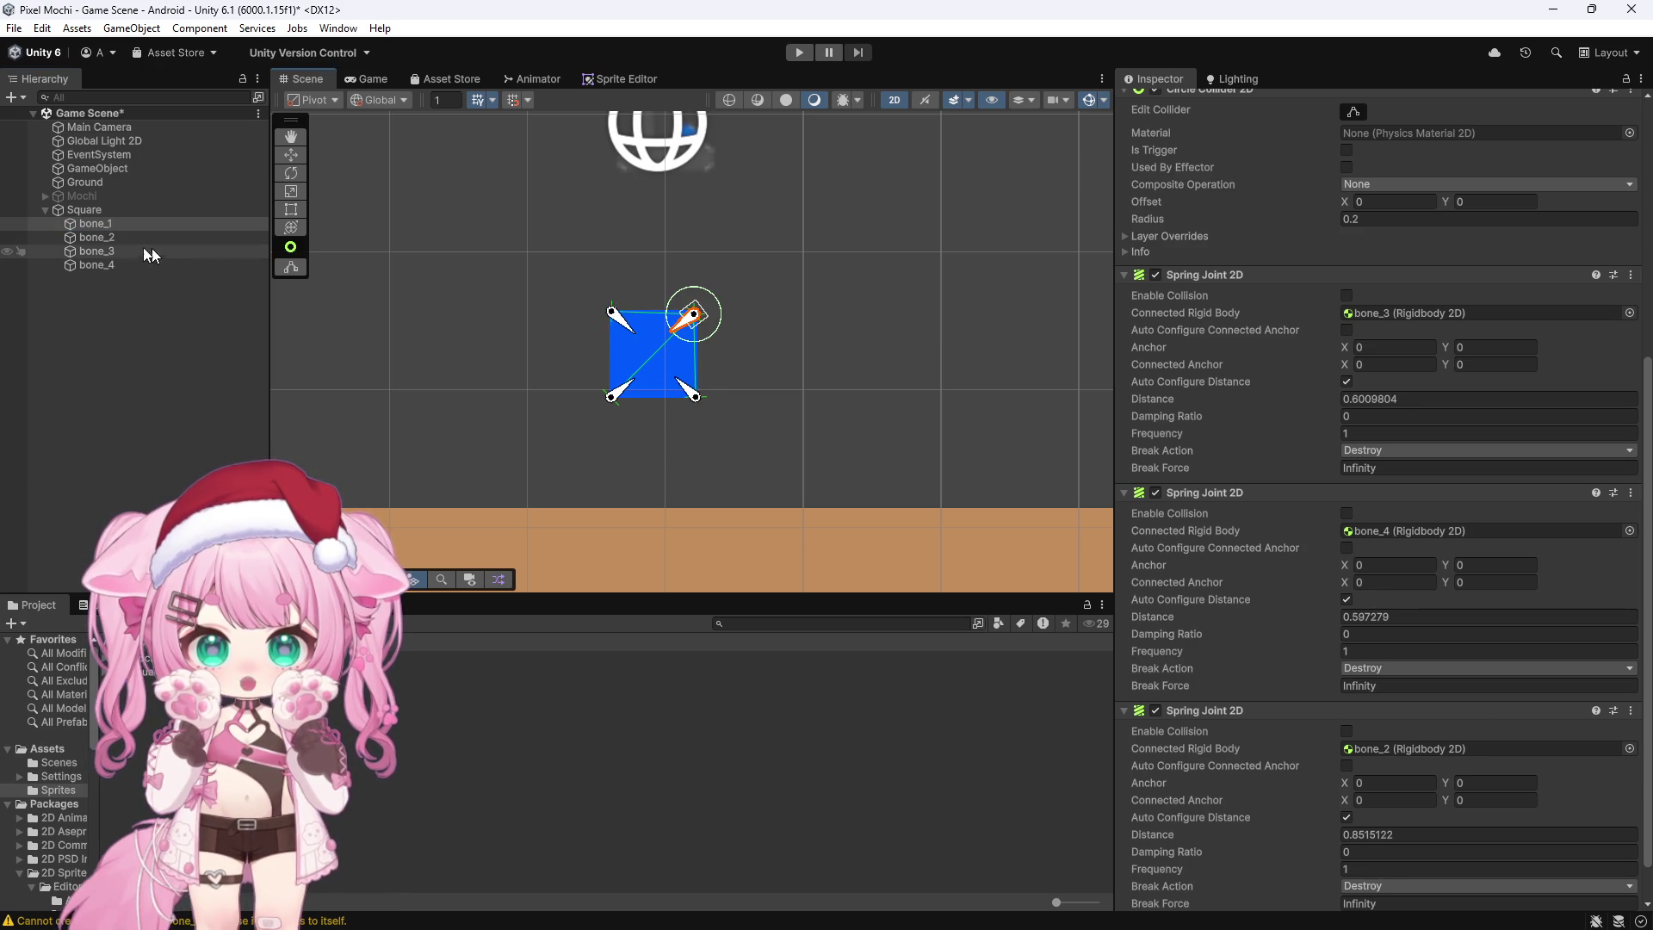
left_click(112, 262)
left_click_drag(93, 222, 1377, 313)
mouse_move(122, 241)
left_mouse_down()
mouse_move(430, 344)
mouse_move(1412, 530)
left_mouse_up()
scroll(607, 219, "down", 5)
Step: Select the Square and raise it to Y 1
left_click(817, 275)
scroll(818, 301, "down", 3)
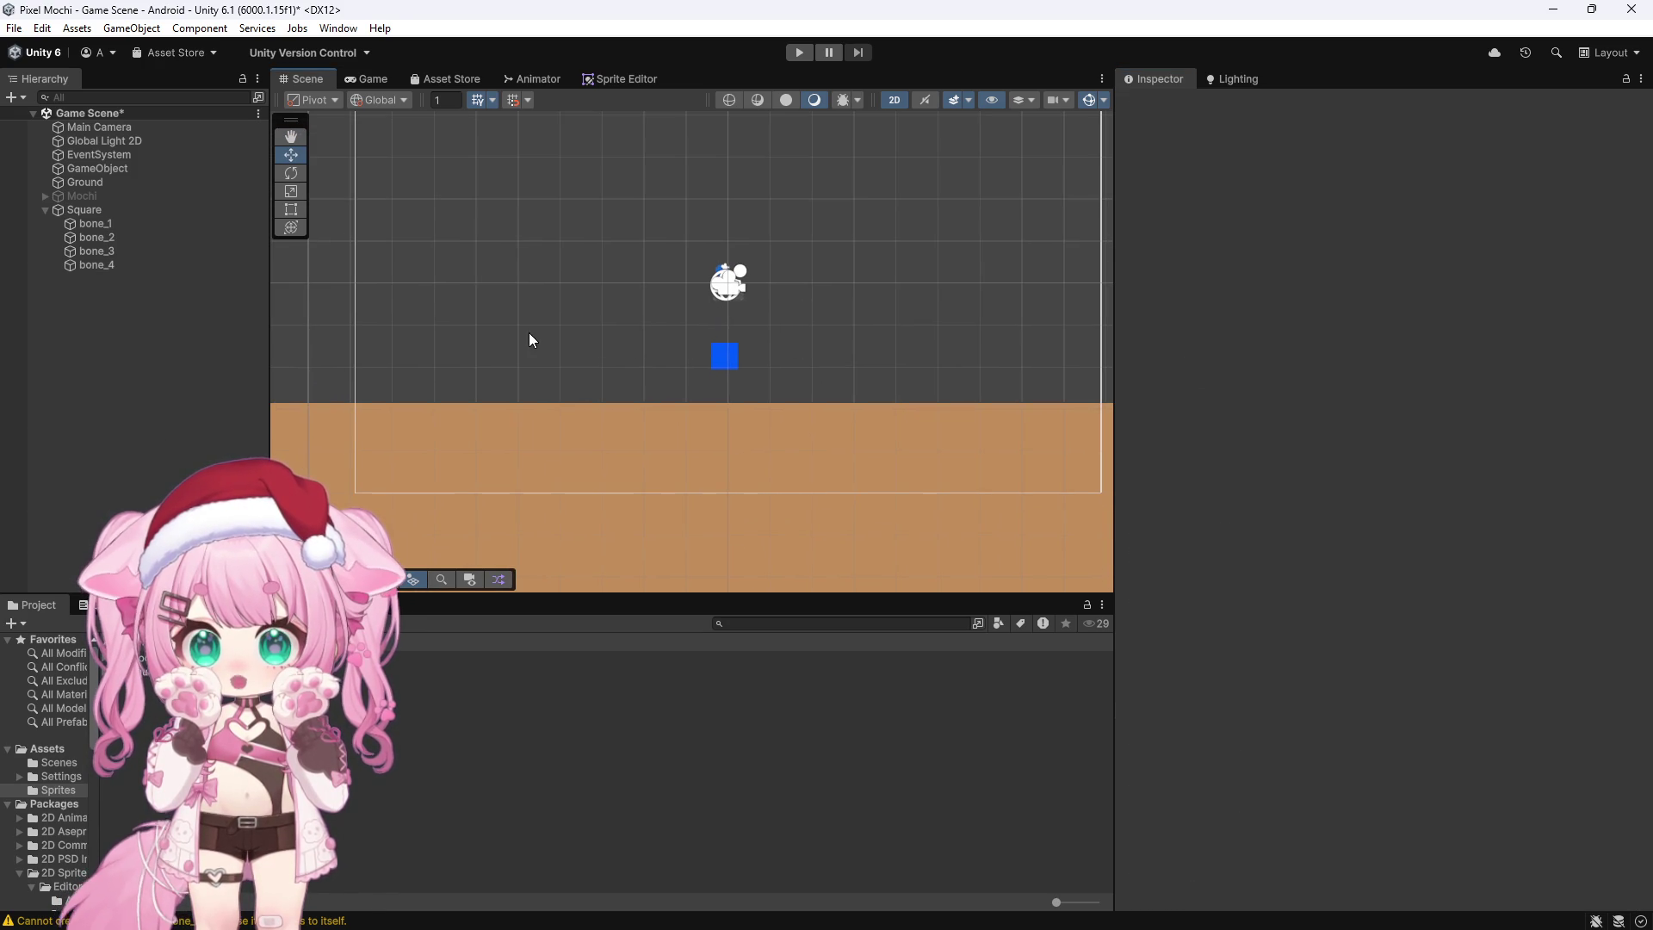
scroll(718, 360, "up", 2)
left_click(732, 353)
left_click_drag(725, 306, 730, 117)
Step: Test-play in the Game view, watching the square fall and squash onto the ground
left_click(372, 78)
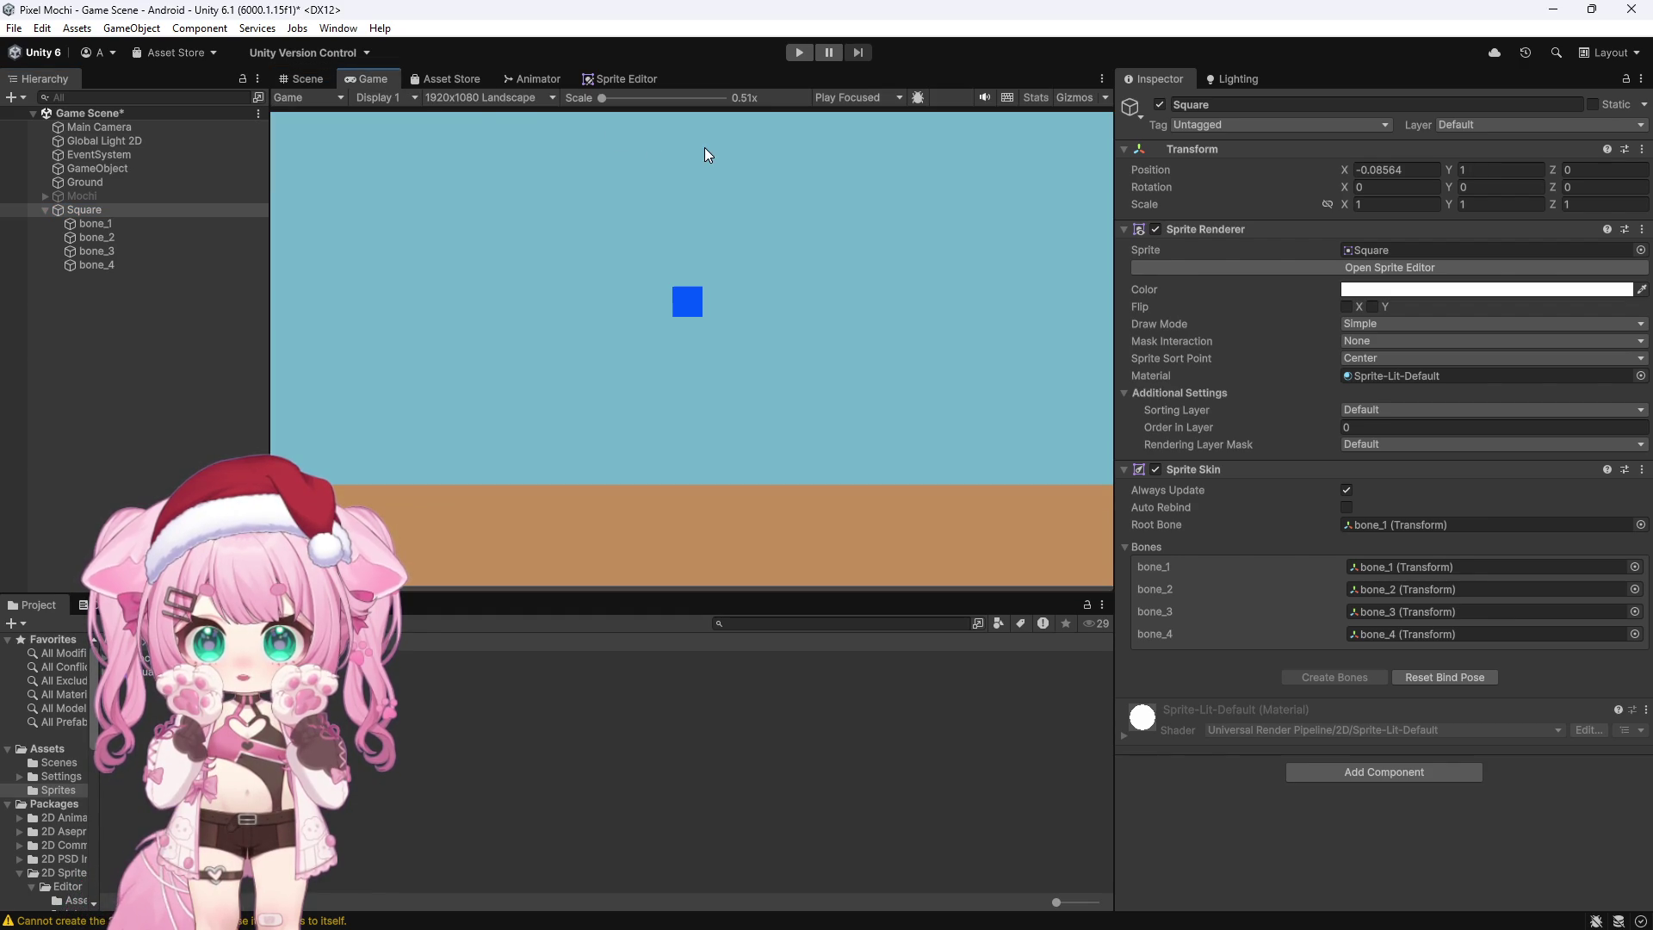
left_click(797, 53)
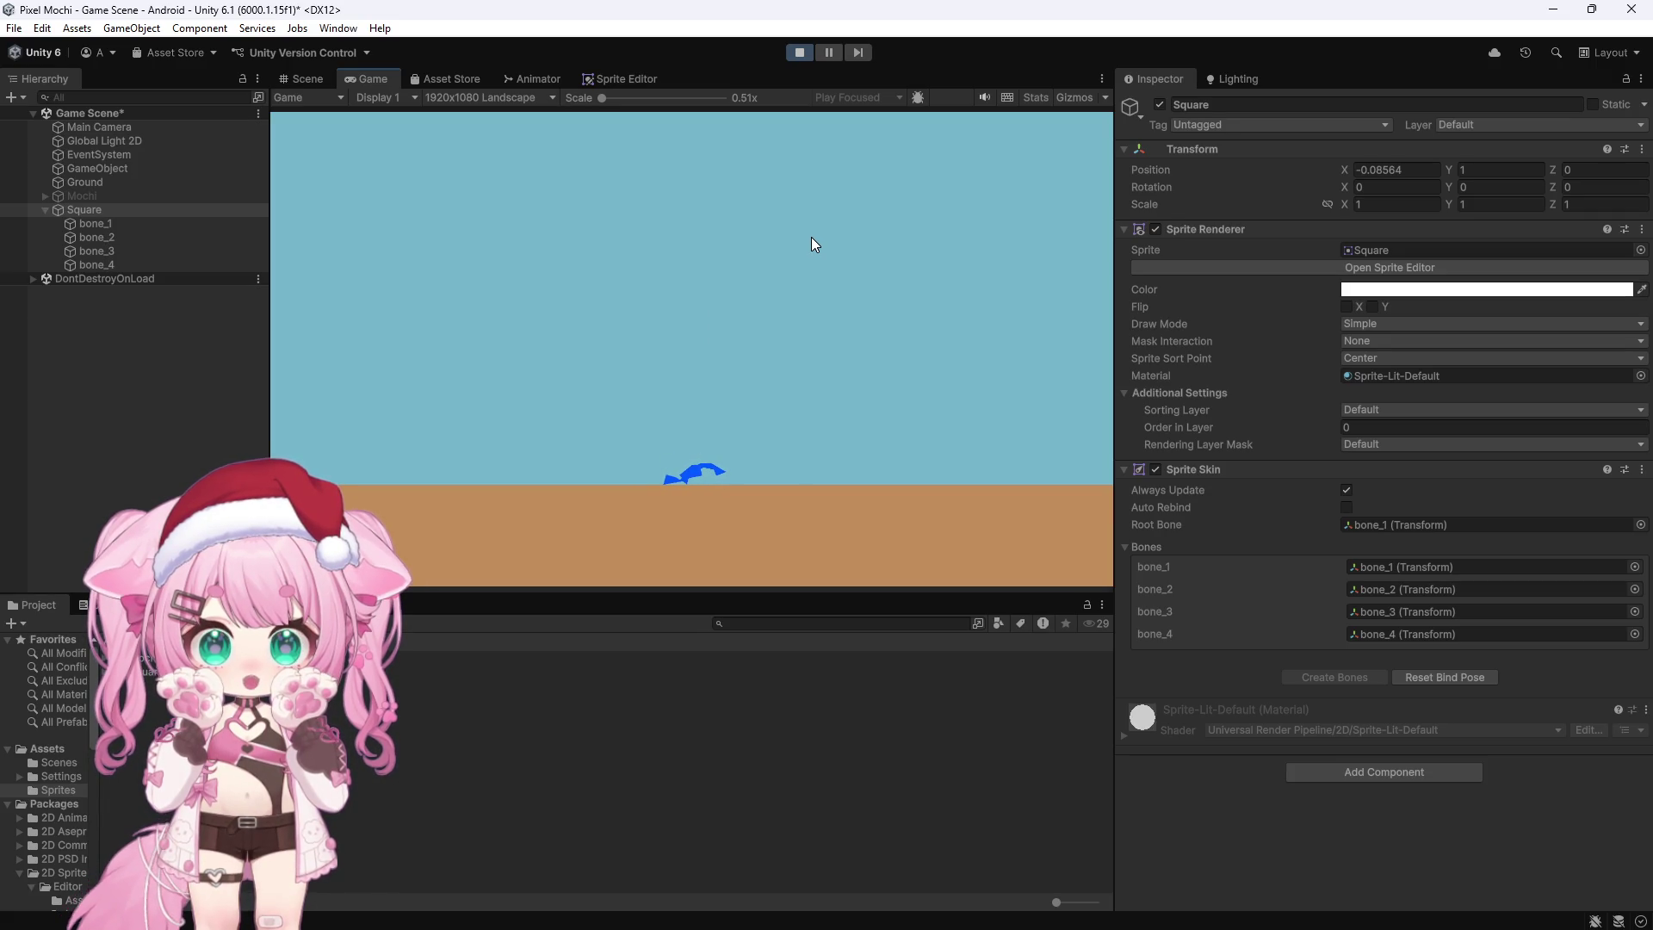
left_click(806, 53)
Step: Bring the YouTube softbody tutorial forward and resume it from the 2:17 mark
mouse_move(444, 919)
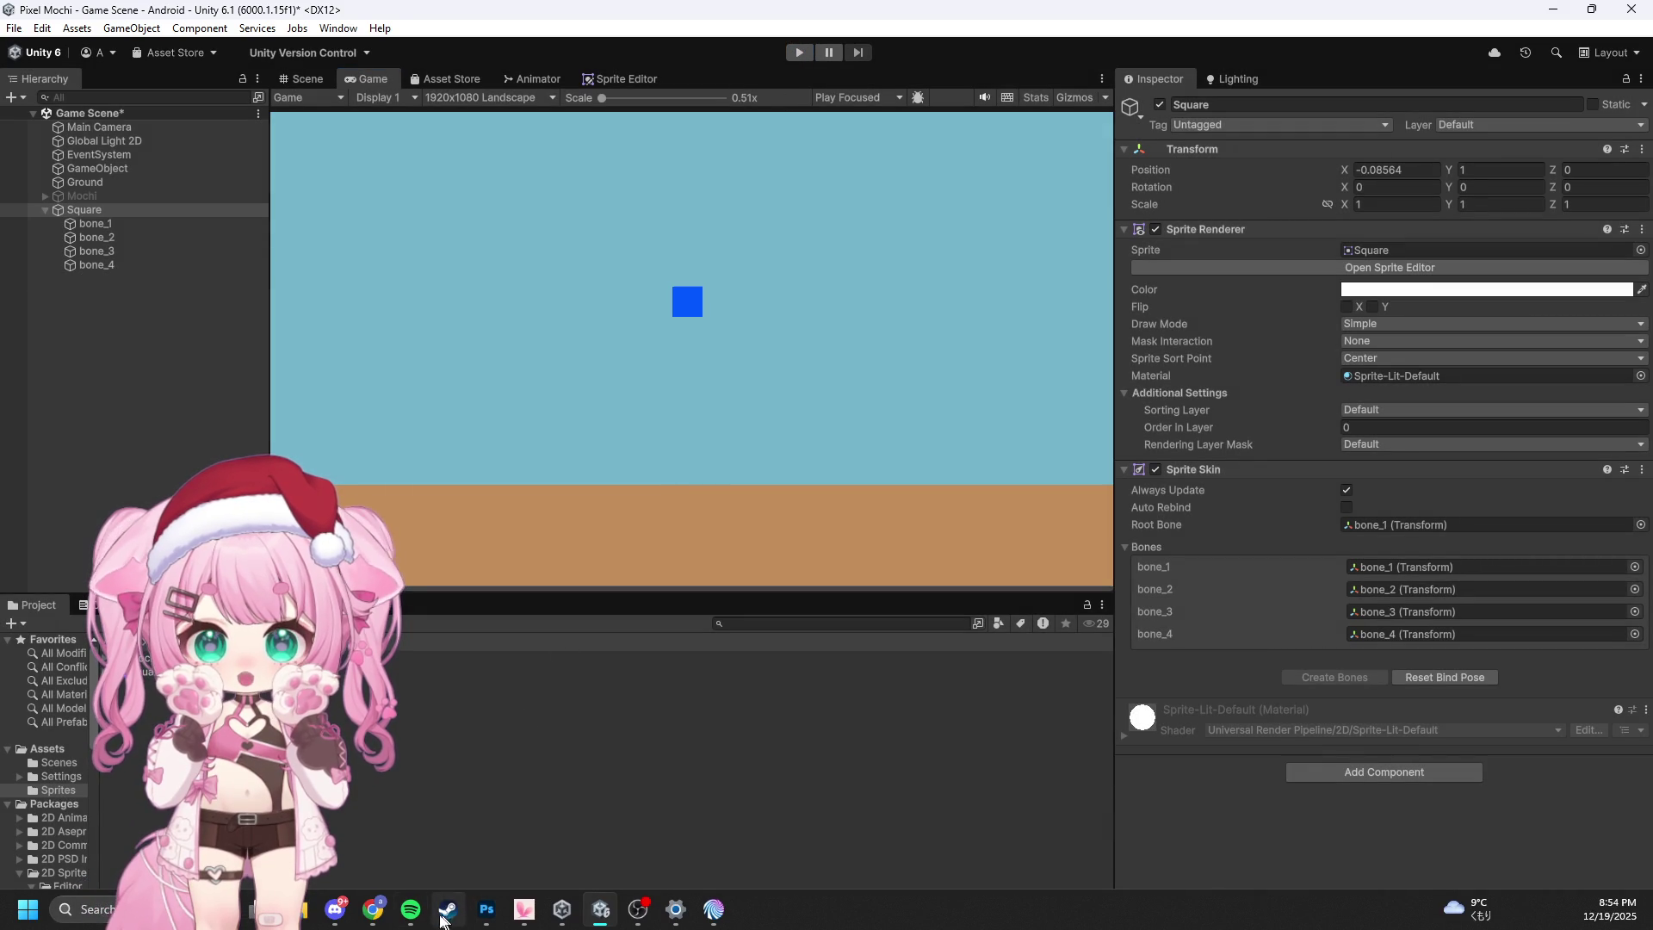
mouse_move(373, 909)
left_click(365, 814)
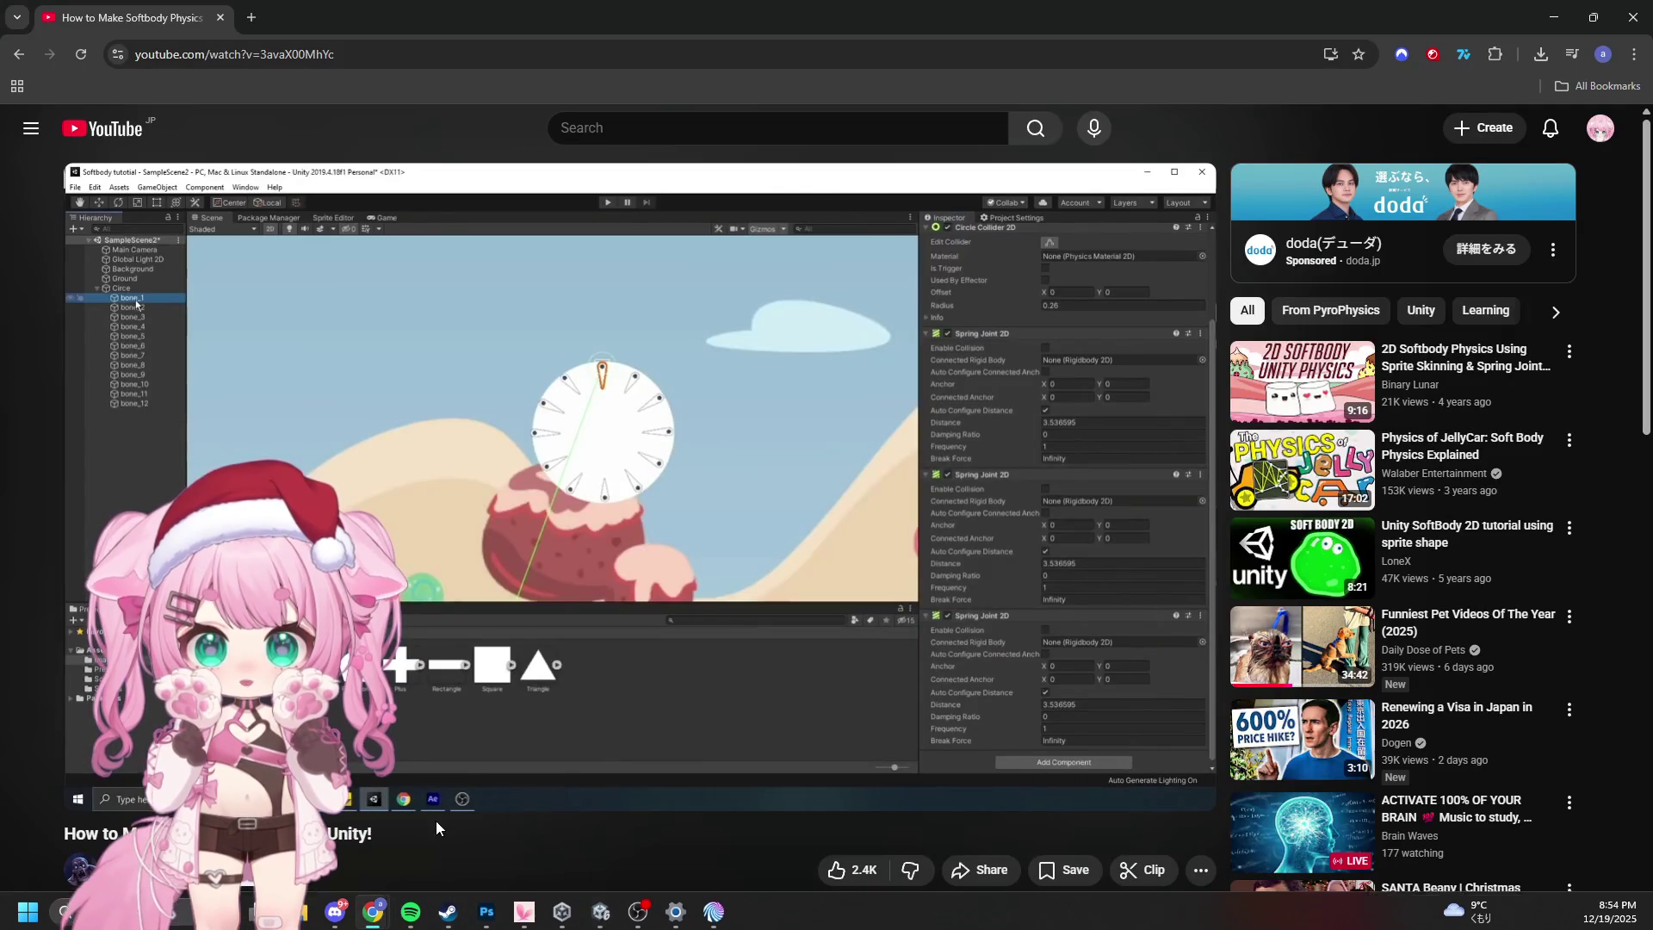
mouse_move(608, 756)
left_mouse_down()
mouse_move(493, 757)
mouse_move(522, 759)
left_mouse_up()
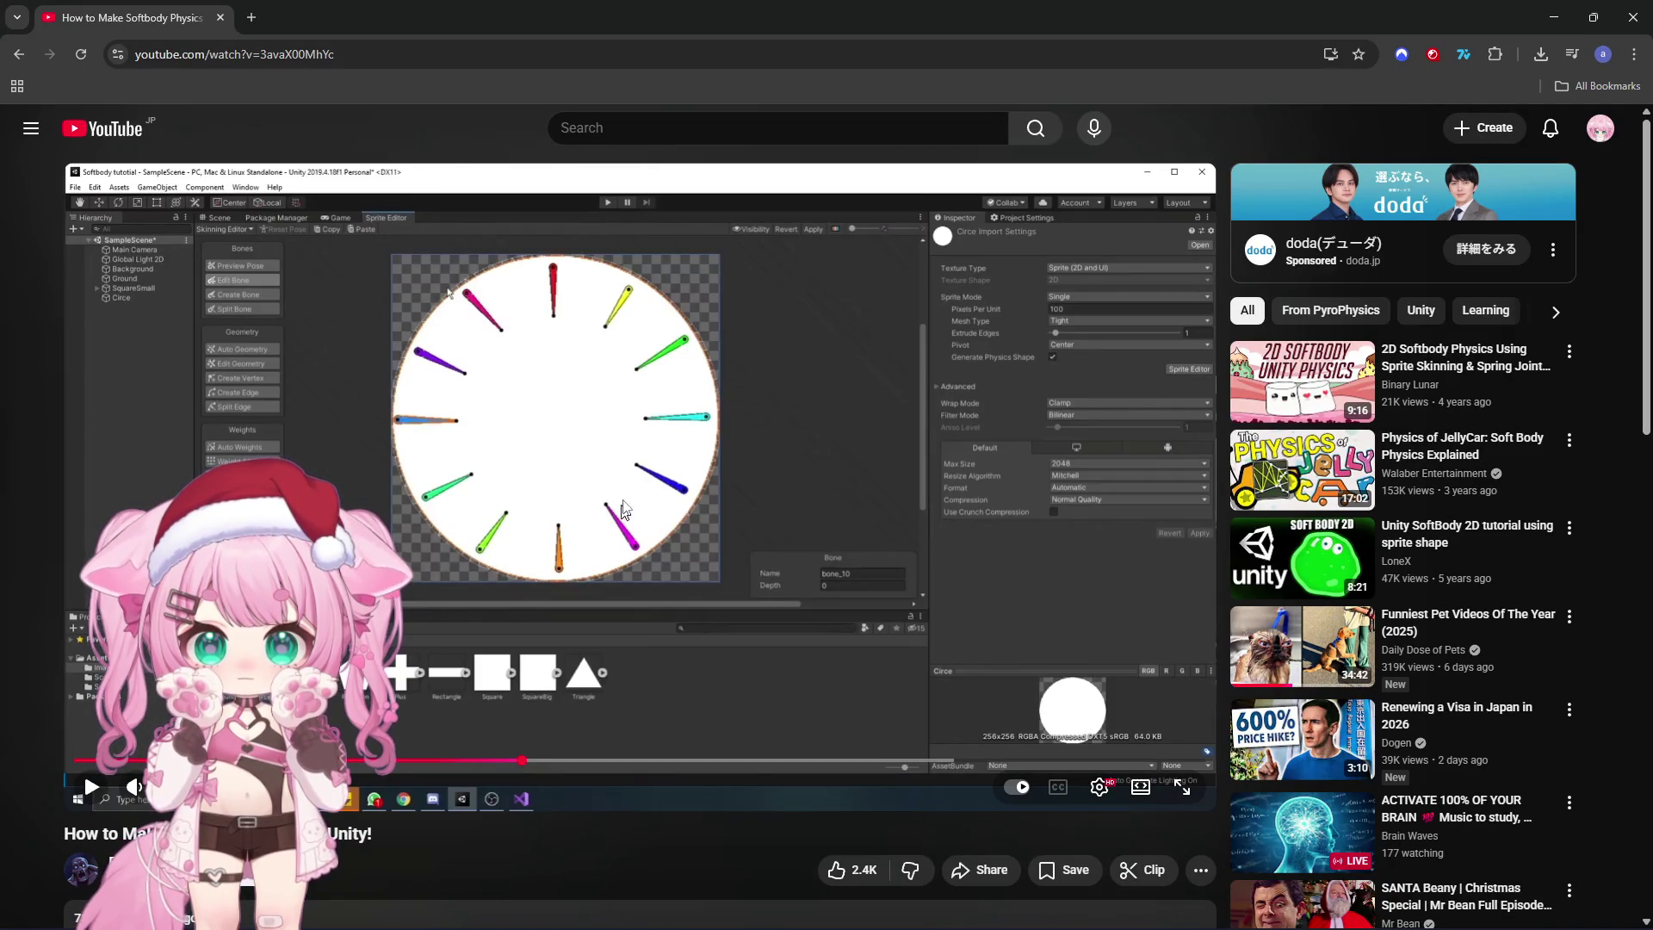
left_click(620, 520)
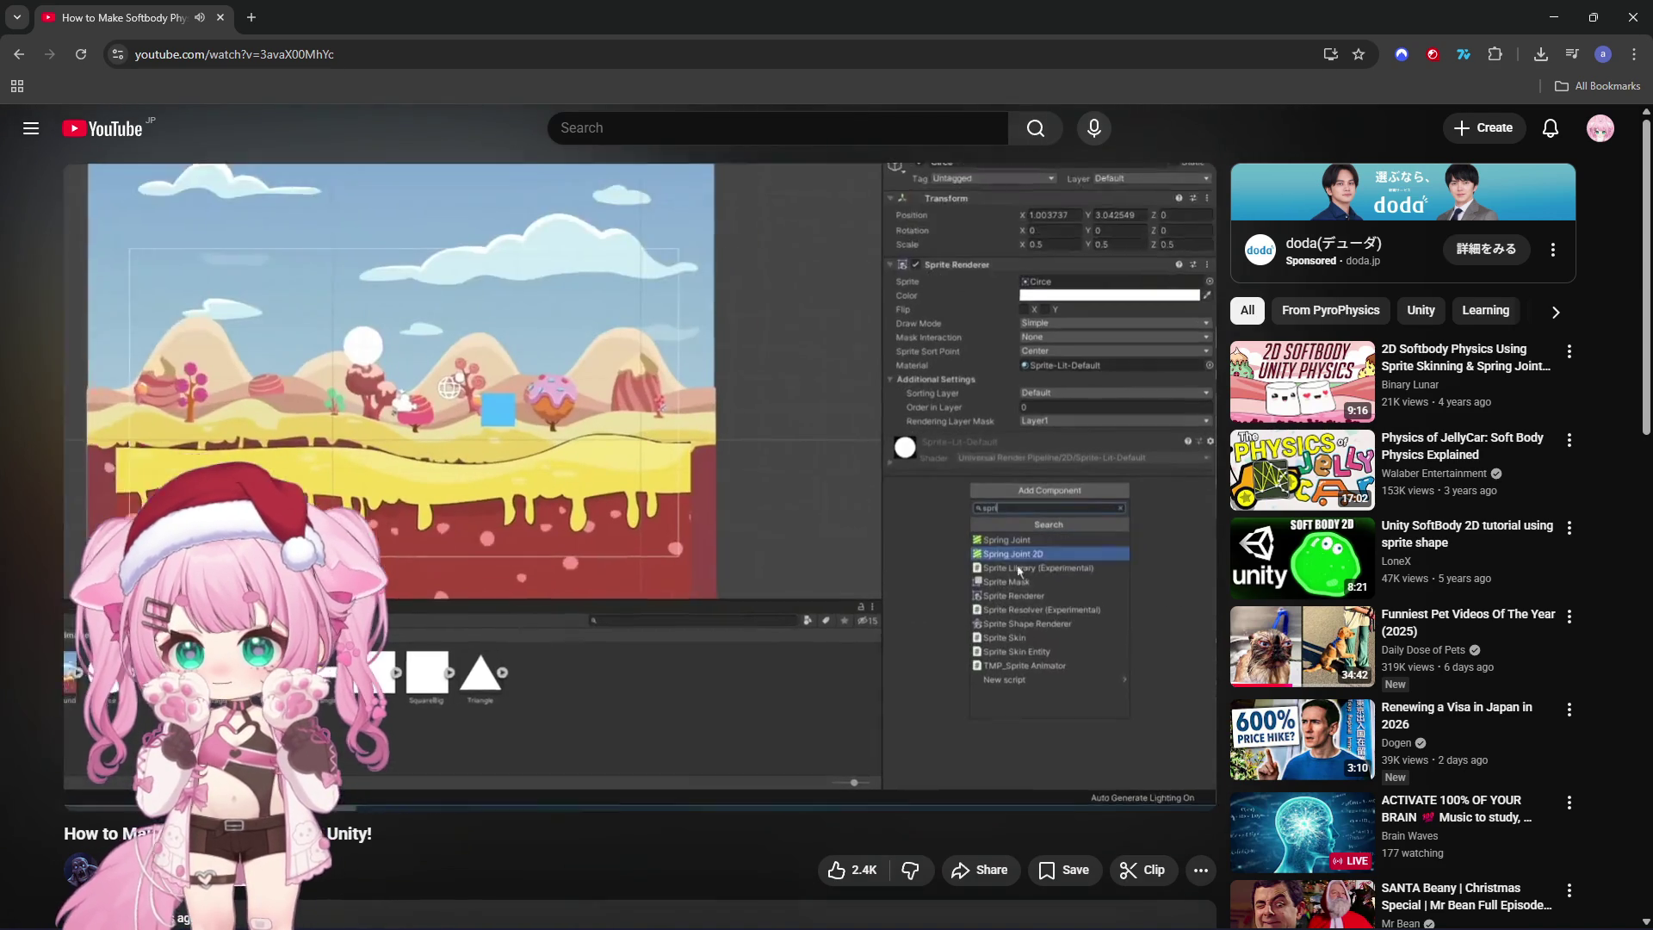
Step: Watch the spring-joint section full screen, then search 'spr' in Unity and change several Inspector options
mouse_move(1072, 742)
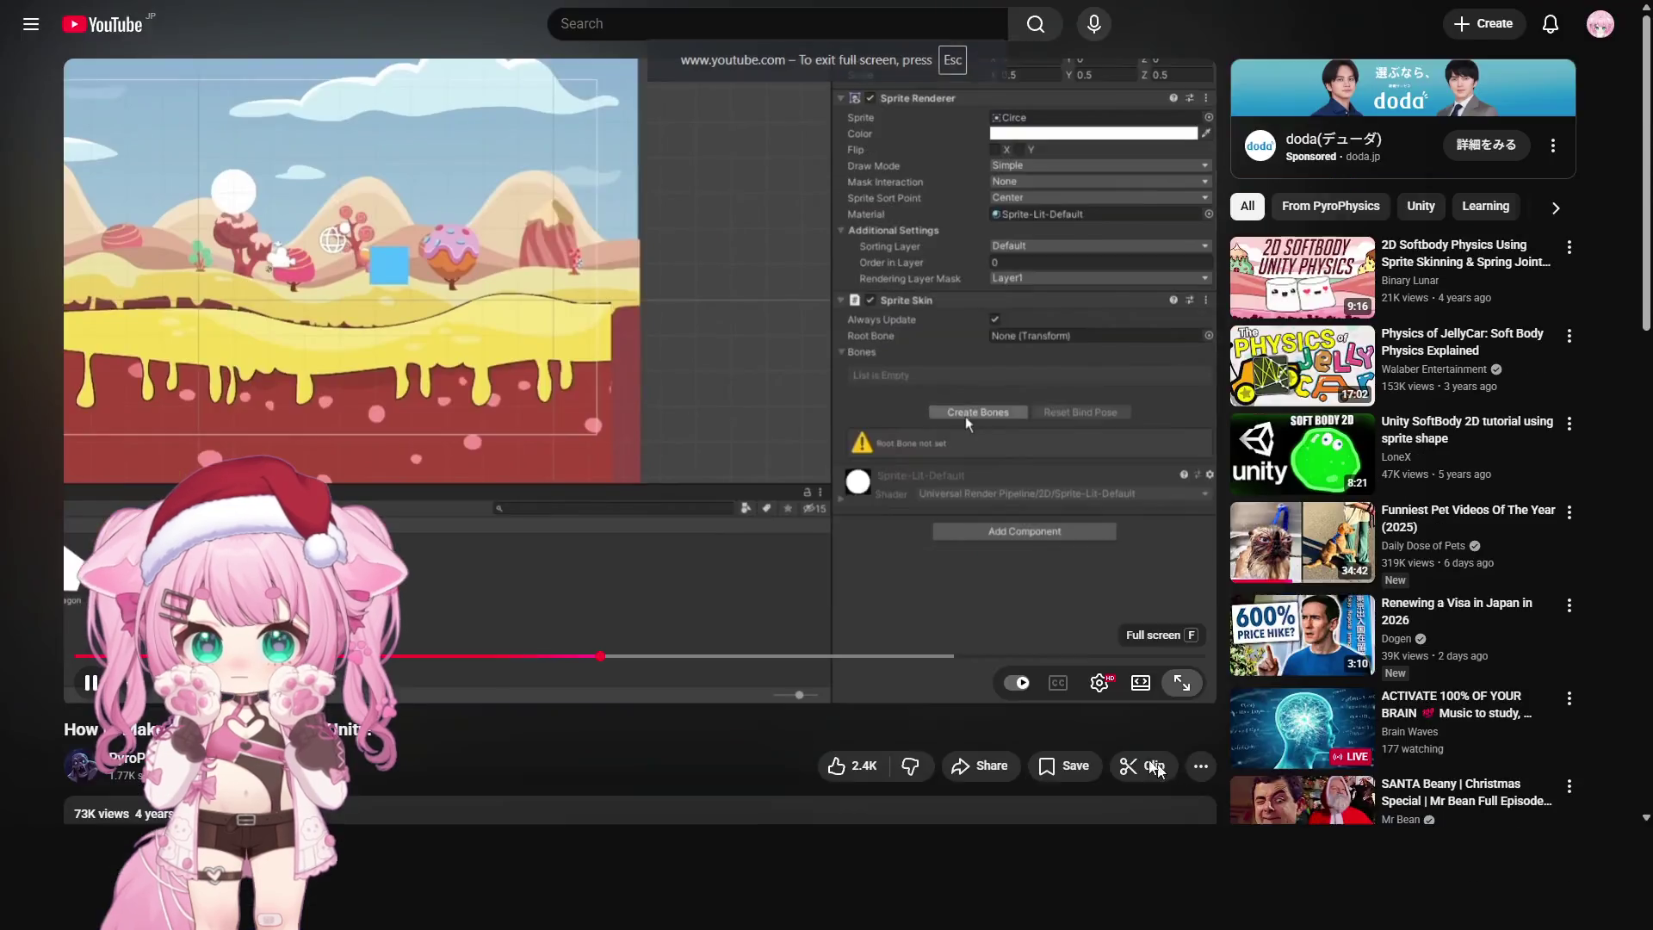
left_click(1181, 787)
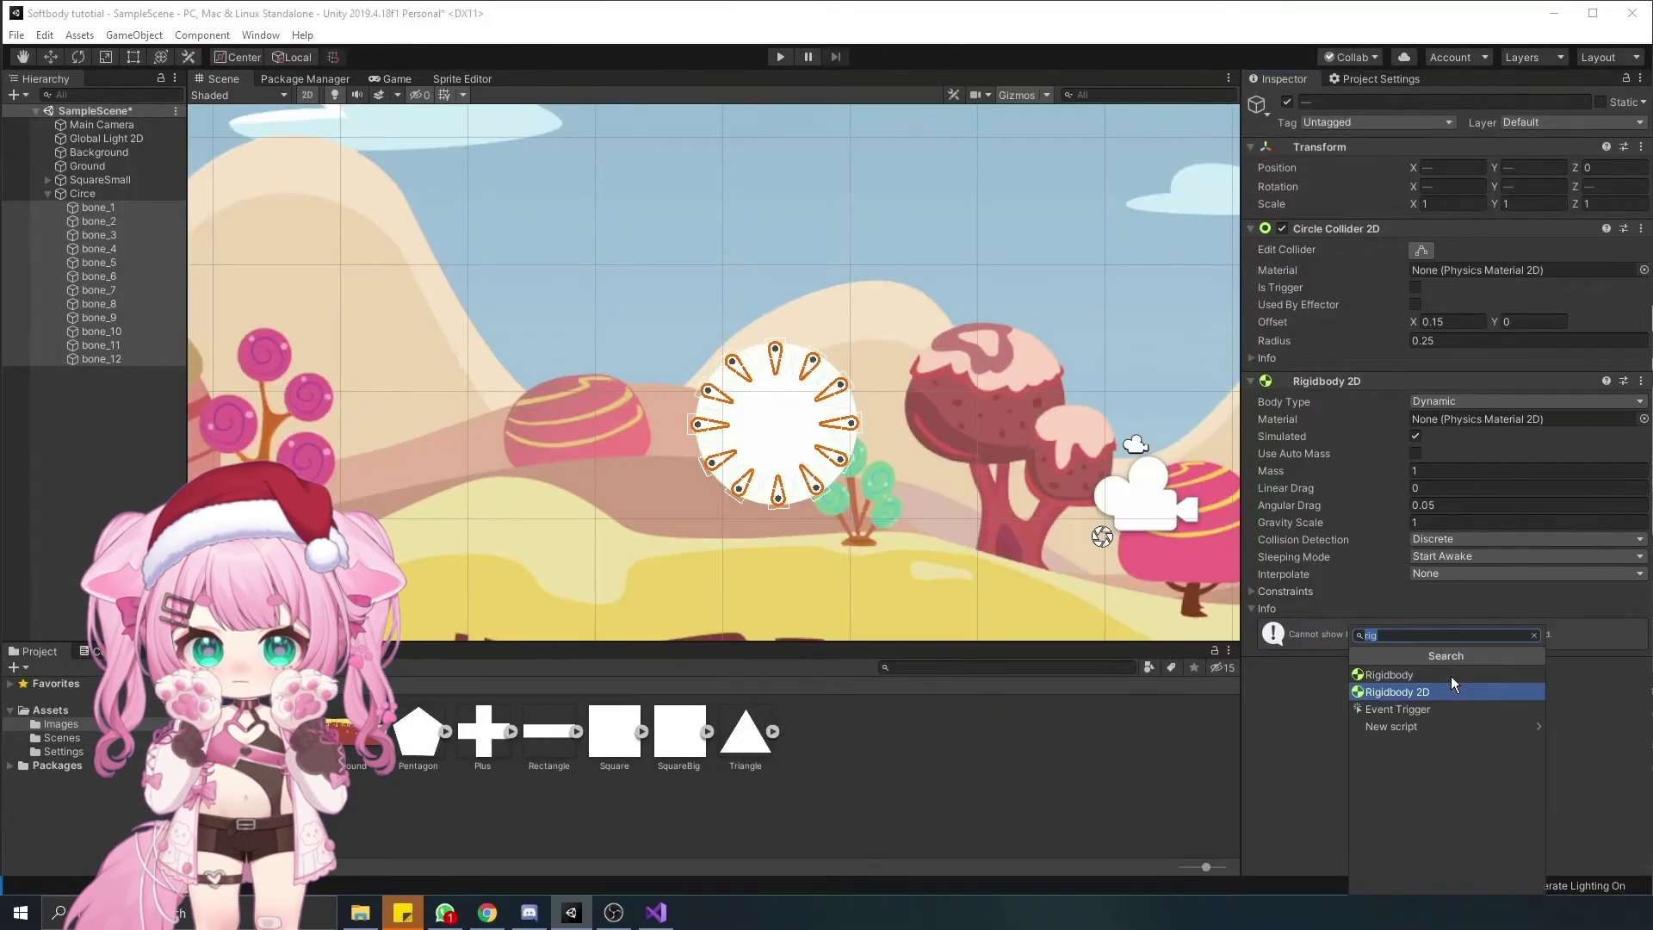
type("spr")
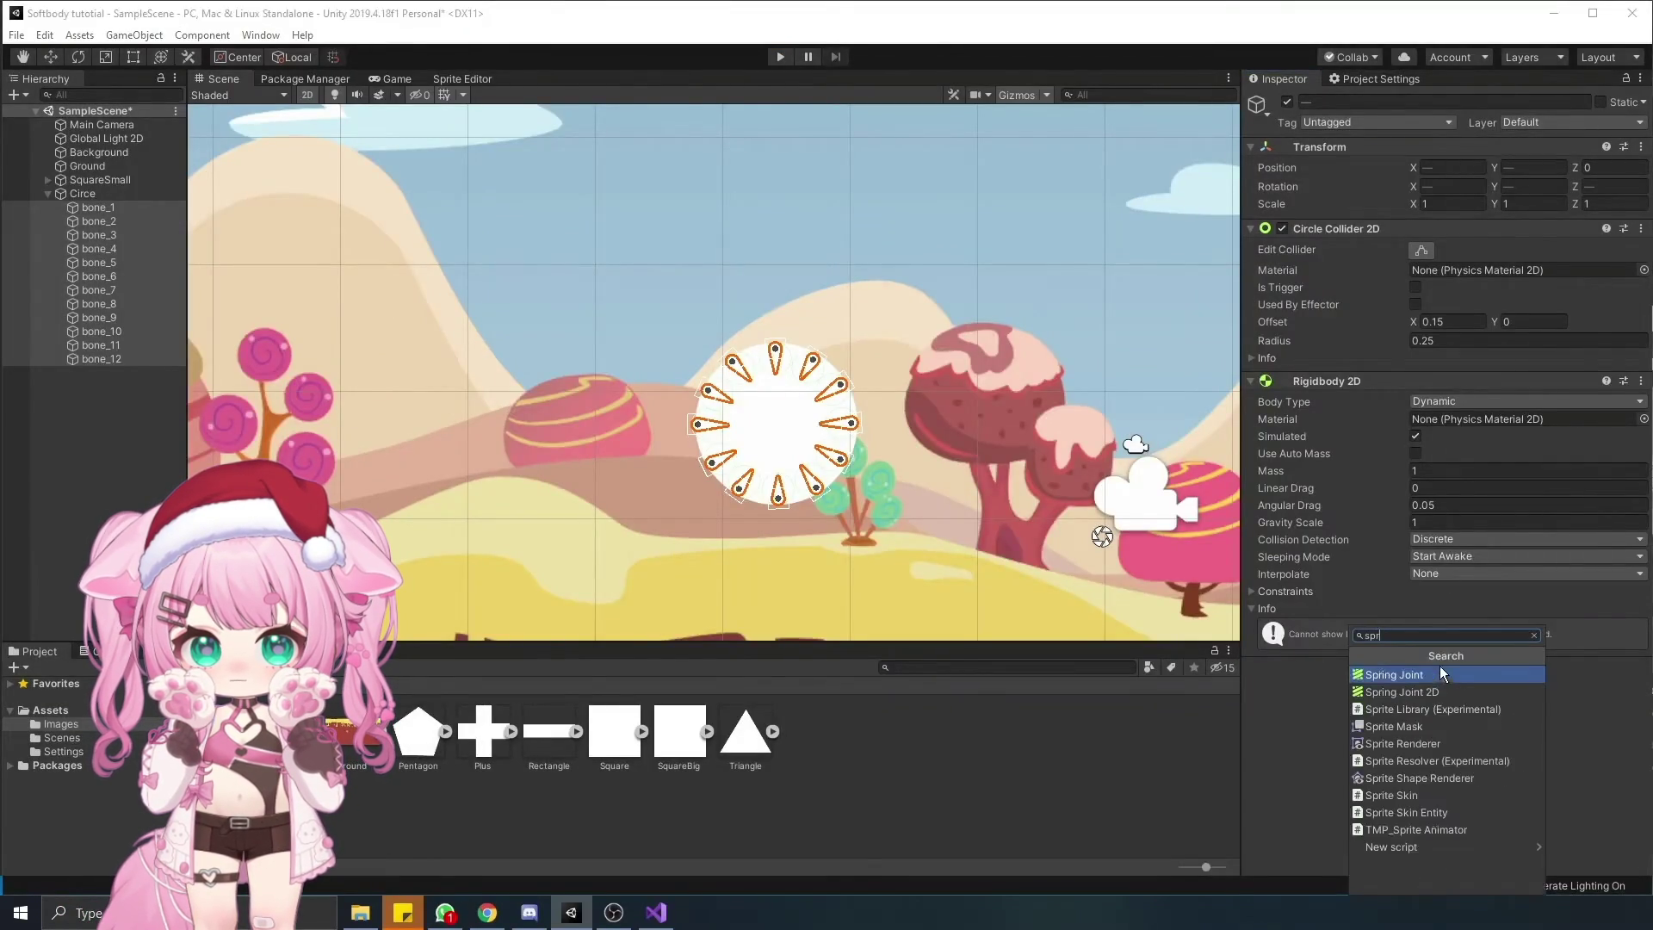
left_click(1435, 694)
scroll(1433, 646, "down", 1)
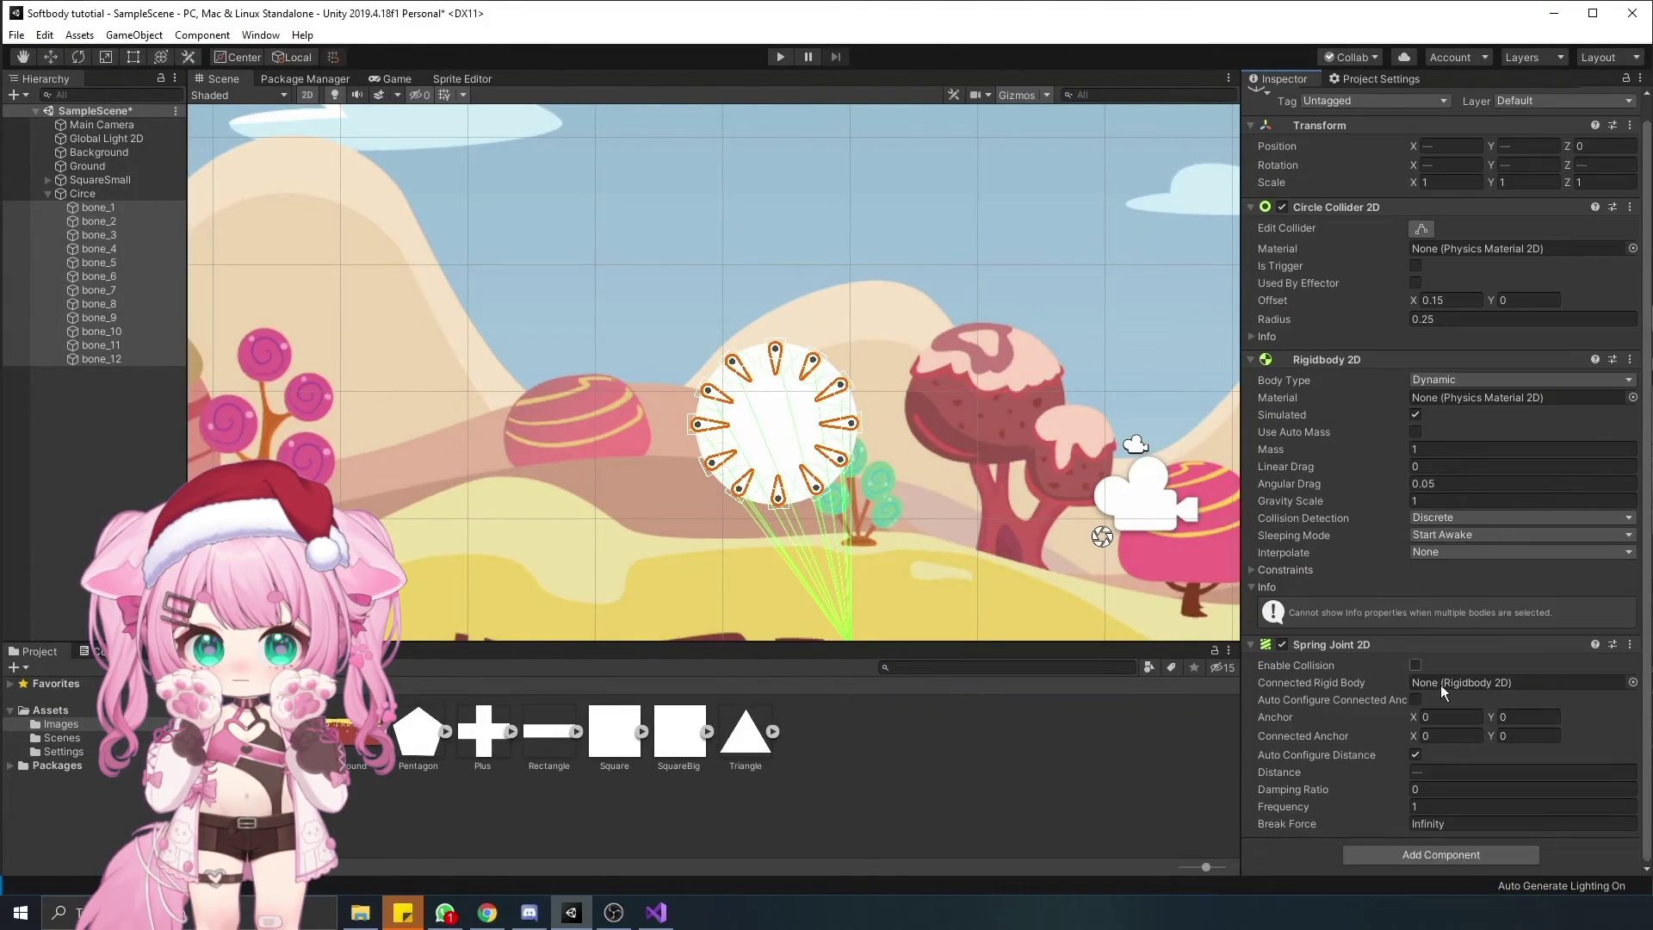
left_click(1463, 856)
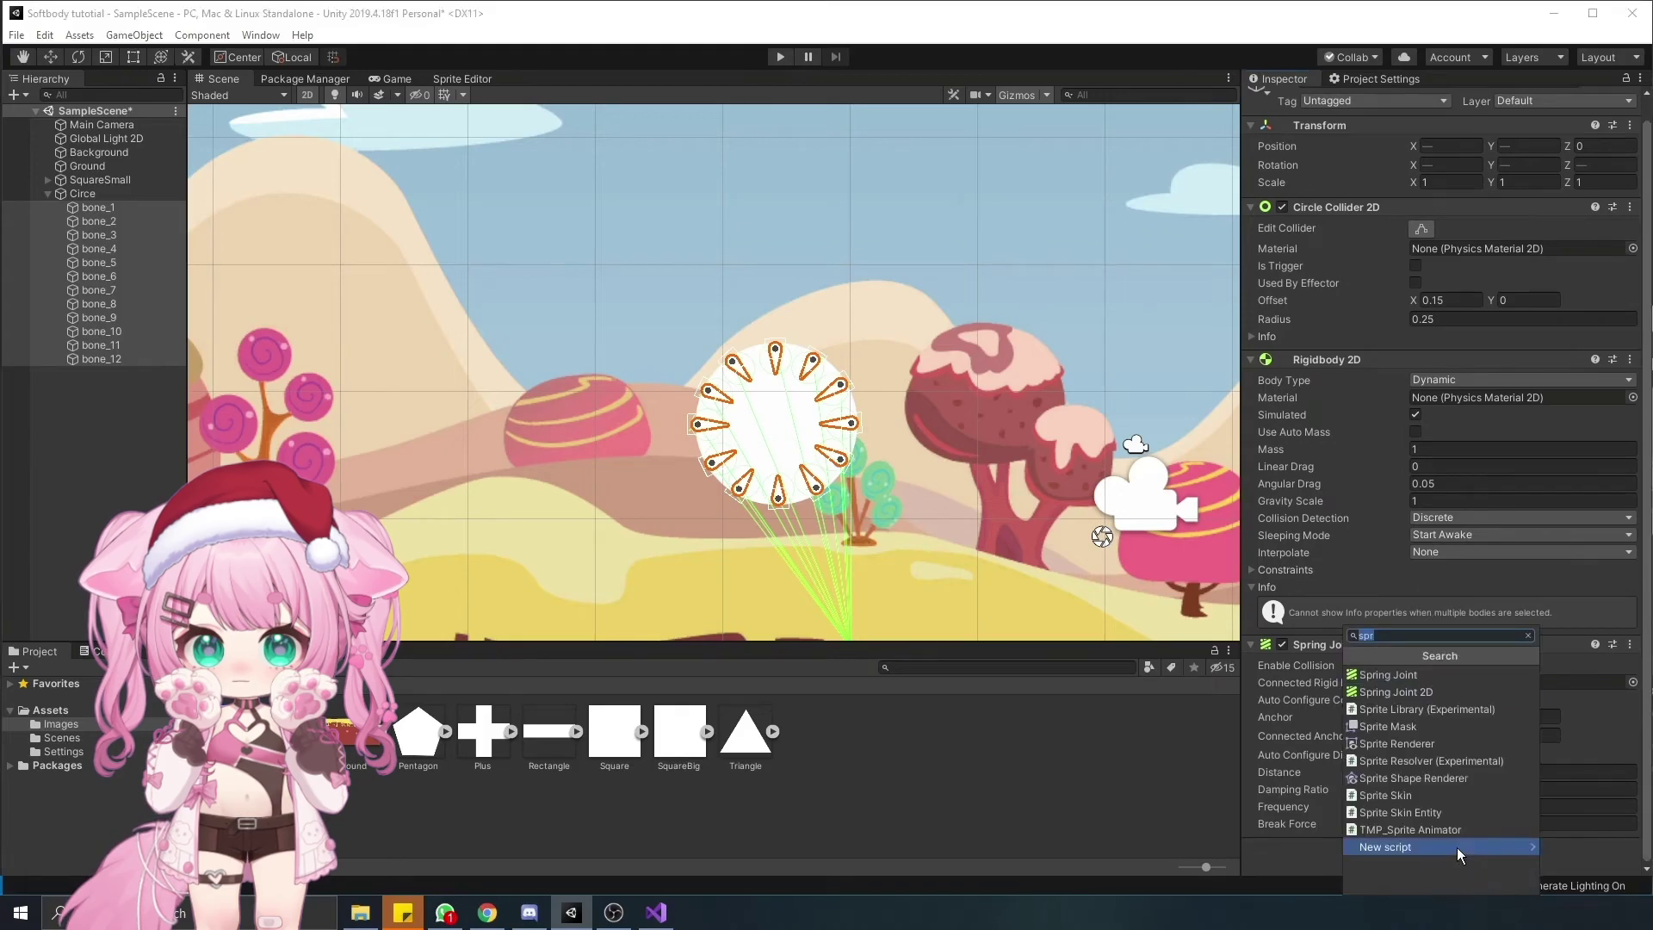
left_click(1427, 694)
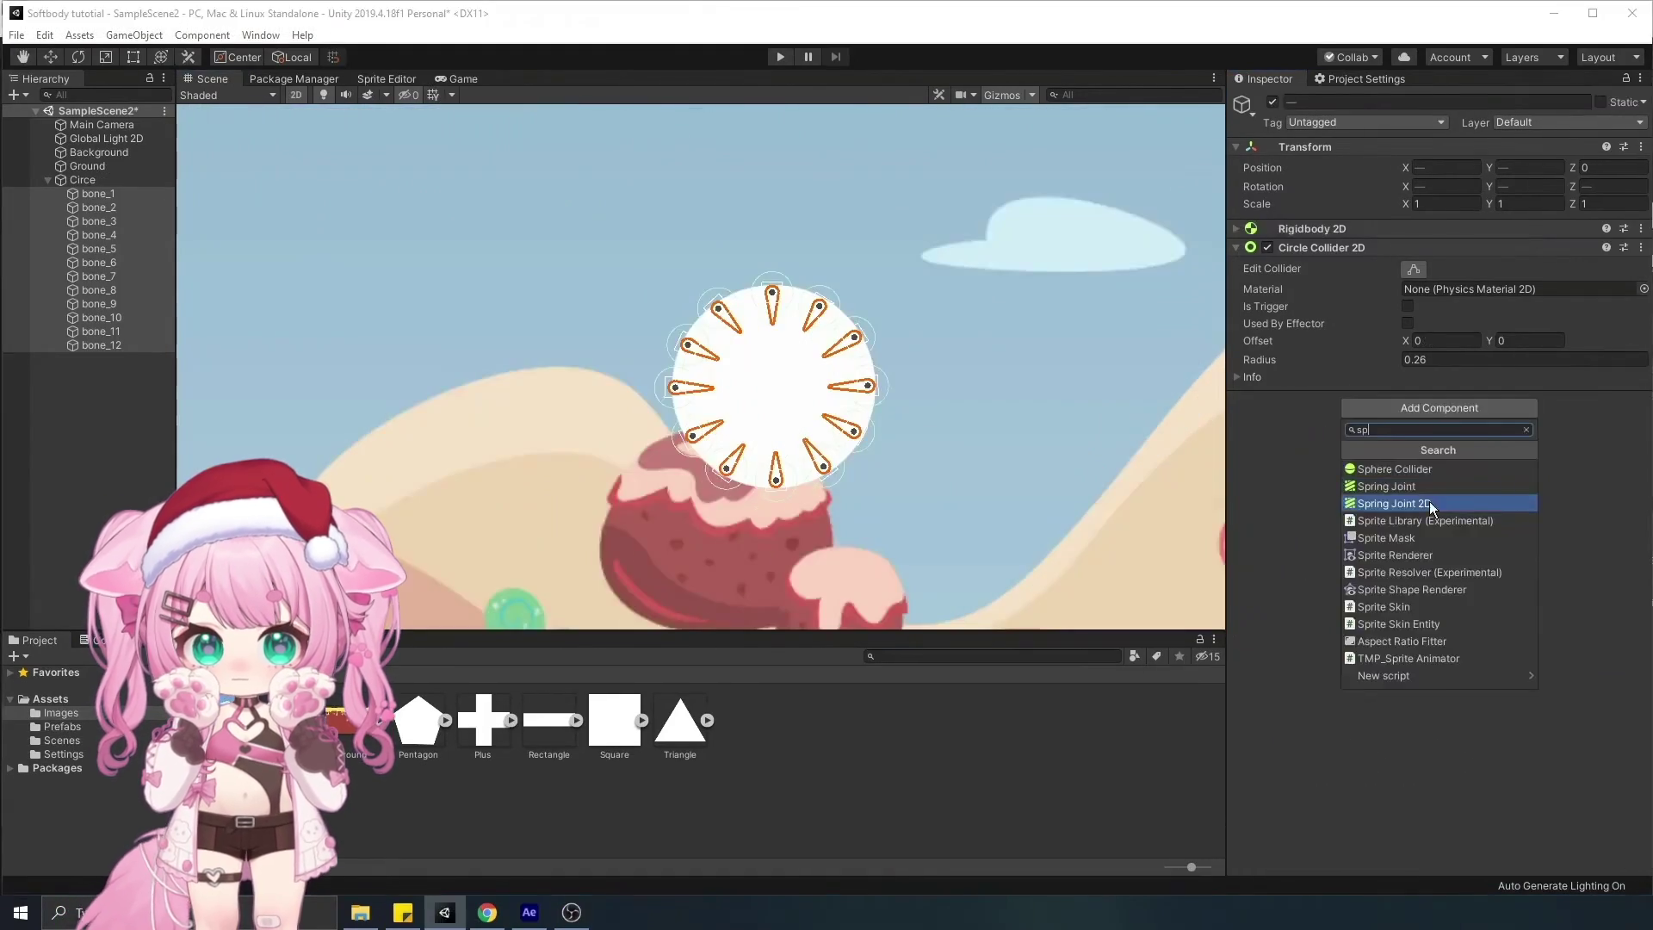
left_click(1432, 503)
left_click(1438, 609)
left_click(1412, 704)
left_click(1438, 811)
left_click(1411, 716)
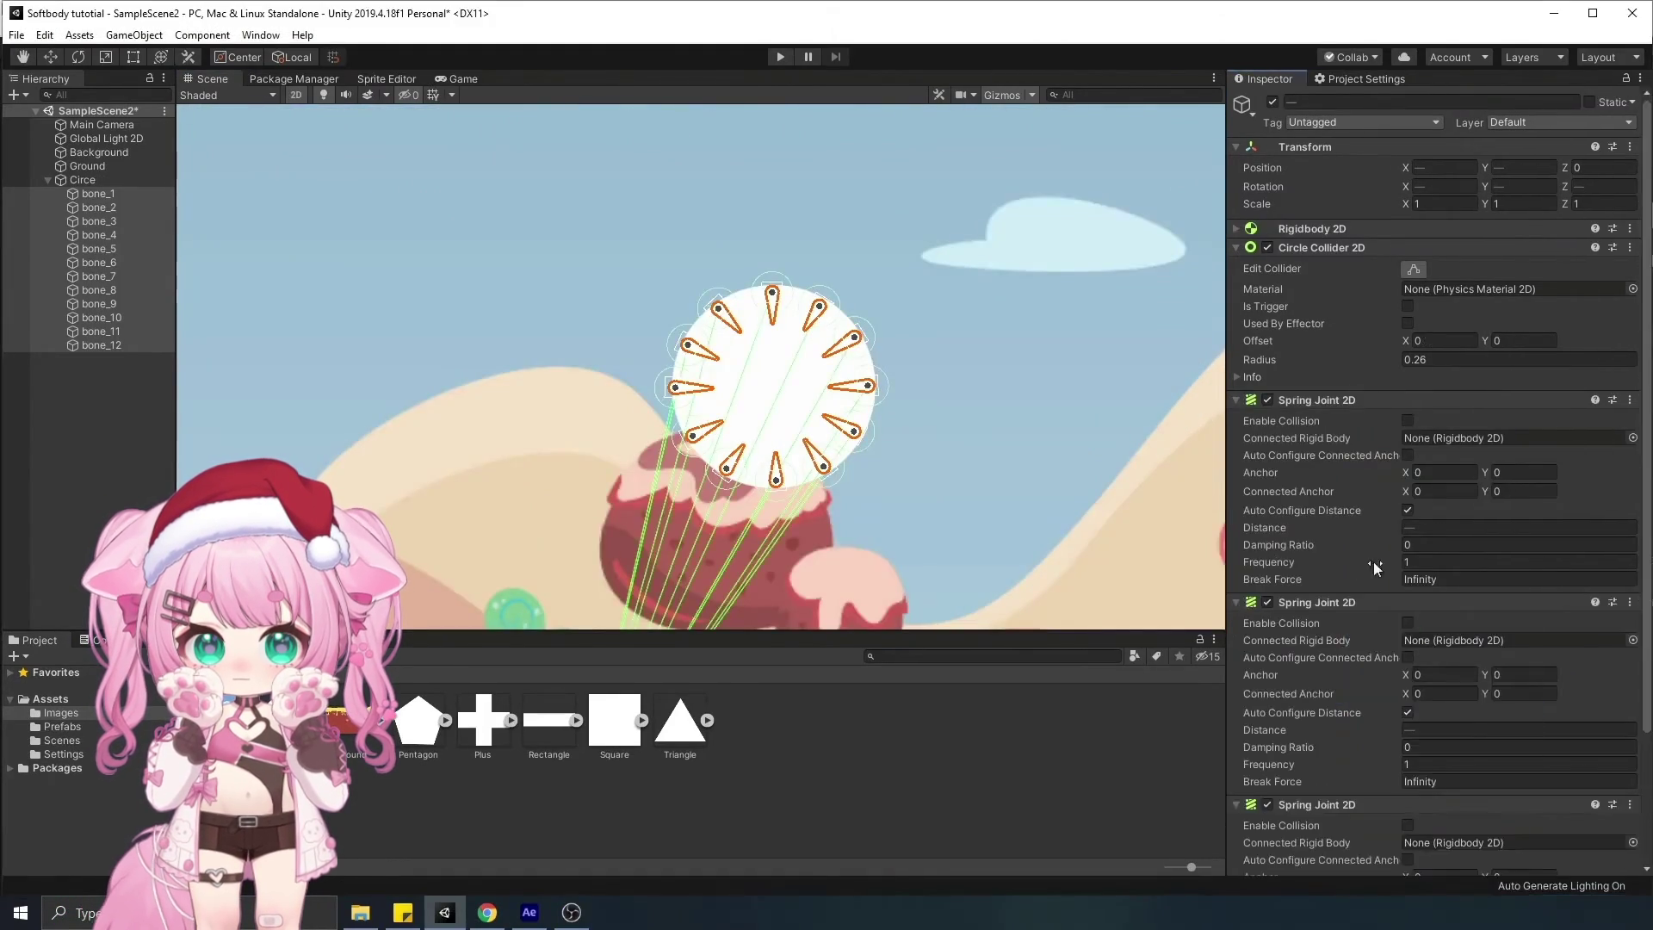
Step: Drag two Hierarchy objects into Inspector fields and adjust the Hierarchy selection
left_click(102, 196)
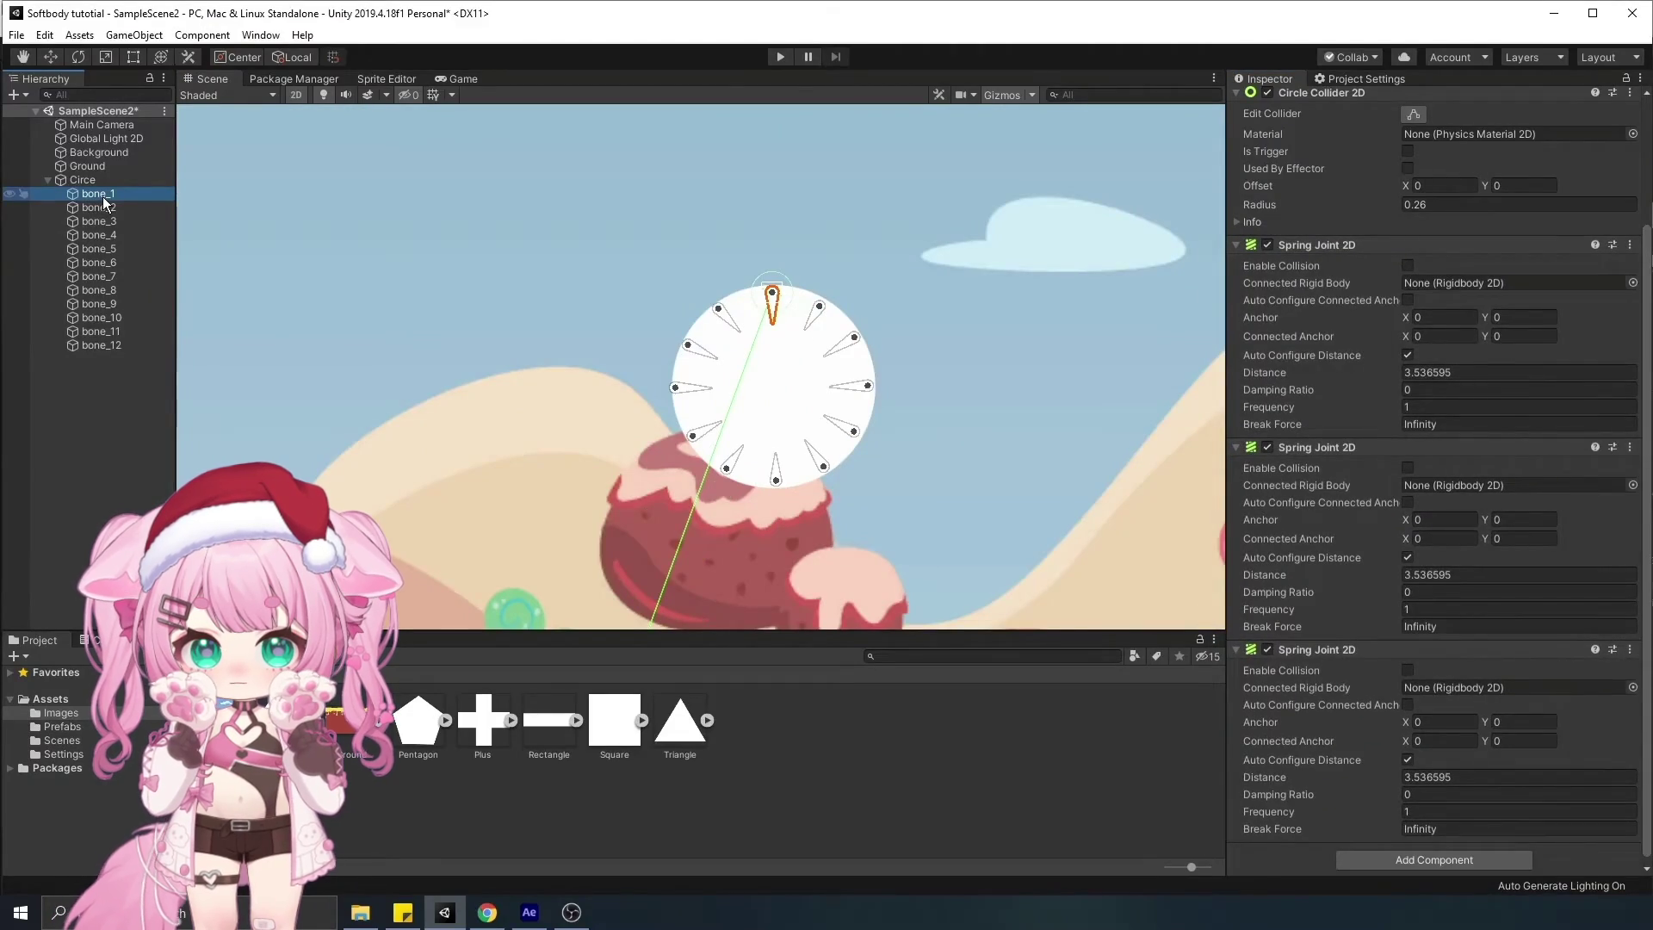
left_click(99, 207)
left_click_drag(97, 193, 1463, 282)
left_click_drag(99, 221, 1463, 485)
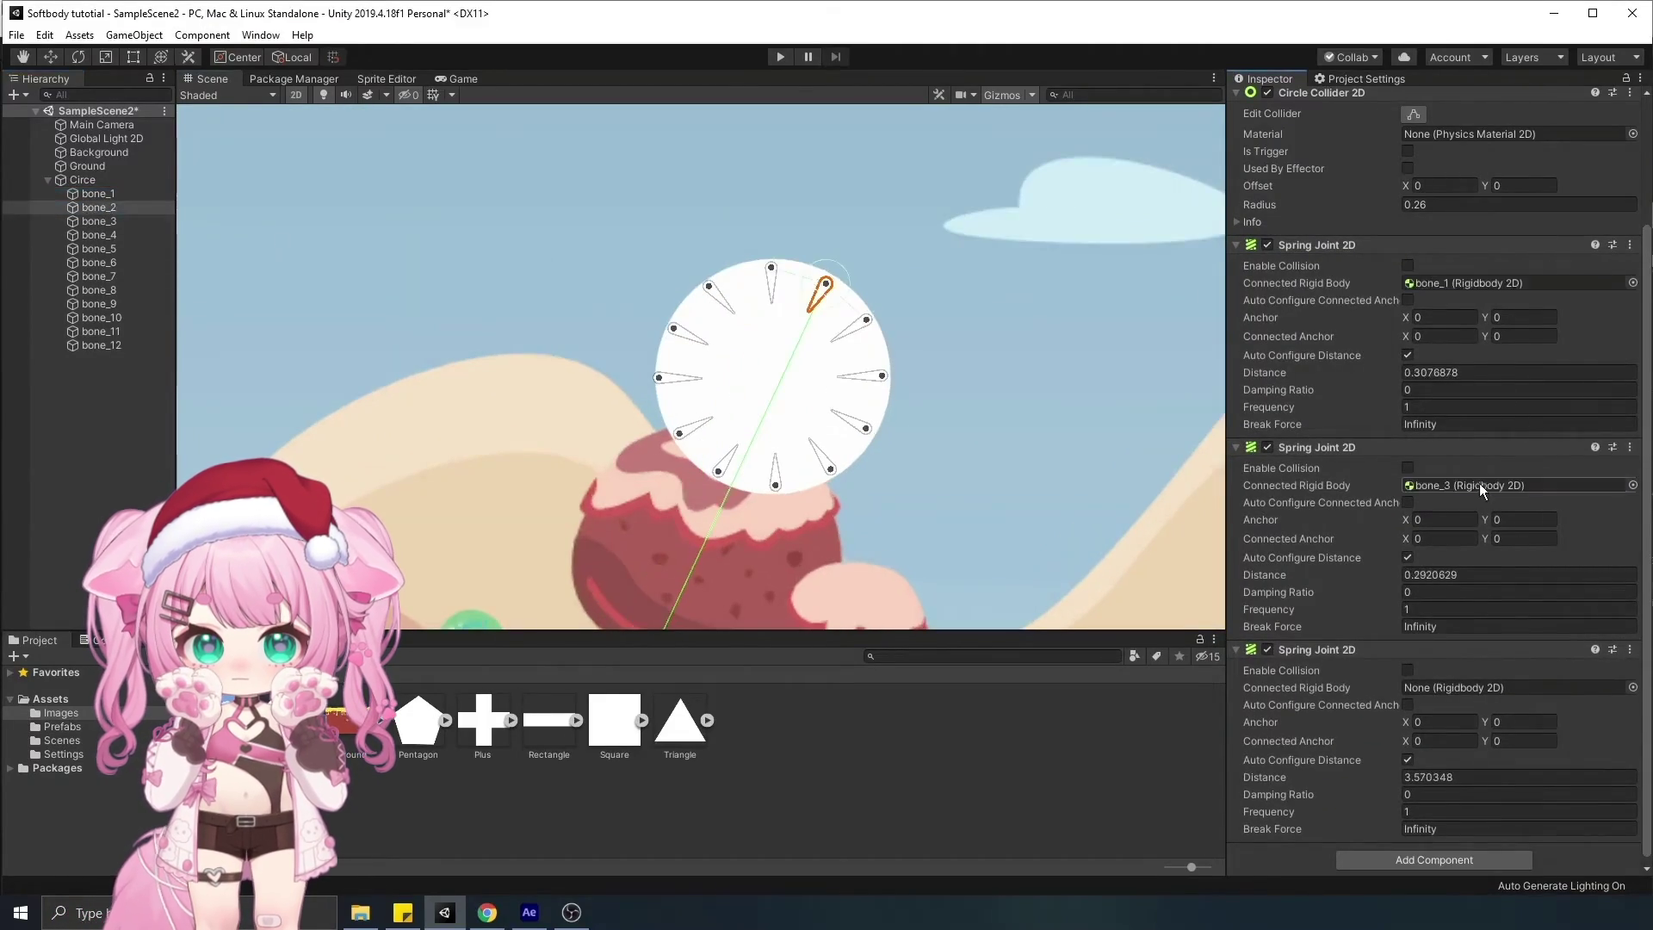
left_click(120, 343, "ctrl")
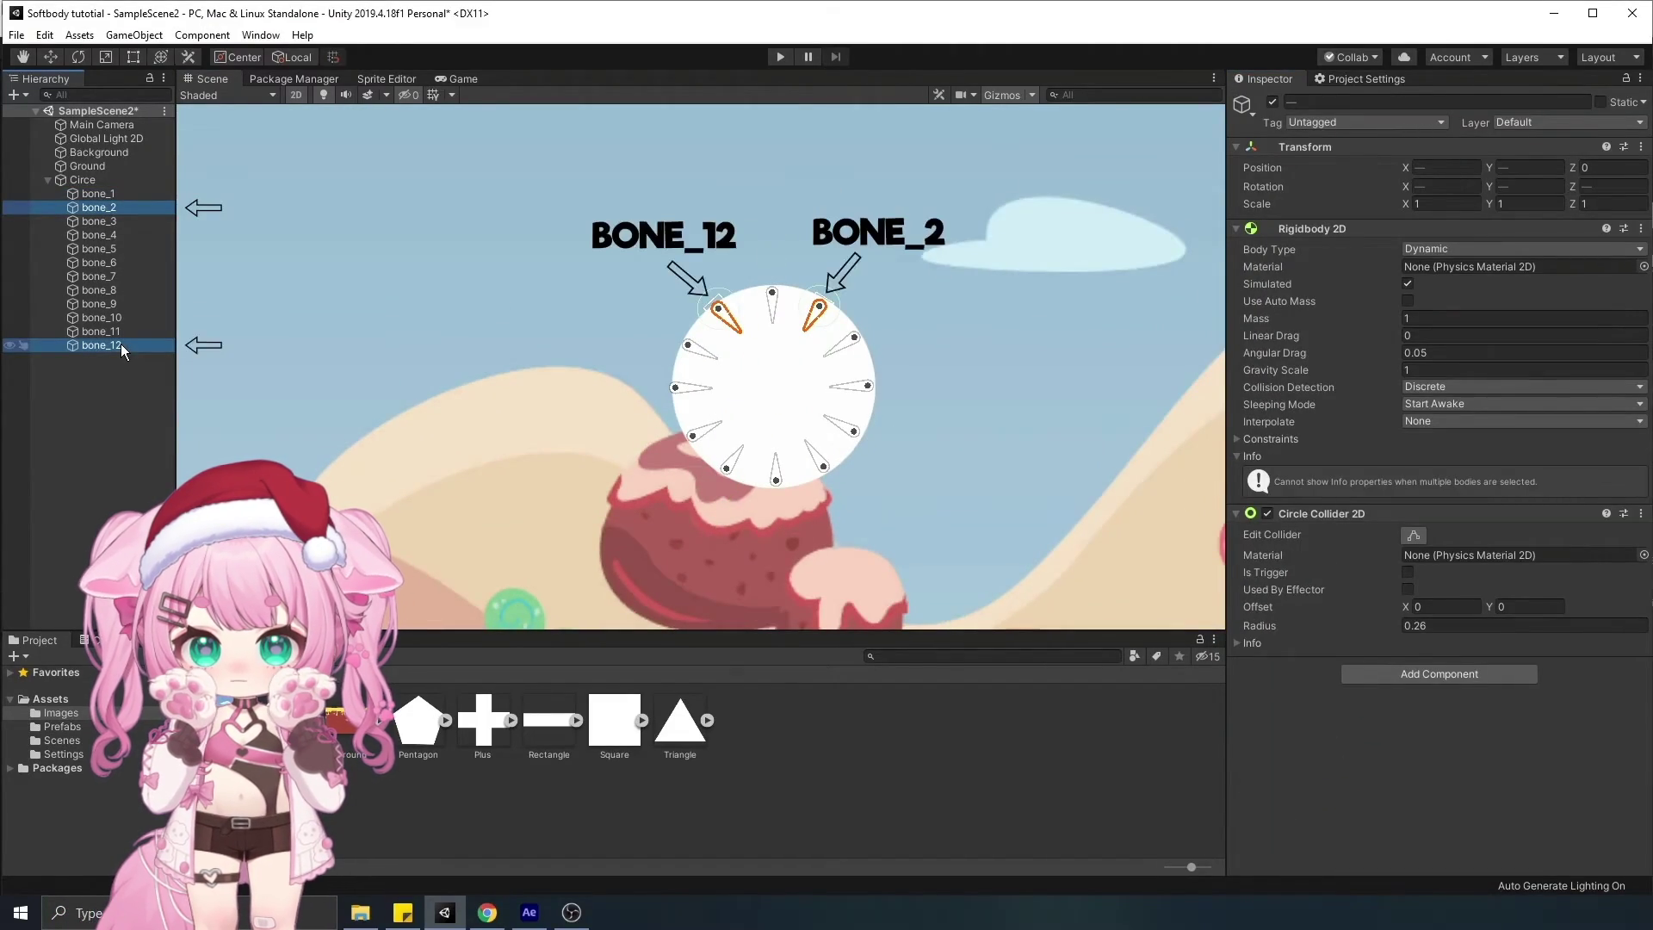
left_click(99, 193)
left_click(116, 221, "ctrl")
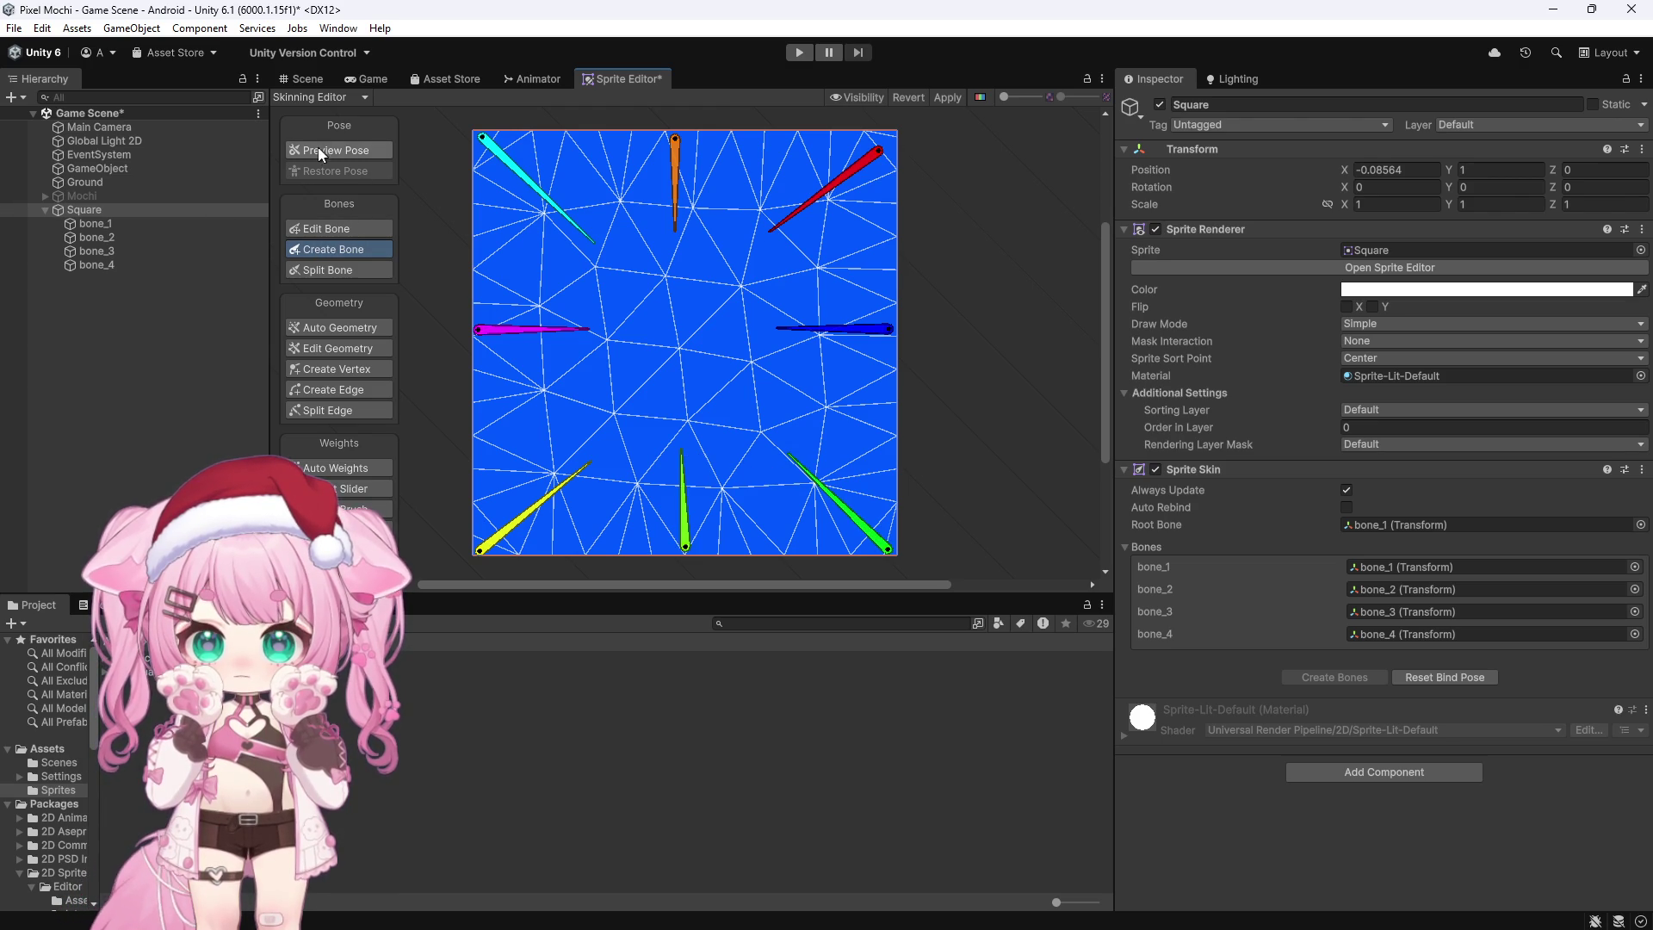
Step: Auto-generate the square's mesh and weights, test-bend a bone and undo, then apply the changes
left_click(352, 330)
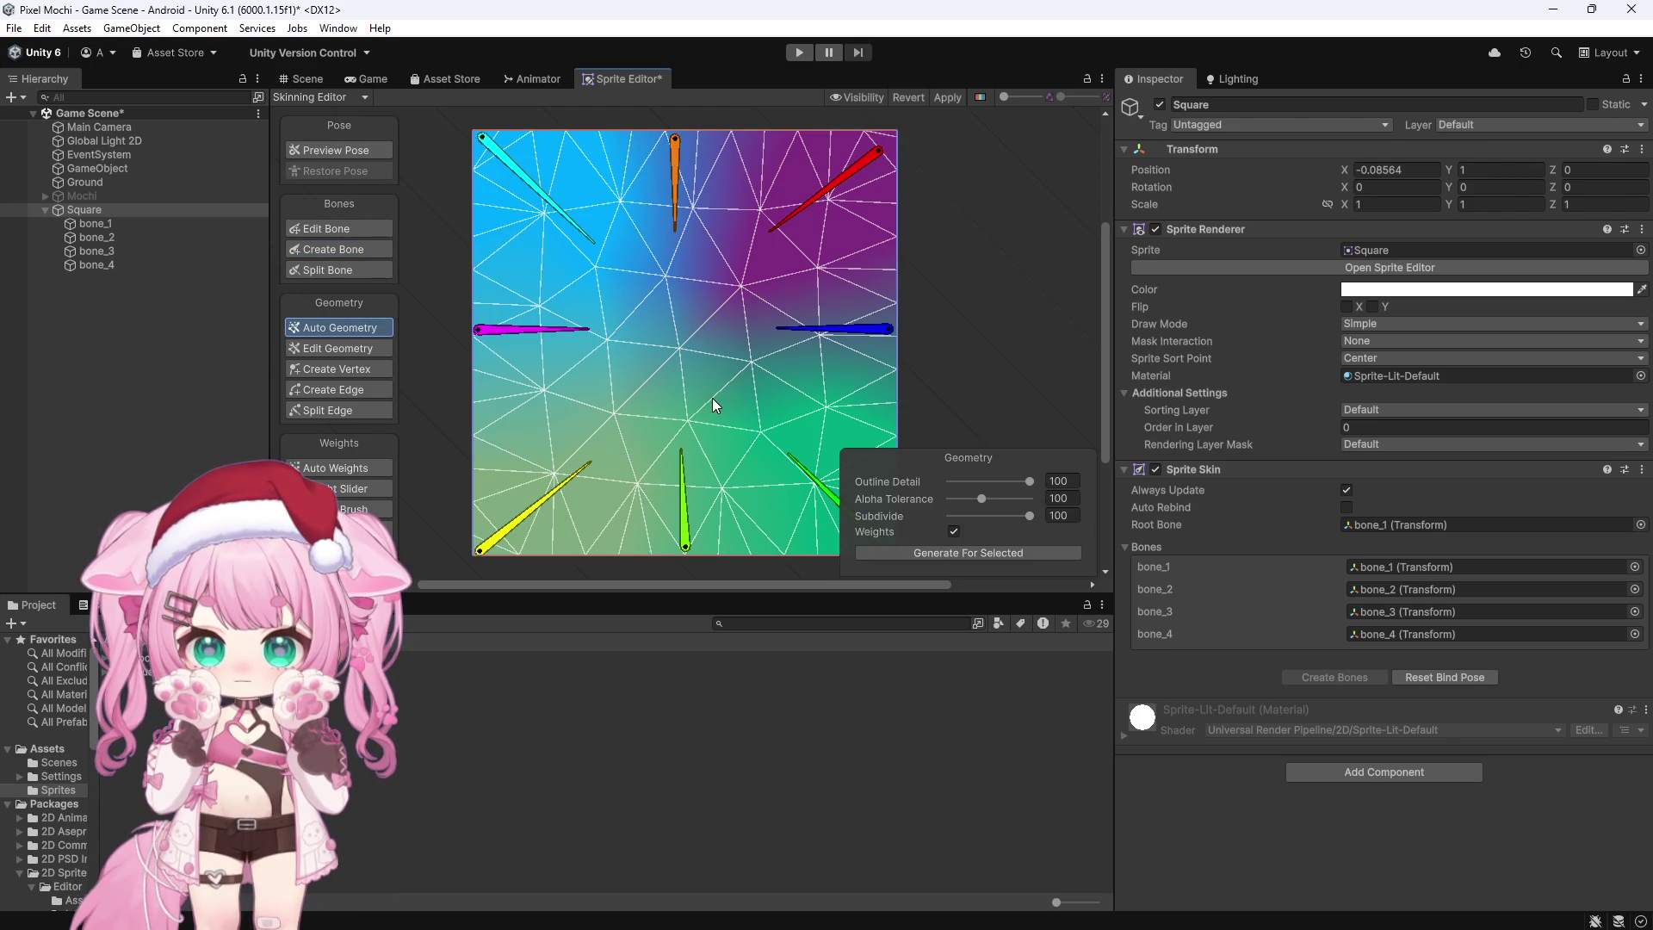
left_click(969, 551)
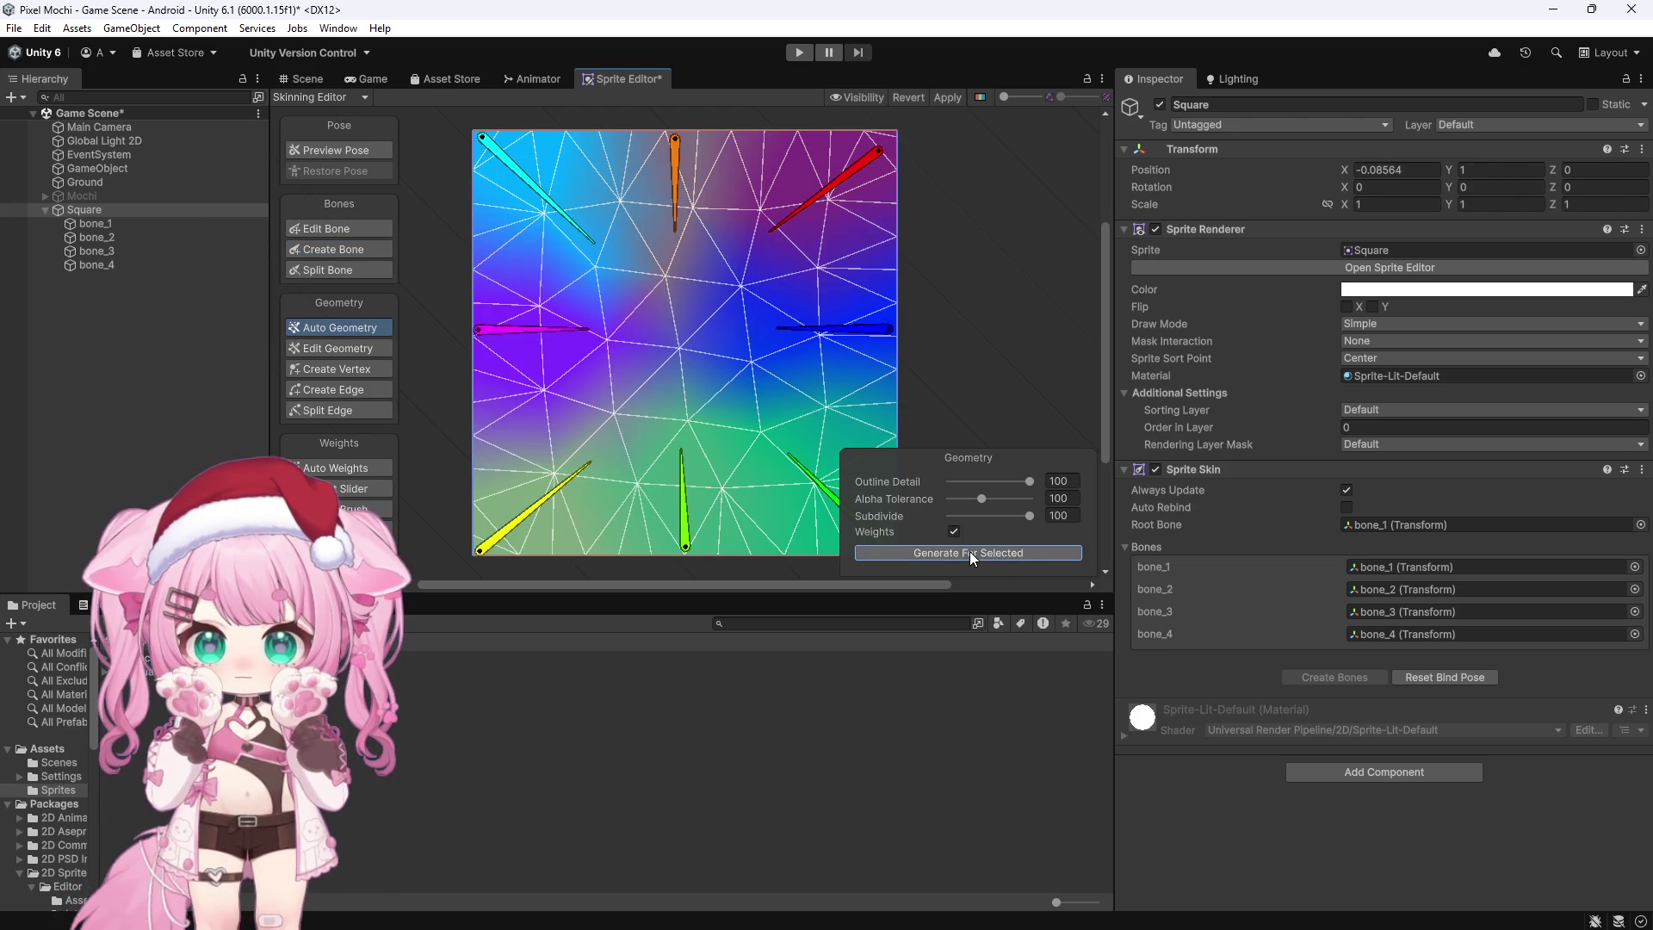
left_click_drag(885, 331, 853, 335)
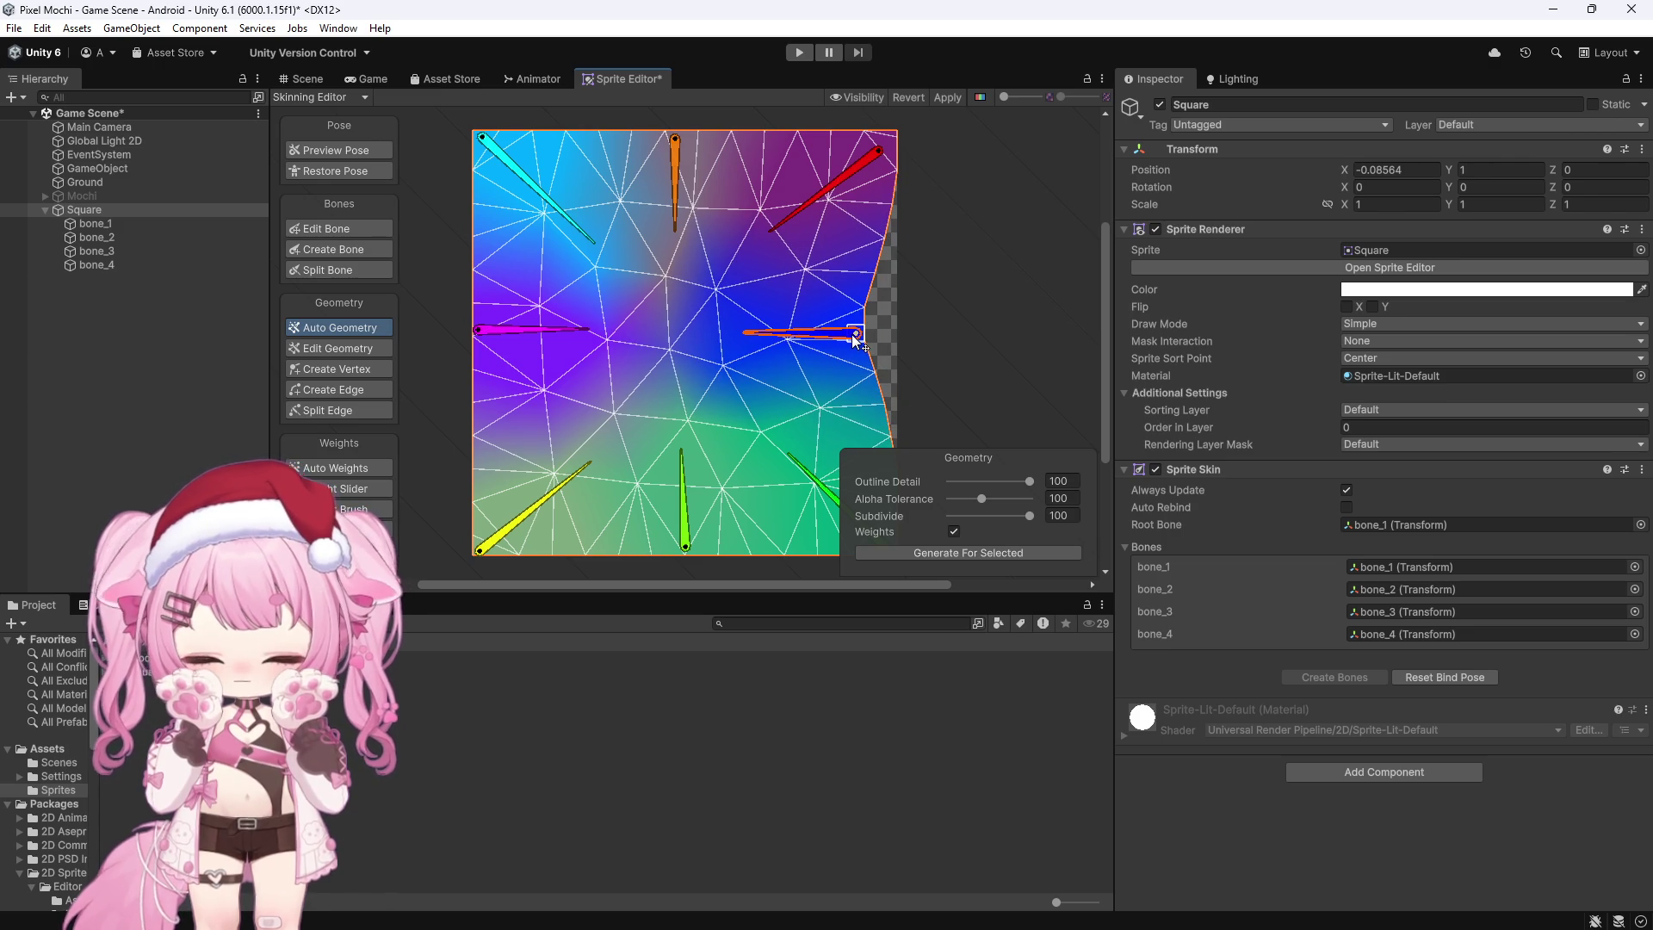
key("ctrl+z")
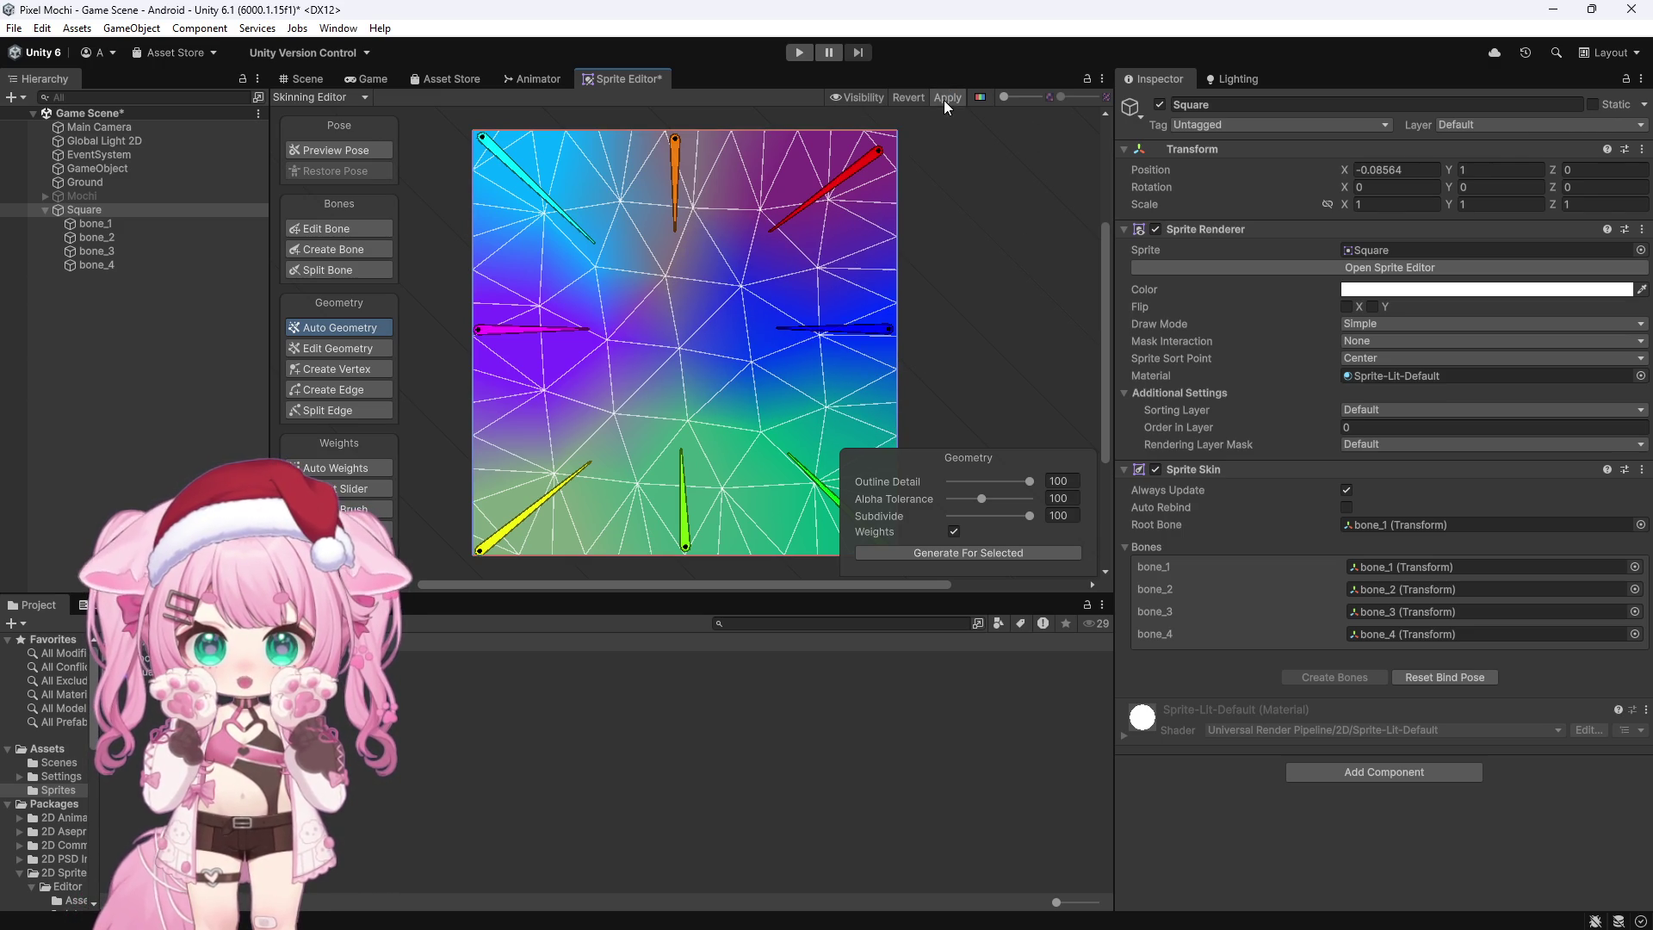
left_click(945, 97)
left_click(299, 78)
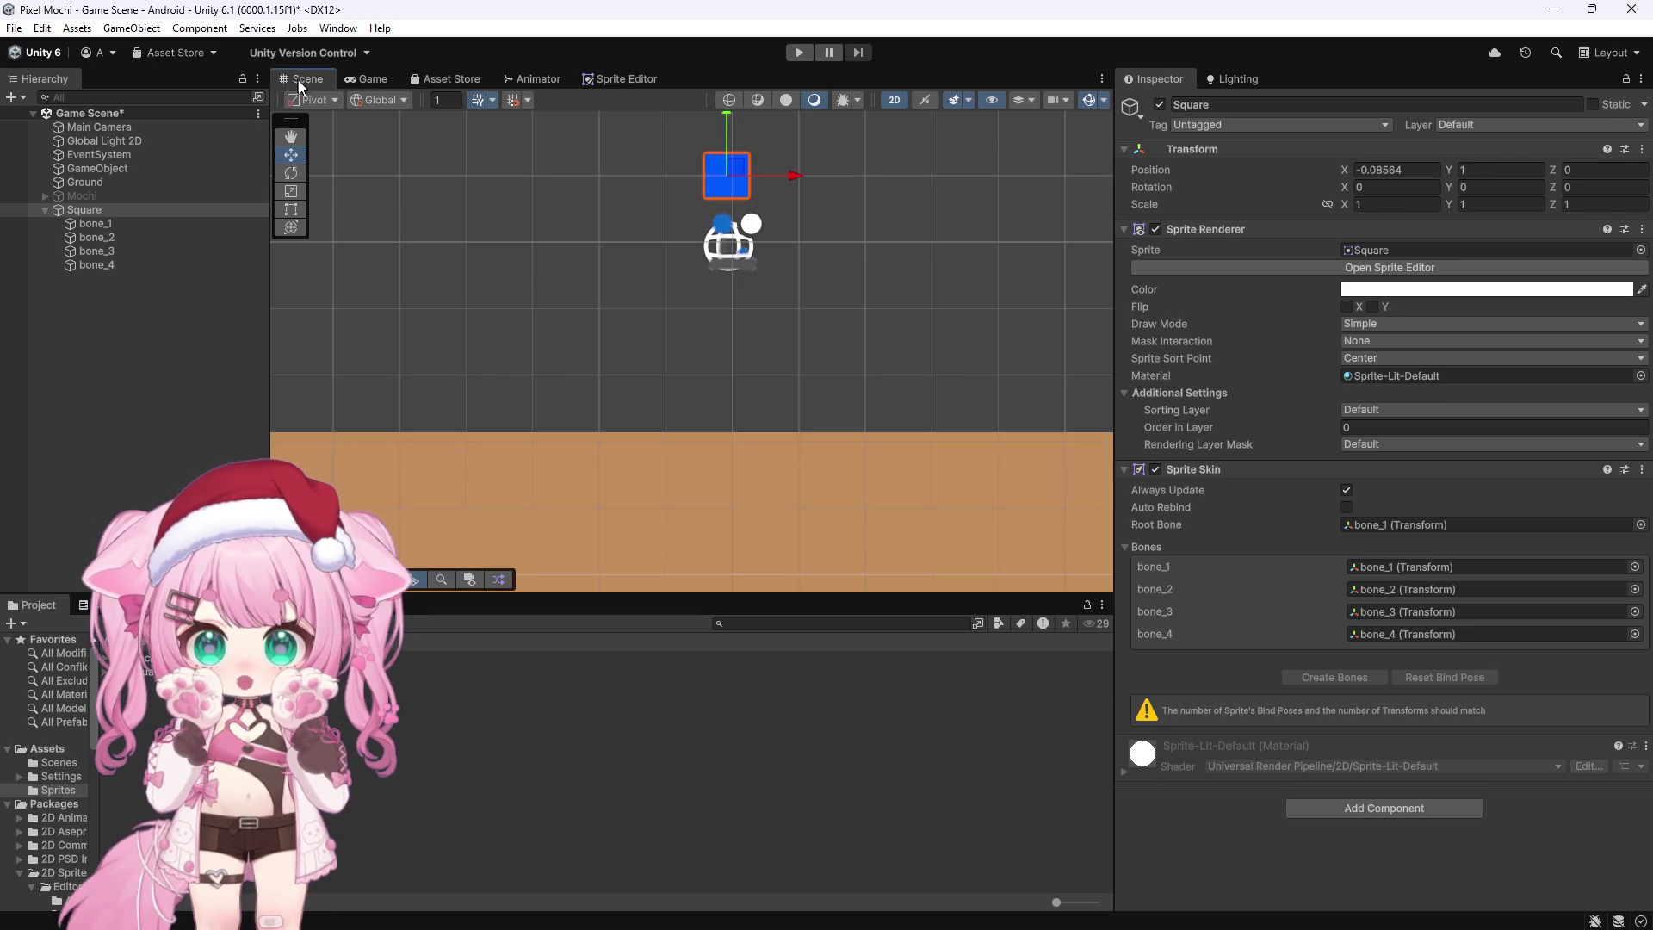
Step: Remove the Square's old Sprite Skin component and delete bone_1 through bone_4
scroll(780, 183, "up", 2)
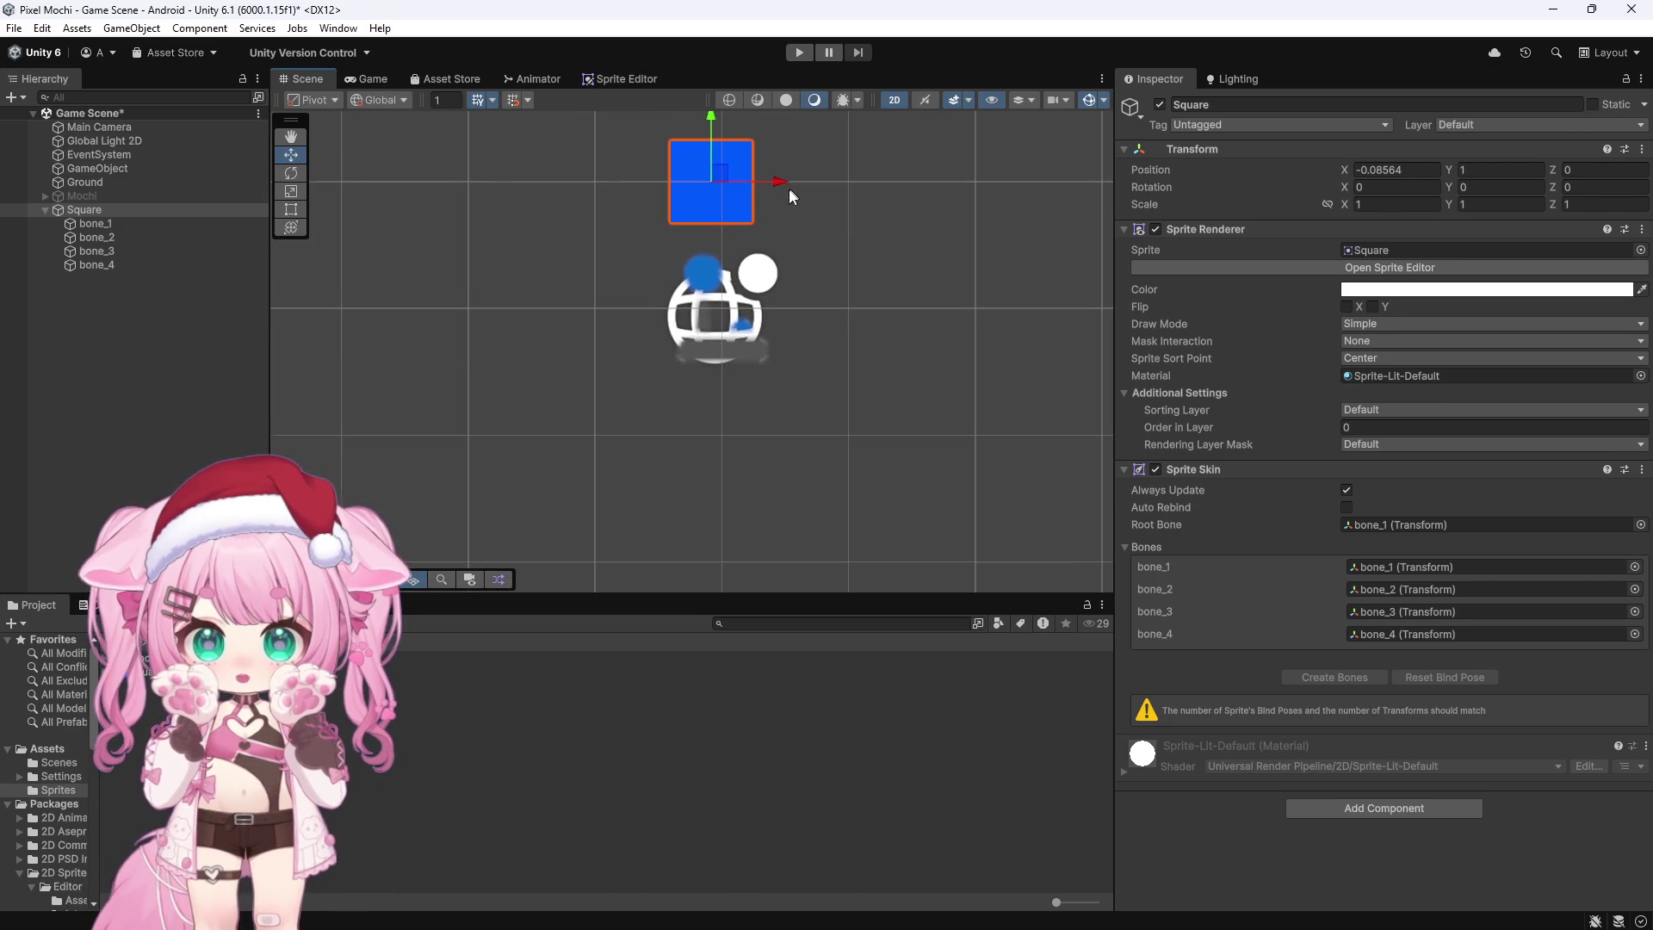
left_click(101, 210)
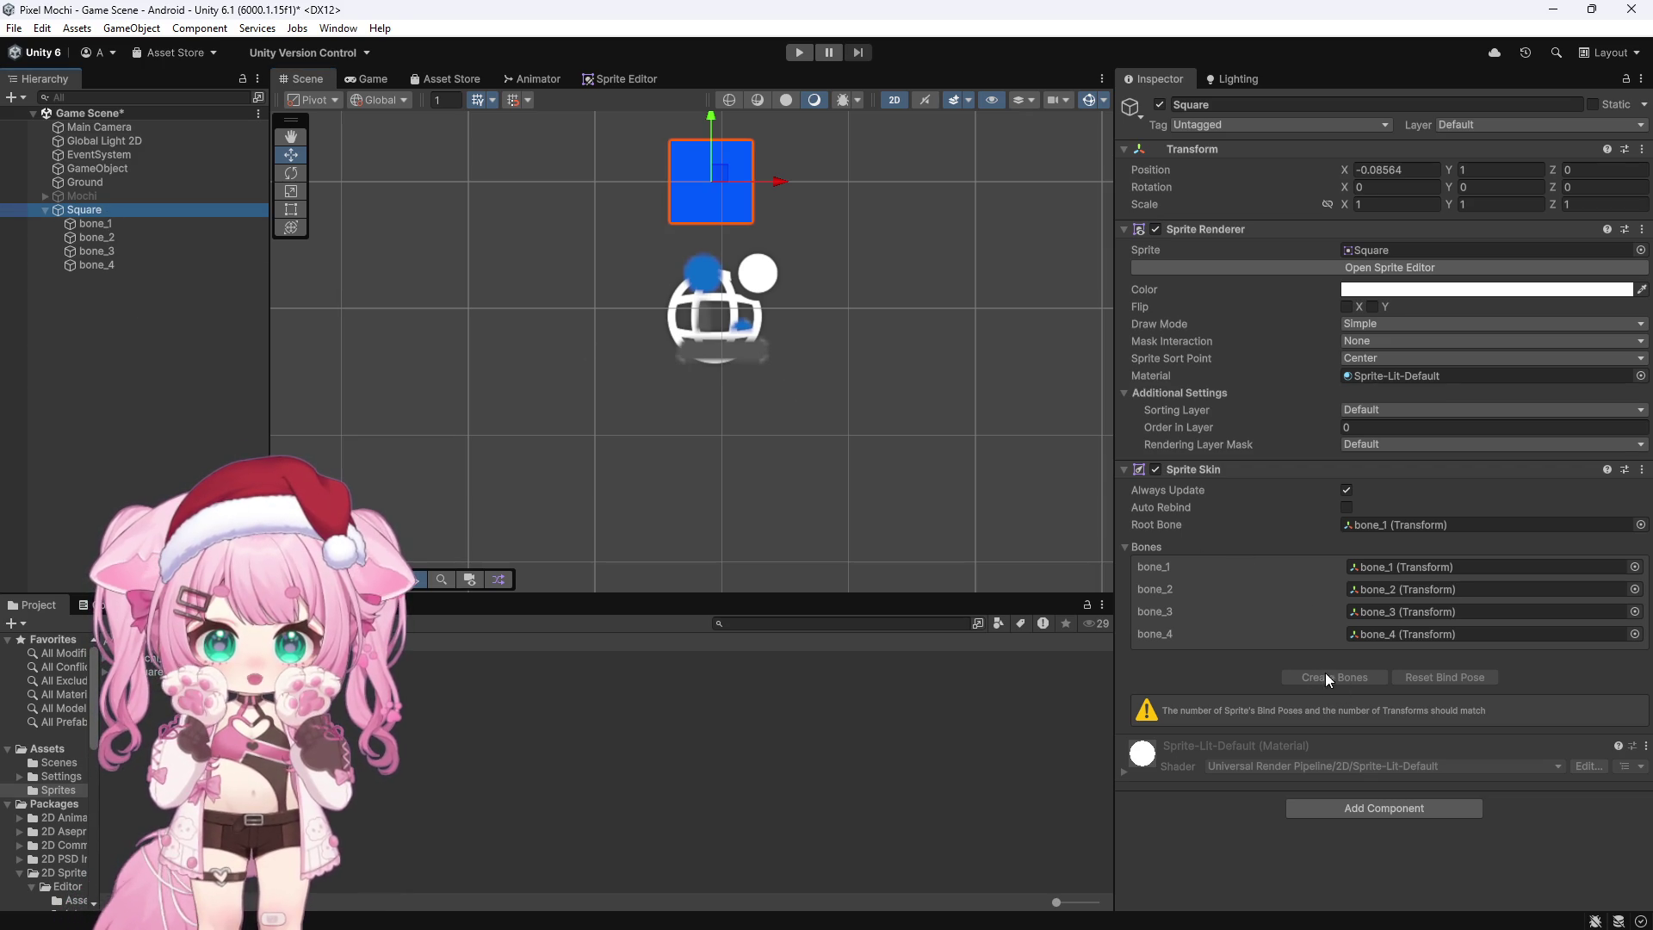
left_click(1641, 470)
left_click(1518, 554)
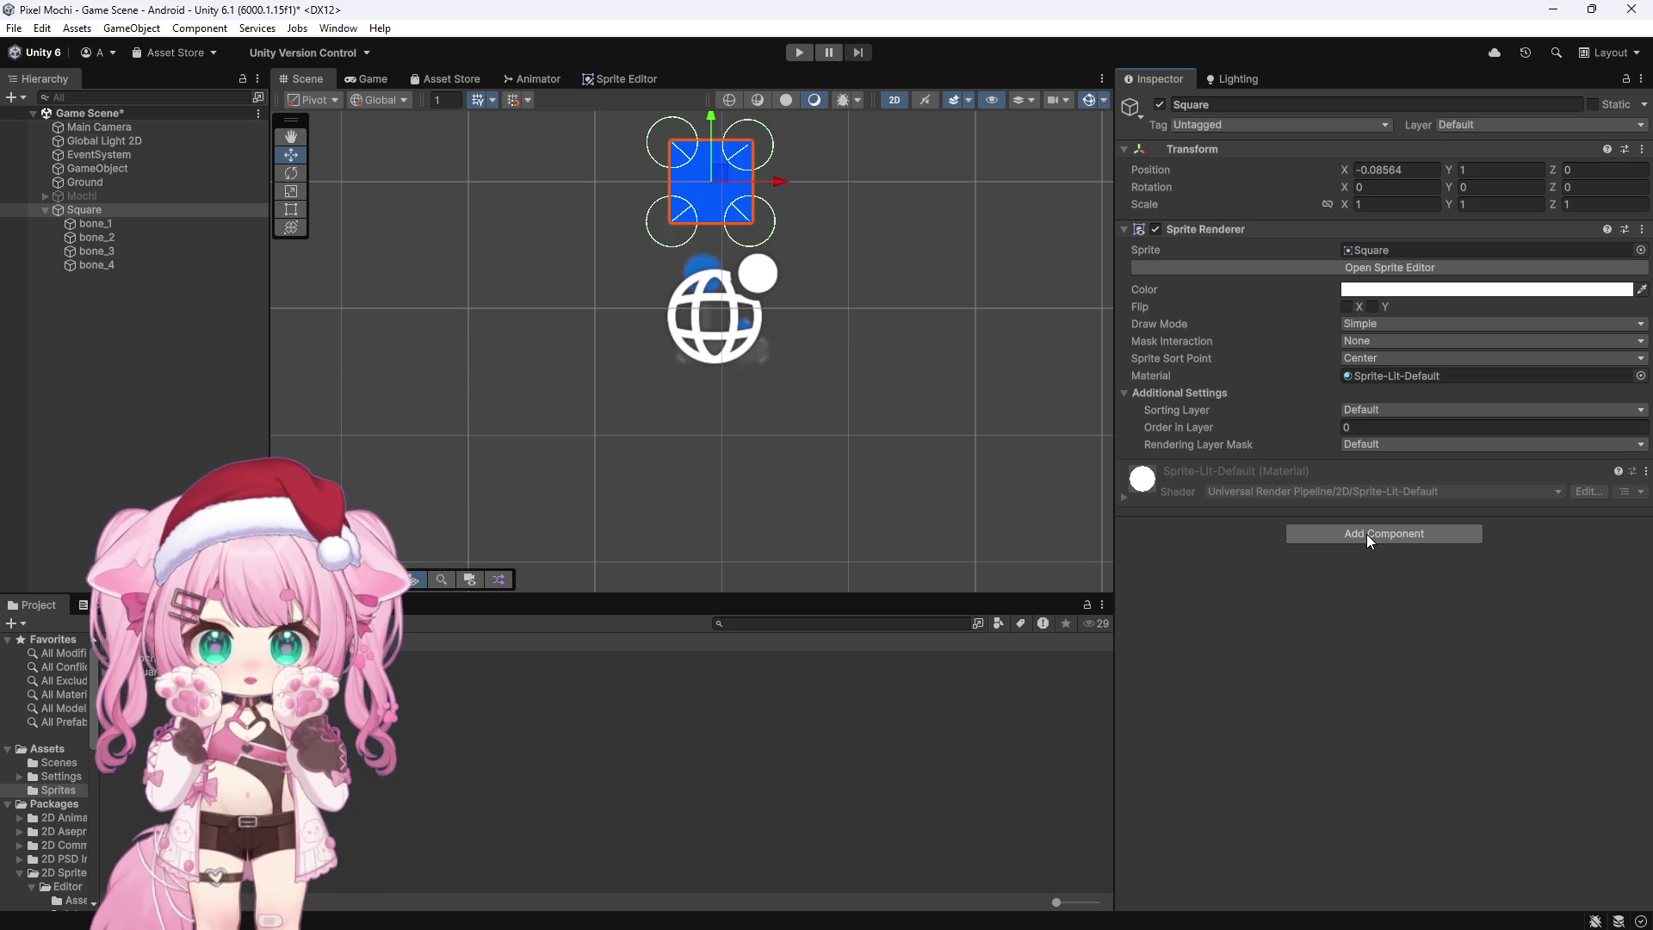
left_click(96, 225)
left_click(99, 265, "shift")
key("Delete")
Step: Add a new Sprite Skin component to the Square
left_click(78, 211)
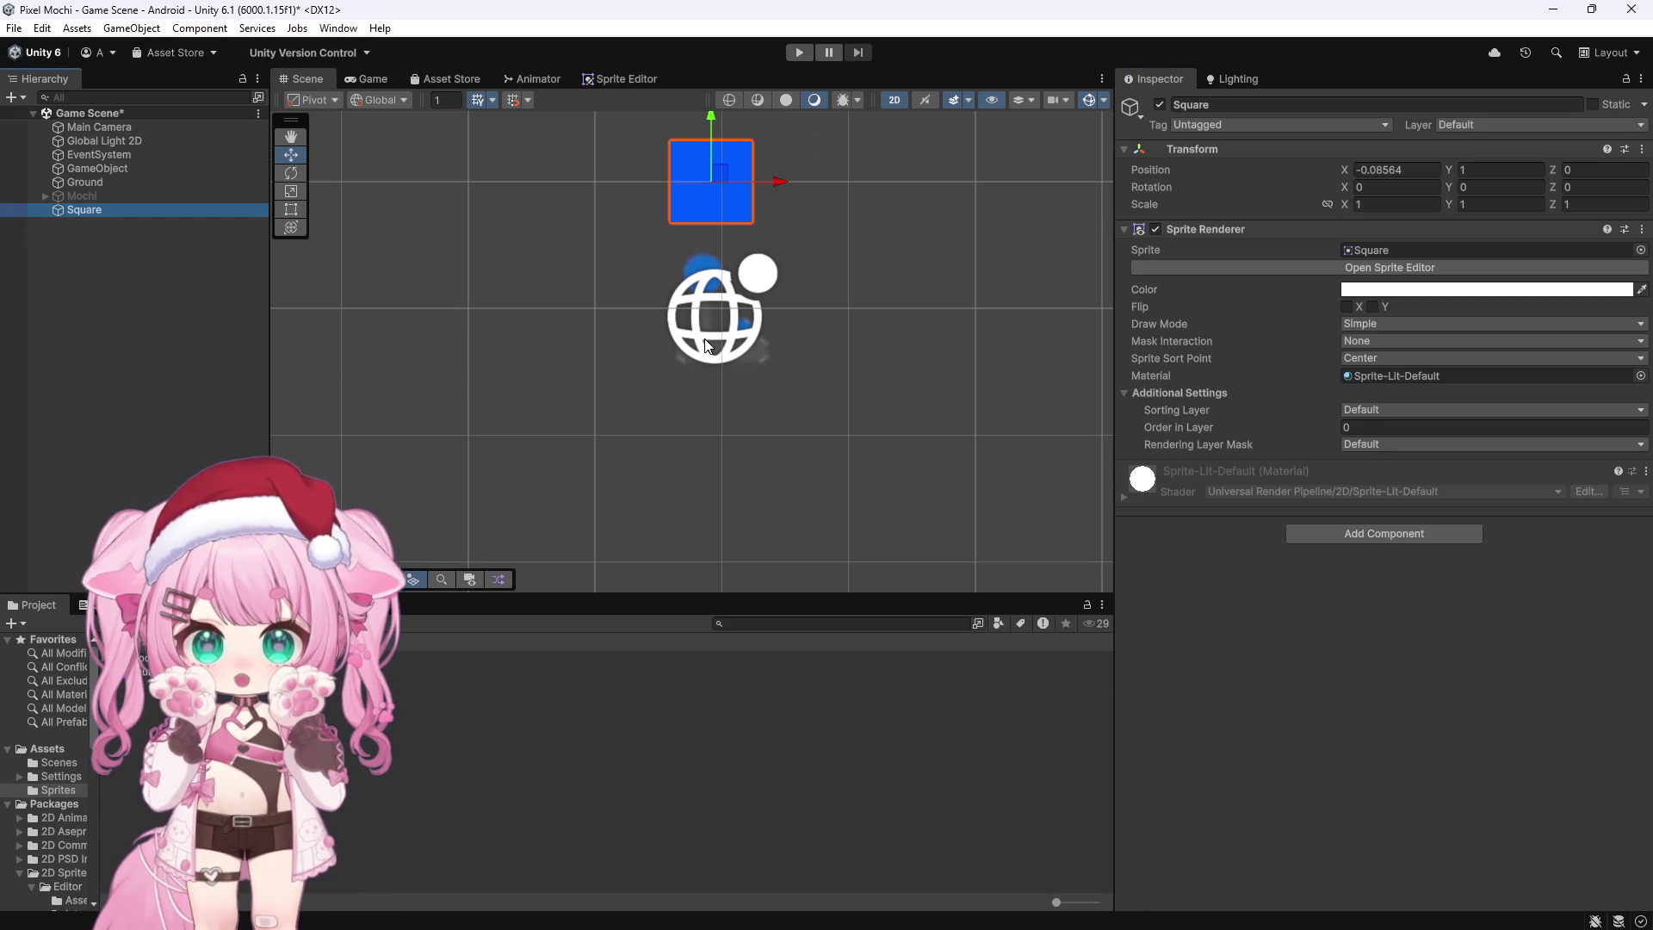
left_click(1360, 533)
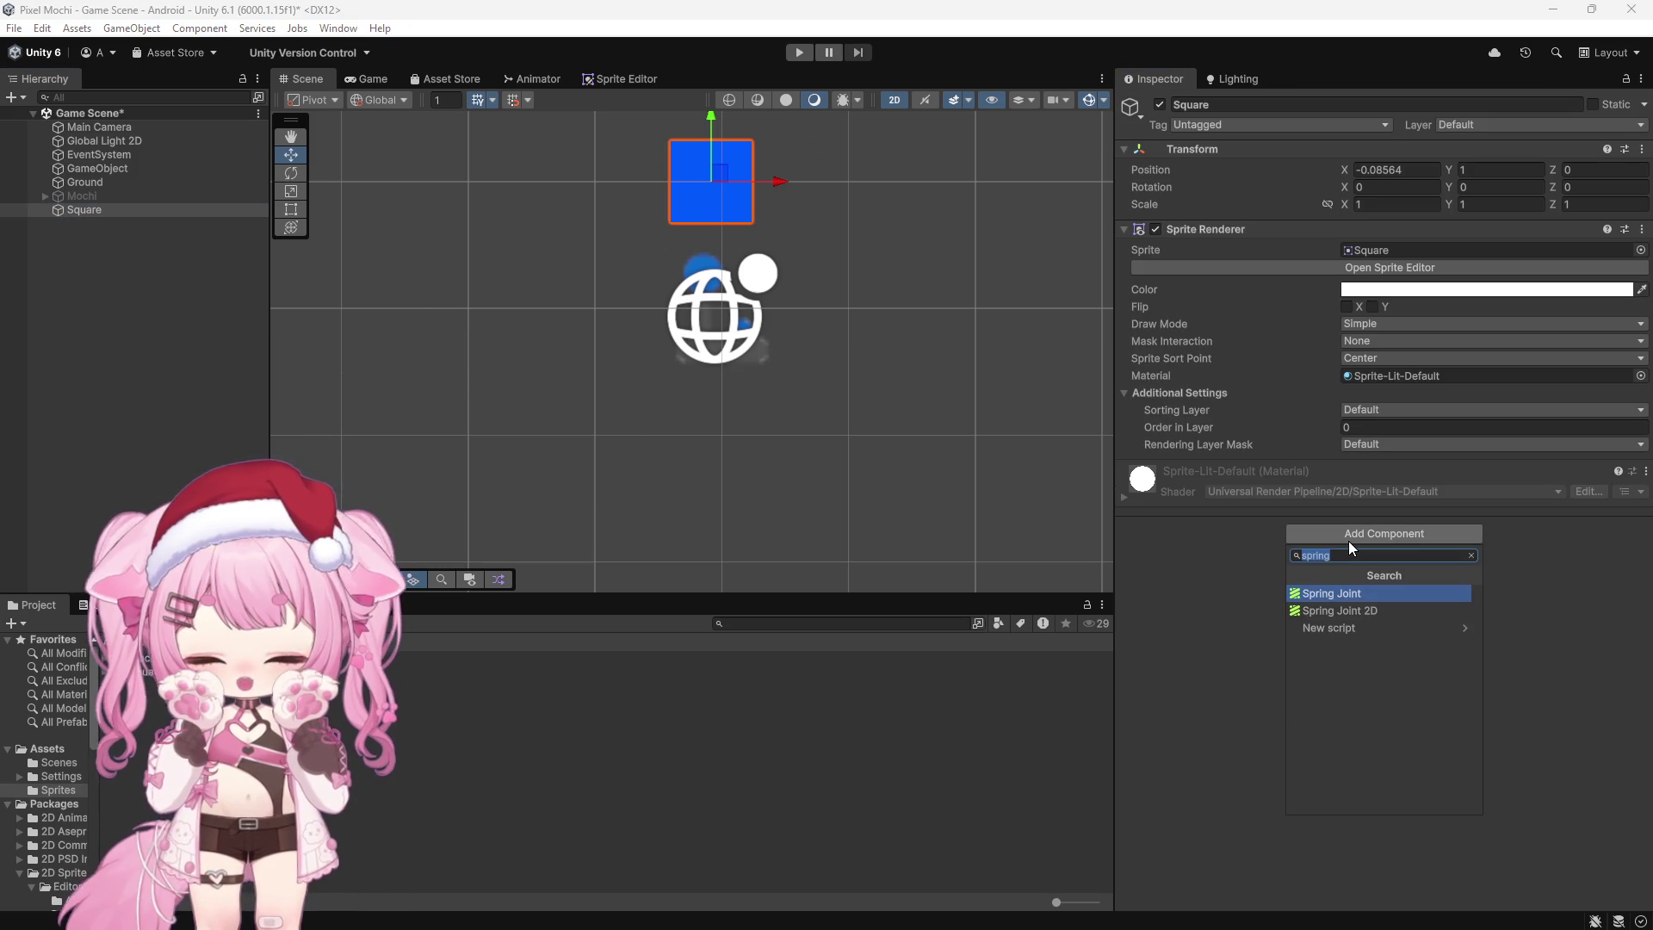
type("sprite s")
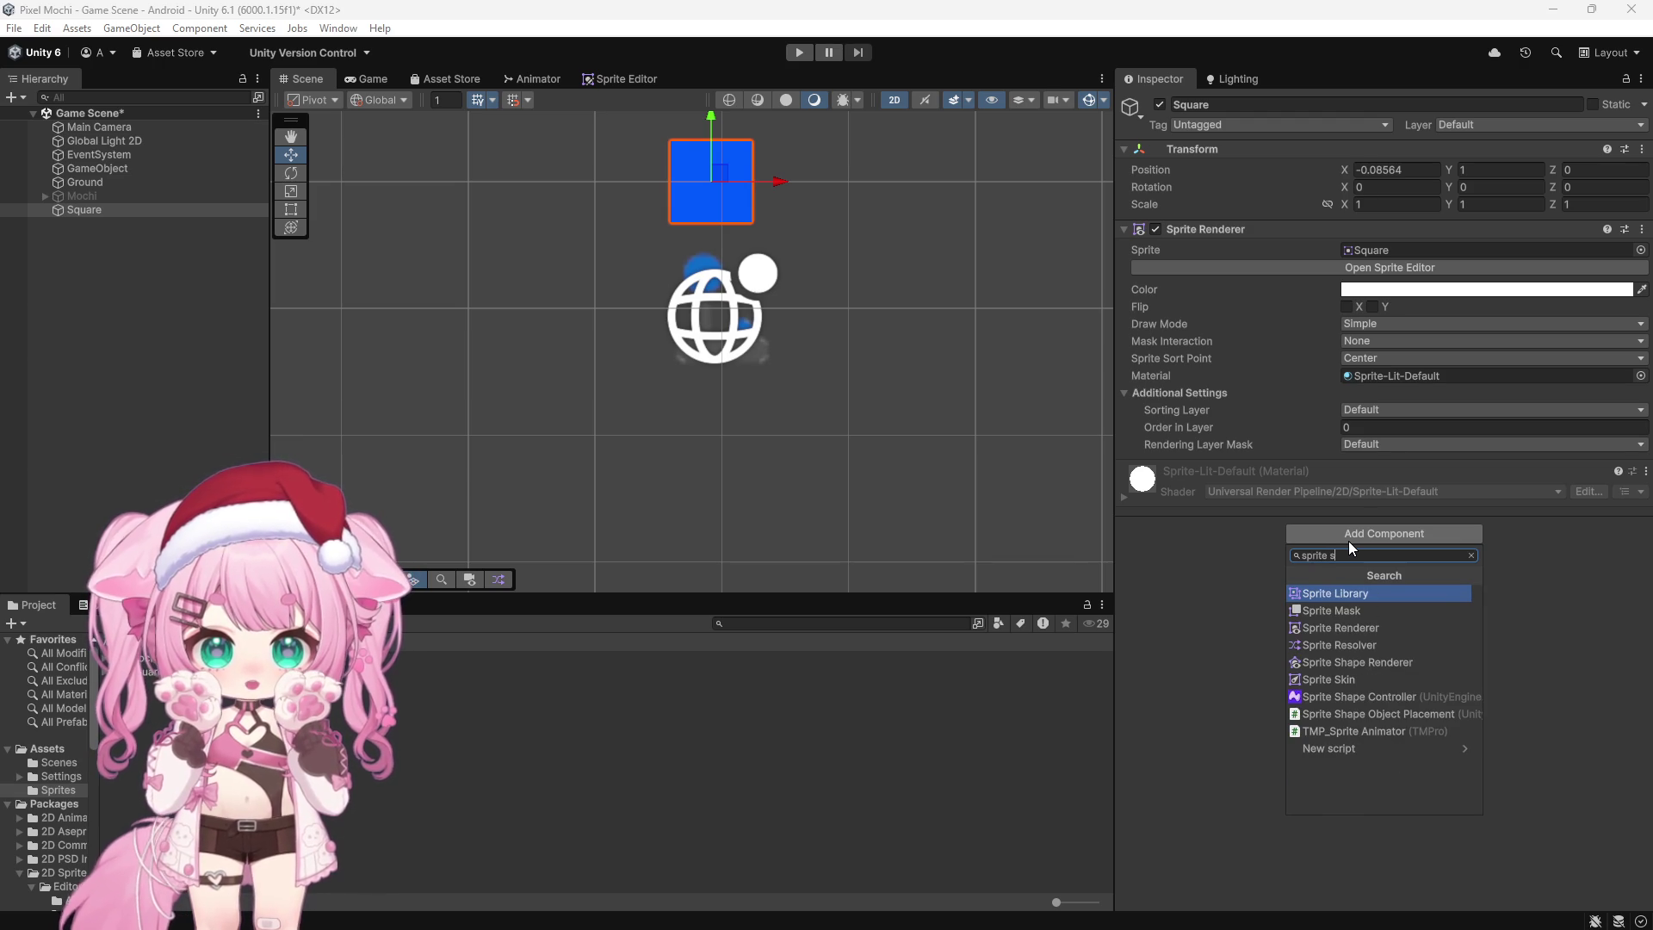
left_click(1331, 679)
Step: Create the eight bones, test-bend bone_1 twice with undo, then select bone_1 to bone_8
left_click(1322, 608)
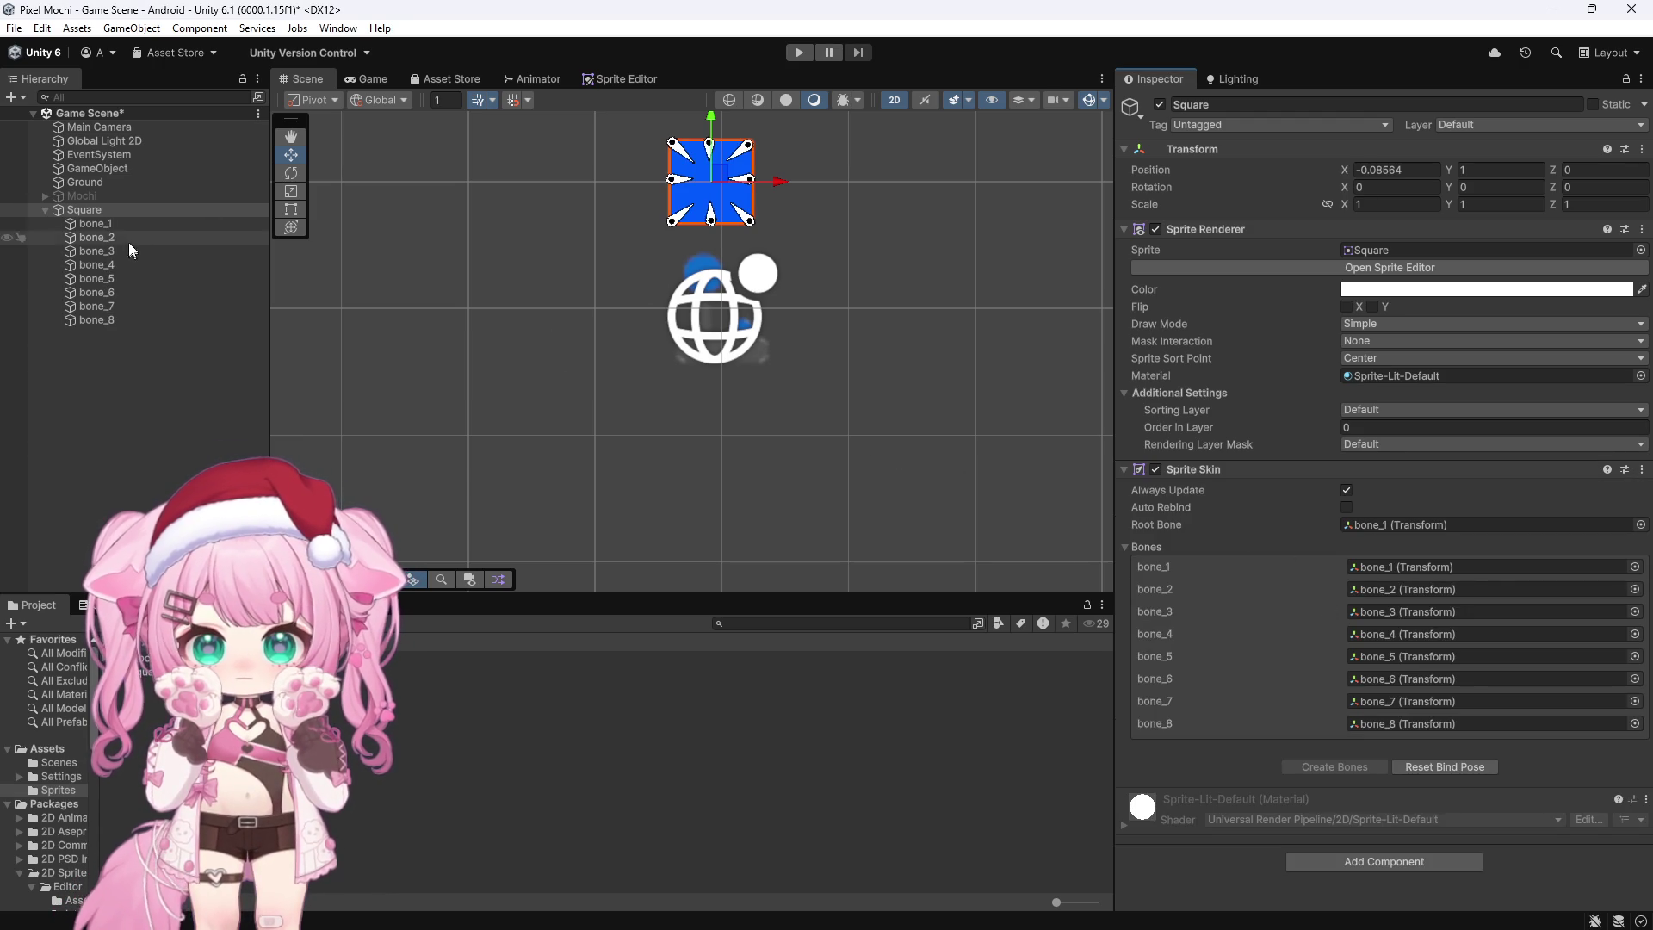
left_click(94, 223)
left_click_drag(732, 155, 756, 160)
key("ctrl+z")
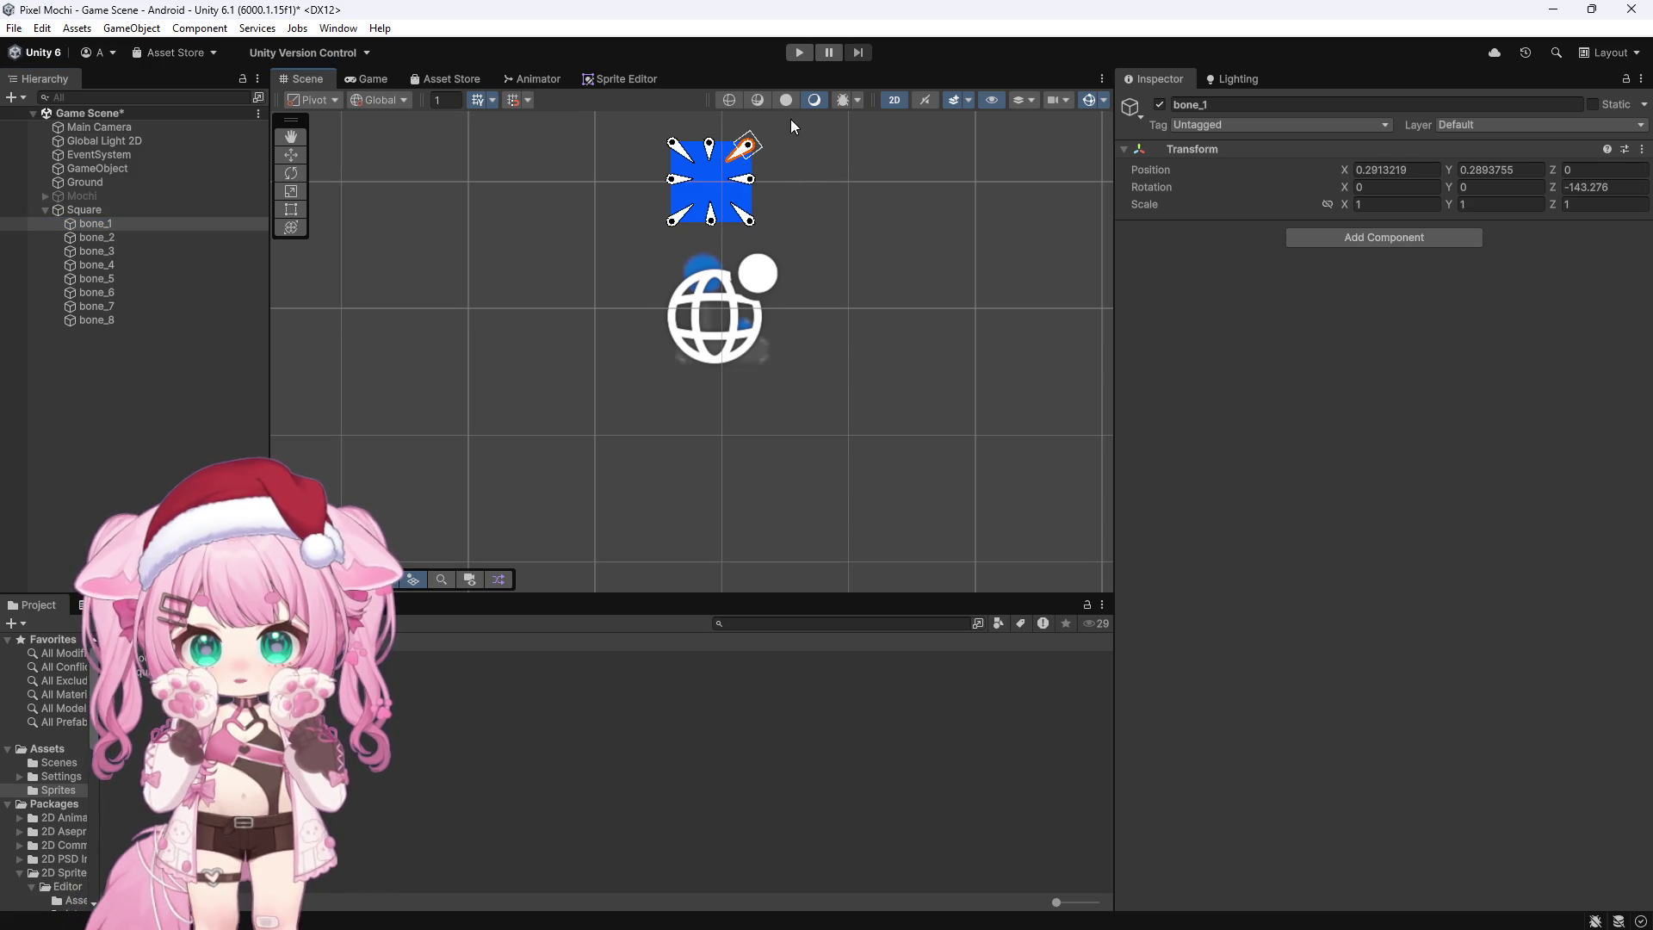
scroll(792, 132, "up", 10)
mouse_move(739, 169)
left_mouse_down()
mouse_move(685, 197)
mouse_move(701, 189)
left_mouse_up()
key("ctrl+z")
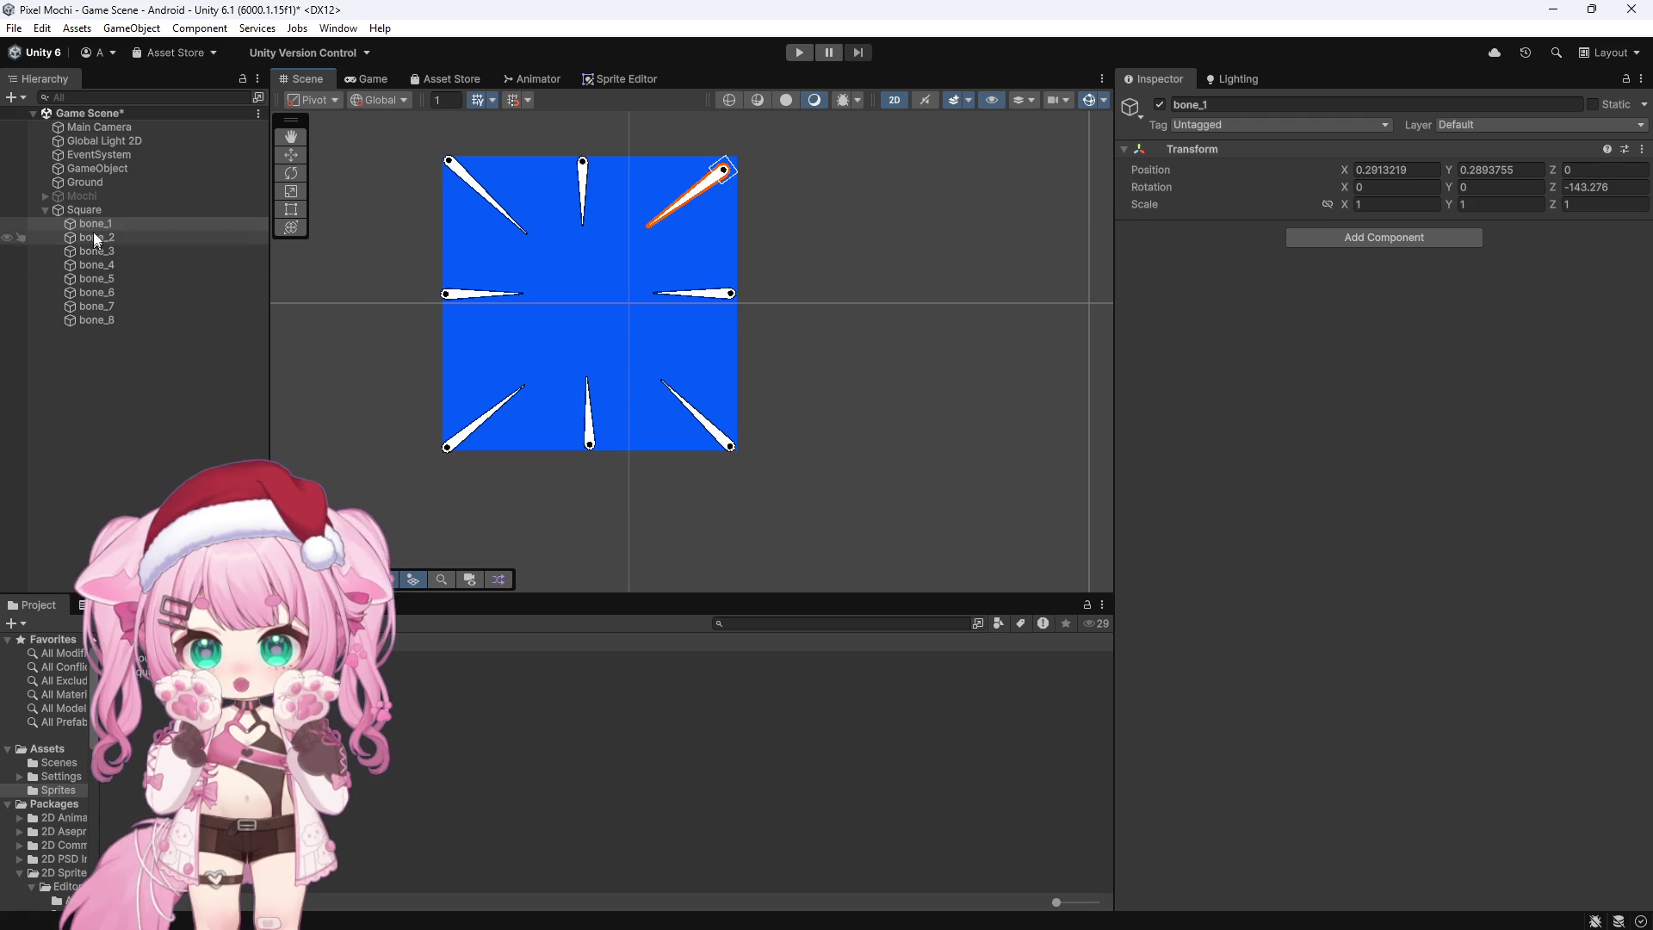
left_click(107, 320, "shift")
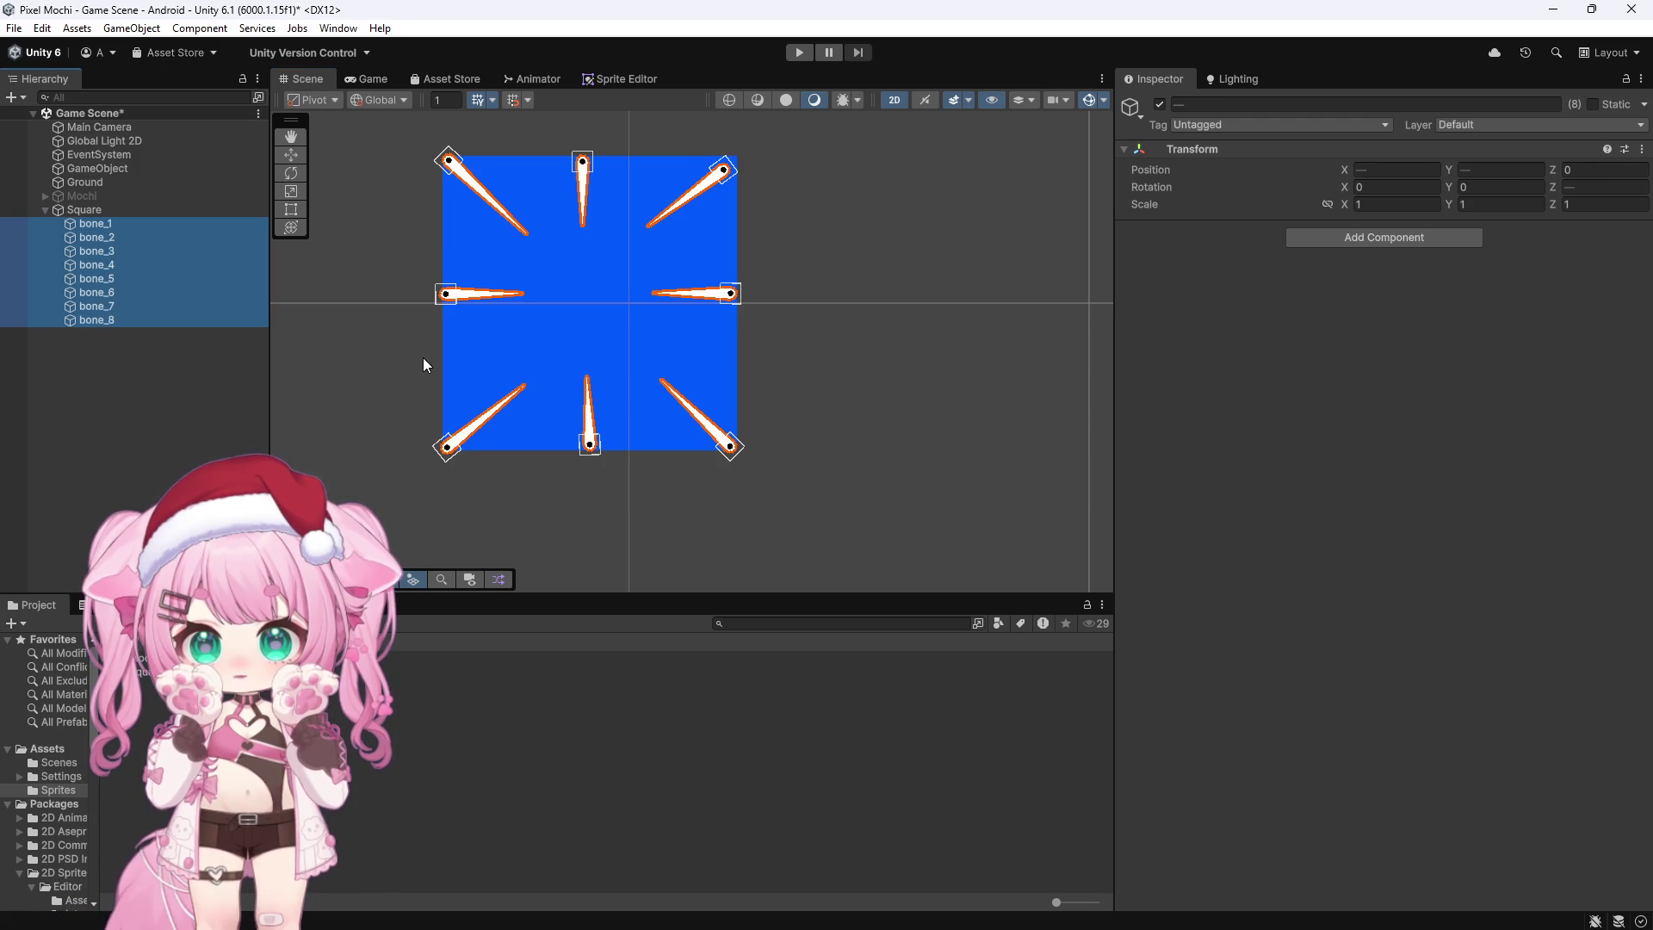
left_click(1326, 239)
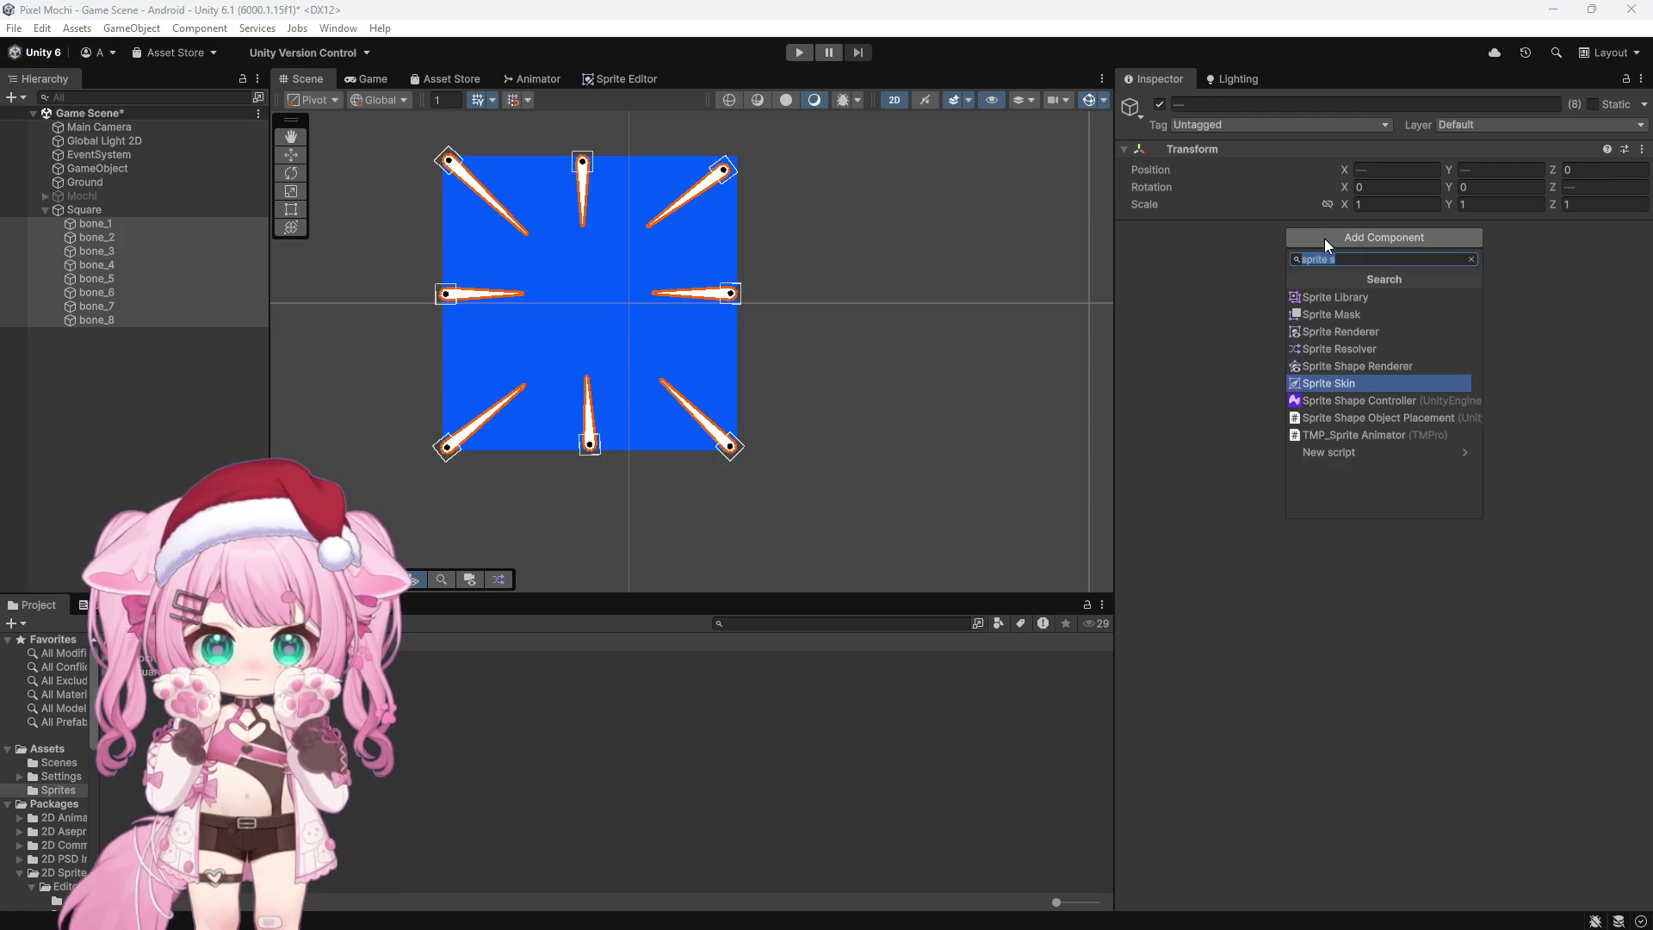
Step: Add a Rigidbody 2D and a Circle Collider 2D of radius 0.14 to all eight bones
type("rigi")
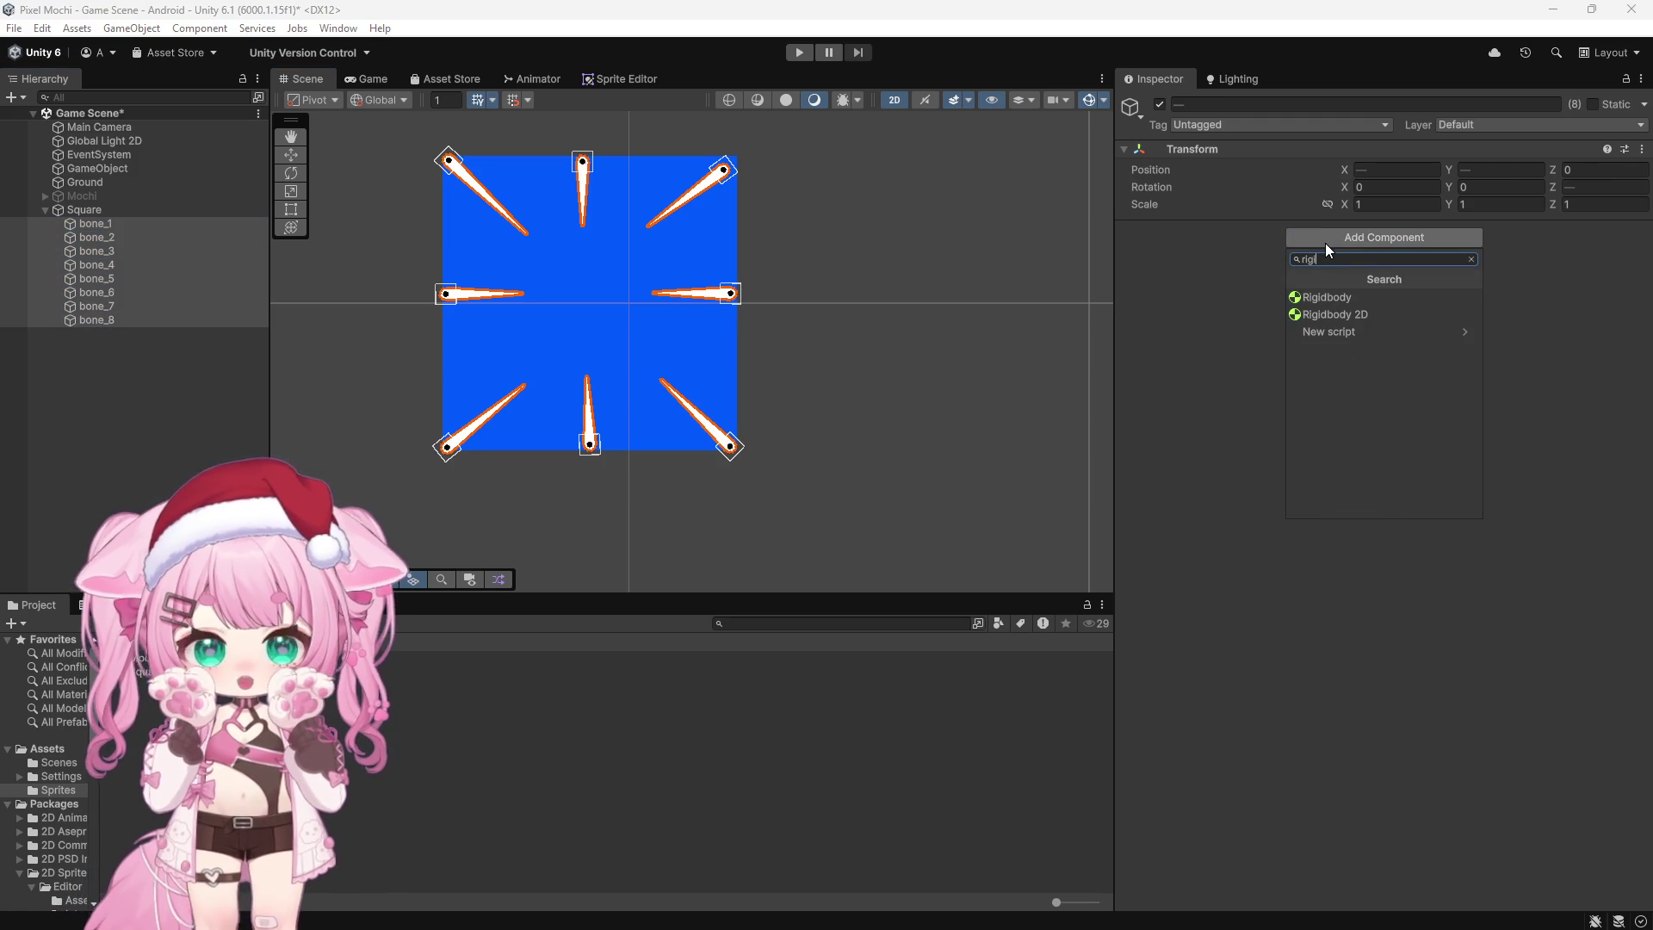
left_click(1331, 315)
left_click(1374, 509)
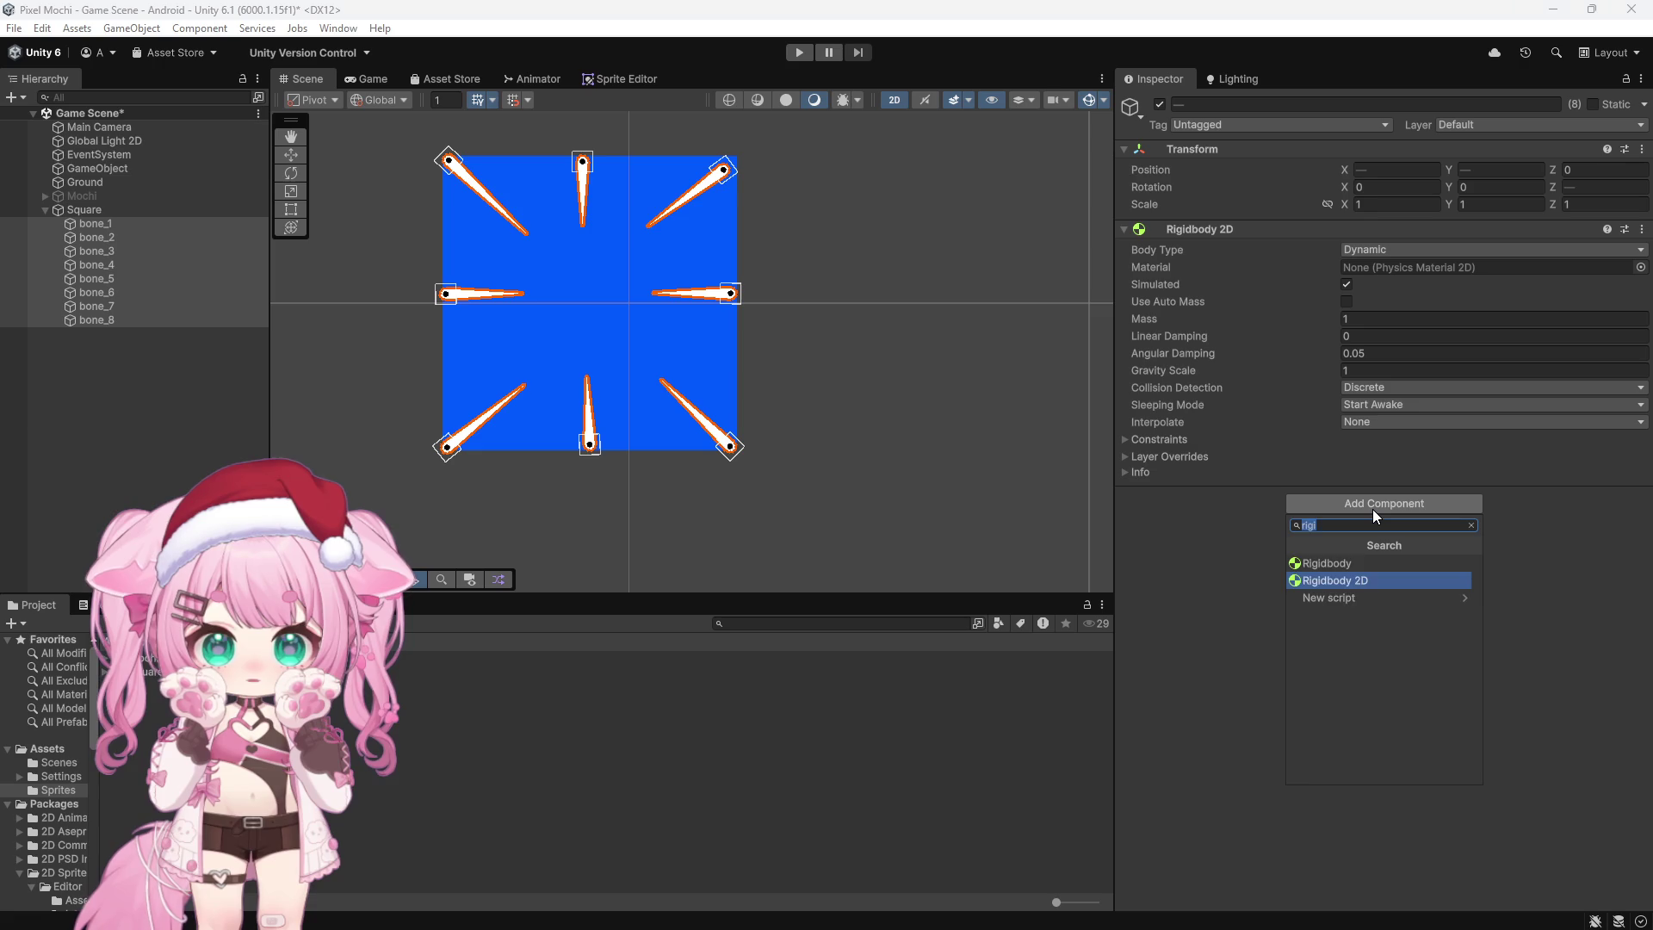
type("circ")
left_click(1348, 565)
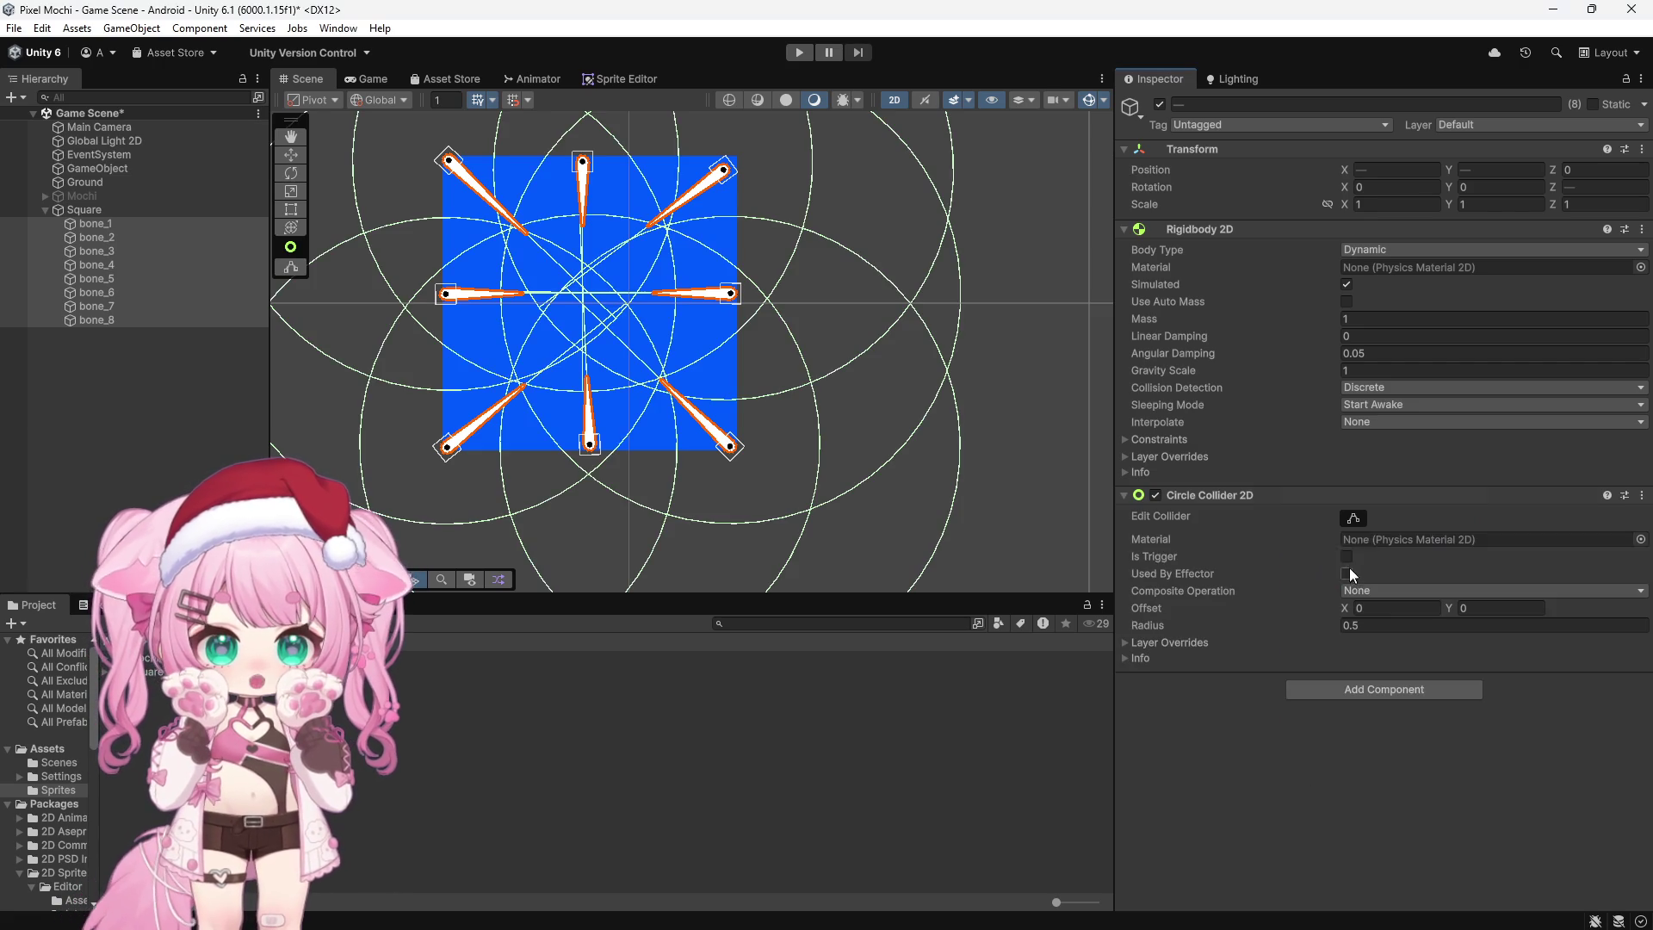
left_click_drag(1337, 622, 1323, 625)
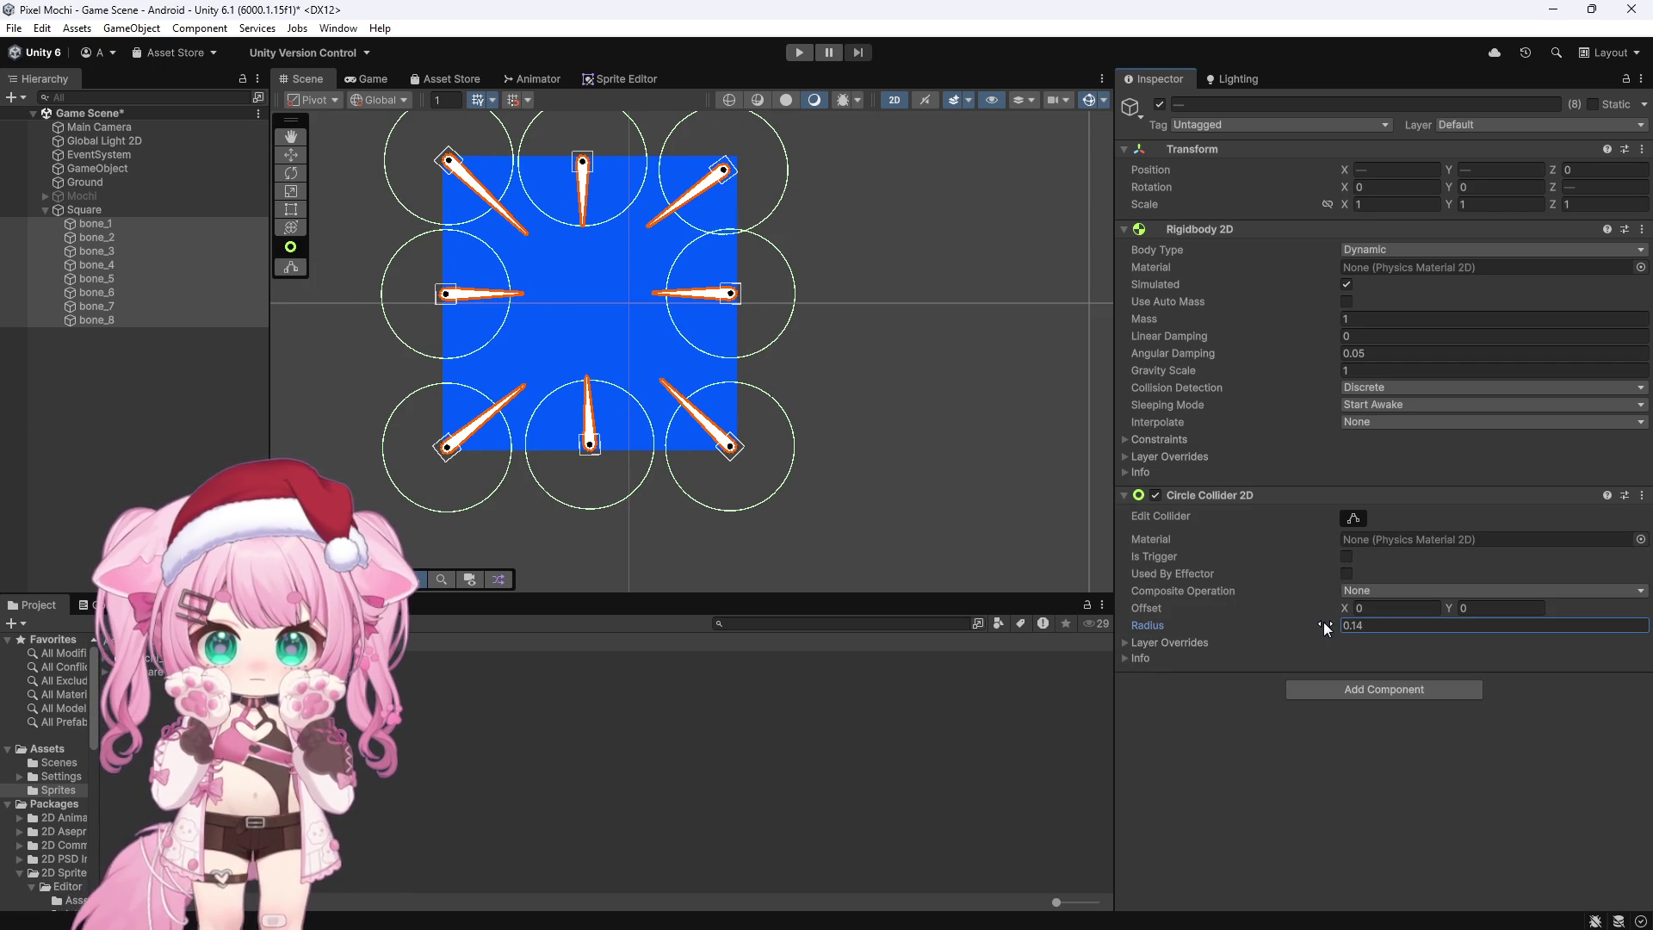
Step: Add three Spring Joint 2D components to the eight bones
left_click(1317, 689)
type("spr")
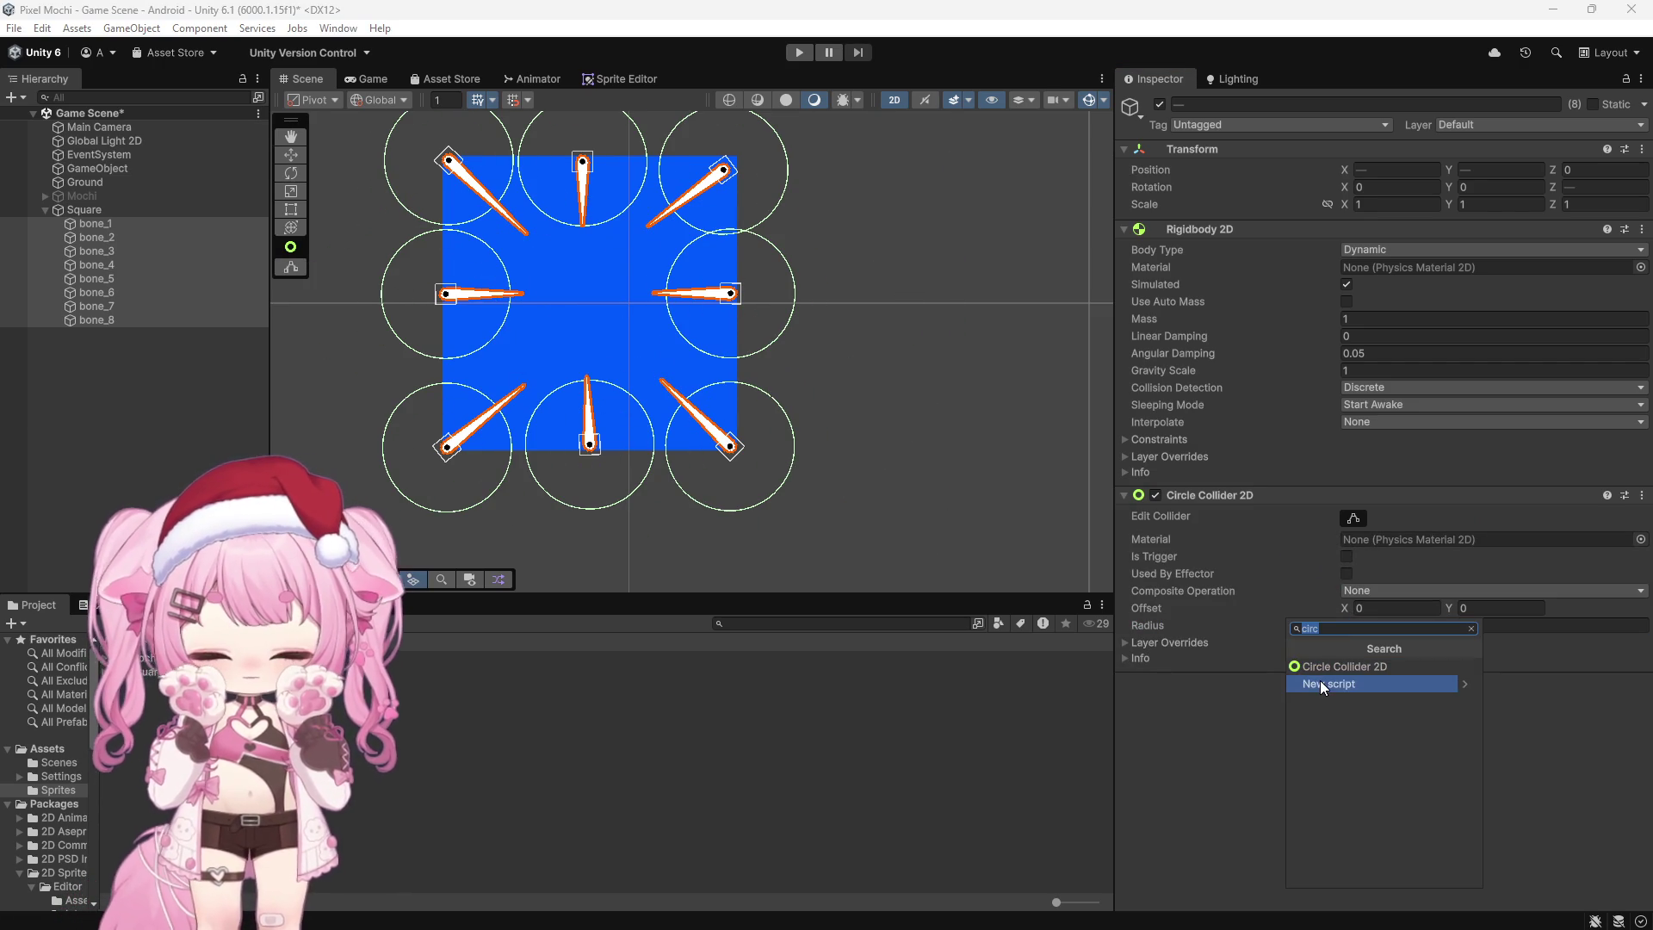
type("ing")
left_click(1325, 679)
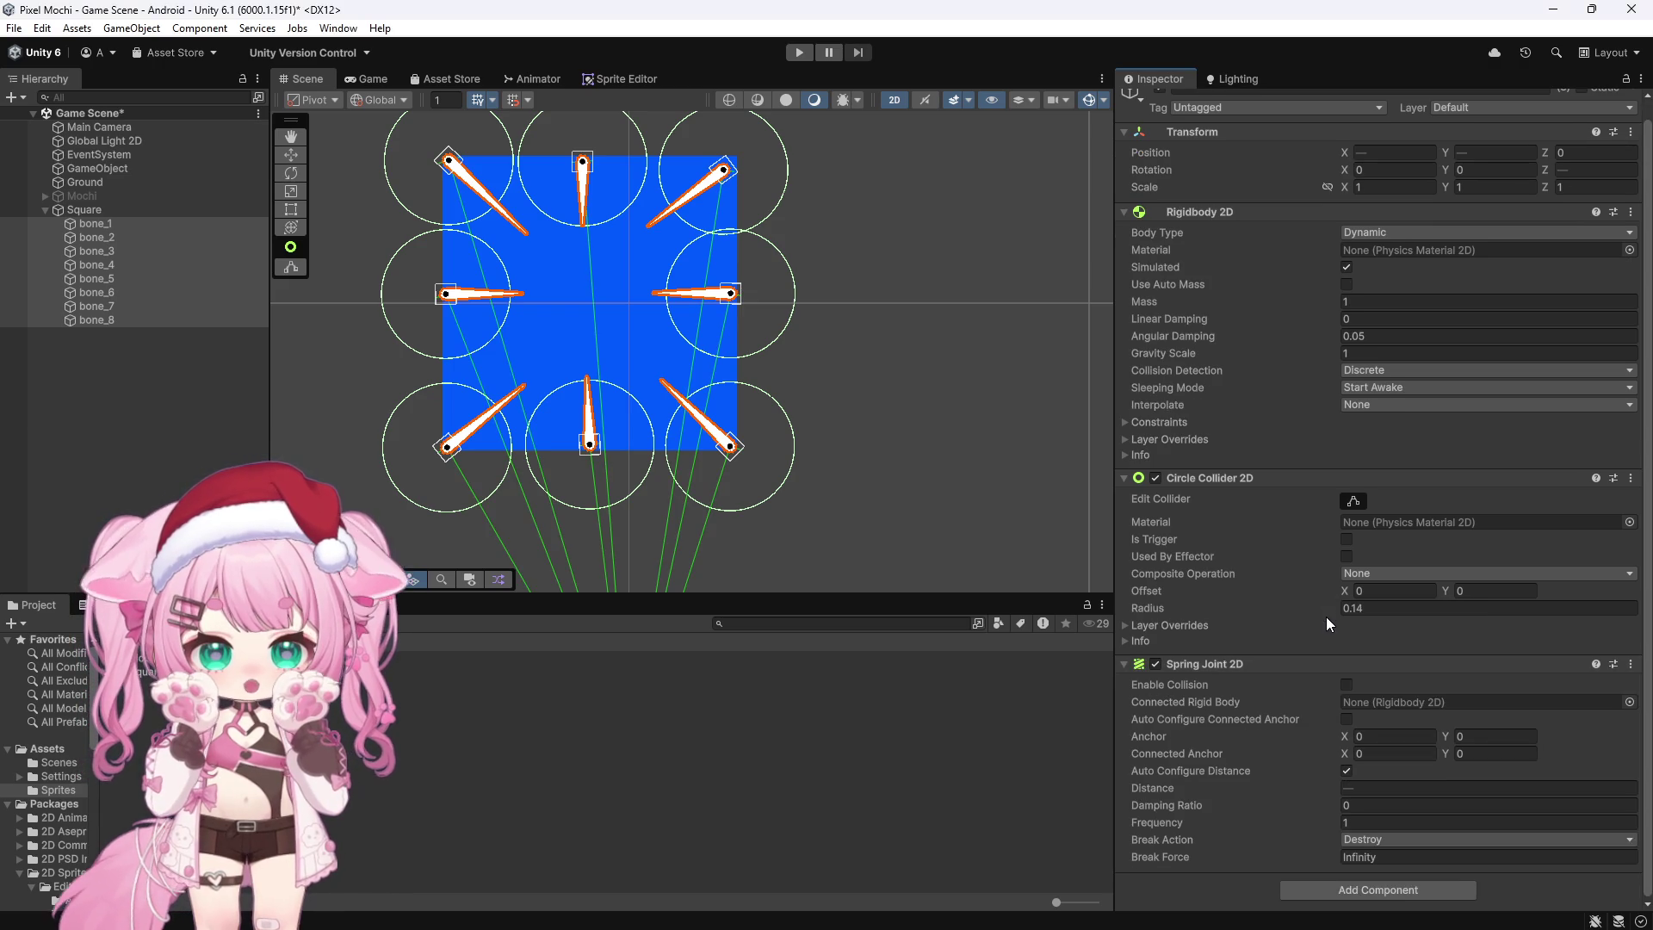
left_click(1324, 890)
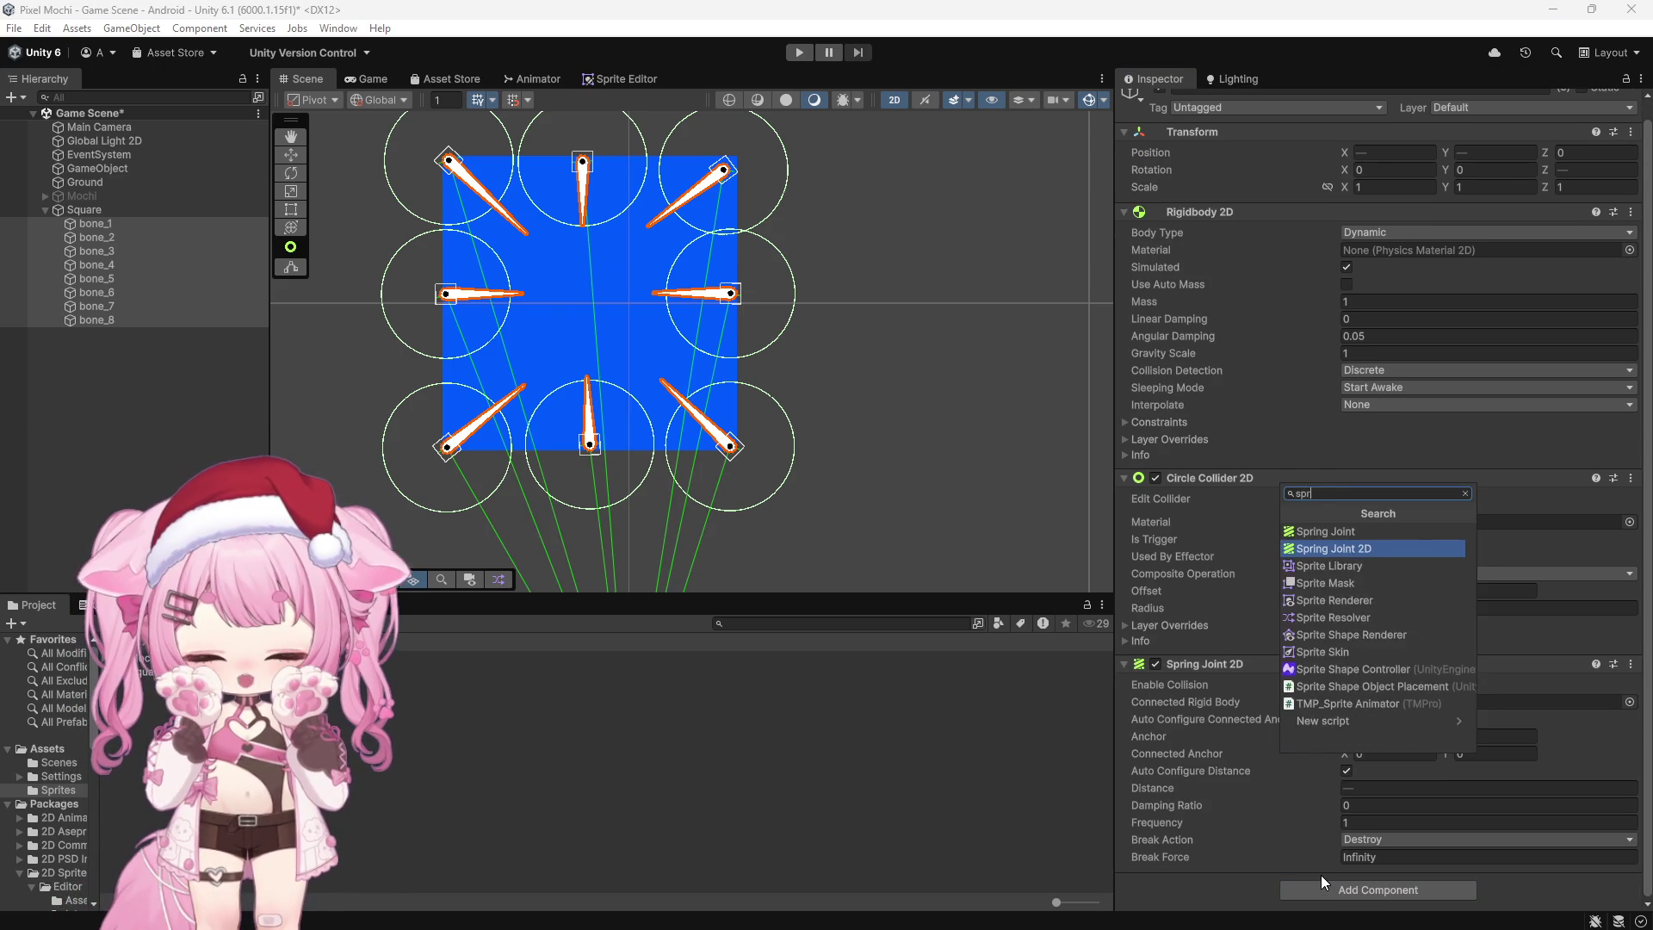
scroll(1362, 539, "down", 3)
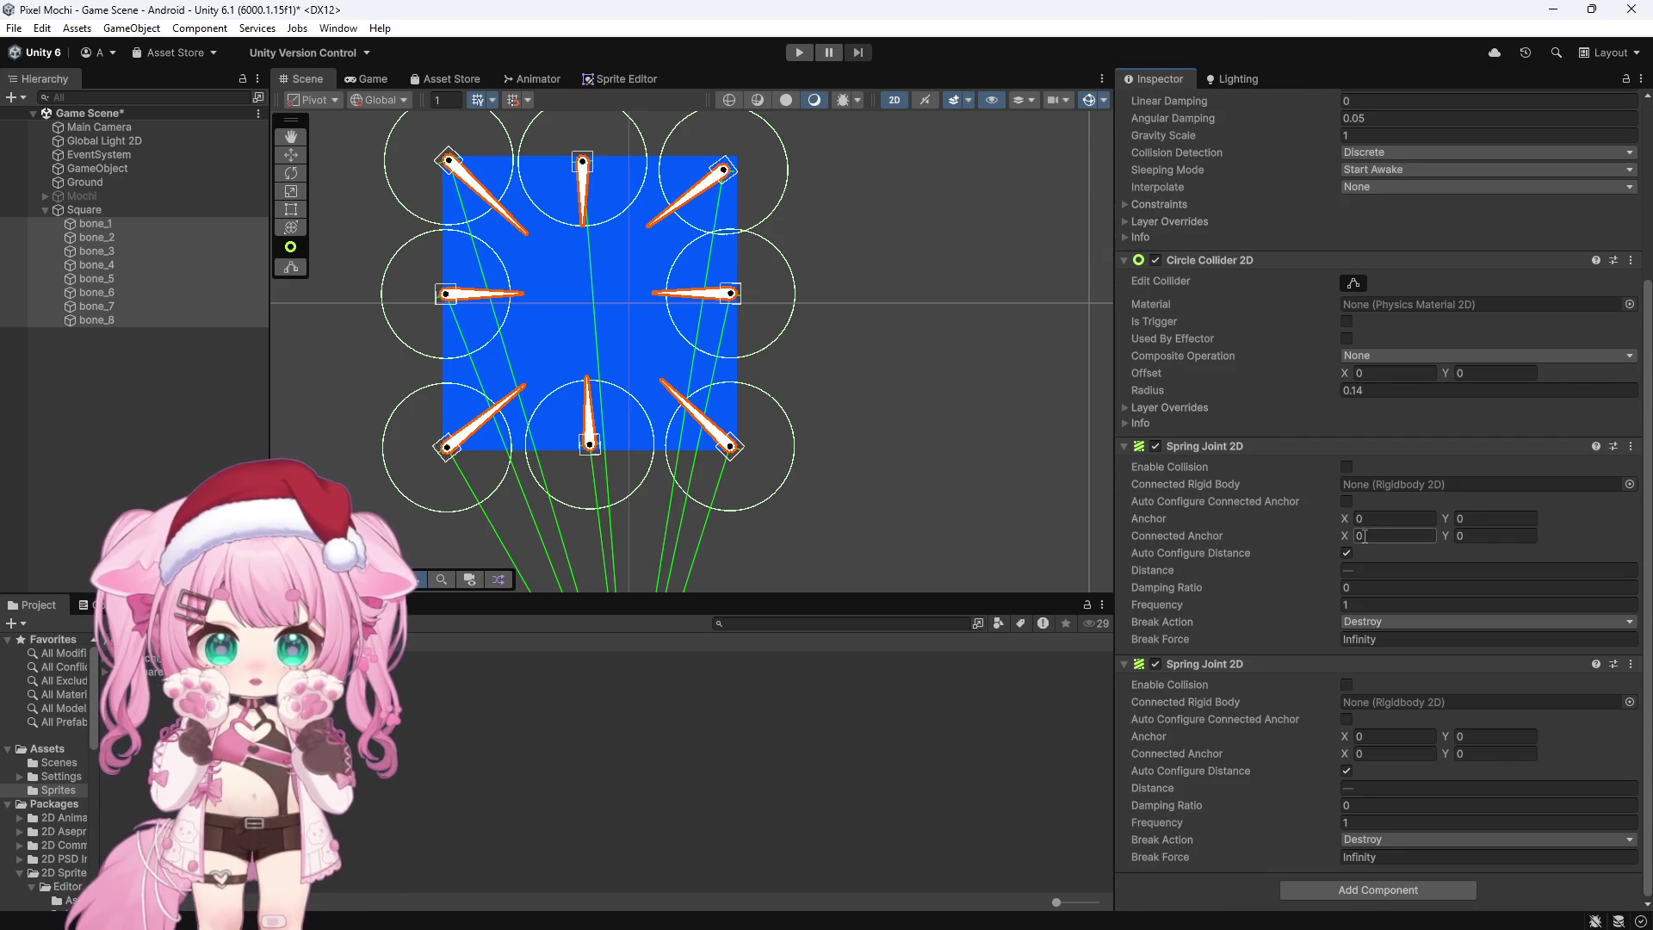
left_click(1309, 890)
type("spring")
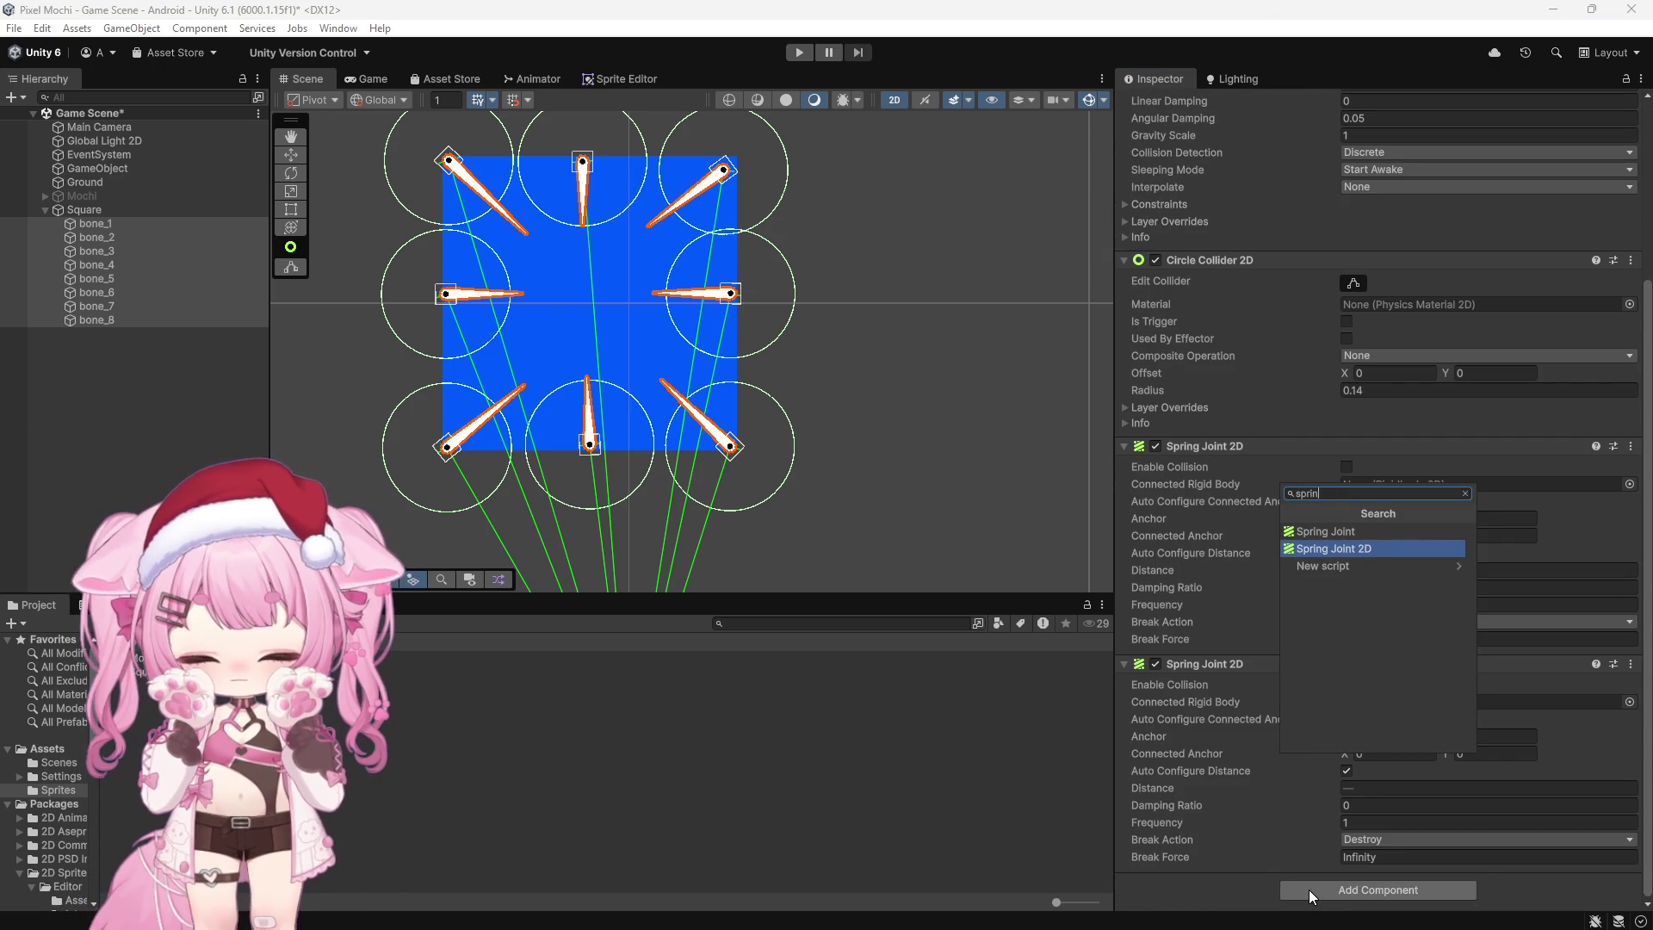
left_click(1346, 549)
scroll(1286, 442, "down", 3)
scroll(1286, 443, "down", 2)
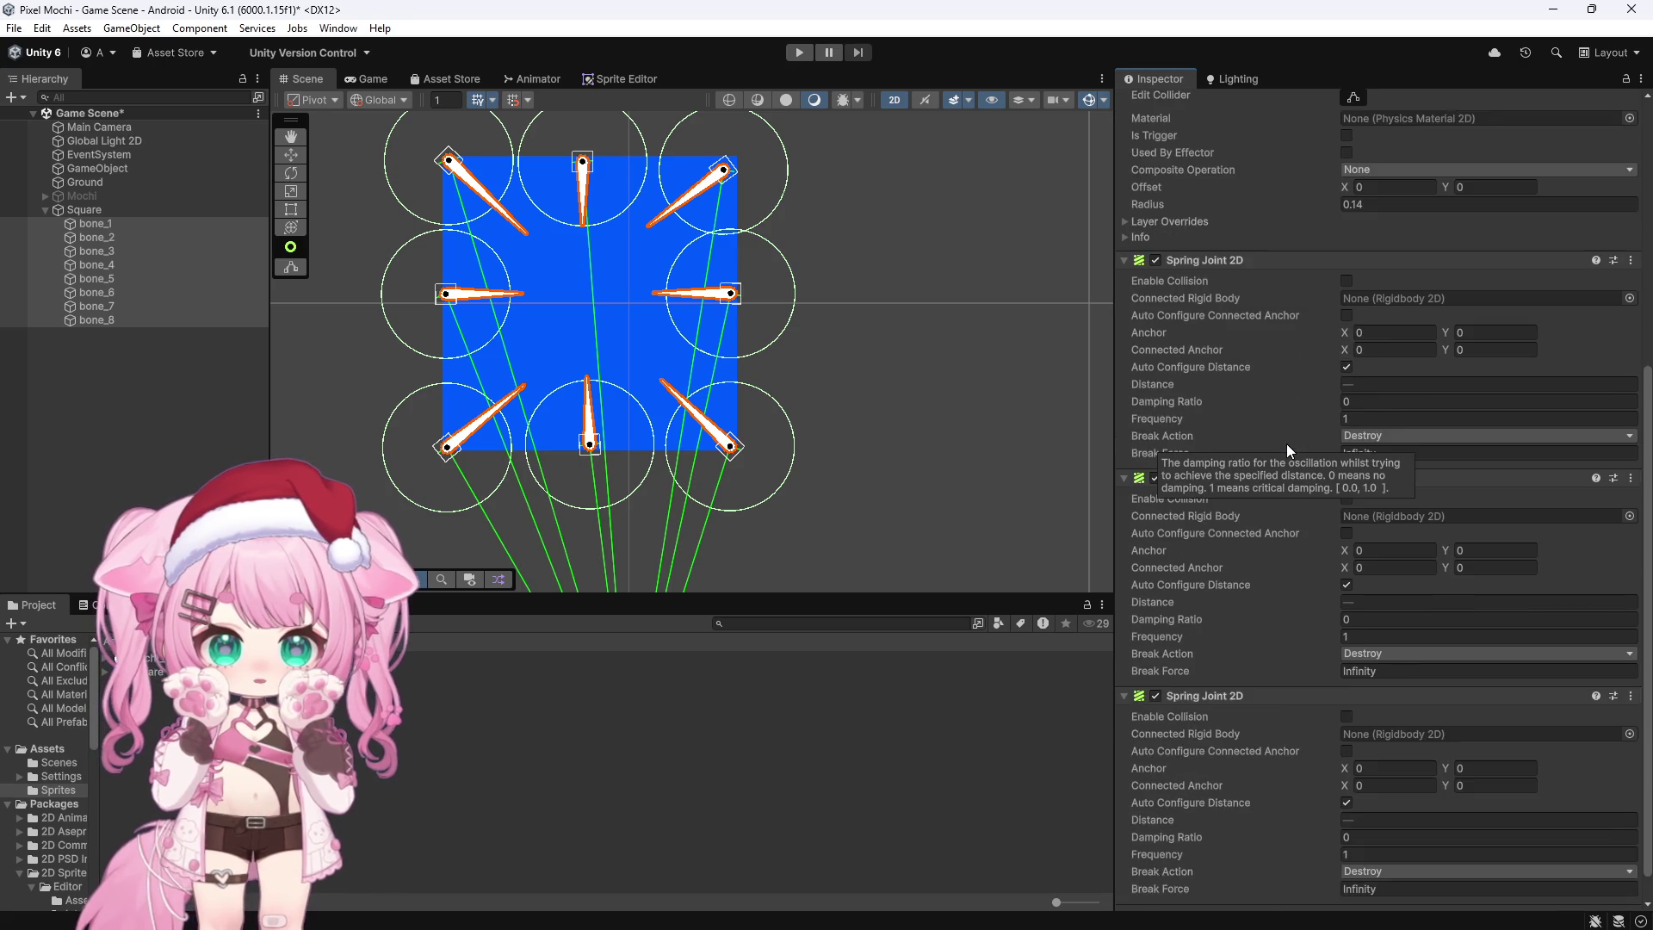
left_click(160, 223)
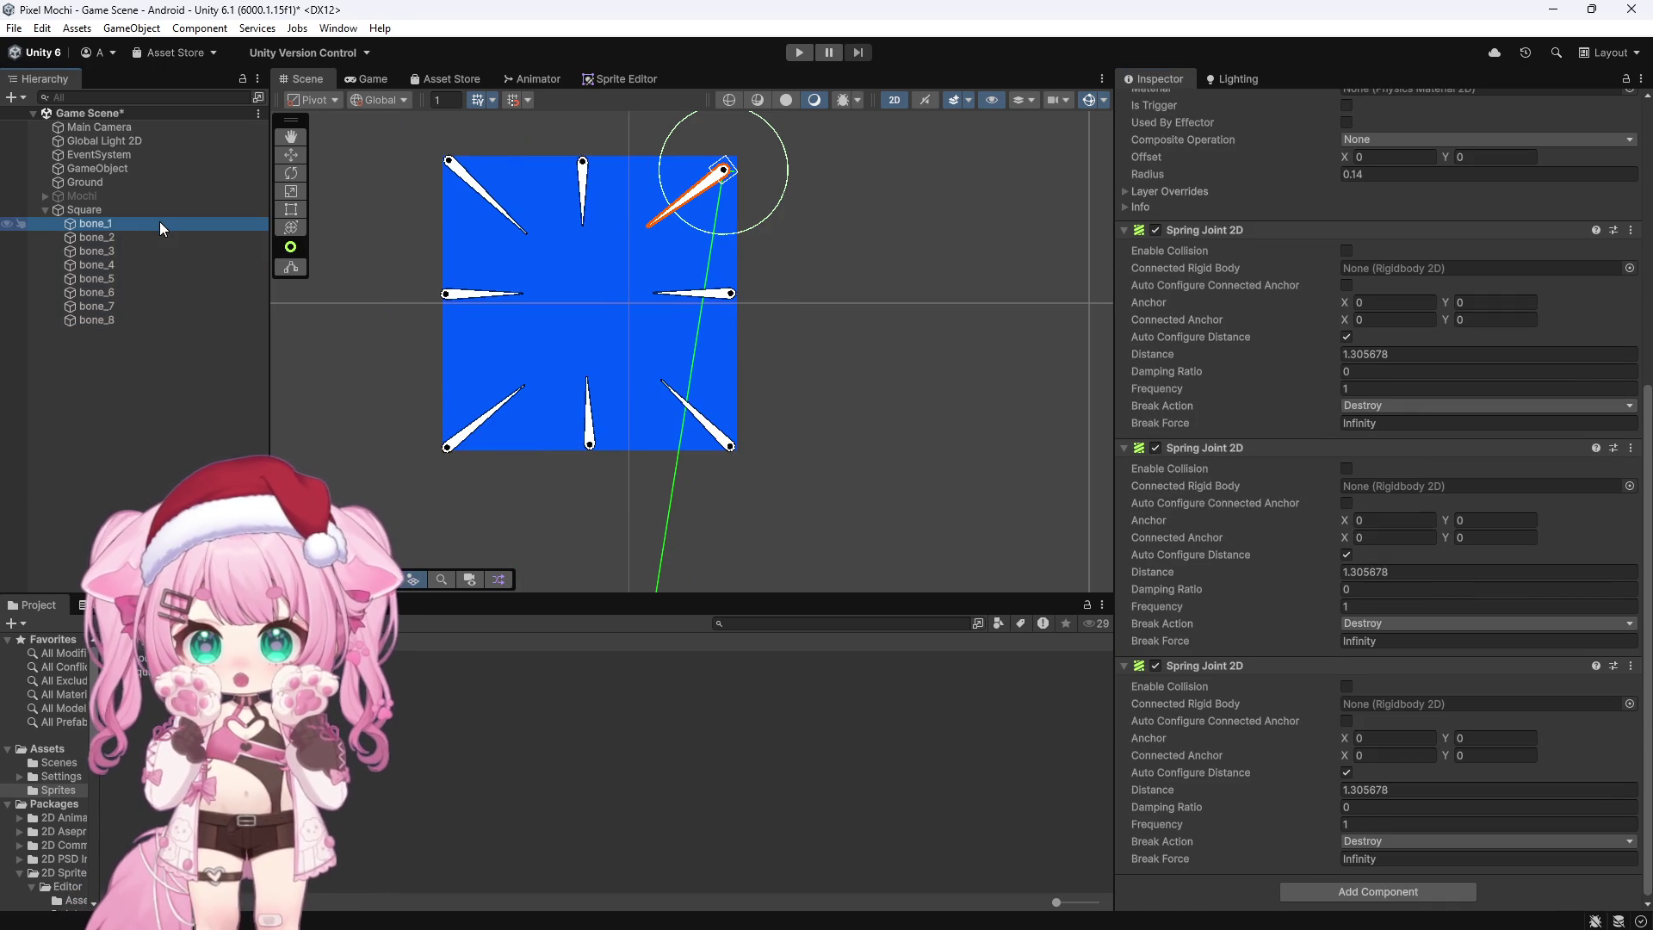
Step: Link bone_1's third spring joint to bone_2 and bone_2's to bone_1
left_click(495, 400)
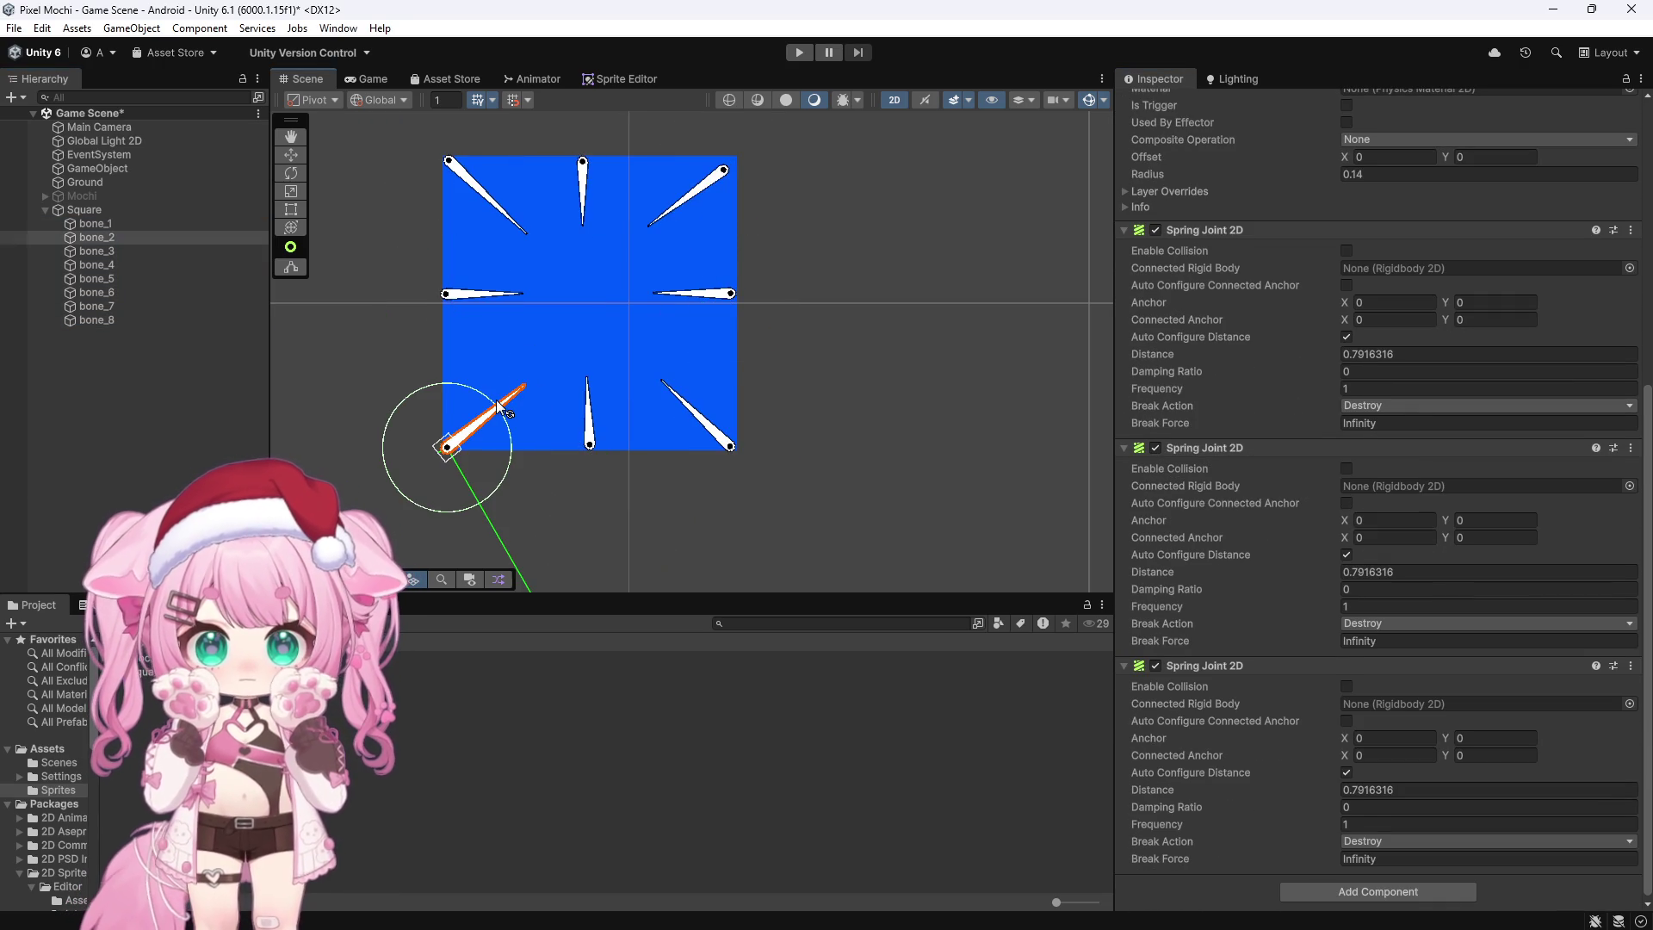
key("ctrl+z")
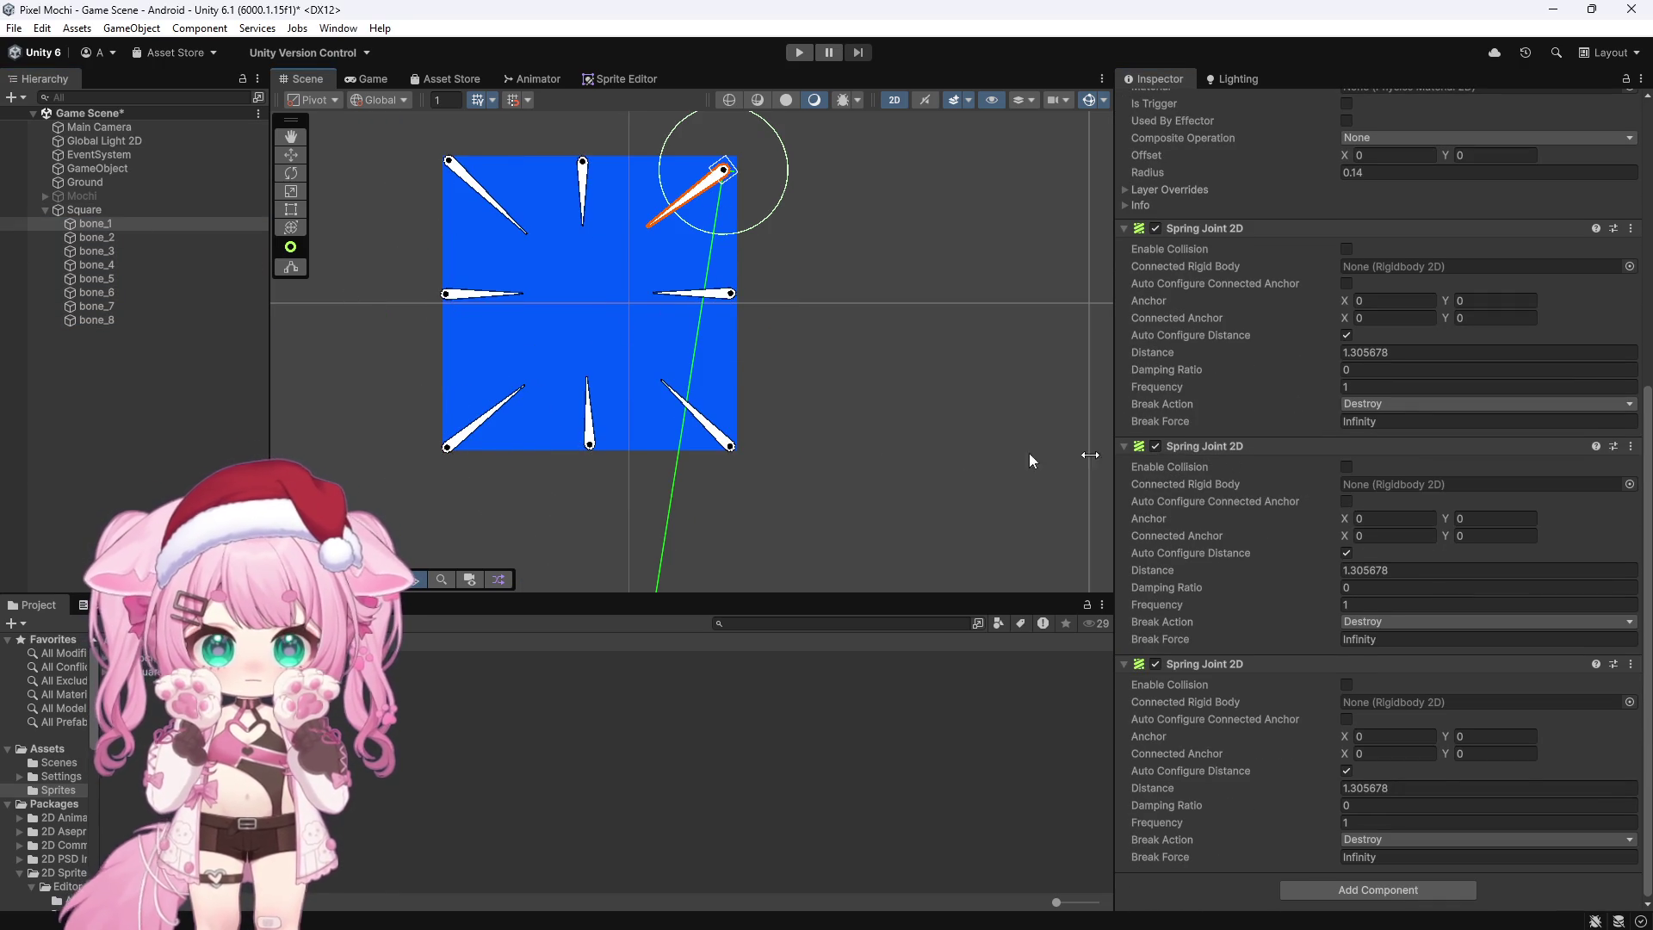
mouse_move(96, 226)
left_mouse_down()
mouse_move(1317, 637)
mouse_move(1365, 696)
left_mouse_up()
left_click(125, 241)
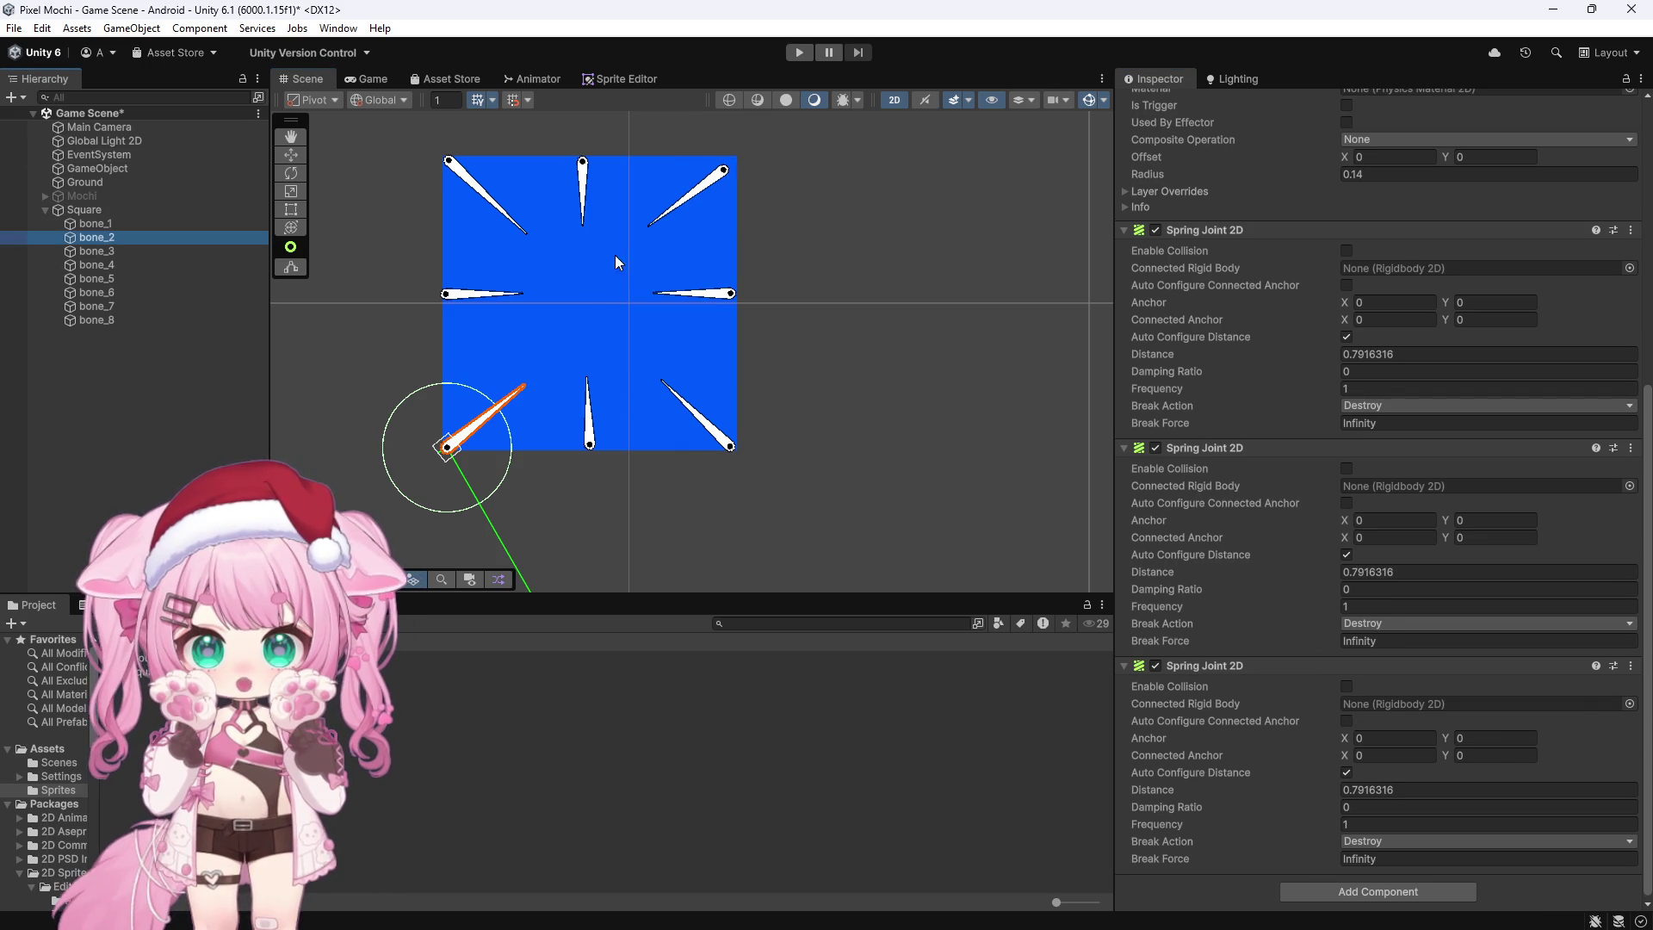
mouse_move(96, 219)
left_mouse_down()
mouse_move(1438, 709)
mouse_move(1408, 706)
left_mouse_up()
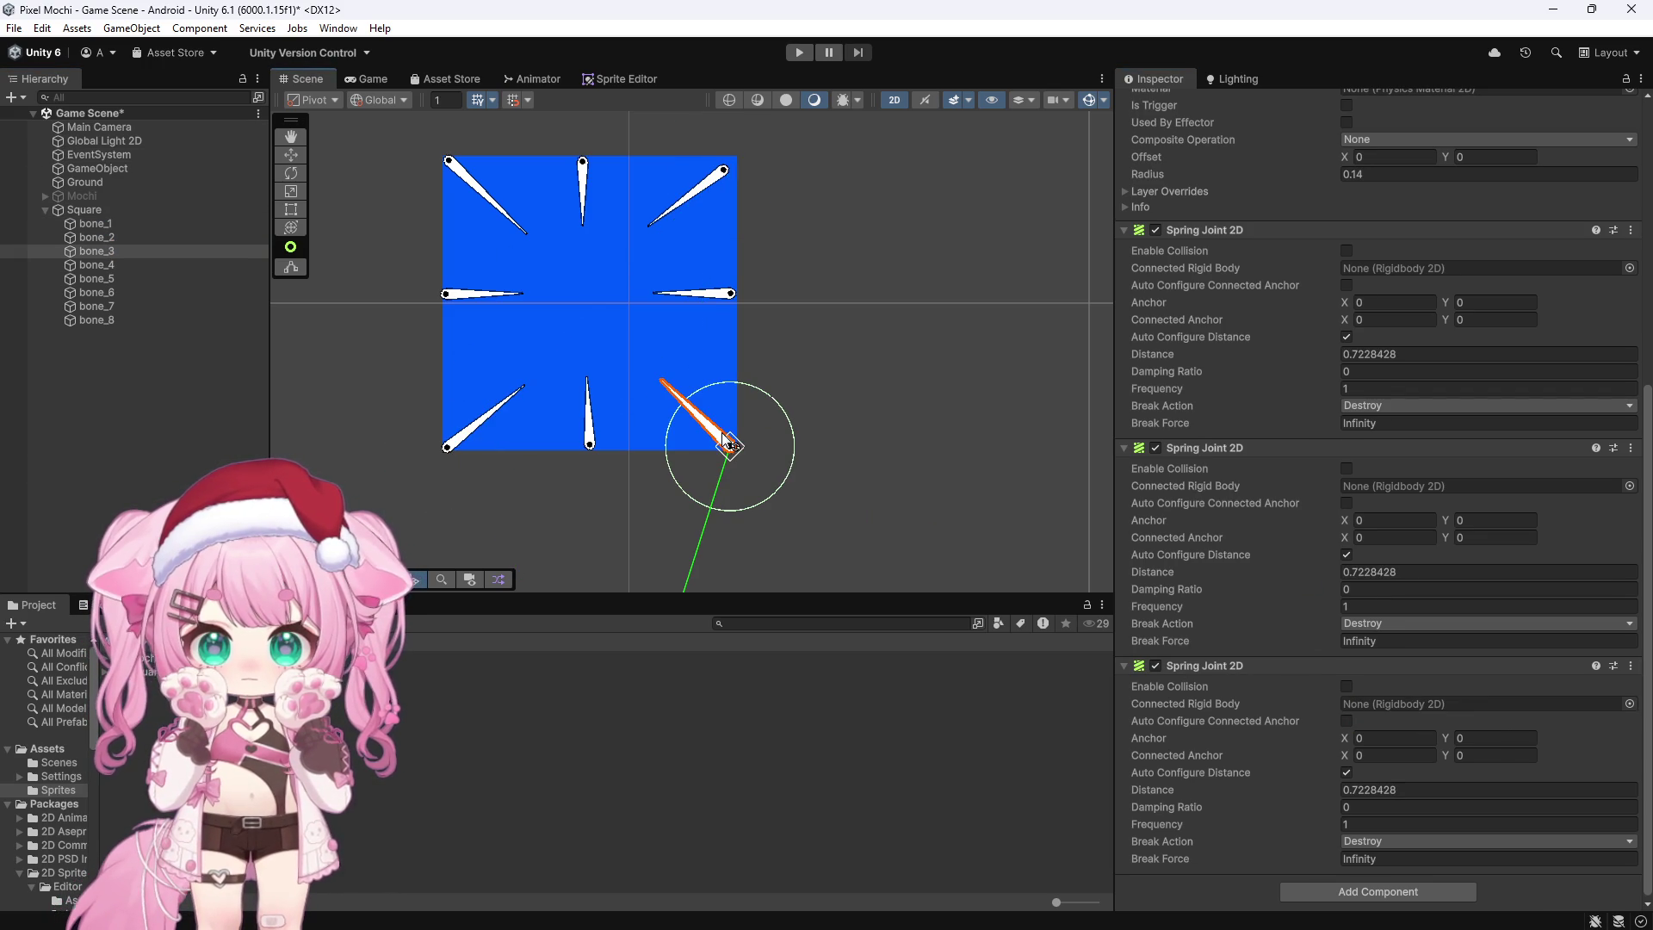
Step: Pair bone_3 and bone_4 through their third spring joints
left_click(117, 265)
left_click(116, 248)
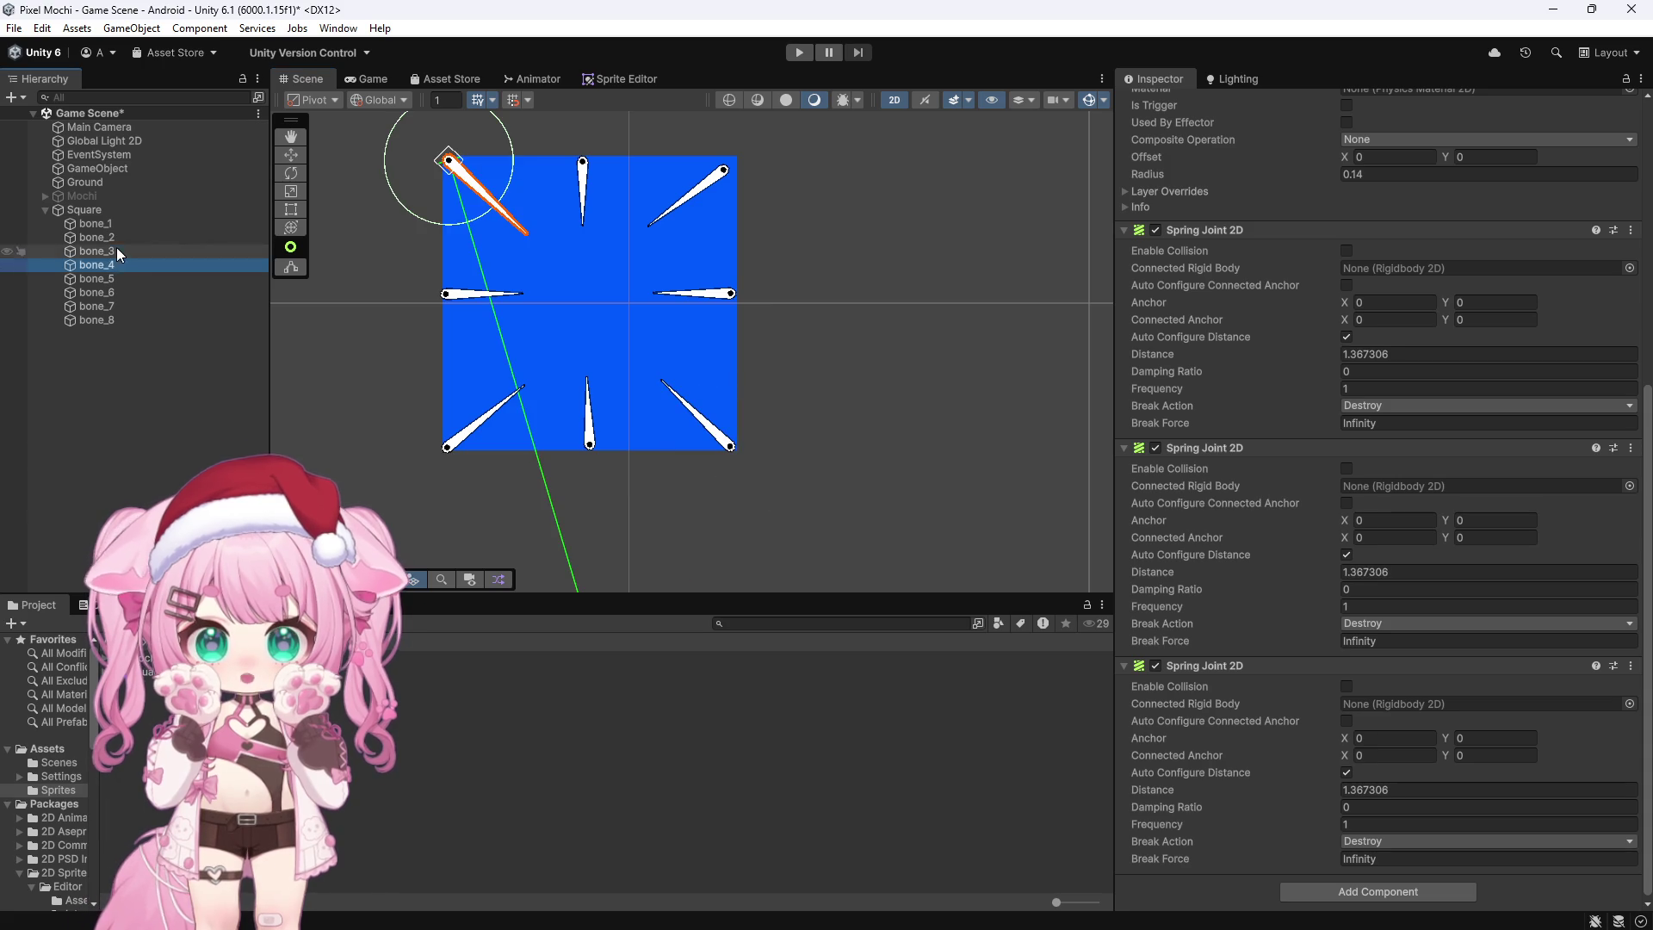
mouse_move(94, 265)
left_mouse_down()
mouse_move(1192, 504)
mouse_move(1347, 635)
mouse_move(1394, 703)
left_mouse_up()
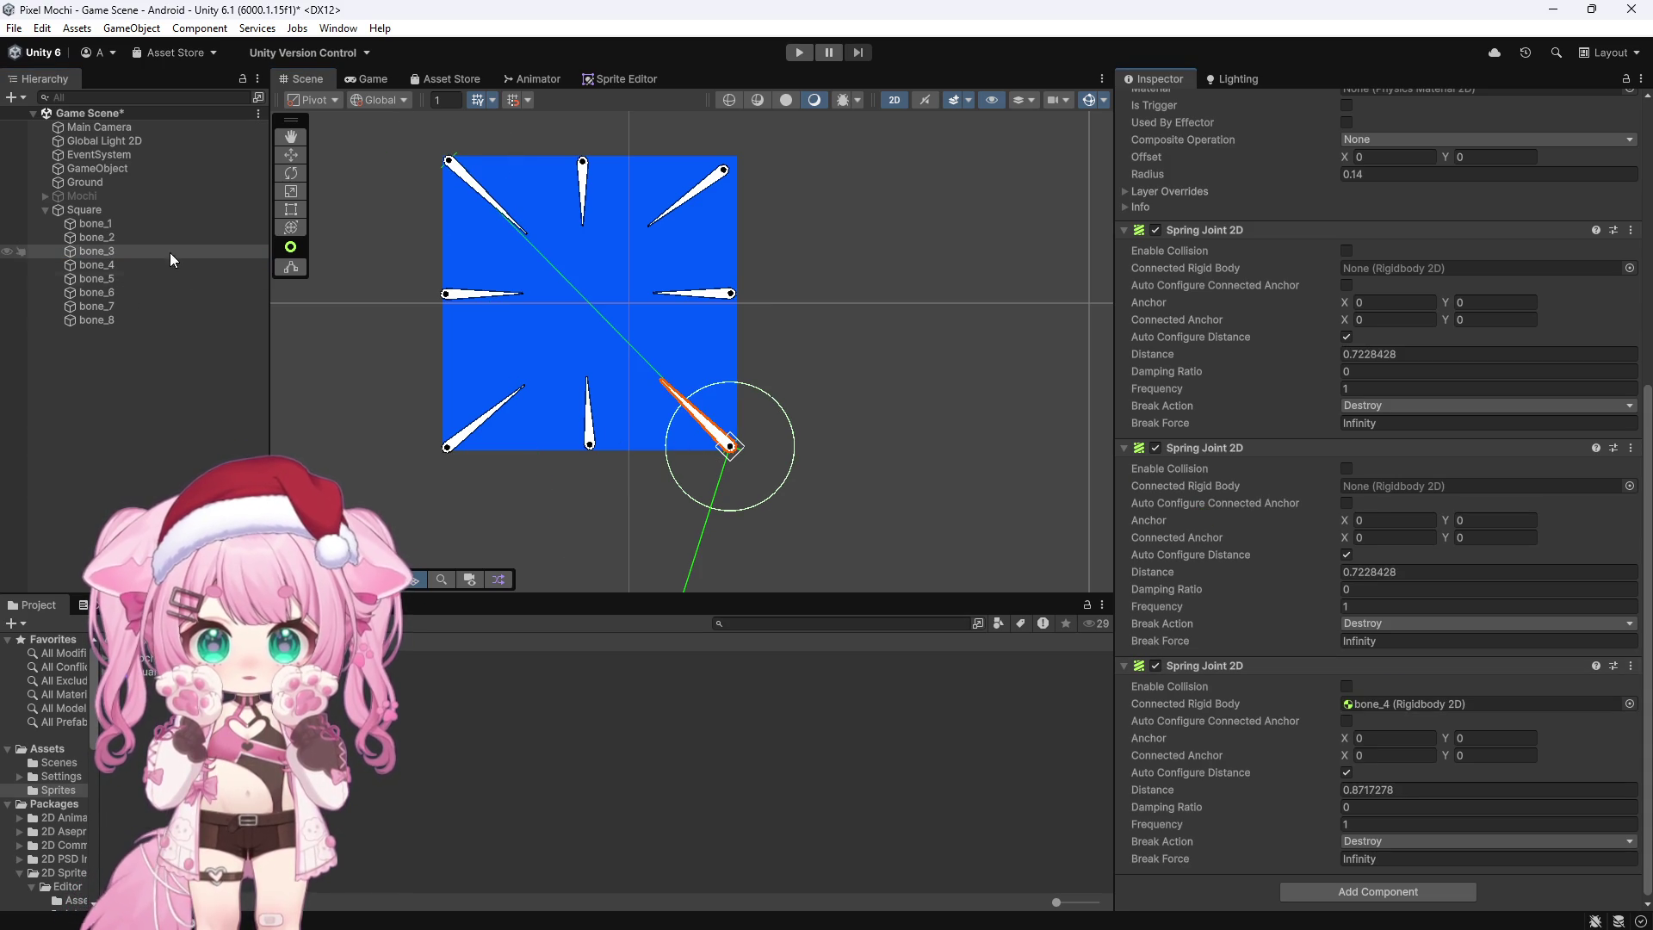
left_click(109, 262)
left_click_drag(97, 250, 1383, 706)
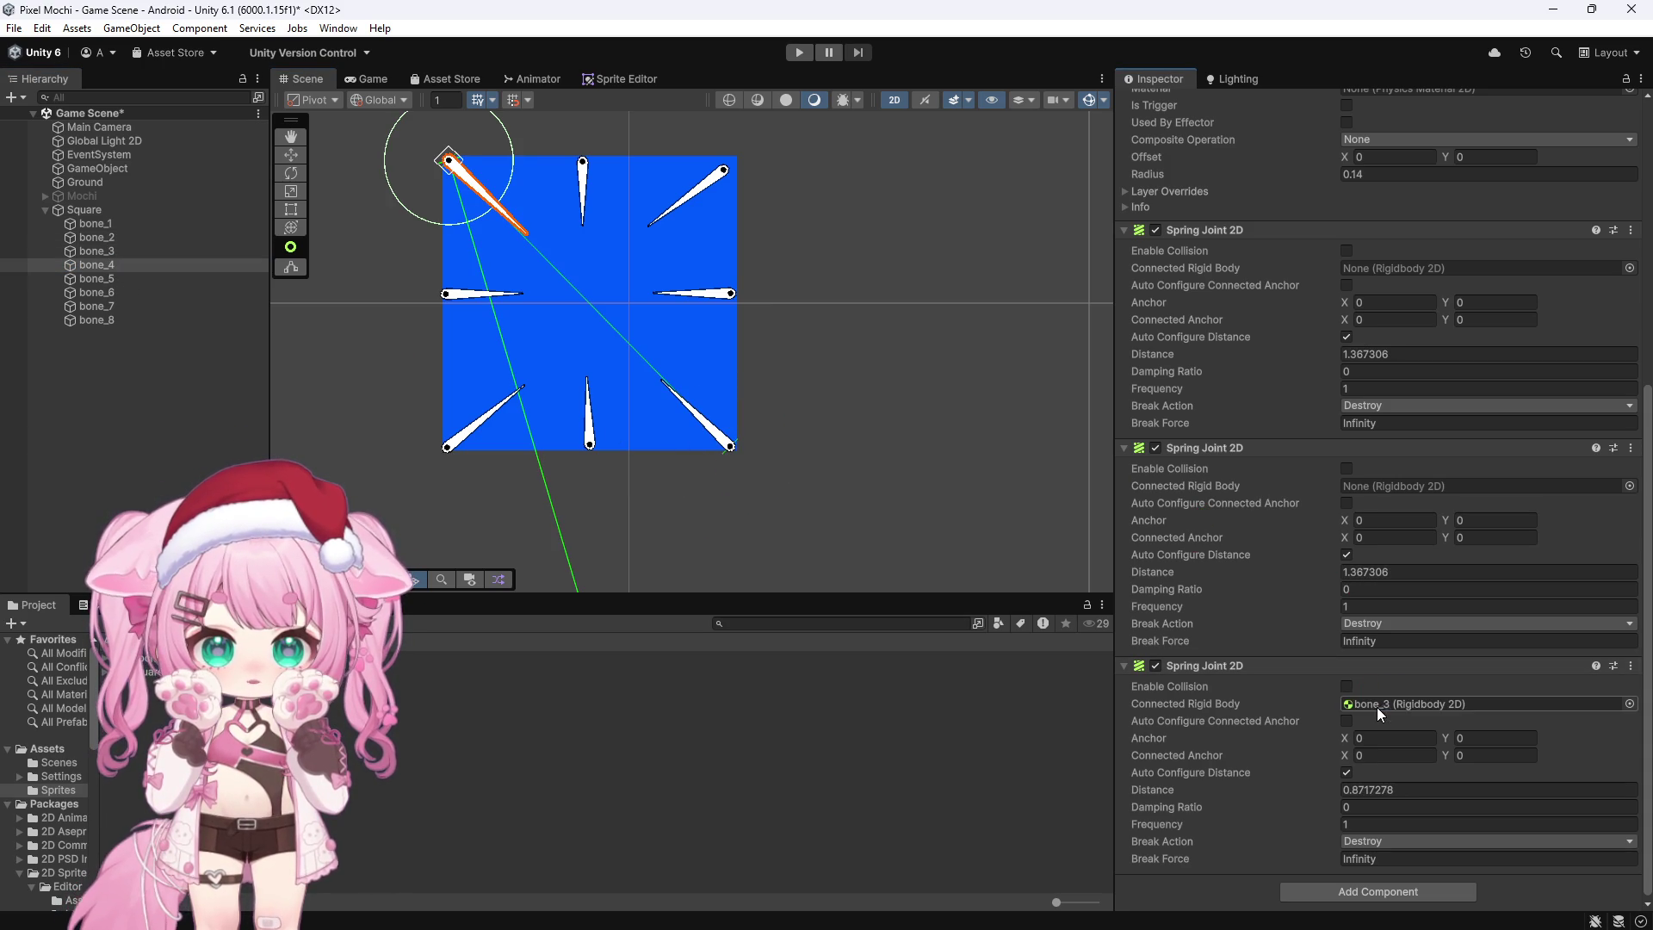
Step: Pair bone_5 and bone_6 through their third spring joints
left_click(95, 279)
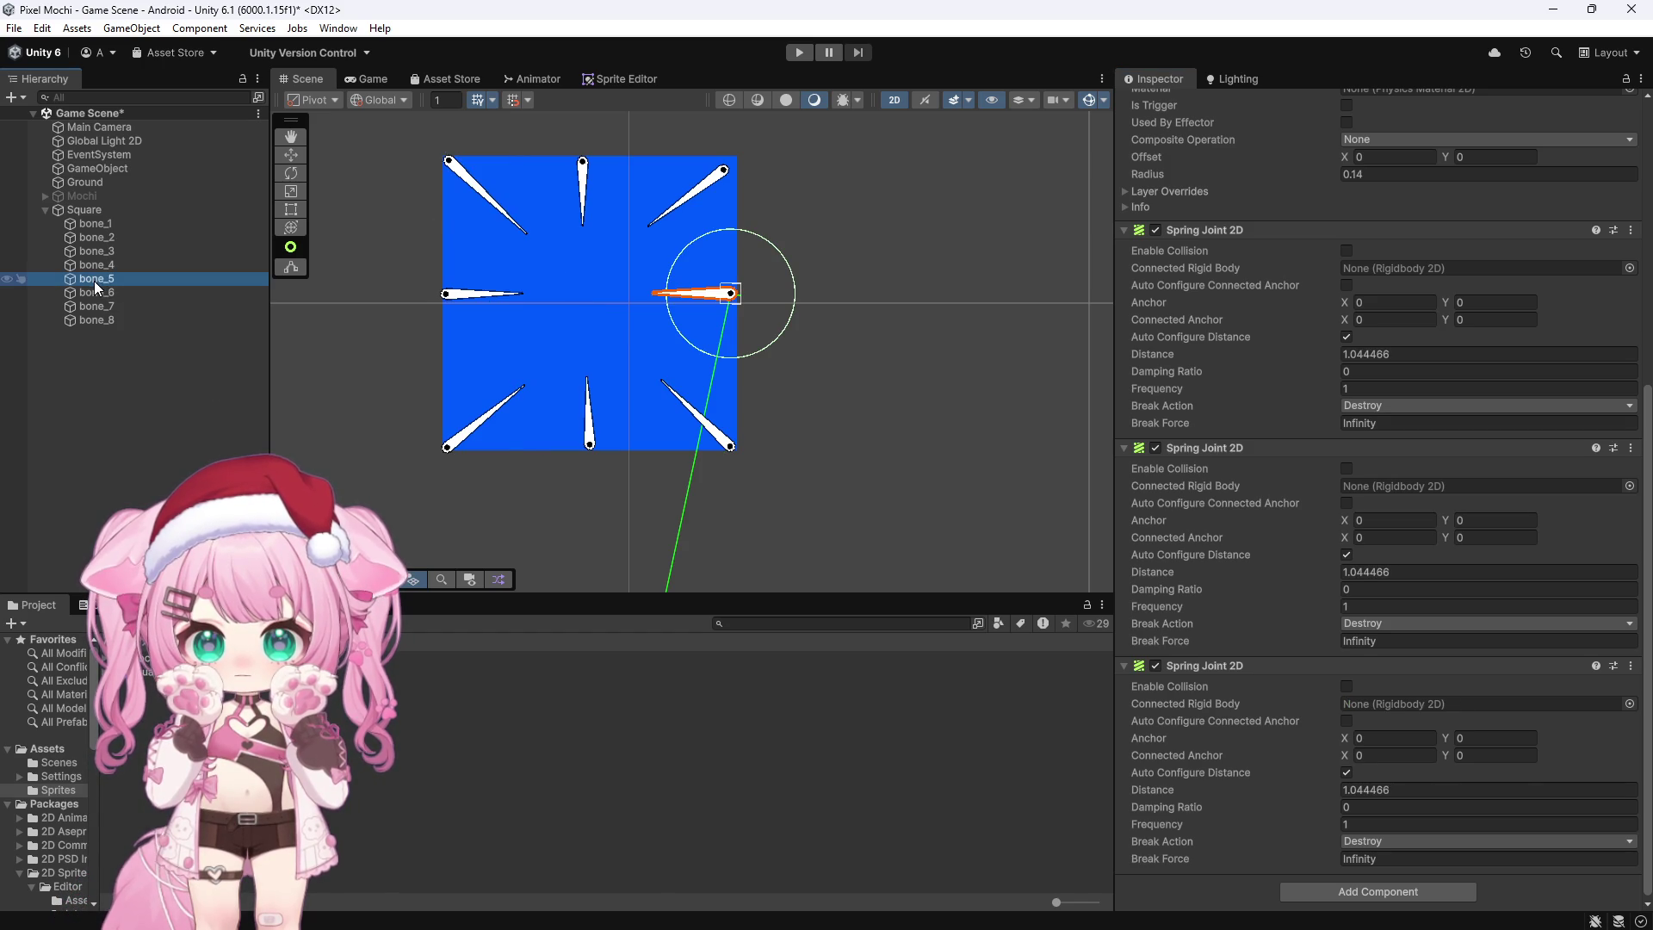
left_click(96, 293)
left_click(98, 277)
left_click_drag(98, 292, 1361, 699)
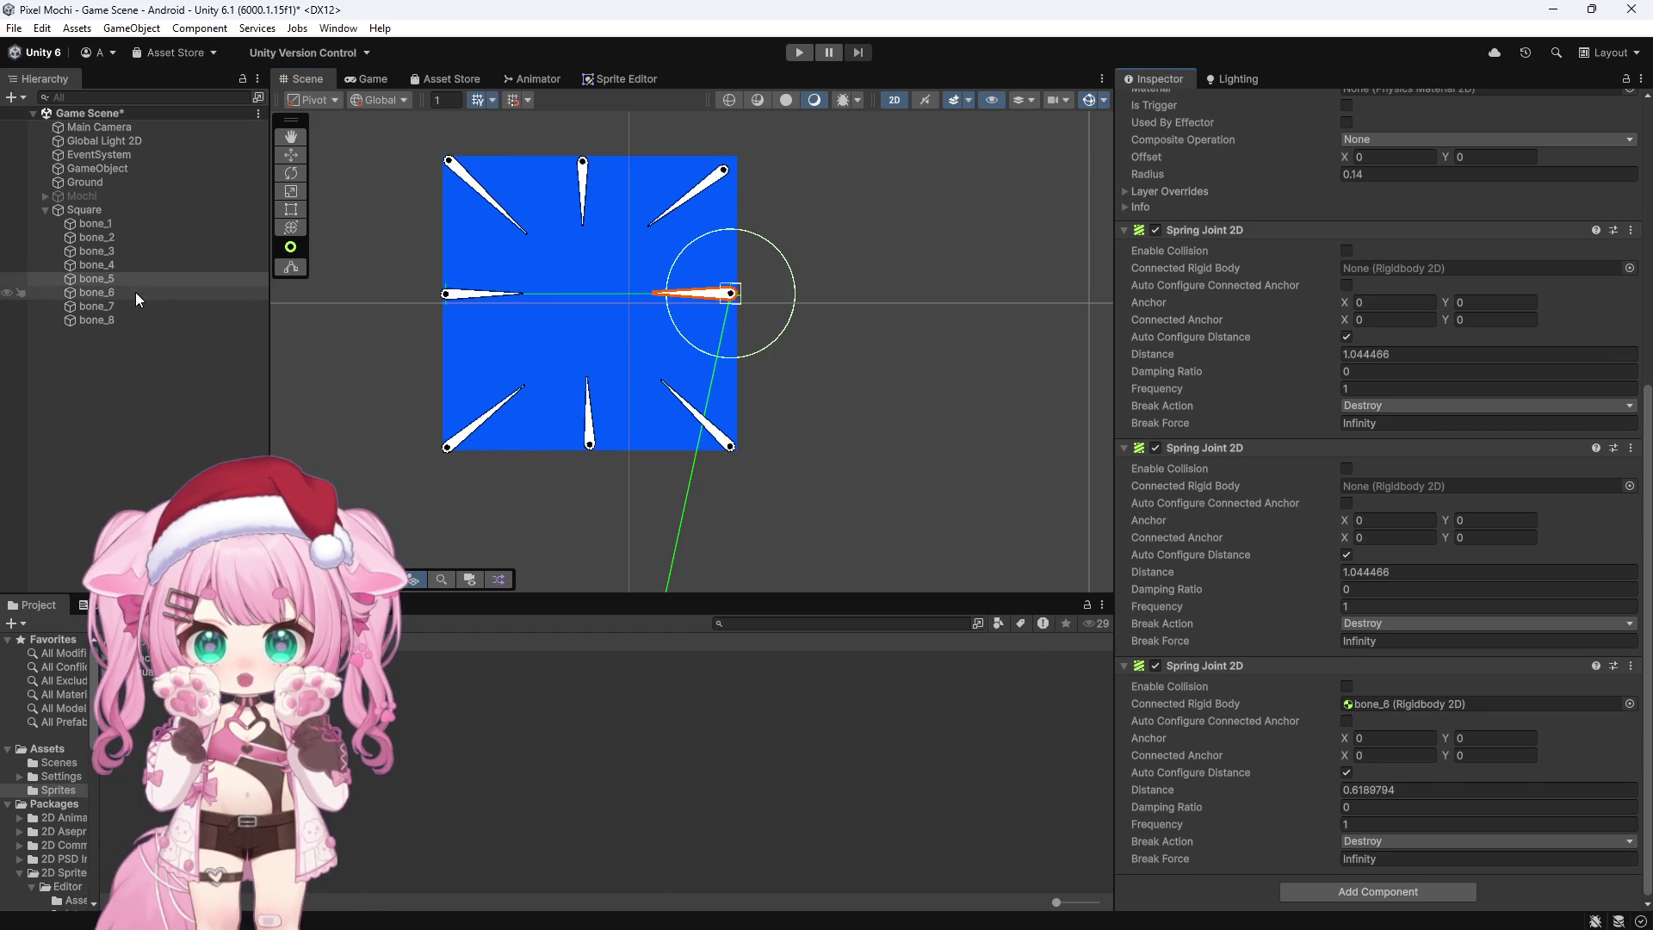
left_click(96, 293)
left_click_drag(96, 277, 1361, 702)
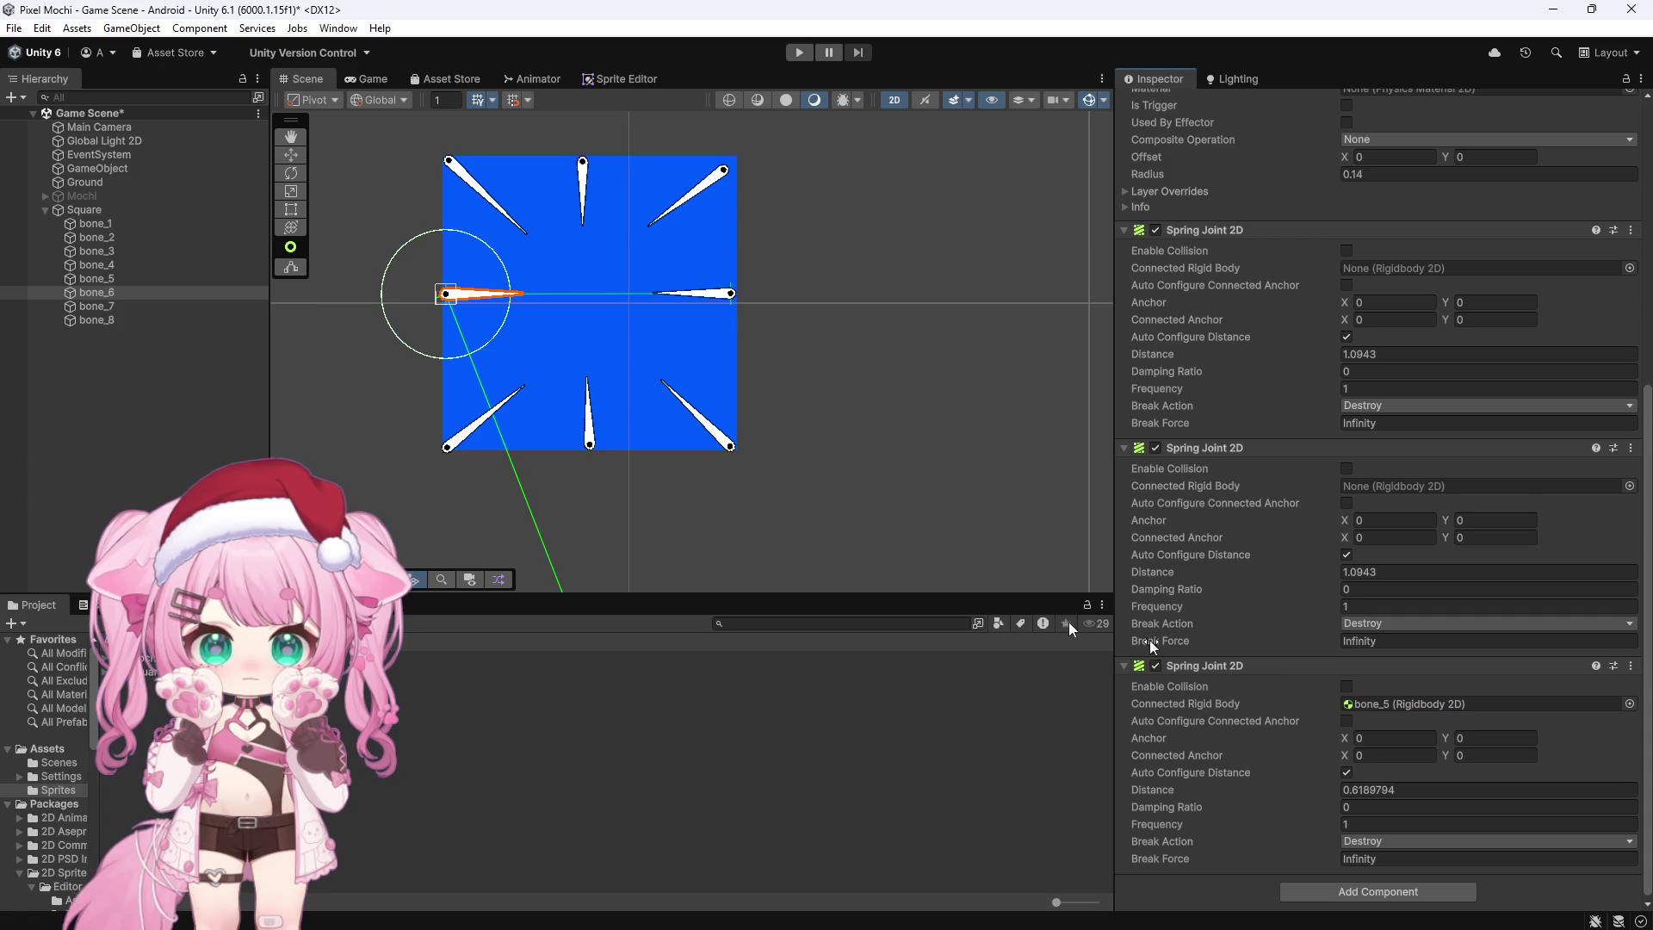
Step: Pair bone_7 and bone_8 through their third spring joints
left_click(100, 308)
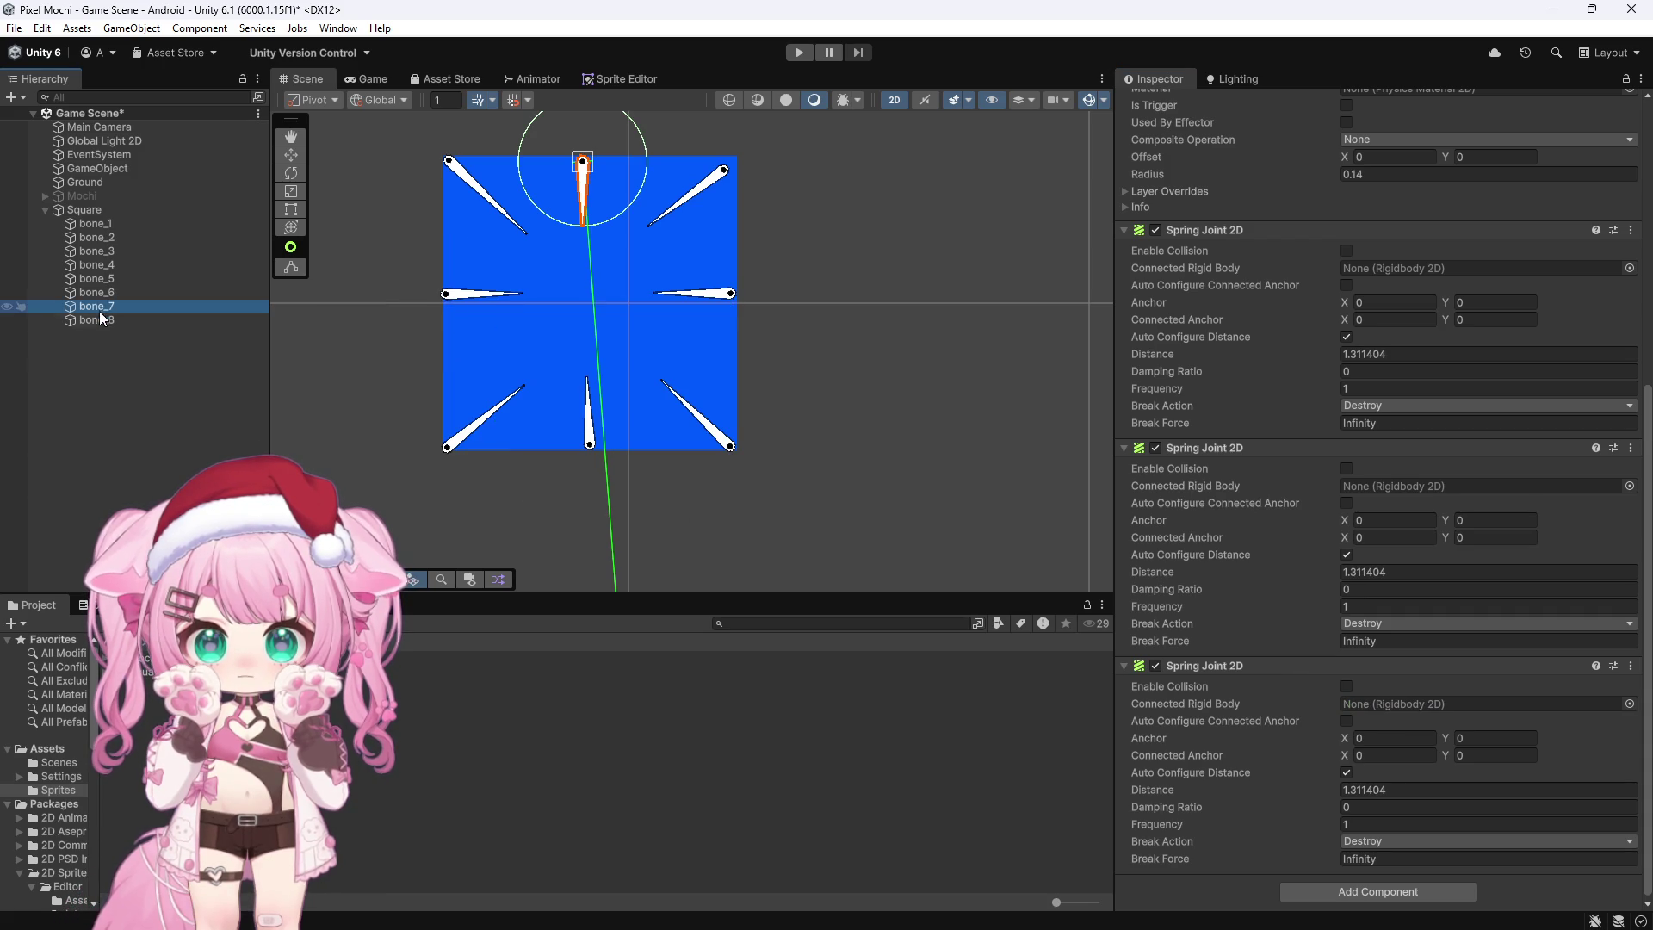
left_click(100, 319)
left_click(107, 307)
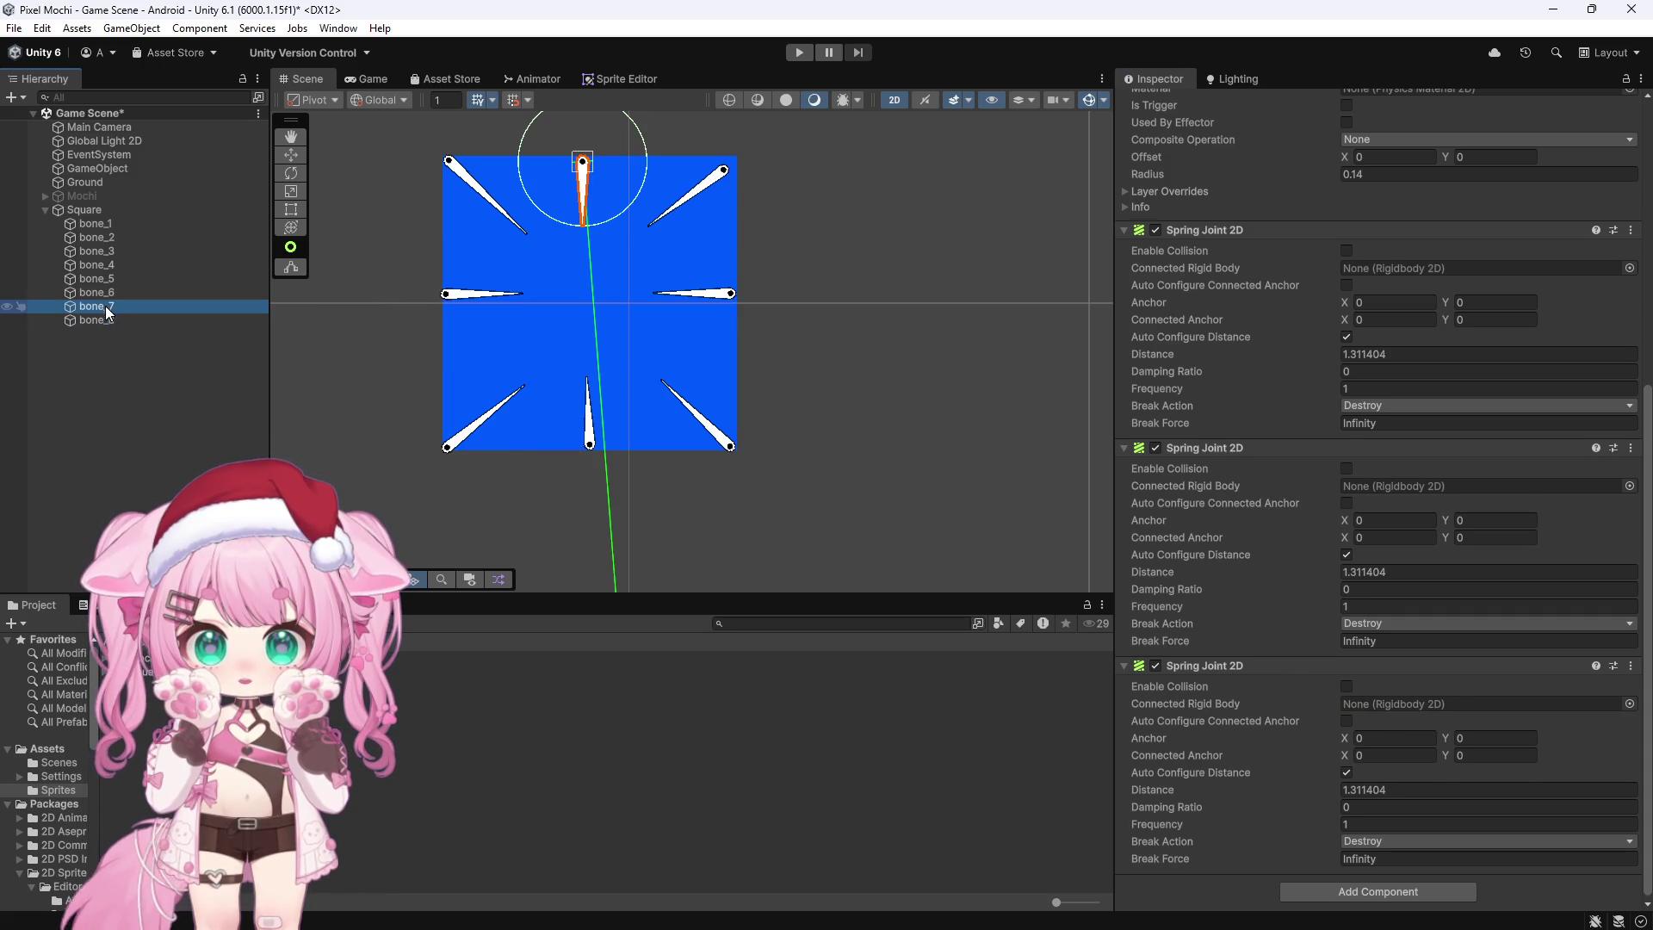
left_click(103, 320)
mouse_move(101, 322)
left_mouse_down()
mouse_move(776, 478)
mouse_move(1367, 704)
left_mouse_up()
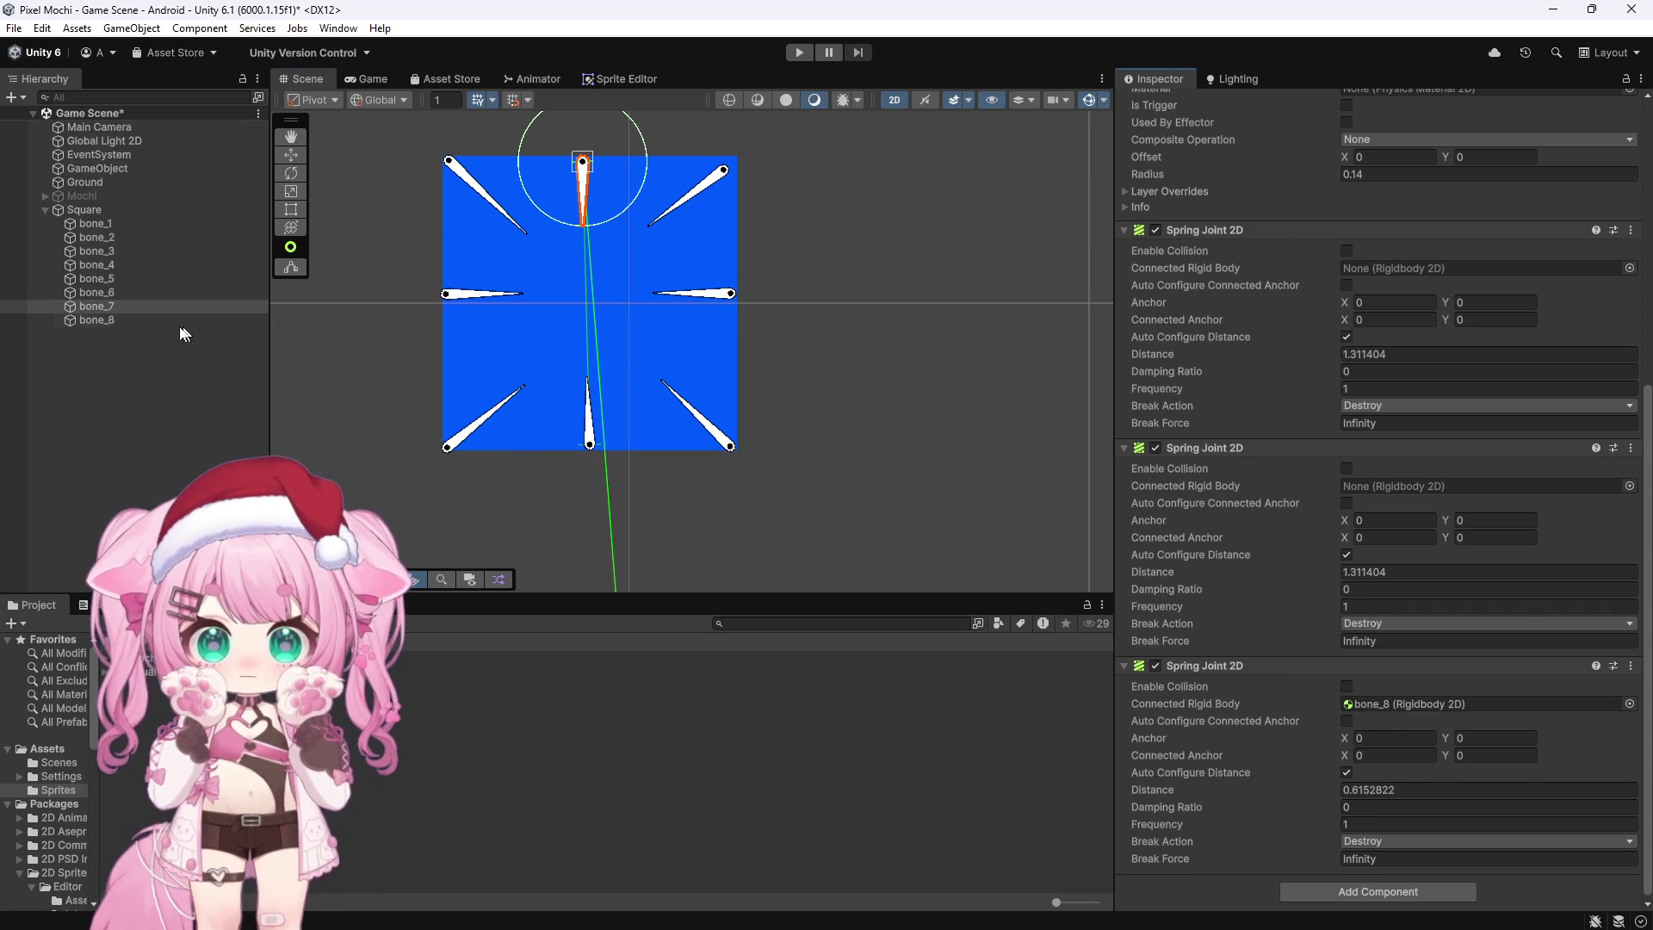
left_click(96, 320)
mouse_move(95, 307)
left_mouse_down()
mouse_move(1136, 553)
mouse_move(1390, 705)
left_mouse_up()
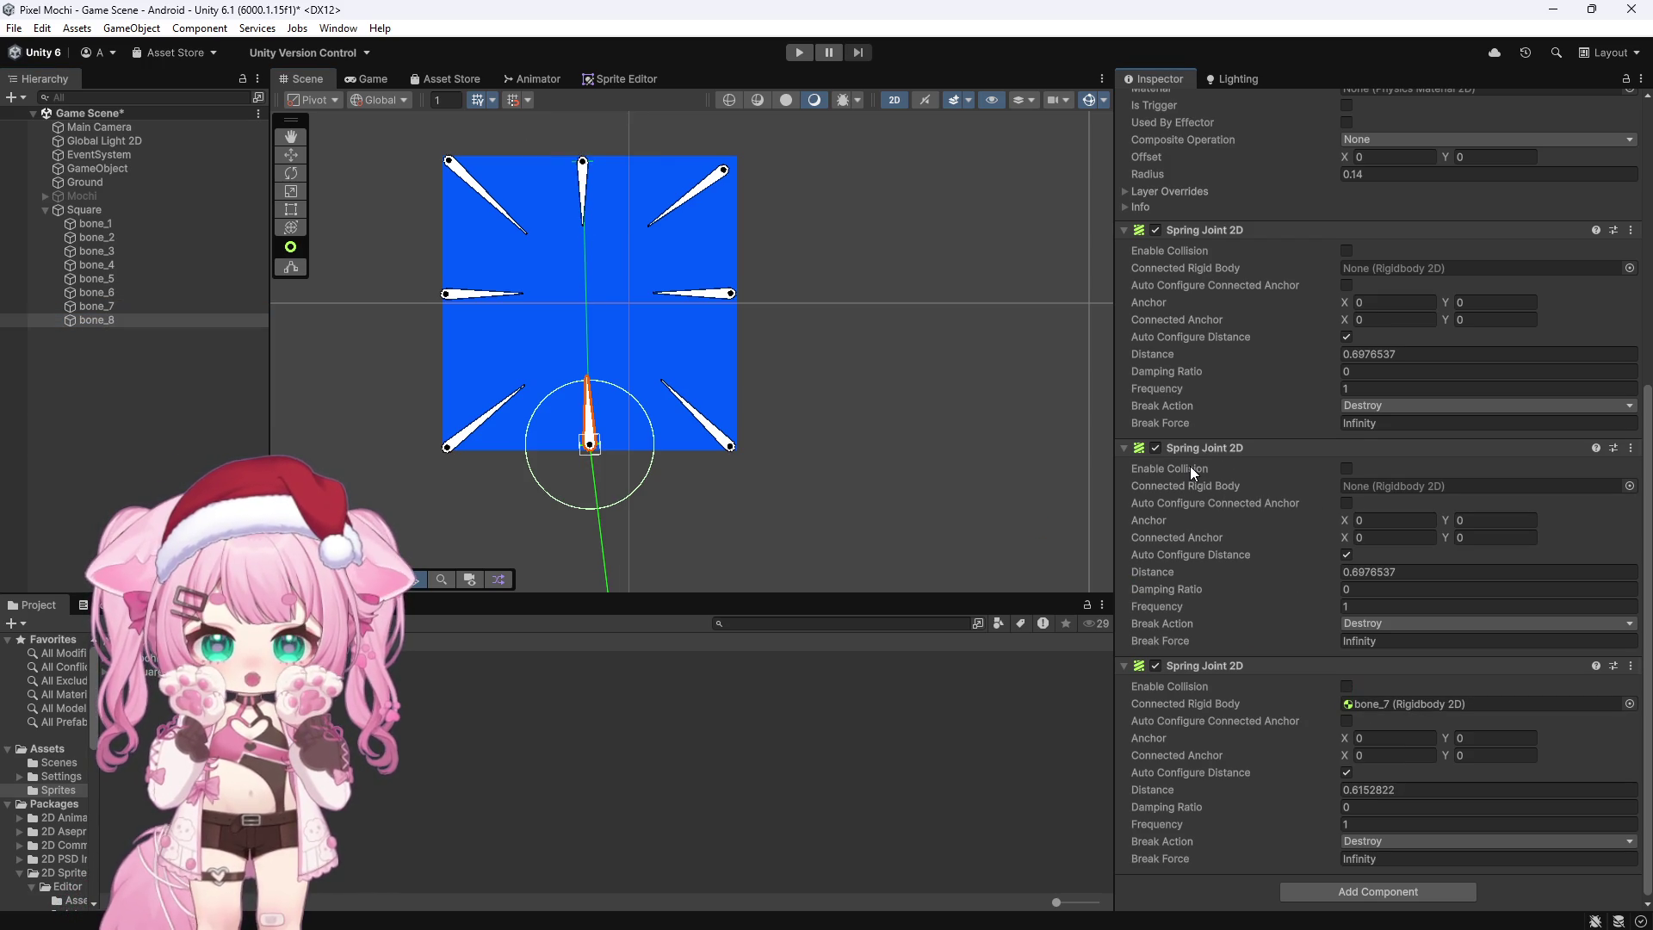
Step: Connect bone_1's first spring joint to bone_7 and its second joint to another bone
left_click(93, 226)
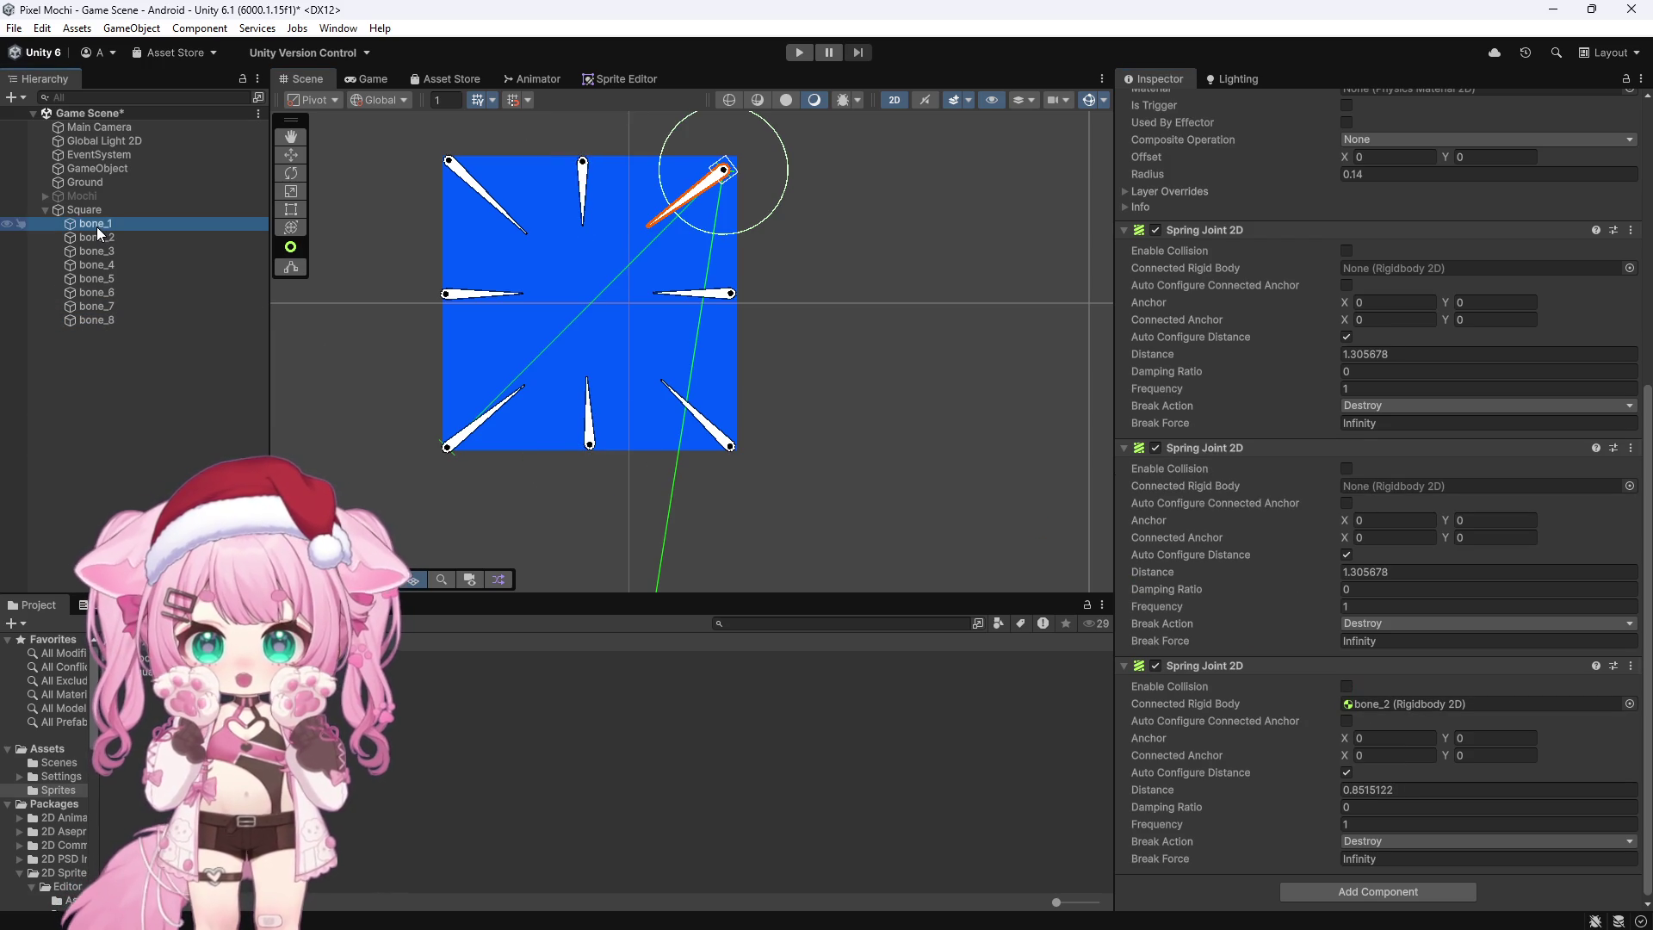
left_click(590, 163)
left_click(730, 292)
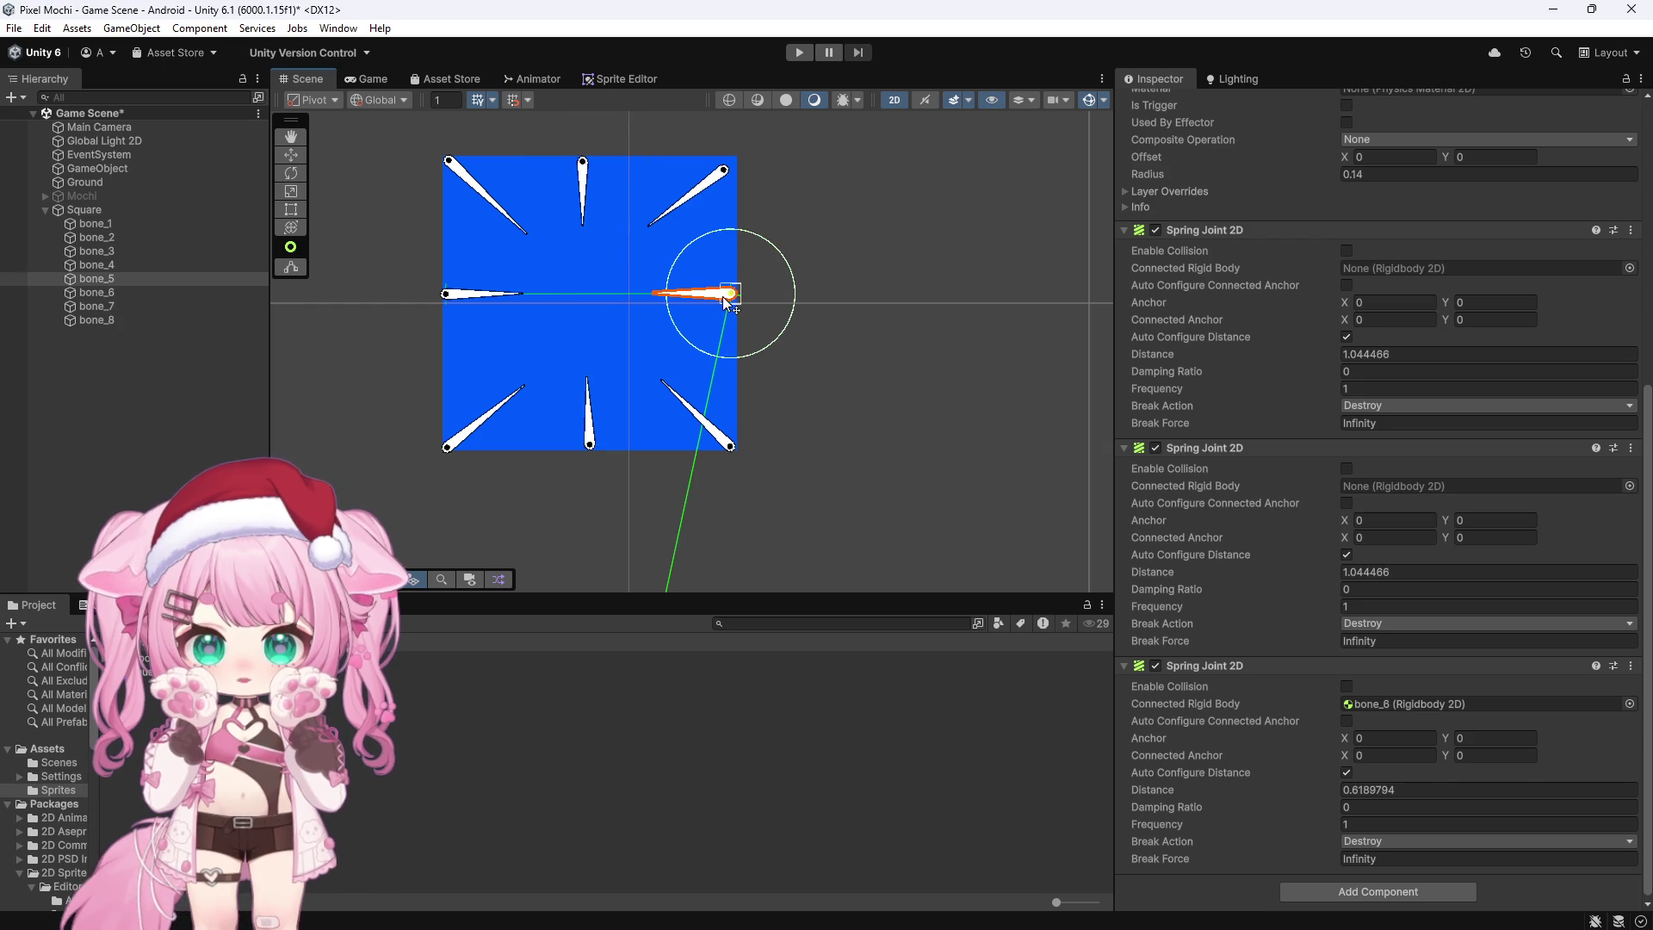
left_click(98, 225)
mouse_move(112, 307)
left_mouse_down()
mouse_move(1024, 369)
mouse_move(1326, 265)
mouse_move(1357, 277)
left_mouse_up()
mouse_move(108, 278)
left_mouse_down()
mouse_move(896, 446)
mouse_move(1393, 487)
left_mouse_up()
Step: Inspect the joints of bone_2, bone_6 and the bottom-centre bone
left_click(101, 239)
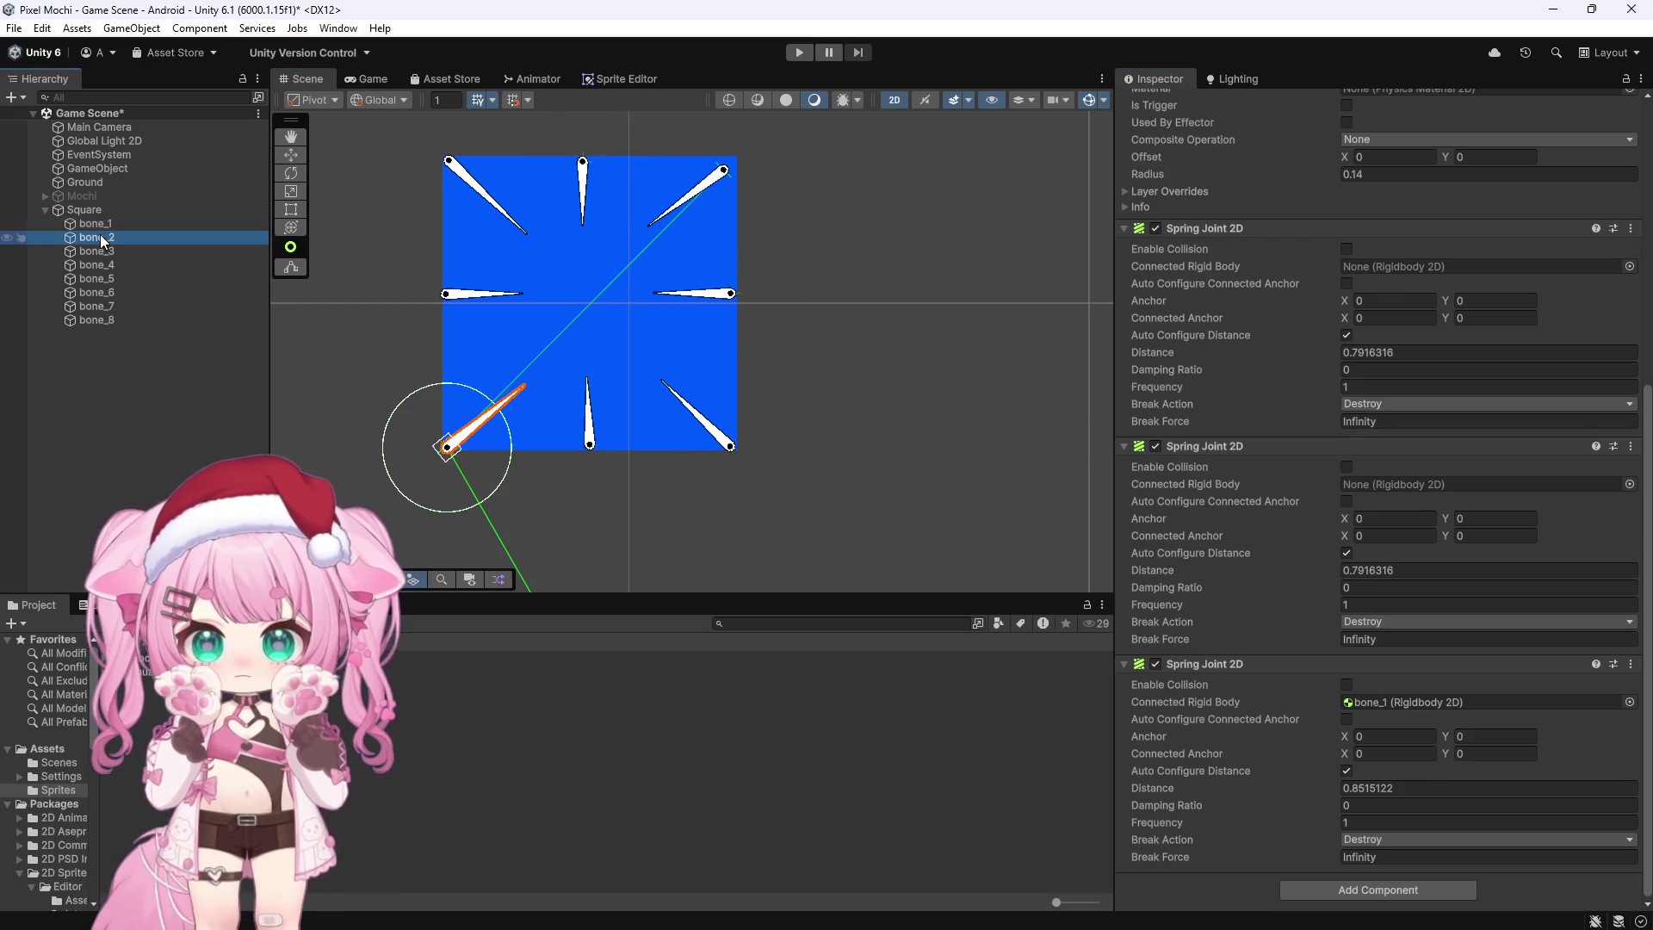
left_click(476, 296)
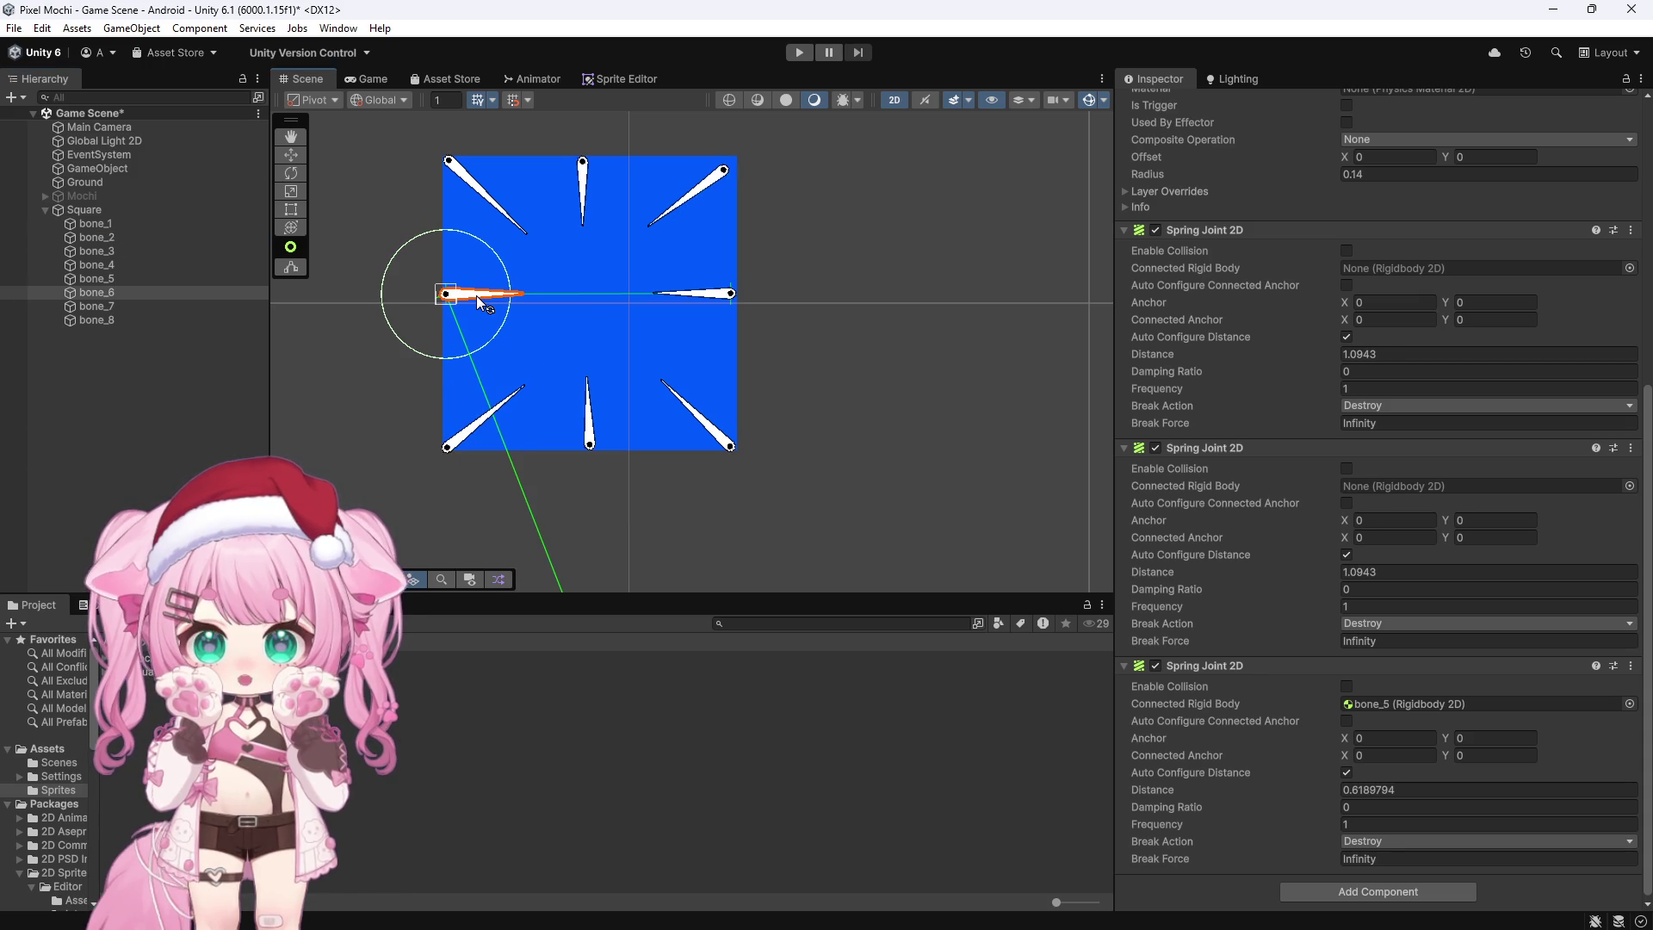
left_click(595, 416)
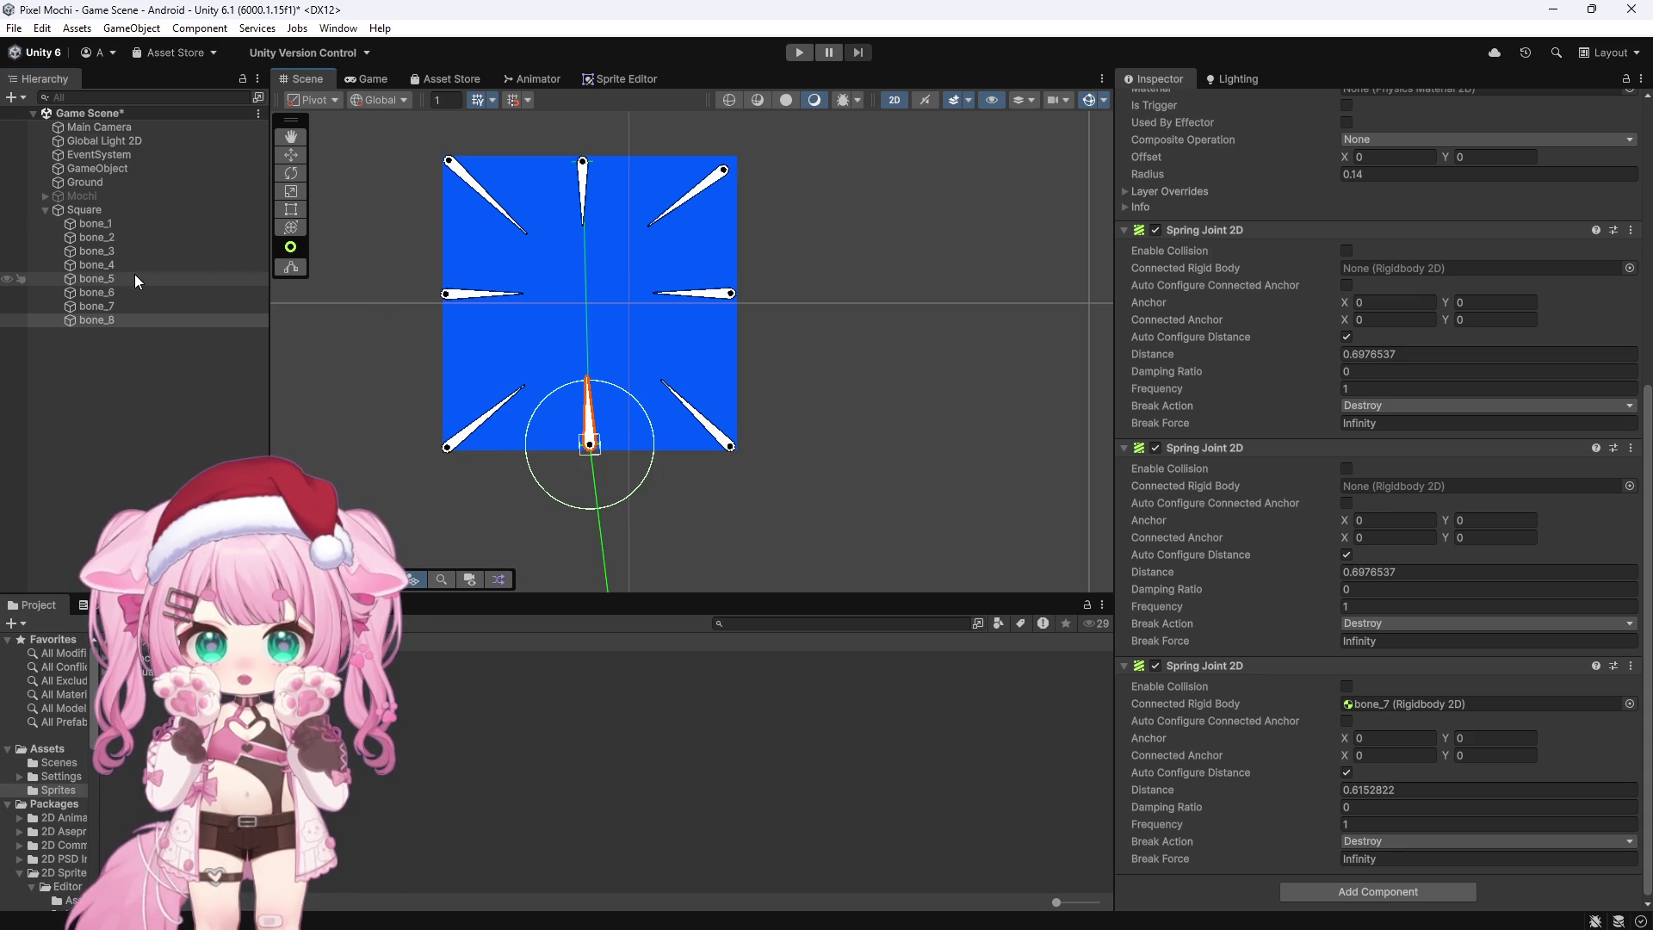
Step: Connect bone_2's spring joints to bone_6 and bone_8
left_click(115, 239)
left_click_drag(113, 286, 430, 336)
left_click_drag(1224, 304, 1372, 265)
mouse_move(101, 316)
left_mouse_down()
mouse_move(998, 471)
mouse_move(1407, 721)
mouse_move(1368, 485)
left_mouse_up()
left_click(130, 252)
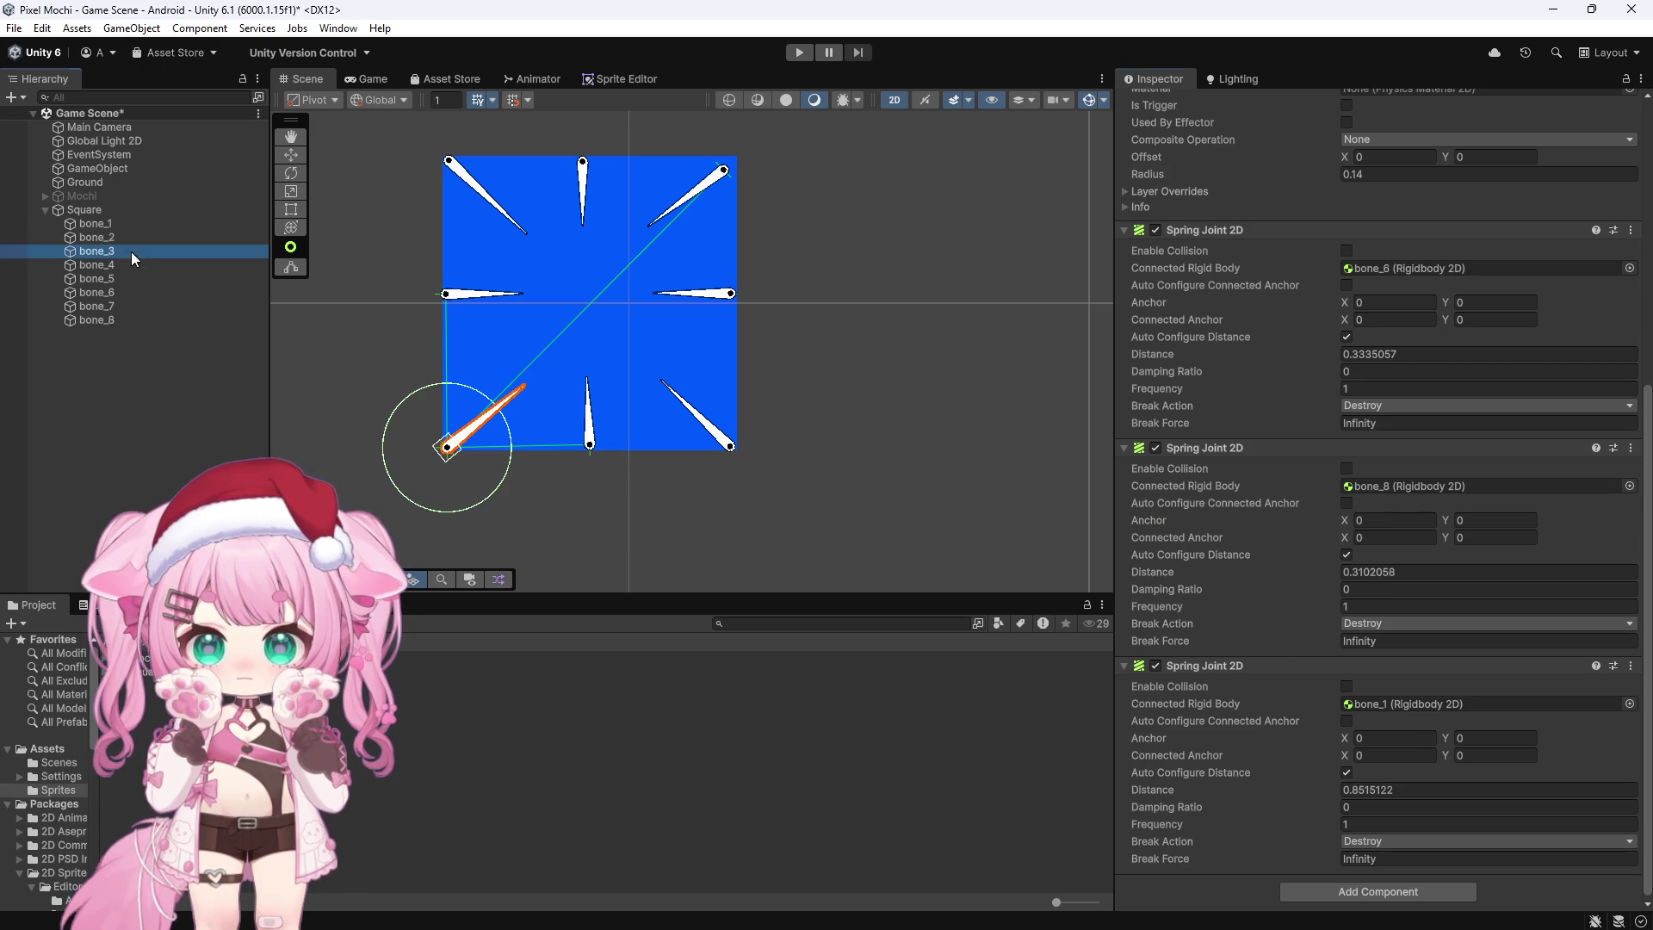
Step: Connect bone_3's two spring joints to bone_8 and bone_5
left_click(585, 423)
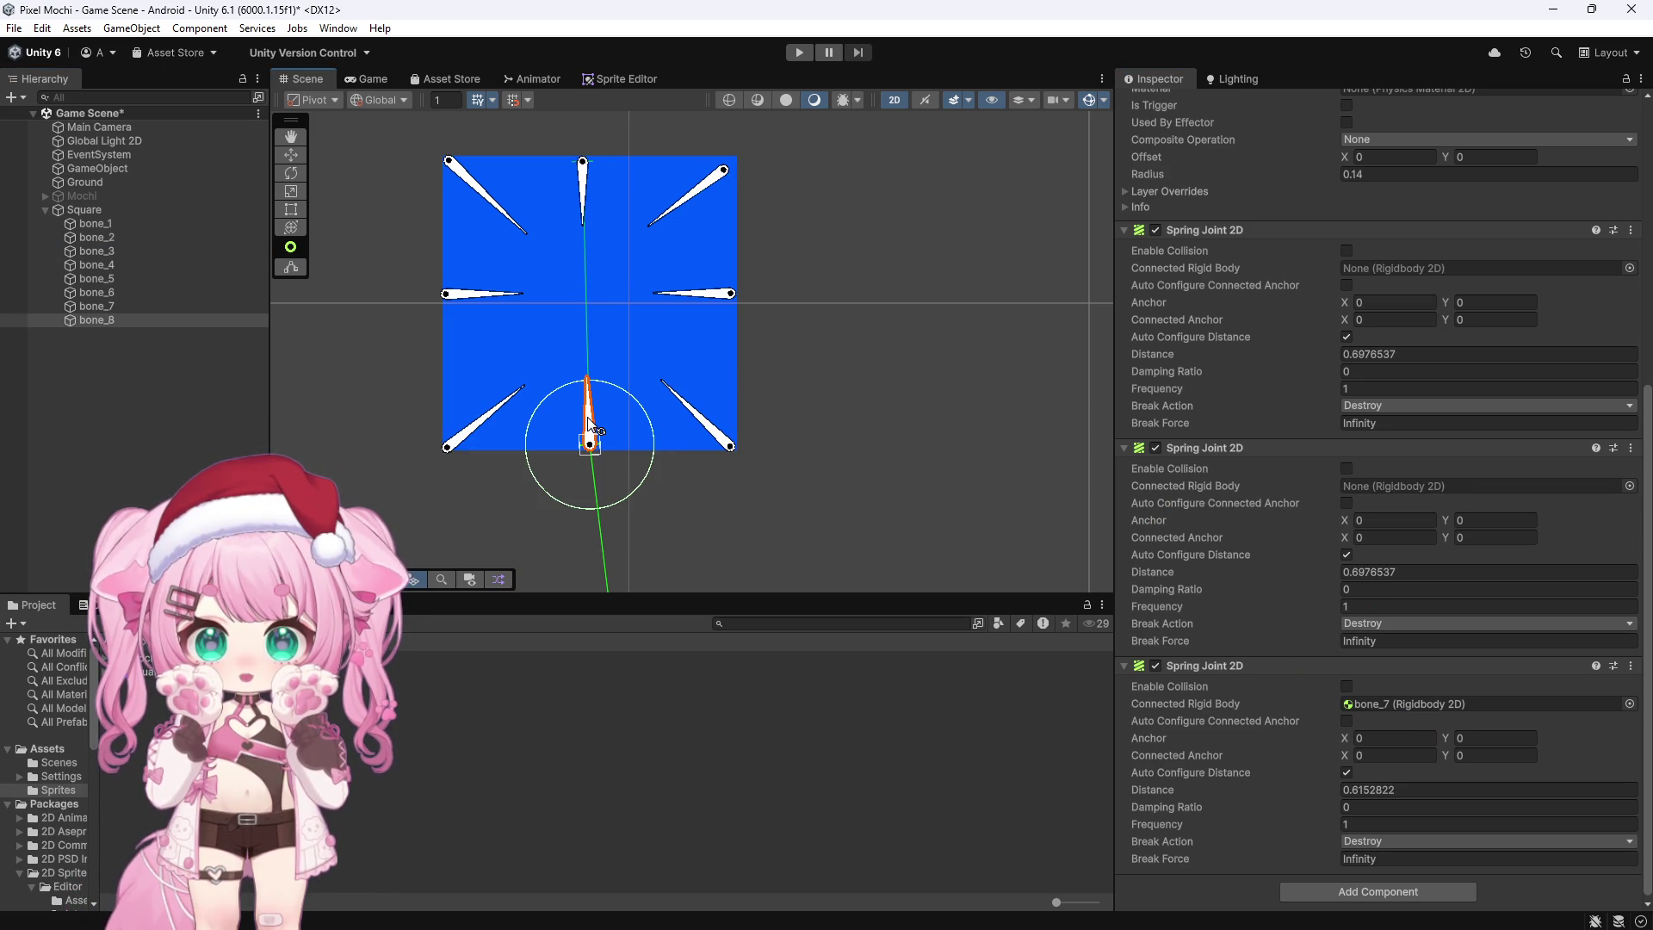
left_click(729, 296)
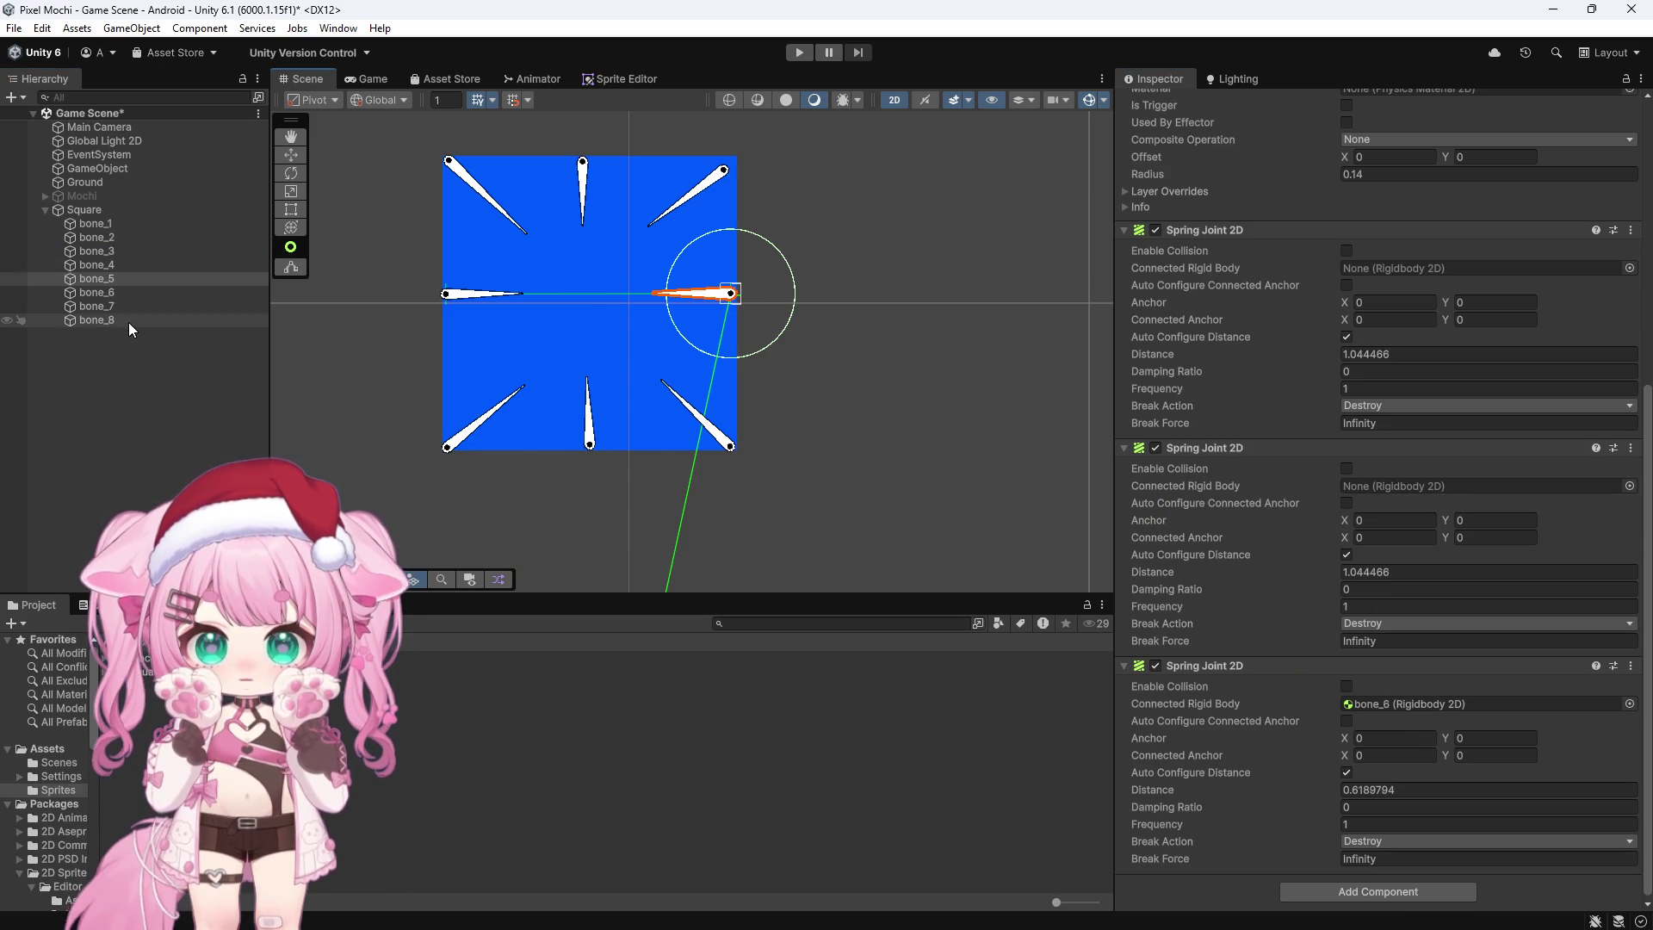
left_click(100, 253)
mouse_move(100, 255)
left_mouse_down()
mouse_move(104, 317)
mouse_move(950, 516)
left_mouse_up()
left_click_drag(1396, 324, 1386, 268)
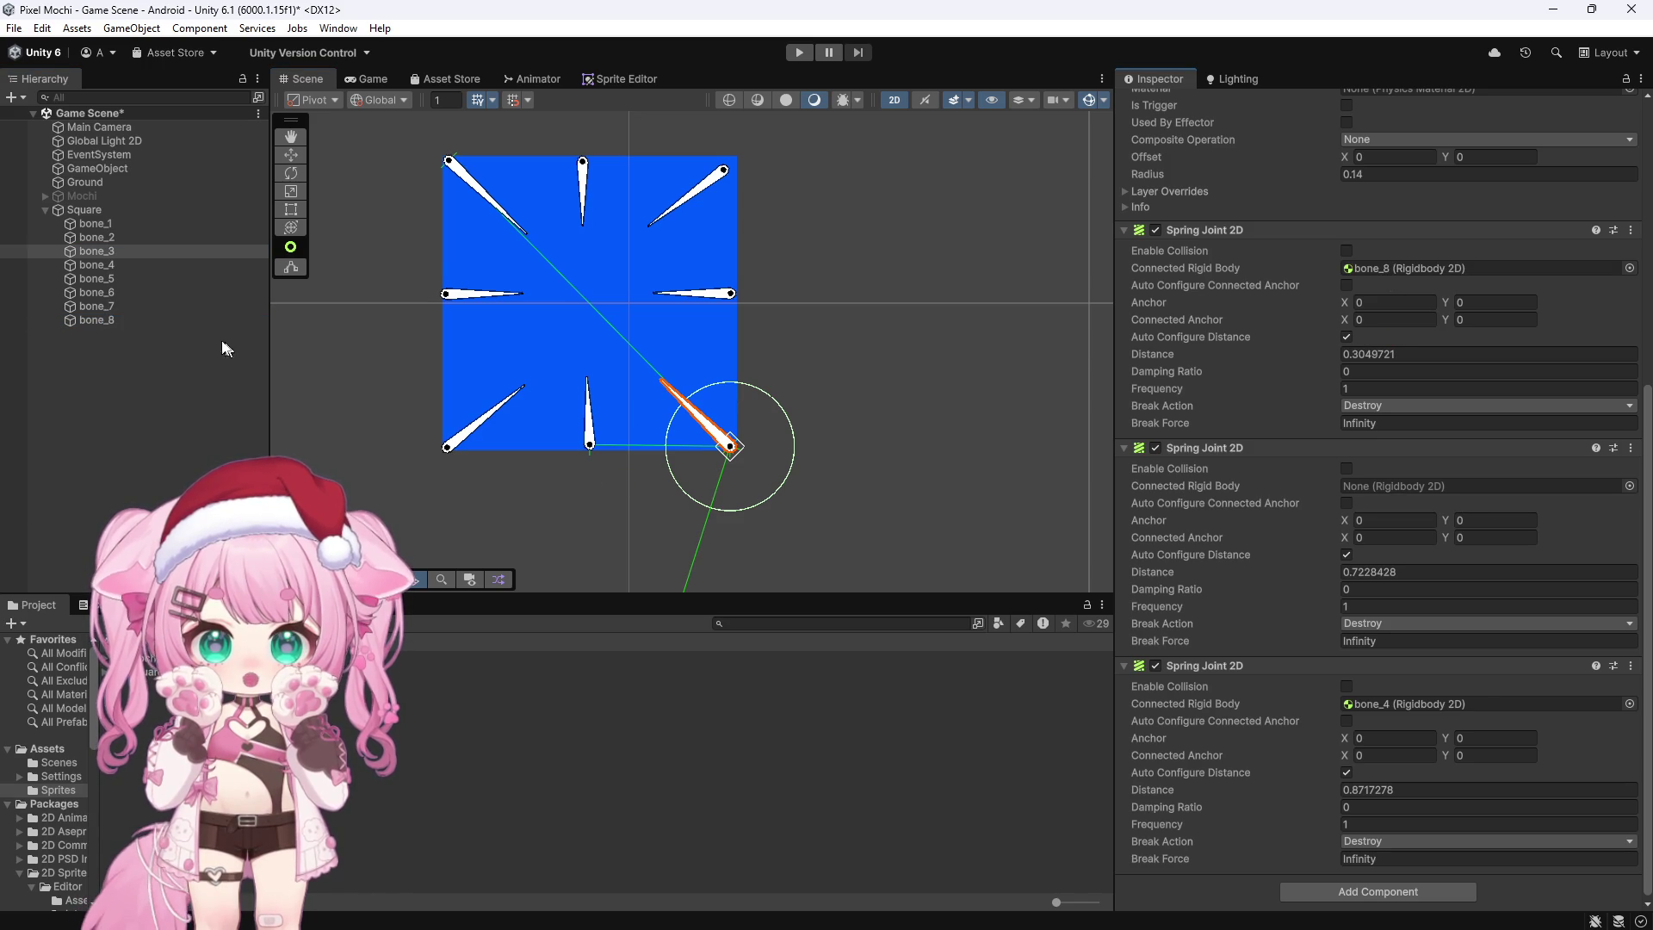
left_click_drag(101, 277, 959, 506)
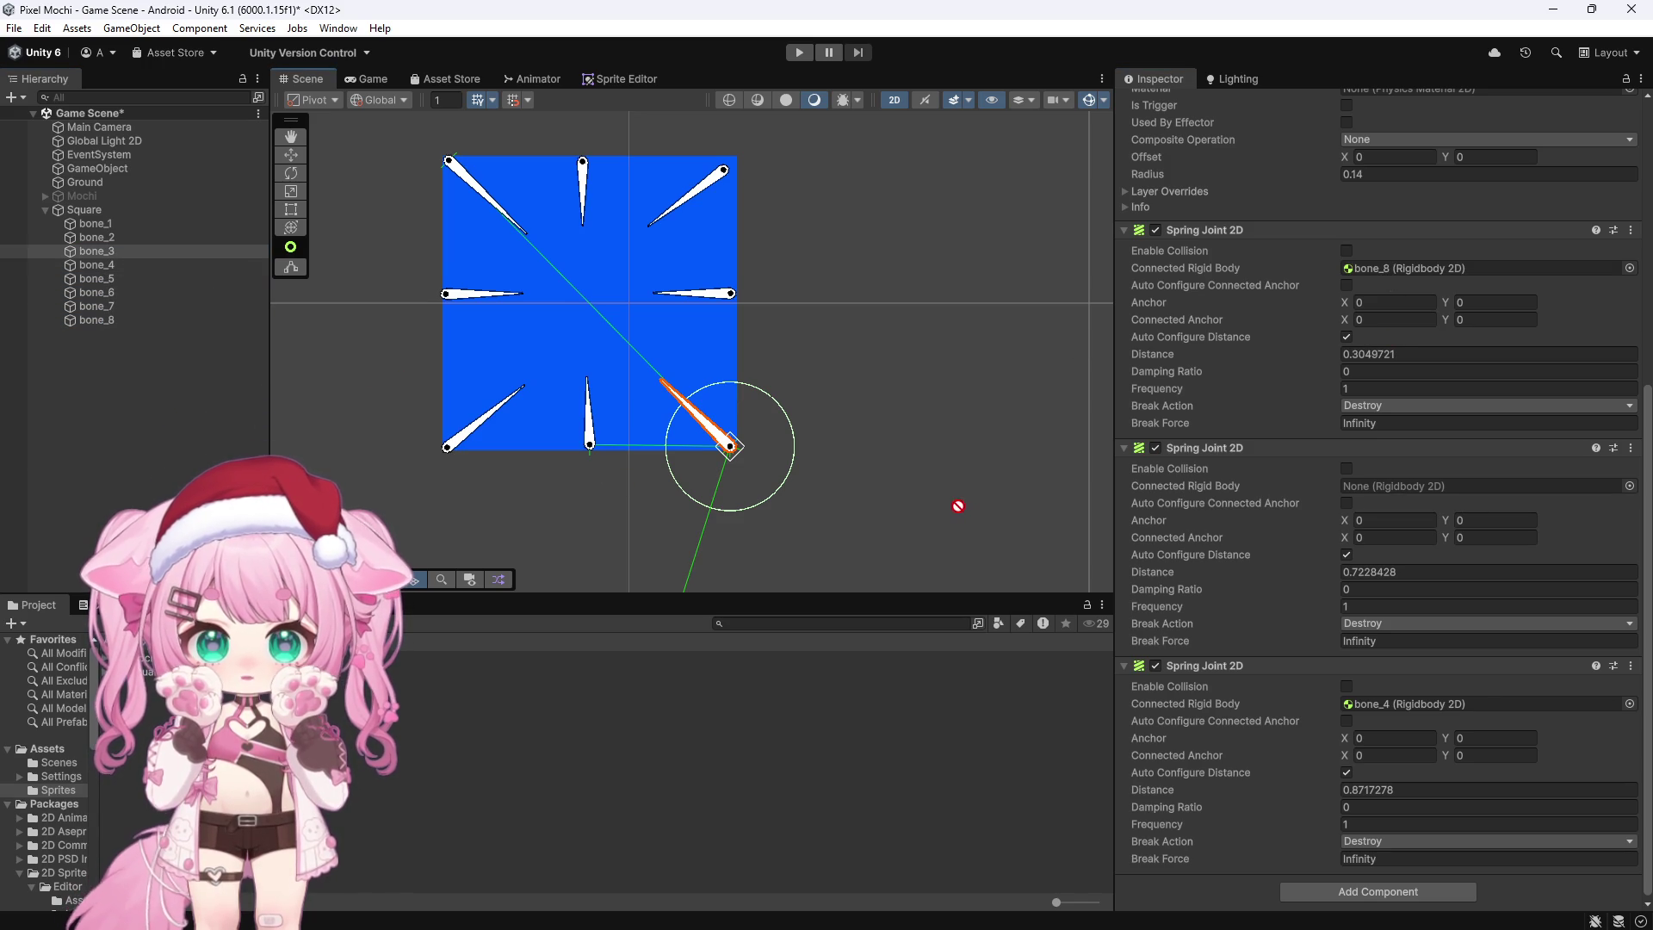
left_click_drag(1338, 520, 1376, 489)
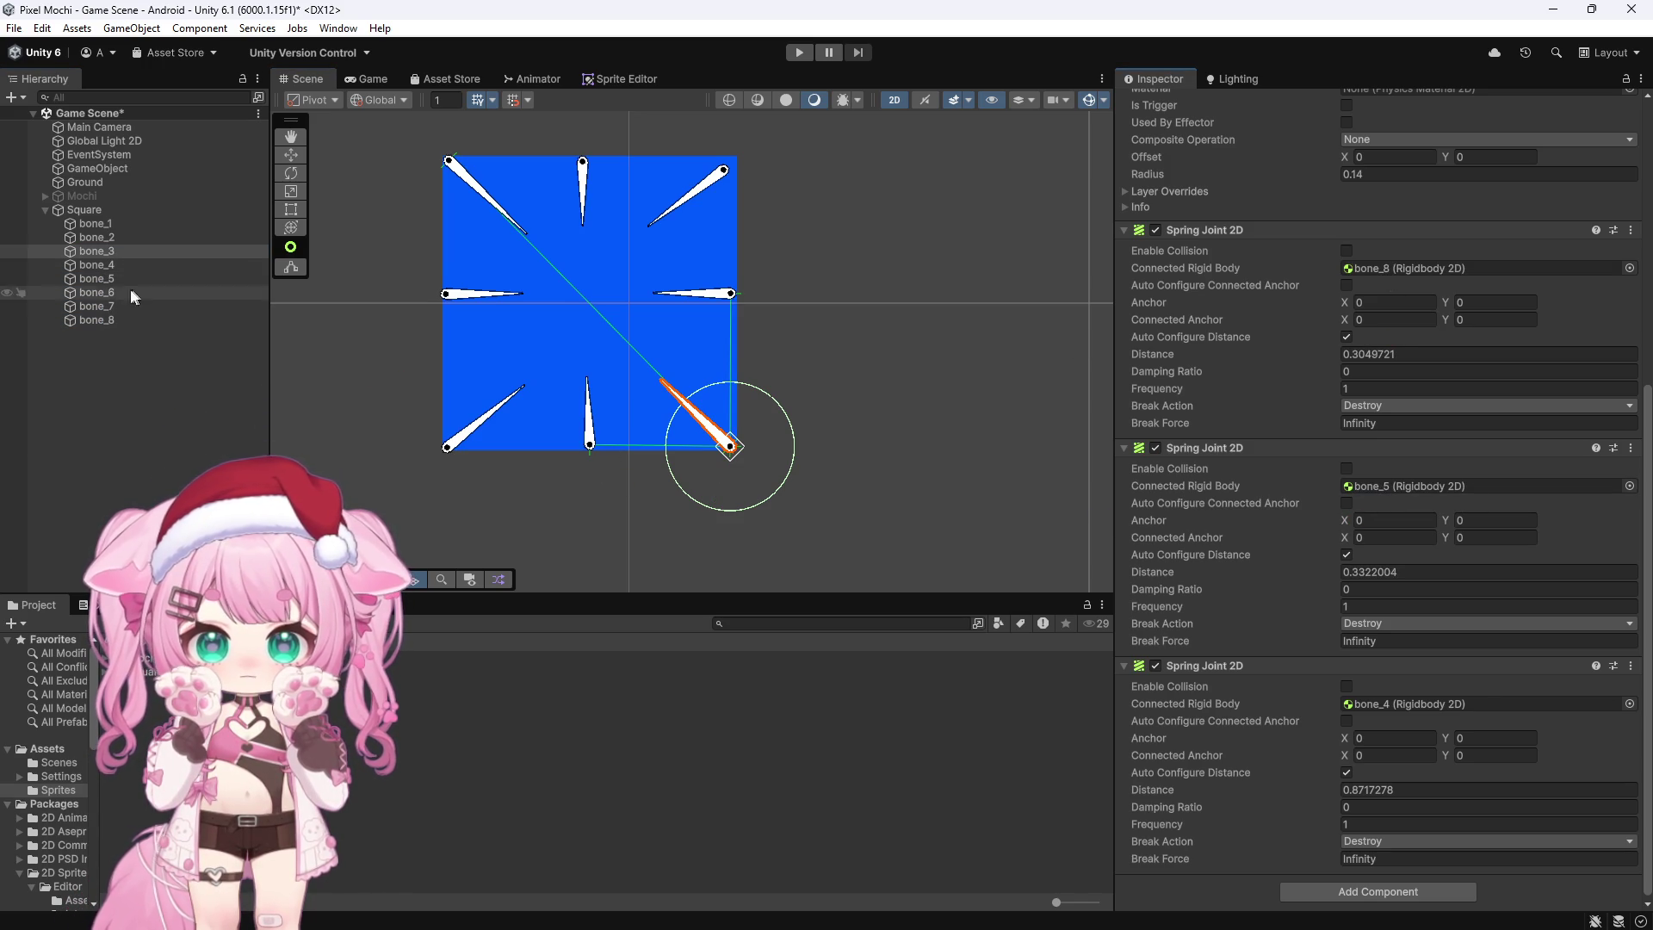
Step: Connect bone_4's two spring joints to bone_6 and bone_7
left_click(117, 263)
left_click(446, 293)
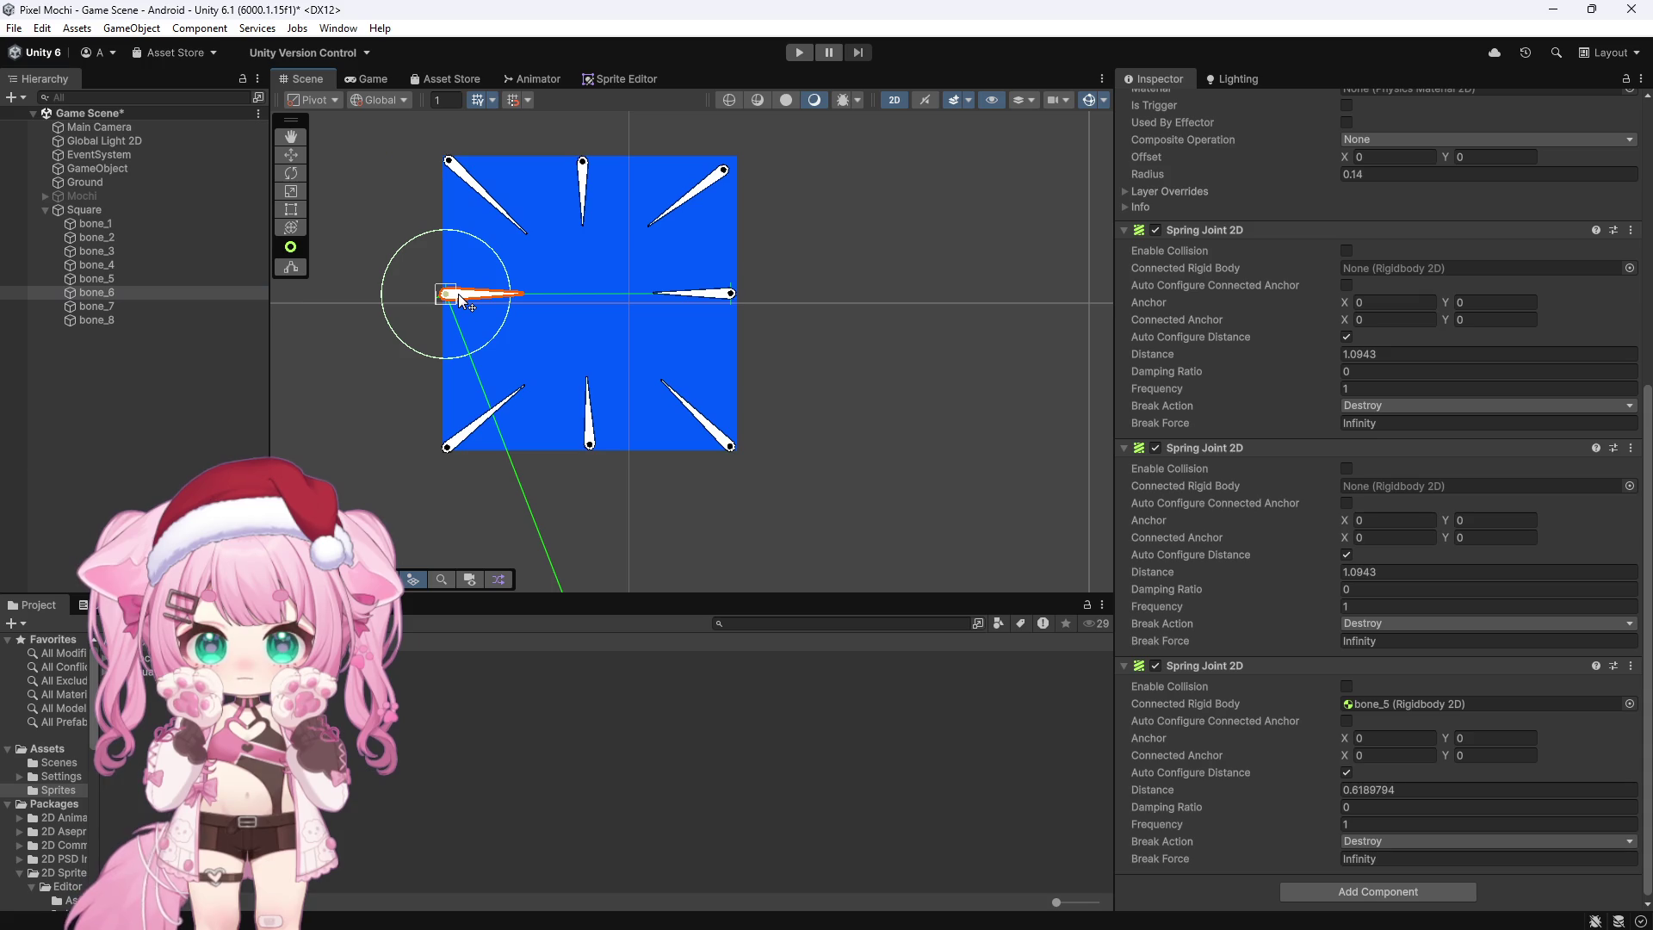
left_click(585, 183)
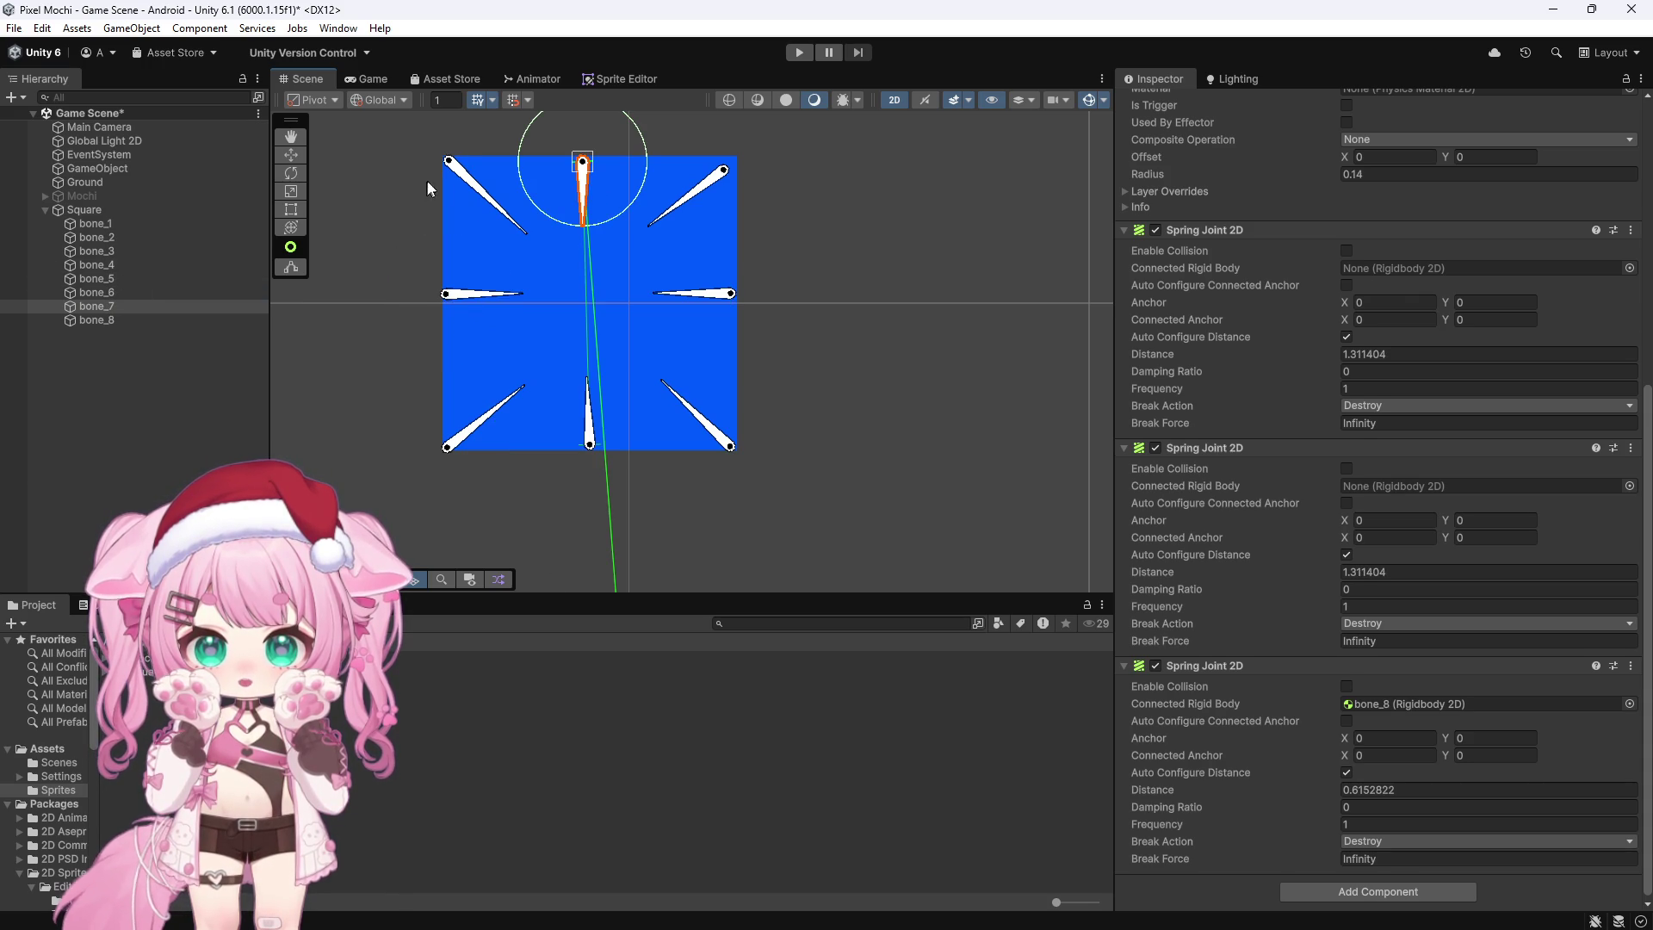
left_click(465, 178)
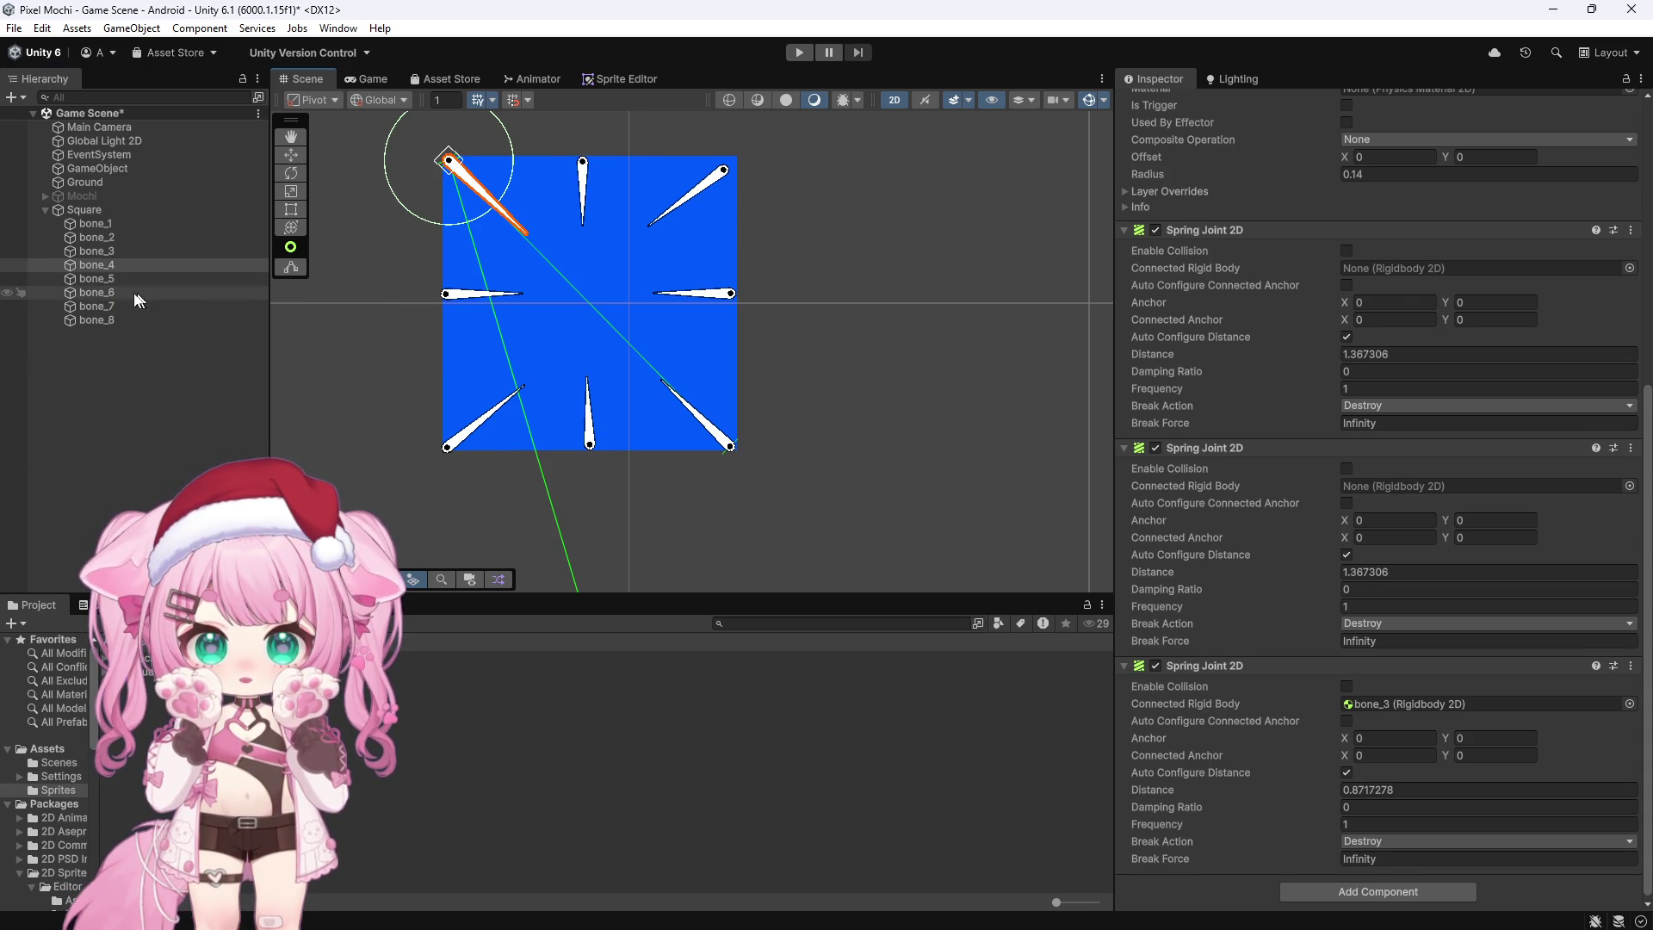
left_click_drag(108, 298, 1121, 493)
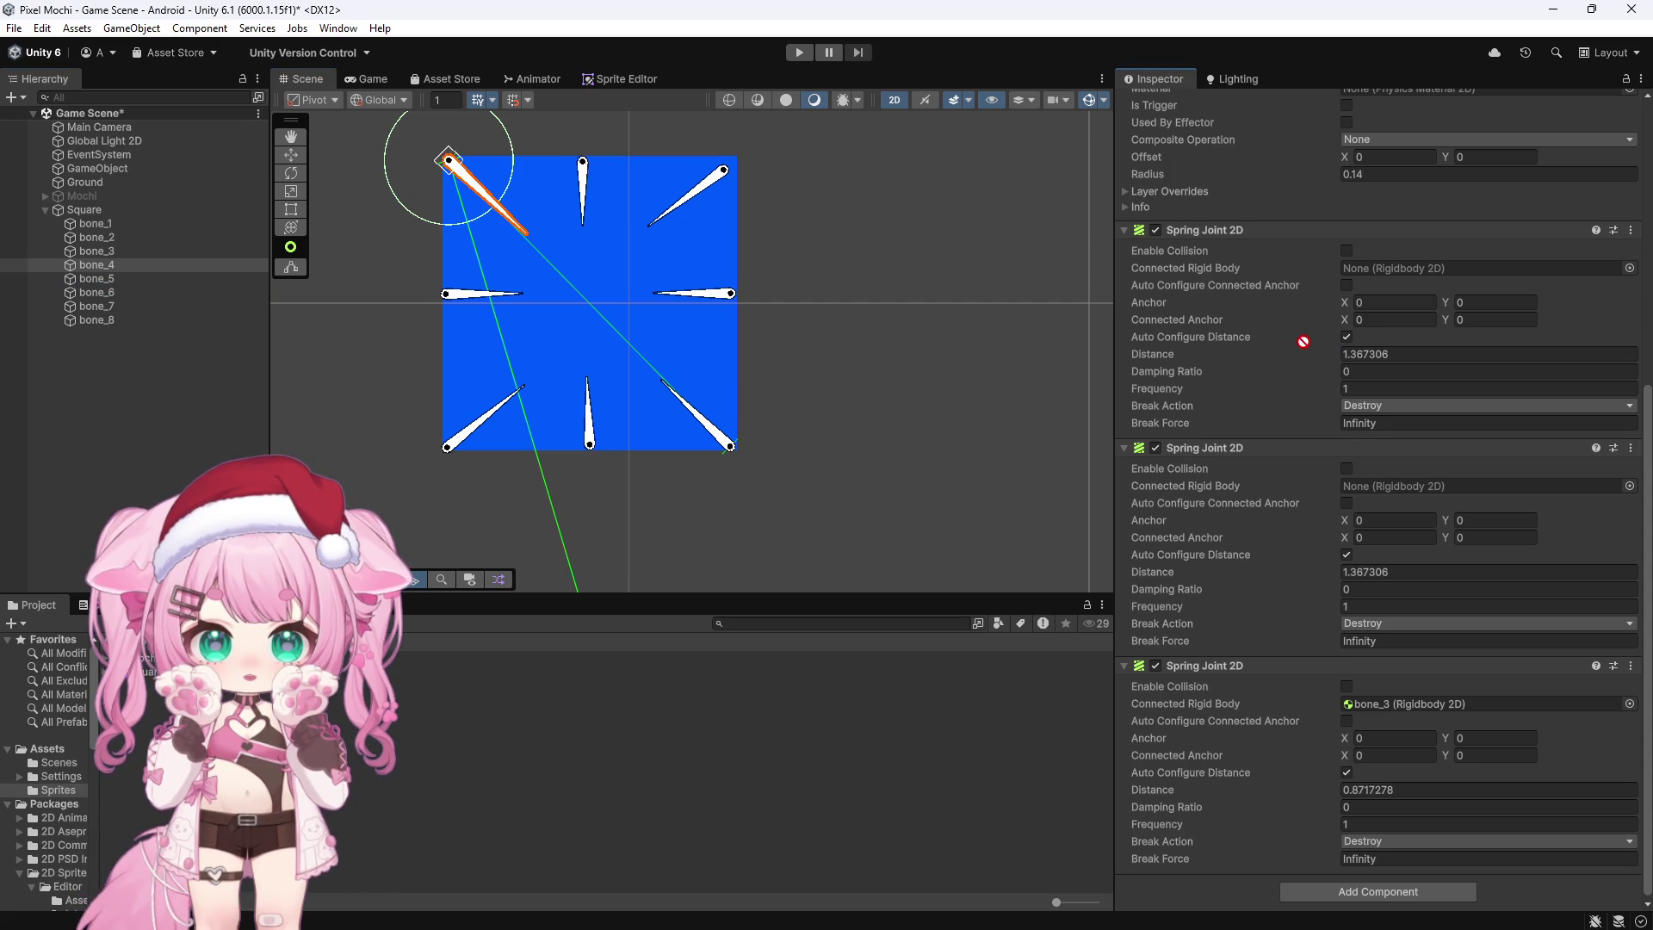
left_click_drag(1342, 275, 1356, 269)
left_click_drag(125, 307, 1391, 485)
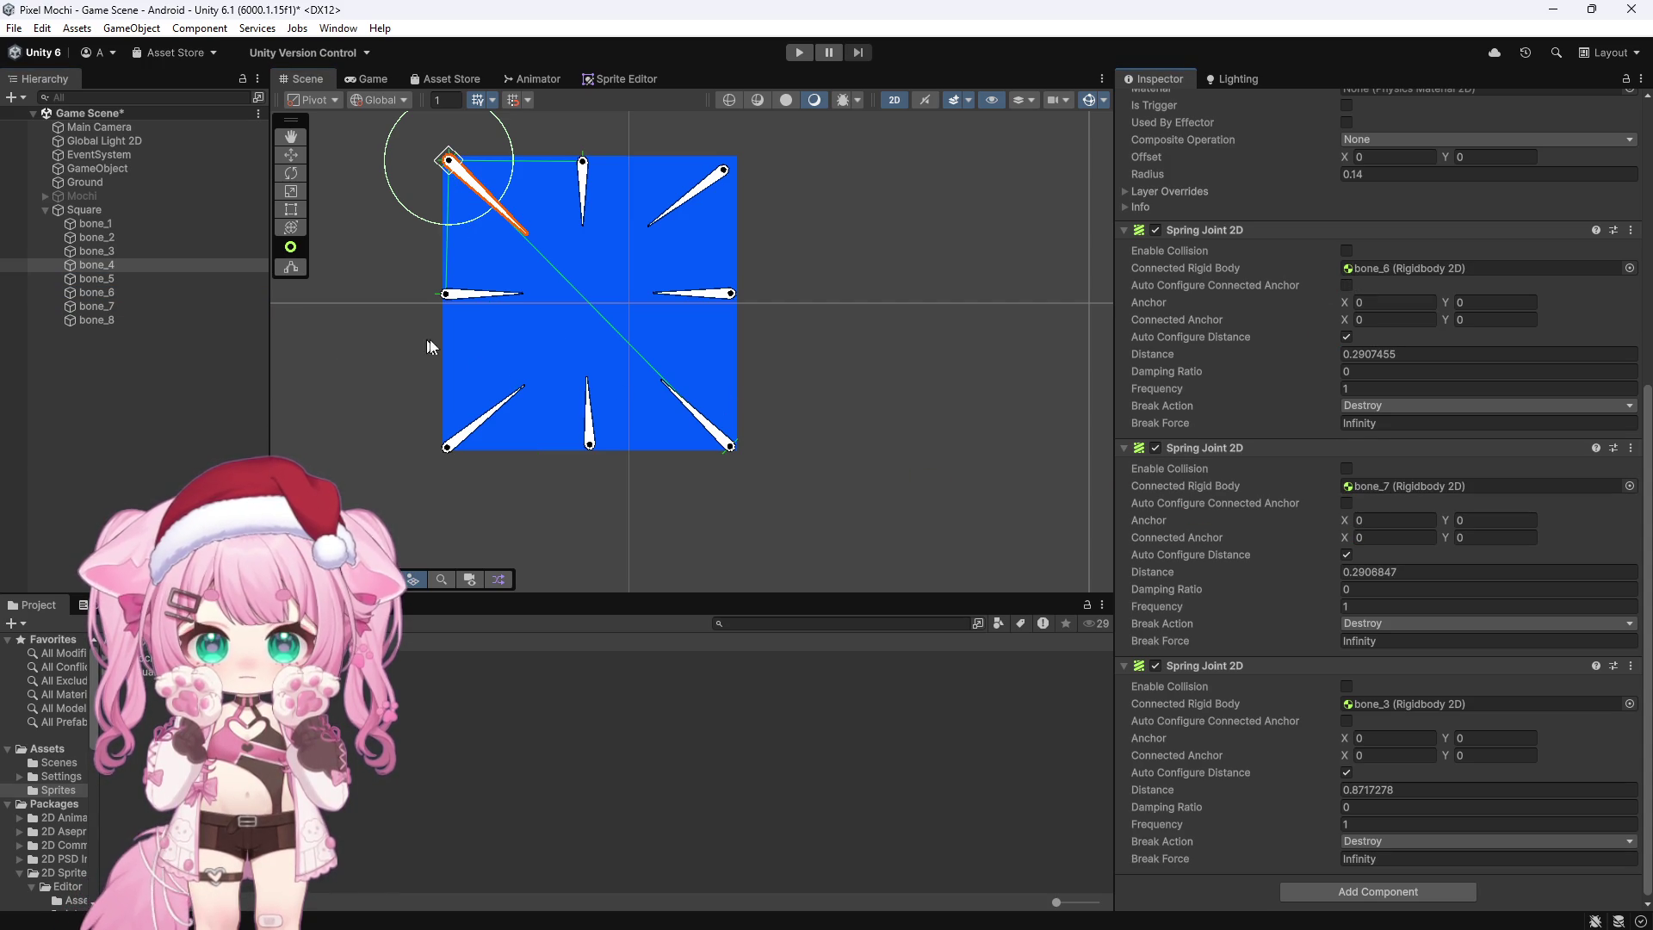
Step: Connect bone_5's two spring joints to bone_1 and bone_3
left_click(97, 278)
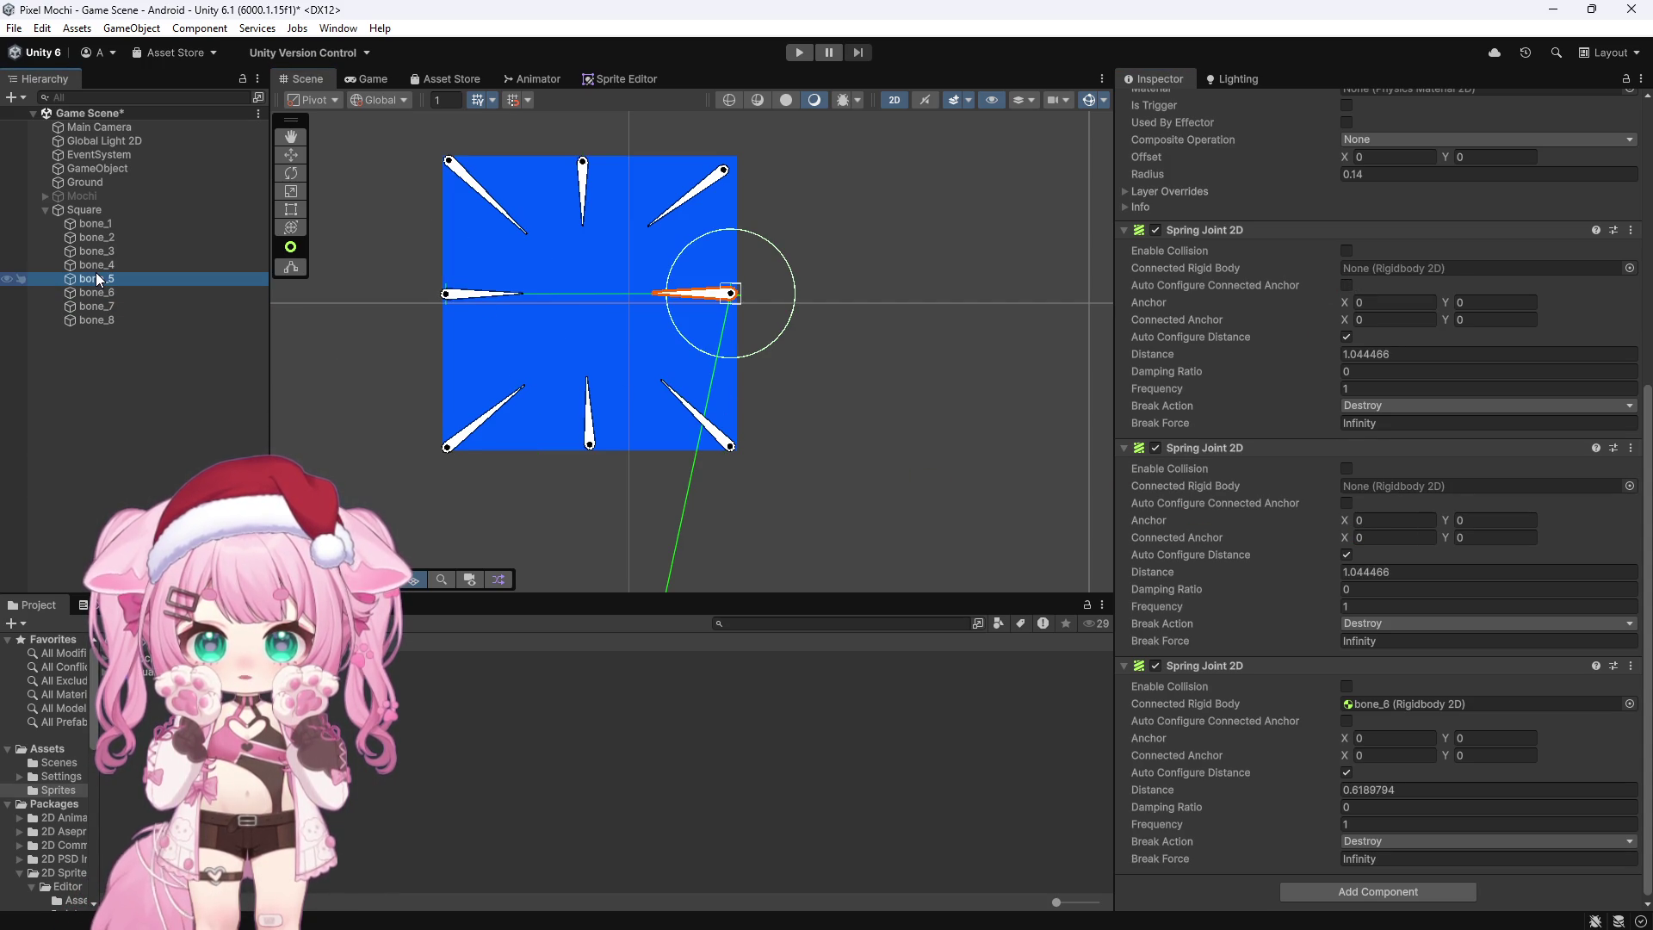
left_click(720, 184)
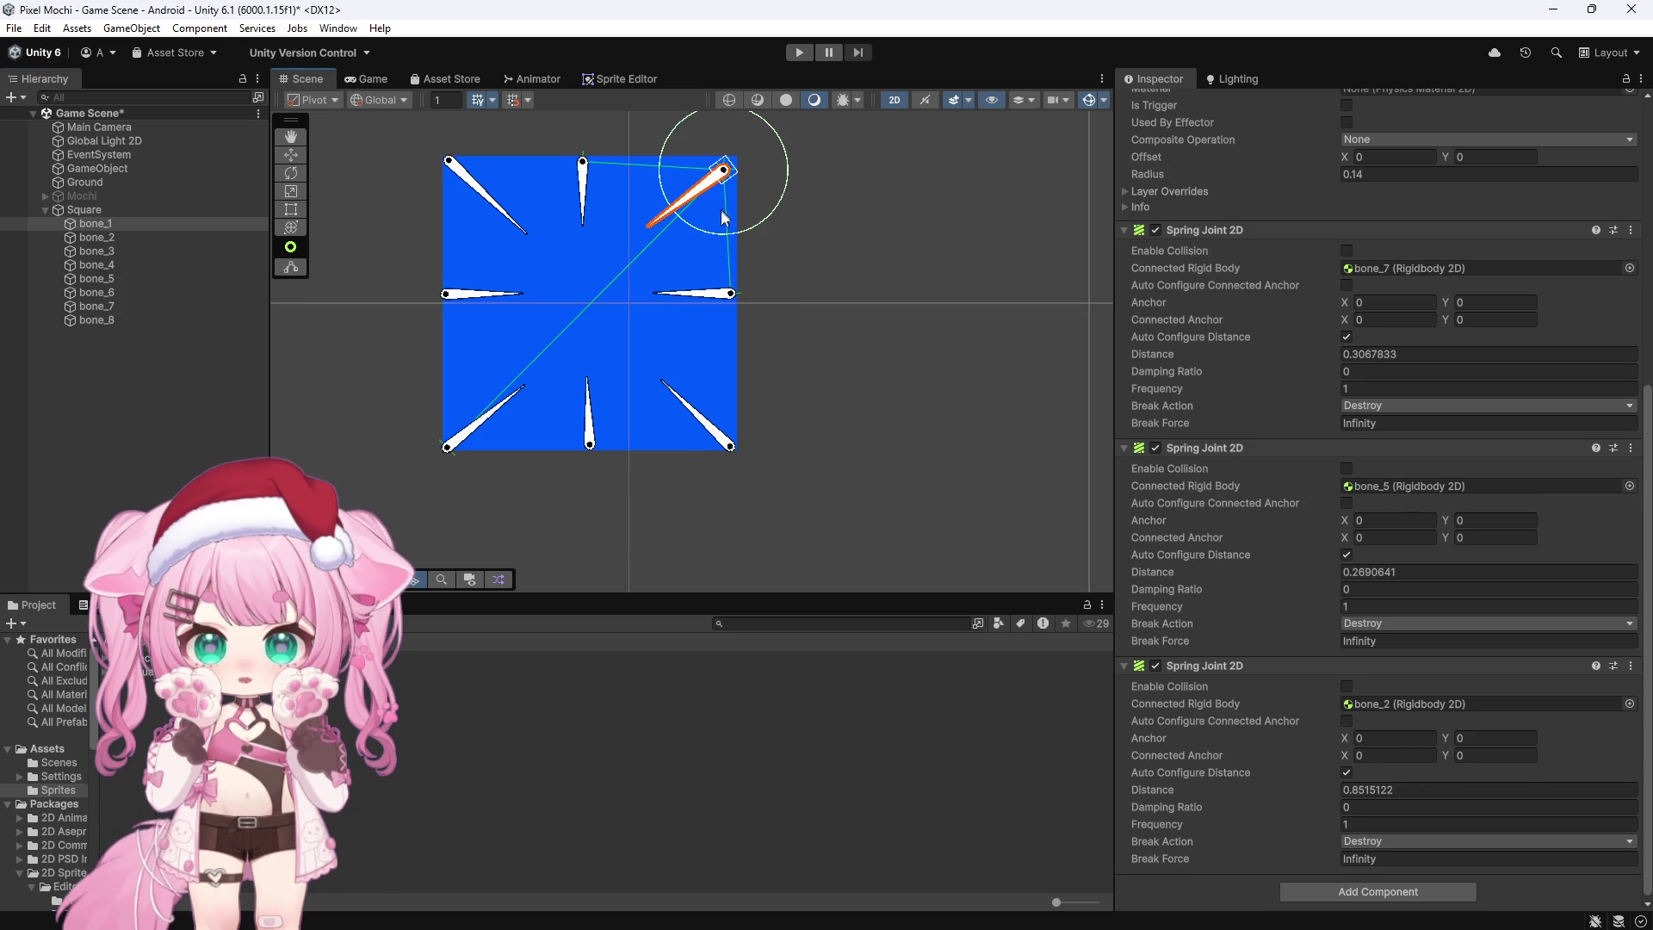
left_click(729, 442)
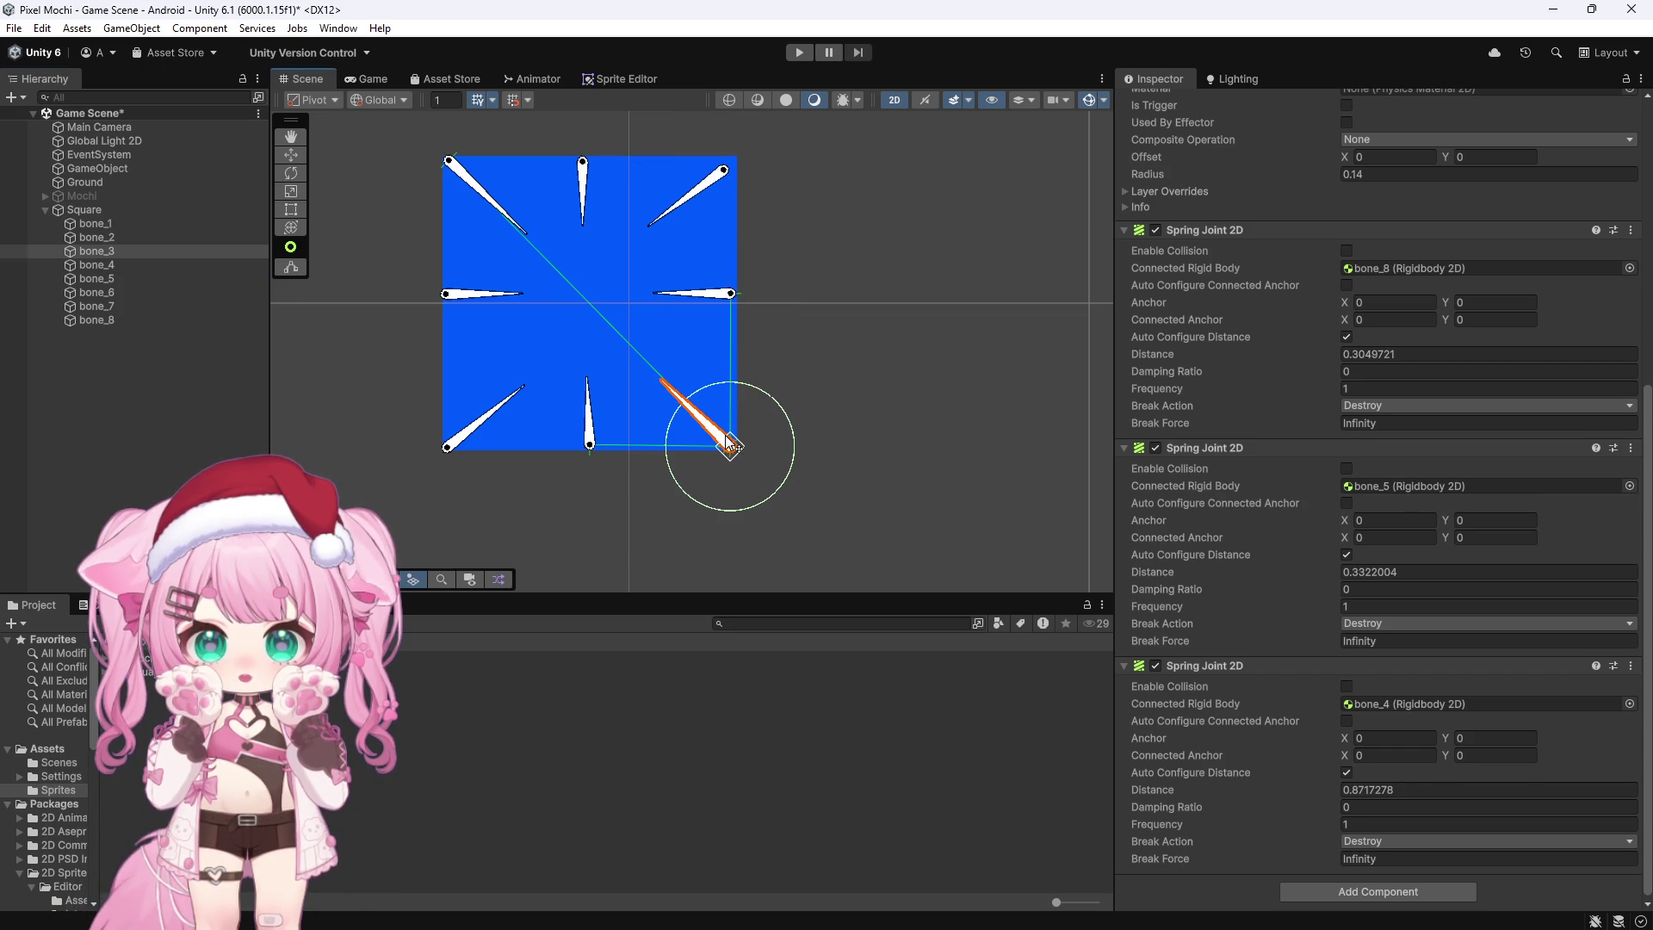
left_click(107, 281)
mouse_move(97, 223)
left_mouse_down()
mouse_move(189, 279)
mouse_move(1136, 356)
left_mouse_up()
left_click_drag(1357, 281, 1360, 270)
left_click(100, 238)
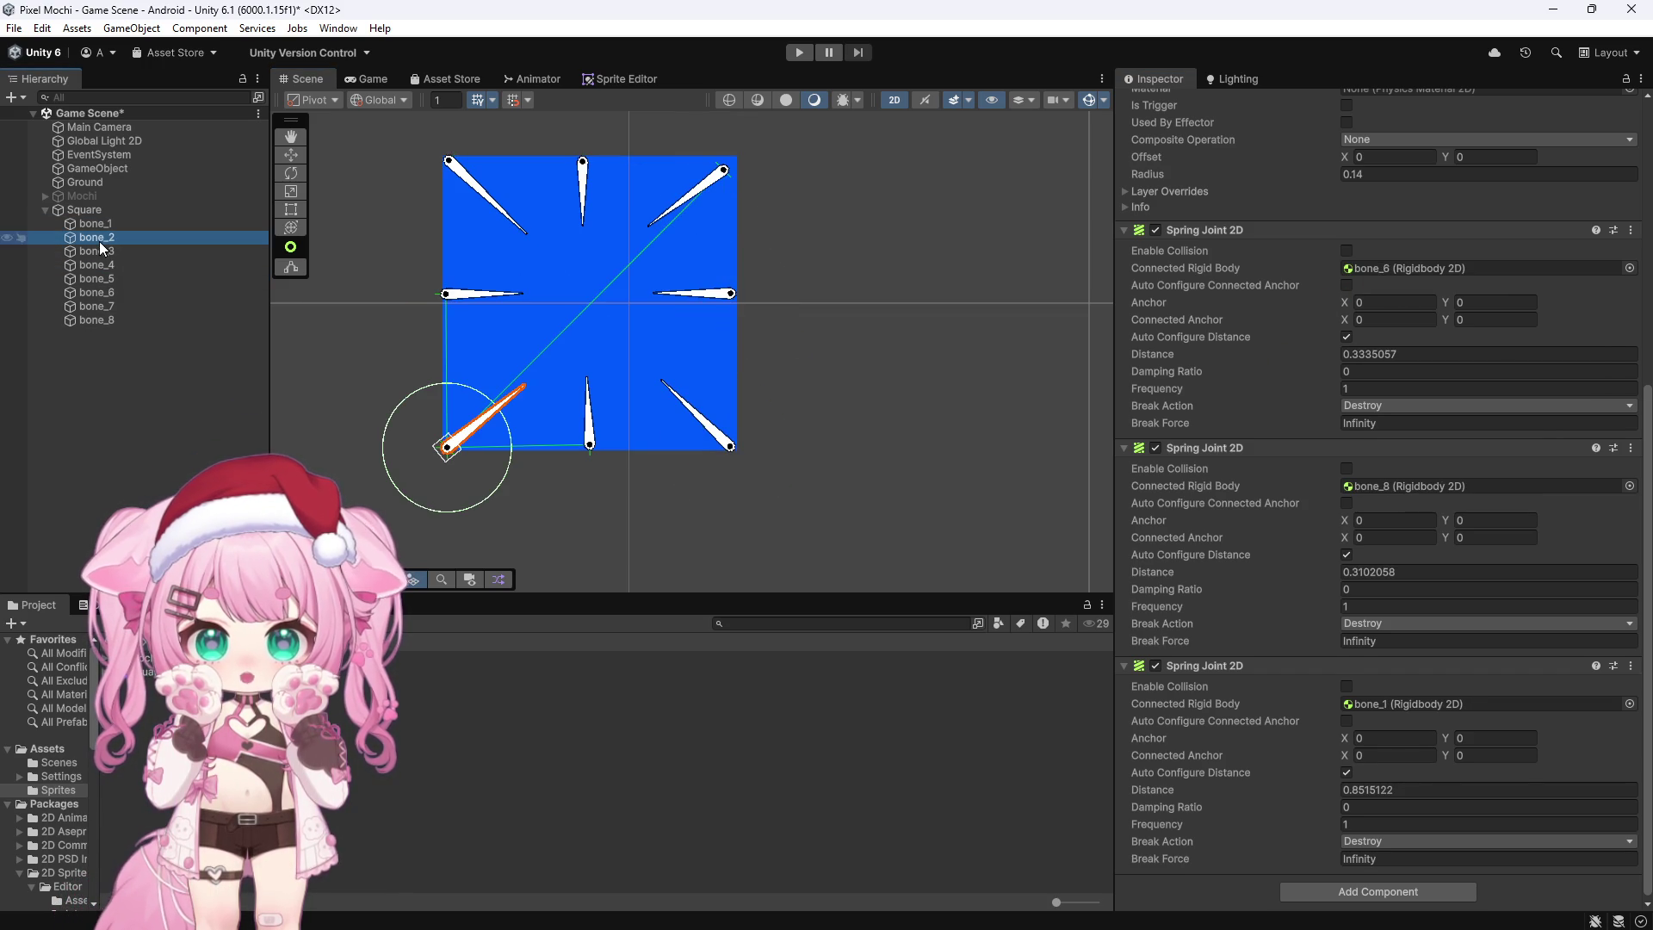
left_click(111, 280)
left_click_drag(106, 263, 1100, 506)
left_click_drag(1573, 585, 1411, 487)
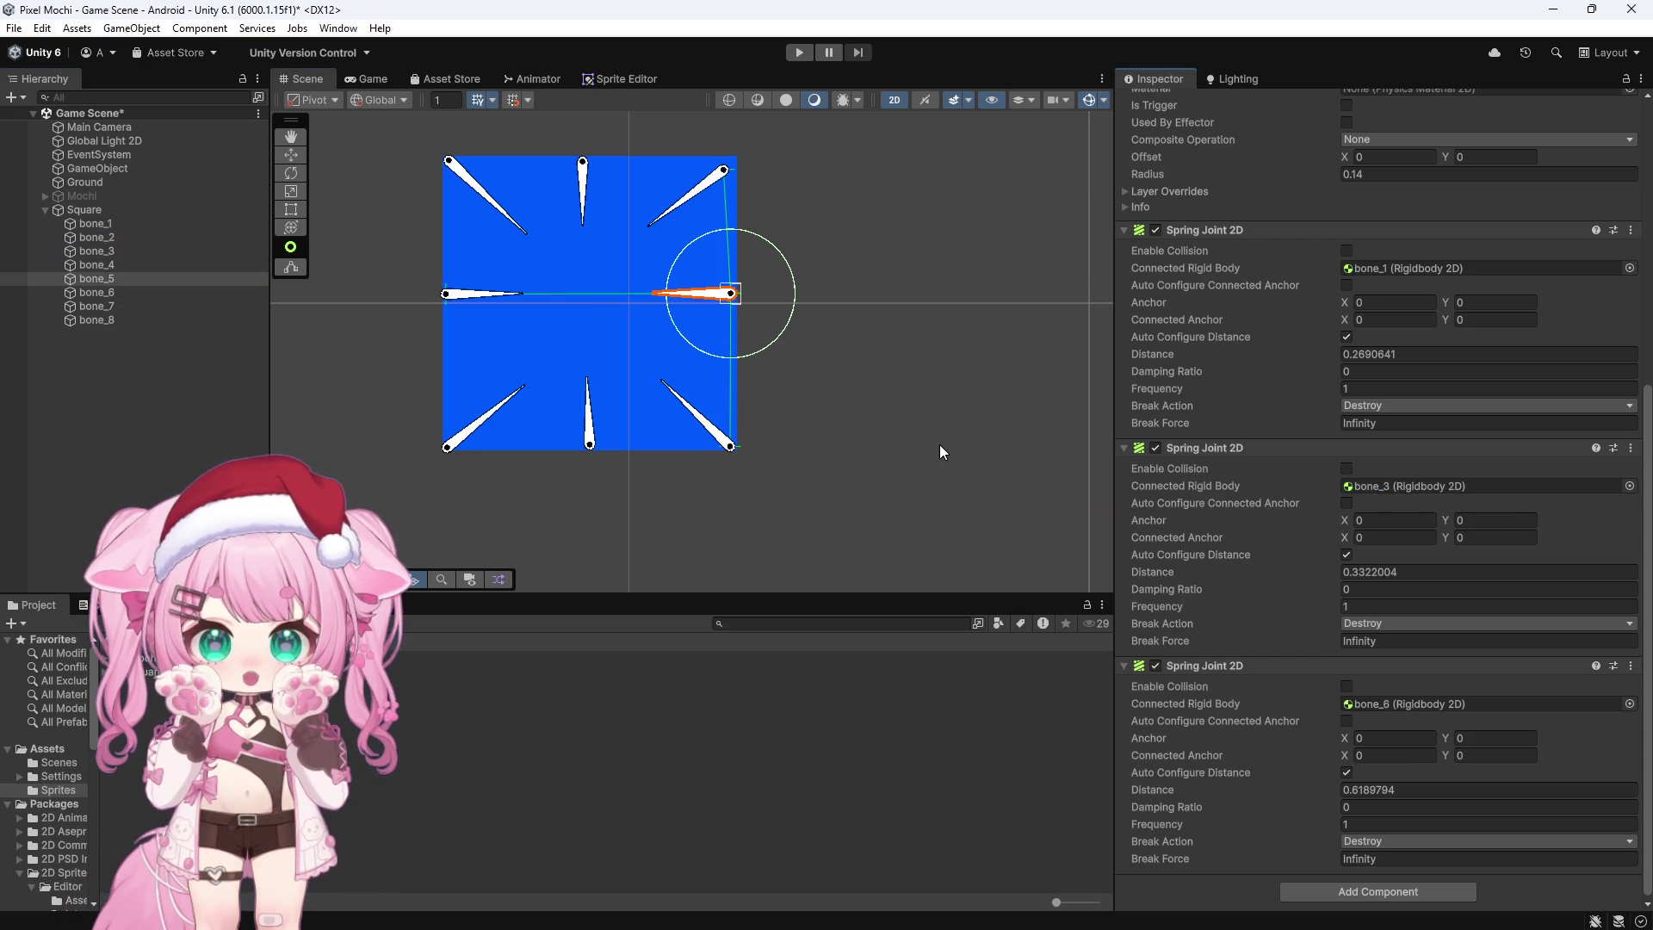
Step: Connect bone_6's two spring joints to bone_2 and bone_4
left_click(110, 293)
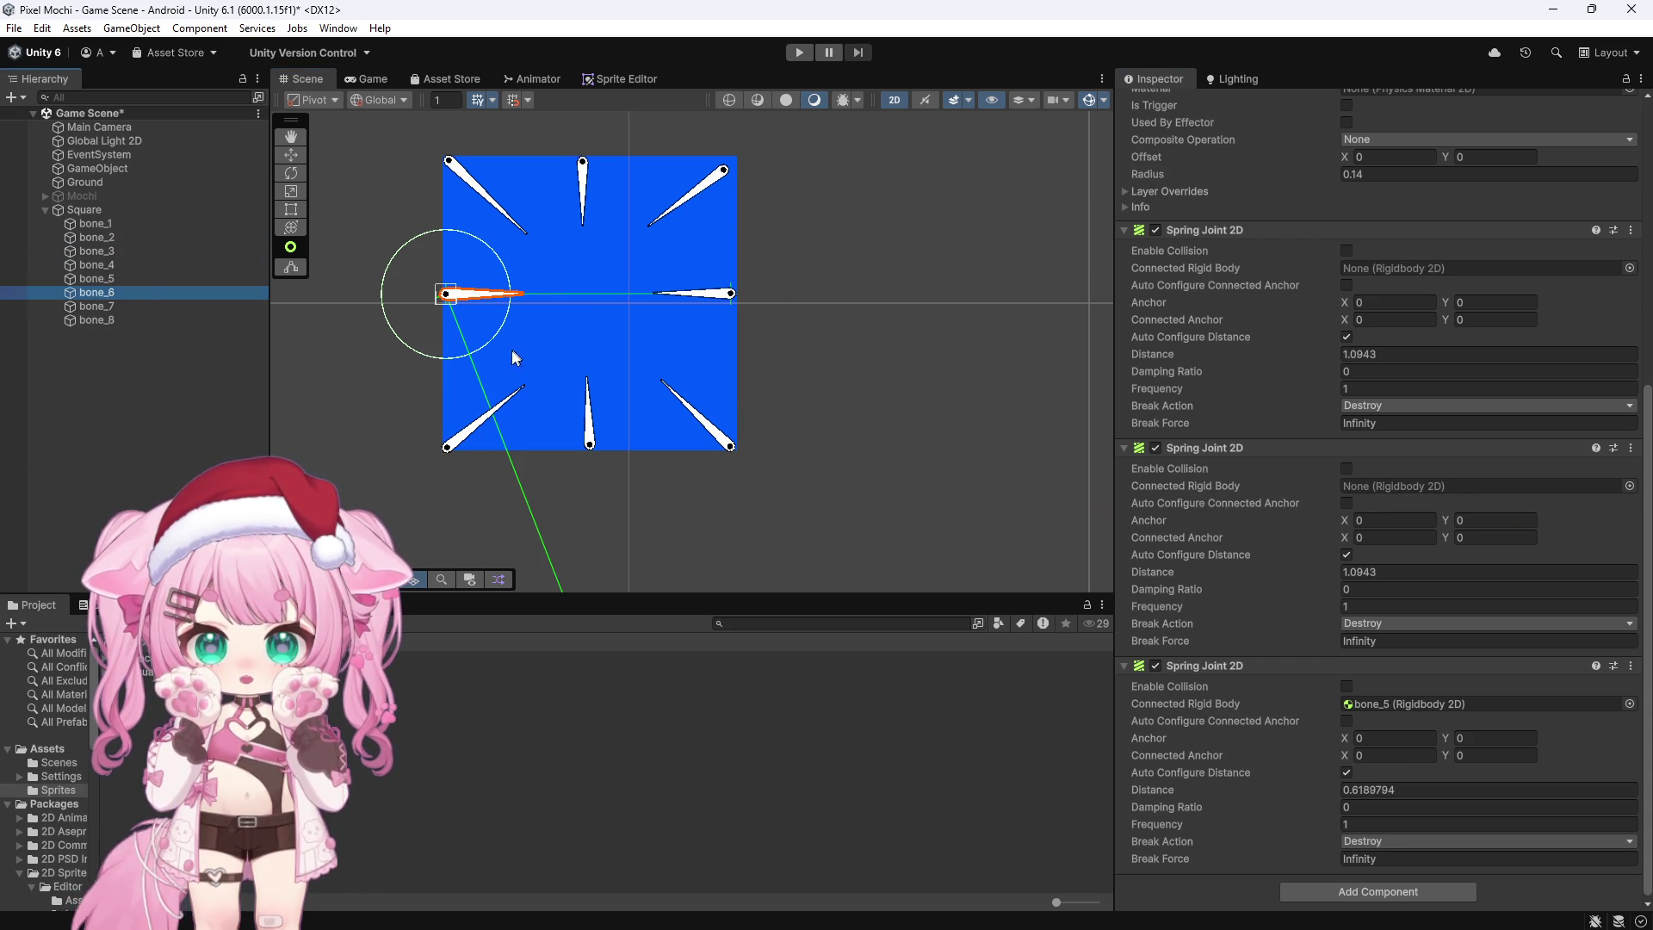
left_click(478, 427)
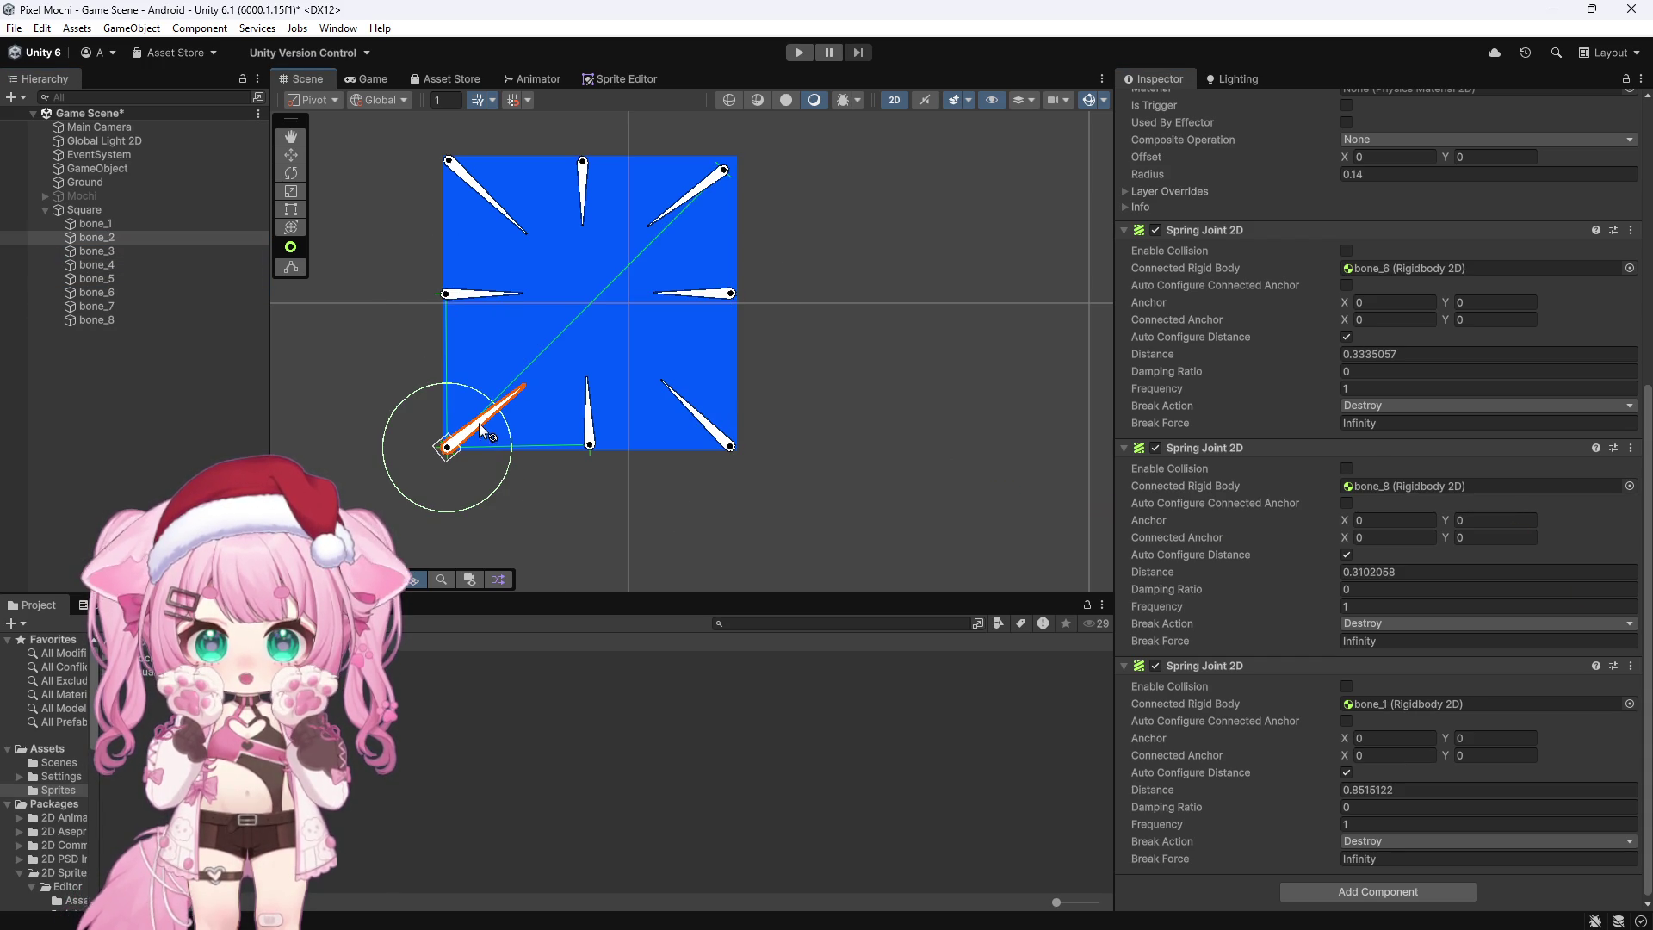
left_click(469, 179)
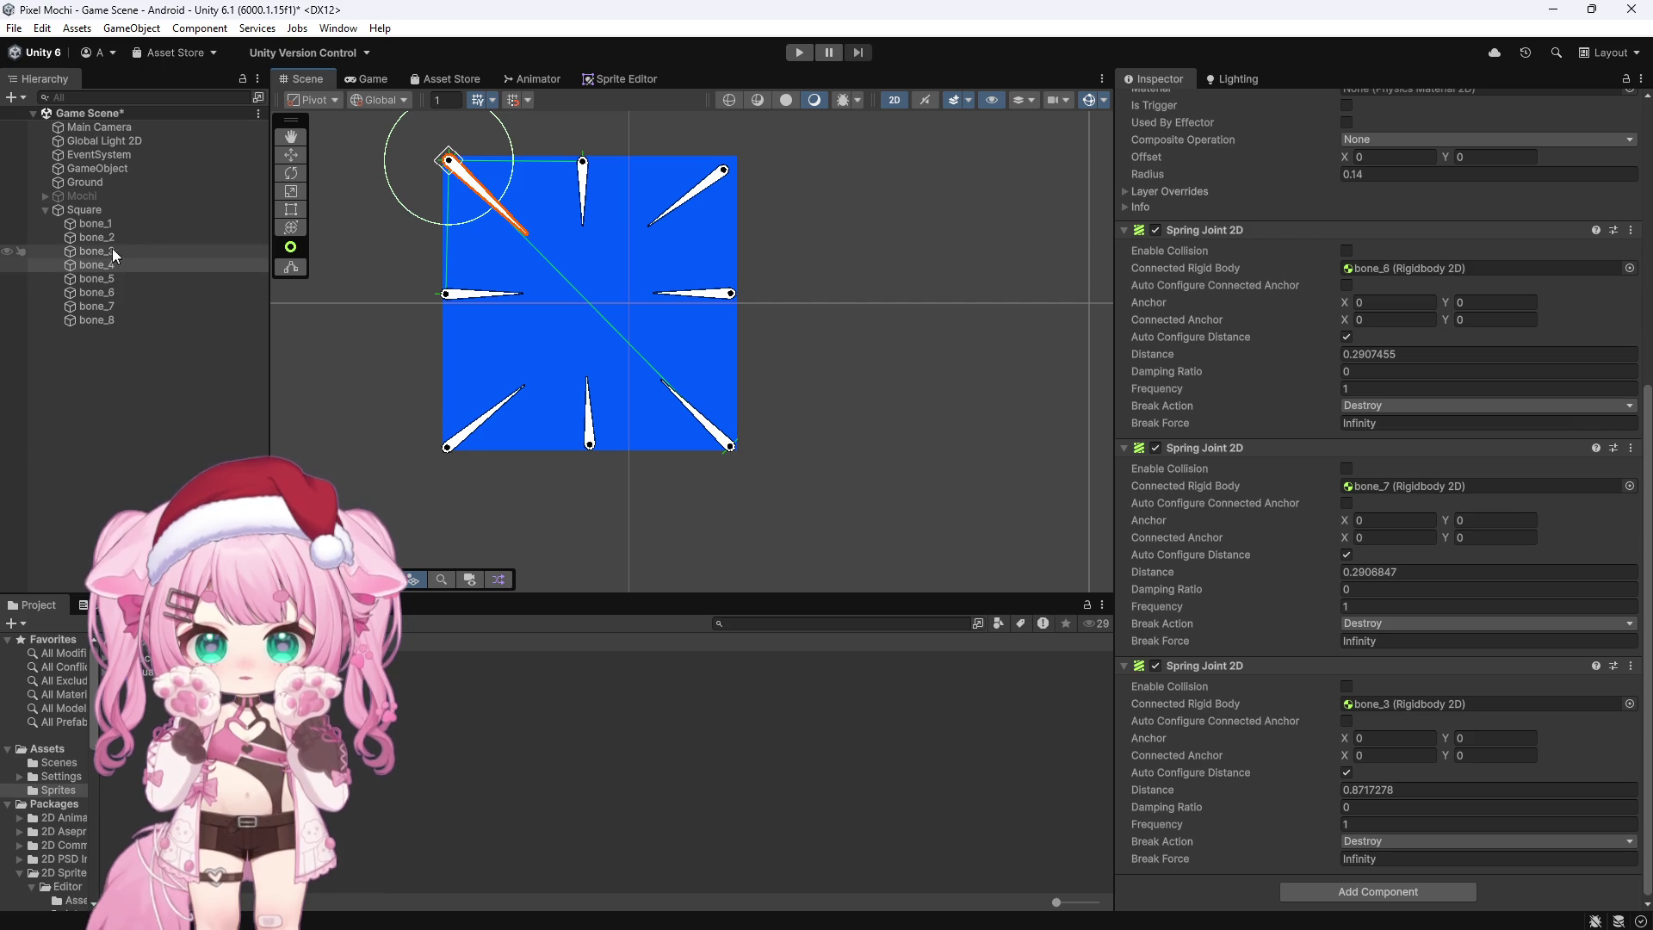
left_click(112, 293)
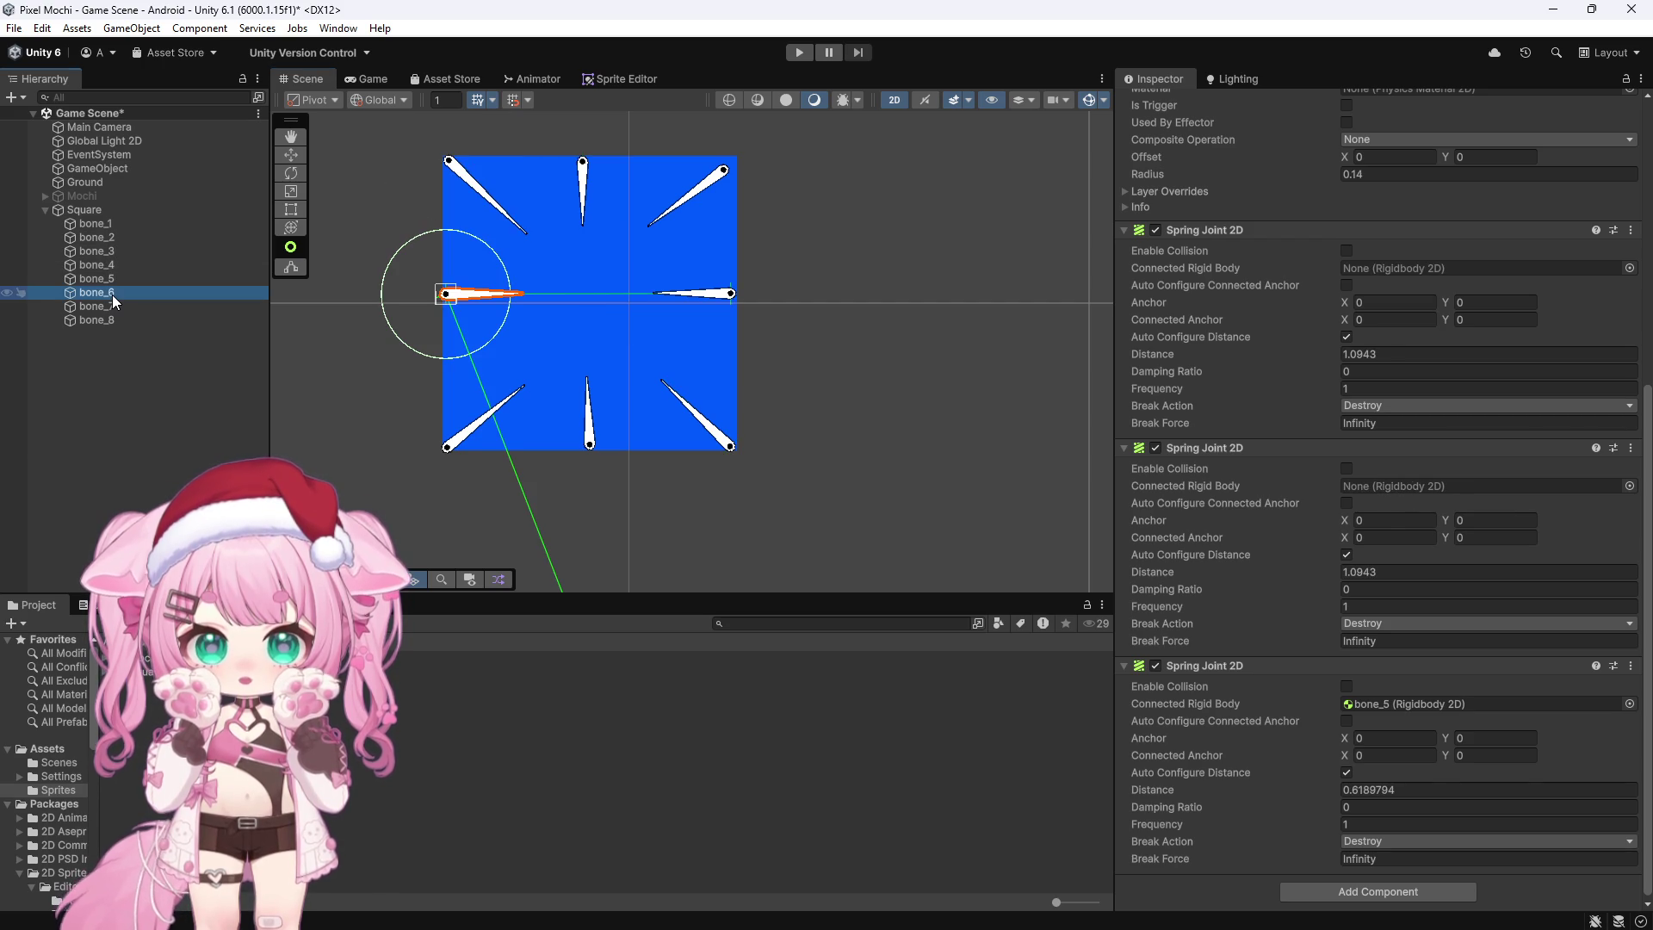
left_click_drag(114, 244, 1098, 389)
left_click_drag(1383, 285, 1369, 268)
mouse_move(105, 266)
left_mouse_down()
mouse_move(1273, 554)
mouse_move(1376, 489)
left_mouse_up()
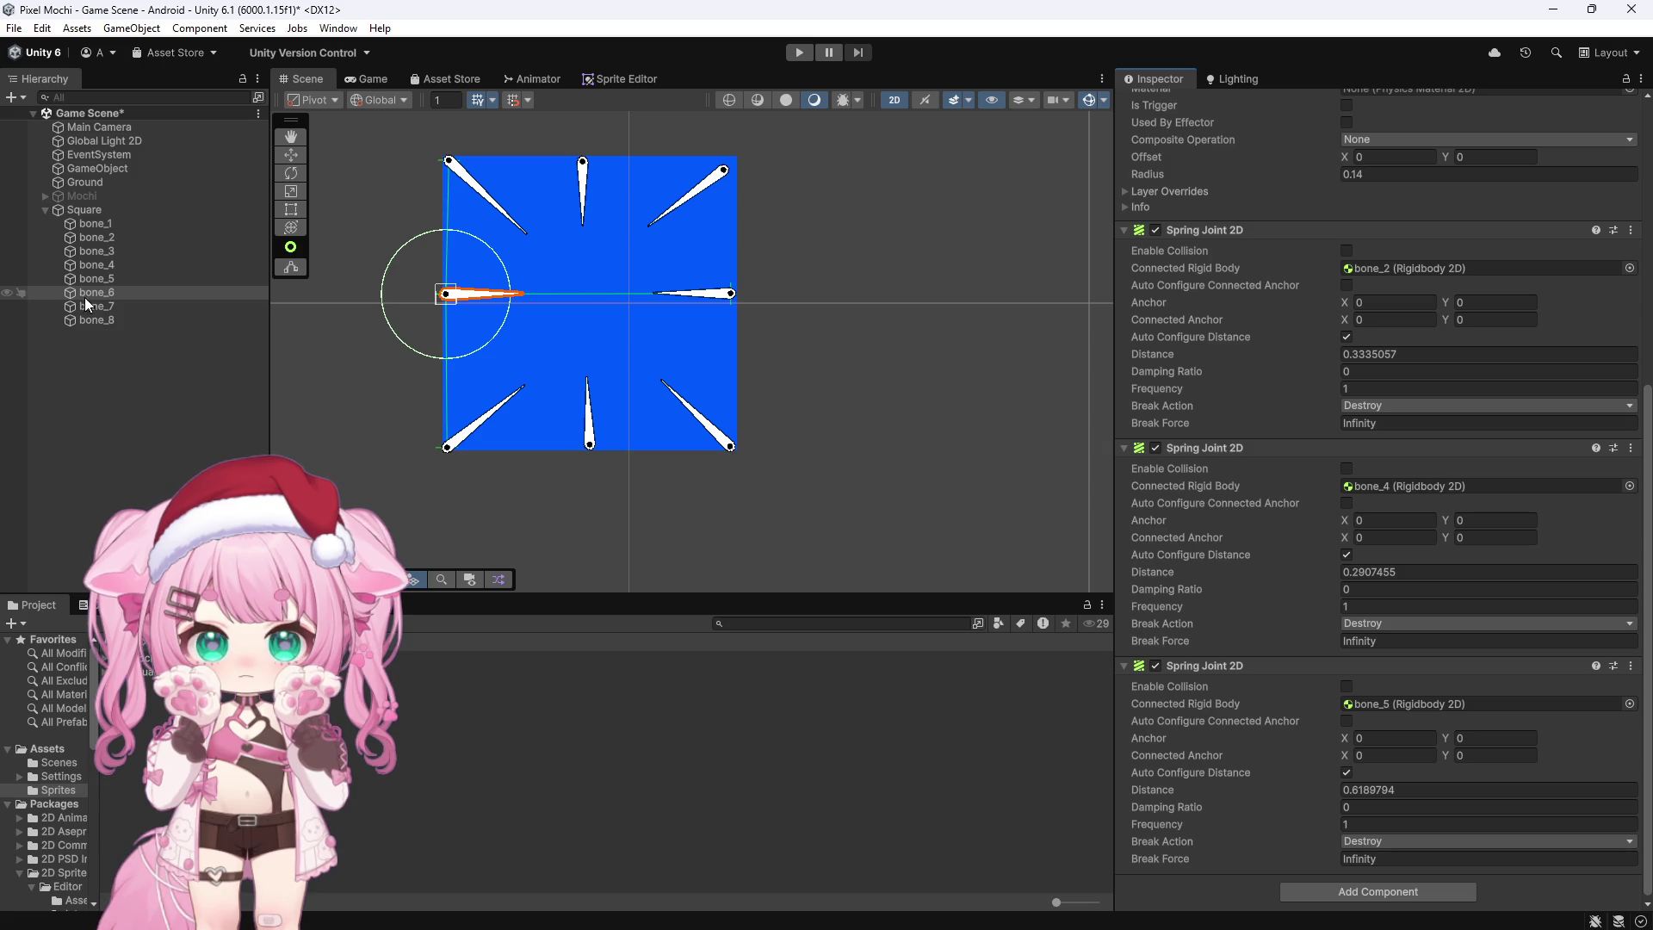
Step: Connect bone_7's two spring joints to bone_1 and bone_4
left_click(112, 306)
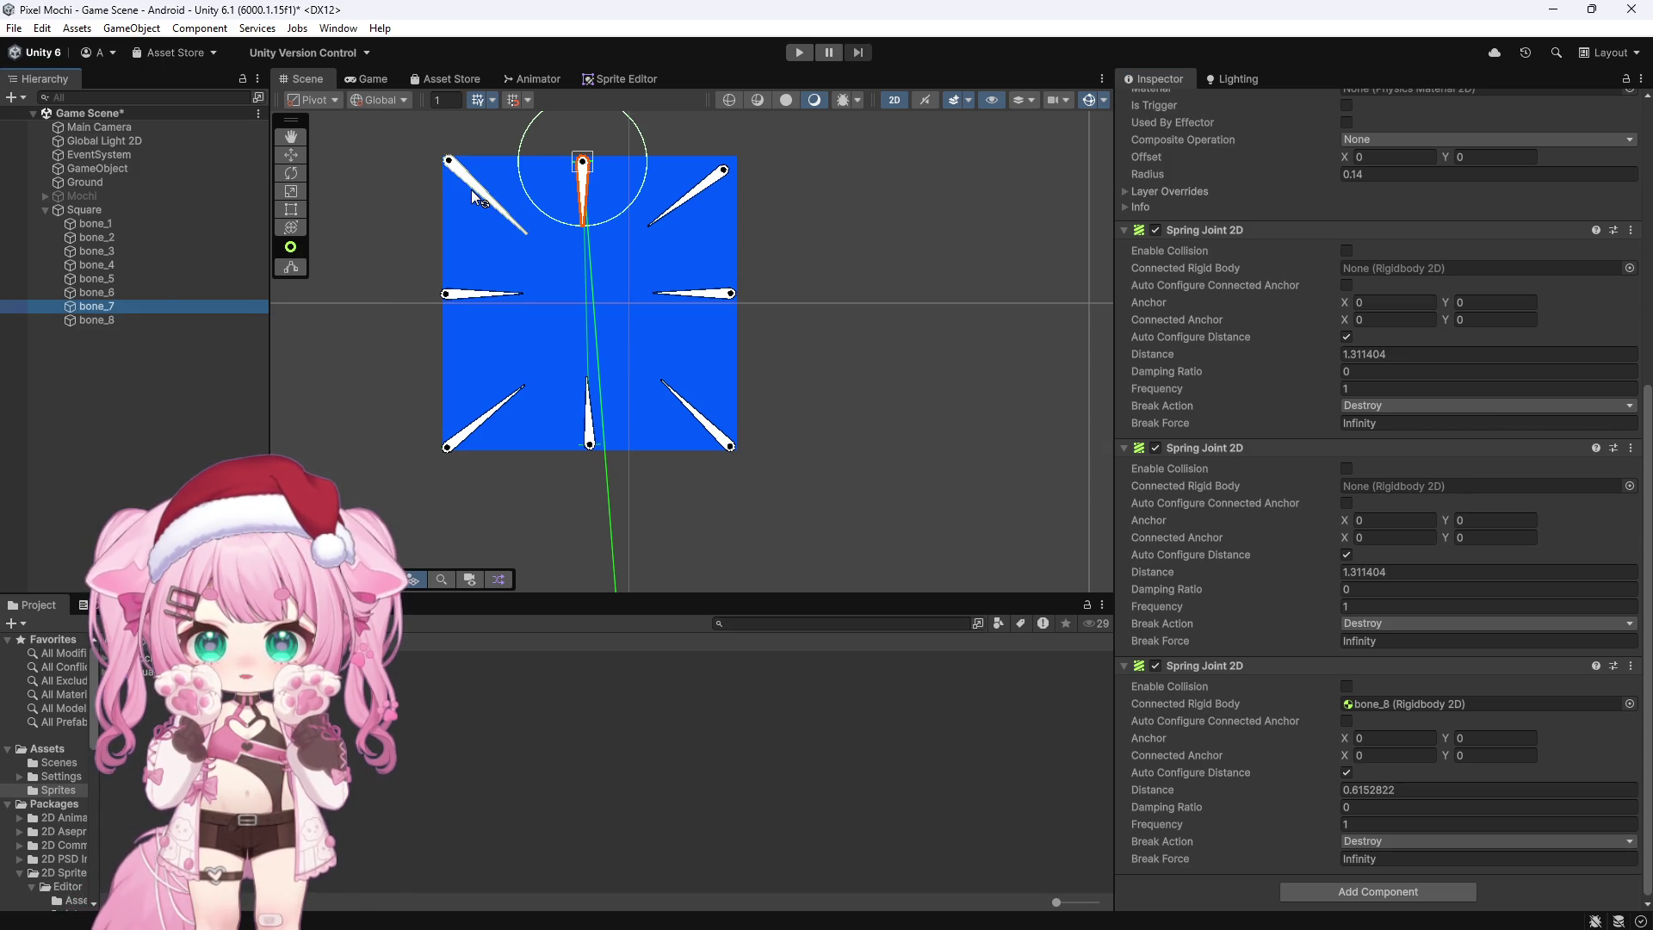
left_click(473, 193)
left_click(110, 305)
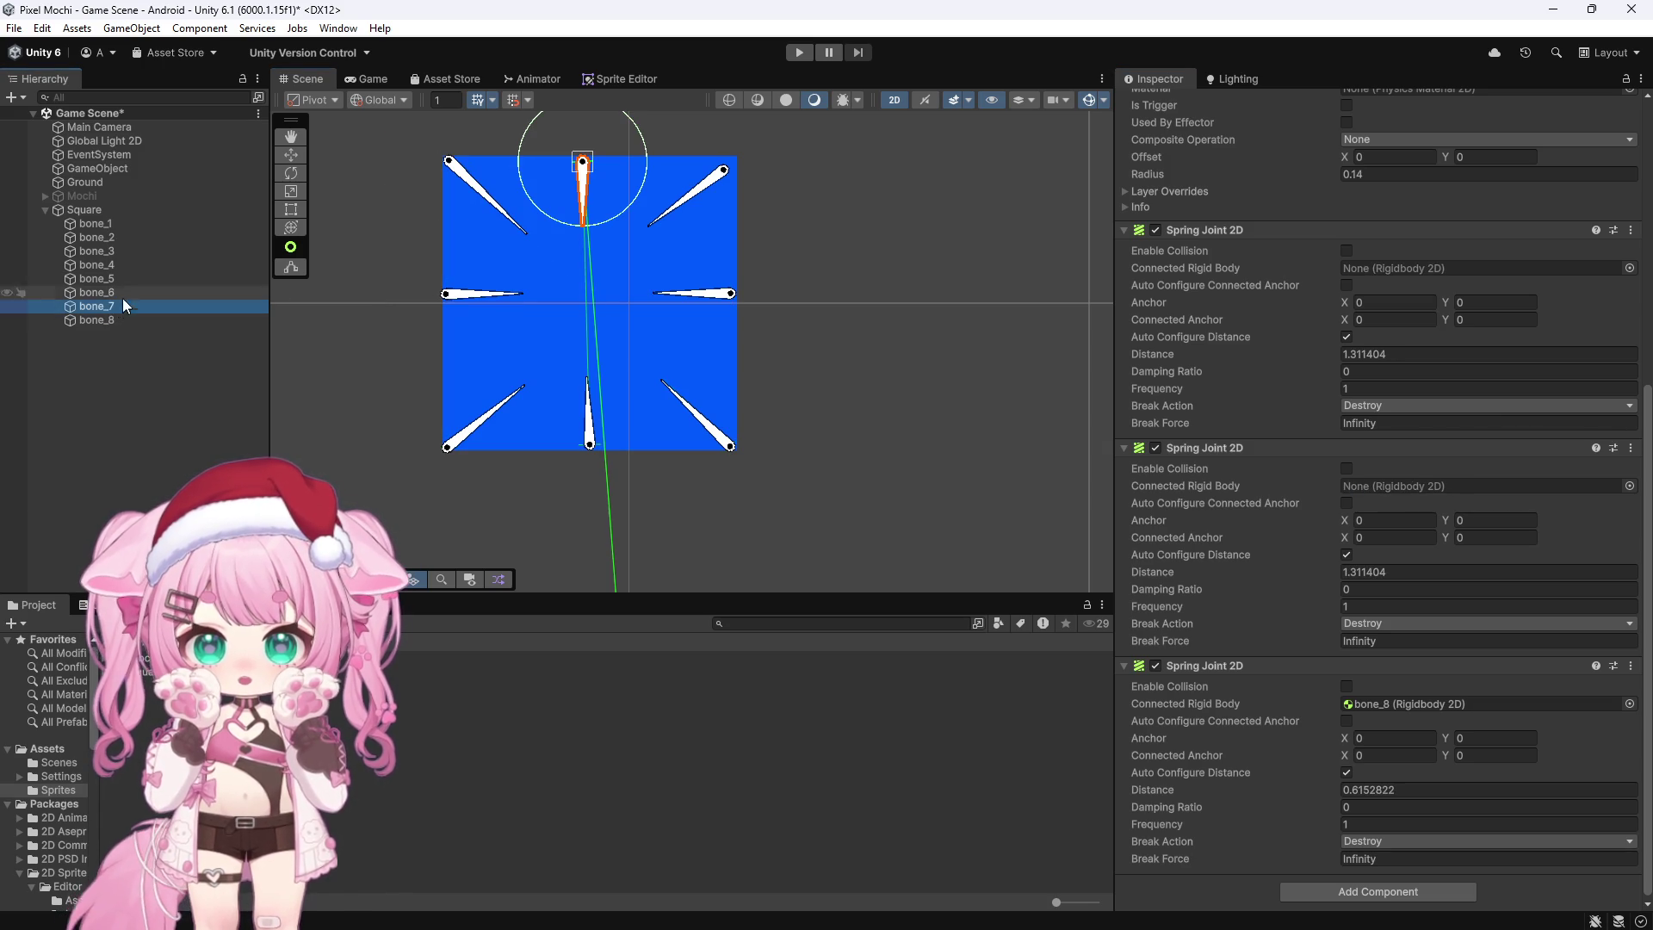
mouse_move(95, 223)
left_mouse_down()
mouse_move(996, 365)
mouse_move(1446, 269)
left_mouse_up()
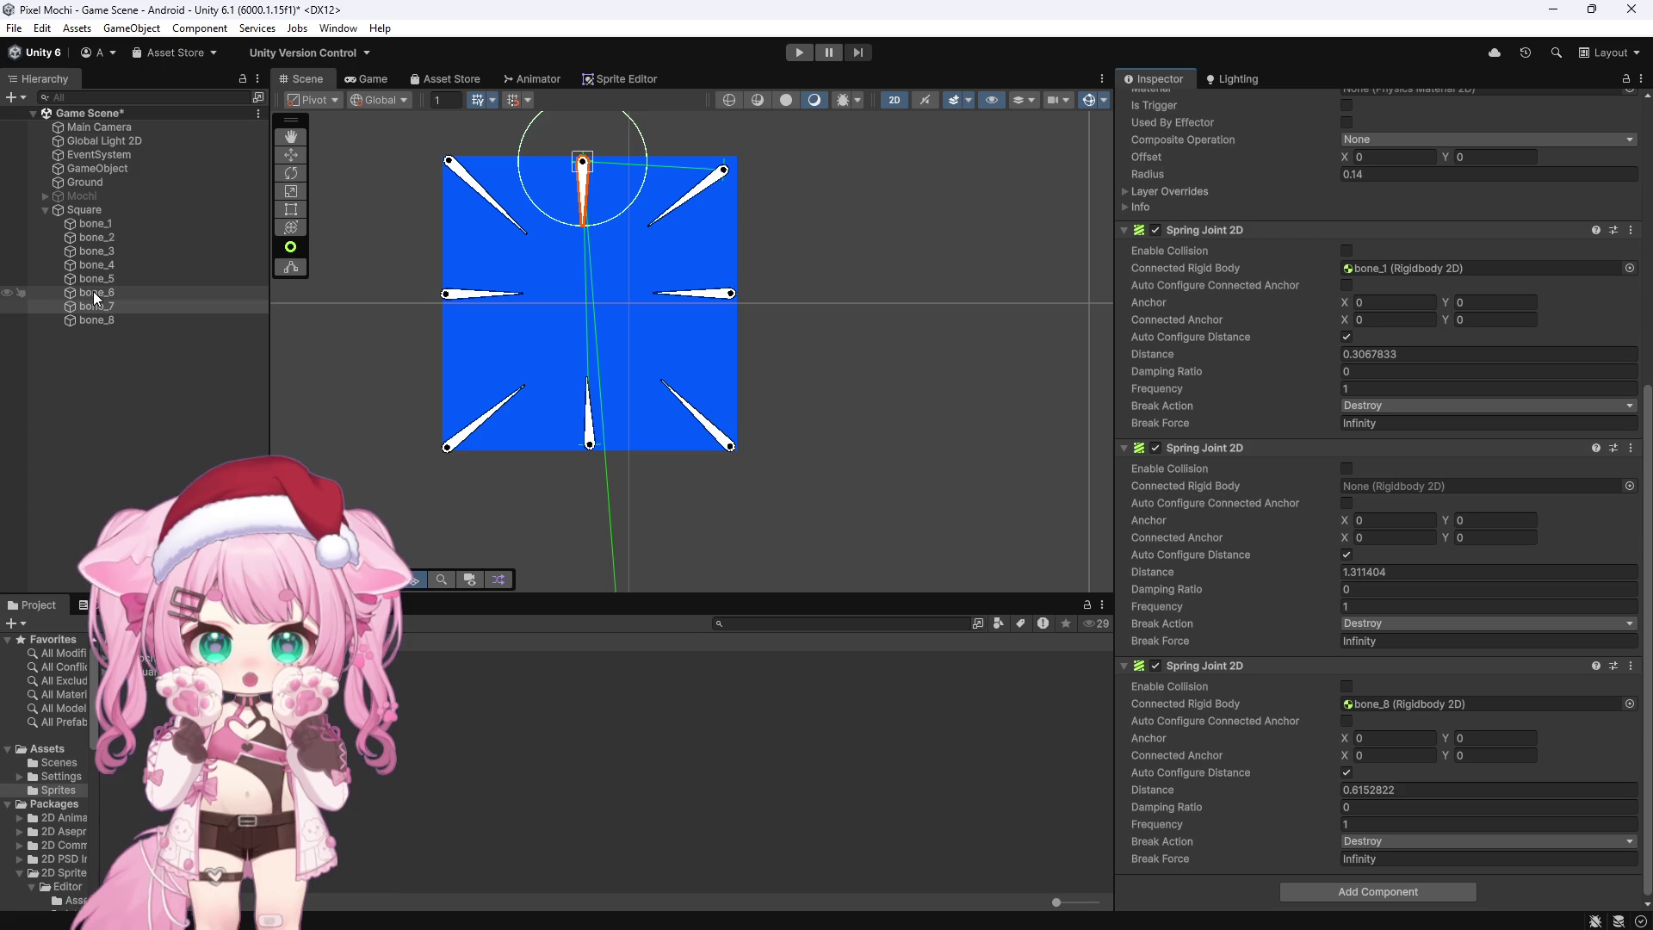
mouse_move(96, 265)
left_mouse_down()
mouse_move(260, 308)
mouse_move(1384, 489)
left_mouse_up()
Step: Fill bone_8's remaining spring joint connections, starting with bone_2
left_click(95, 320)
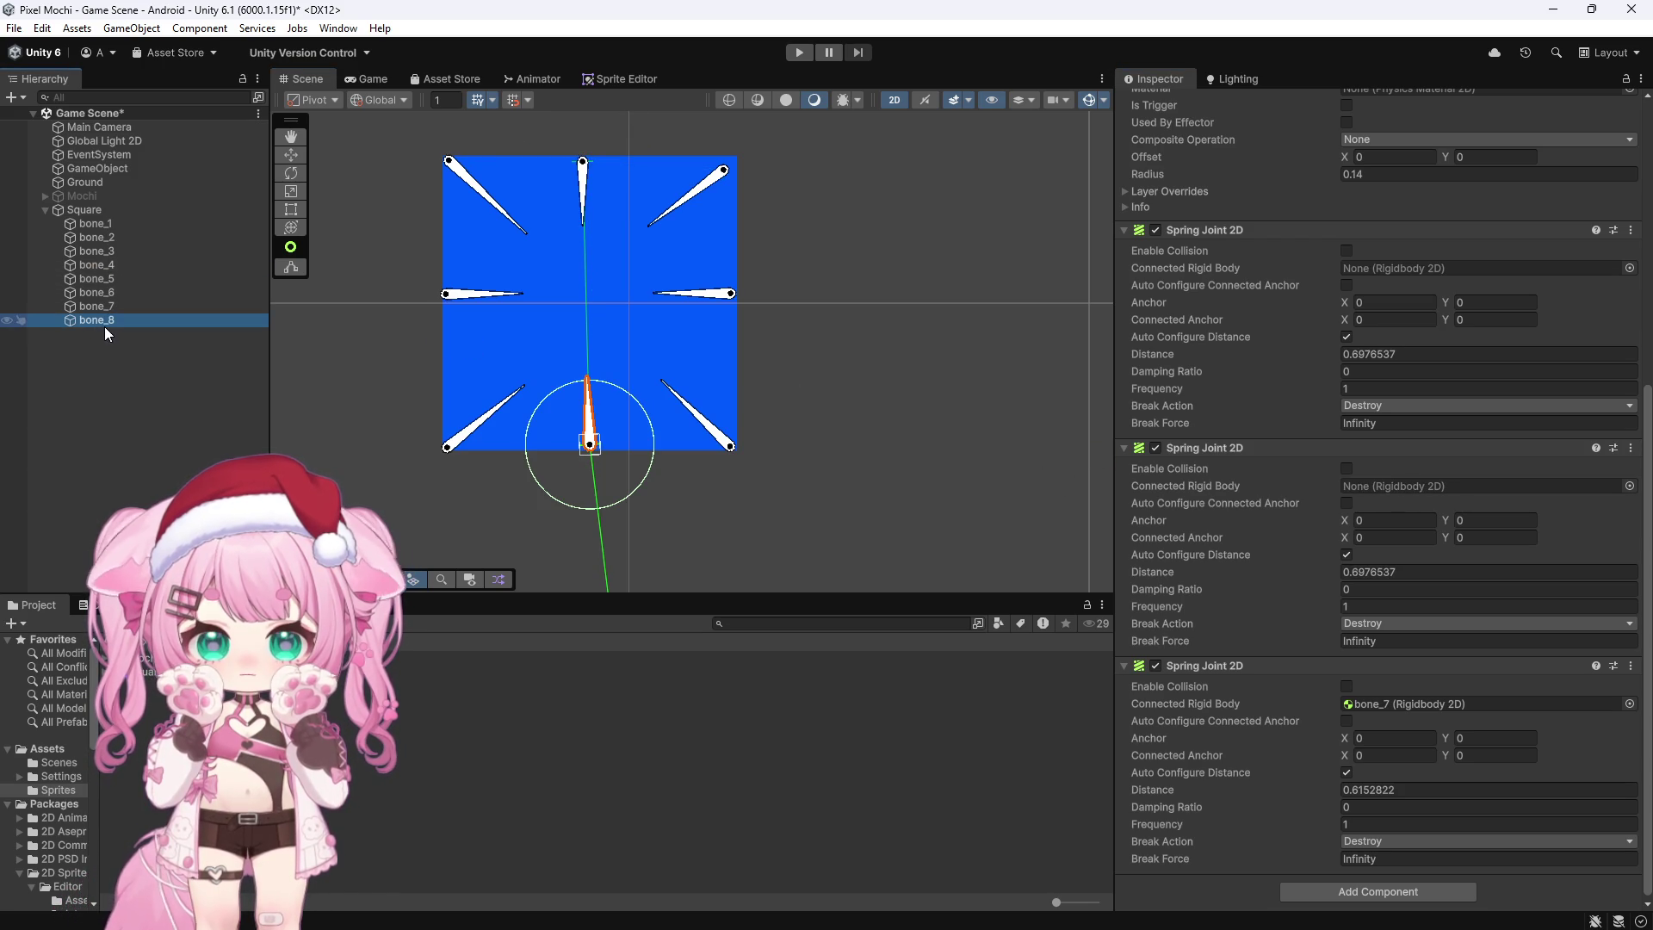
left_click(469, 431)
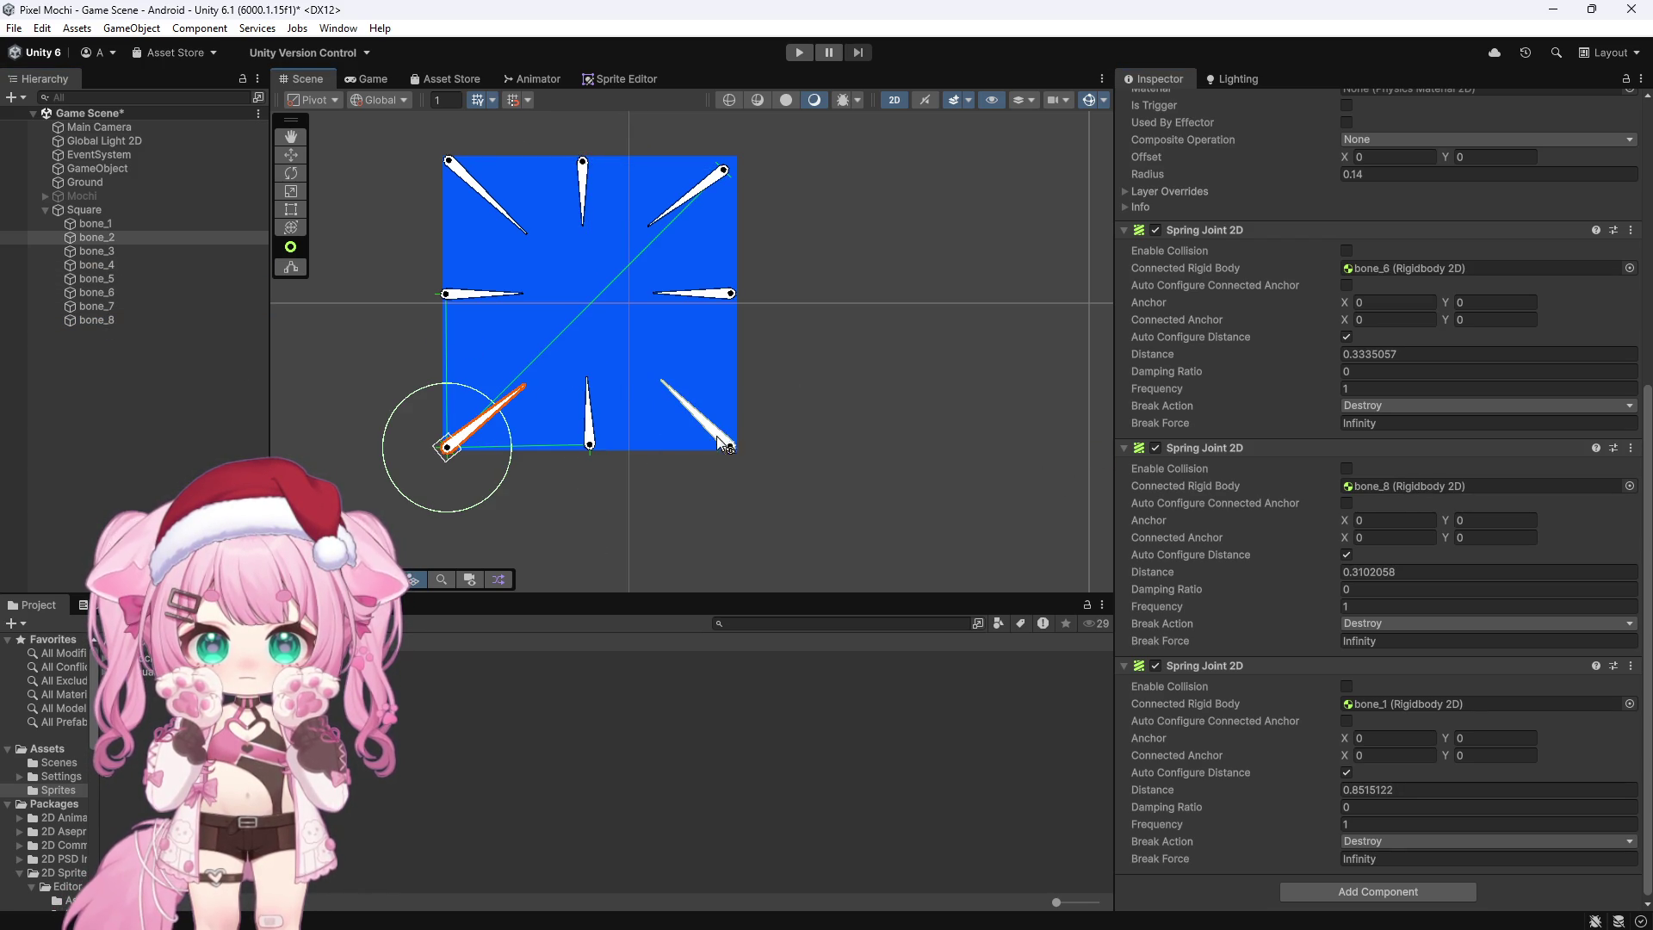
left_click(719, 445)
left_click(73, 320)
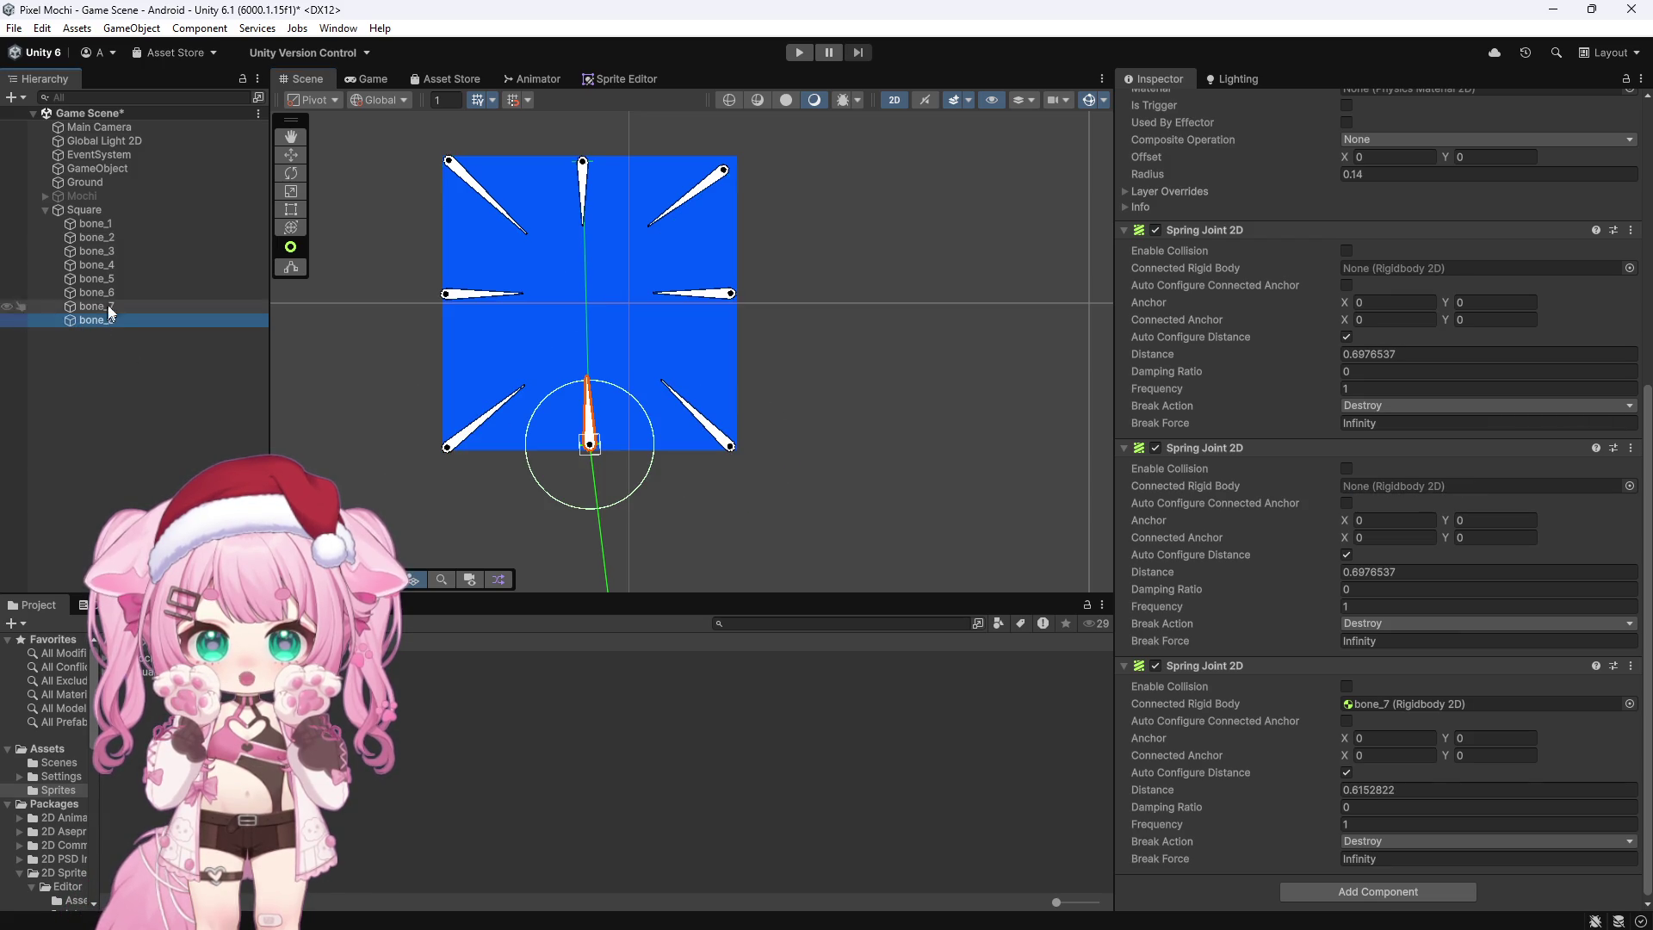
mouse_move(106, 241)
left_mouse_down()
mouse_move(688, 346)
mouse_move(1371, 268)
left_mouse_up()
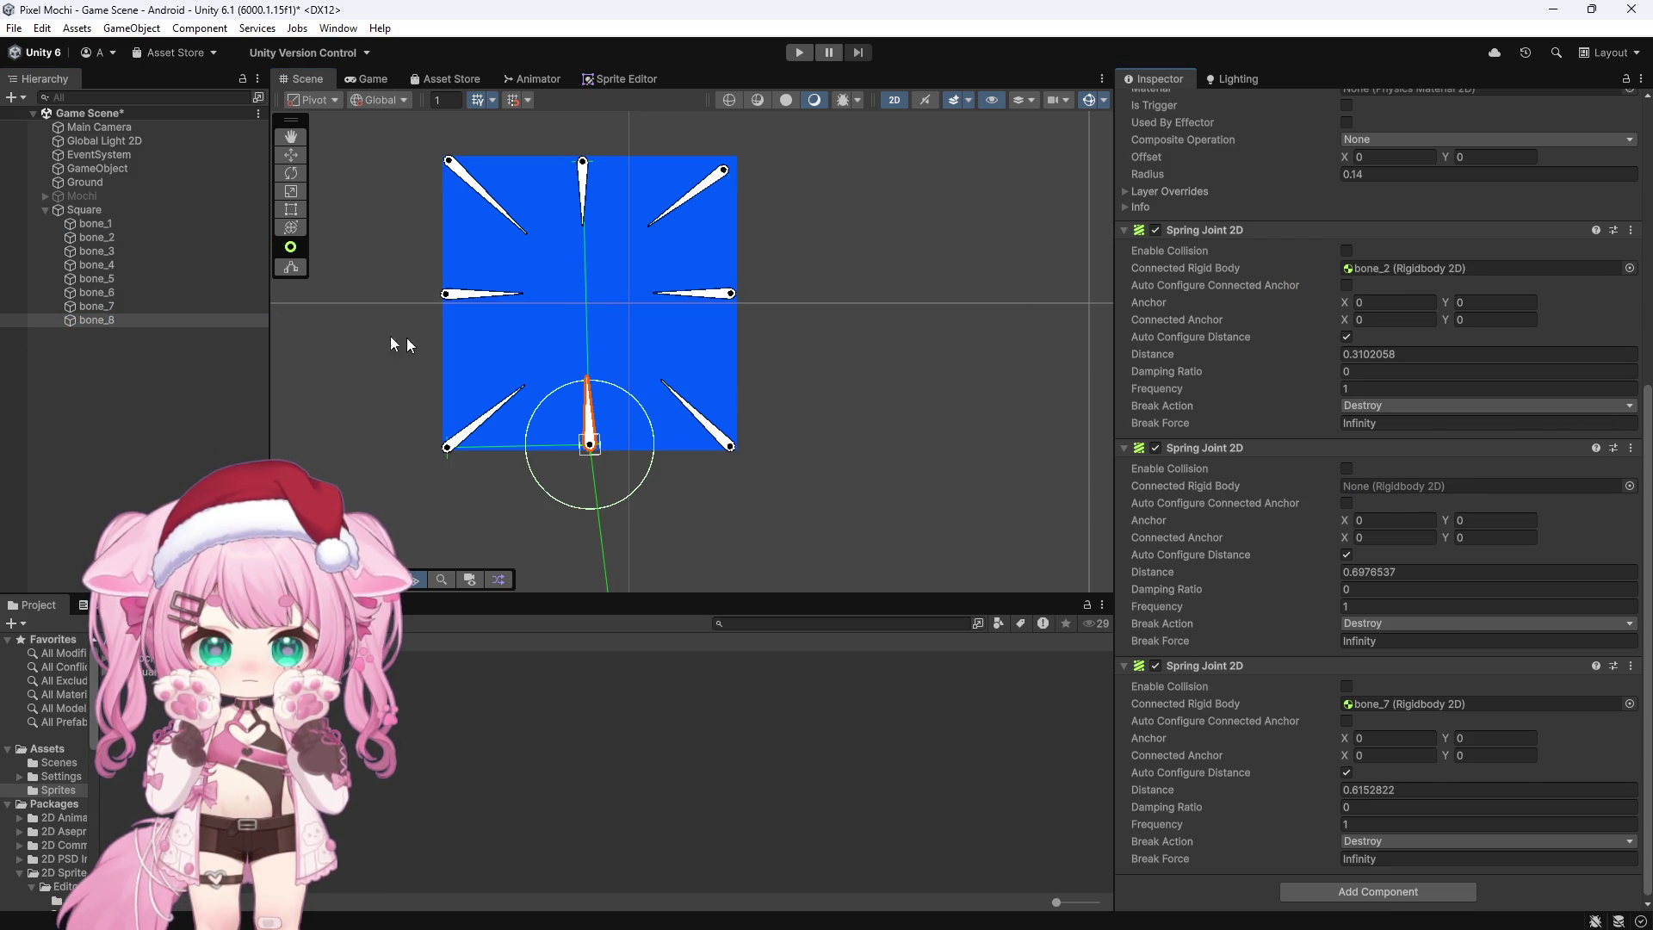
mouse_move(116, 251)
left_mouse_down()
mouse_move(1289, 445)
mouse_move(1365, 482)
left_mouse_up()
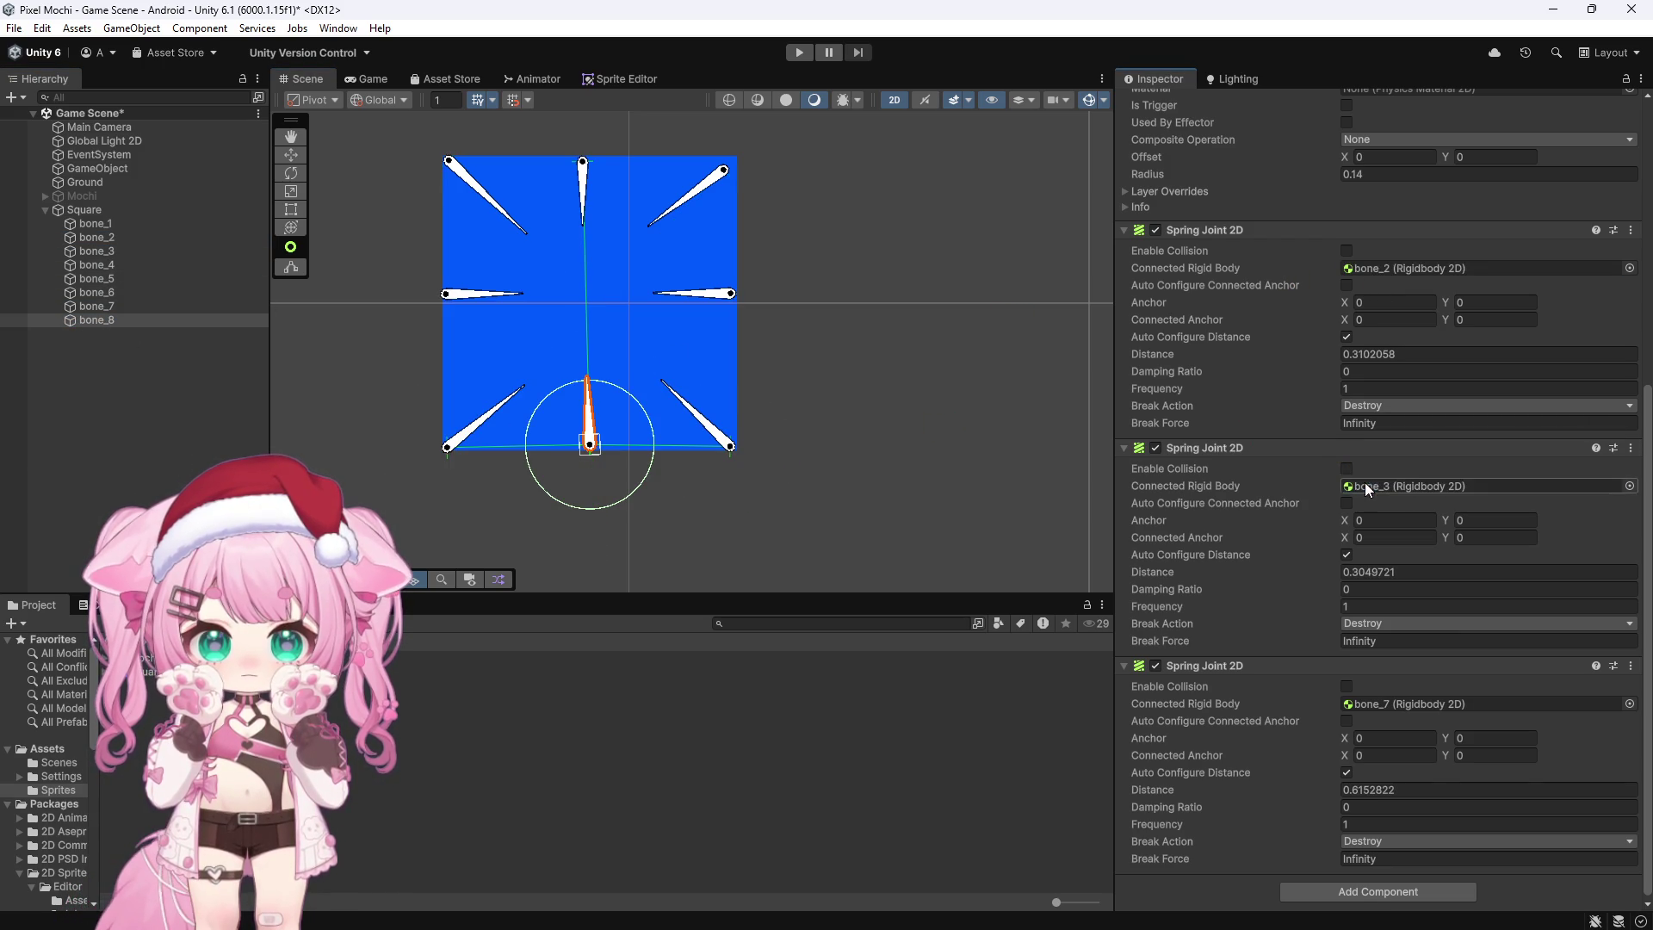
Step: Review spring joint connections on bone_1 through bone_8, then zoom out the Scene view
left_click(97, 225)
left_click(99, 240)
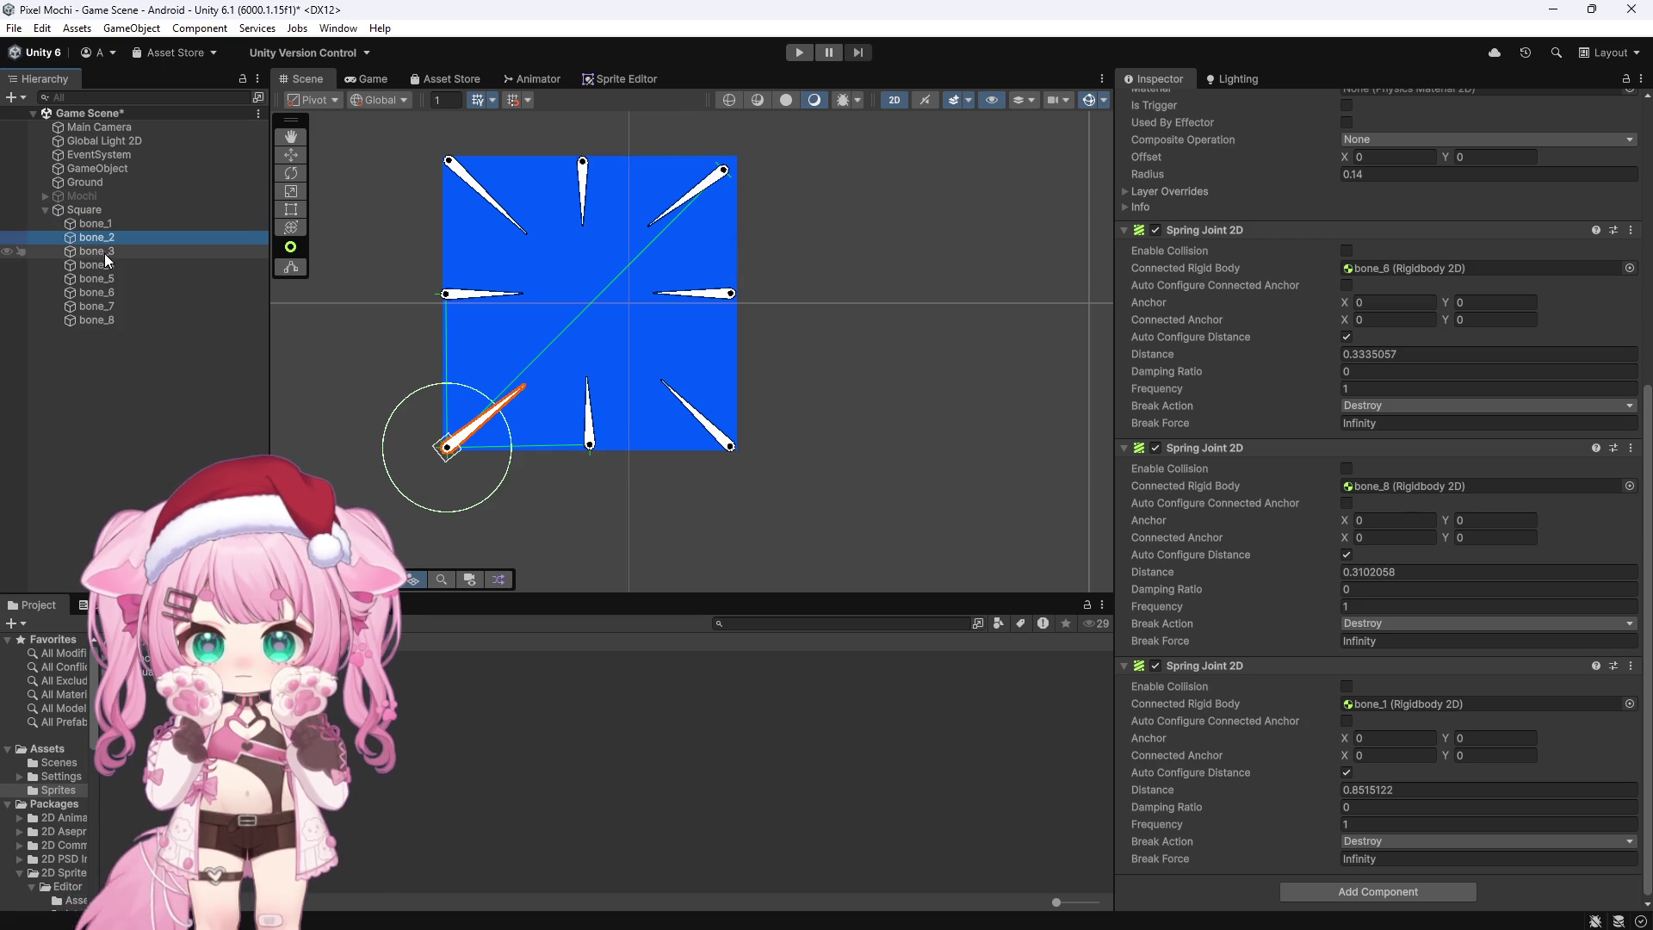
left_click(105, 253)
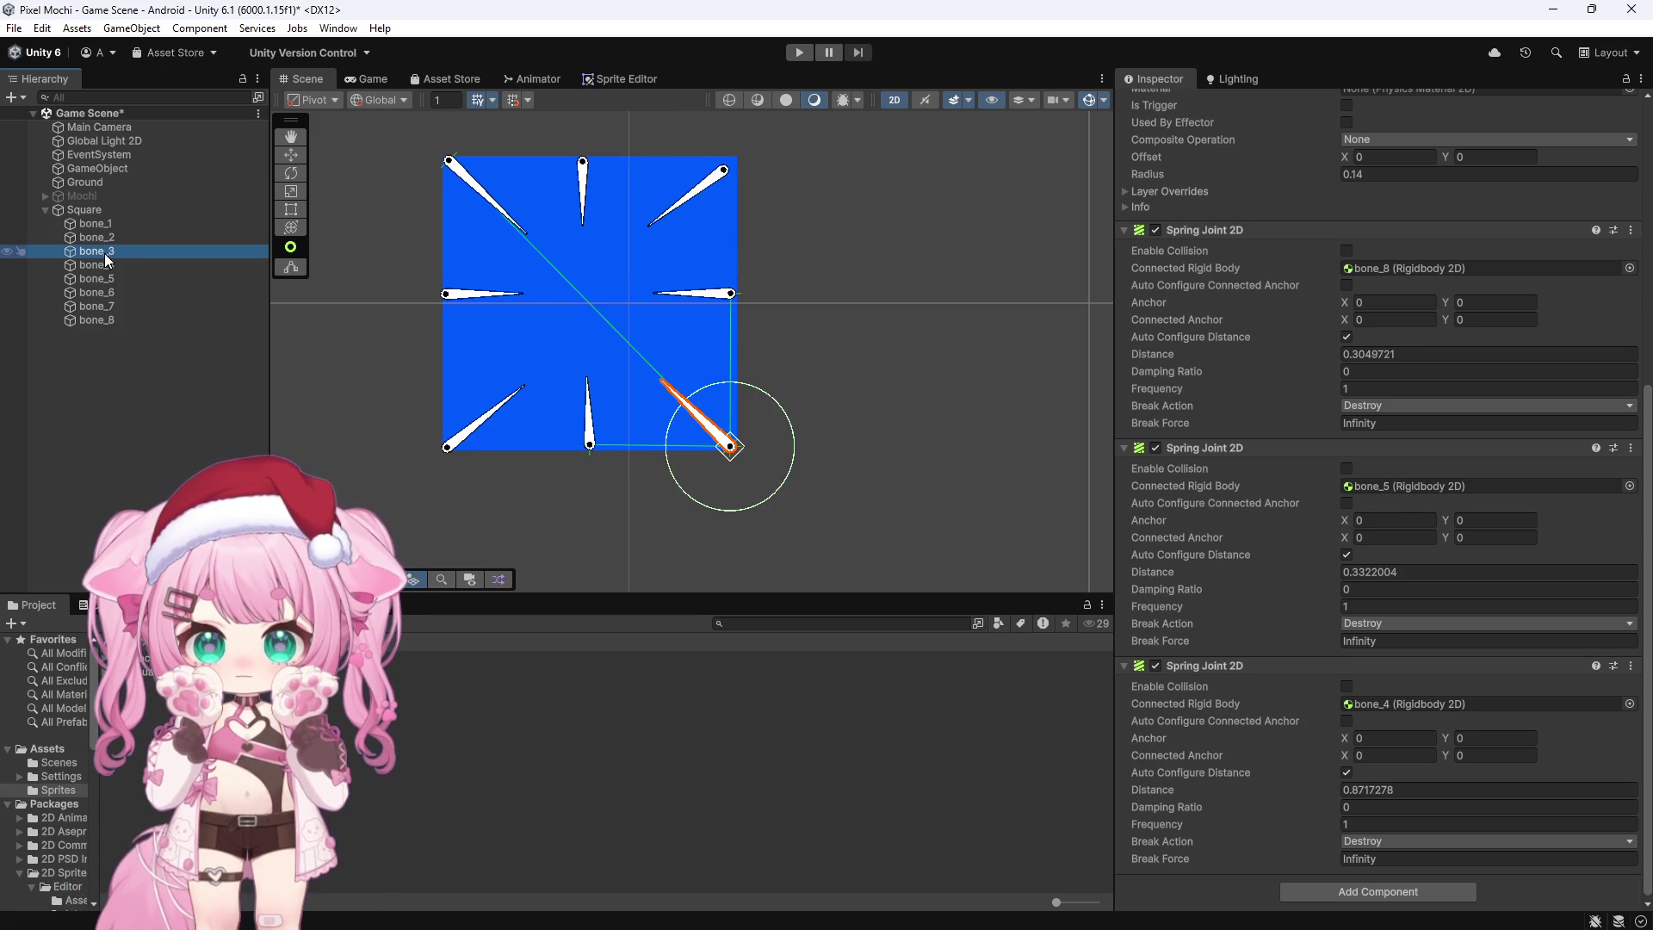
left_click(112, 268)
left_click(109, 279)
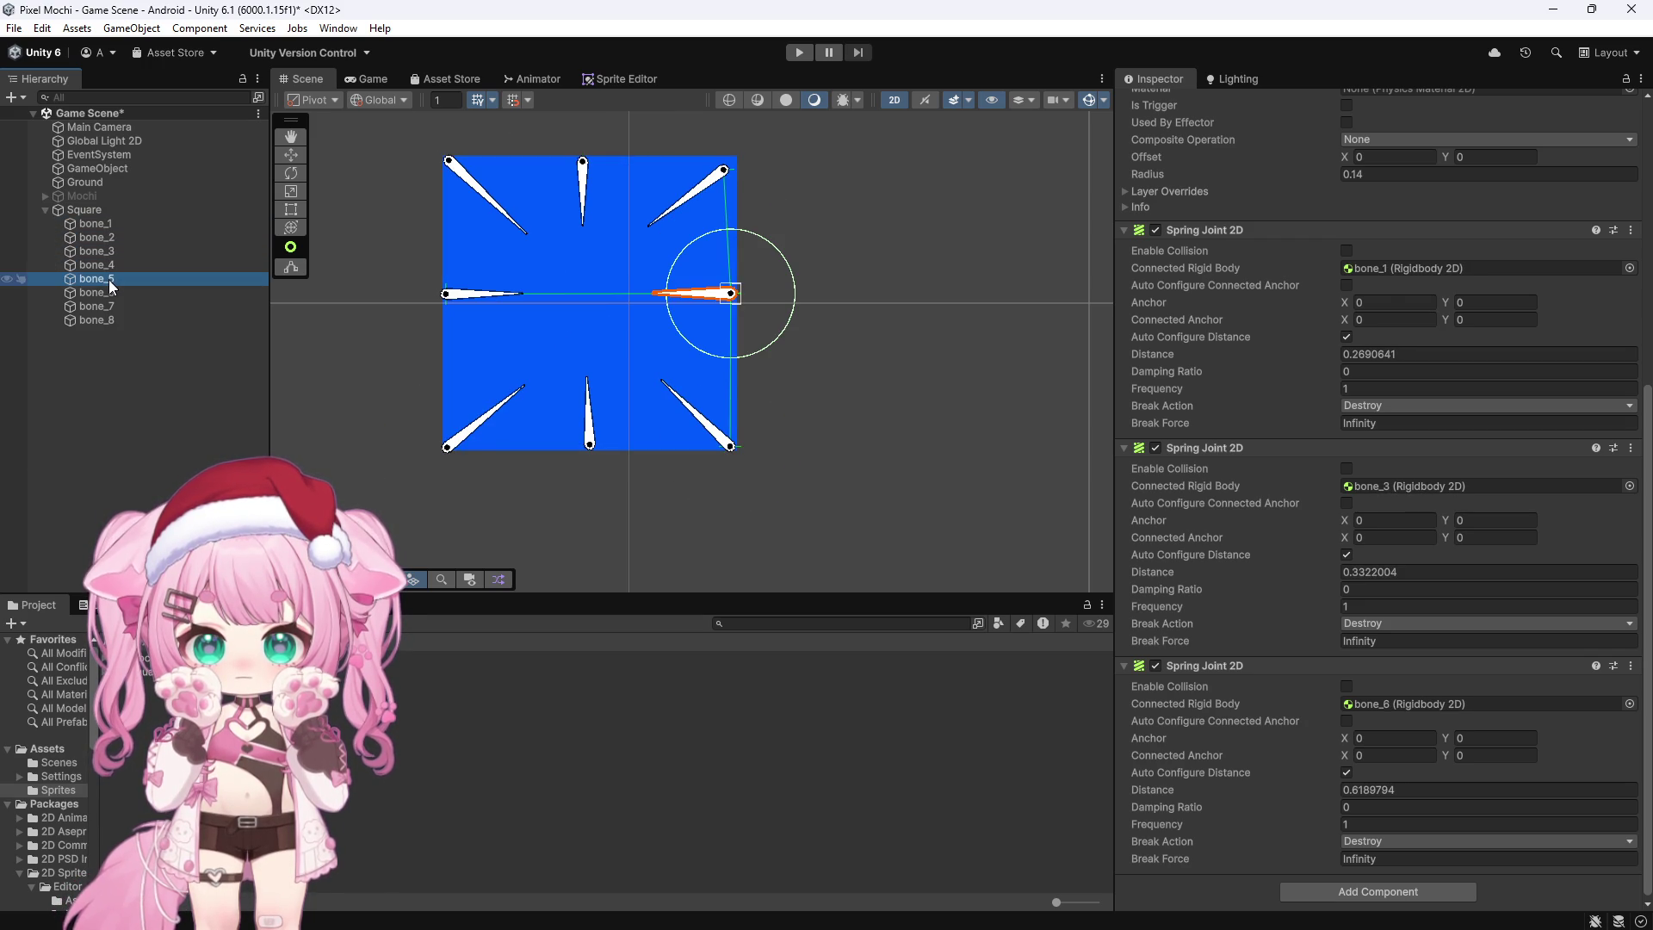
left_click(108, 293)
left_click(104, 308)
left_click(102, 321)
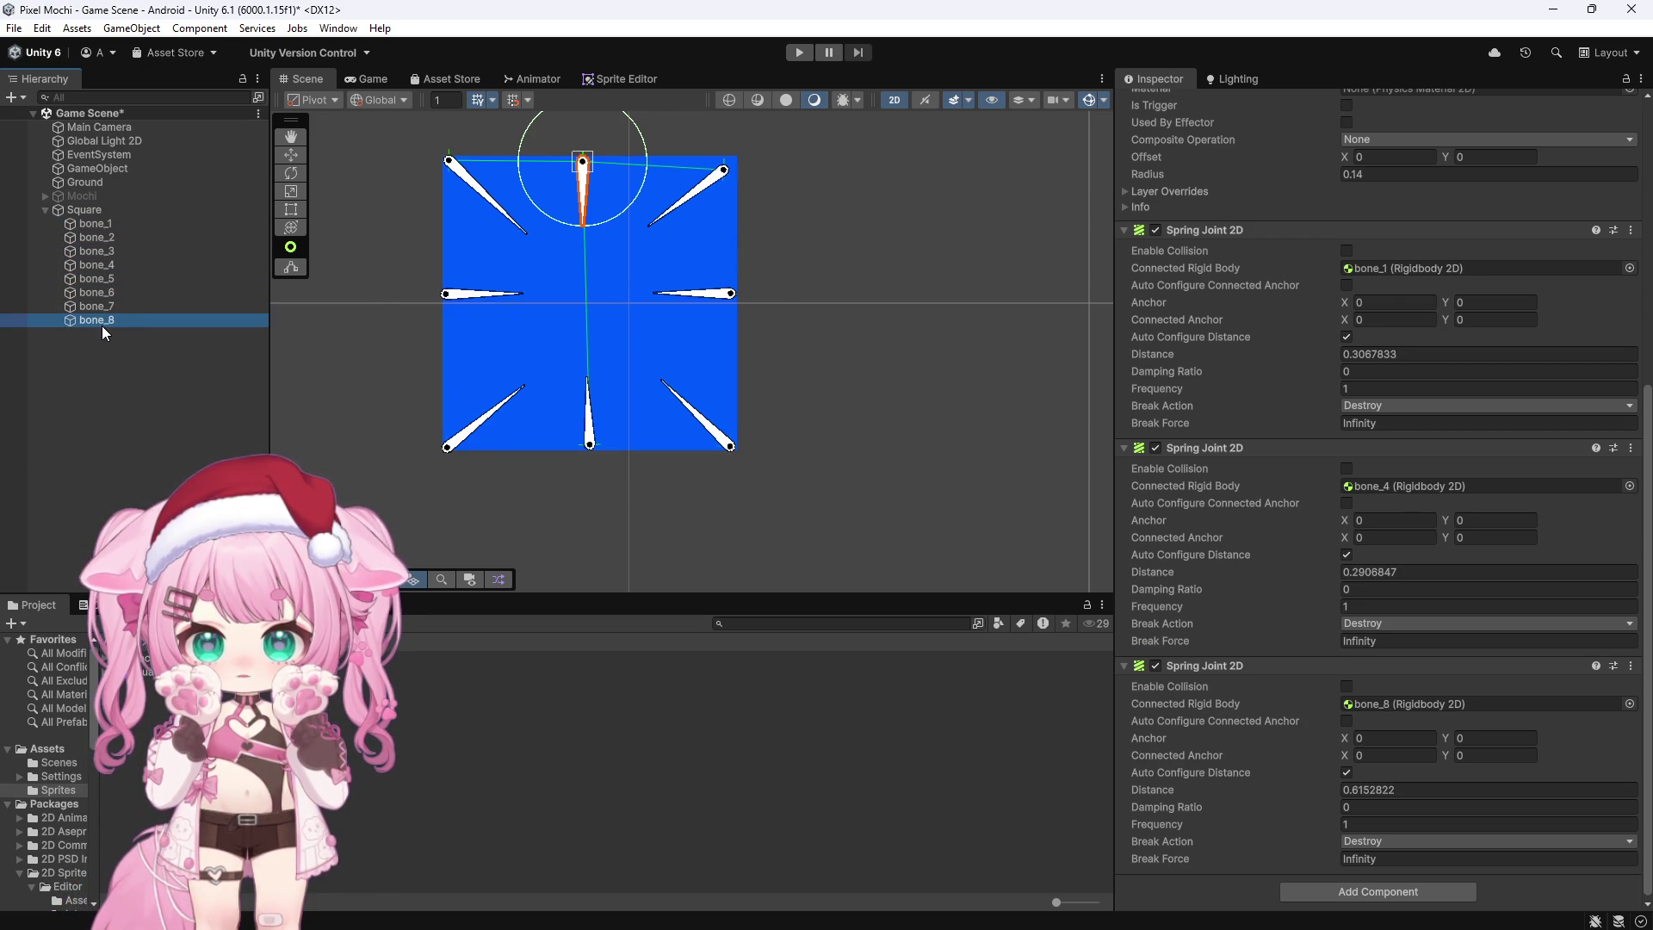
scroll(774, 297, "down", 6)
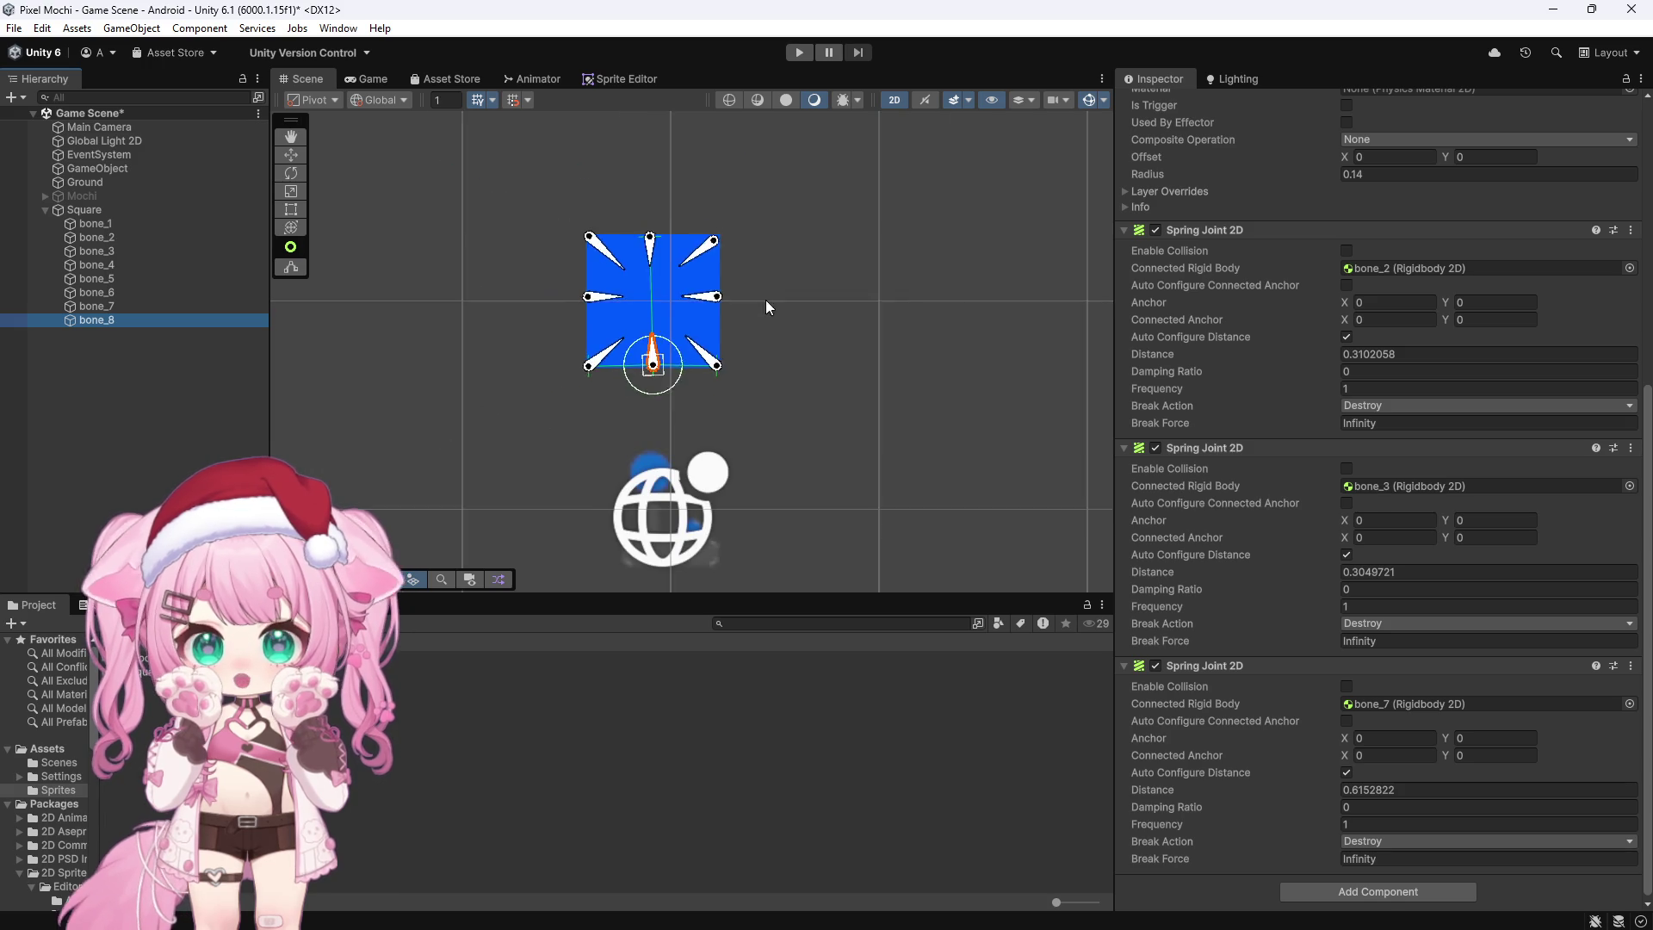
left_click(885, 292)
scroll(757, 258, "down", 5)
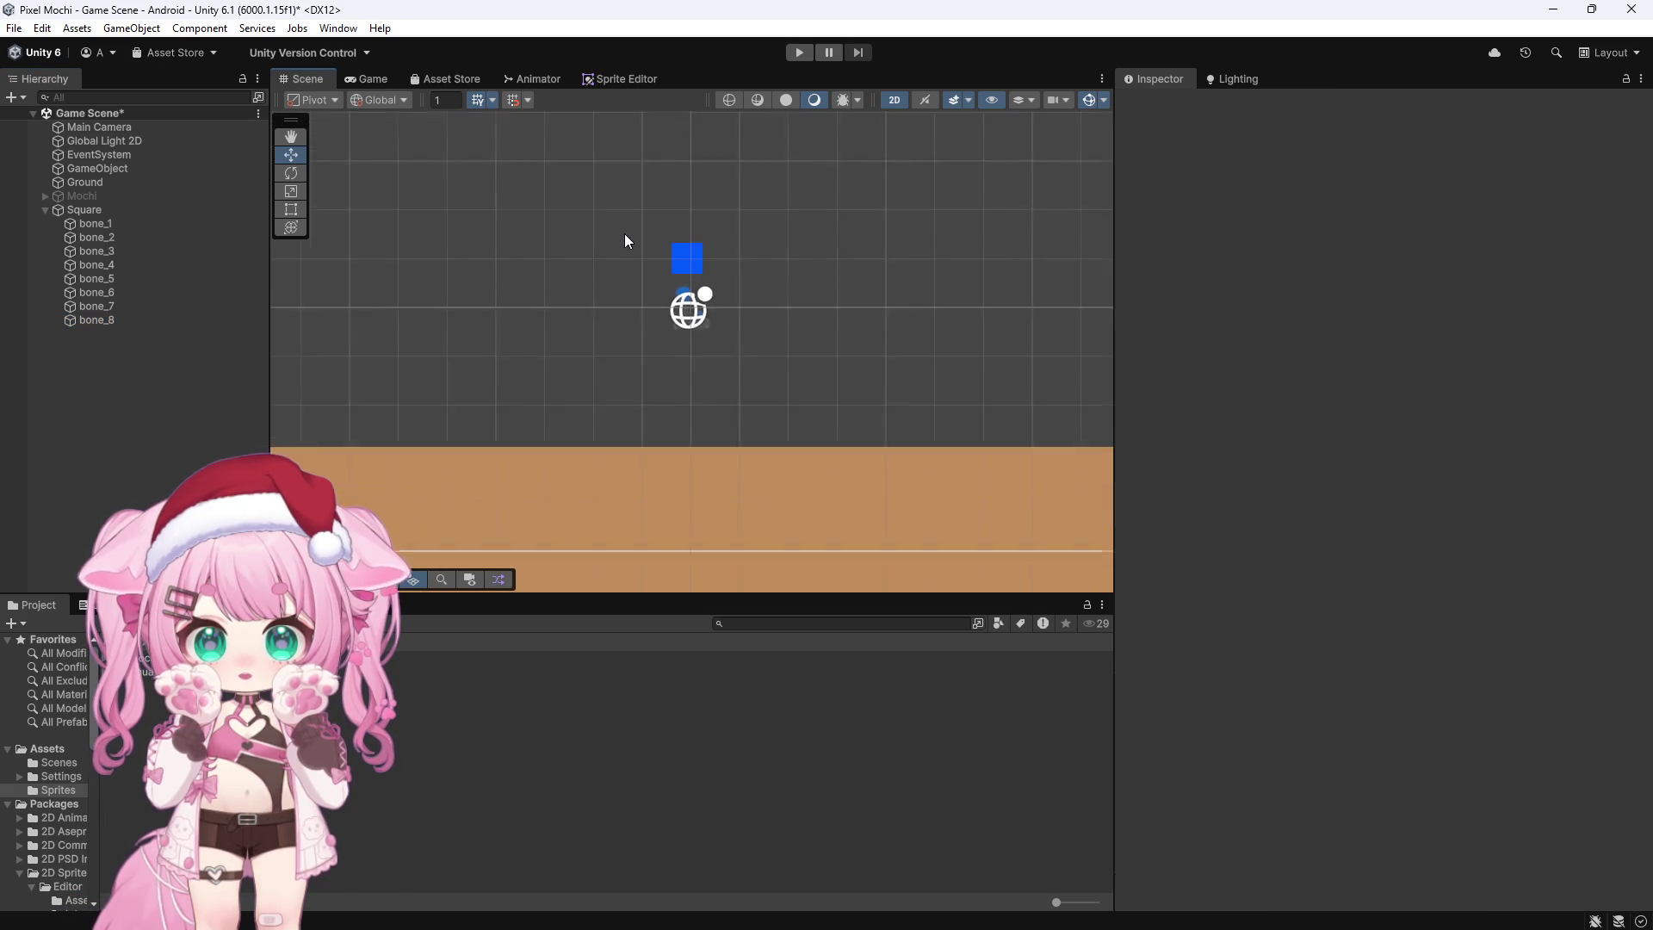
left_click(798, 53)
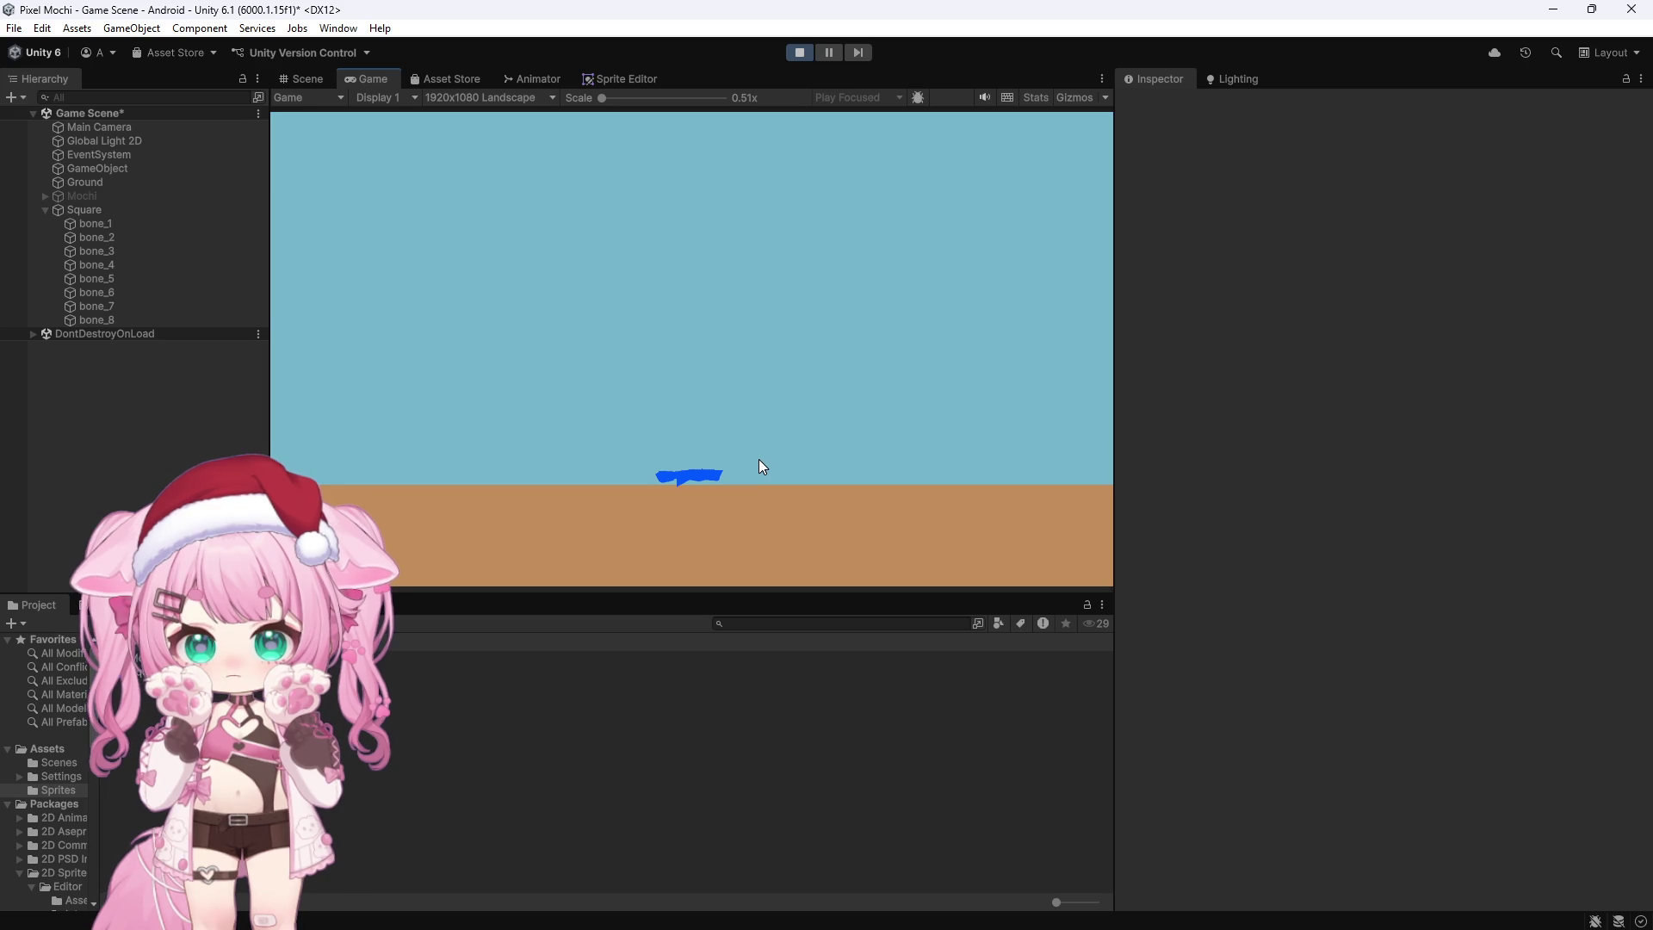
left_click(803, 53)
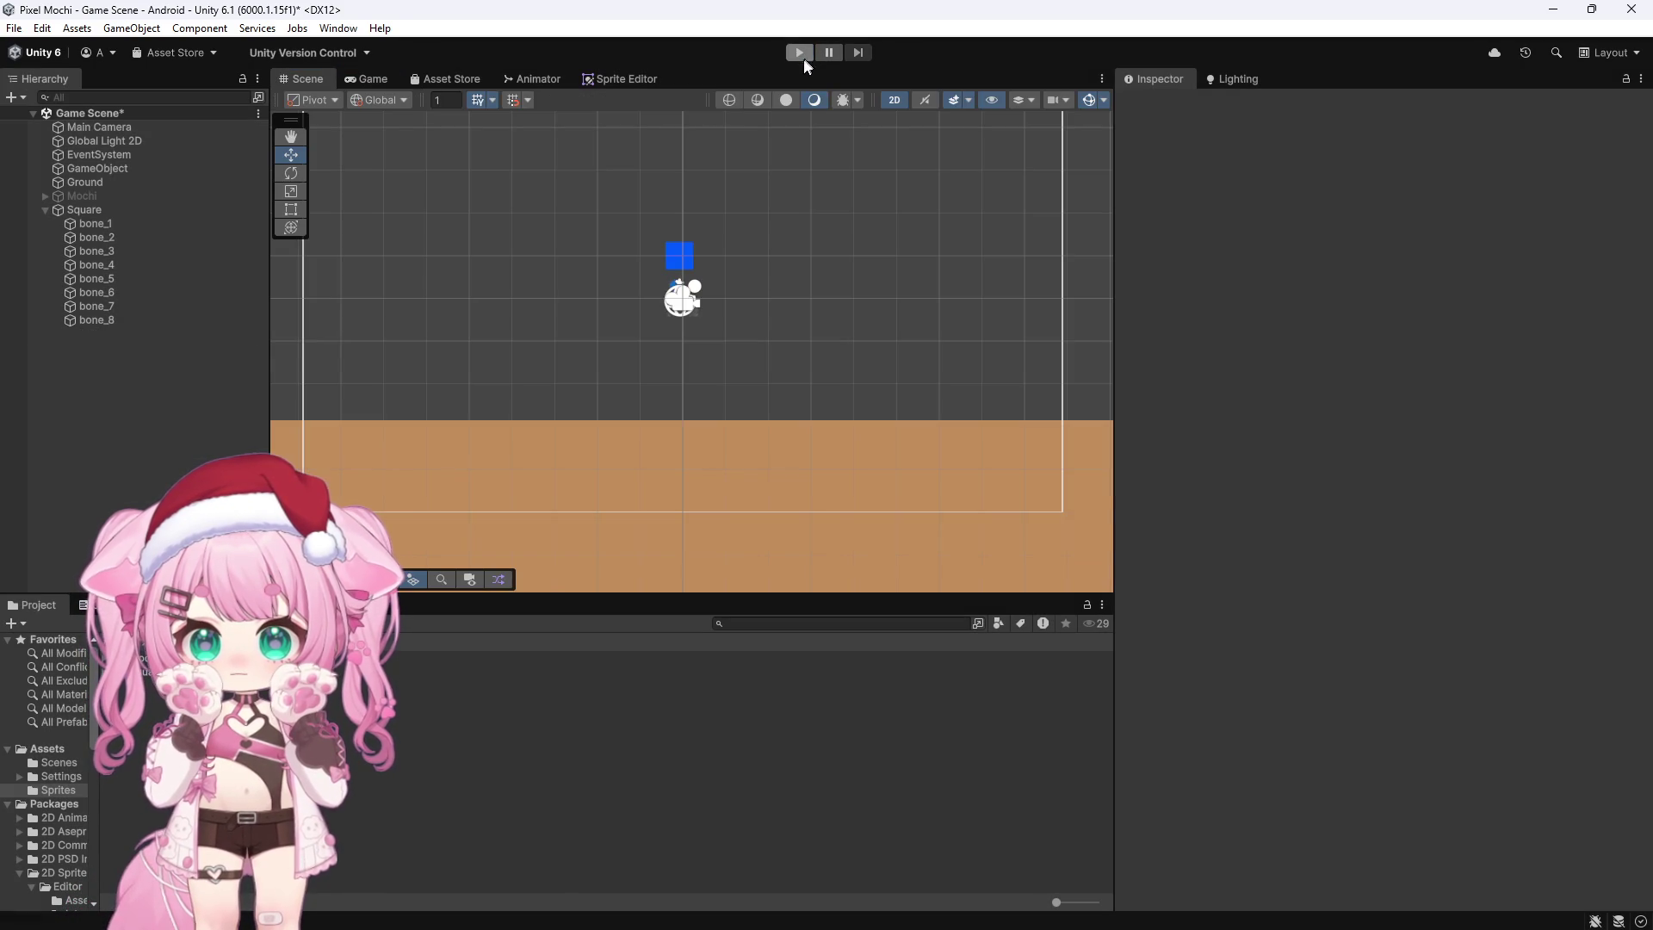
left_click(140, 223)
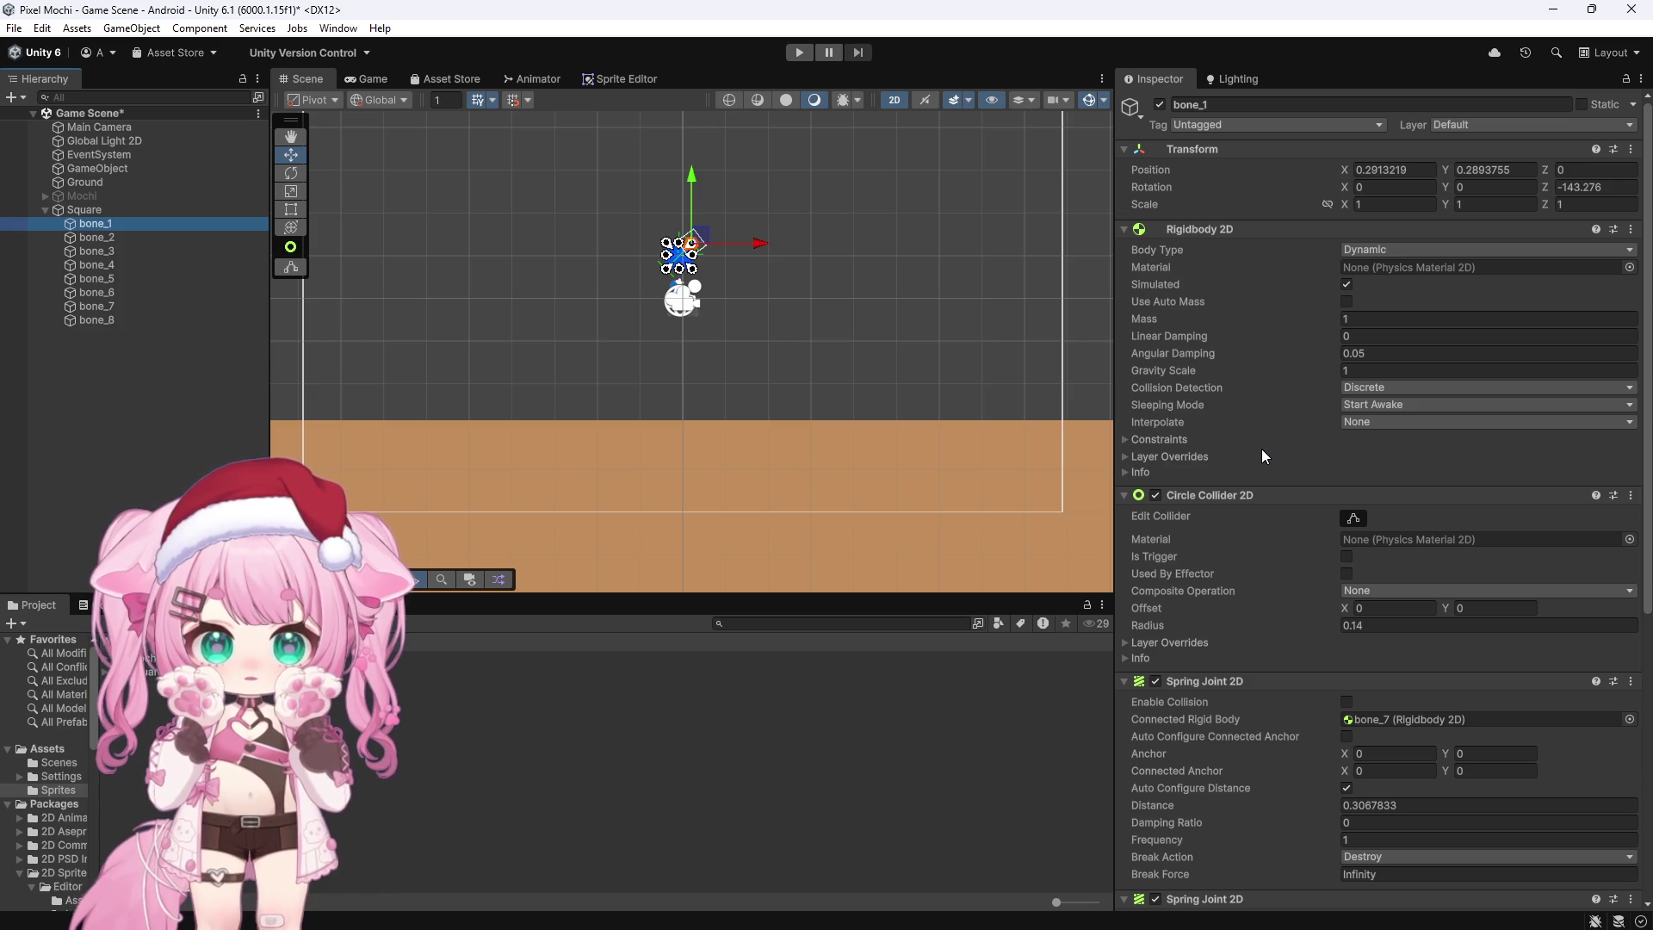
scroll(772, 327, "up", 5)
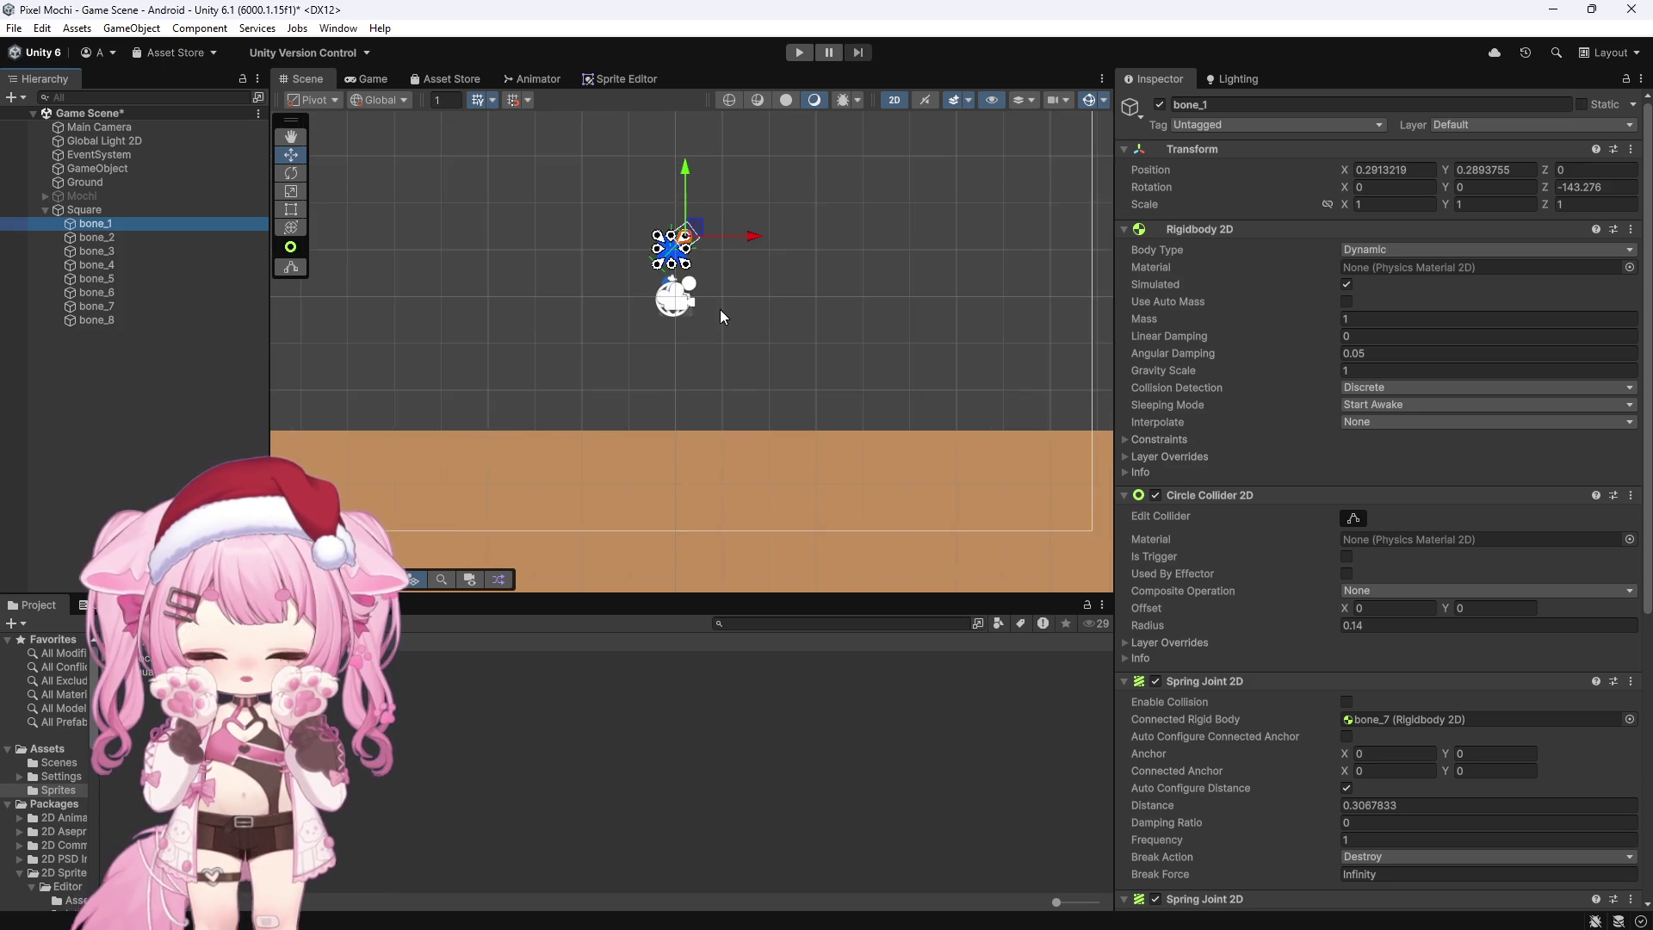
scroll(718, 307, "up", 5)
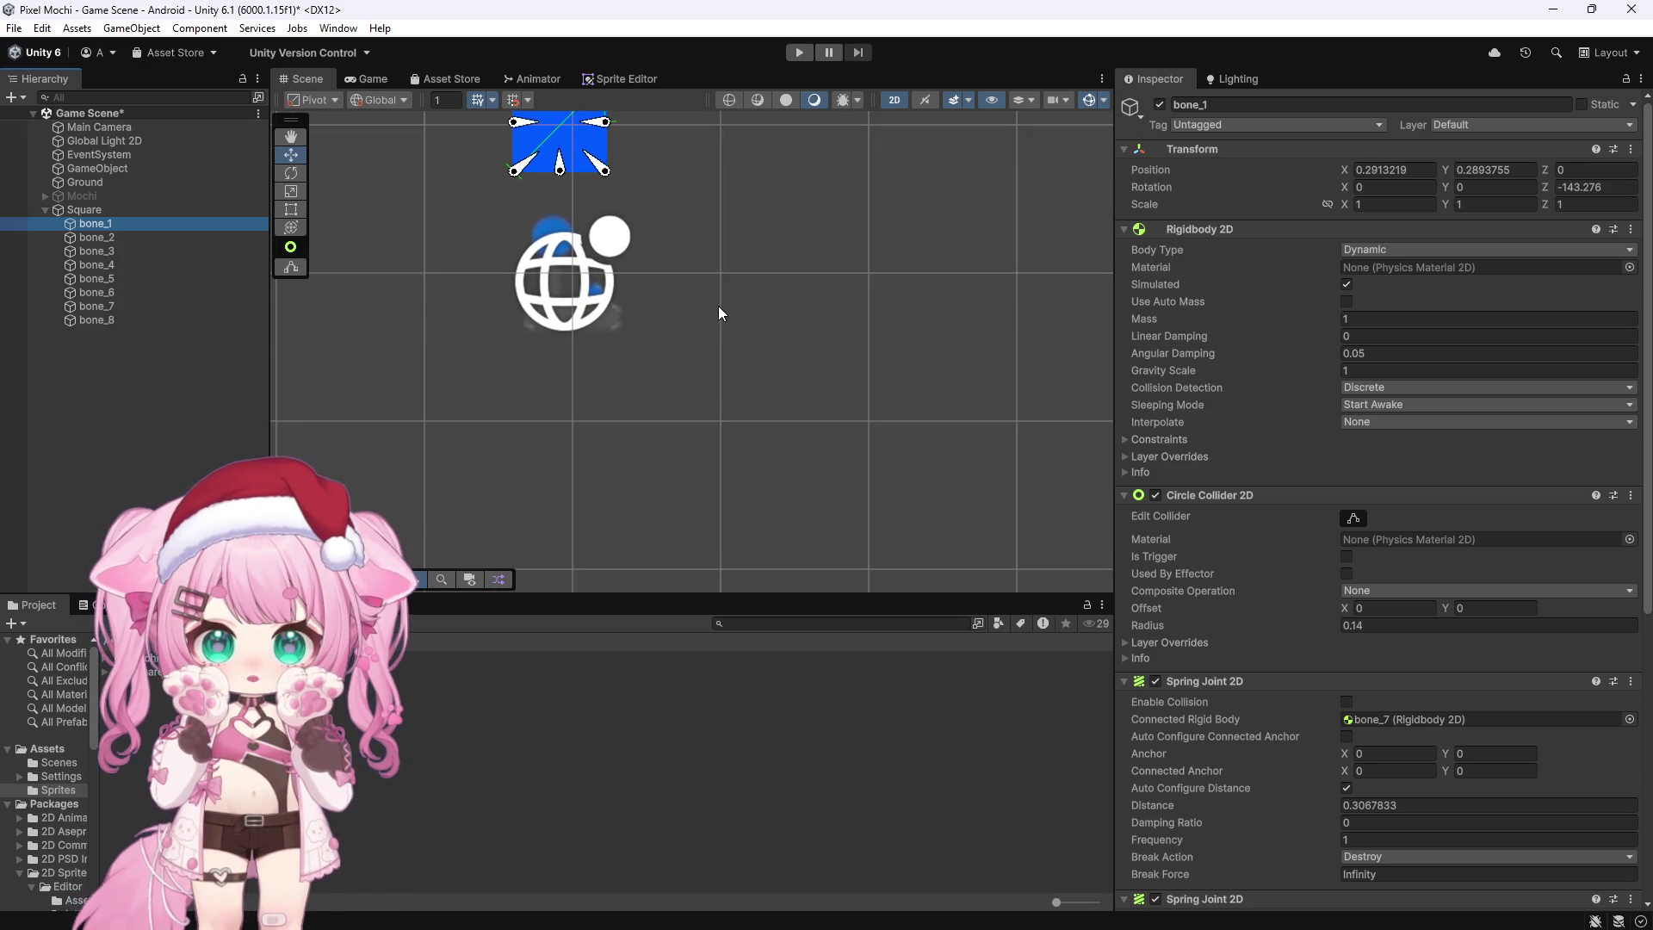
scroll(730, 317, "down", 3)
scroll(569, 139, "up", 2)
scroll(694, 205, "up", 5)
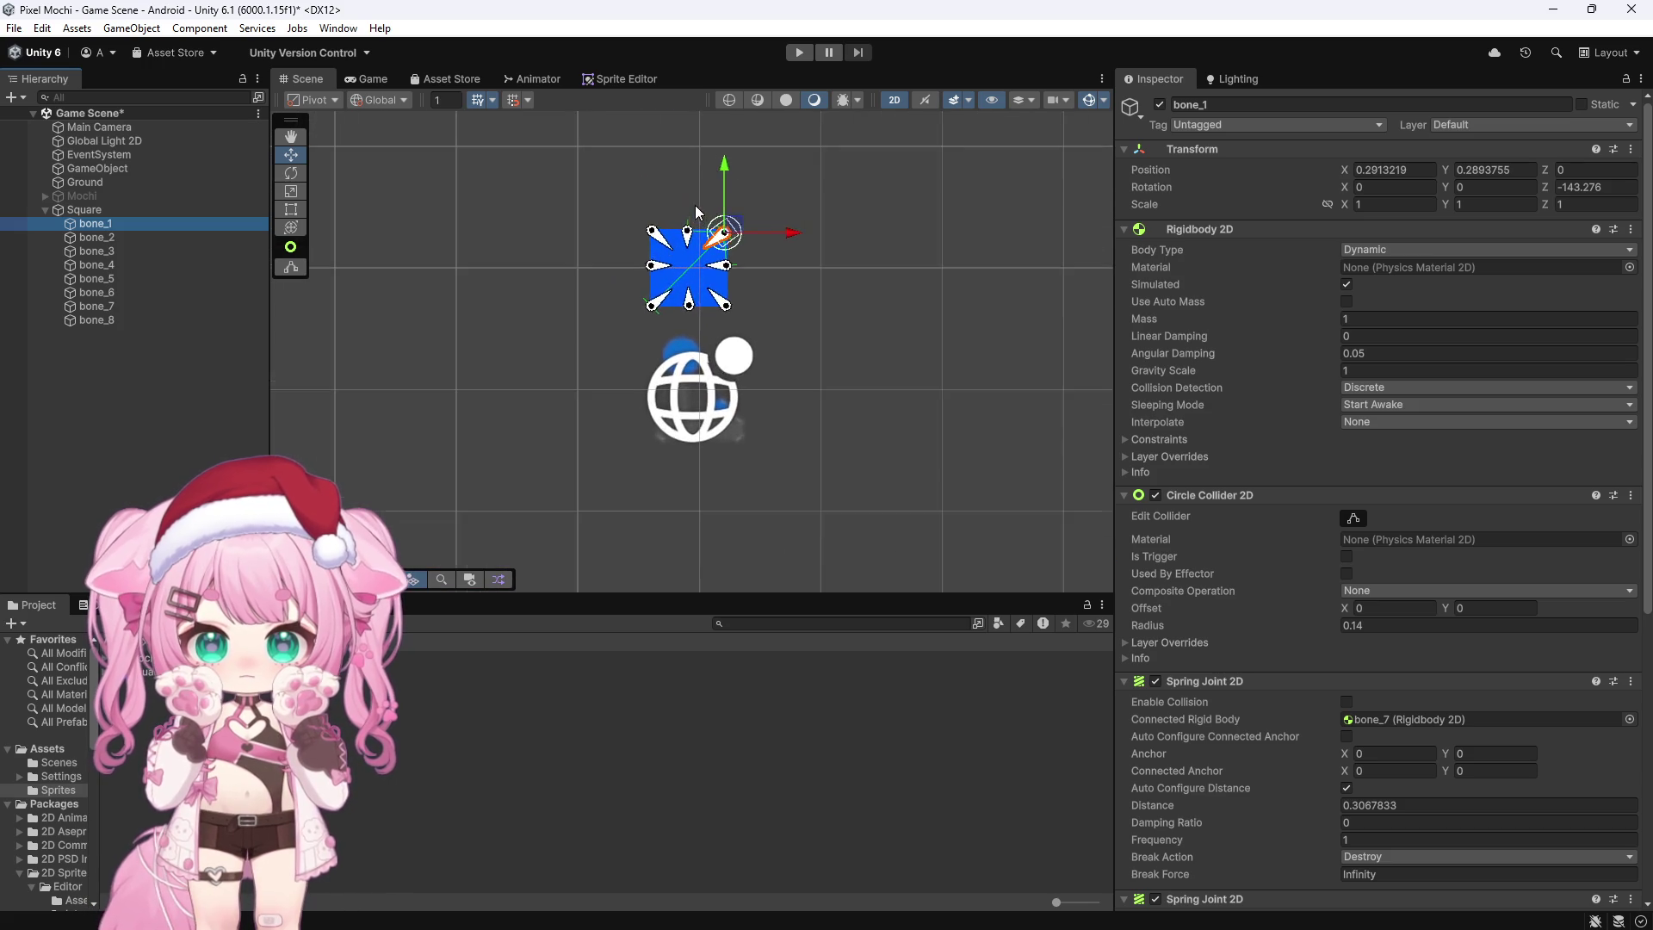
scroll(730, 250, "up", 3)
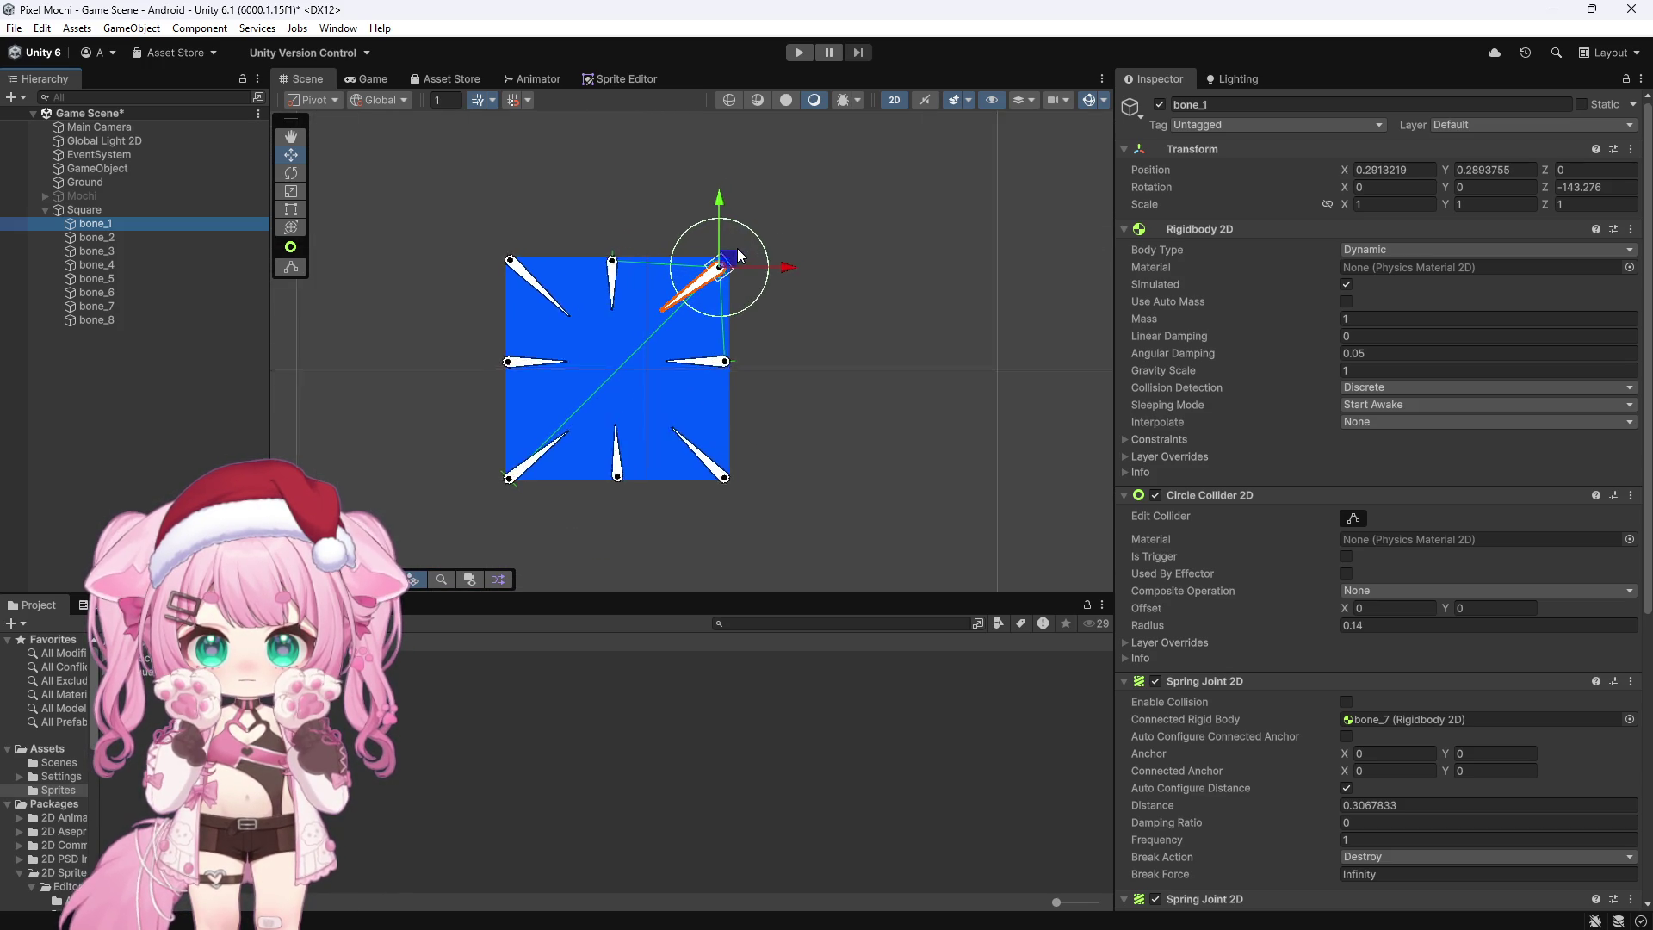
scroll(722, 255, "down", 2)
scroll(658, 206, "down", 10)
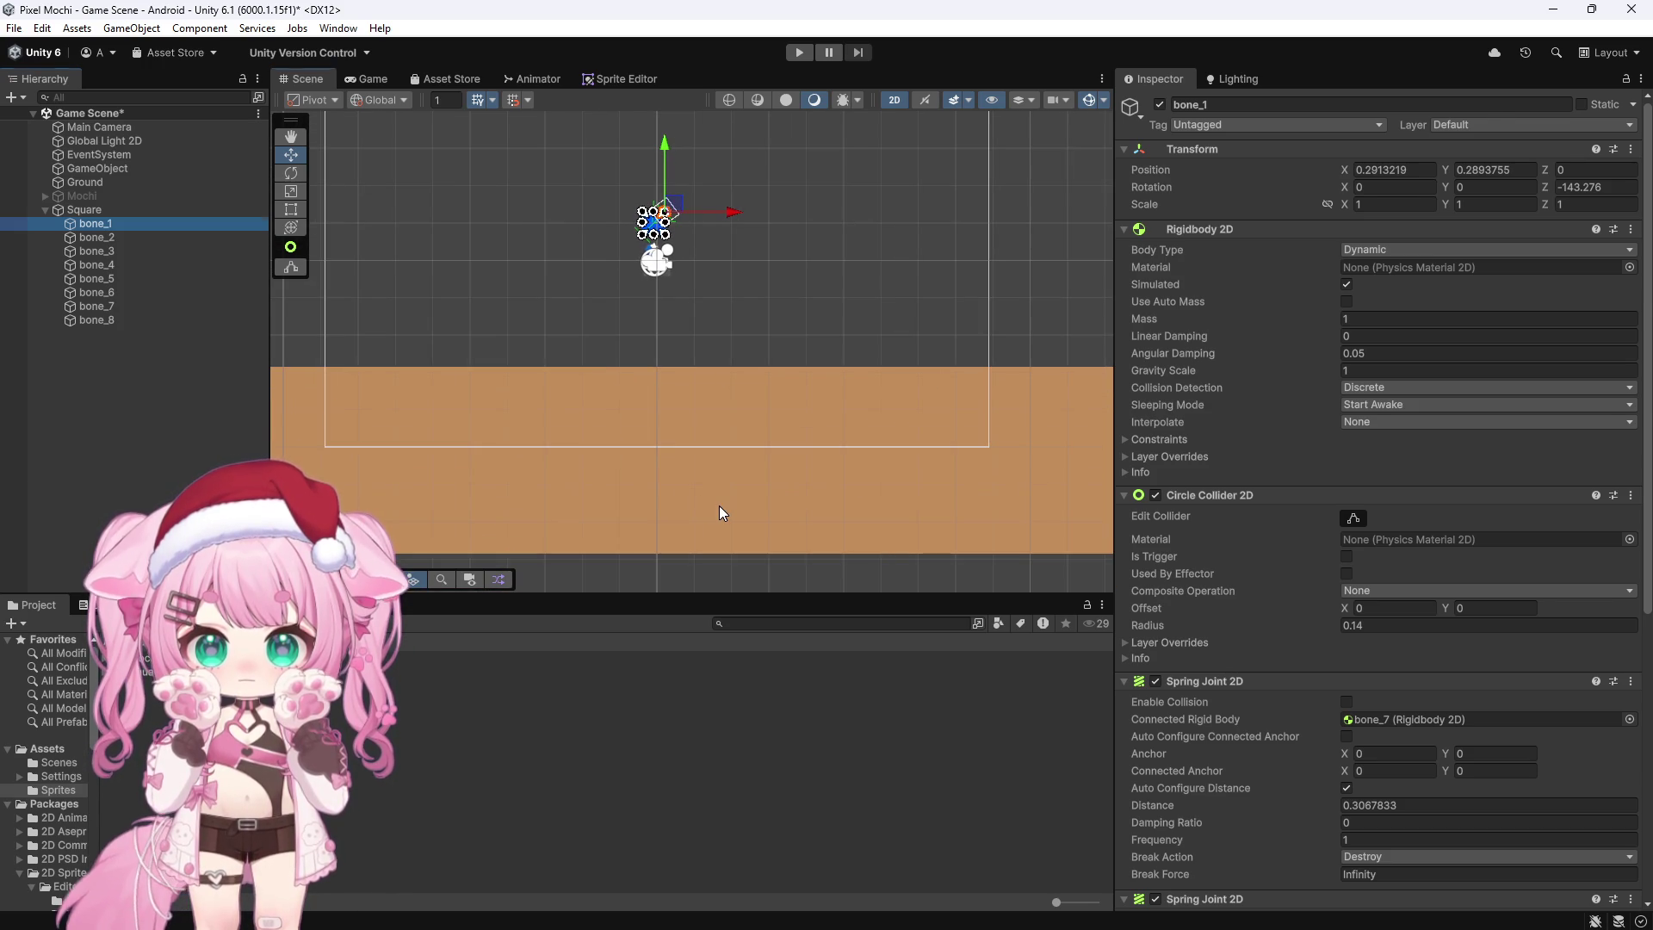
left_click(721, 513)
right_click(473, 796)
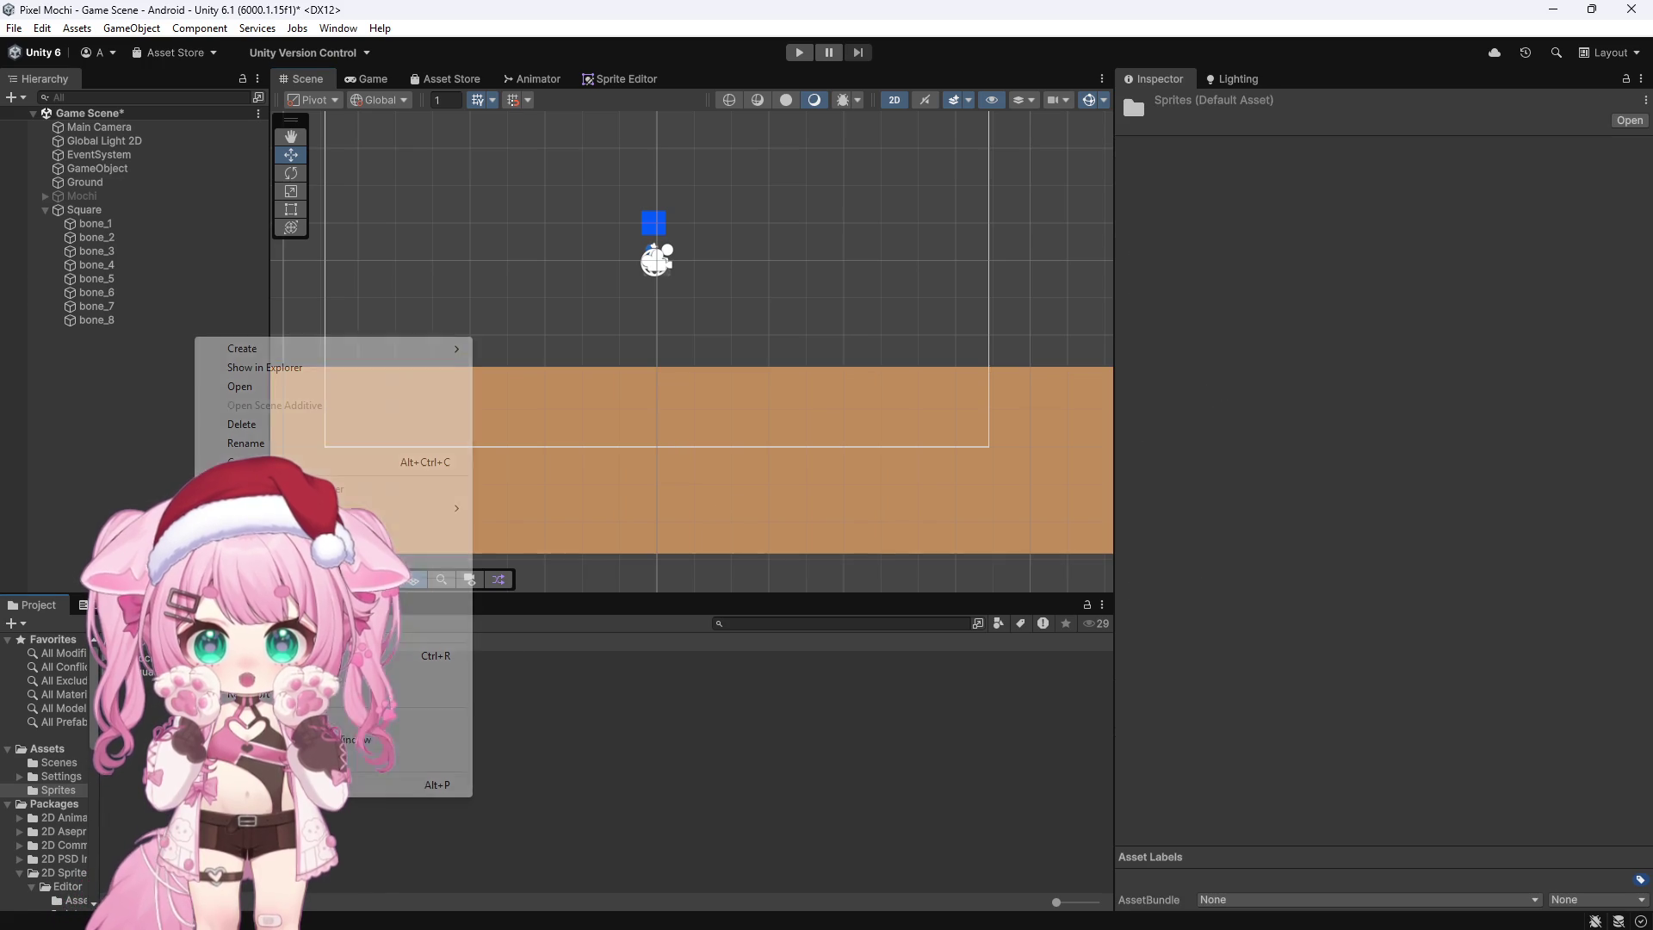
Step: Create a Physics Material 2D named Bouncy in Sprites with Bounciness 2 and Friction 0
mouse_move(293, 349)
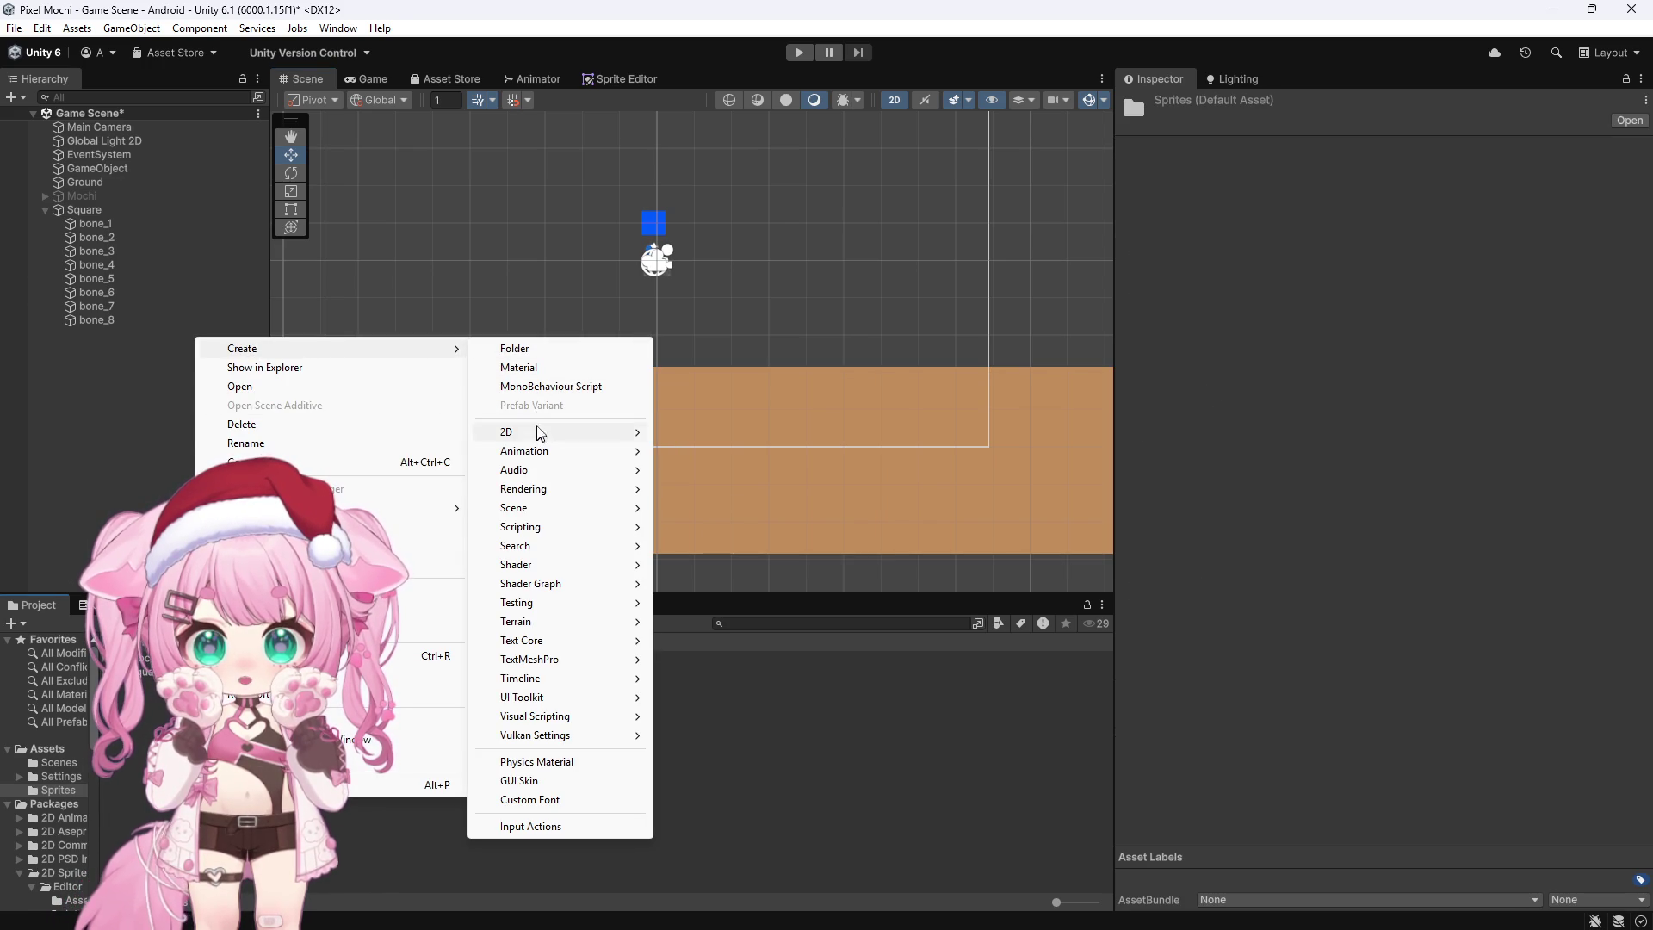
mouse_move(538, 439)
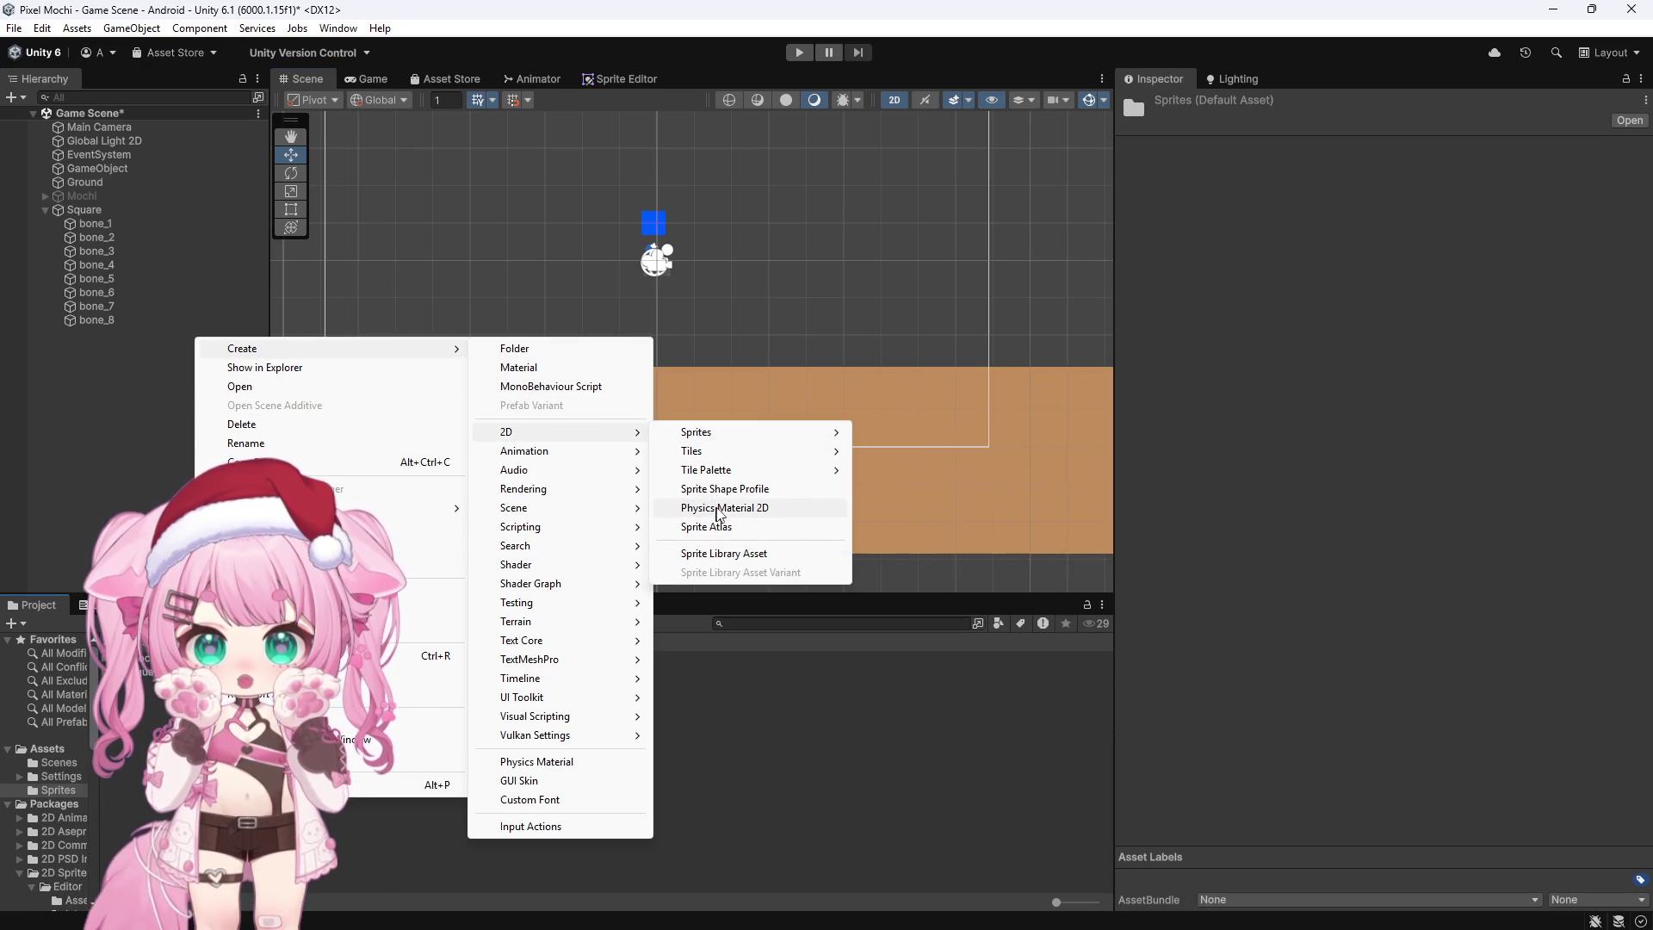
left_click(716, 509)
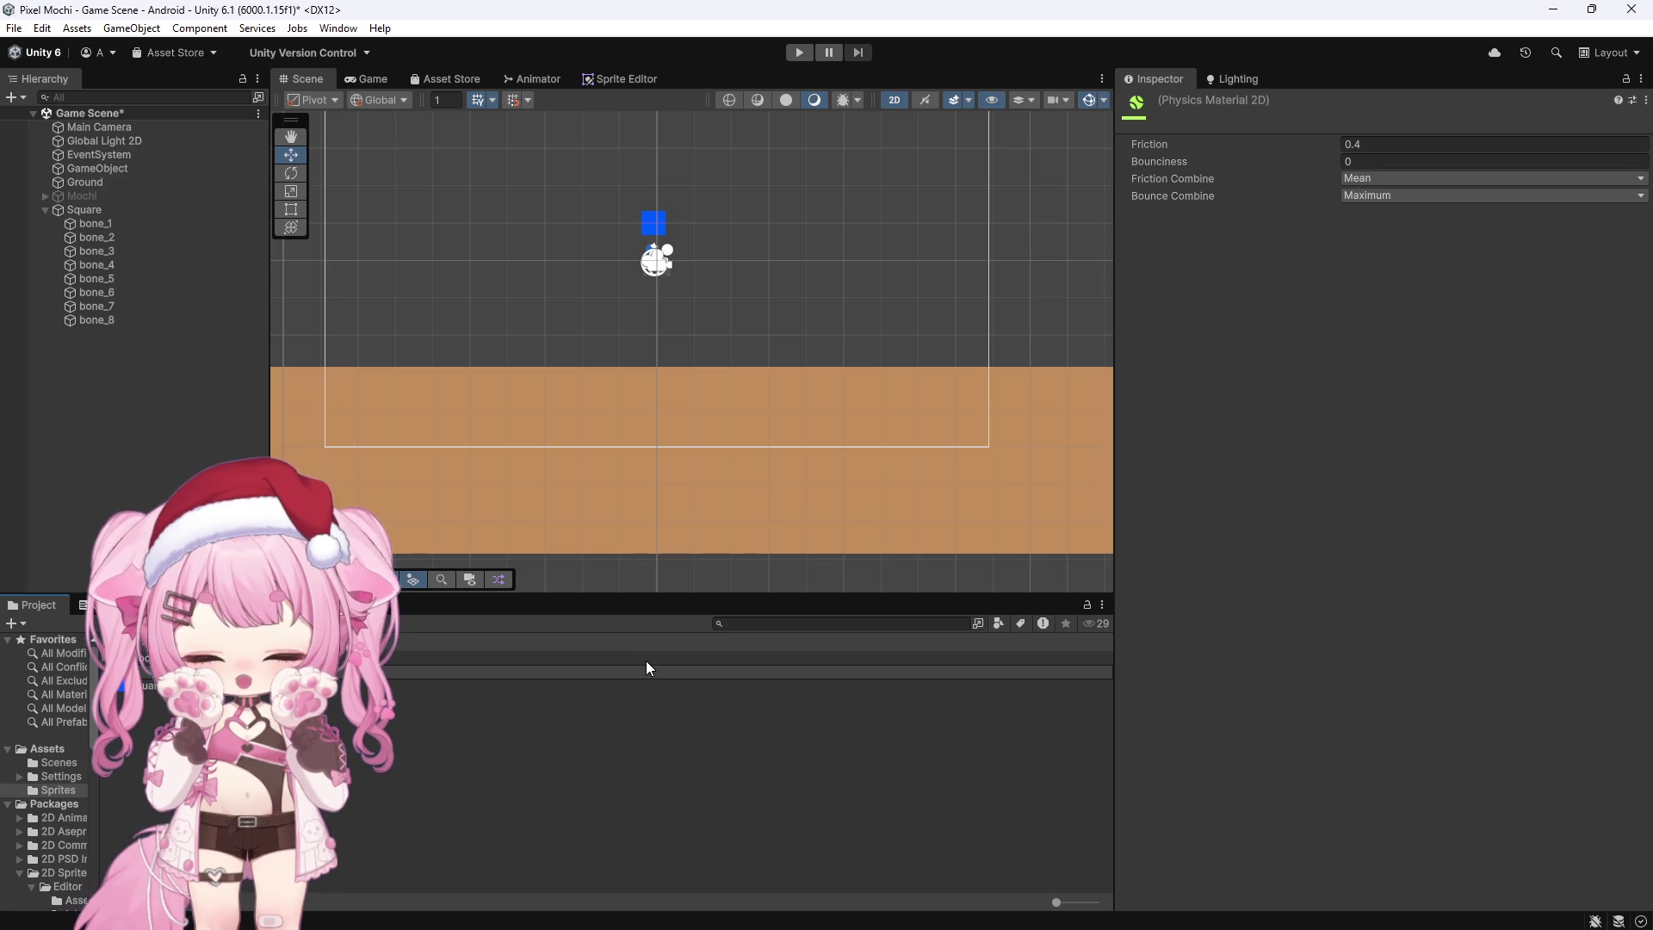
key("Return")
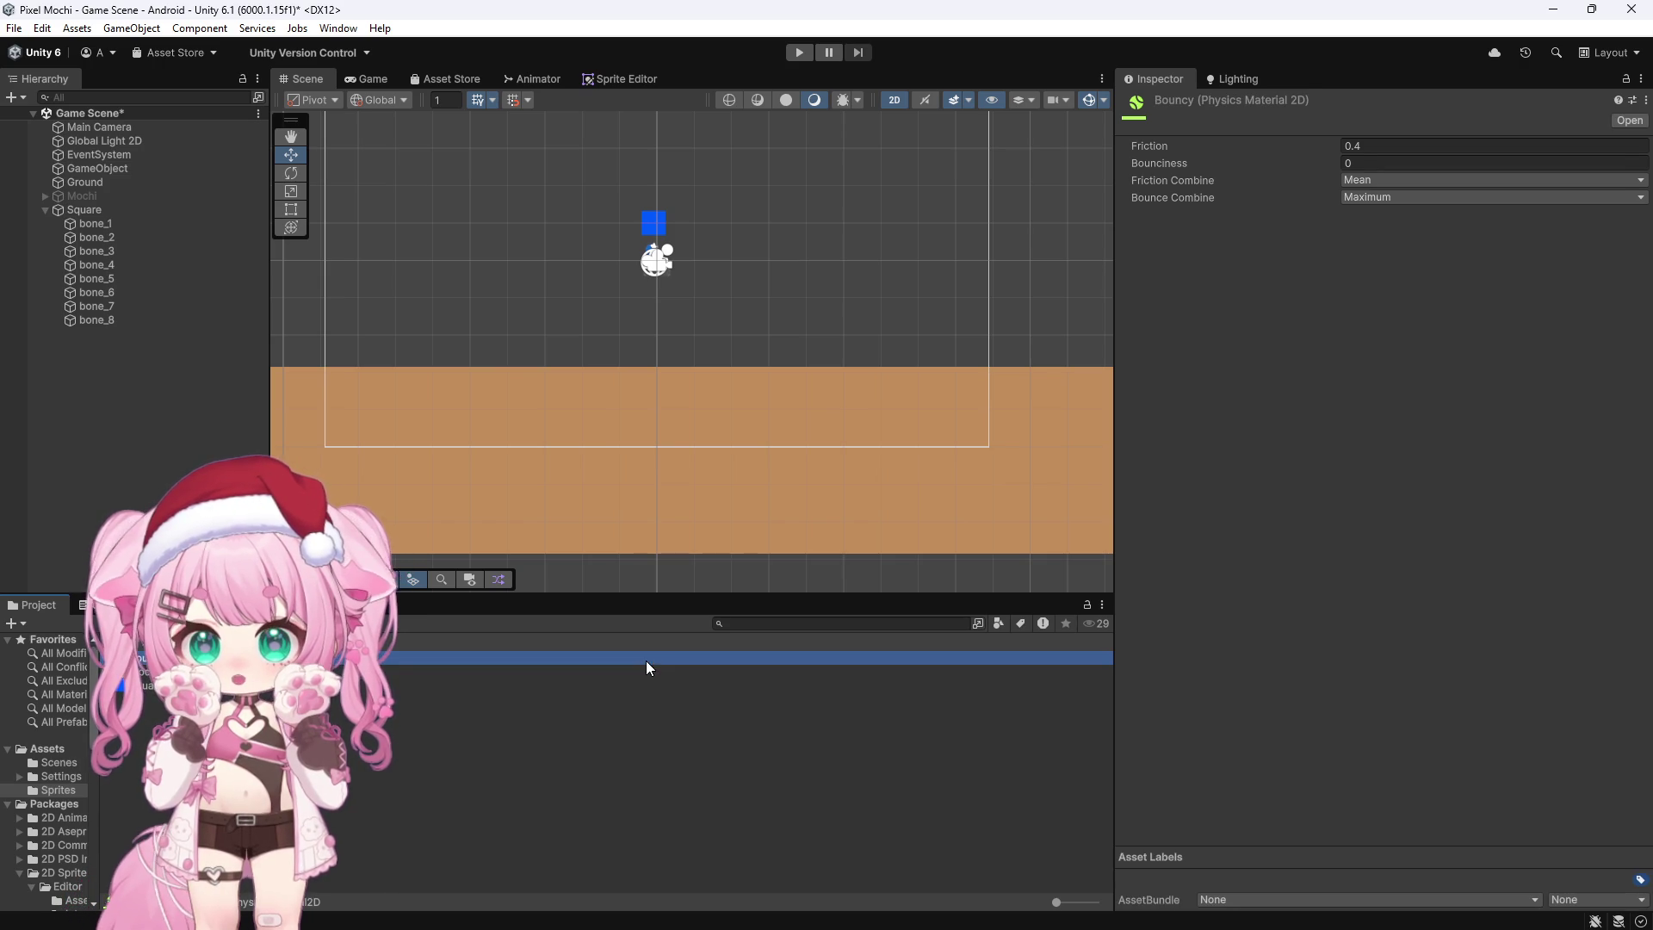
left_click(1419, 161)
type("2")
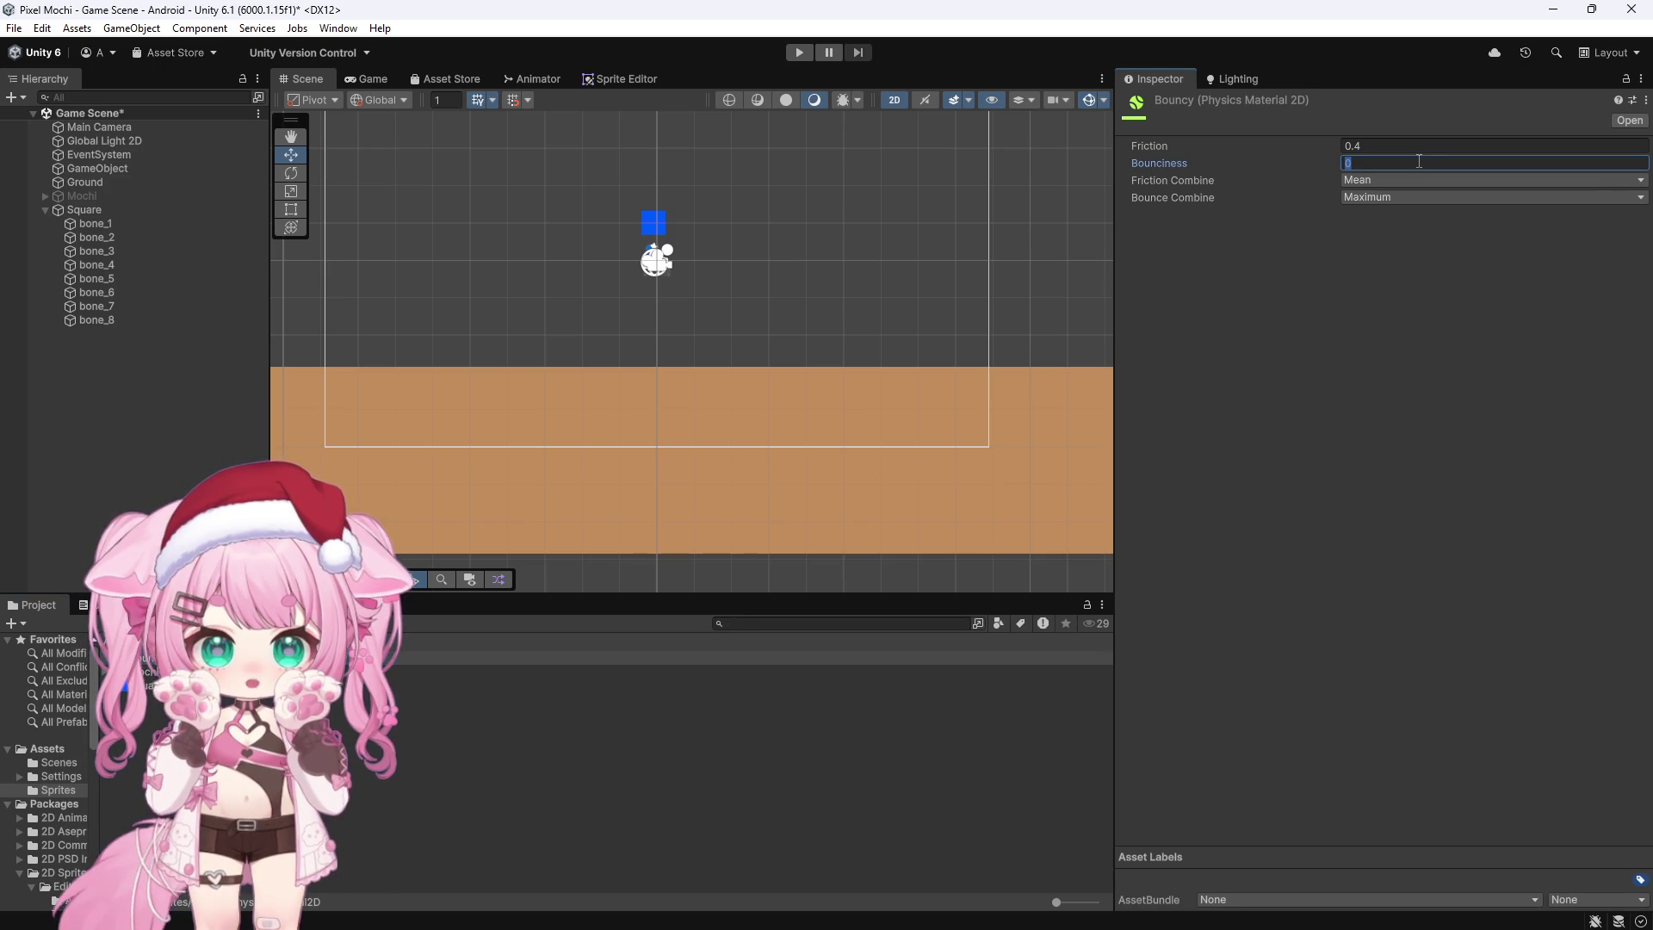
left_click(1376, 145)
type("0")
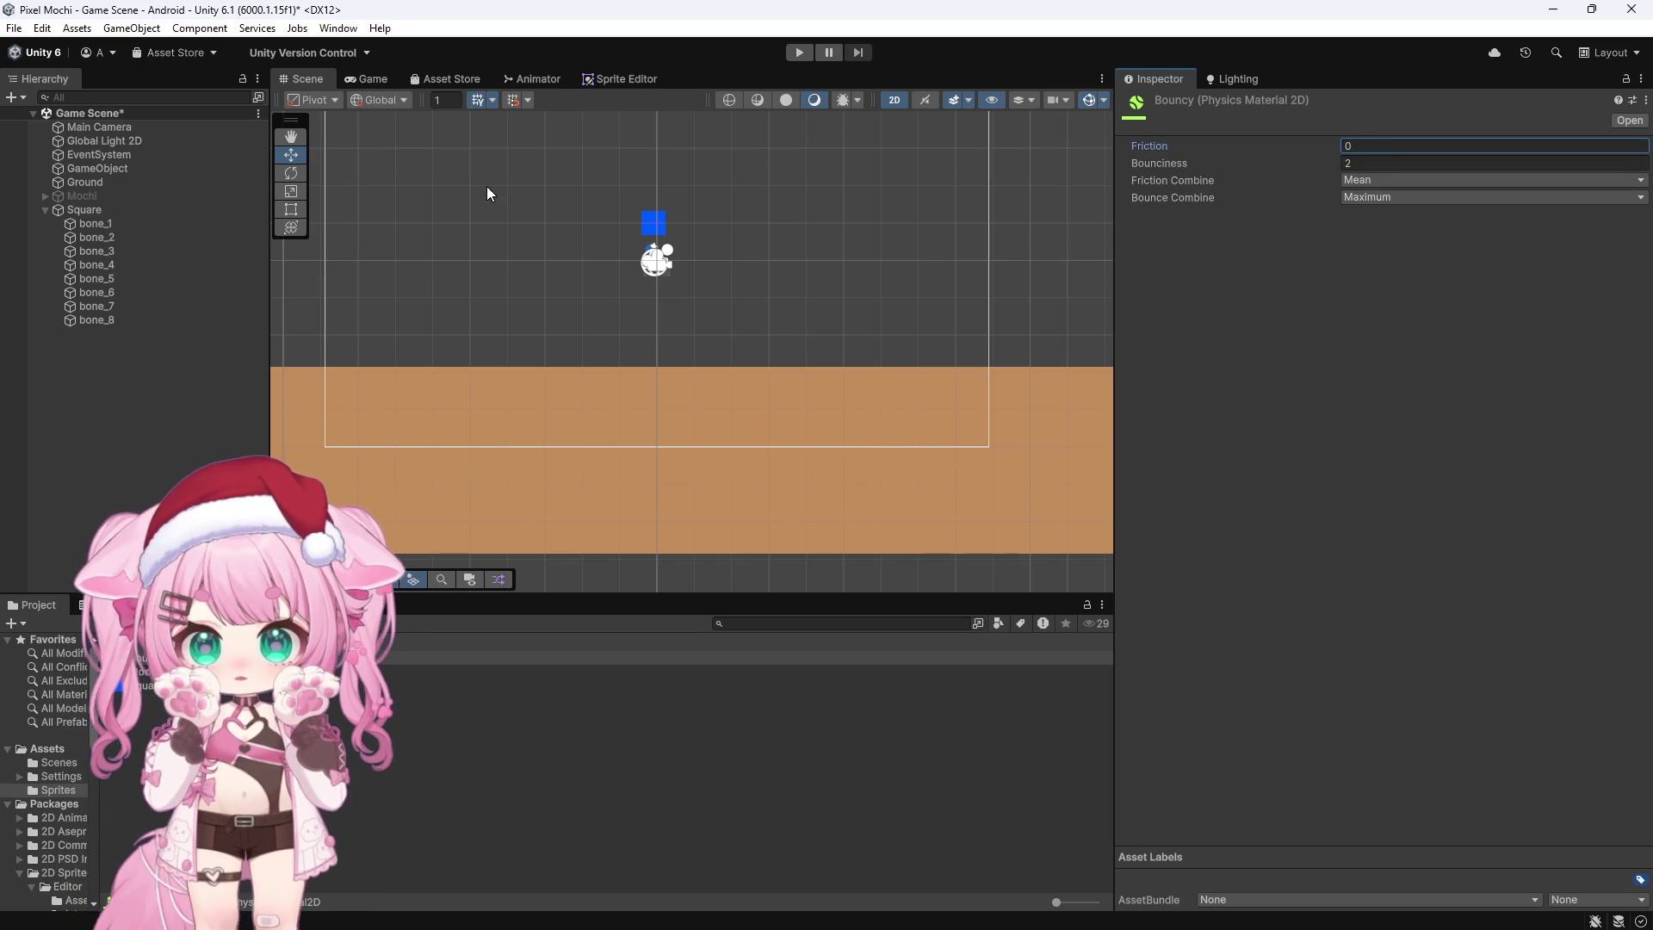
left_click(86, 182)
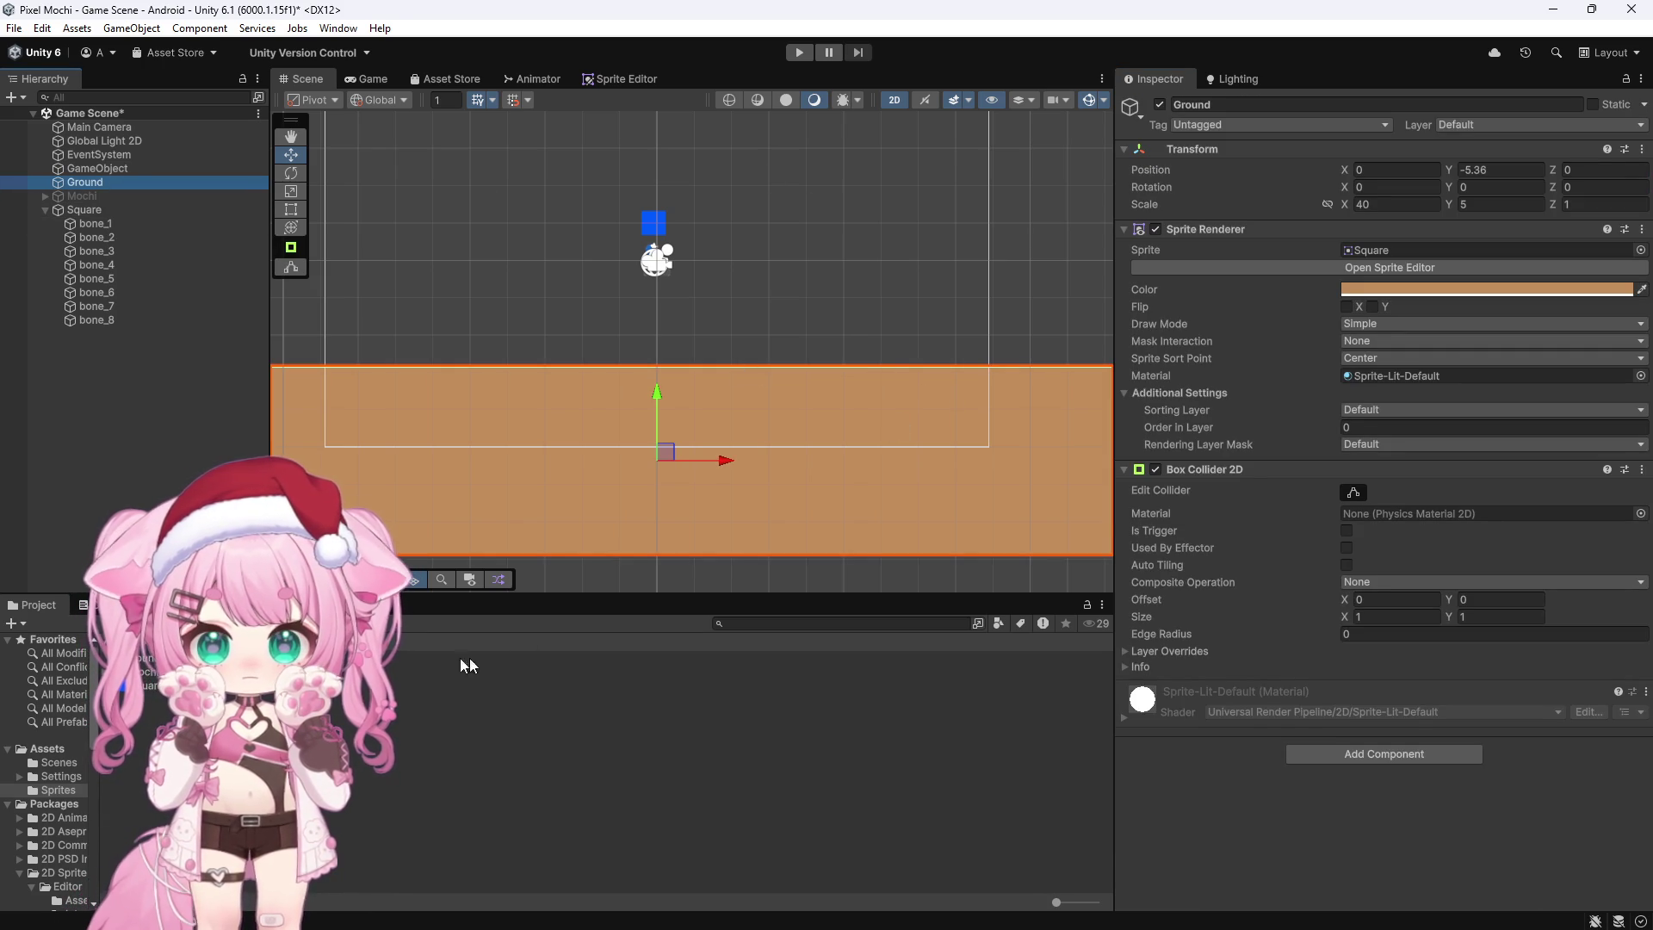
Step: Put Bouncy in Ground's Box Collider 2D Material slot and play-test the bounce
mouse_move(146, 662)
left_mouse_down()
mouse_move(1033, 695)
mouse_move(1274, 603)
mouse_move(1390, 517)
left_mouse_up()
left_click(802, 54)
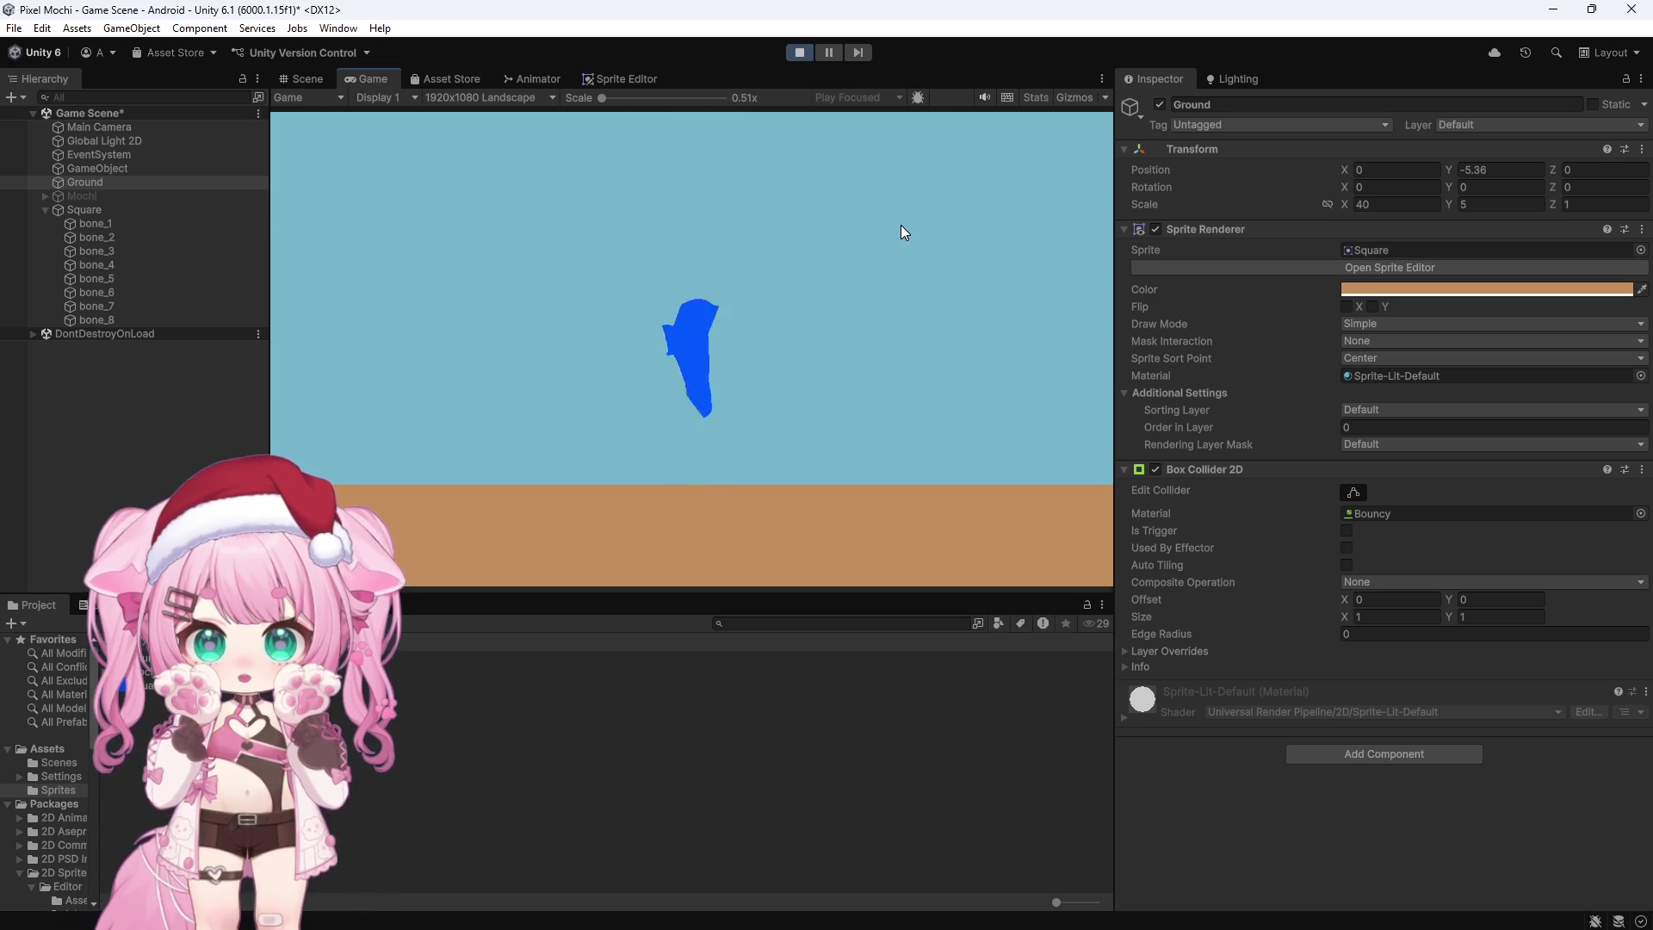
left_click(800, 53)
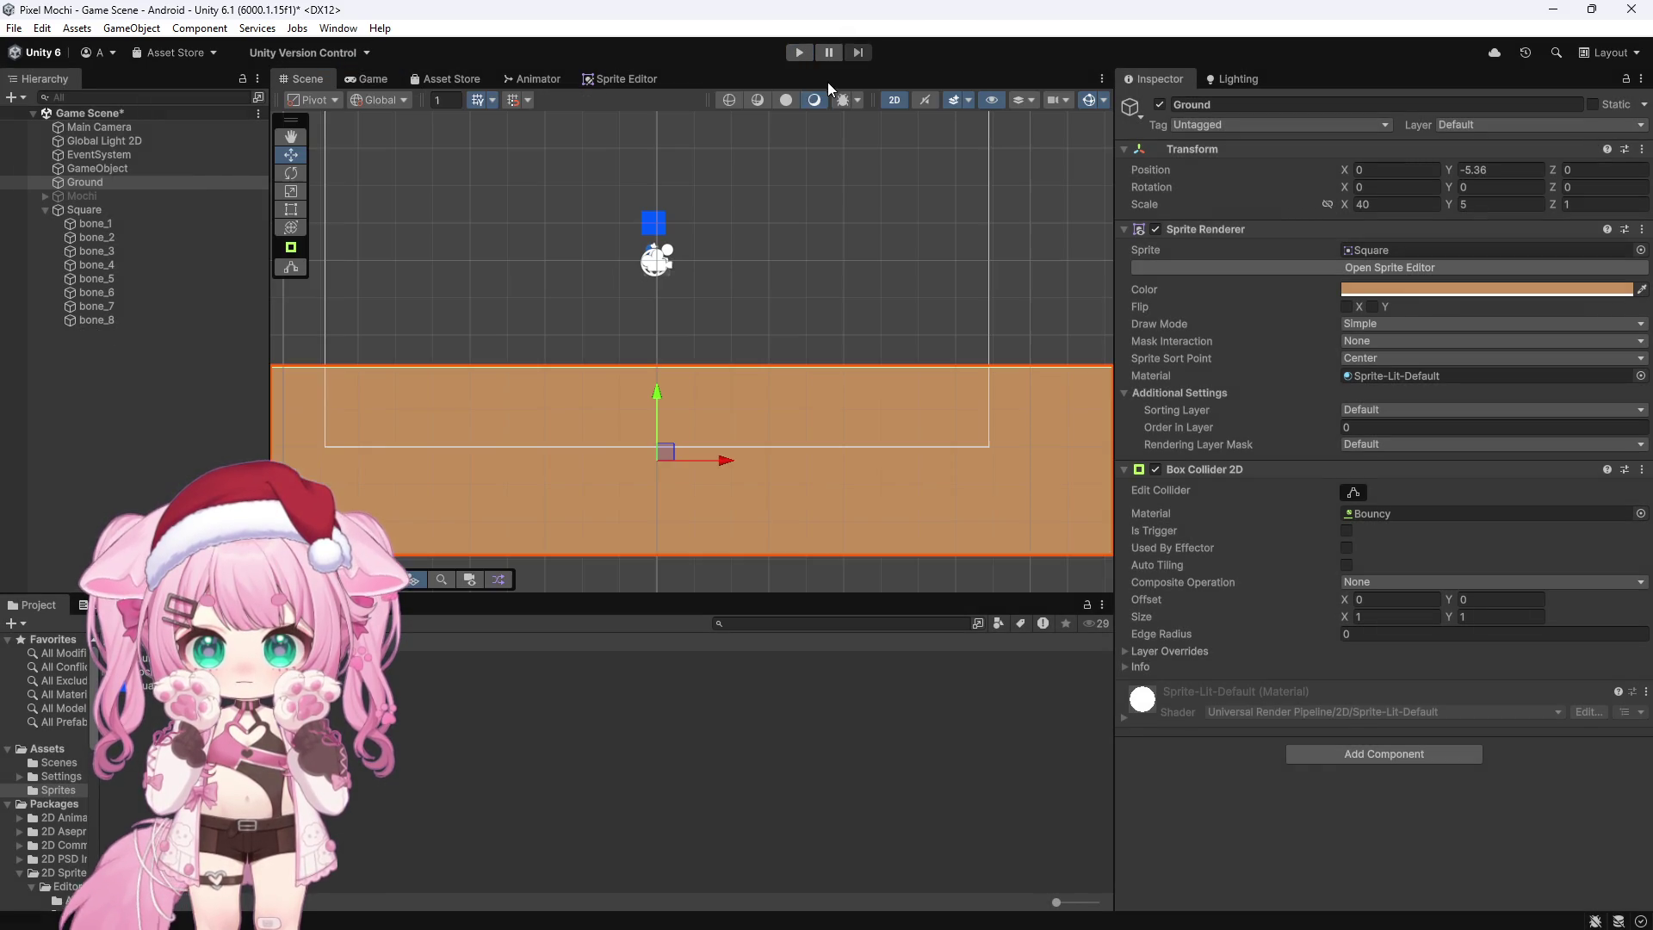
double_click(1372, 513)
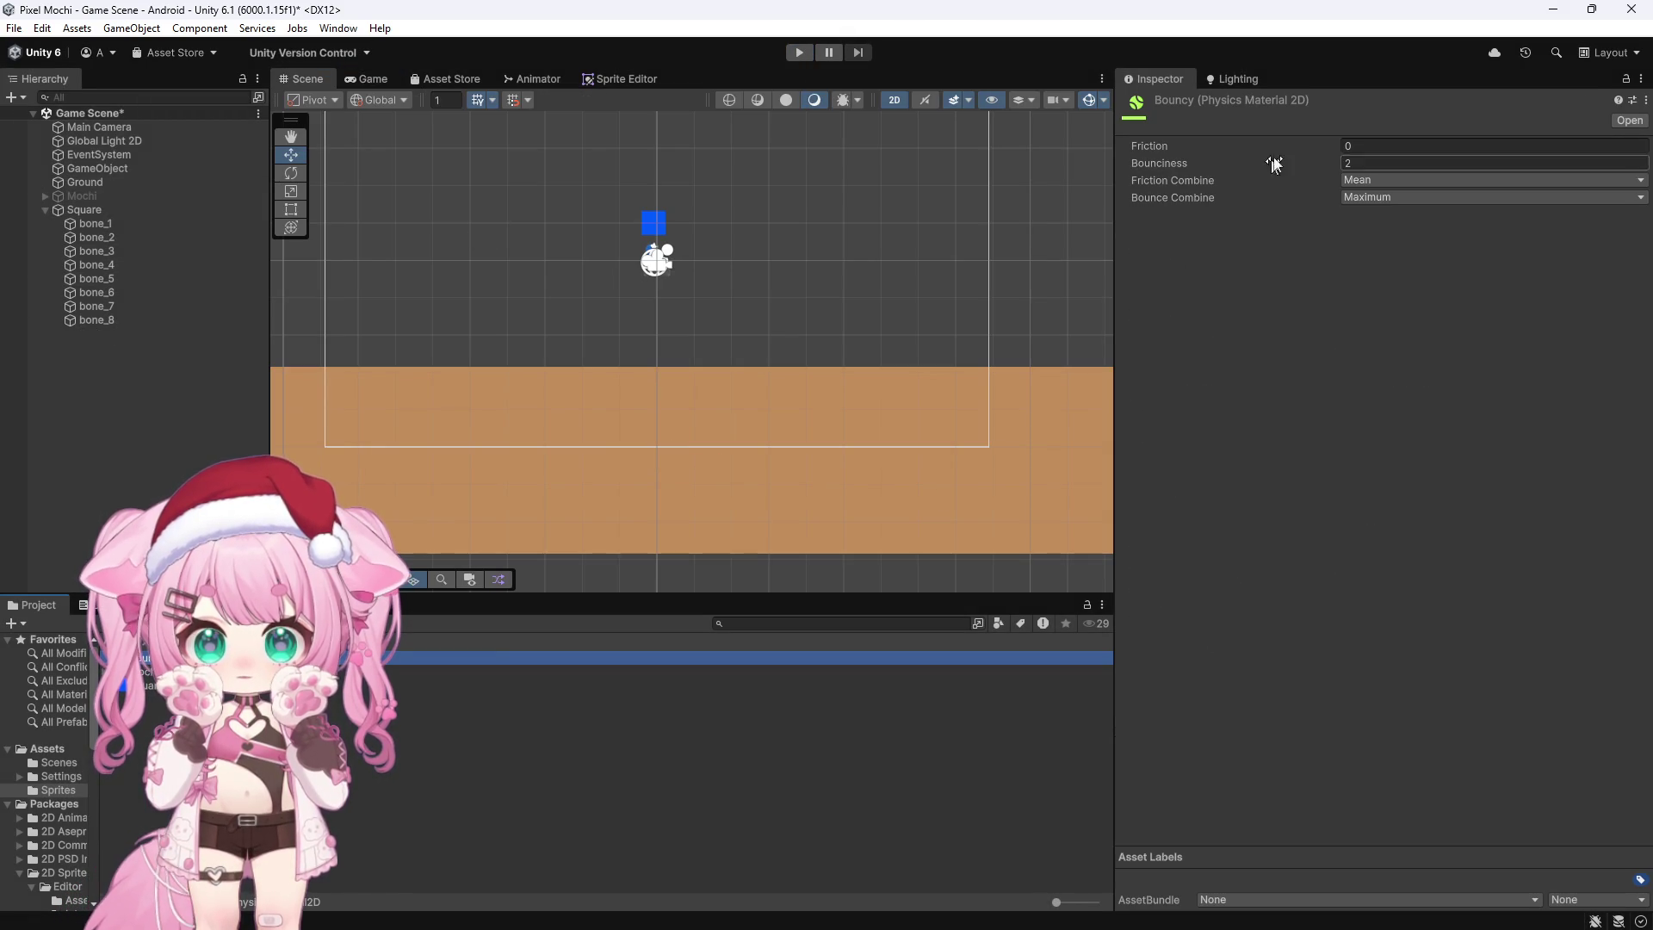
Step: Test Bouncy at bounciness 0.5, then set it to 1 and play again
left_click(1355, 162)
type("2")
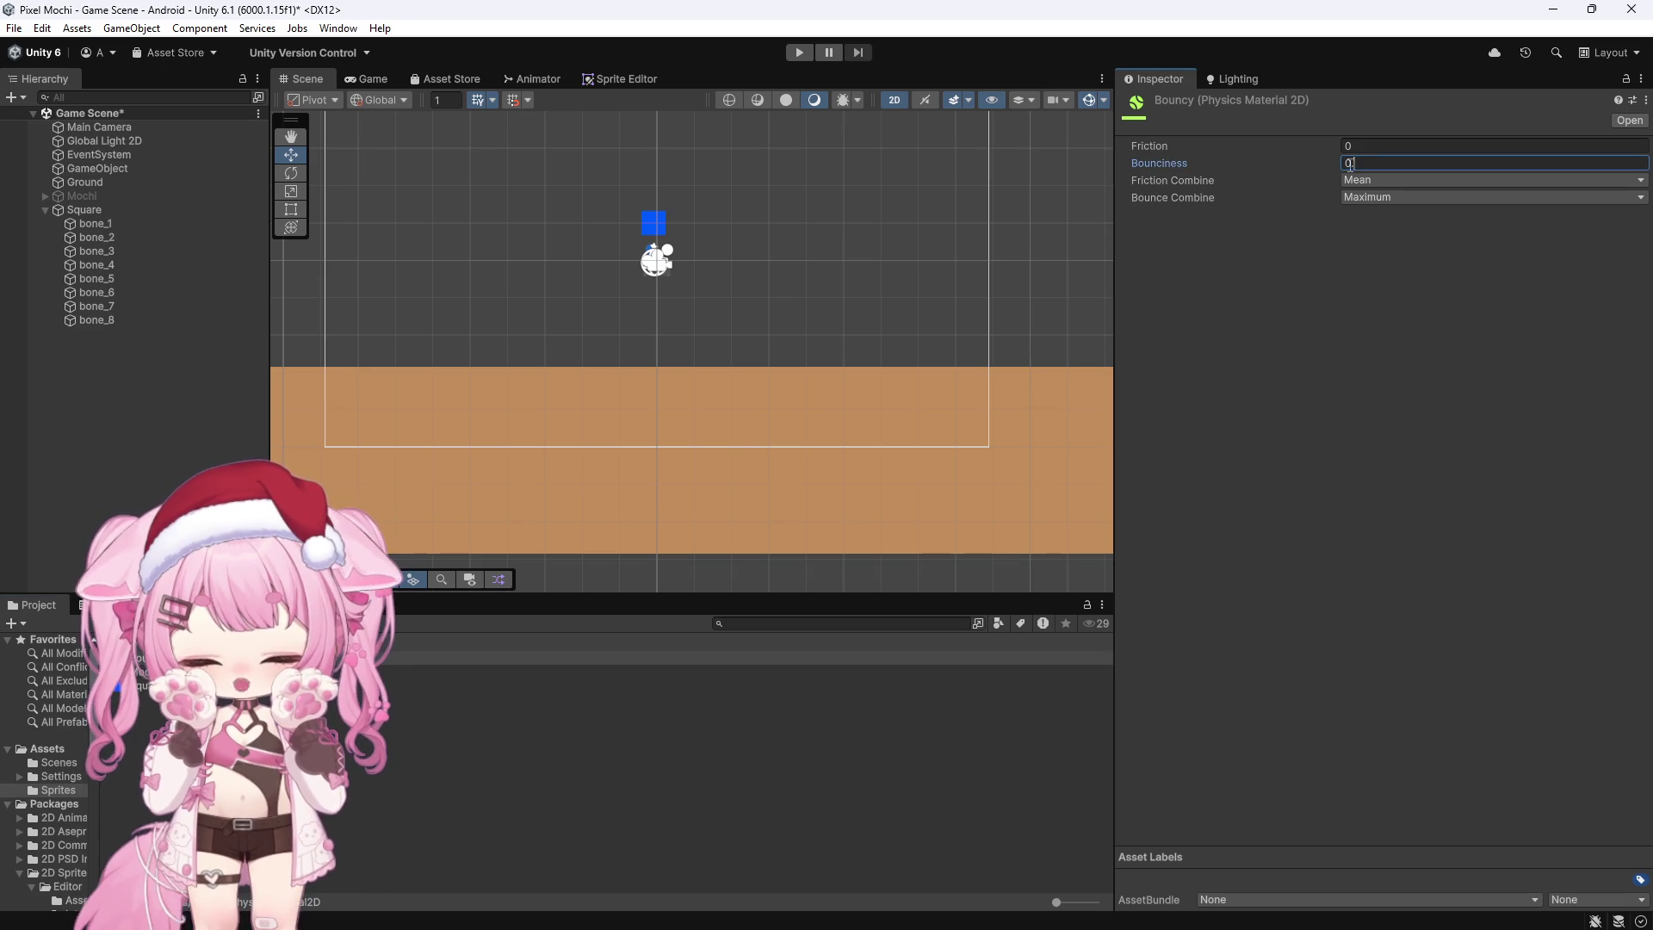
type(".5")
left_click(799, 53)
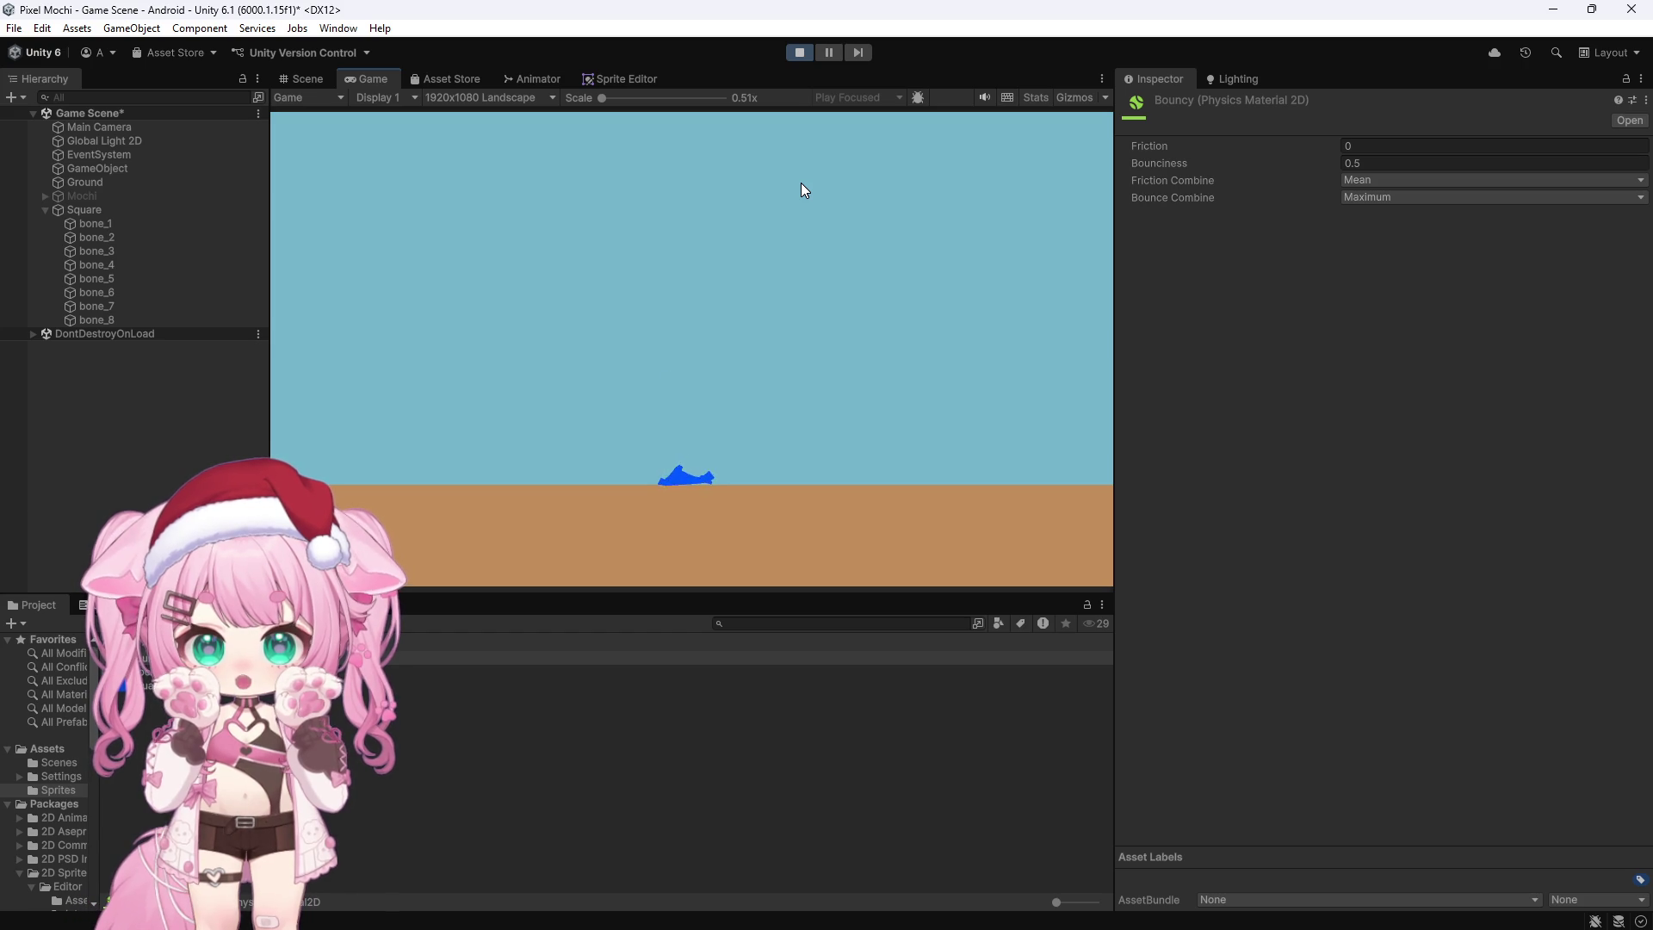
left_click(799, 52)
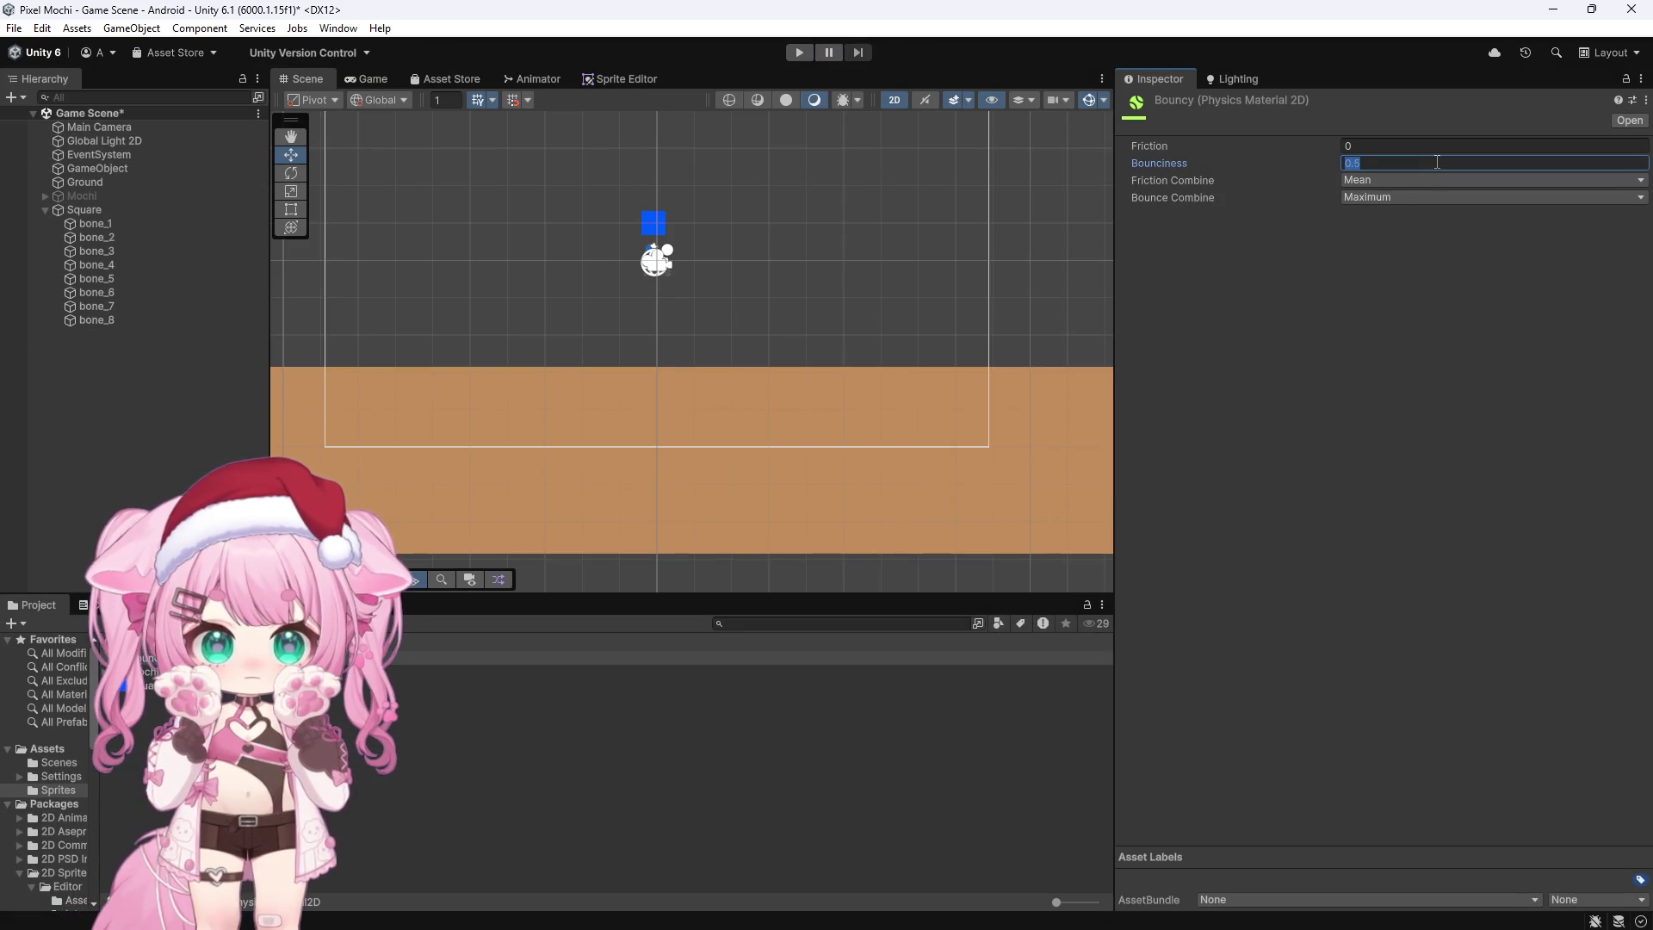
type("1")
left_click(799, 53)
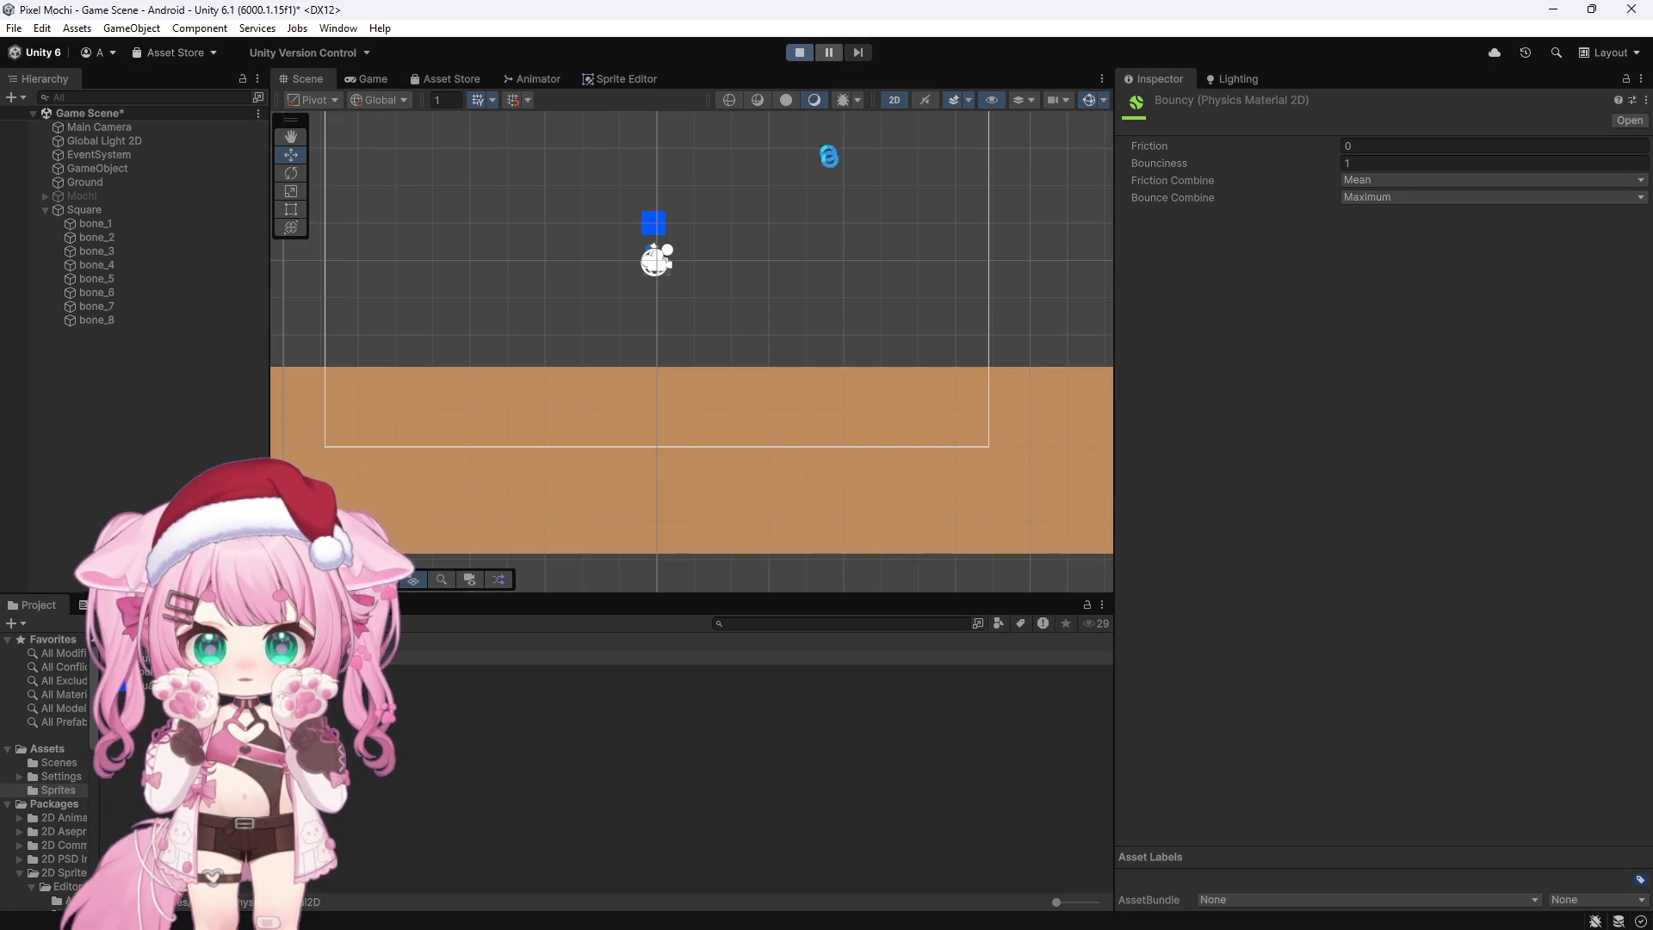
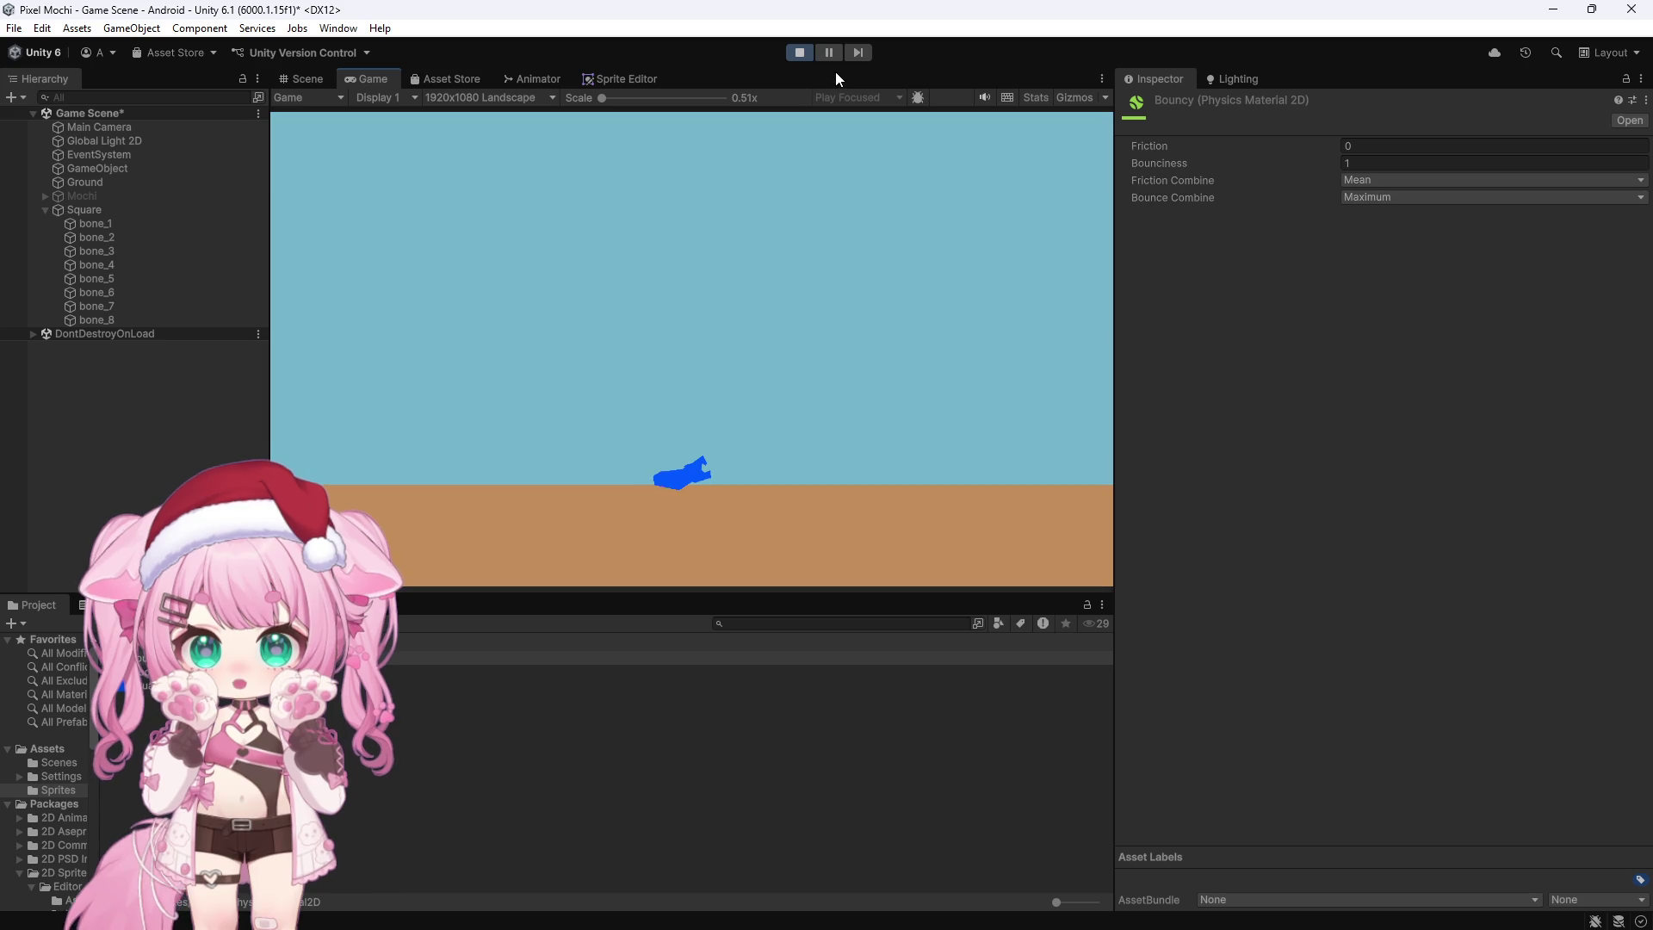
Step: Stop Play mode and select Square to show its Sprite Skin with bone_1 through bone_8
left_click(798, 54)
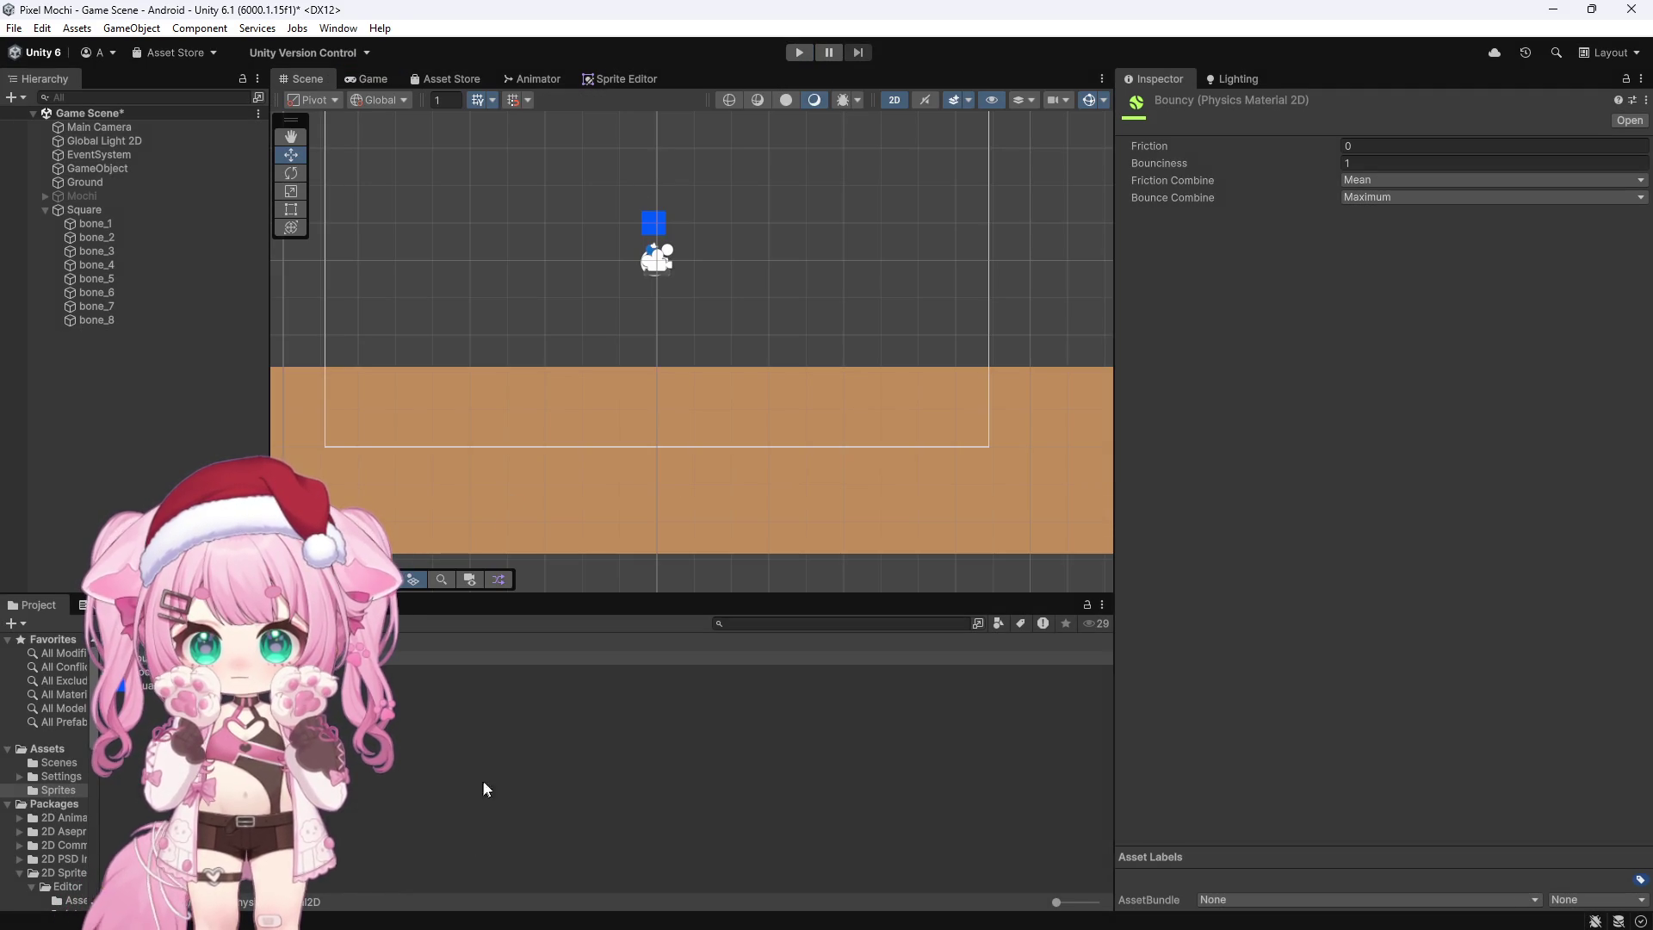
left_click(101, 212)
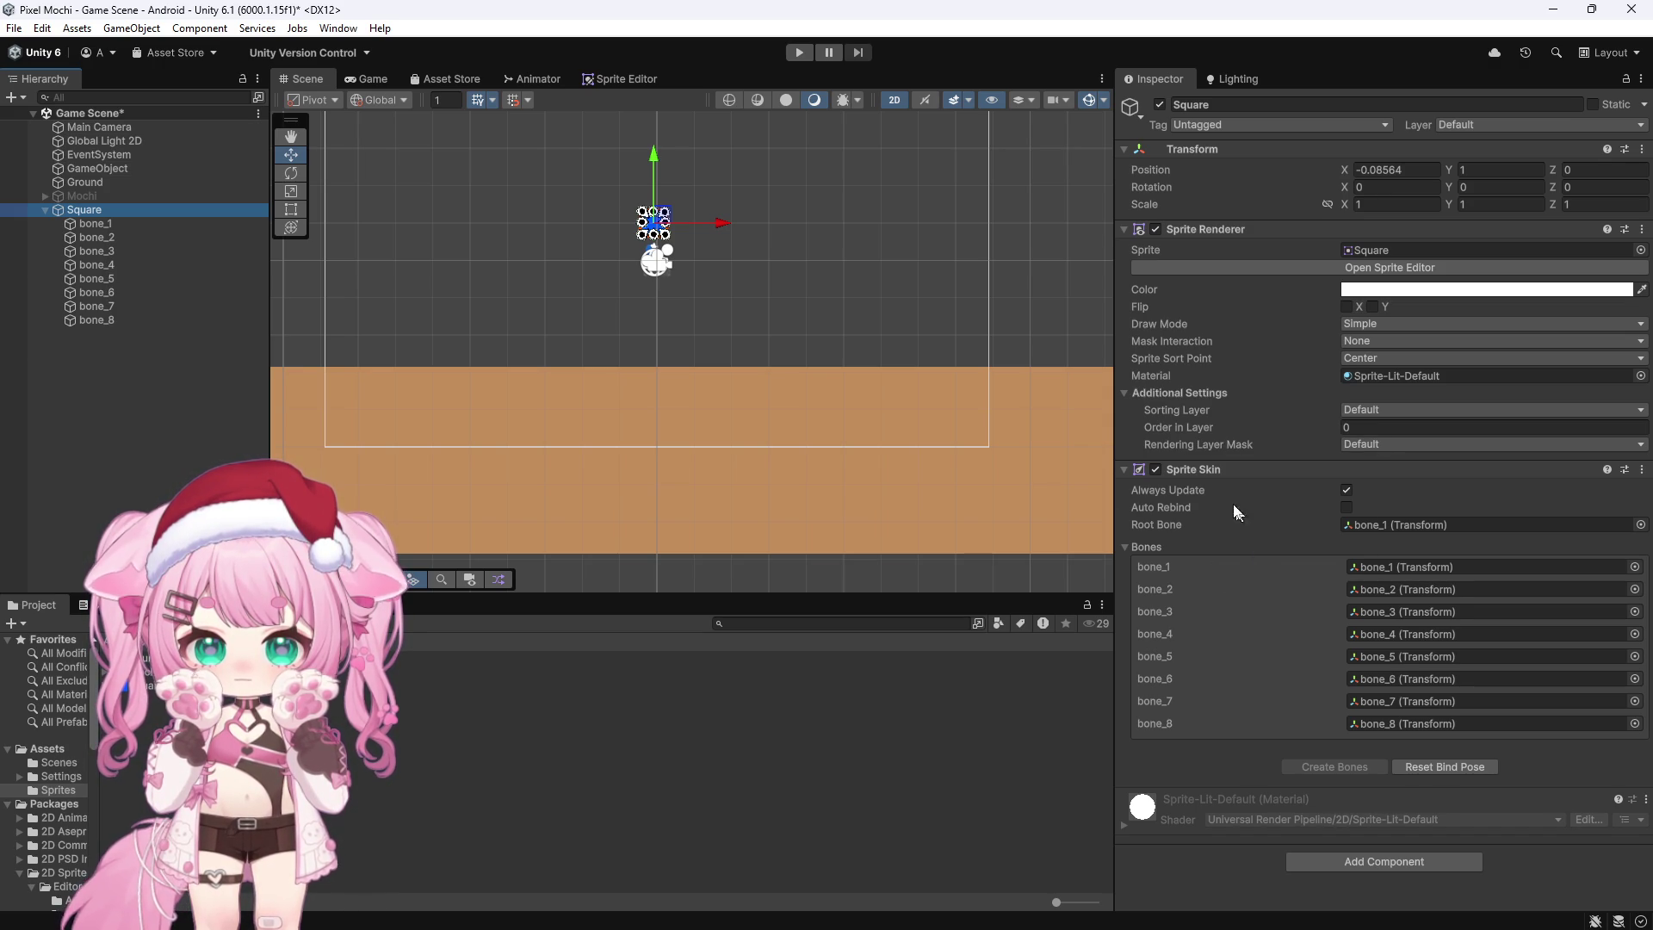
Step: Open the Square in the Skinning Editor, bend the right bone inward, then restore the bind pose
left_click(1334, 270)
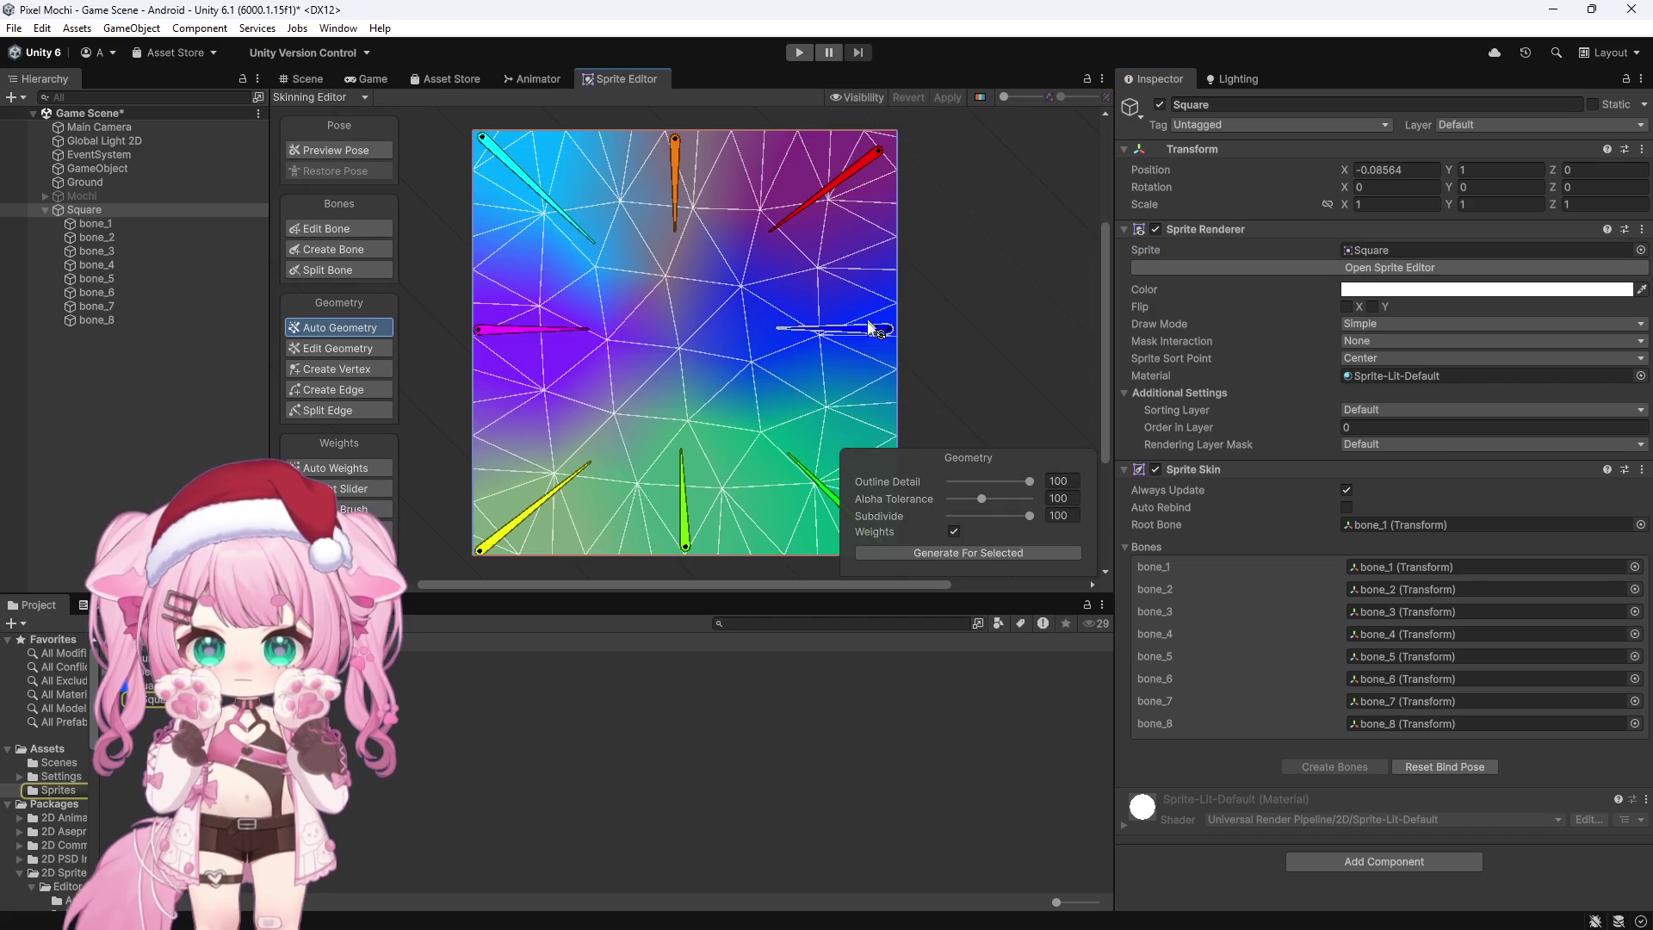
mouse_move(889, 329)
left_mouse_down()
mouse_move(818, 323)
mouse_move(885, 334)
mouse_move(868, 351)
left_mouse_up()
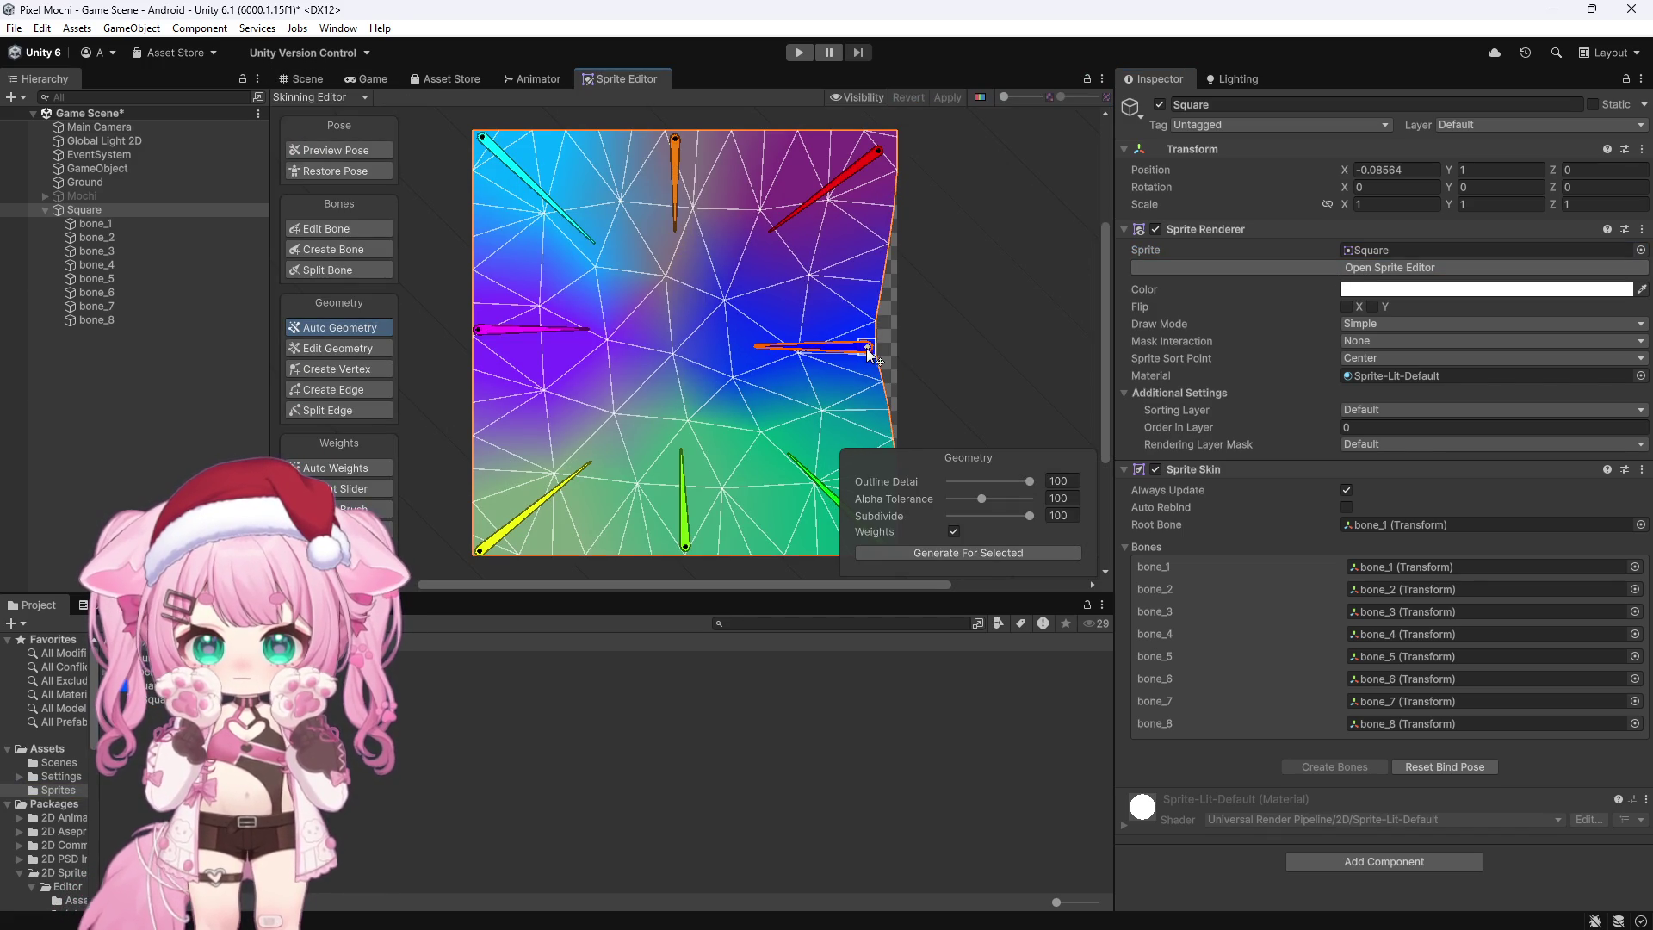
key("shift+1")
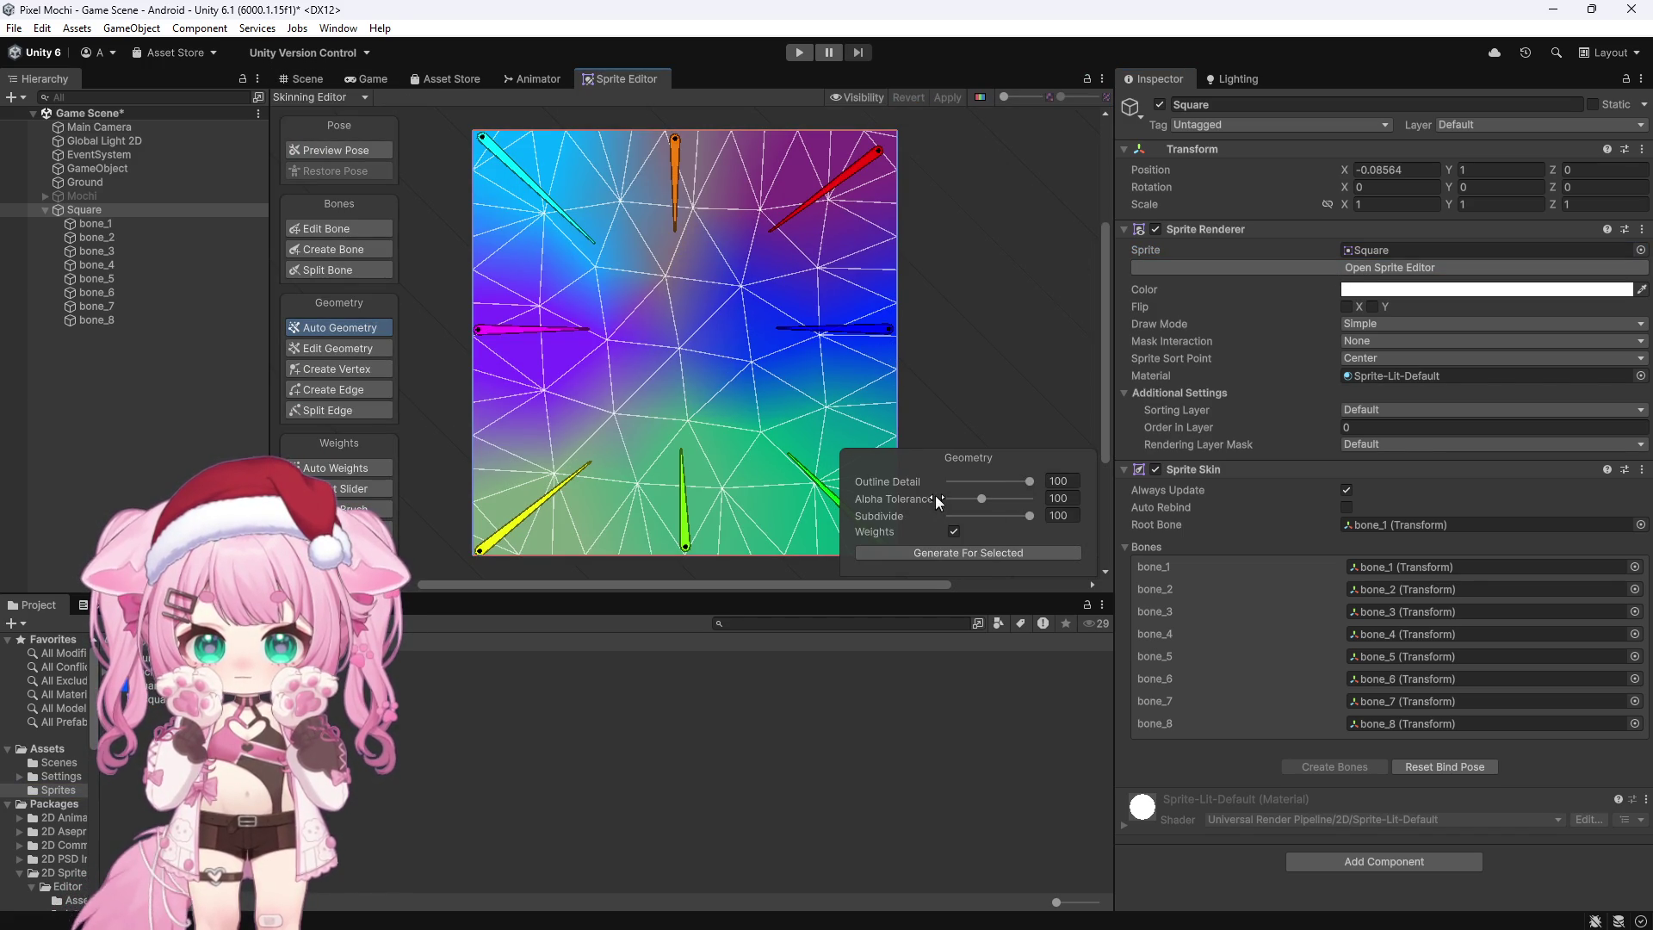
Step: Regenerate the Square's mesh geometry, revert the change, and pull the green bone to preview deformation
left_click(1054, 482)
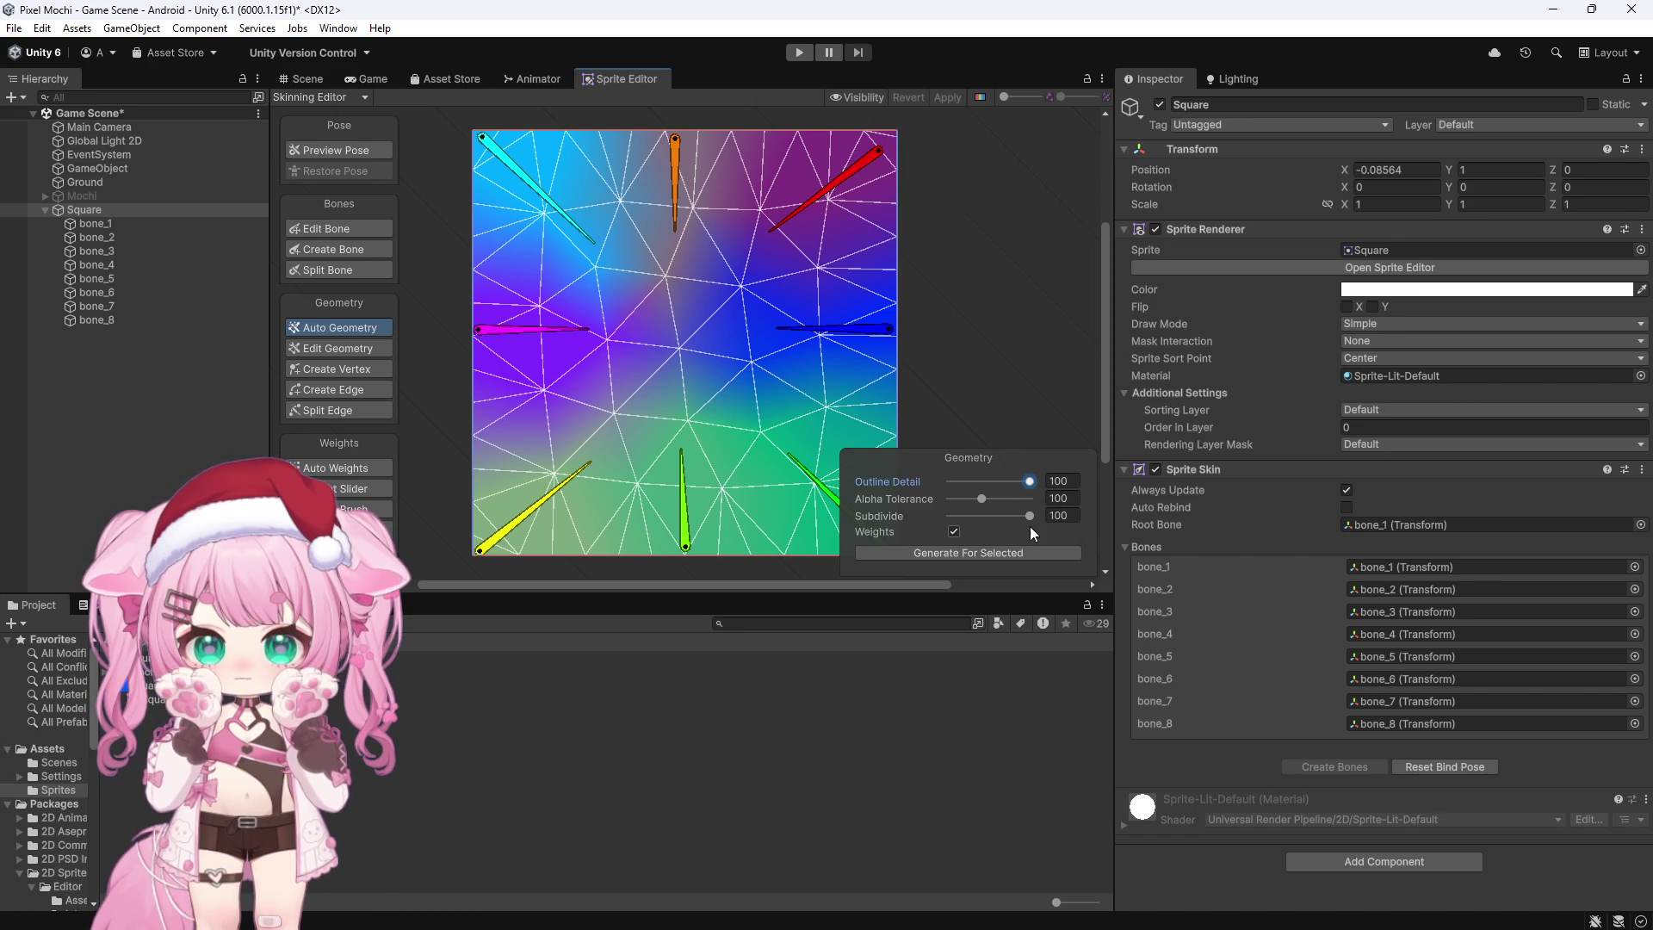
left_click(955, 553)
left_click(912, 95)
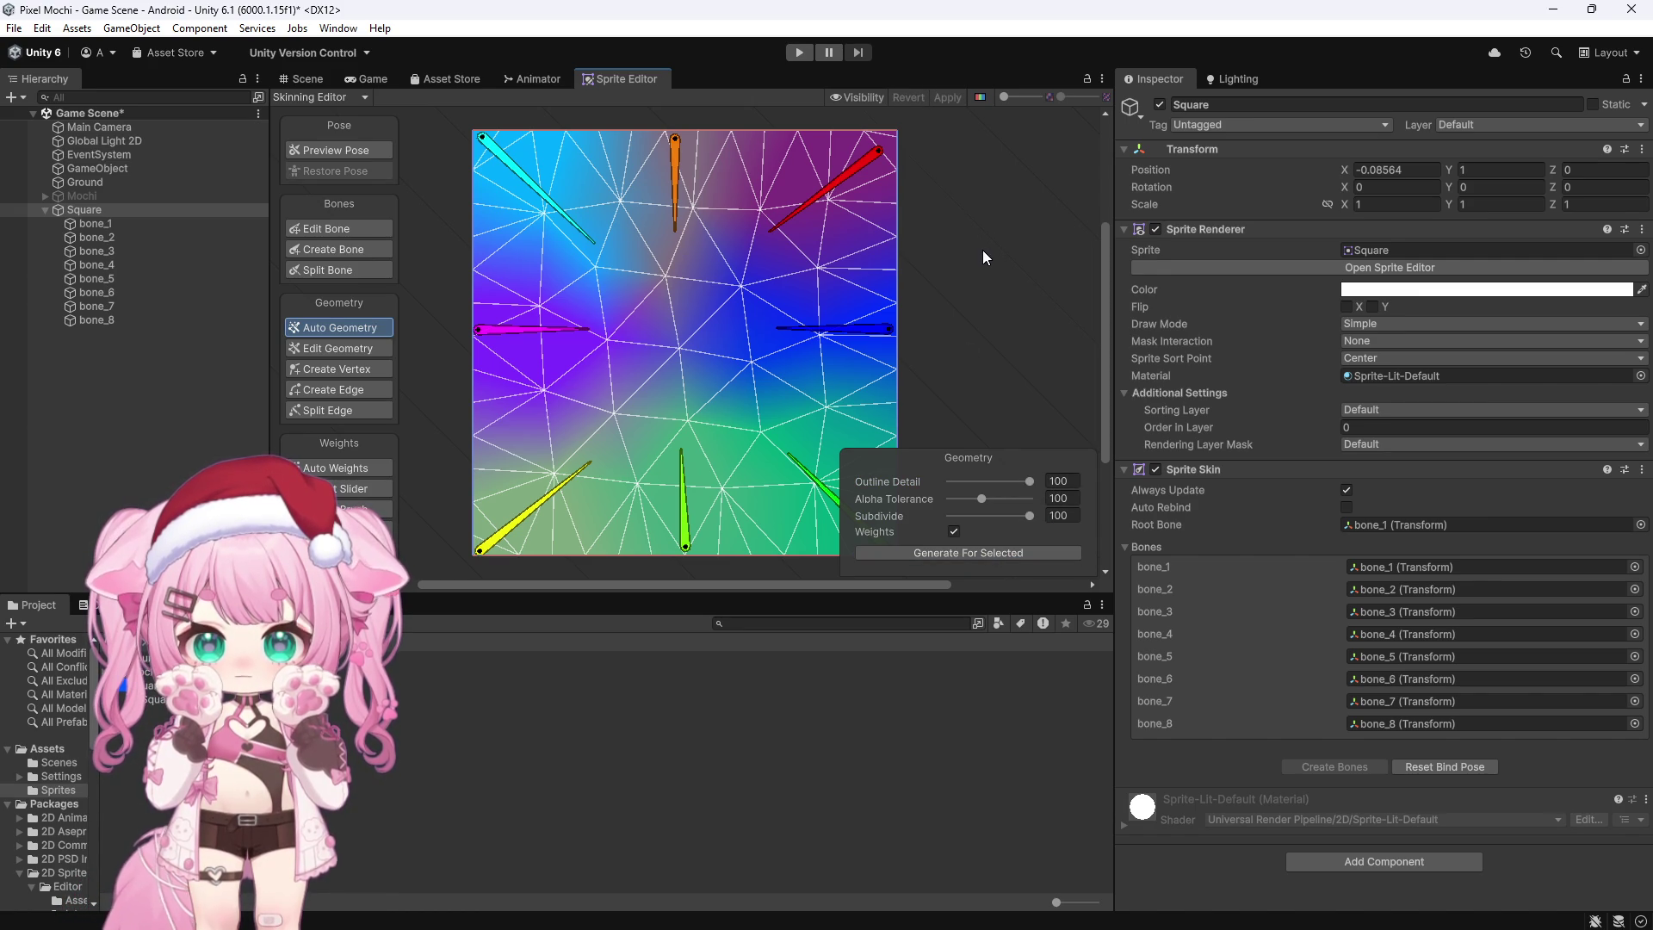
mouse_move(682, 542)
left_mouse_down()
mouse_move(694, 400)
mouse_move(638, 444)
mouse_move(683, 469)
mouse_move(692, 508)
mouse_move(700, 497)
left_mouse_up()
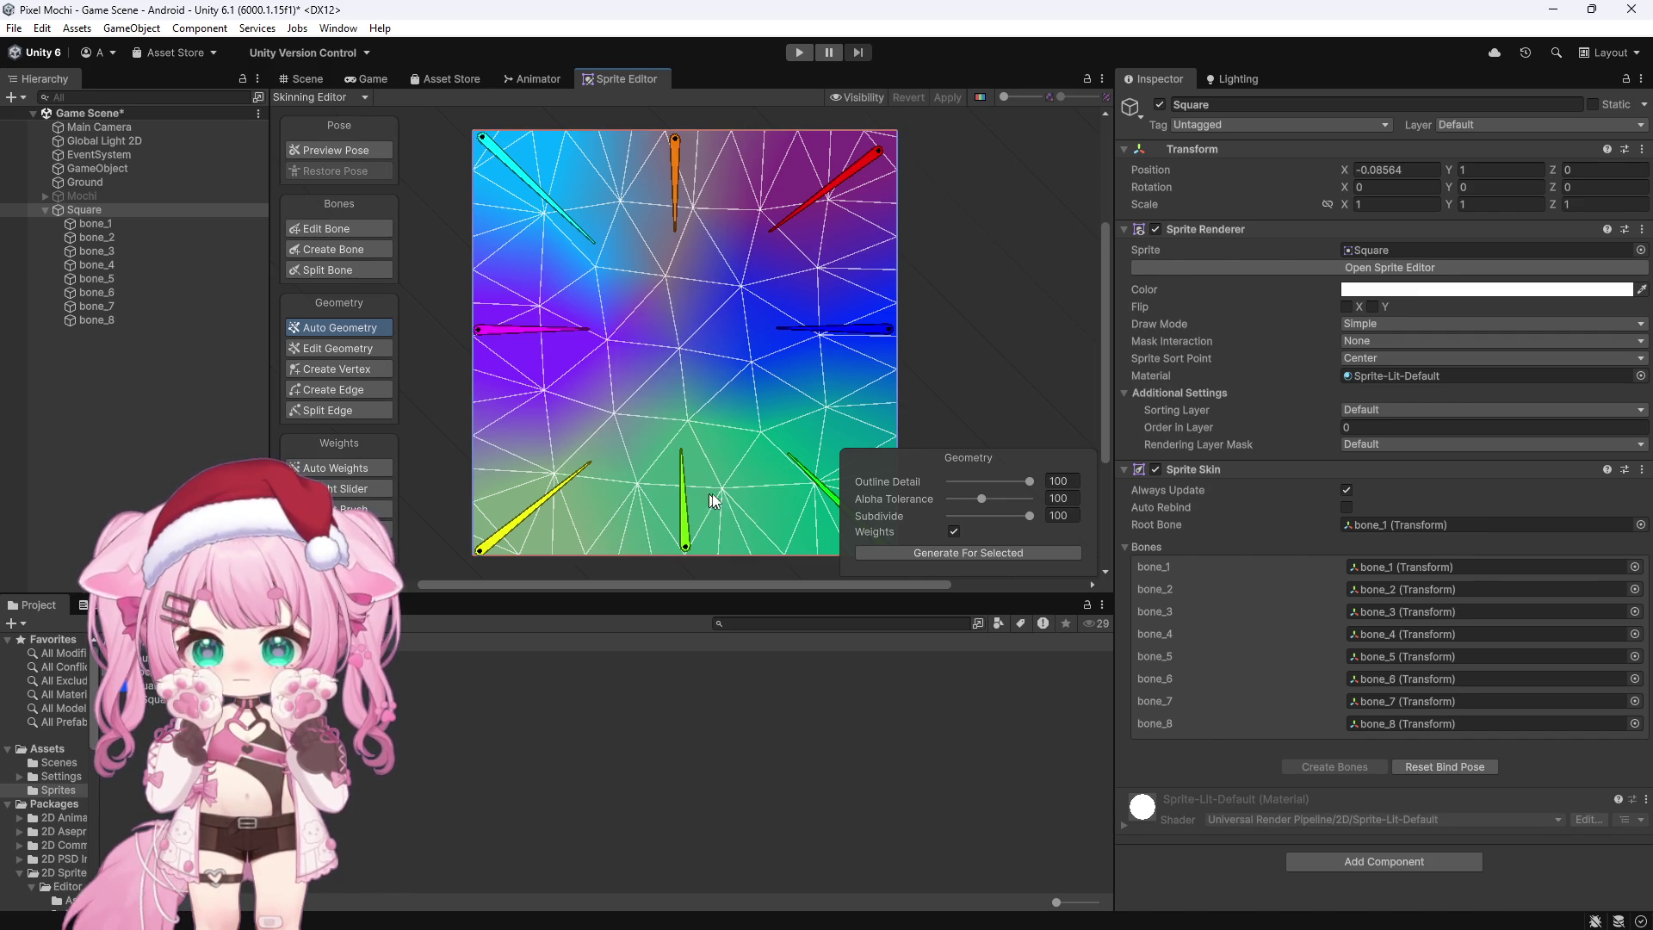
Step: Return to the Scene view and select bone_1 through bone_8 in the Hierarchy
left_click(303, 75)
scroll(643, 188, "up", 8)
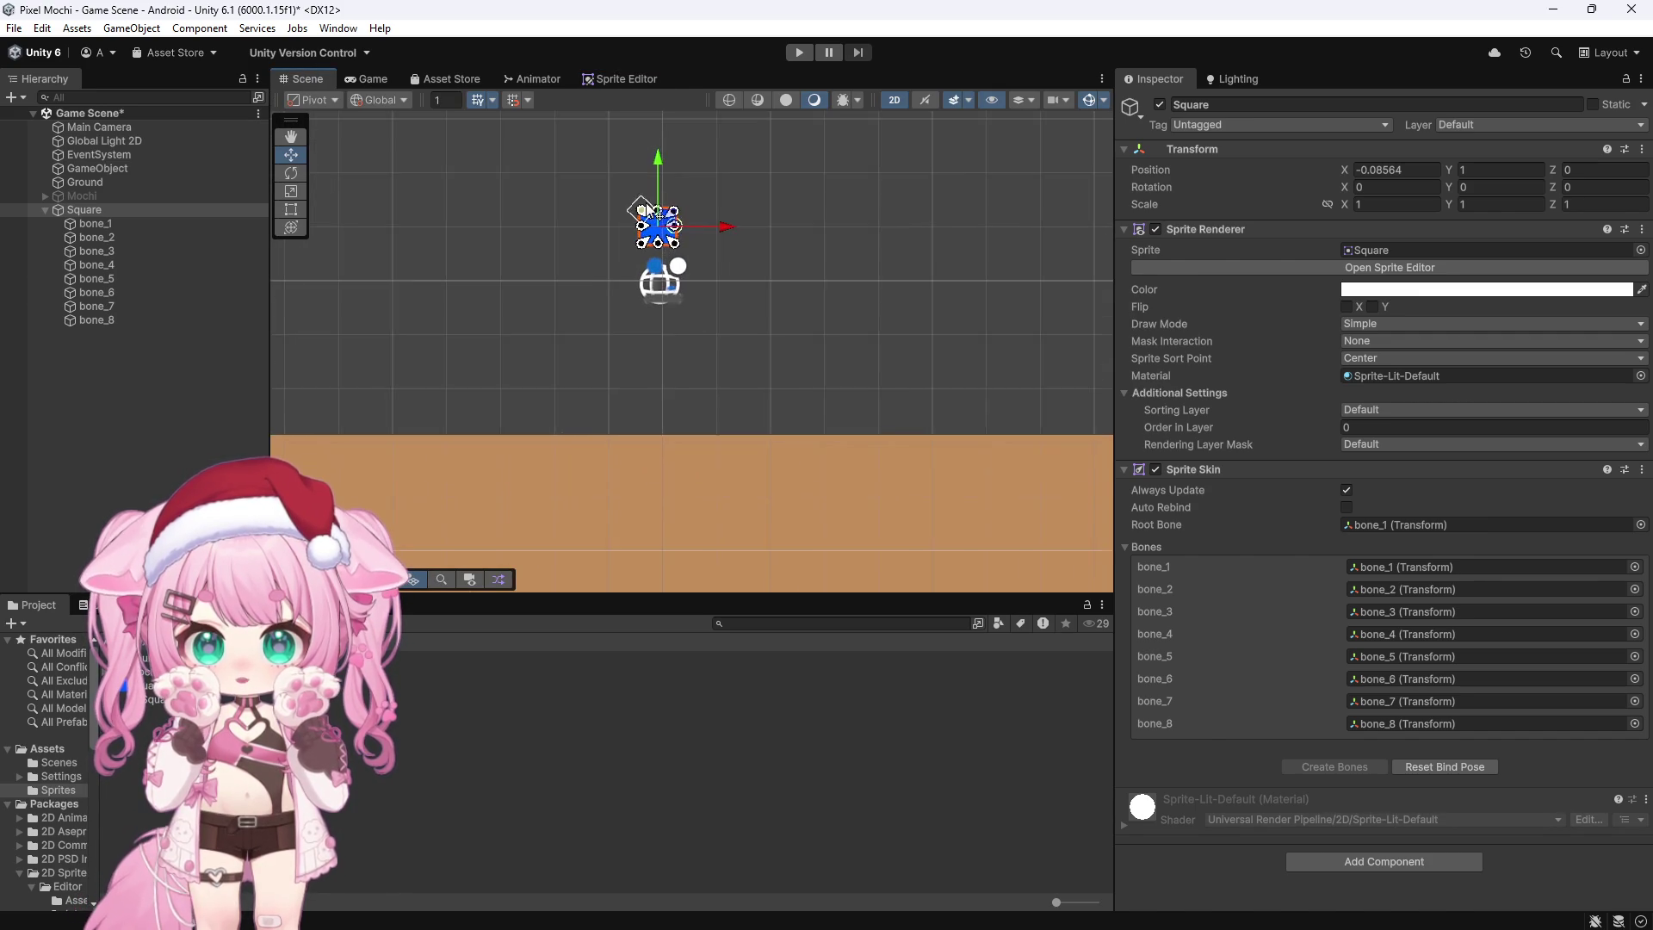
scroll(667, 202, "up", 3)
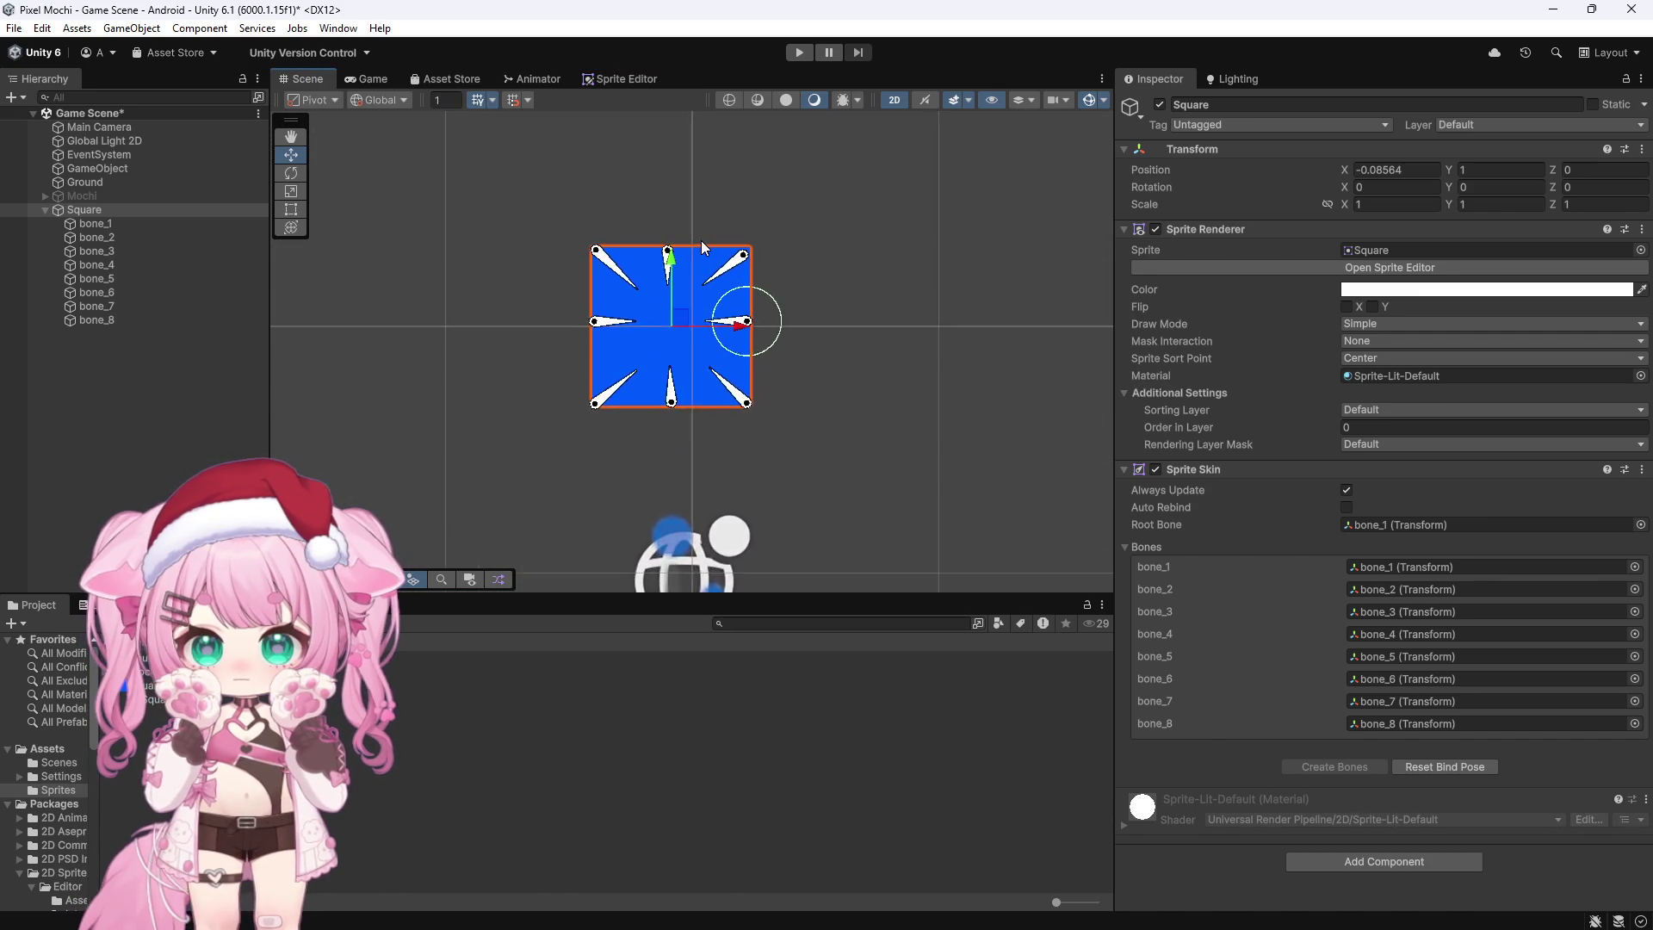
left_click(104, 227)
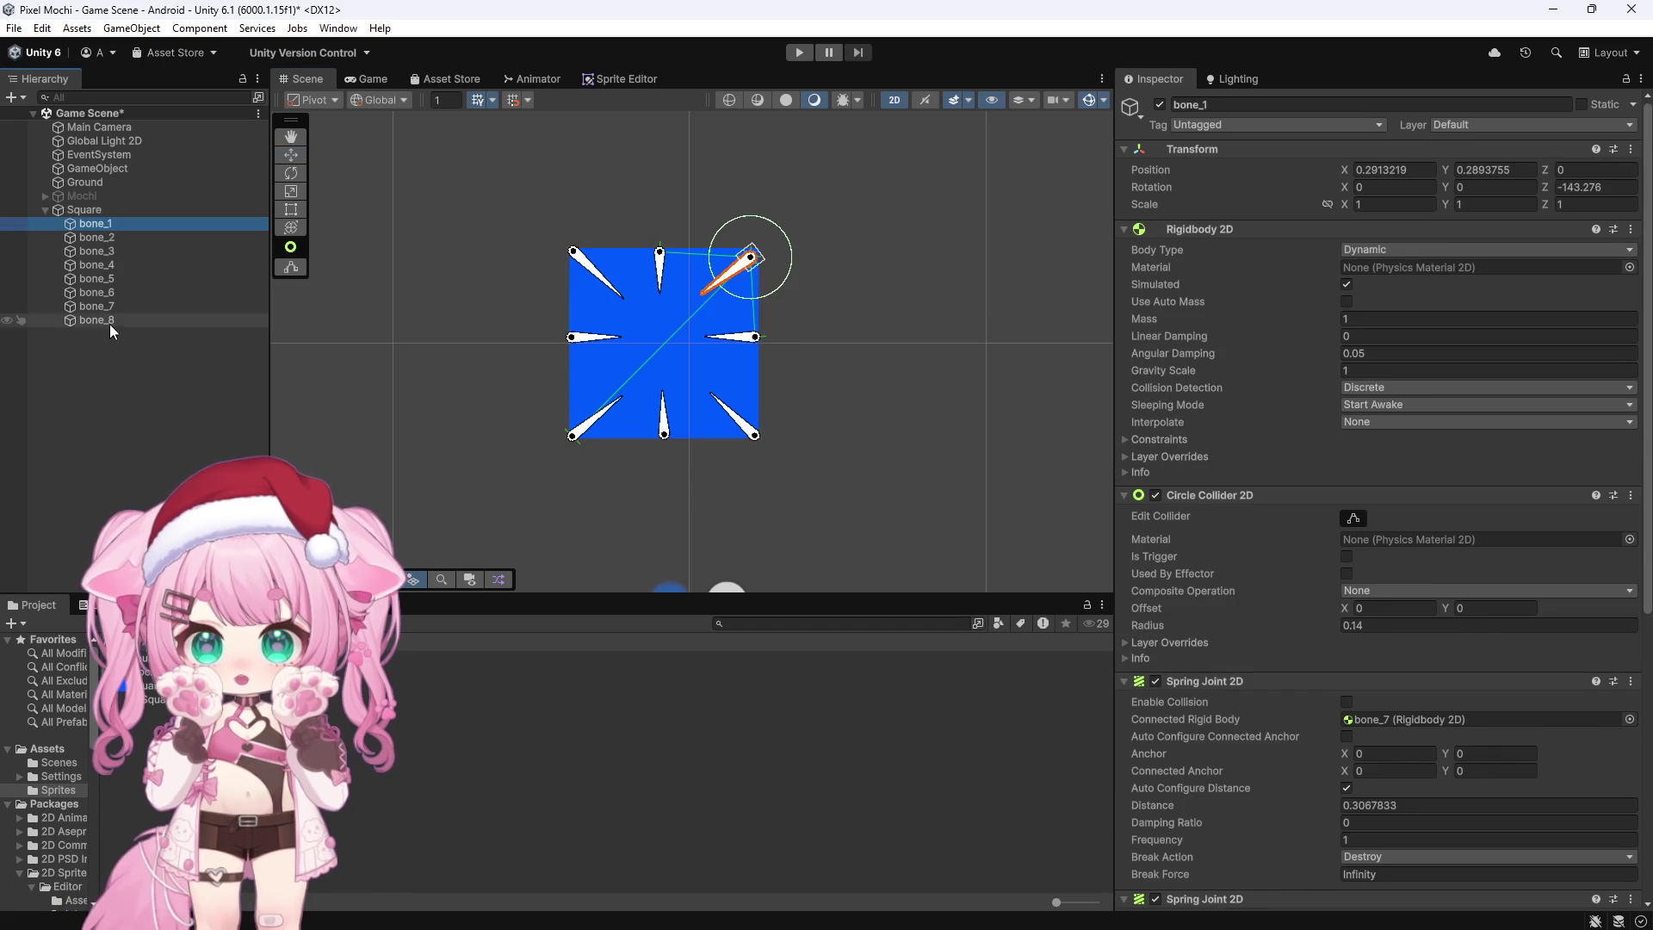
left_click(109, 320, "shift")
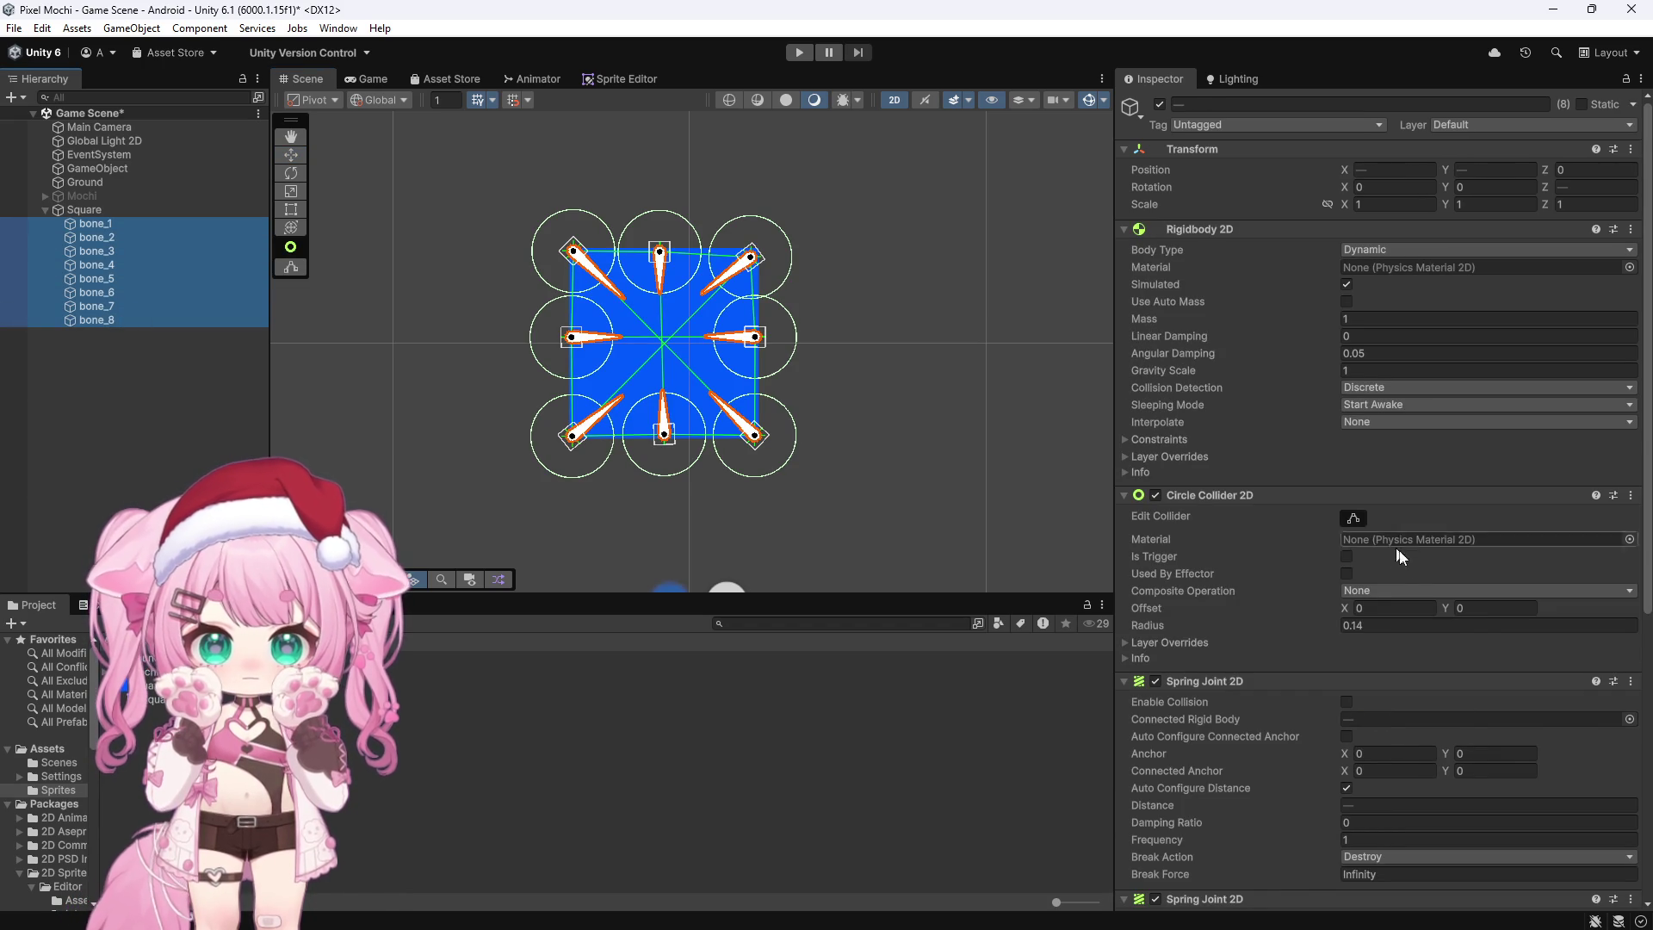
Step: Set the bones' Circle Collider 2D Radius to 0.35 and run a play test of the landing
left_click(1348, 626)
type("0.44")
key("BackSpace")
key("BackSpace")
type("35")
scroll(1019, 494, "down", 3)
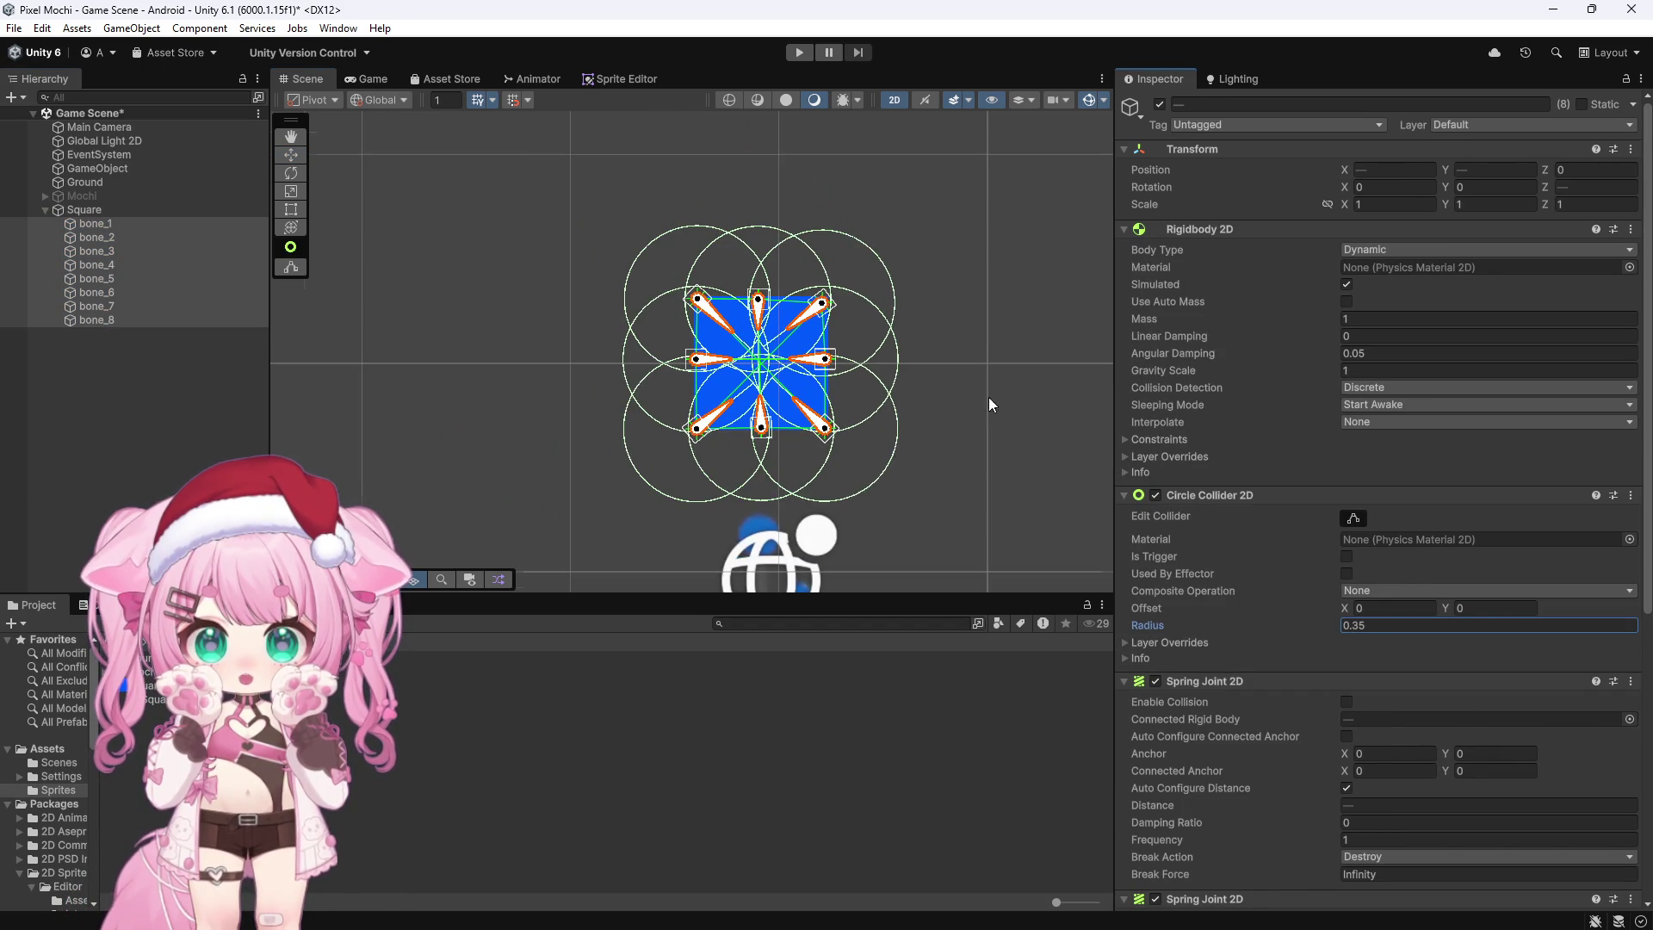
left_click(798, 54)
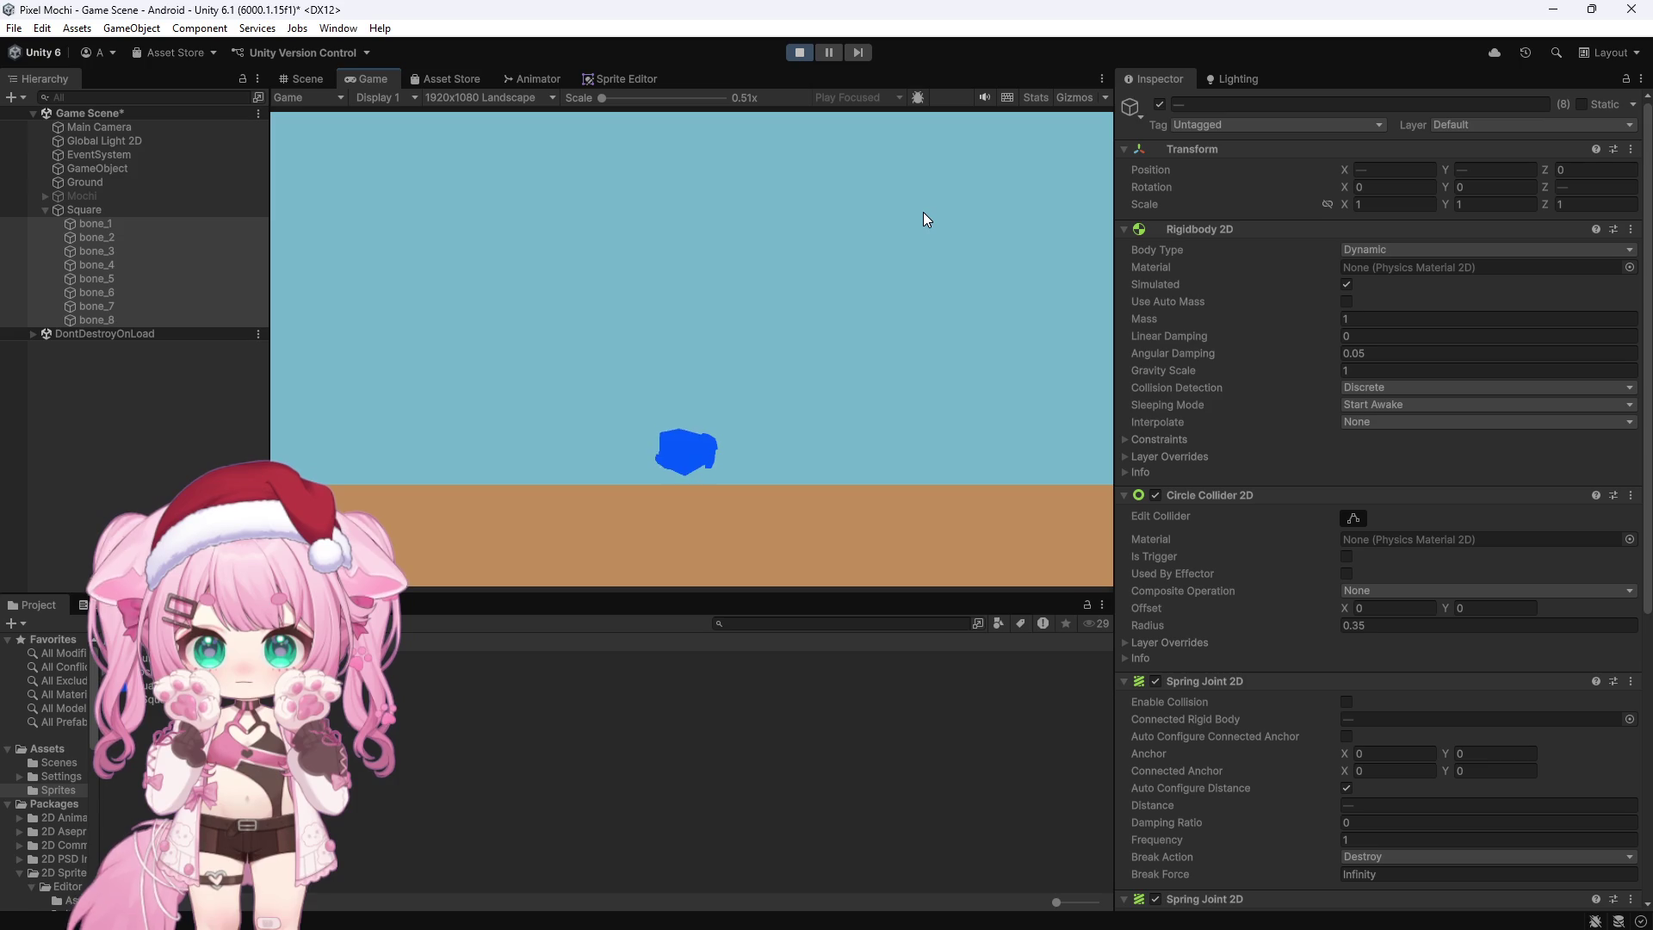
left_click(800, 54)
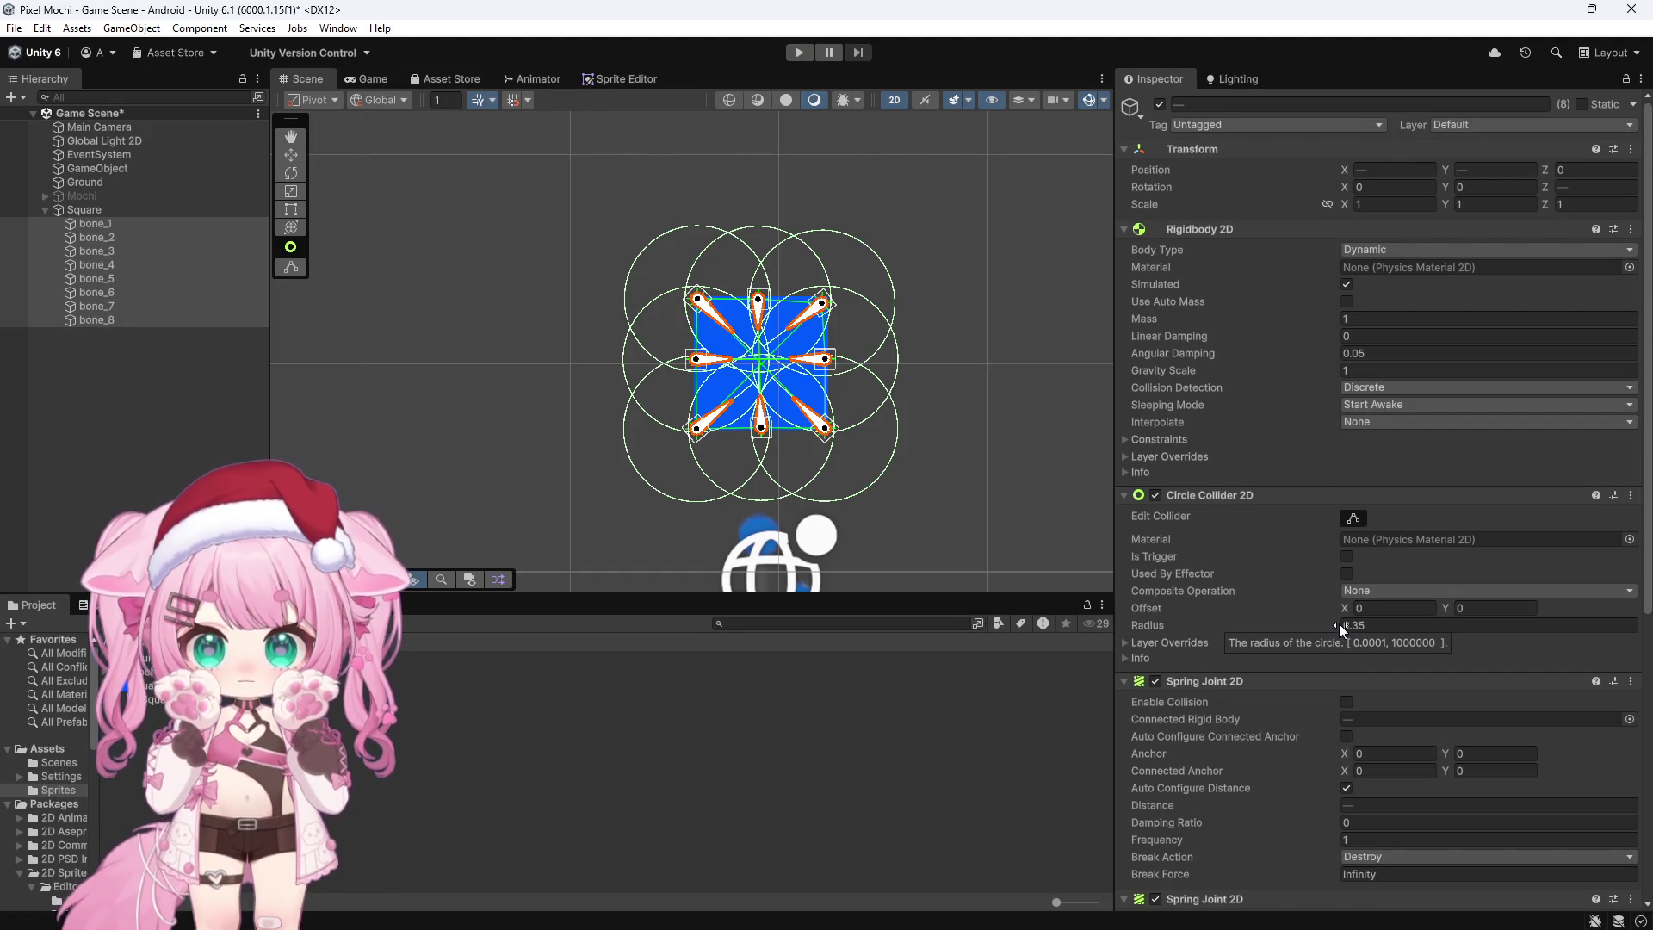
Step: Lower the bones' collider Radius to 0.08 and rerun the play test to watch the fall
left_click_drag(1339, 624, 1327, 623)
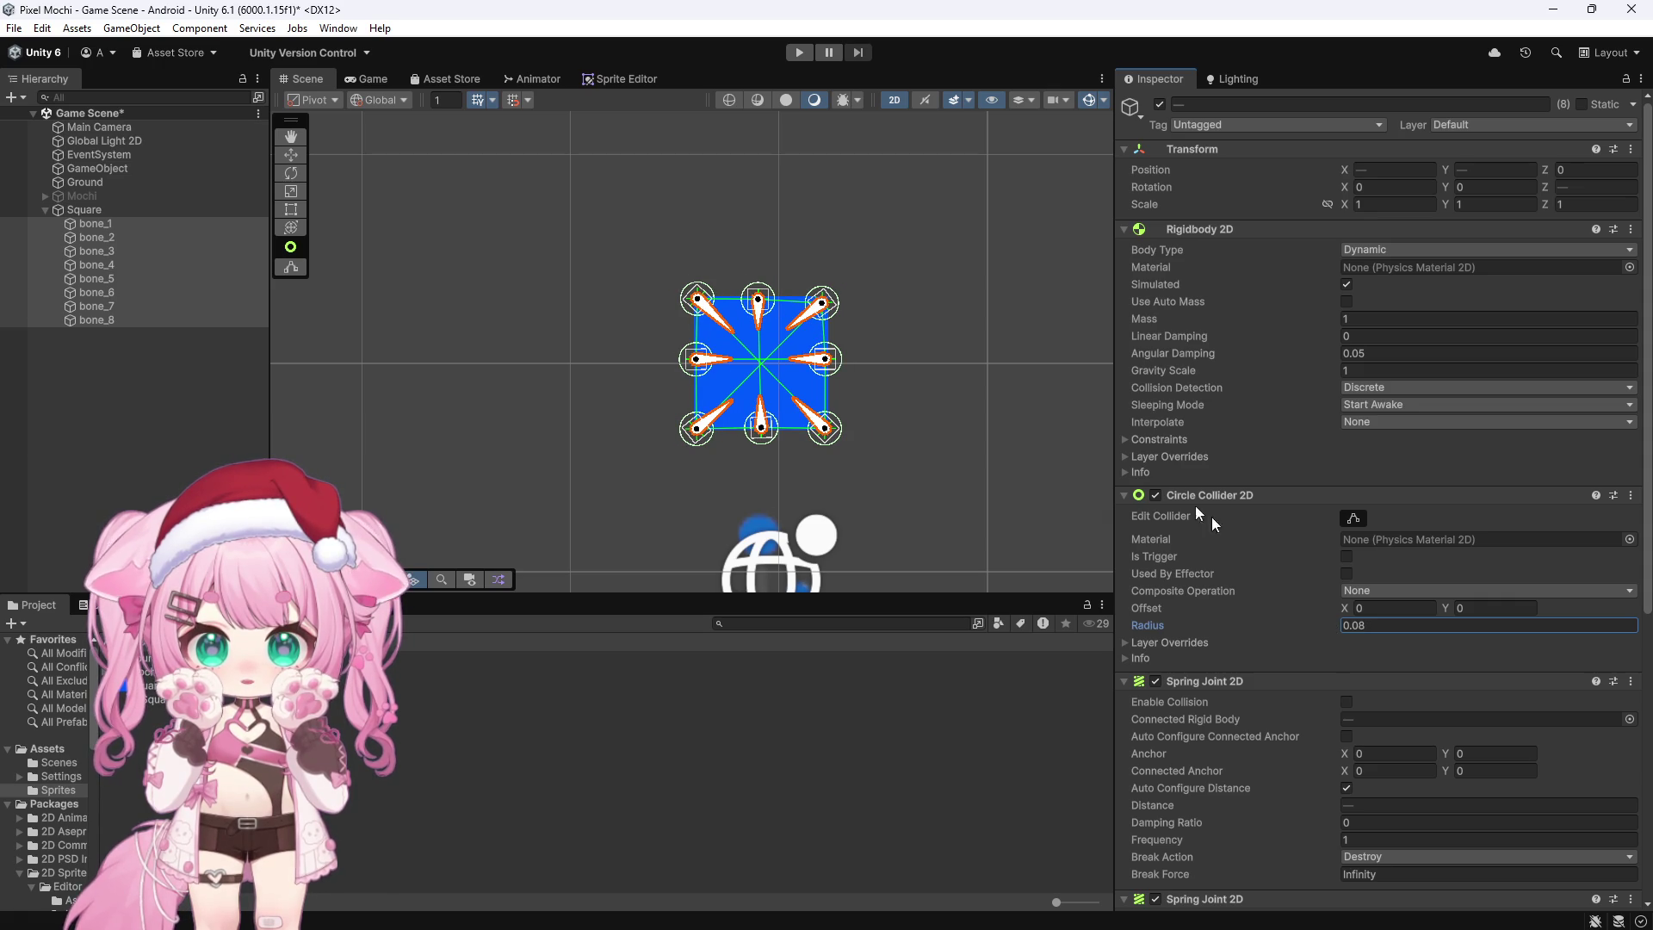
left_click(799, 53)
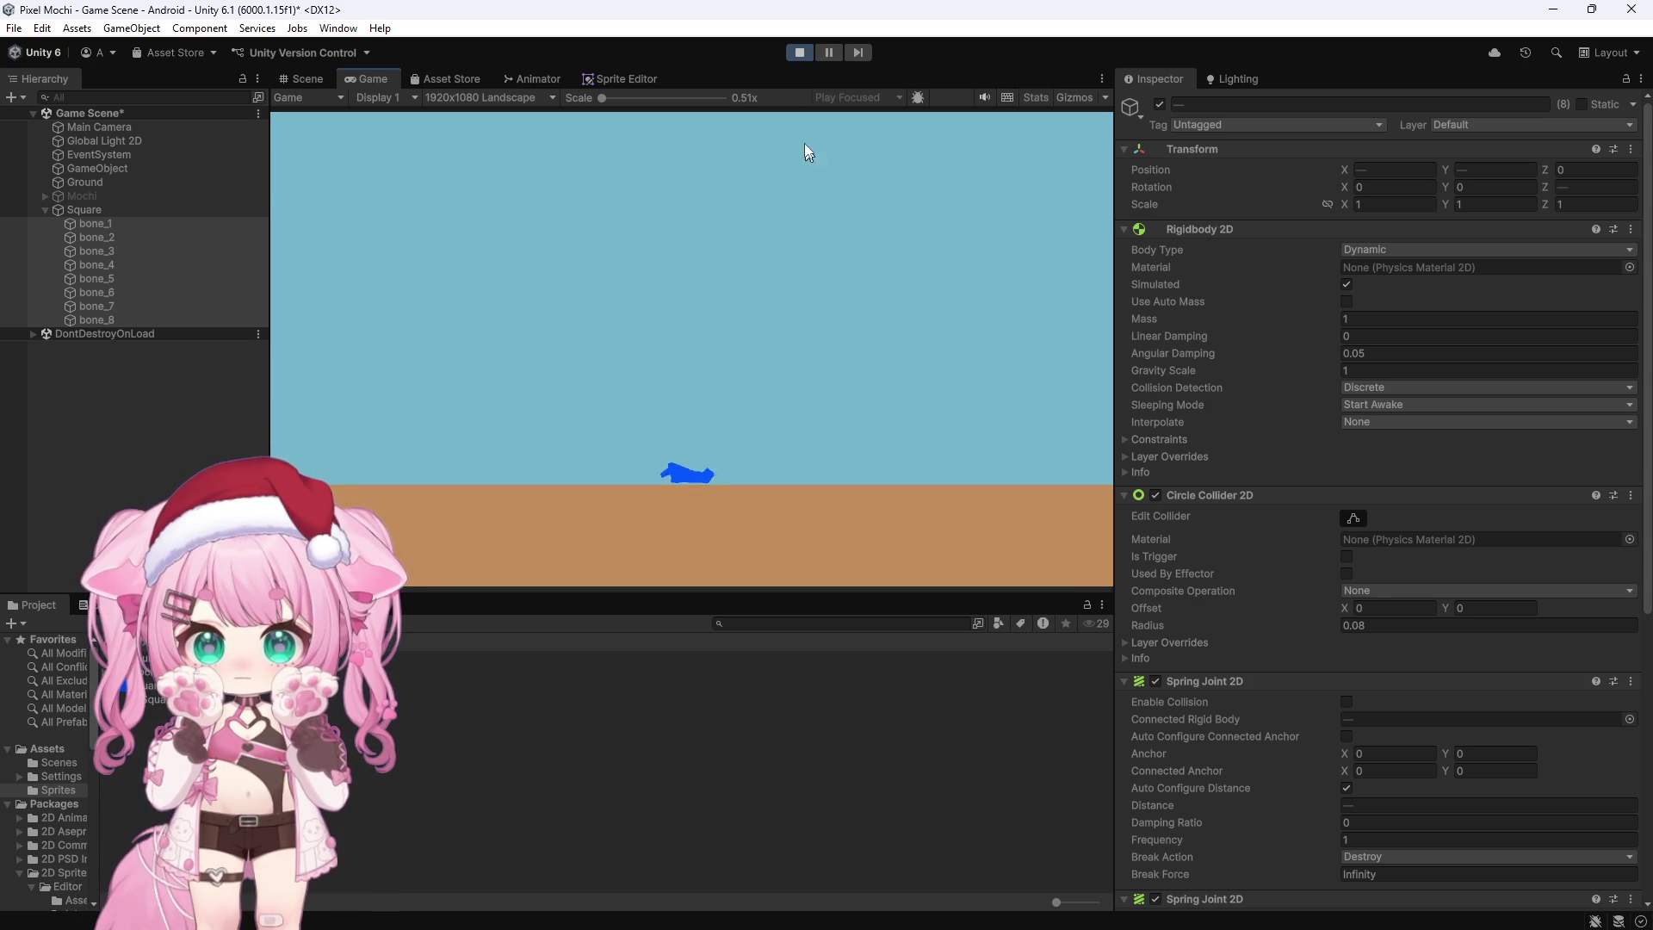
left_click(797, 49)
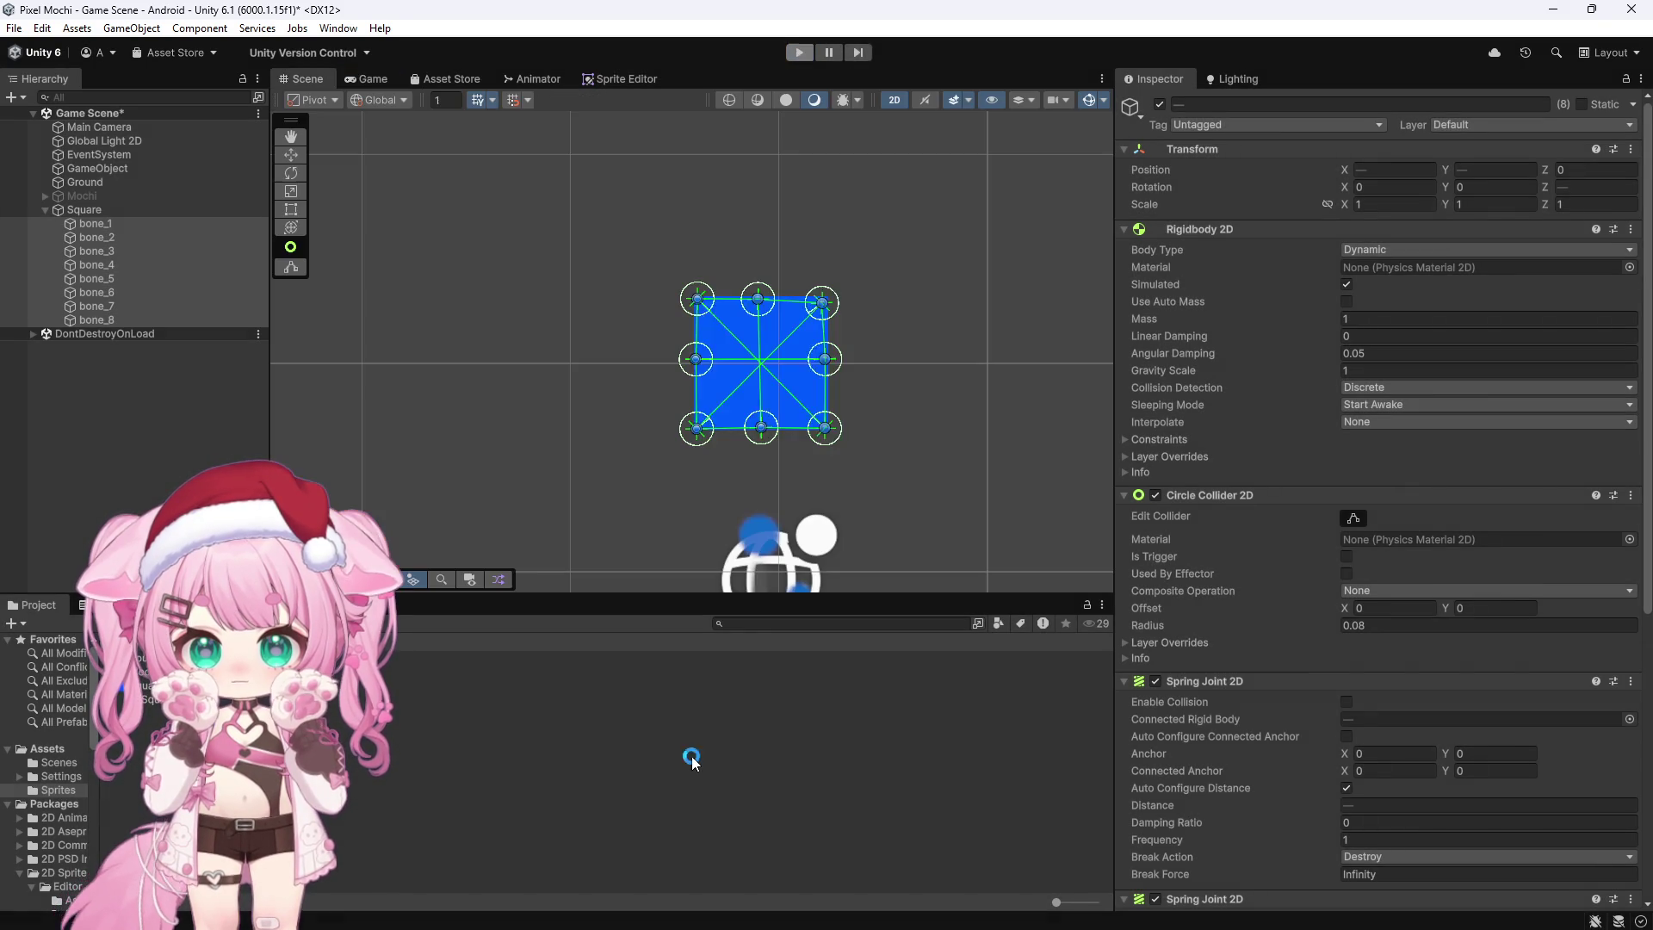
mouse_move(372, 909)
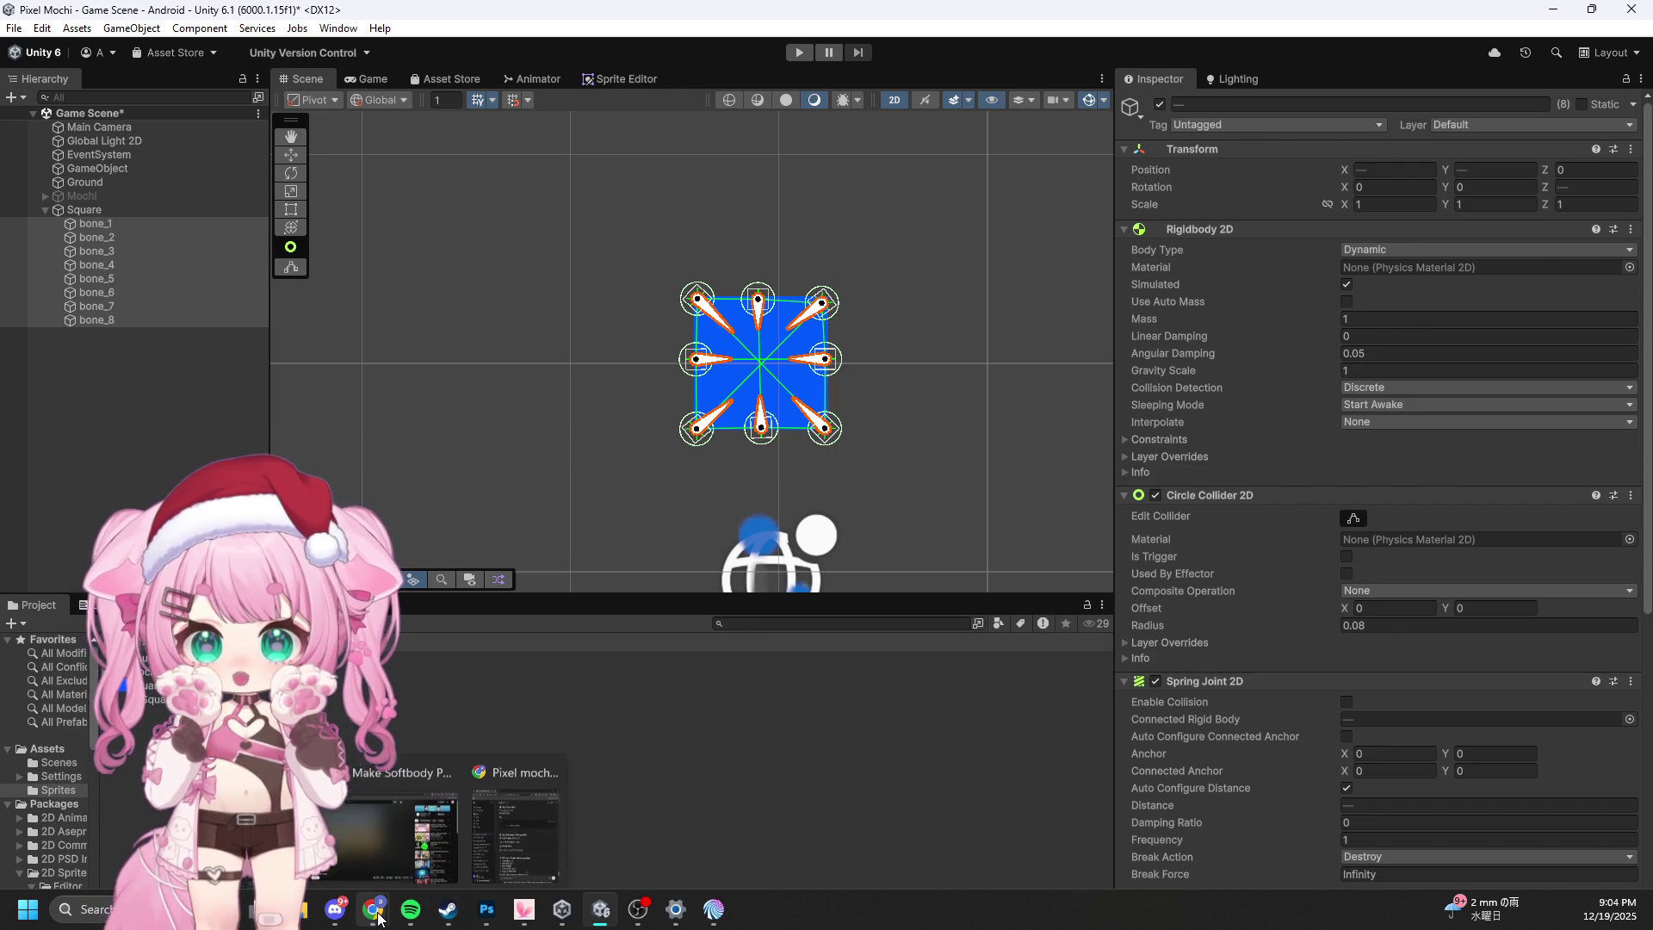
left_click(359, 822)
left_click_drag(792, 760, 698, 761)
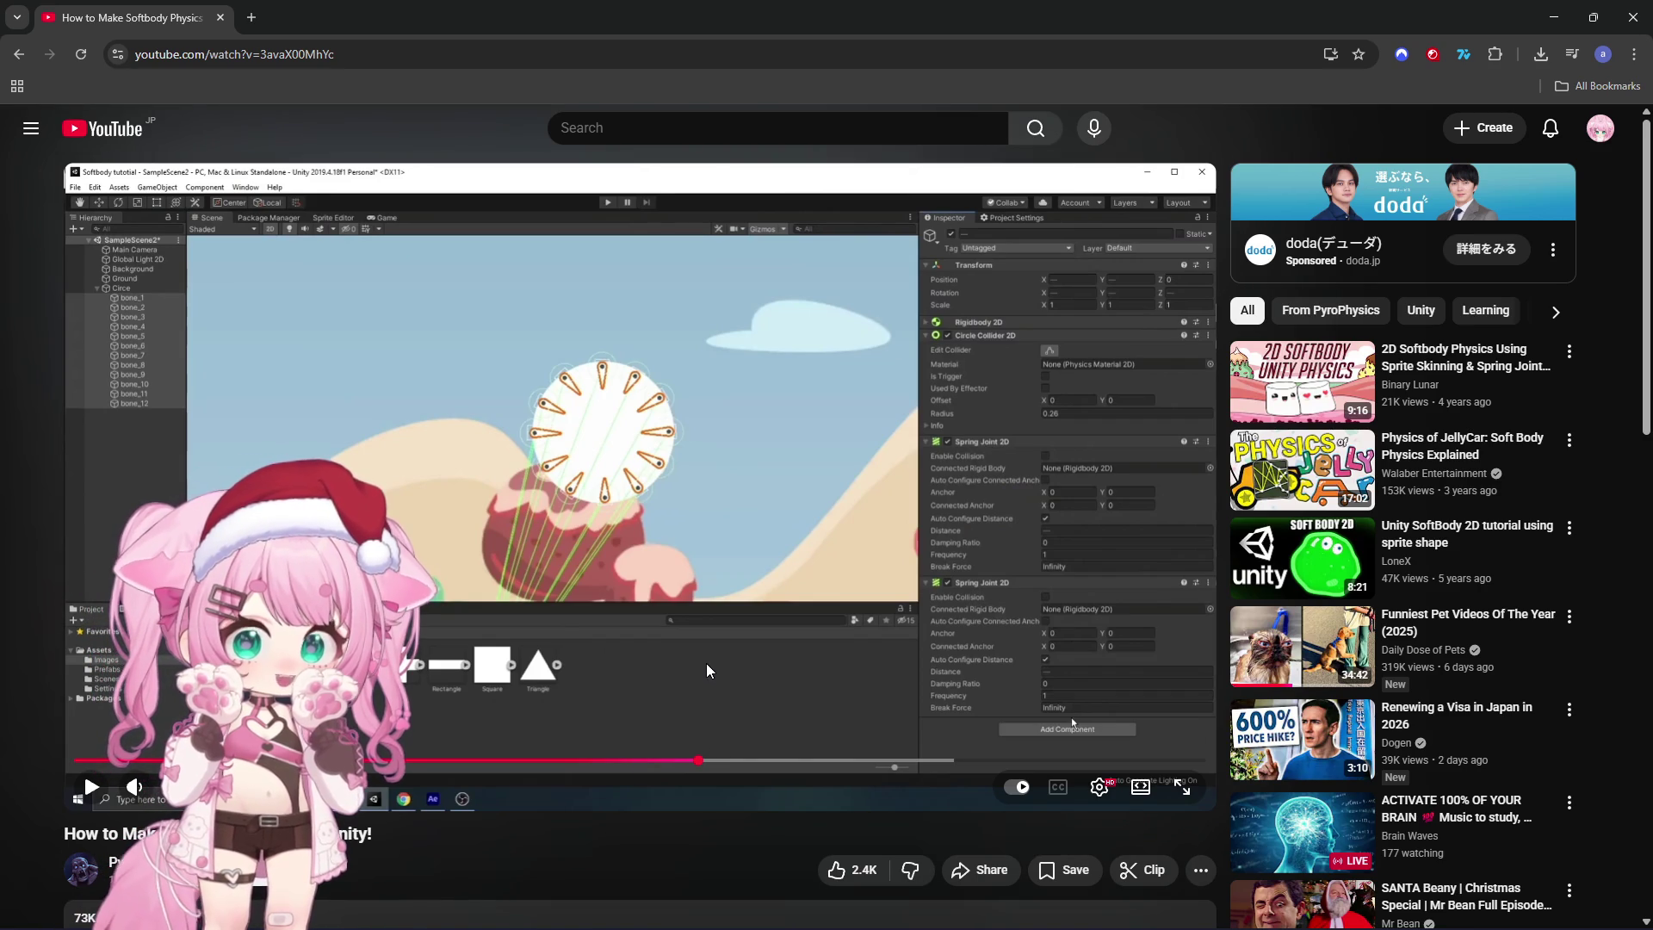
left_click_drag(701, 755, 672, 760)
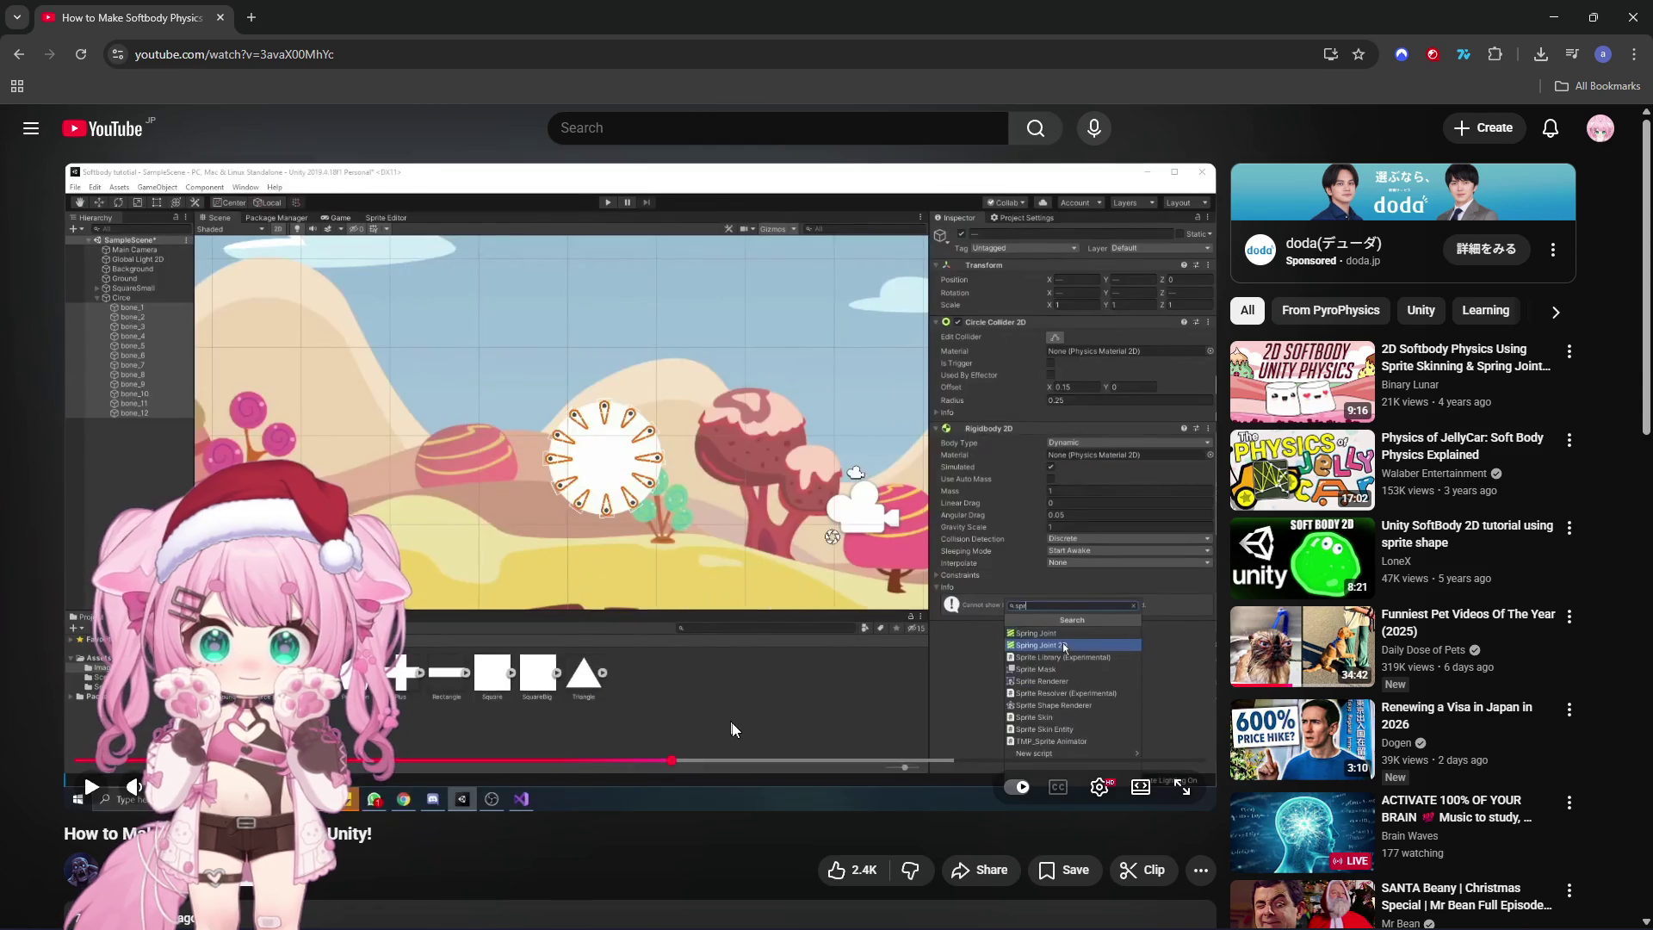
scroll(754, 728, "down", 5)
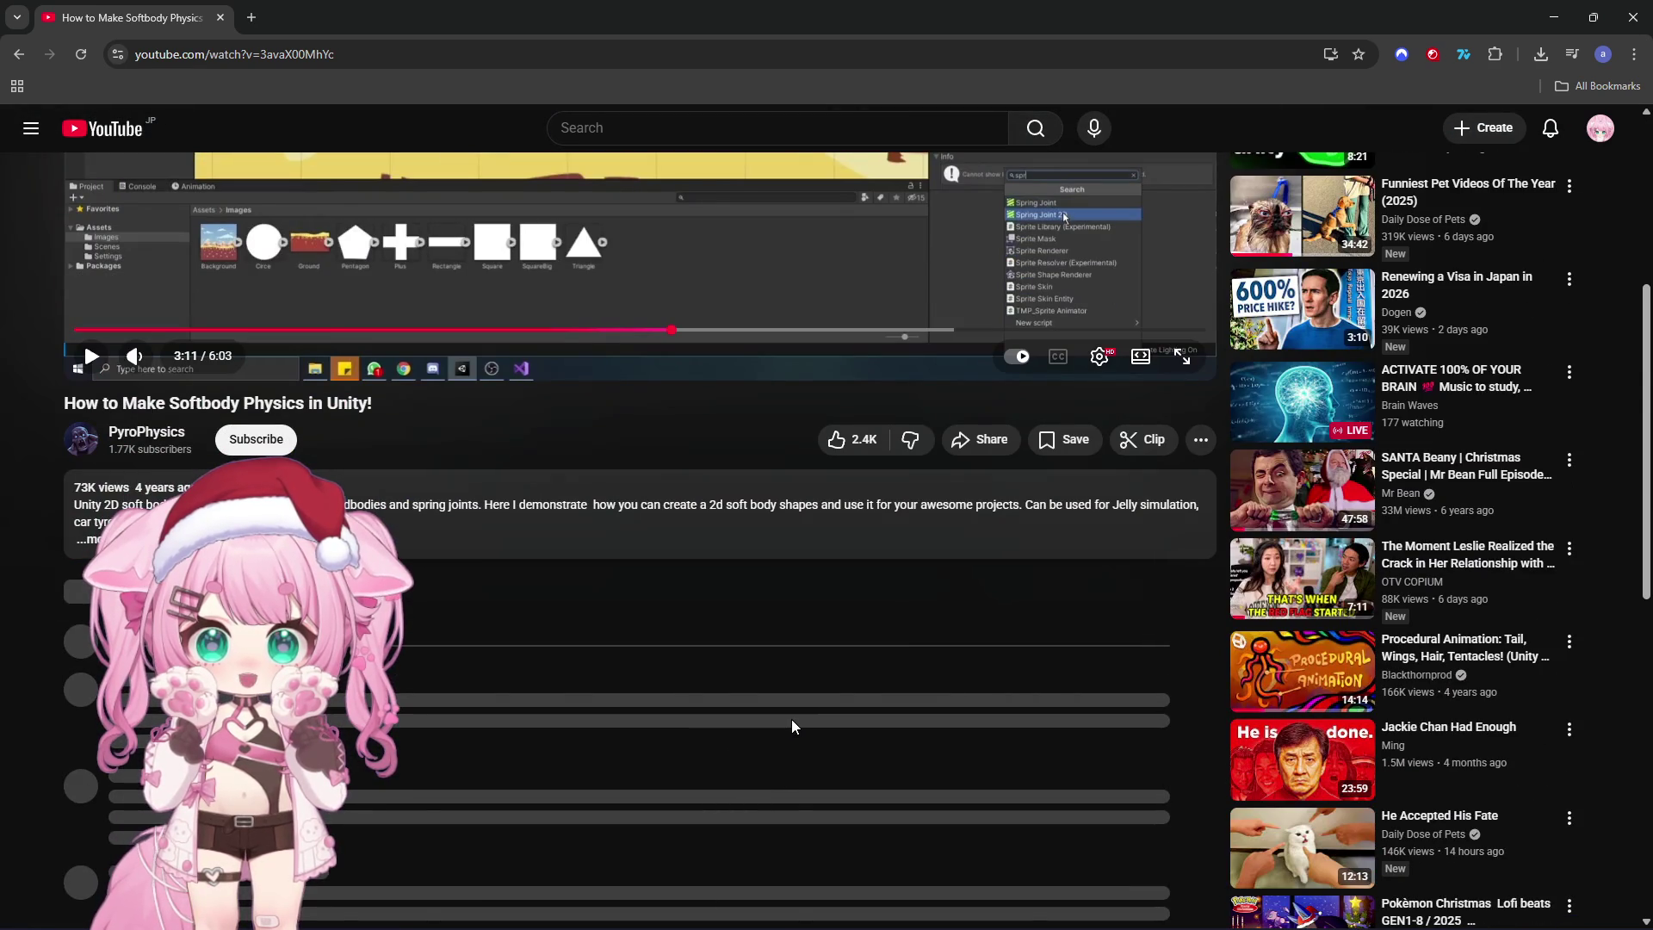
scroll(792, 720, "up", 1)
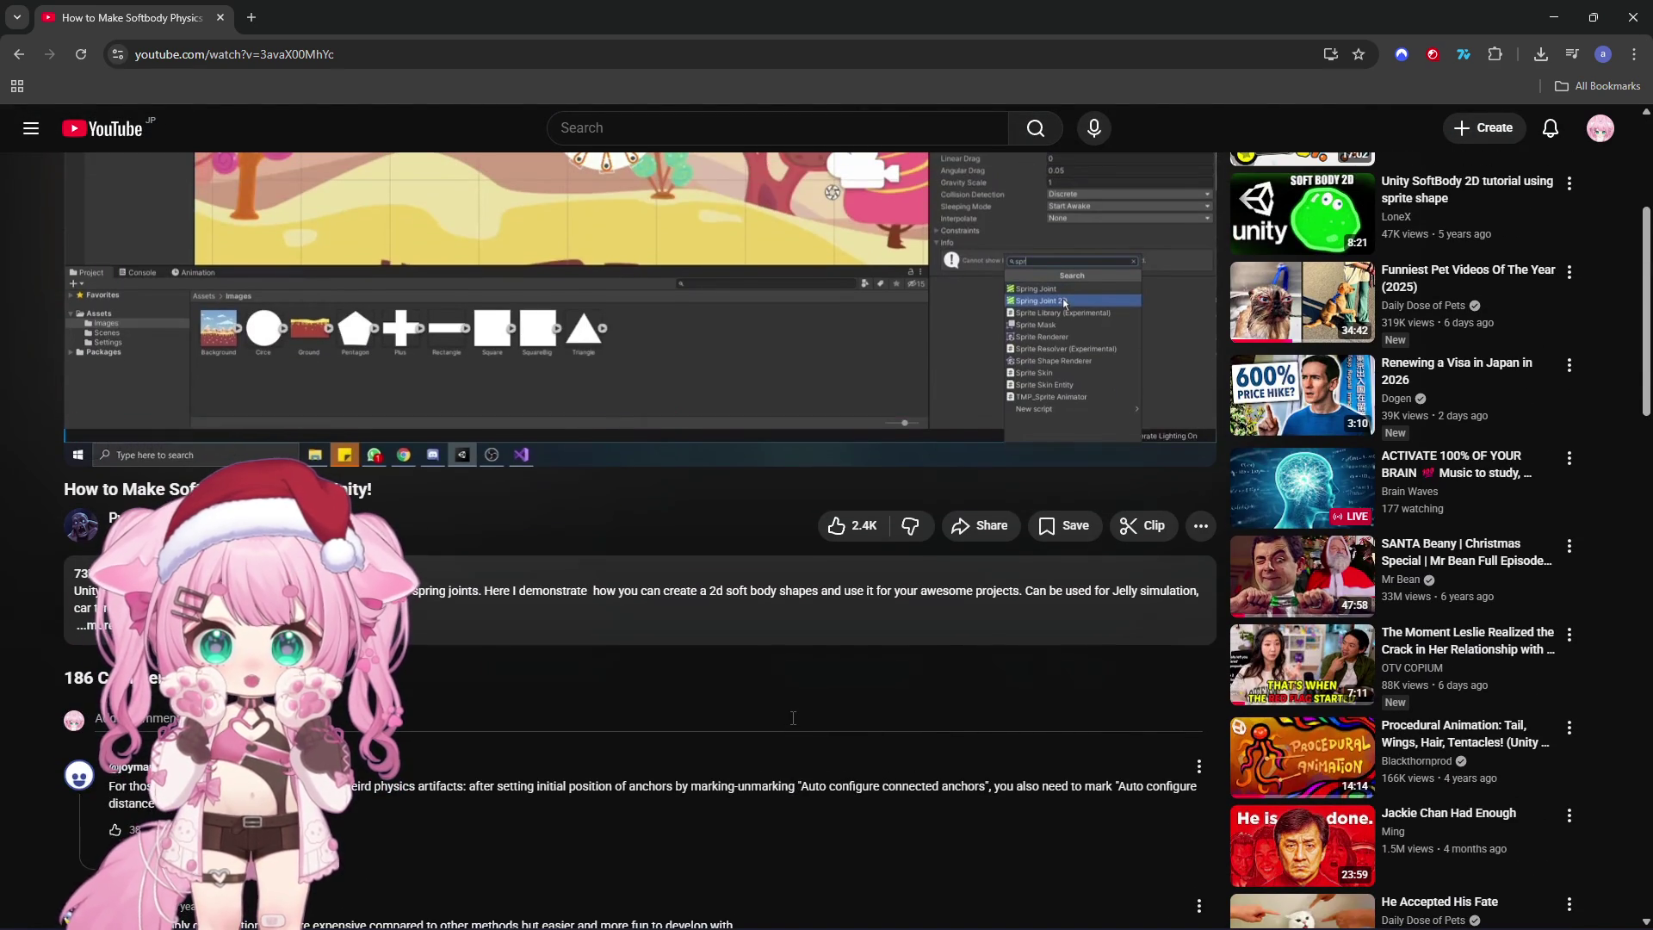
scroll(793, 717, "down", 4)
scroll(791, 718, "down", 1)
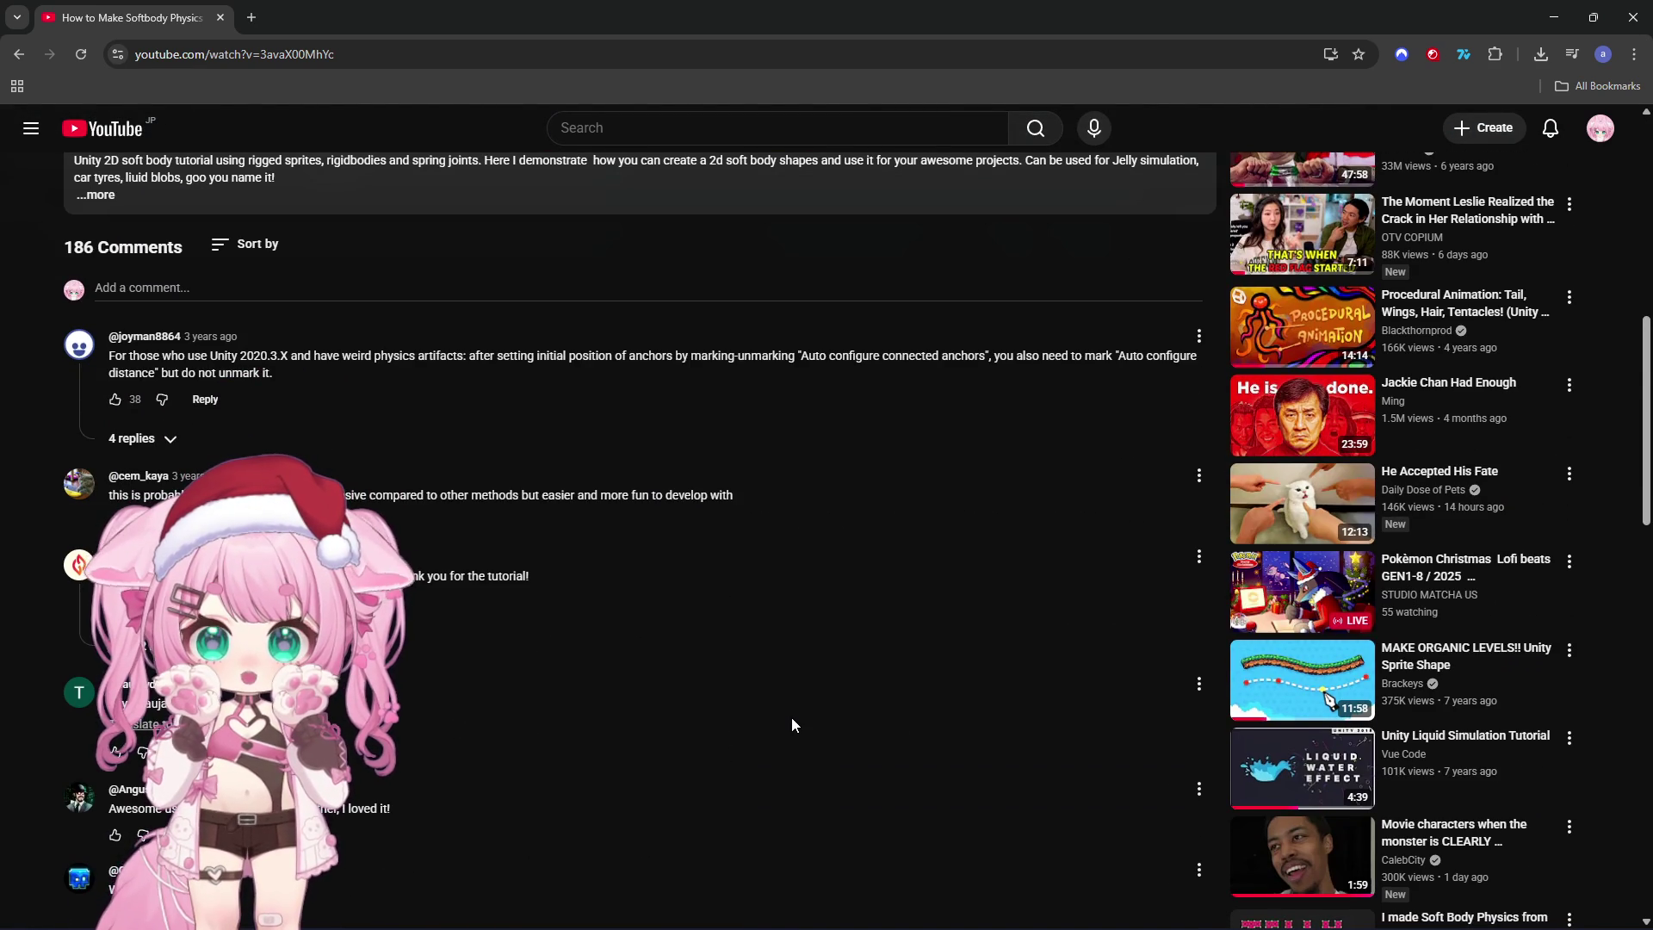
scroll(792, 718, "up", 2)
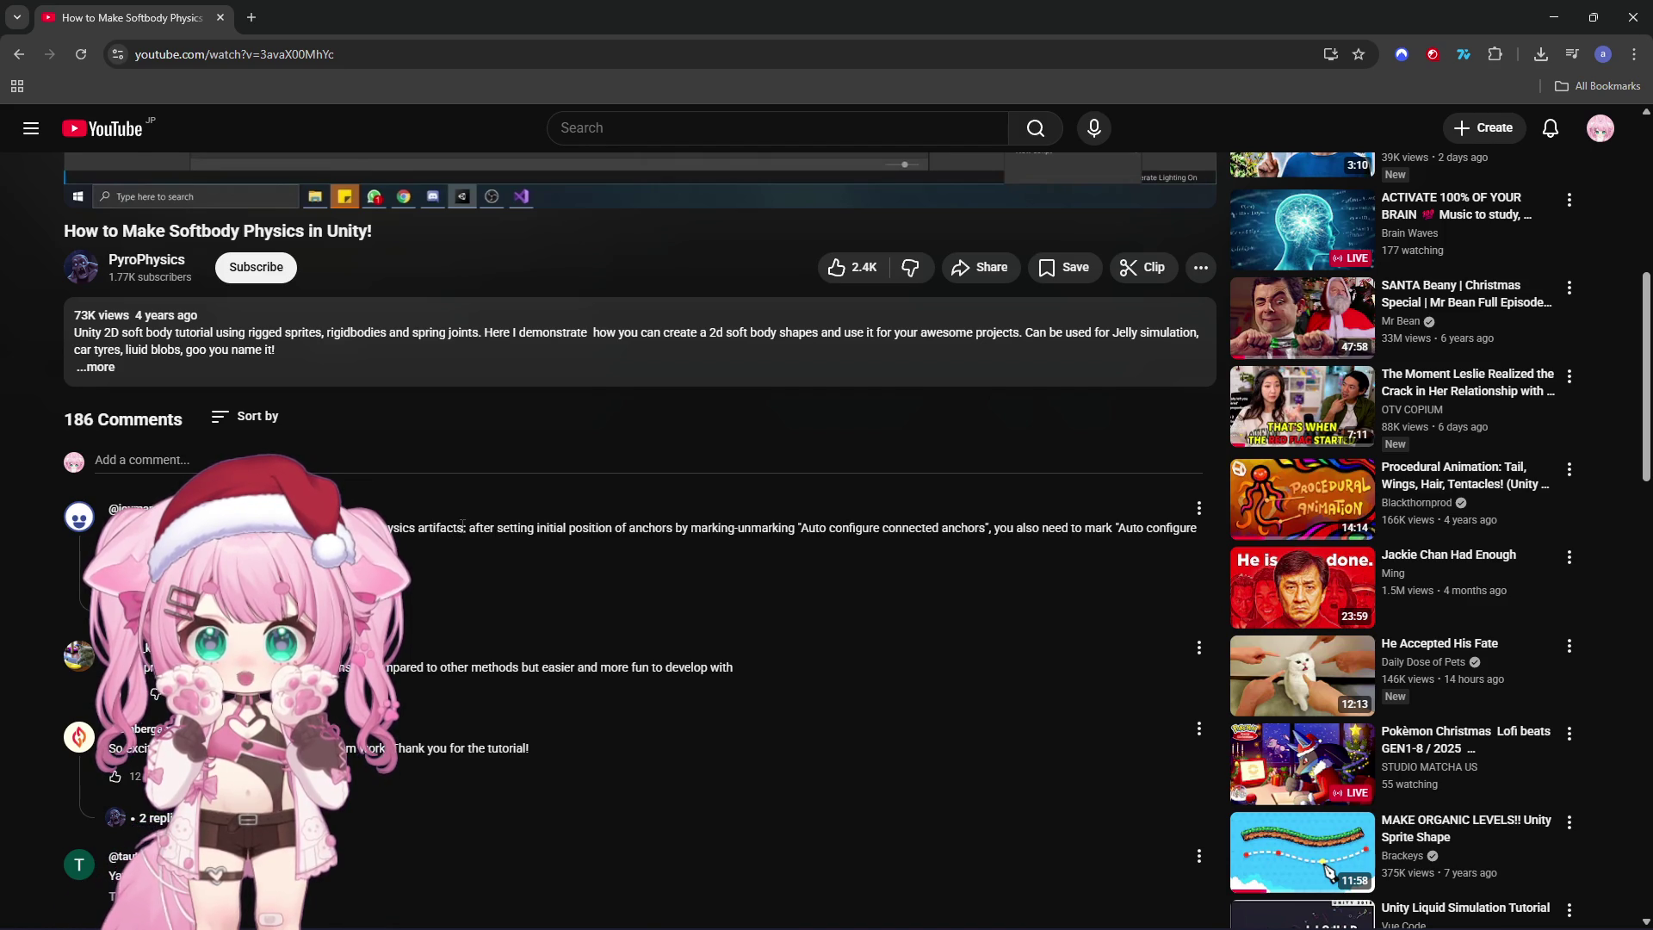
left_click_drag(468, 527, 676, 524)
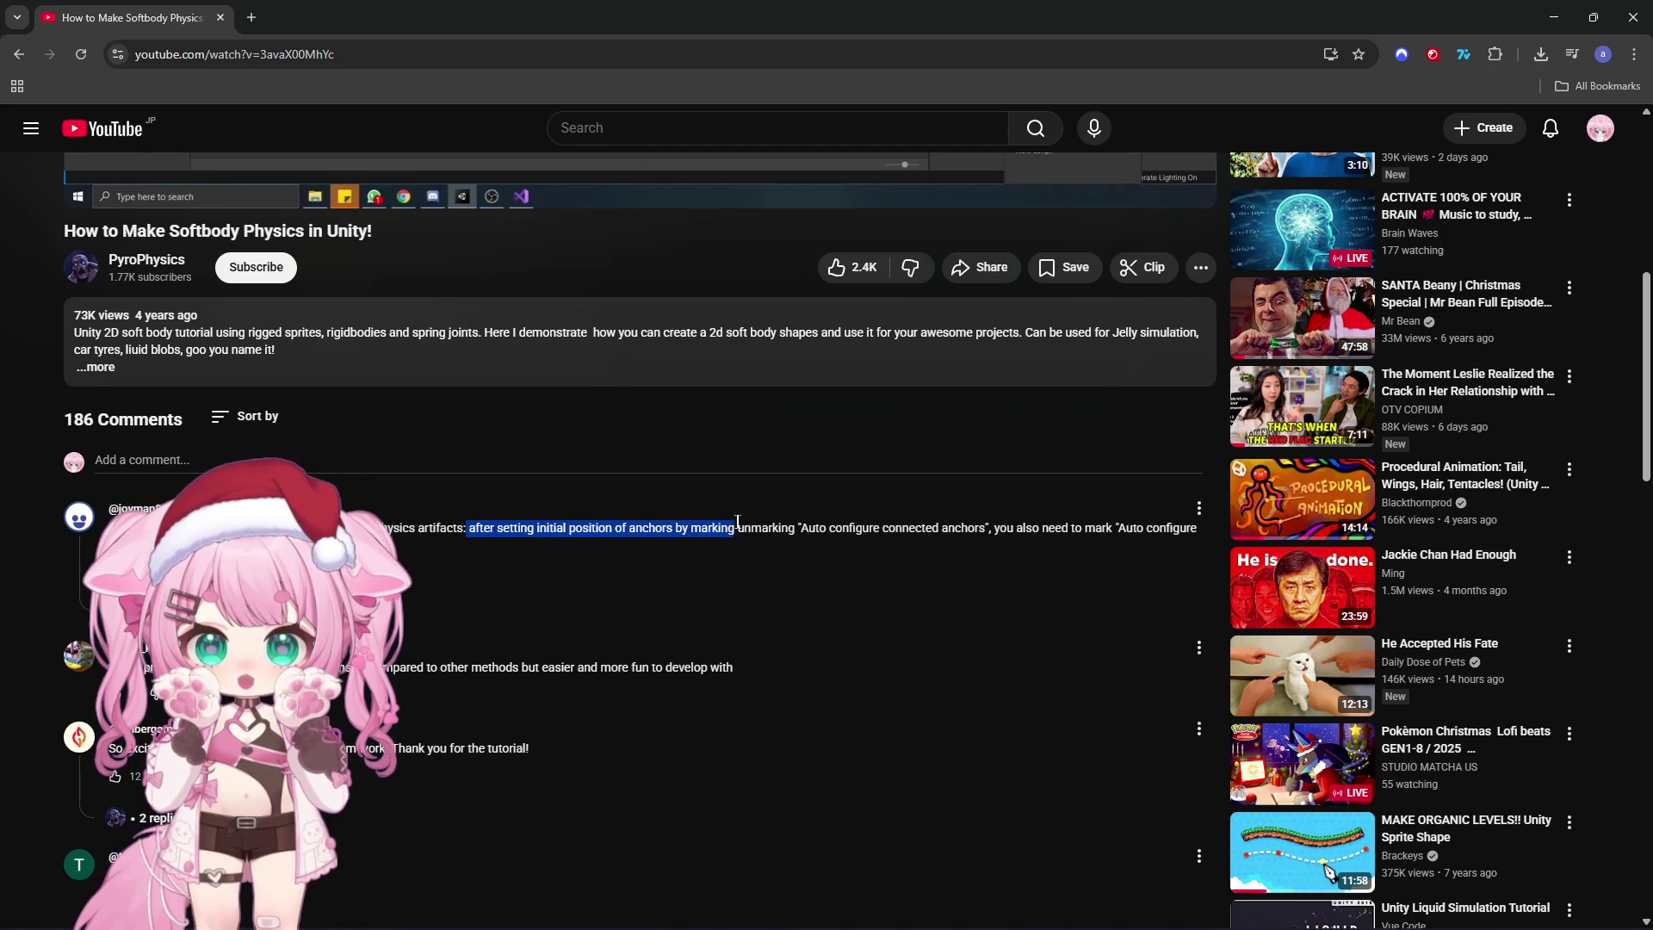
left_click_drag(789, 525, 795, 526)
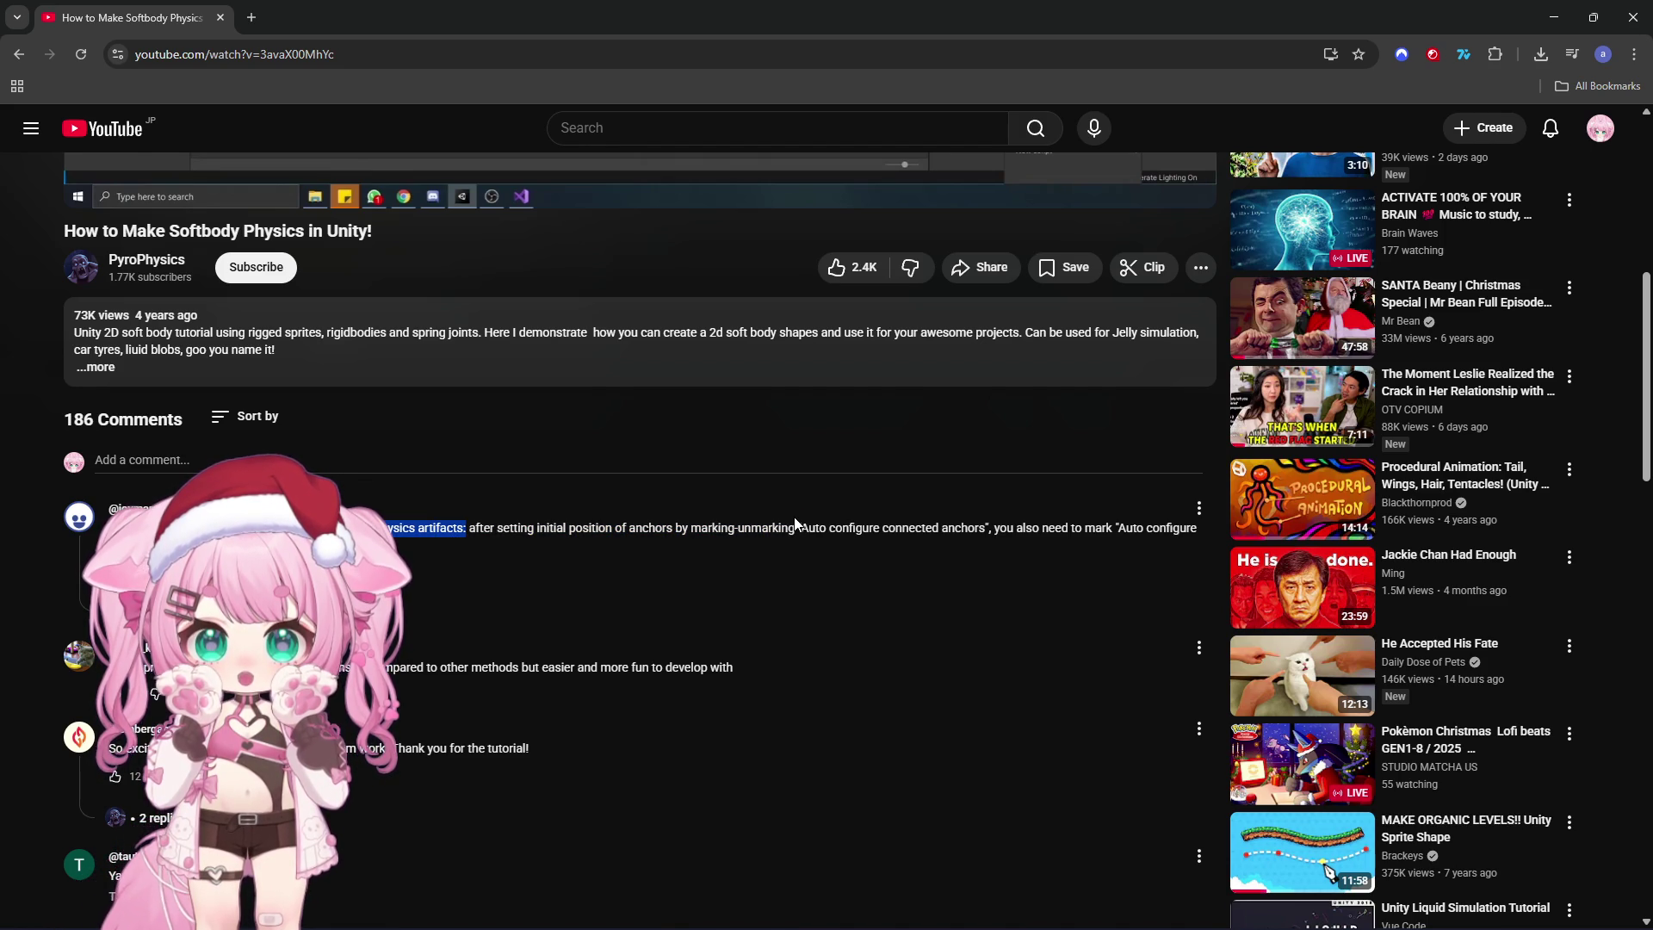
left_click(858, 527)
left_click_drag(987, 526, 798, 534)
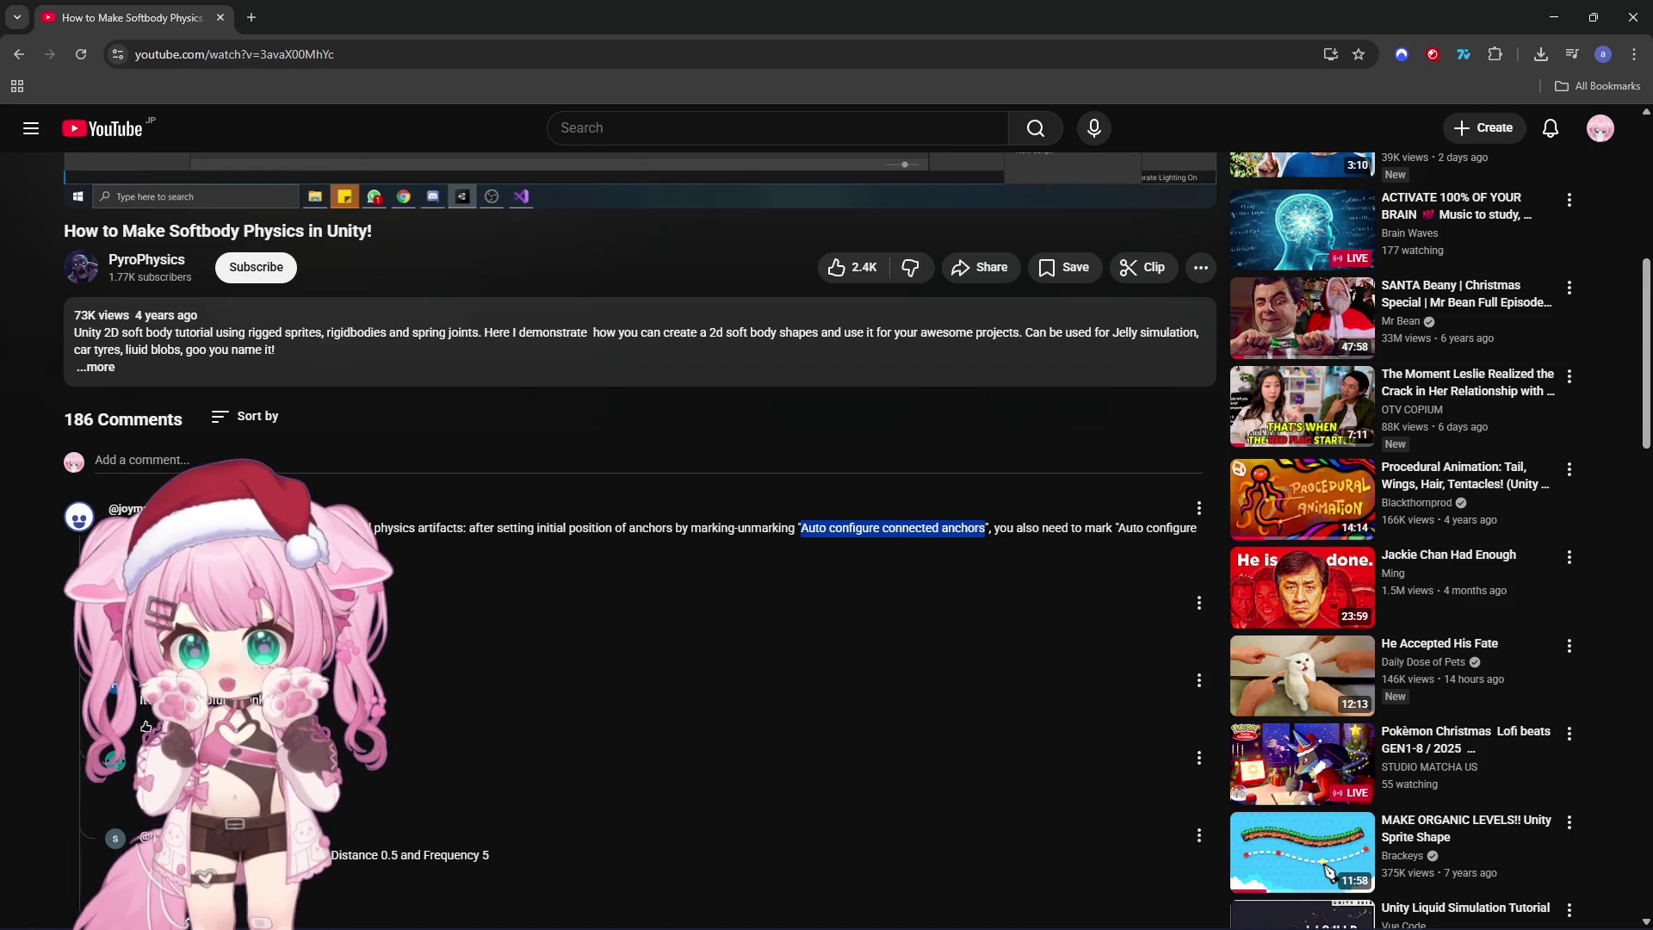
left_click_drag(416, 527, 399, 528)
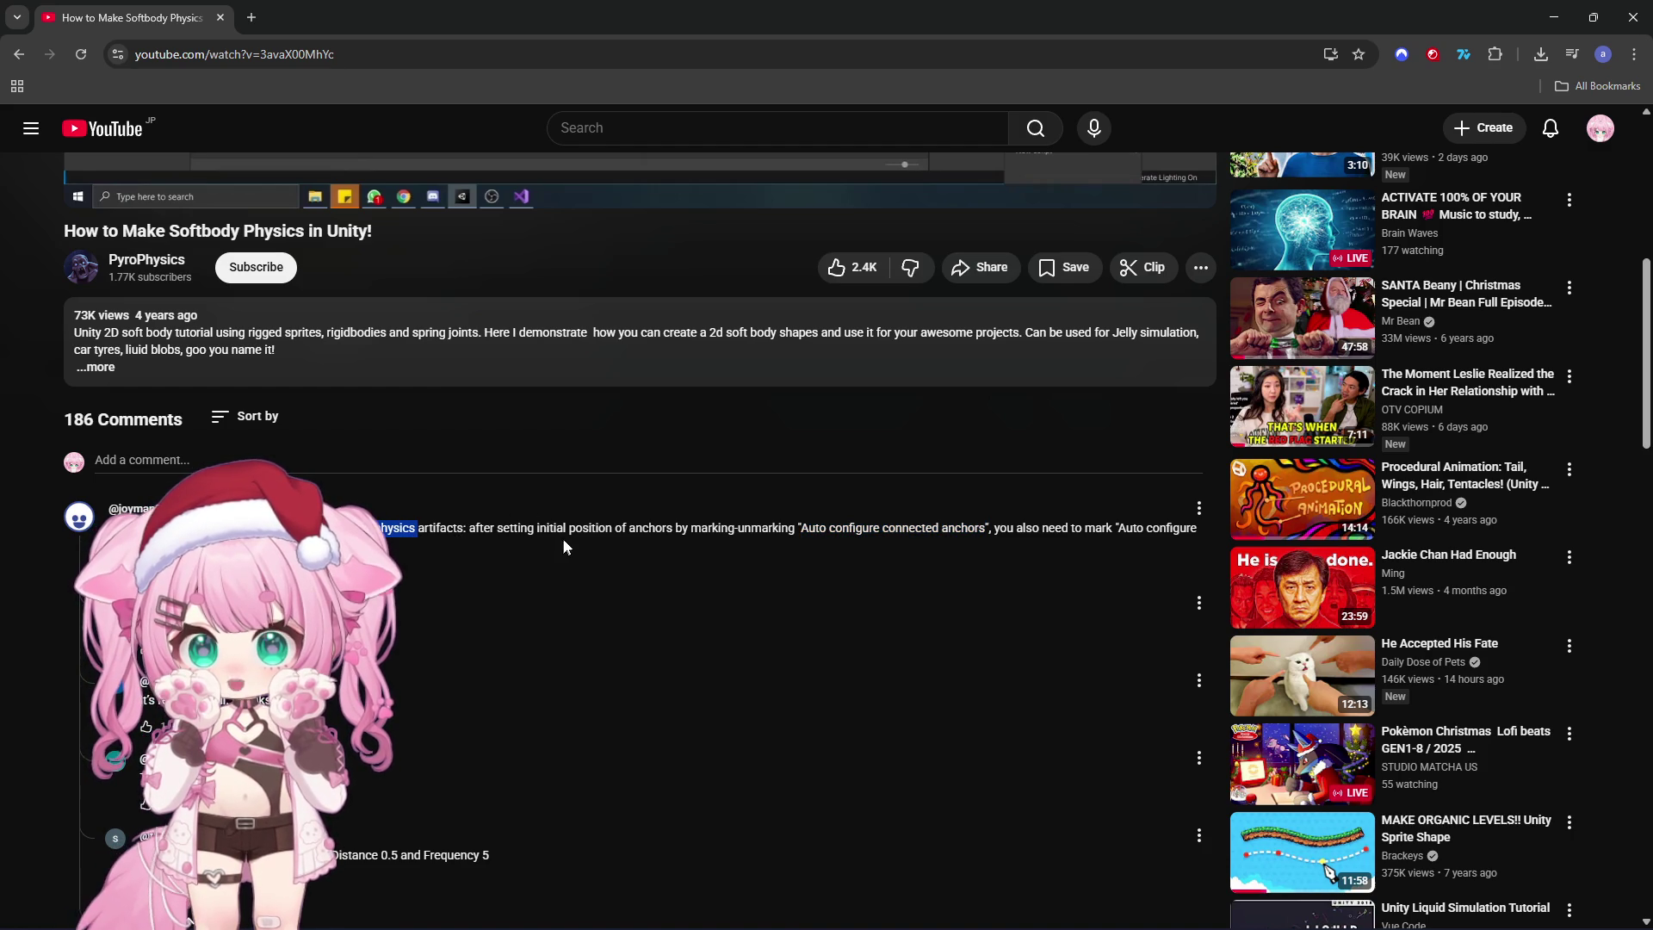
left_click_drag(536, 528, 673, 521)
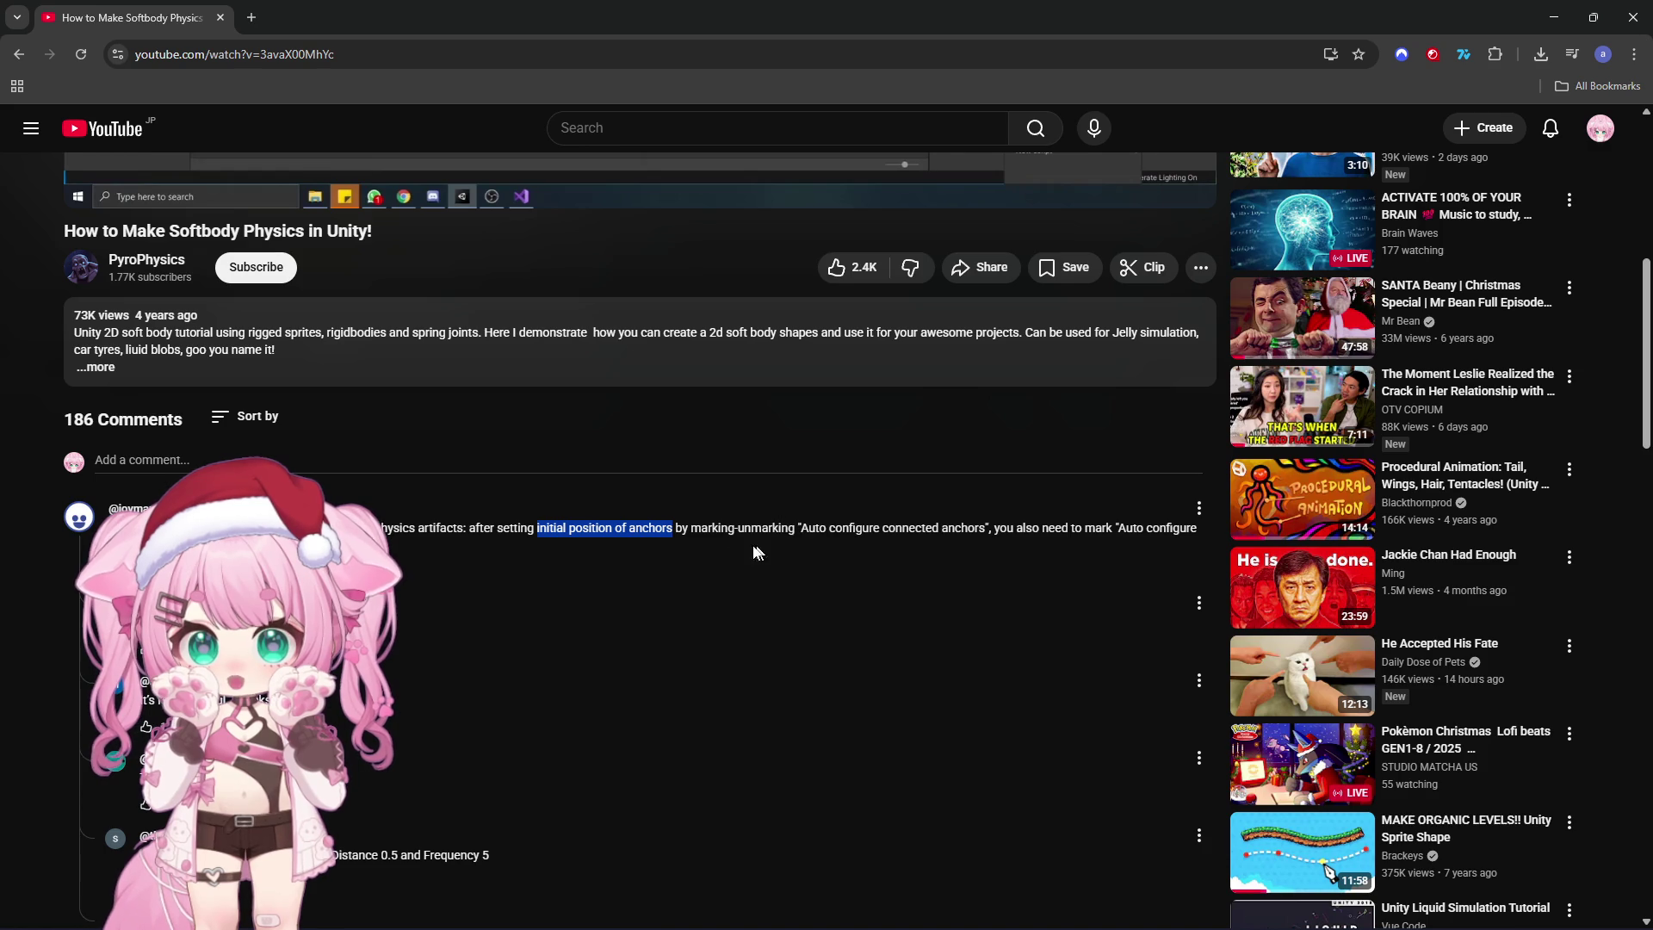
left_click_drag(690, 527, 795, 528)
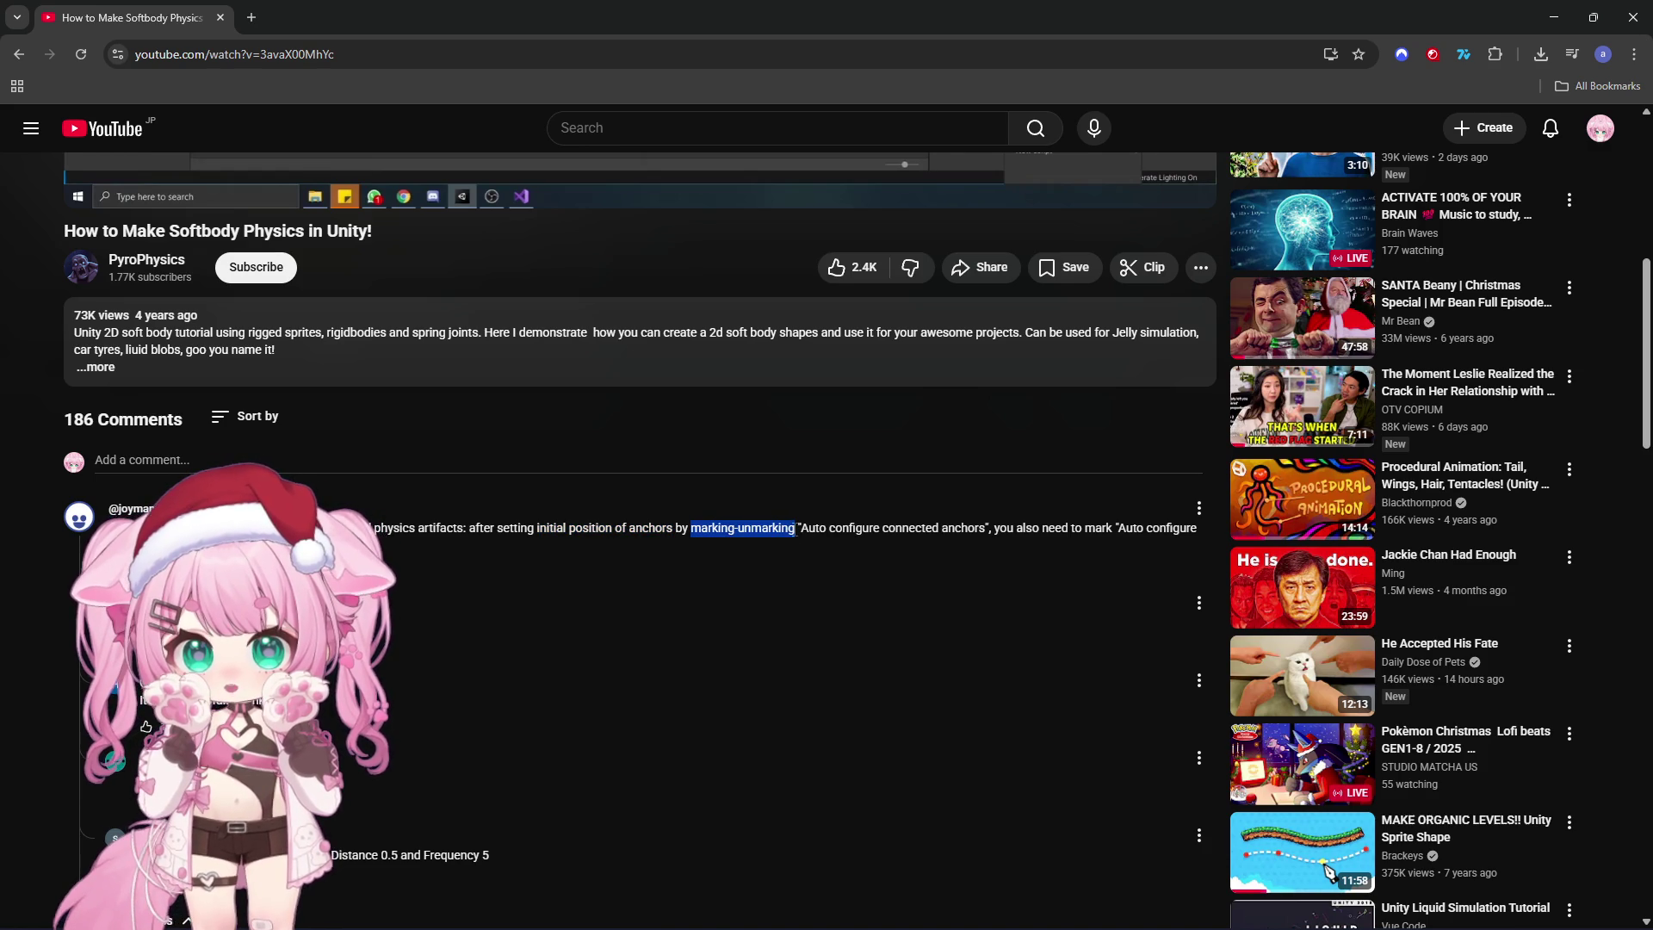
left_click_drag(984, 527, 803, 531)
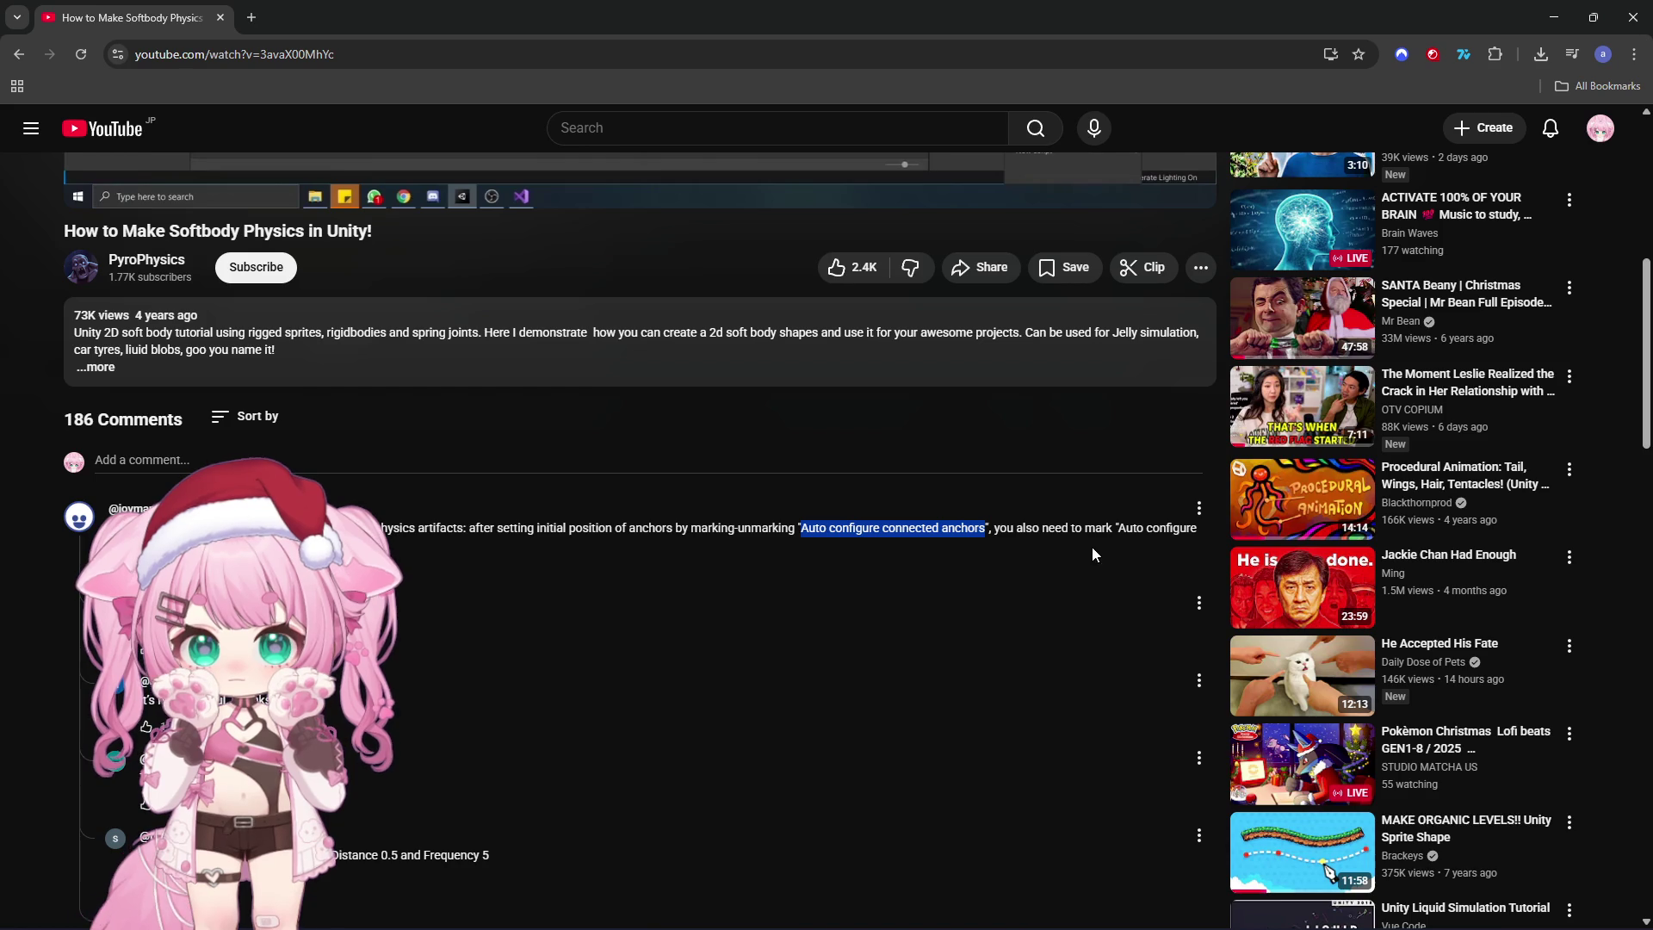
key("alt+Tab")
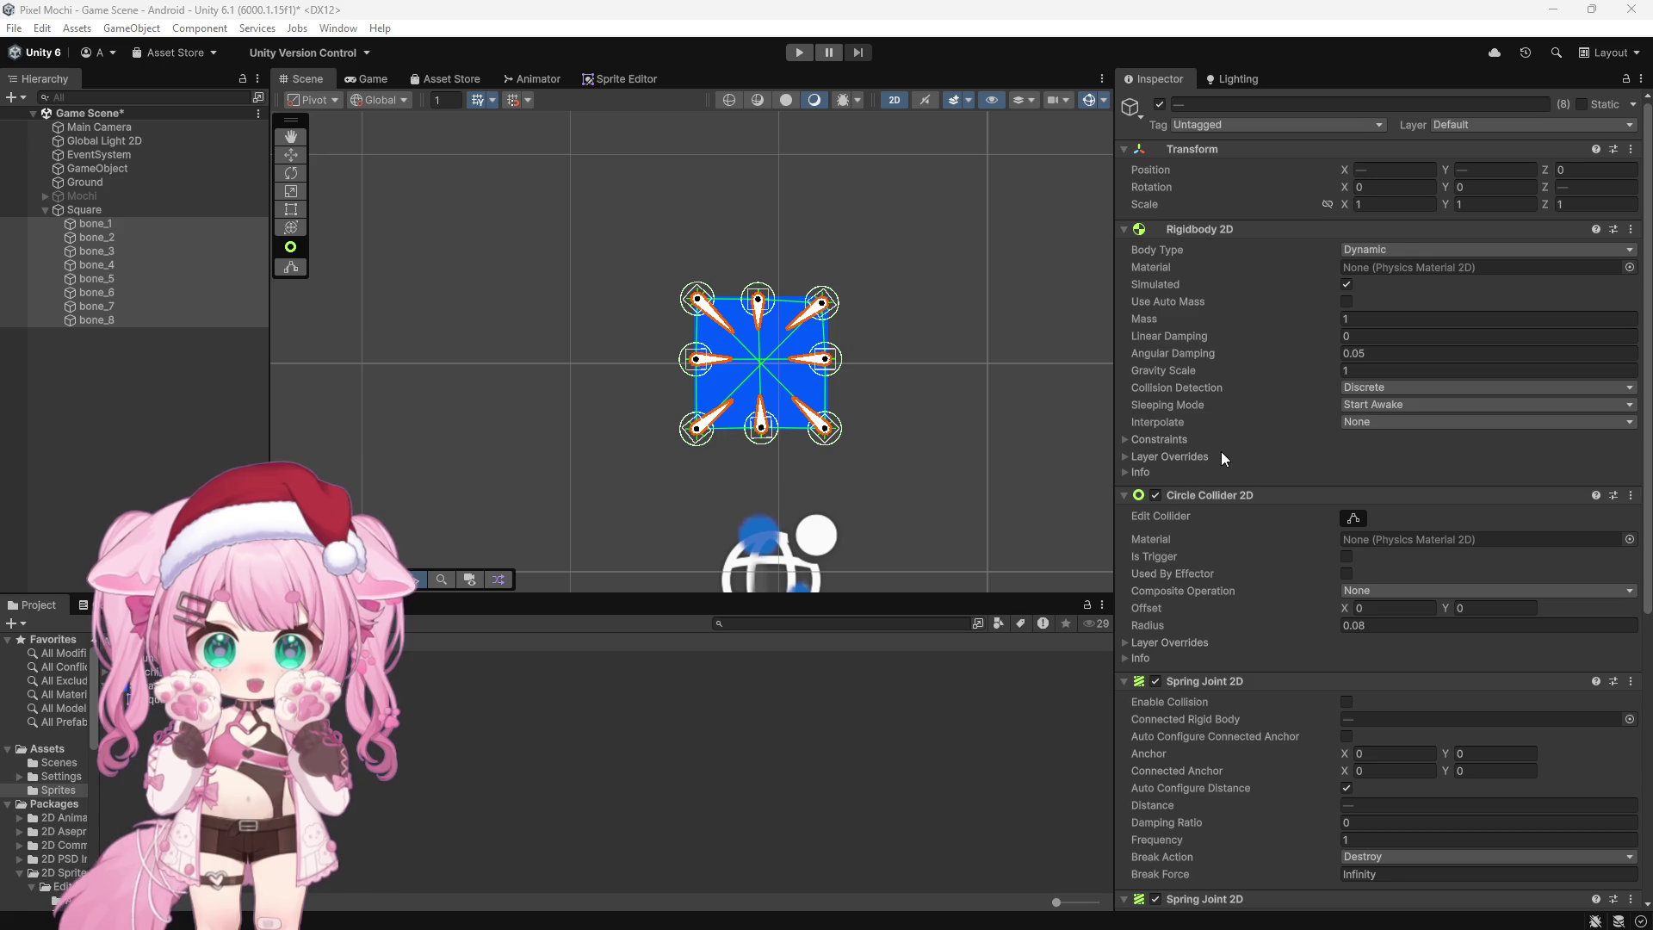
Step: Scroll the Inspector to the bones' Rigidbody, collider and Spring Joint 2D settings
scroll(1227, 447, "down", 3)
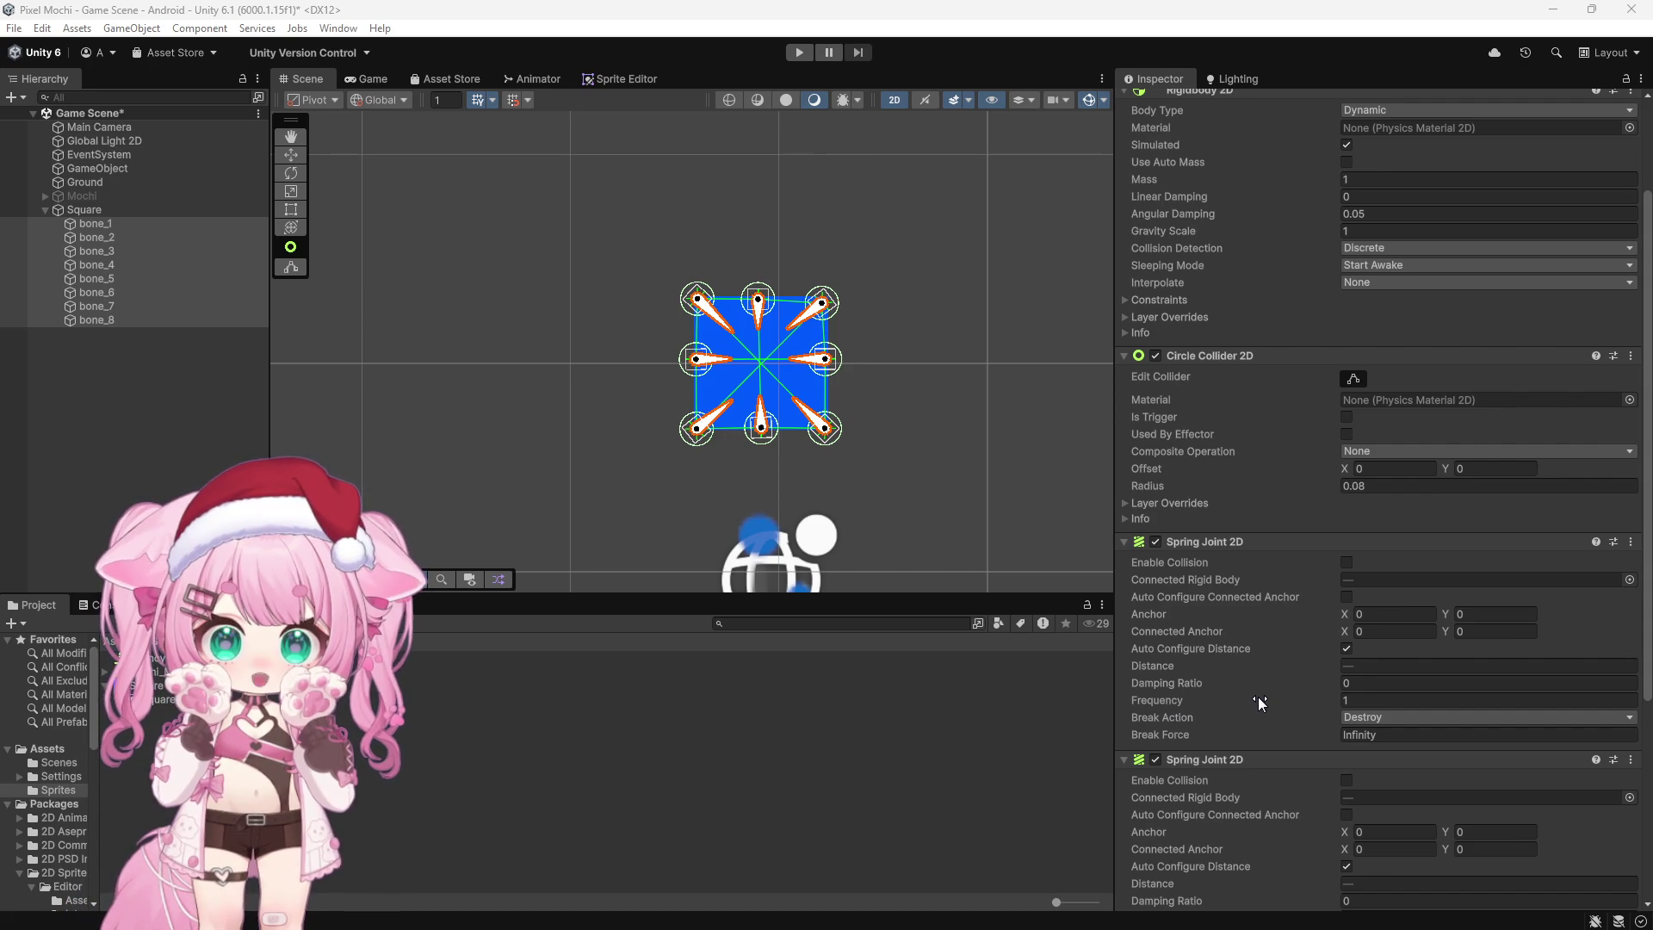
scroll(1257, 696, "down", 3)
scroll(1267, 680, "down", 4)
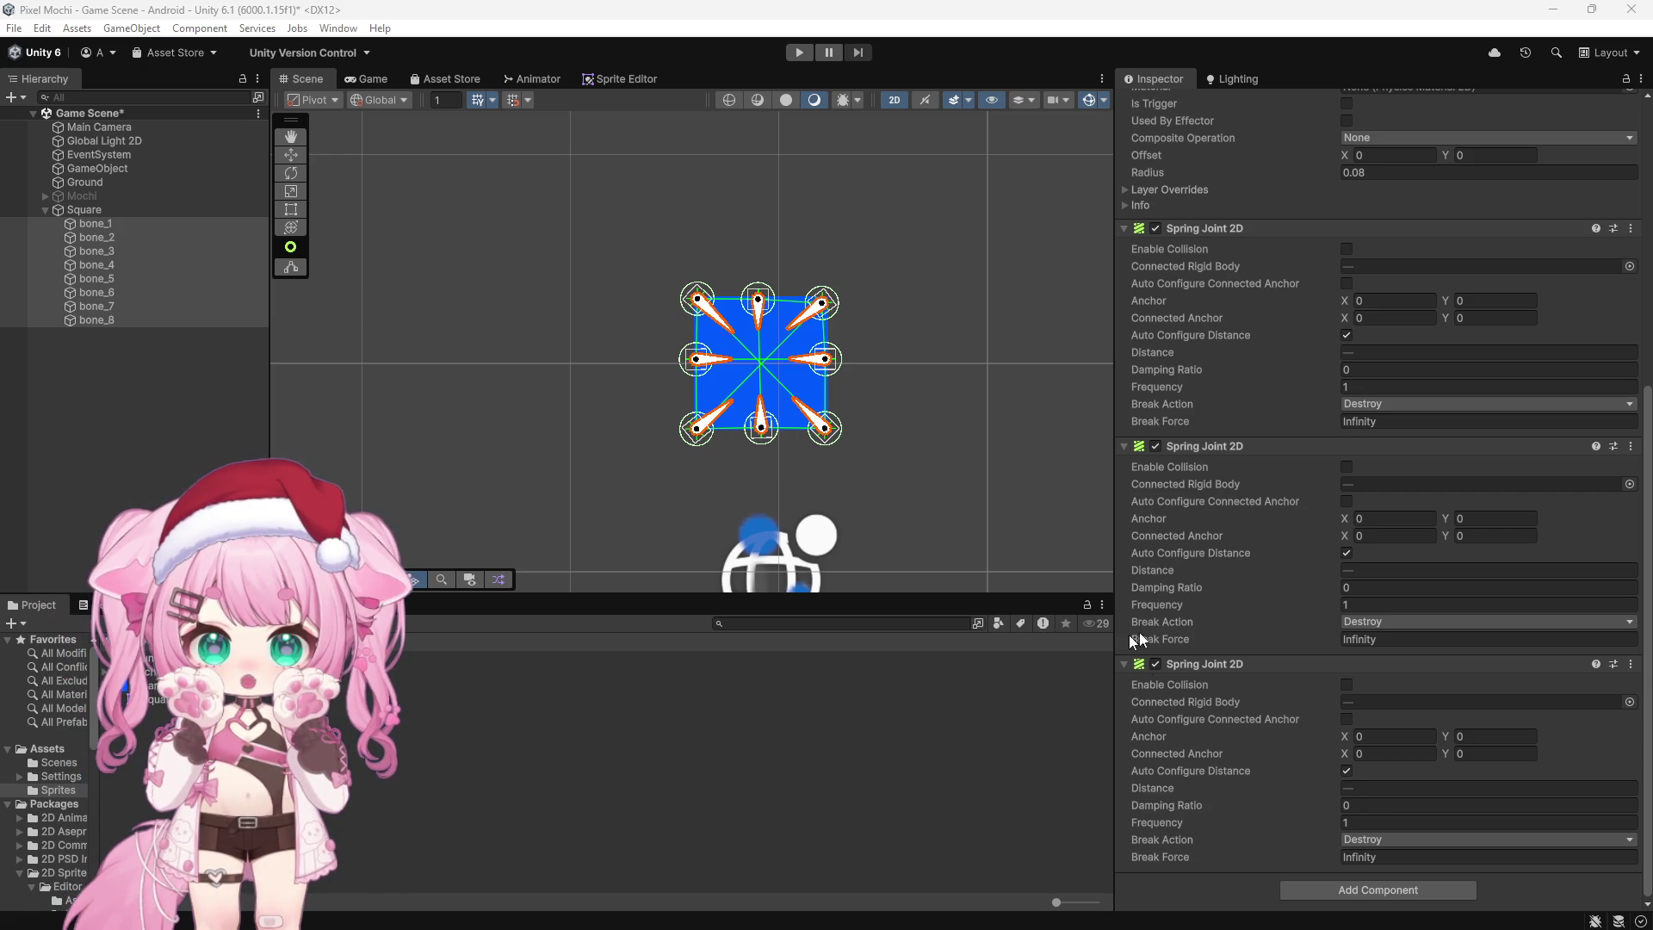
scroll(1225, 620, "up", 5)
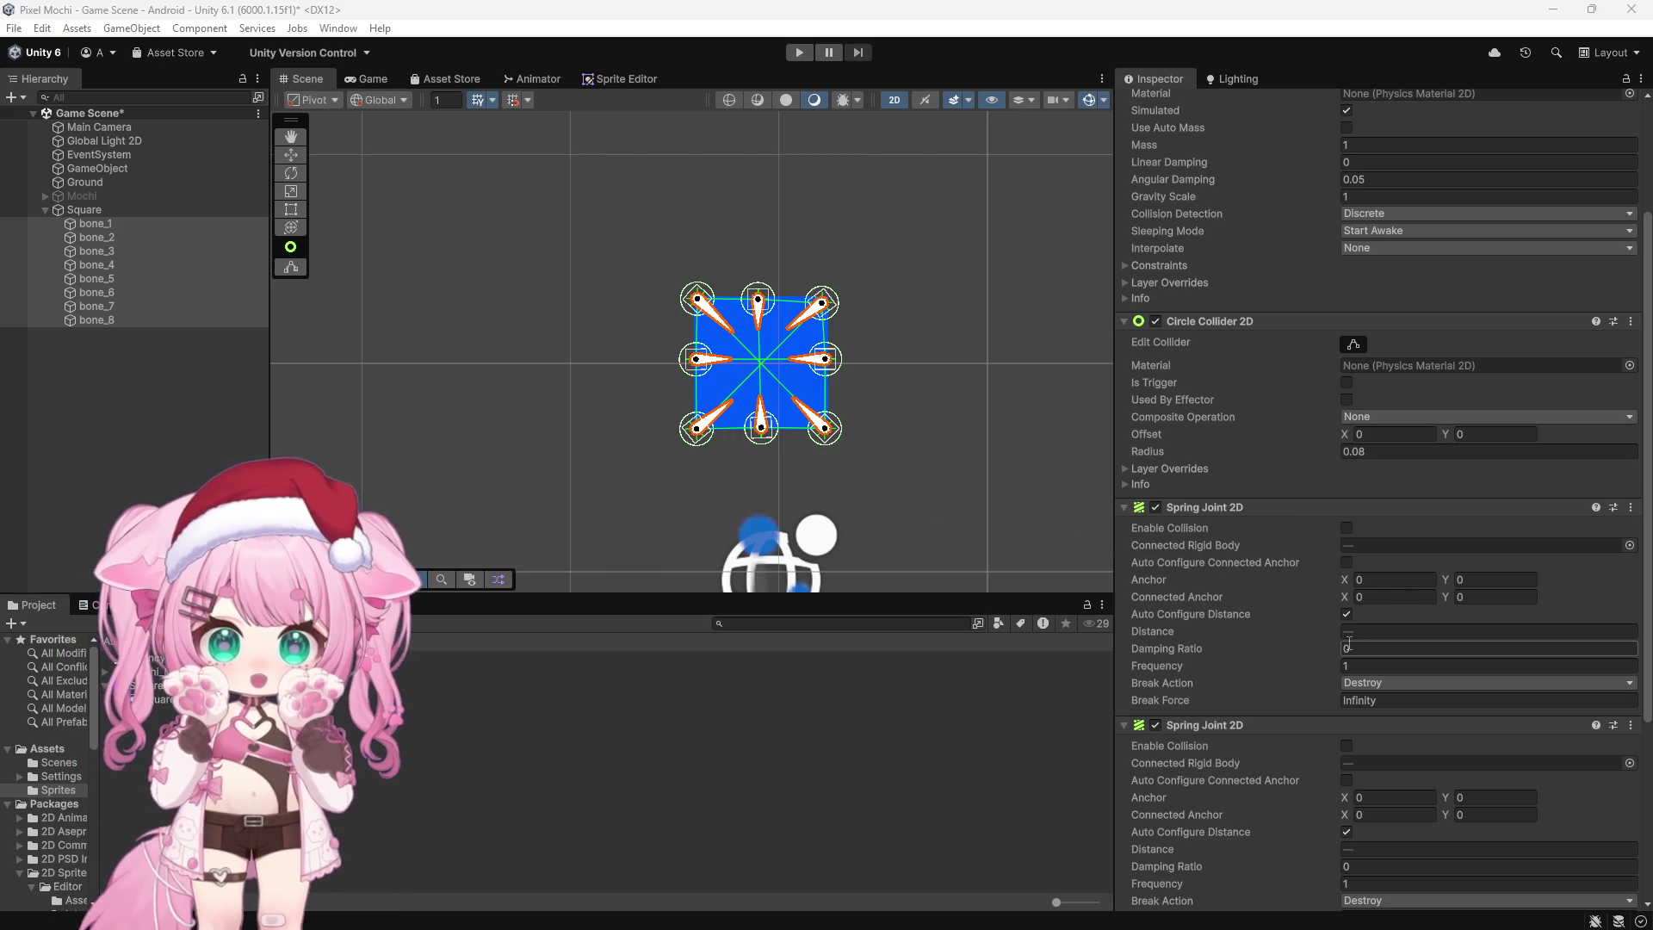
Step: Tick Auto Configure Connected Anchor on all three Spring Joint 2D components, select bone_2, and press Play
left_click(1344, 562)
left_click(1344, 780)
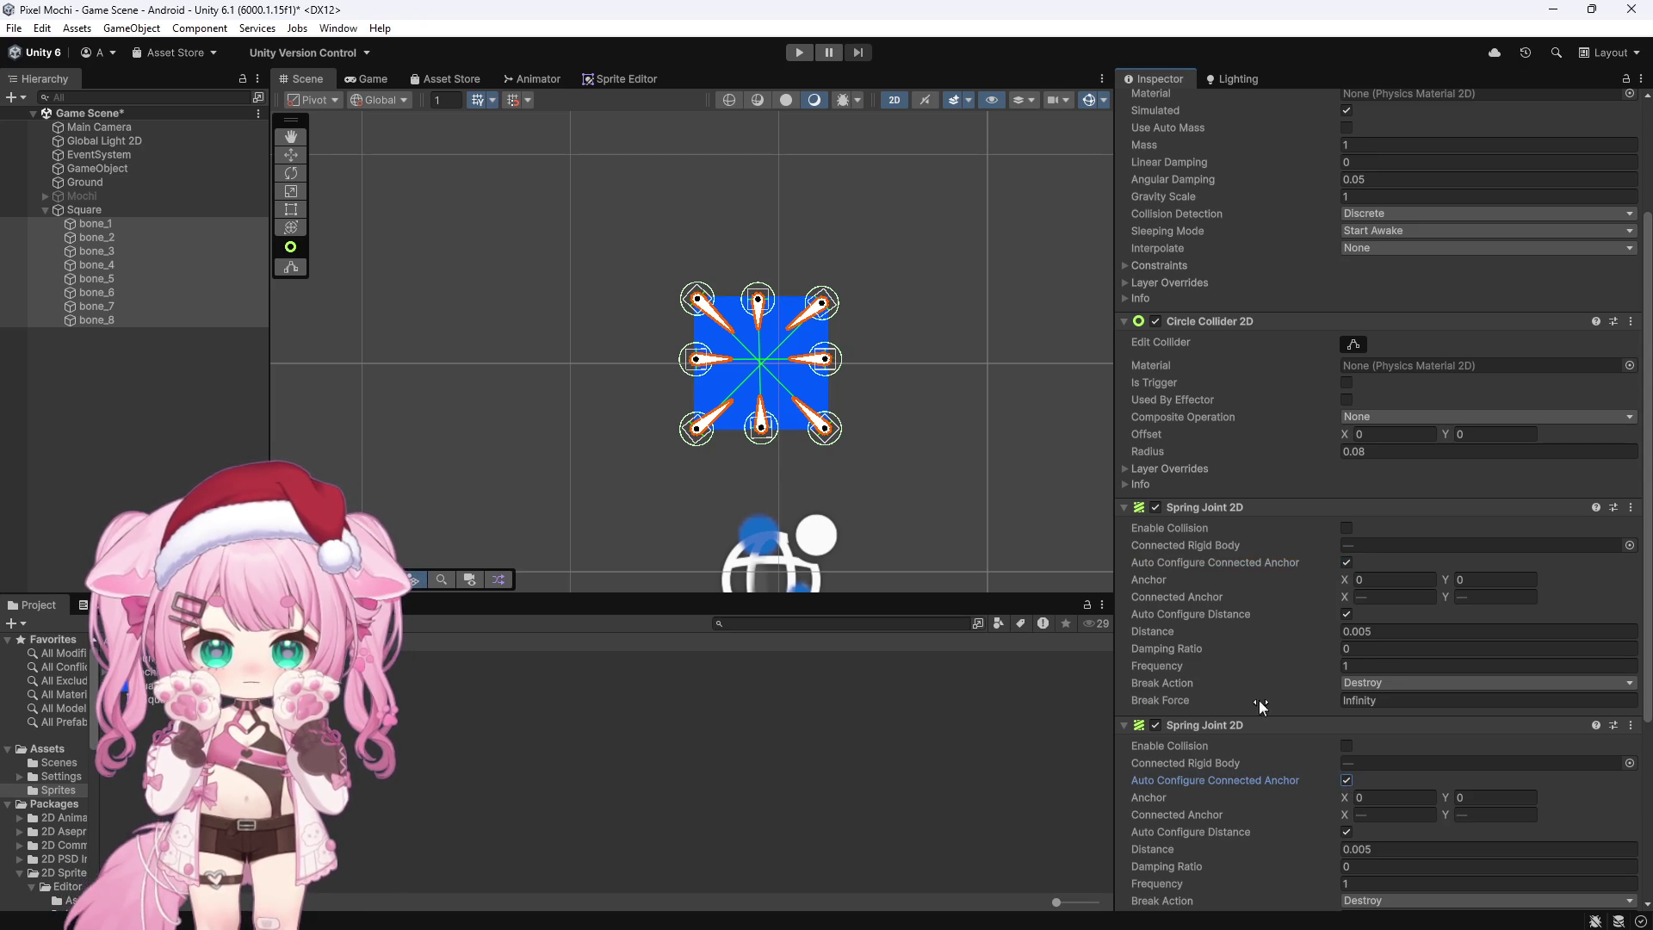
scroll(1258, 702, "down", 5)
left_click(1344, 723)
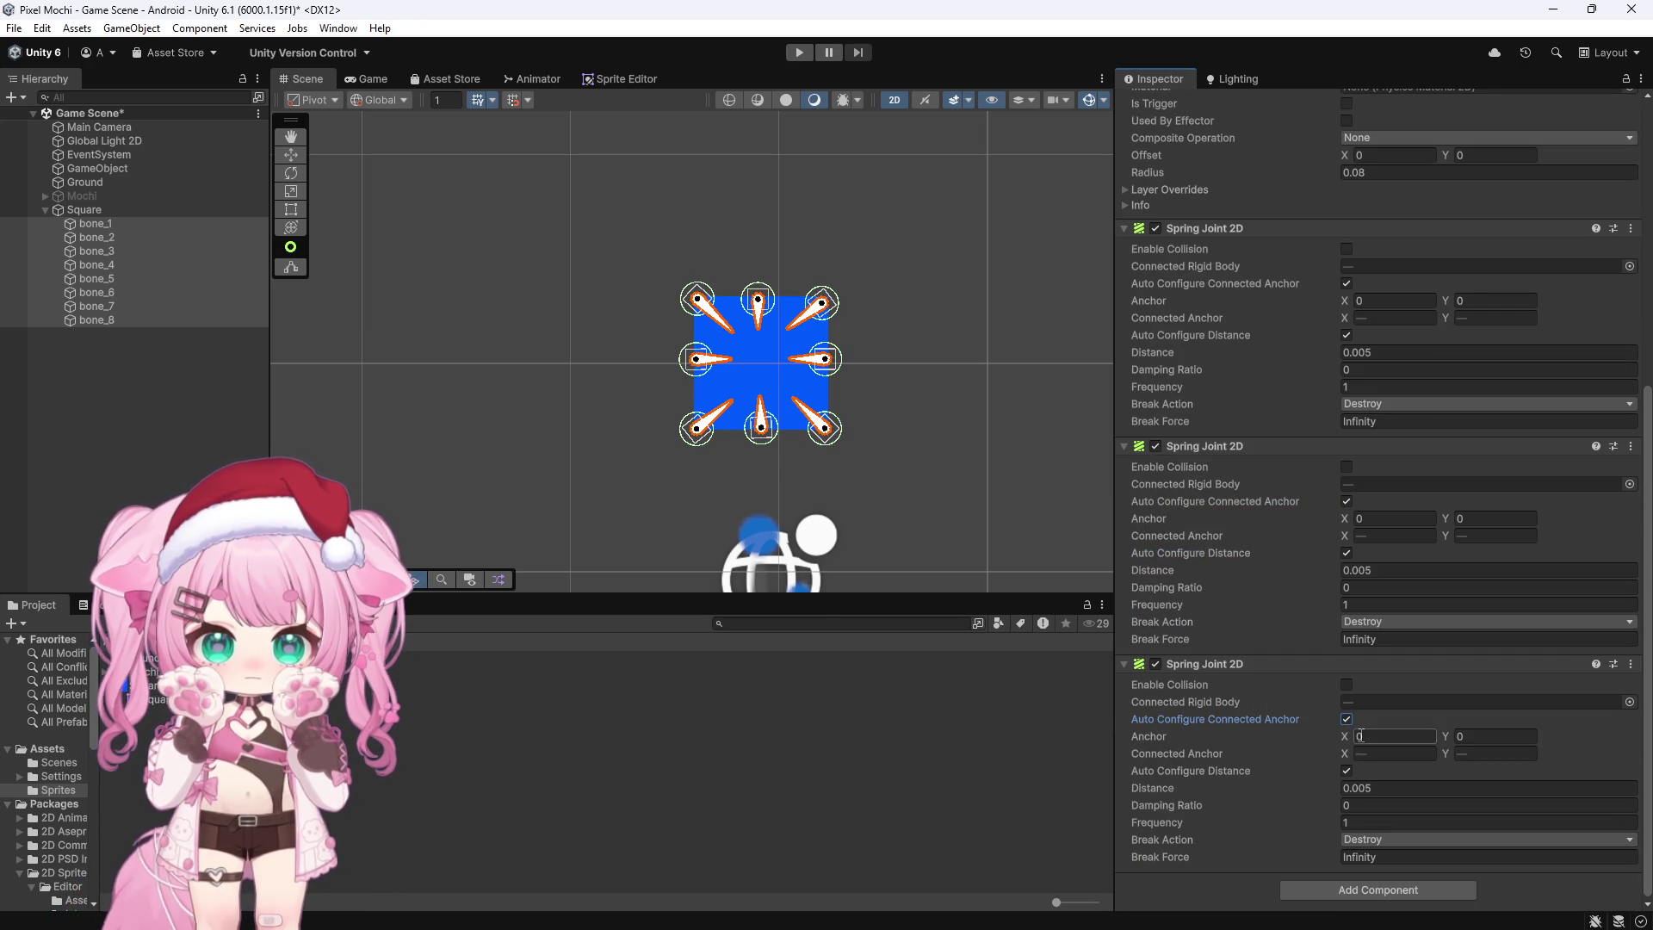
left_click(111, 236)
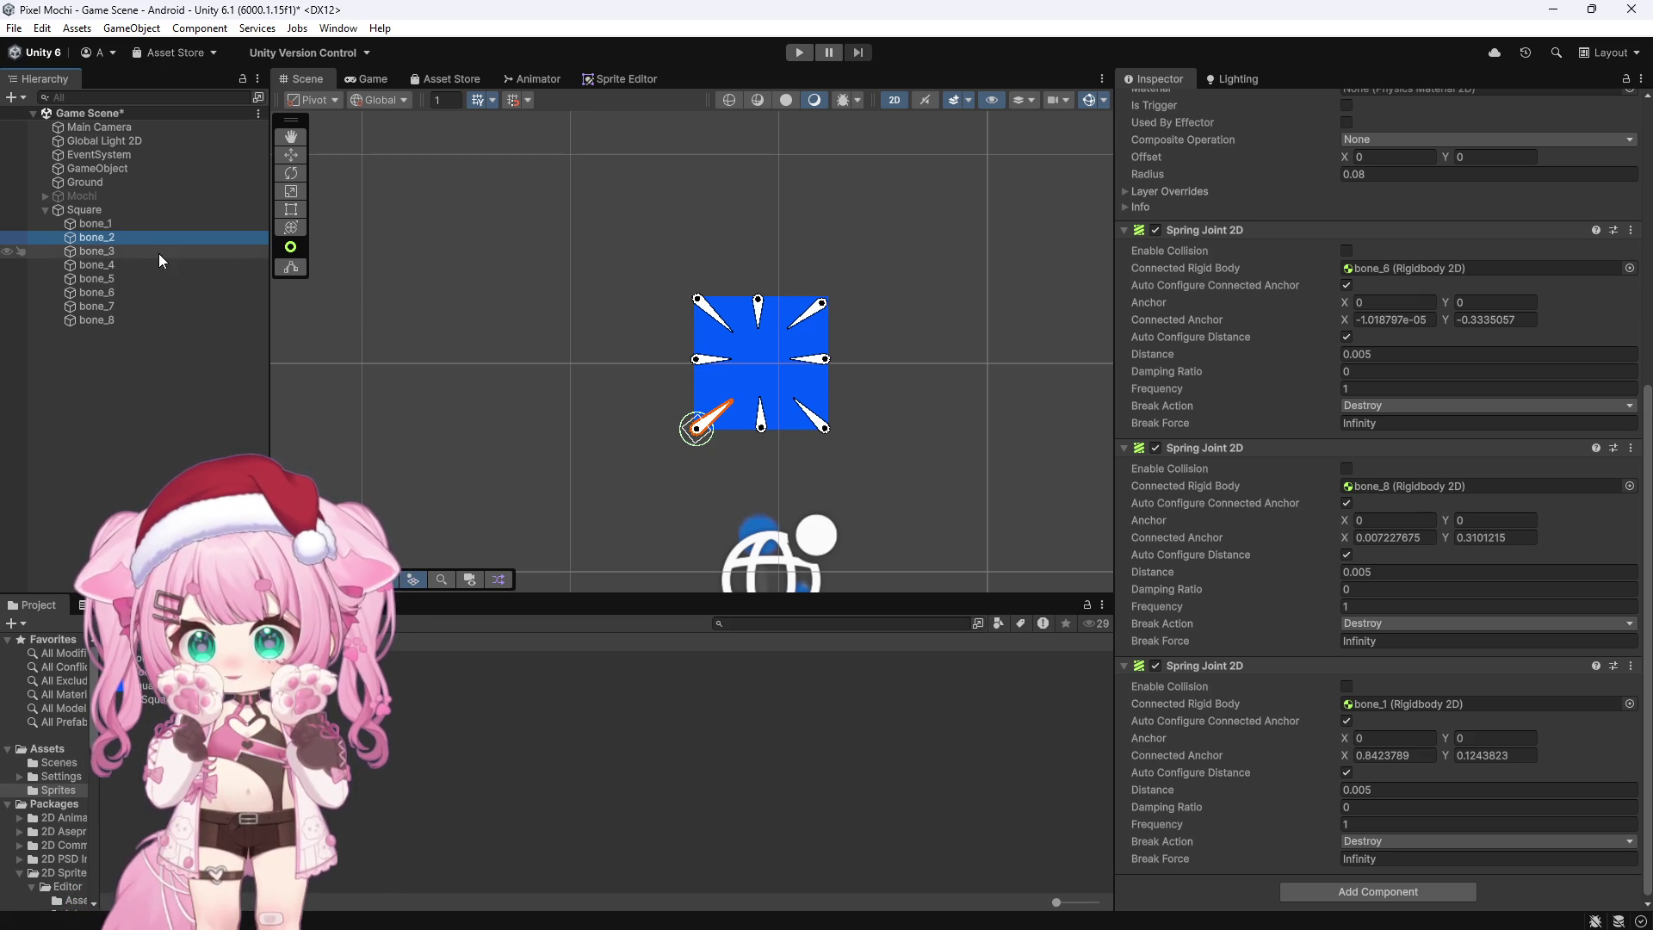
left_click(801, 52)
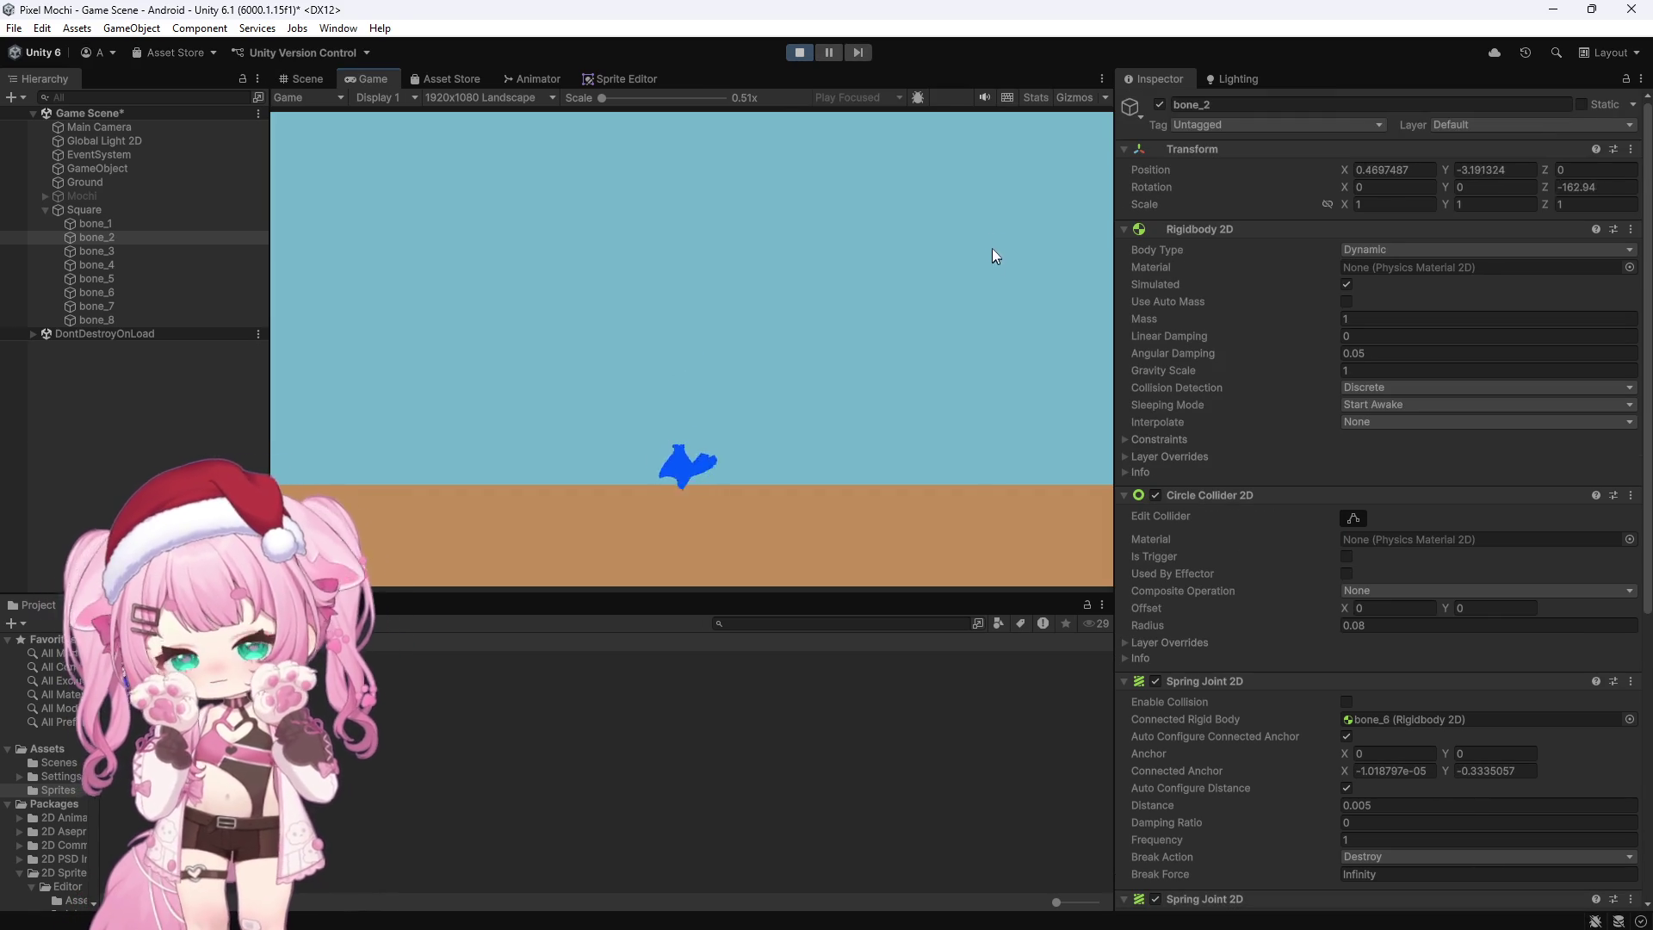
Step: Stop the play test and reselect bone_1 through bone_8 in the Hierarchy
left_click(793, 54)
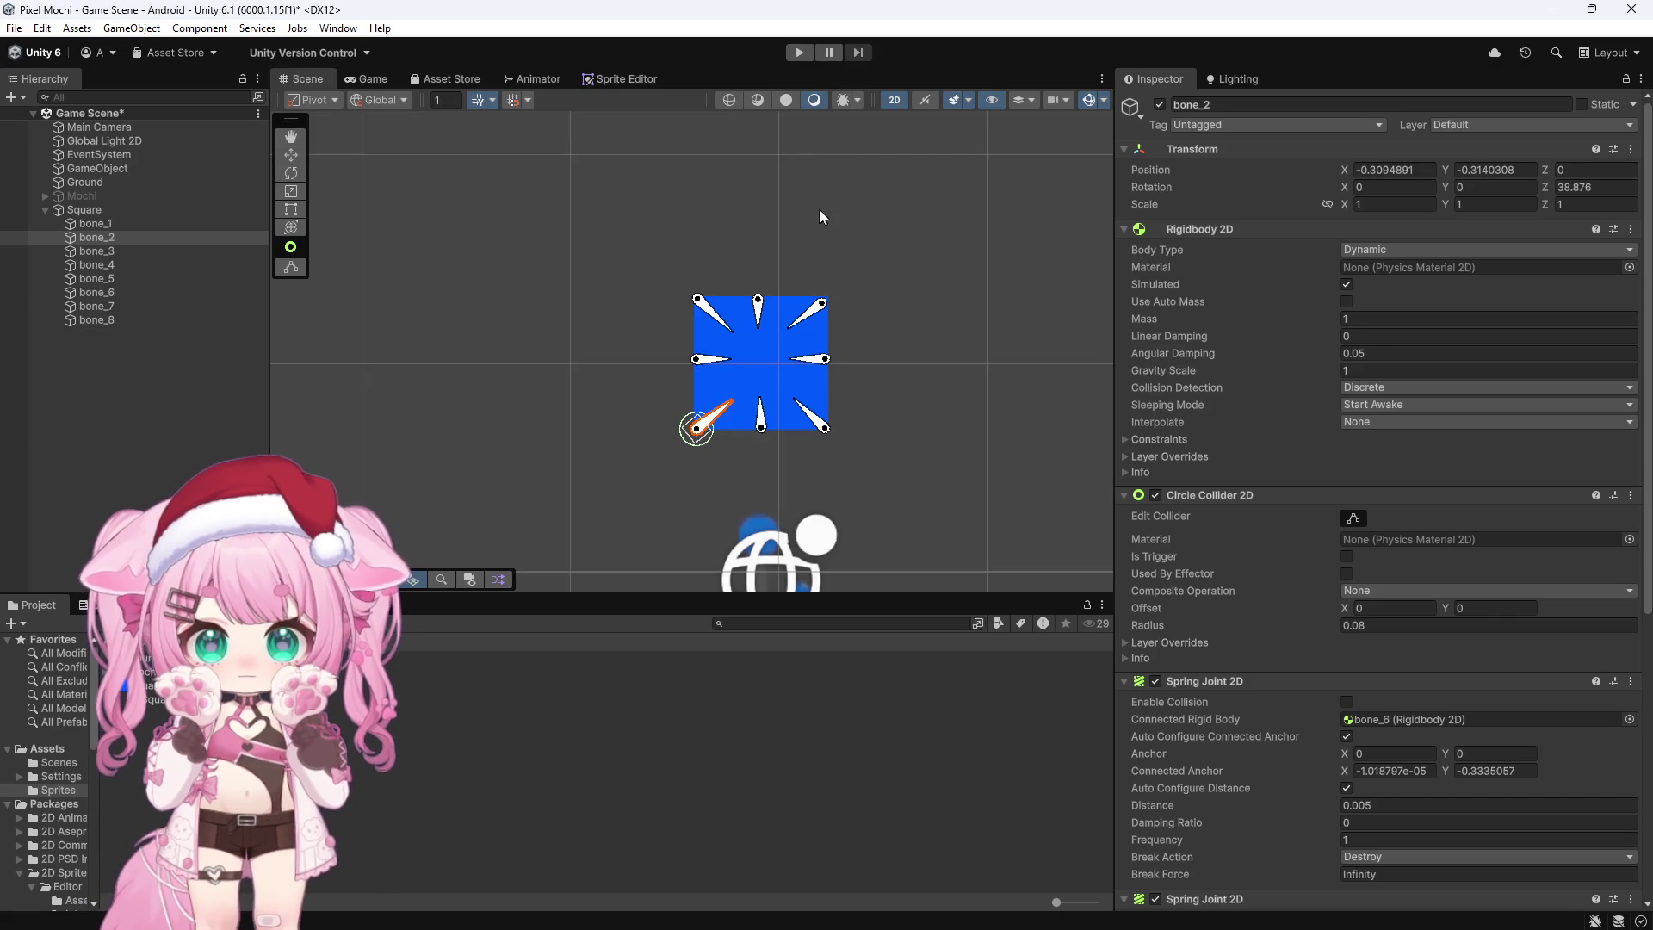
left_click(108, 224)
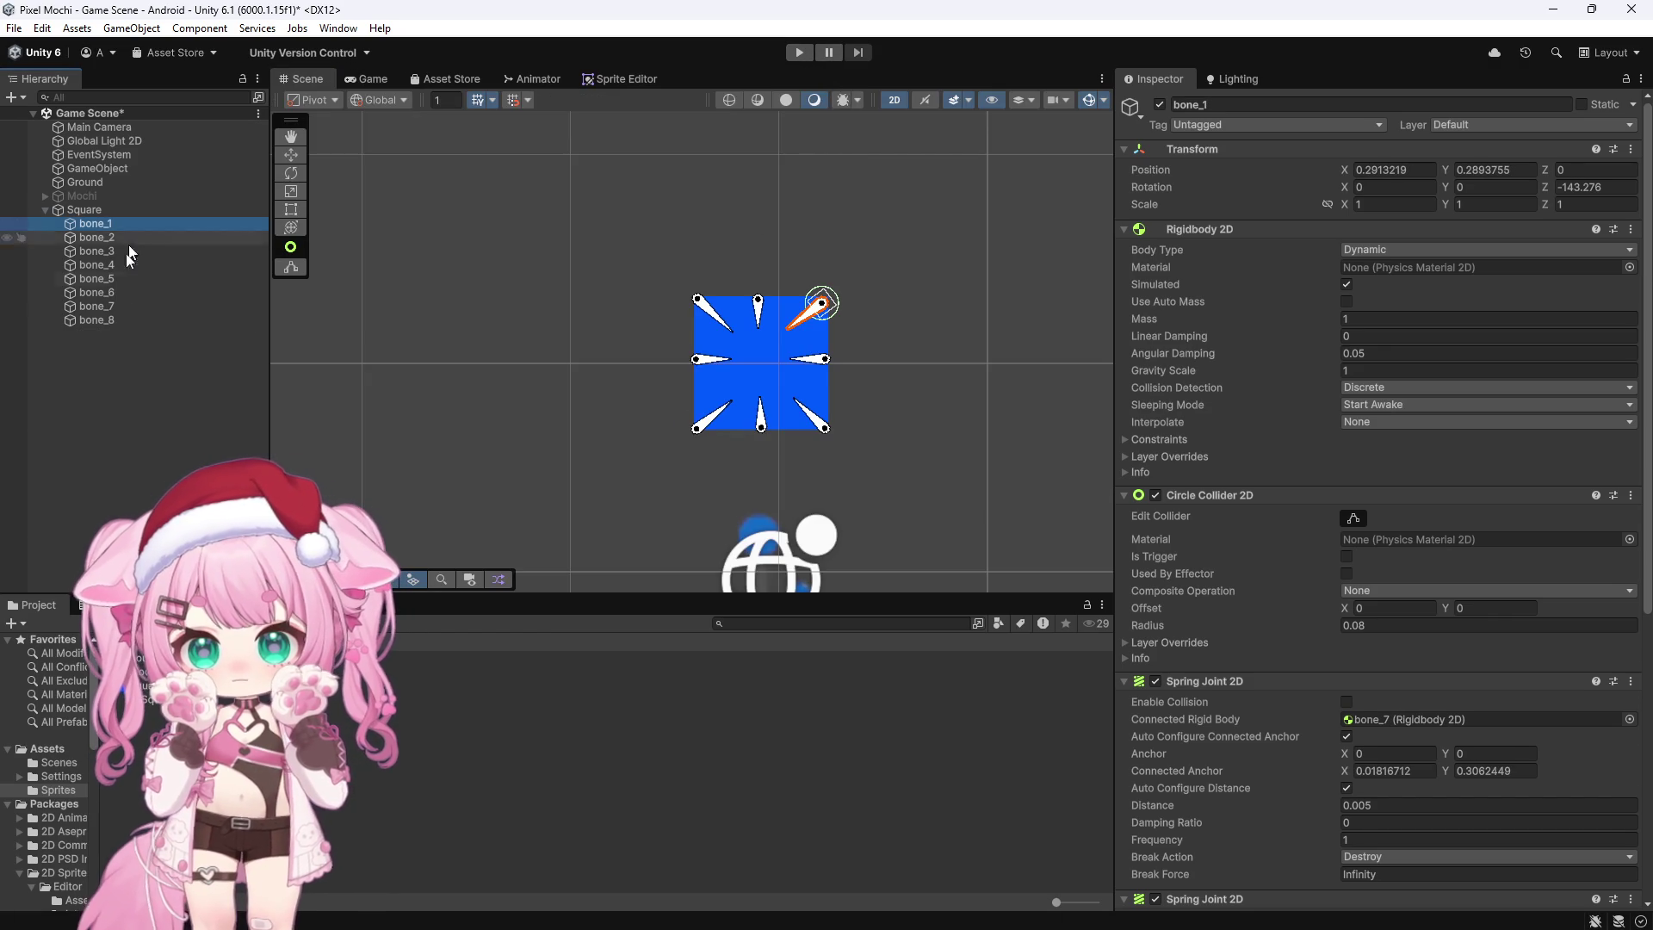
left_click(119, 320, "shift")
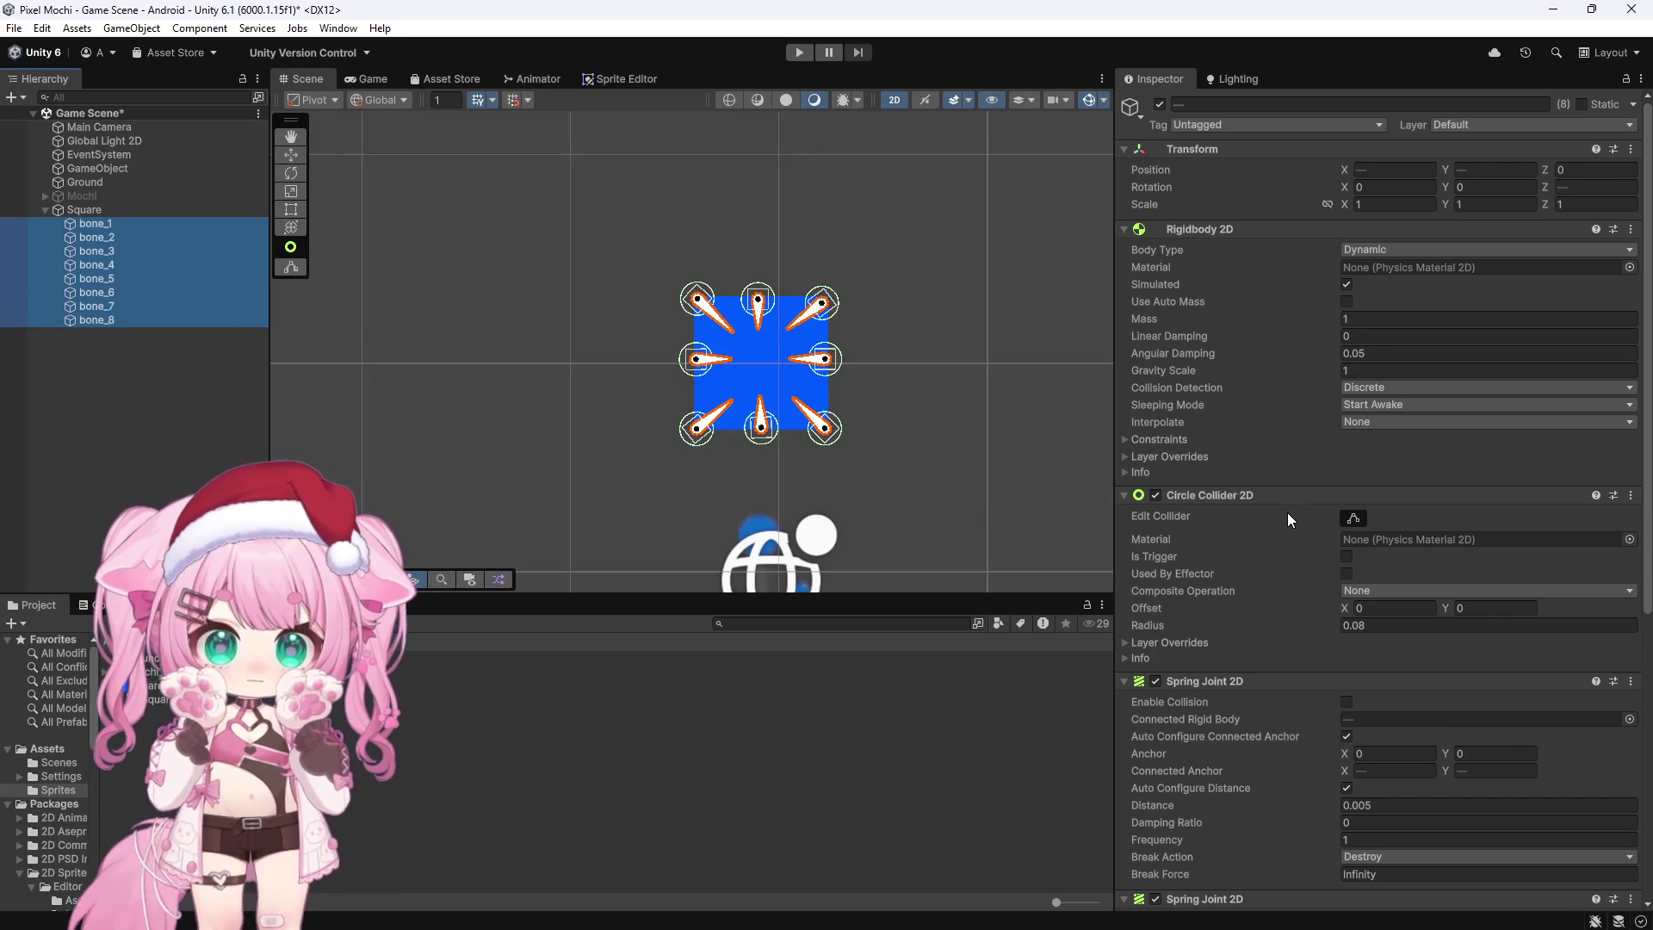
Step: Toggle Auto Configure Connected Anchor off and back on for all three spring joints
scroll(1288, 513, "down", 10)
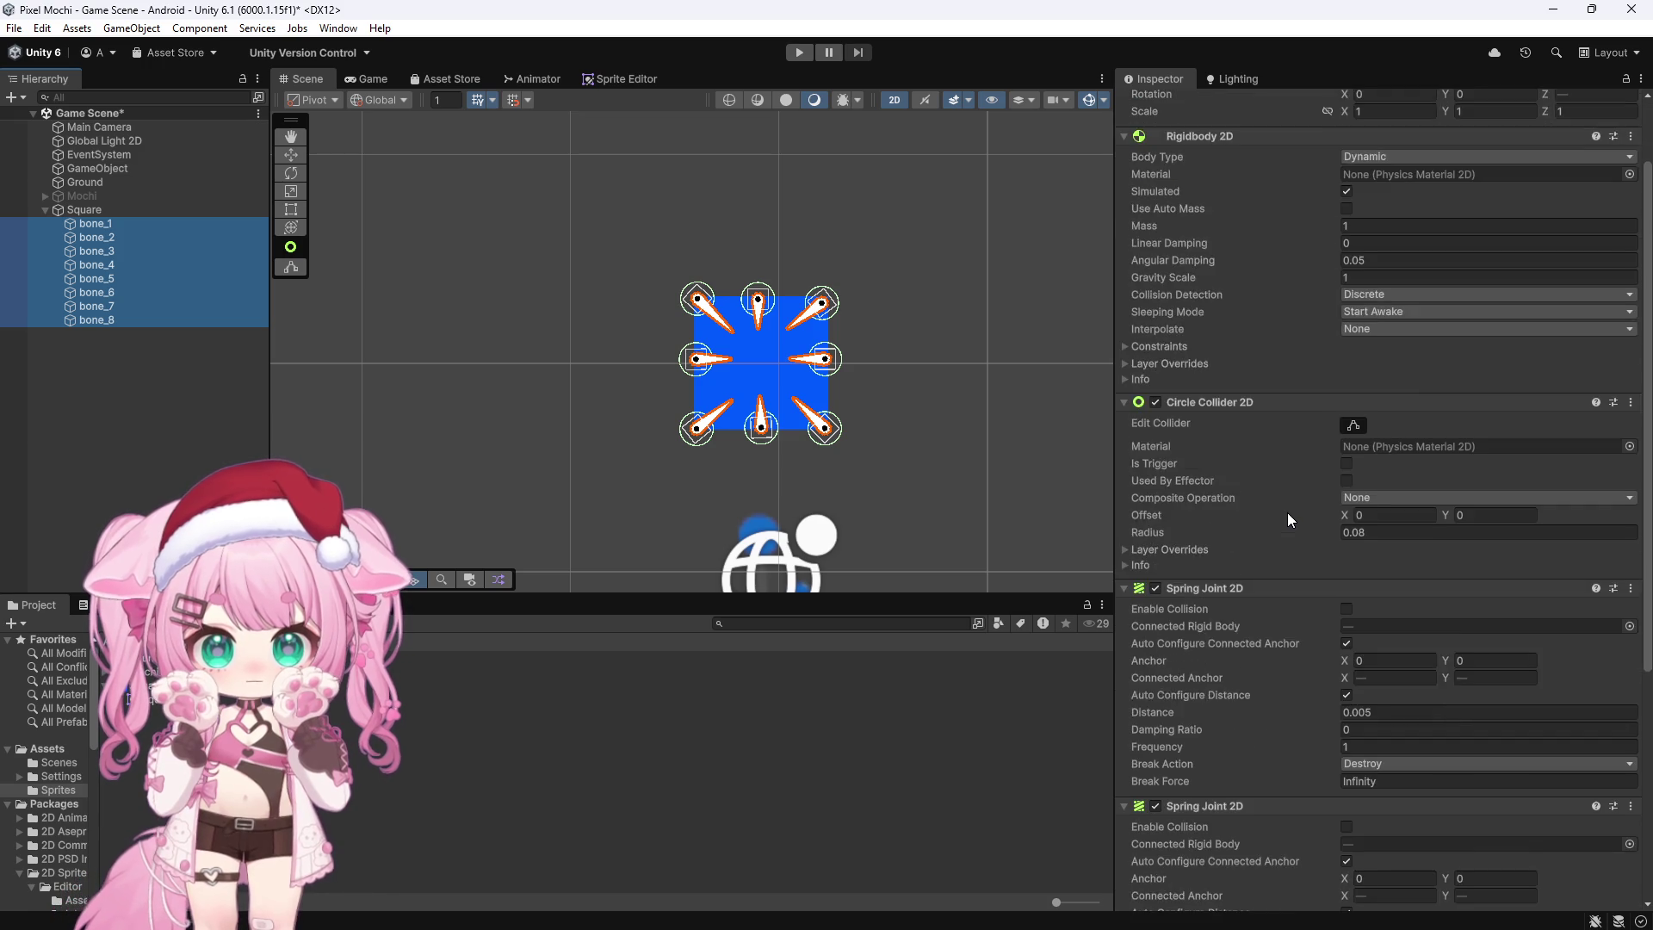
scroll(1288, 513, "down", 2)
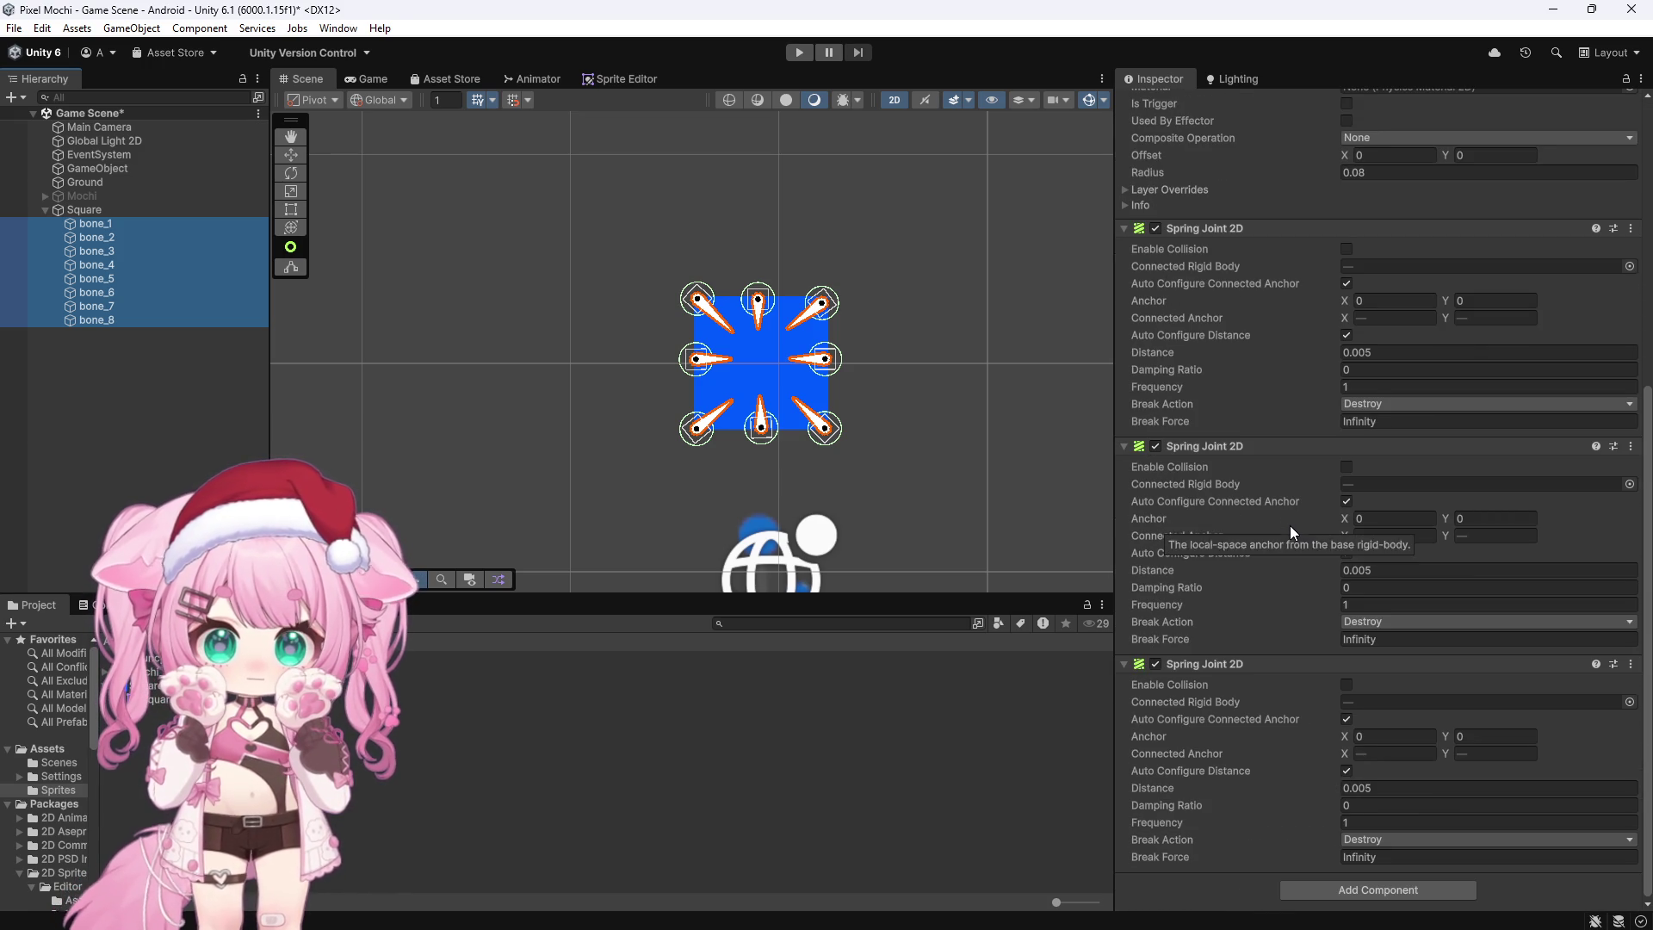
left_click(1346, 718)
left_click(1346, 501)
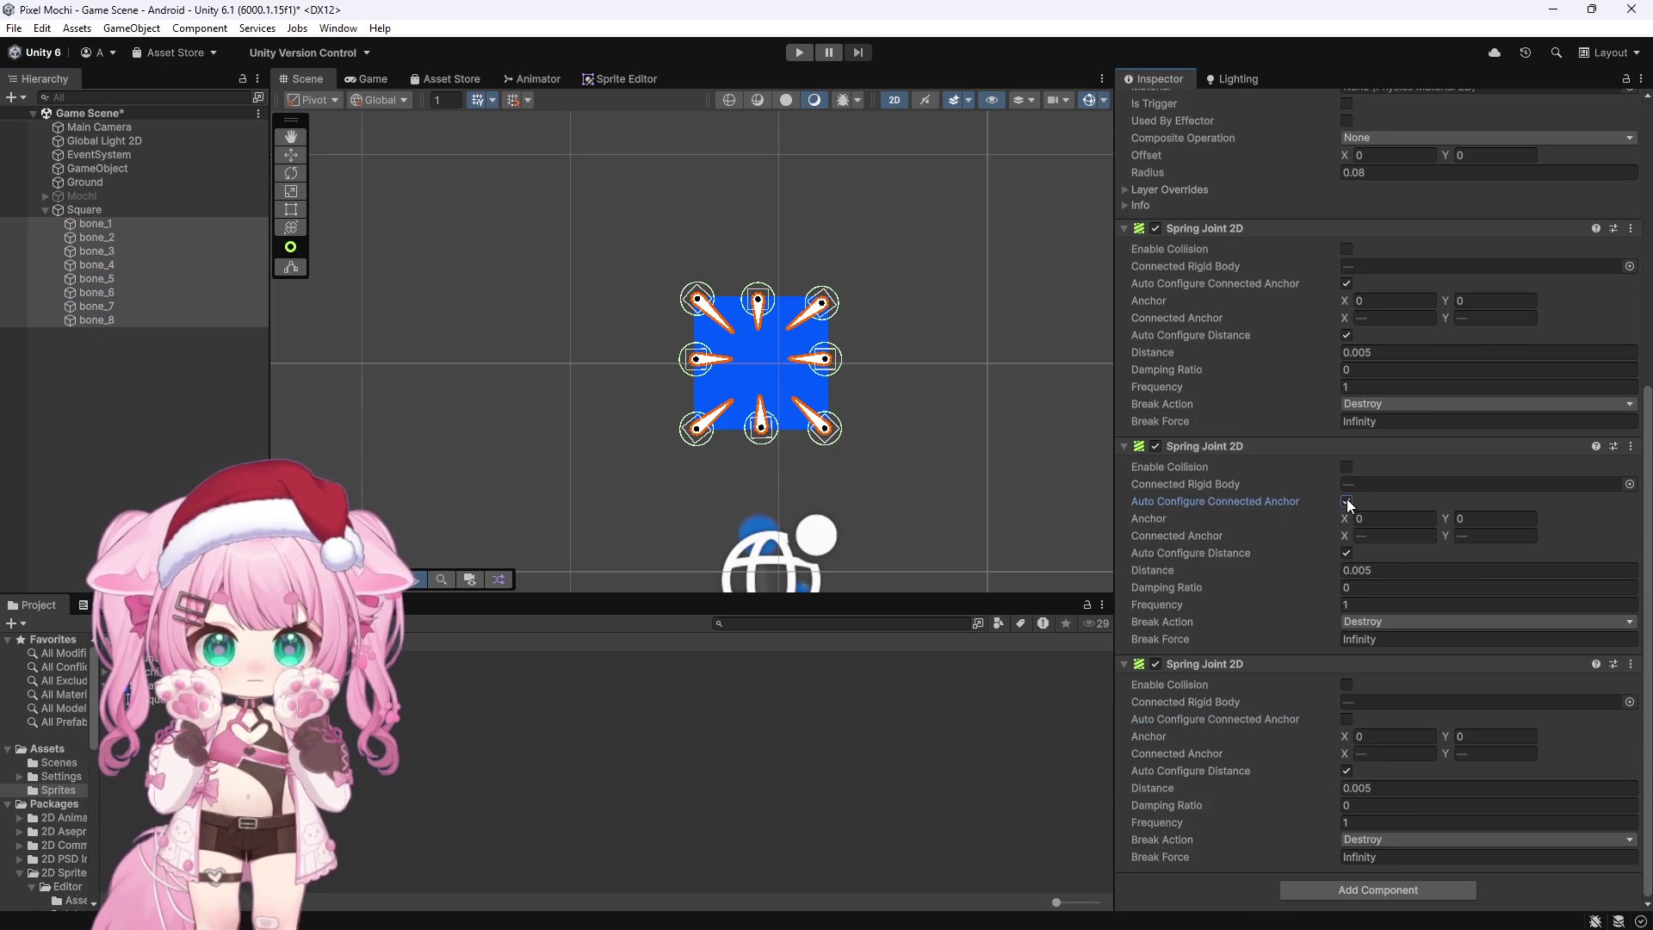
left_click(1346, 283)
left_click(1347, 283)
left_click(1346, 501)
left_click(1346, 719)
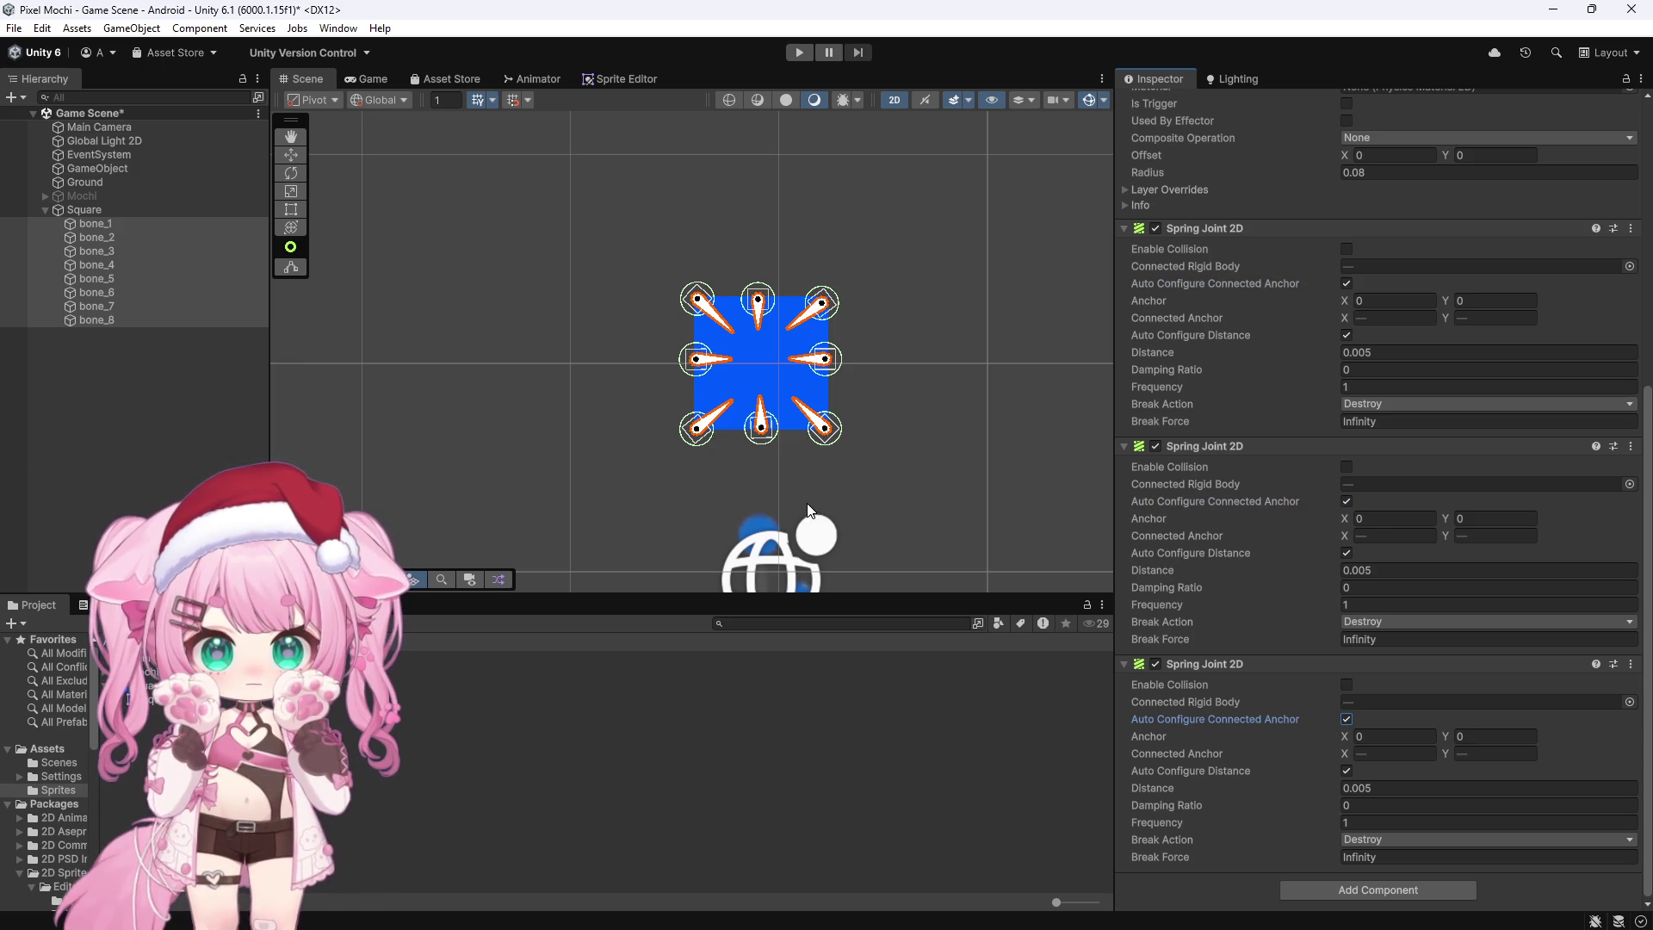
Step: Turn on Enable Collision for the bones' spring joints and start playing the scene
left_click(1346, 684)
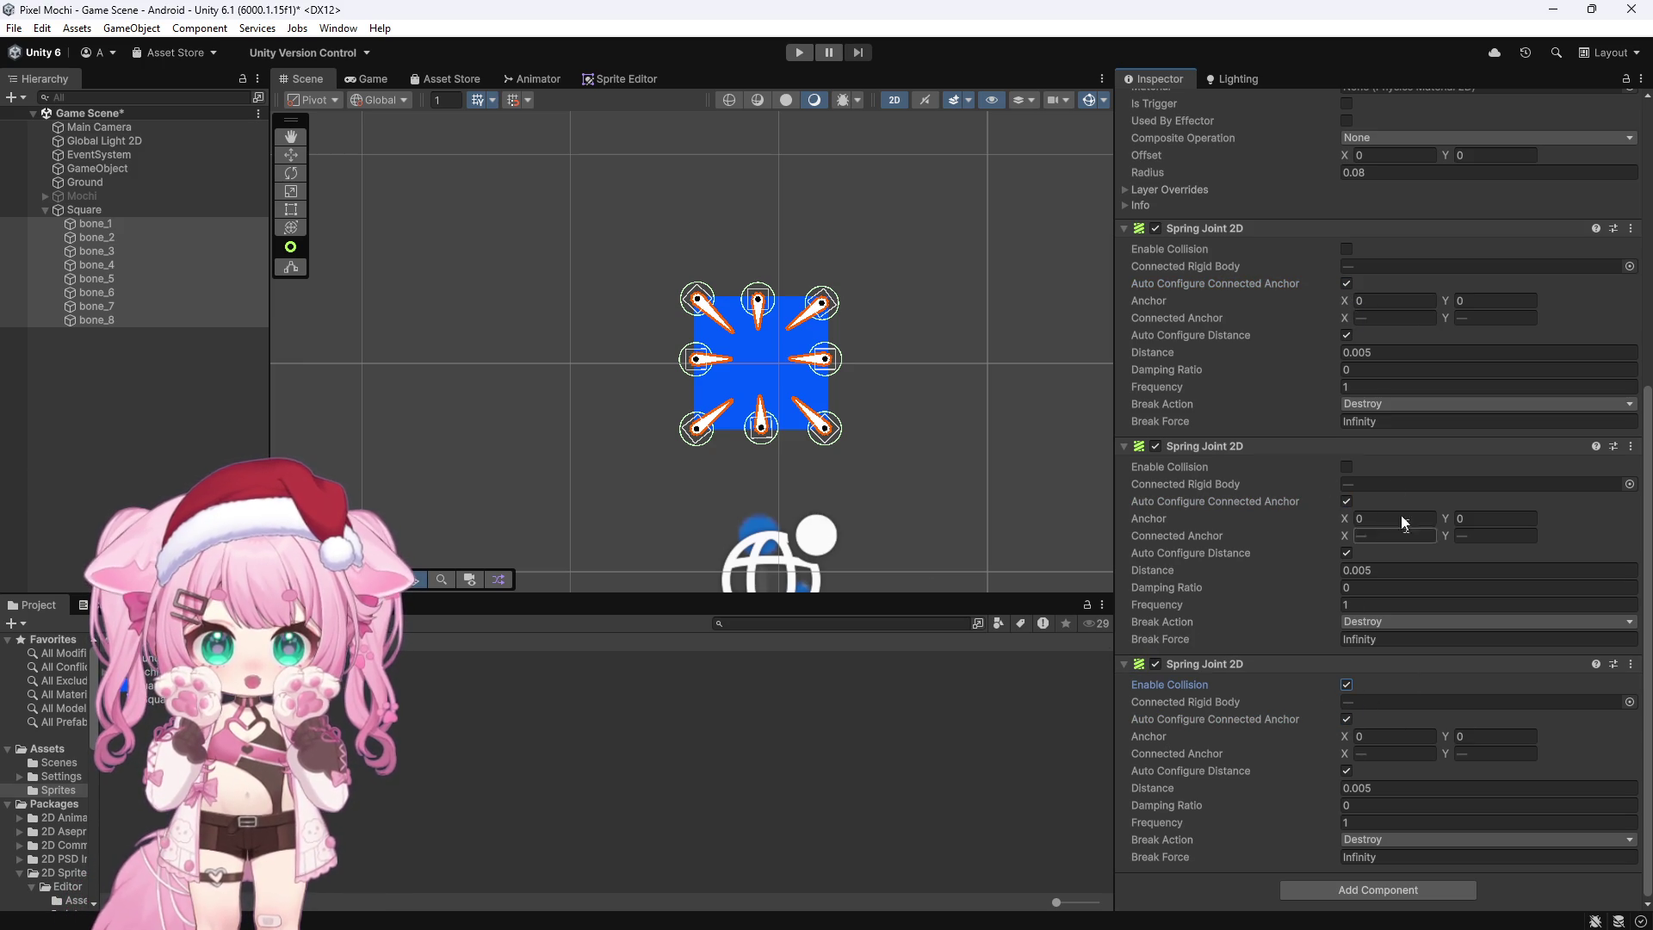
left_click(1346, 466)
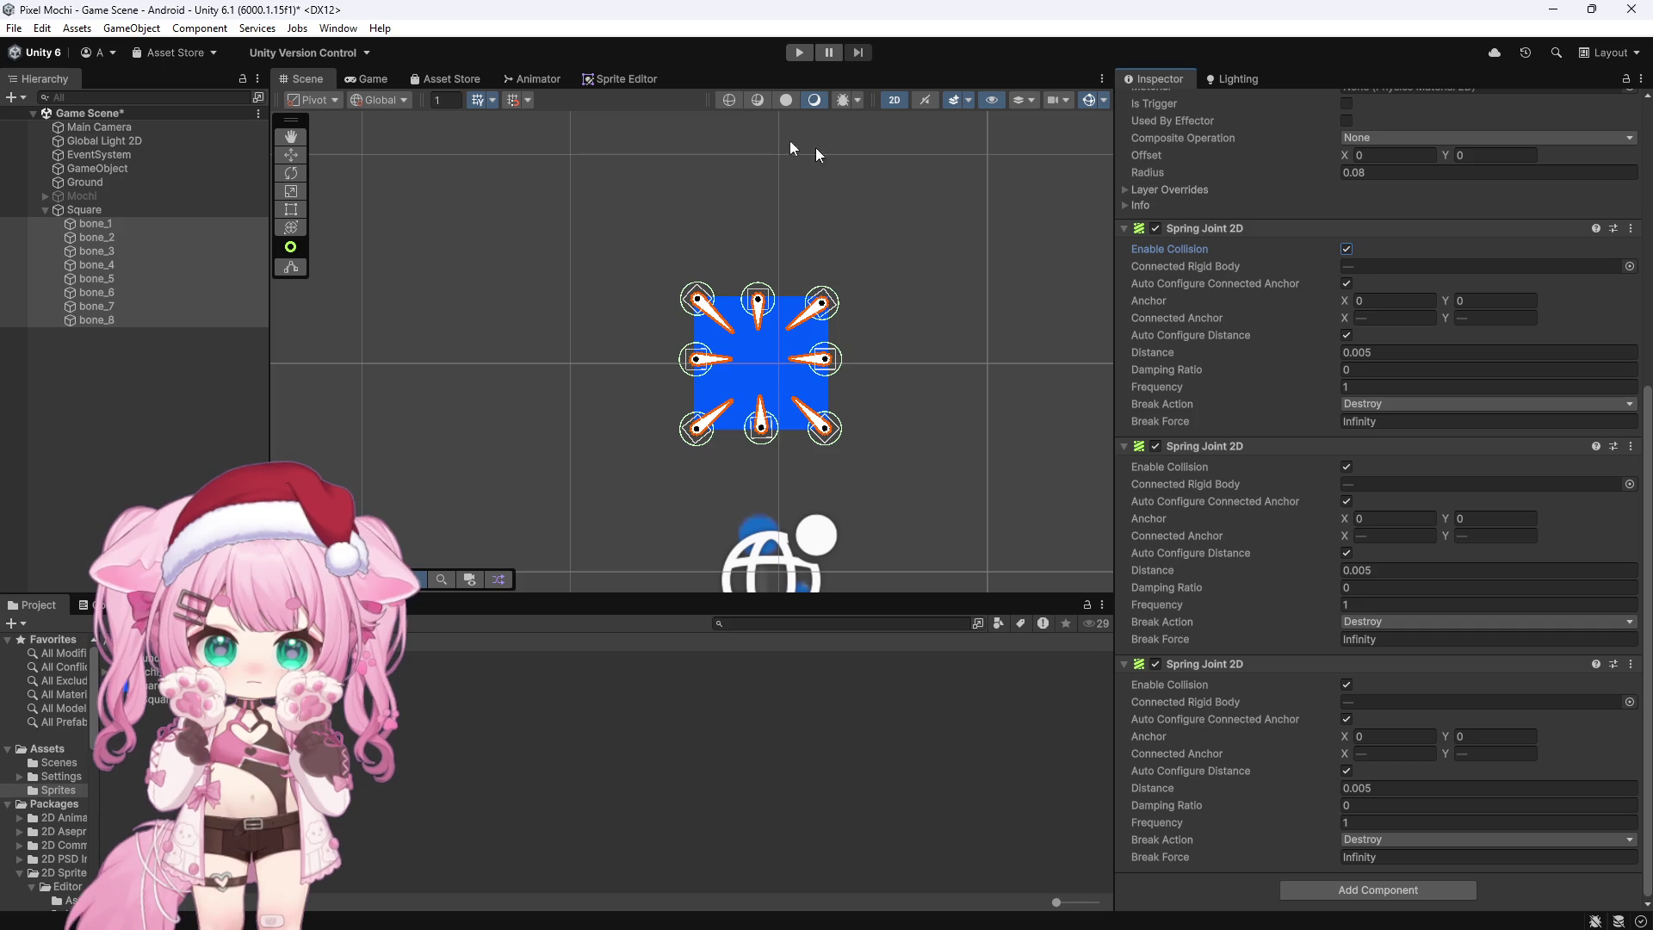
left_click(788, 55)
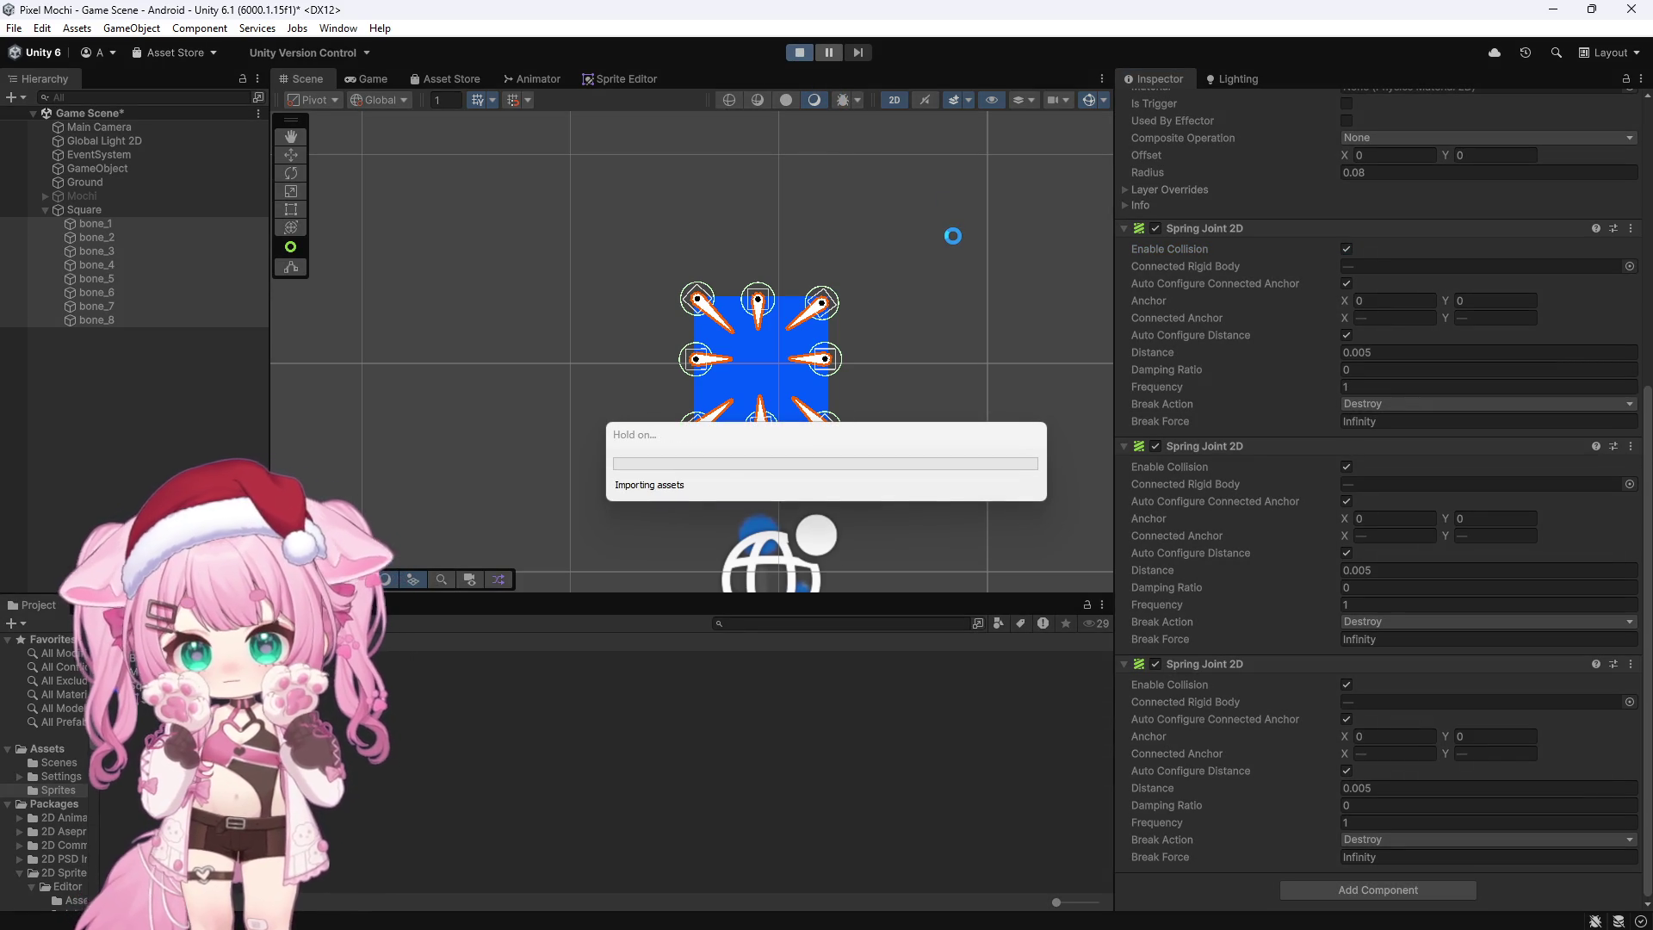